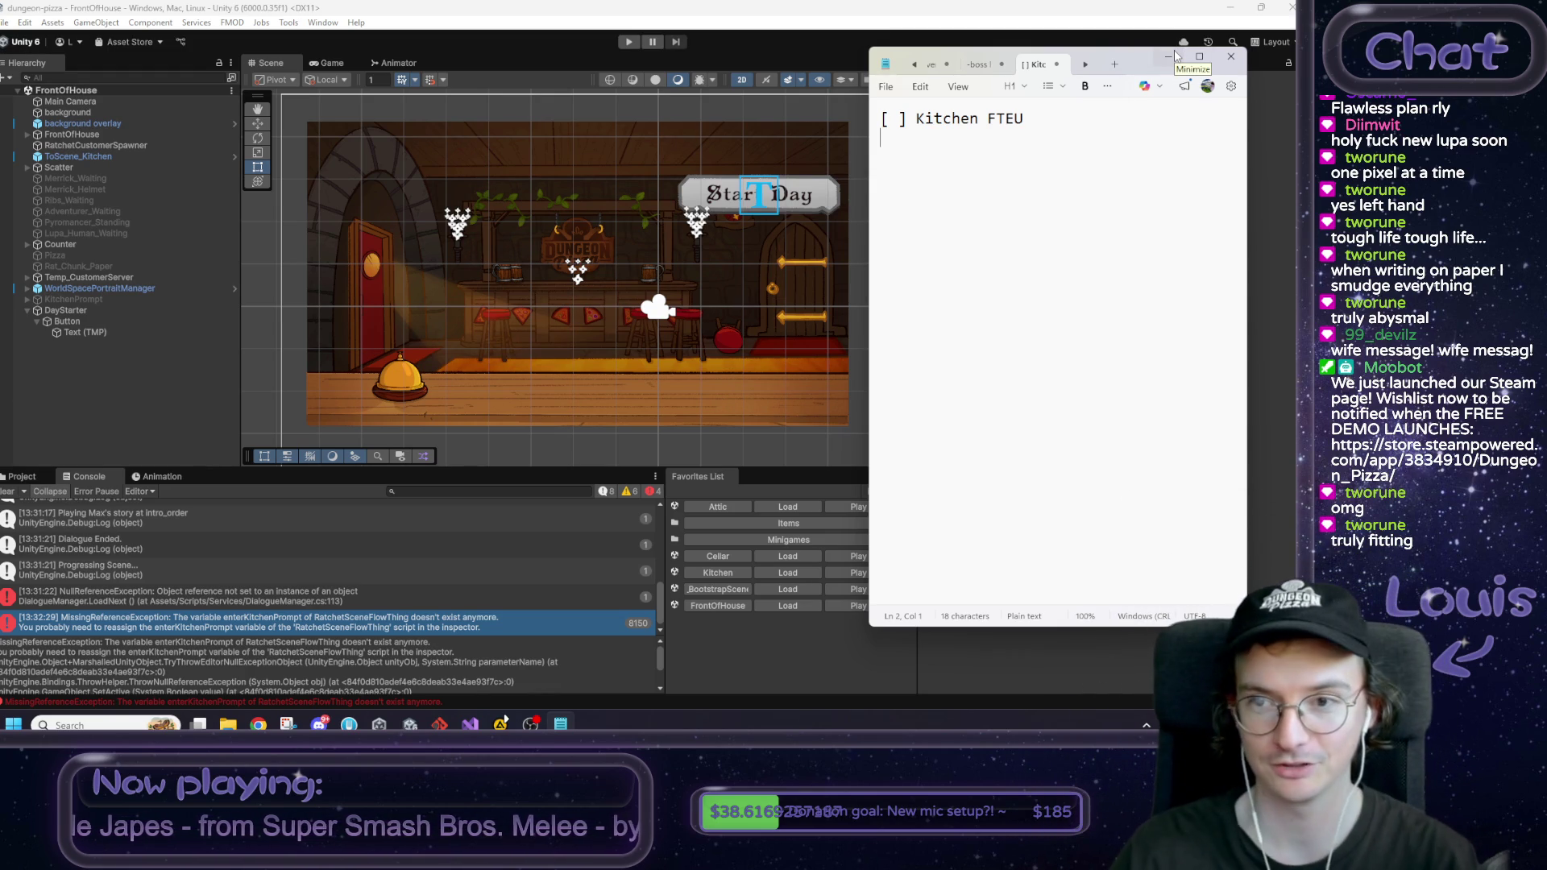
Step: Type 'fixed issue where' below the '[ ] Kitchen FTEU' note line, then start the game in Unity
left_click(1065, 170)
type("fixed issue")
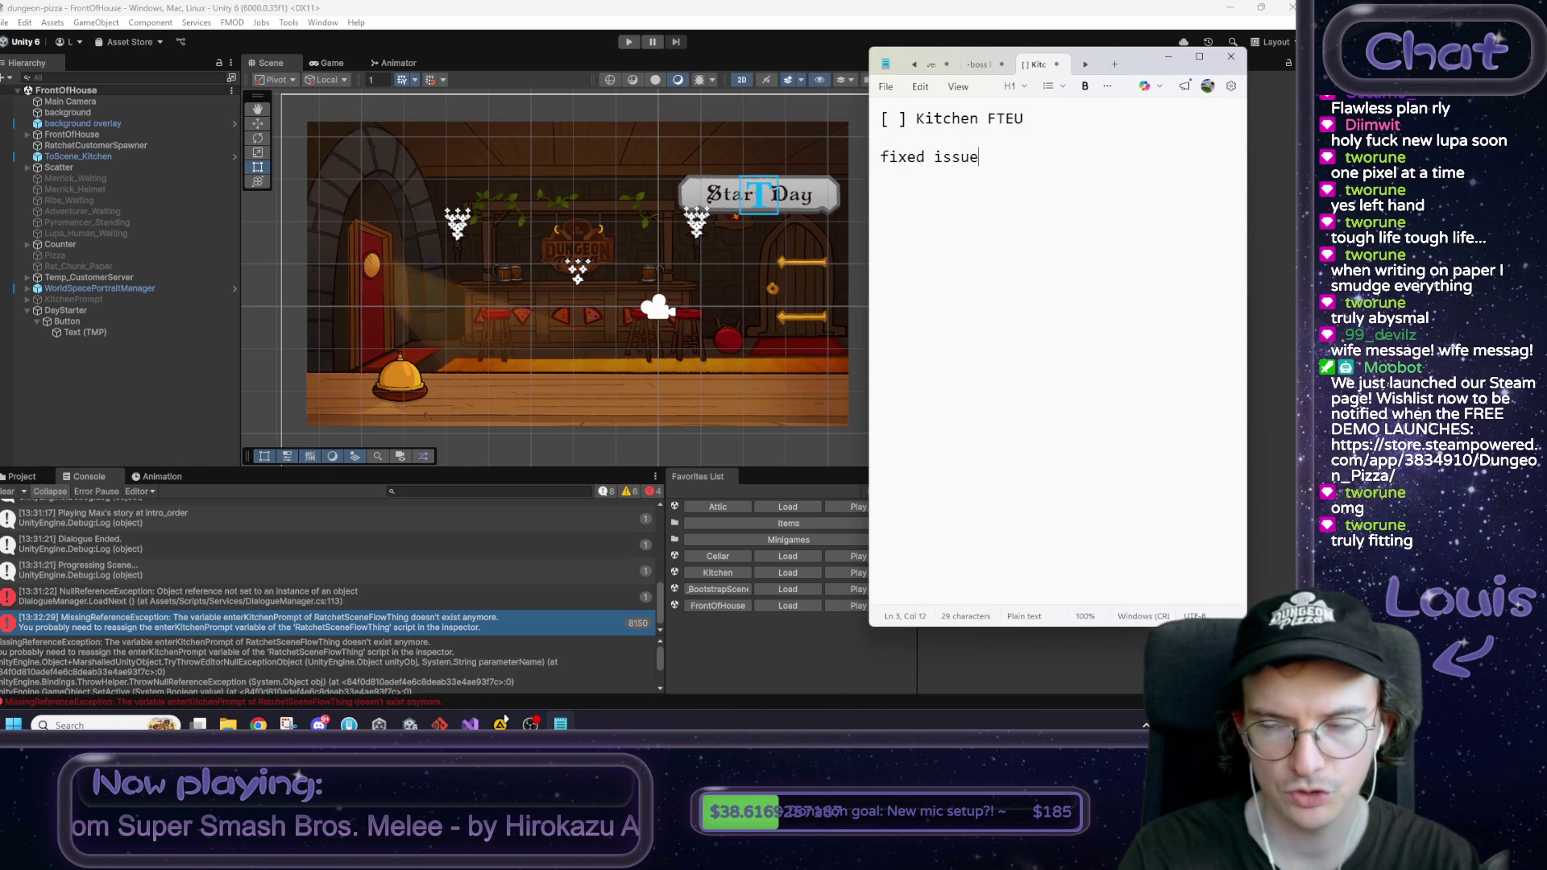
type("where")
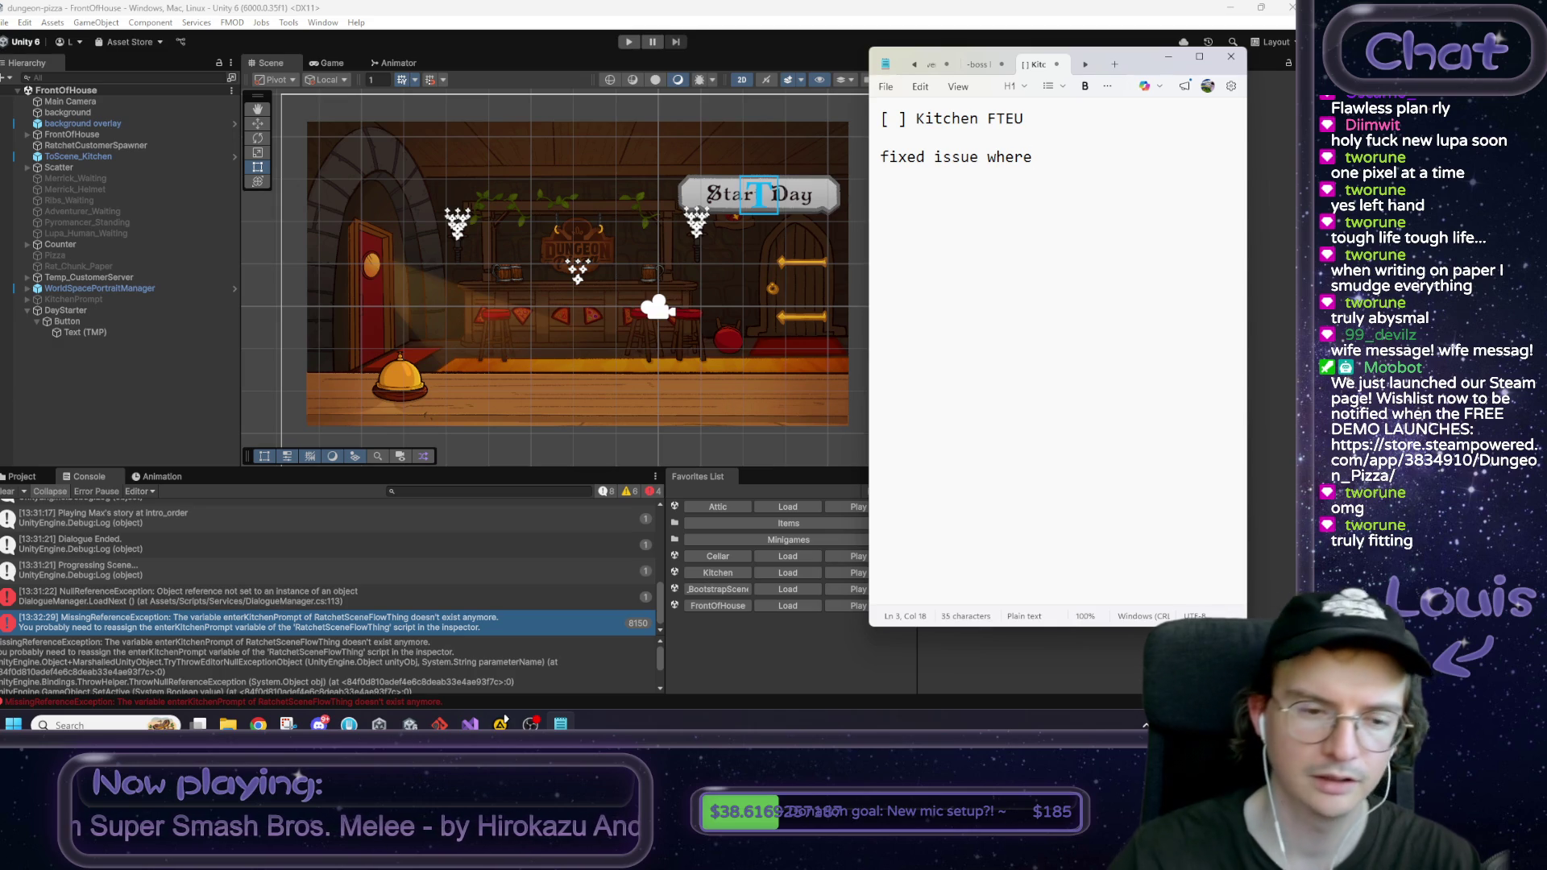
key("alt+Tab")
key("ctrl+p")
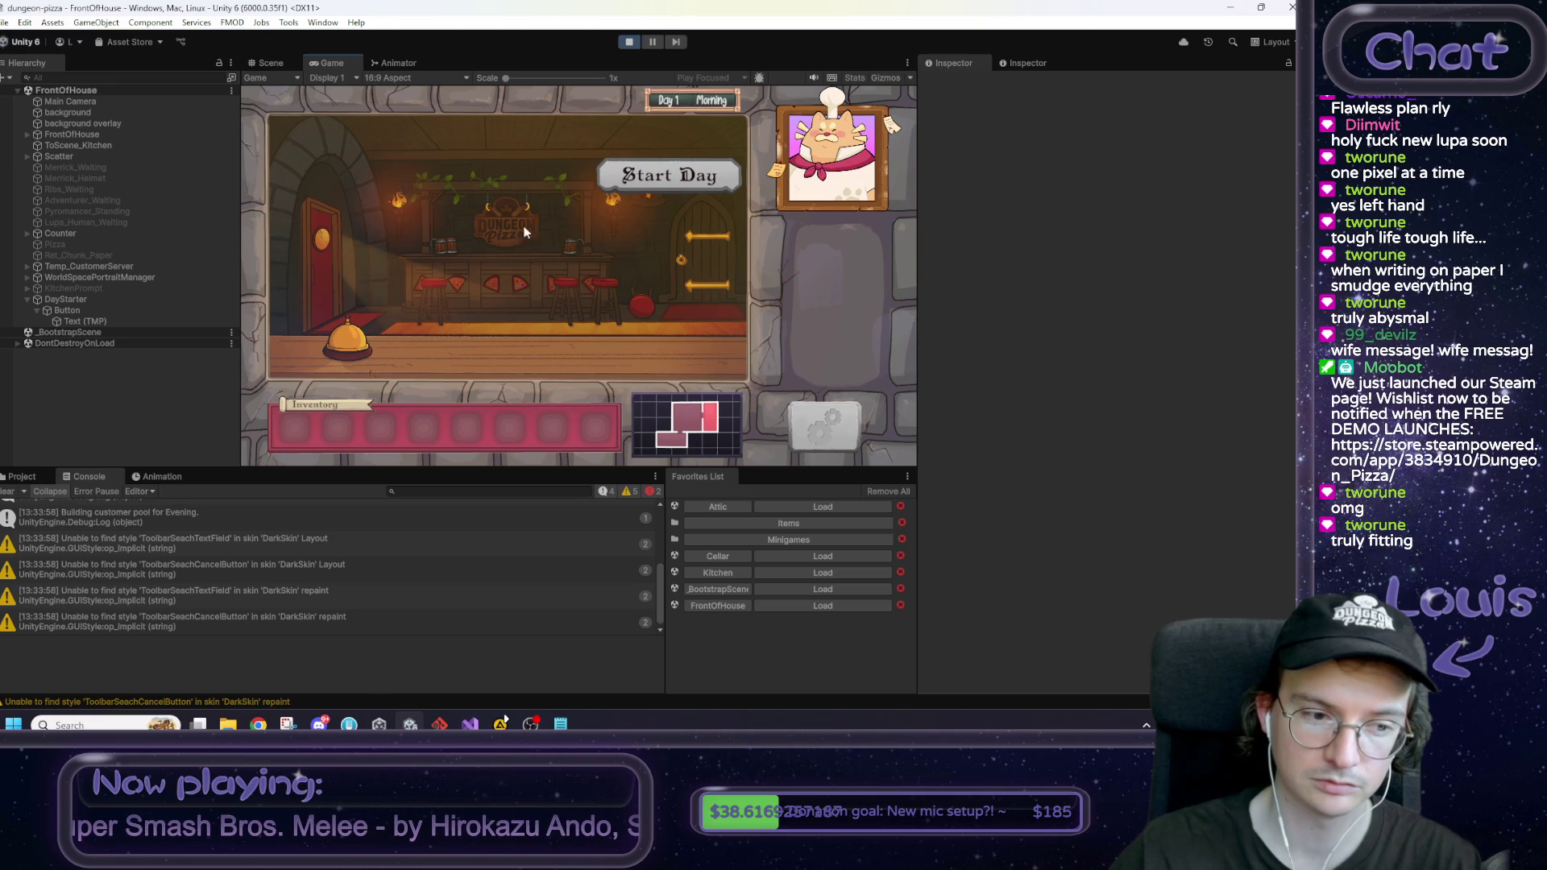
Step: Start Day 1 into the Kitchen, stop the playtest, and switch to Visual Studio
left_click(645, 177)
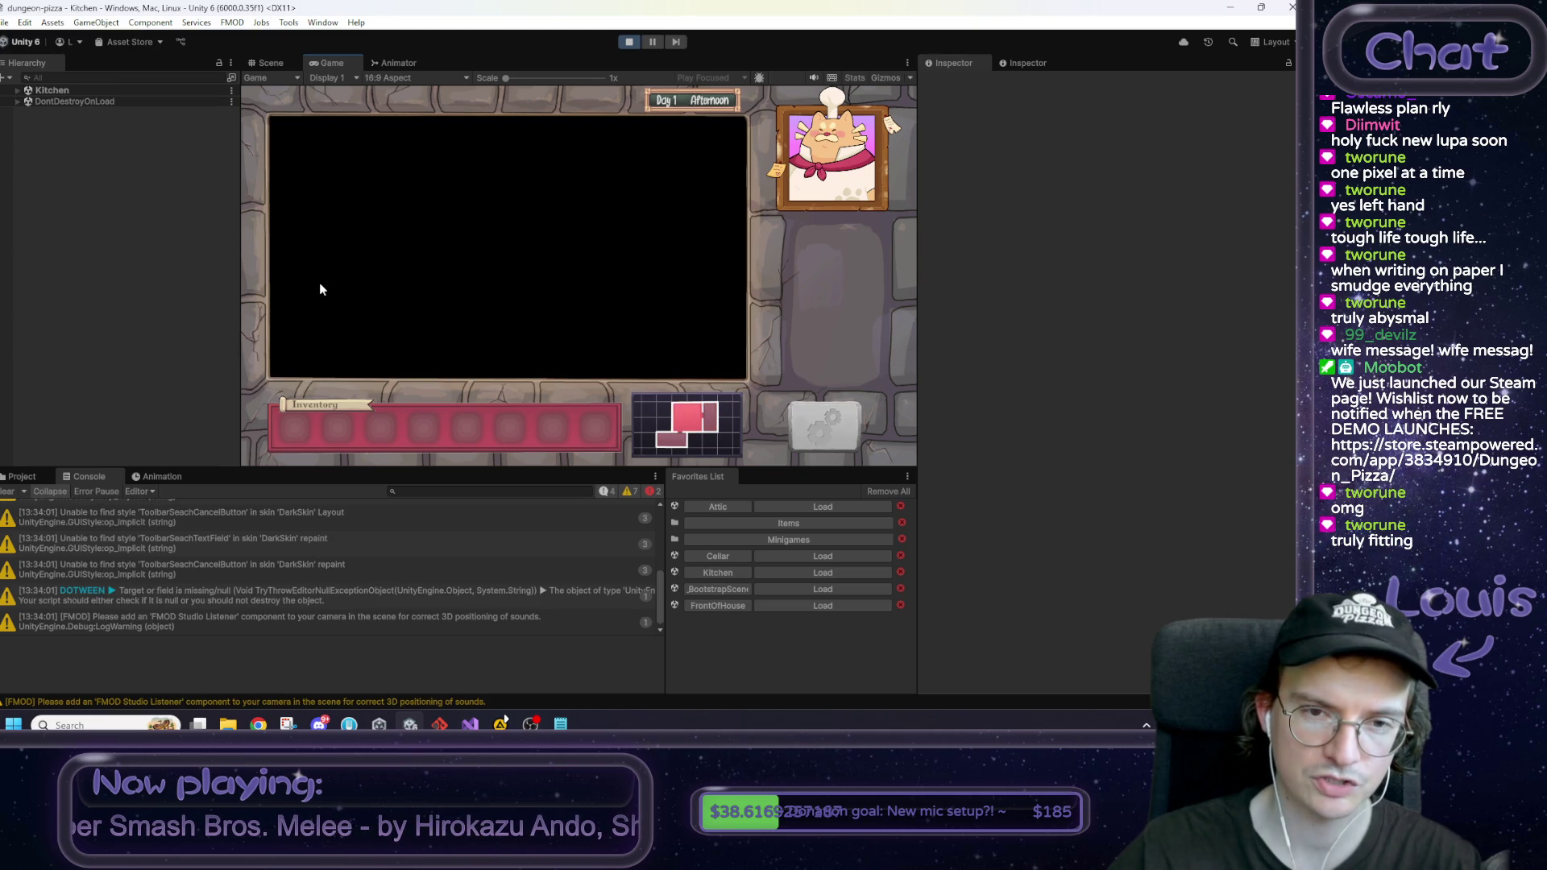
left_click(629, 41)
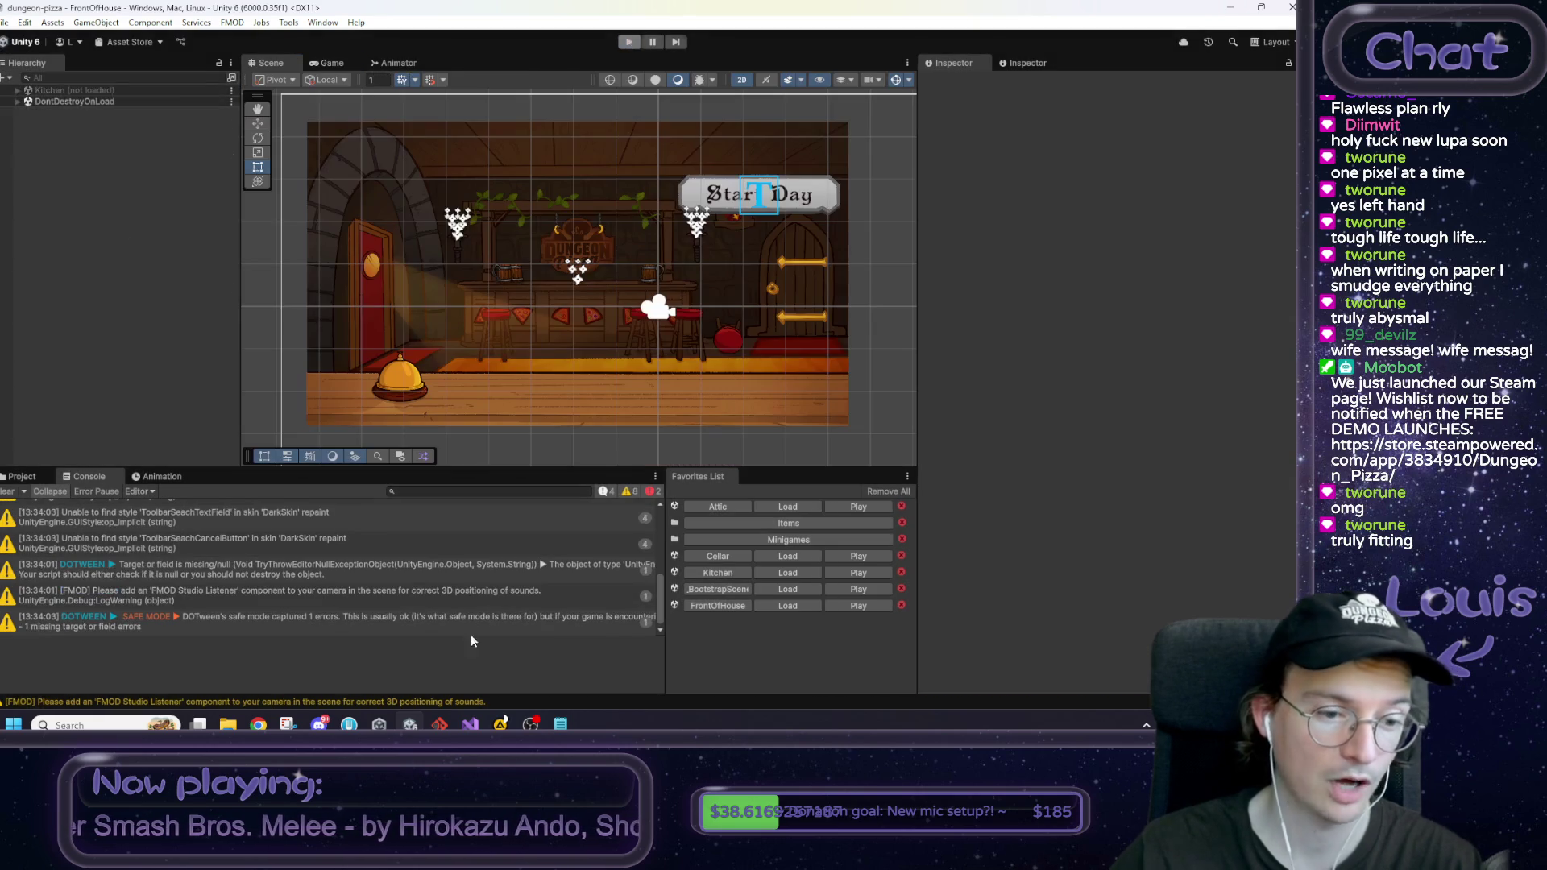
key("alt+Tab")
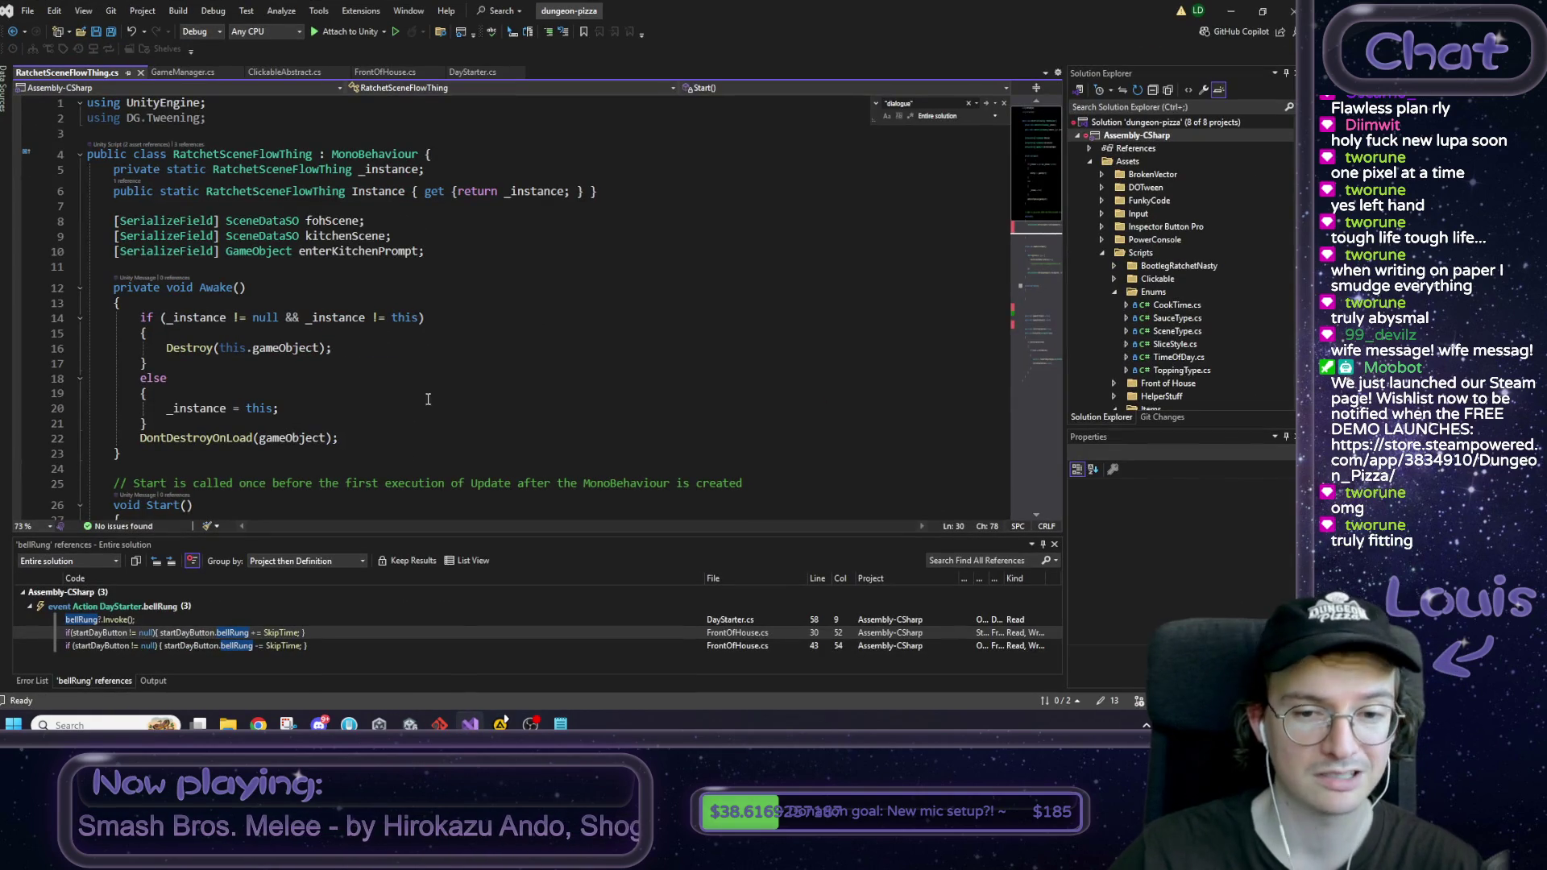
Step: Inspect the LockClickablesWithKey call on line 58 of DayStarter.cs, save the file, and return to Unity
left_click(472, 73)
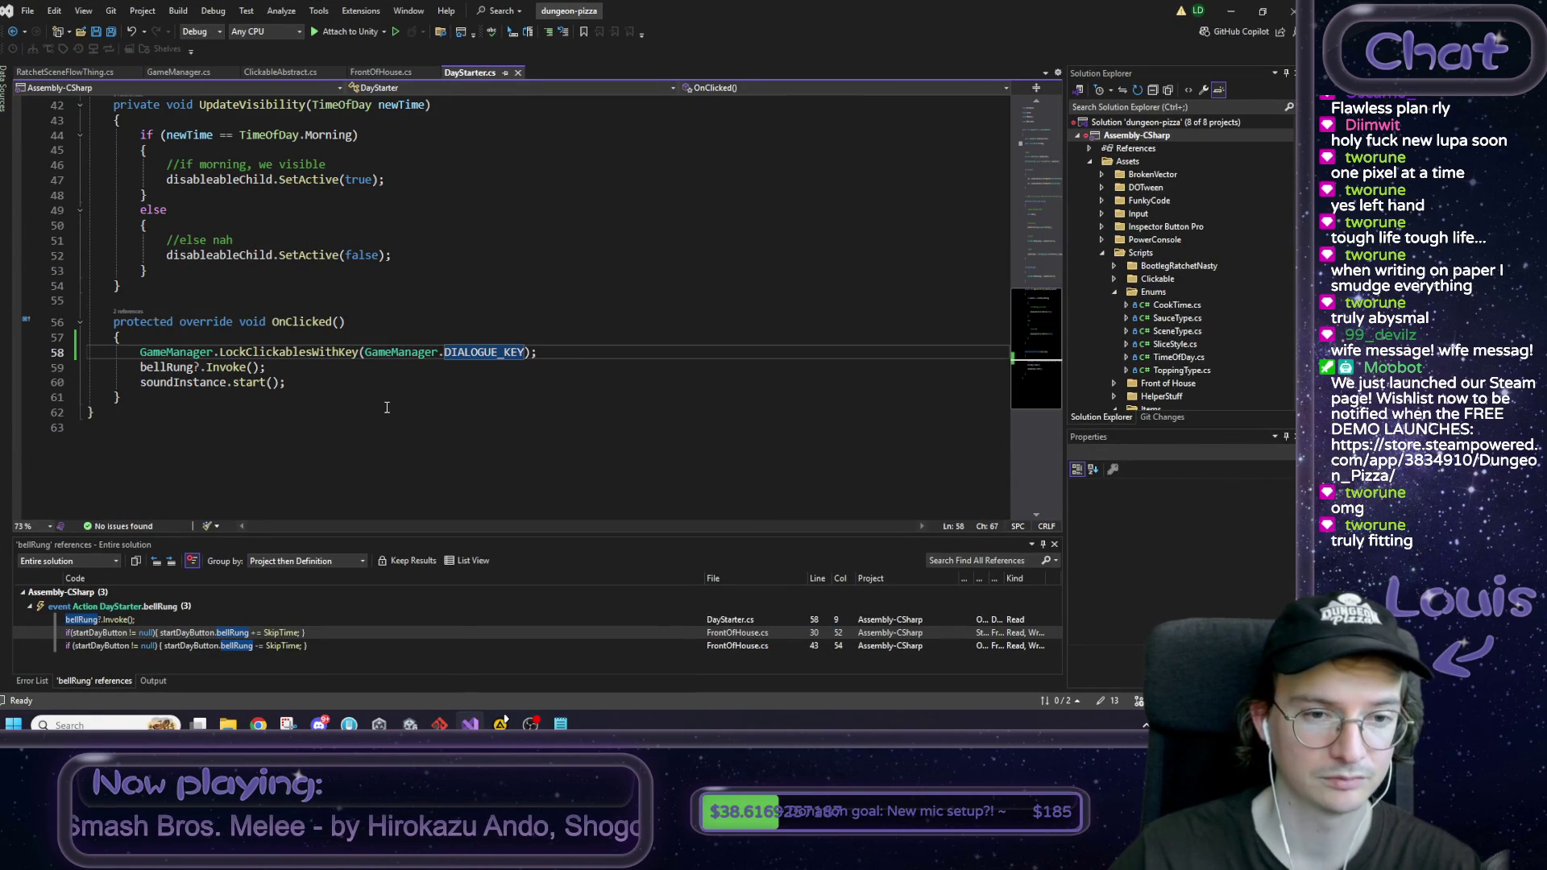
double_click(304, 353)
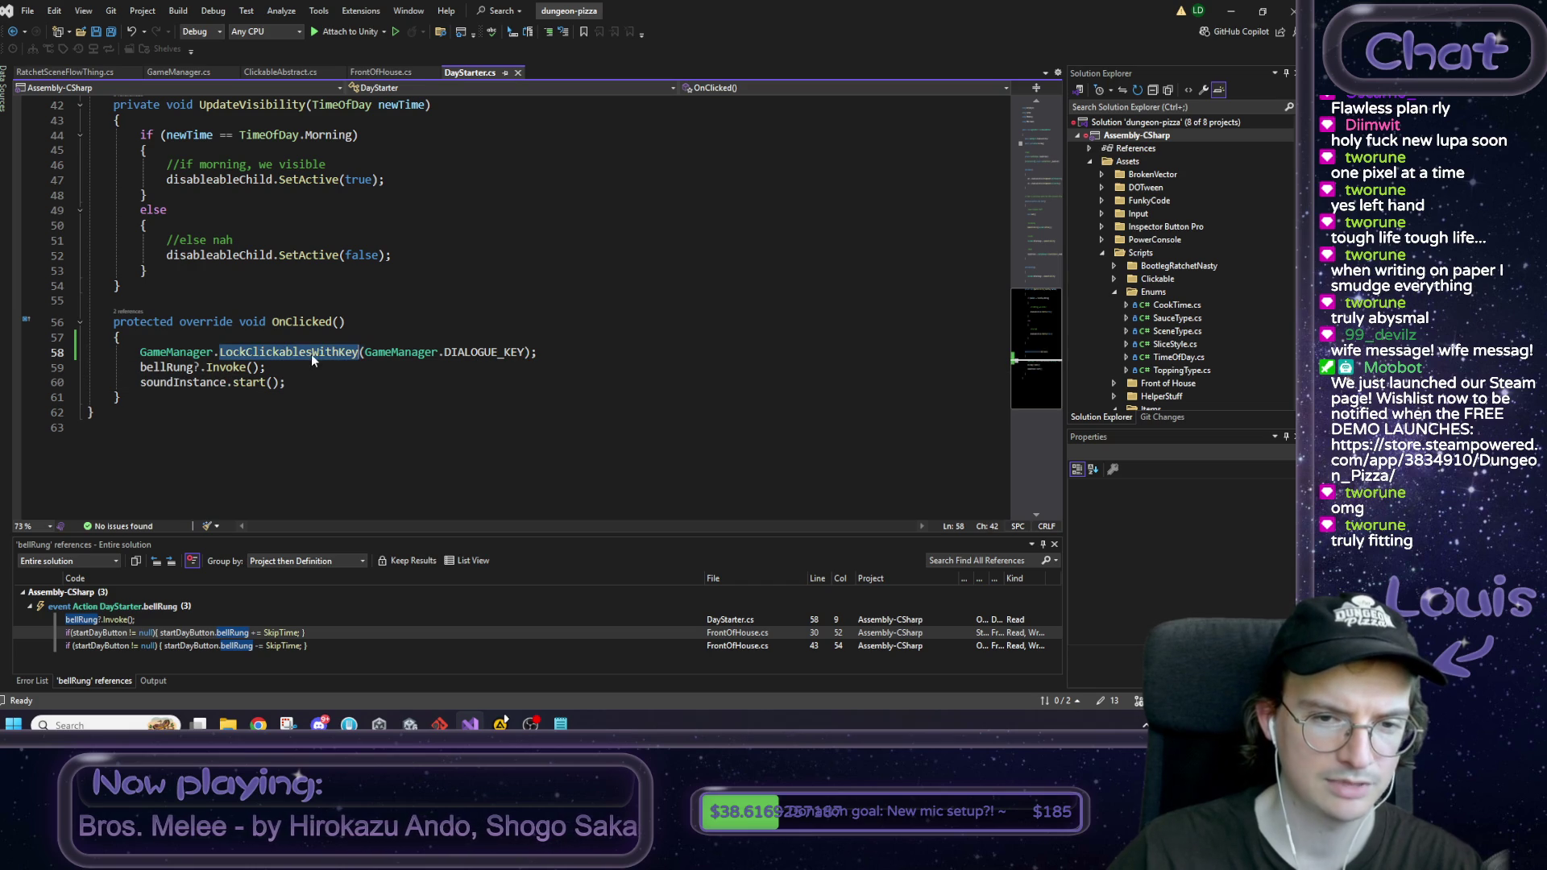
scroll(395, 387, "up", 4)
scroll(411, 381, "down", 4)
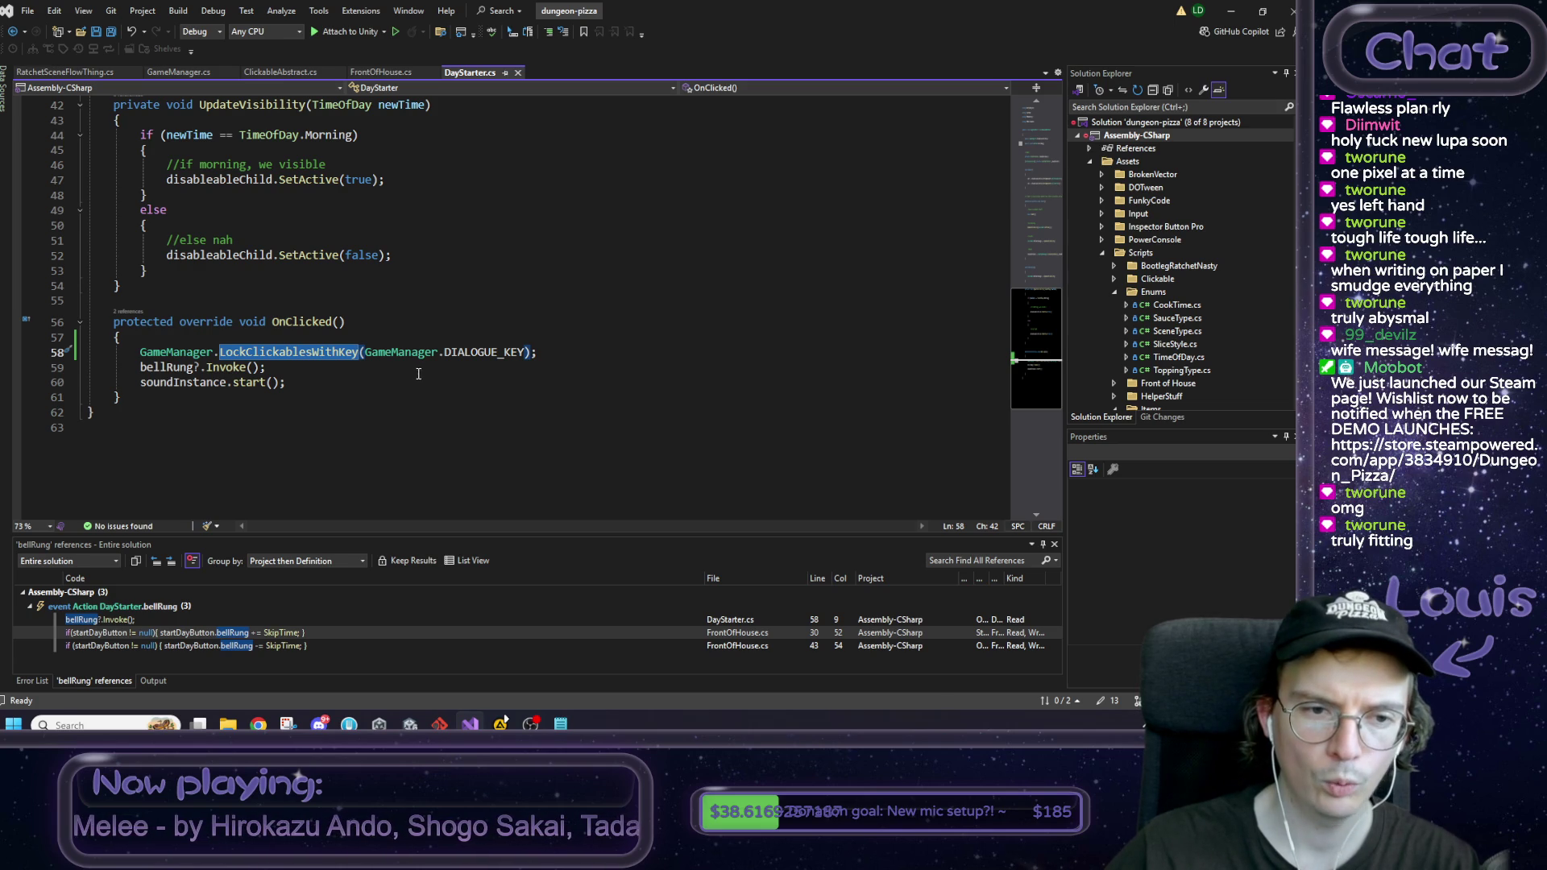
left_click(644, 271)
key("ctrl+s")
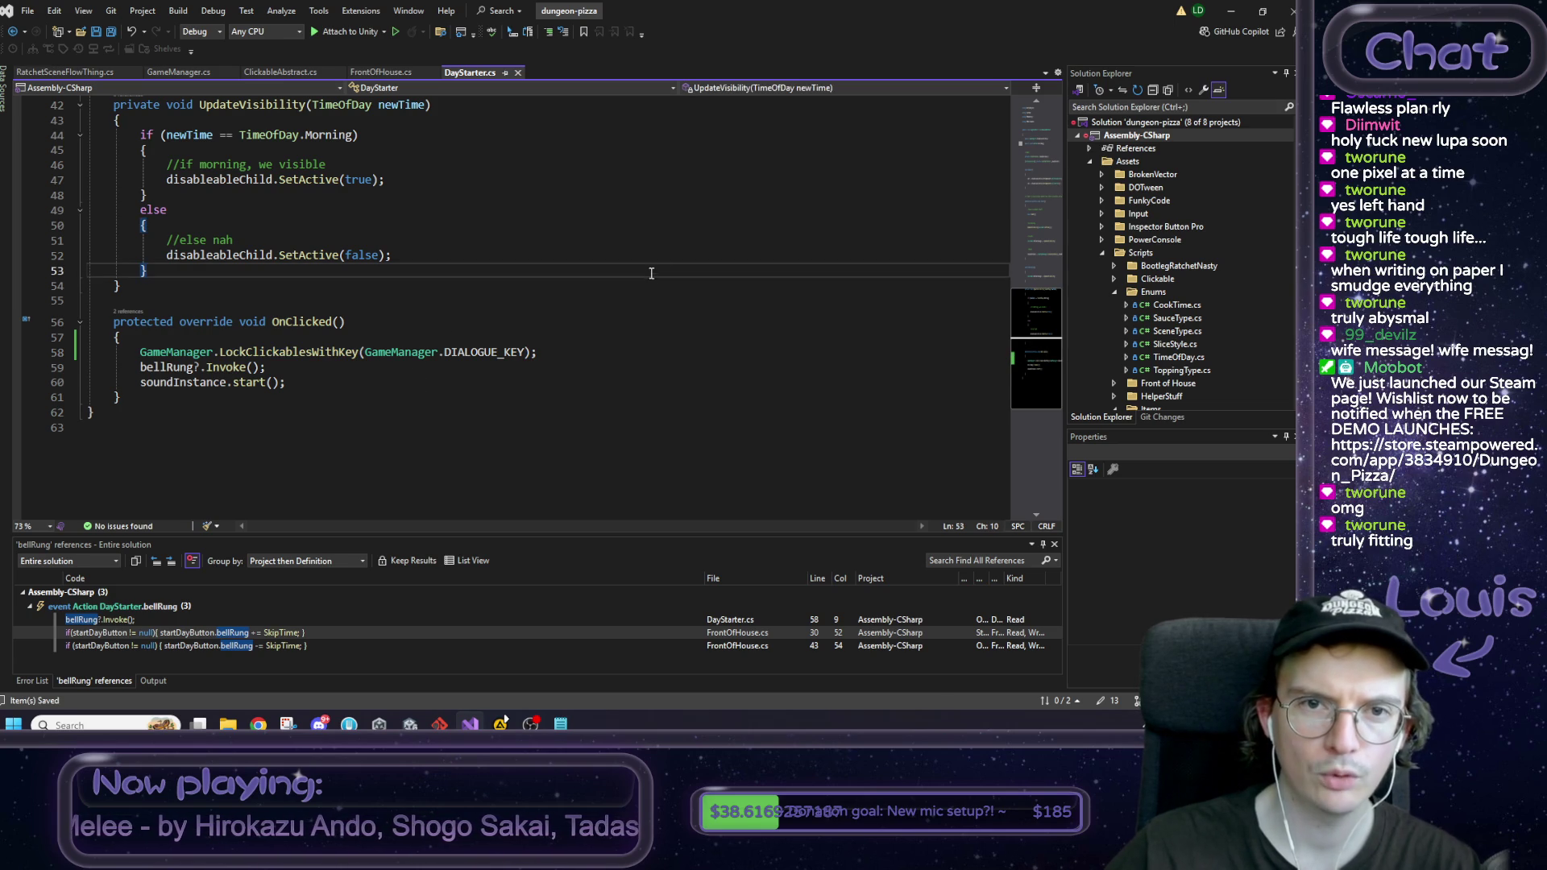
left_click(1231, 11)
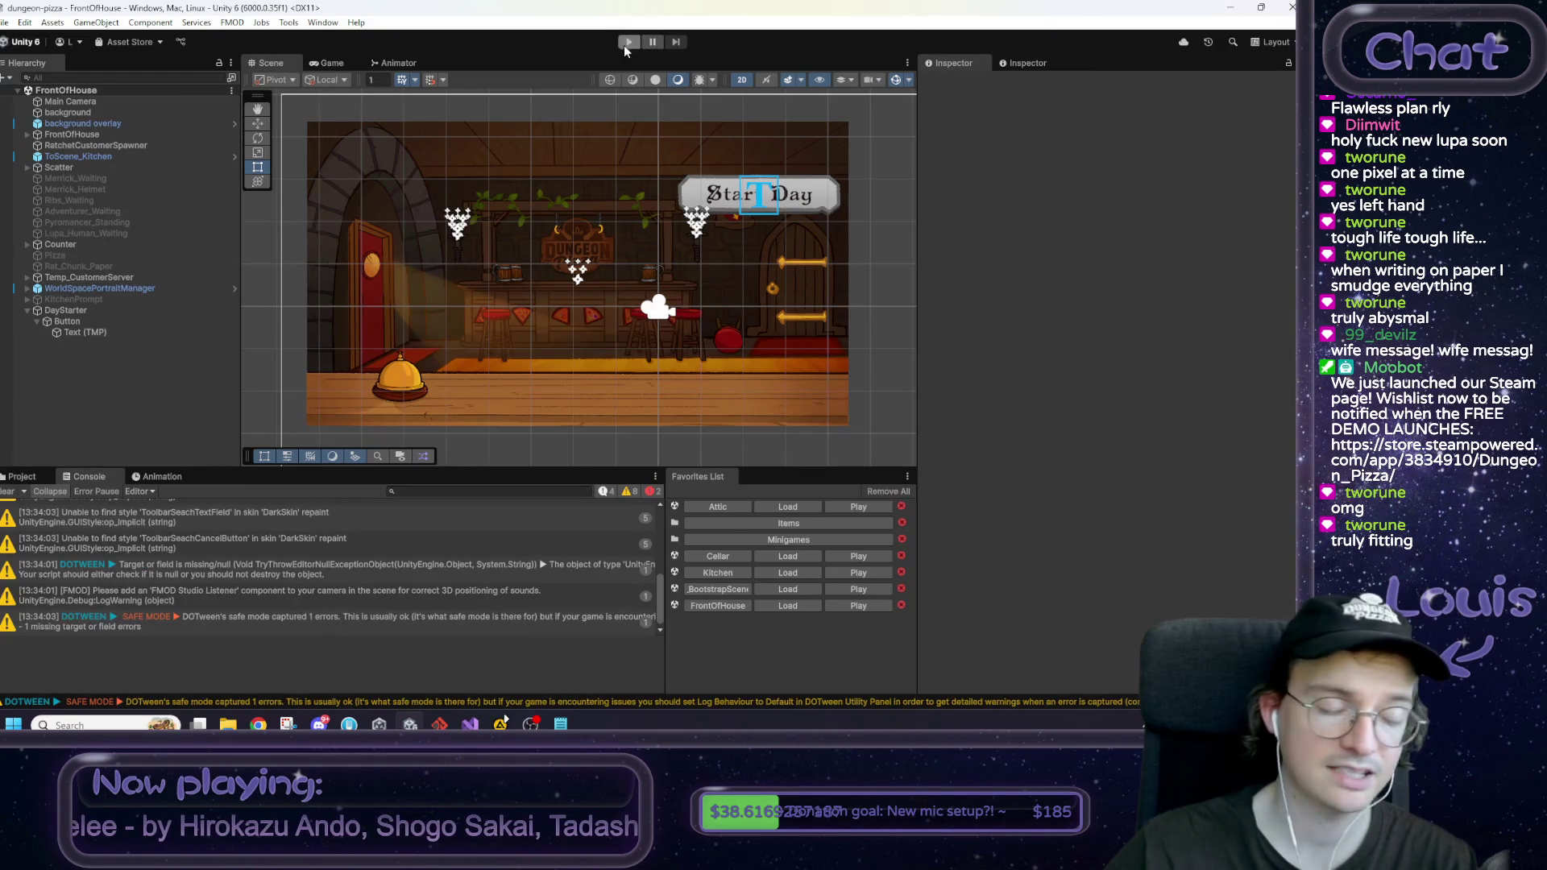
Step: Playtest Start Day into the Kitchen, stop, and return to DayStarter's OnClicked method
left_click(631, 42)
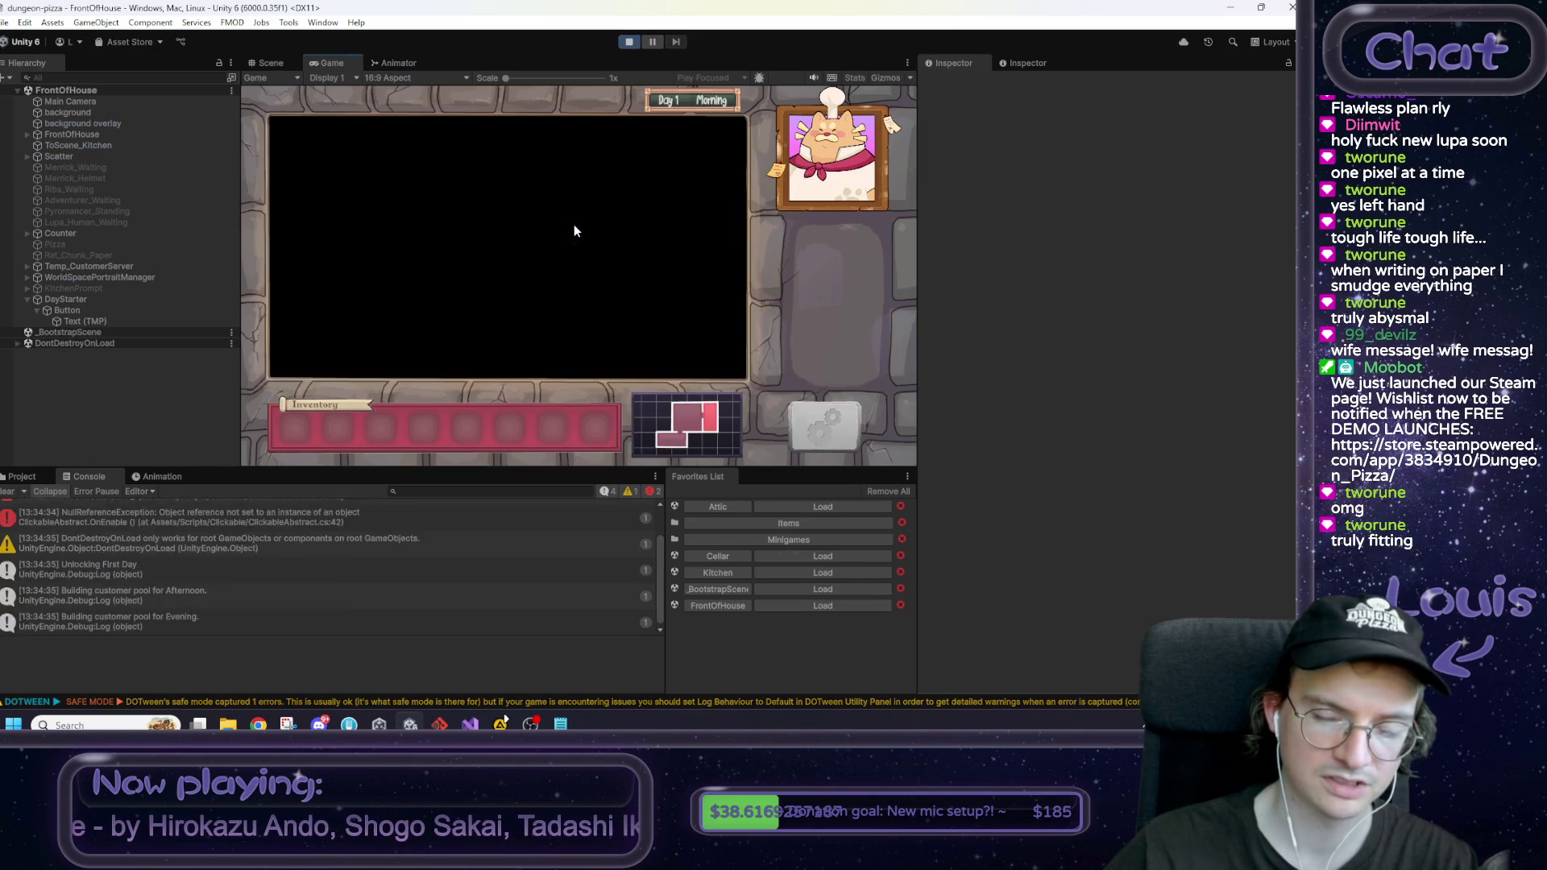
left_click(637, 184)
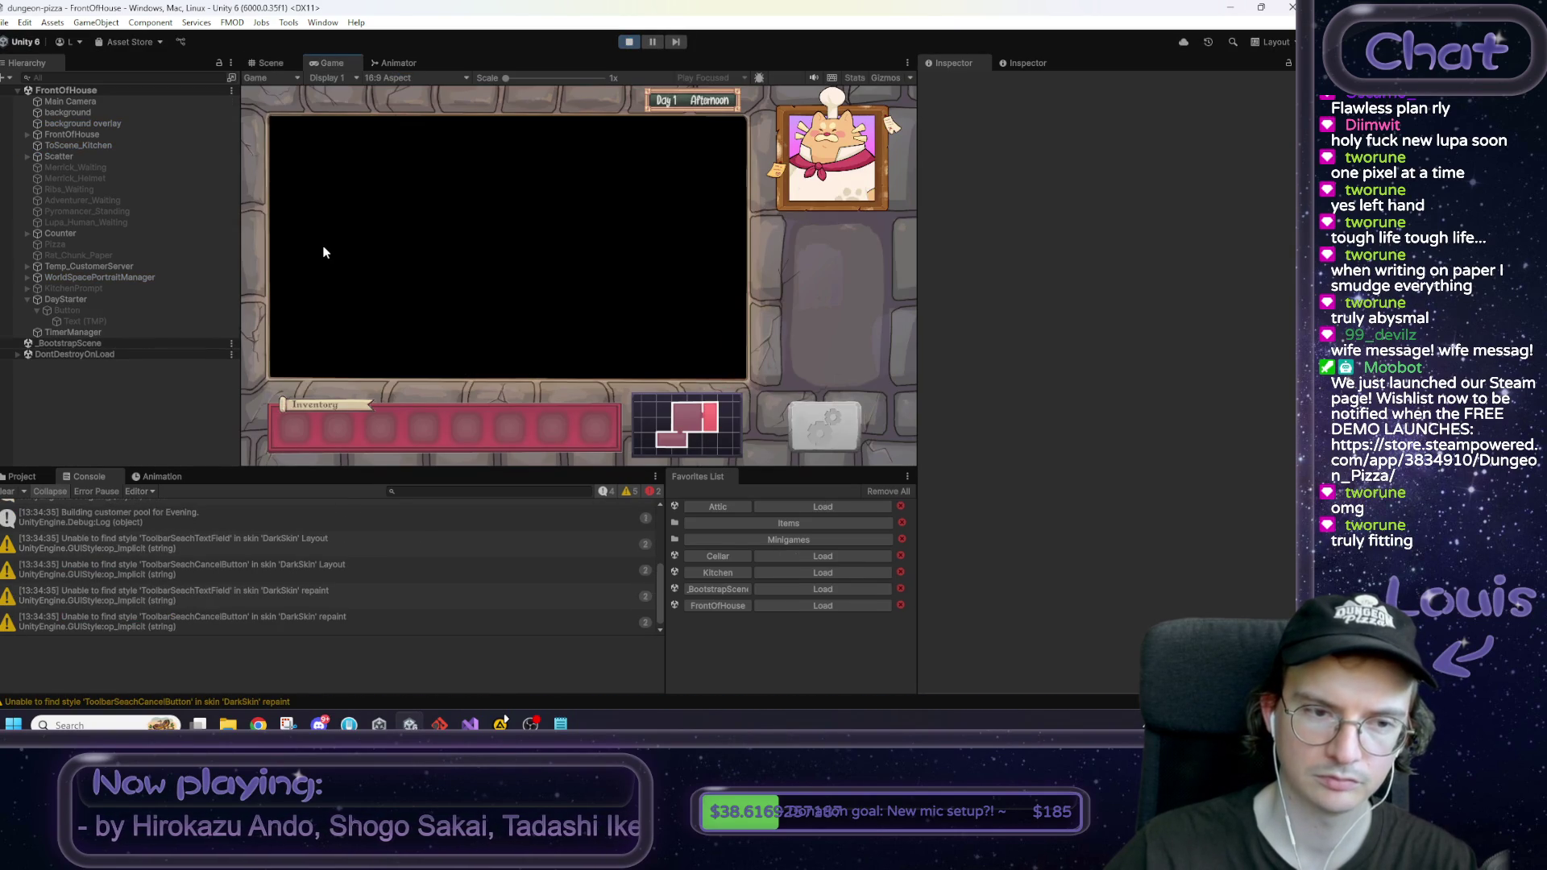
left_click(630, 43)
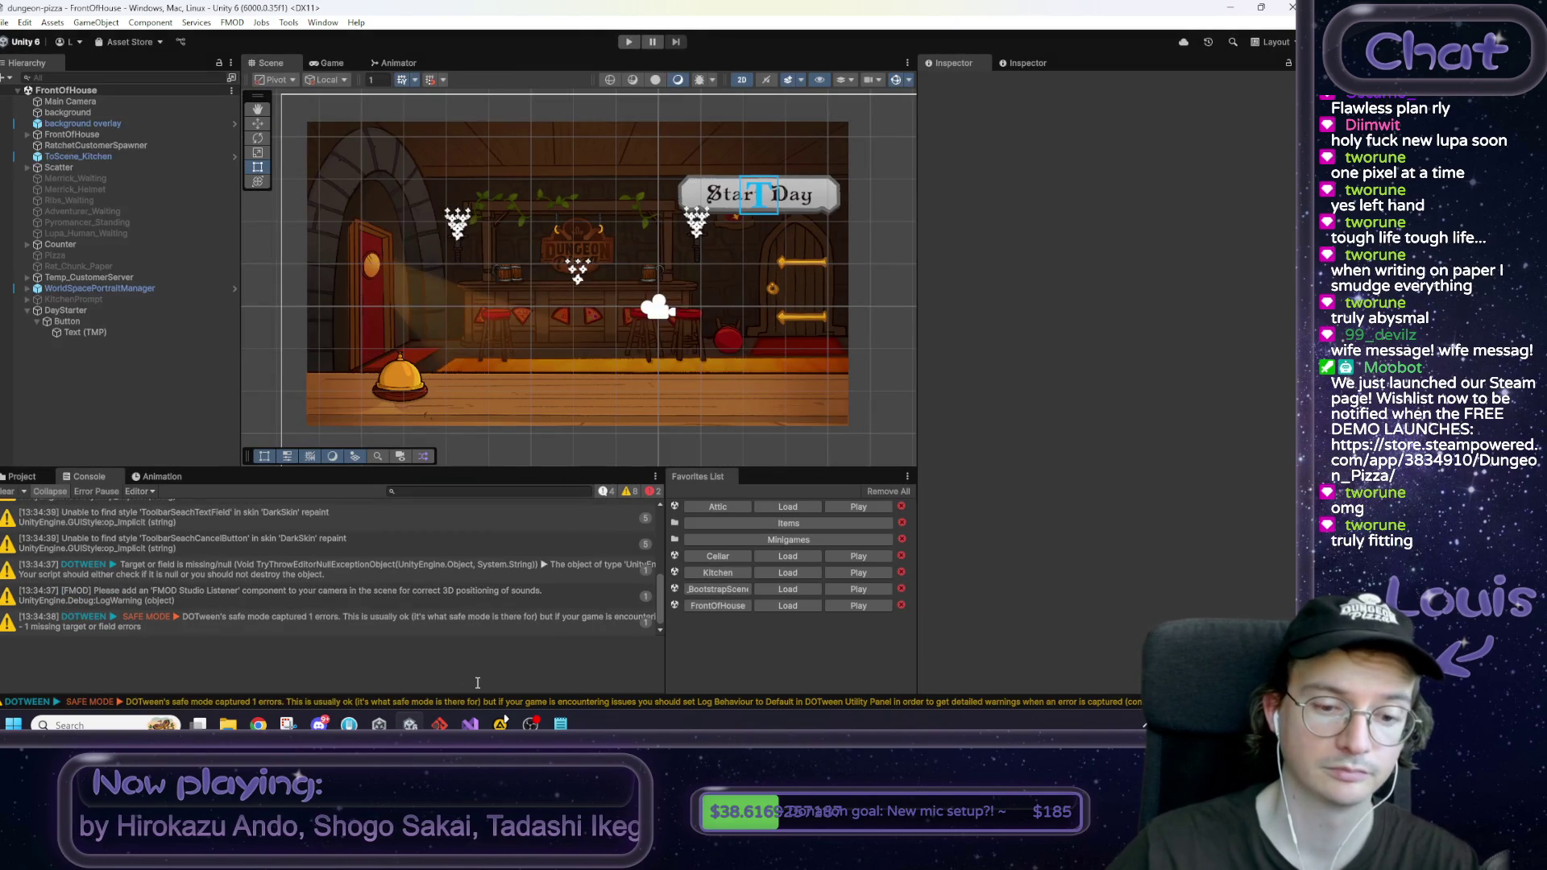
left_click(469, 725)
left_click(259, 339)
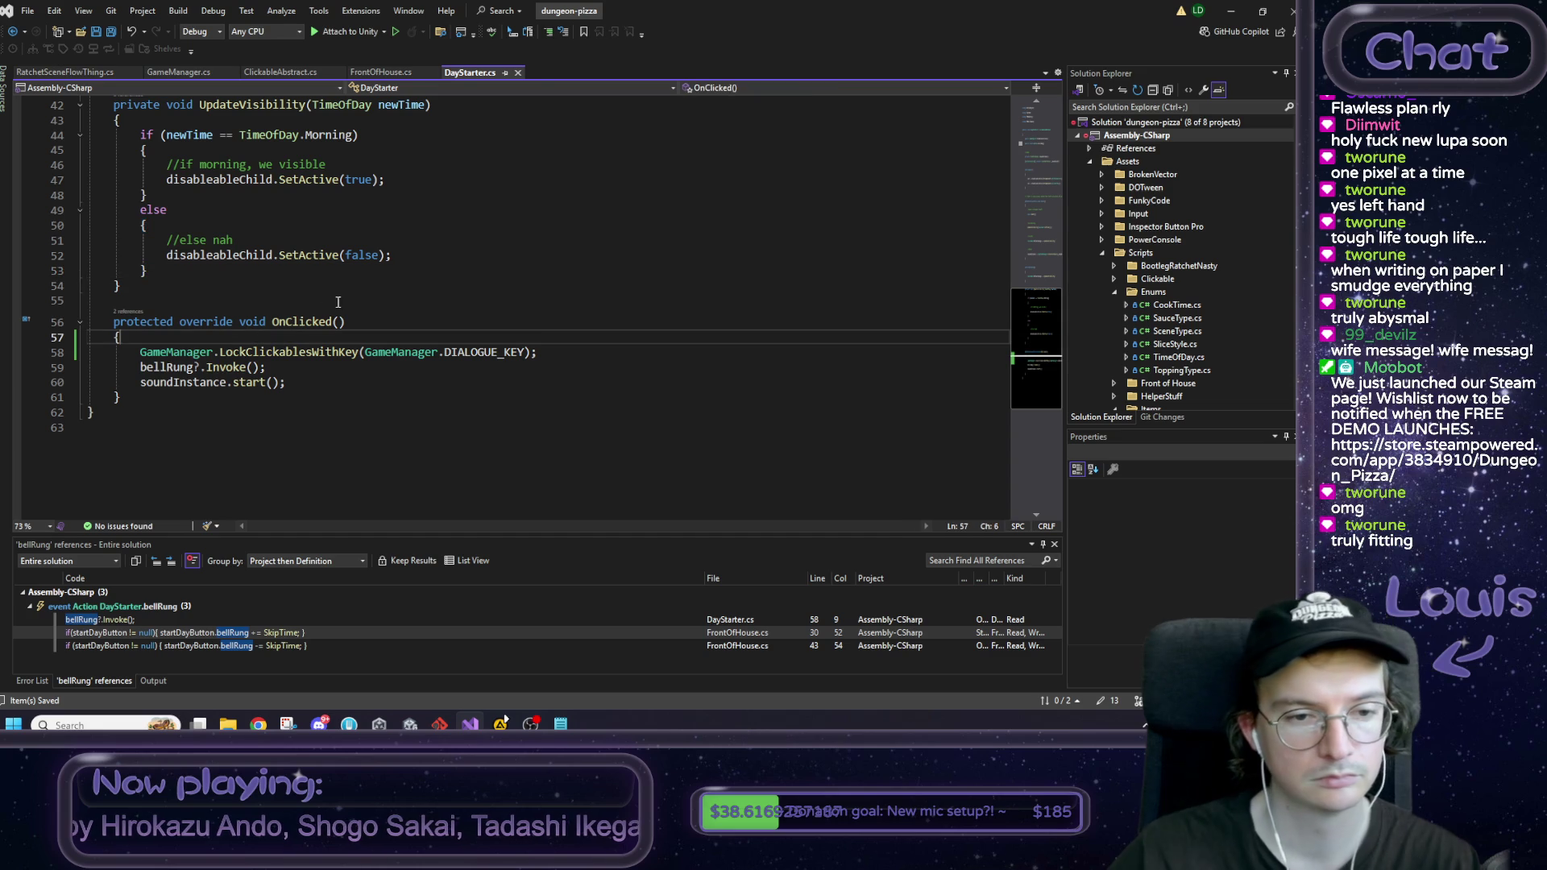
Step: Jump from the line 58 LockClickablesWithKey call to its definition in GameManager.cs
double_click(327, 352)
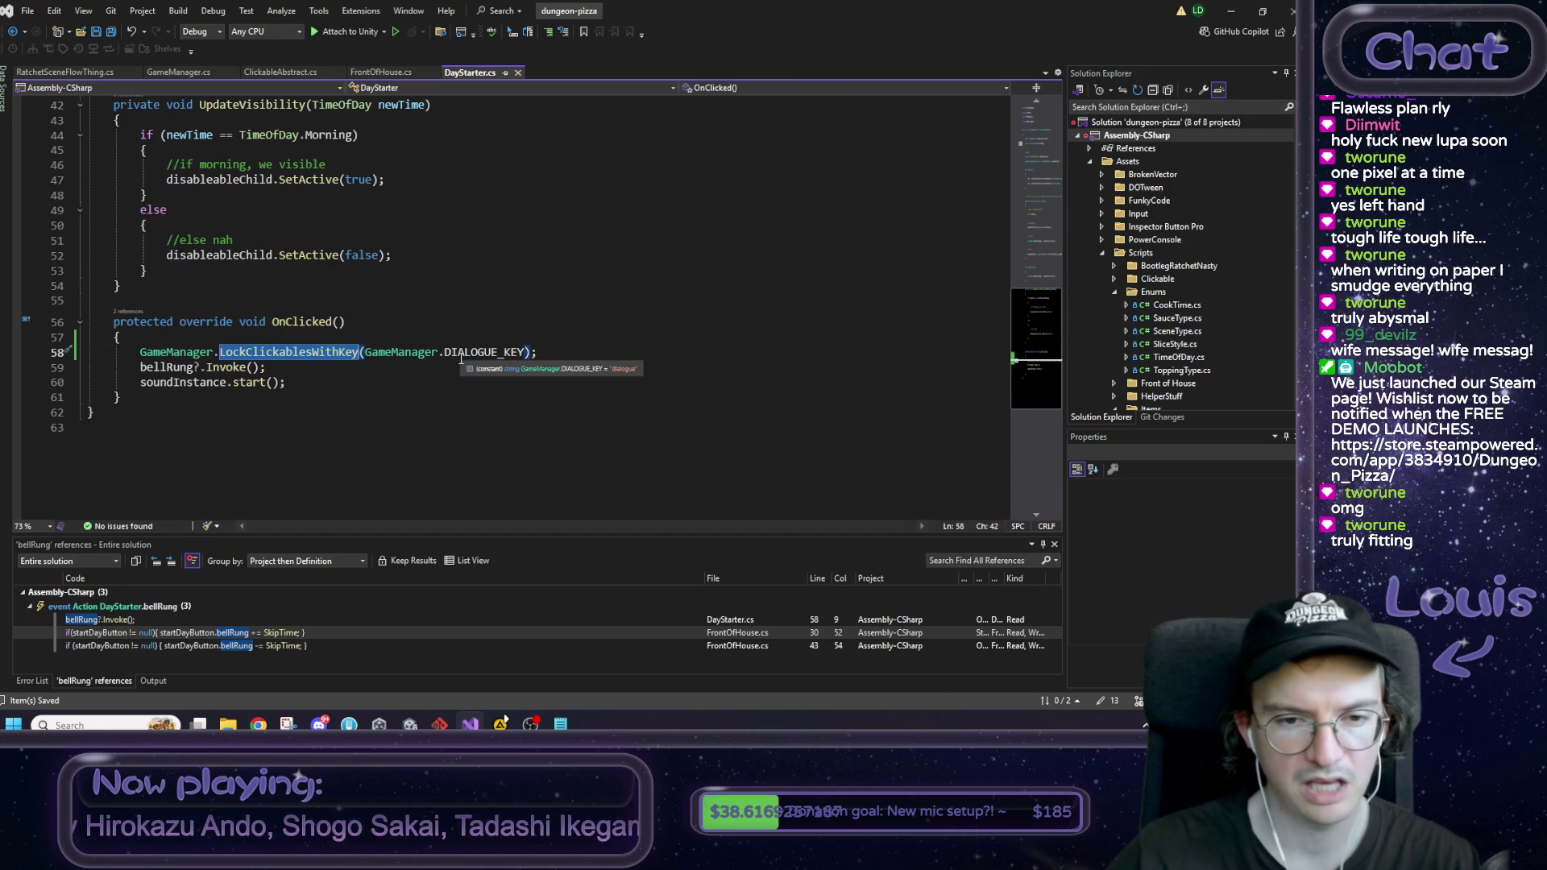
scroll(518, 323, "up", 1)
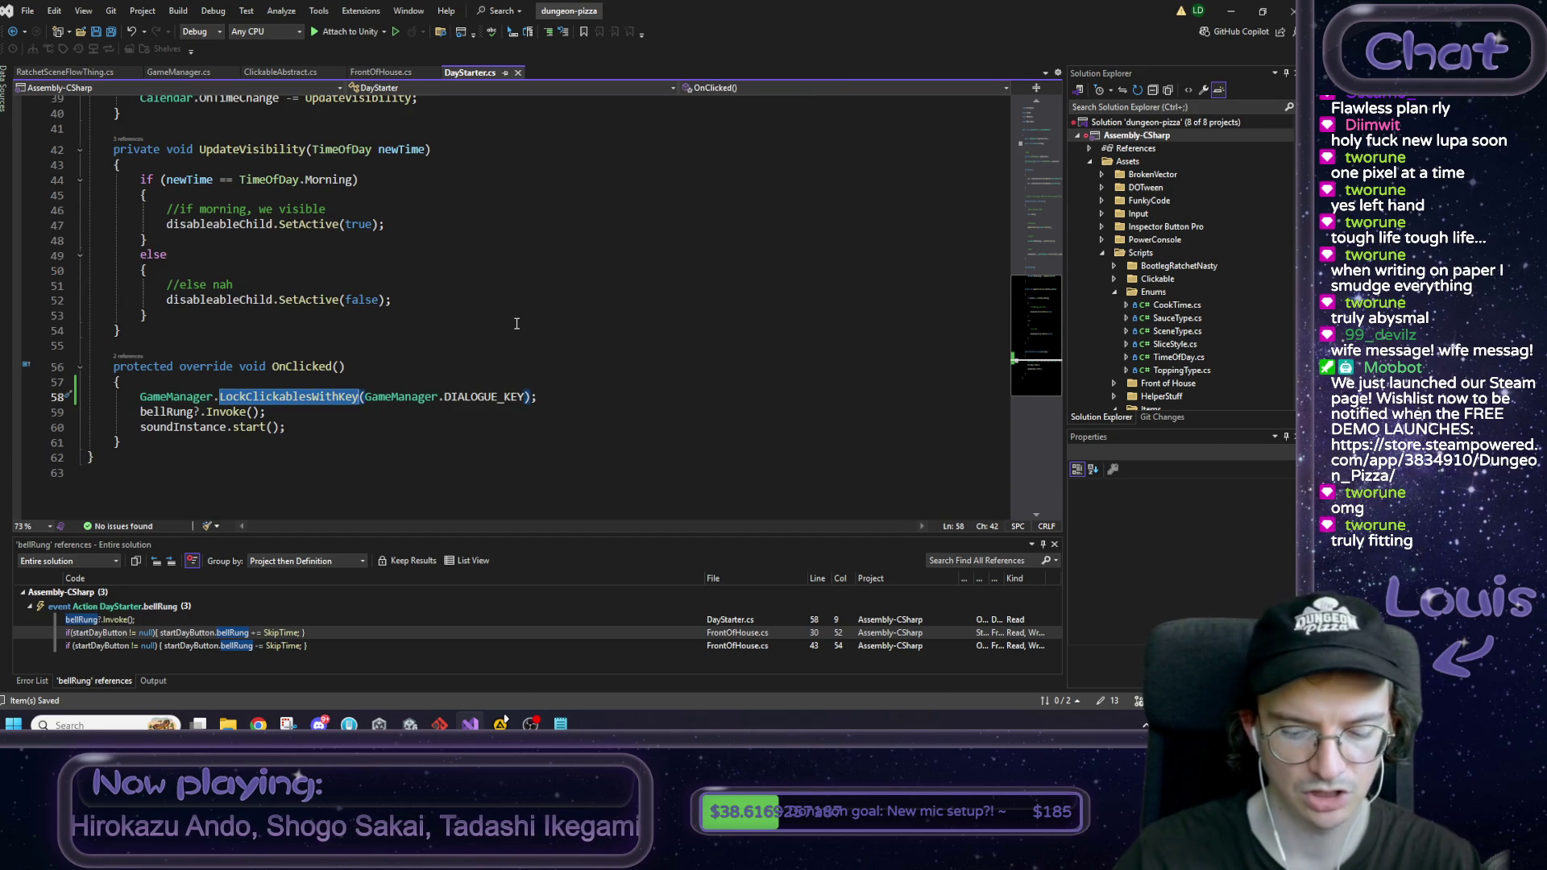
key("F12")
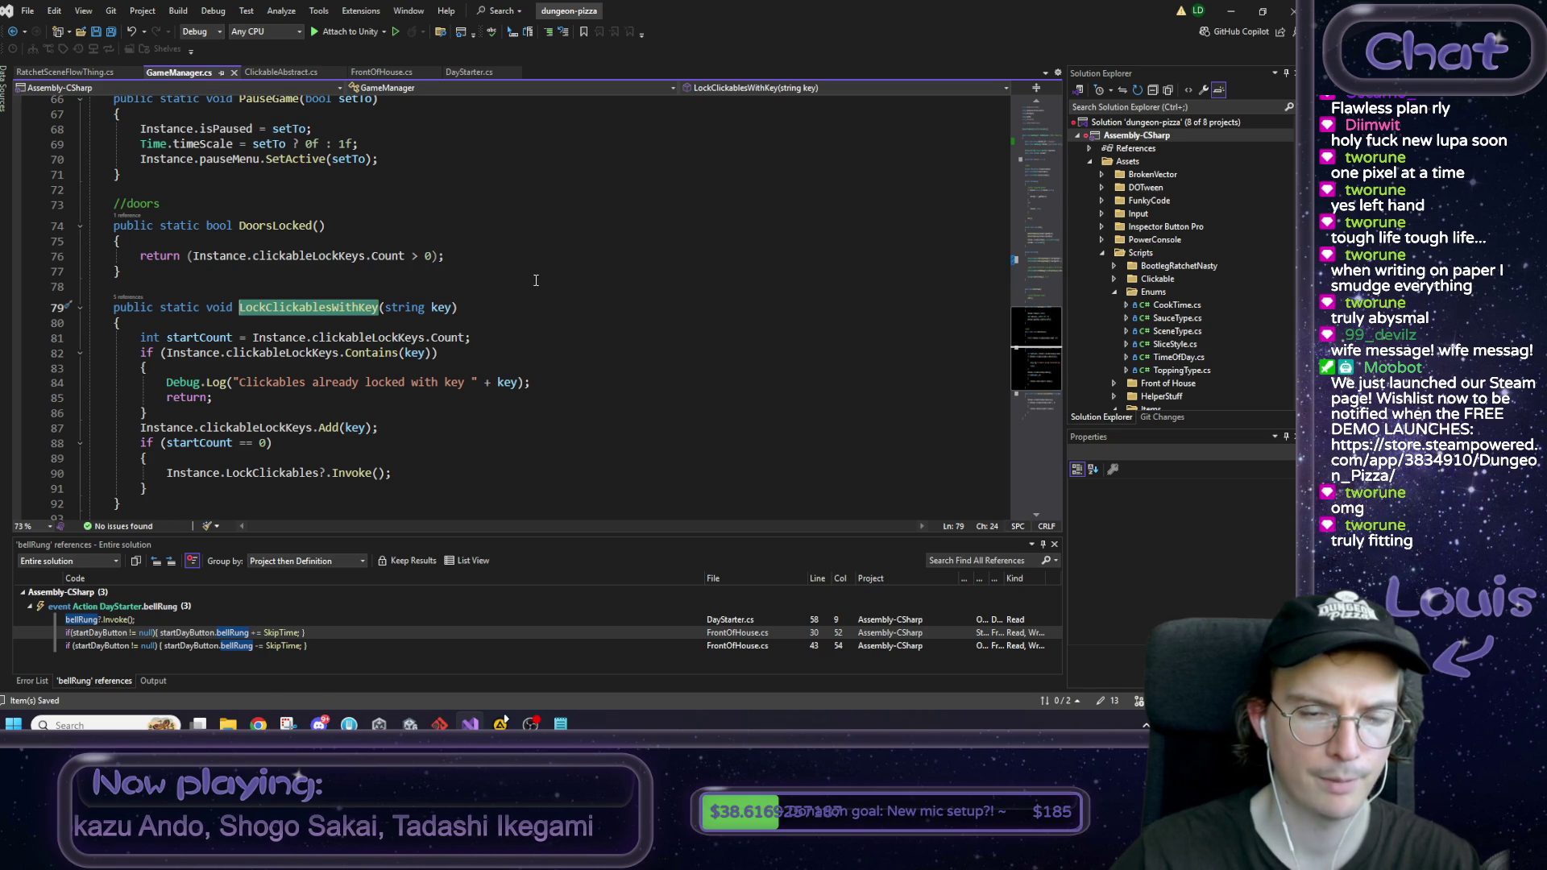
scroll(538, 289, "down", 5)
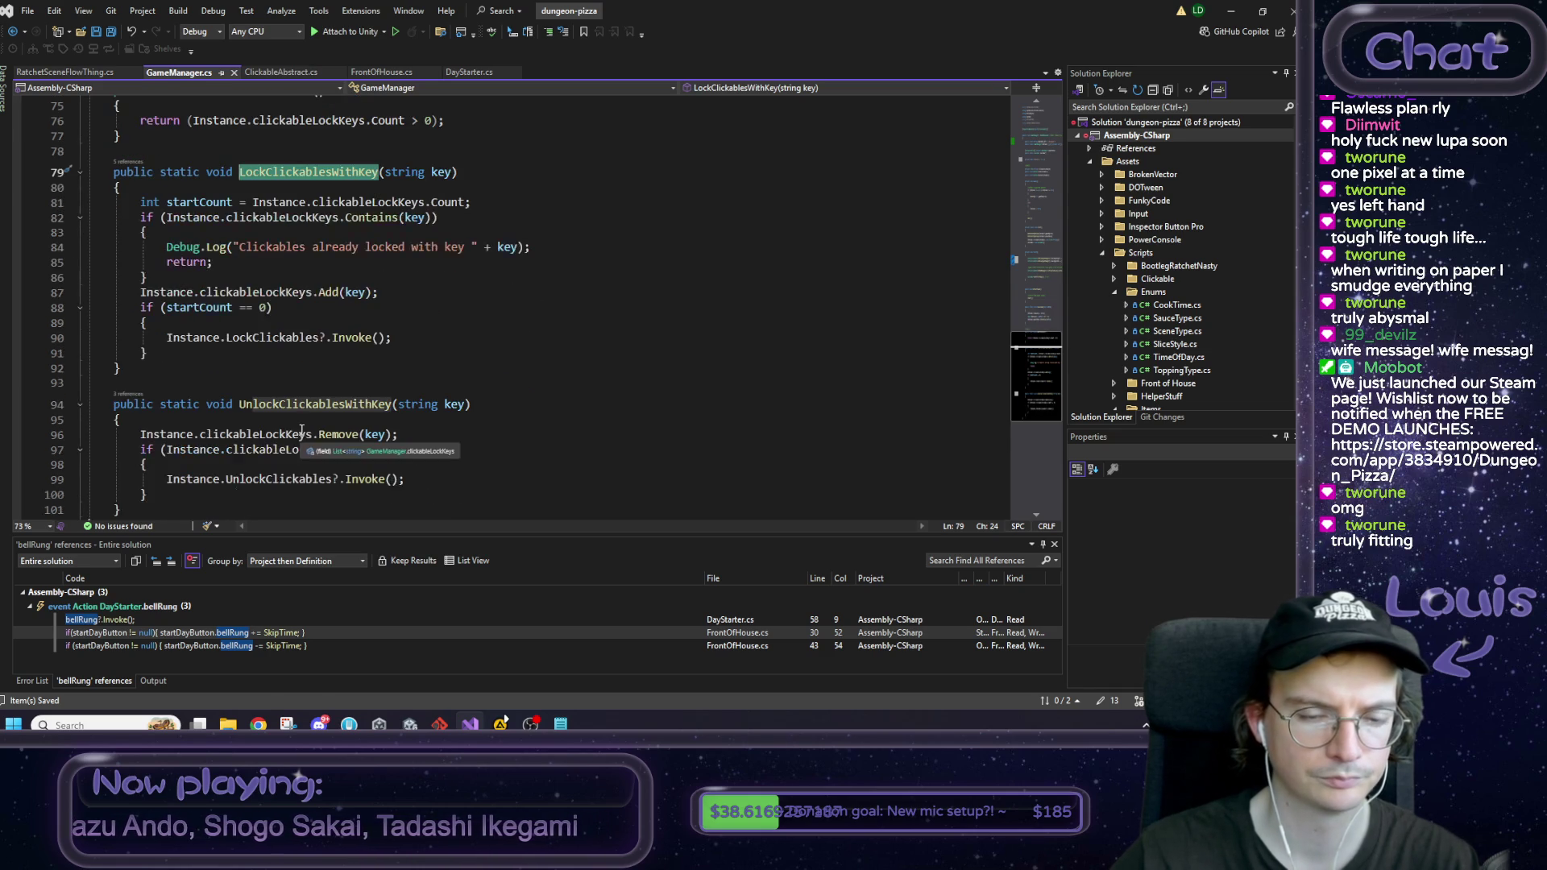
scroll(393, 429, "up", 7)
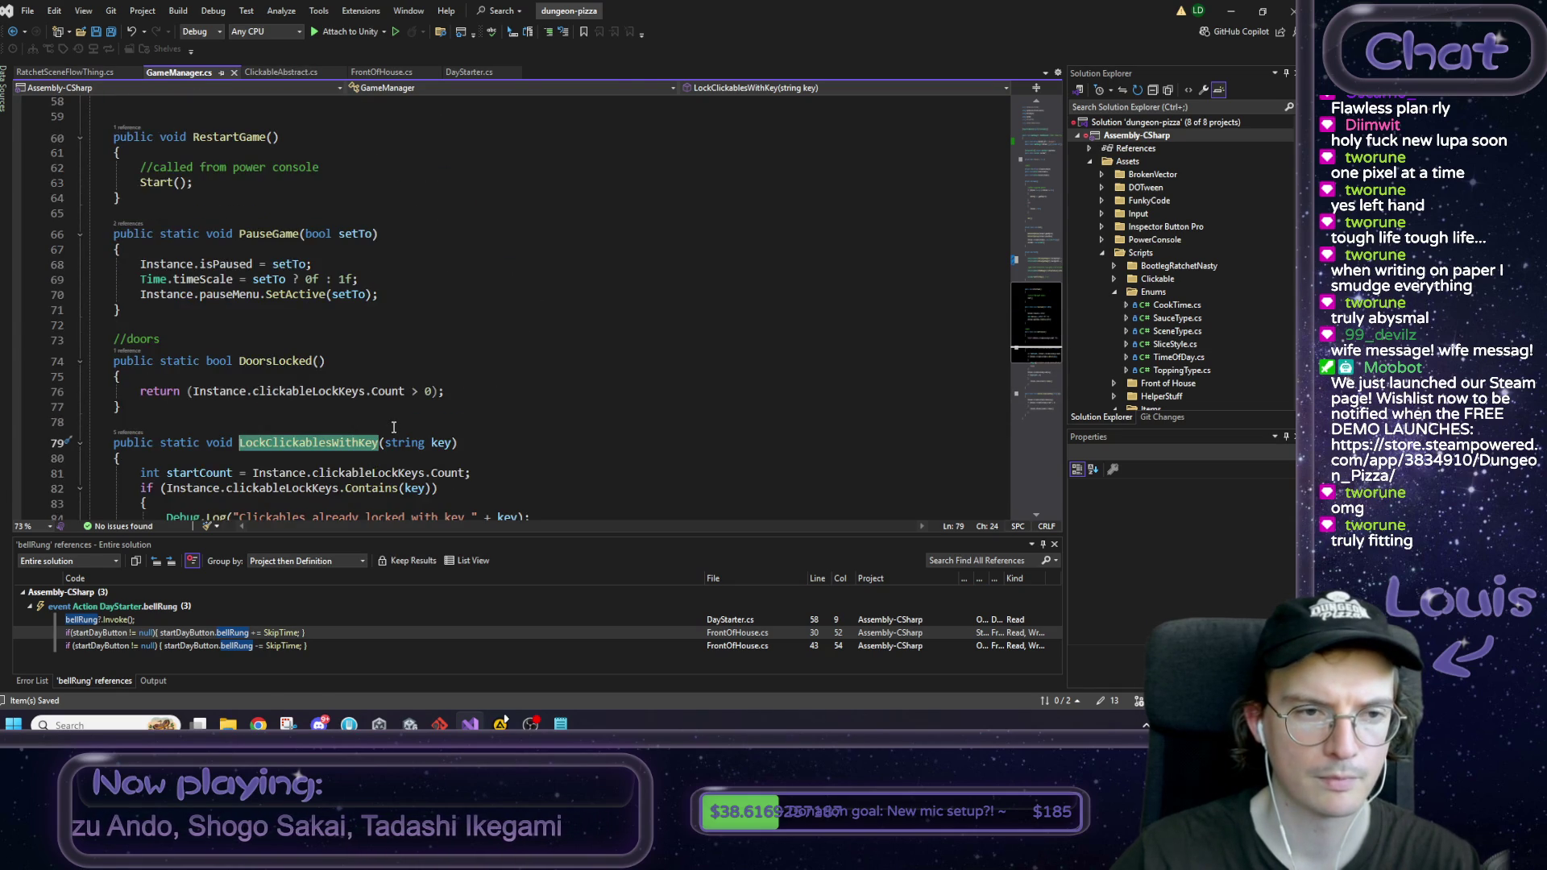
scroll(393, 427, "up", 5)
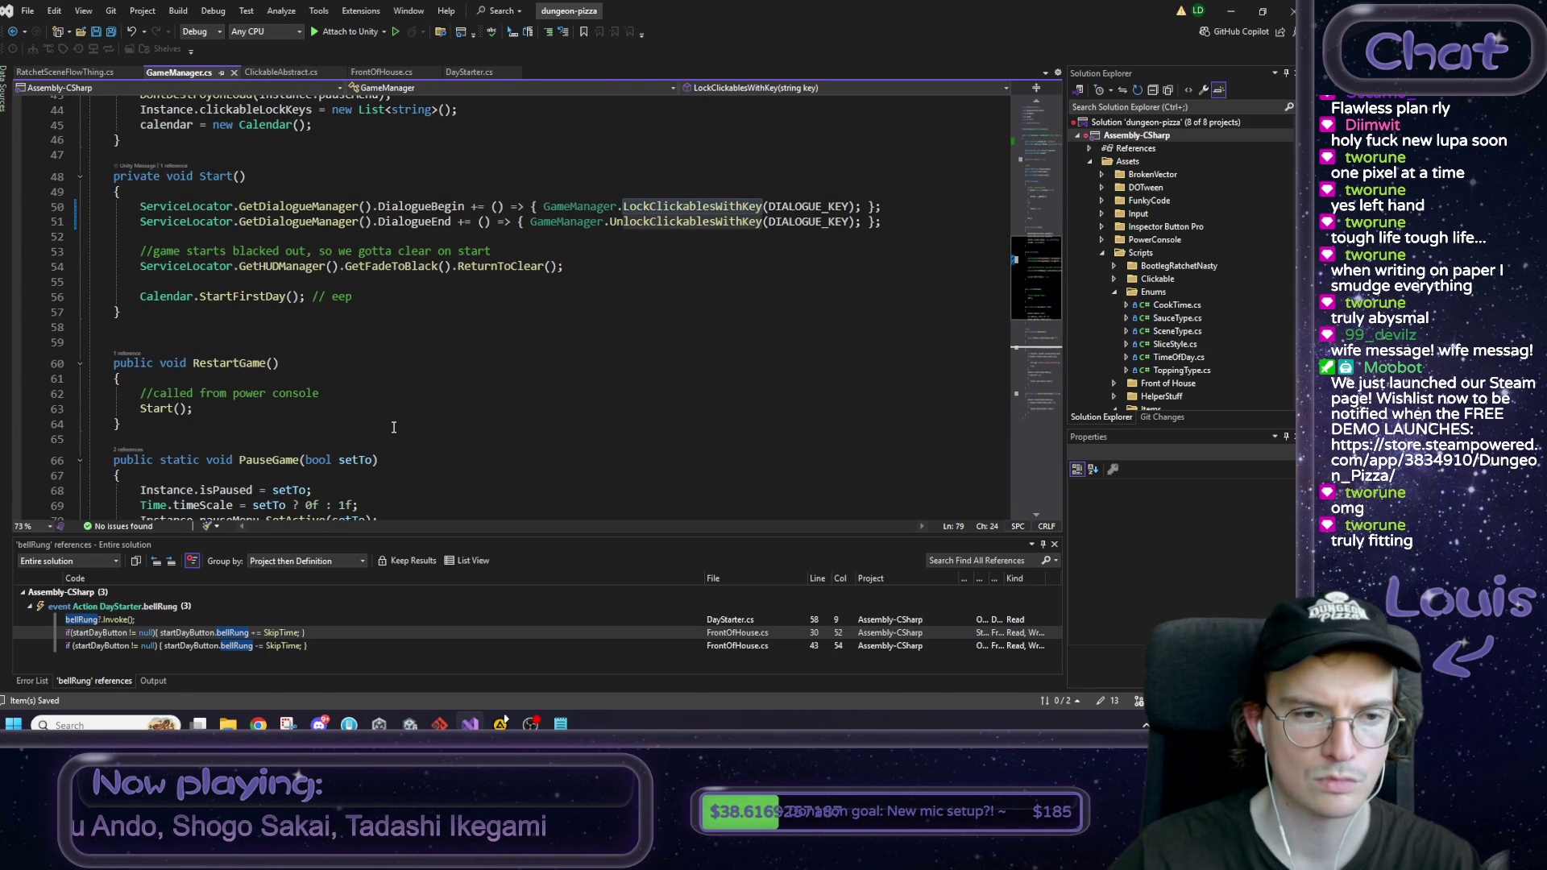
scroll(395, 426, "up", 14)
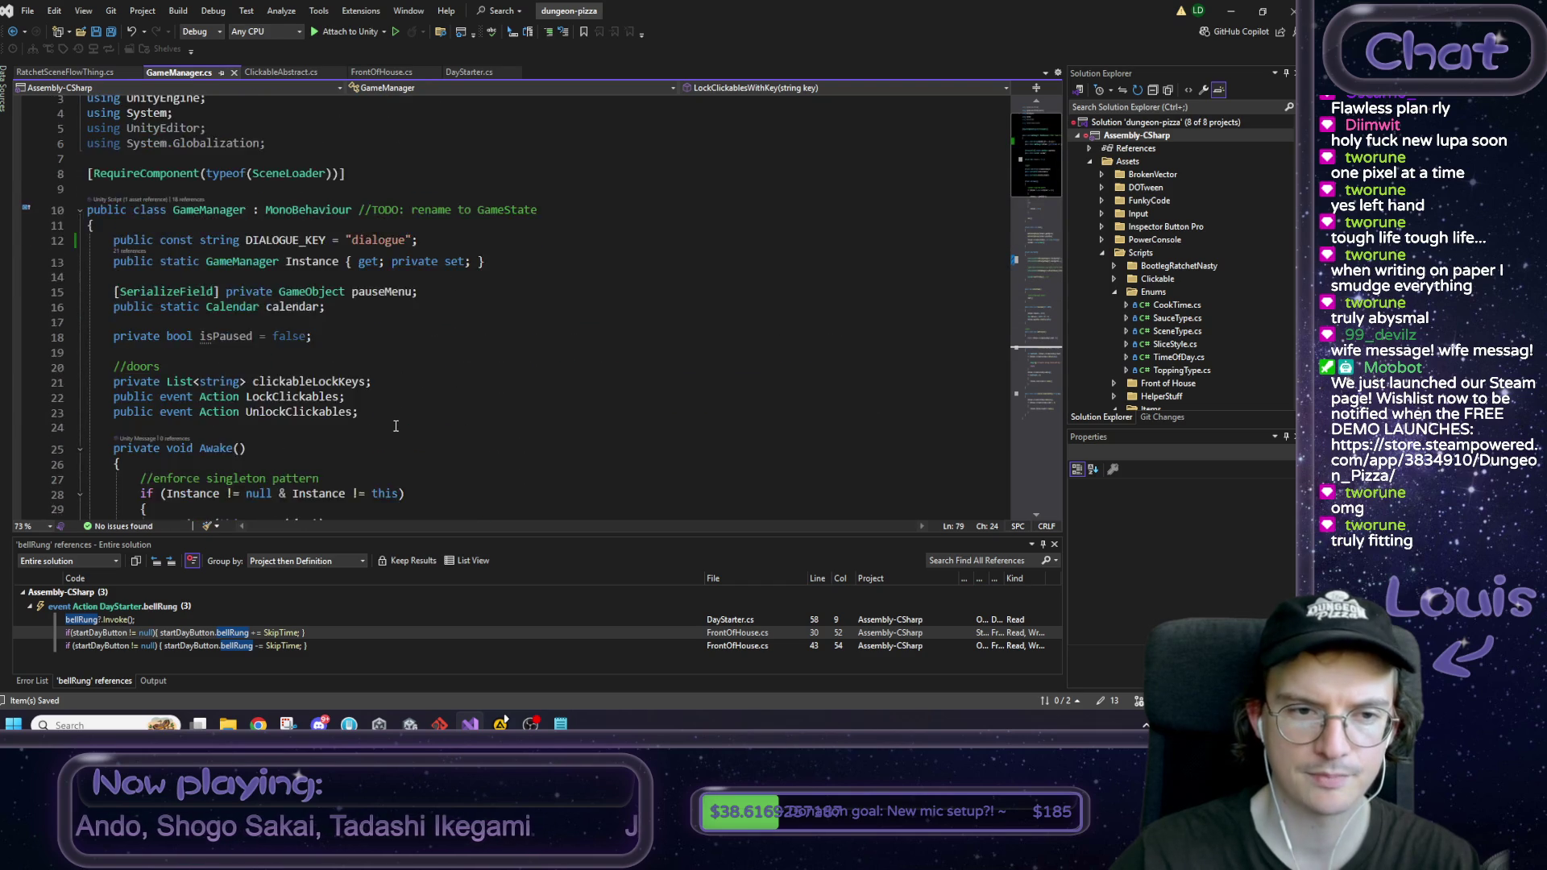
Step: Confirm DIALOGUE_KEY is "dialogue" at the top of GameManager.cs, then return to Unity
double_click(297, 275)
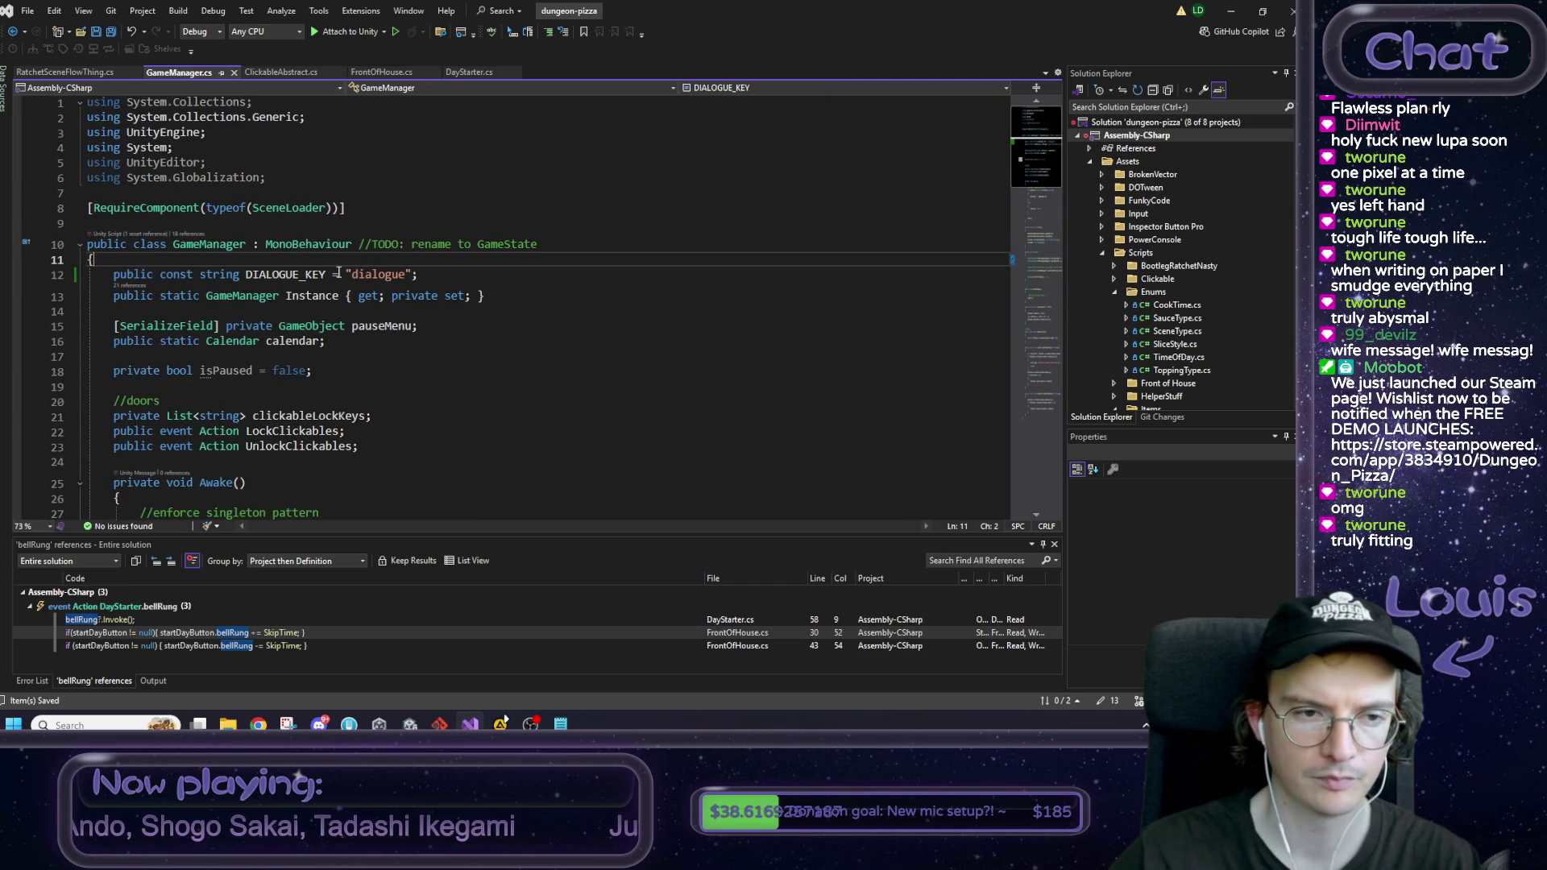
double_click(362, 274)
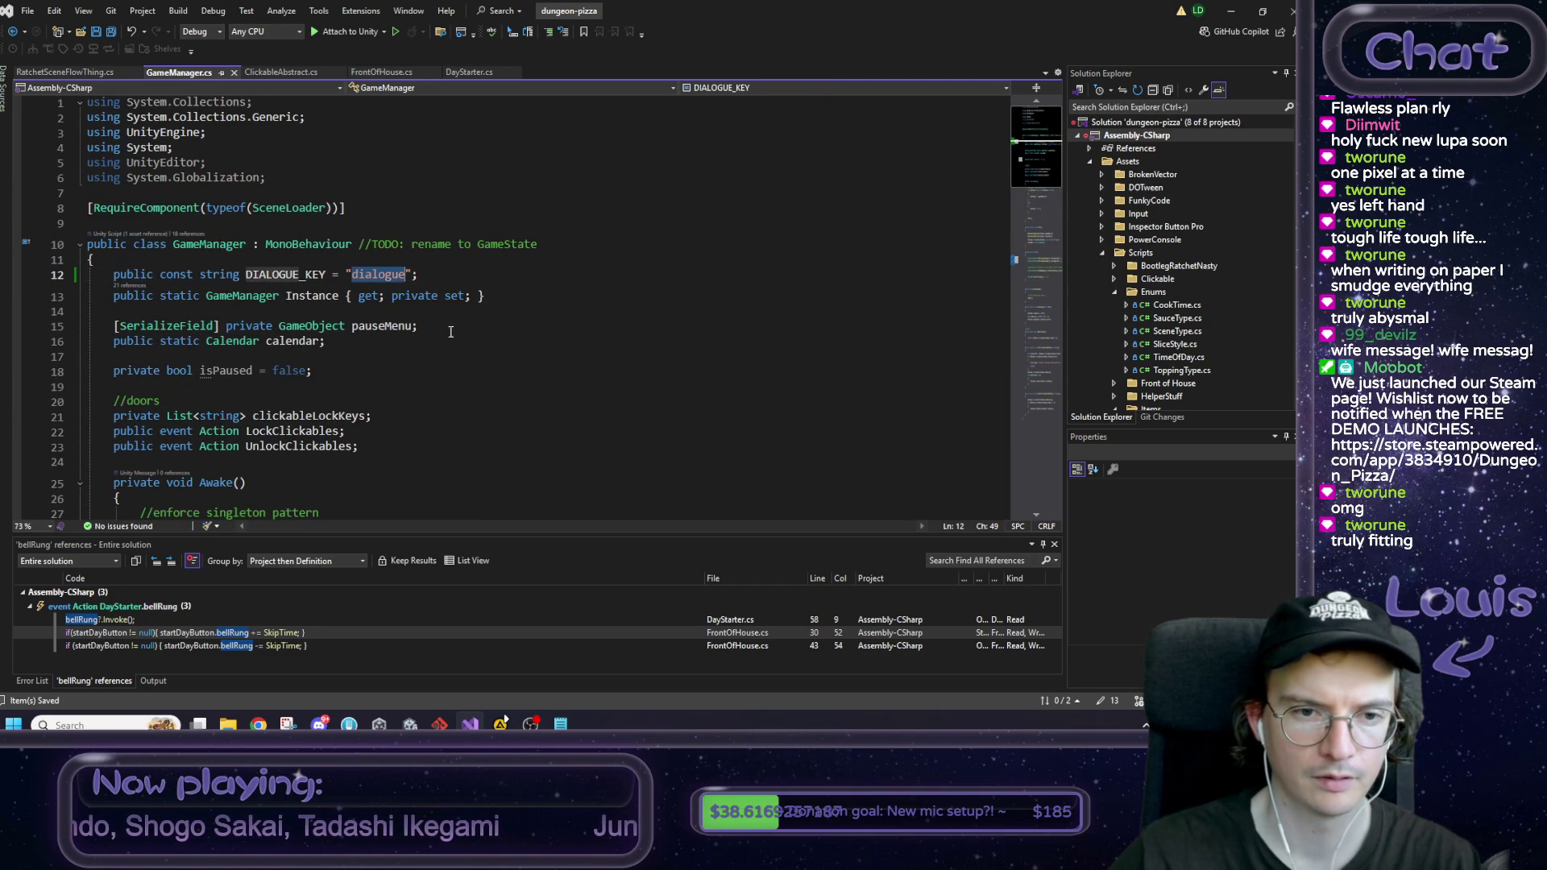
scroll(451, 333, "down", 13)
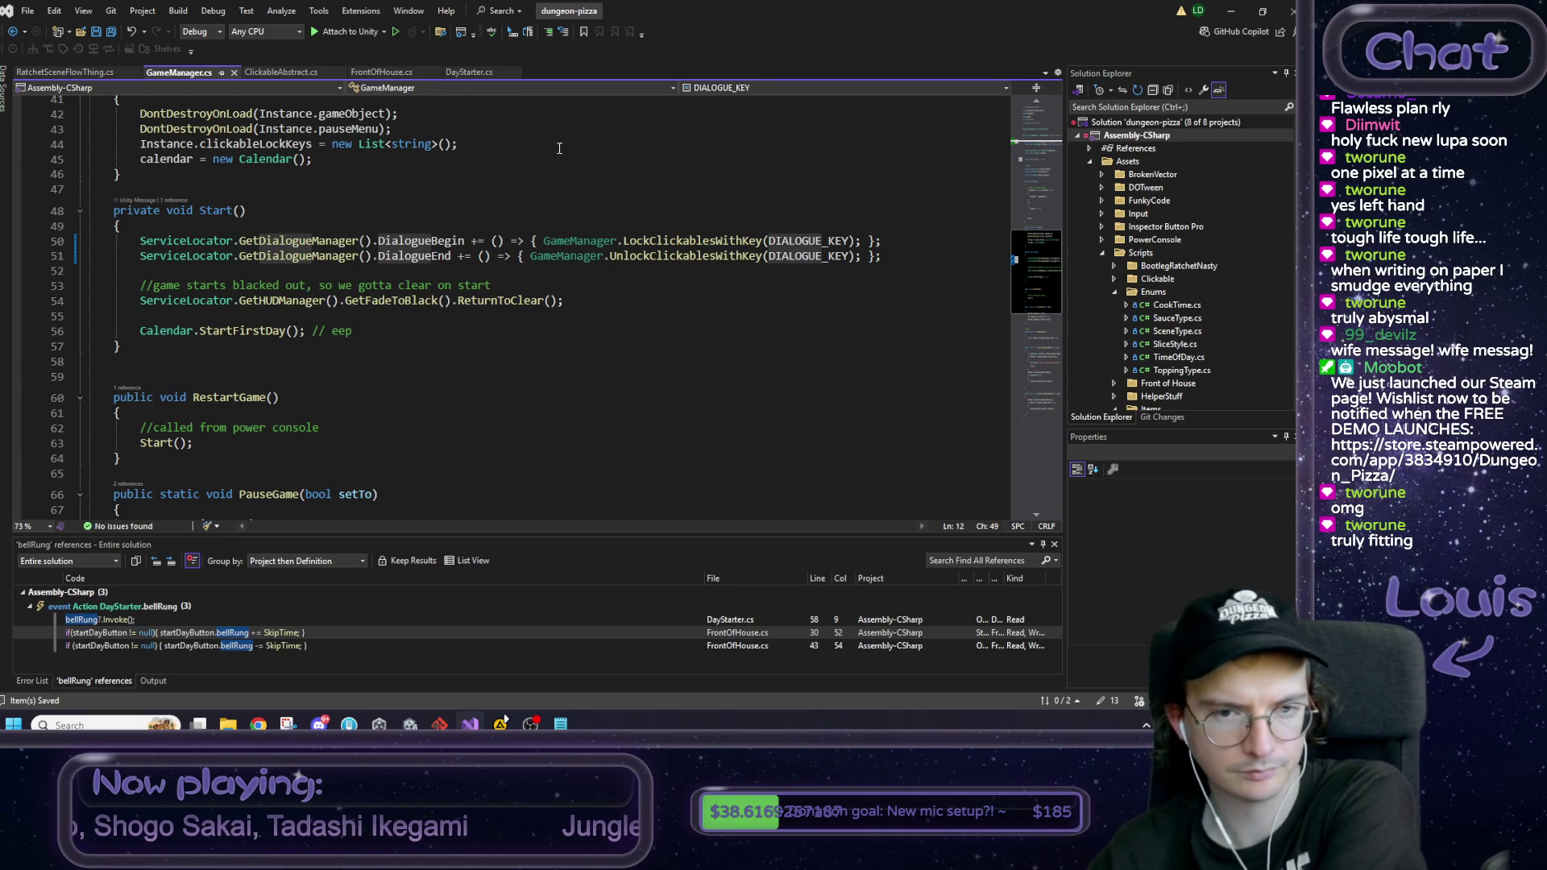
scroll(556, 161, "down", 13)
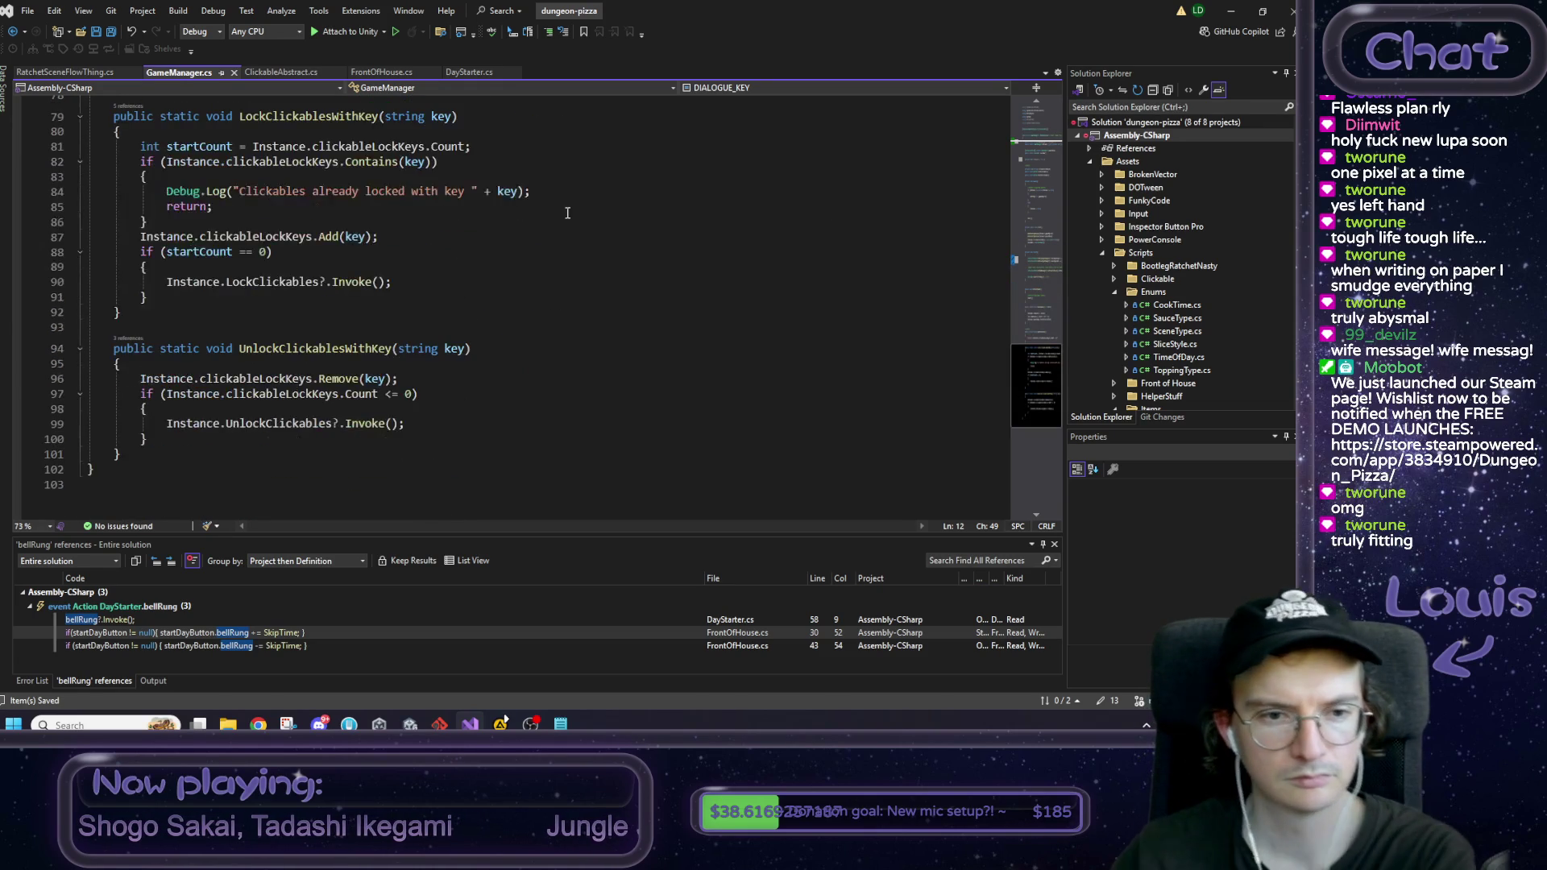
scroll(565, 208, "up", 14)
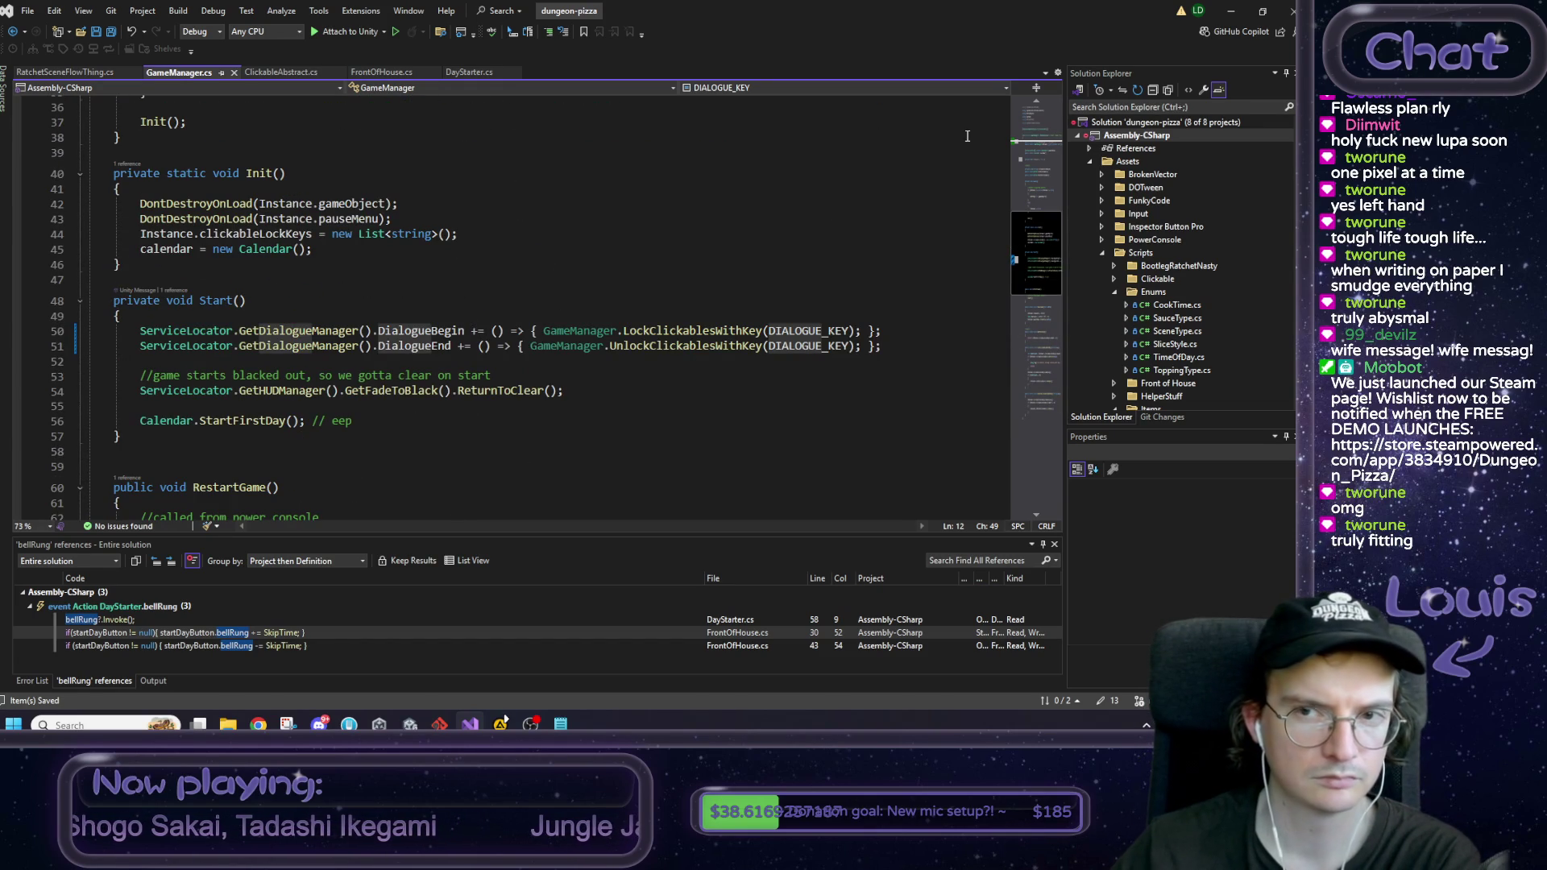
key("alt+Tab")
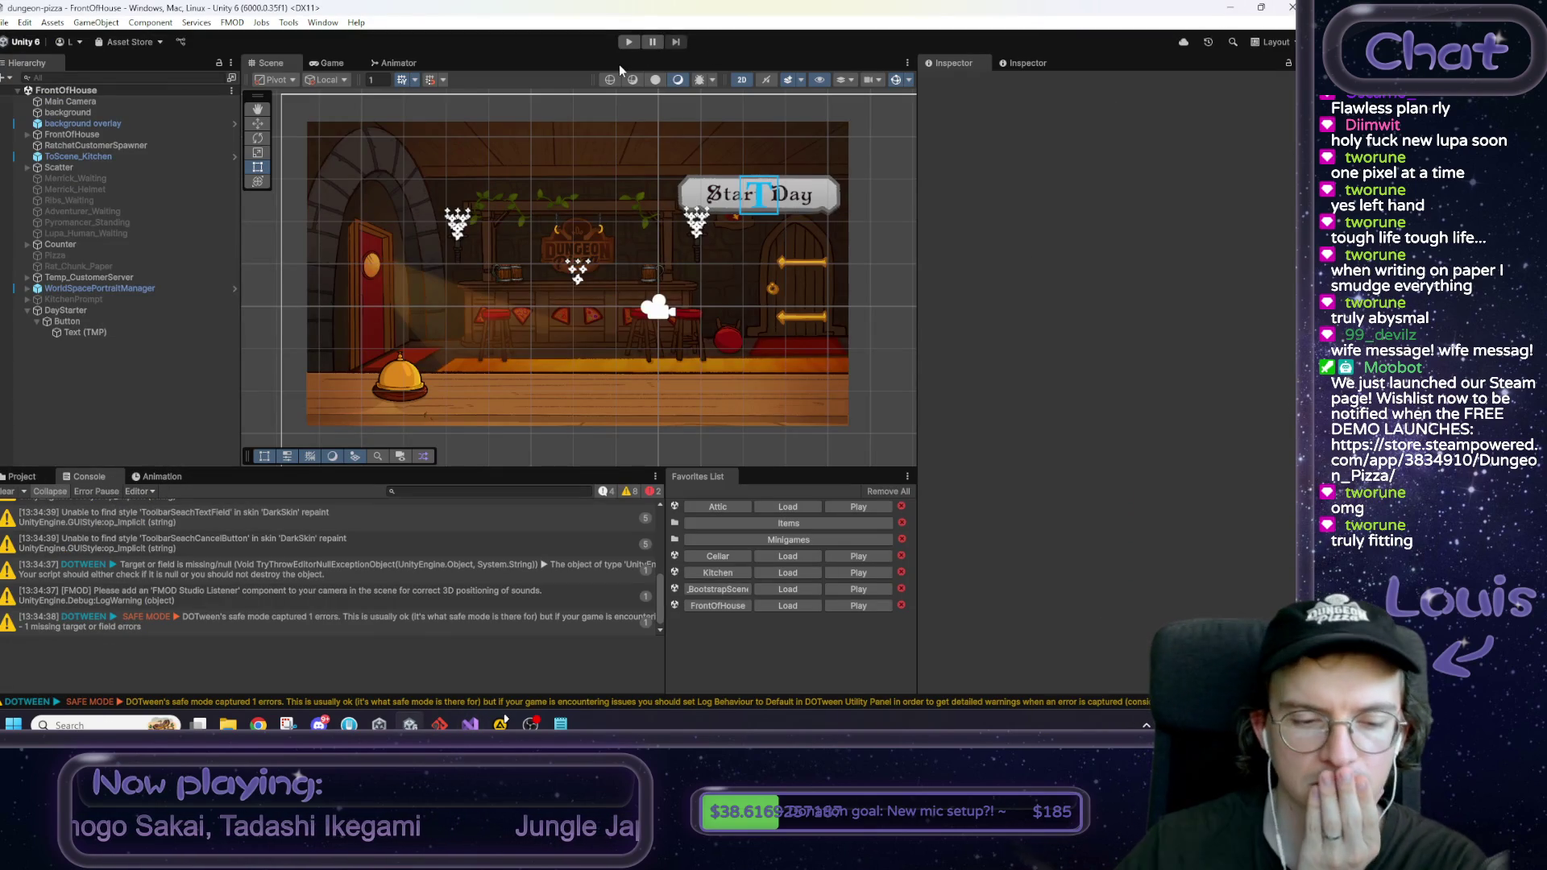
Step: Clear the Unity console, then go from DayStarter.cs to the LockClickablesWithKey definition in GameManager.cs
left_click(23, 493)
left_click(471, 724)
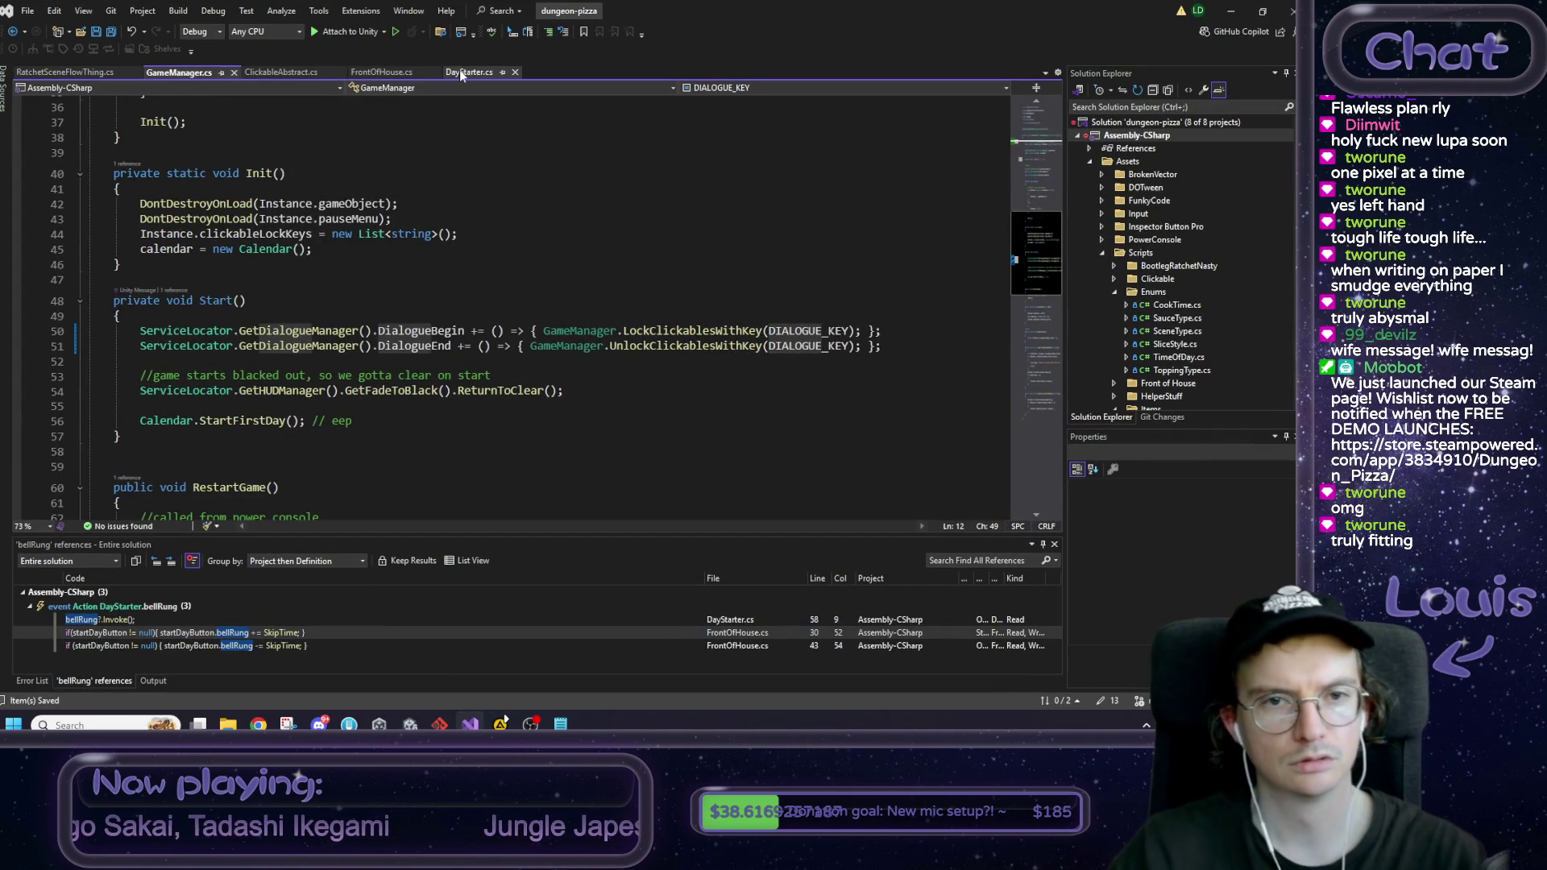
left_click(459, 72)
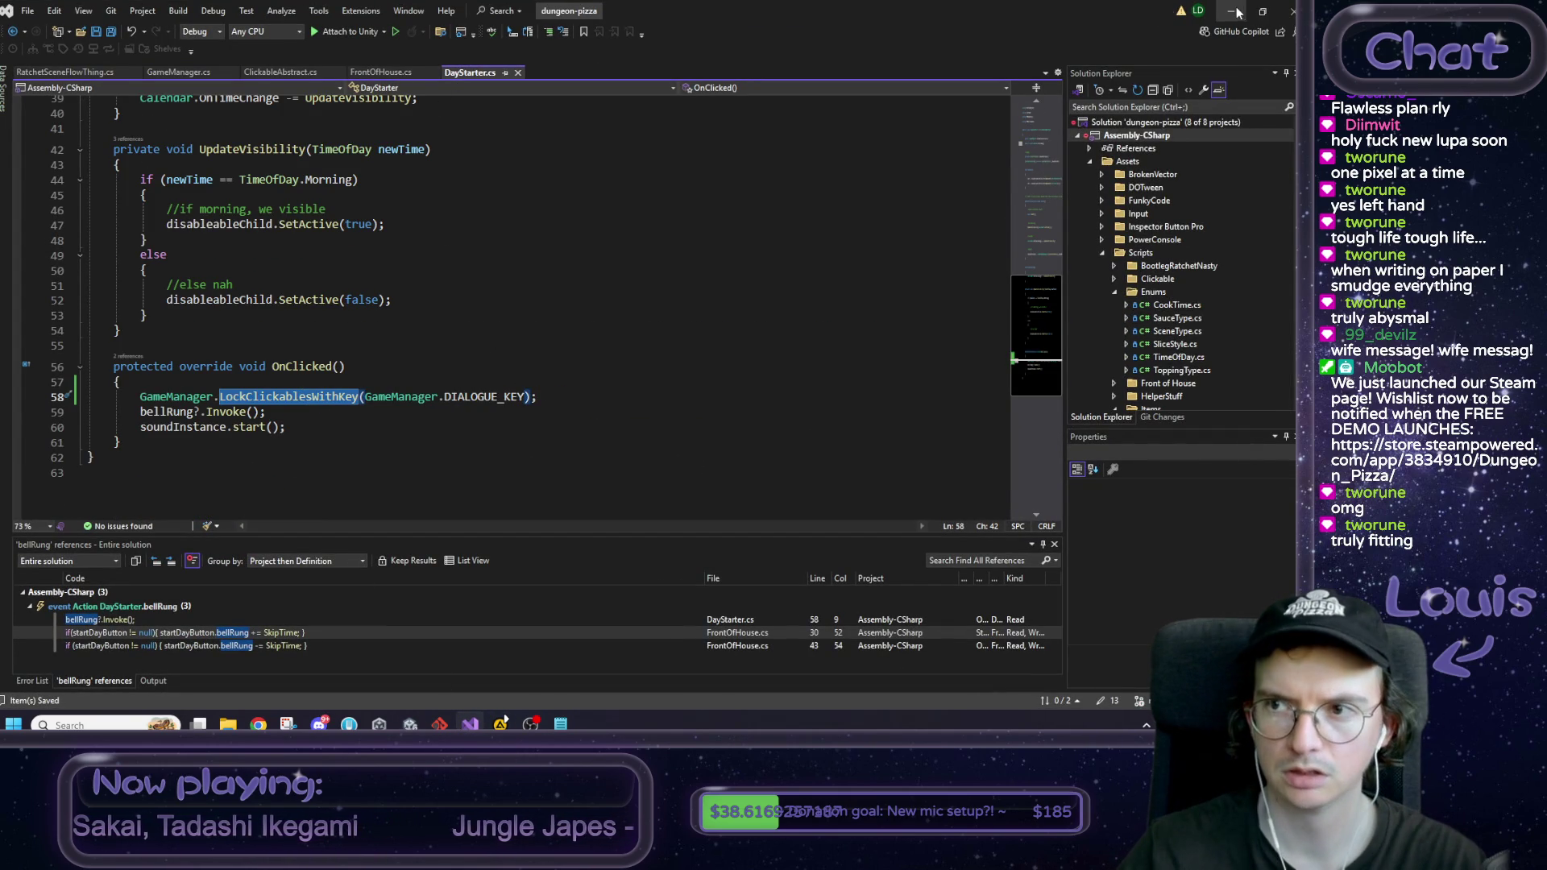
key("alt+Tab")
left_click(559, 722)
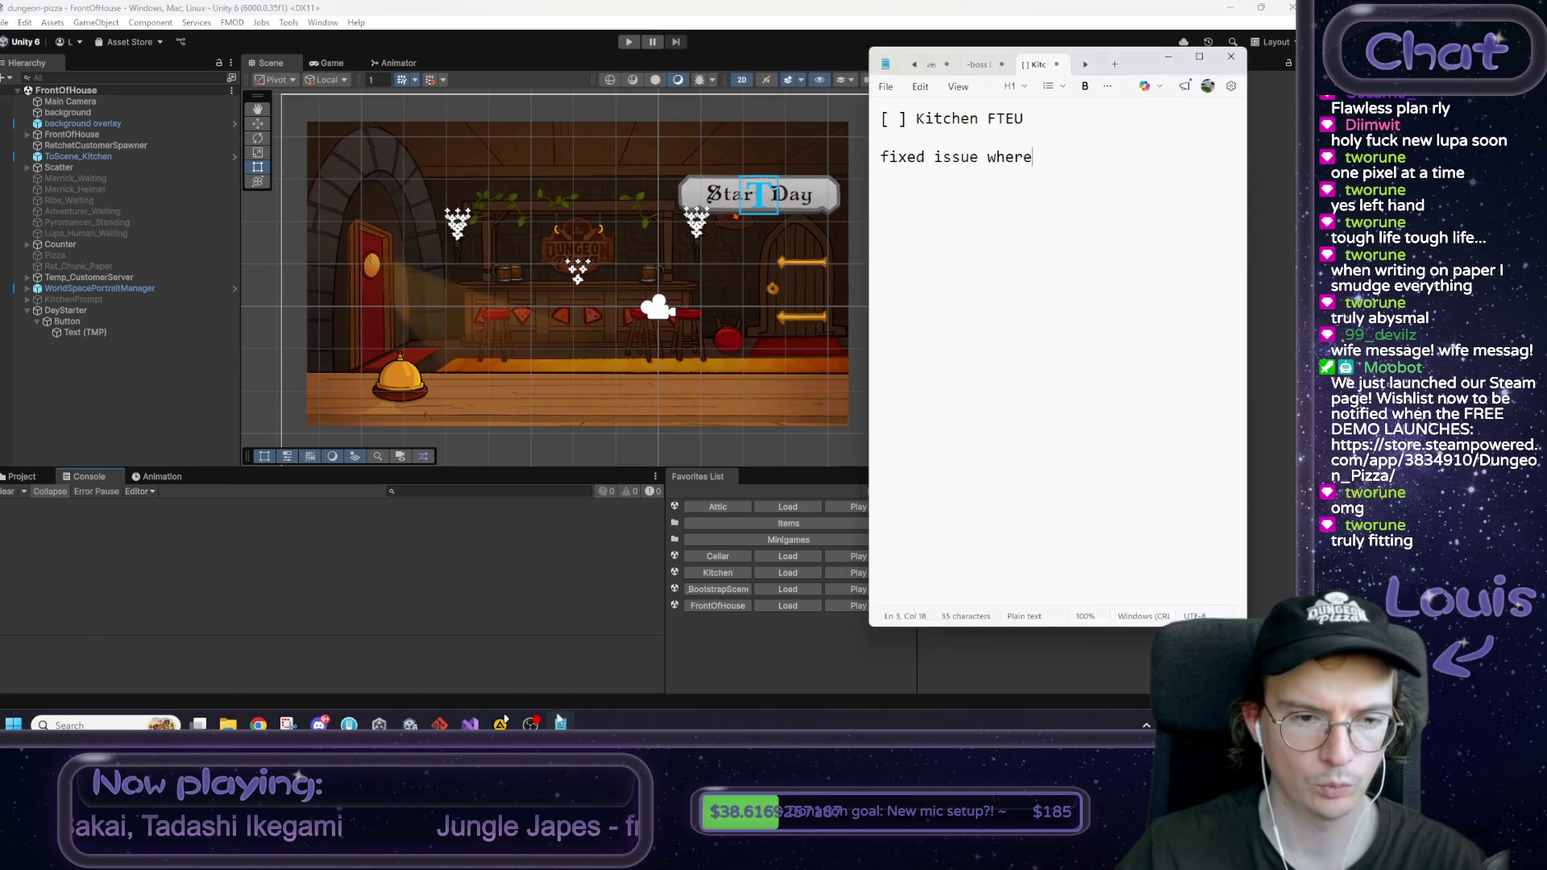
key("alt+Tab")
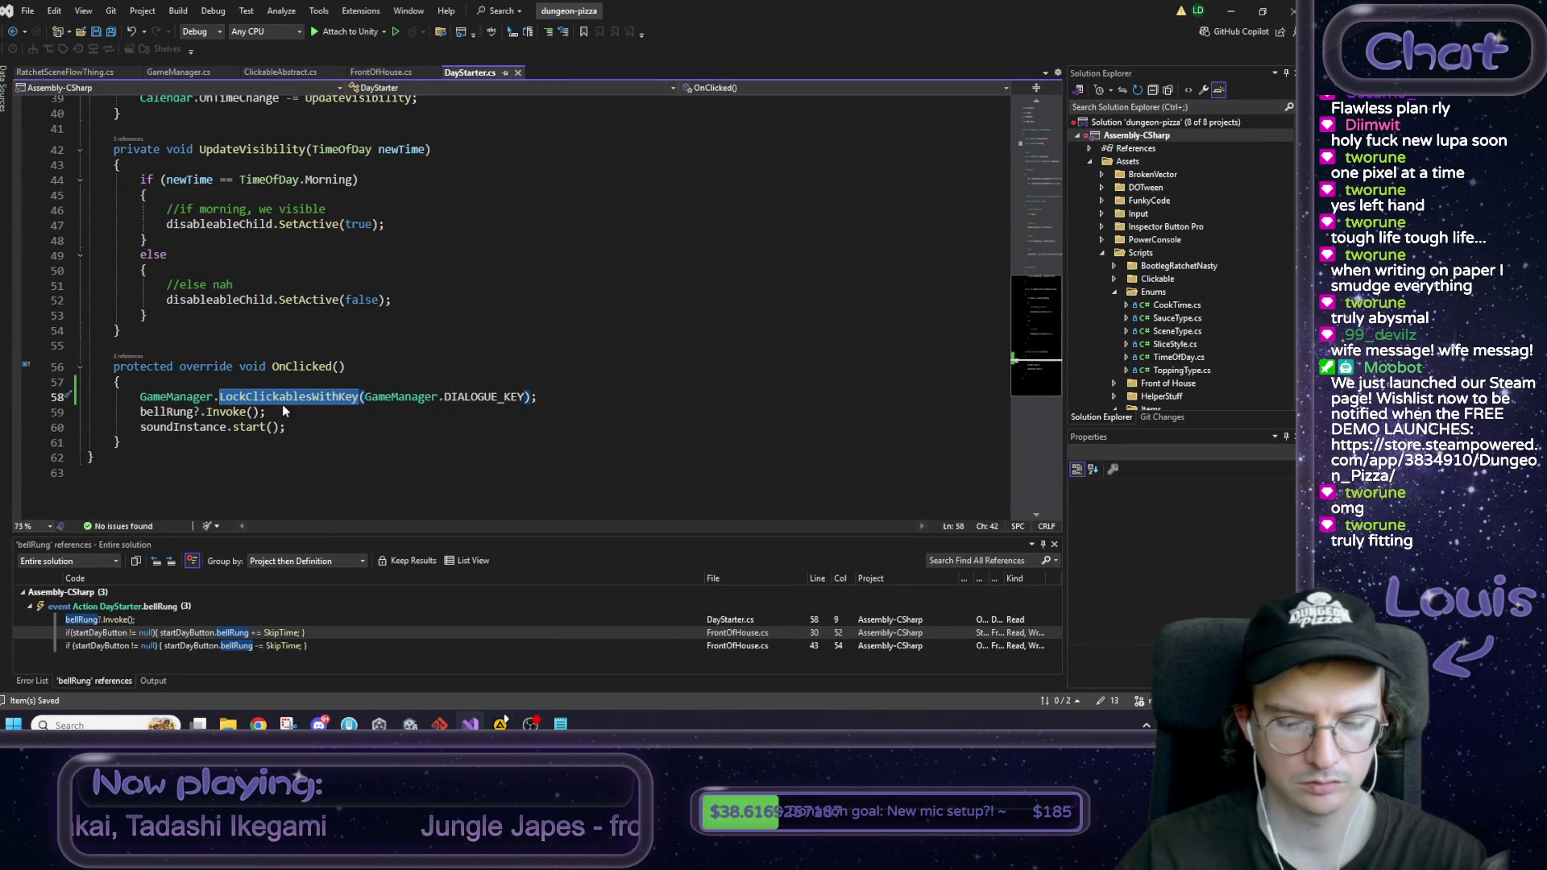
key("F12")
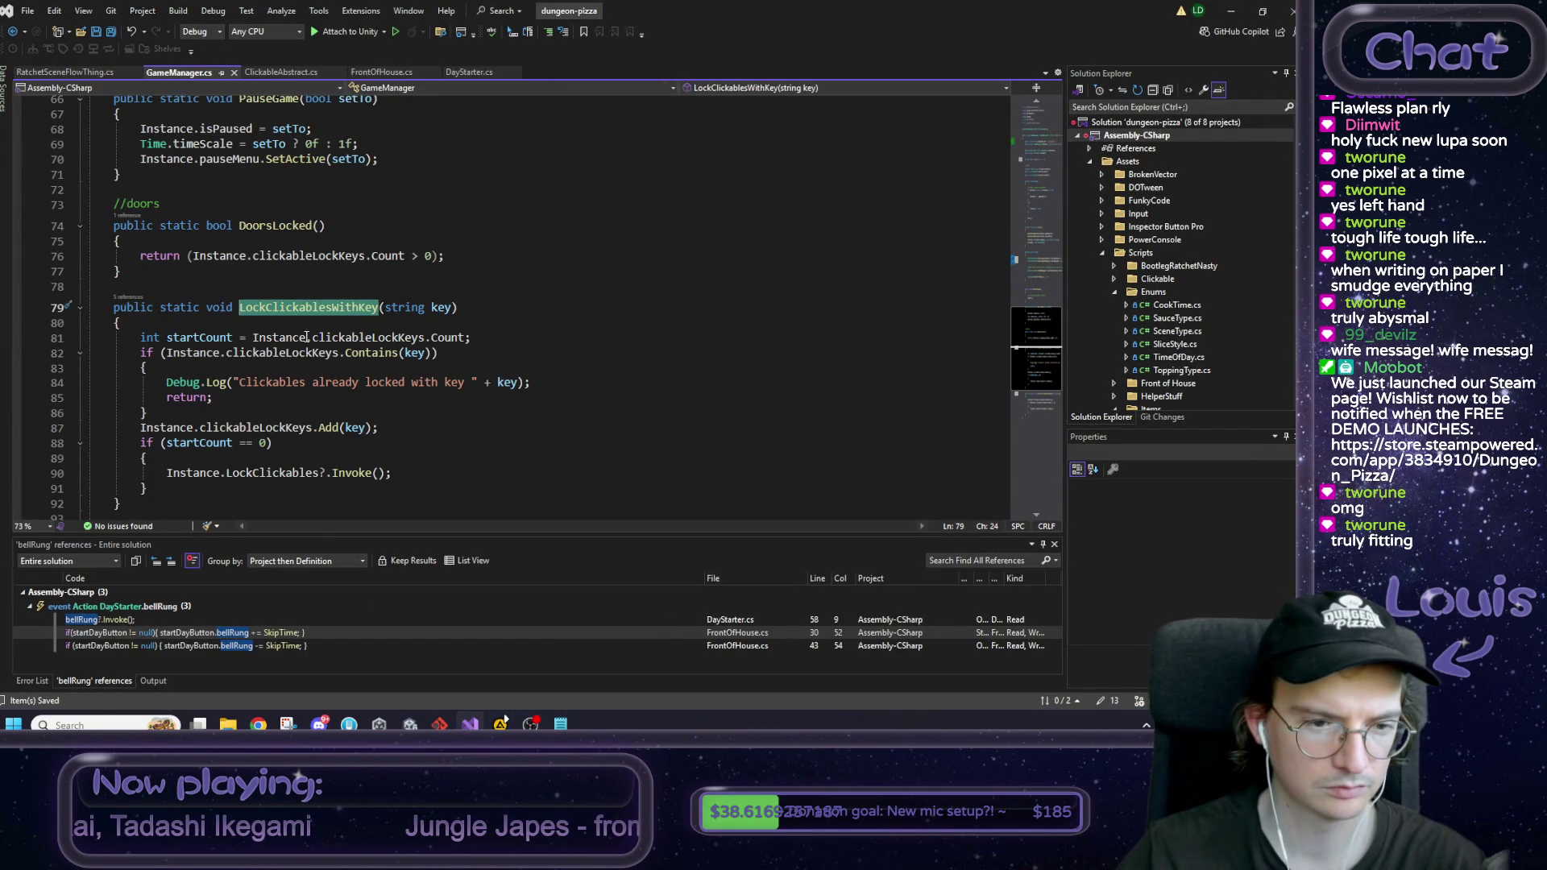
left_click(269, 337)
Step: Add Debug.Log("locked in up " + key + " style"); atop LockClickablesWithKey and save
left_click(260, 322)
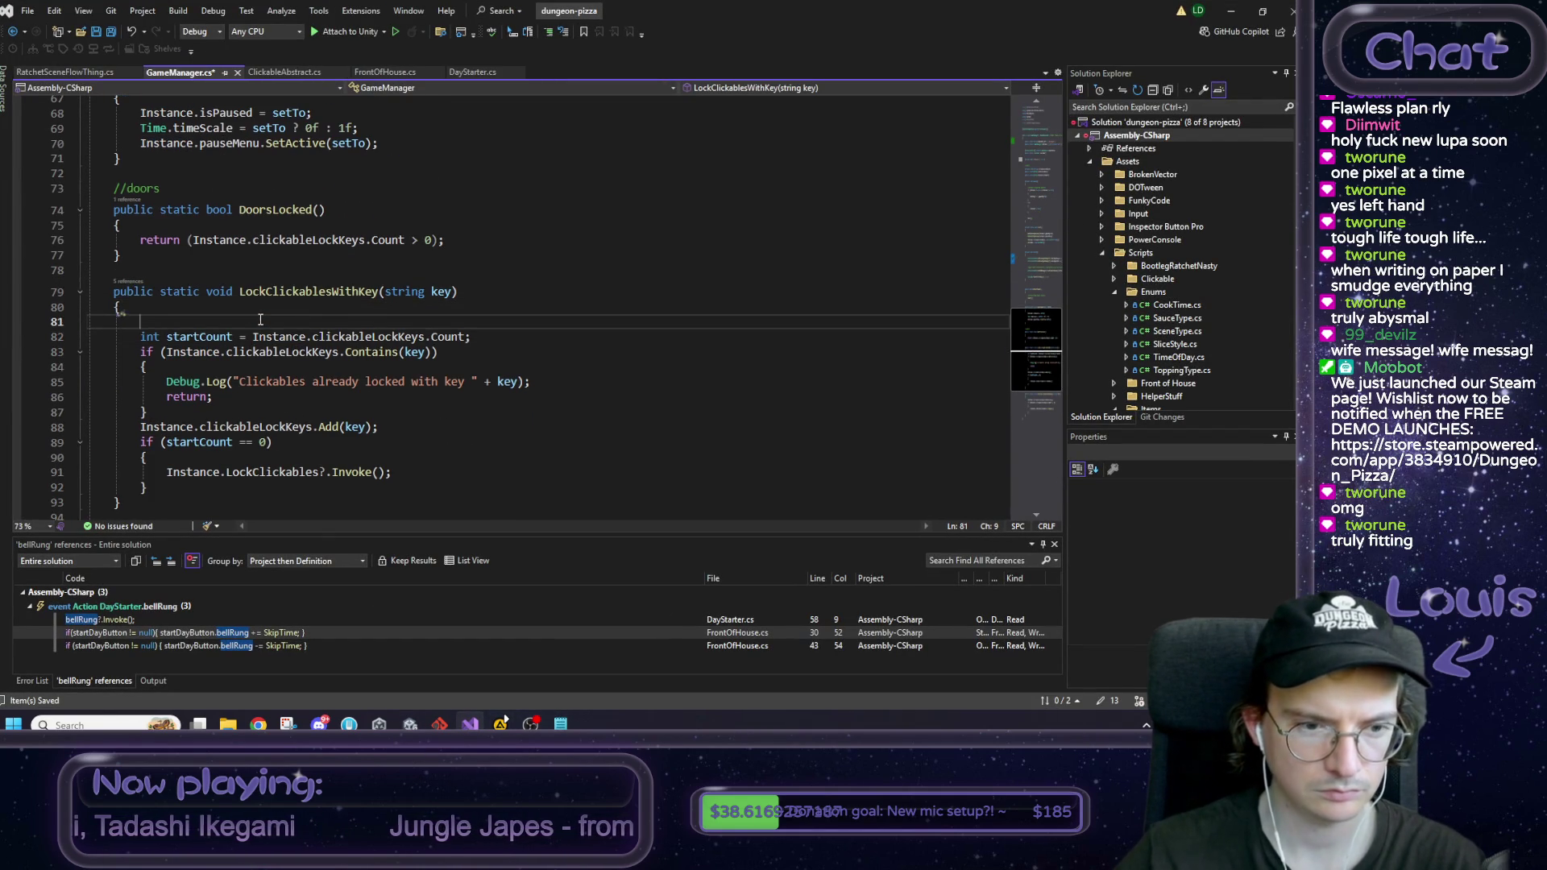
key("Return")
type("Debug")
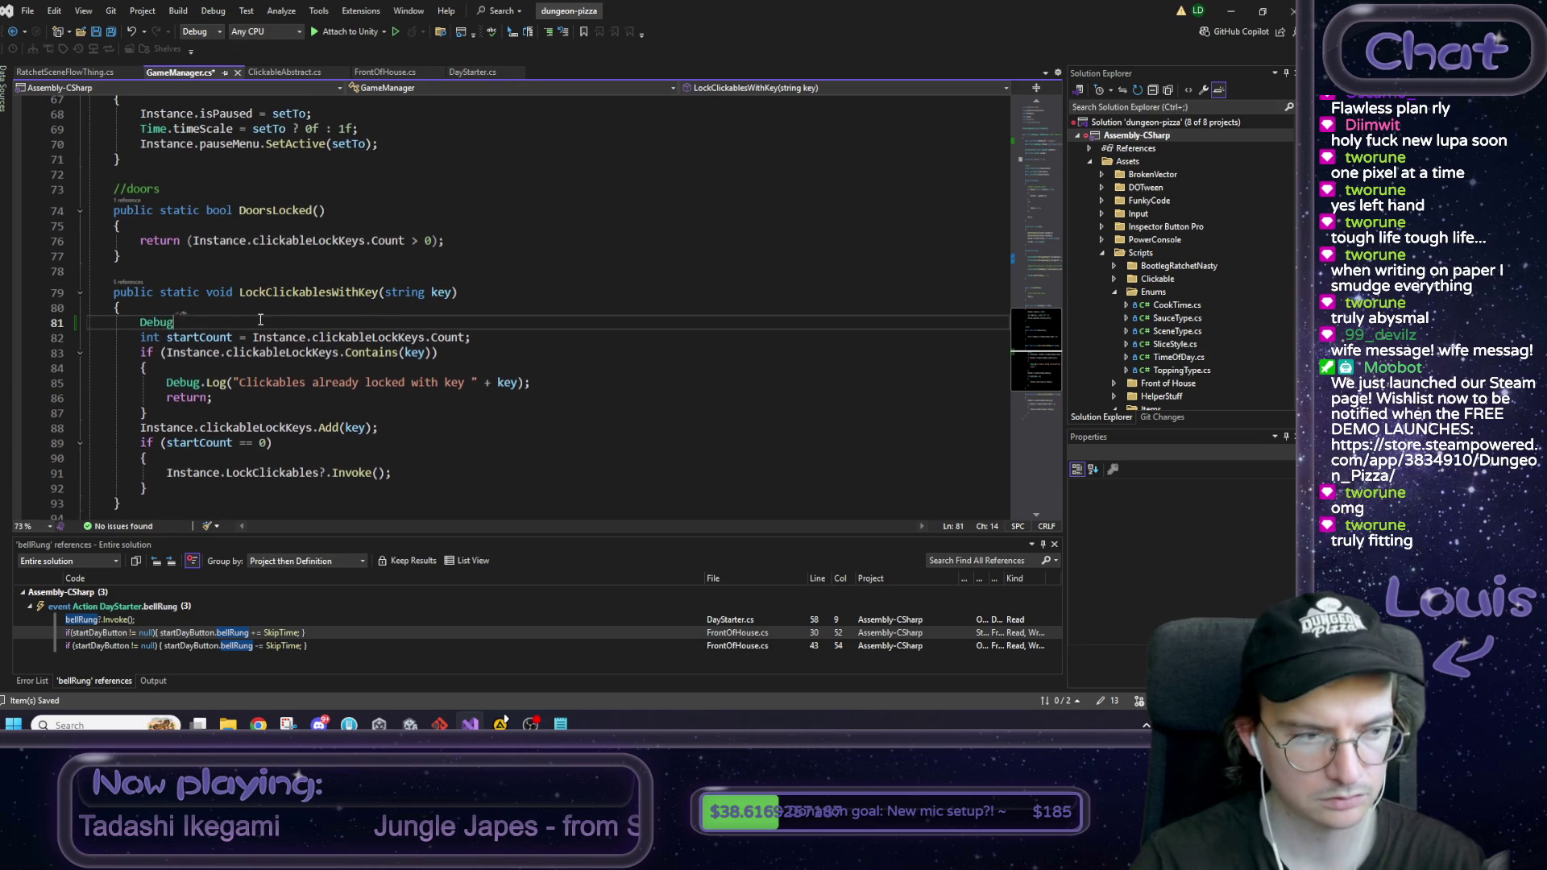
type(".Log")
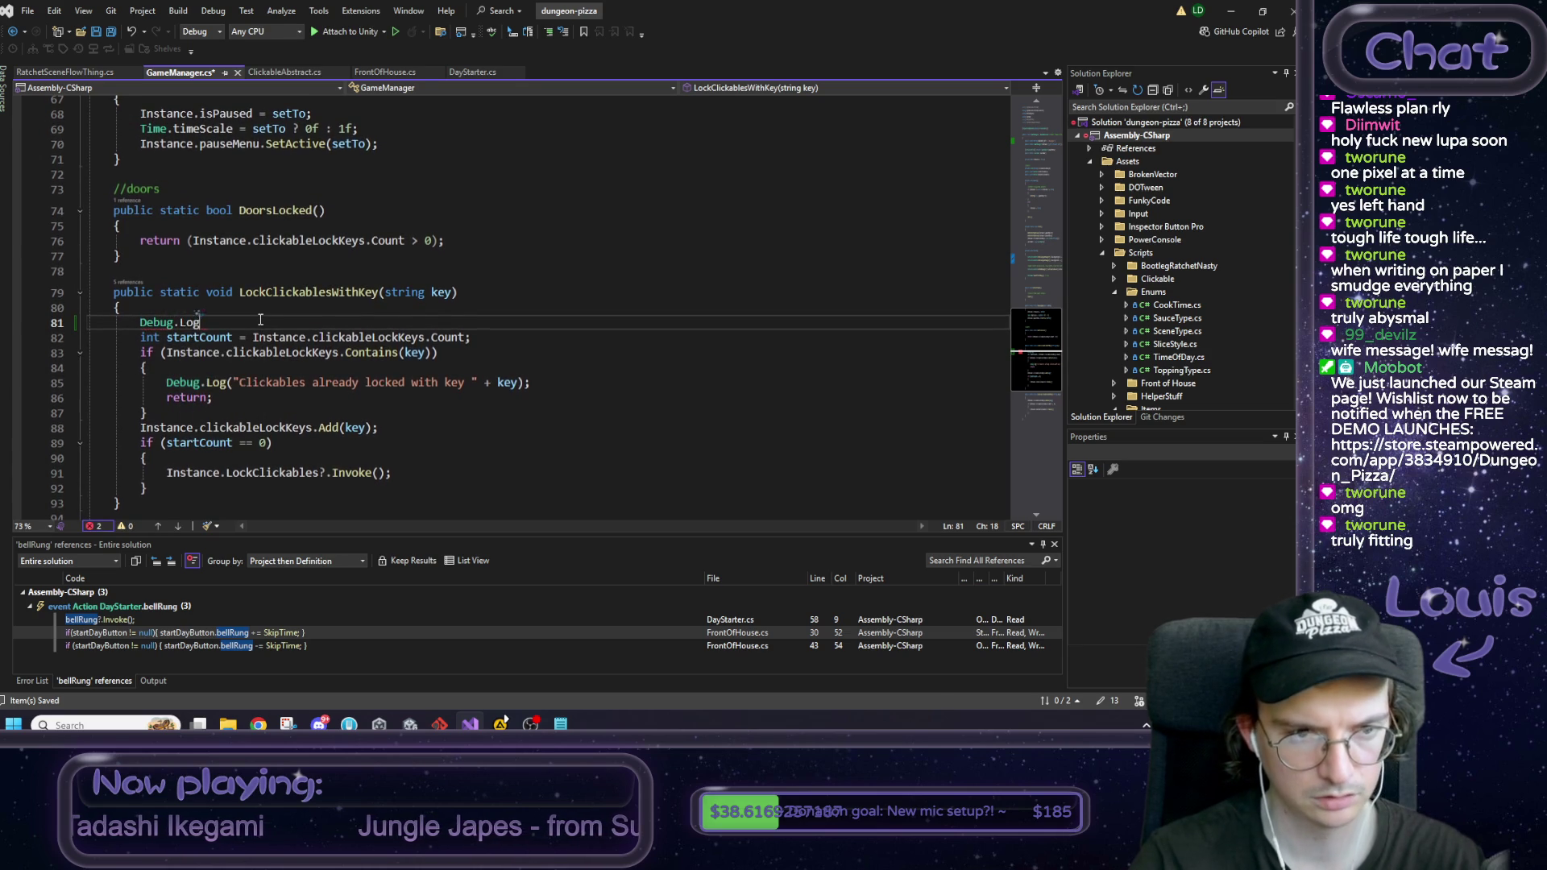
type("(\"locked in")
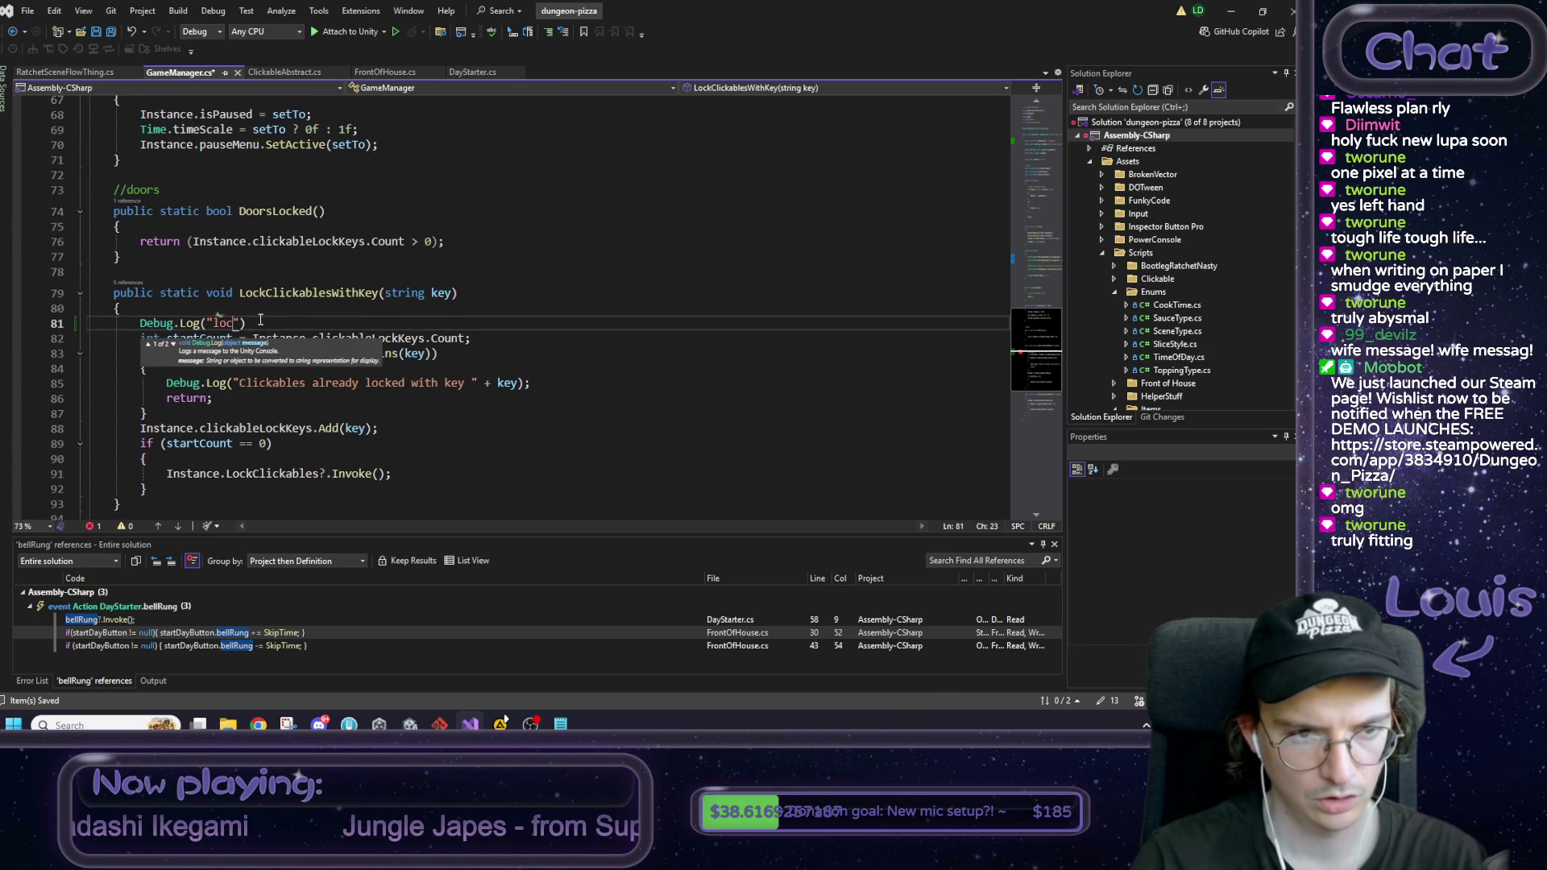
type(" up \" ")
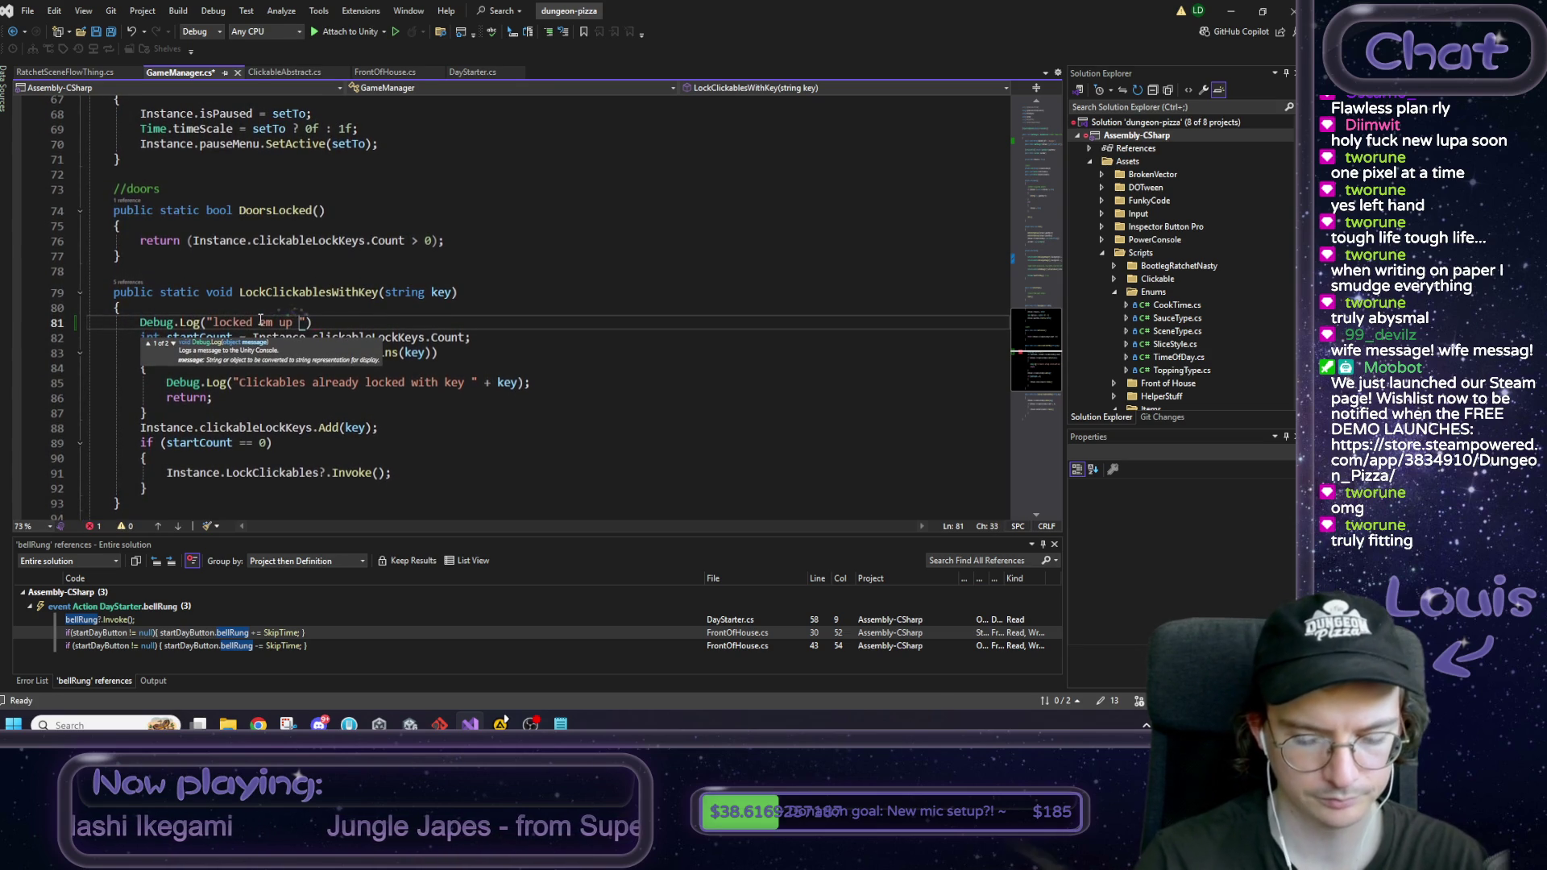
type("+ key")
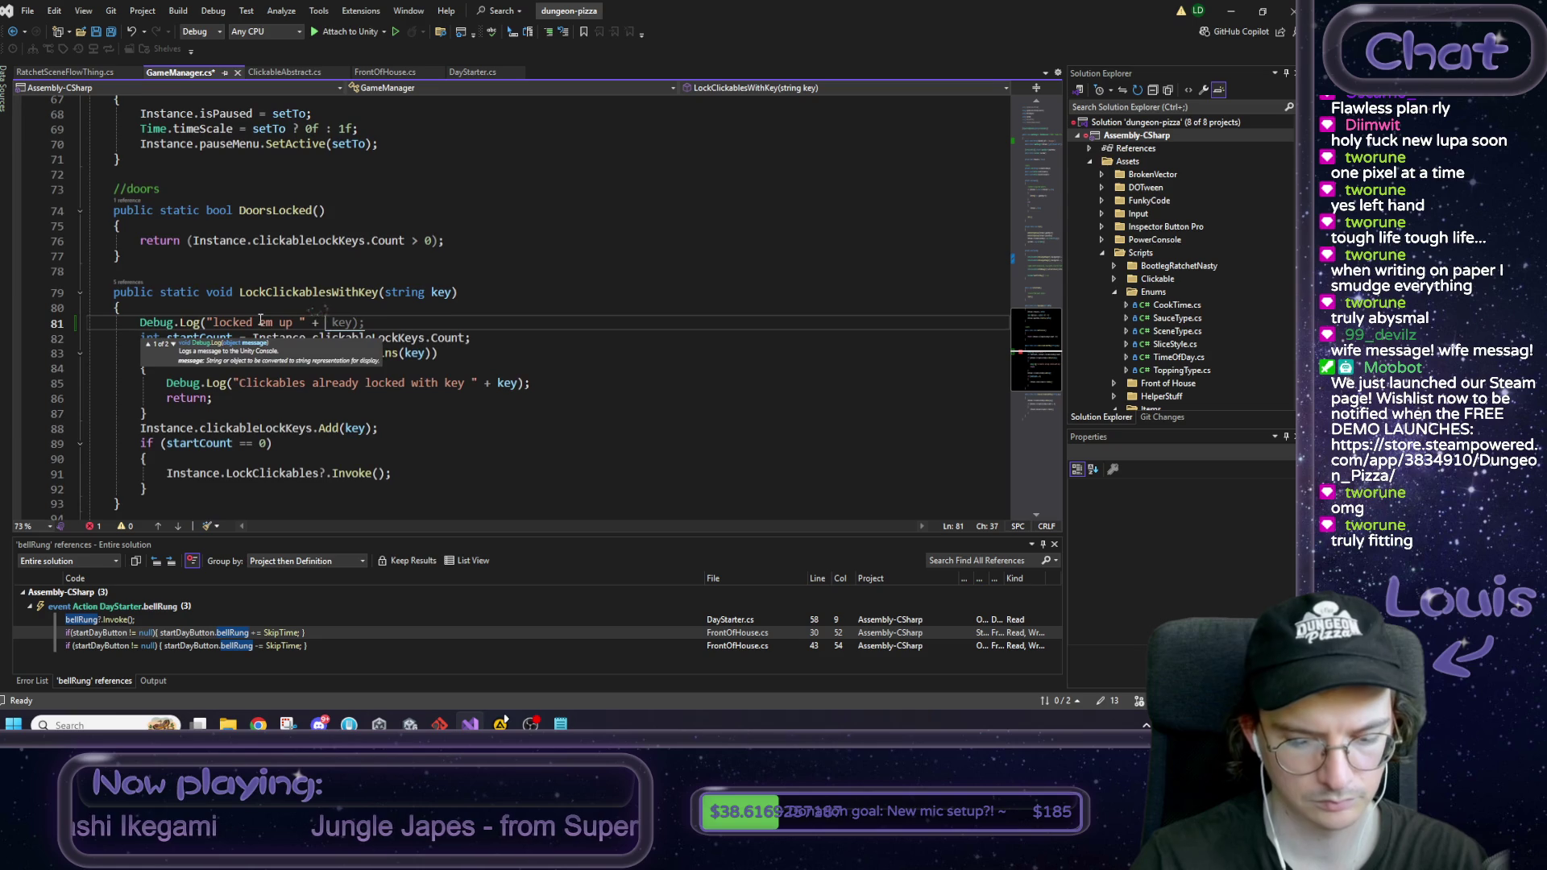
type(" + \" st")
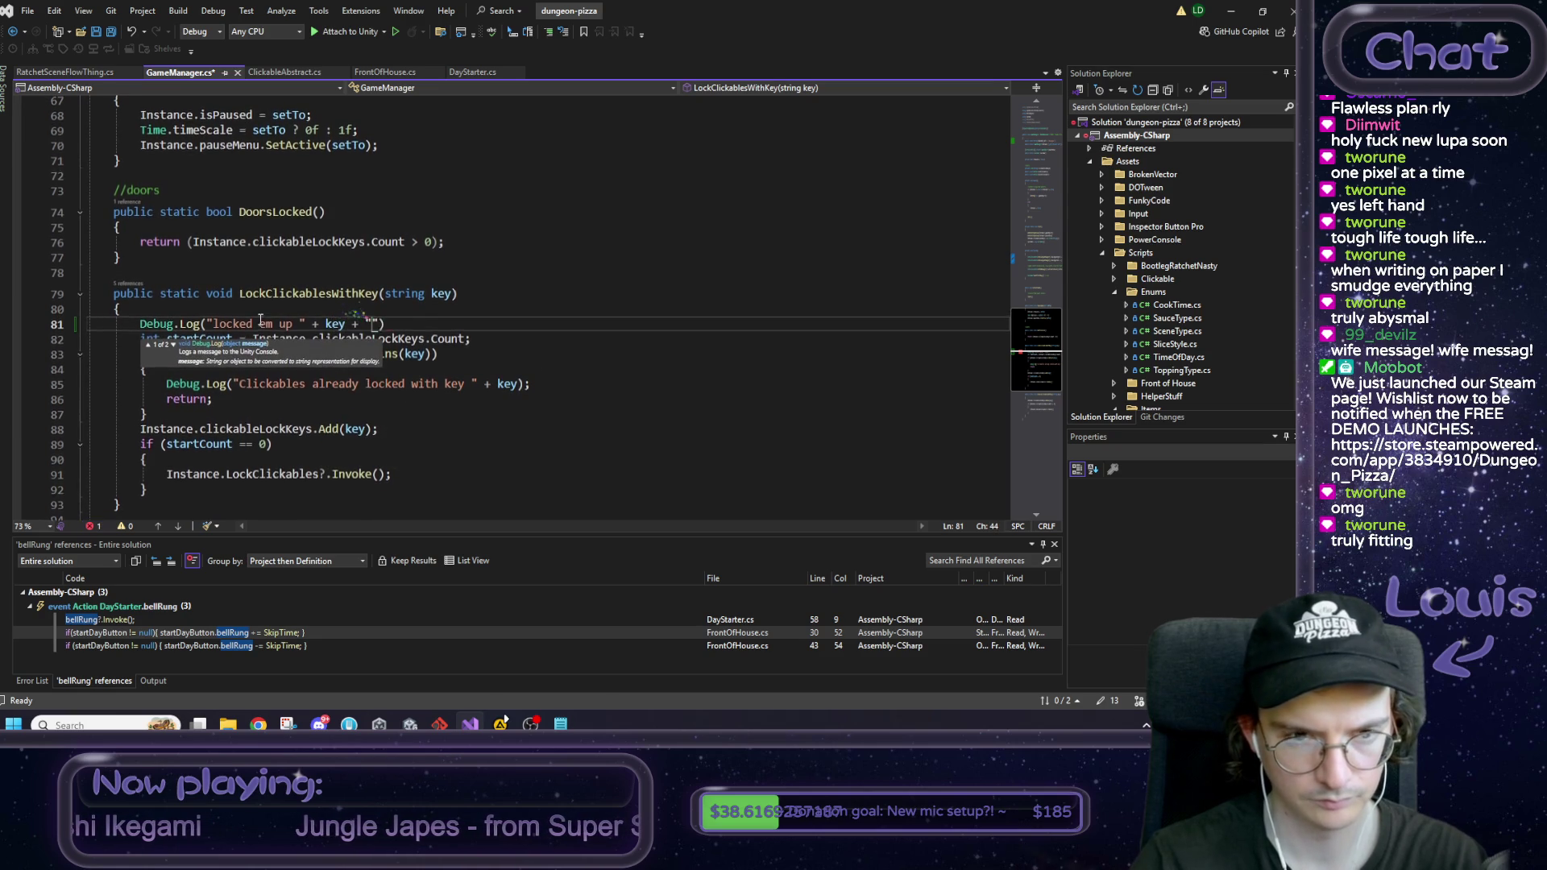
type("yle\");")
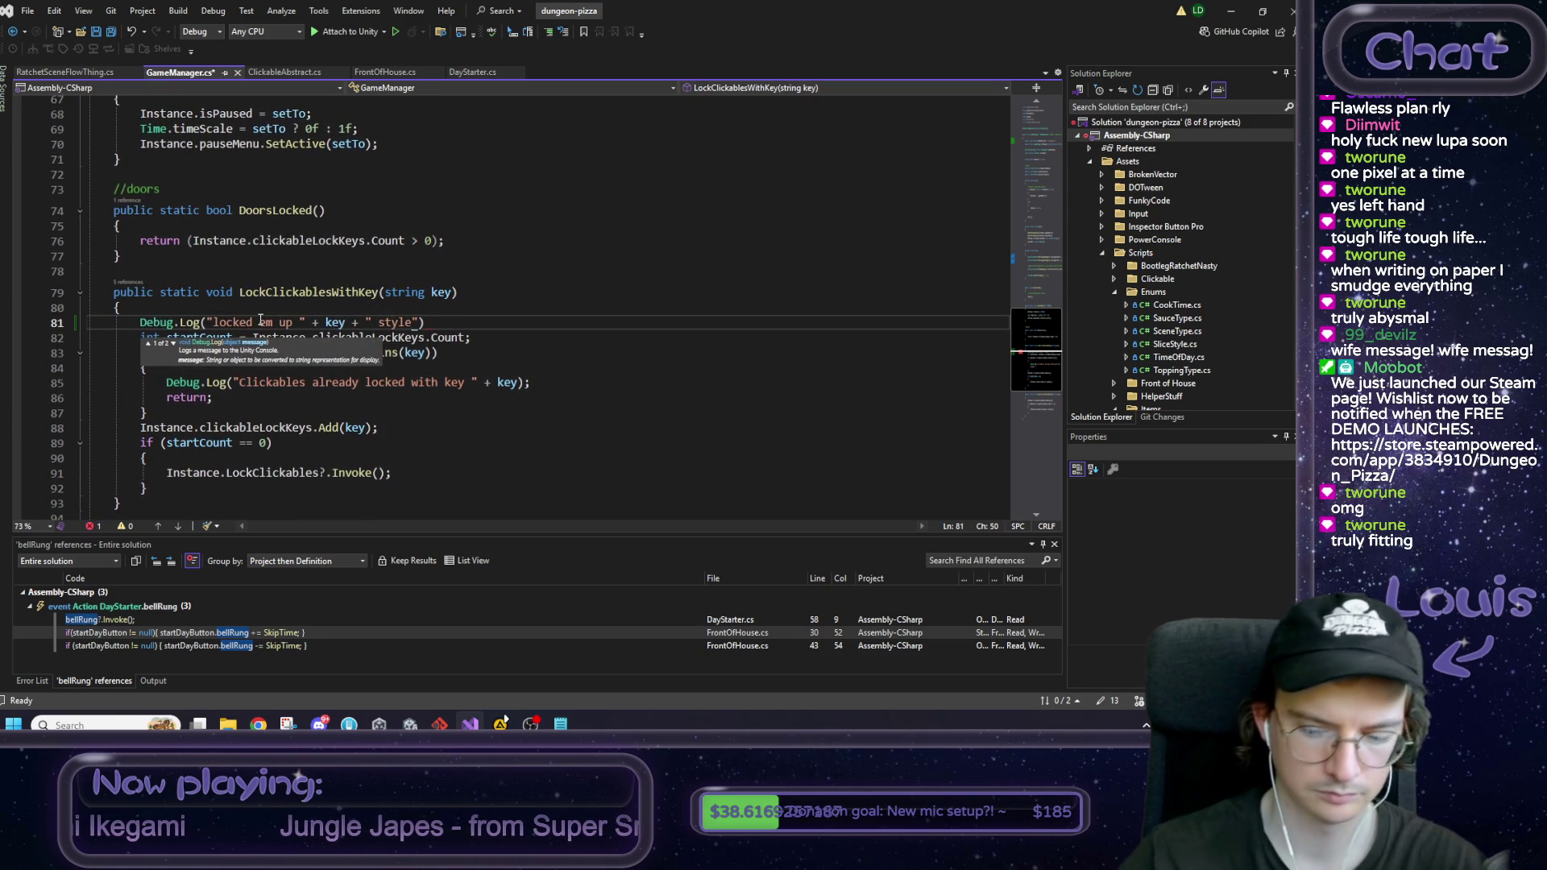
key("ctrl+s")
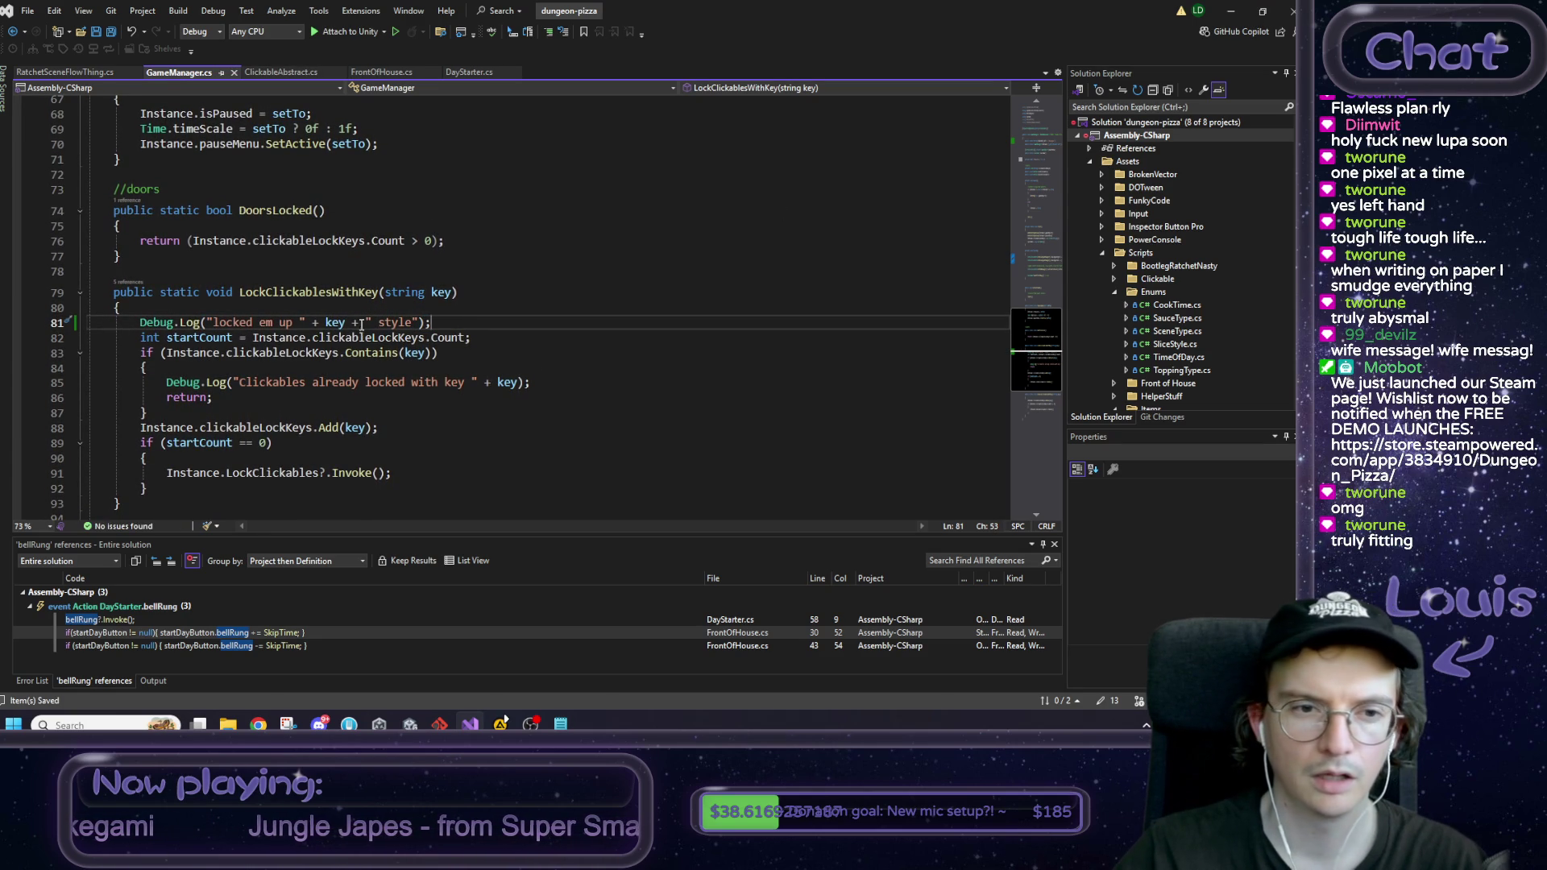
Step: Add Debug.Log("unlocked key " + key); atop UnlockClickablesWithKey, save, and return to Unity
scroll(418, 200, "down", 3)
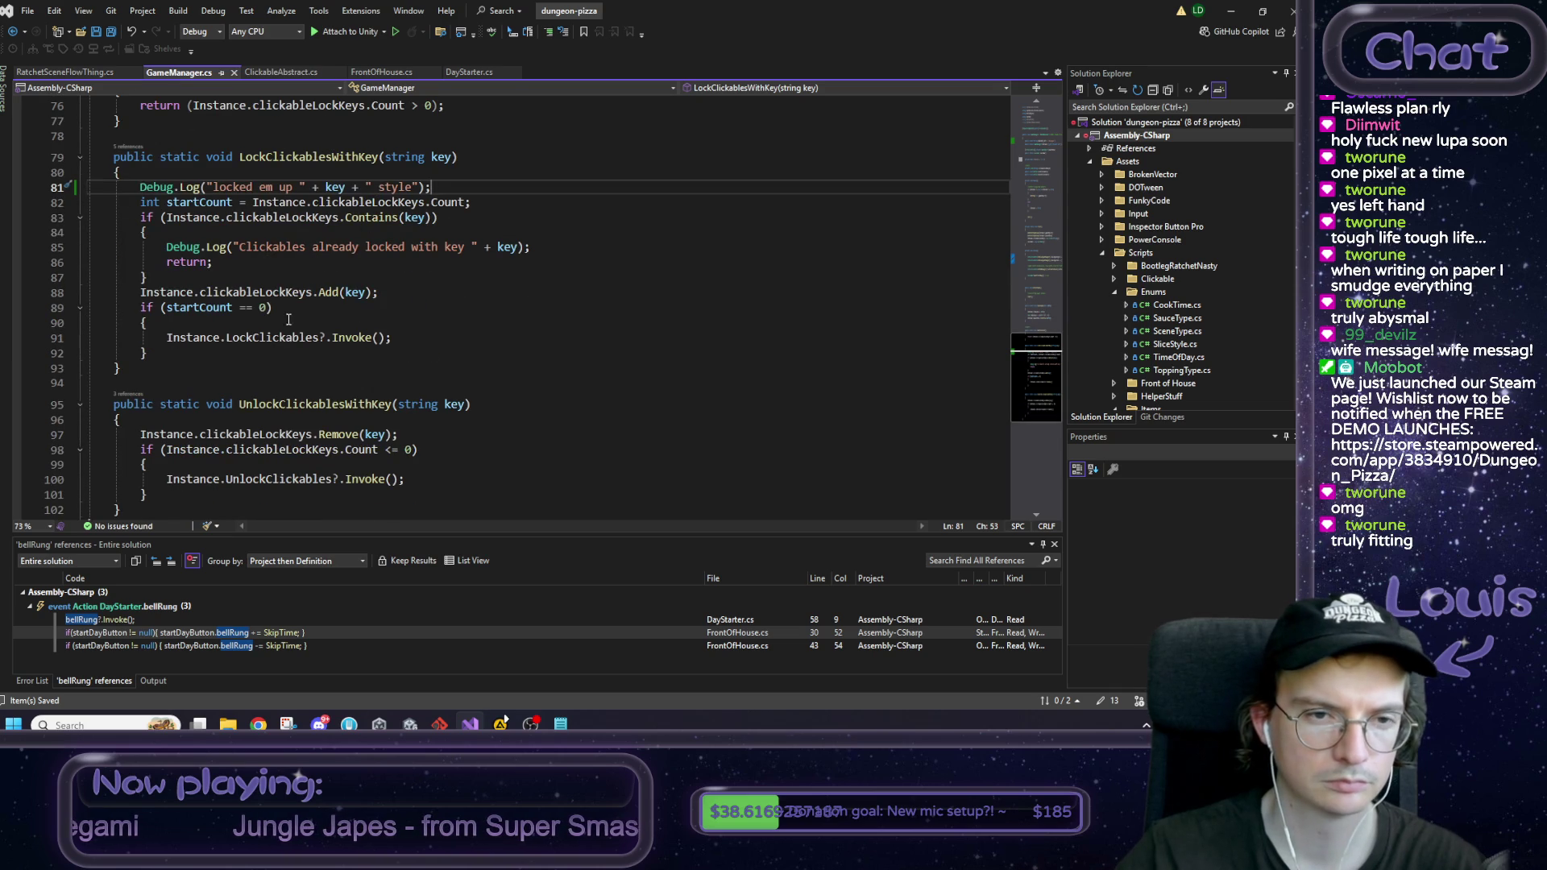
left_click(158, 422)
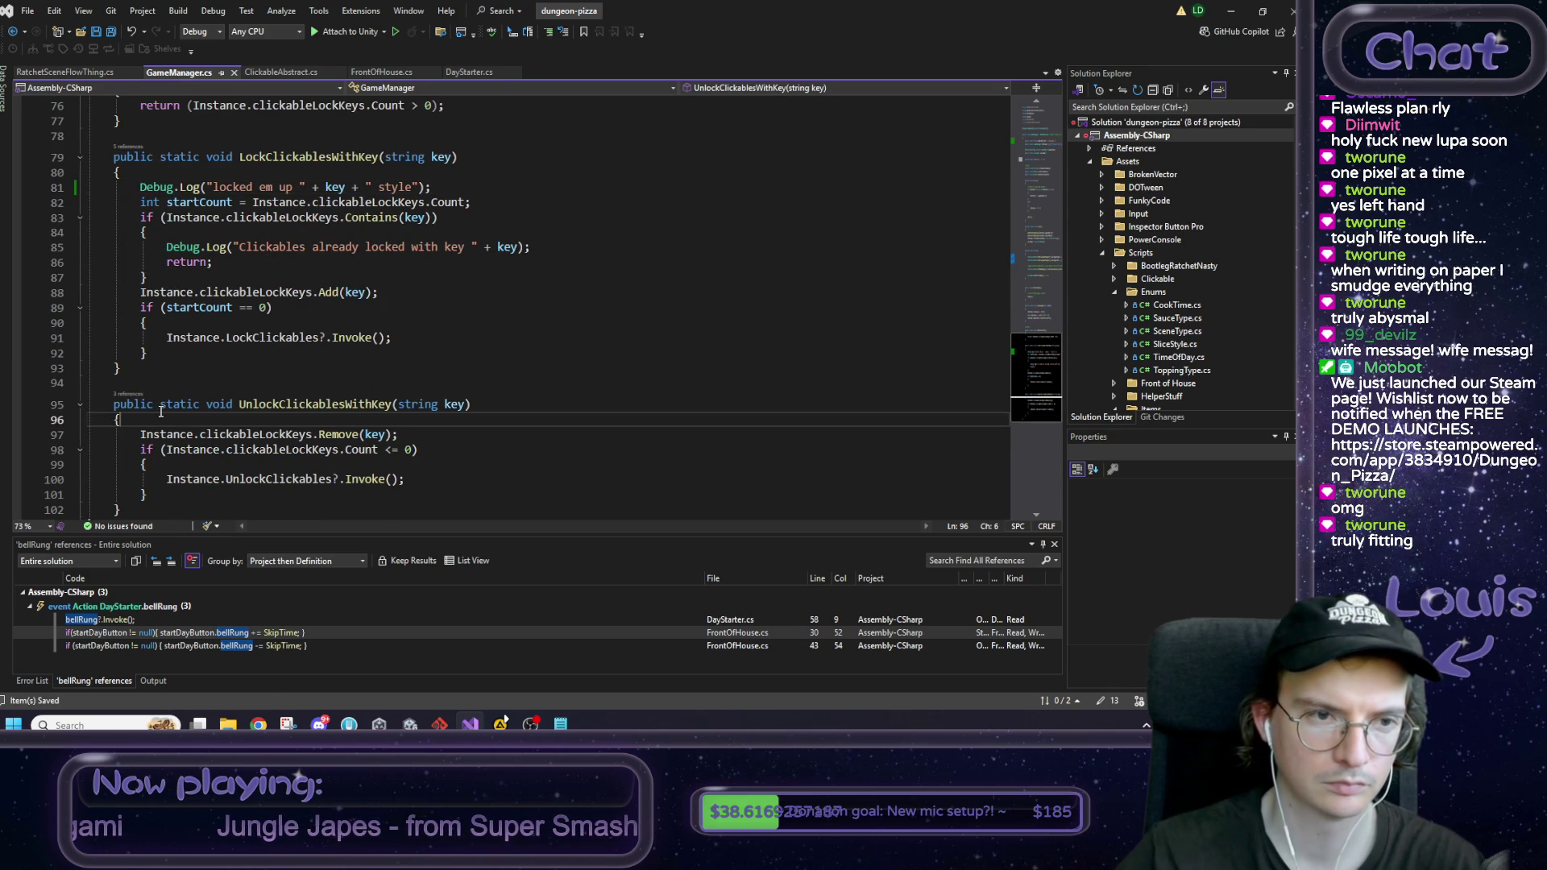
key("Return")
type("Debug.")
key("Return")
type("Log(")
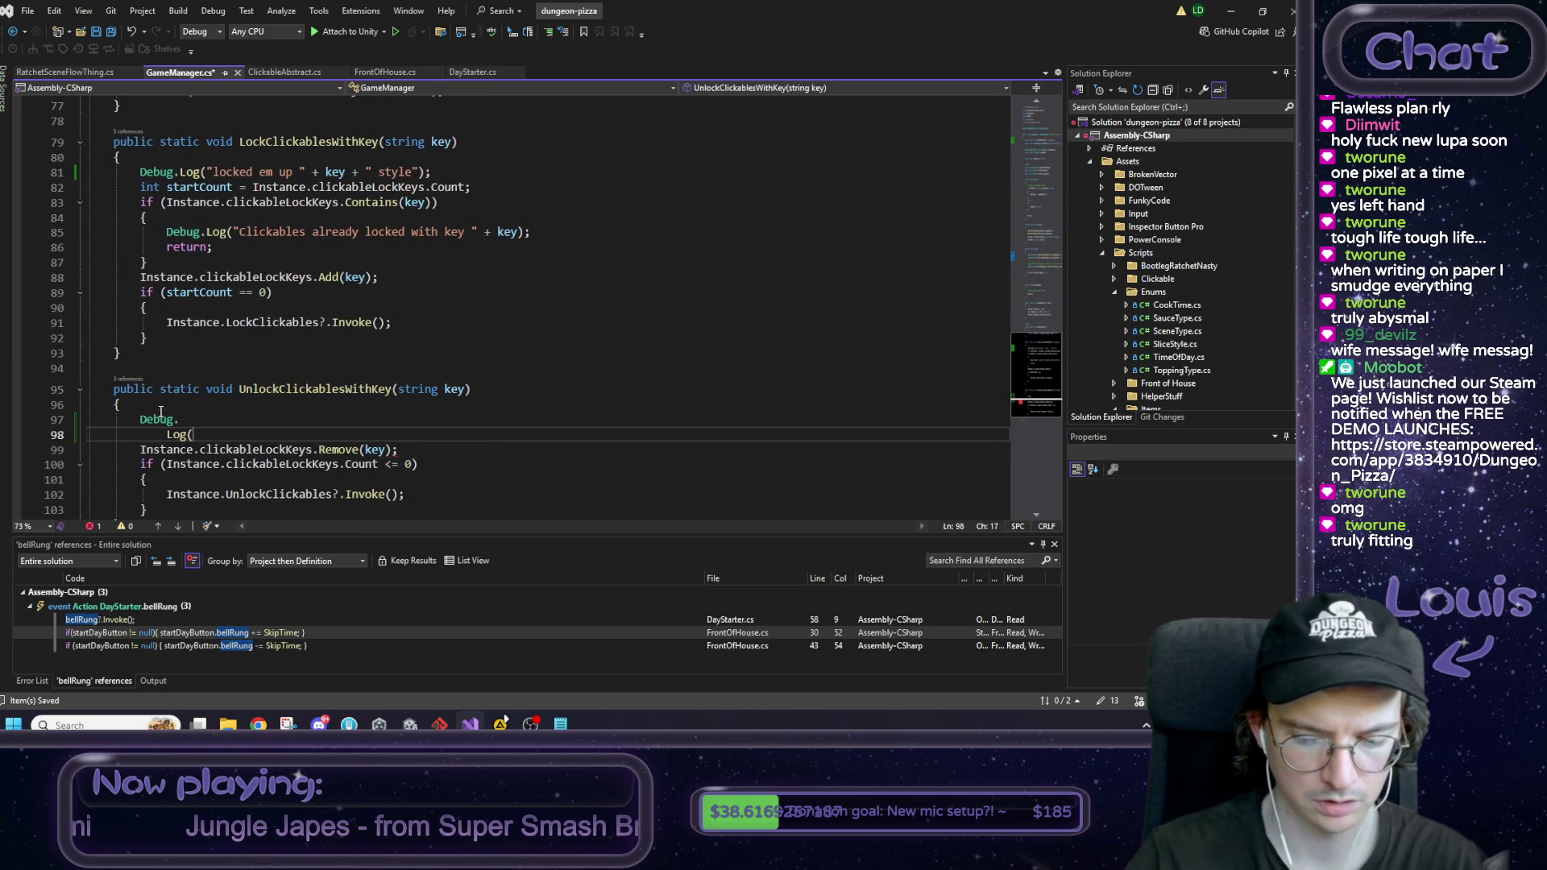
key("shift+Home")
key("BackSpace")
key("BackSpace")
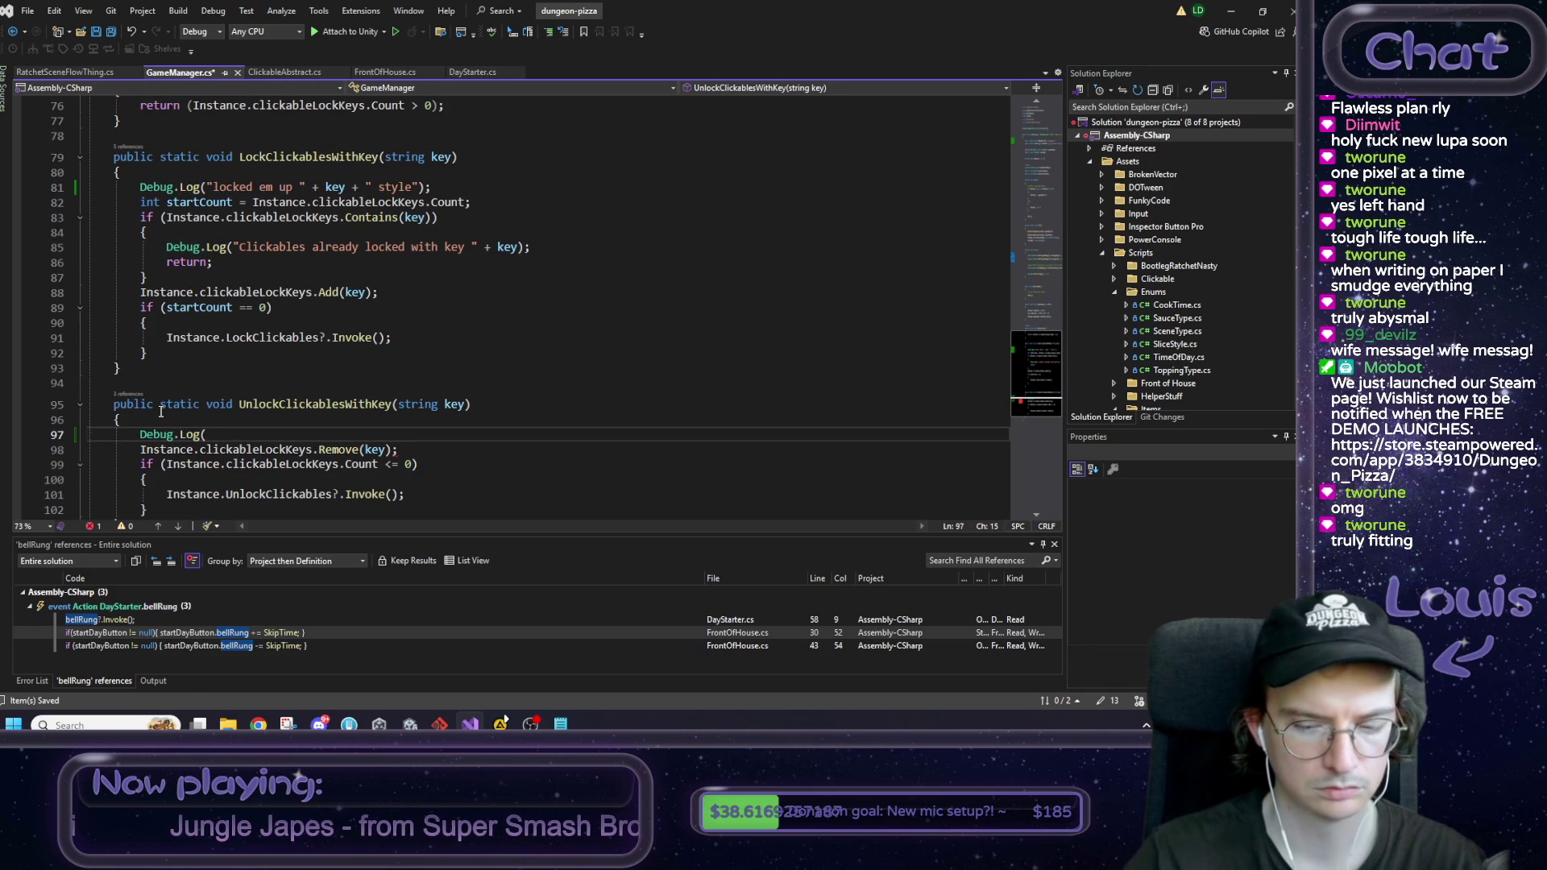
type("\"unlocked")
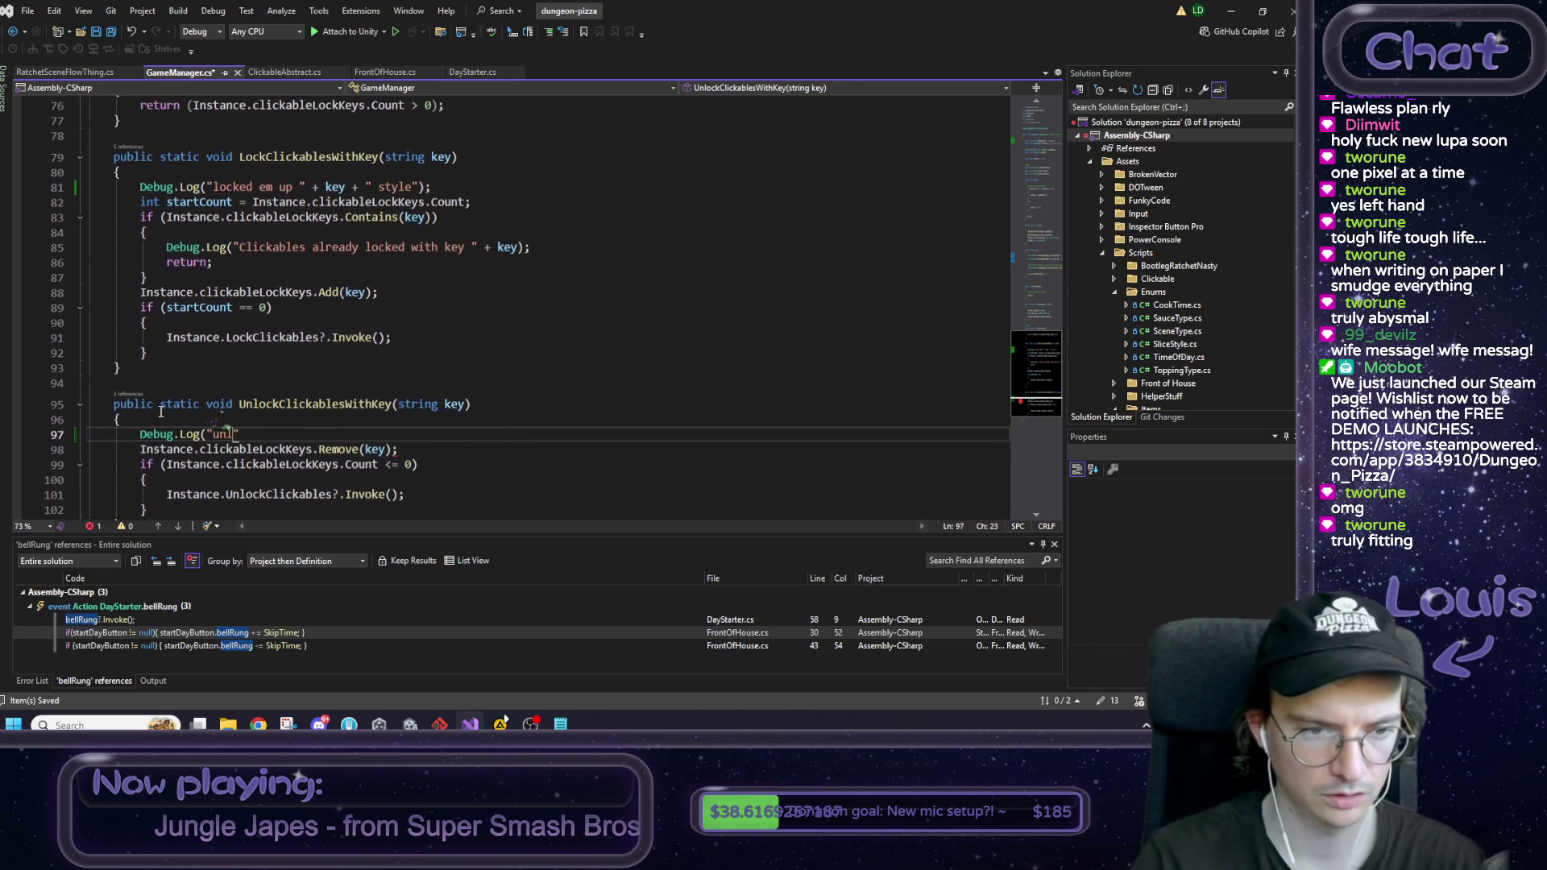
type(" key \" + k")
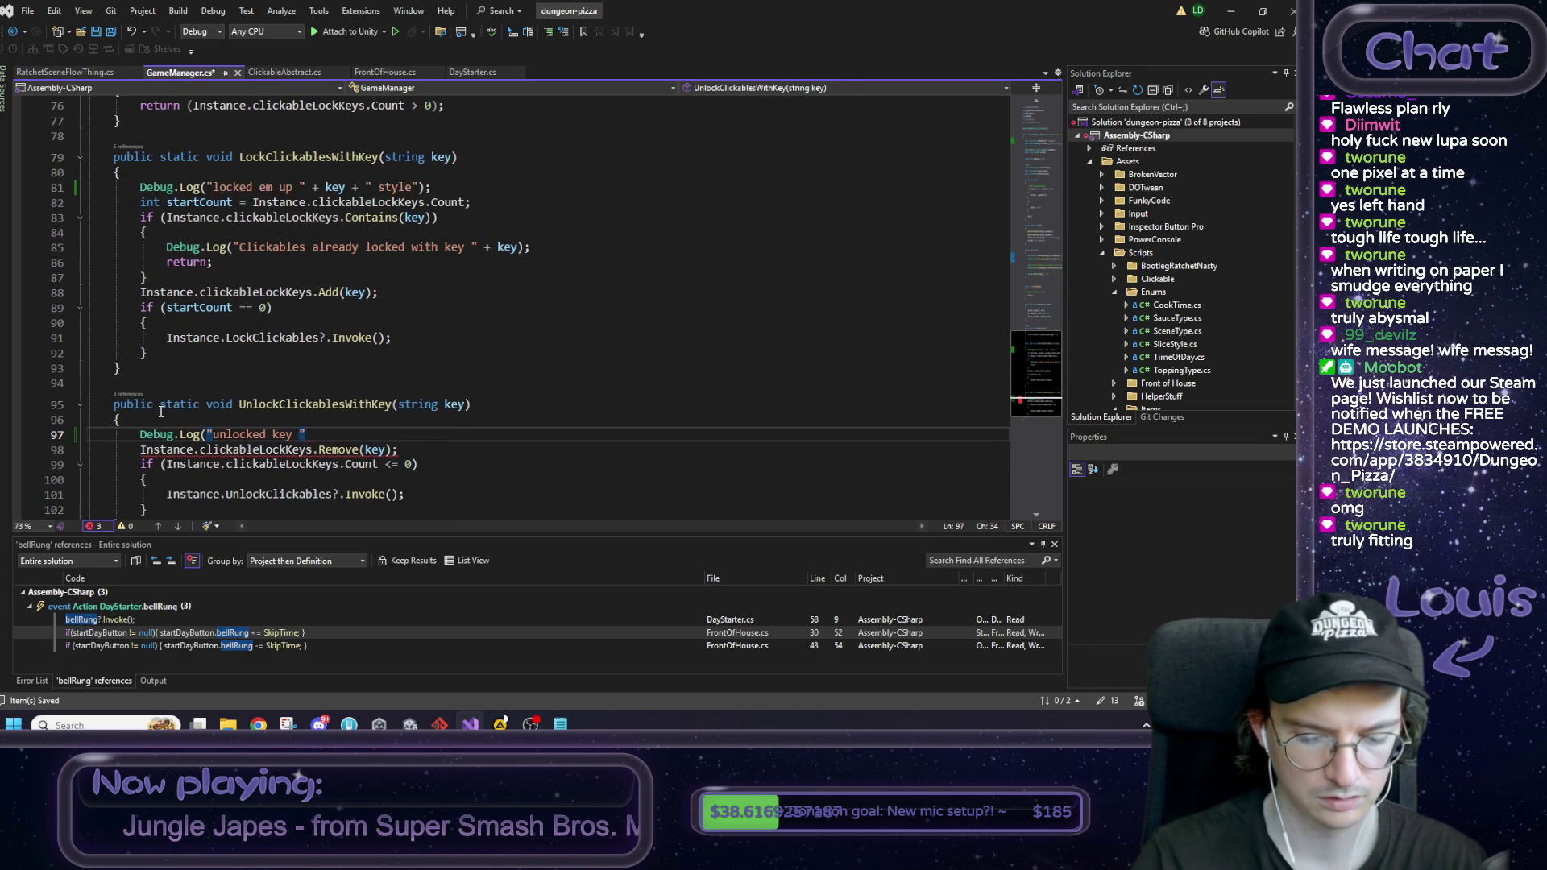
type("ey);")
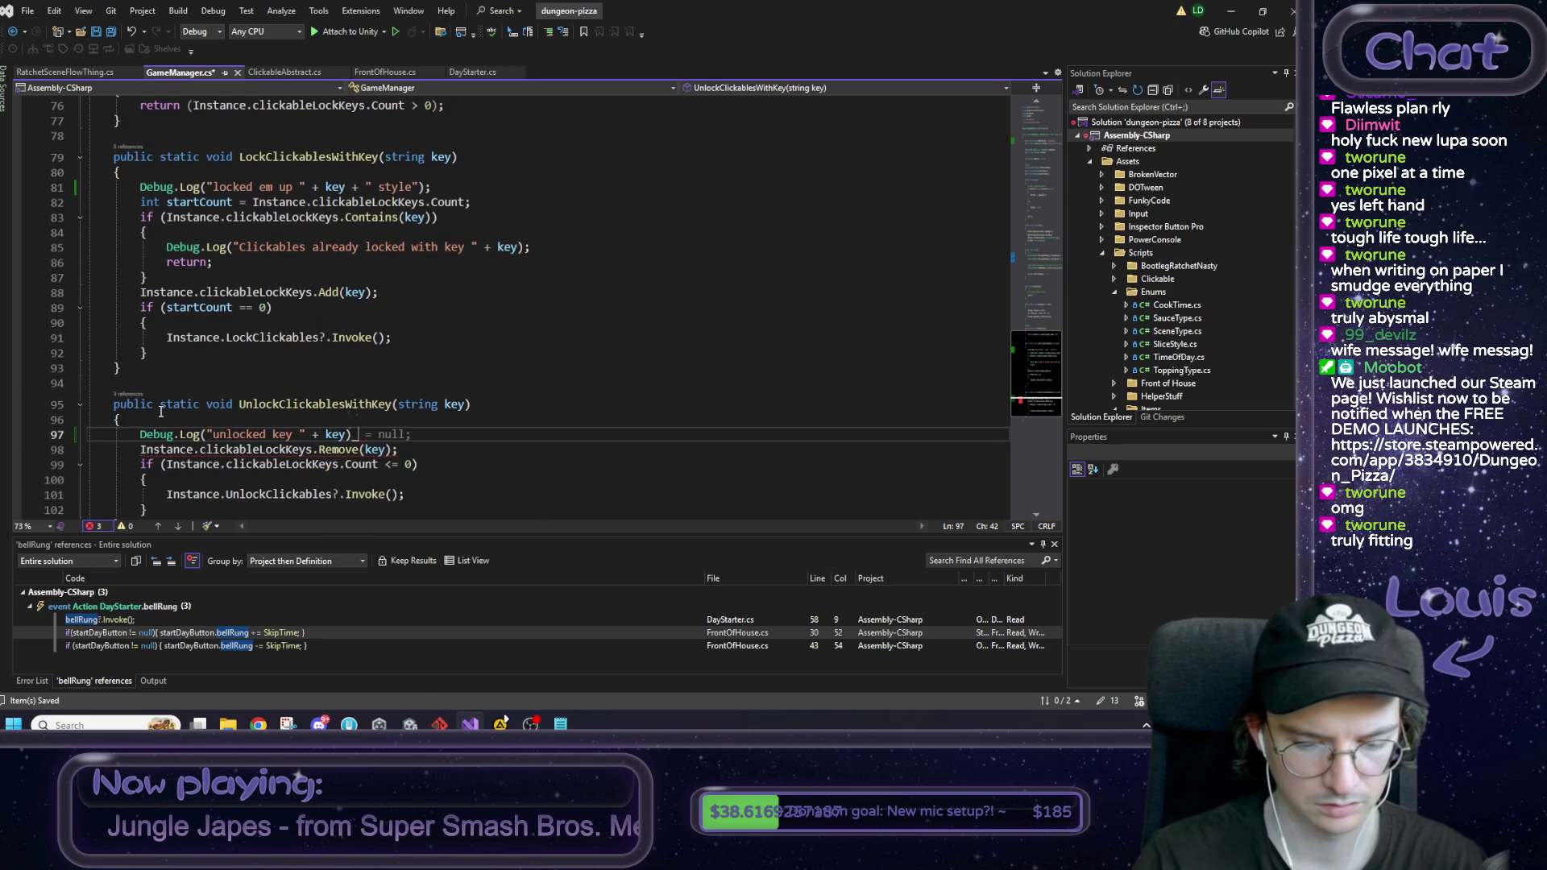
key("ctrl+s")
scroll(556, 249, "down", 2)
scroll(556, 249, "down", 2)
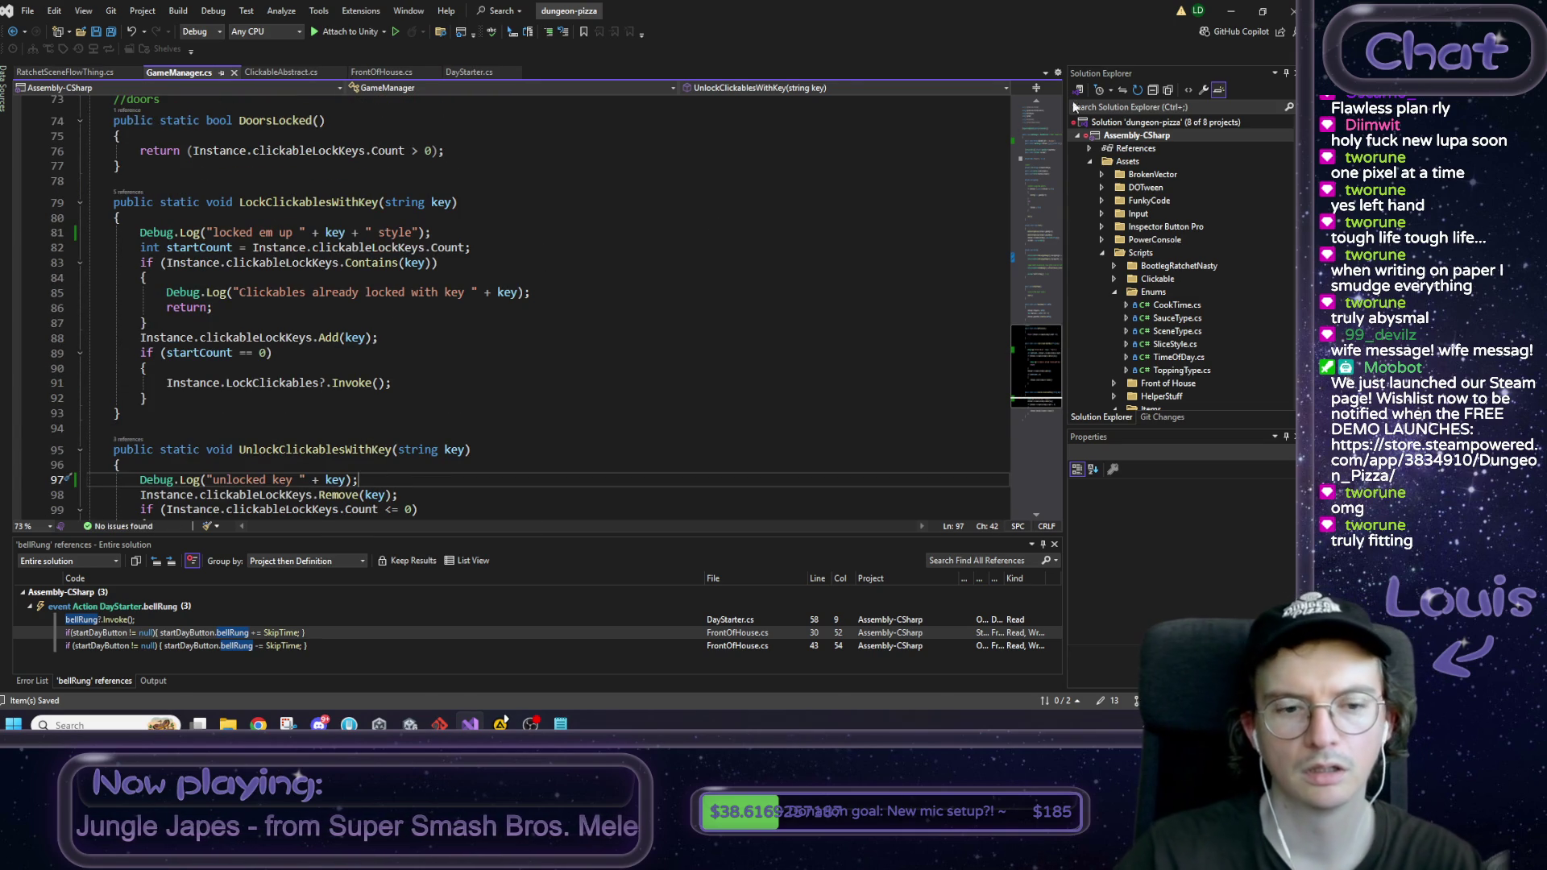
left_click(500, 724)
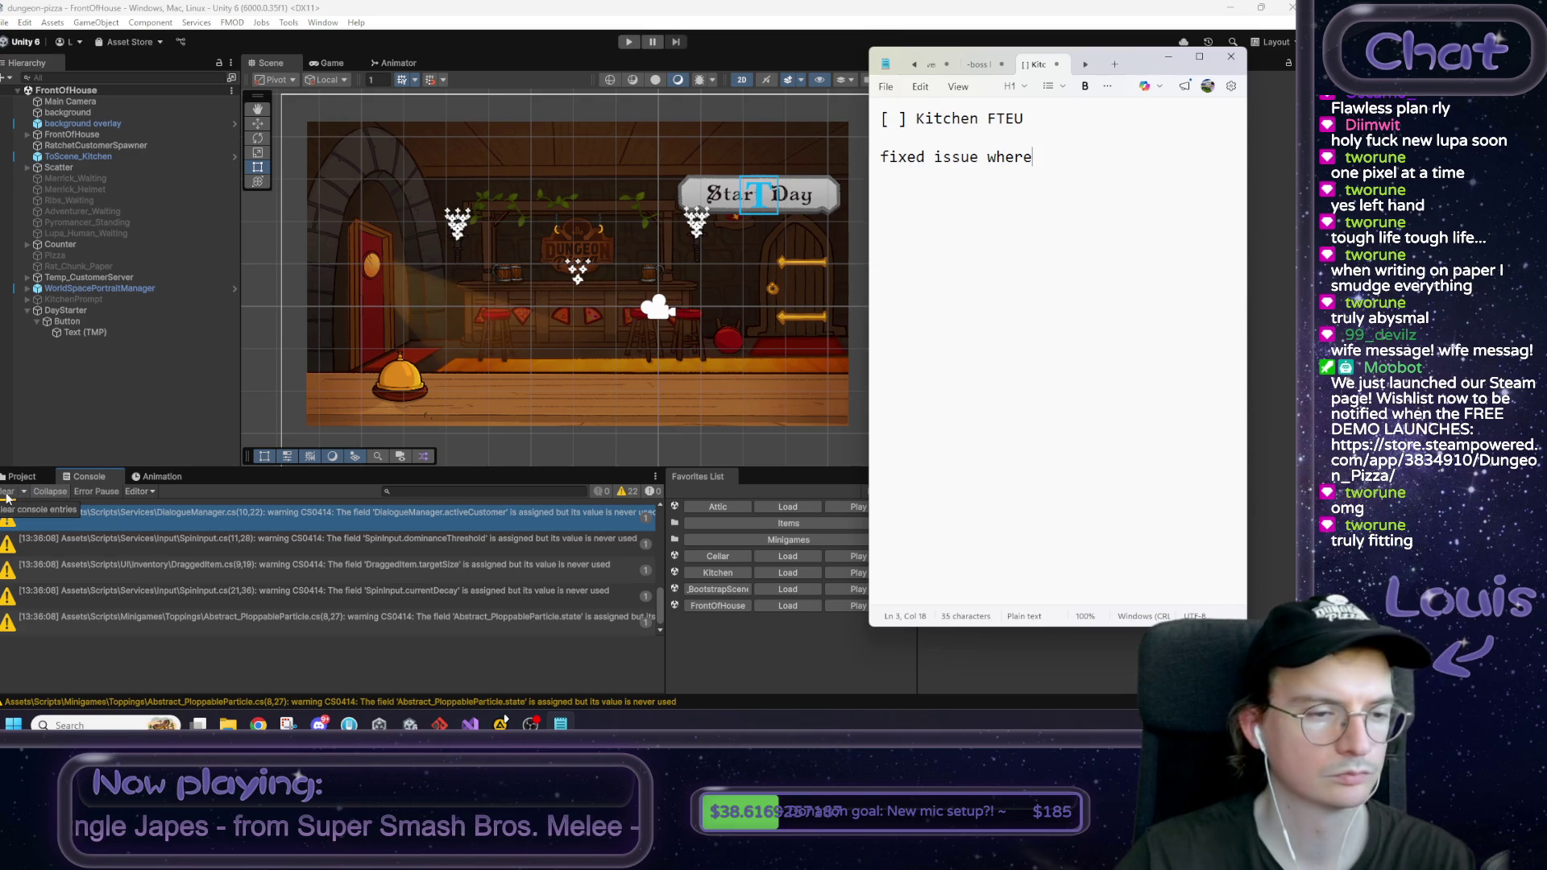
Step: Run the game, clear the console, start the day and click through the customer dialogue and Rat Tail popup
left_click(629, 41)
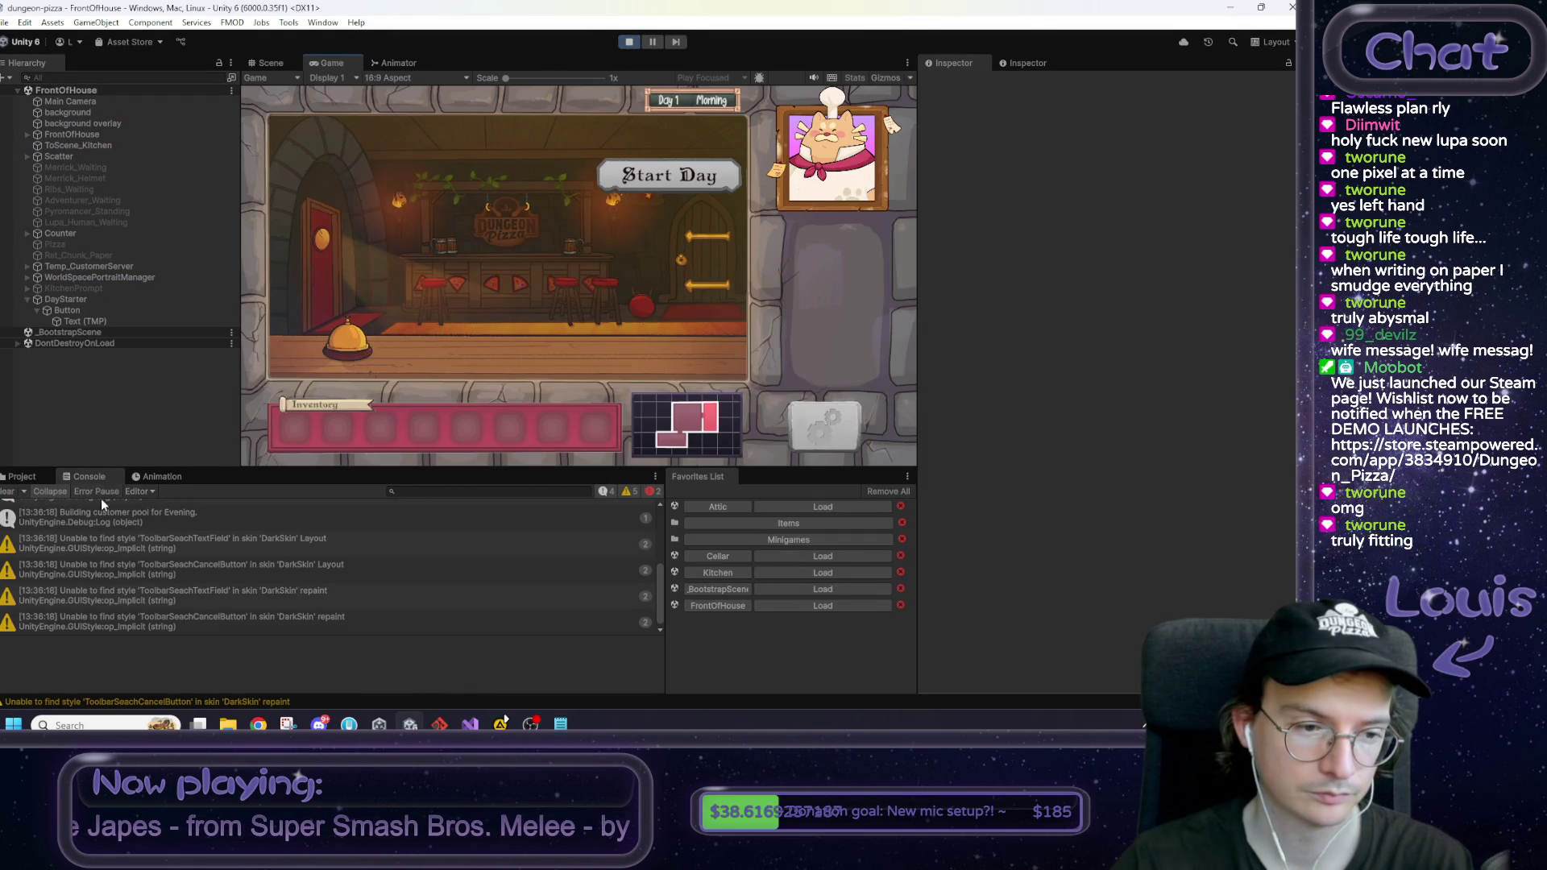
left_click(10, 493)
left_click(643, 182)
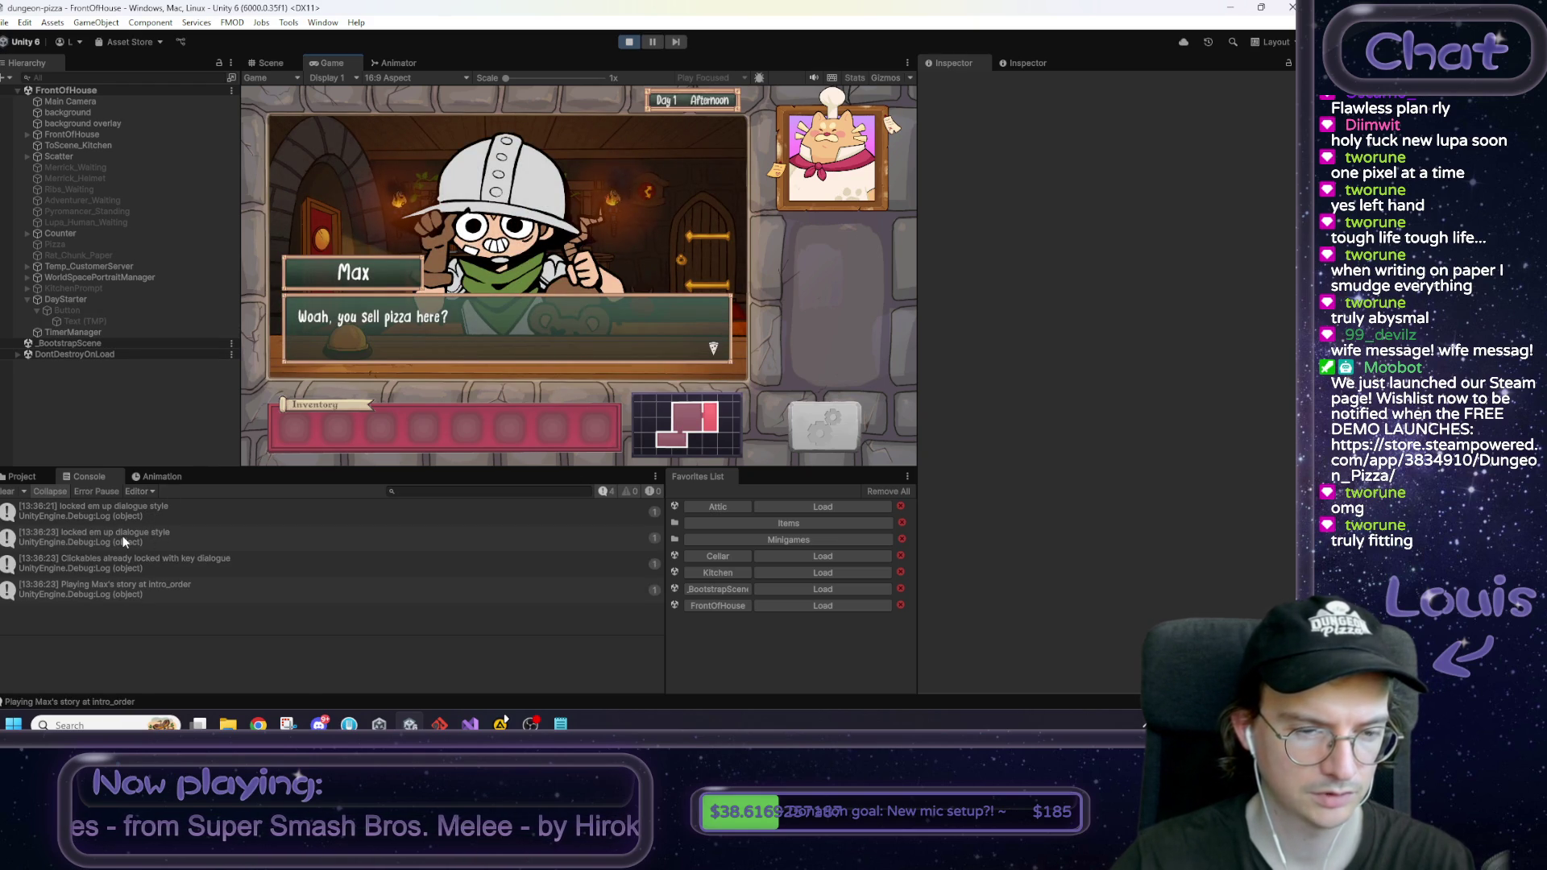
left_click(321, 241)
left_click(326, 273)
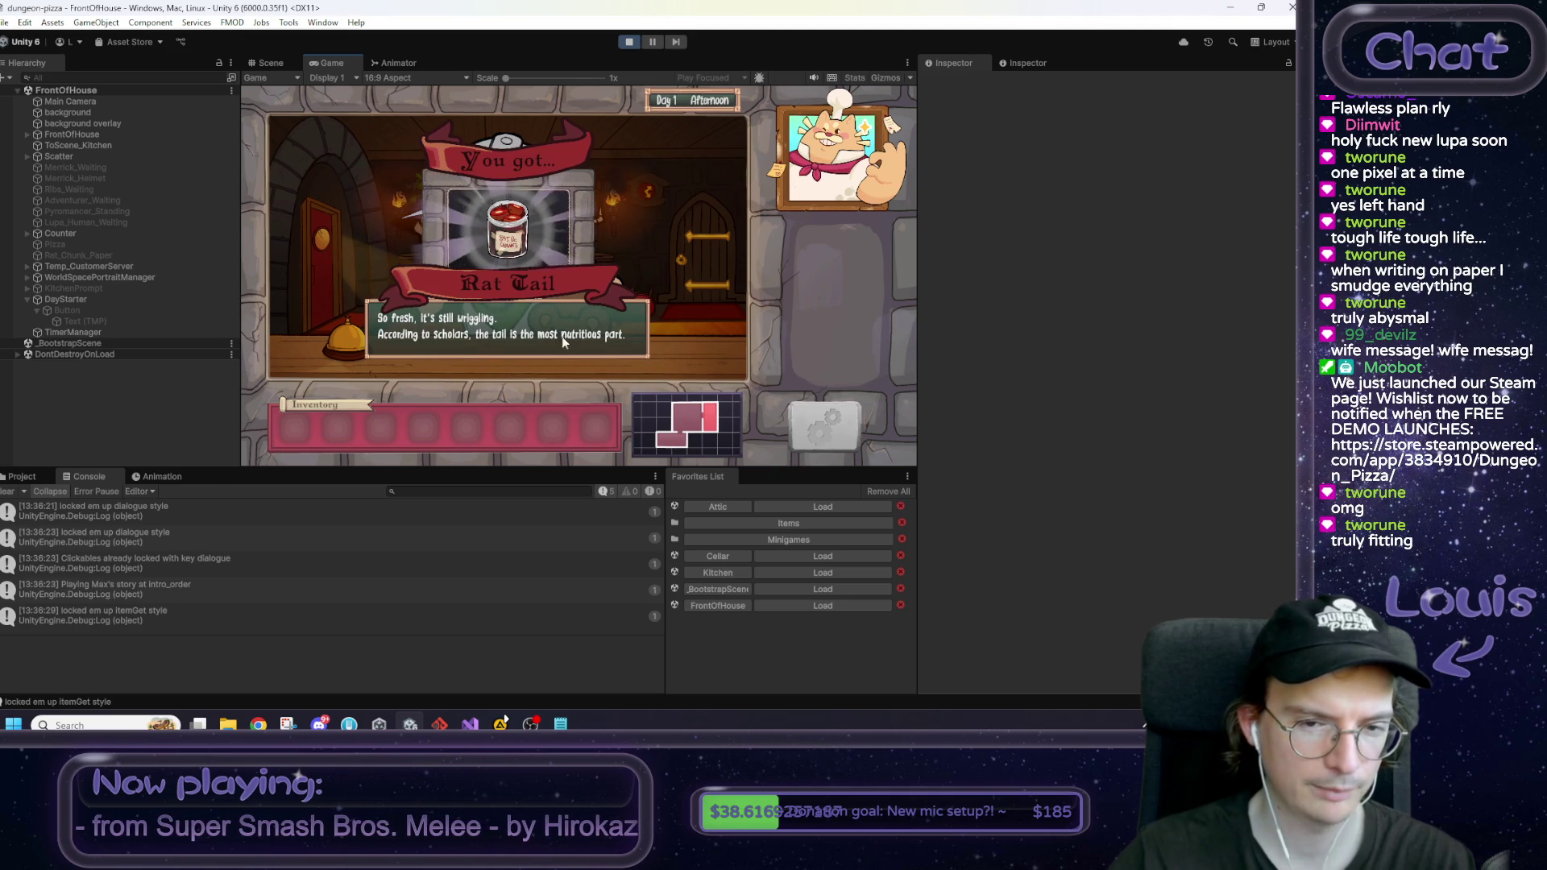
left_click(338, 394)
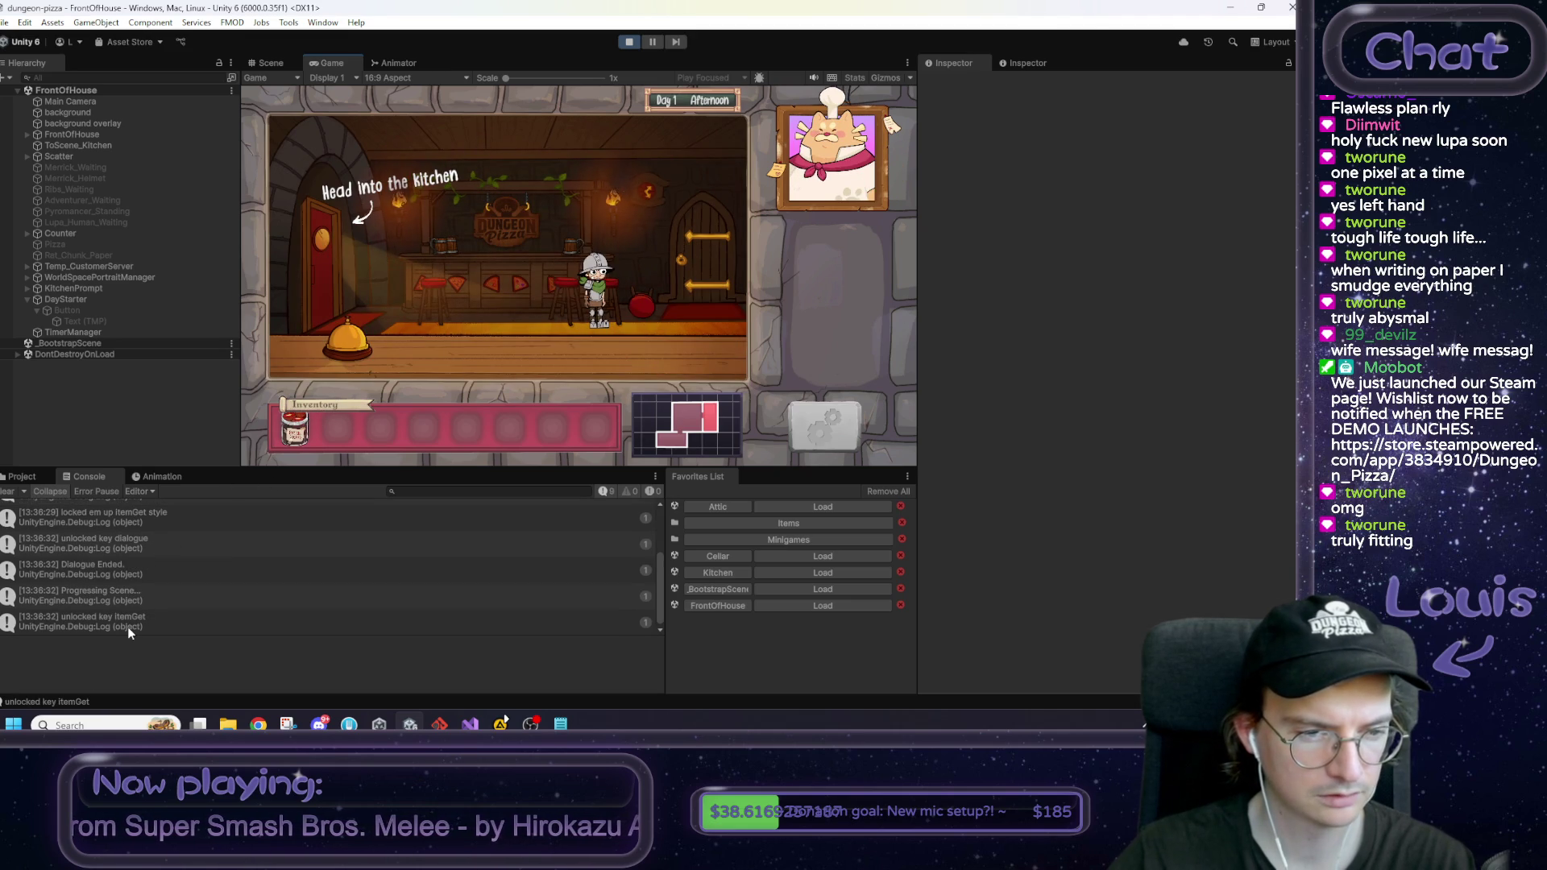
Step: Enter the kitchen, review the lock/unlock console logs, and stop the game
scroll(129, 626, "down", 1)
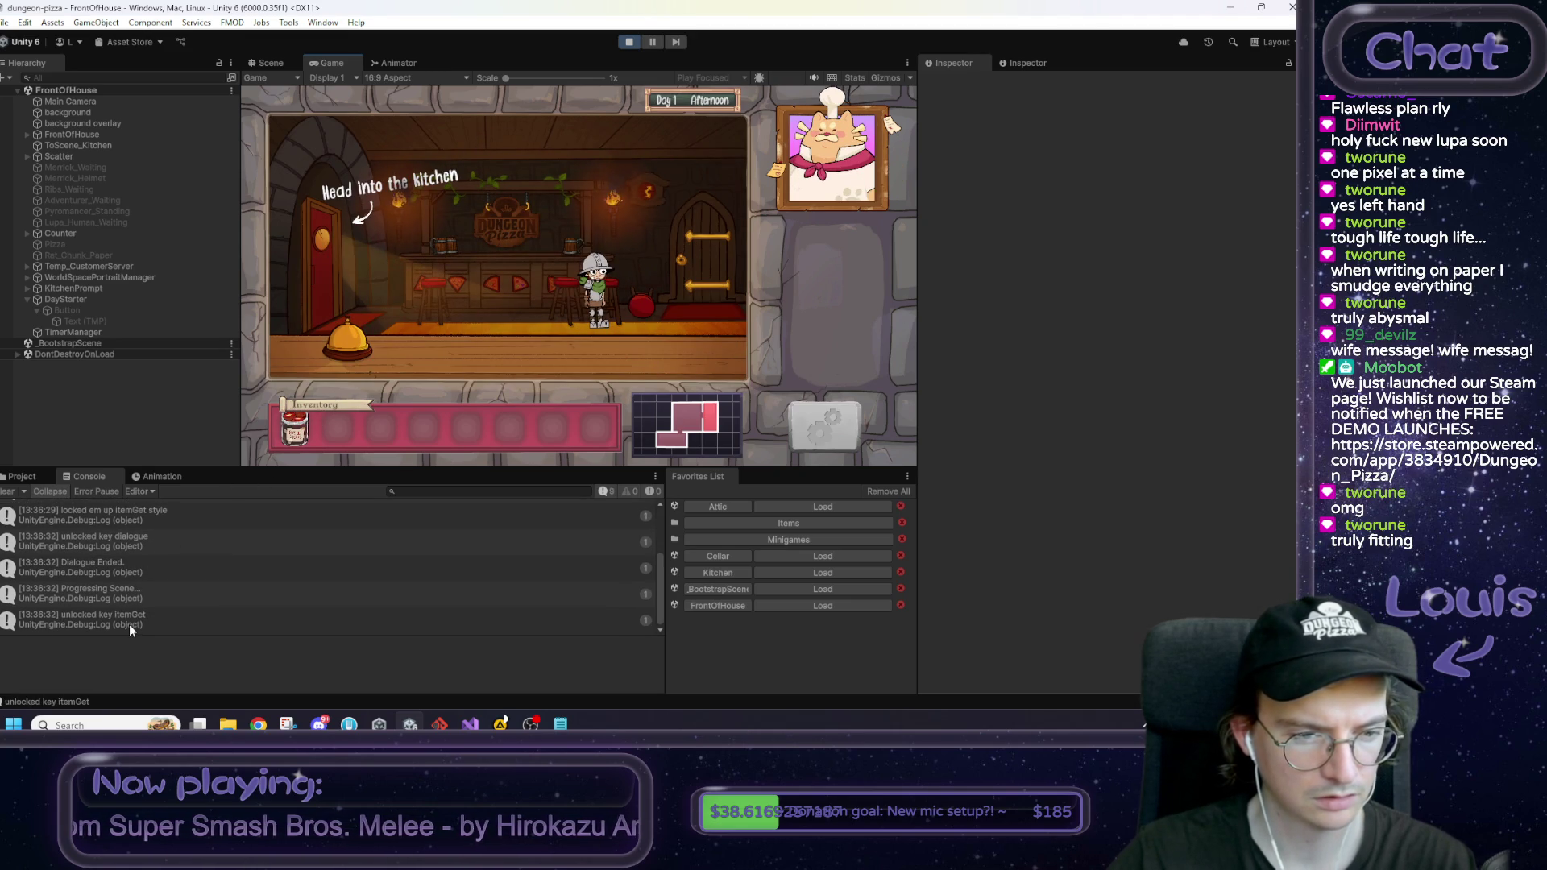
left_click(315, 264)
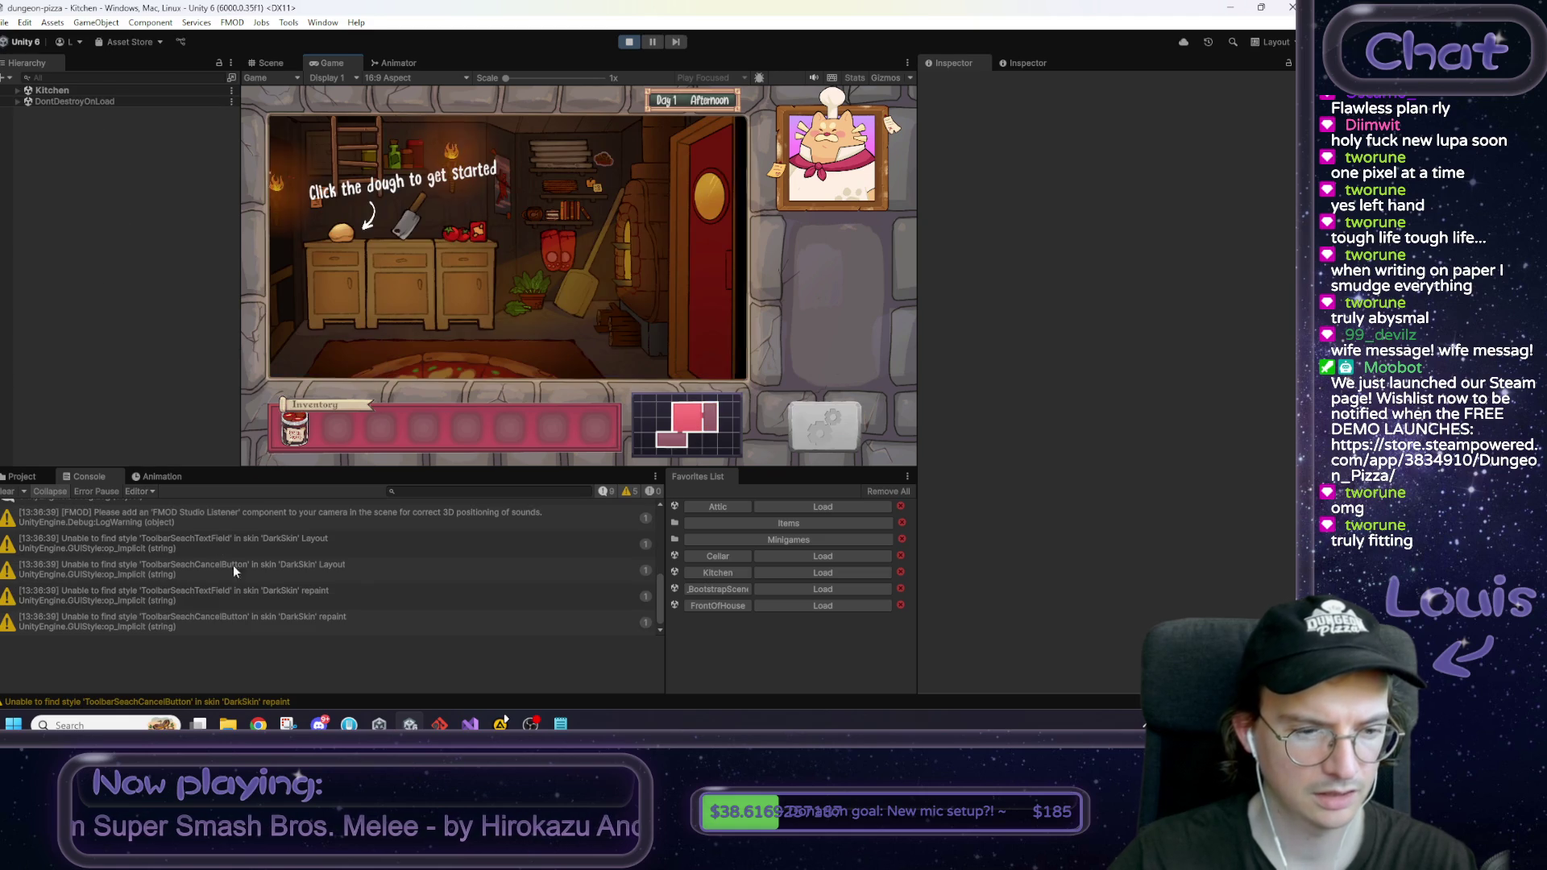
scroll(649, 580, "up", 5)
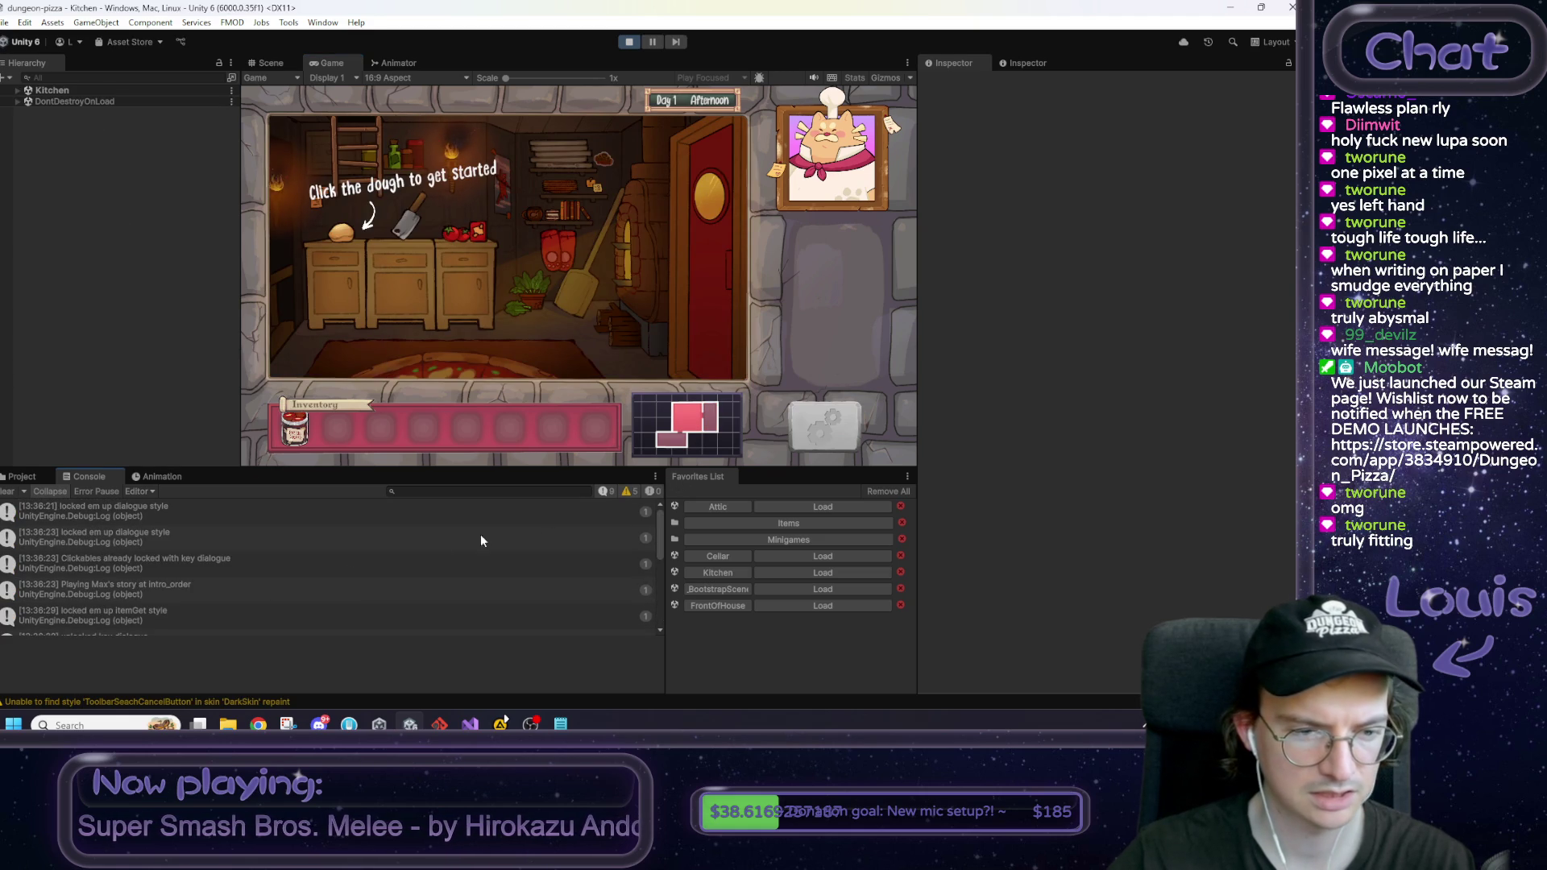
scroll(214, 558, "down", 5)
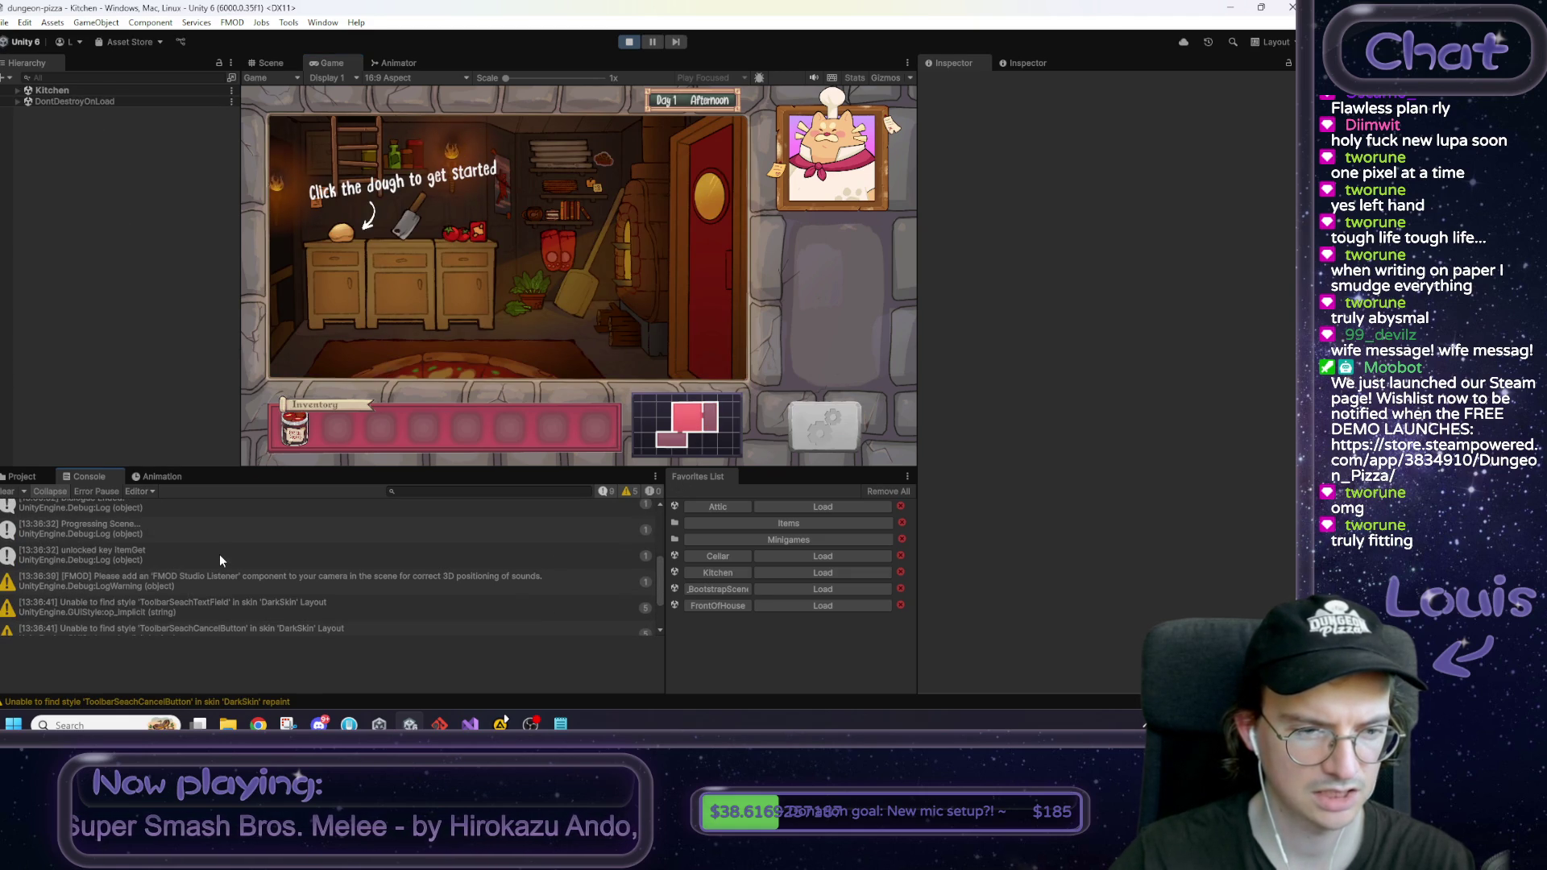
scroll(220, 560, "down", 3)
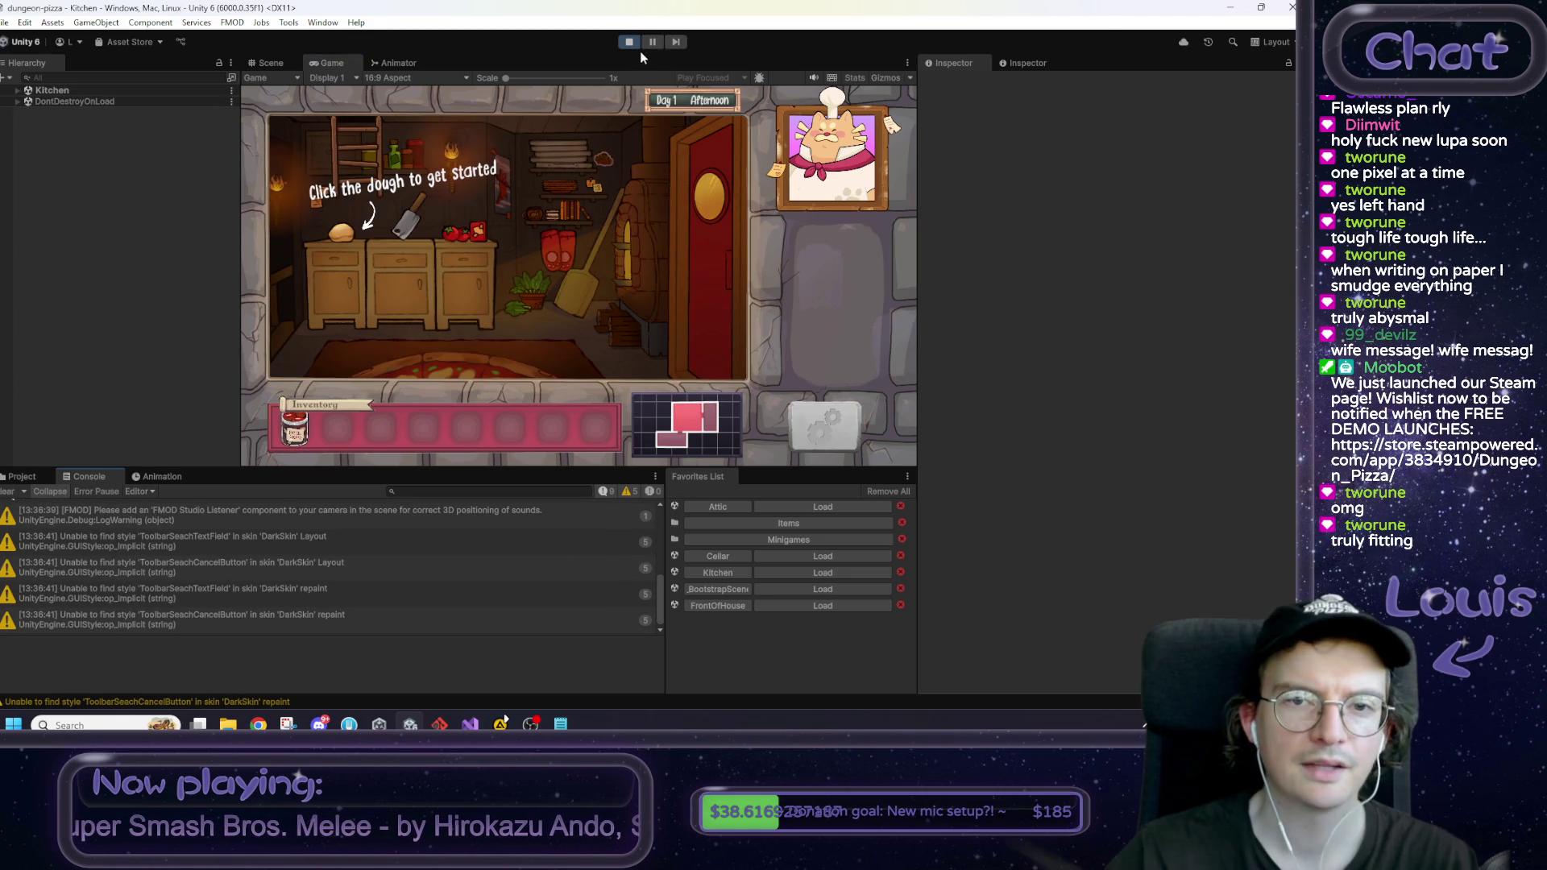
left_click(629, 42)
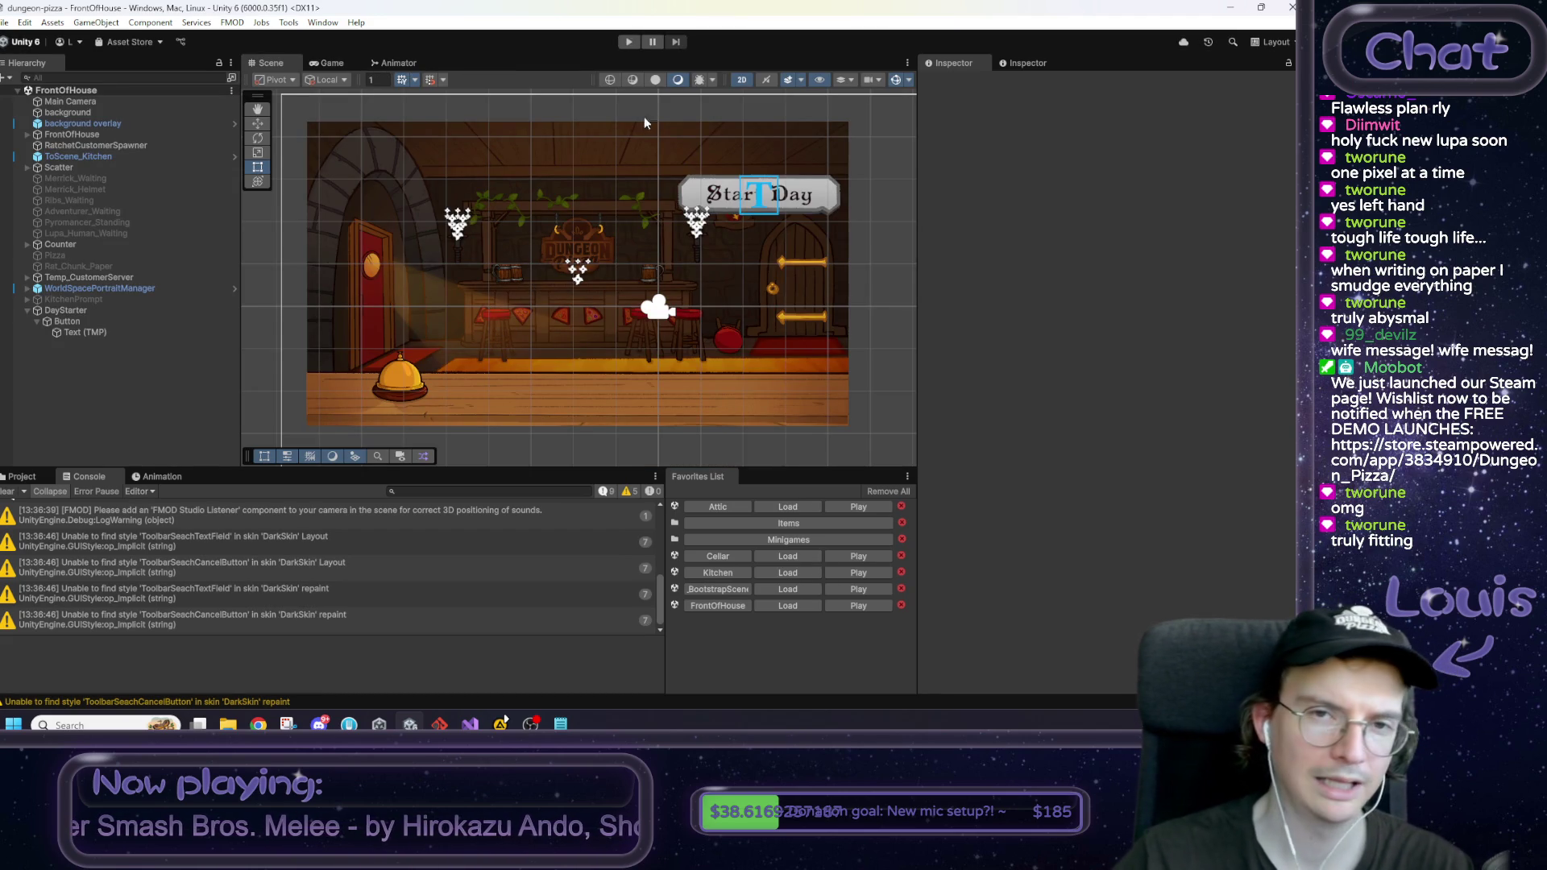
Step: Play Day 1 through Max's dialogue and dismiss the Rat Tail item popup
left_click(629, 42)
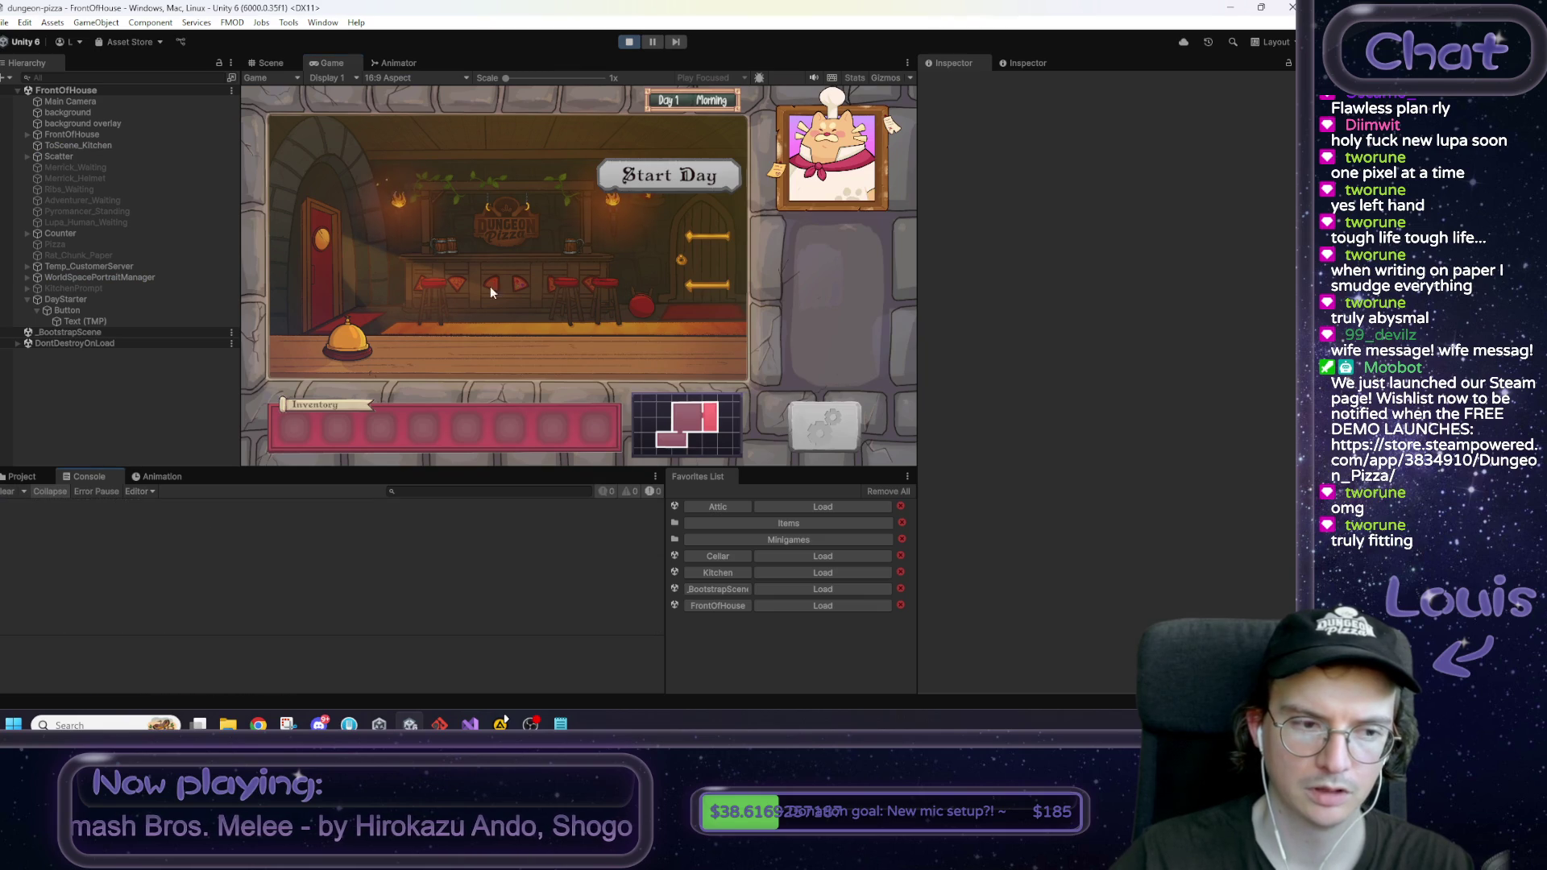
left_click(657, 178)
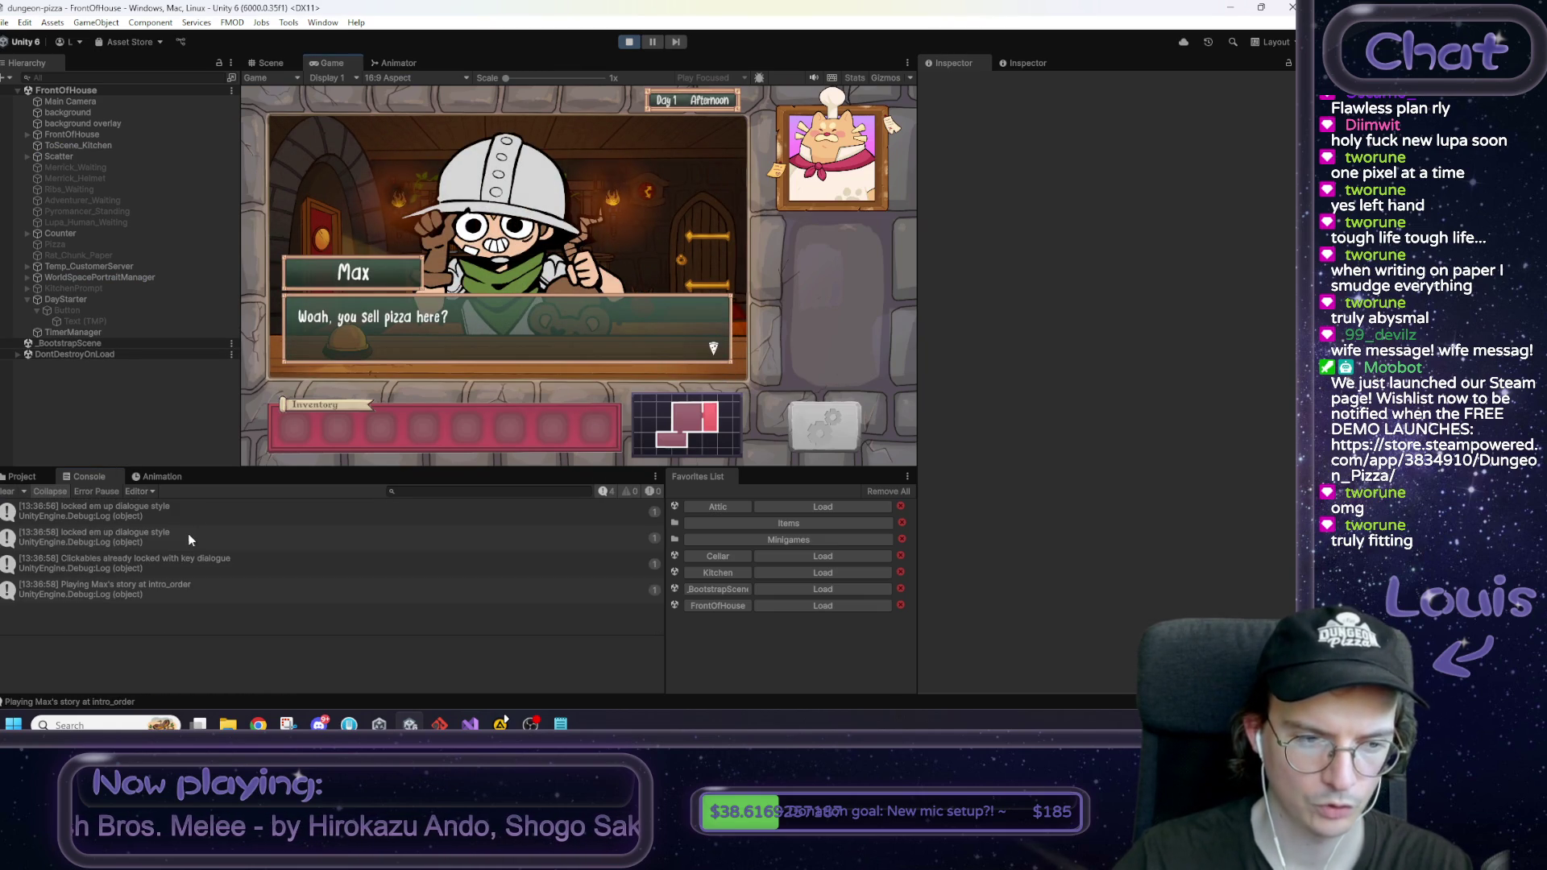
left_click(425, 327)
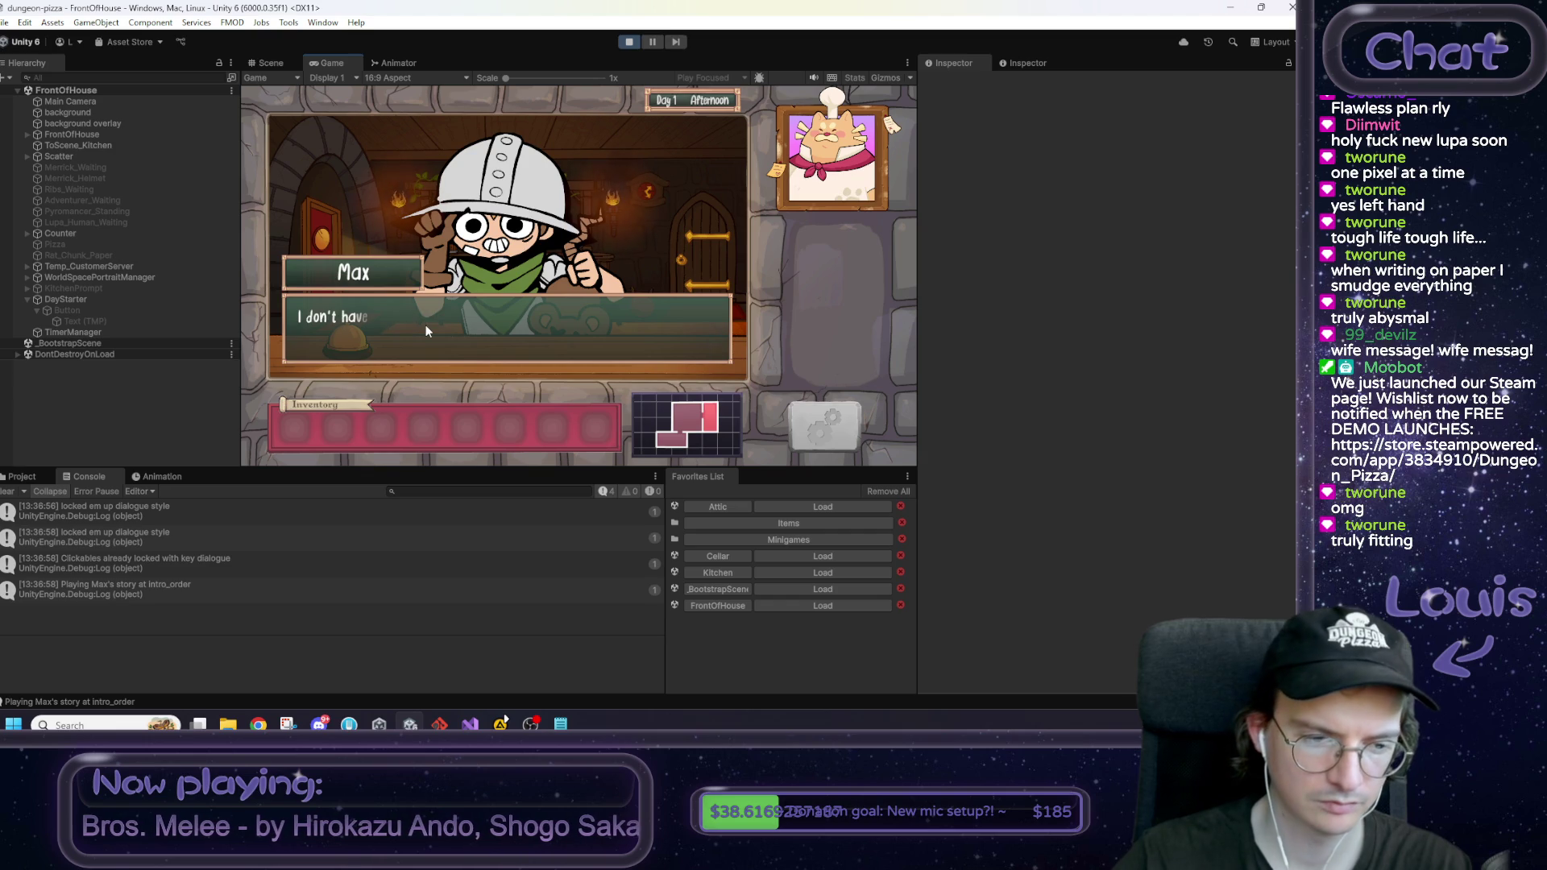
left_click(422, 335)
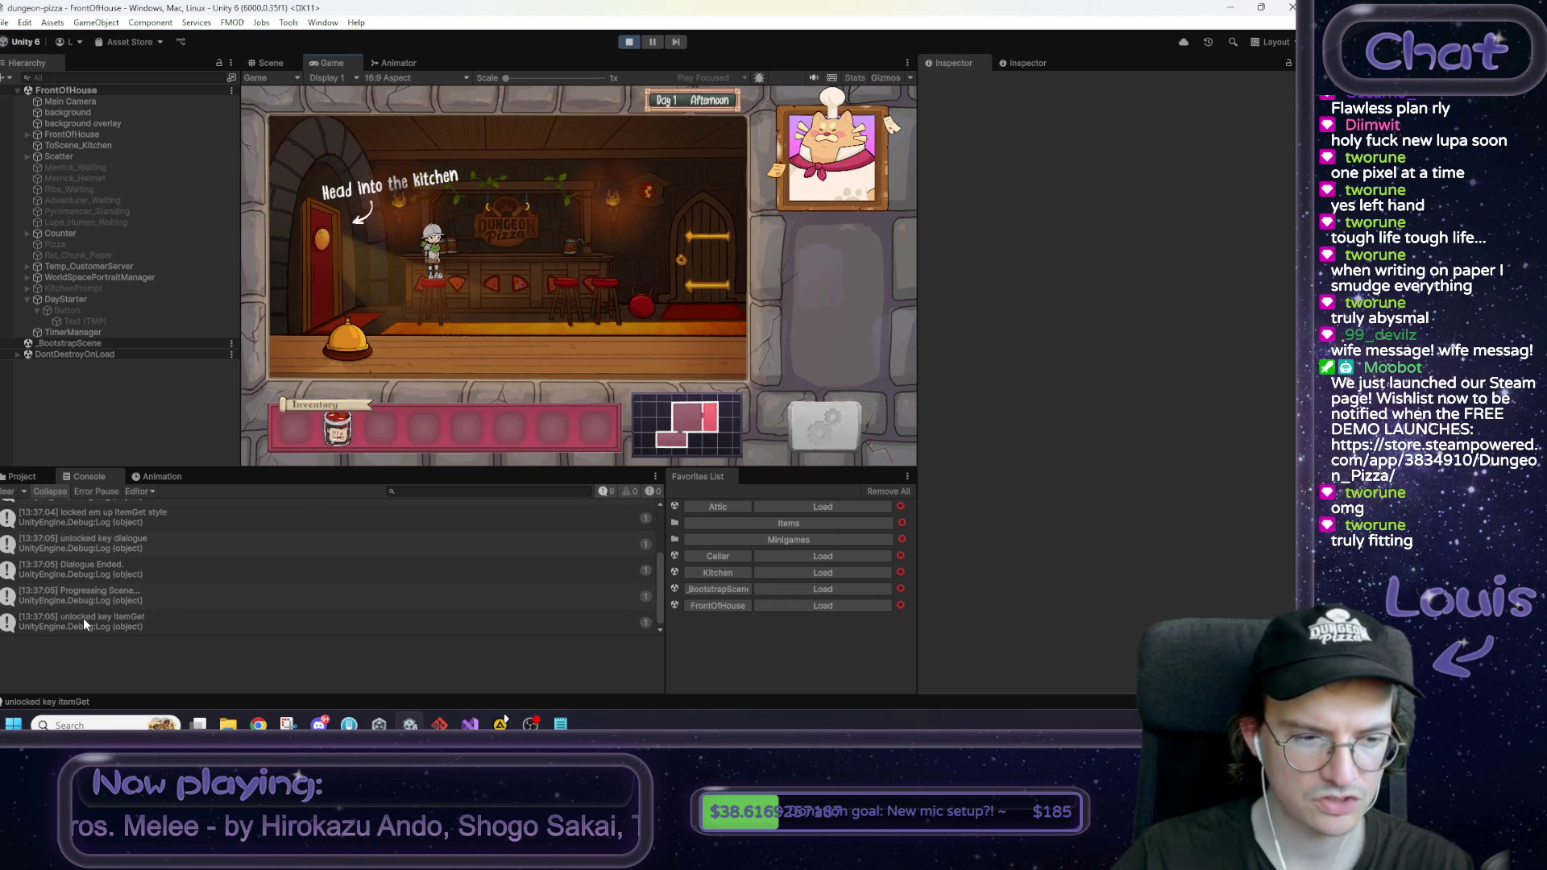
Step: Compare the stack traces of the dialogue and itemGet unlock console messages
left_click(124, 545)
left_click(131, 614)
left_click(129, 546)
left_click(134, 626)
left_click(137, 545)
left_click(138, 622)
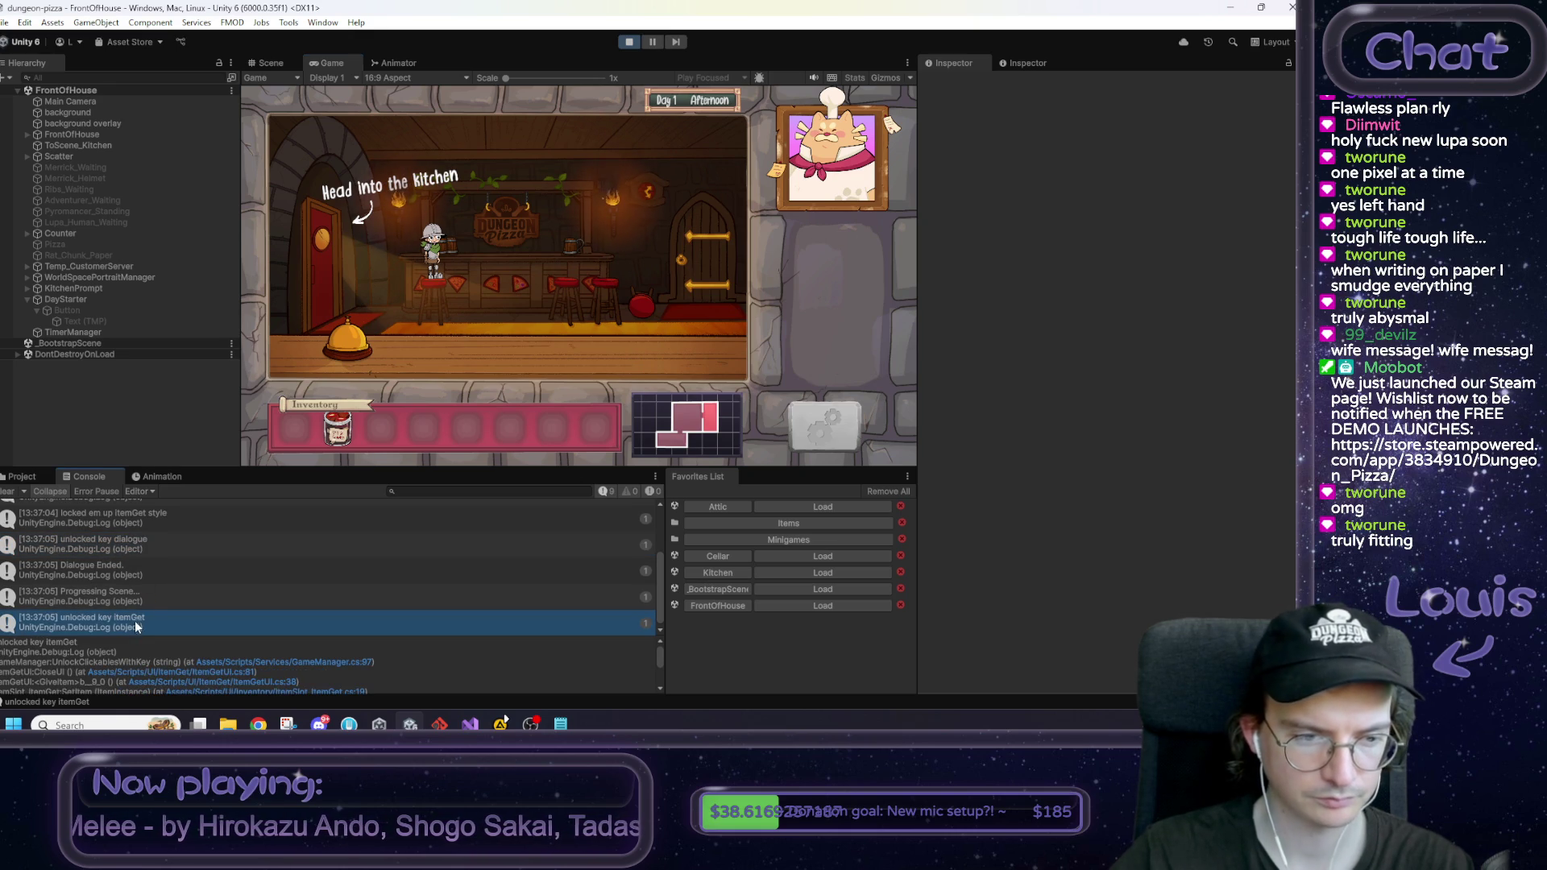
left_click(139, 546)
scroll(148, 564, "up", 1)
scroll(148, 564, "up", 1)
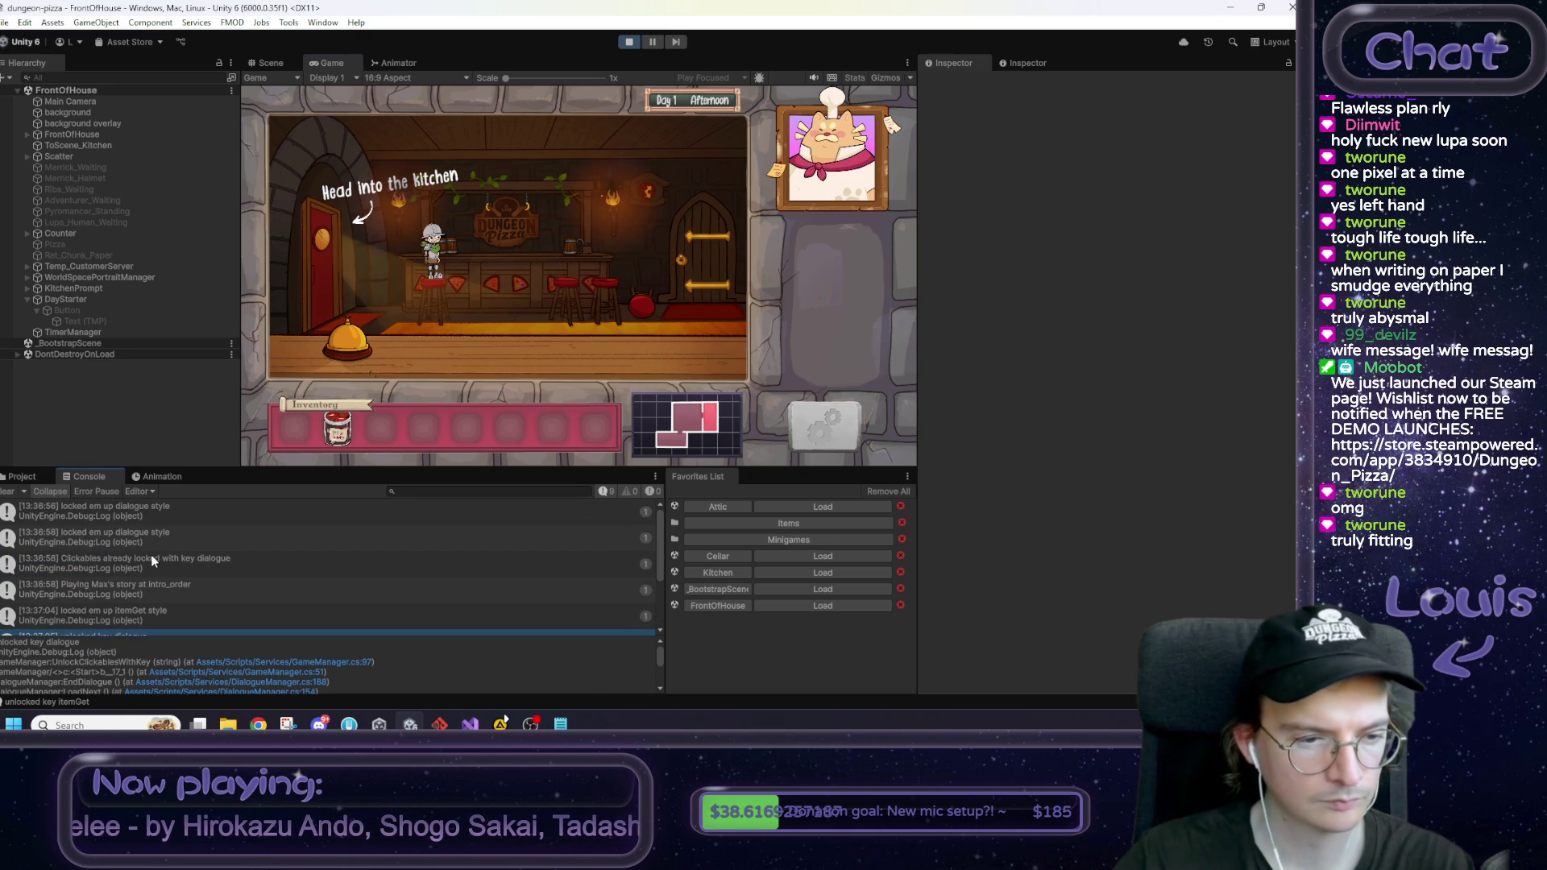
Step: Compare the two dialogue lock messages' origins, stop the game, and switch to Visual Studio
left_click(153, 534)
left_click(156, 513)
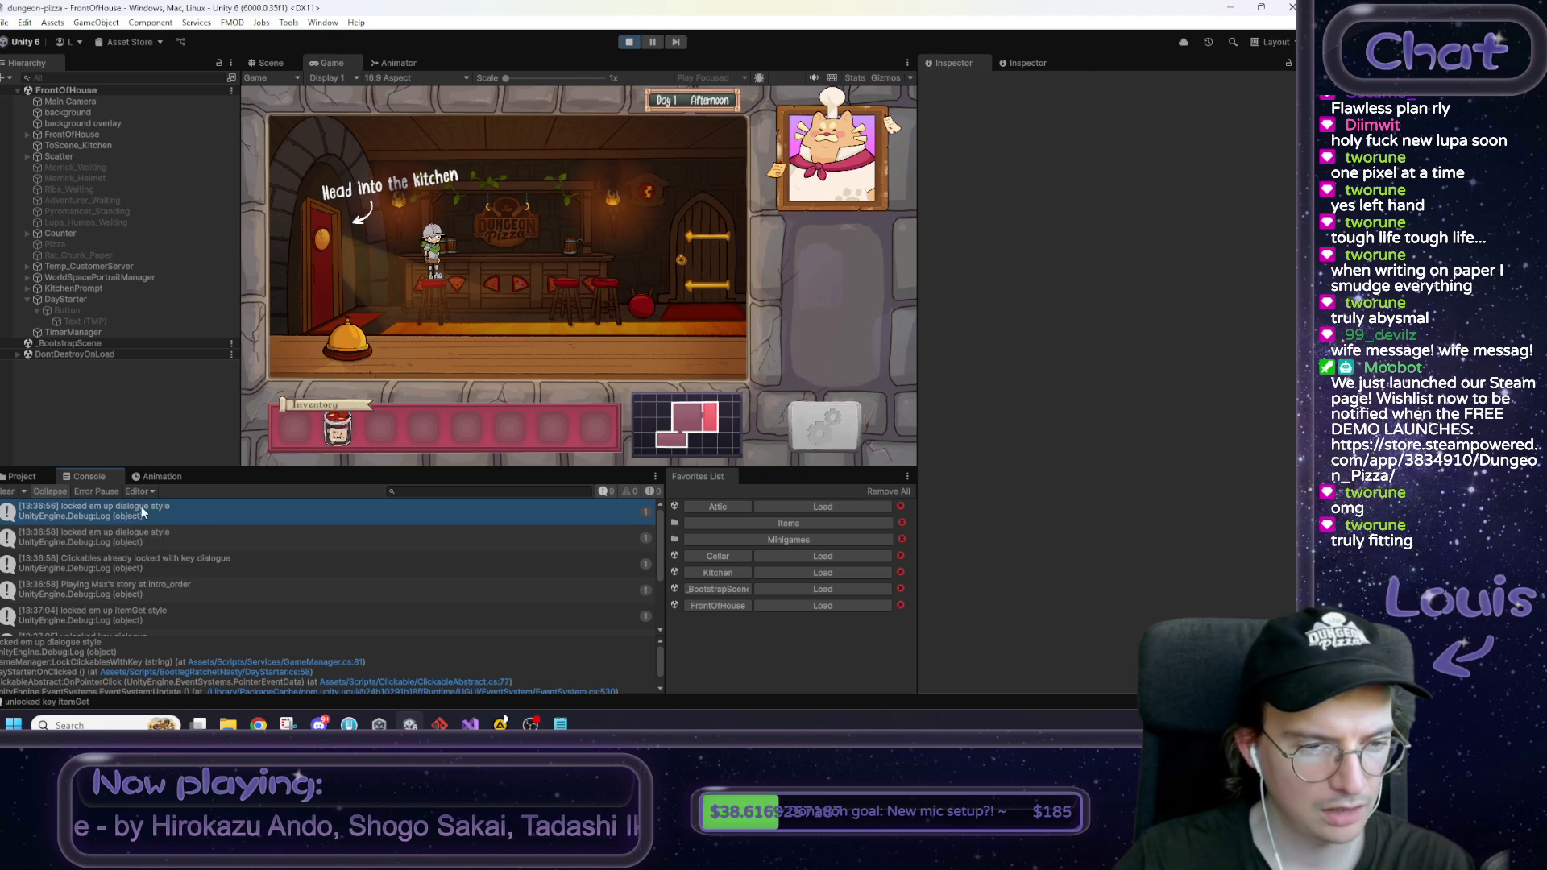
scroll(143, 523, "down", 3)
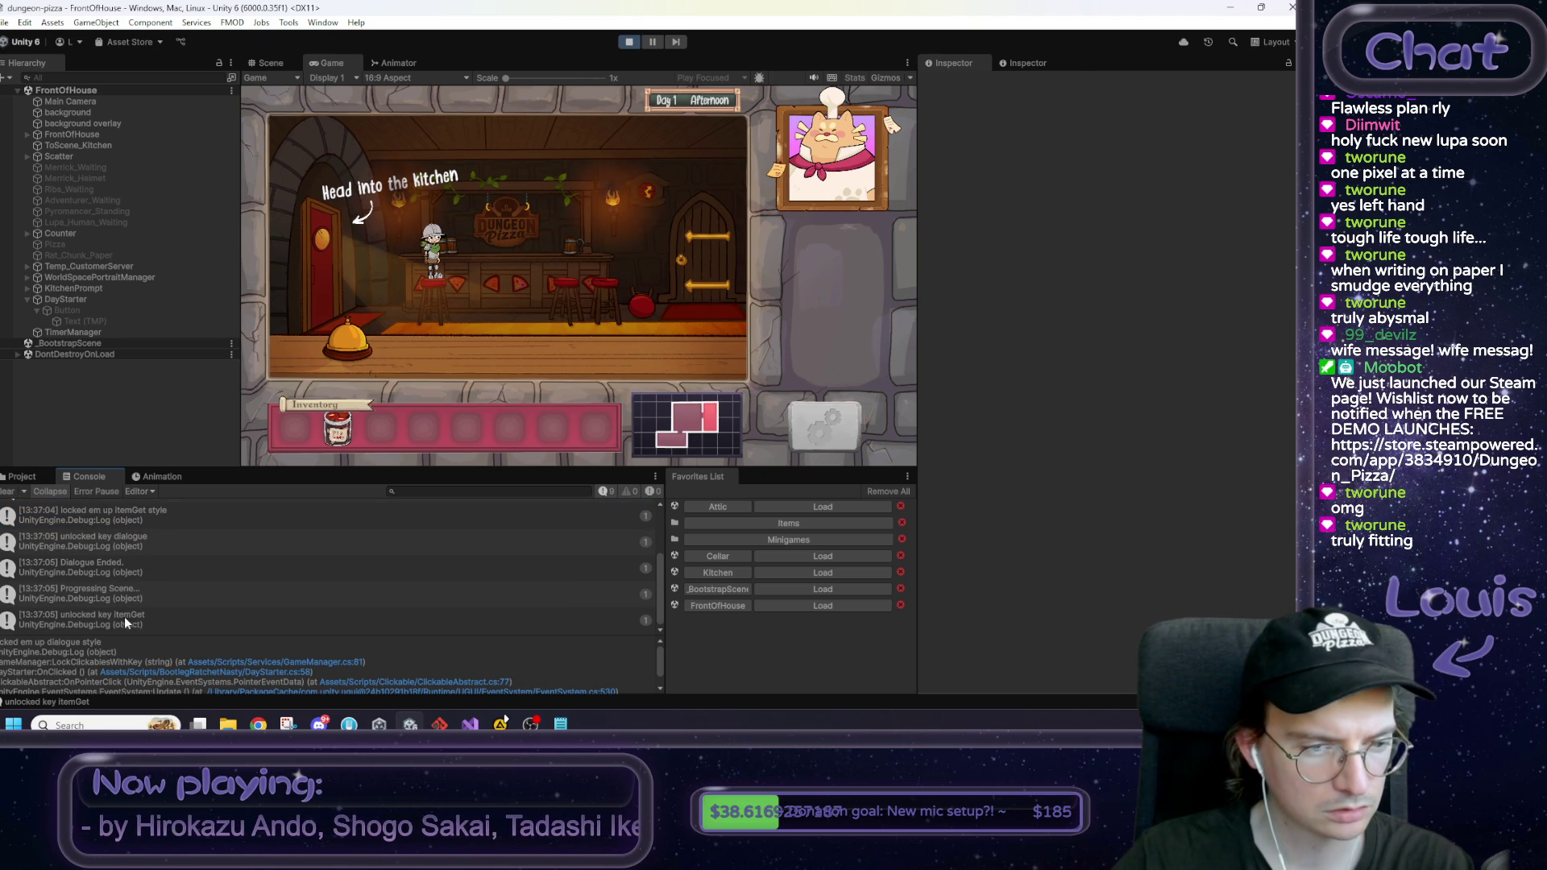
scroll(145, 550, "up", 3)
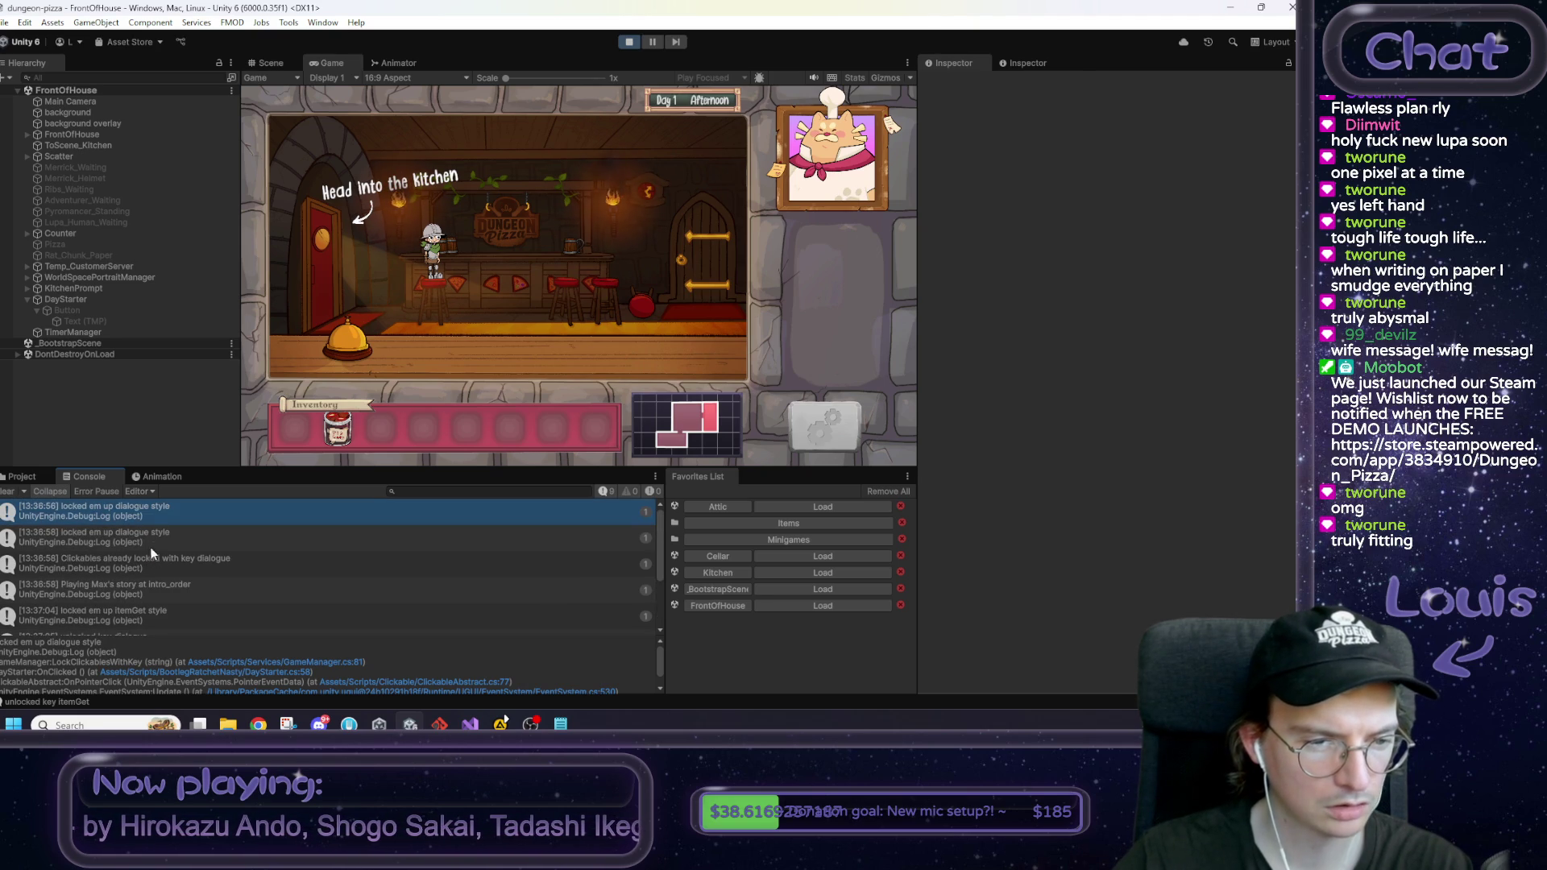
left_click(164, 528)
left_click(161, 519)
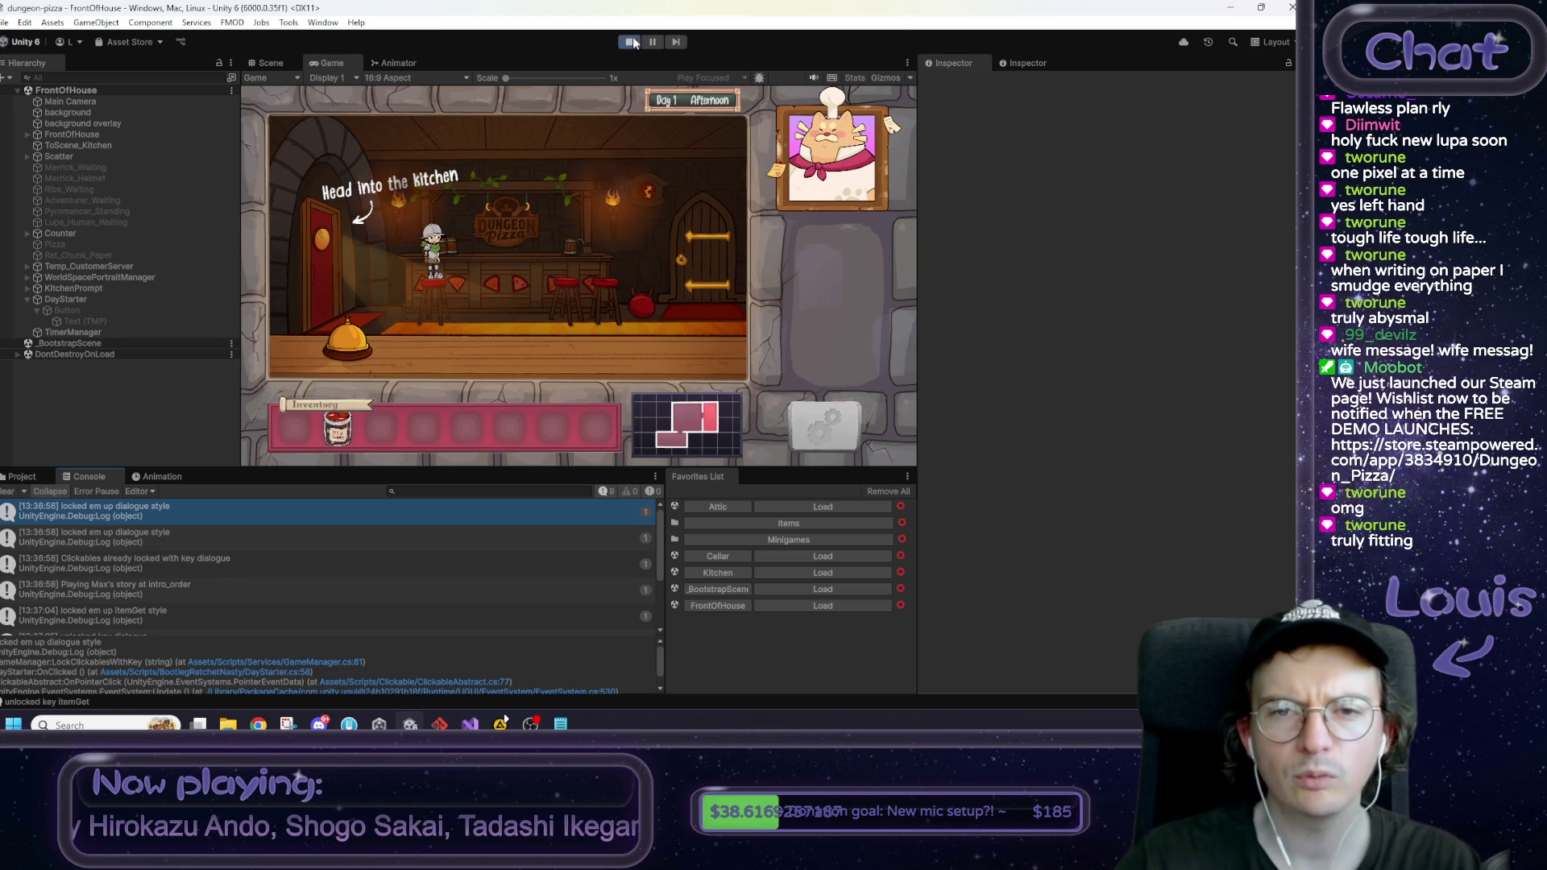
left_click(629, 42)
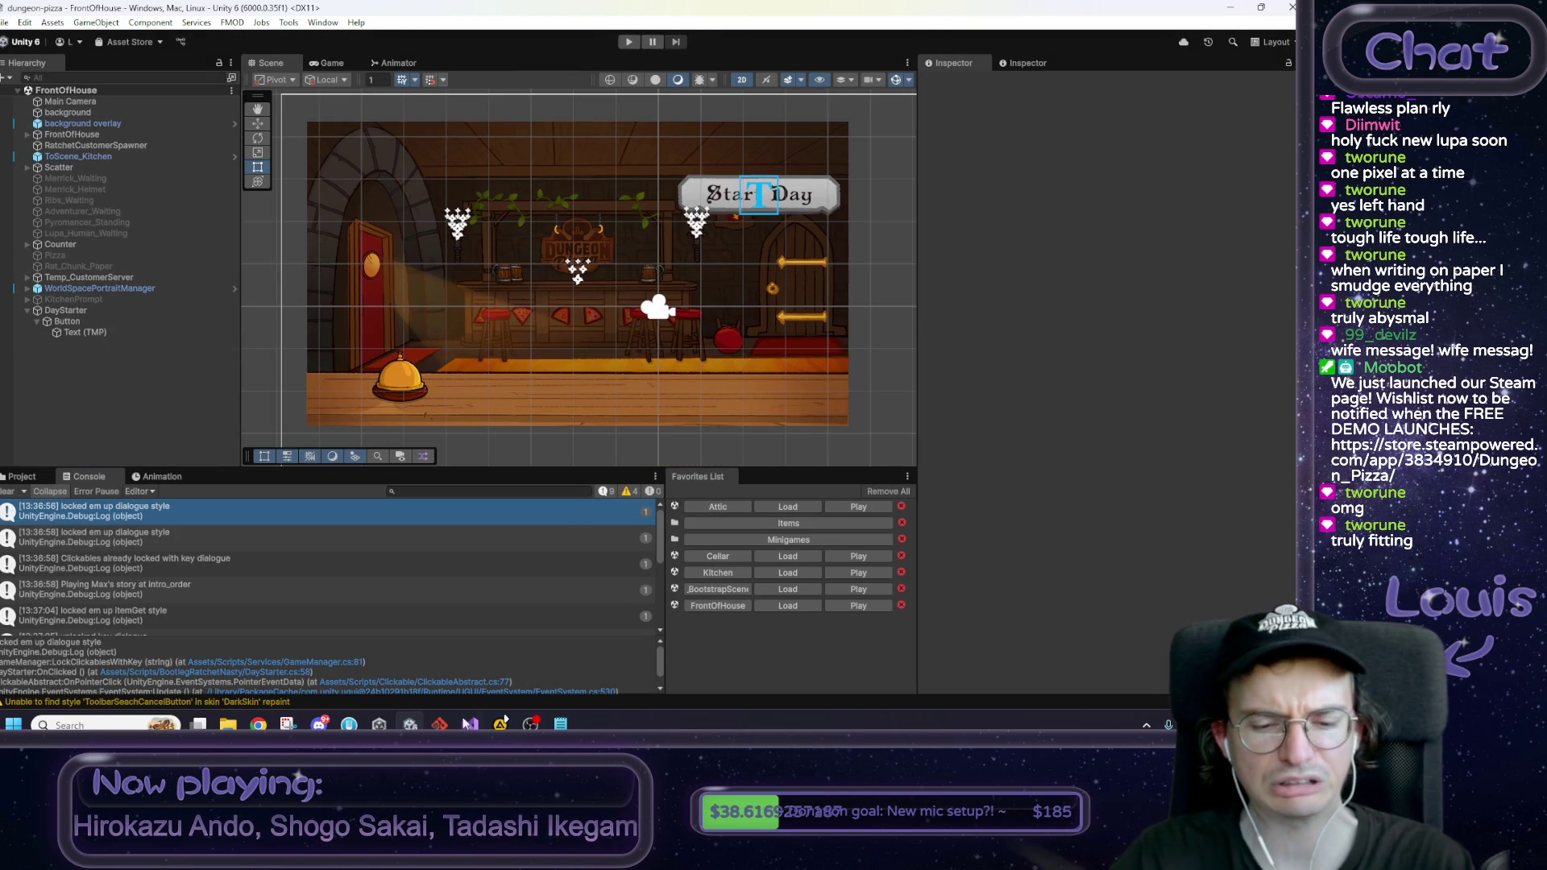
left_click(470, 723)
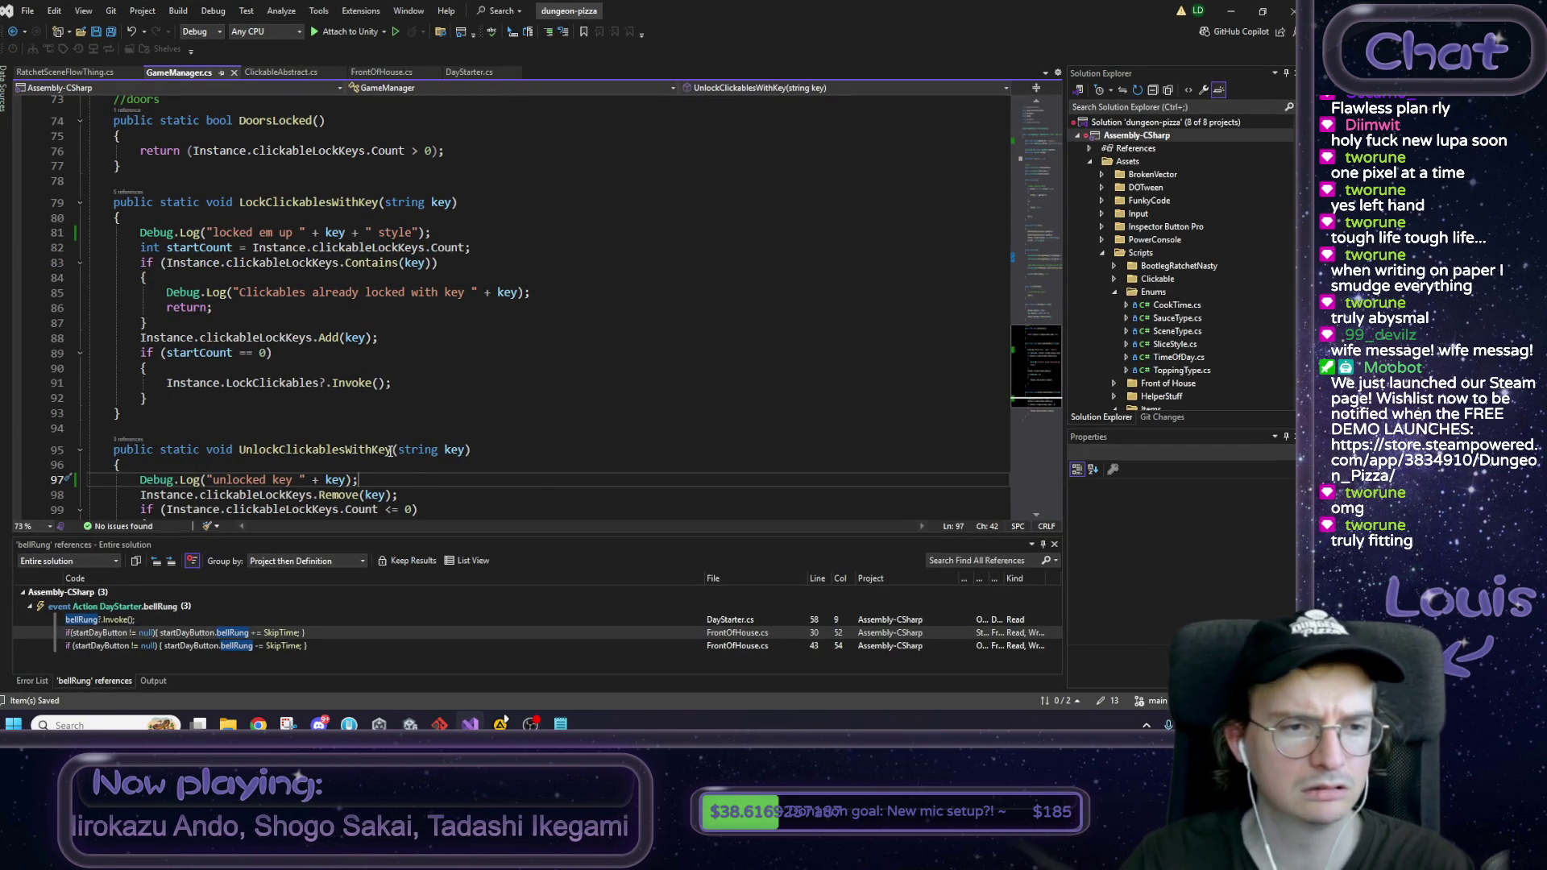
Step: Open ClickableAbstract.cs and read through its lock subscription code down to SetLocked
left_click(290, 73)
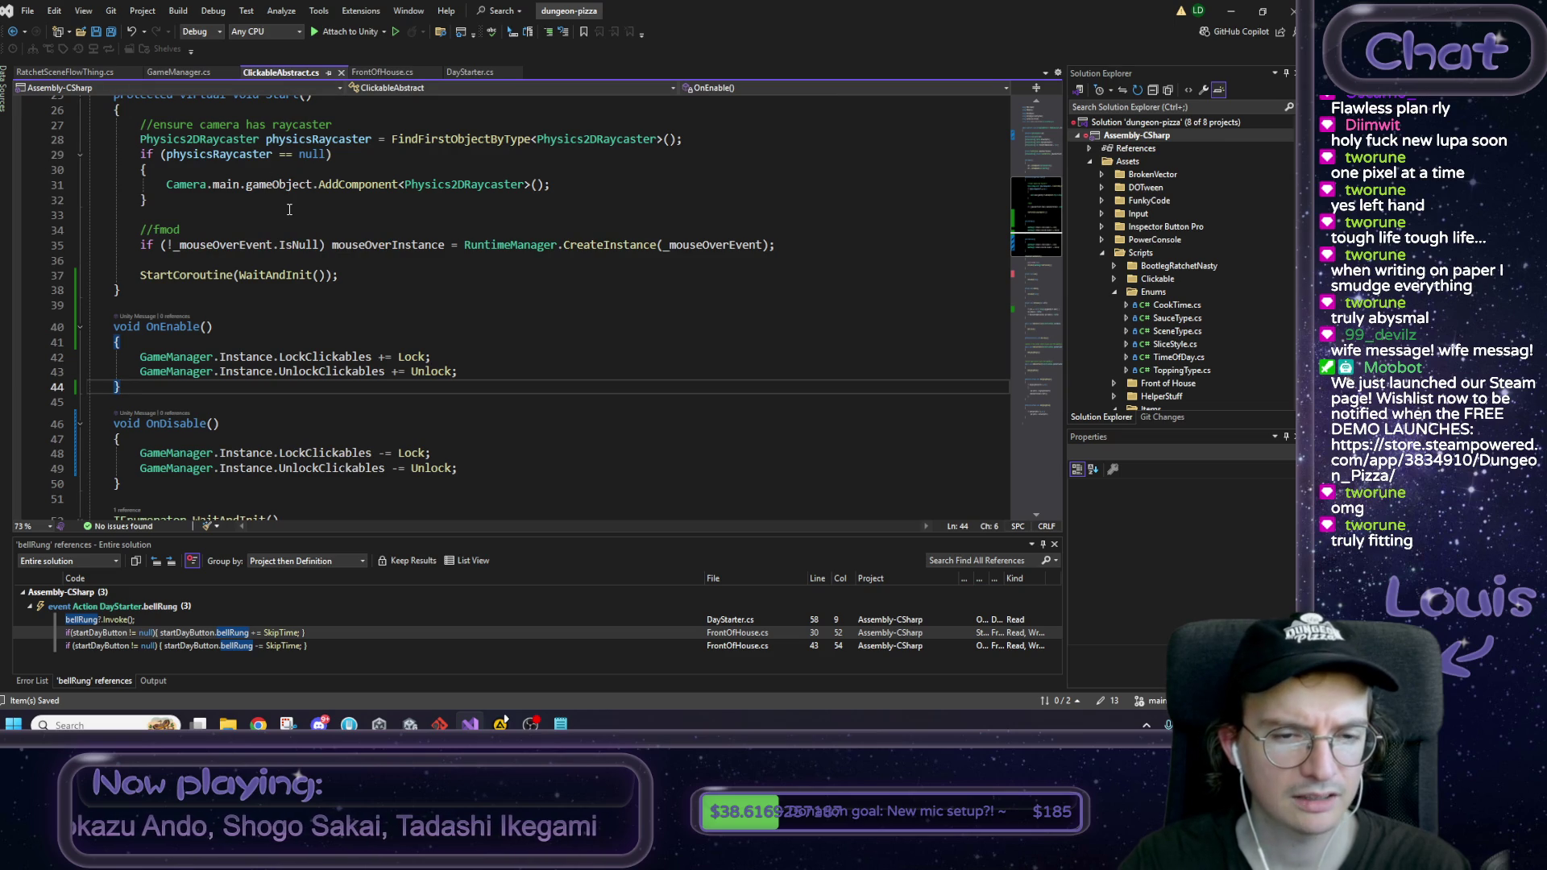
scroll(275, 227, "down", 1)
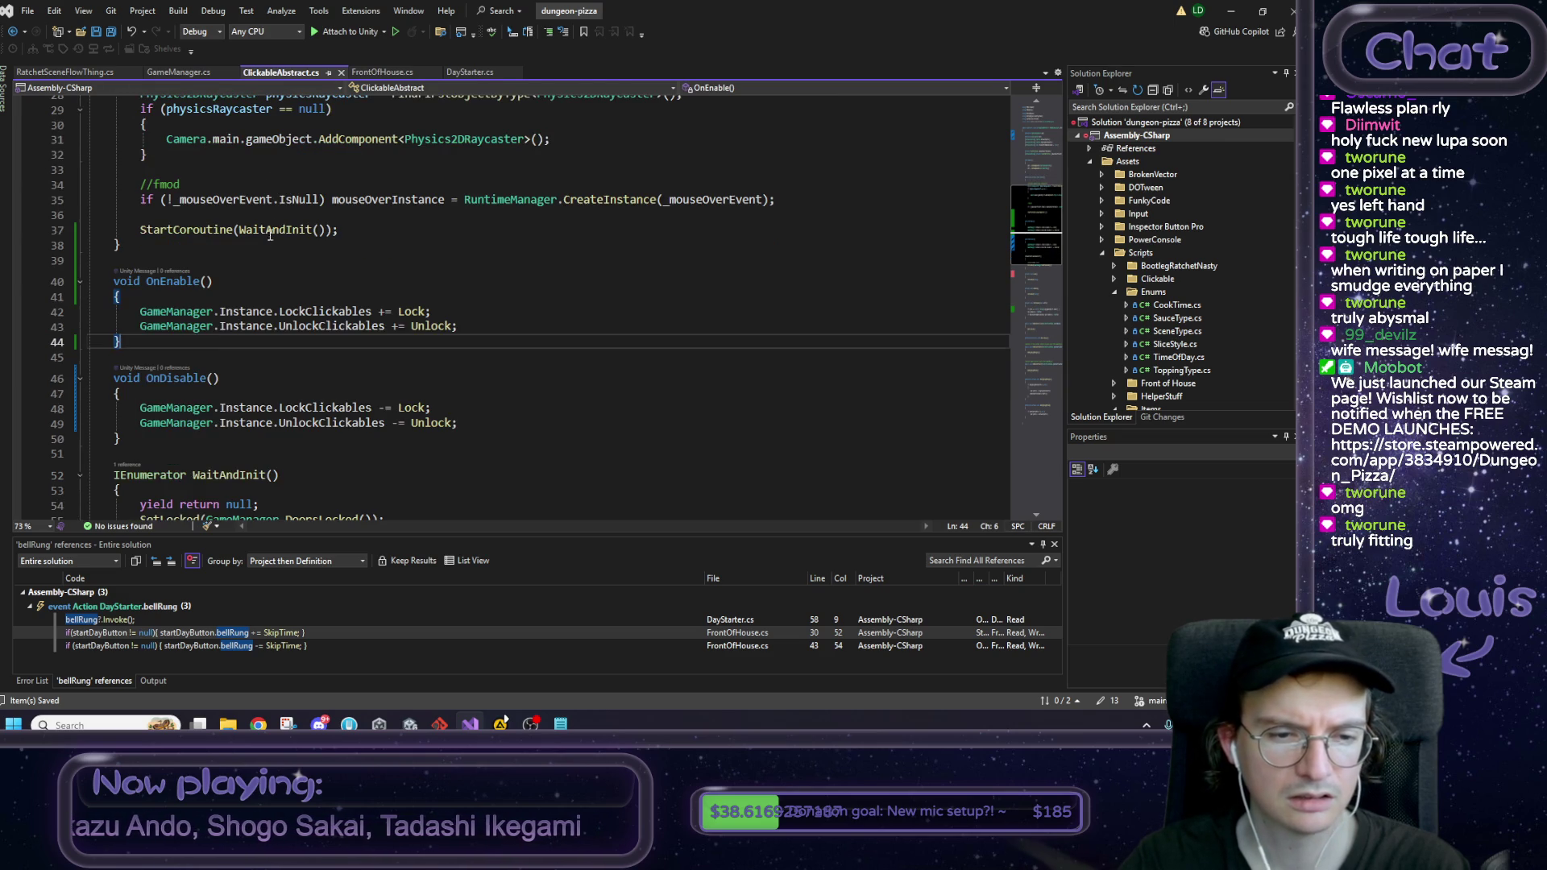
mouse_move(121, 439)
left_mouse_down()
mouse_move(89, 230)
mouse_move(92, 301)
mouse_move(92, 282)
left_mouse_up()
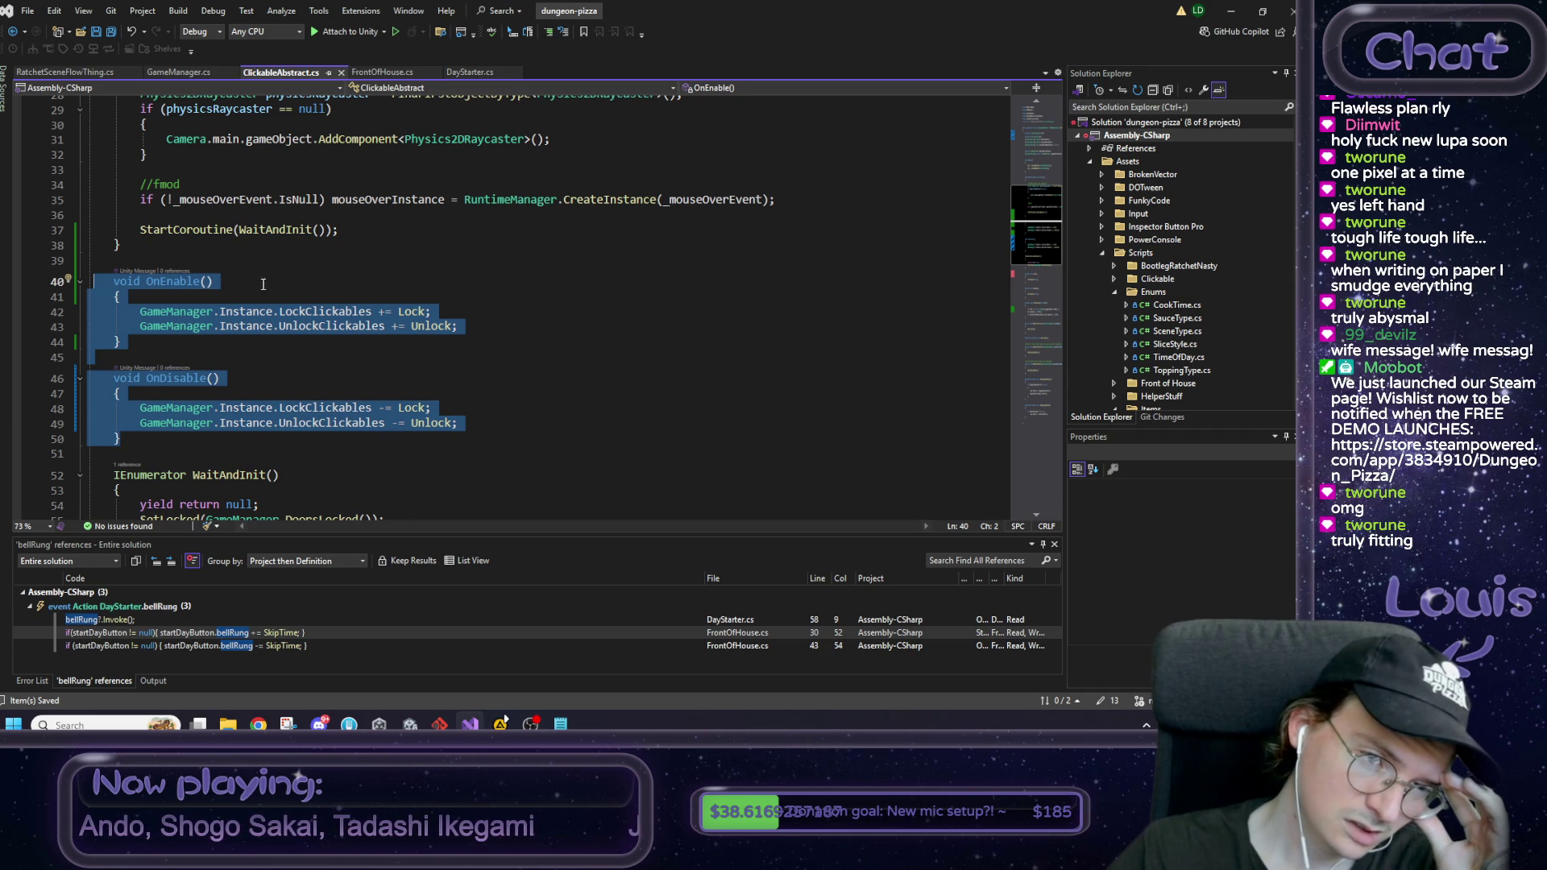
left_click(258, 292)
scroll(427, 279, "down", 4)
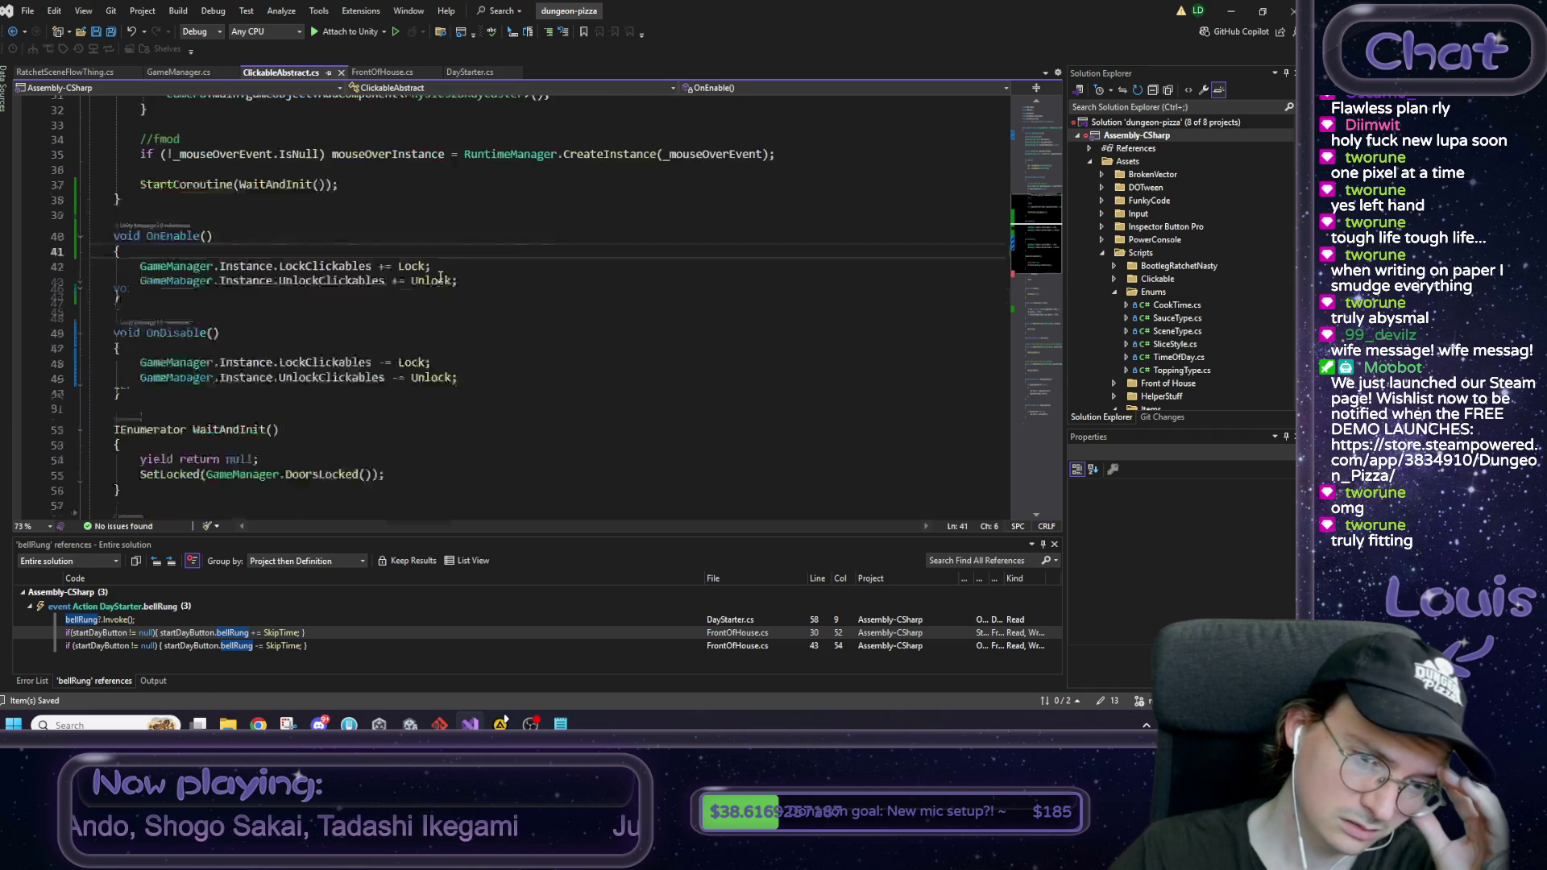
scroll(448, 276, "up", 2)
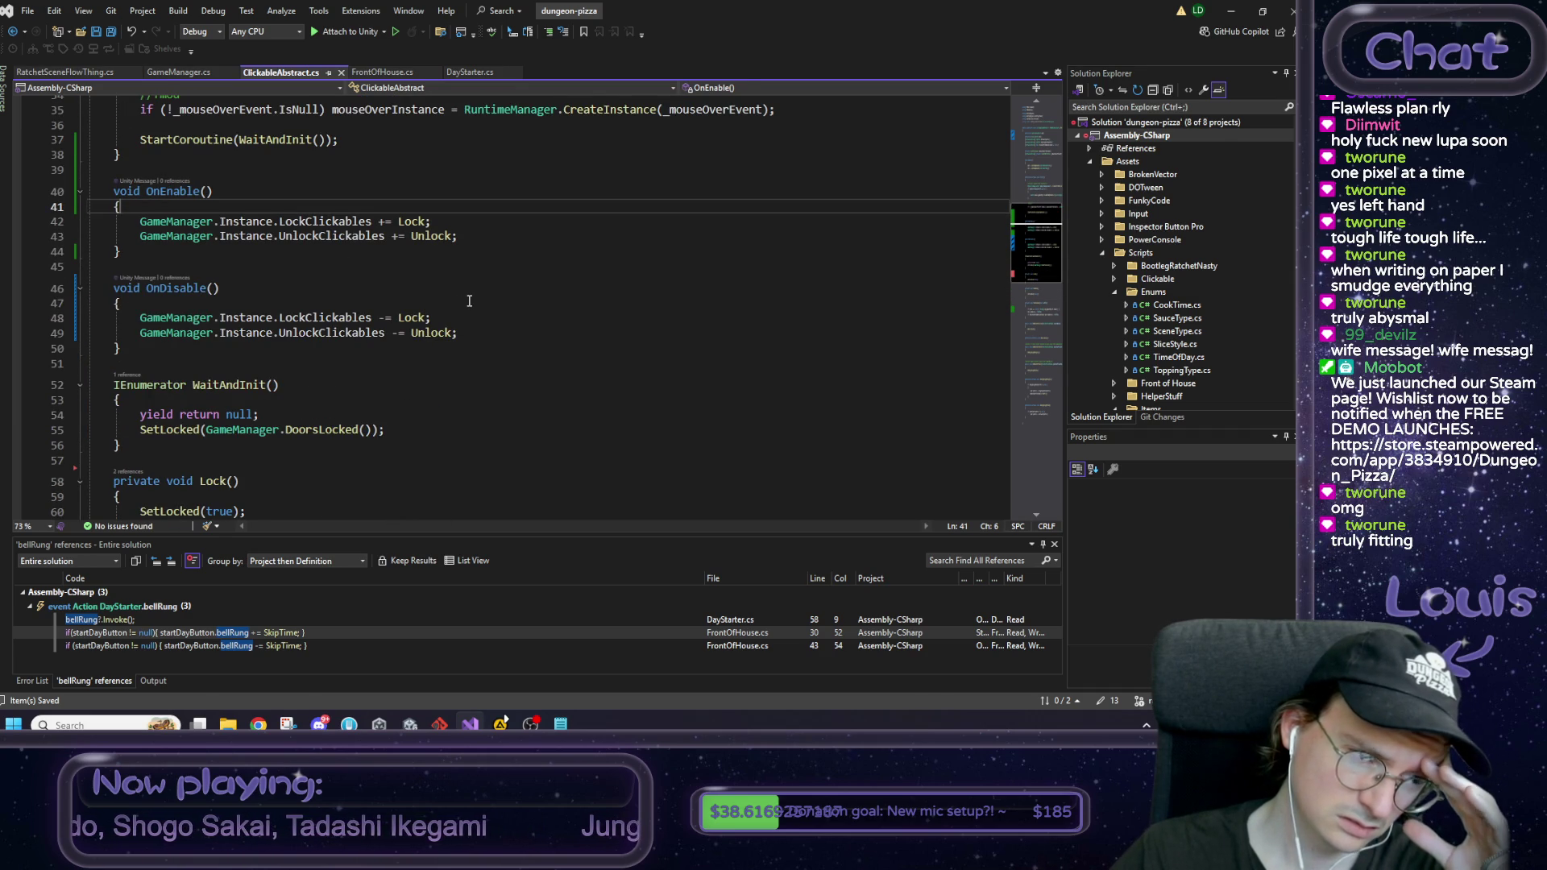
scroll(469, 300, "down", 2)
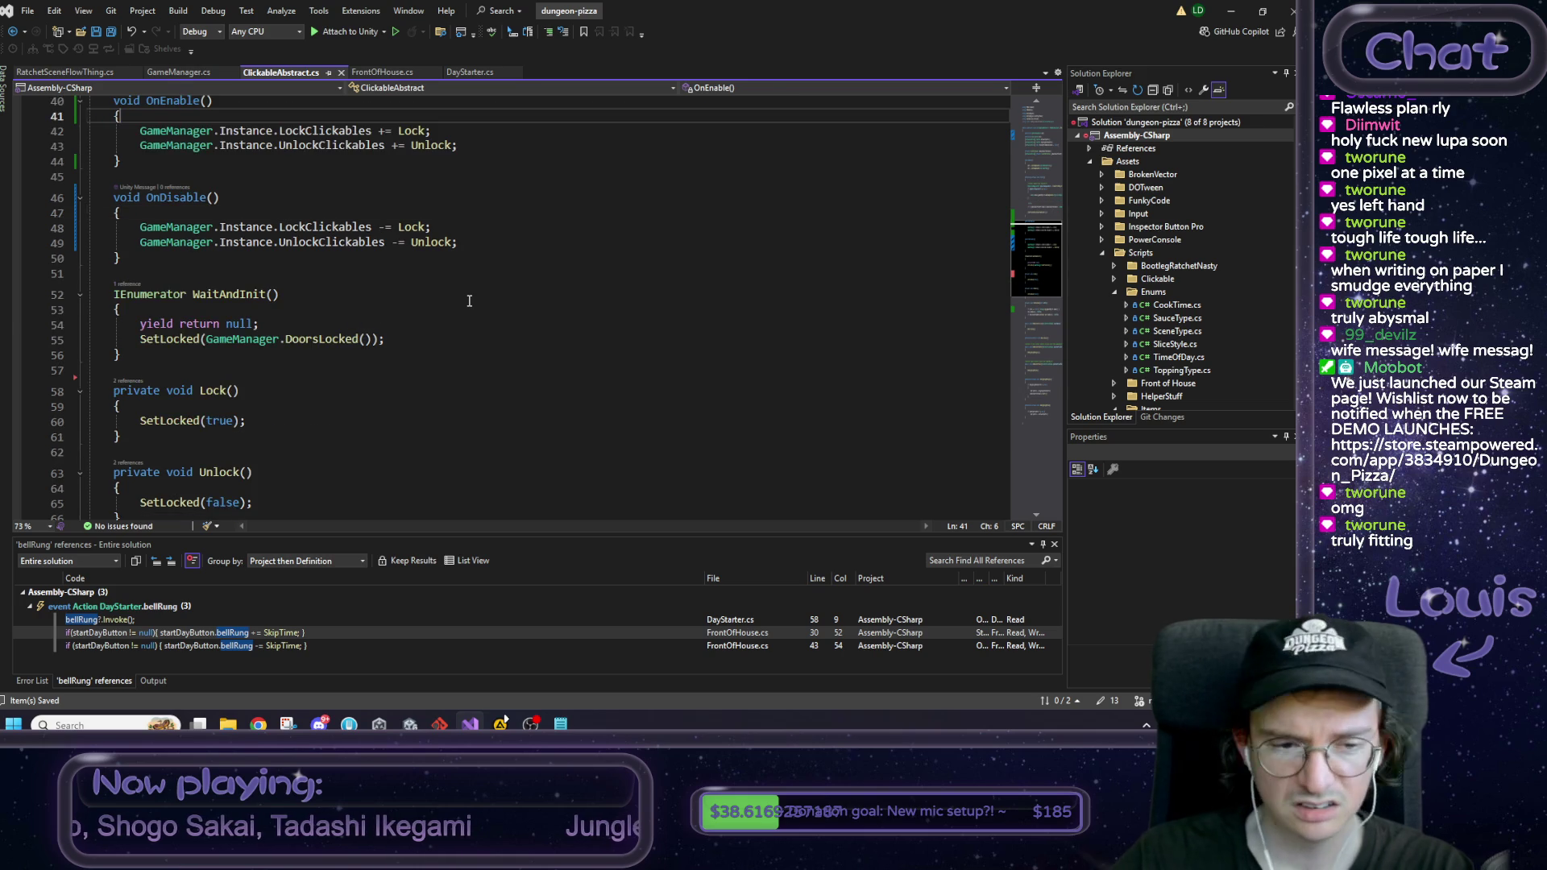
scroll(254, 413, "down", 2)
scroll(255, 413, "down", 1)
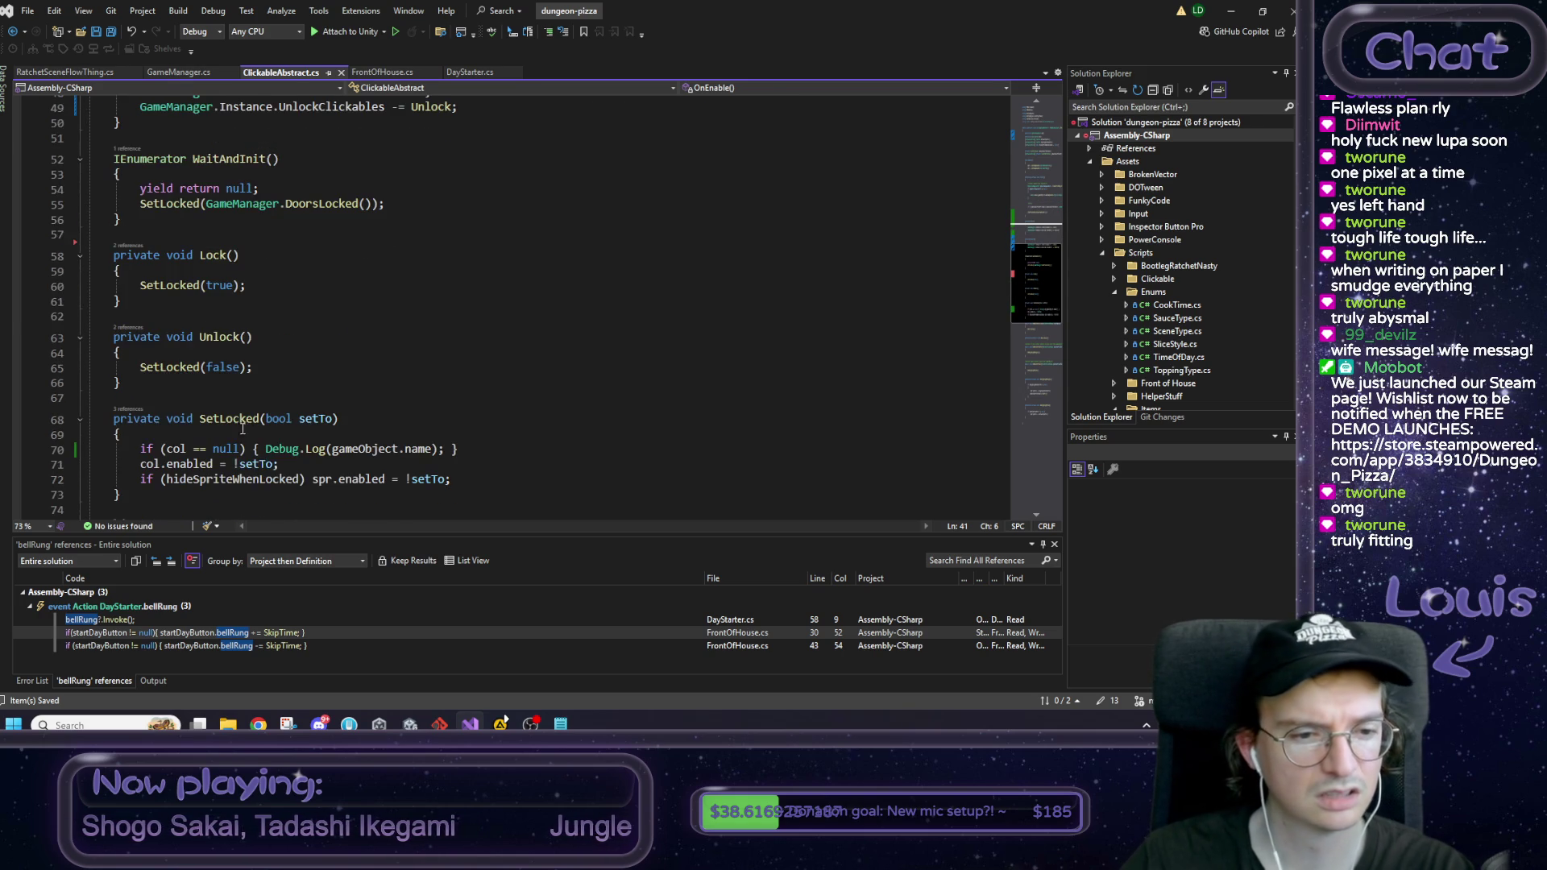
Step: Insert Debug.Log("i am locking or unlocking"); at the top of SetLocked, save, and return to Unity
left_click(220, 440)
key("Return")
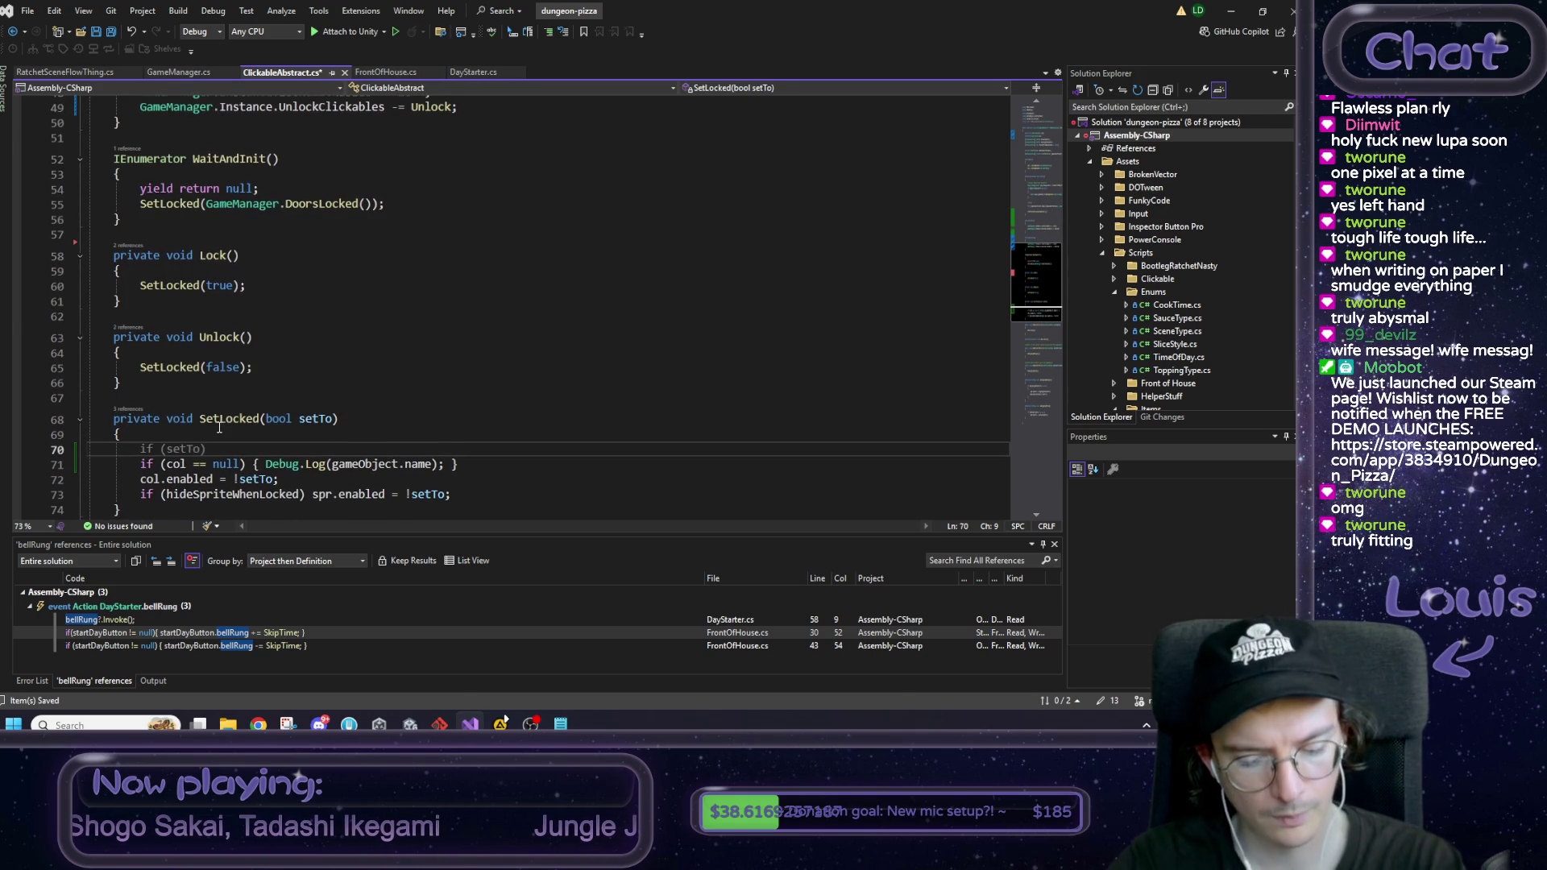
type("Debug")
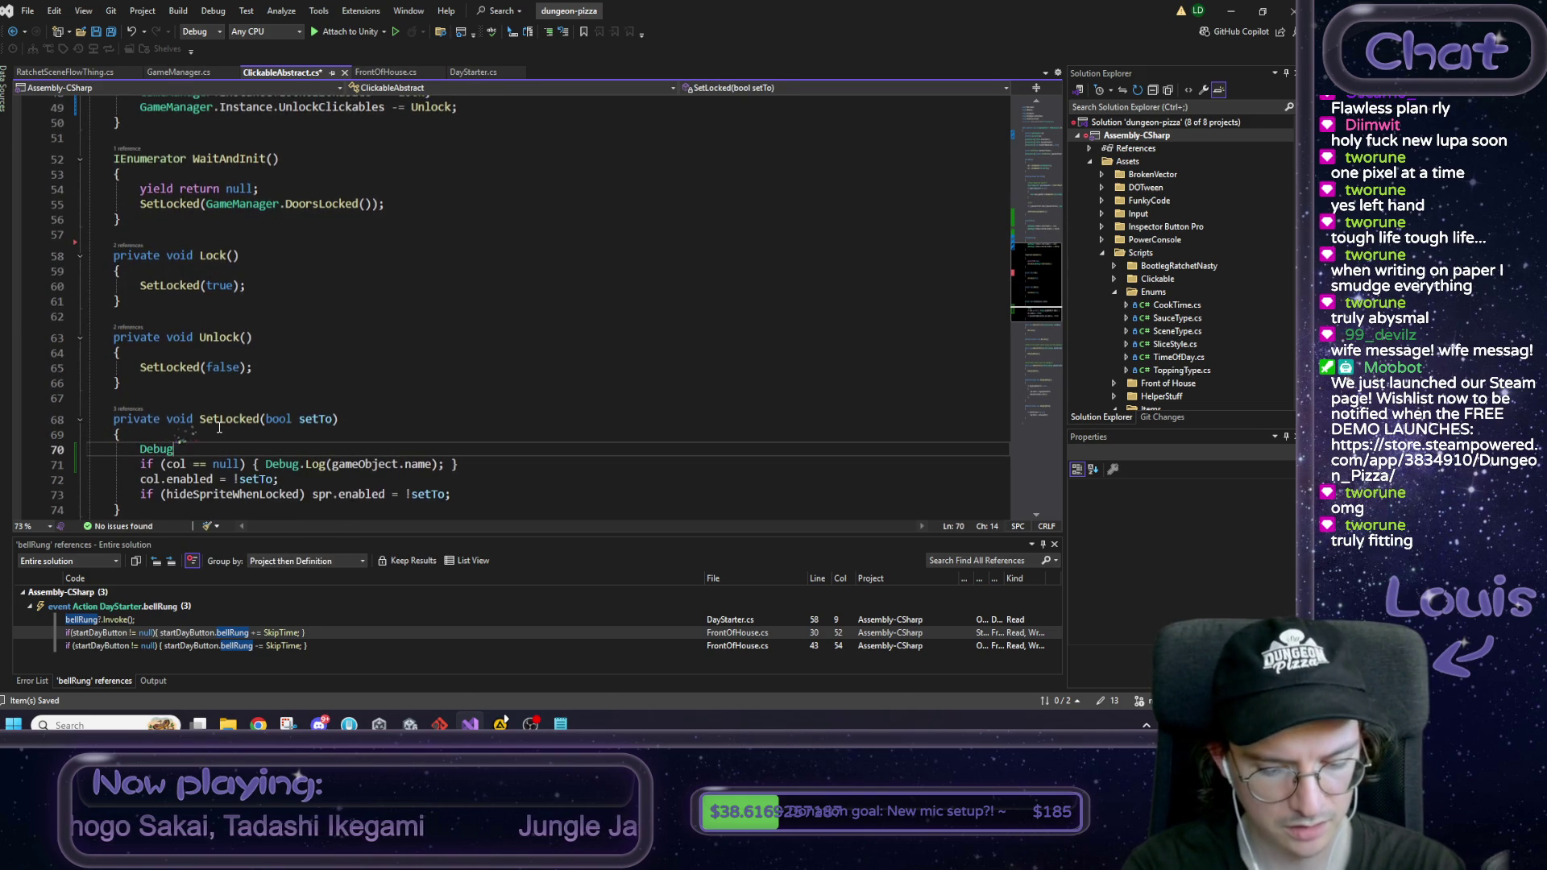
type(".Log(")
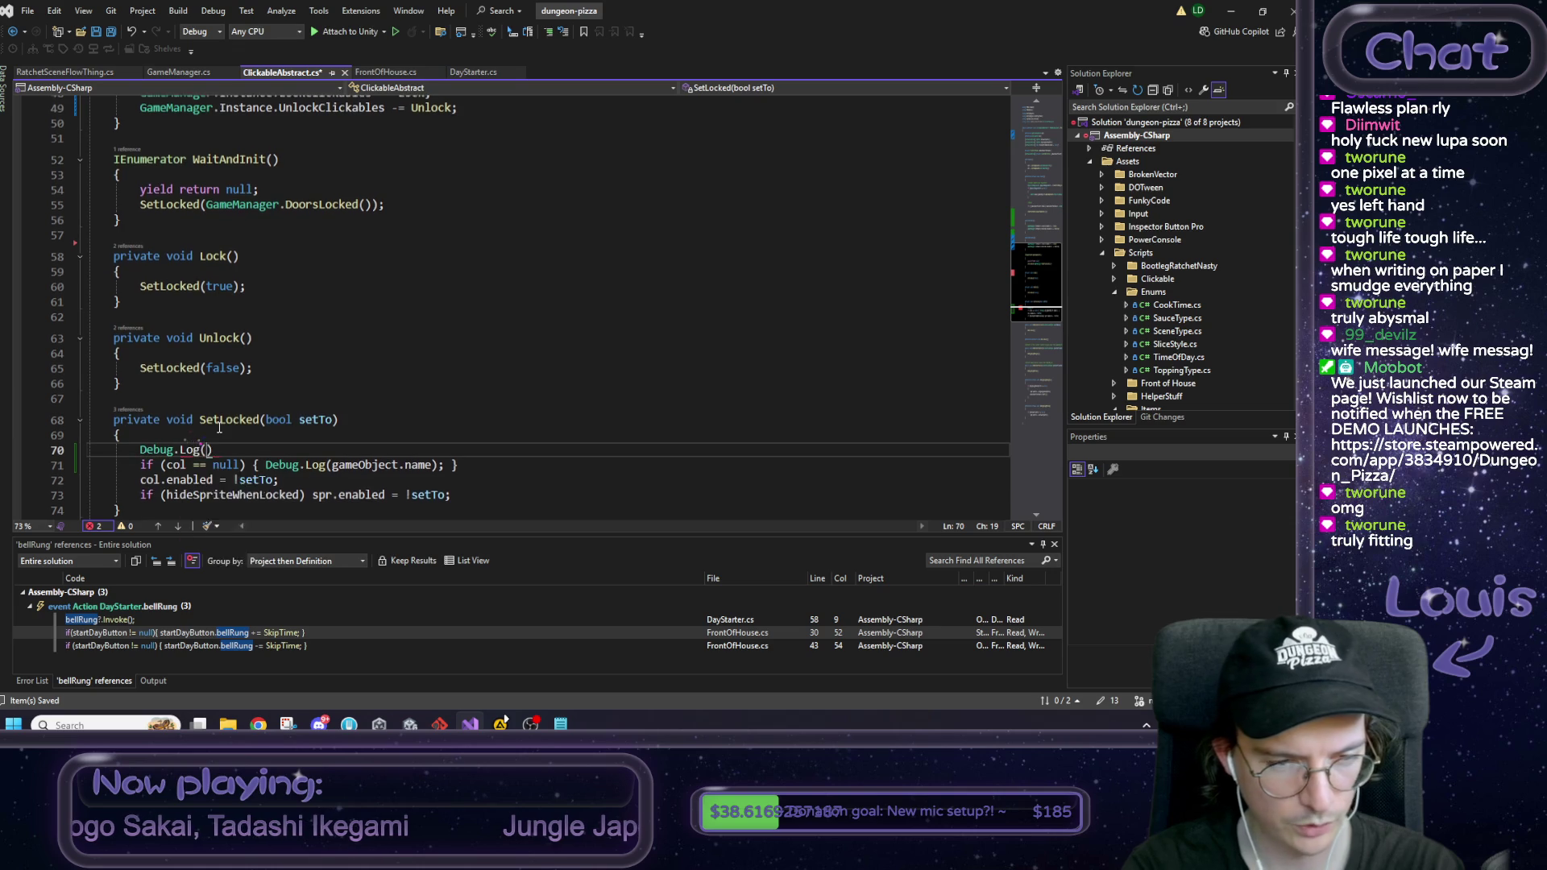
type("\"")
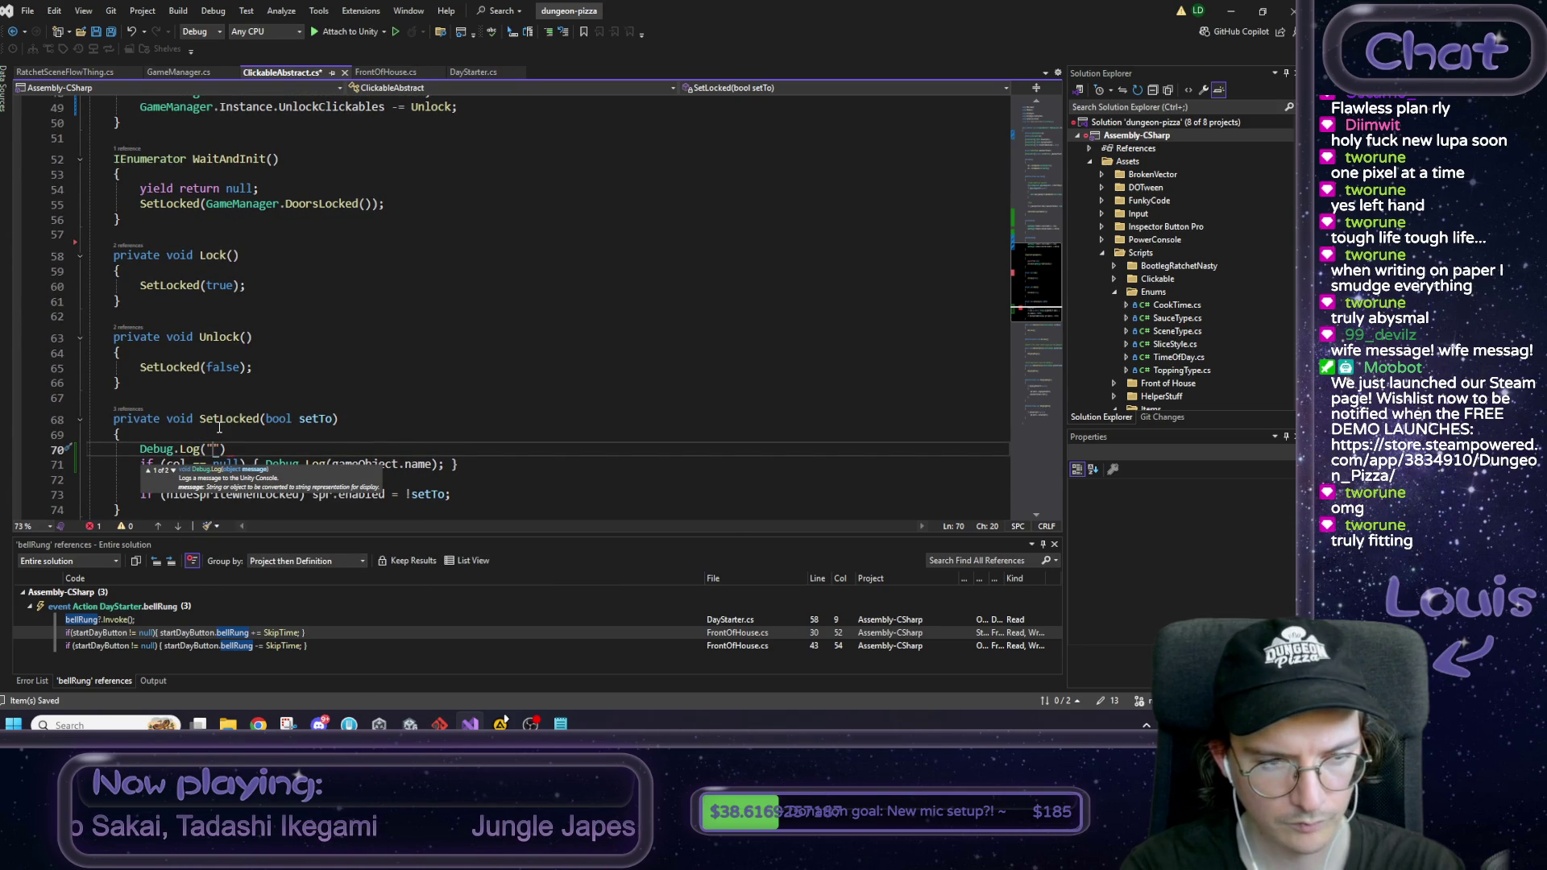
type("i am locking")
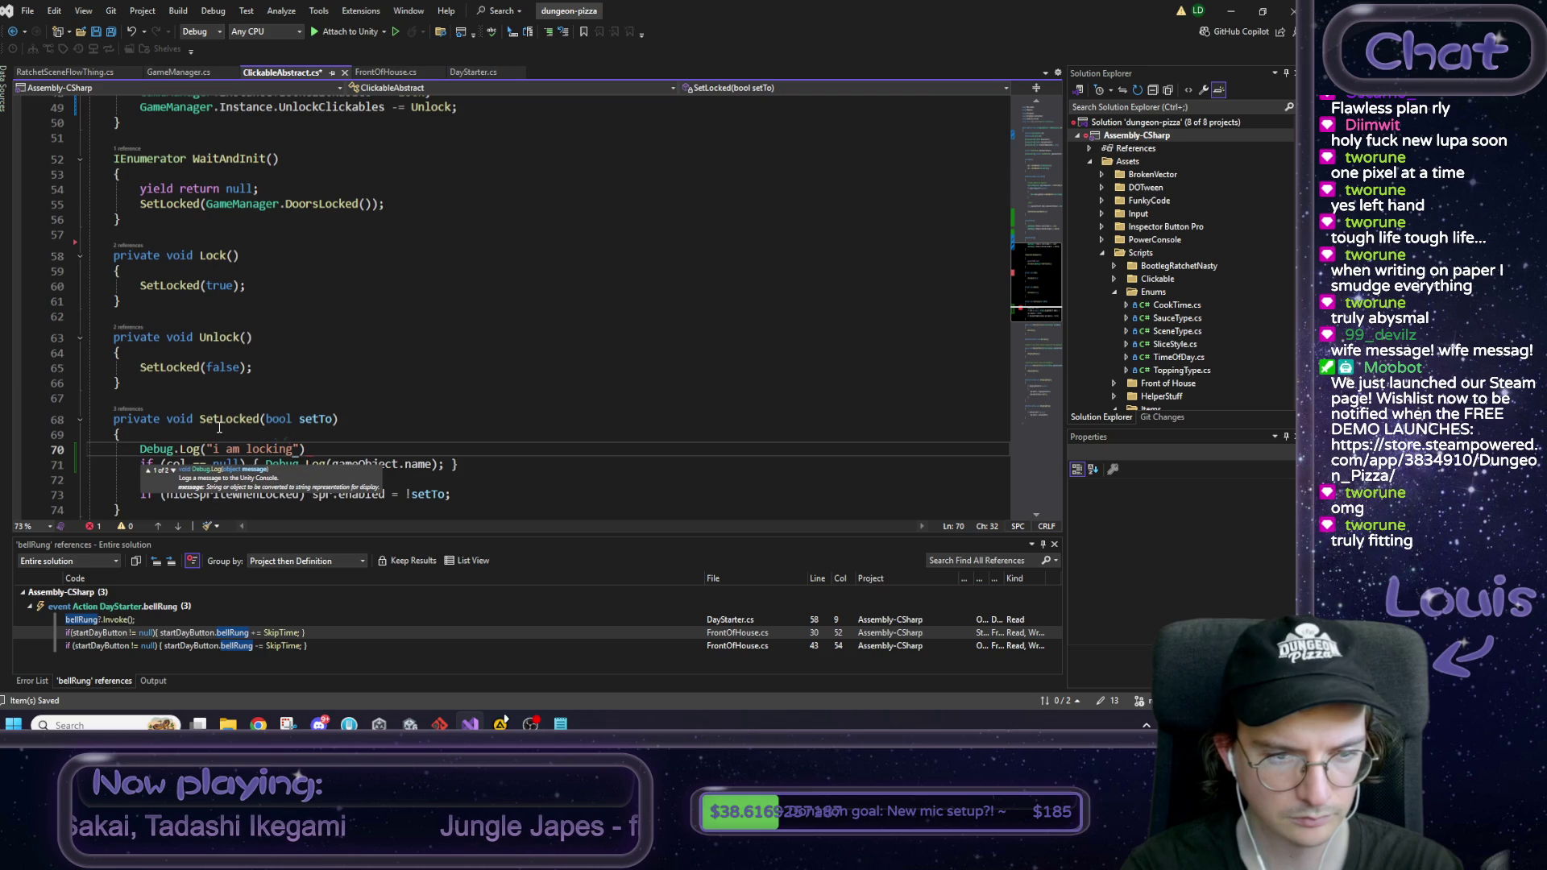
type(" or unlocked")
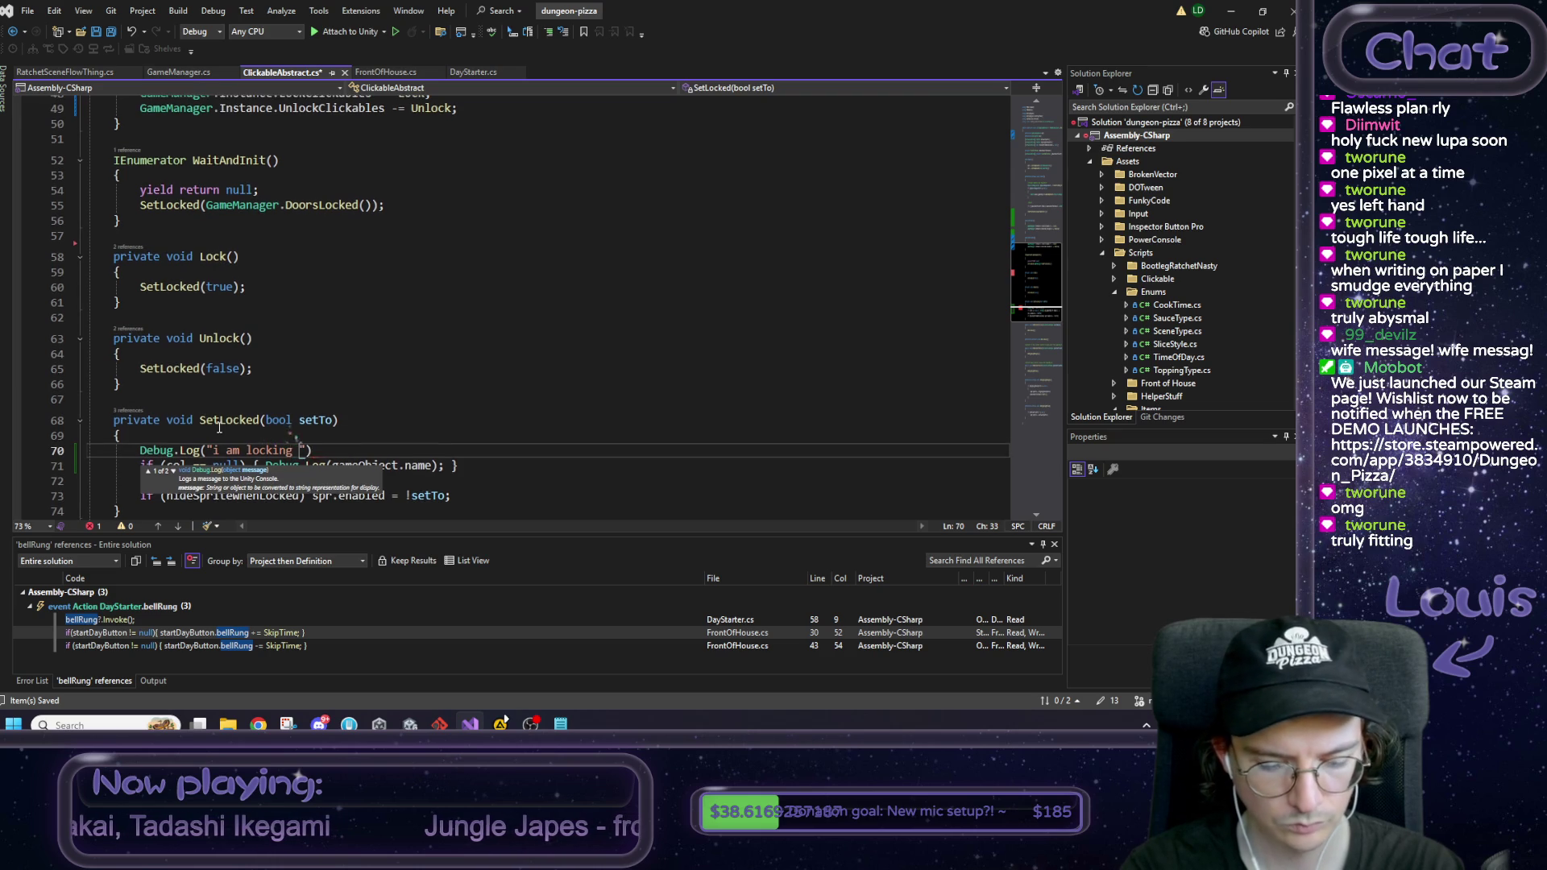
key("BackSpace")
key("BackSpace")
type("ing")
key("End")
type(";")
key("ctrl+s")
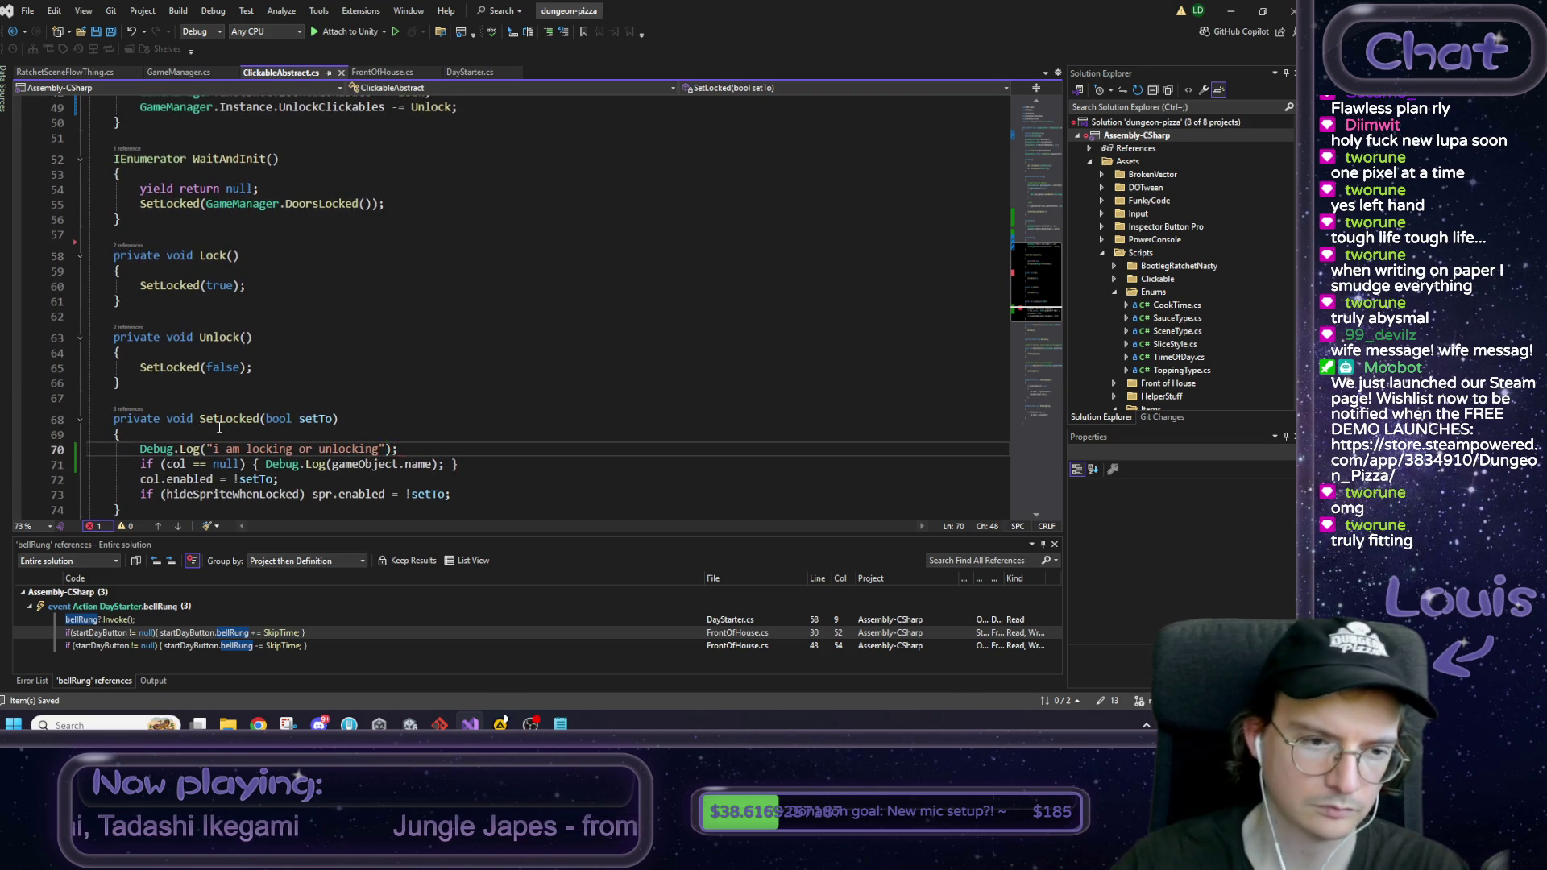
left_click(1231, 10)
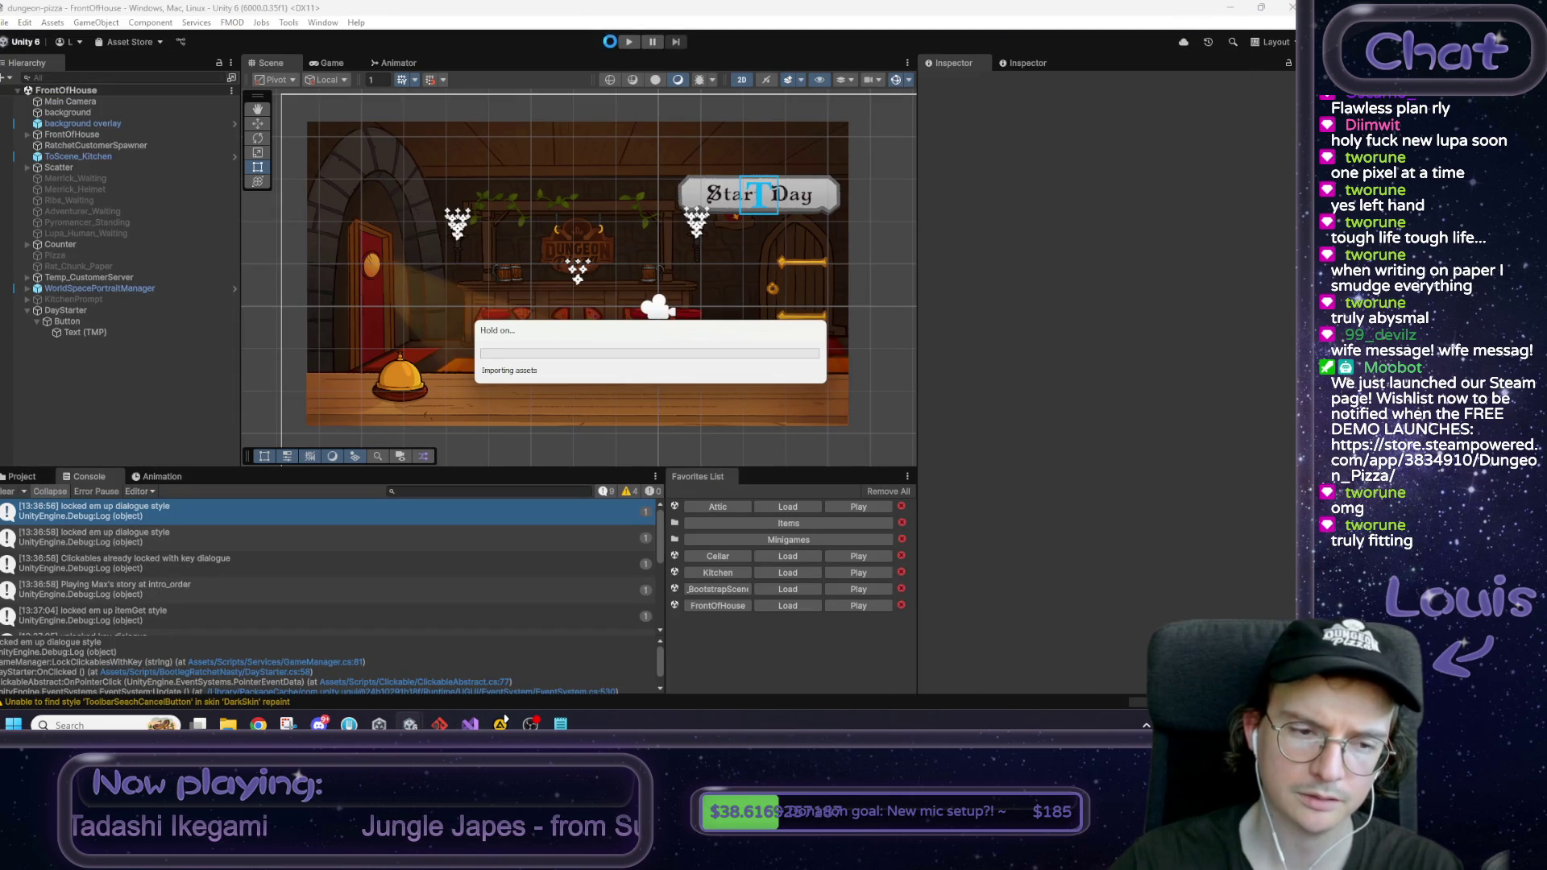
Step: Playtest Start Day in FrontOfHouse until Max's "Woah, you sell pizza here?" line, then return to Visual Studio
left_click(629, 42)
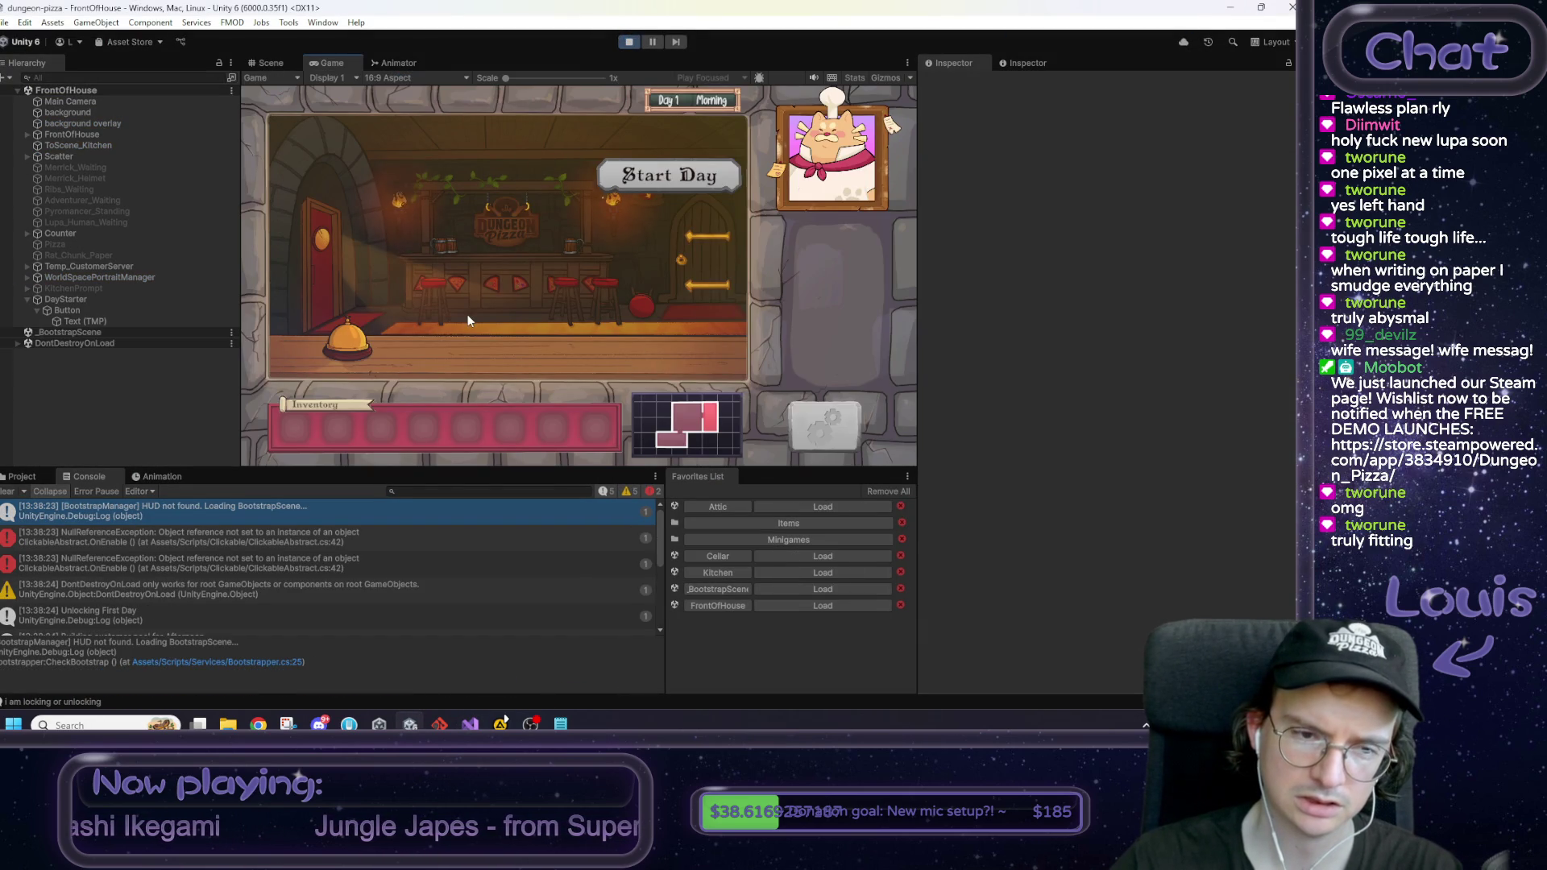
left_click(8, 491)
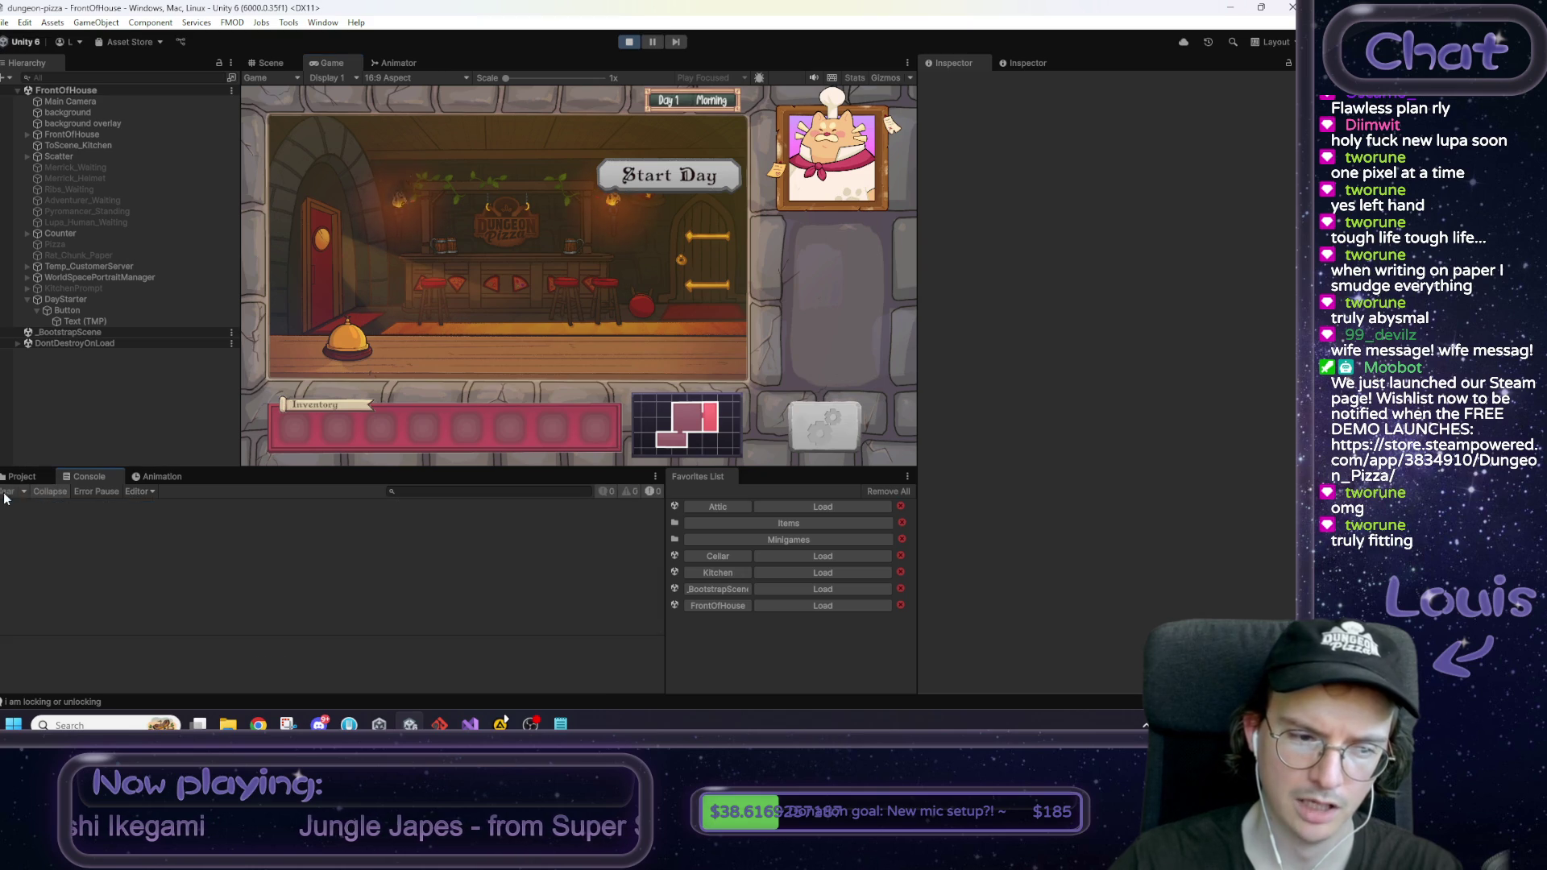
left_click(640, 178)
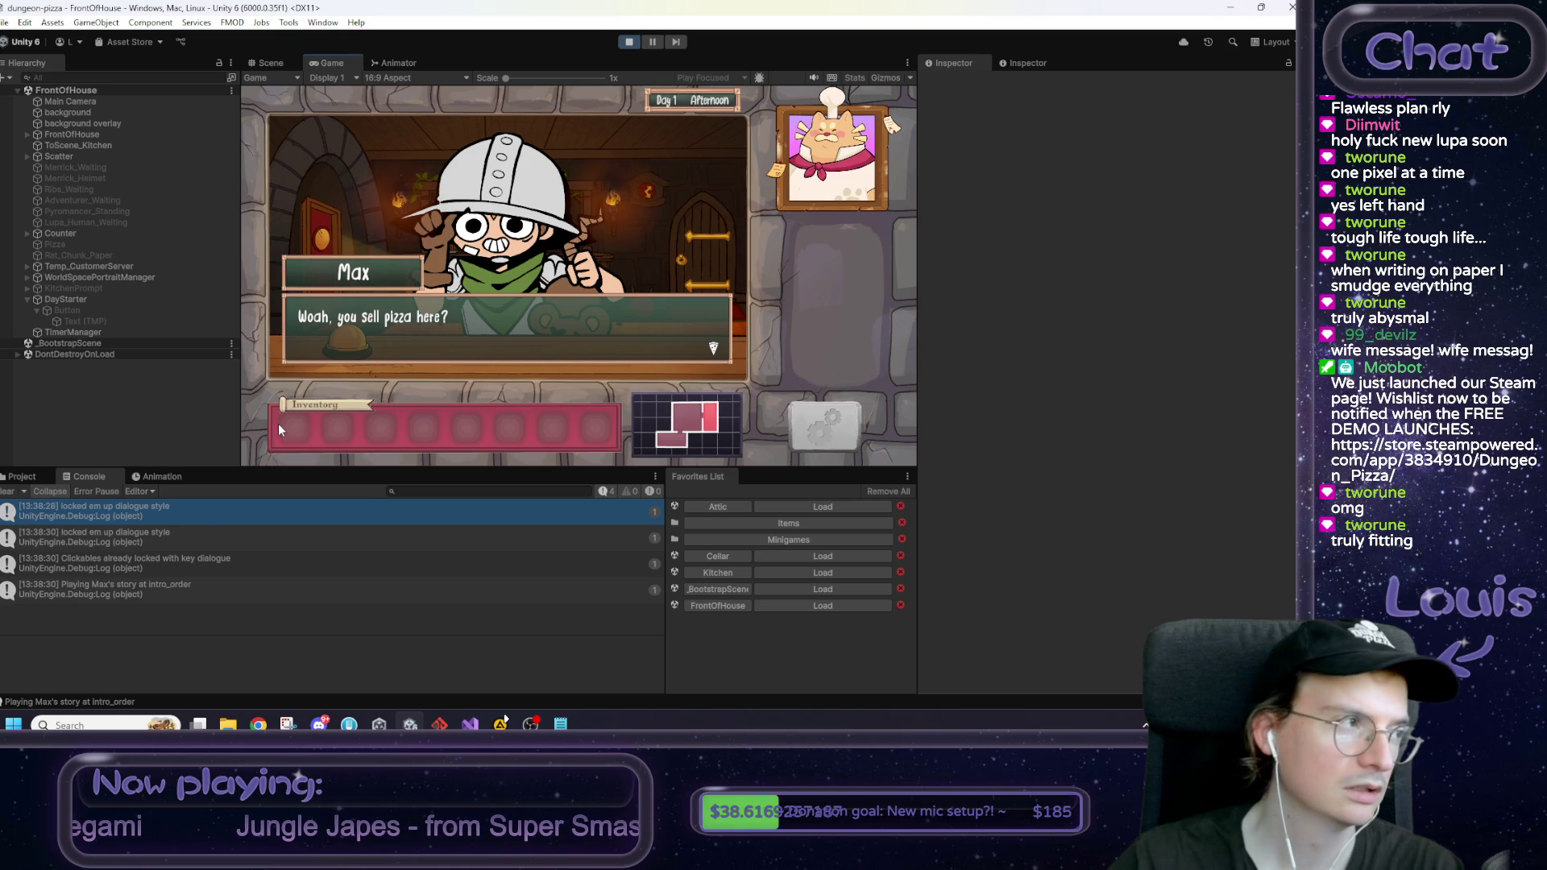
left_click(635, 44)
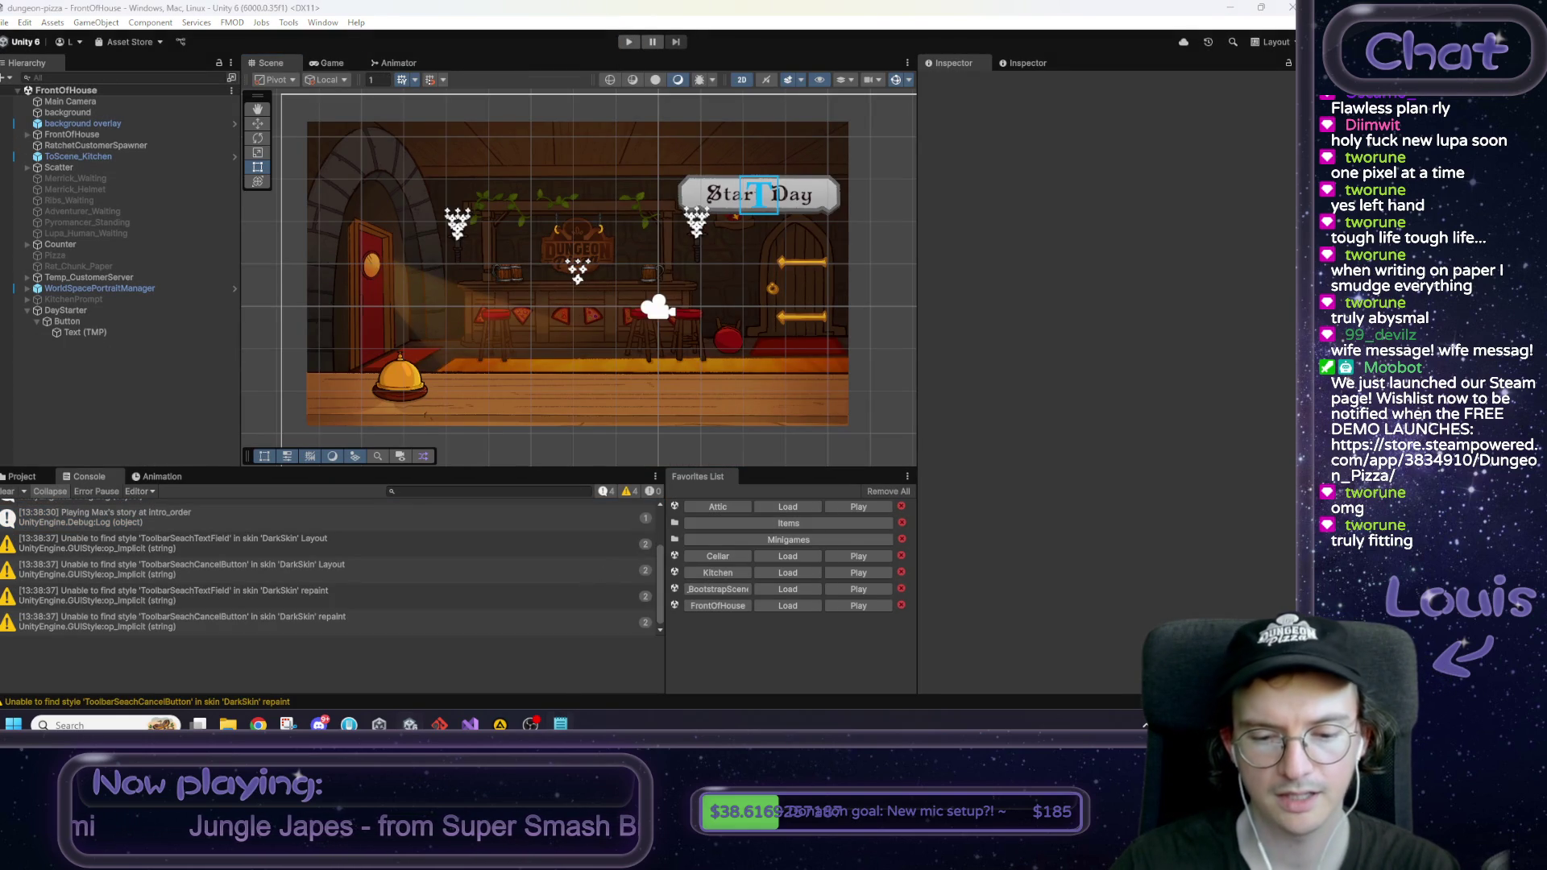
left_click(472, 724)
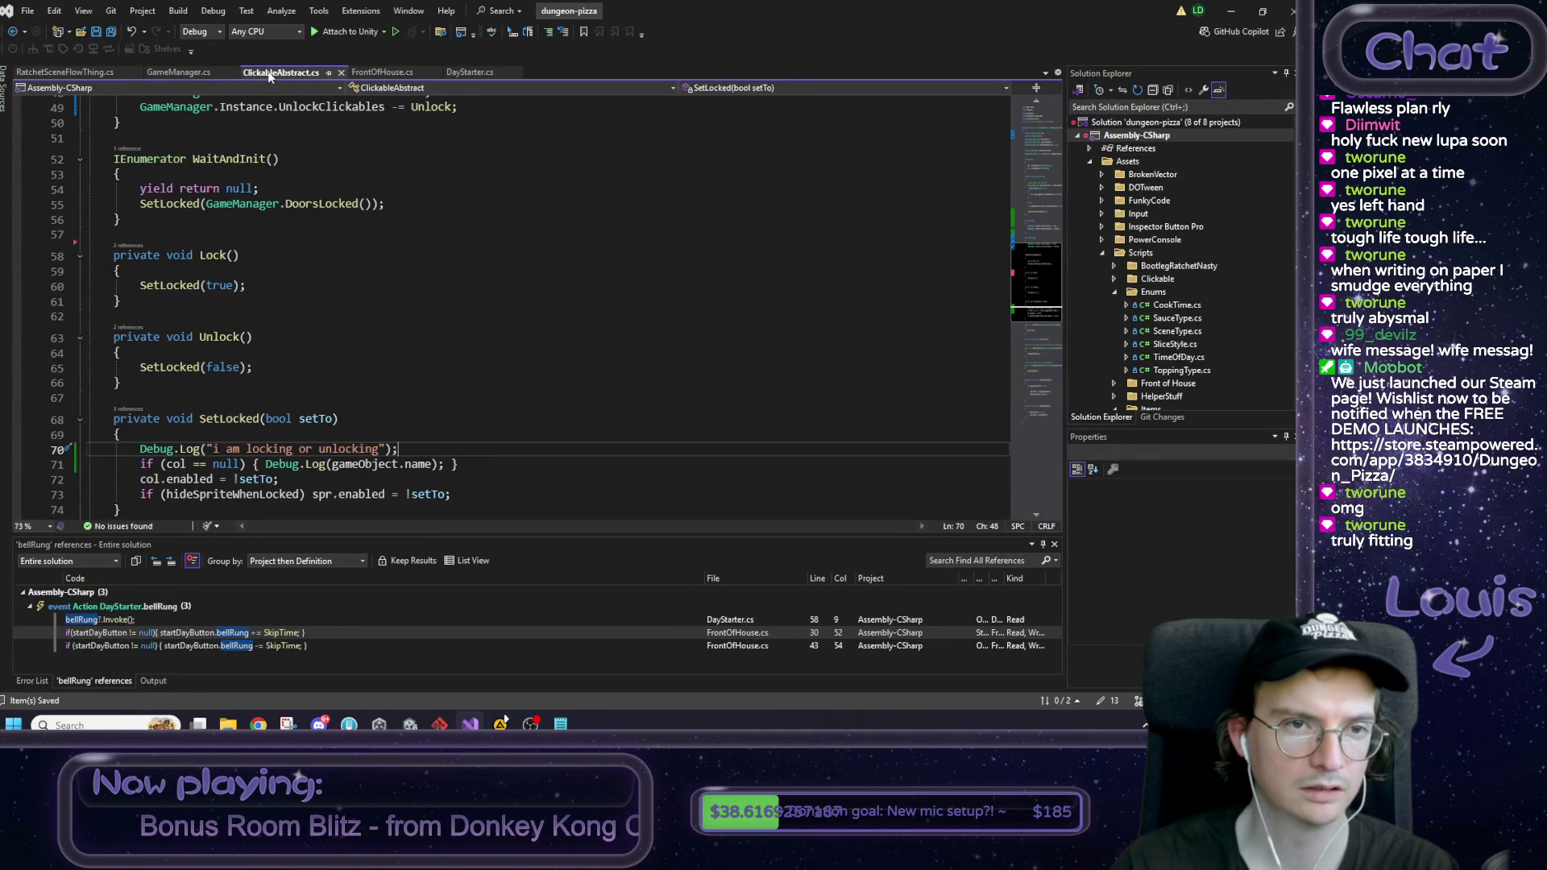
Step: Select ClickableAbstract's OnEnable GameManager subscriptions and jump to GameManager's definition with F12
scroll(322, 213, "up", 8)
scroll(320, 221, "up", 3)
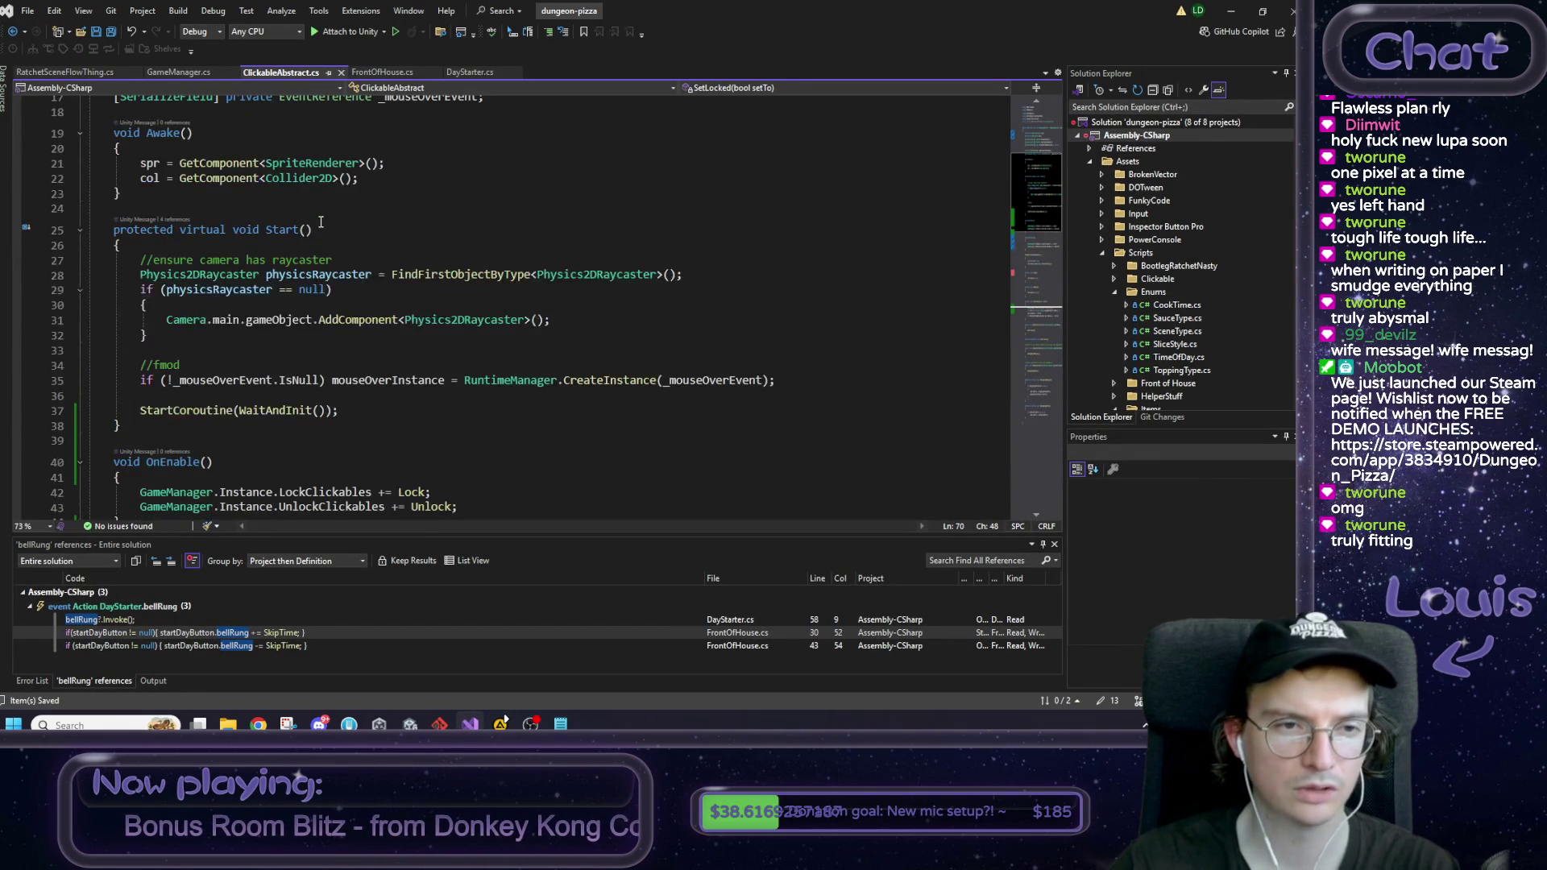
scroll(321, 230, "down", 2)
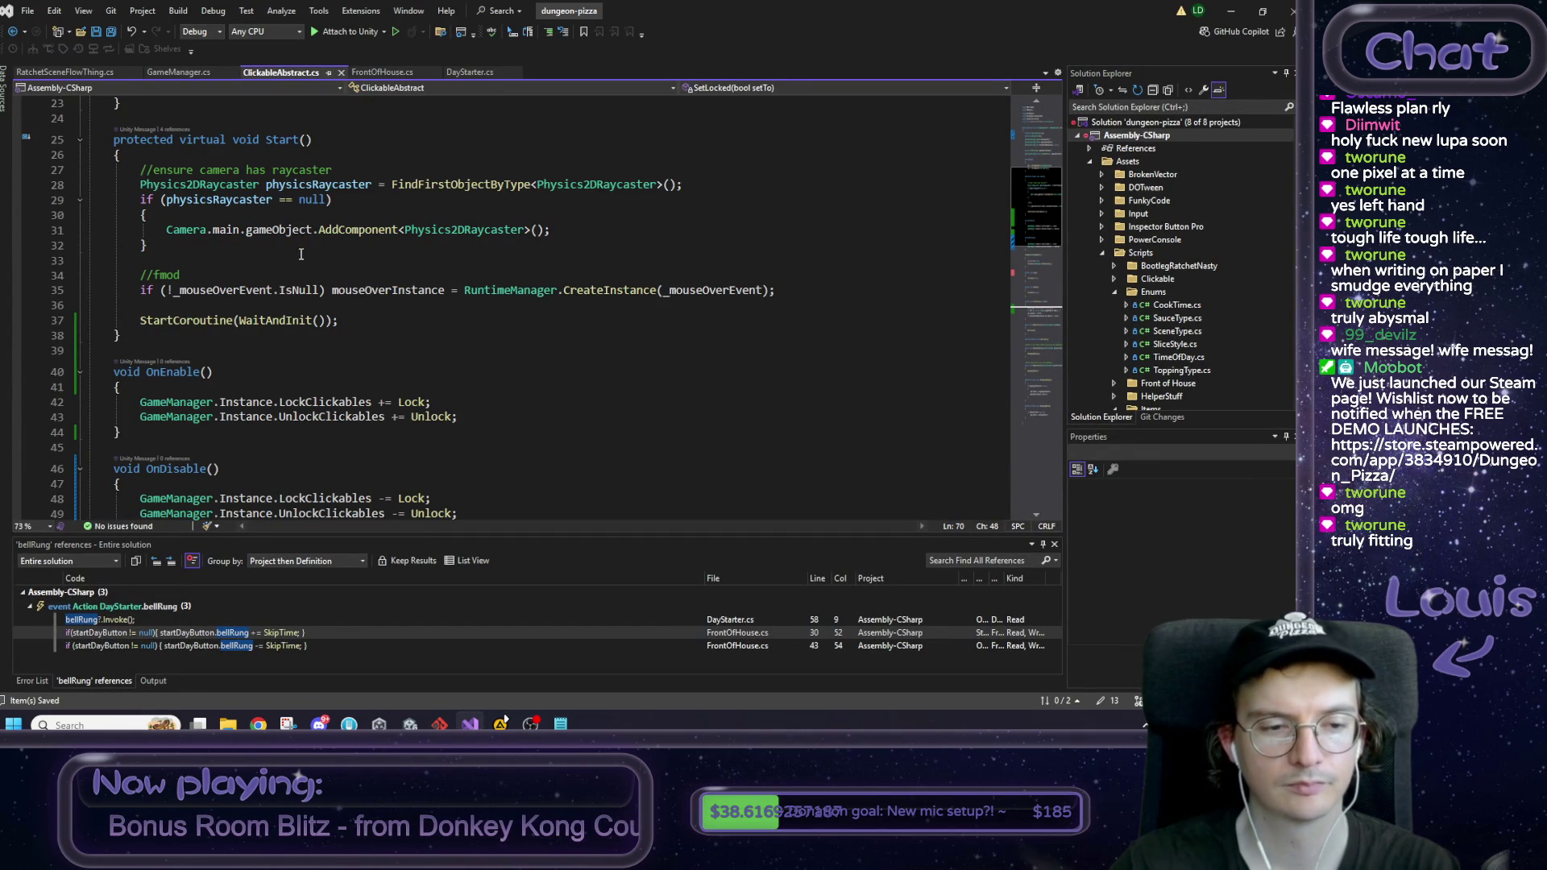
mouse_move(139, 402)
left_mouse_down()
mouse_move(90, 419)
mouse_move(474, 423)
left_mouse_up()
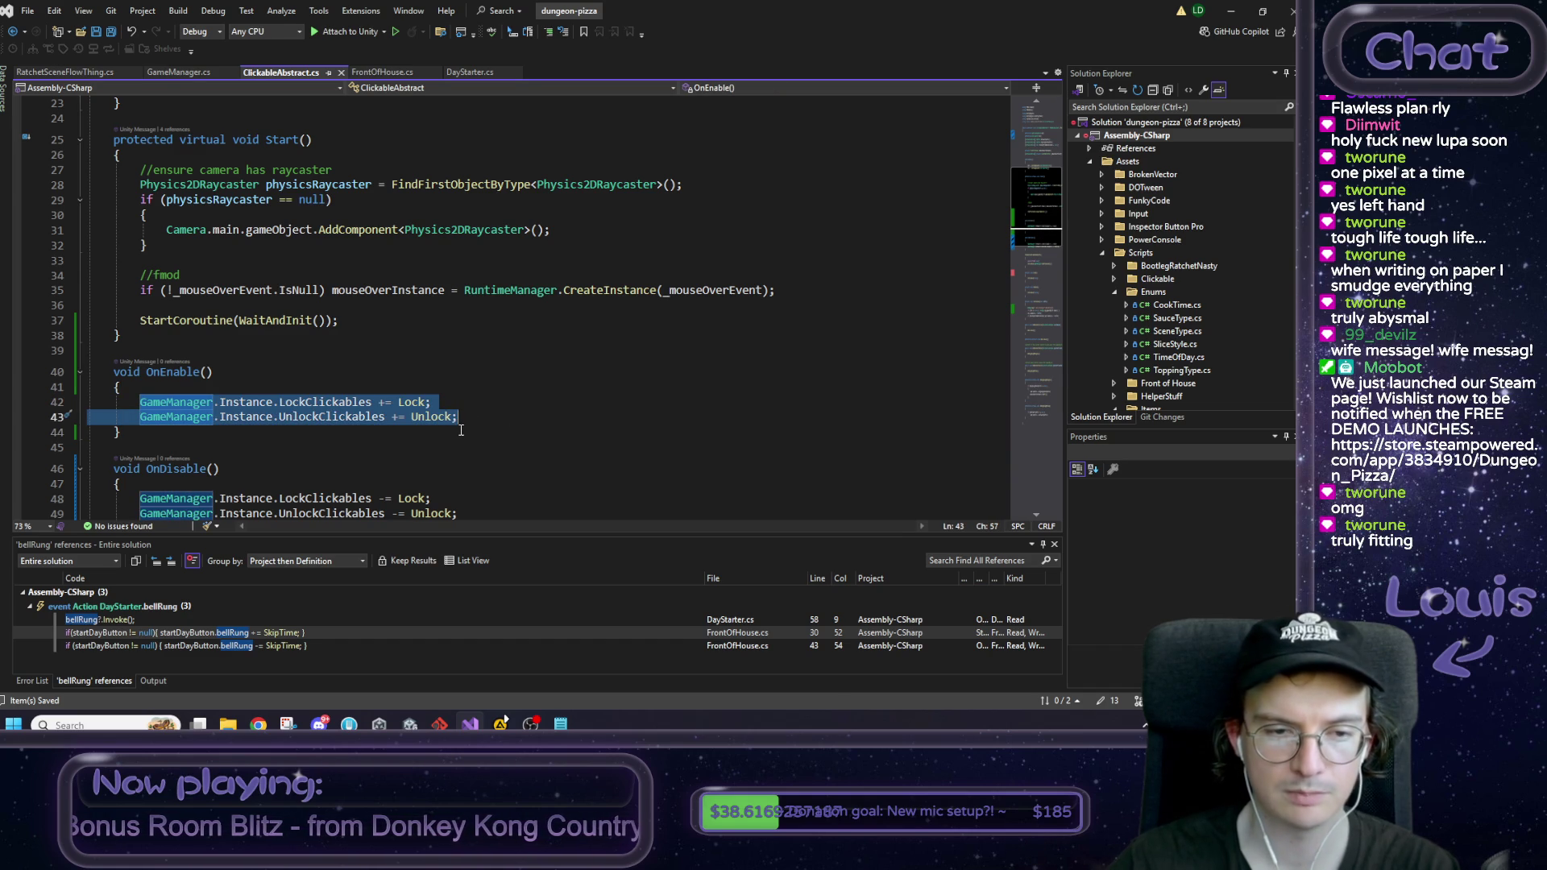
left_click(434, 432)
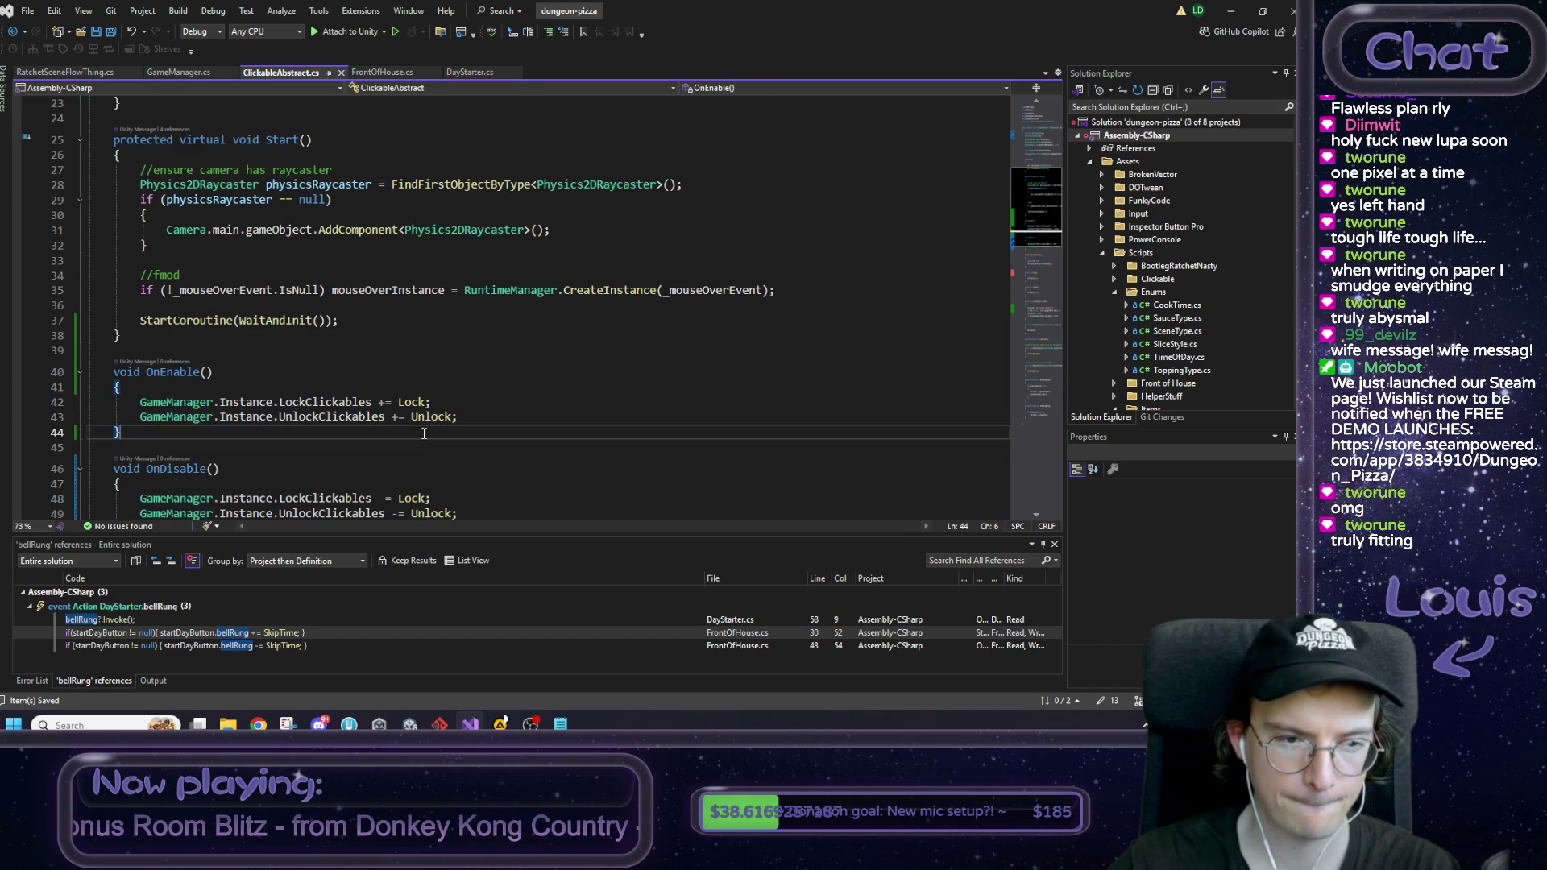
double_click(311, 403)
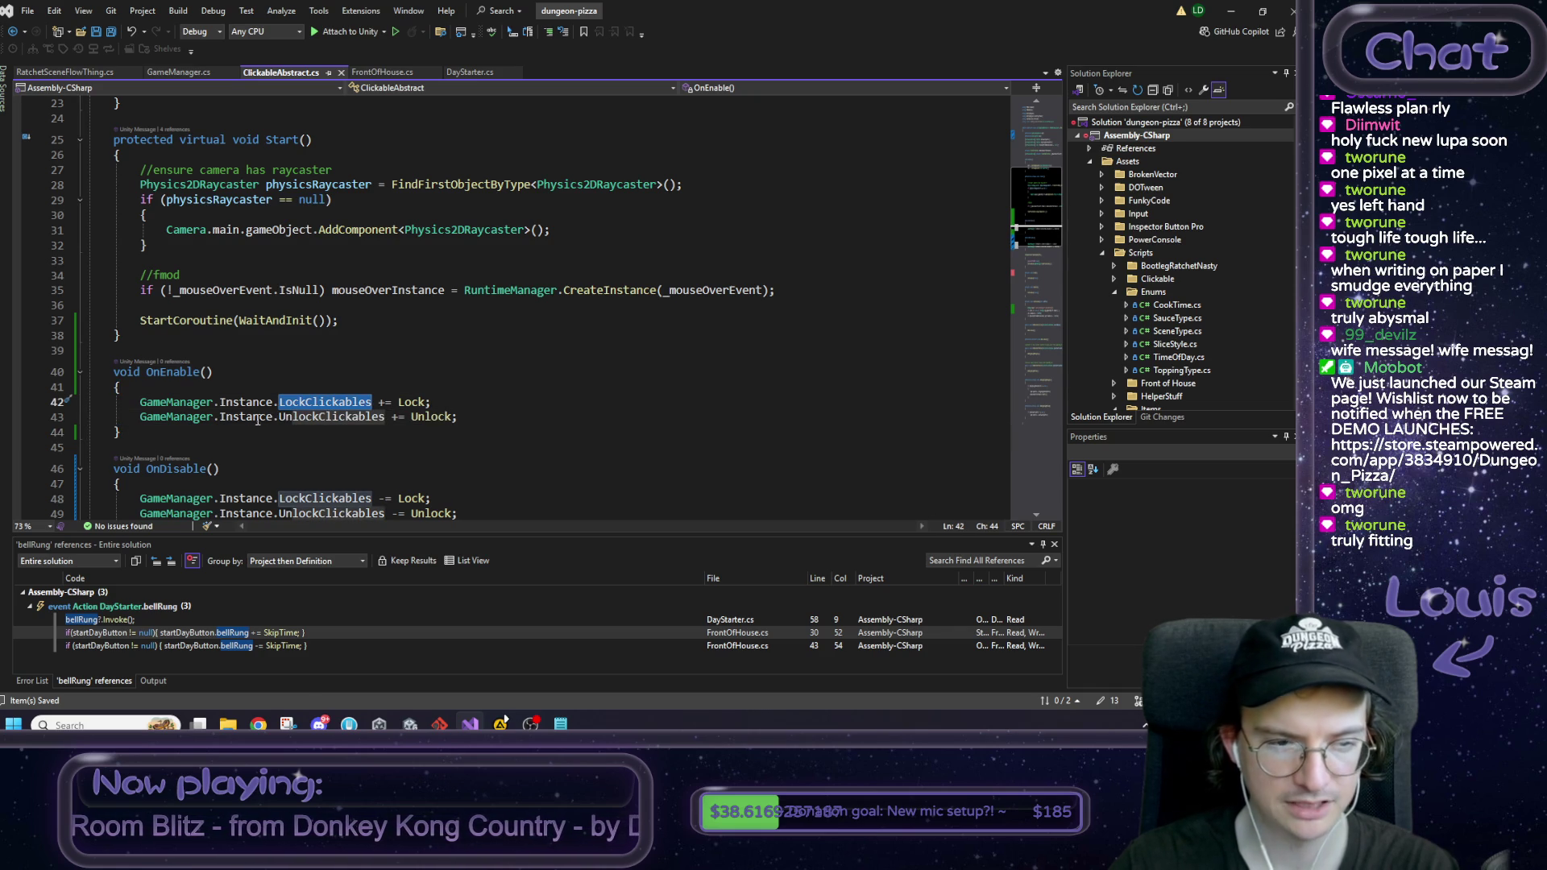
left_click(211, 408)
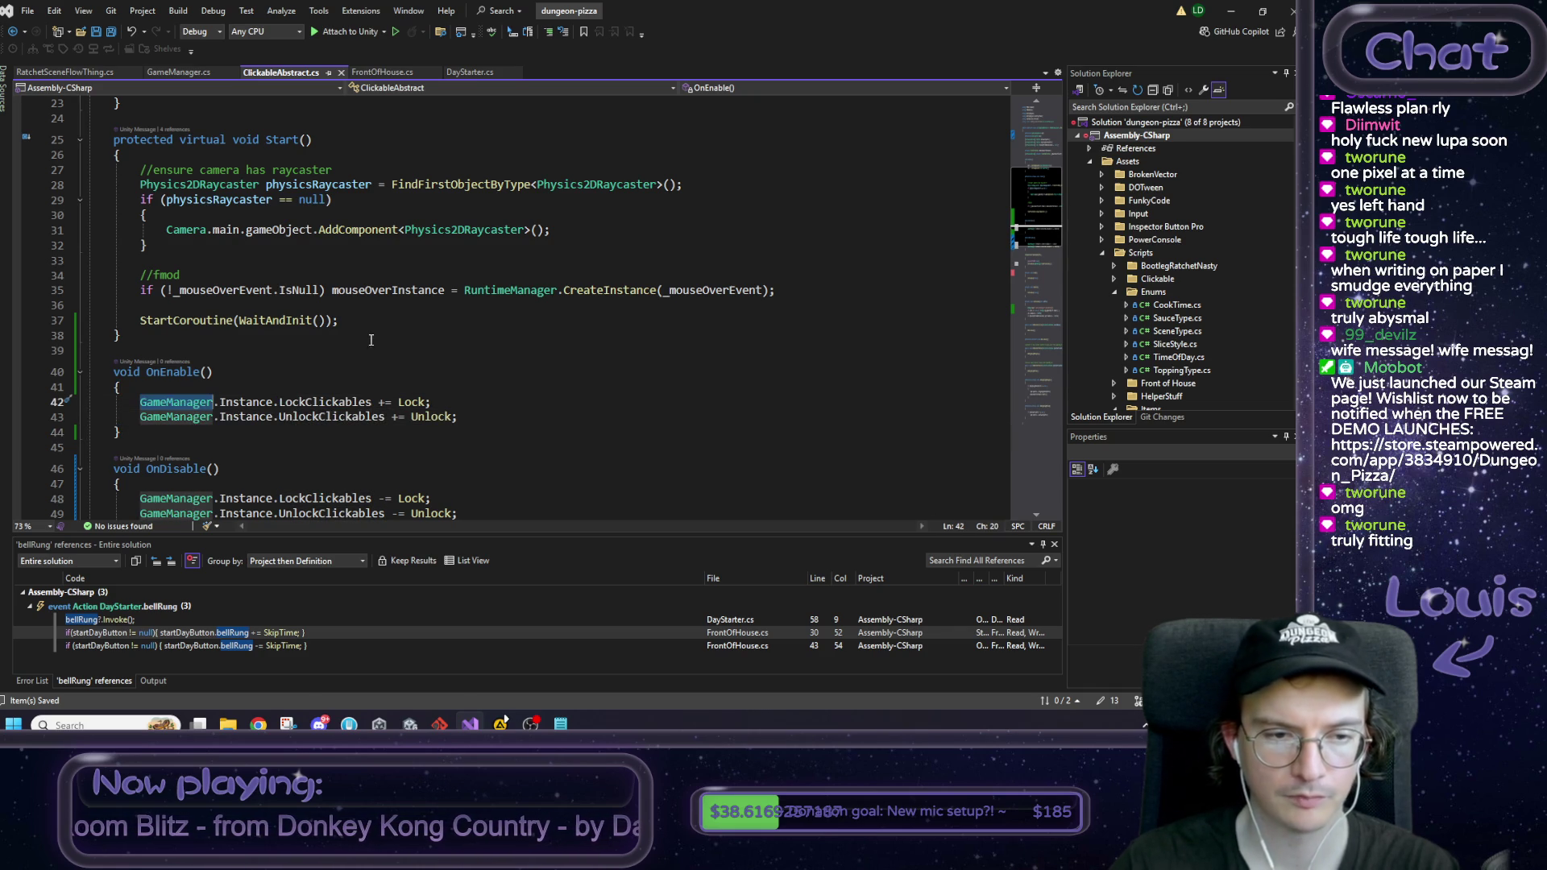
key("F12")
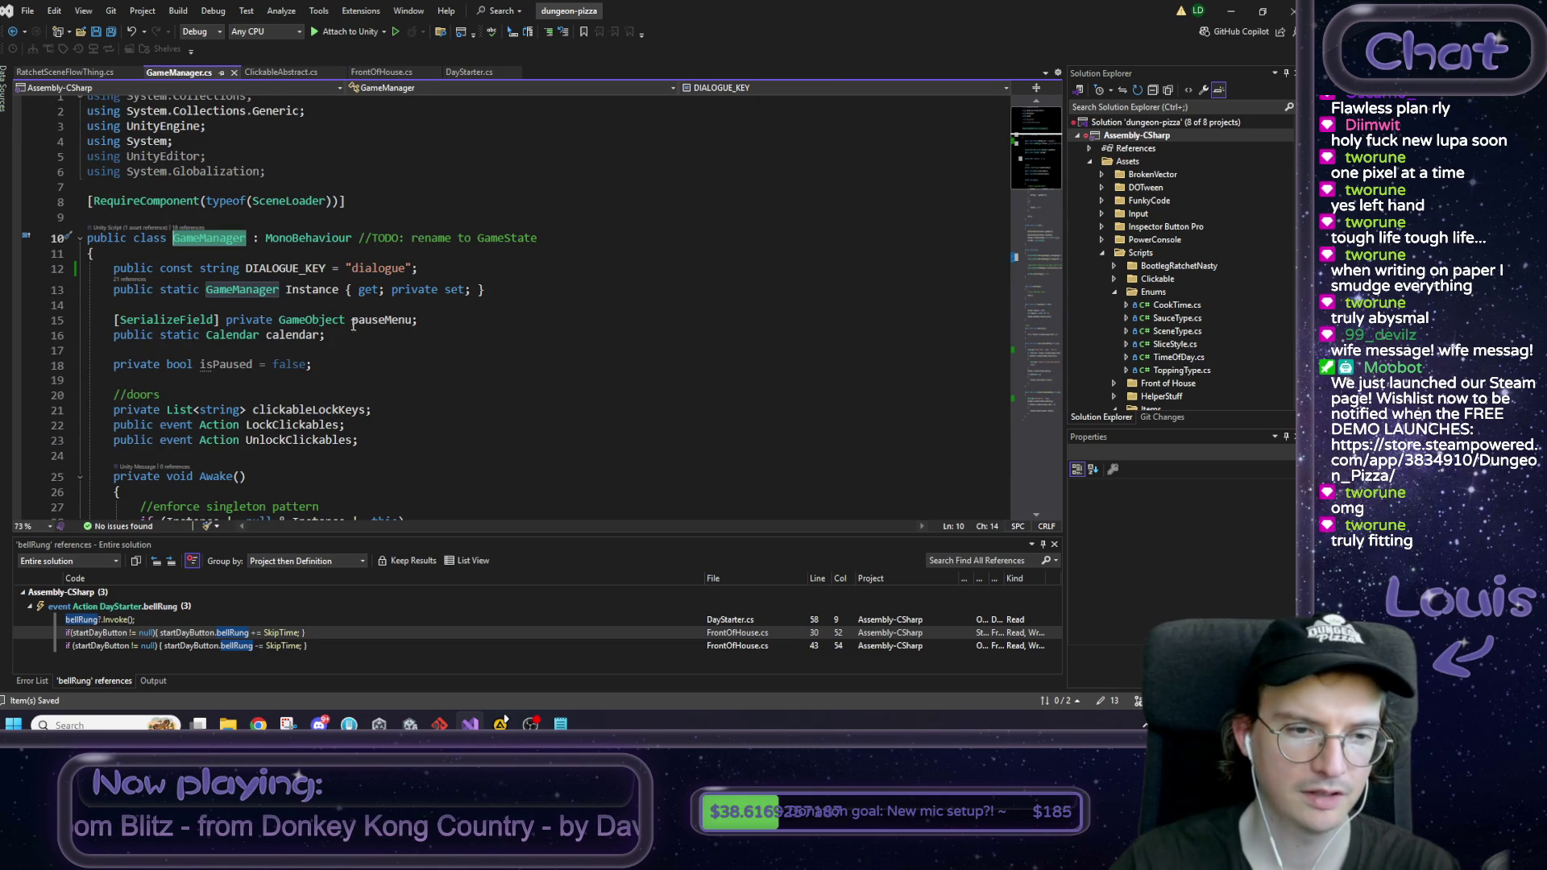
Step: Review GameManager.cs's Instance singleton, Awake, Init and Start, then switch to the 'unity awake vs onenable' results
scroll(345, 303, "down", 3)
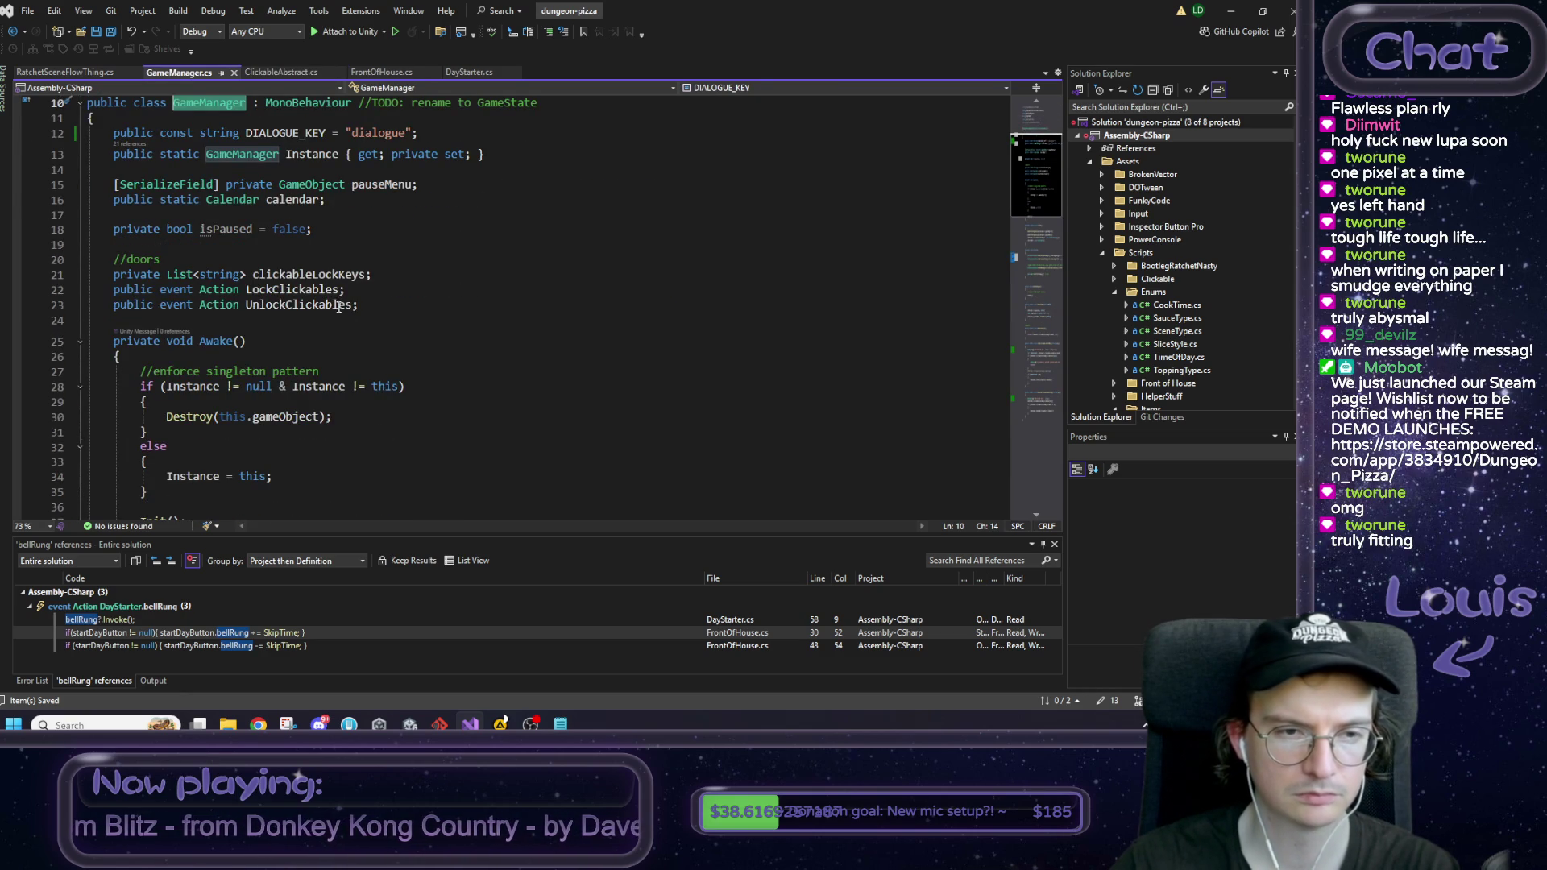
scroll(262, 354, "down", 1)
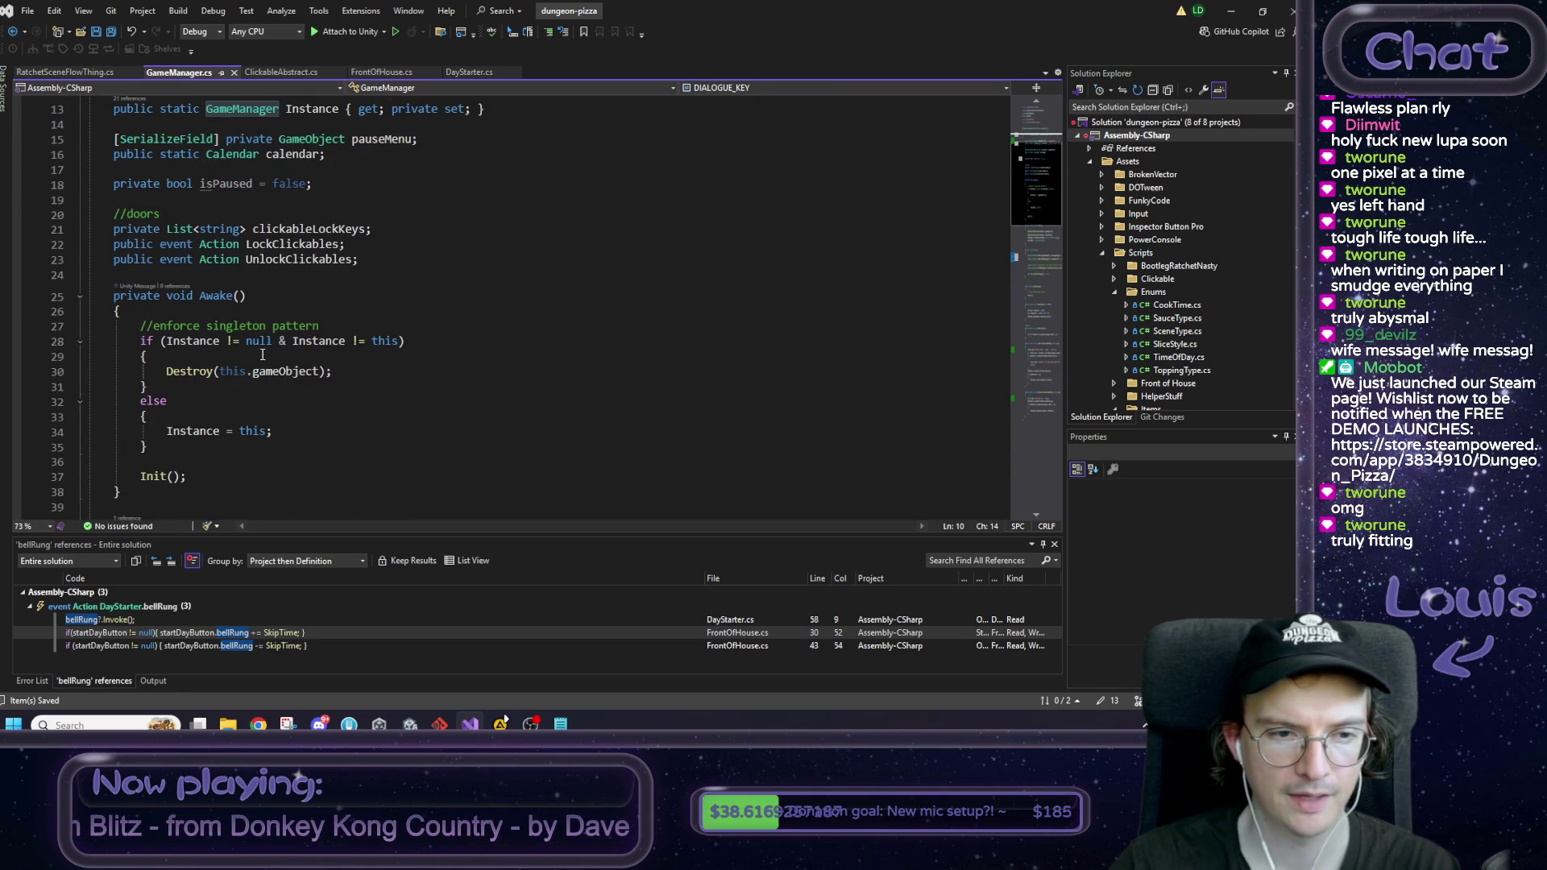
double_click(206, 429)
scroll(233, 419, "down", 2)
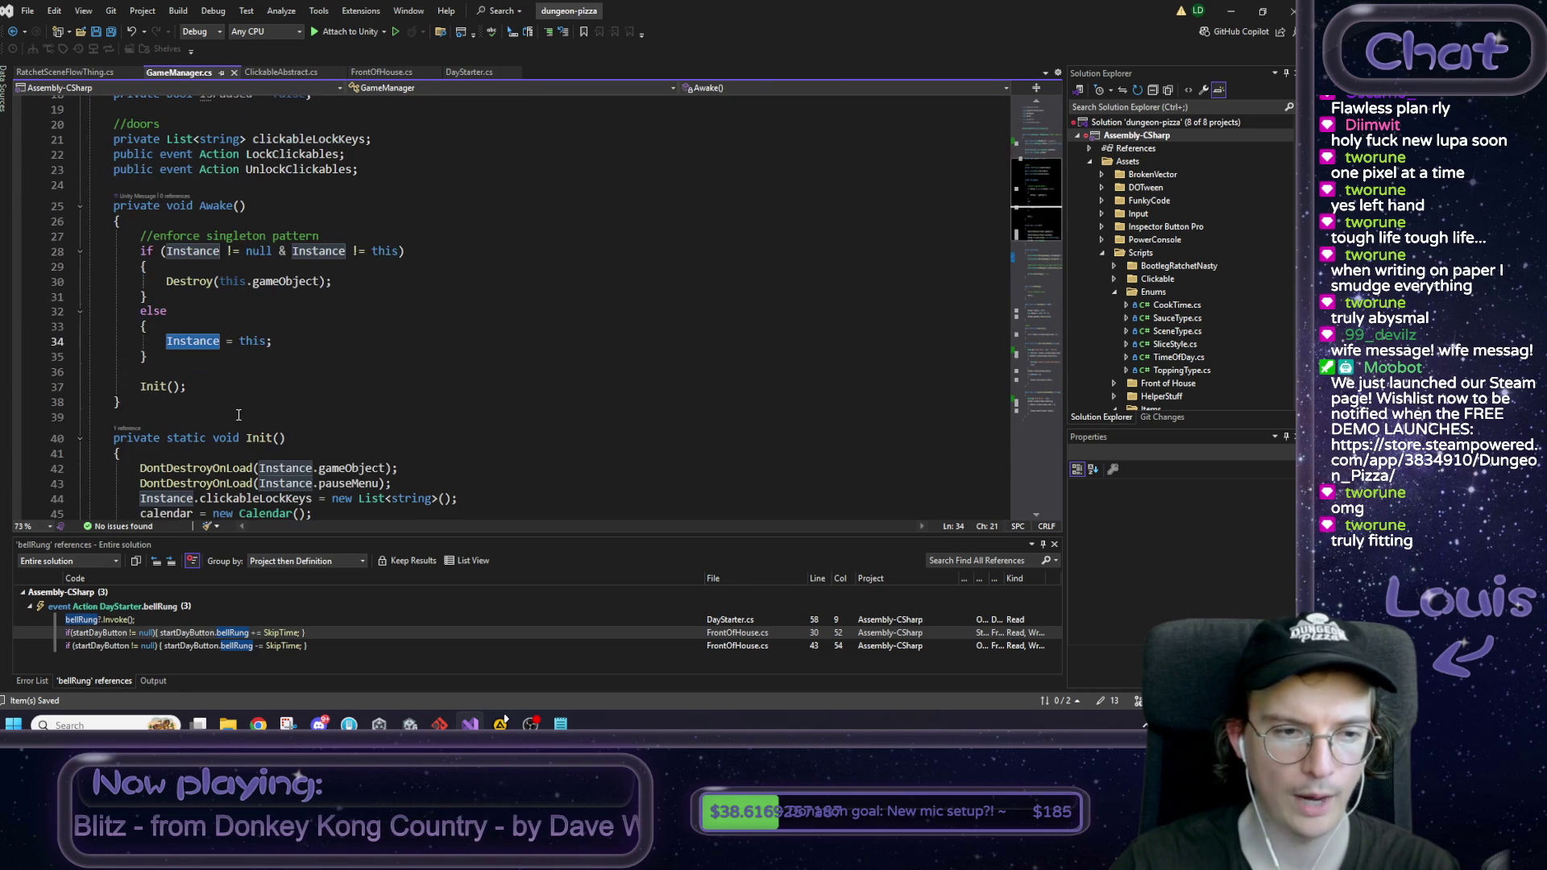
scroll(240, 414, "down", 2)
scroll(240, 413, "down", 1)
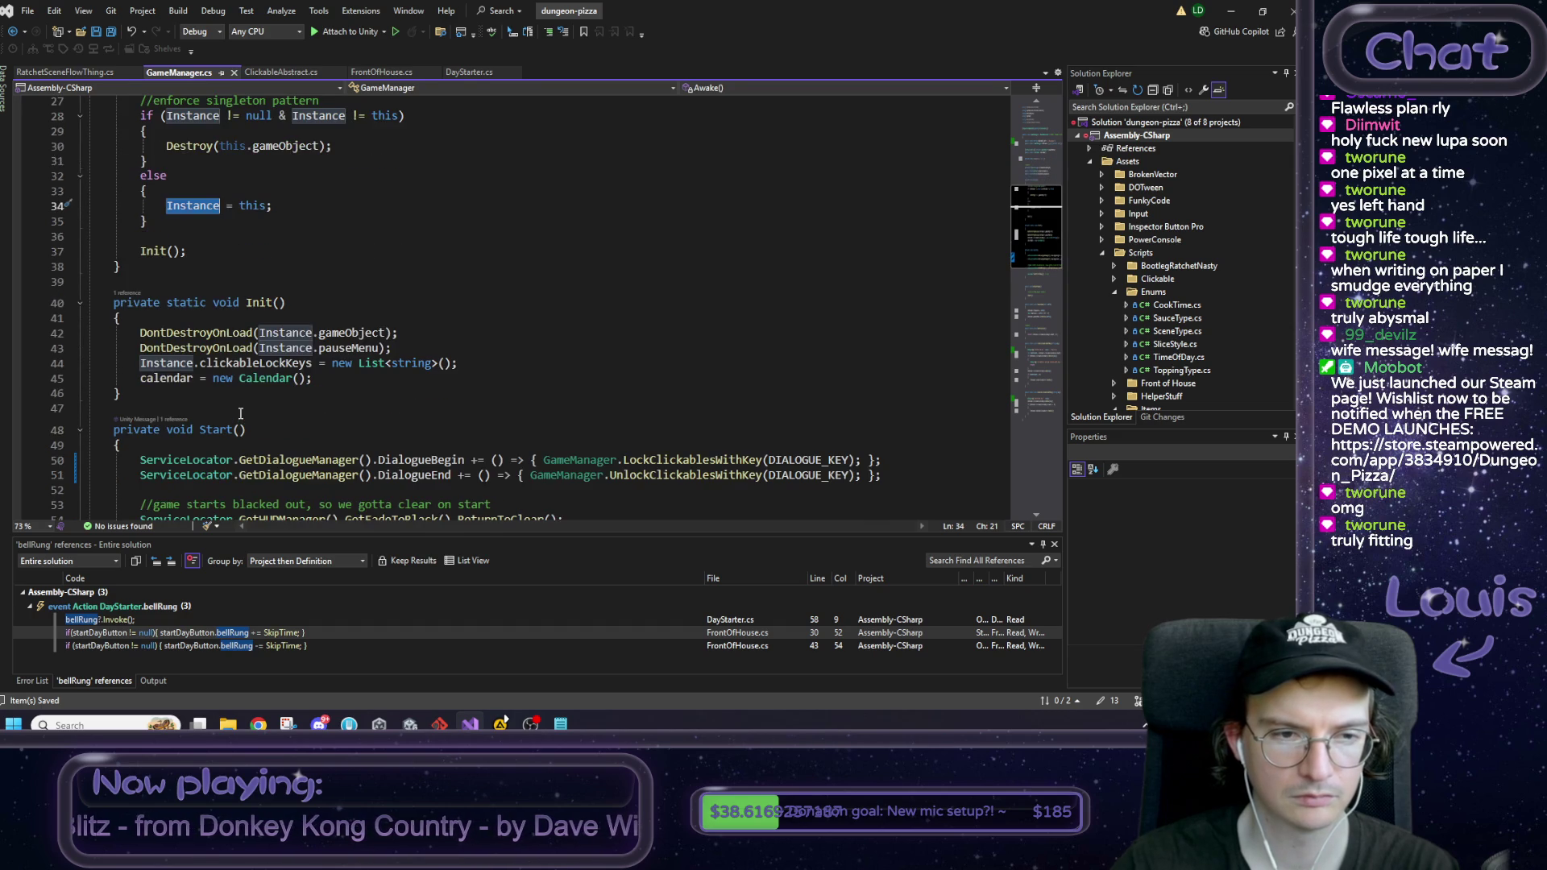
scroll(240, 414, "down", 2)
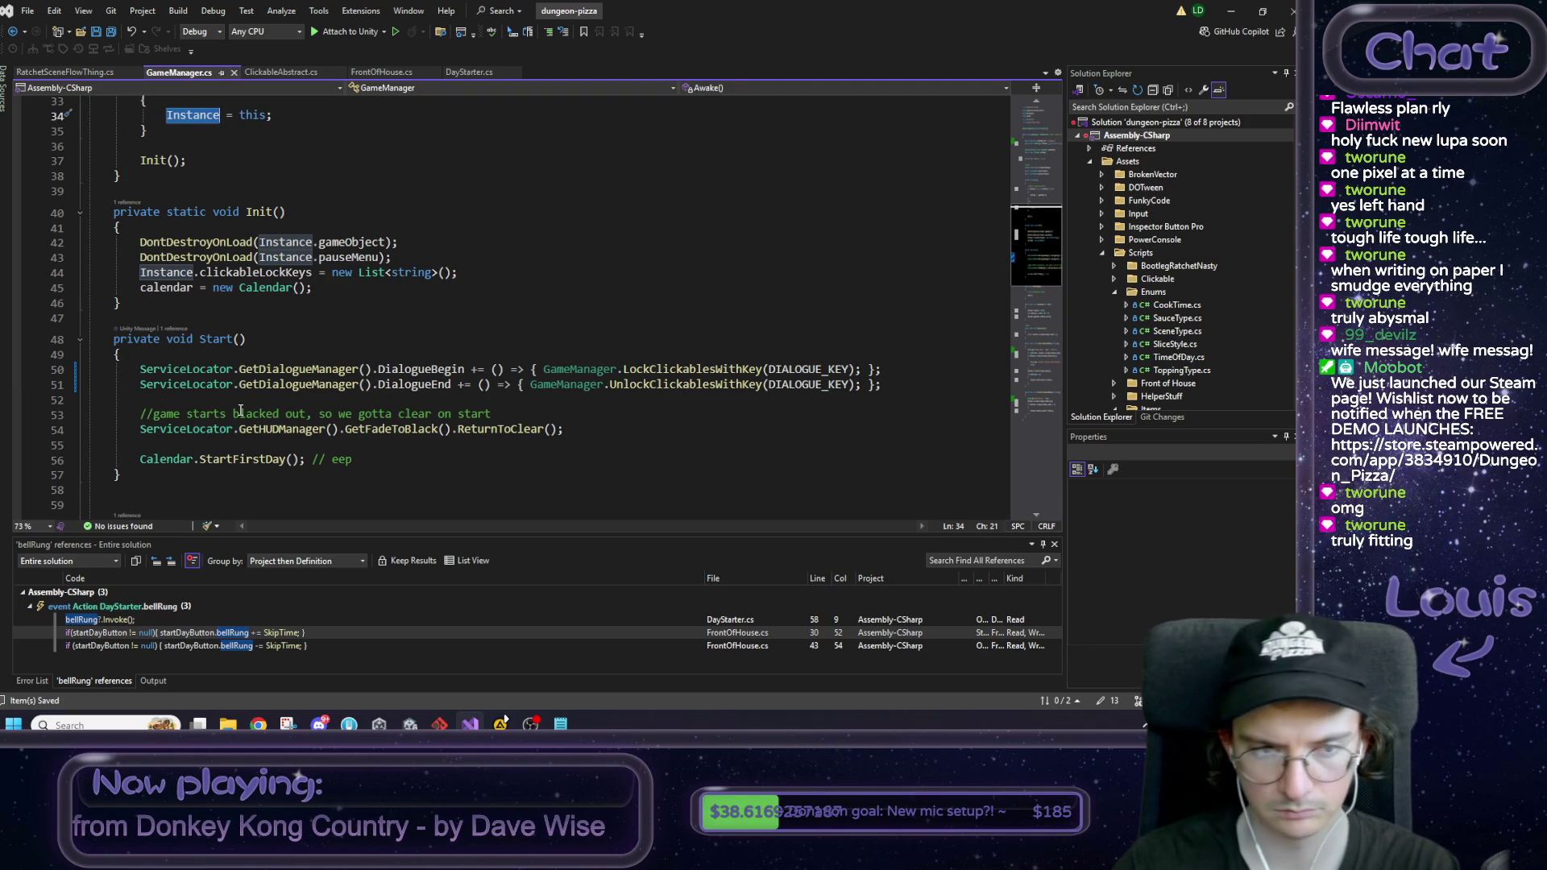
scroll(239, 411, "down", 1)
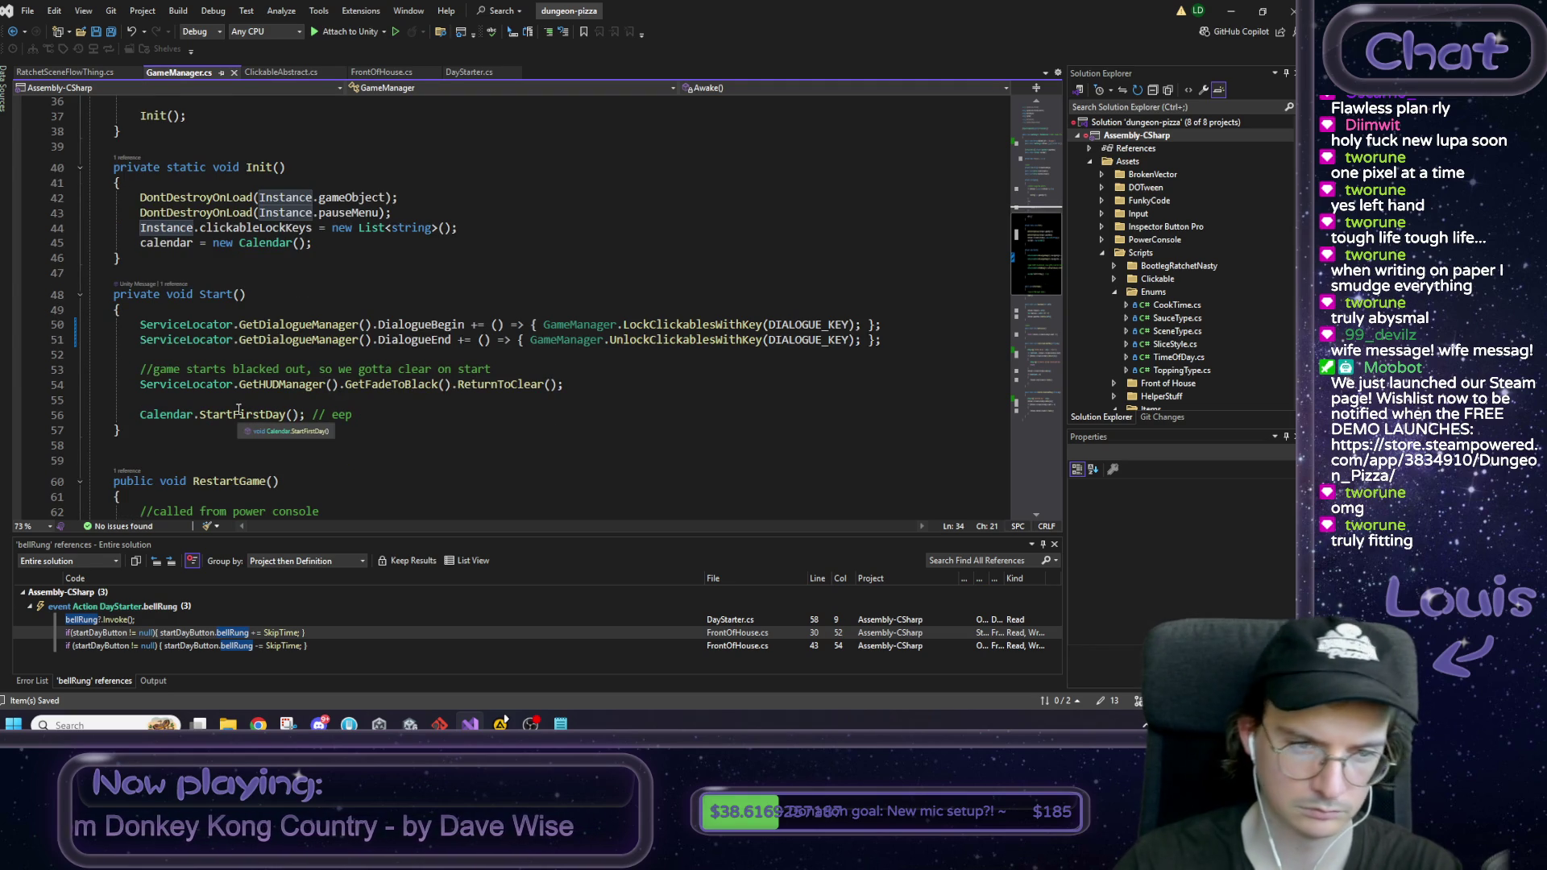
scroll(243, 404, "down", 2)
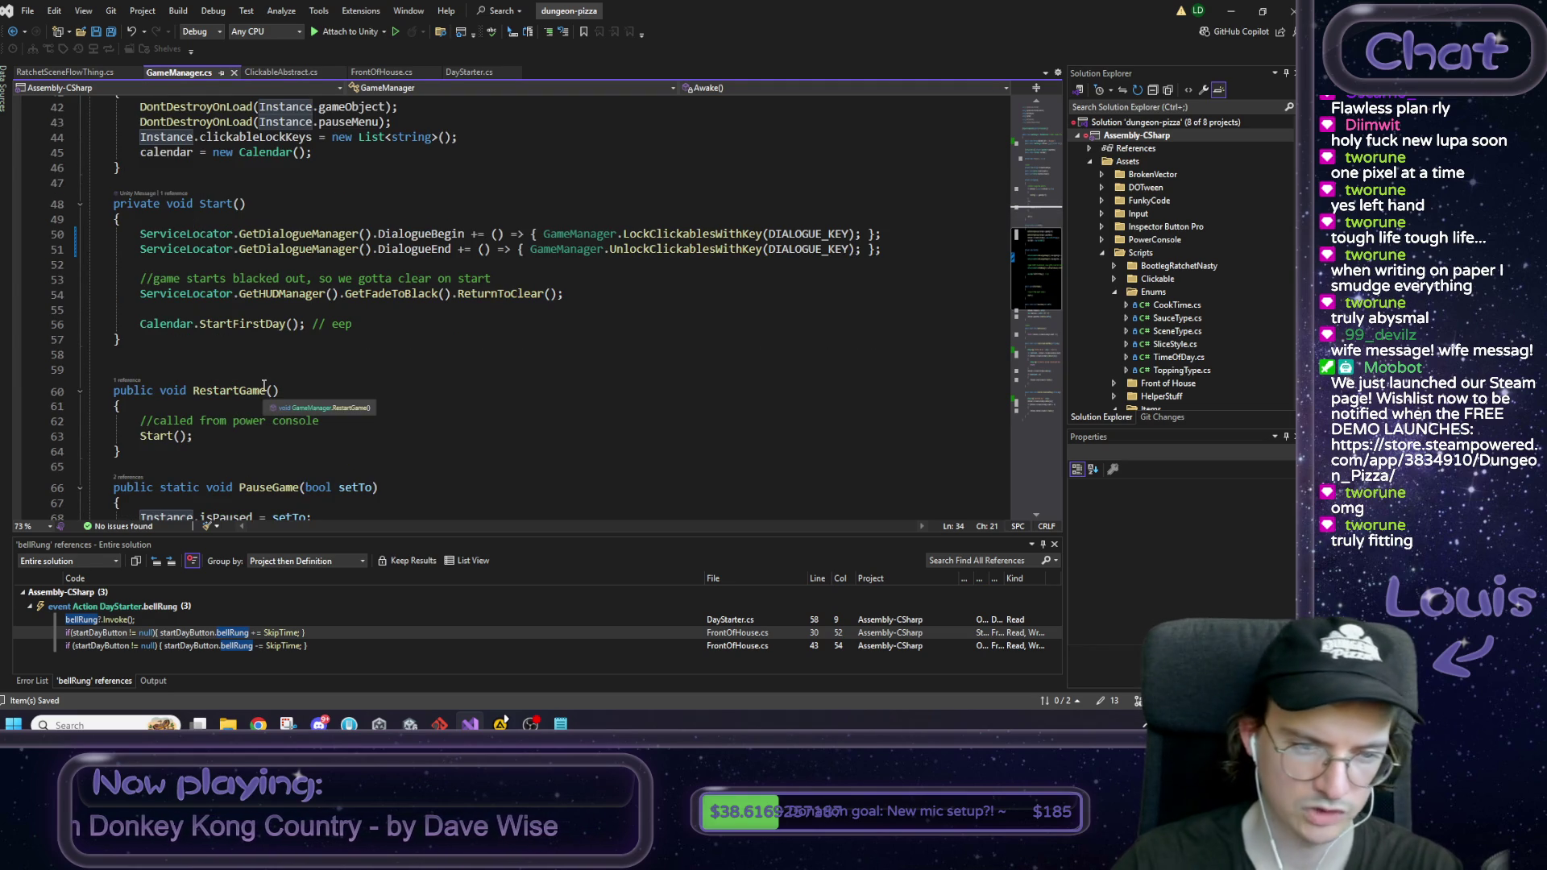
scroll(264, 385, "down", 2)
scroll(403, 370, "down", 2)
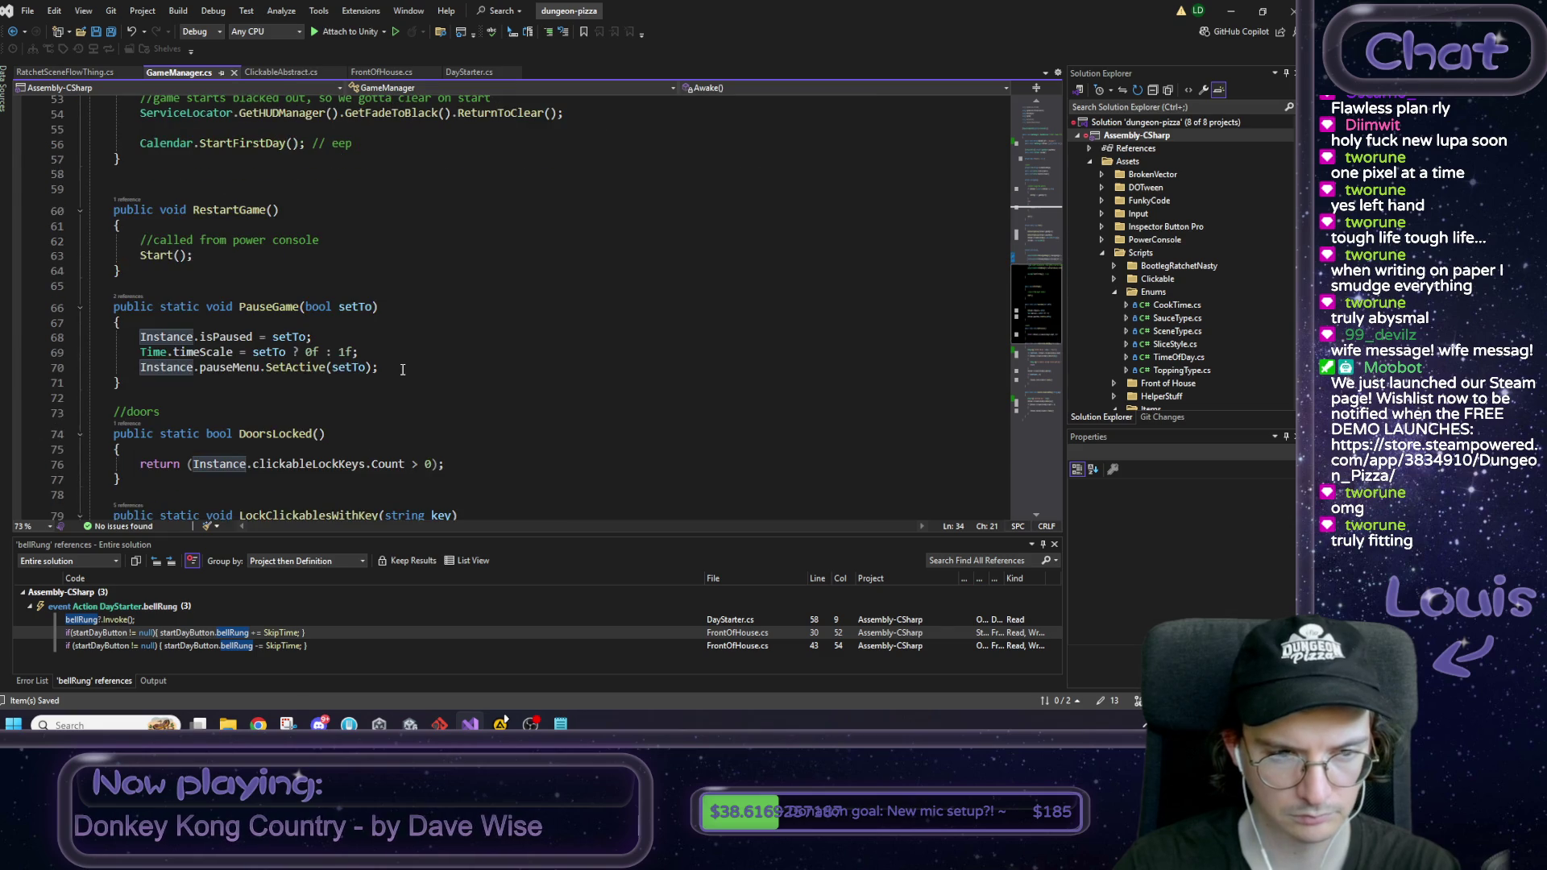
scroll(403, 370, "up", 17)
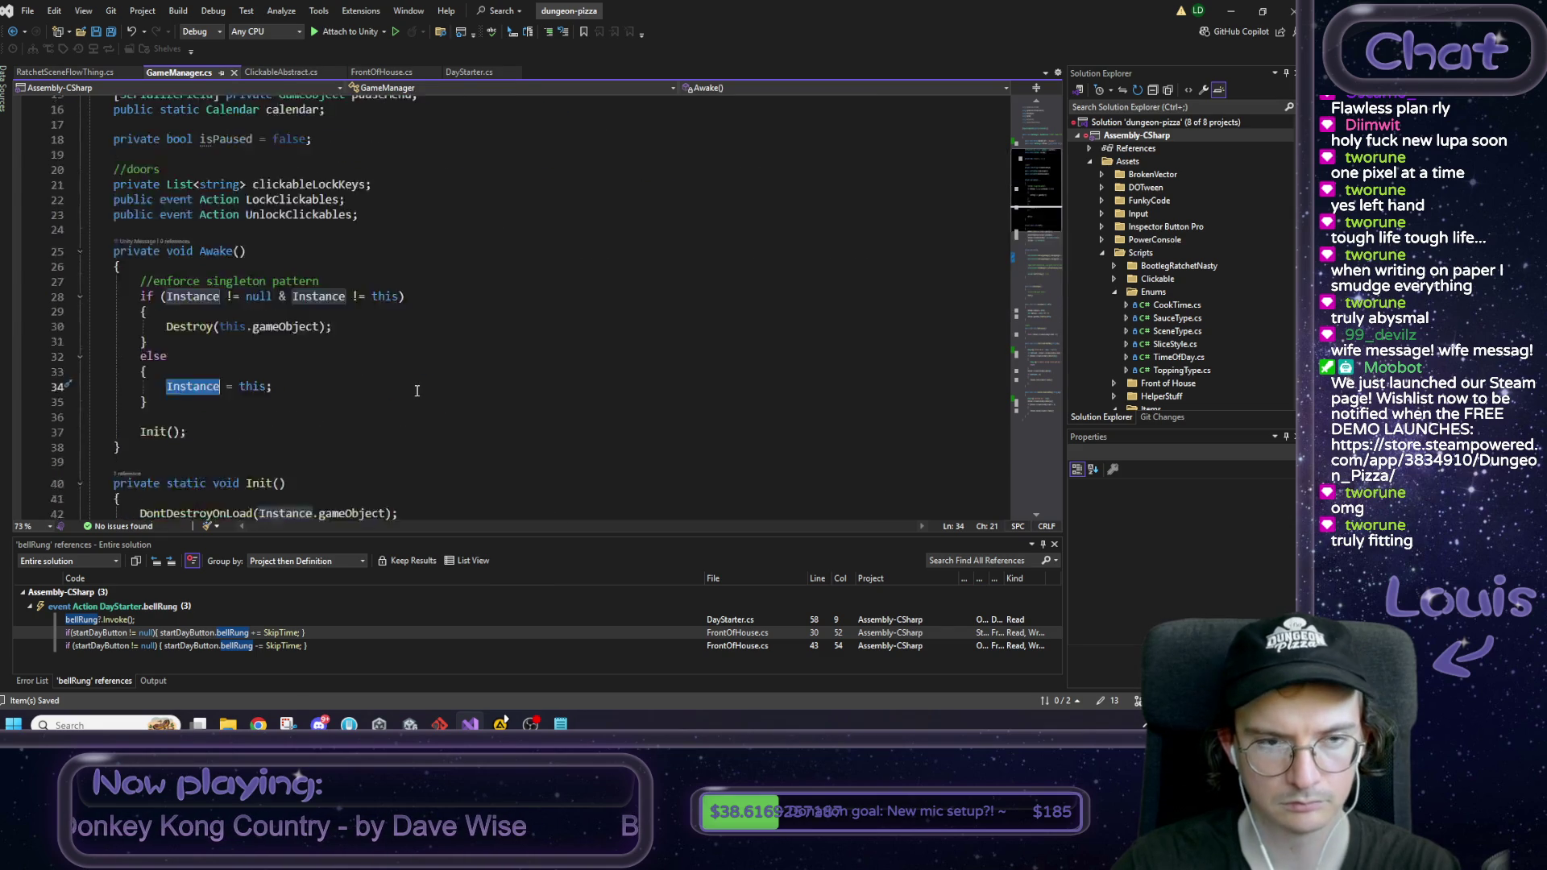
scroll(416, 391, "down", 4)
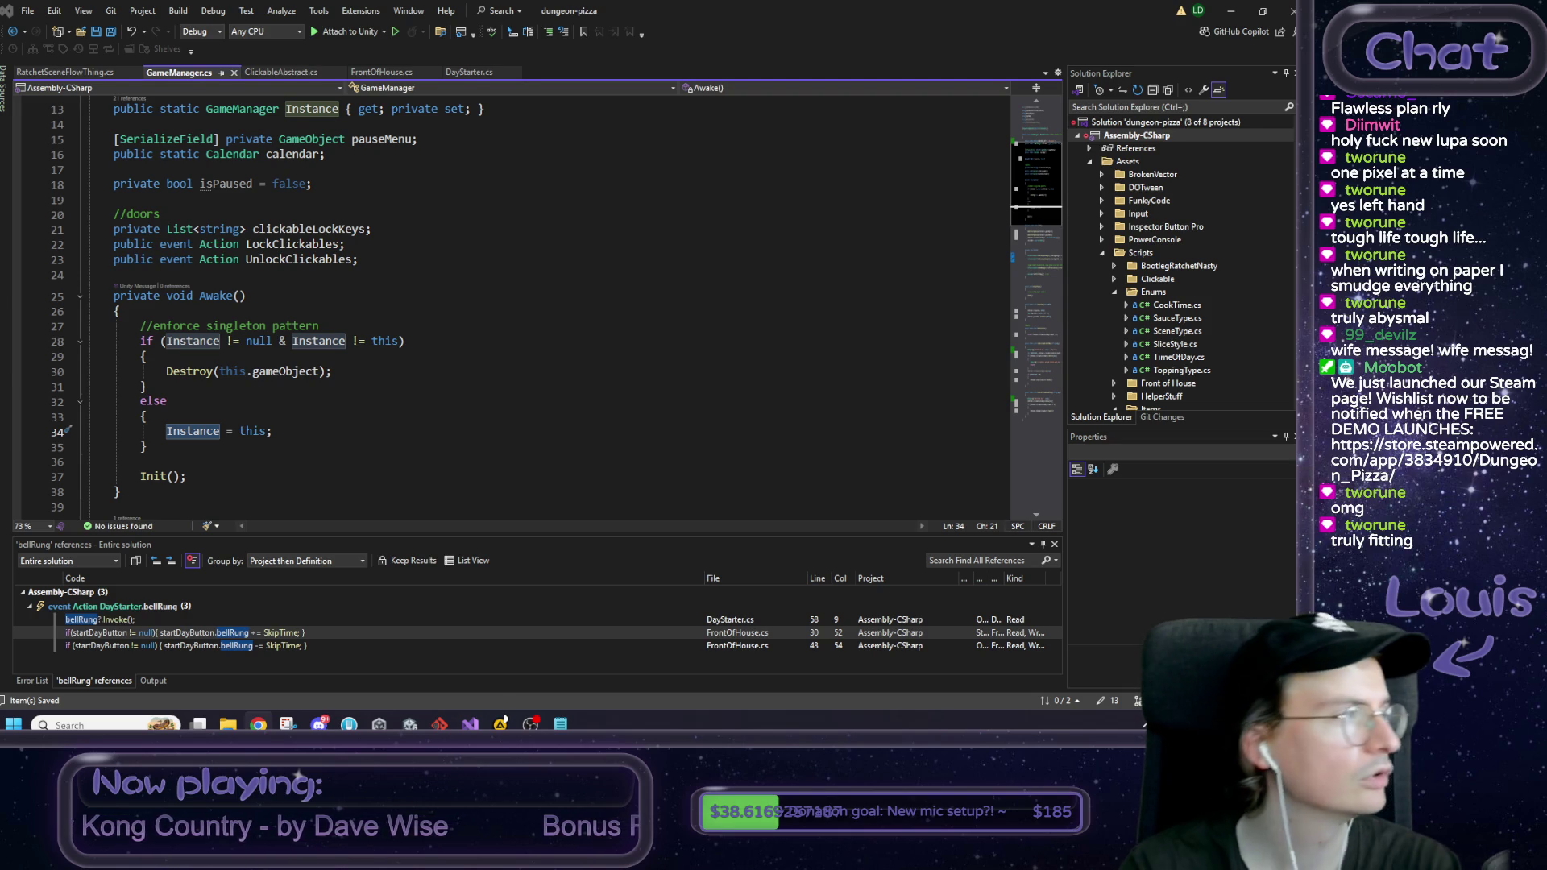
left_click(258, 725)
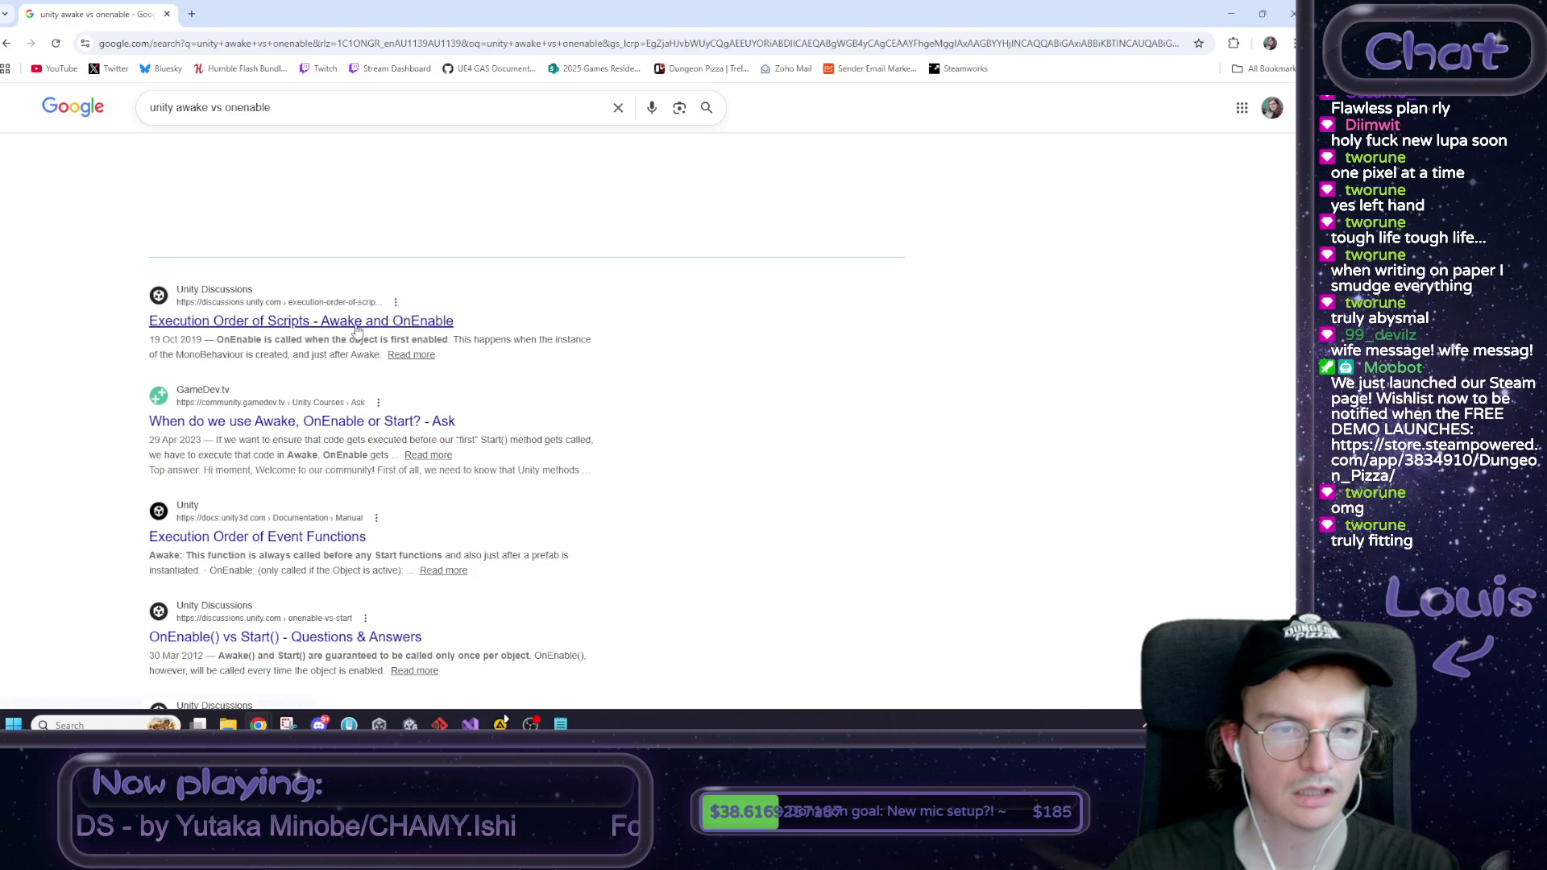
left_click(357, 323)
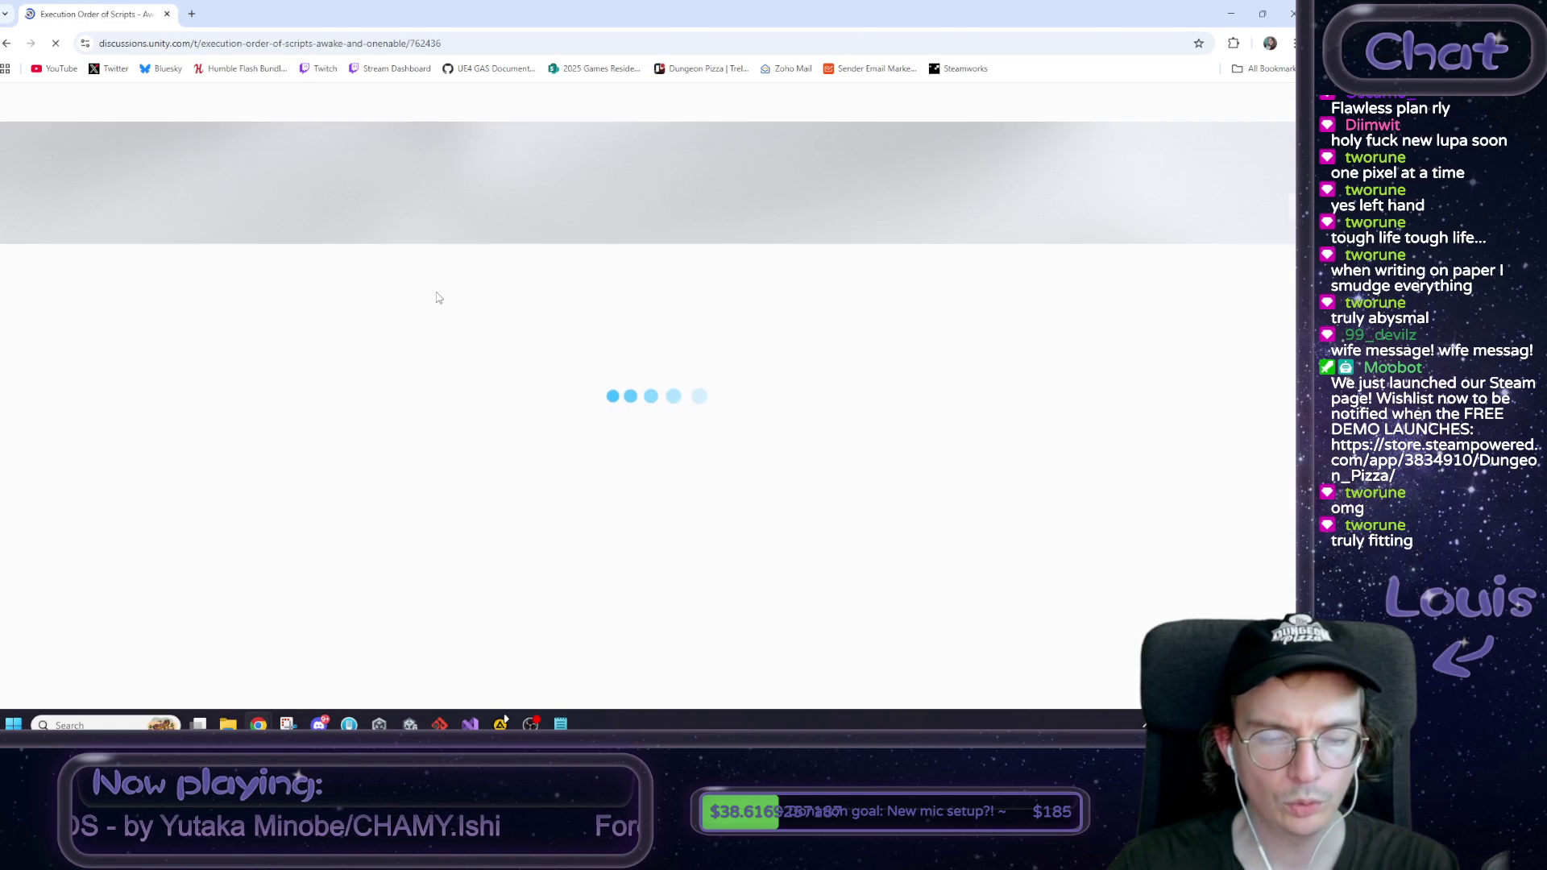
scroll(449, 298, "down", 9)
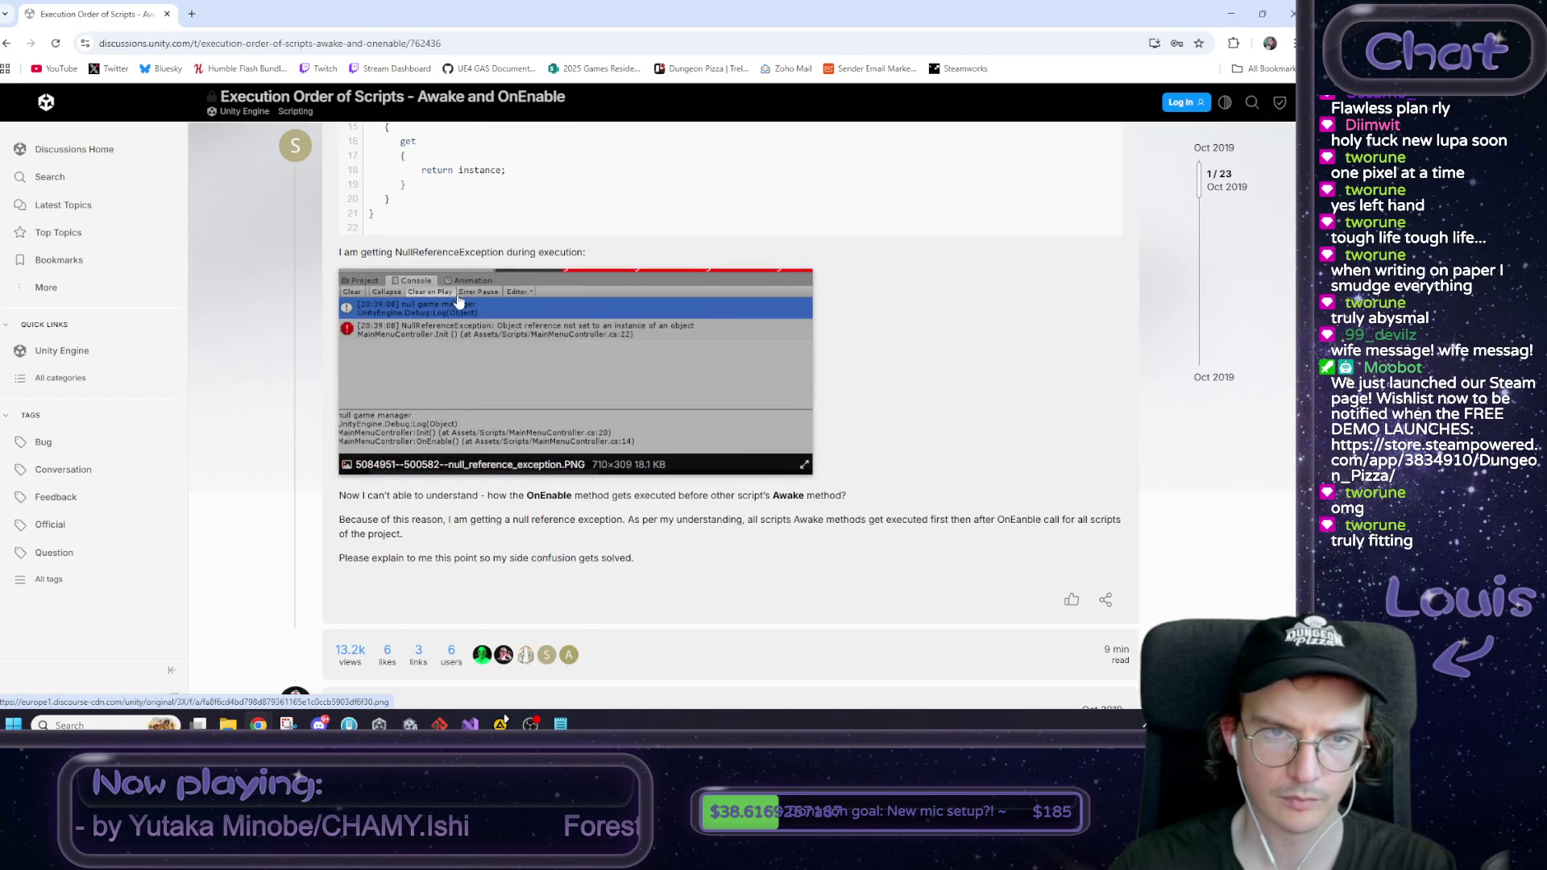
scroll(455, 299, "up", 2)
scroll(464, 305, "down", 3)
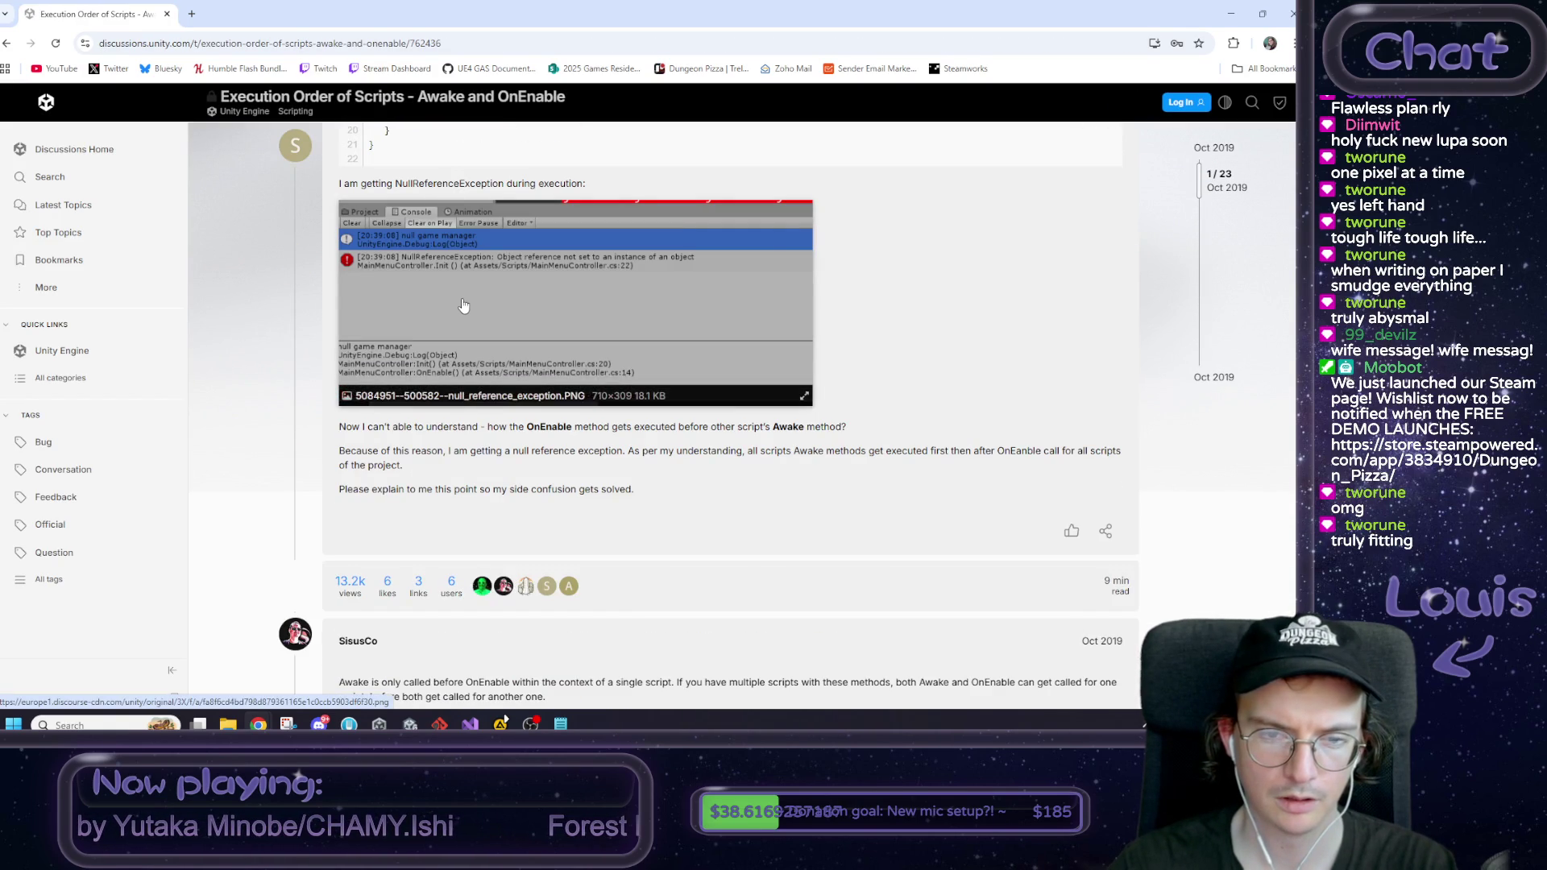
scroll(321, 357, "down", 1)
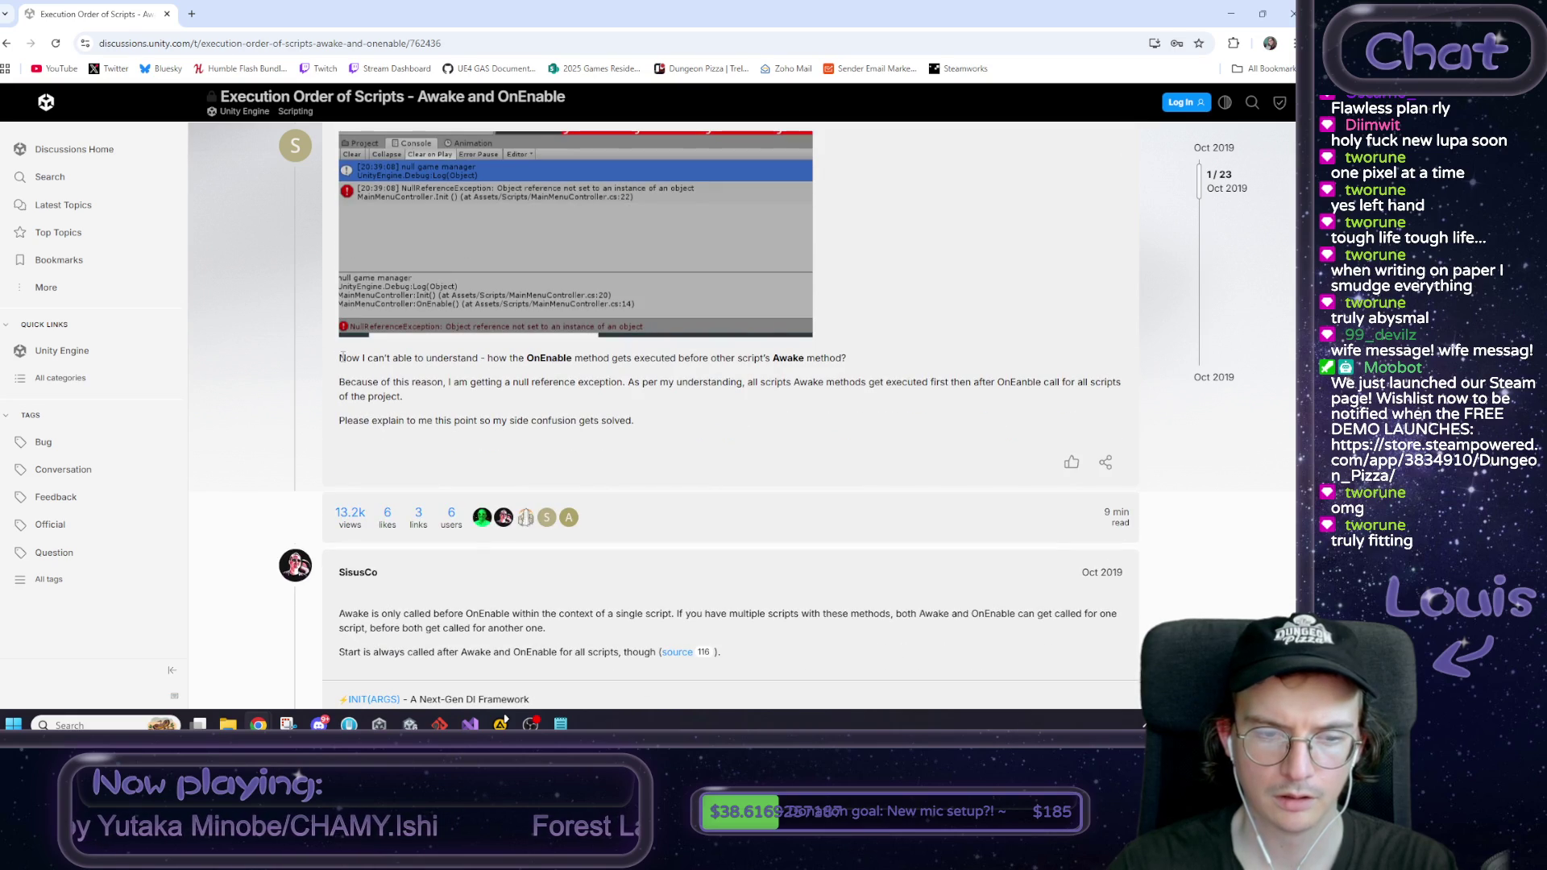
scroll(341, 357, "down", 3)
mouse_move(369, 407)
left_mouse_down()
mouse_move(961, 405)
mouse_move(990, 390)
mouse_move(1088, 408)
mouse_move(374, 422)
mouse_move(548, 422)
left_mouse_up()
left_click(561, 426)
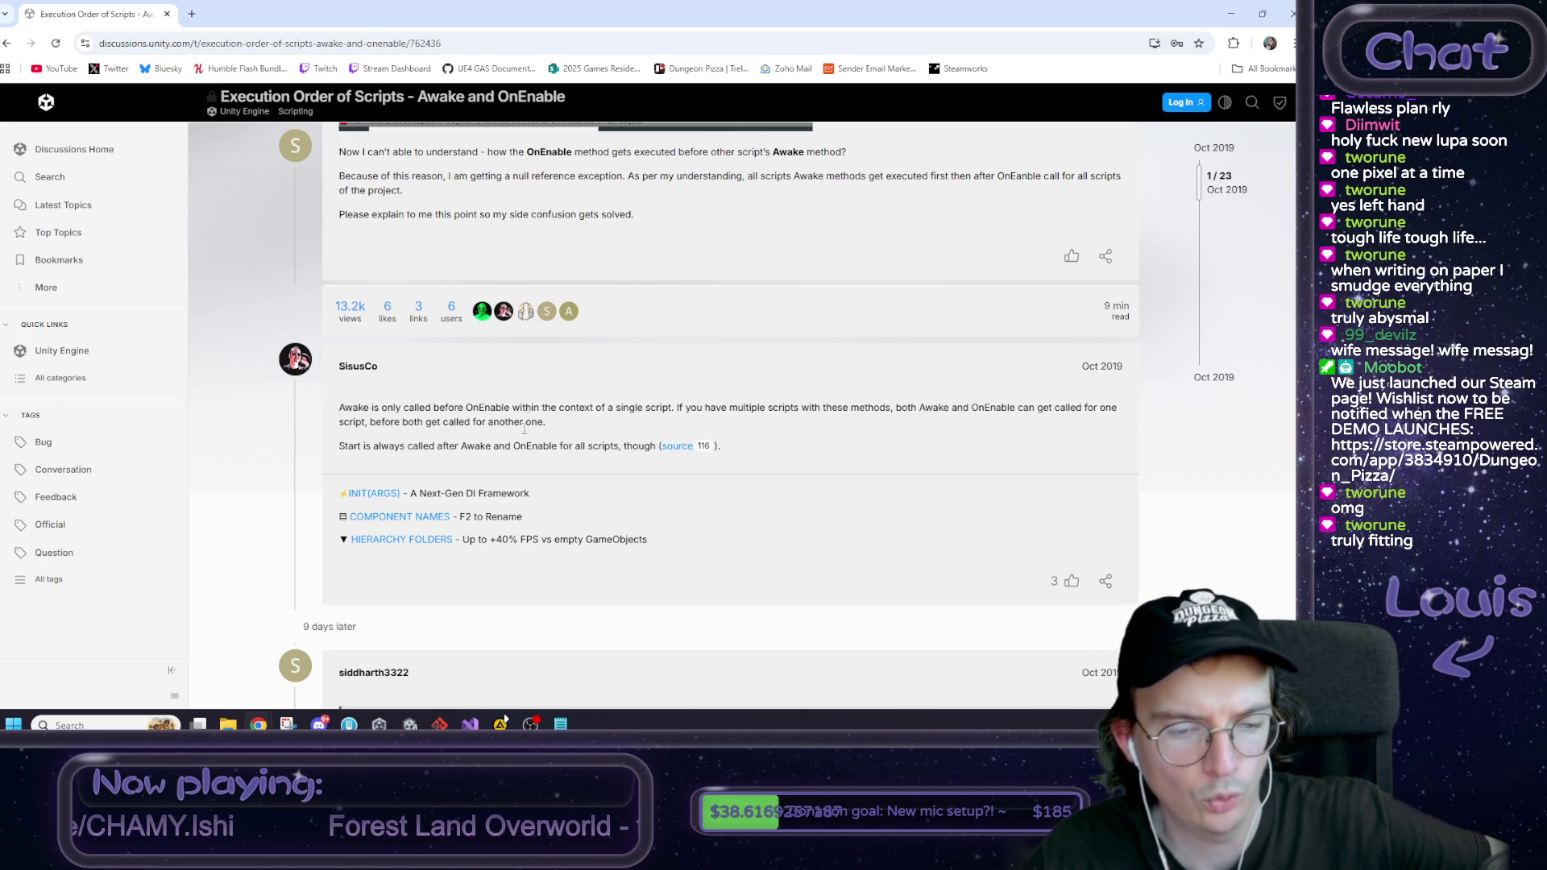
key("alt+Tab")
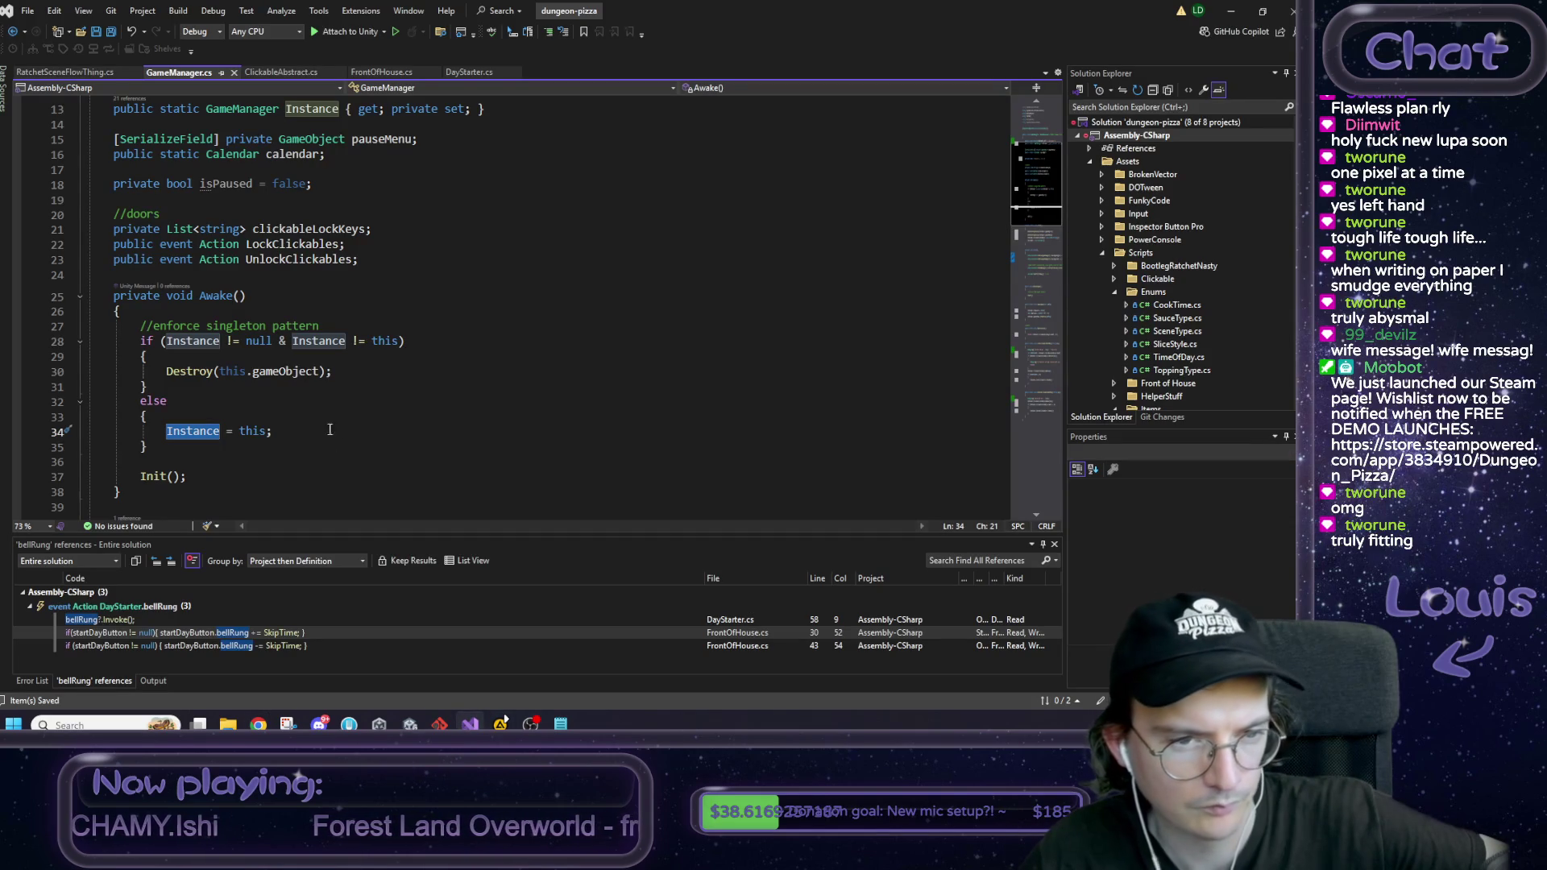
Step: Inspect ClickableAbstract's OnEnable/OnDisable Instance and LockClickables subscriptions, then switch to the Awake and OnEnable thread
left_click(273, 74)
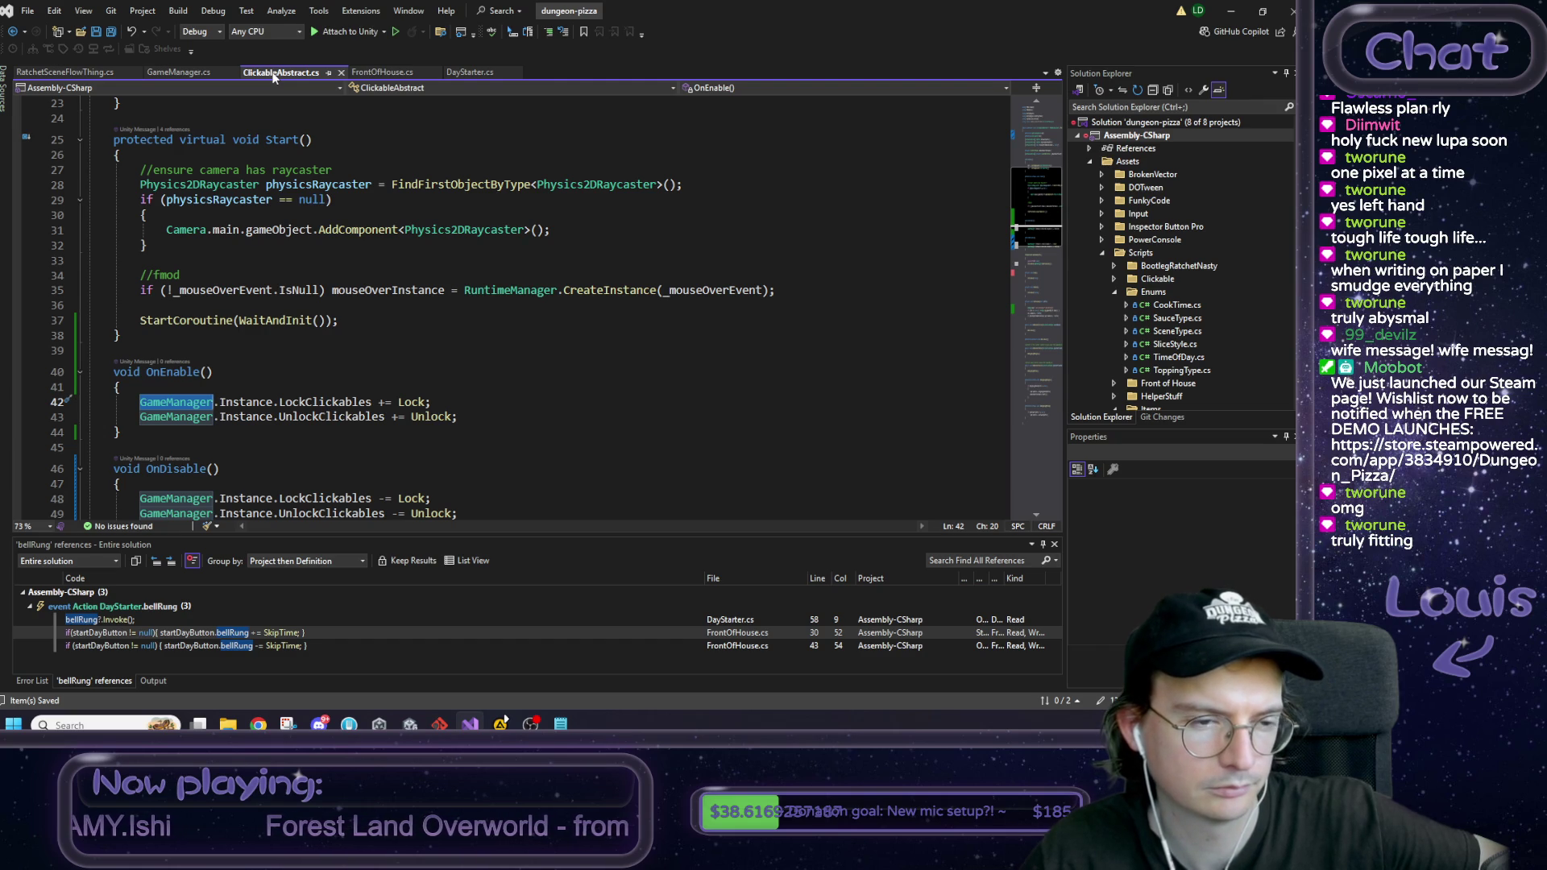
scroll(191, 422, "down", 1)
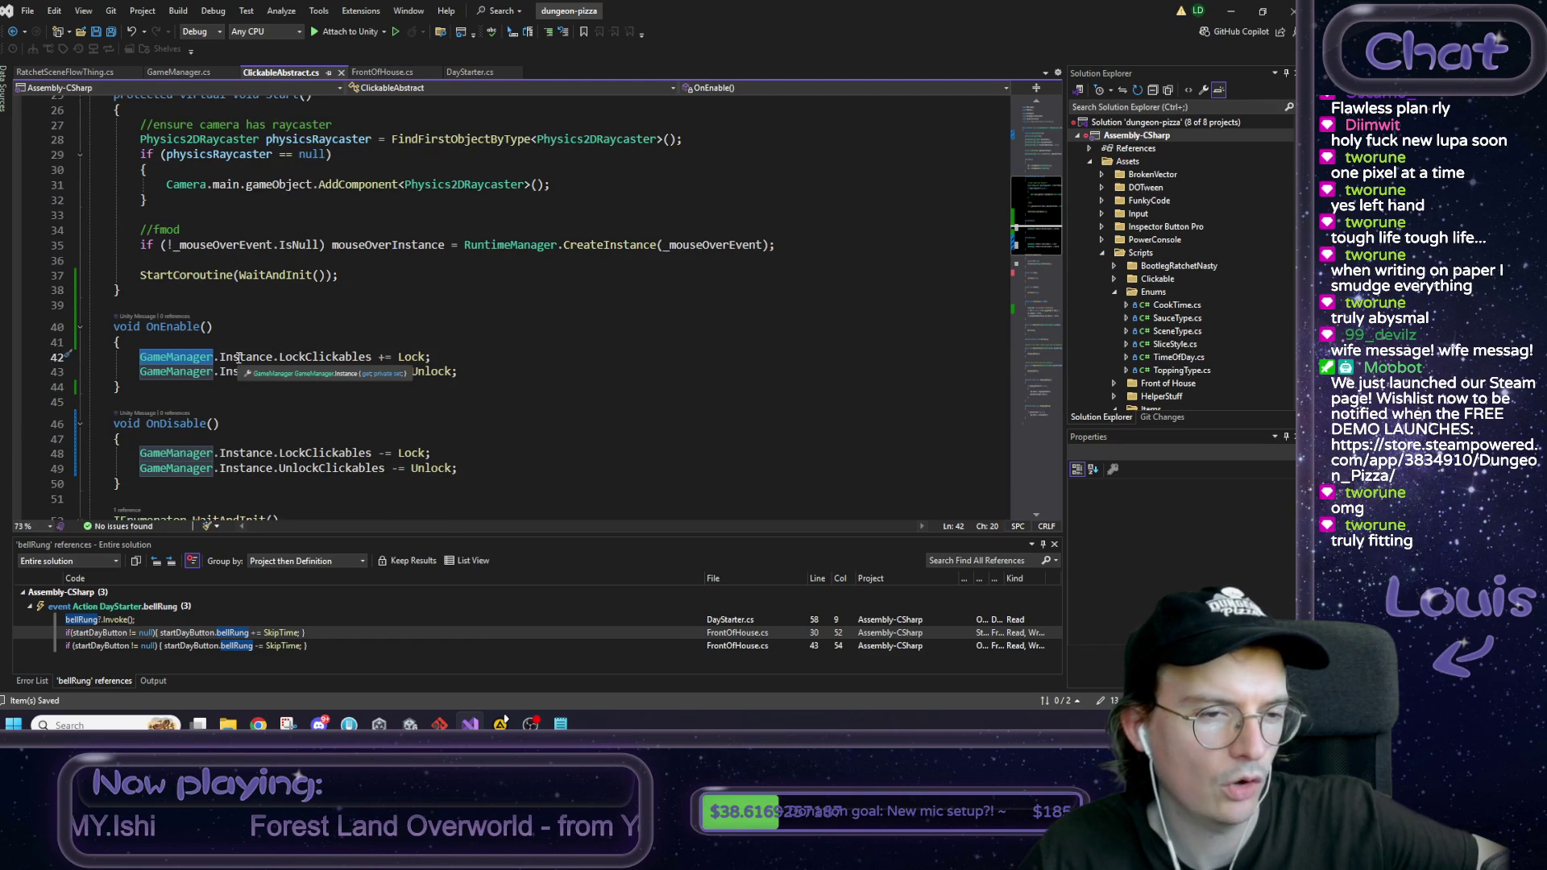
left_click(240, 357)
left_click(261, 453)
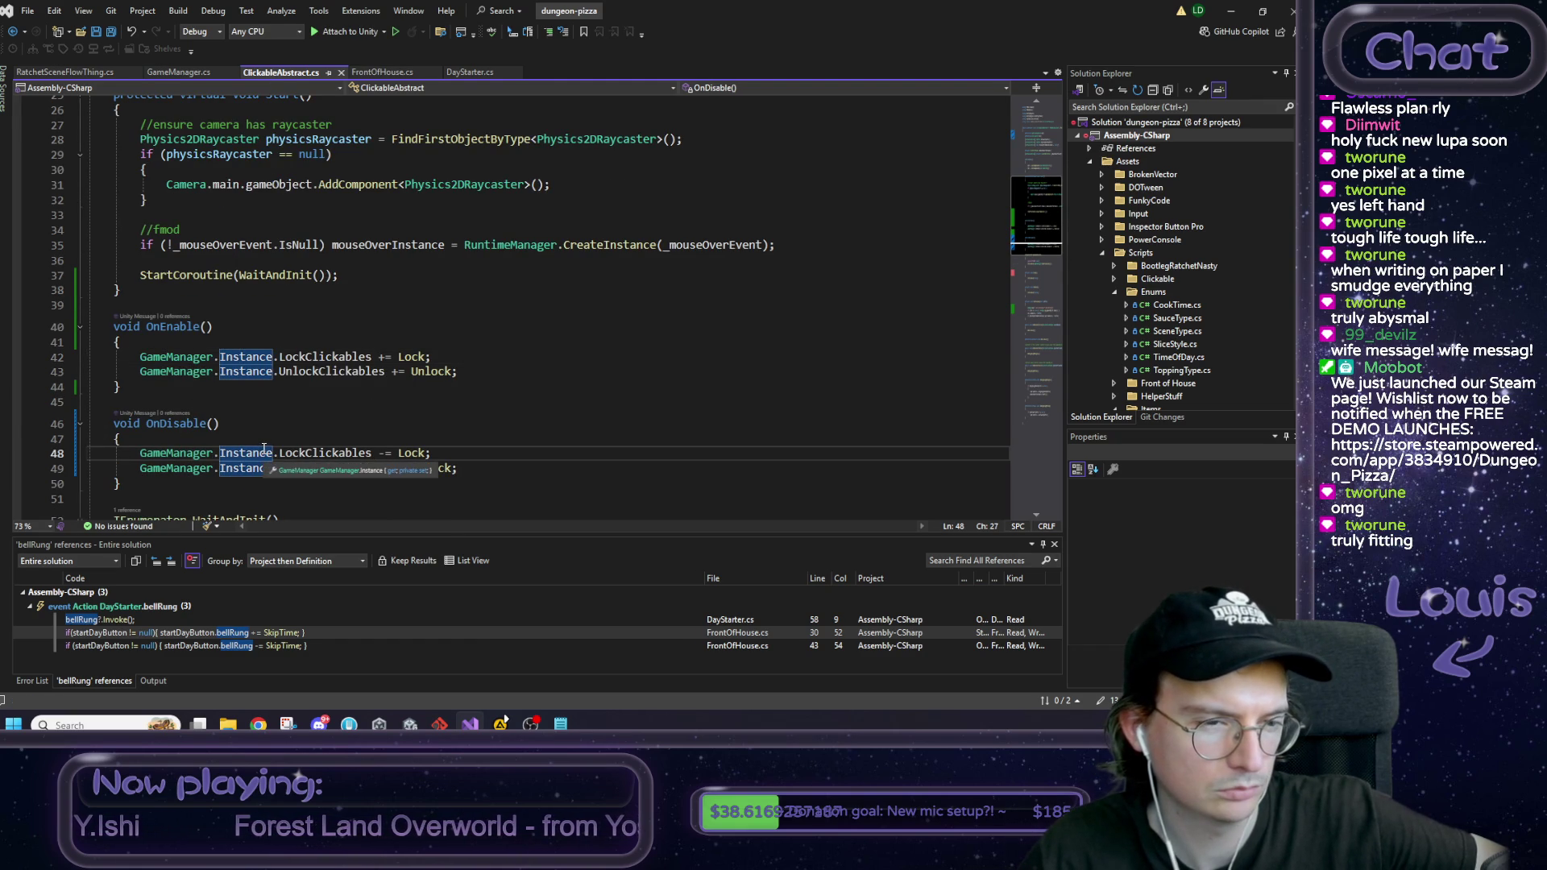
left_click(307, 357)
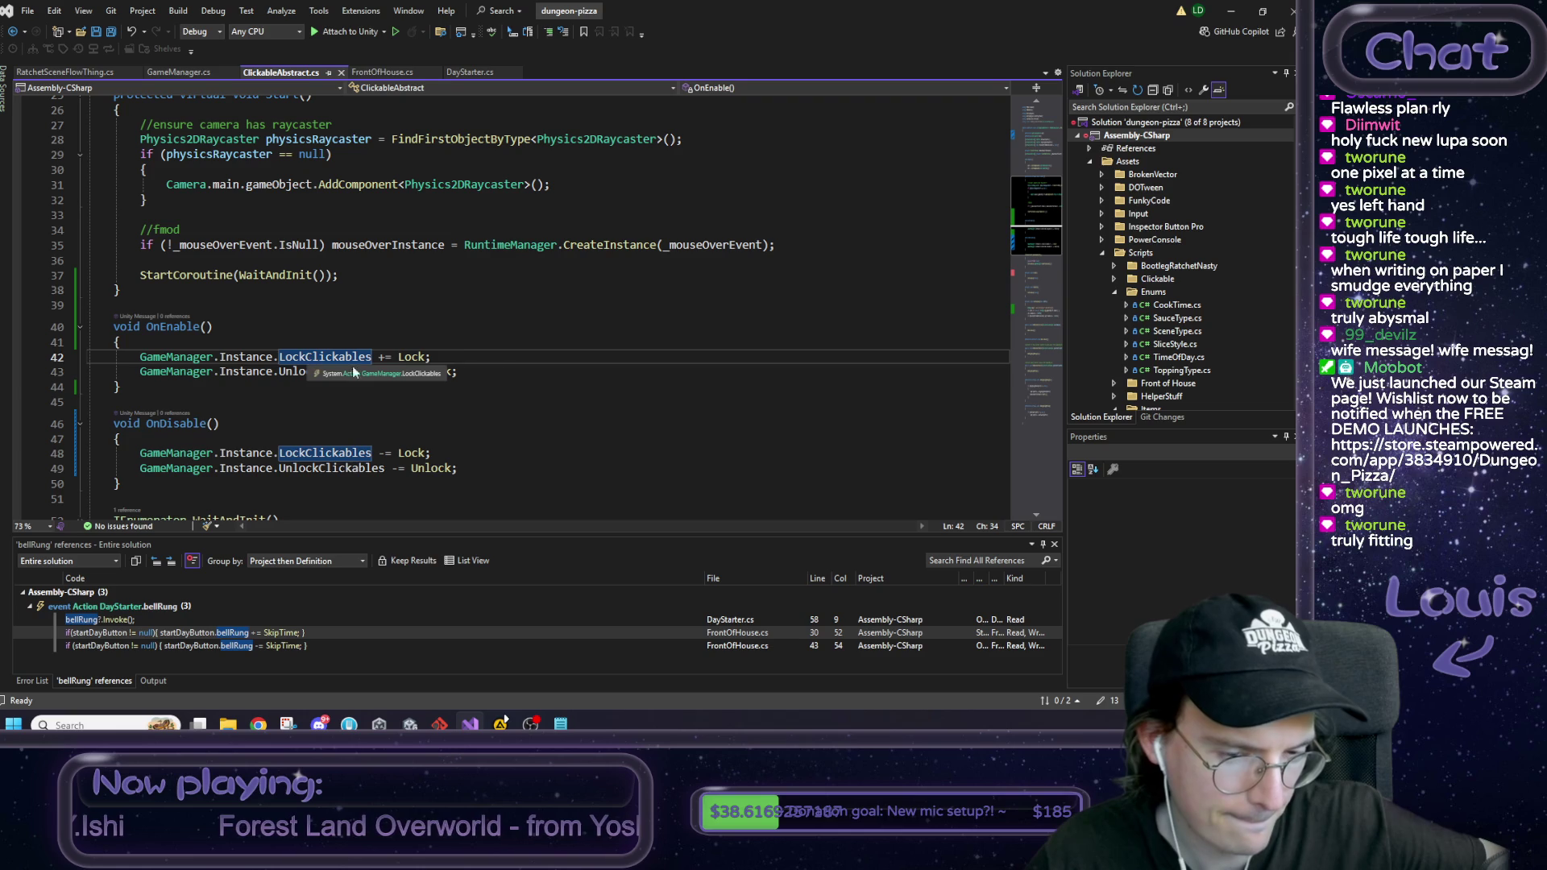
mouse_move(484, 375)
left_mouse_down()
mouse_move(126, 361)
mouse_move(141, 361)
left_mouse_up()
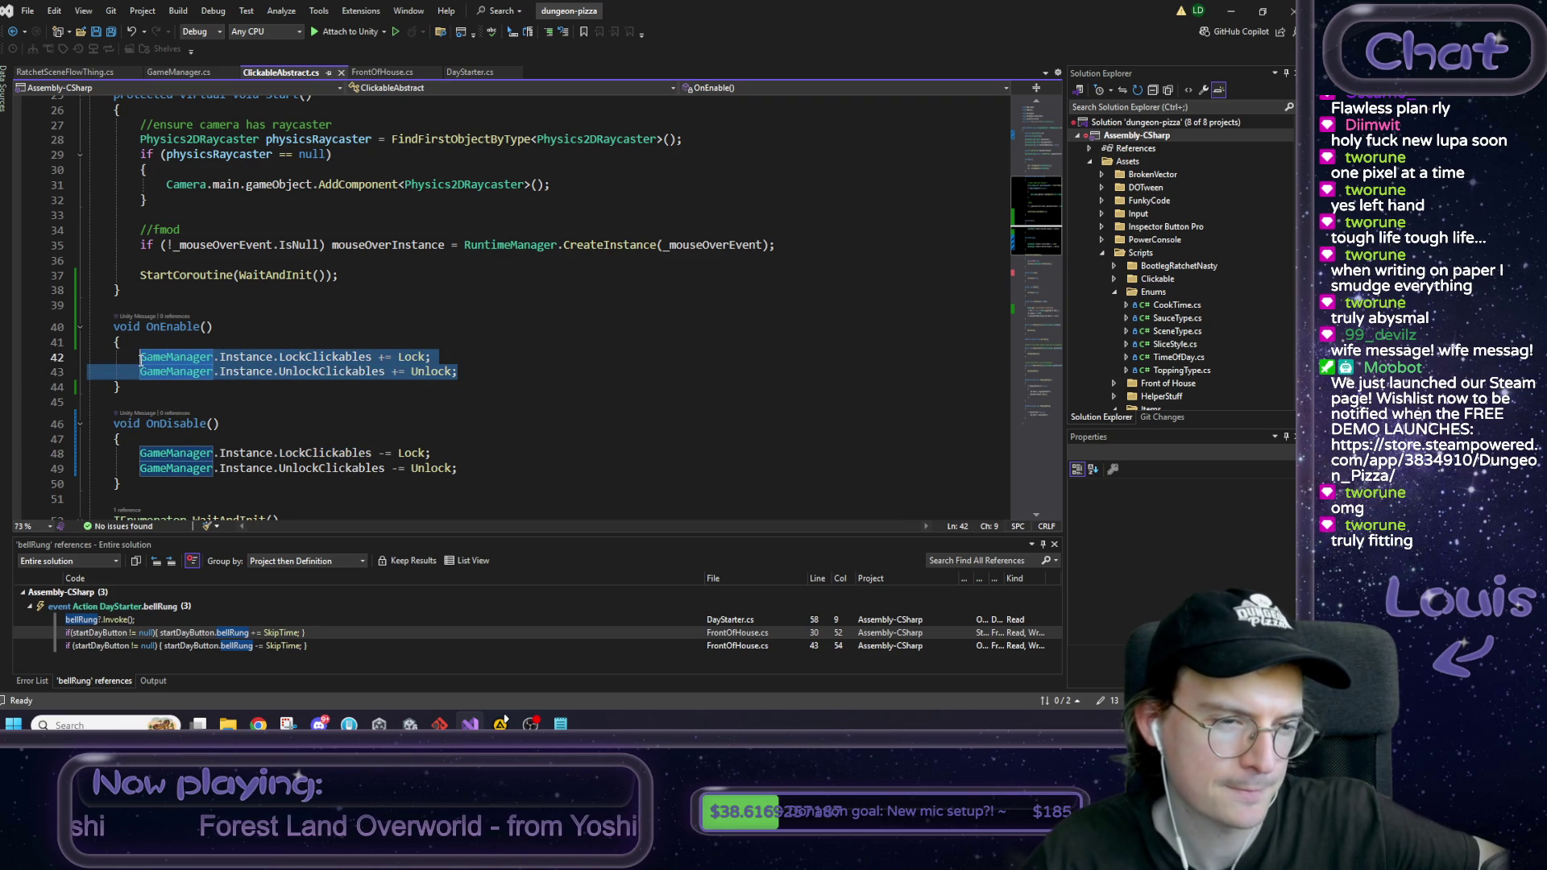
left_click(285, 391)
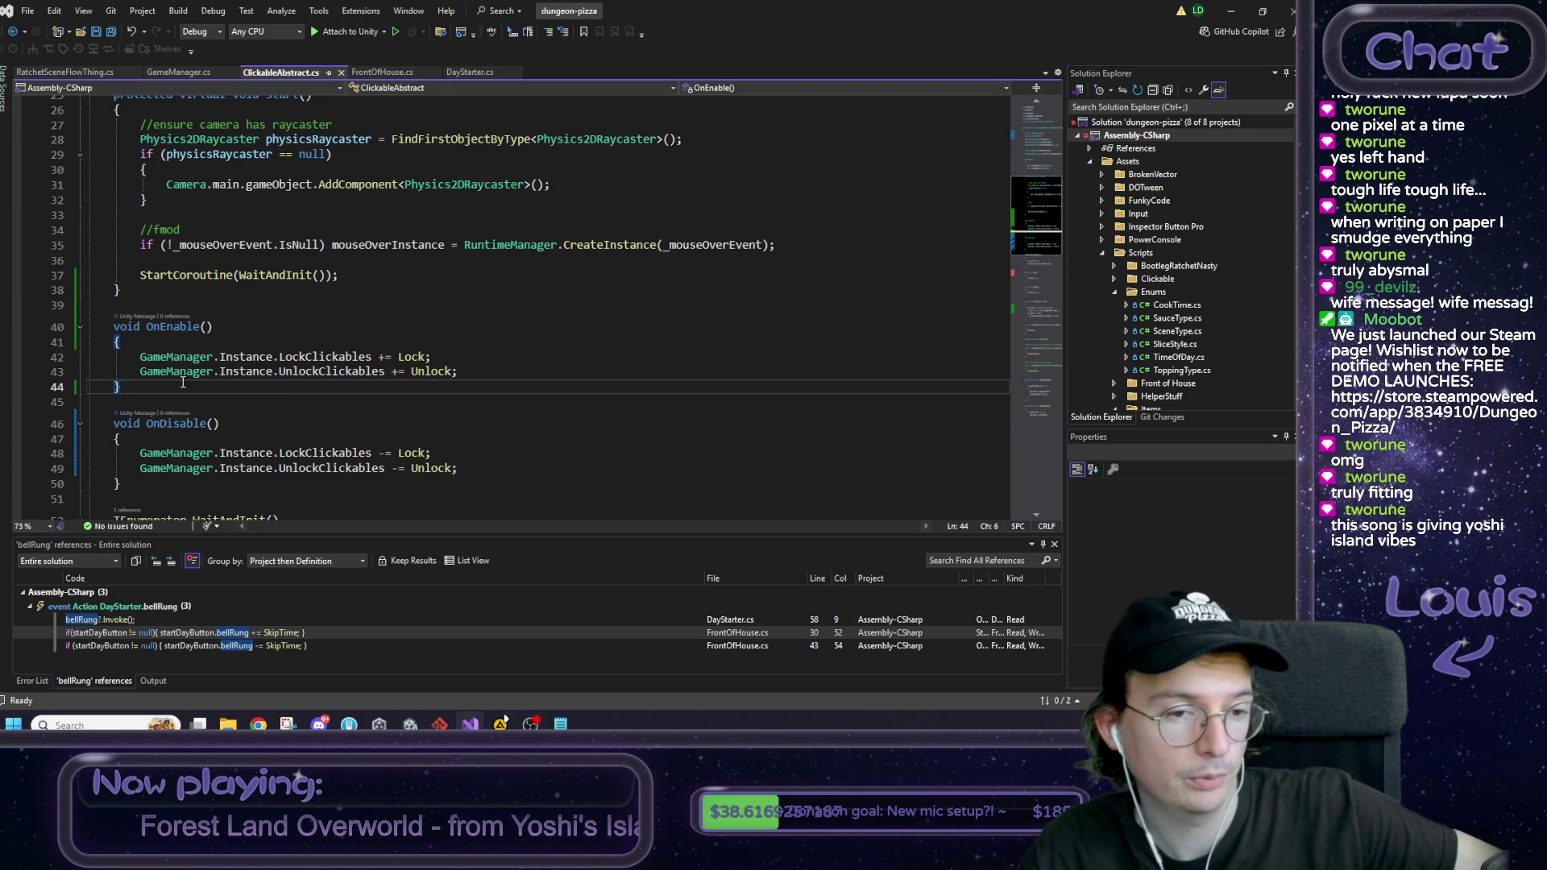
left_click(213, 453)
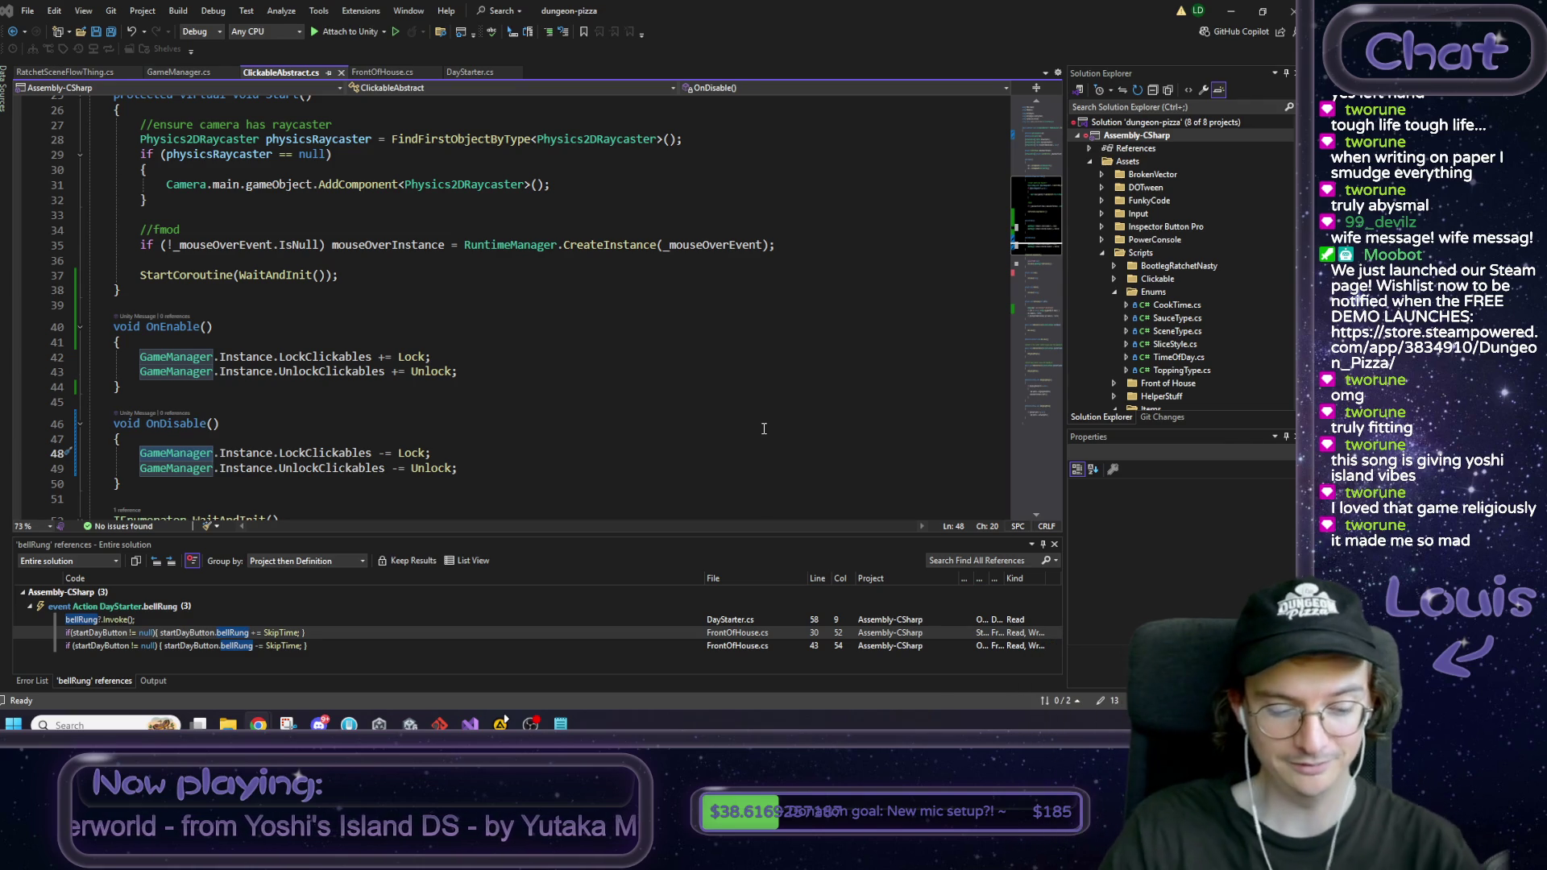
key("alt+Tab")
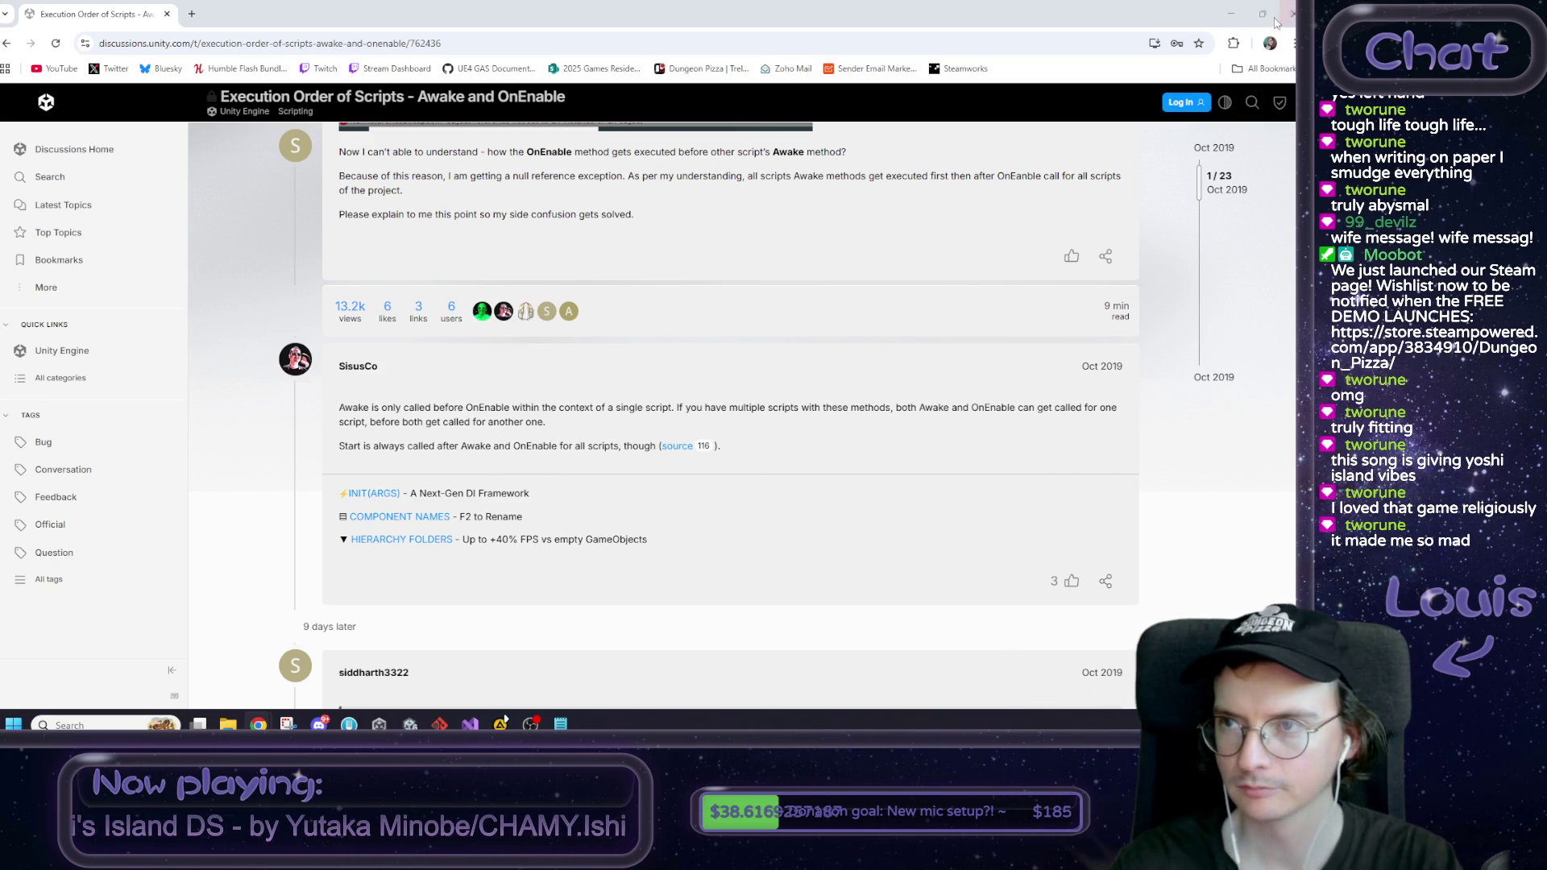
left_click(1231, 14)
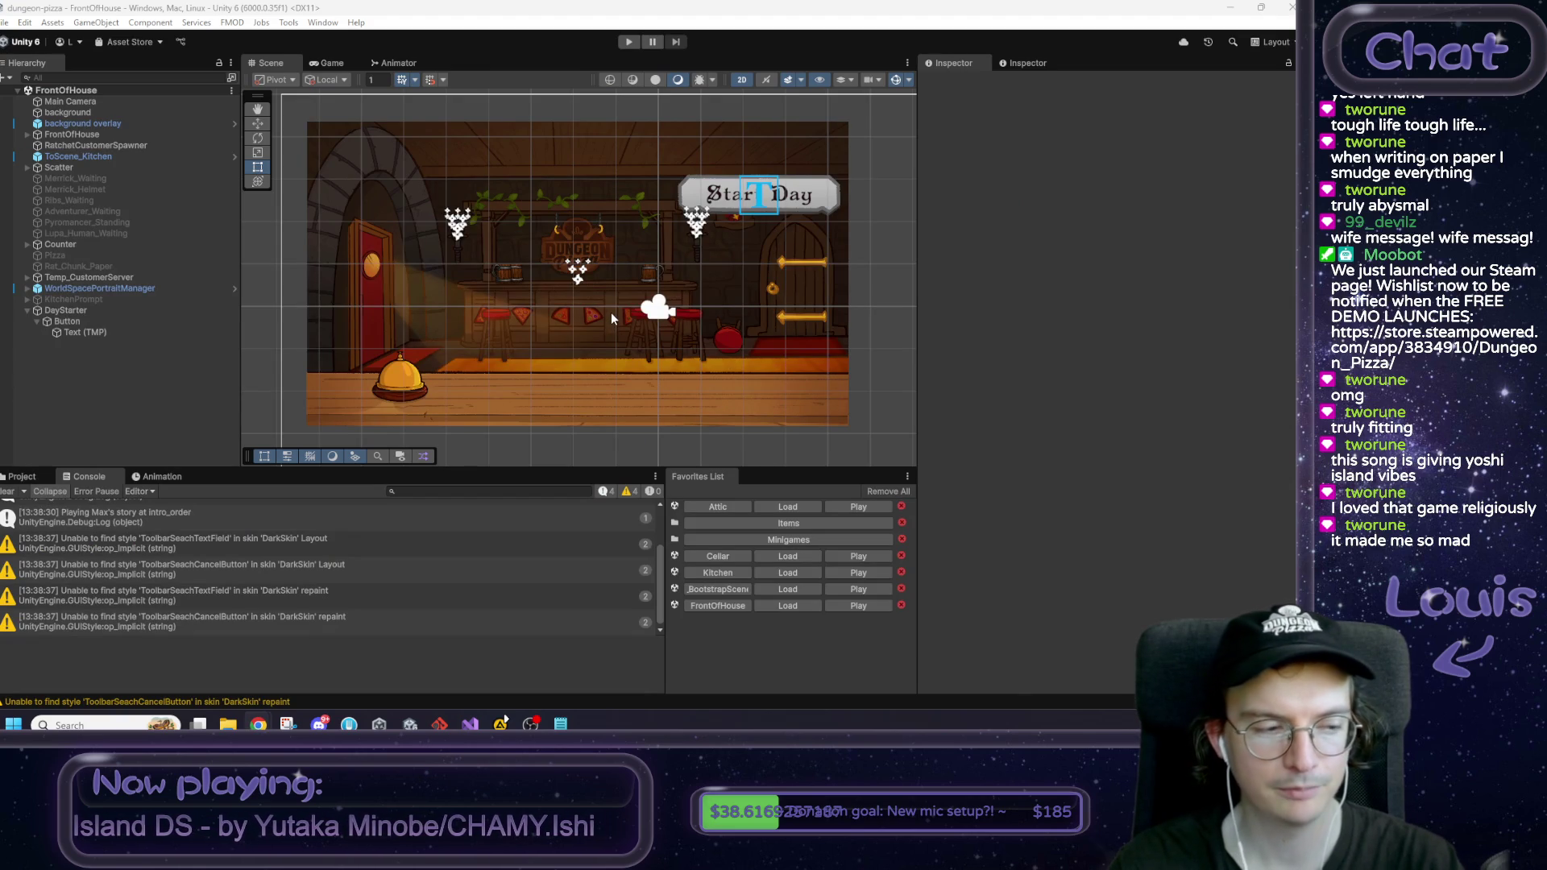
left_click_drag(603, 311, 596, 313)
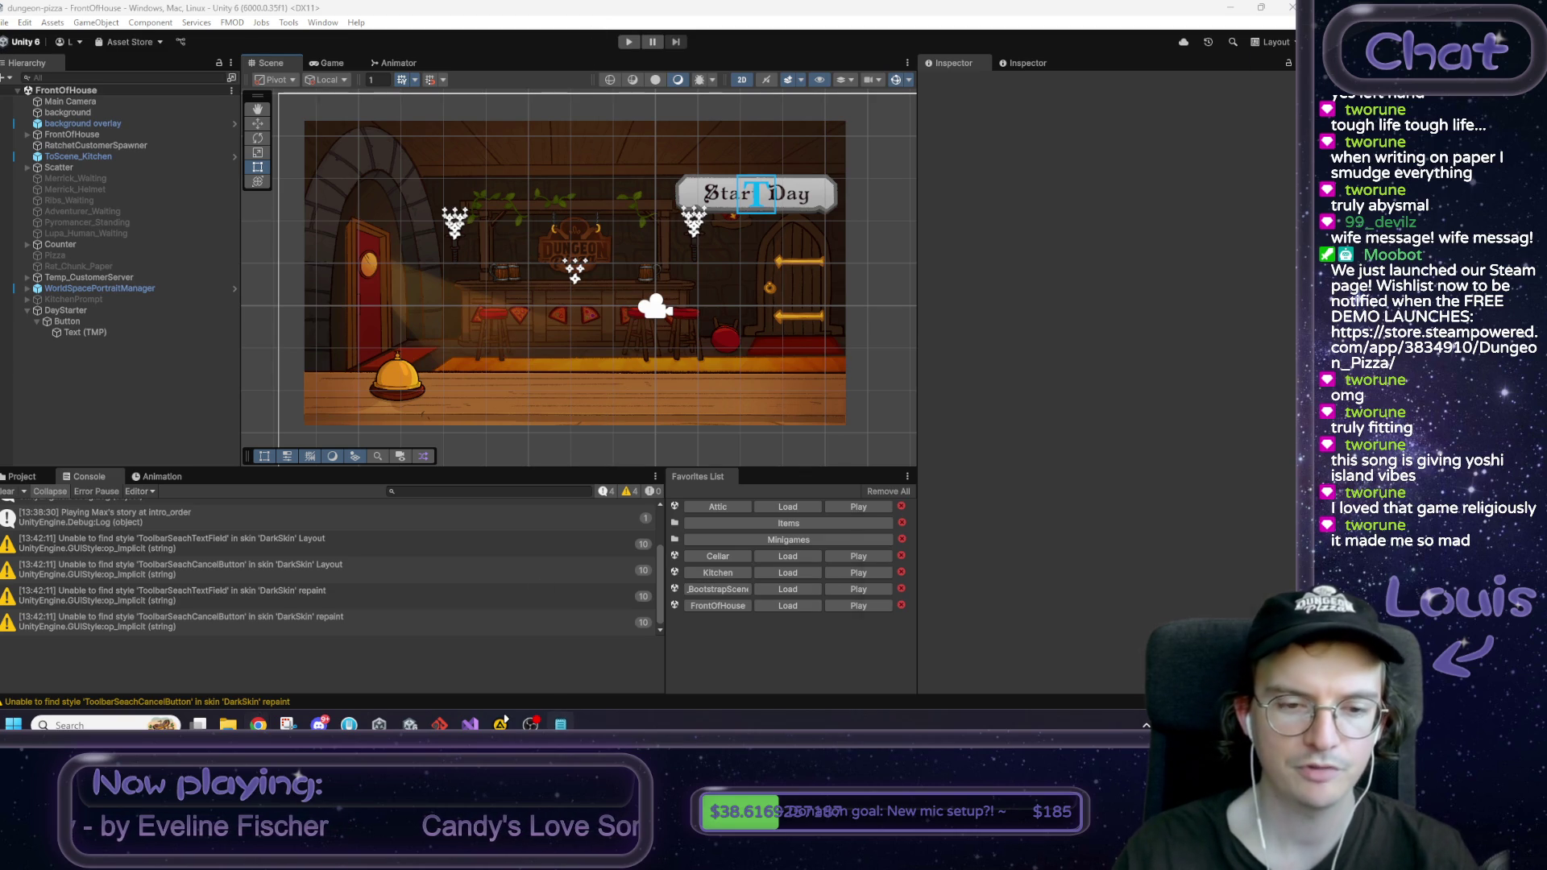
left_click(560, 724)
left_click(560, 724)
left_click(470, 724)
left_click(258, 723)
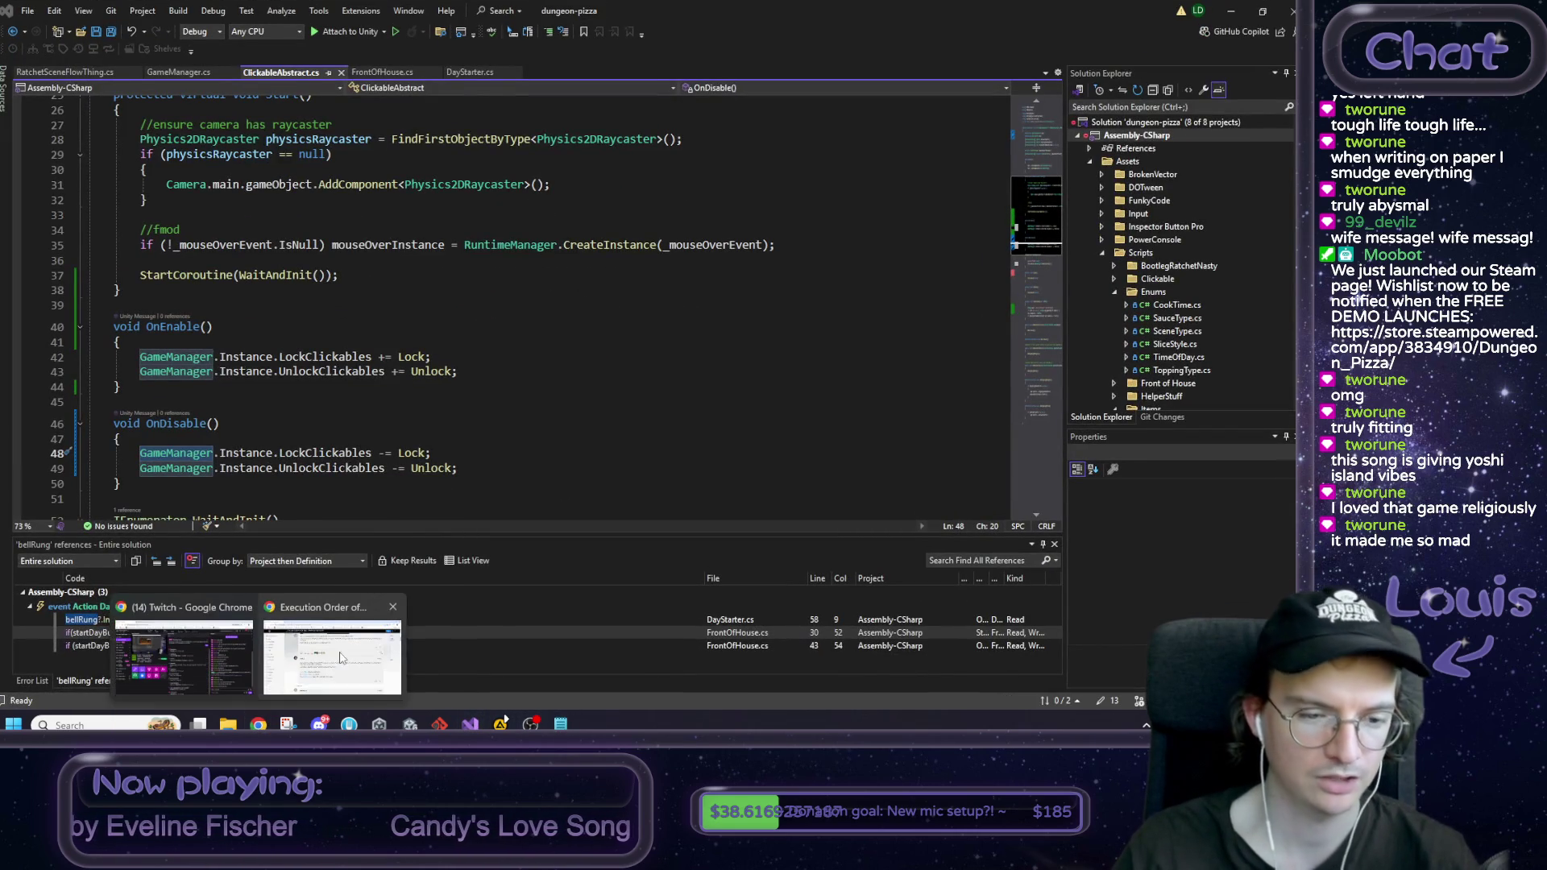
left_click(335, 653)
scroll(368, 560, "up", 10)
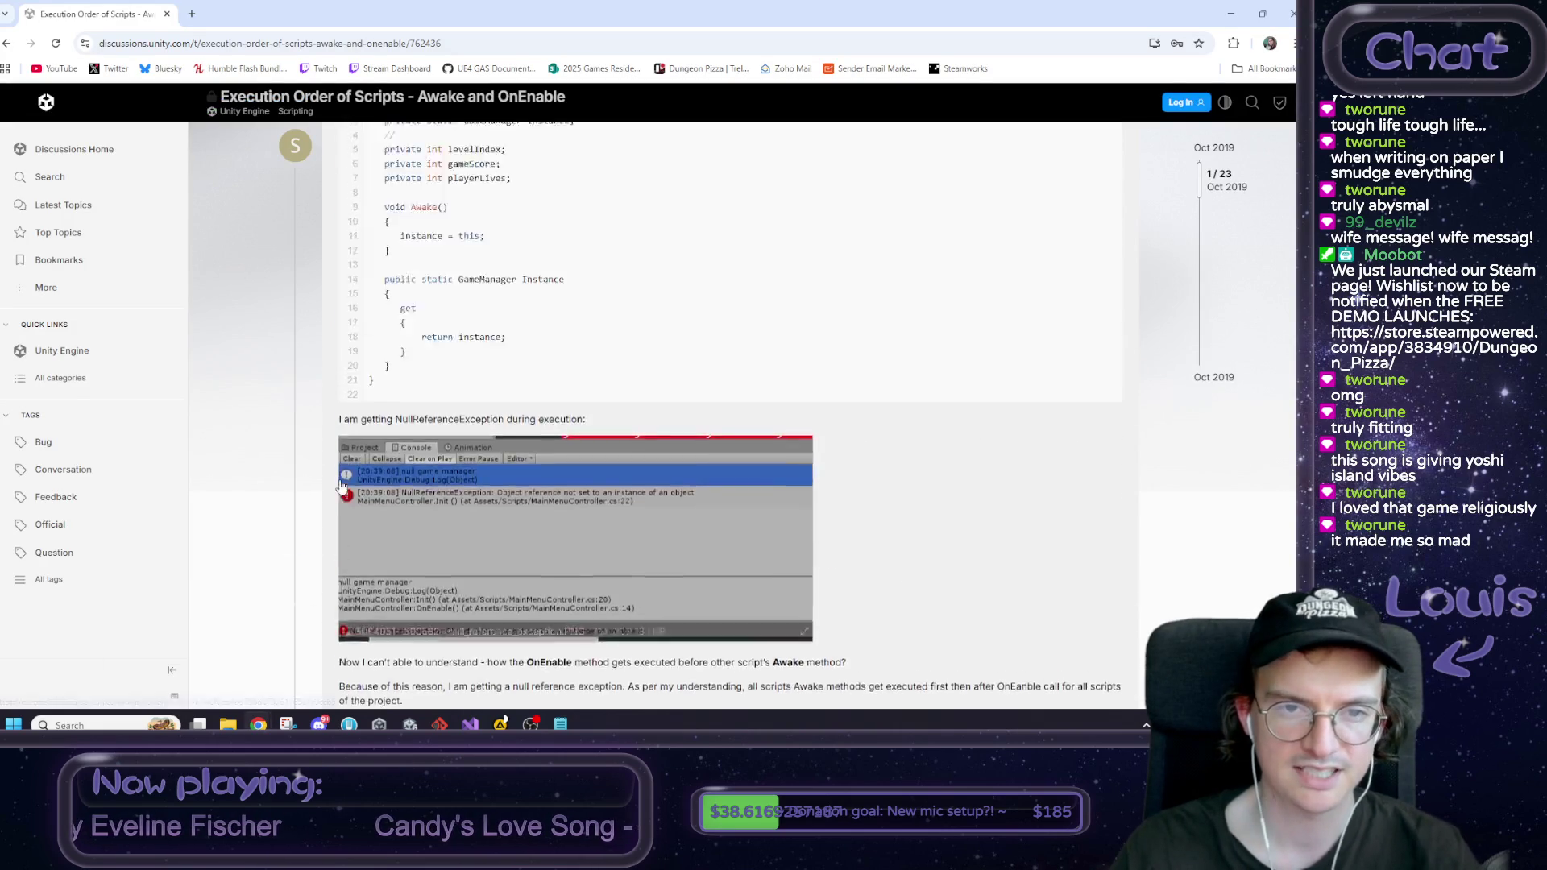
Step: Read the Execution Order of Scripts question, highlighting a passage along the way
scroll(371, 379, "down", 8)
left_click_drag(345, 427, 481, 427)
left_click(475, 444)
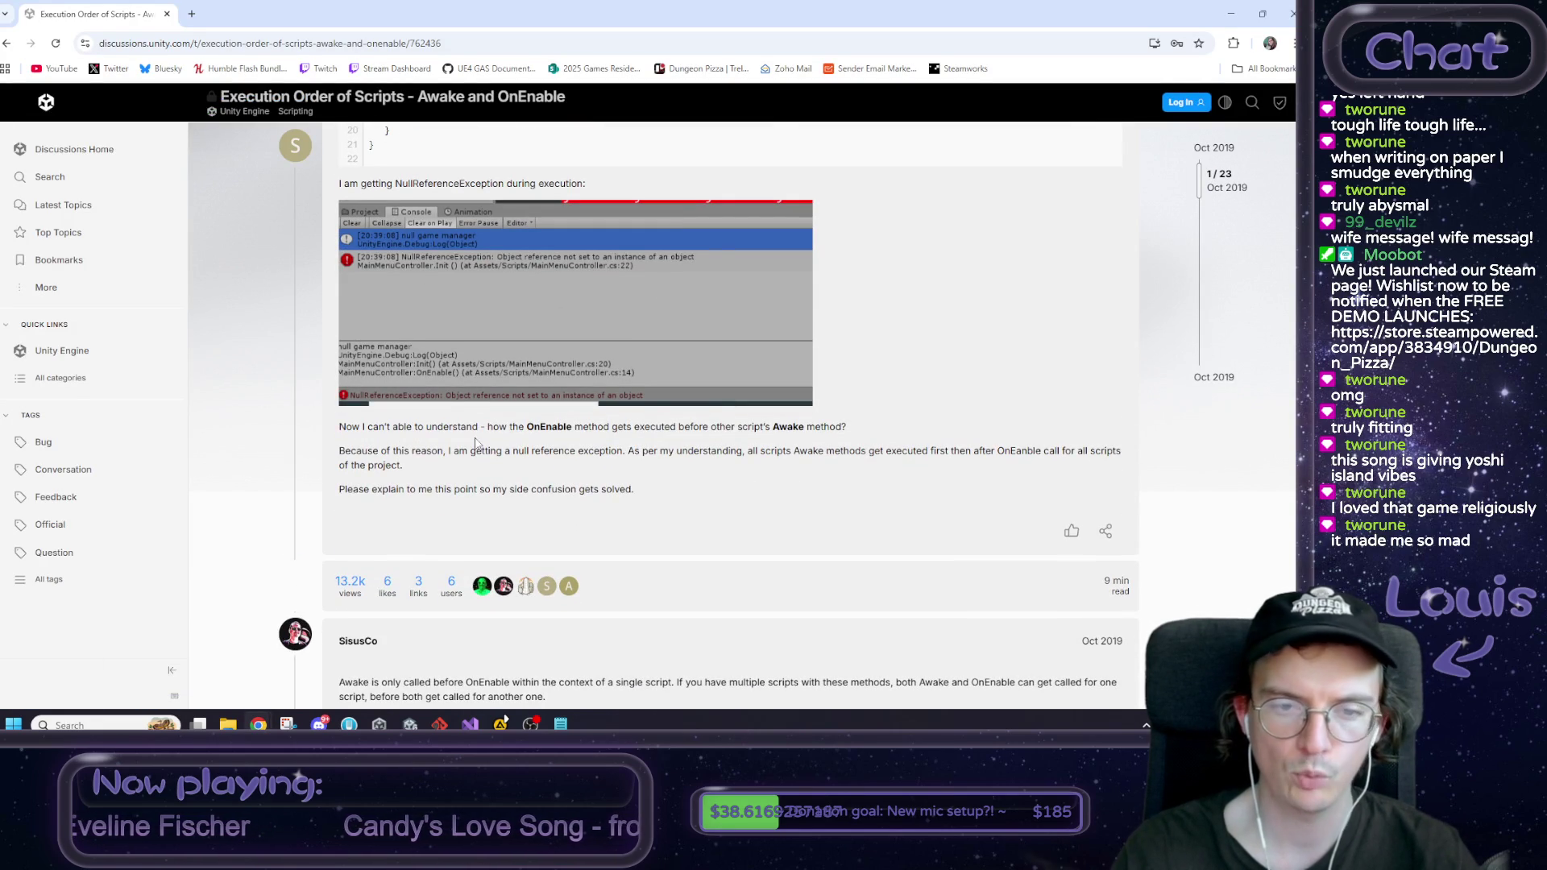
scroll(399, 427, "down", 4)
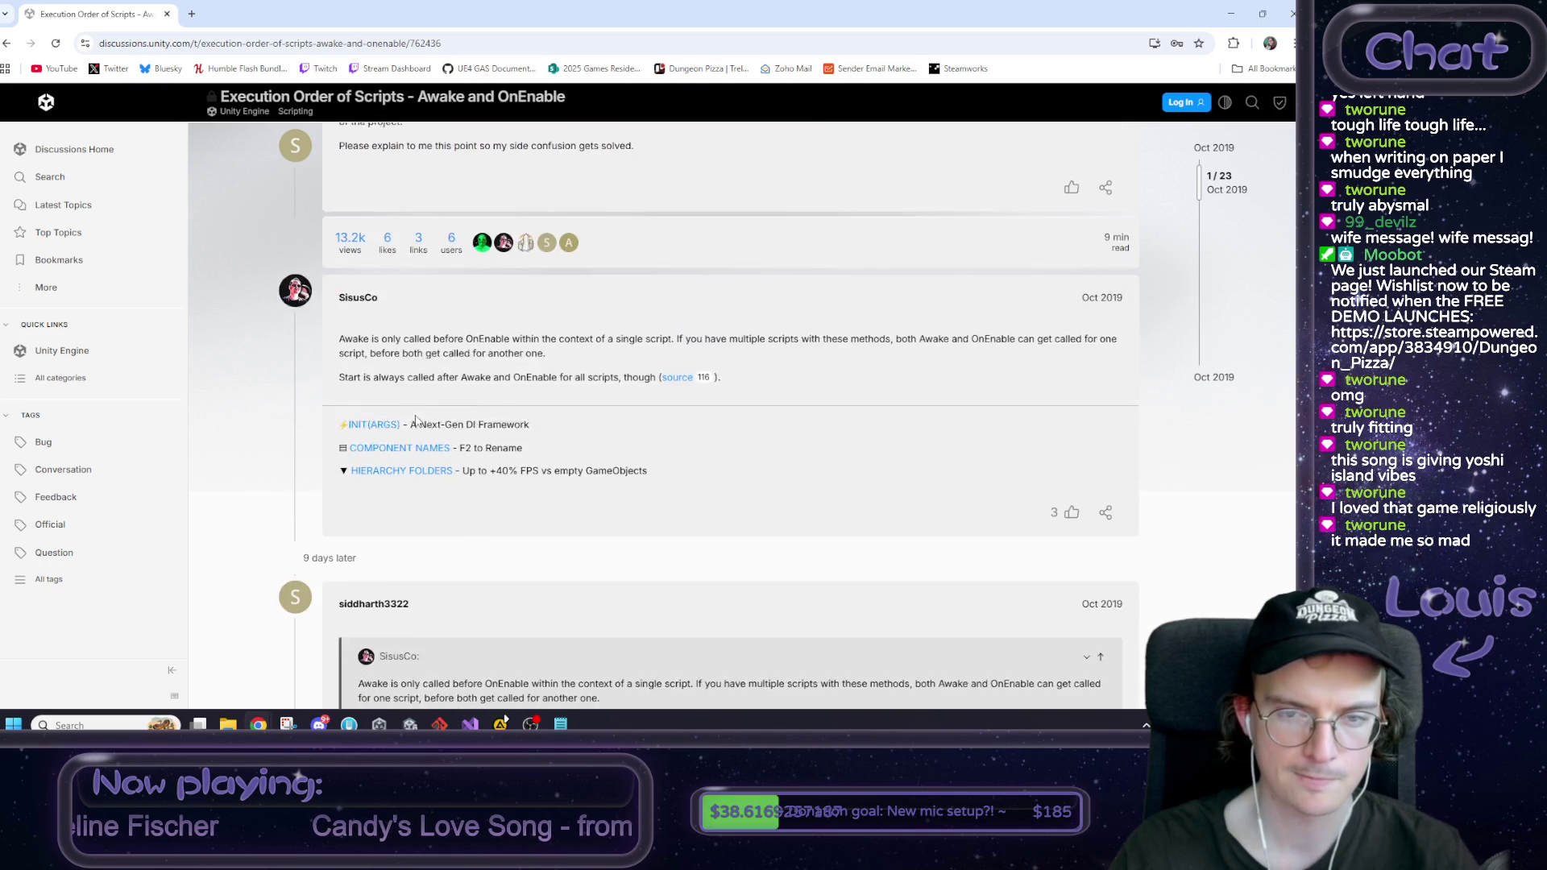
scroll(415, 420, "down", 2)
scroll(518, 447, "down", 2)
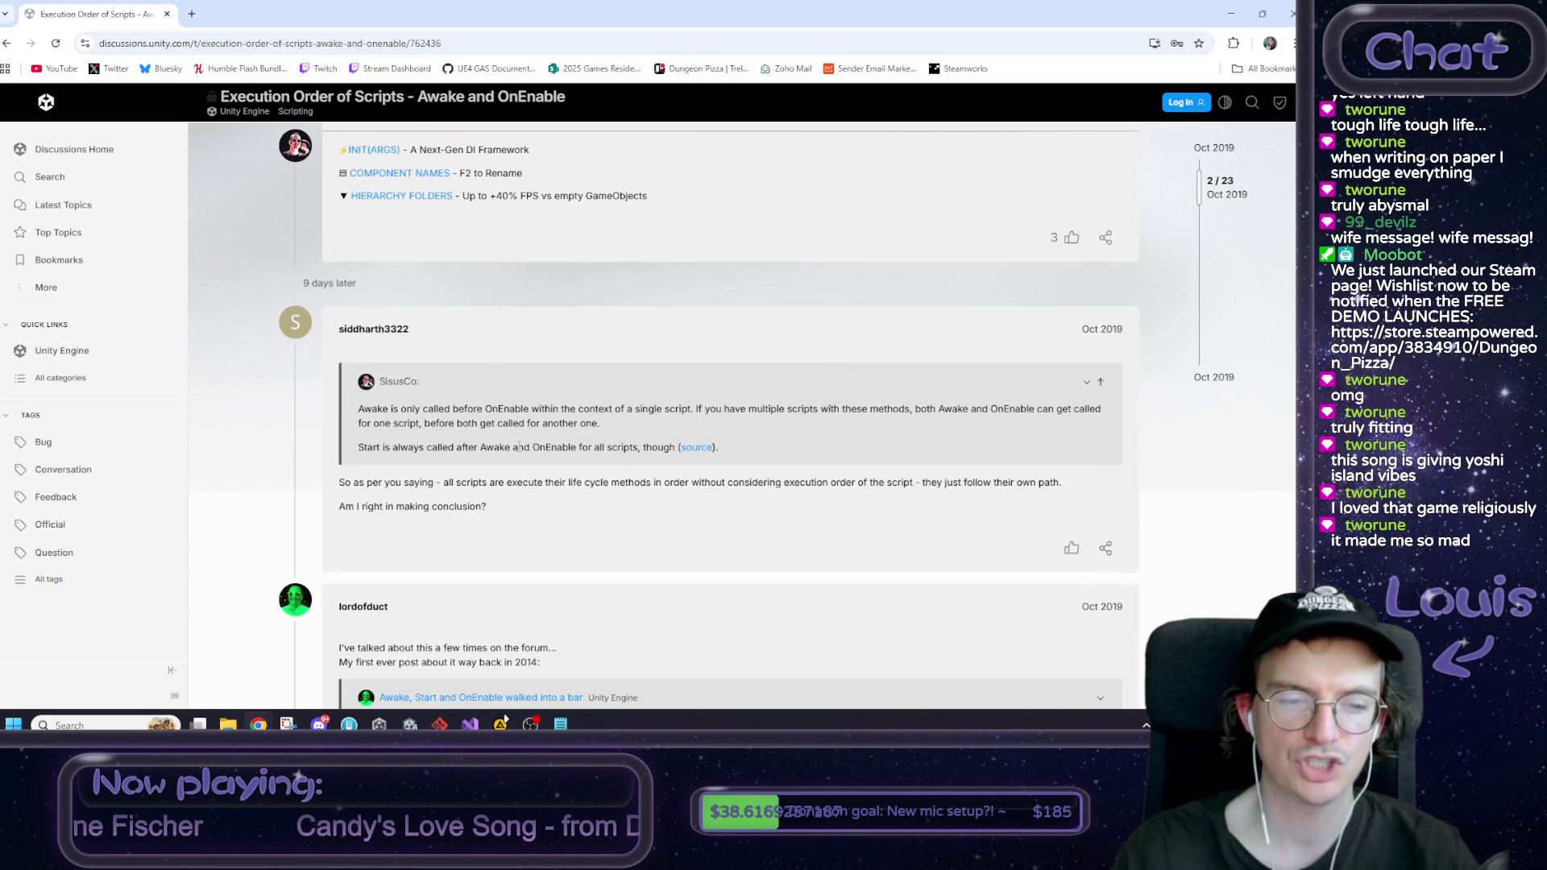
scroll(519, 448, "down", 1)
scroll(532, 451, "down", 2)
scroll(533, 451, "down", 2)
Step: Read the quoted replies down to reply 4, highlighting Spacepuppy's StartOrEnable explanation
left_click_drag(461, 381, 584, 382)
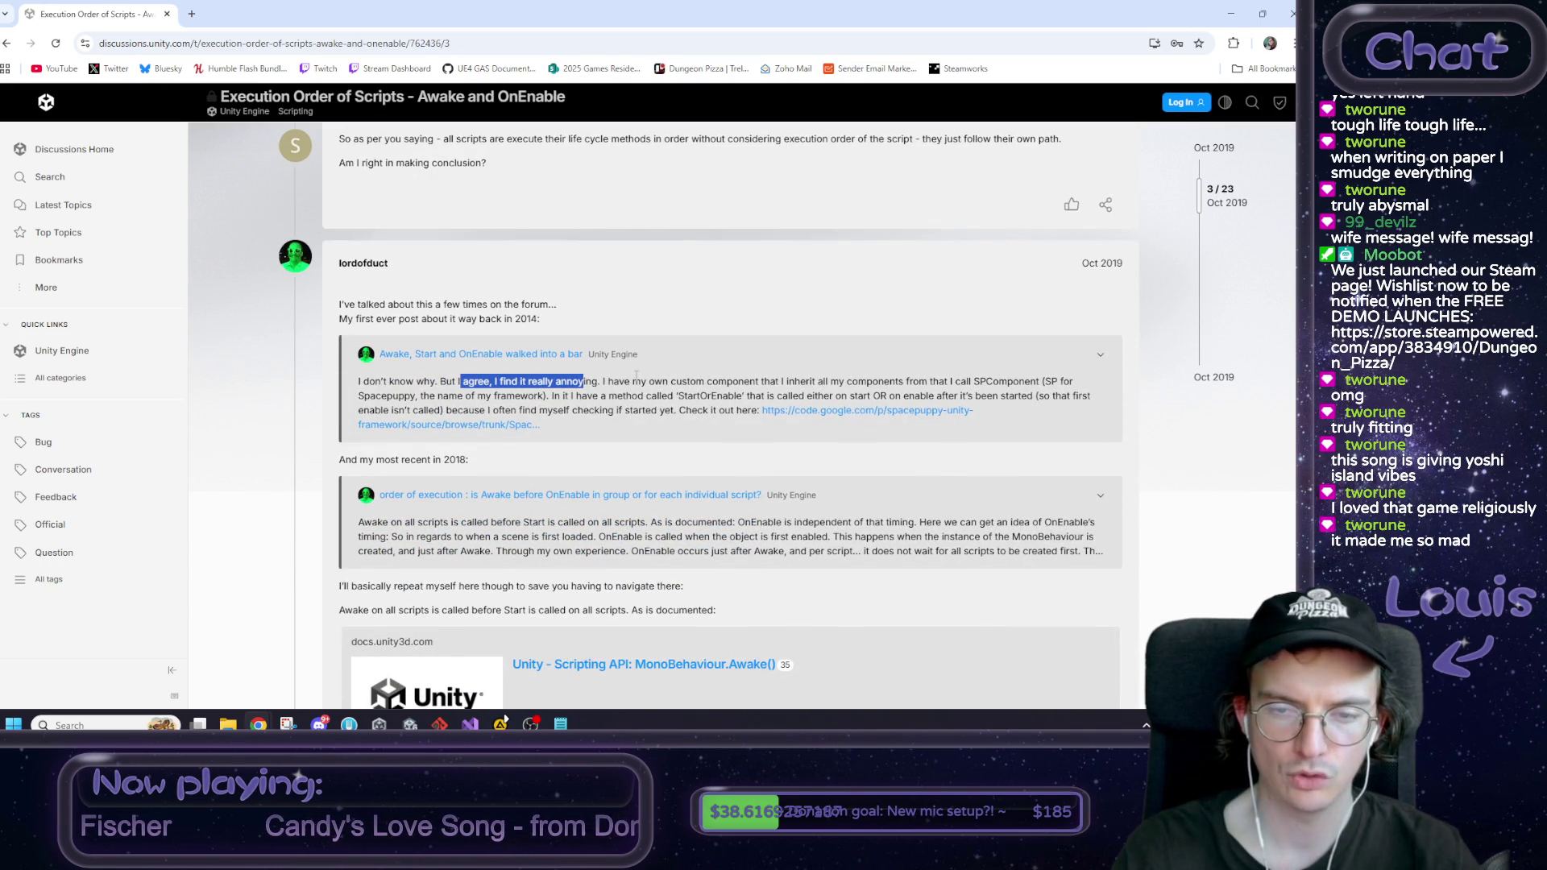
scroll(651, 378, "down", 1)
left_click(616, 311)
left_click_drag(619, 313, 891, 300)
mouse_move(984, 292)
left_mouse_down()
mouse_move(994, 313)
mouse_move(974, 313)
mouse_move(994, 313)
left_mouse_up()
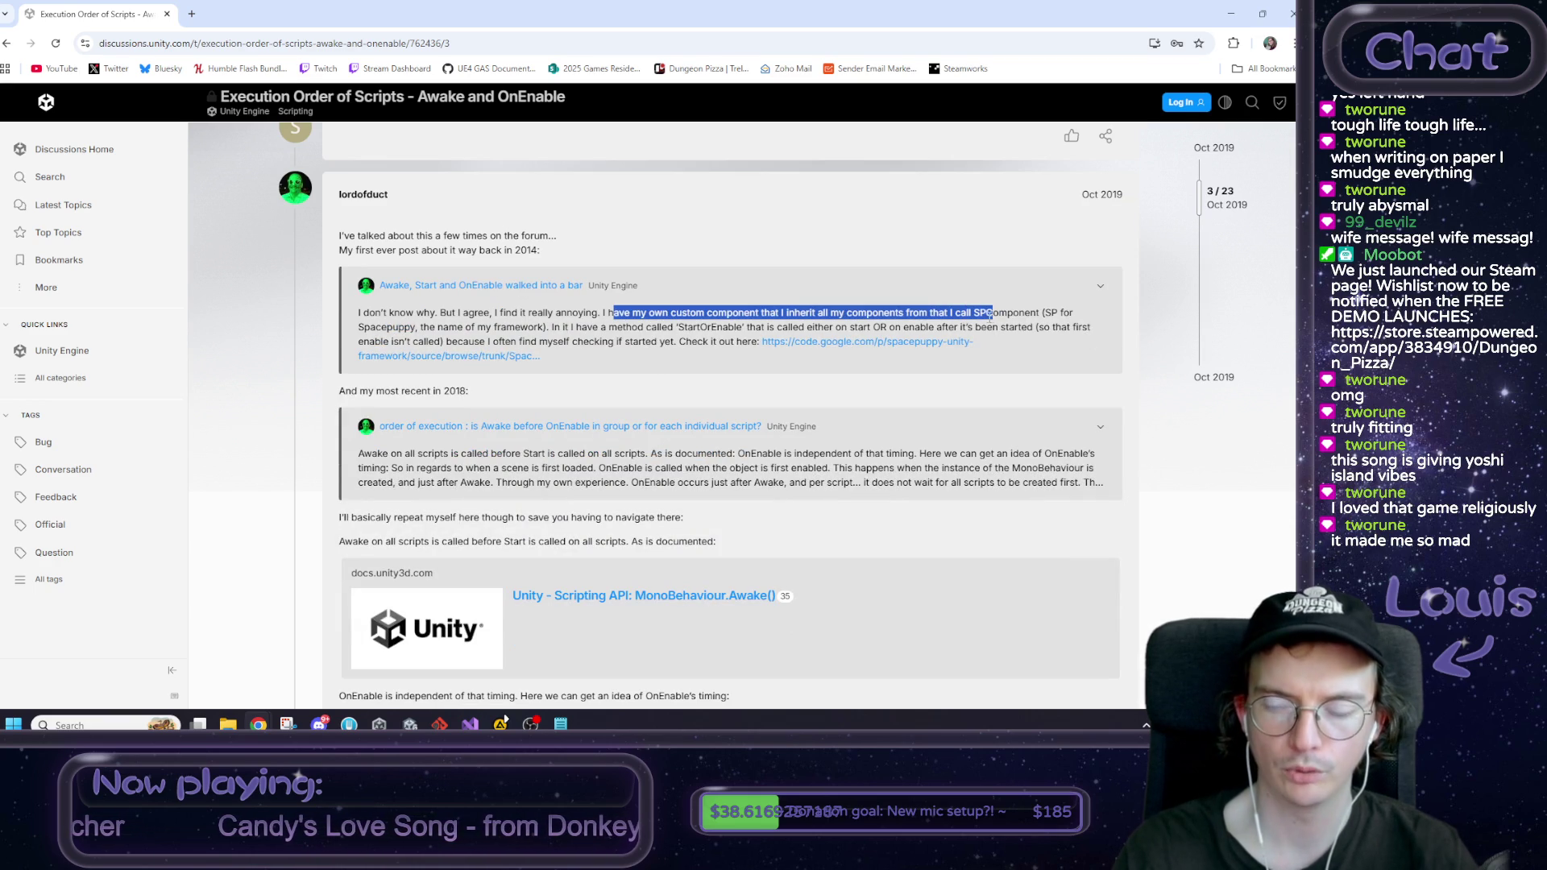
double_click(387, 327)
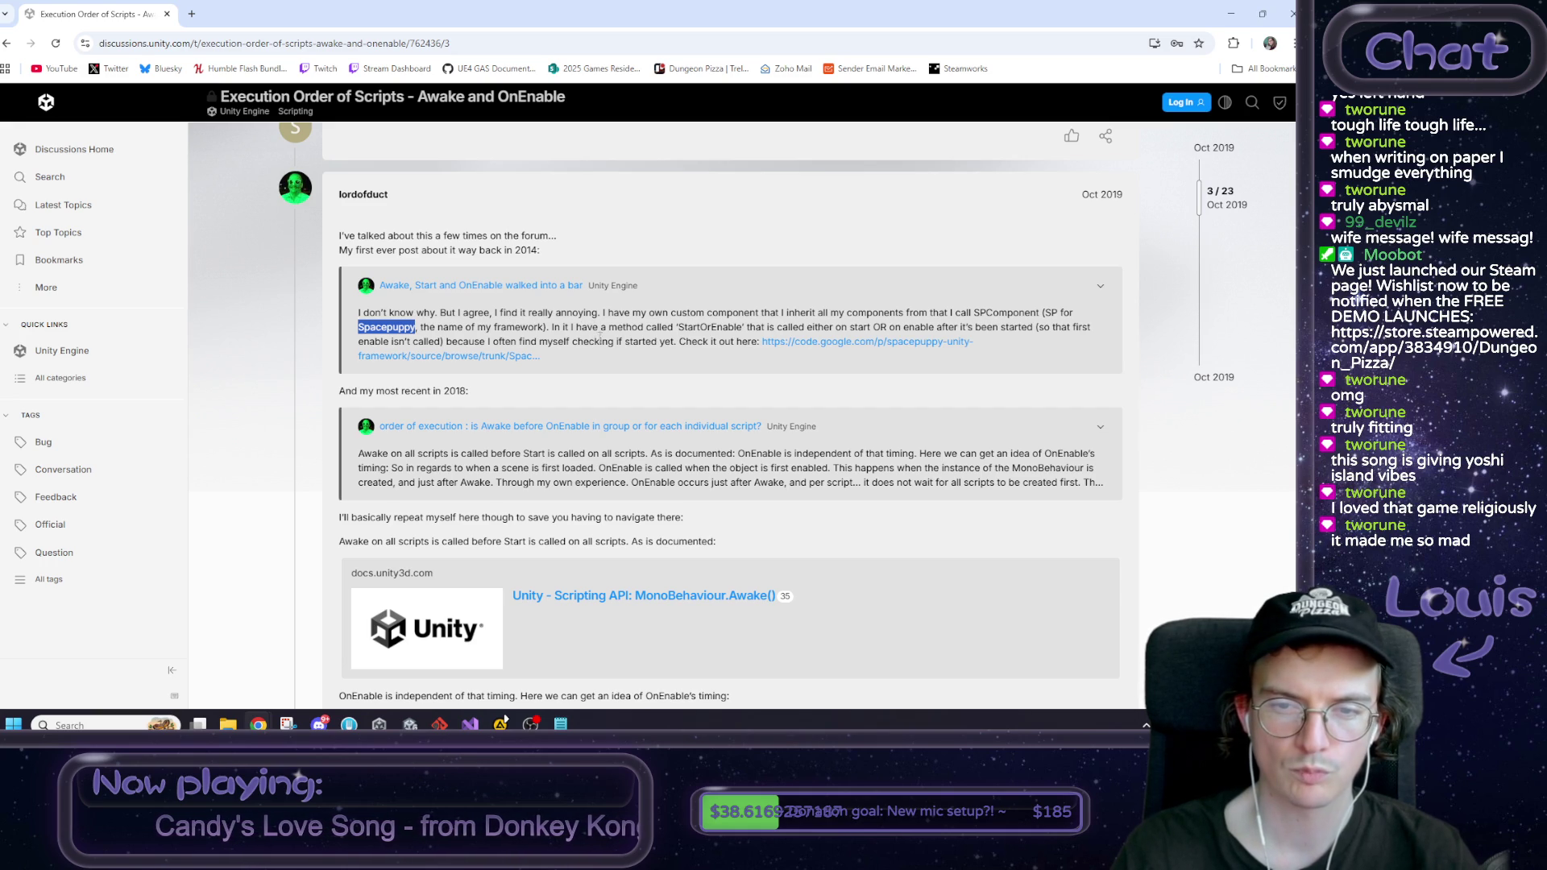
left_click_drag(684, 327, 711, 327)
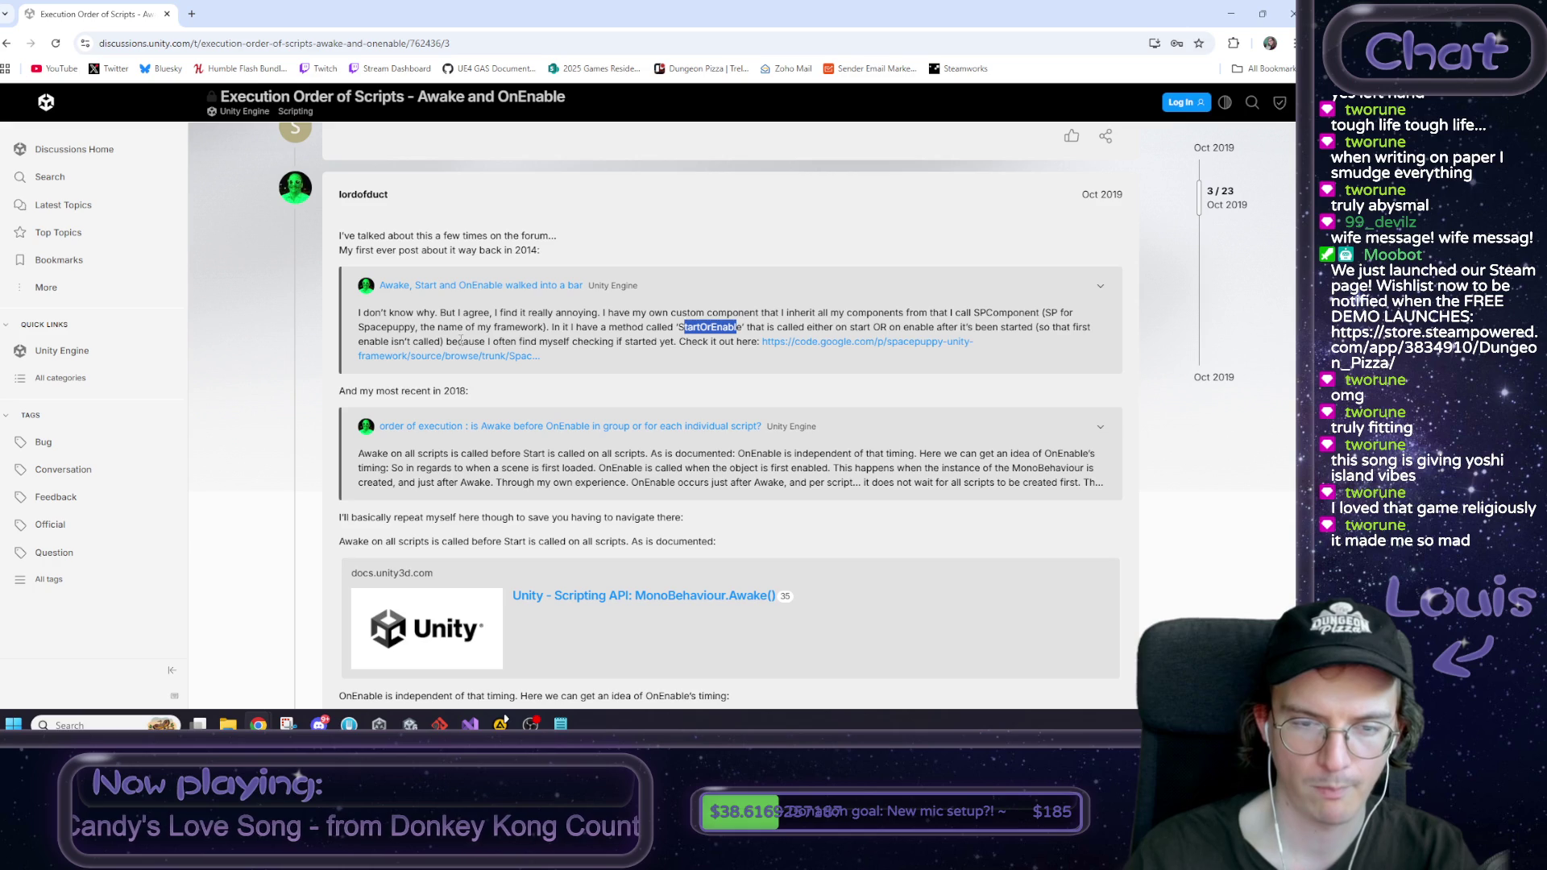
scroll(466, 339, "down", 1)
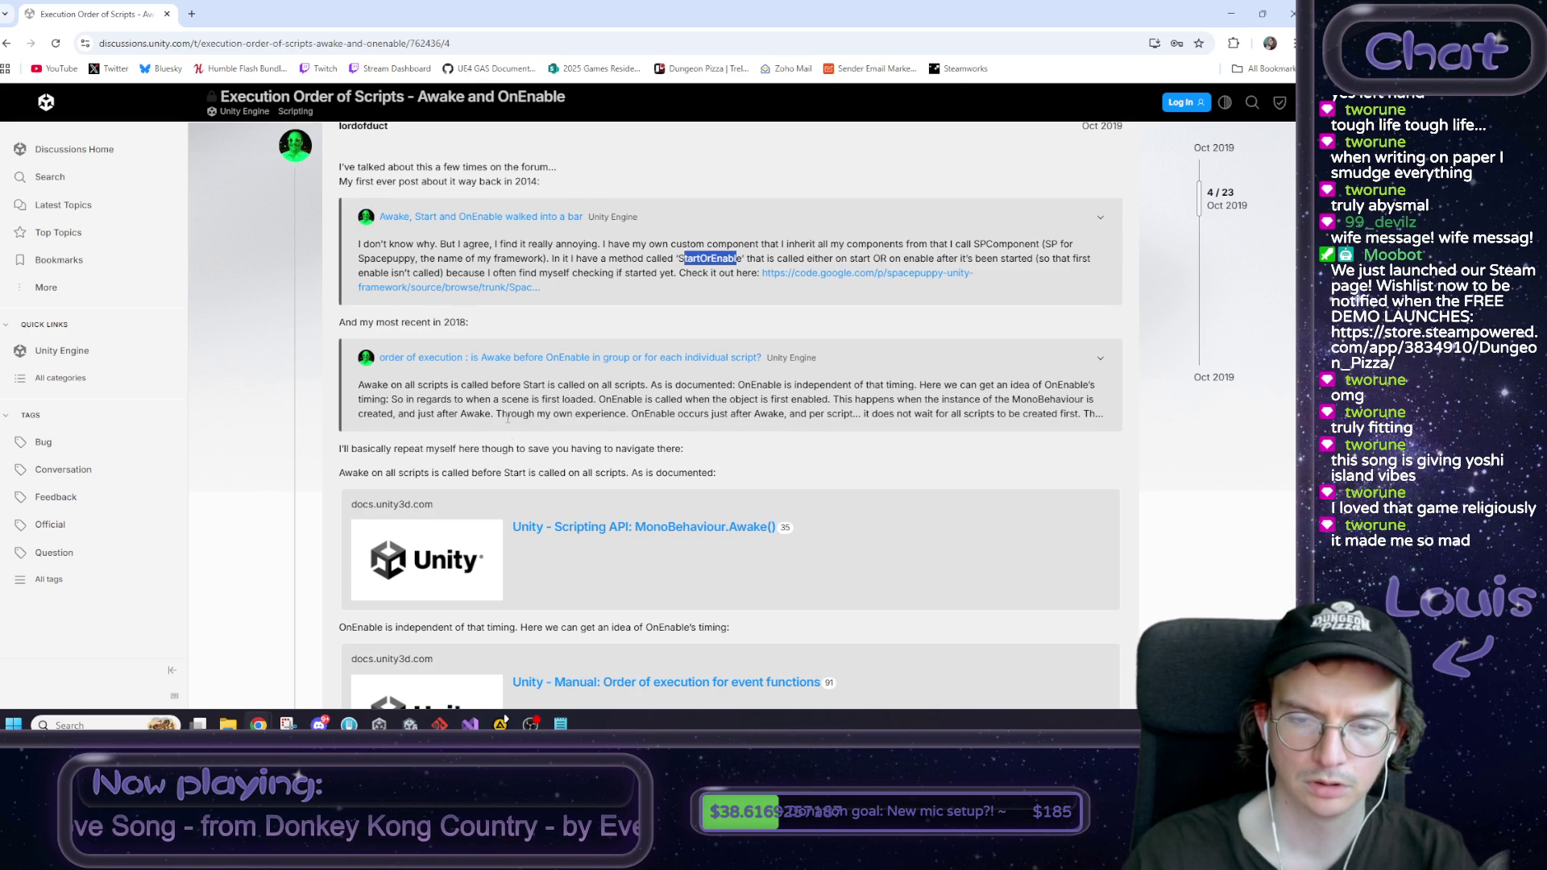
scroll(509, 421, "down", 1)
scroll(510, 421, "down", 1)
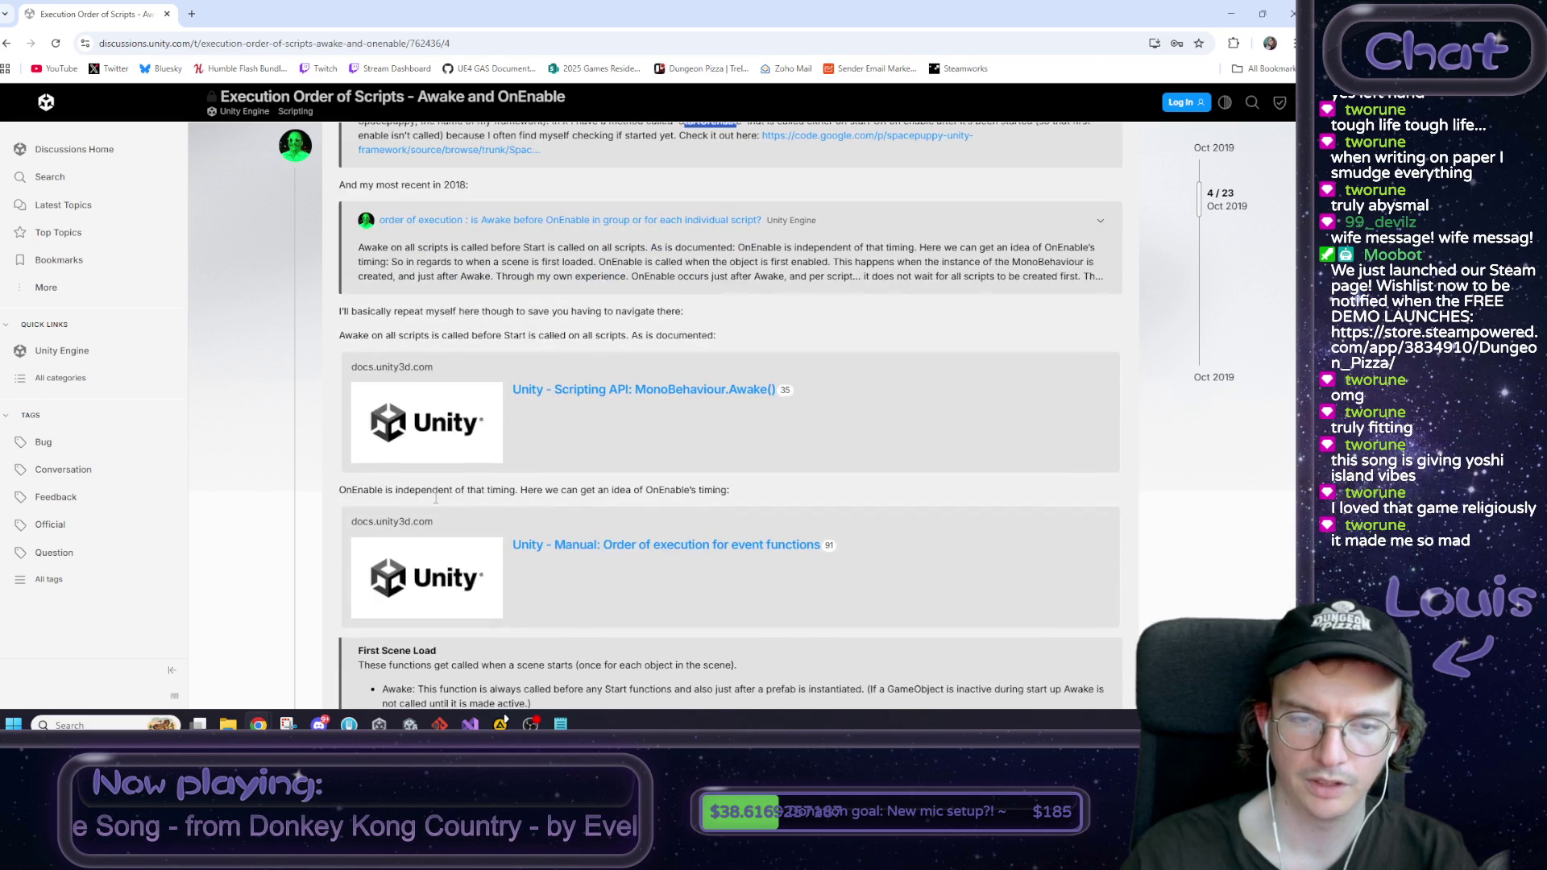
Step: Read reply 4's workarounds, highlighting the Start and script execution order suggestions
scroll(430, 496, "down", 4)
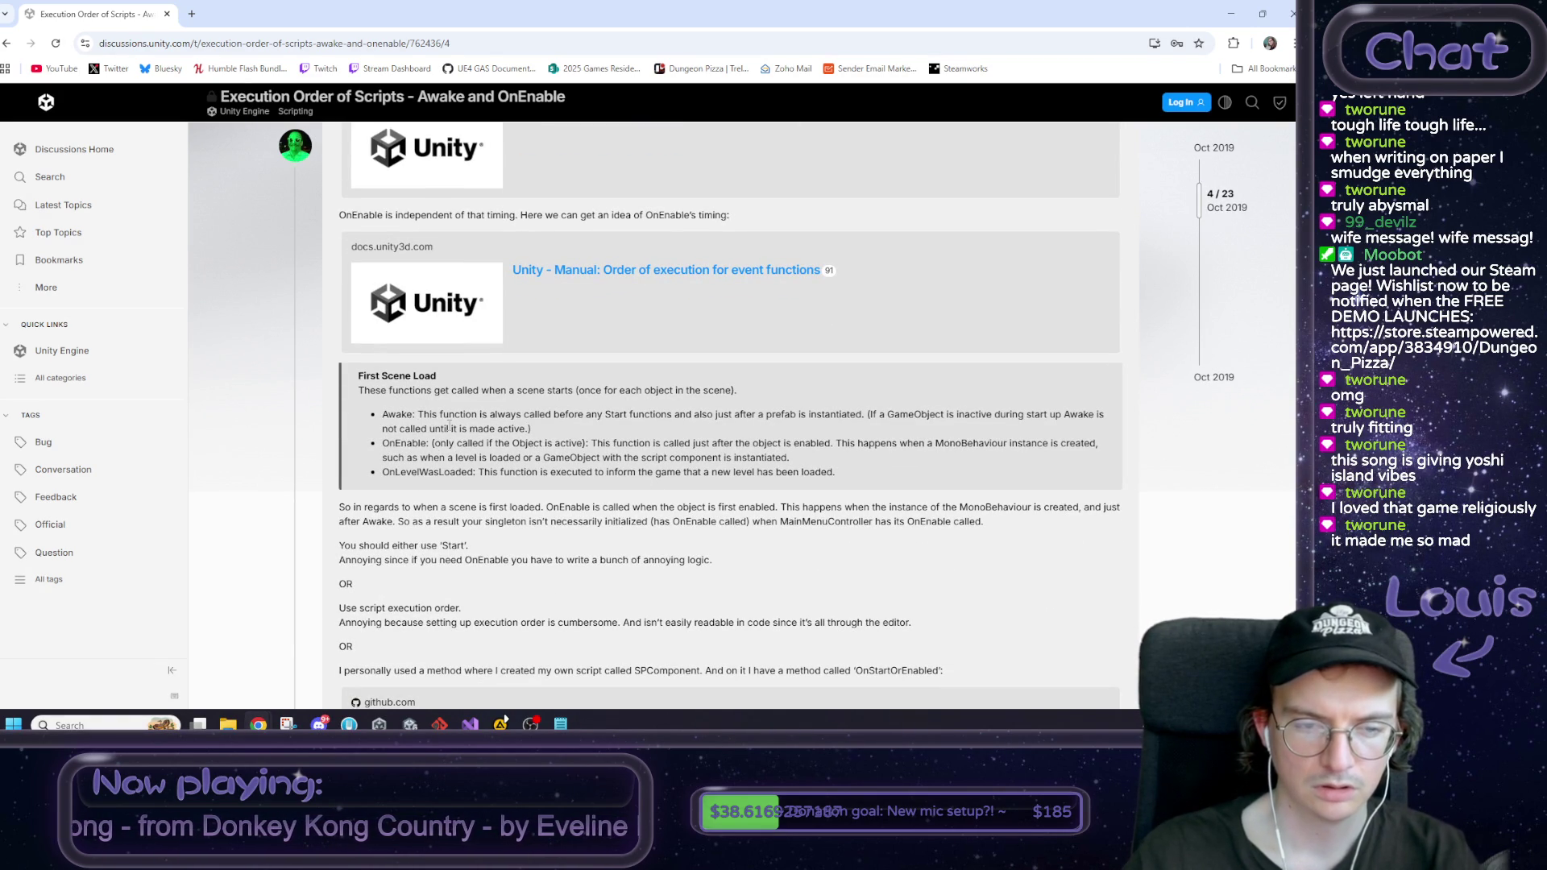
scroll(449, 427, "down", 1)
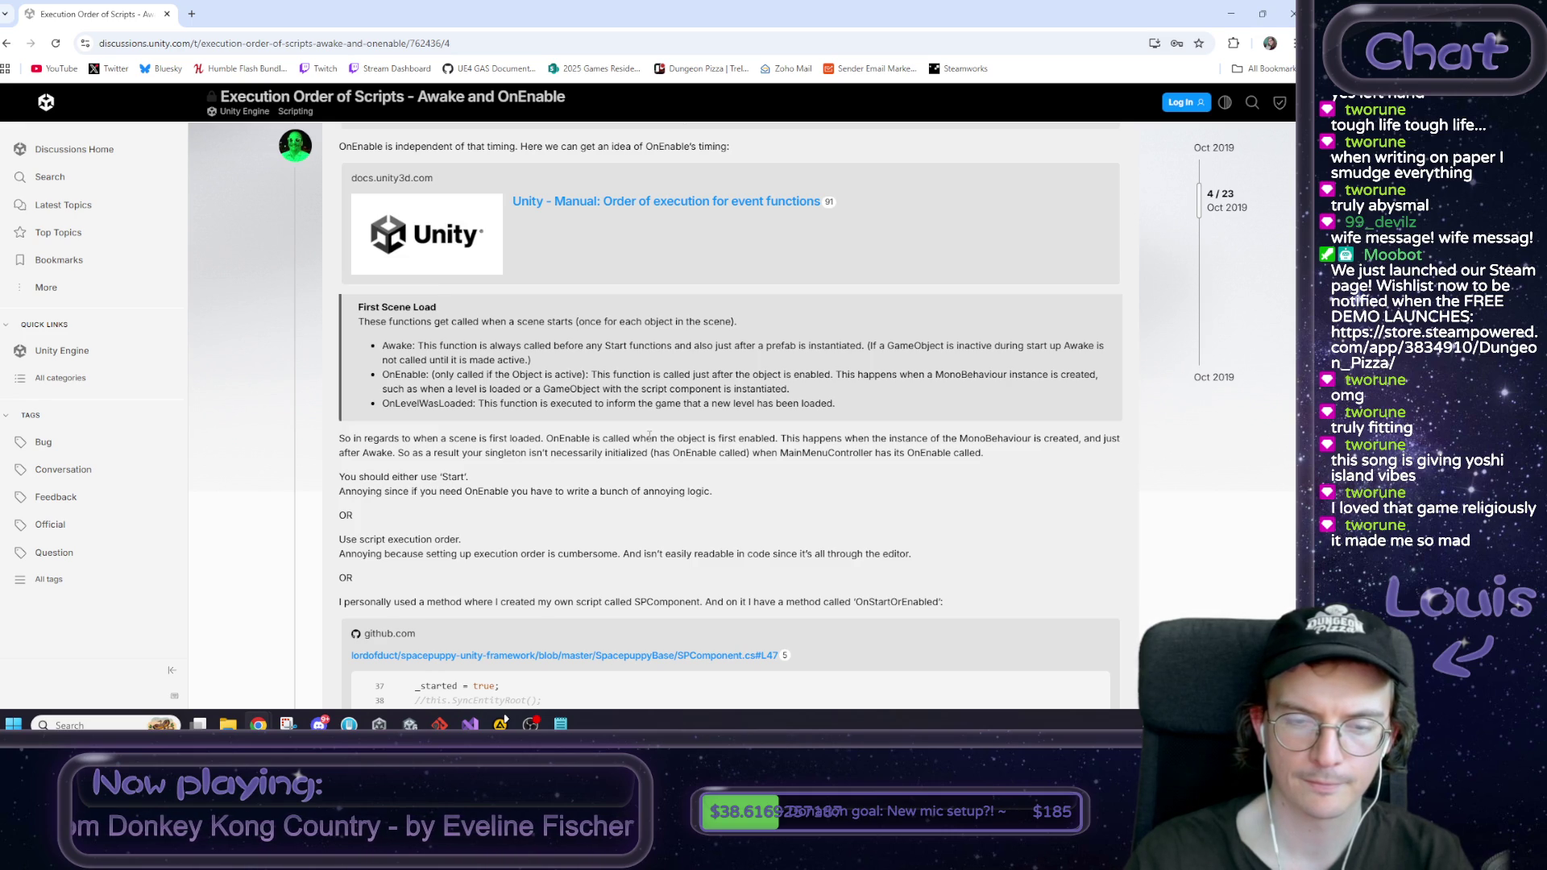
scroll(649, 435, "down", 1)
left_click_drag(339, 408, 531, 424)
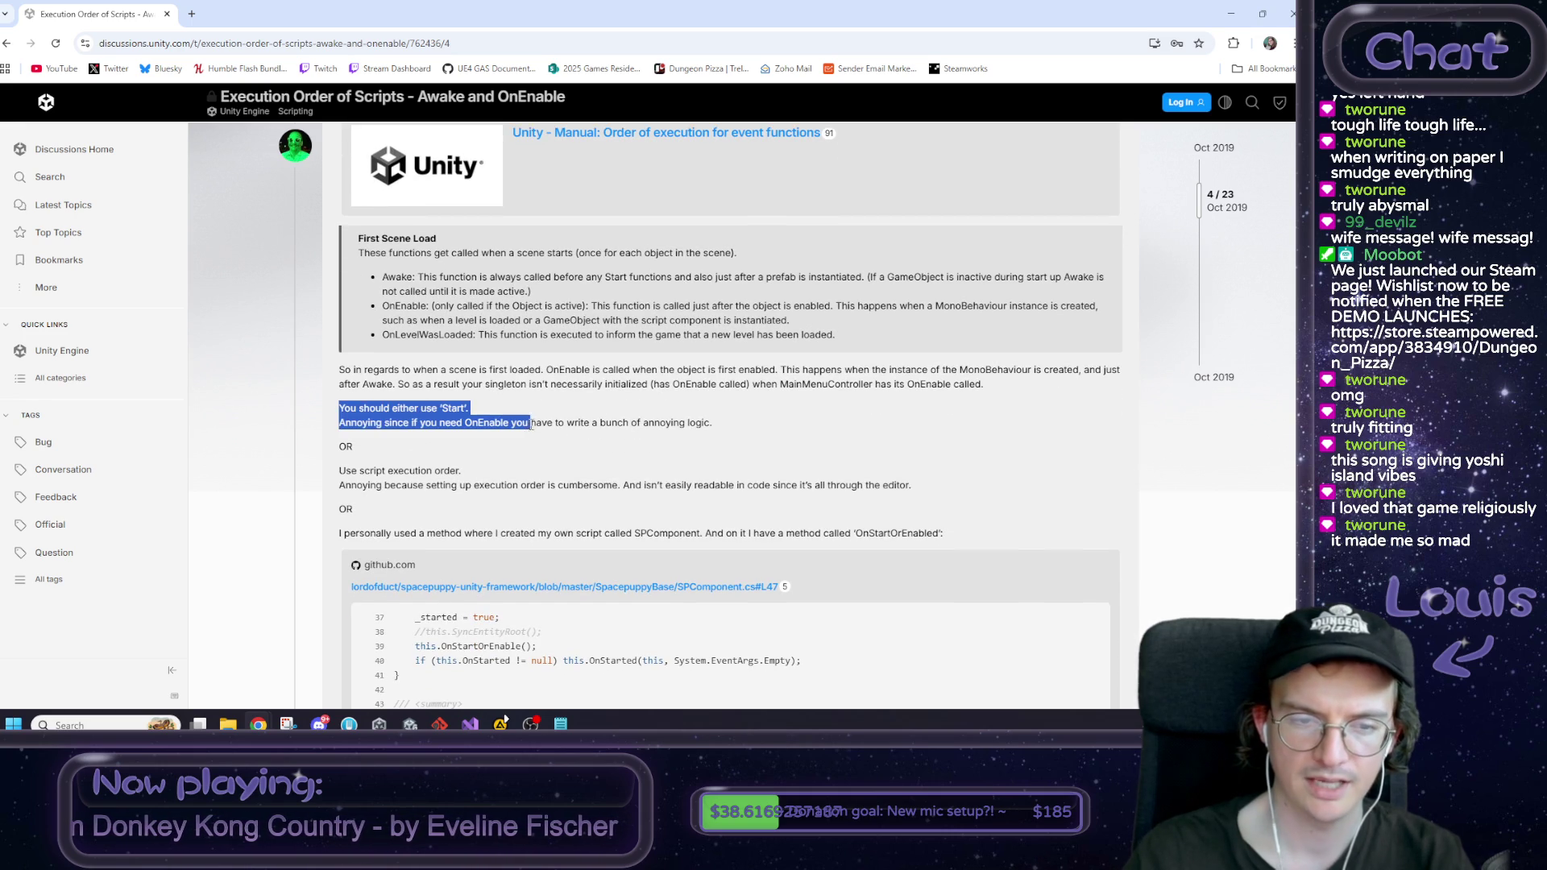
left_click_drag(325, 475, 485, 473)
left_click(484, 473)
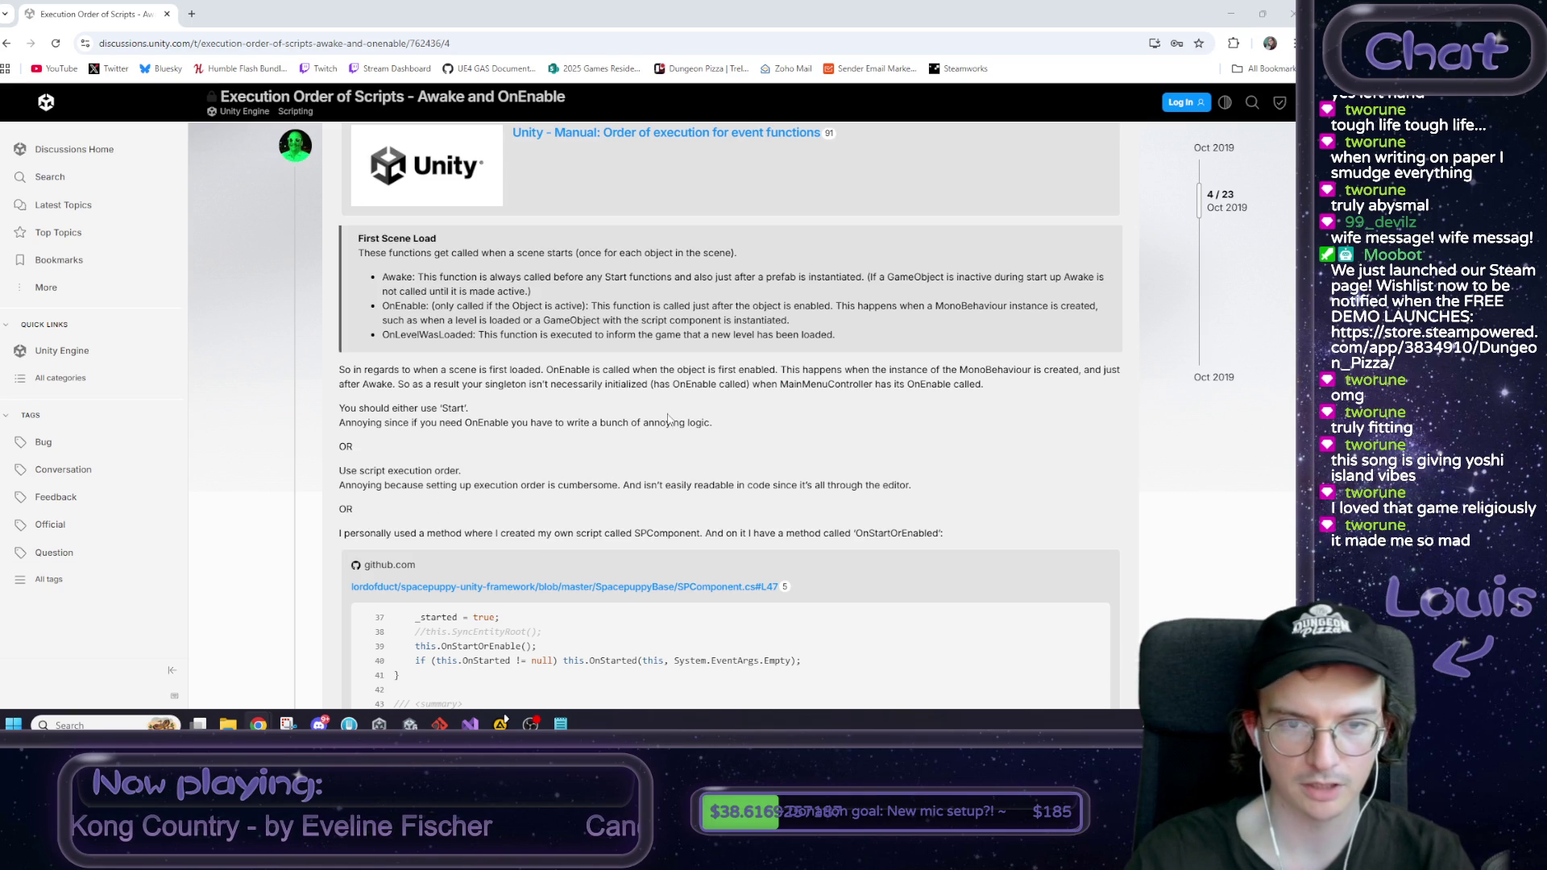
scroll(685, 390, "down", 1)
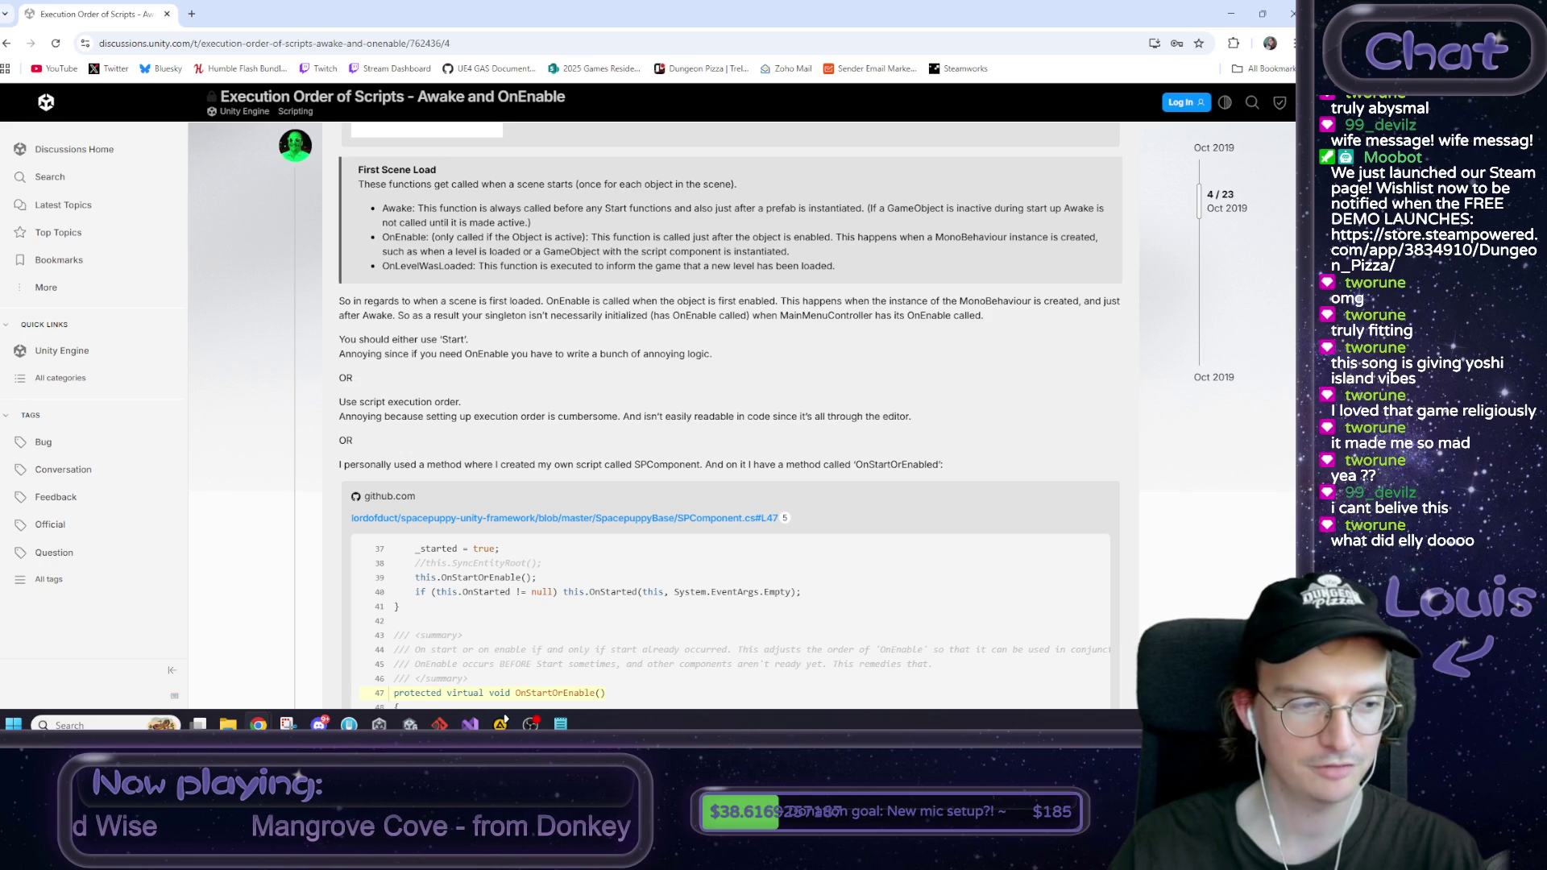
scroll(496, 411, "down", 1)
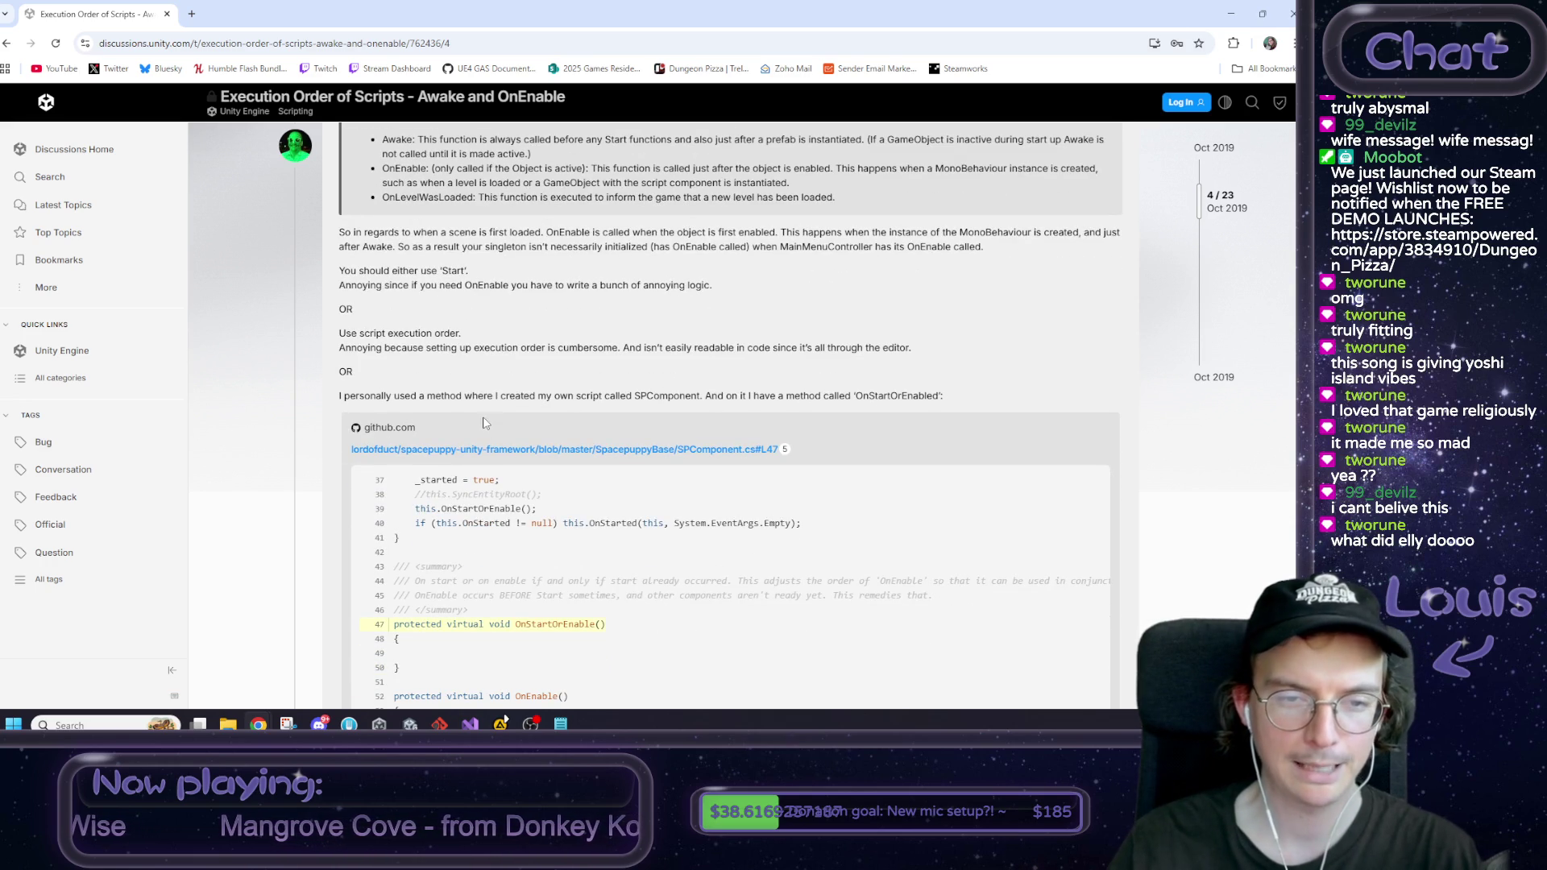
scroll(484, 416, "up", 1)
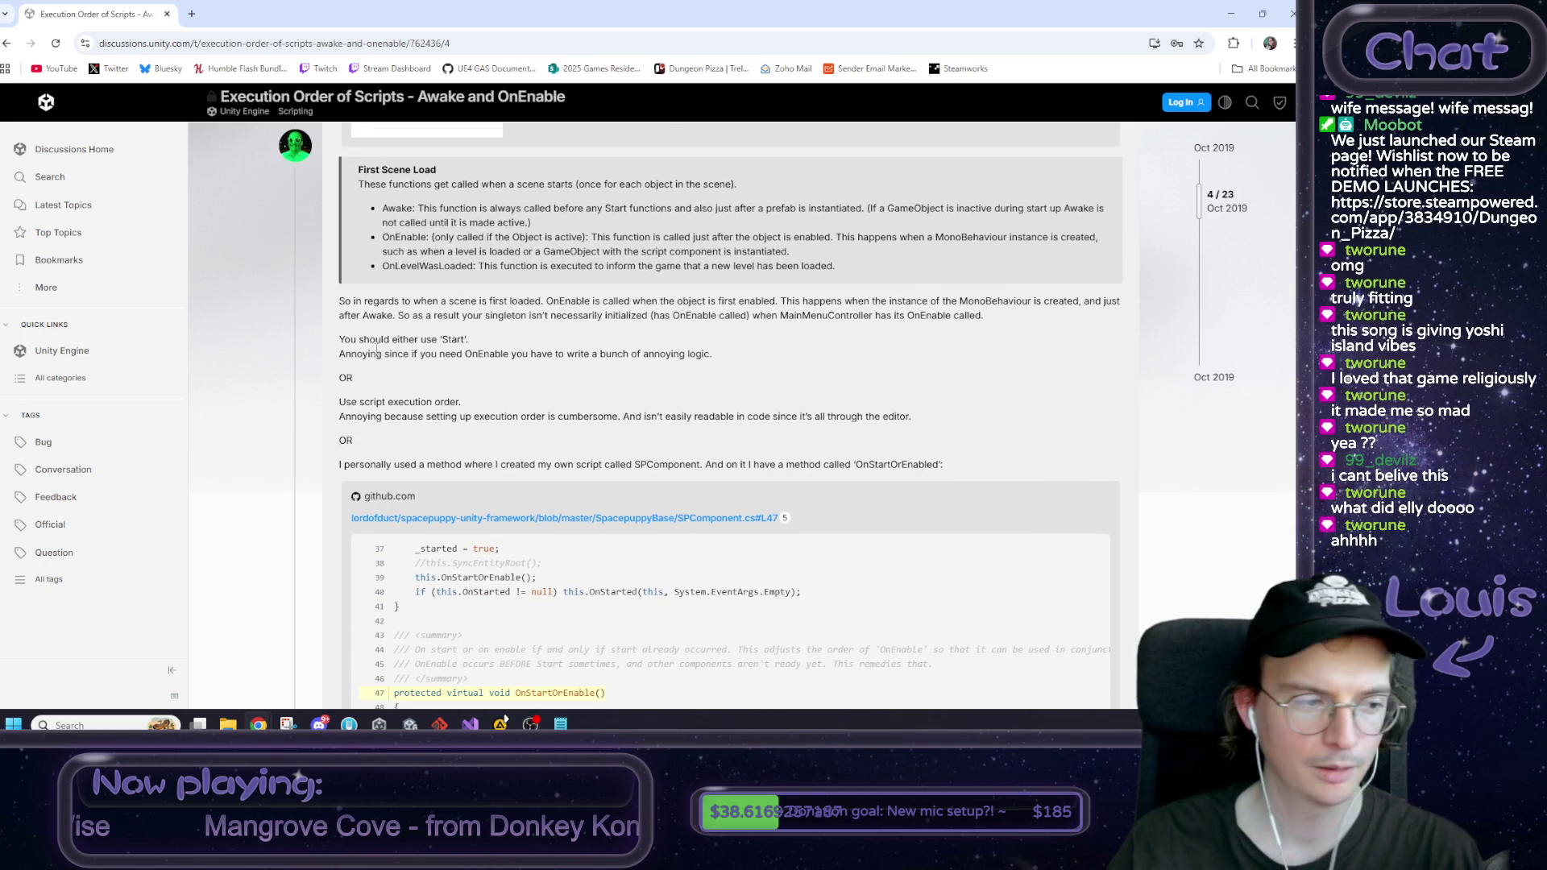
scroll(383, 353, "down", 1)
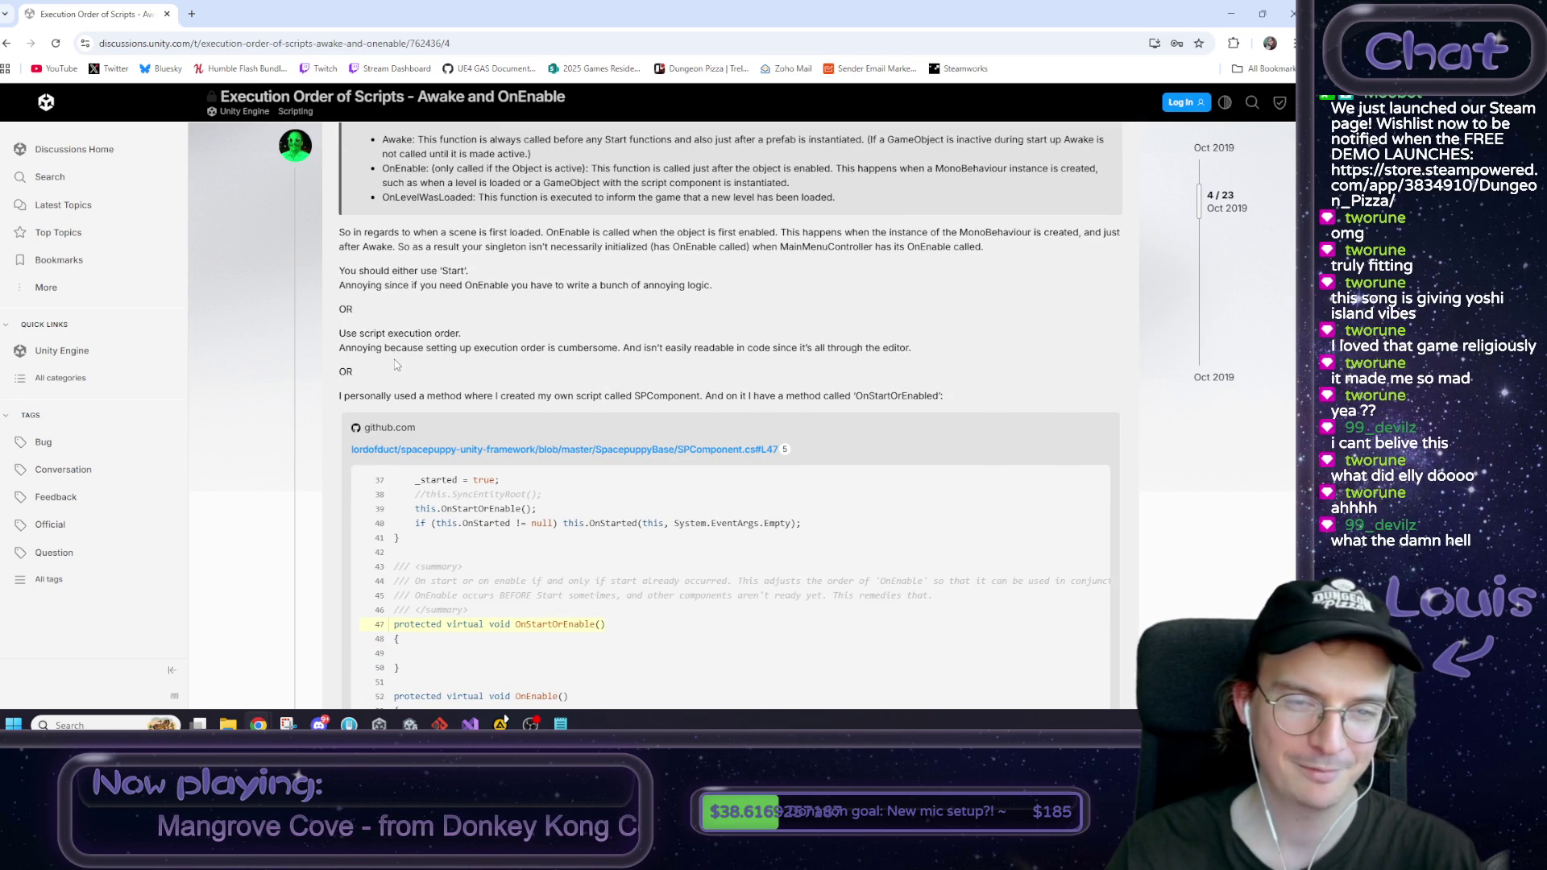
left_click_drag(338, 271, 727, 288)
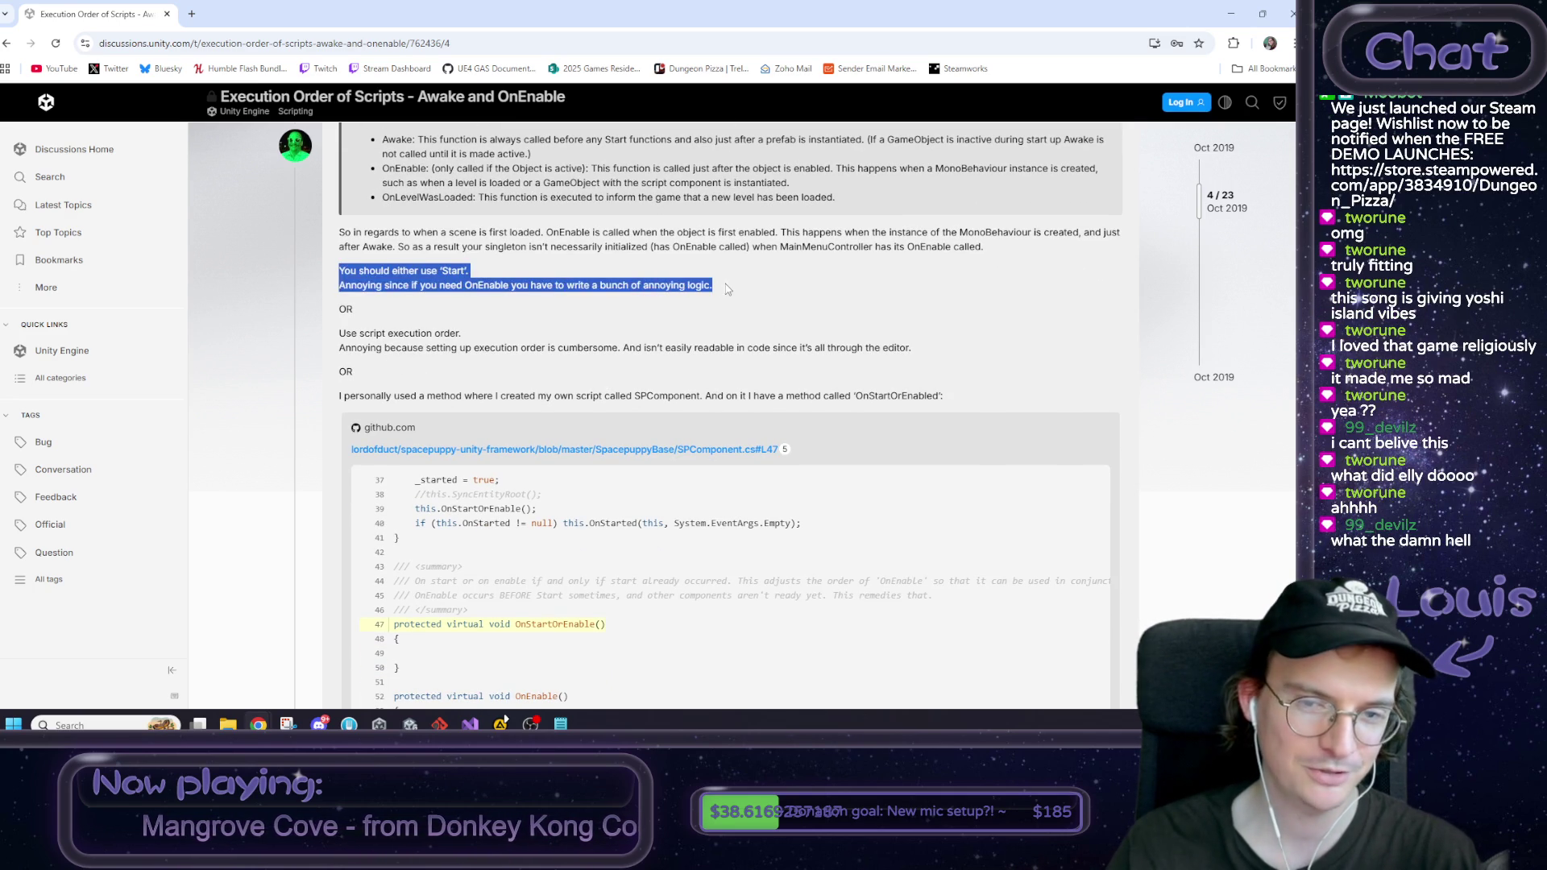
left_click(425, 345)
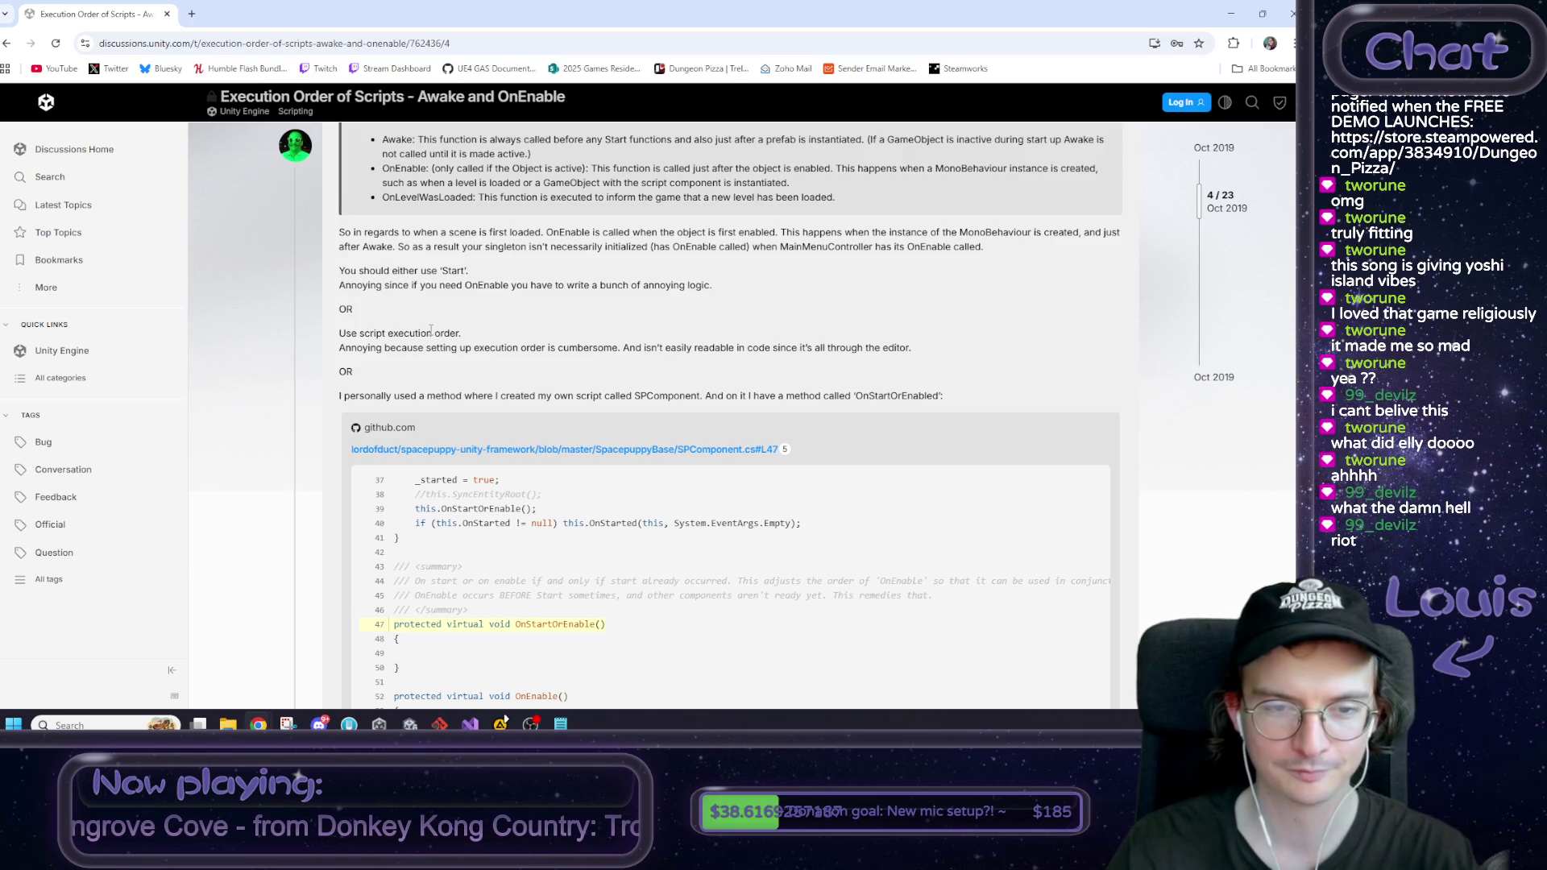
scroll(431, 333, "down", 3)
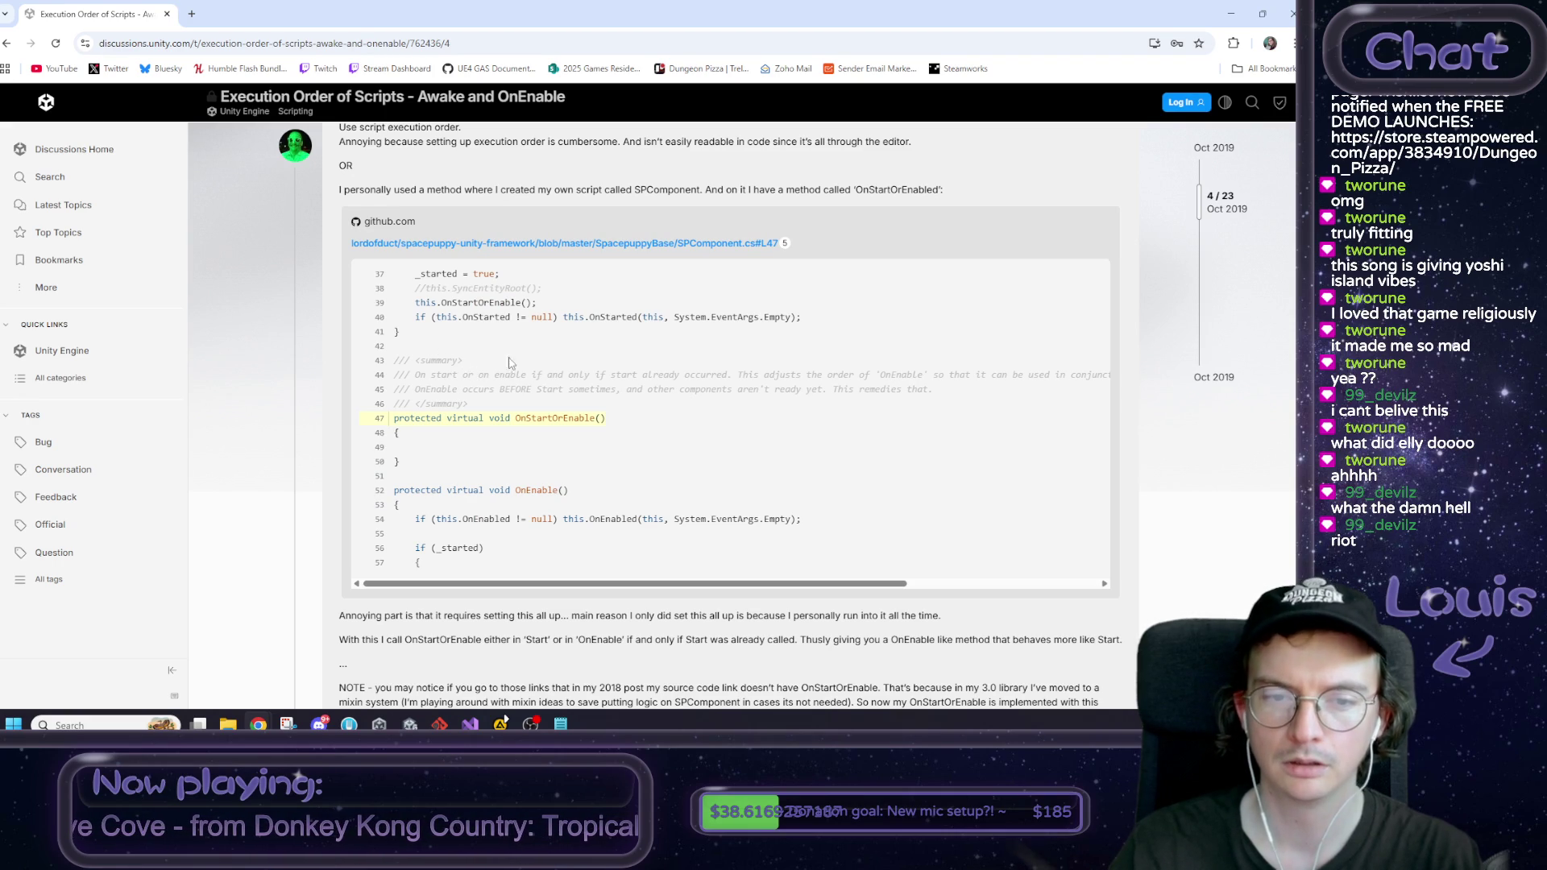
mouse_move(415, 376)
left_mouse_down()
mouse_move(709, 390)
mouse_move(923, 375)
mouse_move(957, 390)
left_mouse_up()
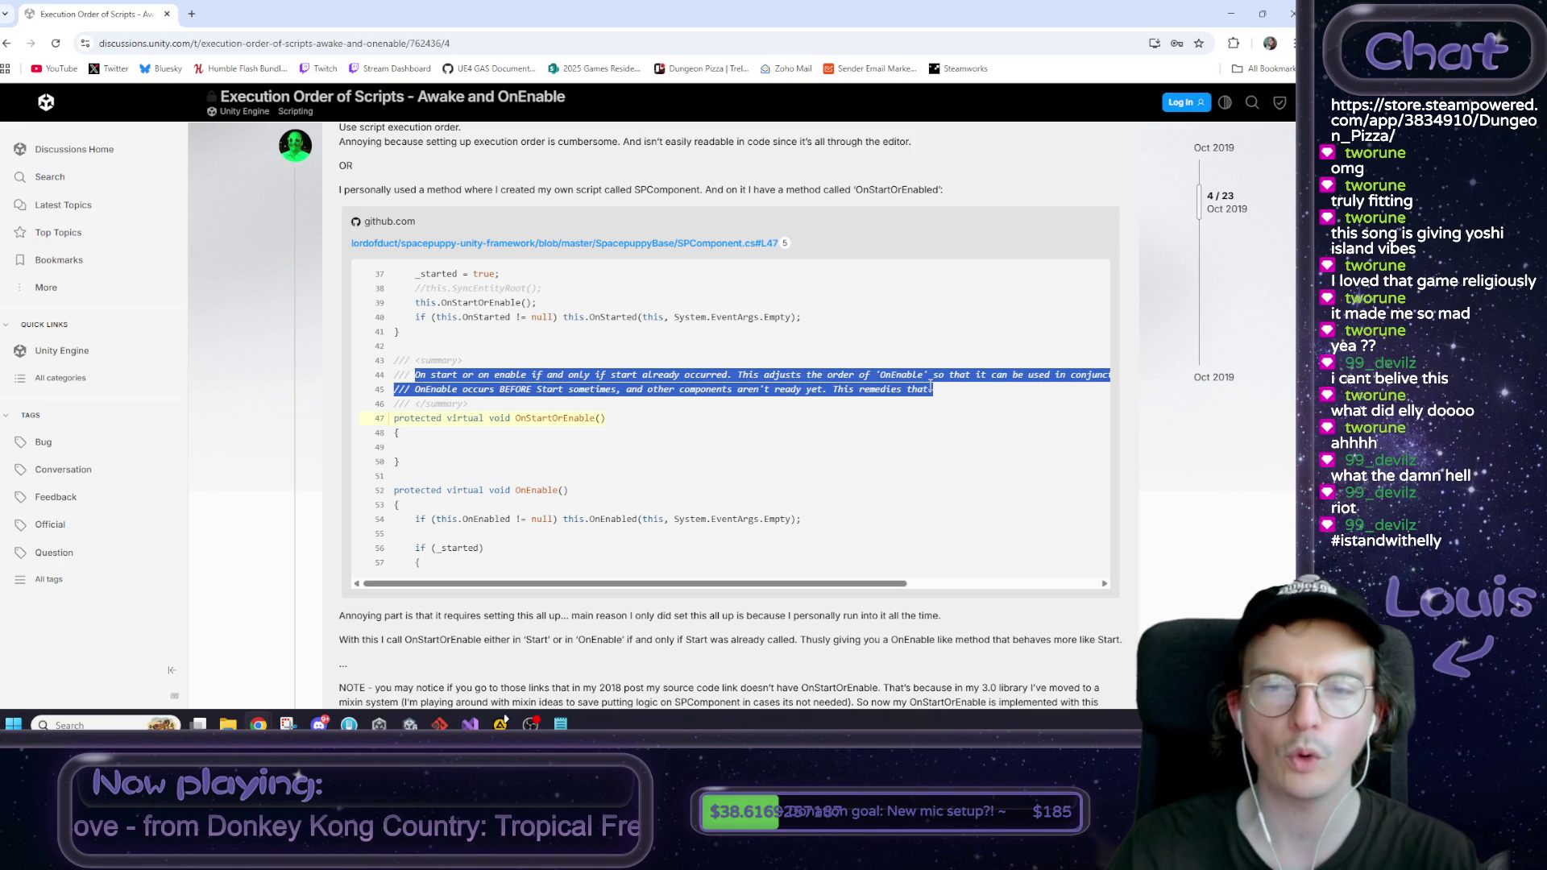
scroll(660, 339, "up", 1)
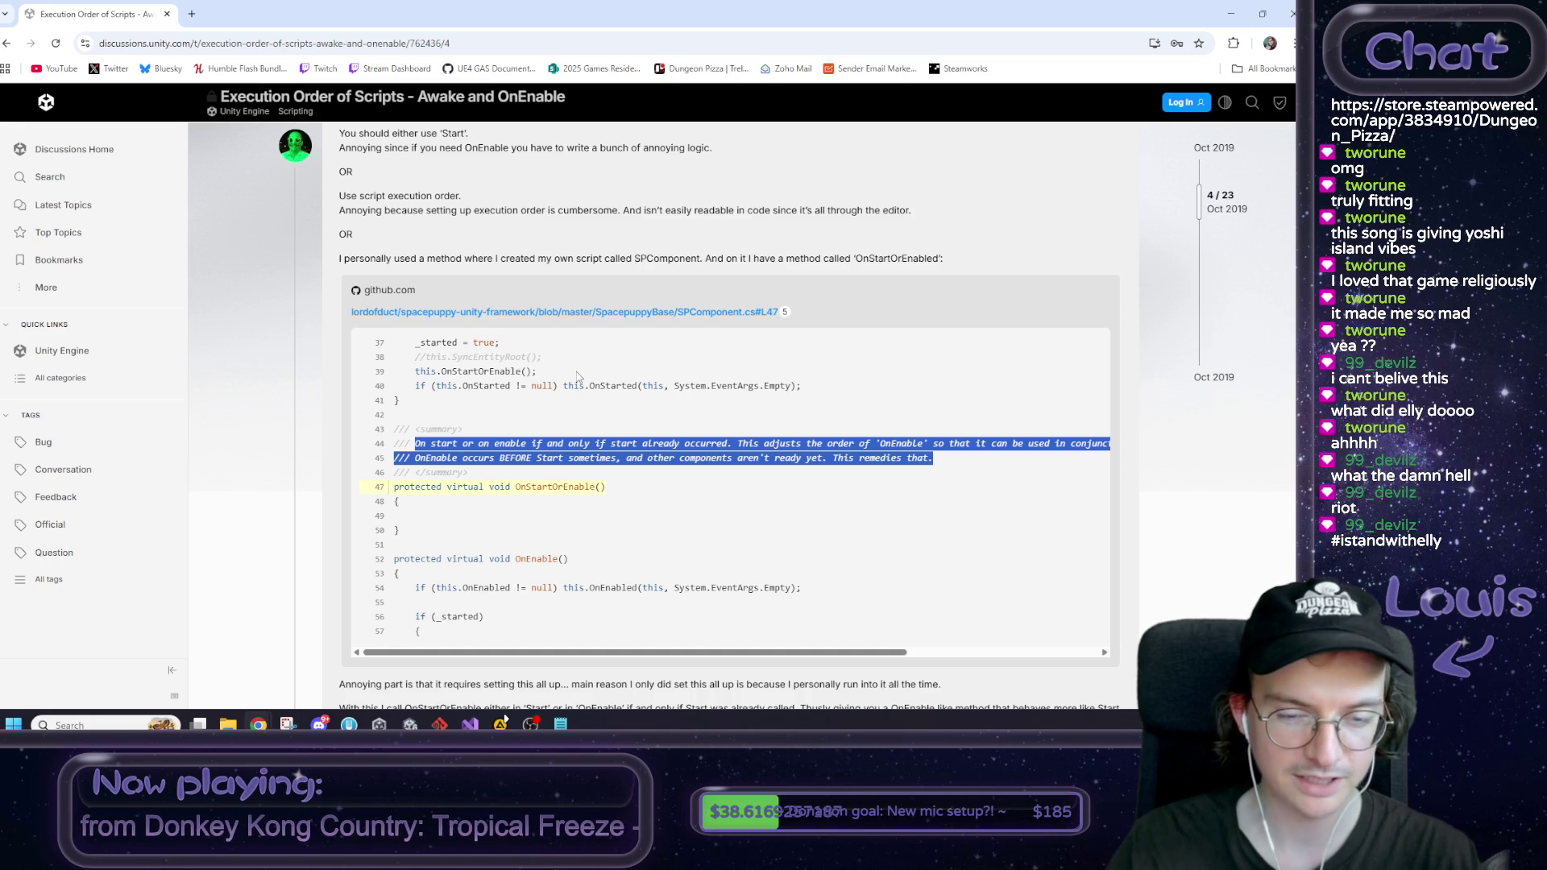
left_click(934, 462)
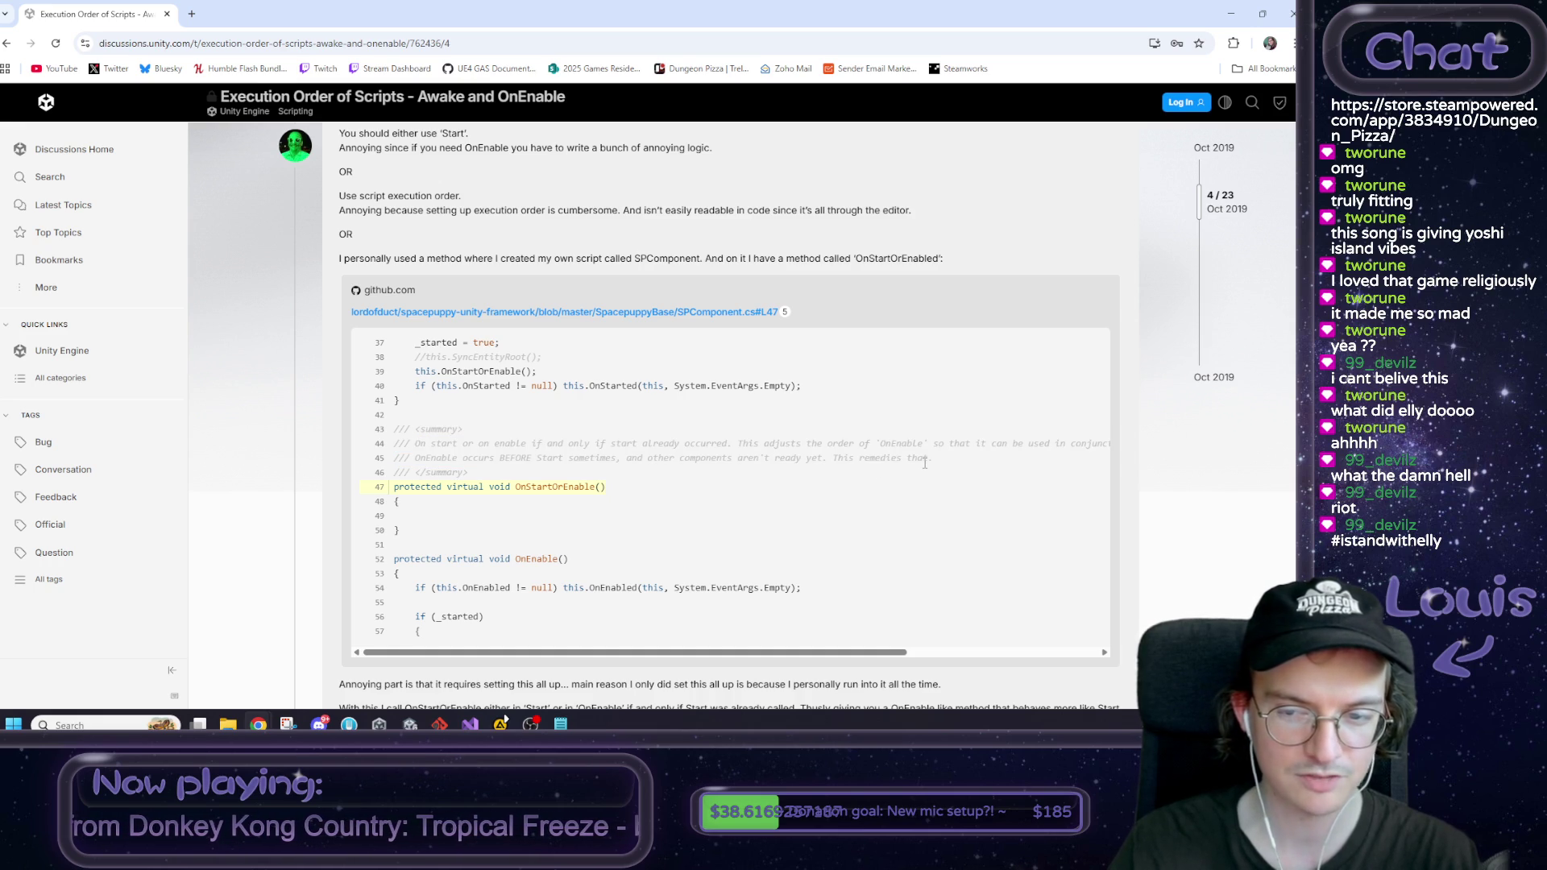
scroll(924, 464, "down", 1)
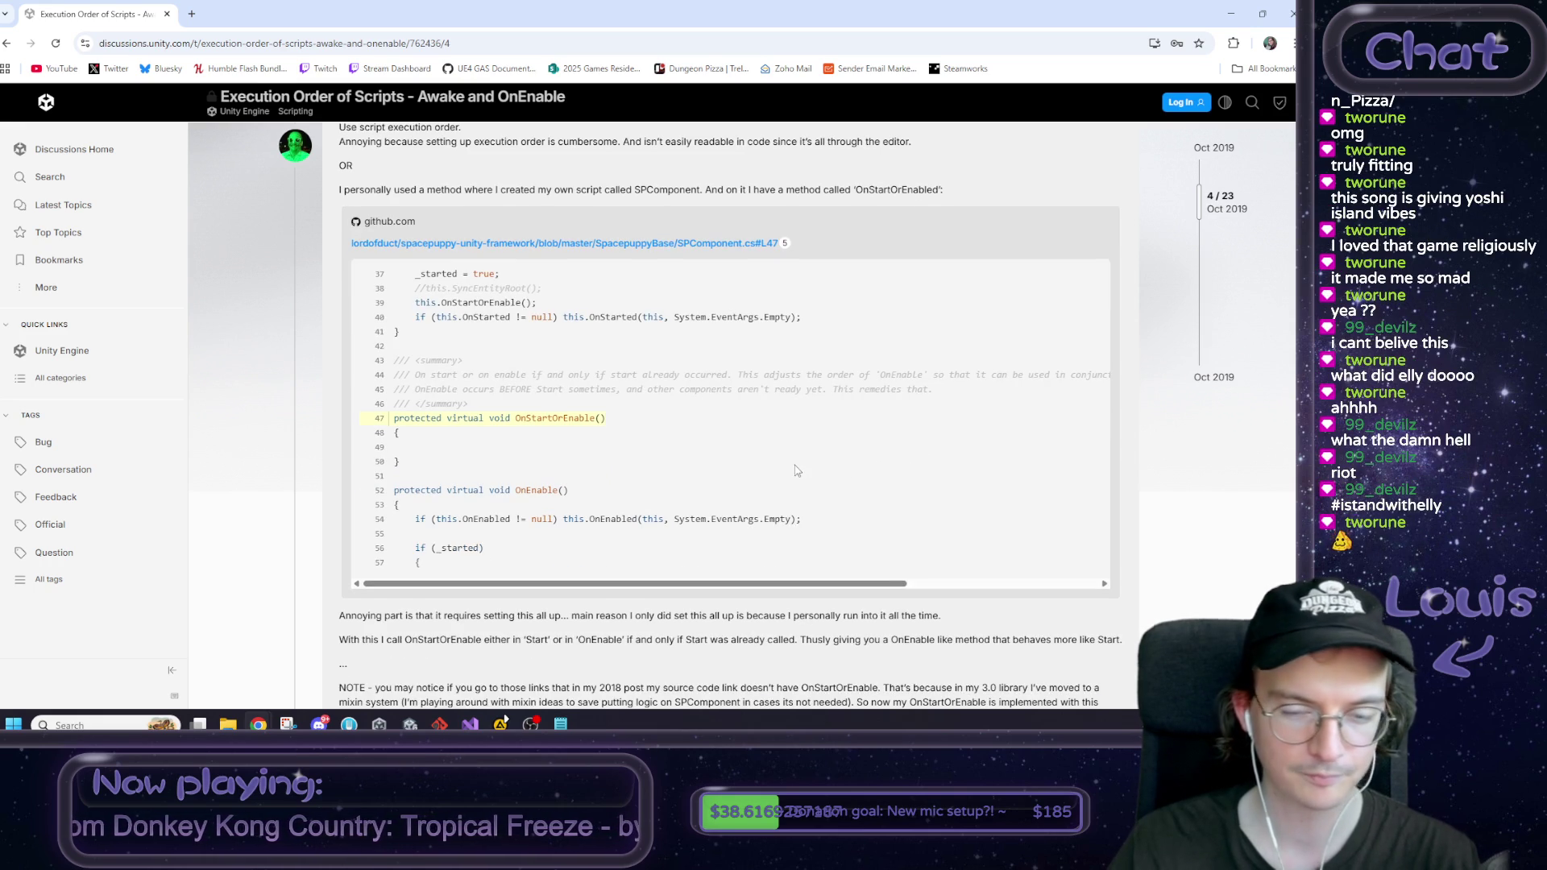
scroll(797, 470, "down", 1)
scroll(797, 470, "down", 2)
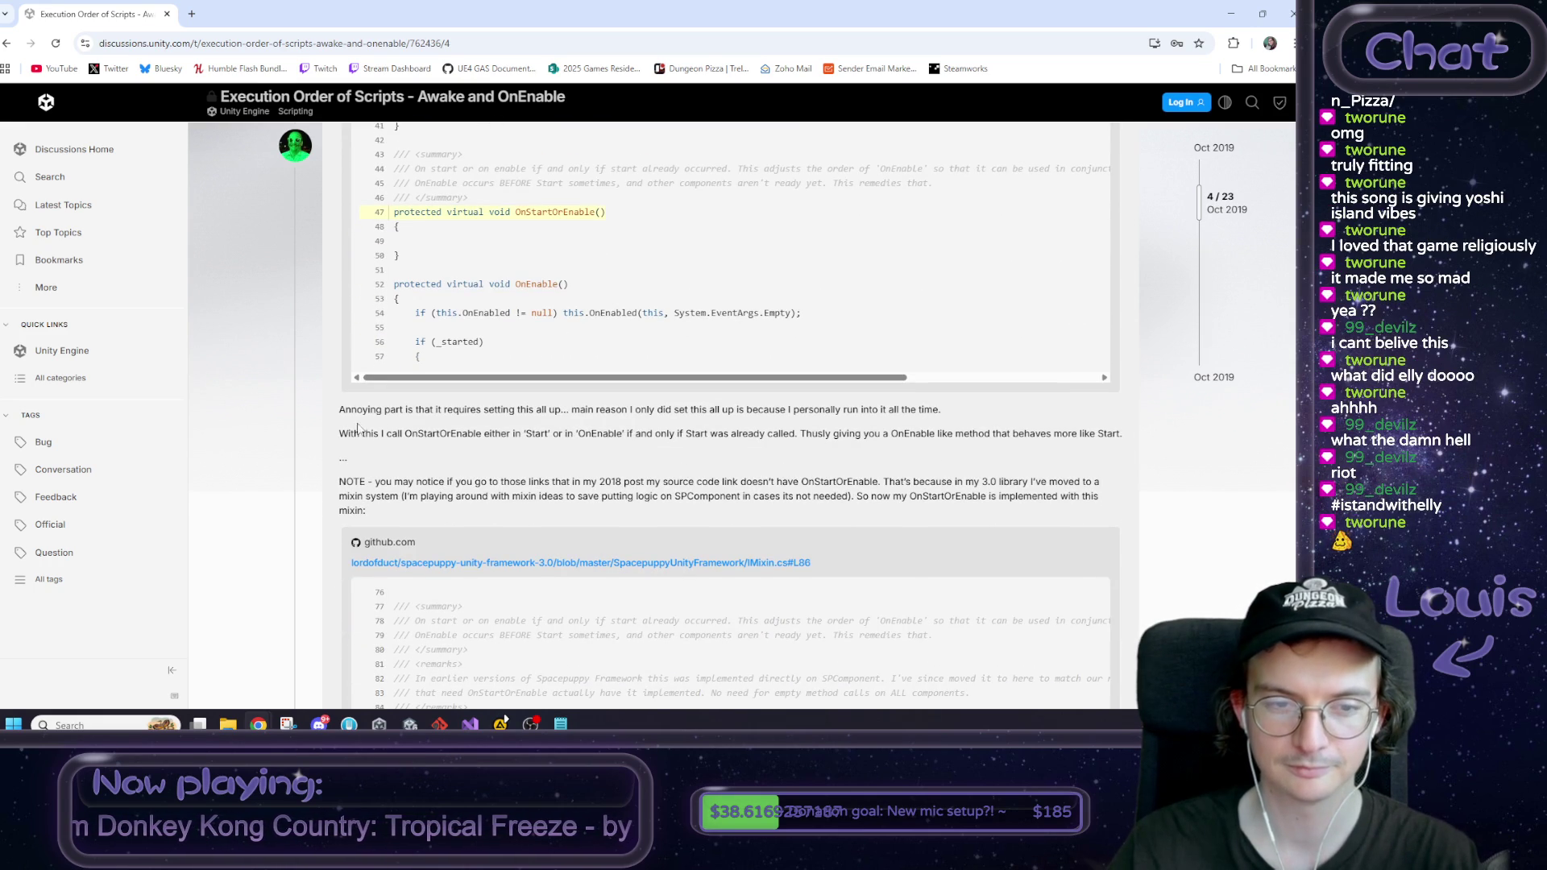
left_click_drag(345, 414, 953, 413)
left_click(911, 415)
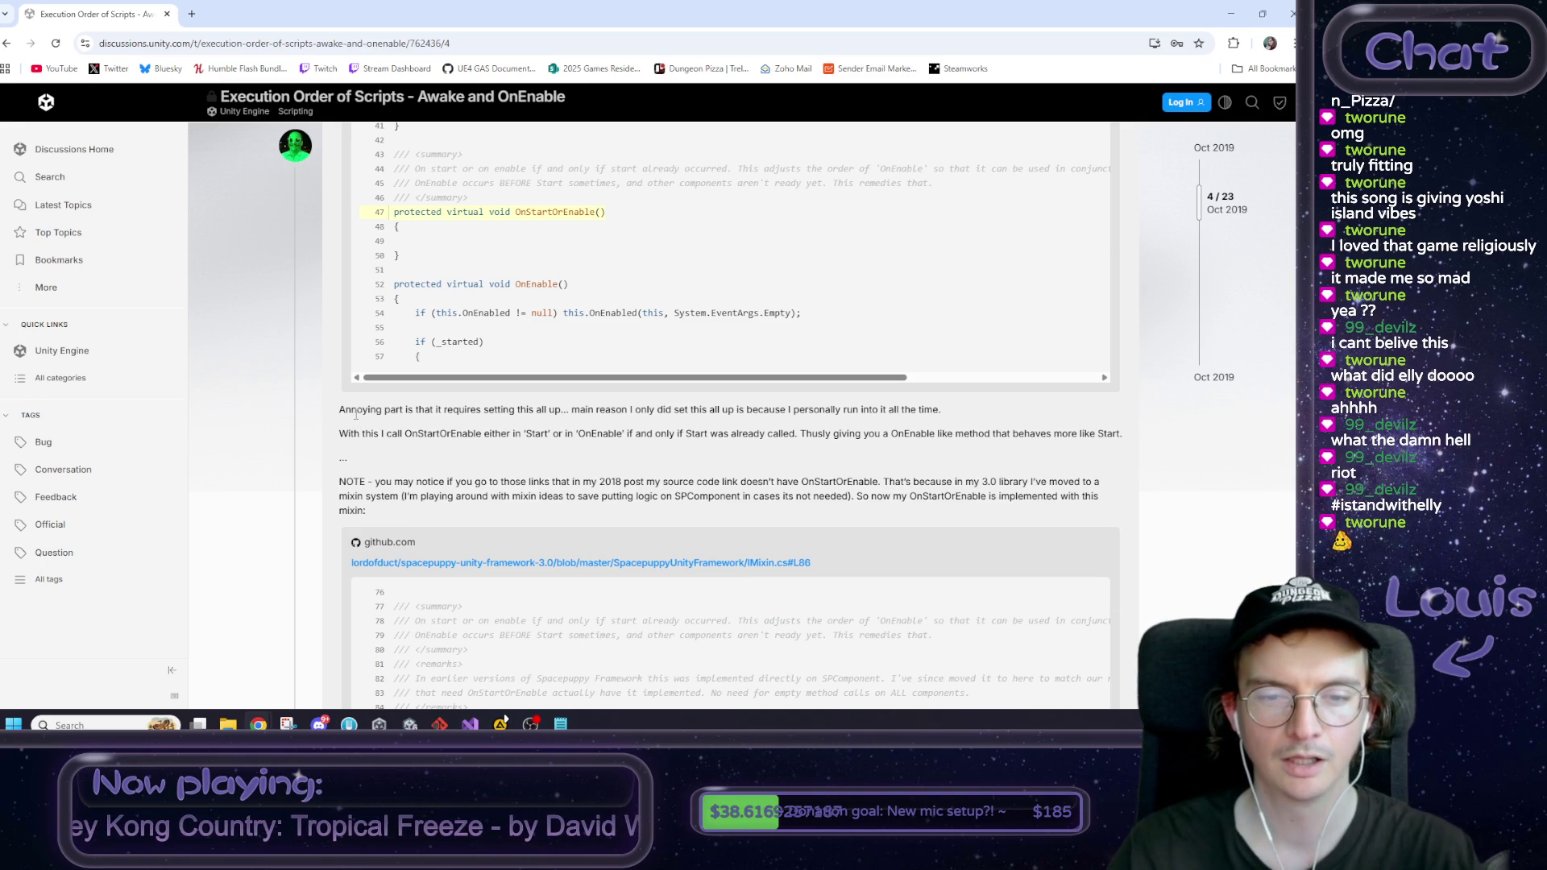
scroll(356, 414, "down", 3)
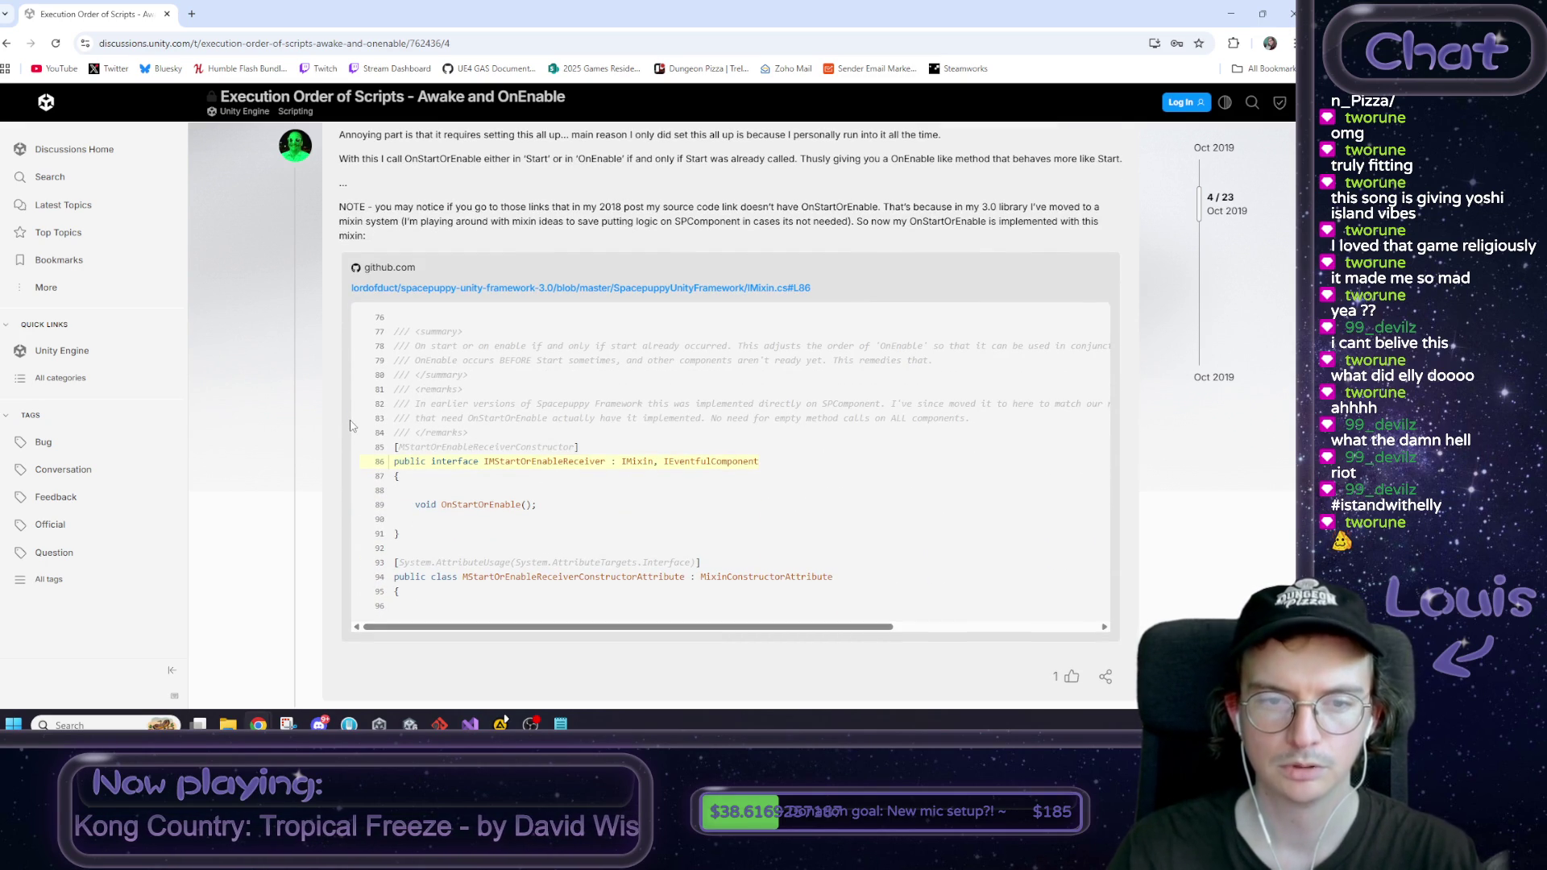
scroll(351, 425, "down", 6)
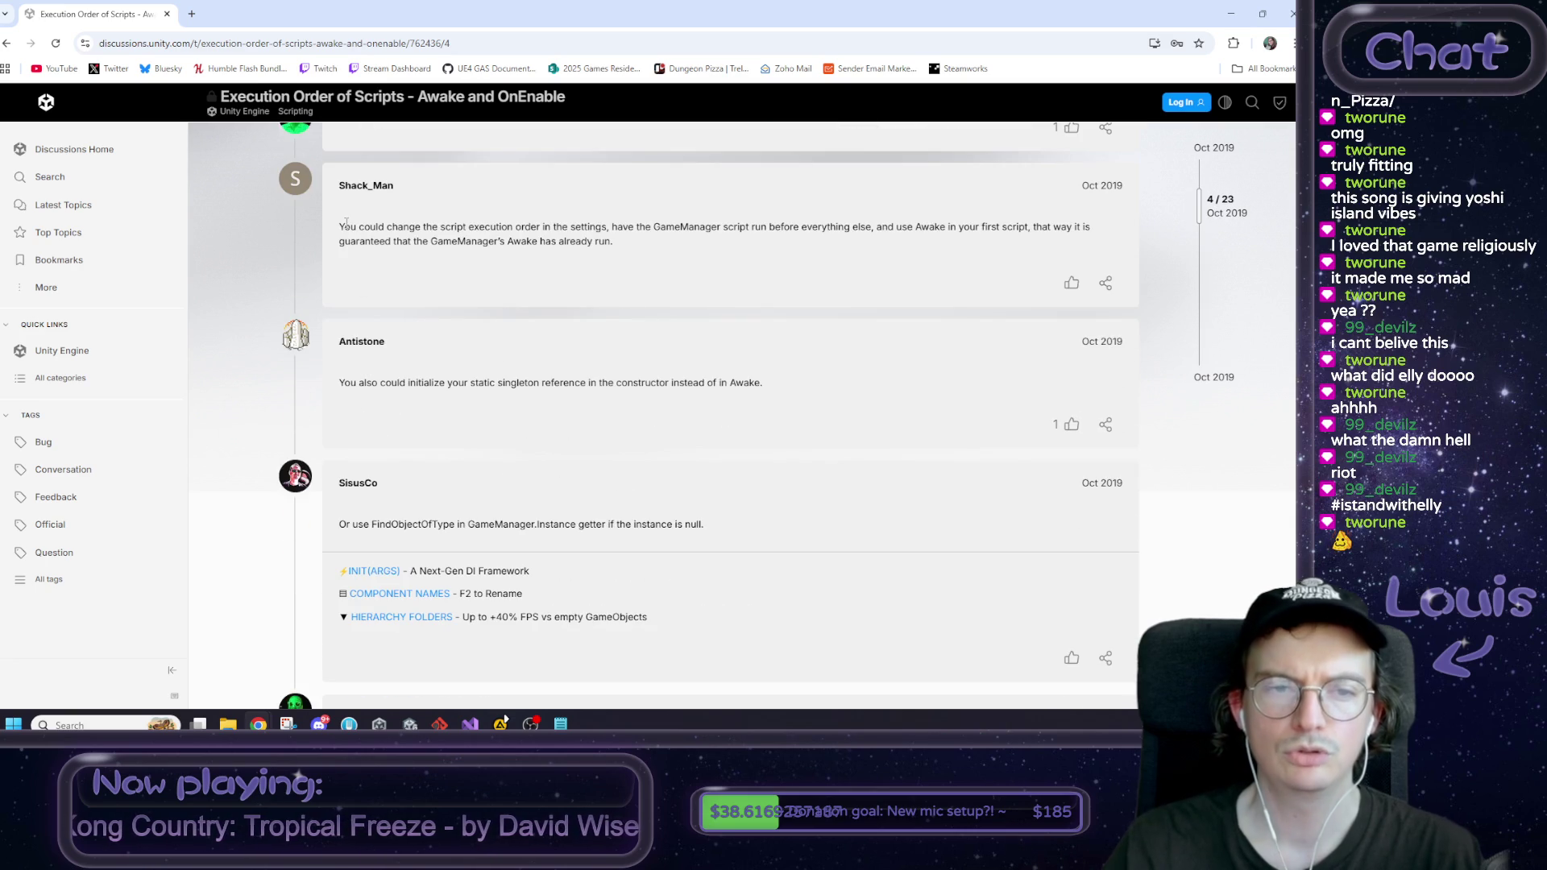
Step: Highlight the reply's suggestion to change the script execution order
left_click_drag(346, 223, 545, 224)
left_click(545, 224)
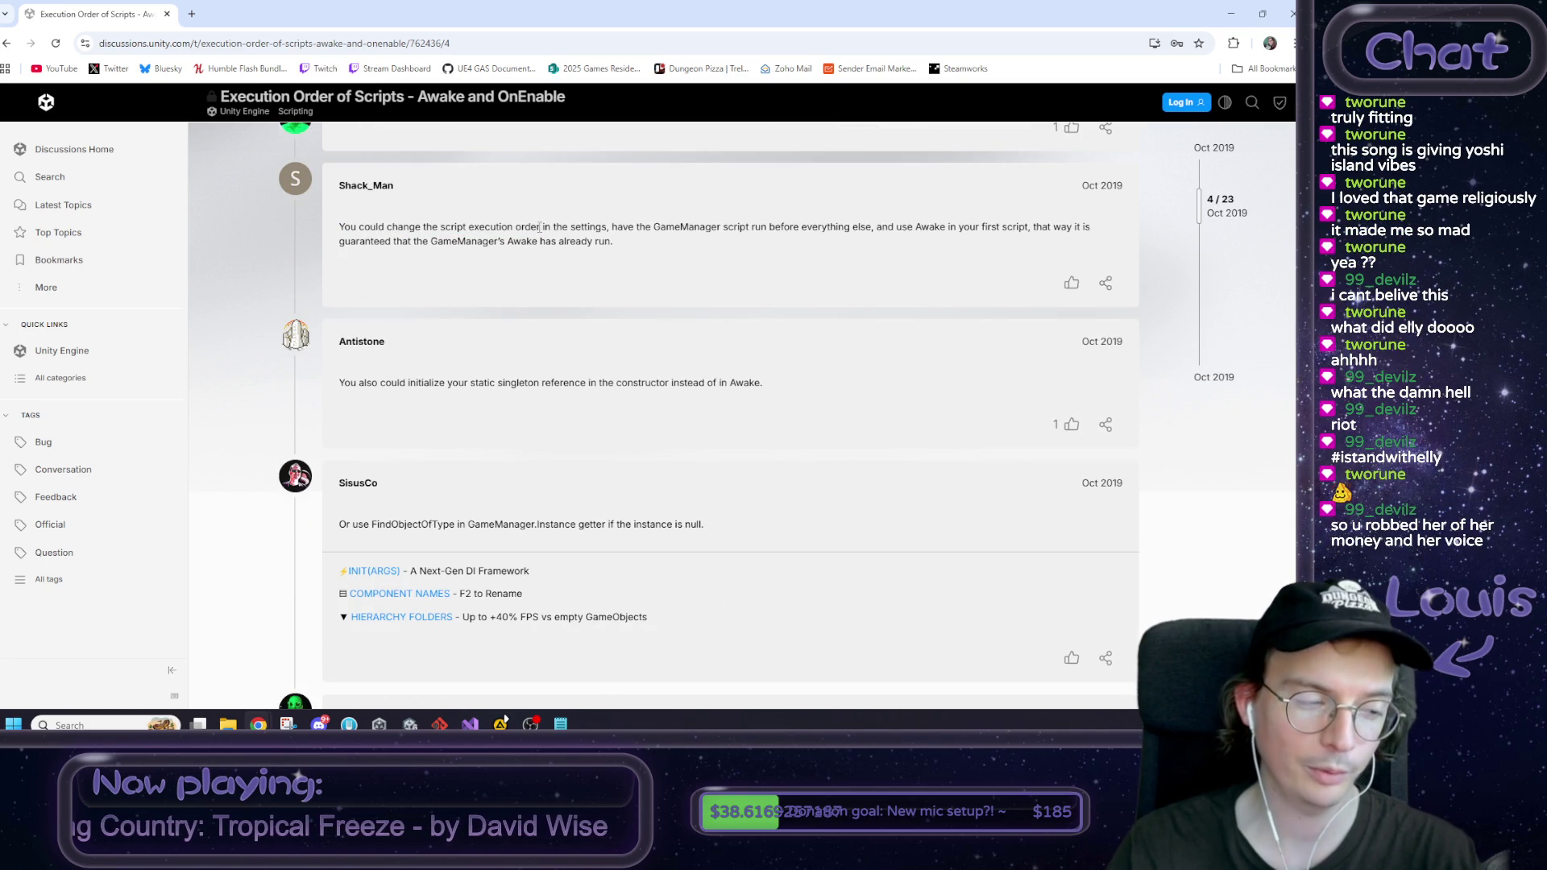
left_click_drag(539, 227, 513, 228)
left_click(518, 231)
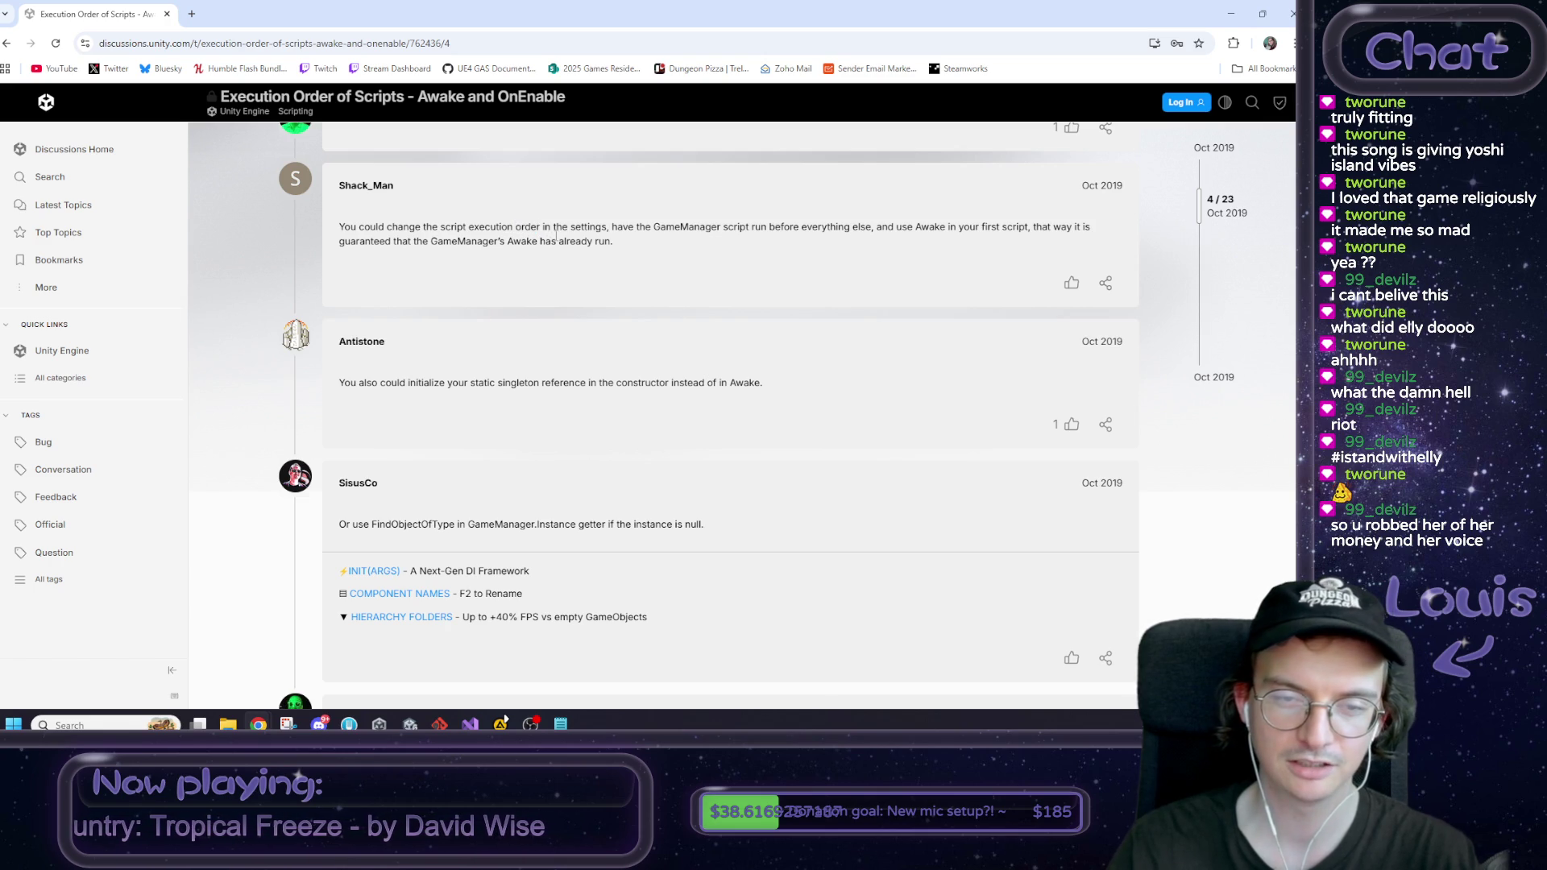
double_click(540, 228)
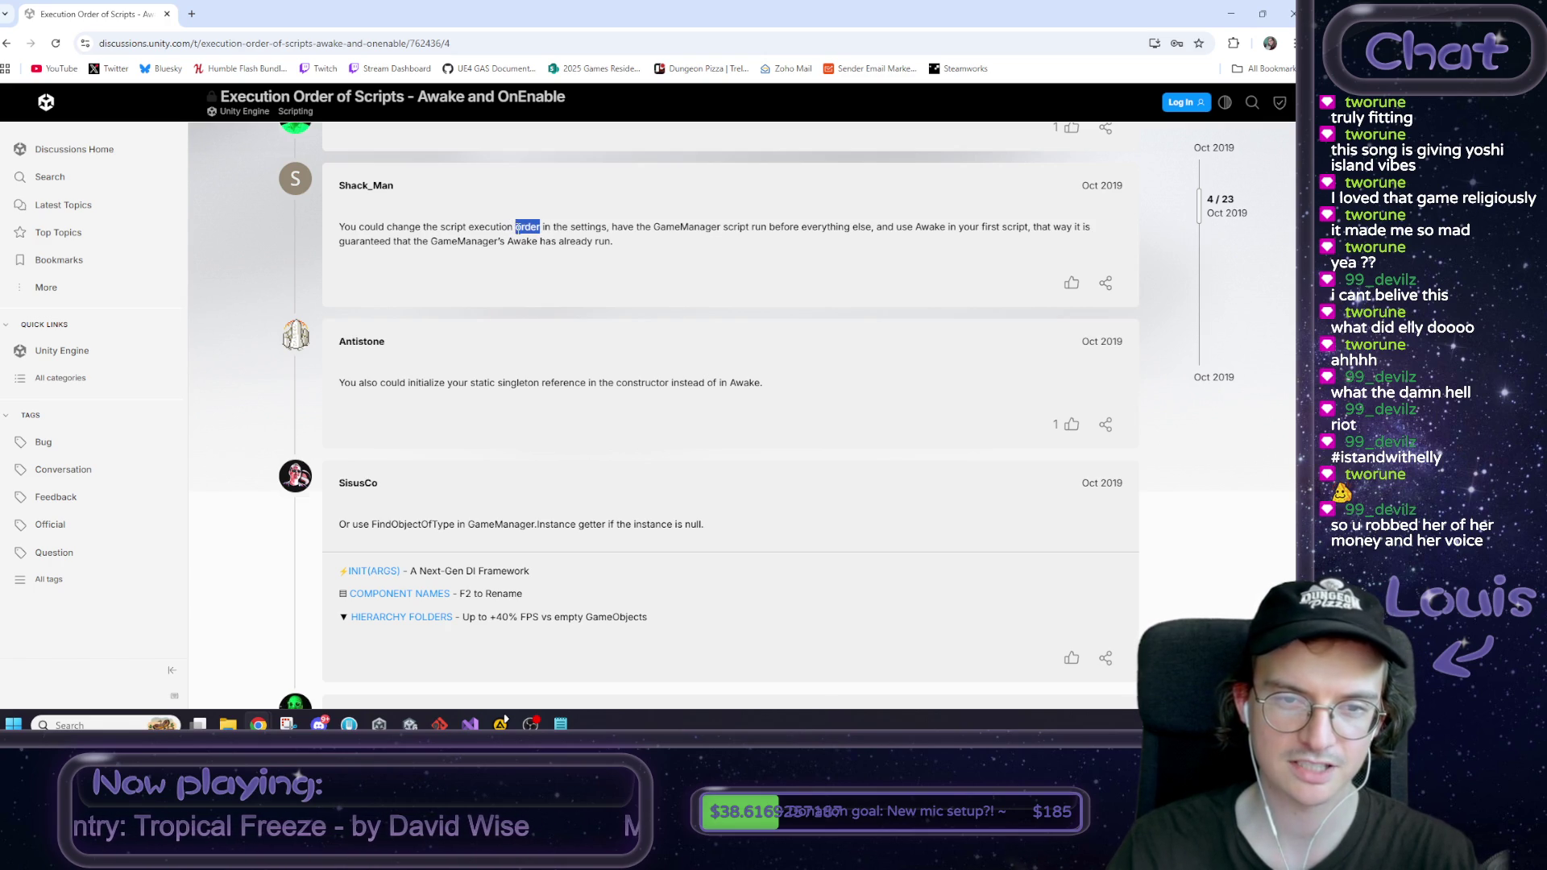
left_click(517, 228)
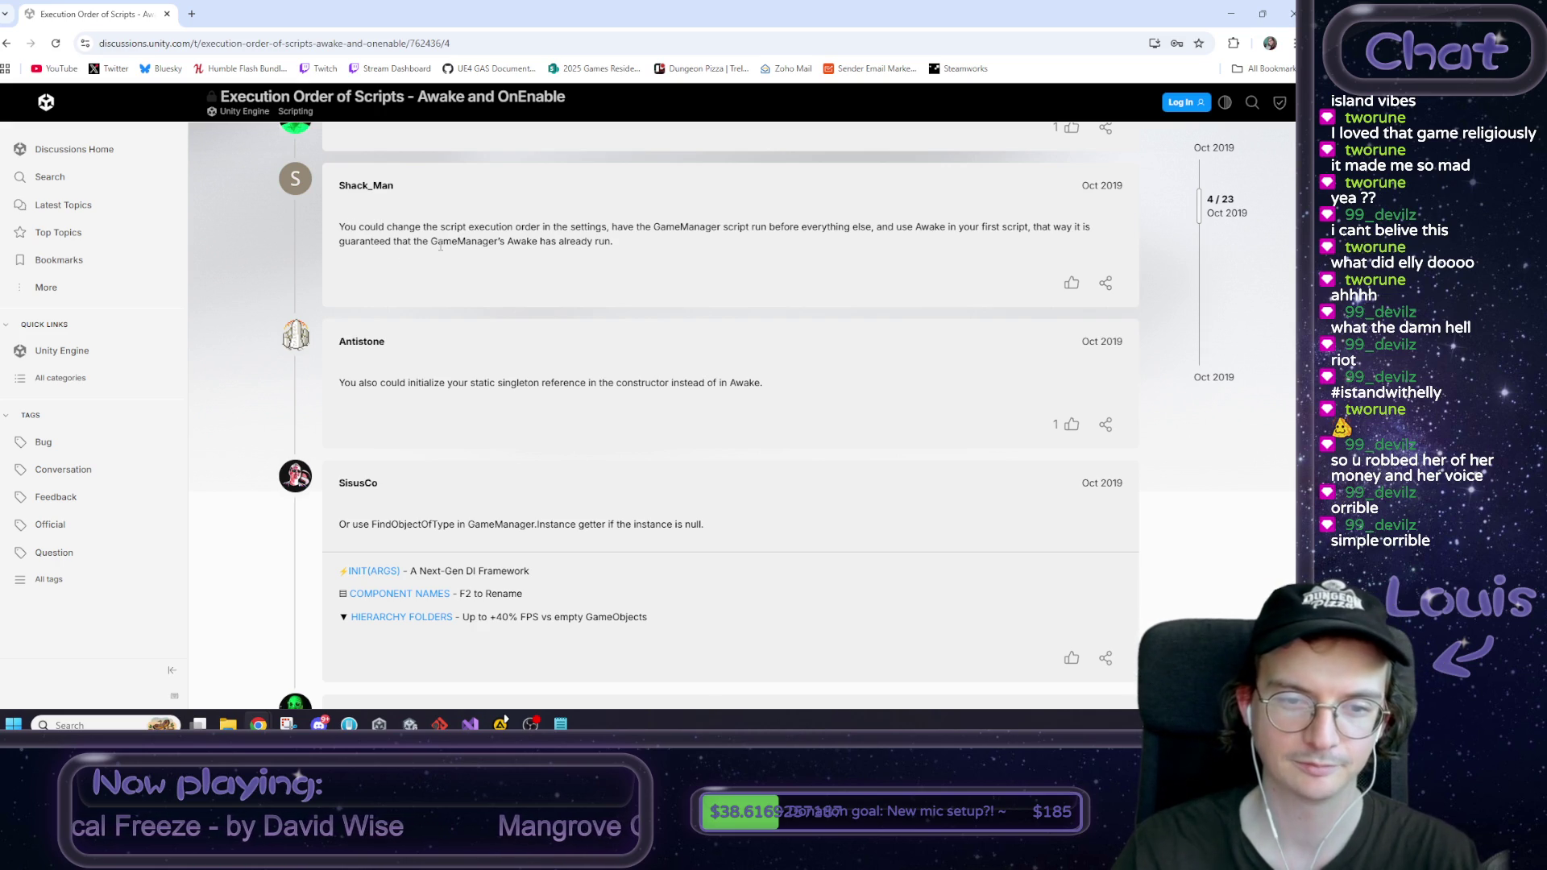
Step: Read the singleton deserialization-timing reply, then go back to the 'unity awake vs onenable' results
scroll(441, 245, "down", 1)
left_click_drag(372, 313, 619, 312)
left_click(619, 312)
scroll(629, 305, "down", 1)
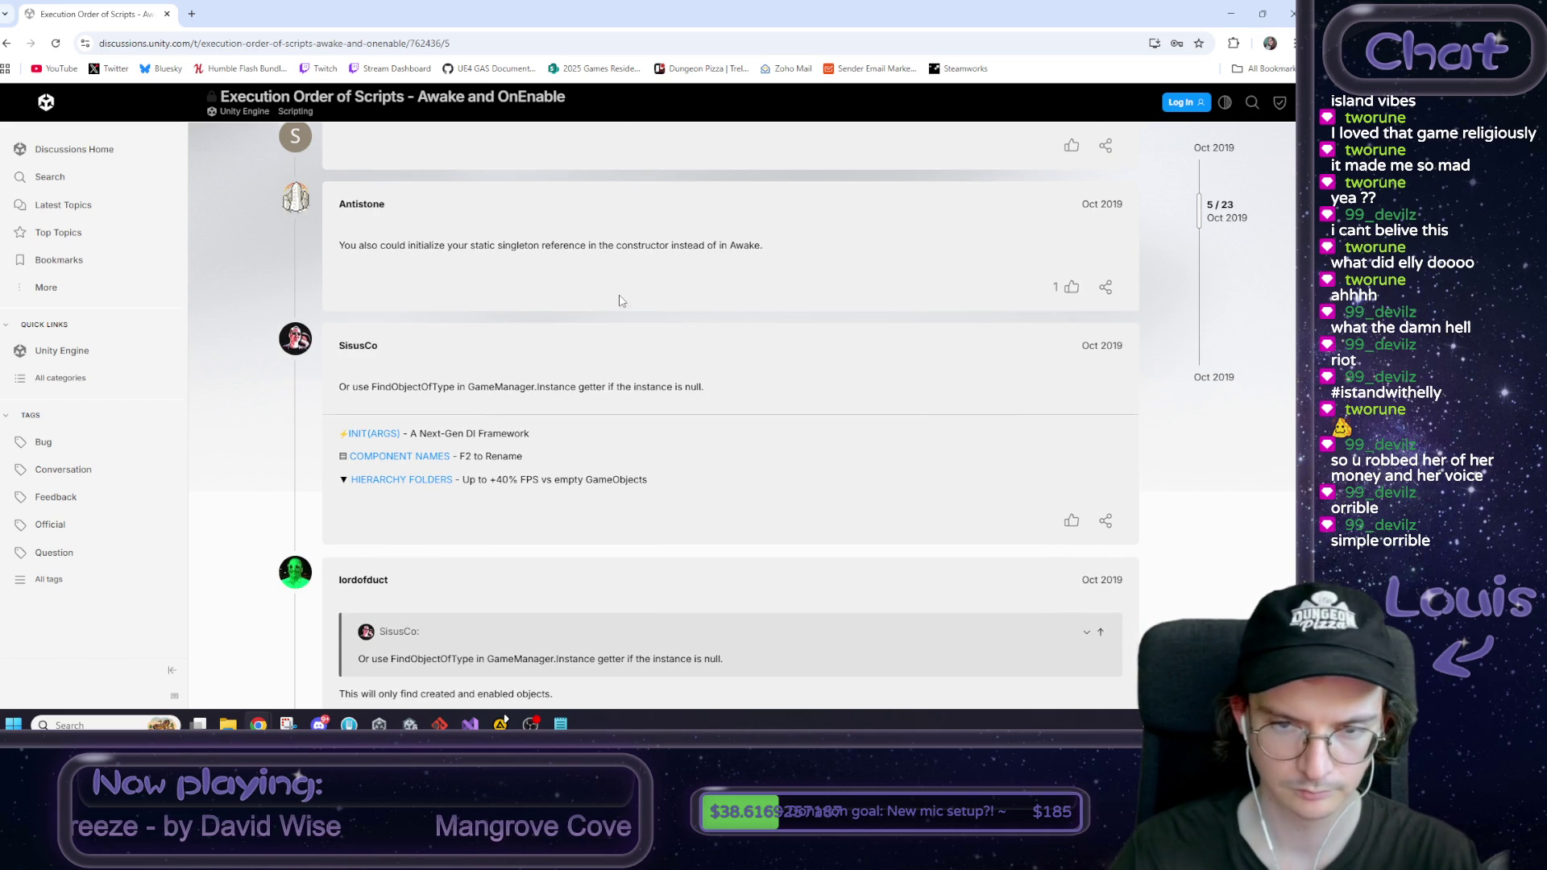
scroll(621, 301, "down", 6)
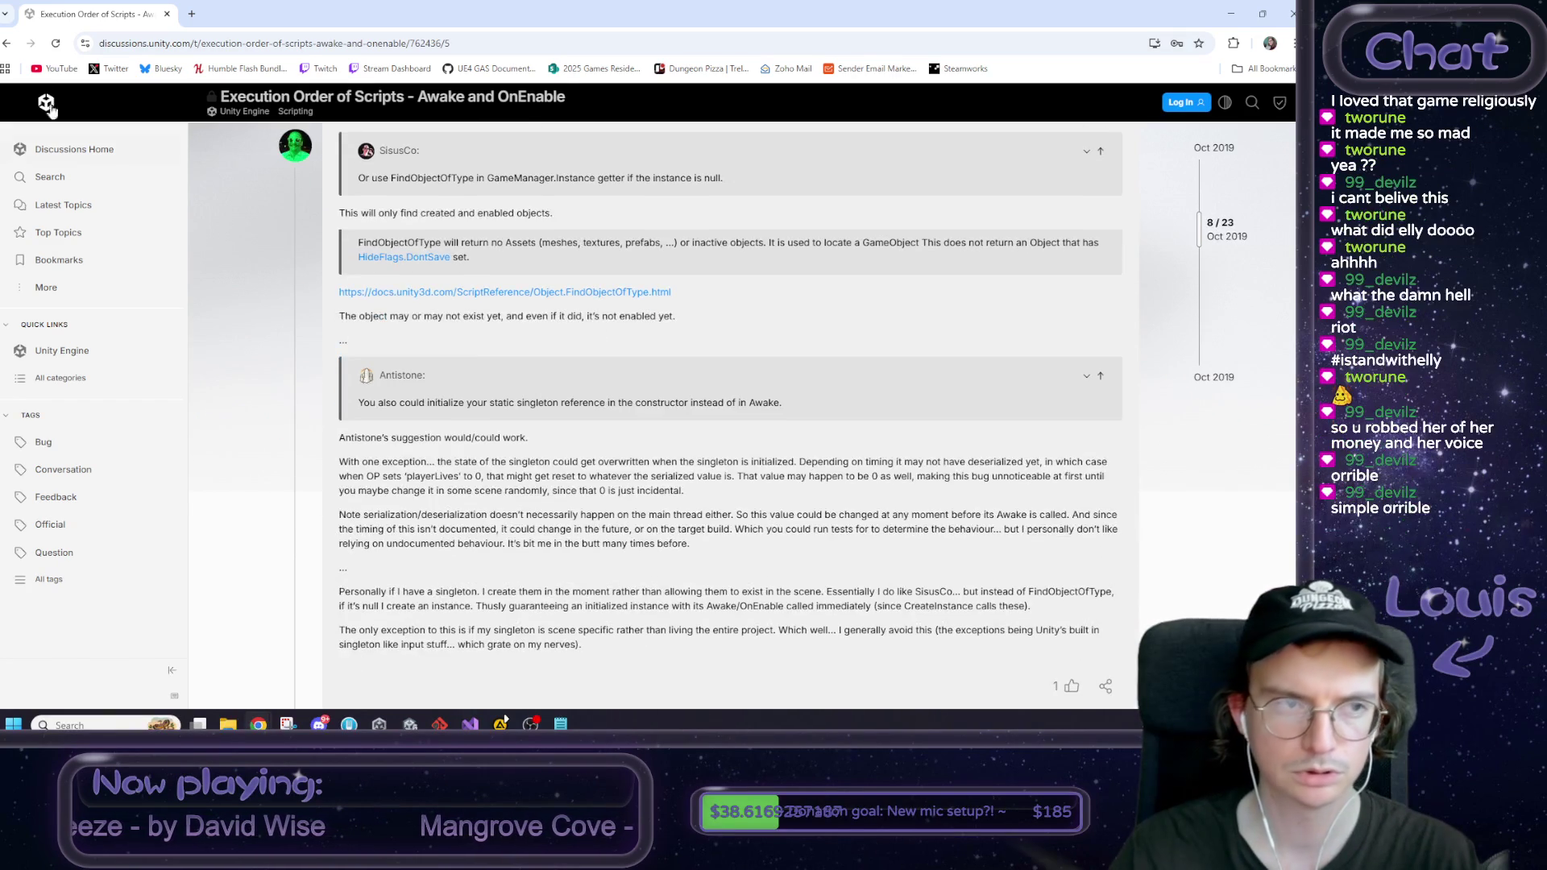
left_click(7, 43)
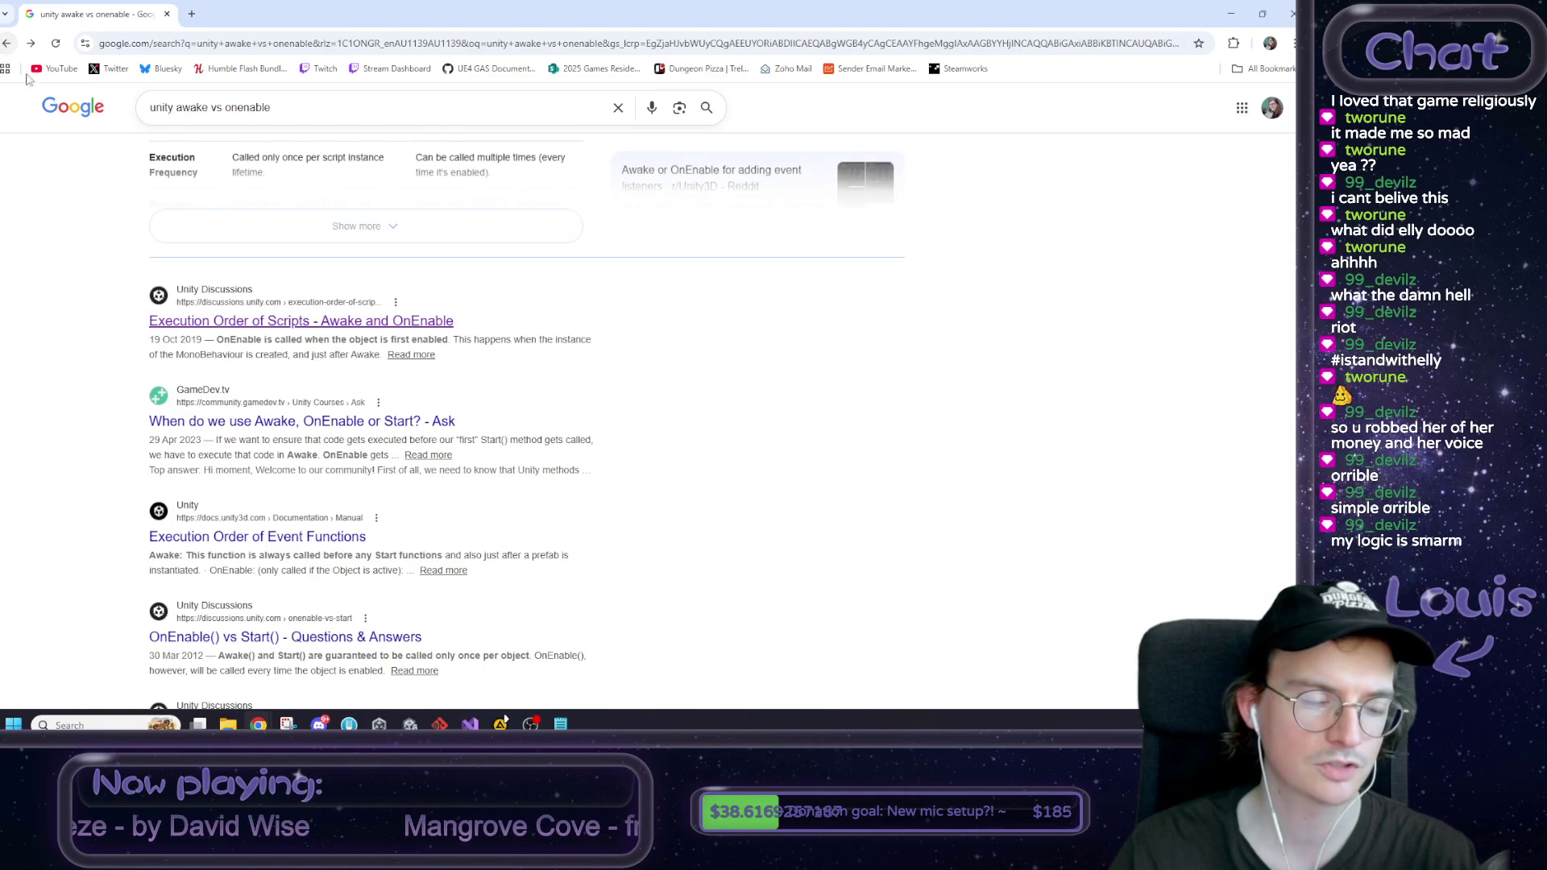
Step: Skim the GameDev.tv 'Awake, OnEnable or Start' thread, go back, and minimize Chrome
left_click(387, 427)
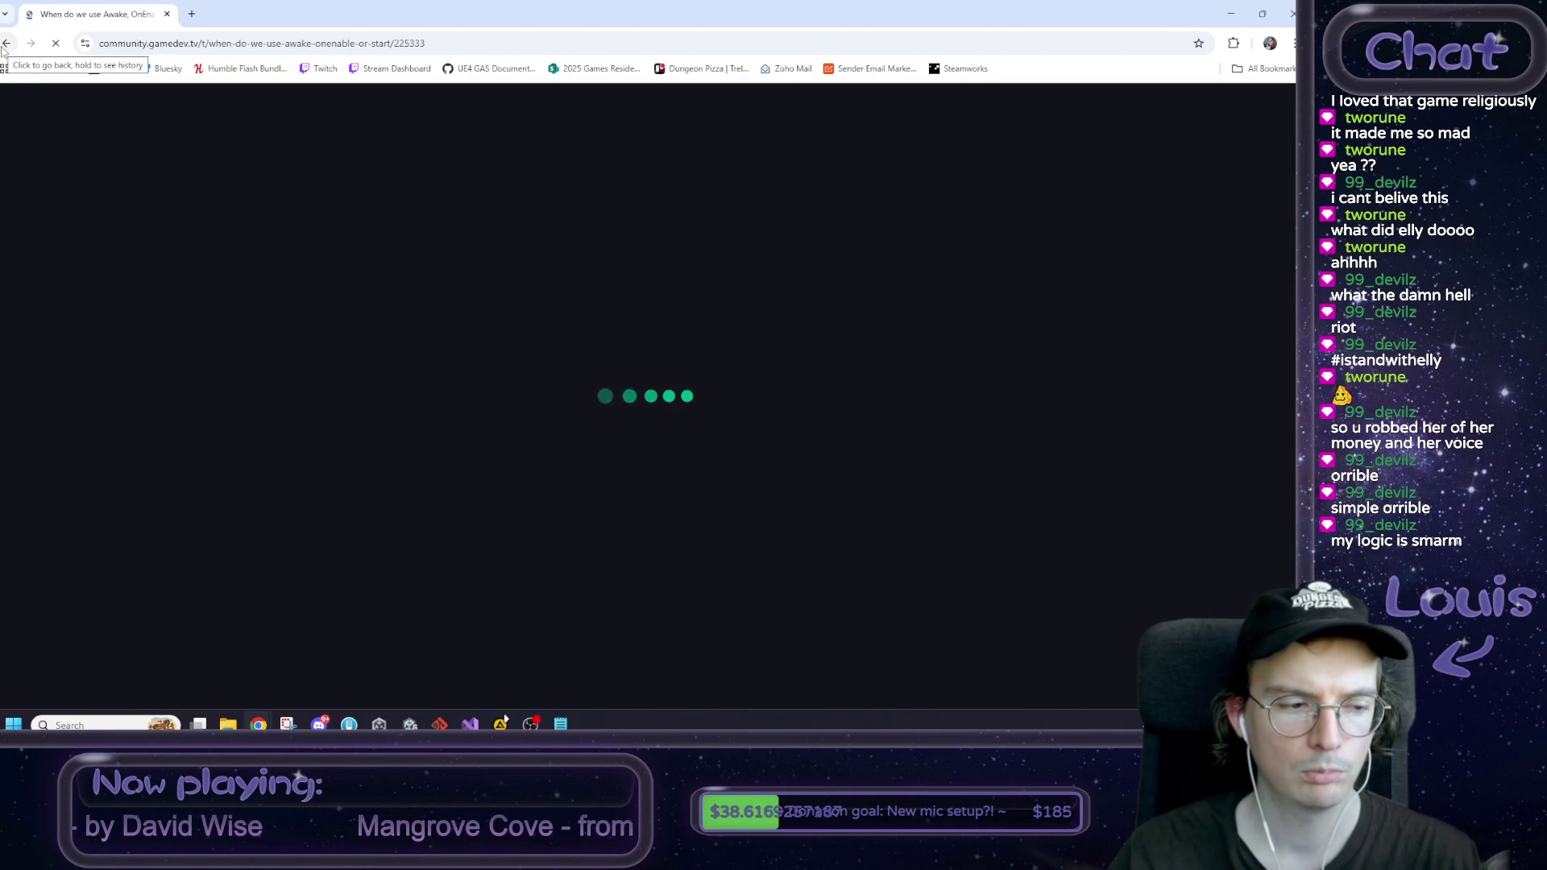
scroll(241, 300, "down", 3)
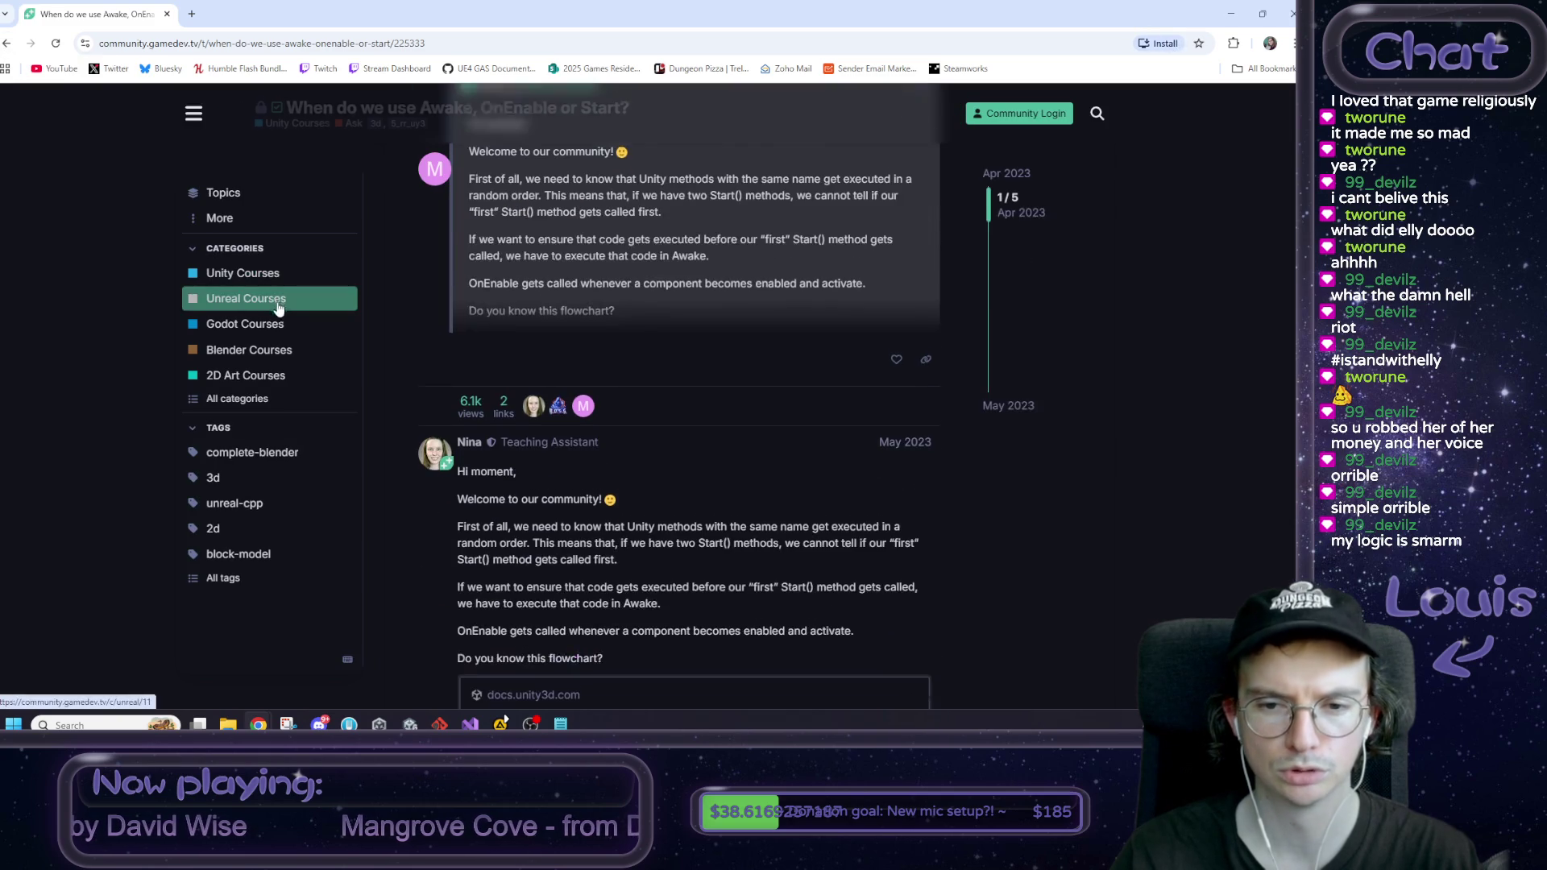
left_click(8, 44)
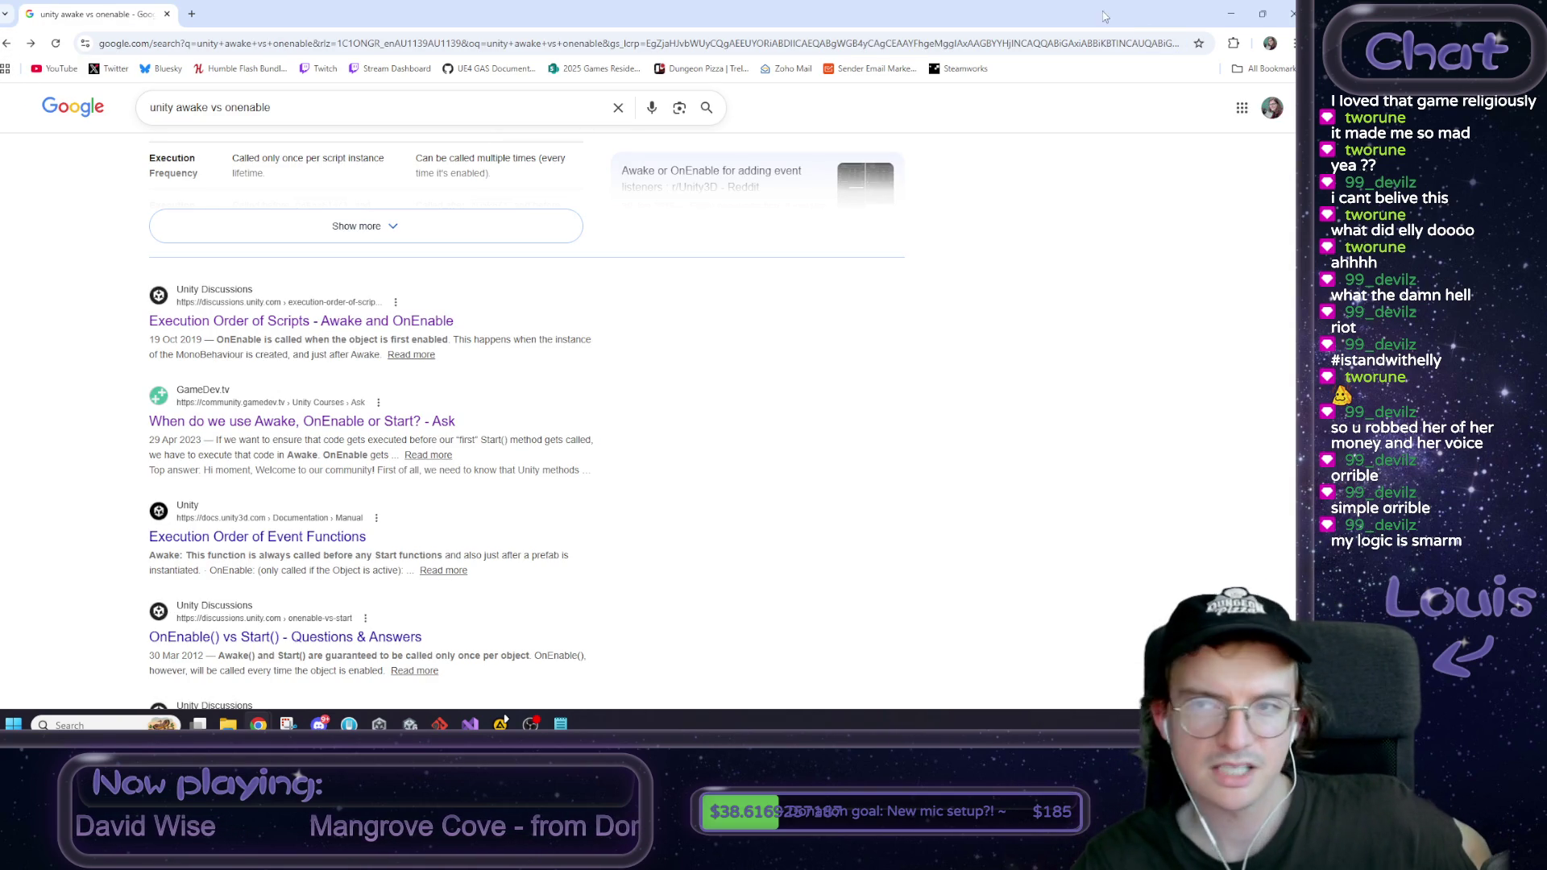
left_click(1231, 14)
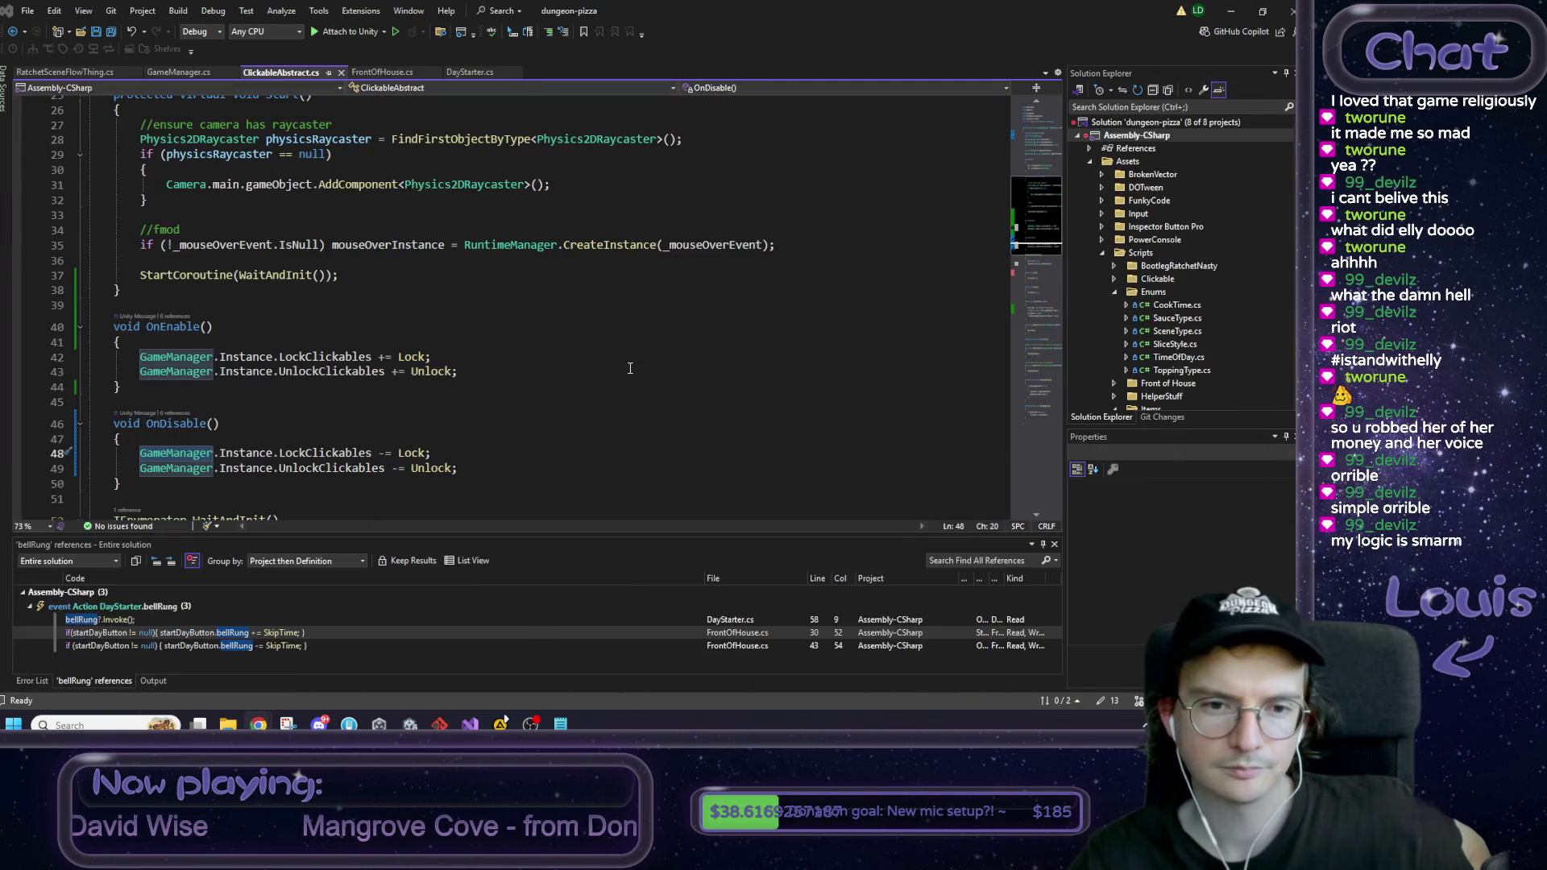
Step: Select ClickableAbstract's OnEnable method and its void OnEnable() declaration
left_click(242, 328)
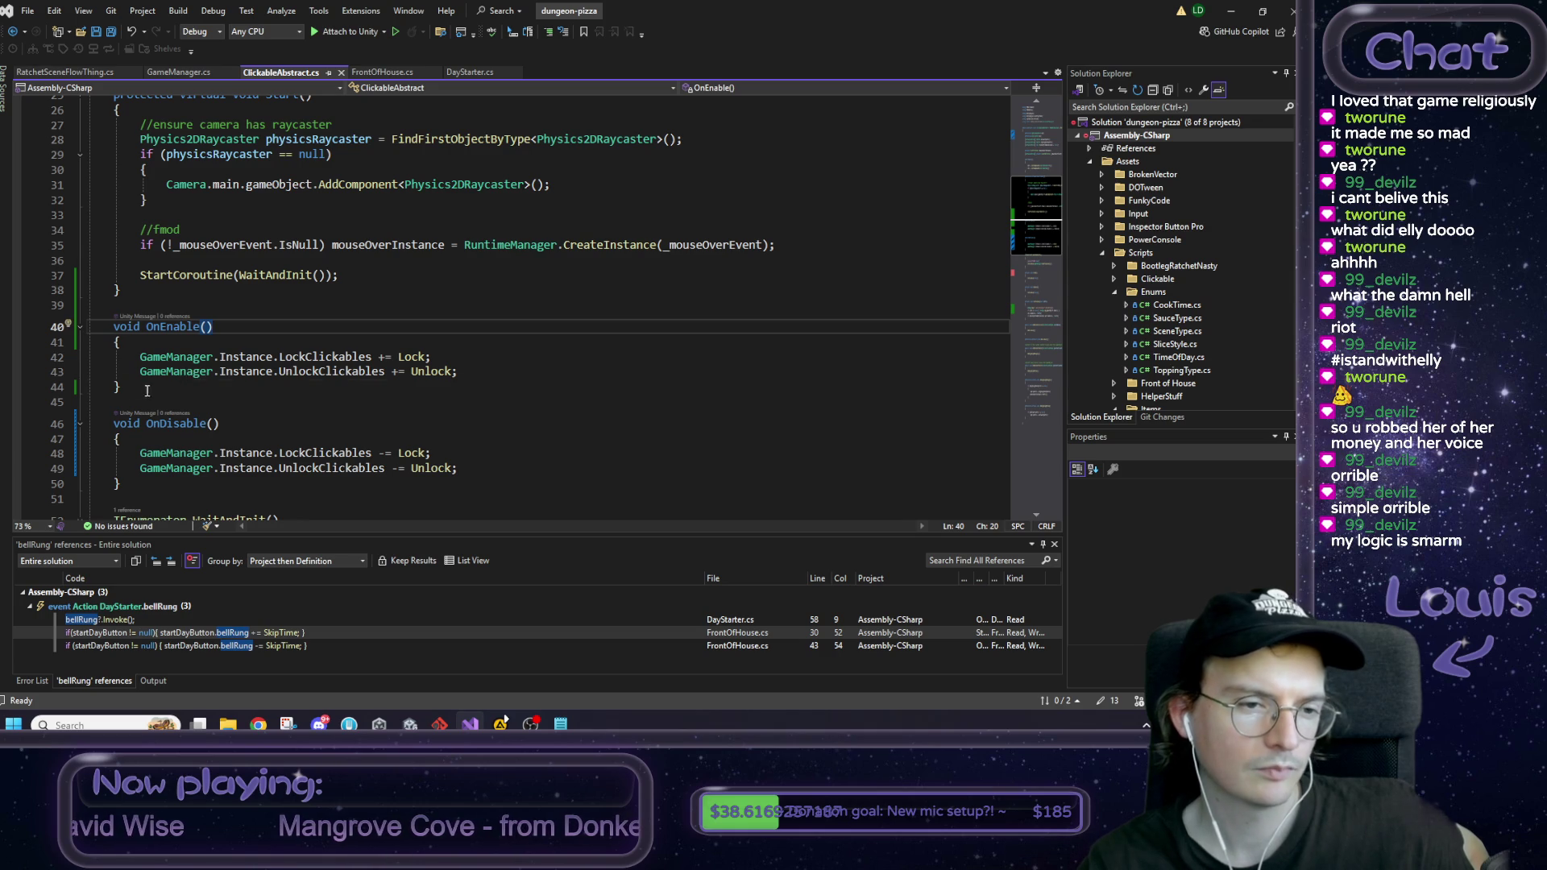
left_click_drag(149, 389, 89, 328)
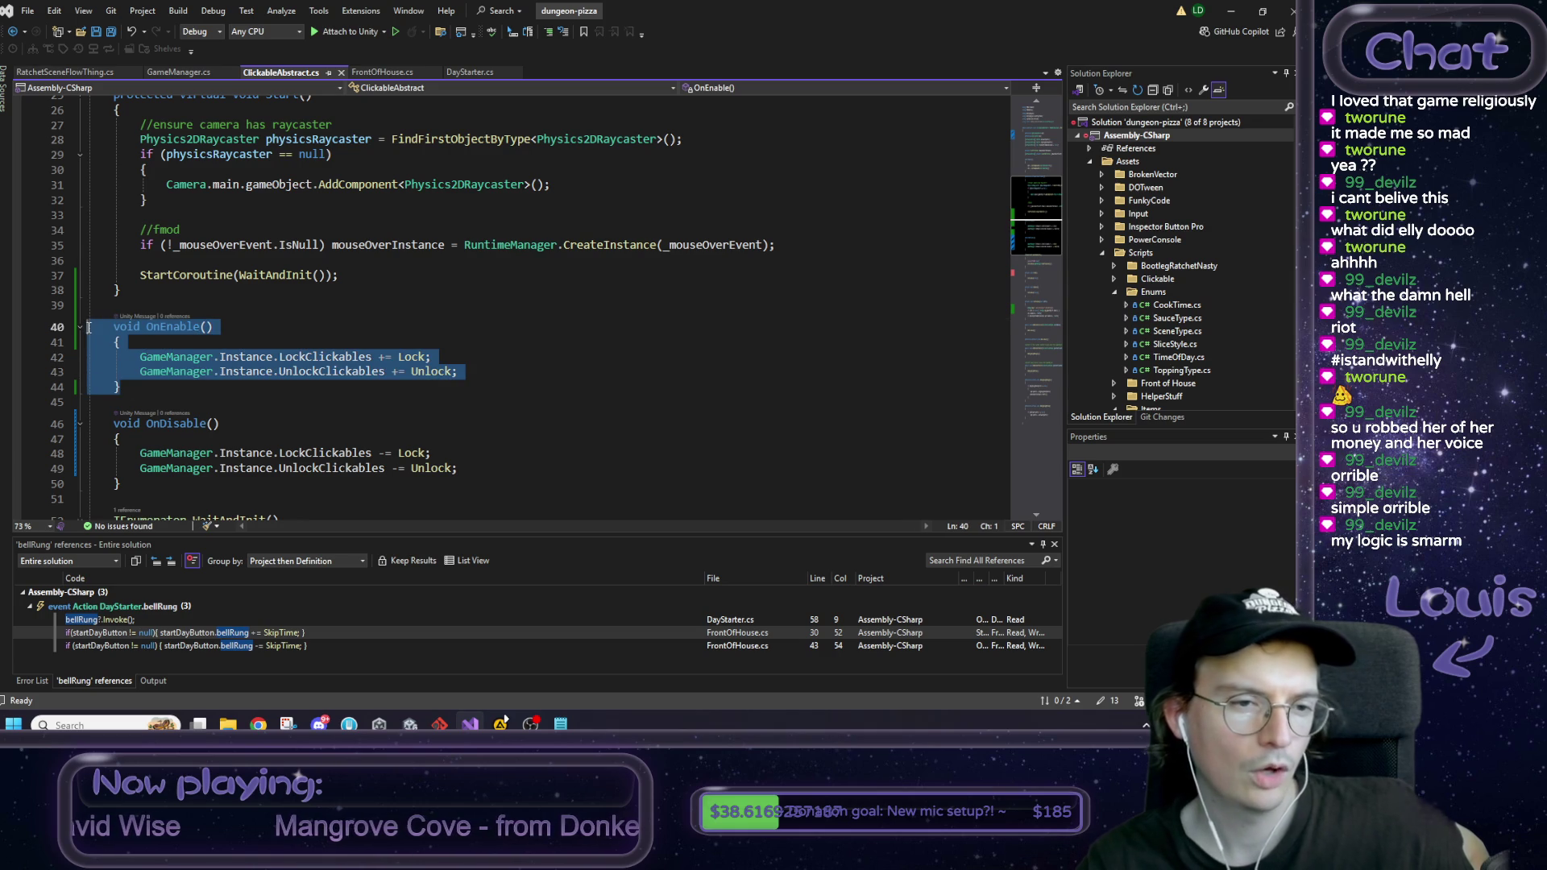
left_click(186, 423)
left_click(170, 326)
left_click(261, 322)
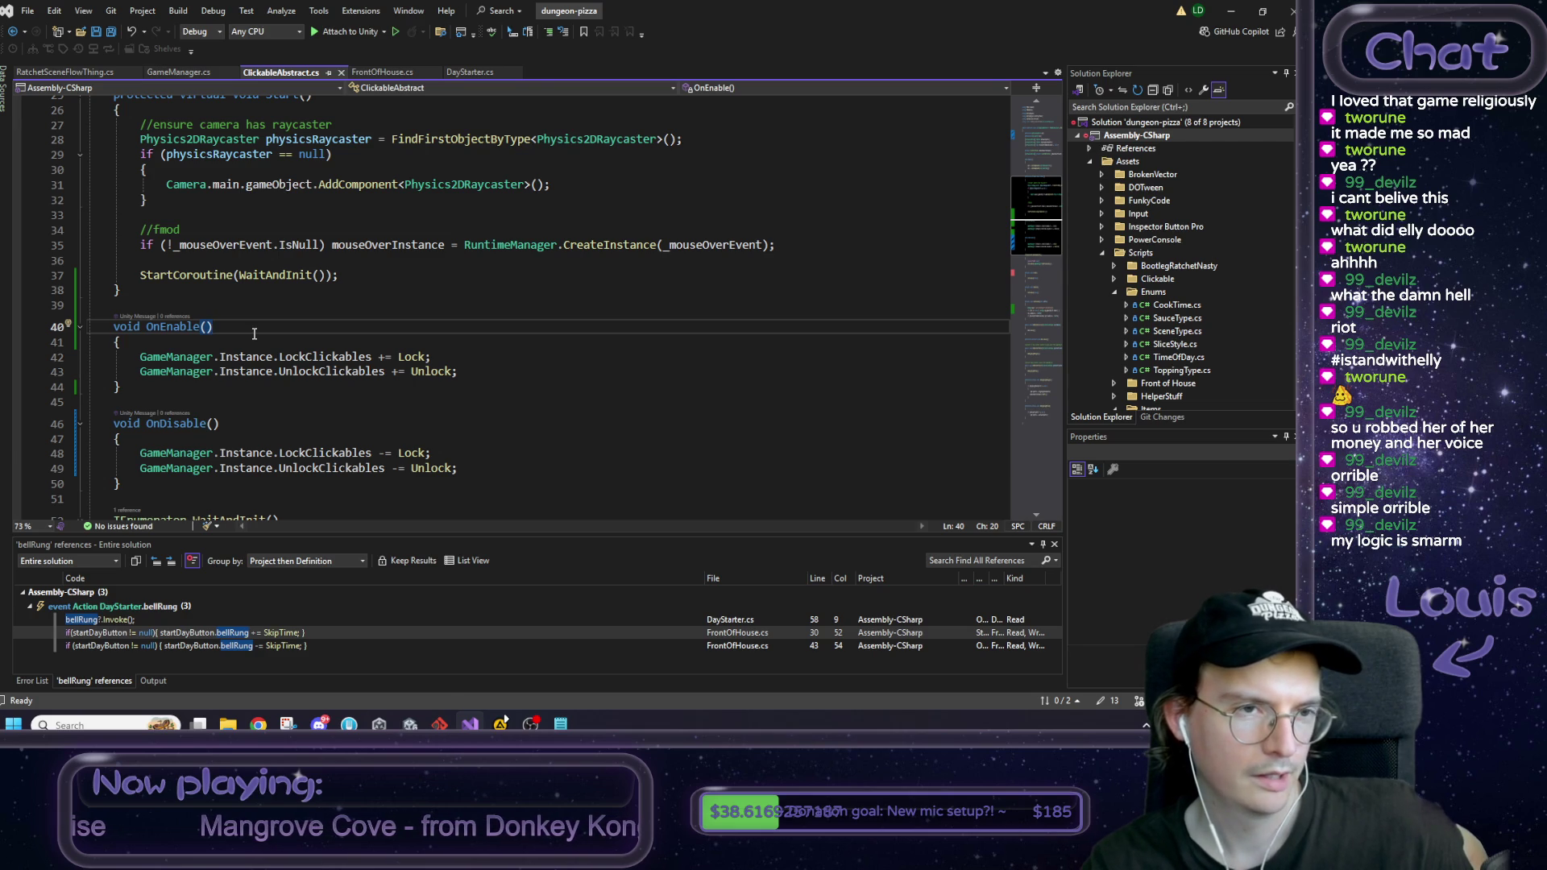
left_click_drag(254, 333, 115, 333)
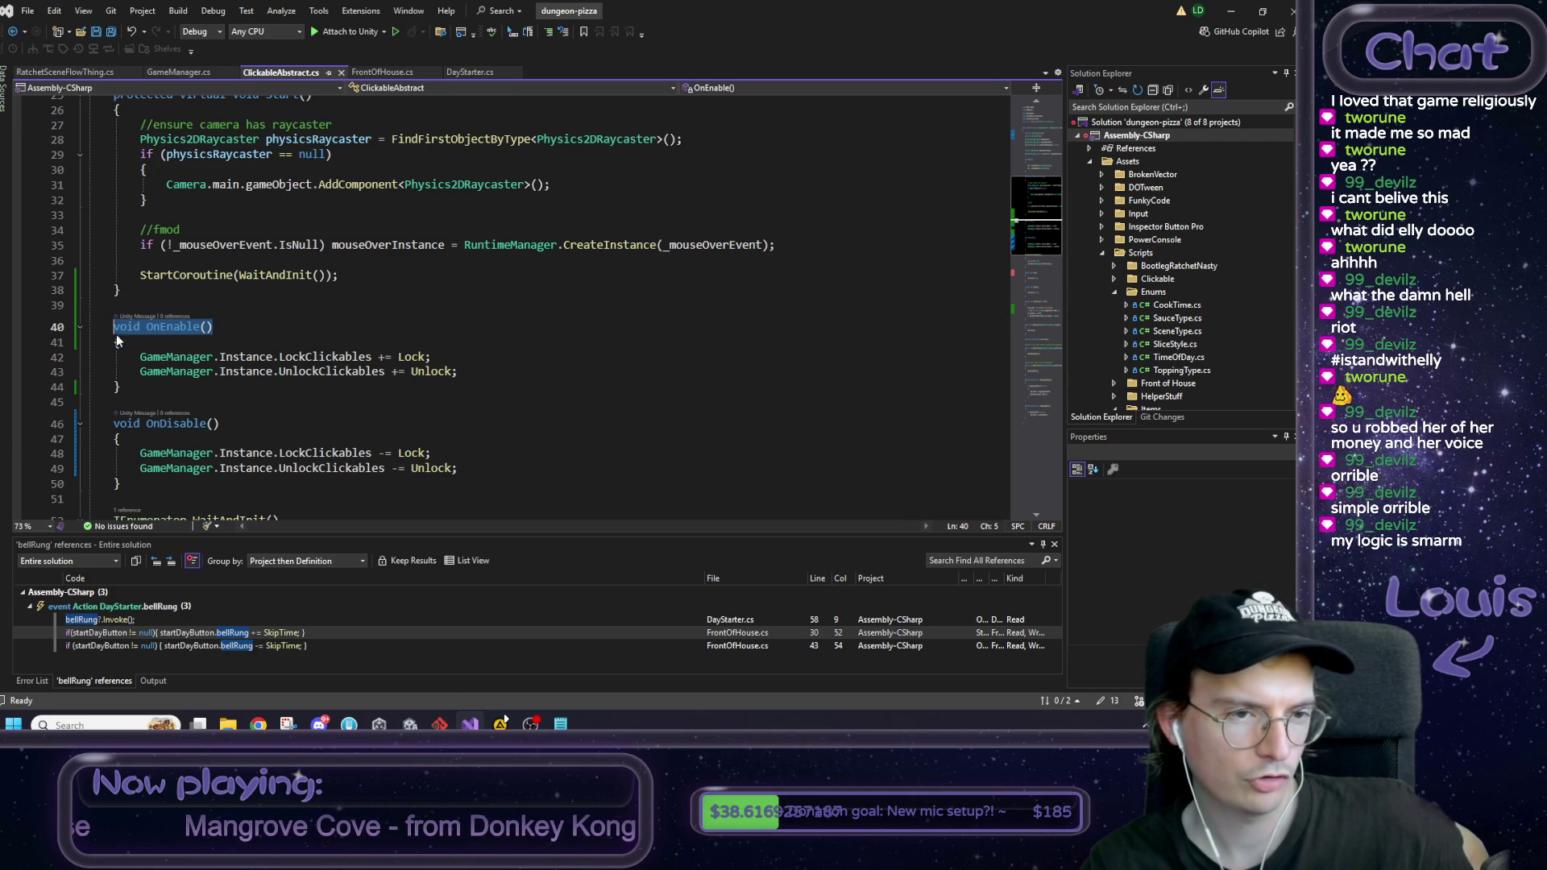
scroll(273, 345, "up", 2)
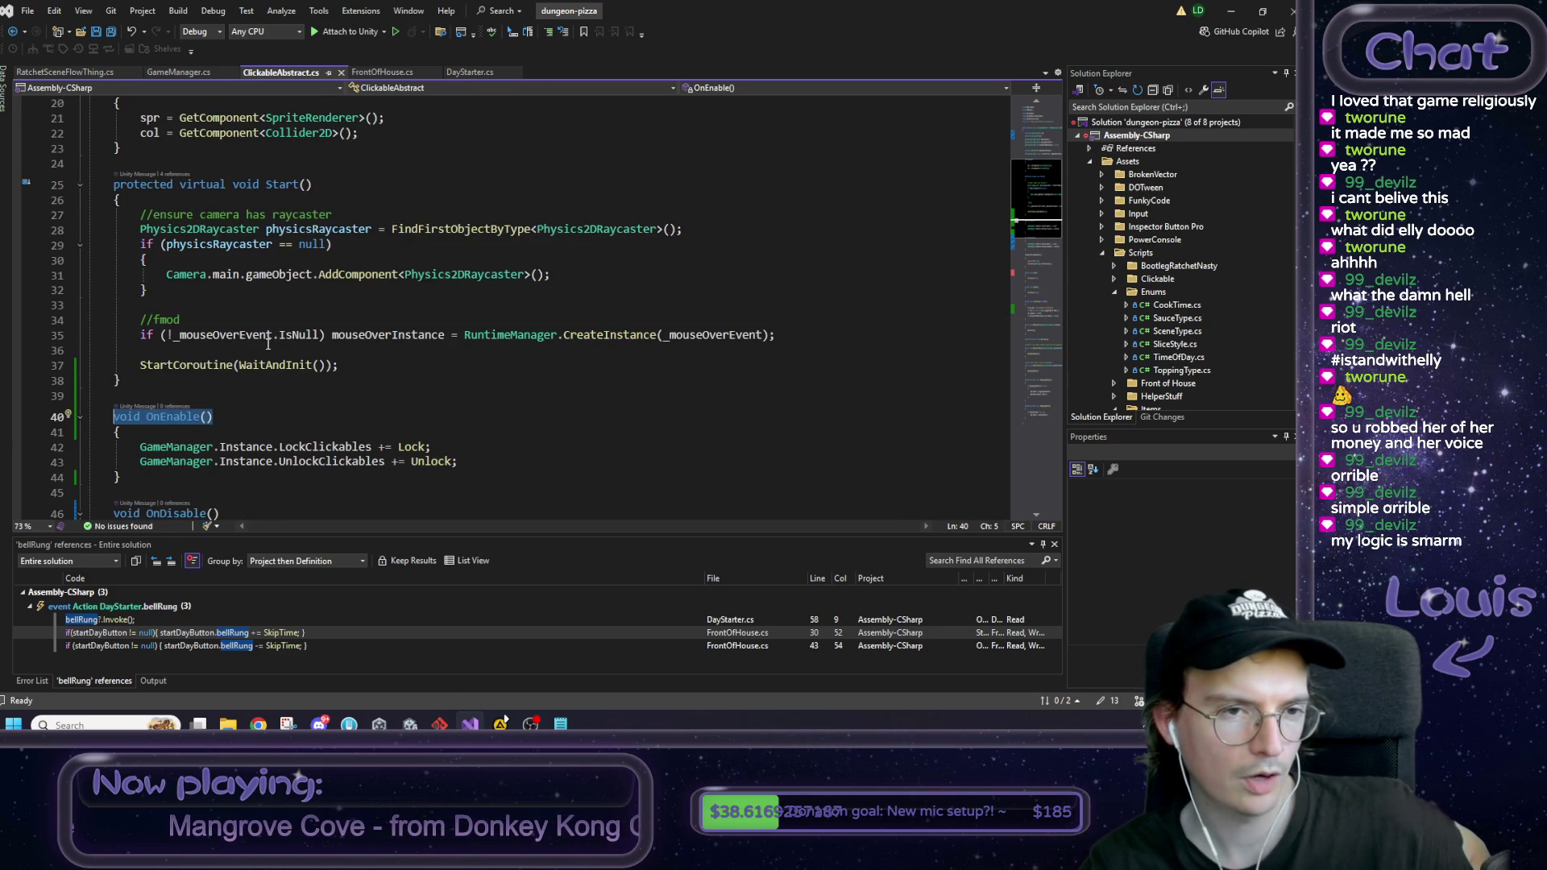
scroll(302, 354, "down", 1)
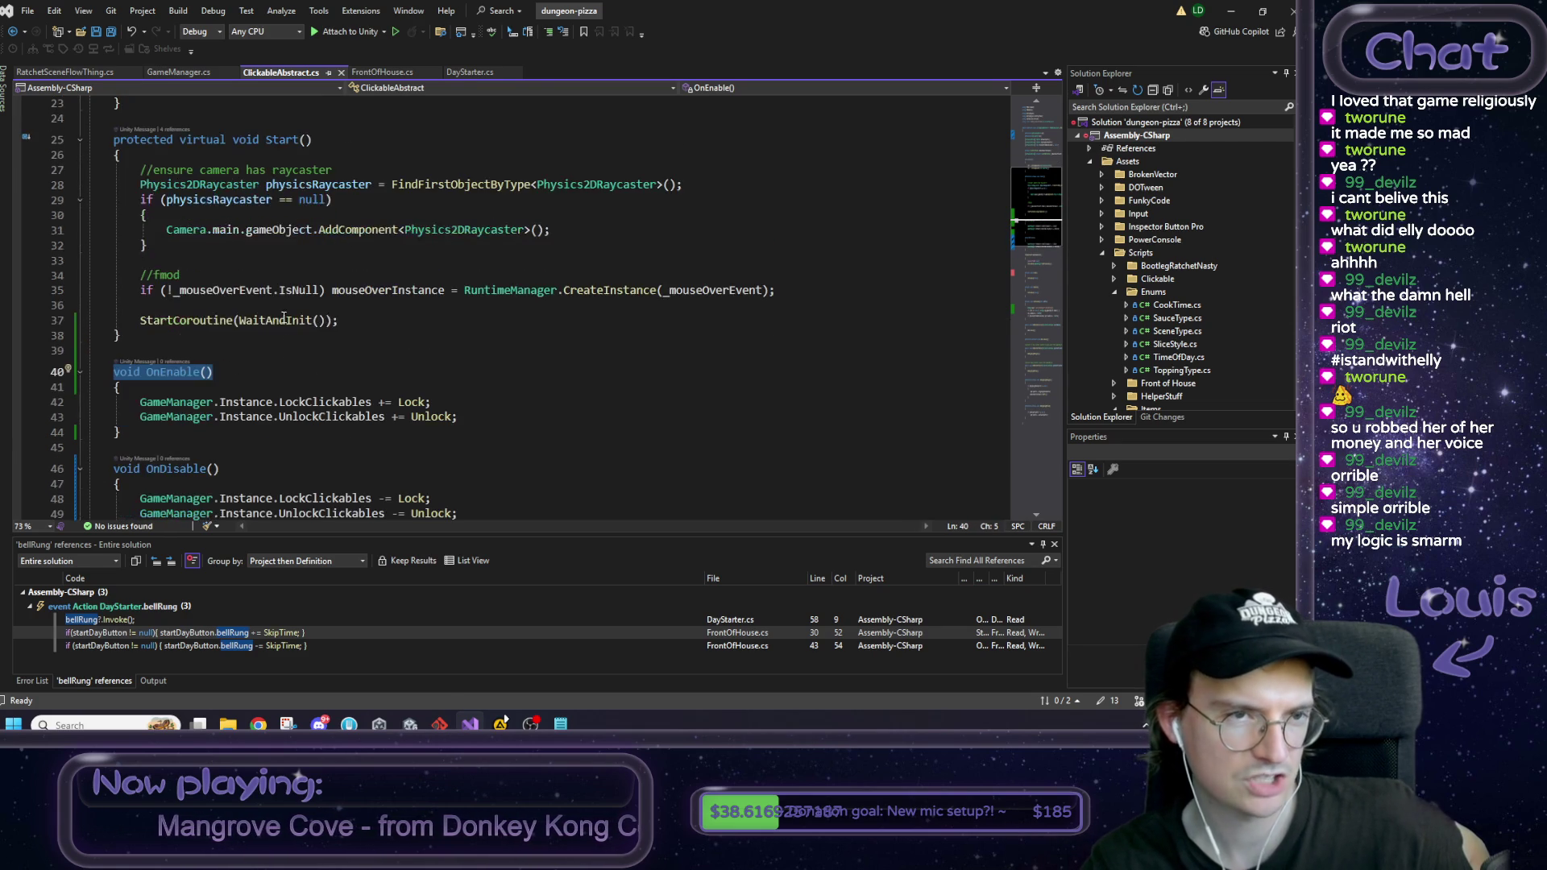
Step: Compare GameManager.cs's Awake with ClickableAbstract's OnEnable by switching between the two tabs
left_click(162, 72)
scroll(249, 198, "down", 1)
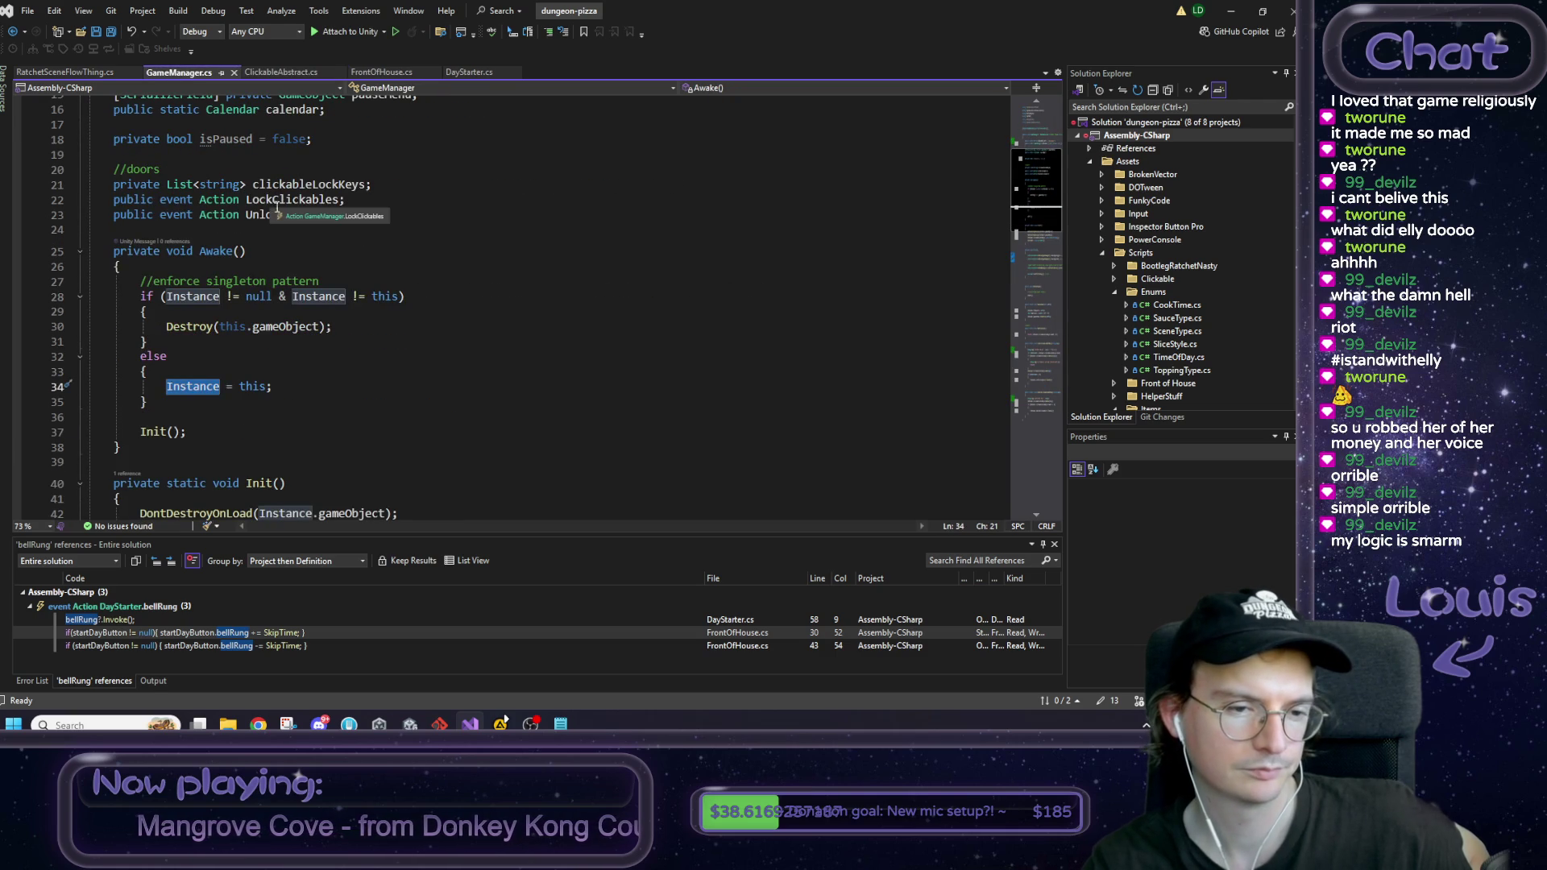
left_click(283, 73)
left_click(232, 385)
scroll(231, 377, "down", 1)
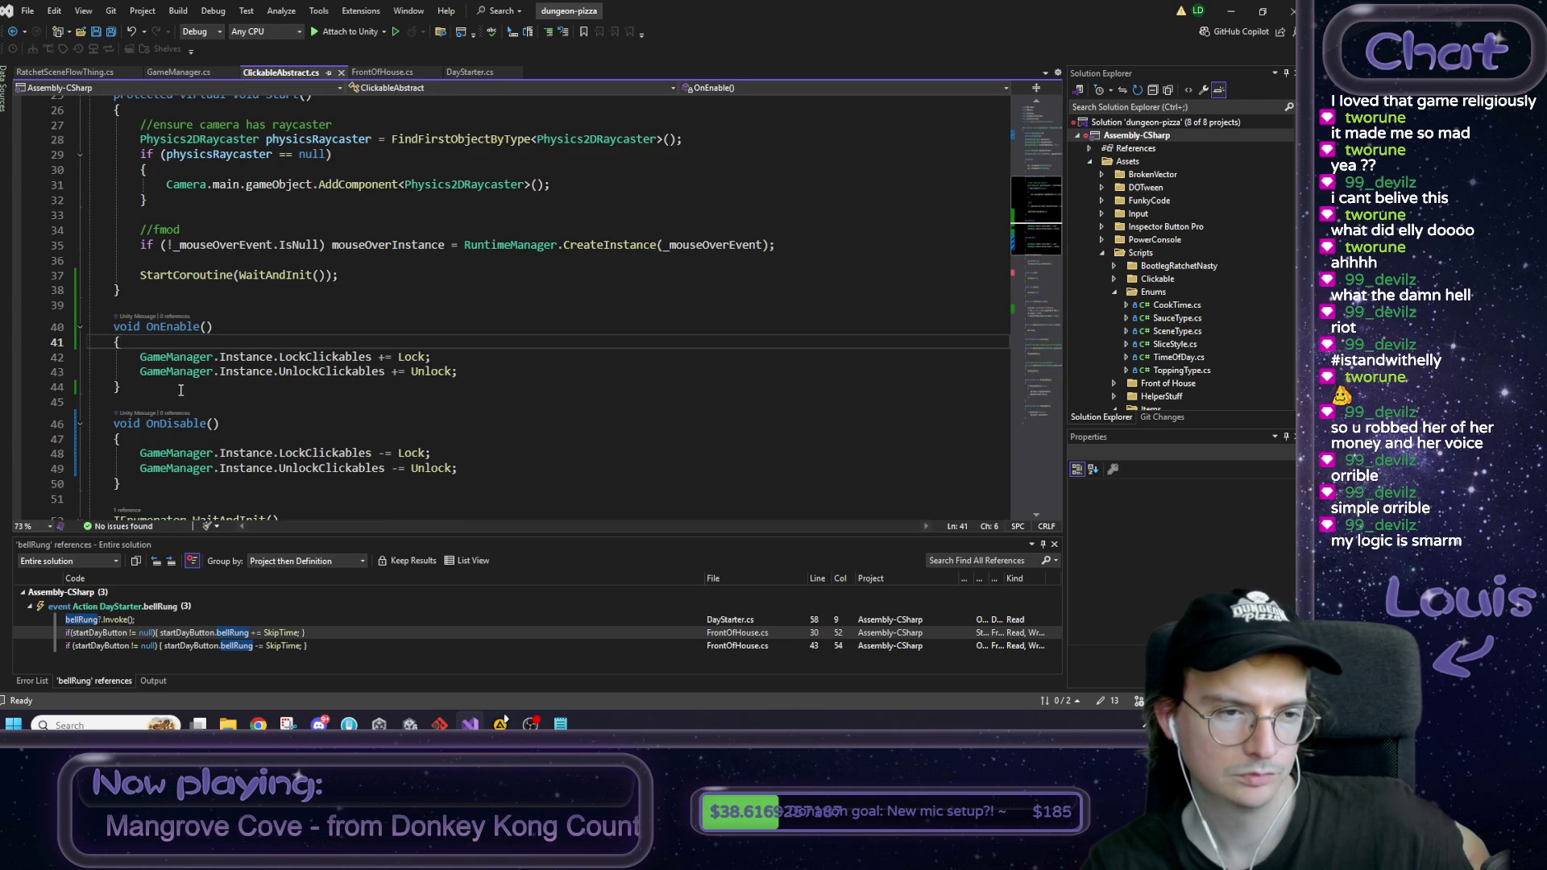
left_click(162, 326)
left_click(150, 386)
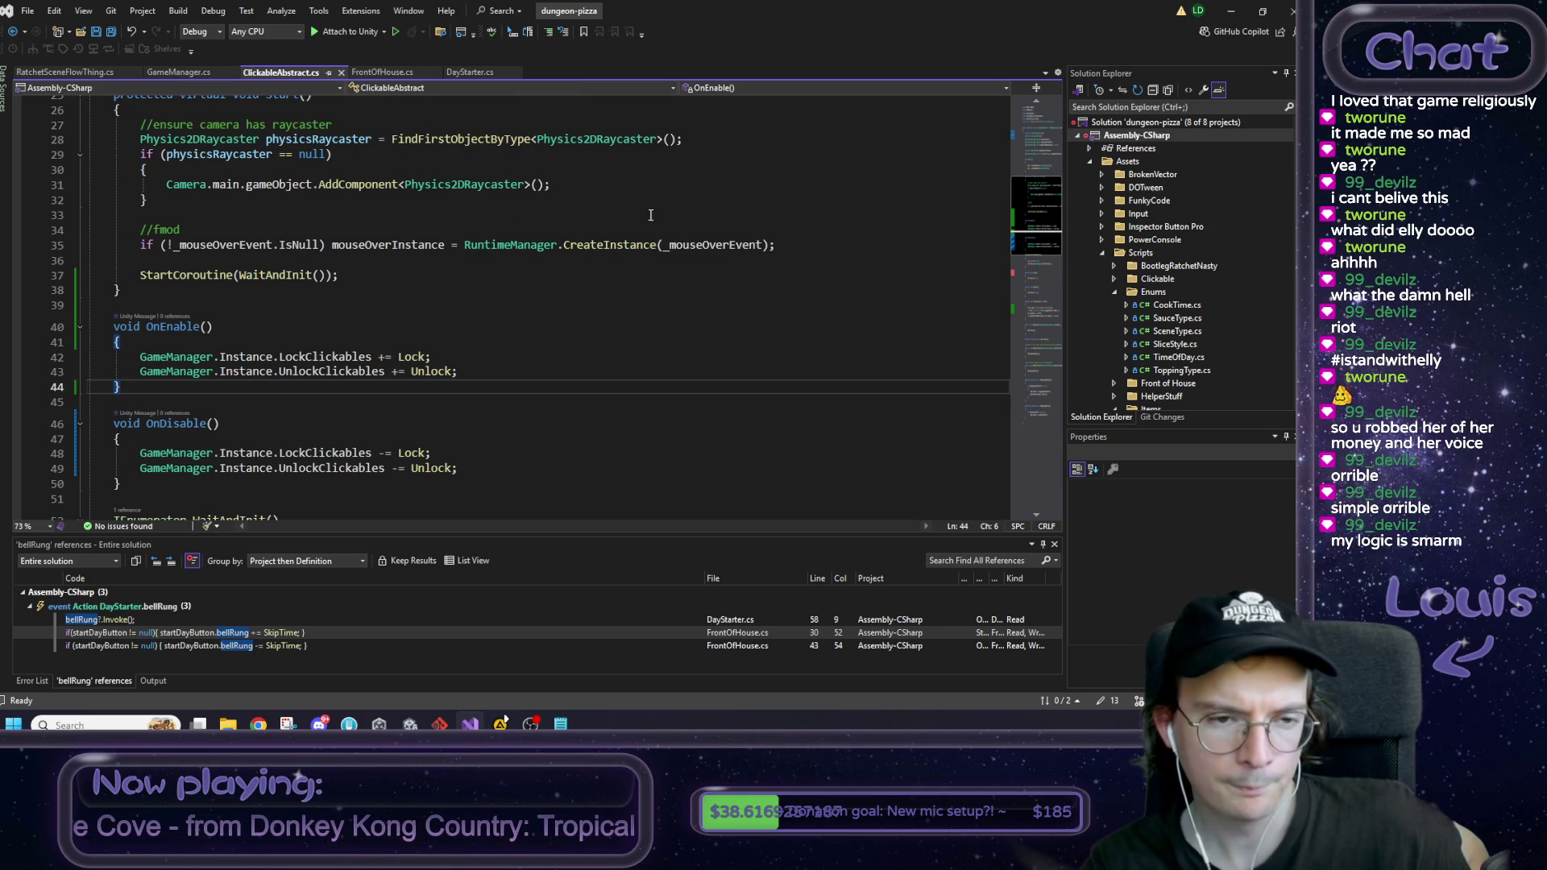
Step: Minimize Visual Studio and bring the Chrome Google results back from the taskbar
left_click(1231, 14)
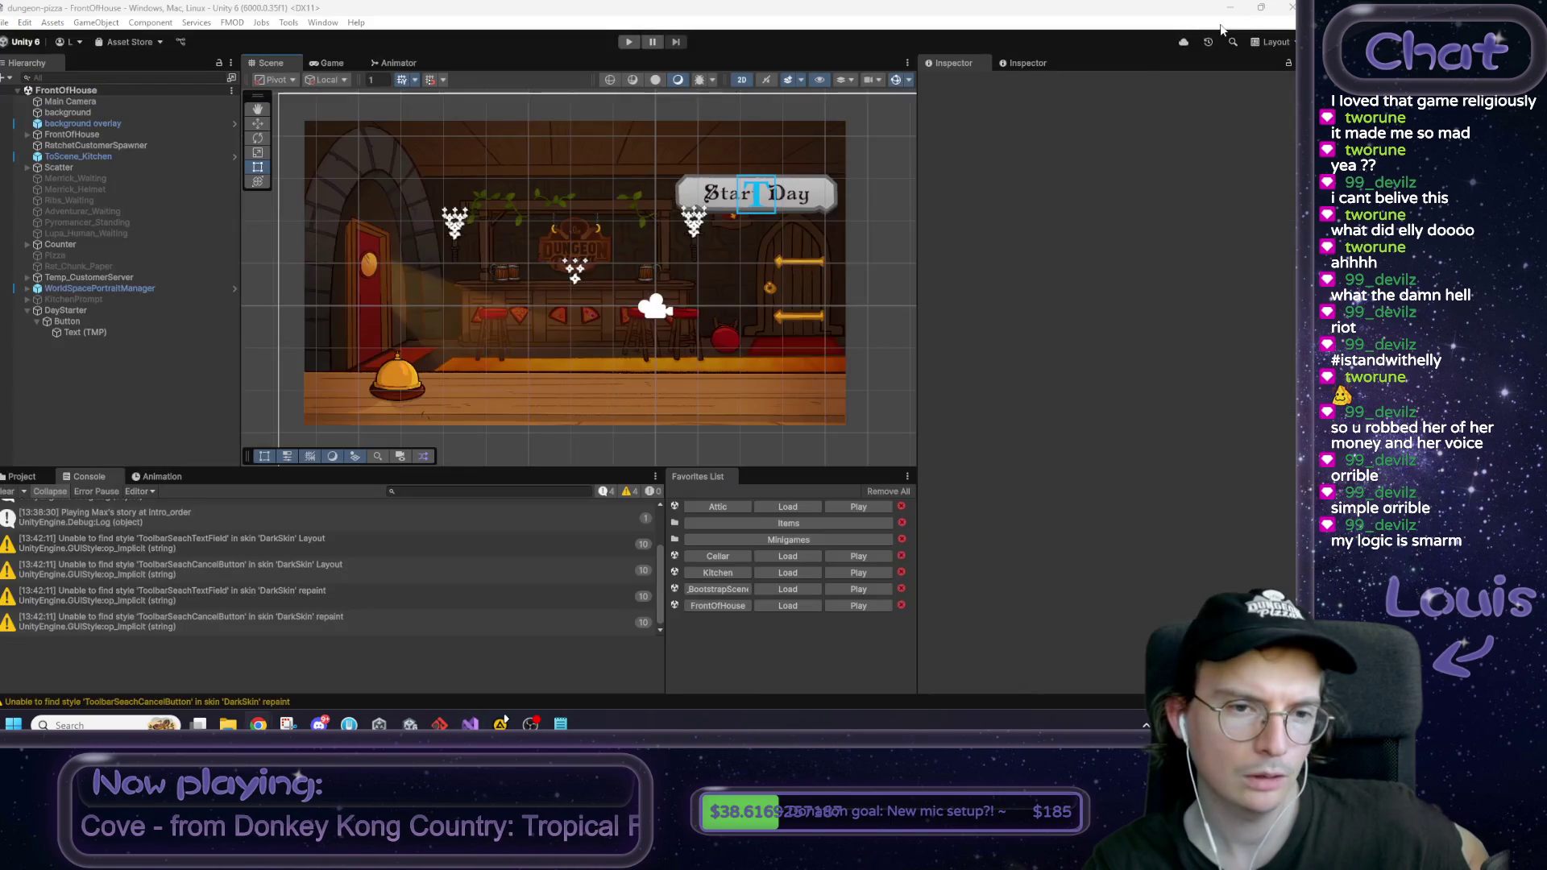
mouse_move(258, 725)
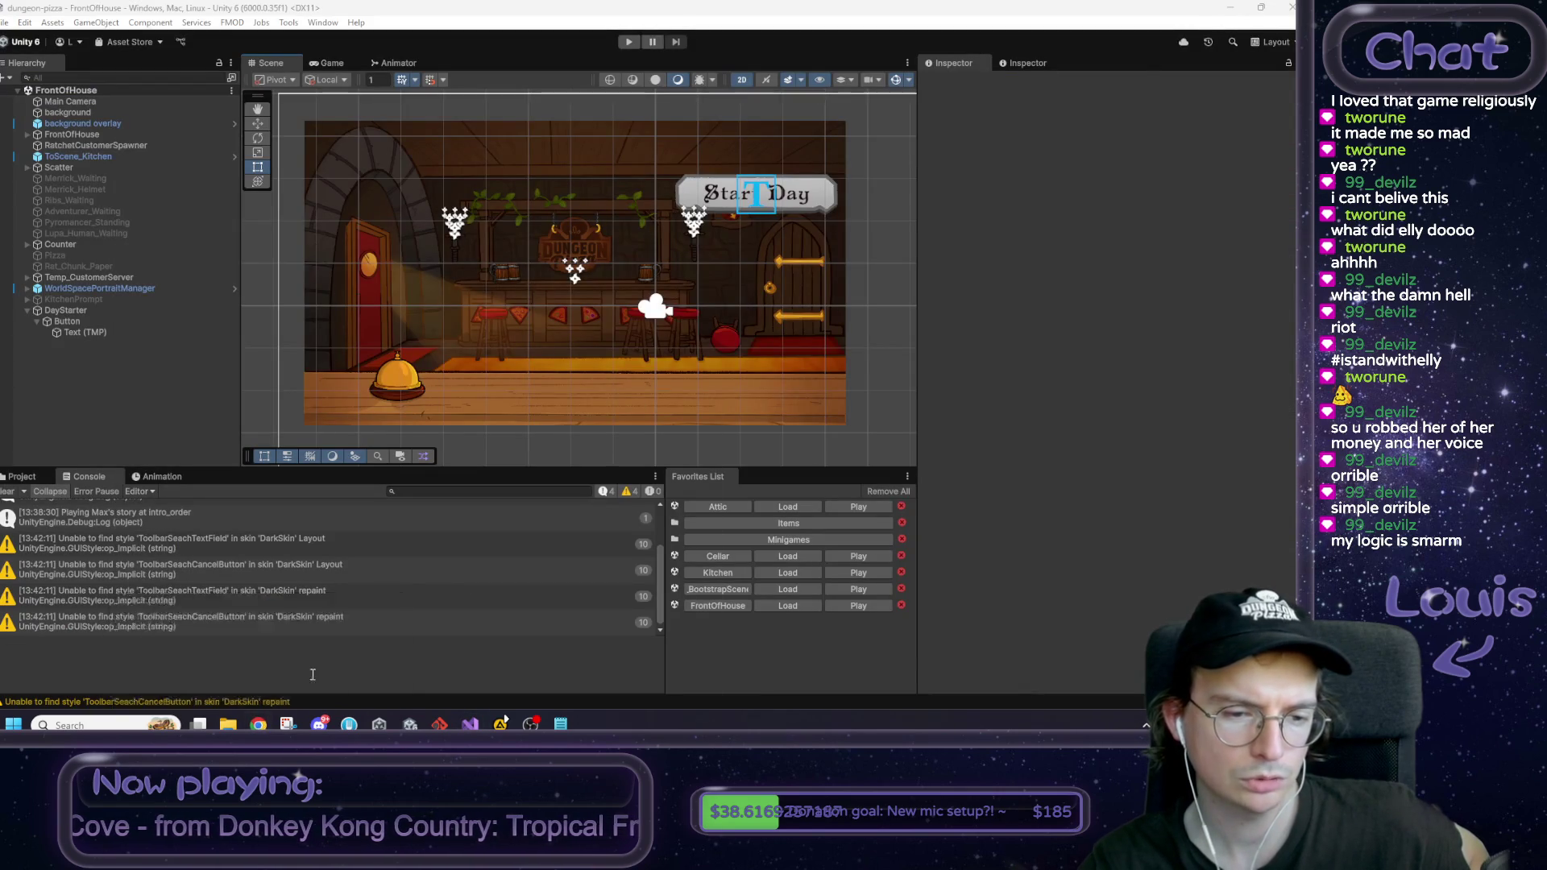
left_click(332, 645)
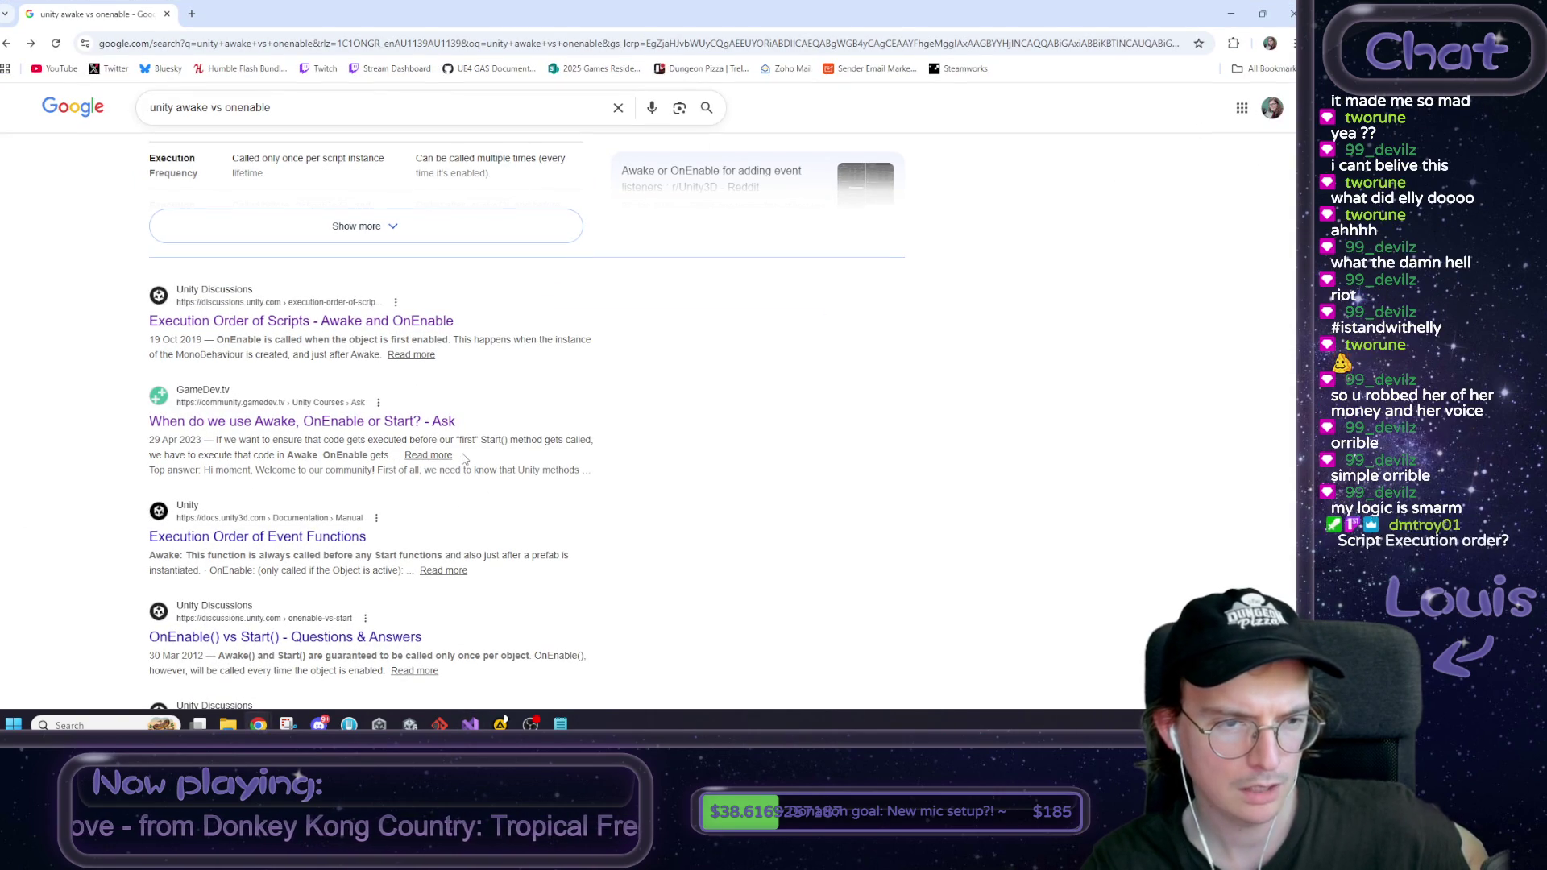
Step: Change the Google query to 'unity script execution order' and run the search
scroll(494, 454, "down", 2)
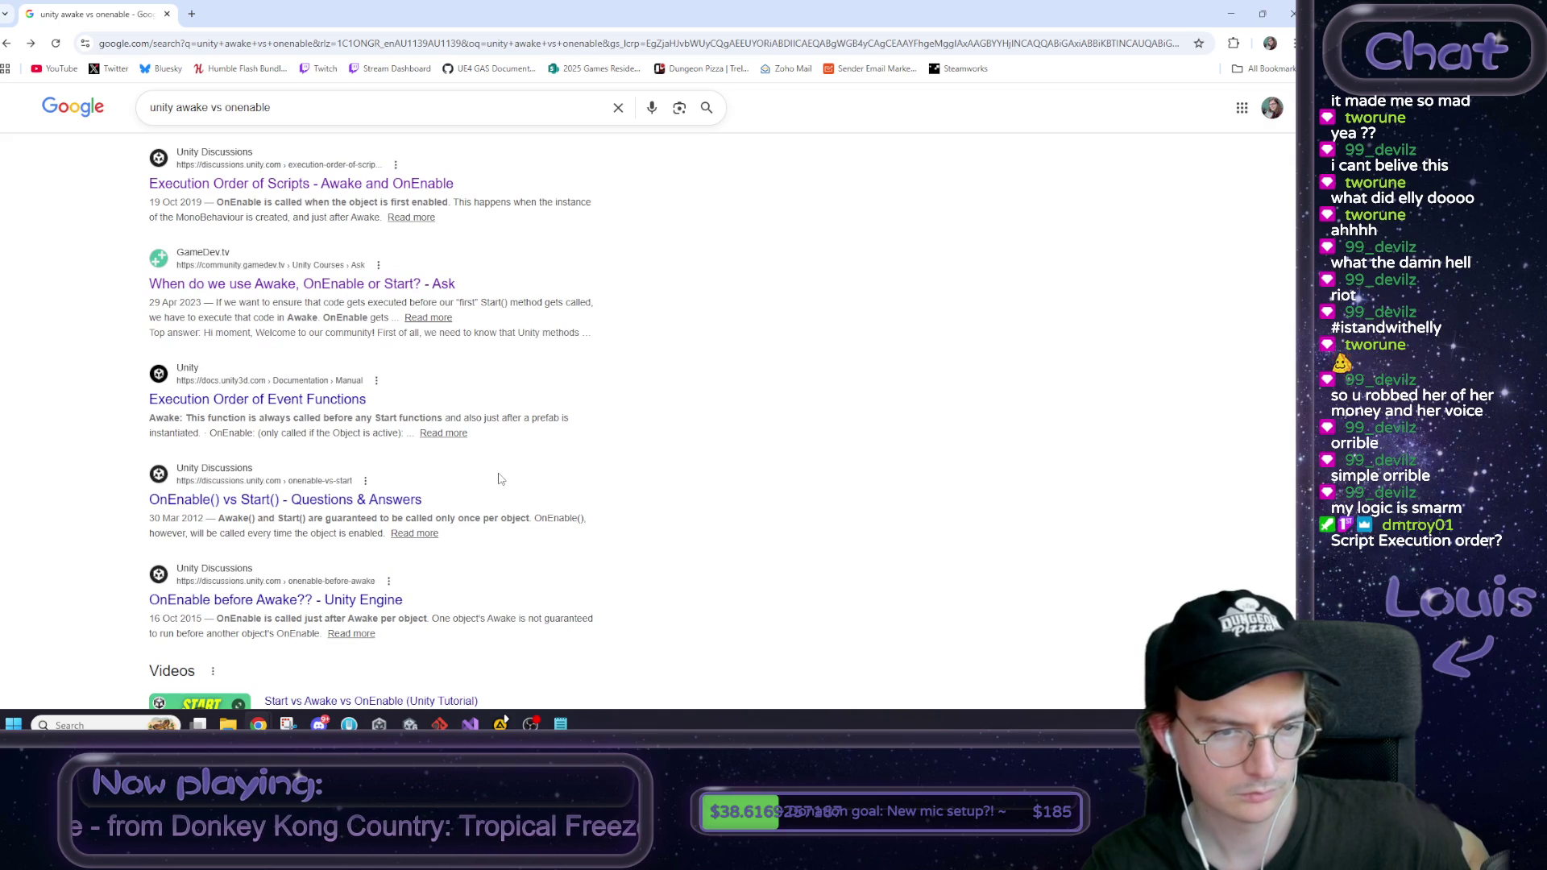
scroll(753, 596, "up", 5)
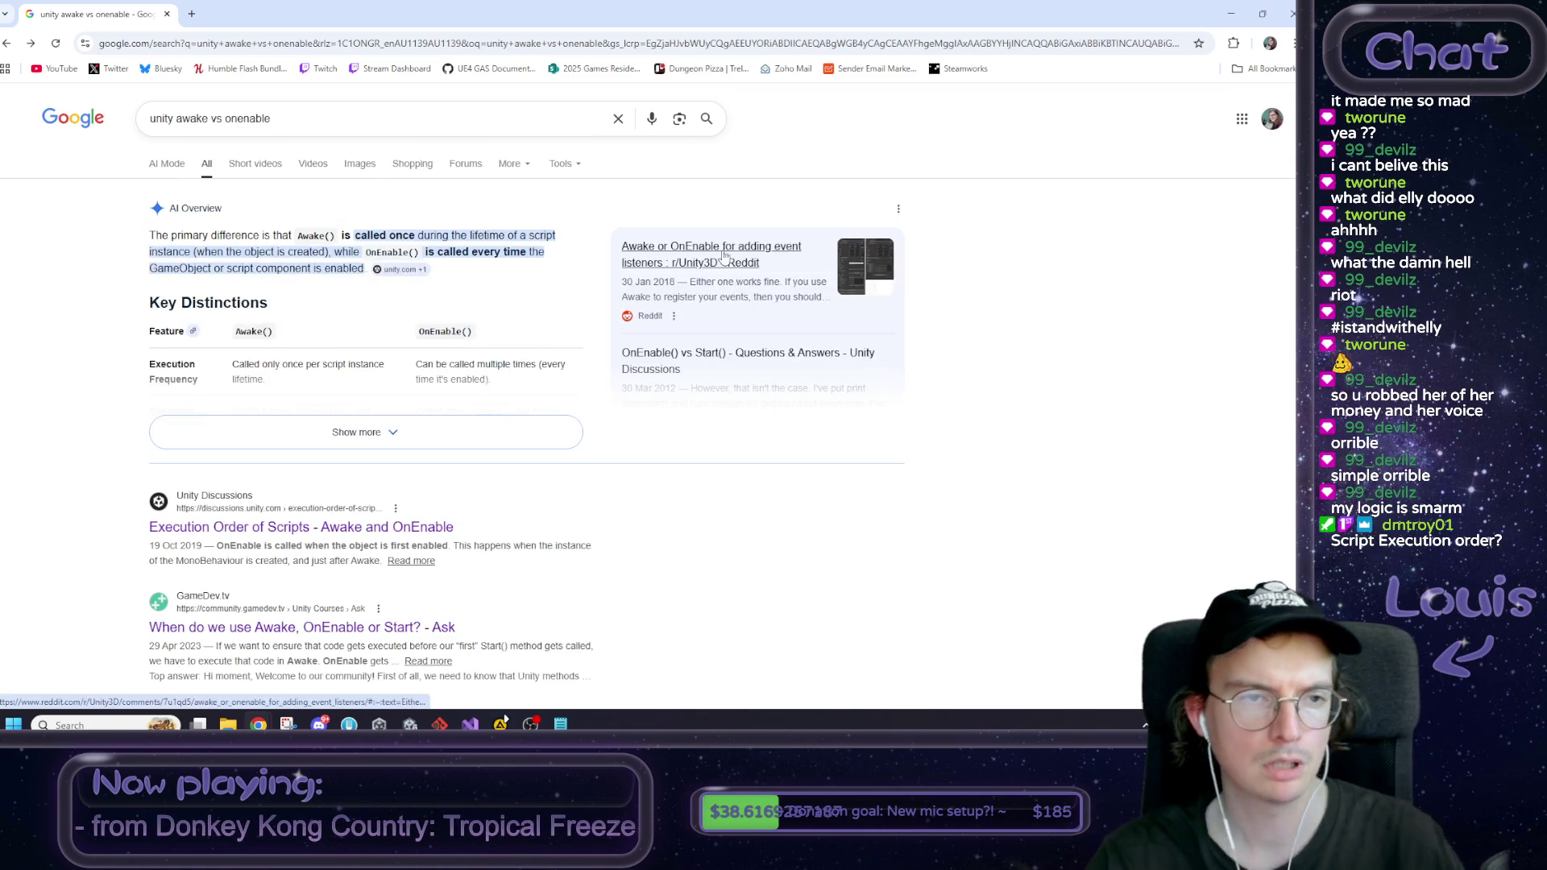
left_click_drag(191, 119, 598, 113)
key("BackSpace")
key("BackSpace")
key("BackSpace")
type("scri")
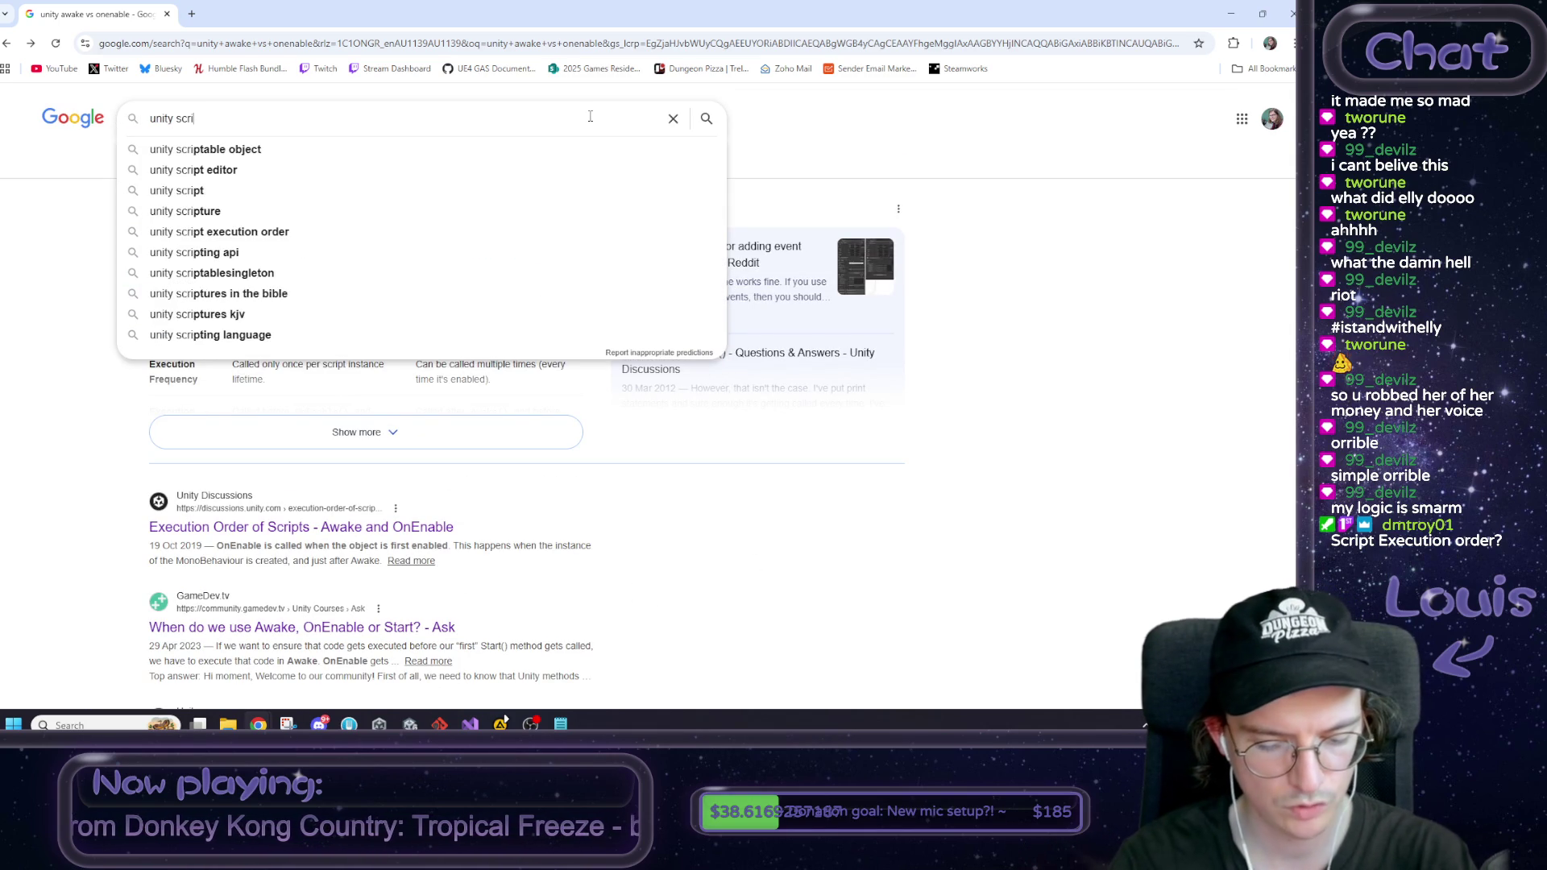
type("pt execution ")
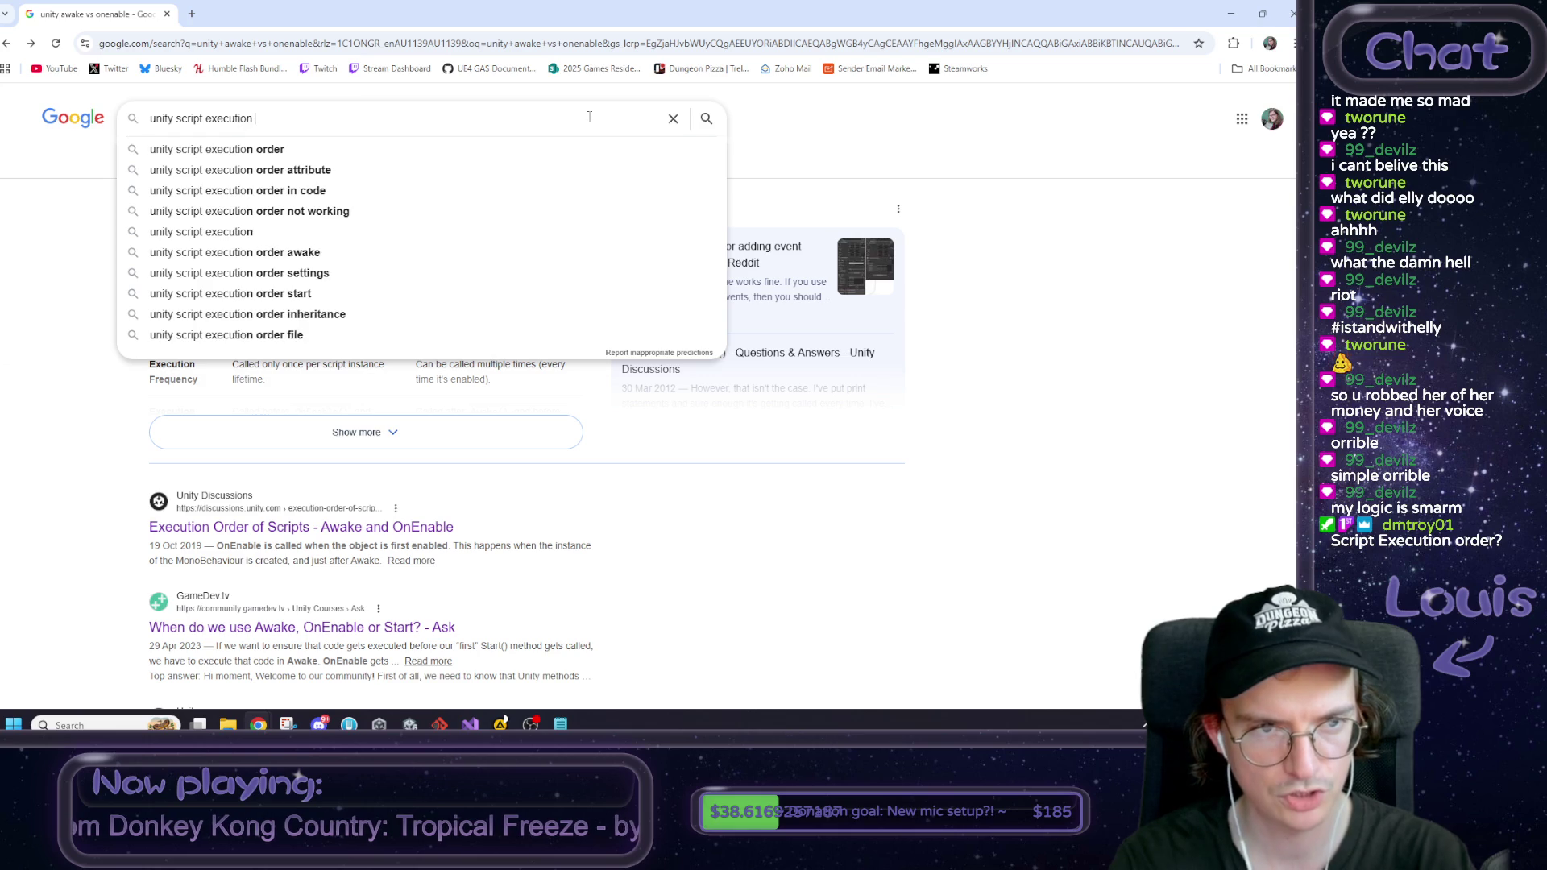
type("order")
key("Return")
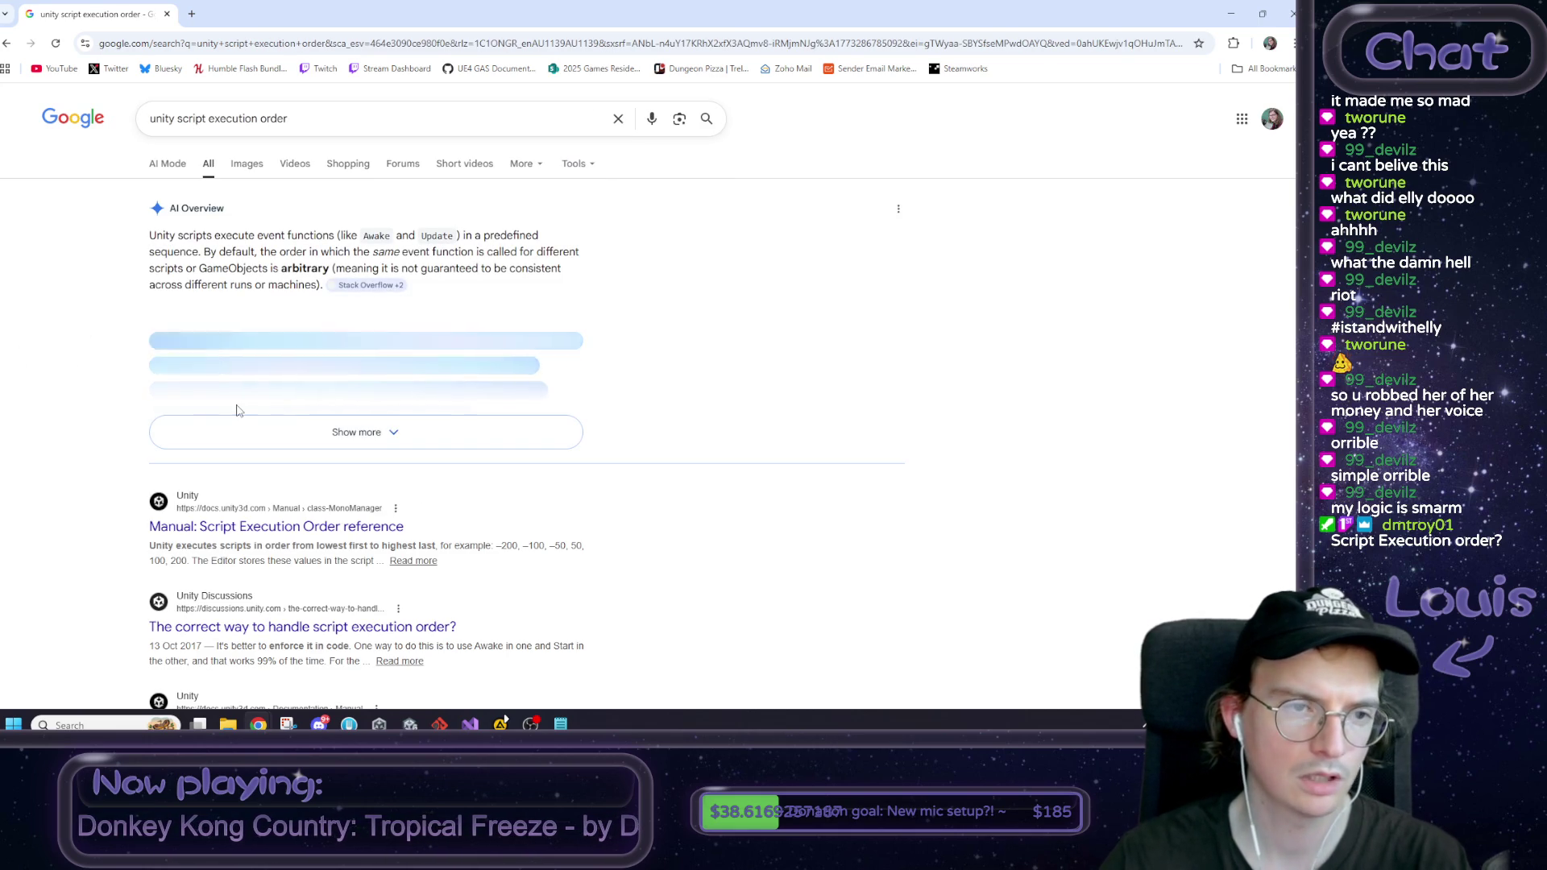
scroll(234, 387, "down", 3)
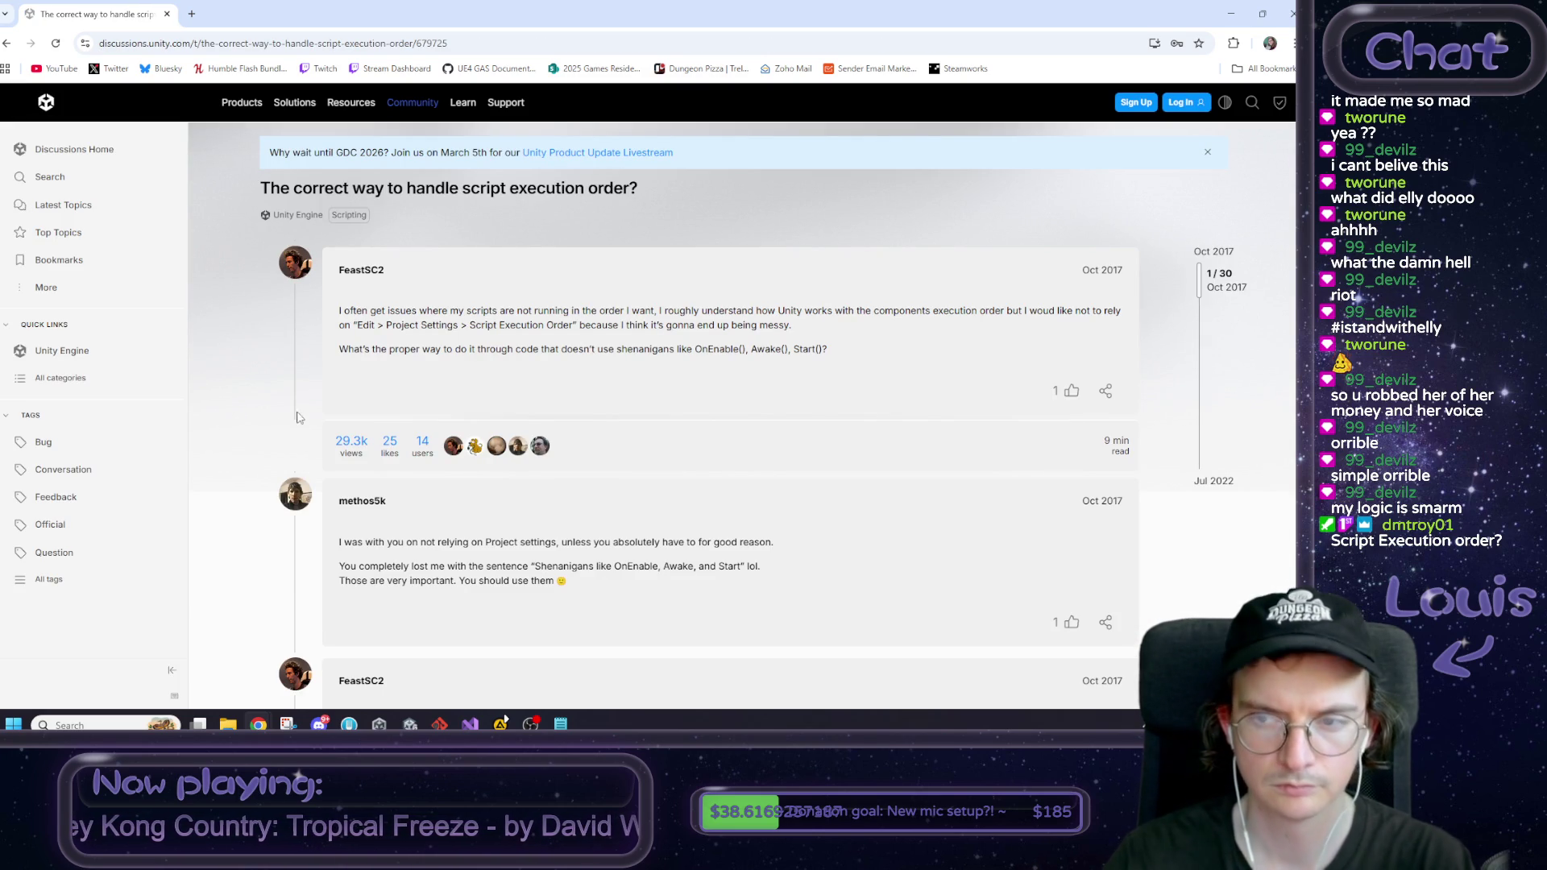
left_click_drag(476, 326, 768, 327)
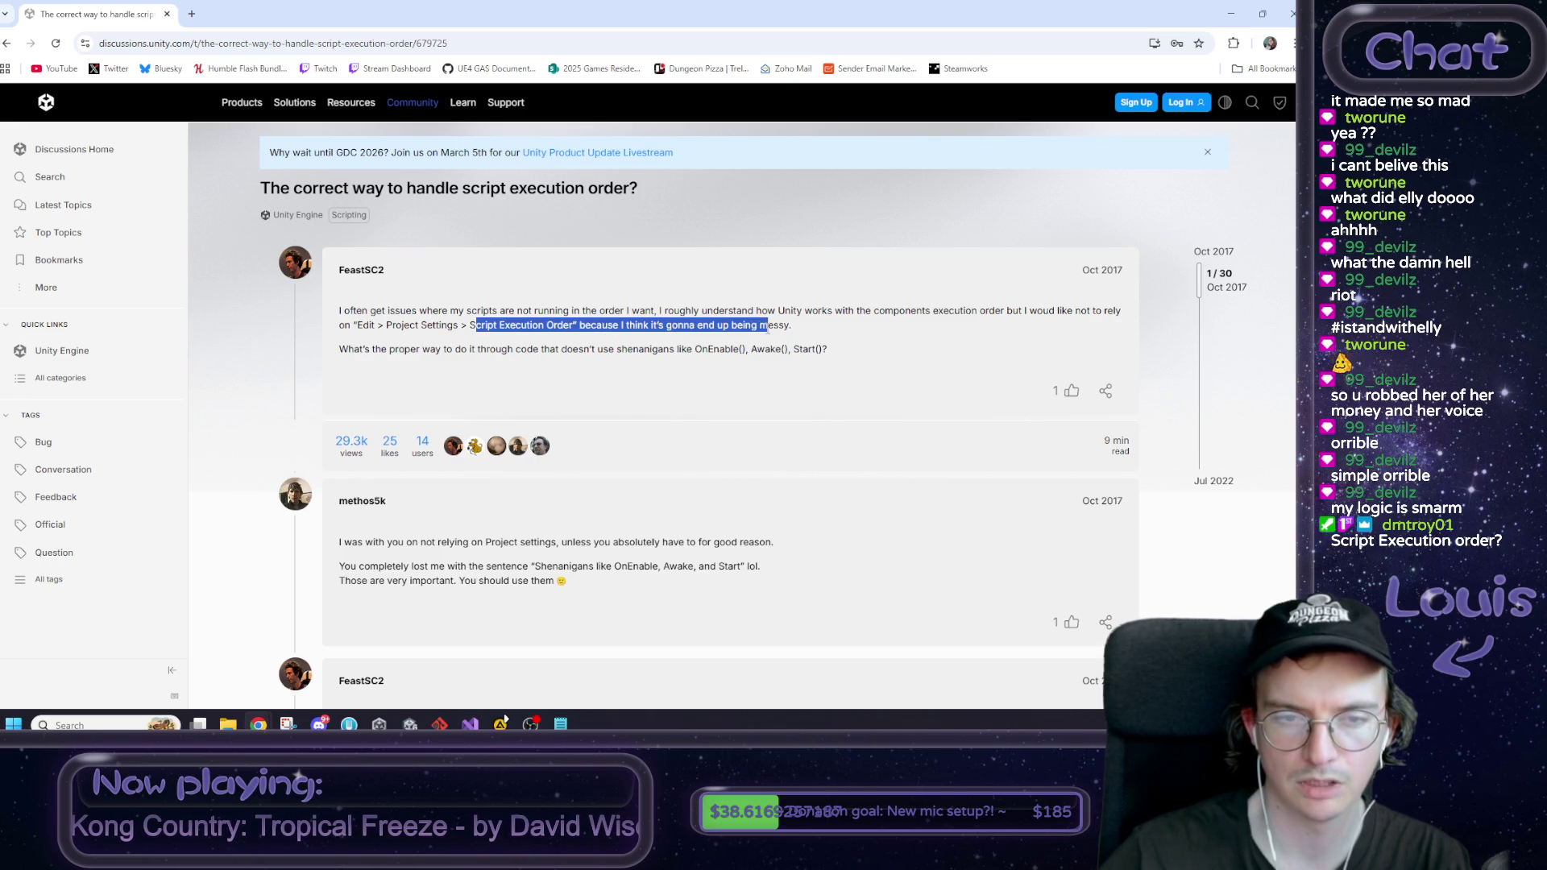
left_click(751, 339)
left_click_drag(366, 355, 634, 352)
left_click(653, 355)
left_click_drag(828, 351, 704, 362)
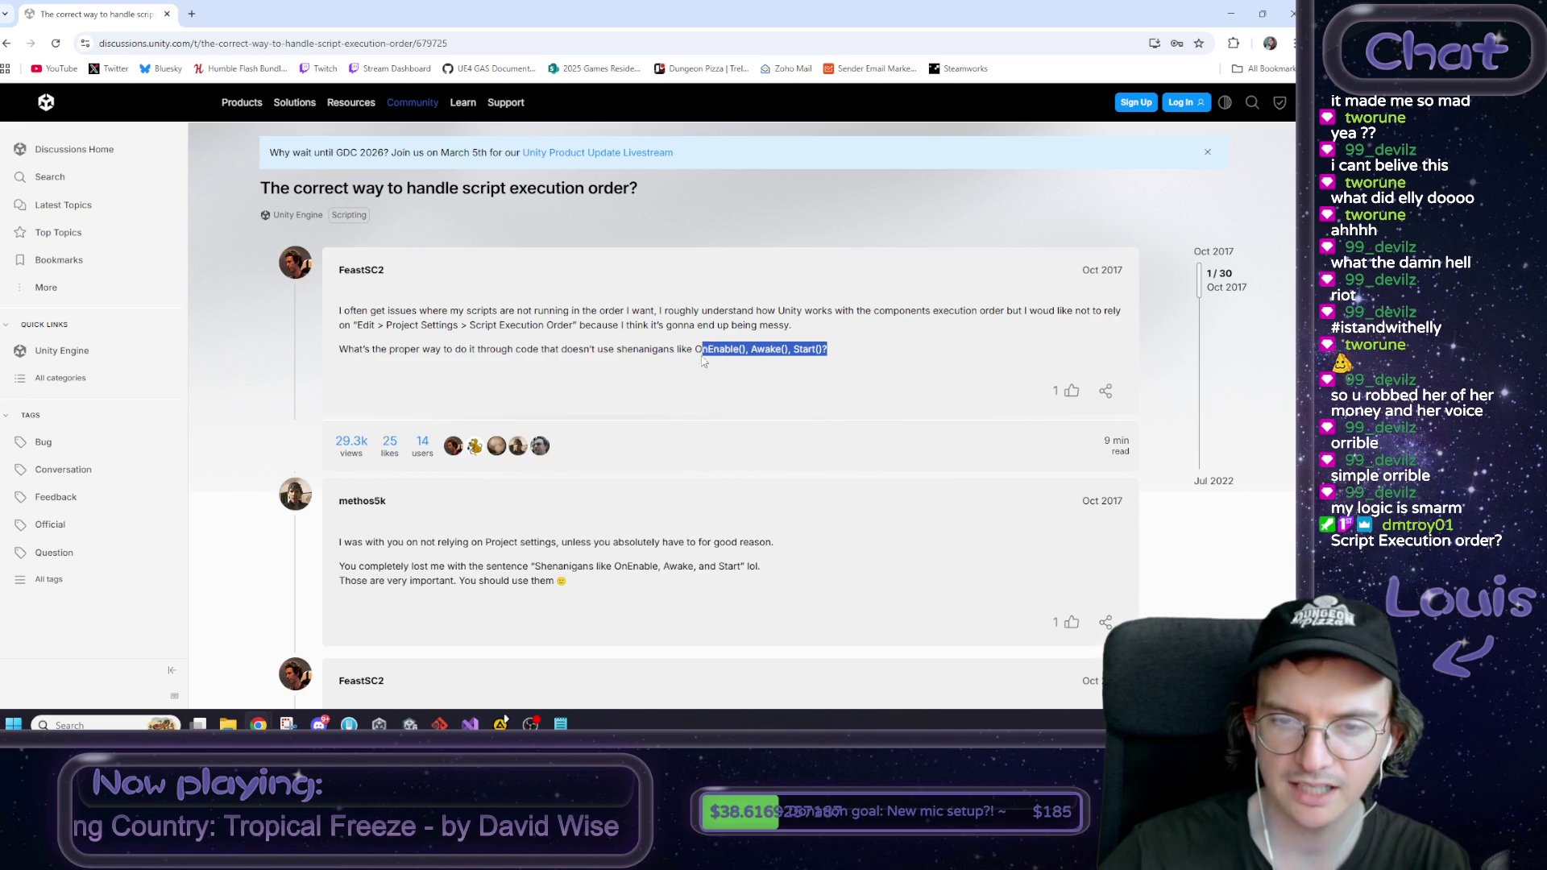
left_click(701, 355)
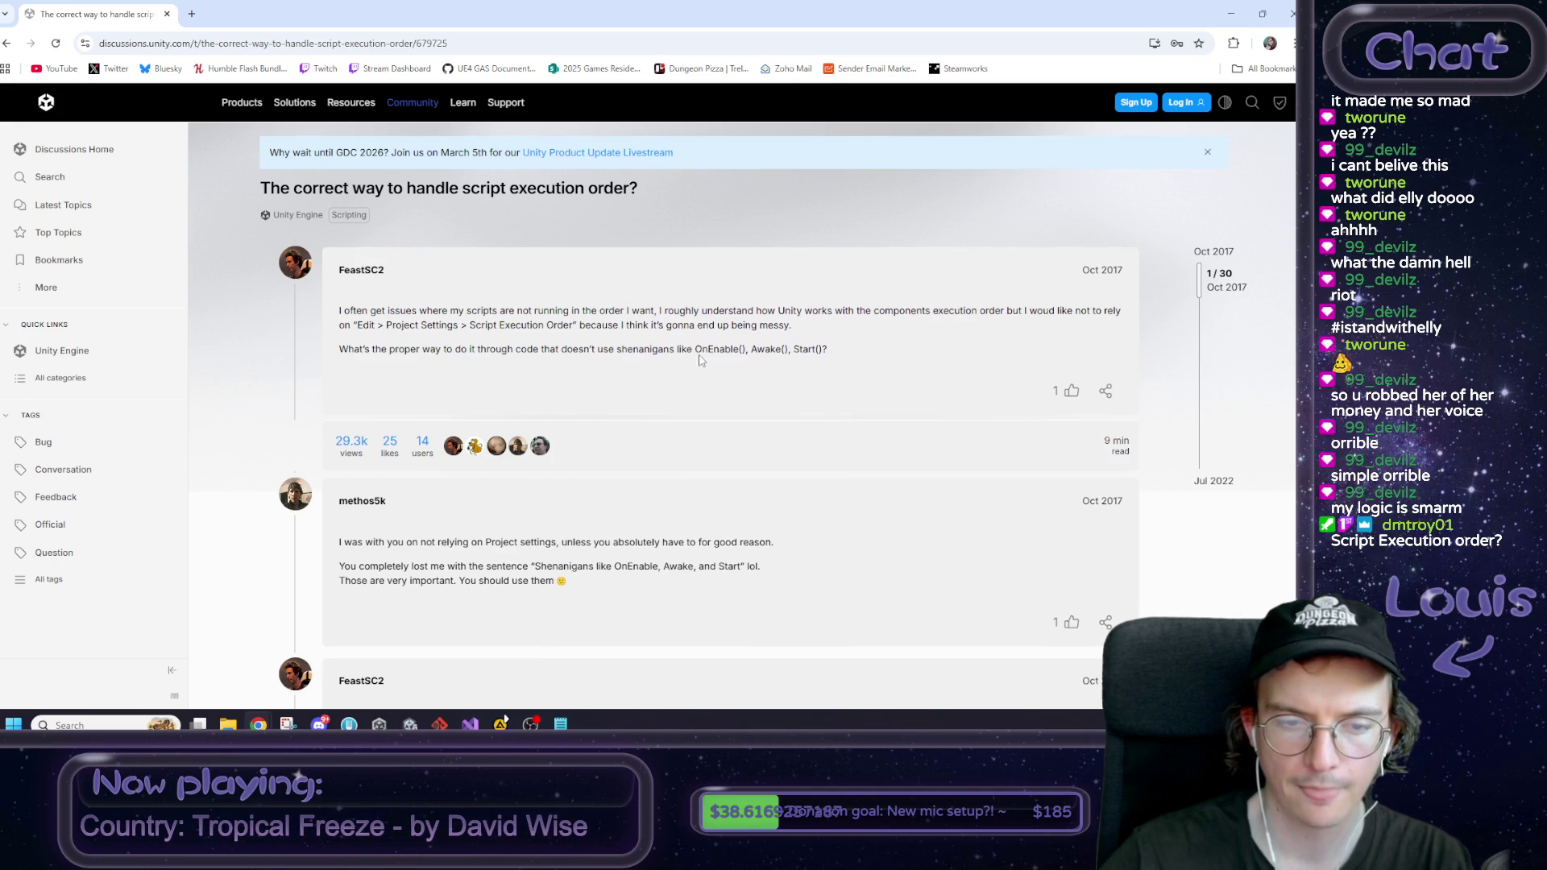
scroll(669, 398, "down", 1)
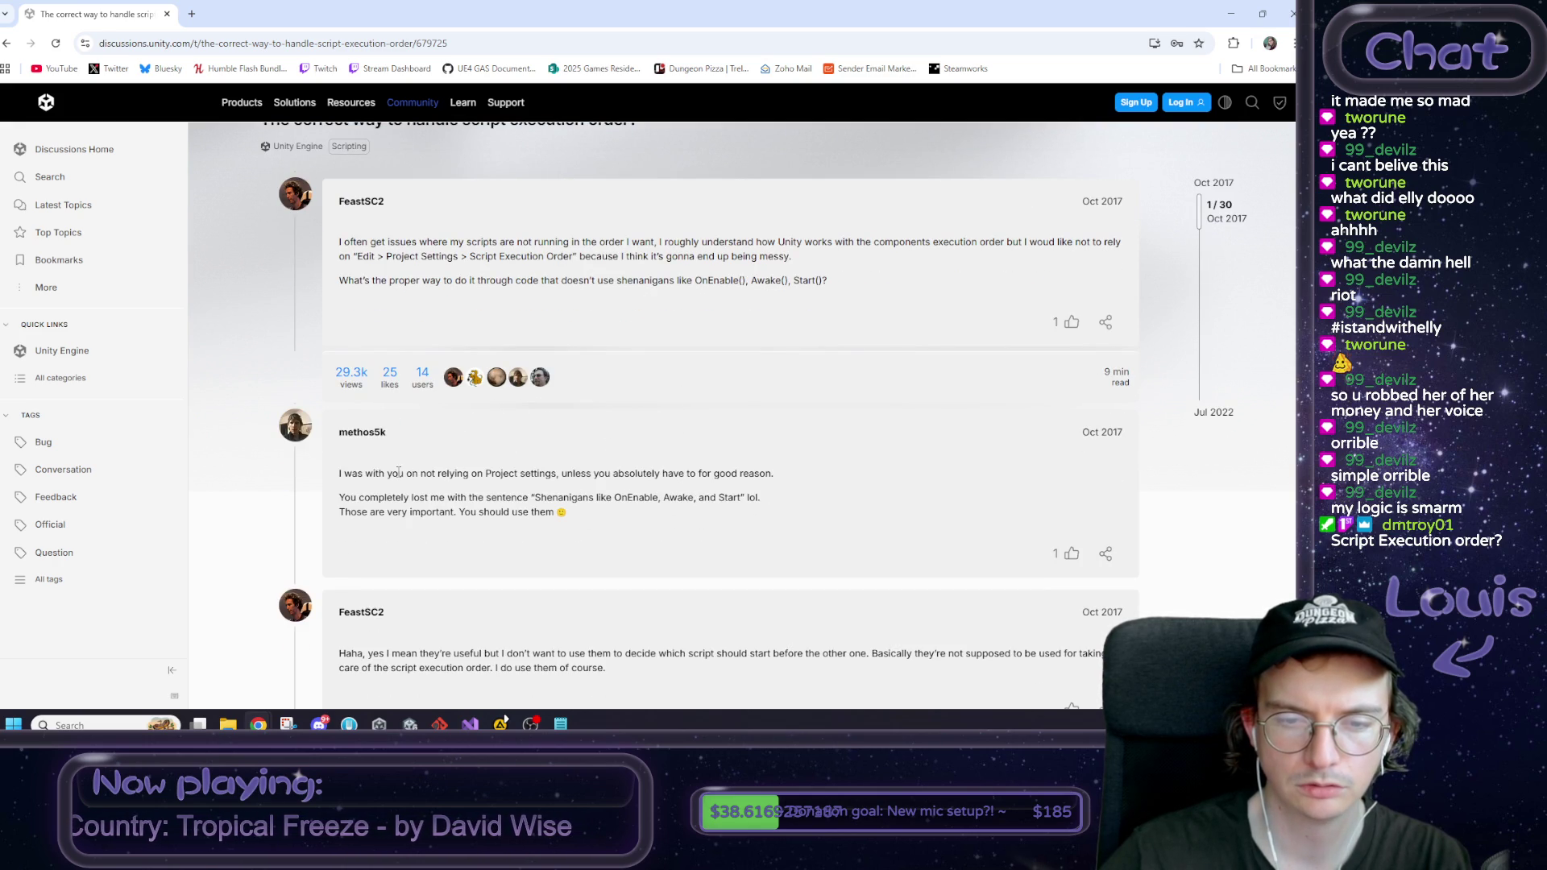
left_click_drag(529, 497, 746, 497)
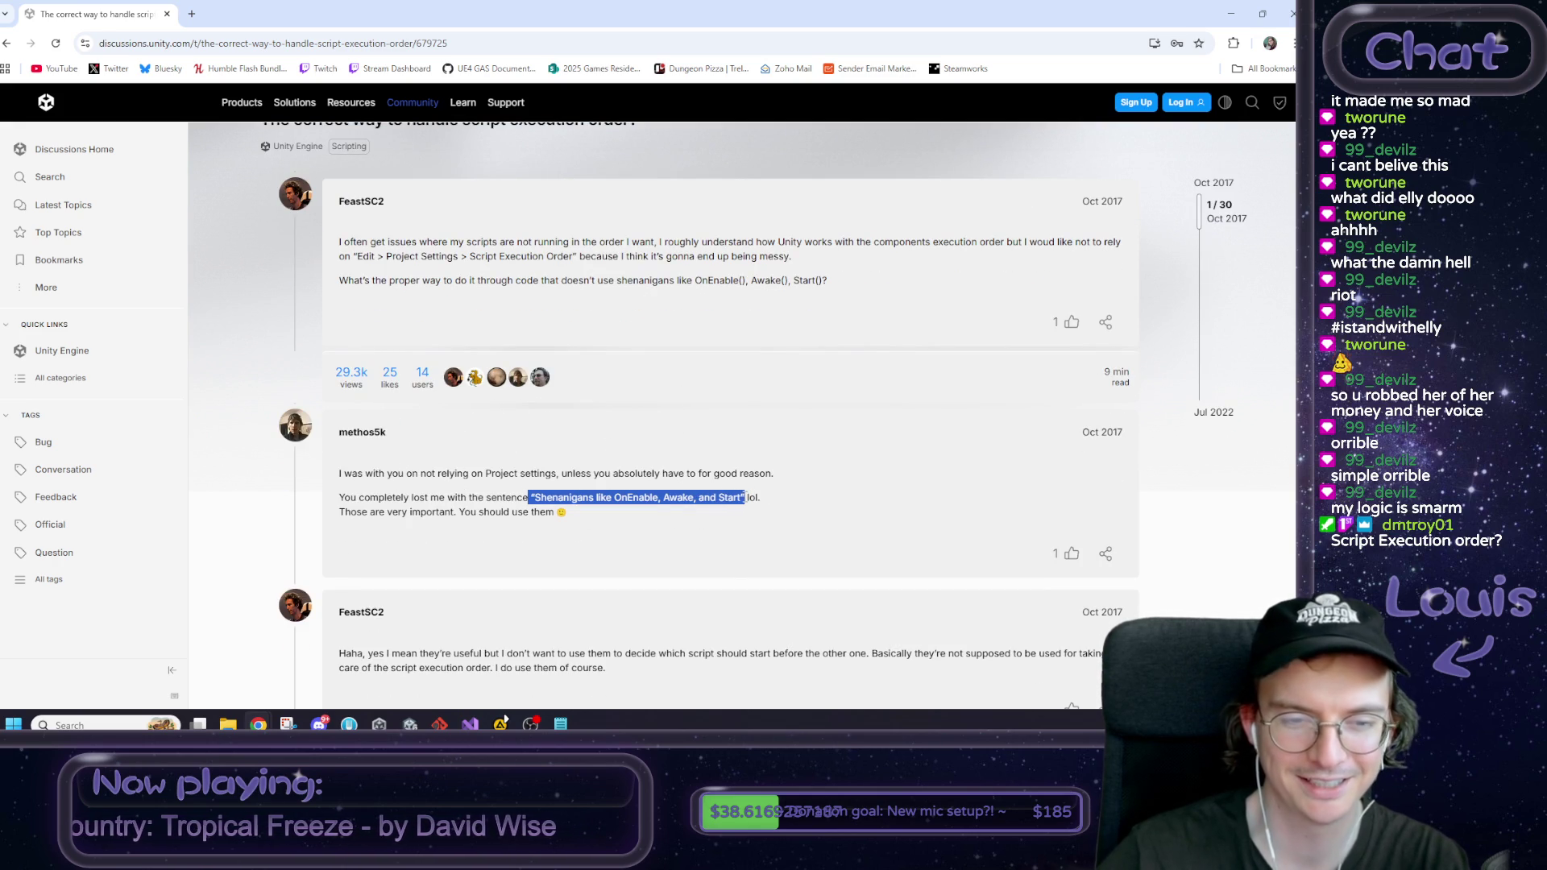
left_click_drag(382, 510, 477, 512)
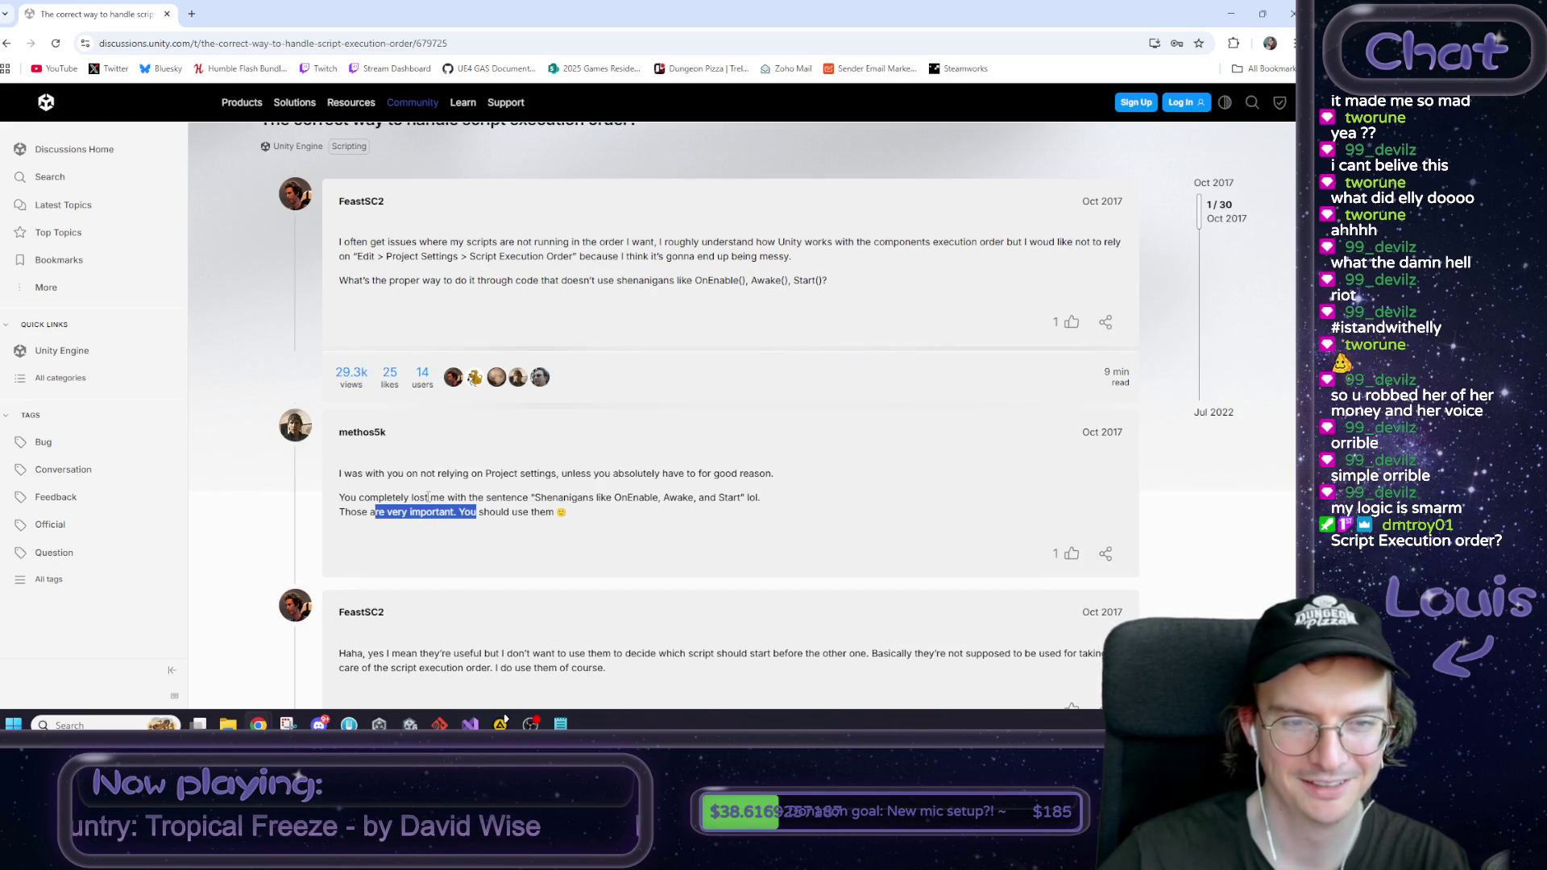
left_click(426, 497)
scroll(427, 475, "down", 1)
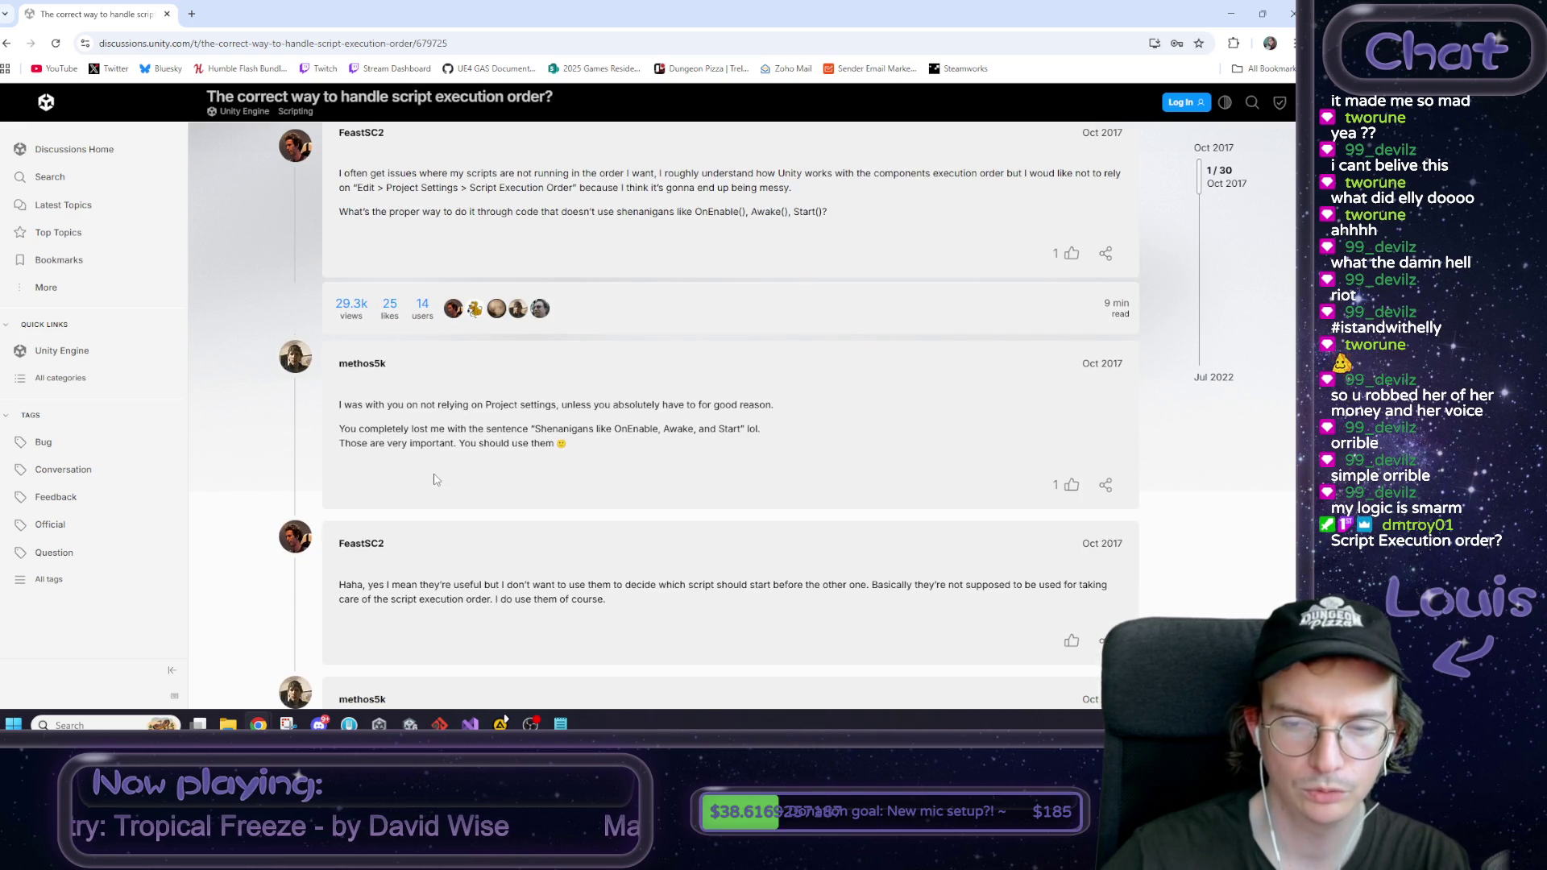
scroll(435, 480, "down", 1)
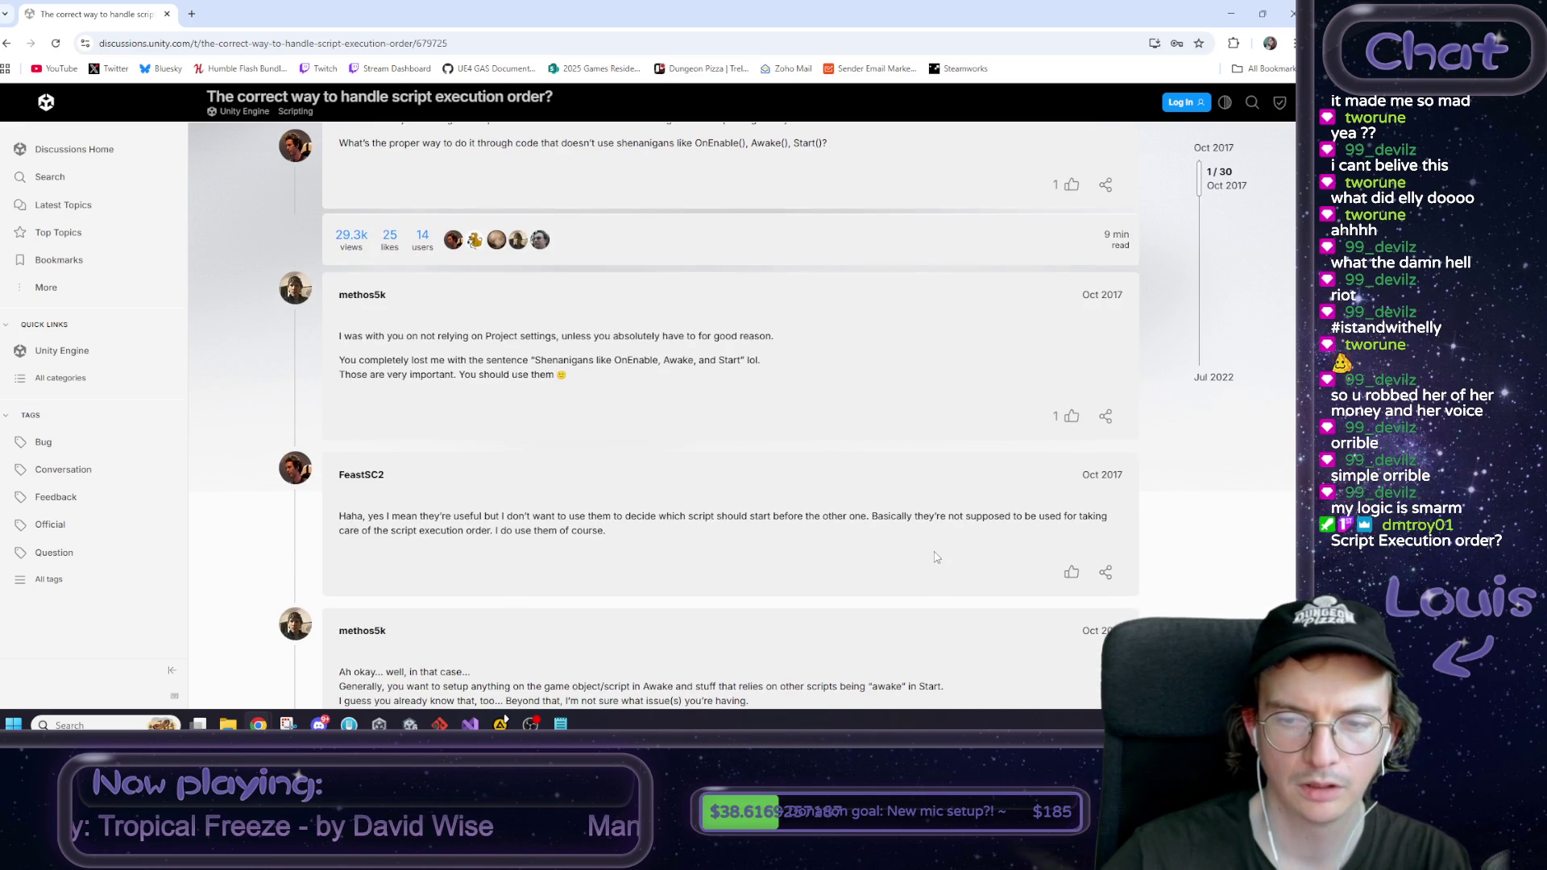
mouse_move(872, 516)
left_mouse_down()
mouse_move(984, 527)
mouse_move(467, 531)
mouse_move(599, 532)
left_mouse_up()
left_click(602, 532)
scroll(601, 532, "down", 1)
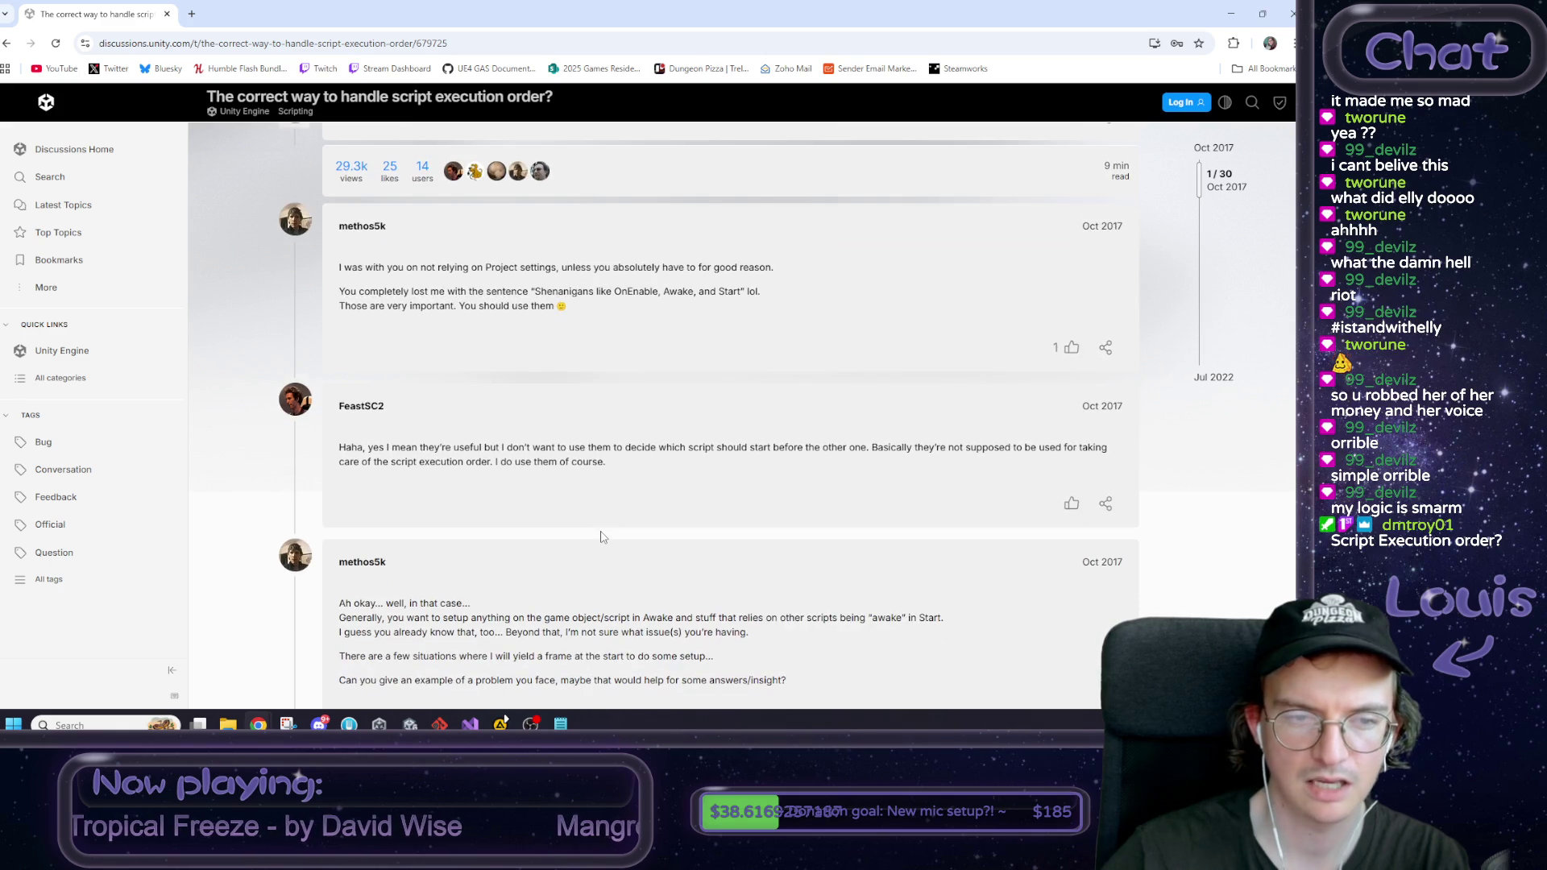
scroll(601, 536, "down", 2)
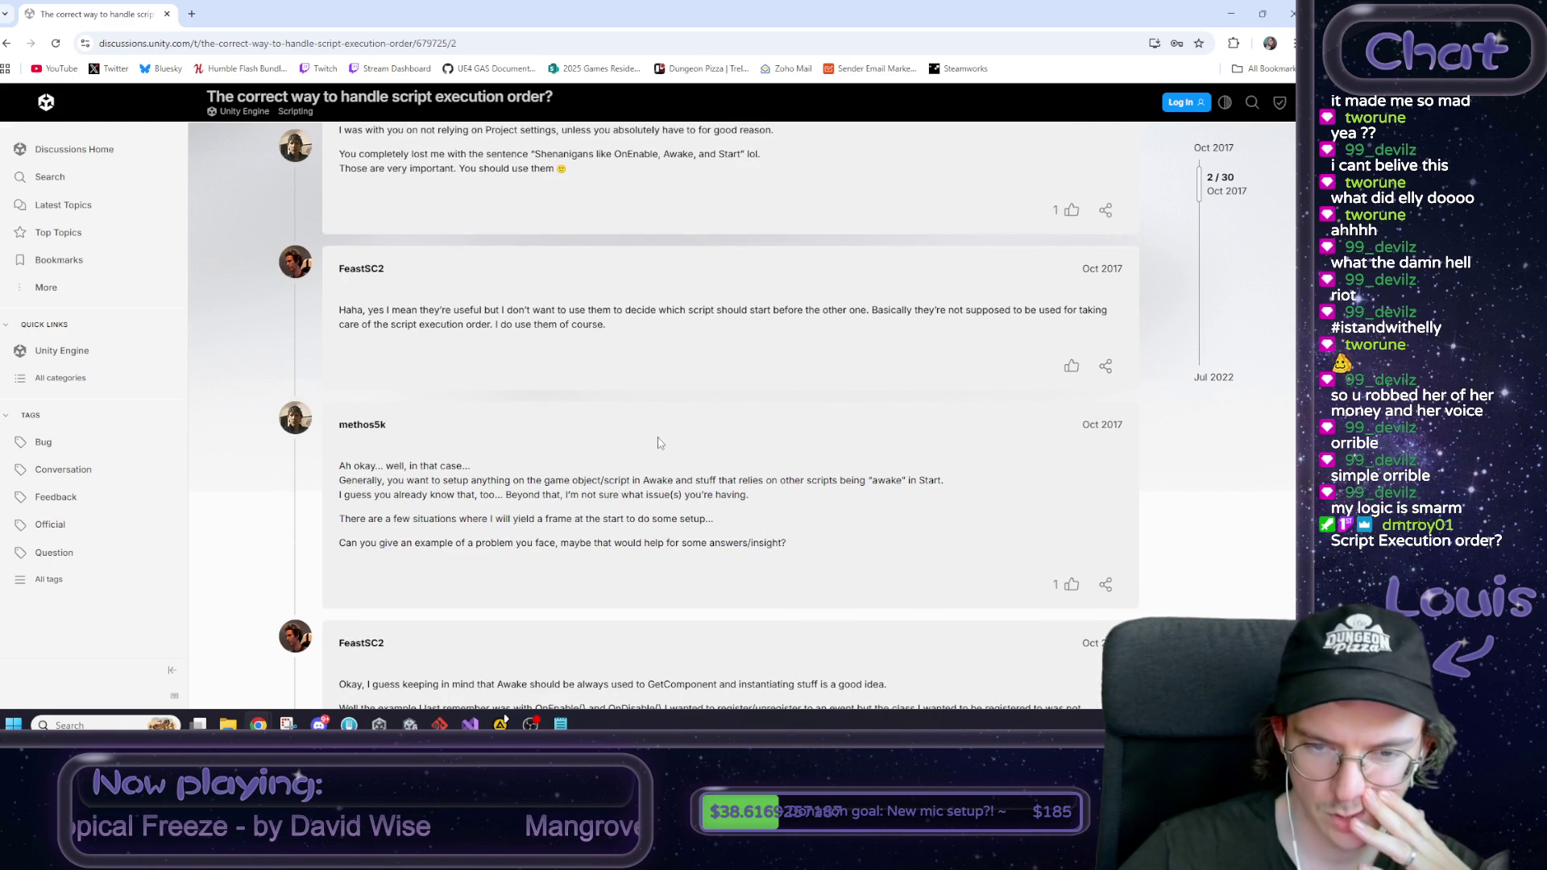
scroll(662, 442, "down", 2)
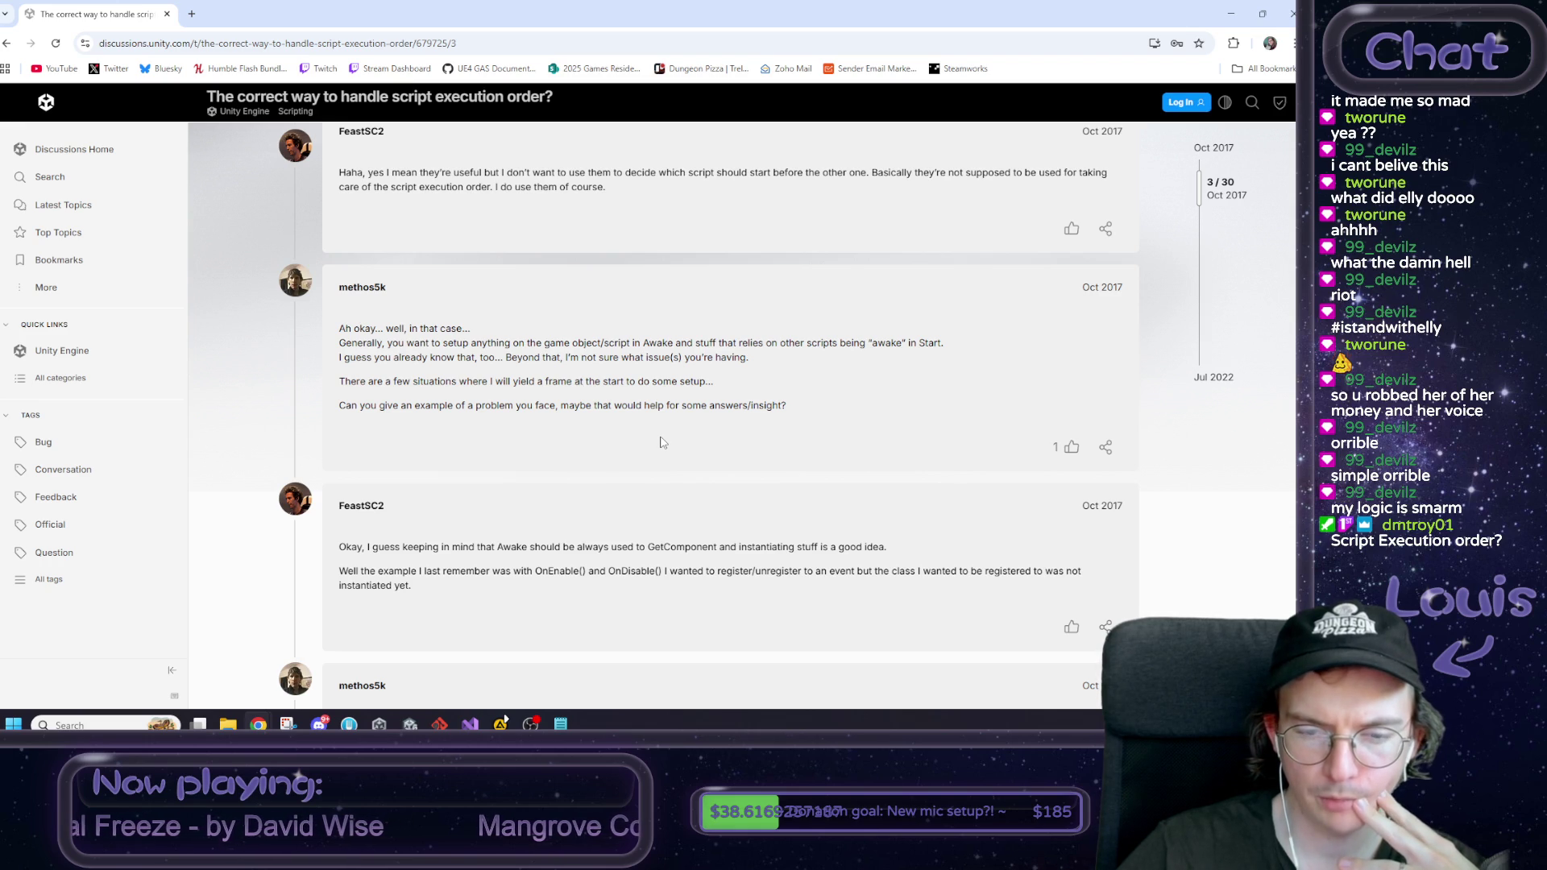
scroll(662, 444, "down", 1)
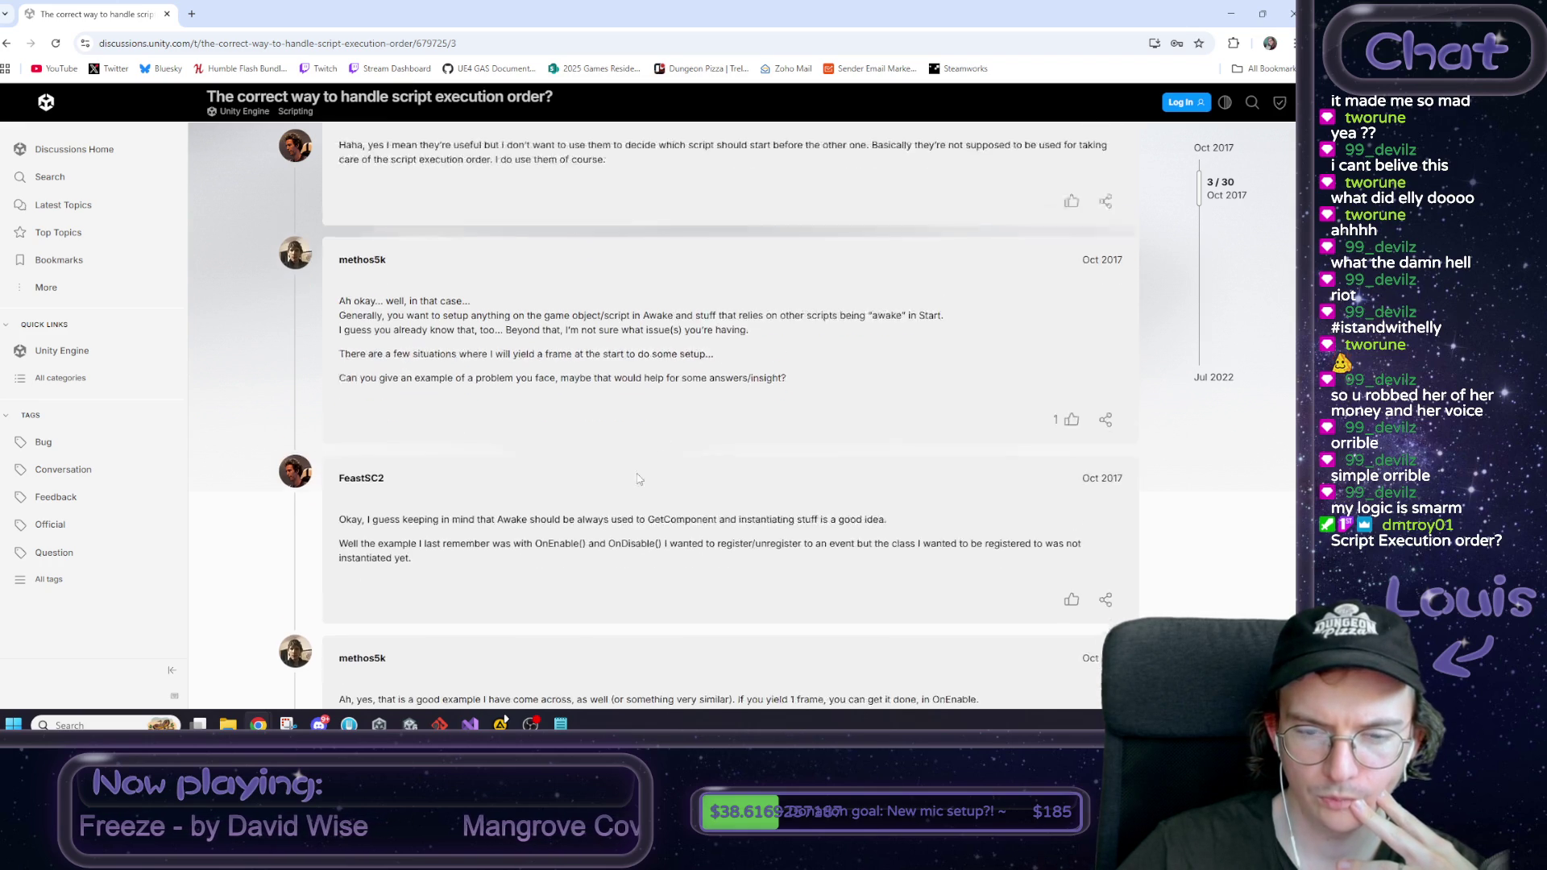
mouse_move(339, 502)
left_mouse_down()
mouse_move(415, 504)
mouse_move(348, 504)
left_mouse_up()
left_click_drag(472, 524, 326, 508)
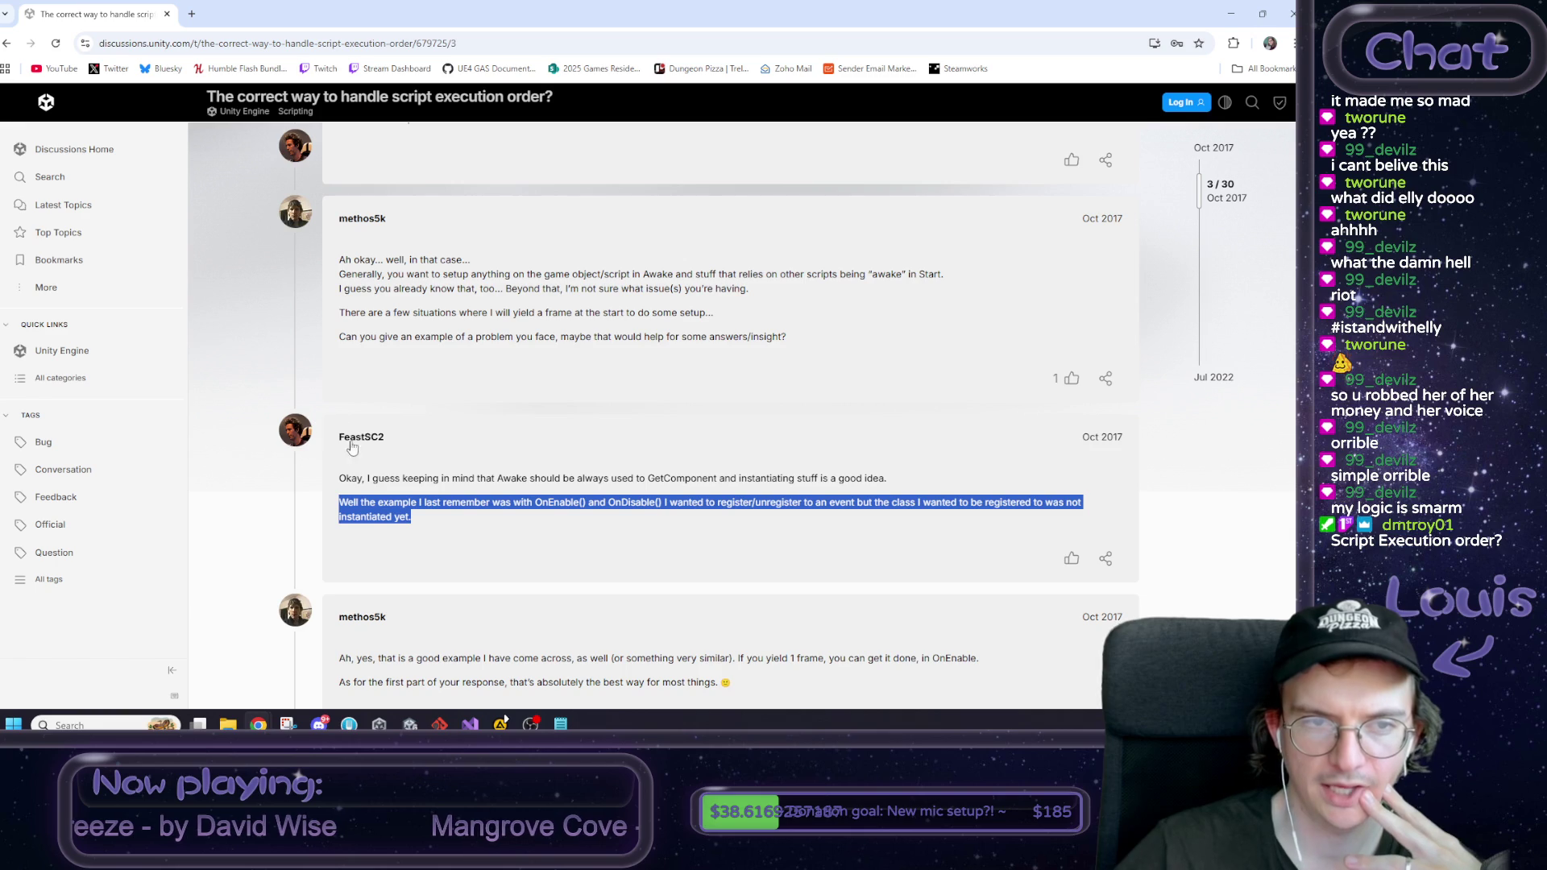
scroll(382, 432, "down", 2)
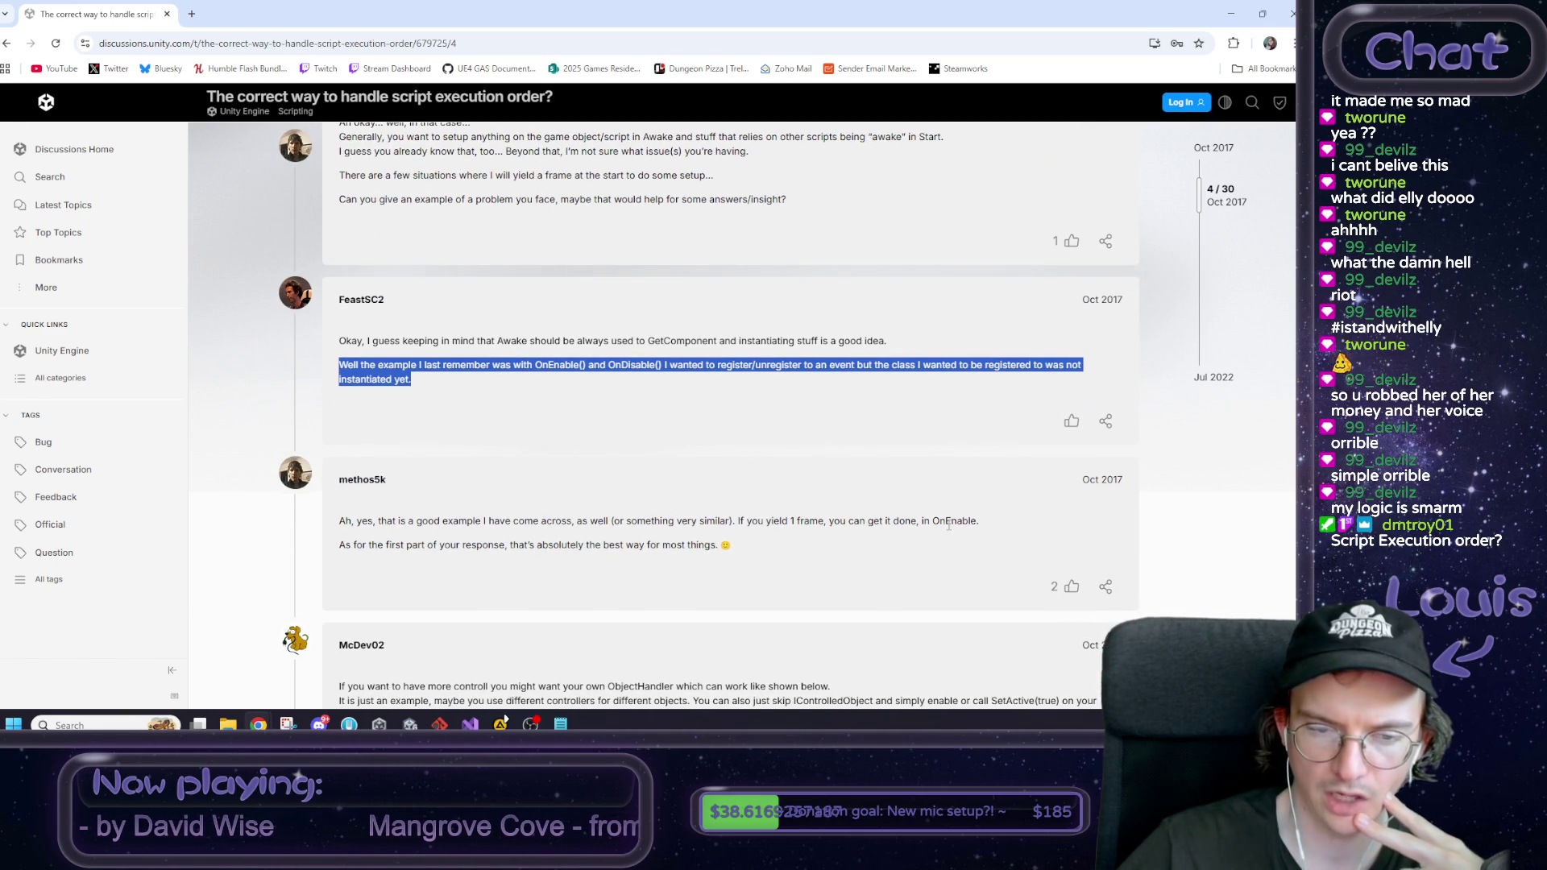
scroll(953, 525, "down", 2)
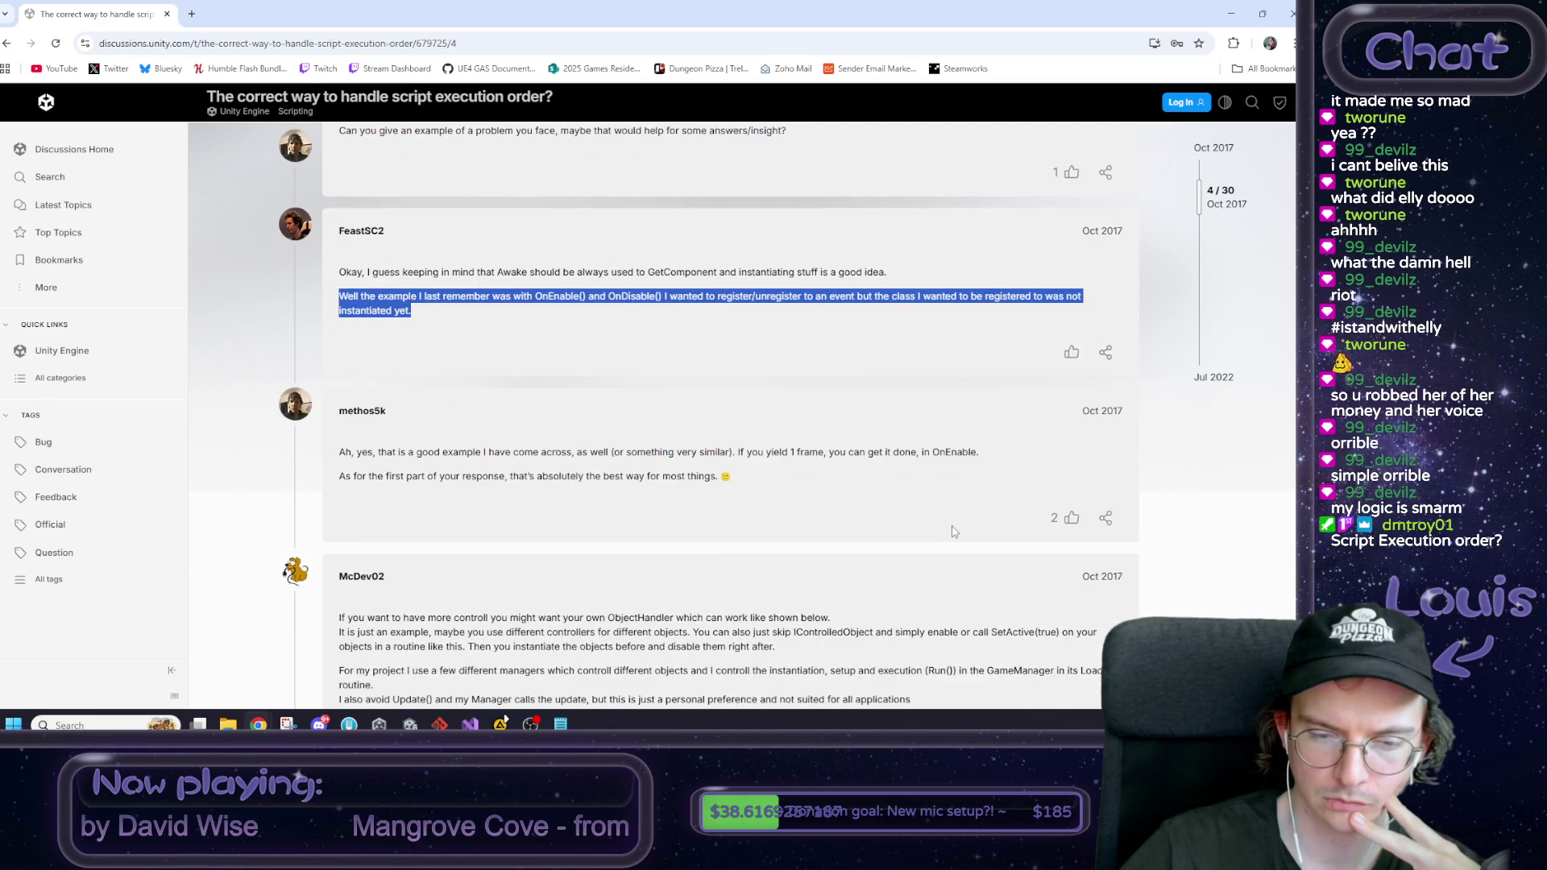
left_click_drag(757, 384, 988, 390)
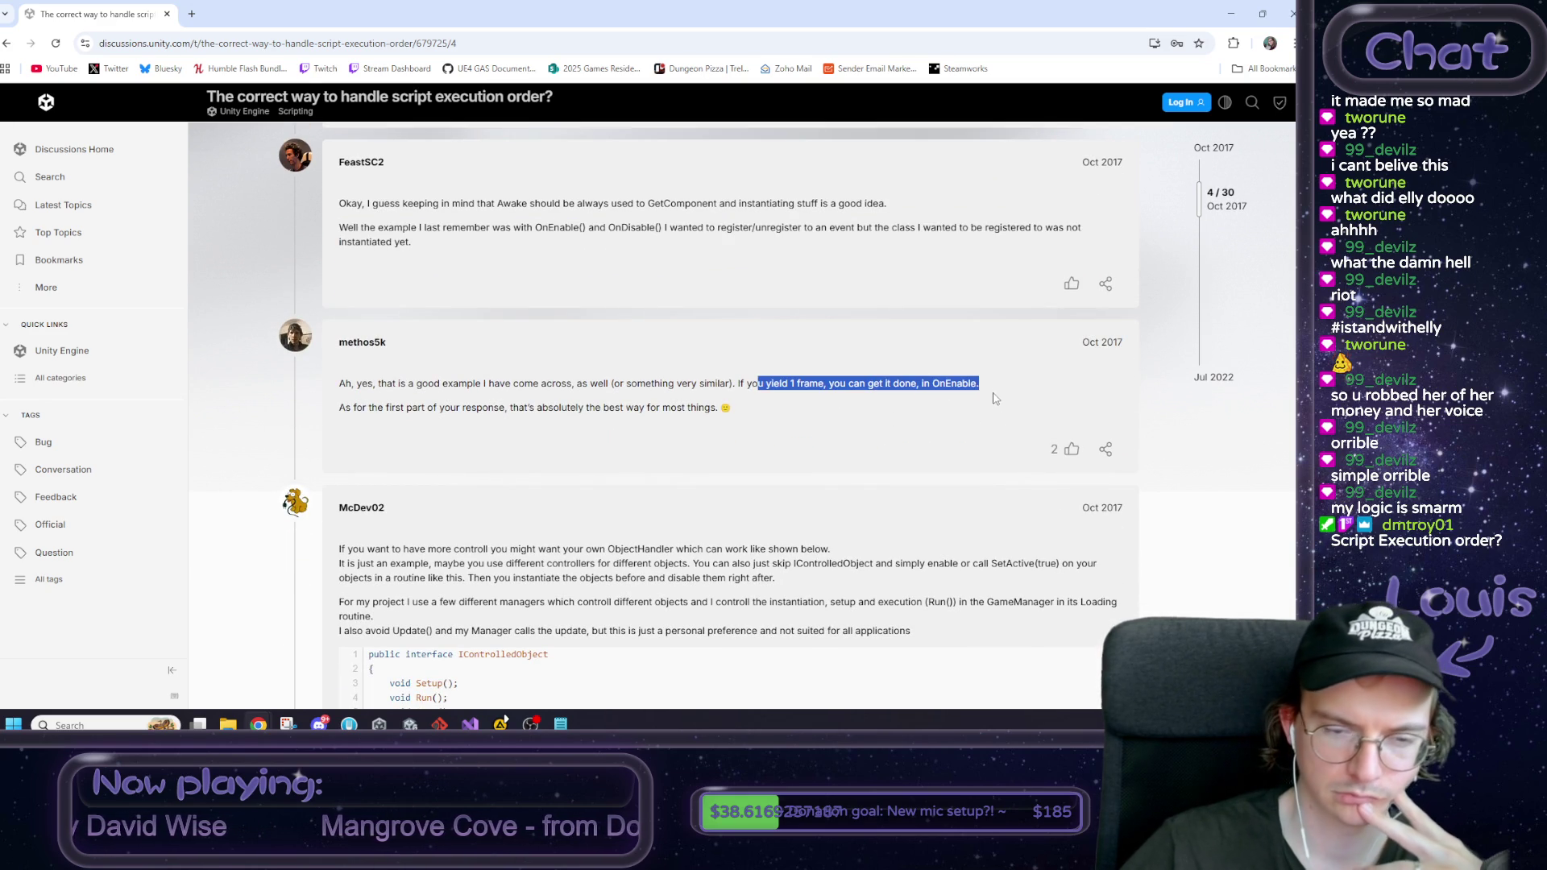
scroll(995, 395, "down", 2)
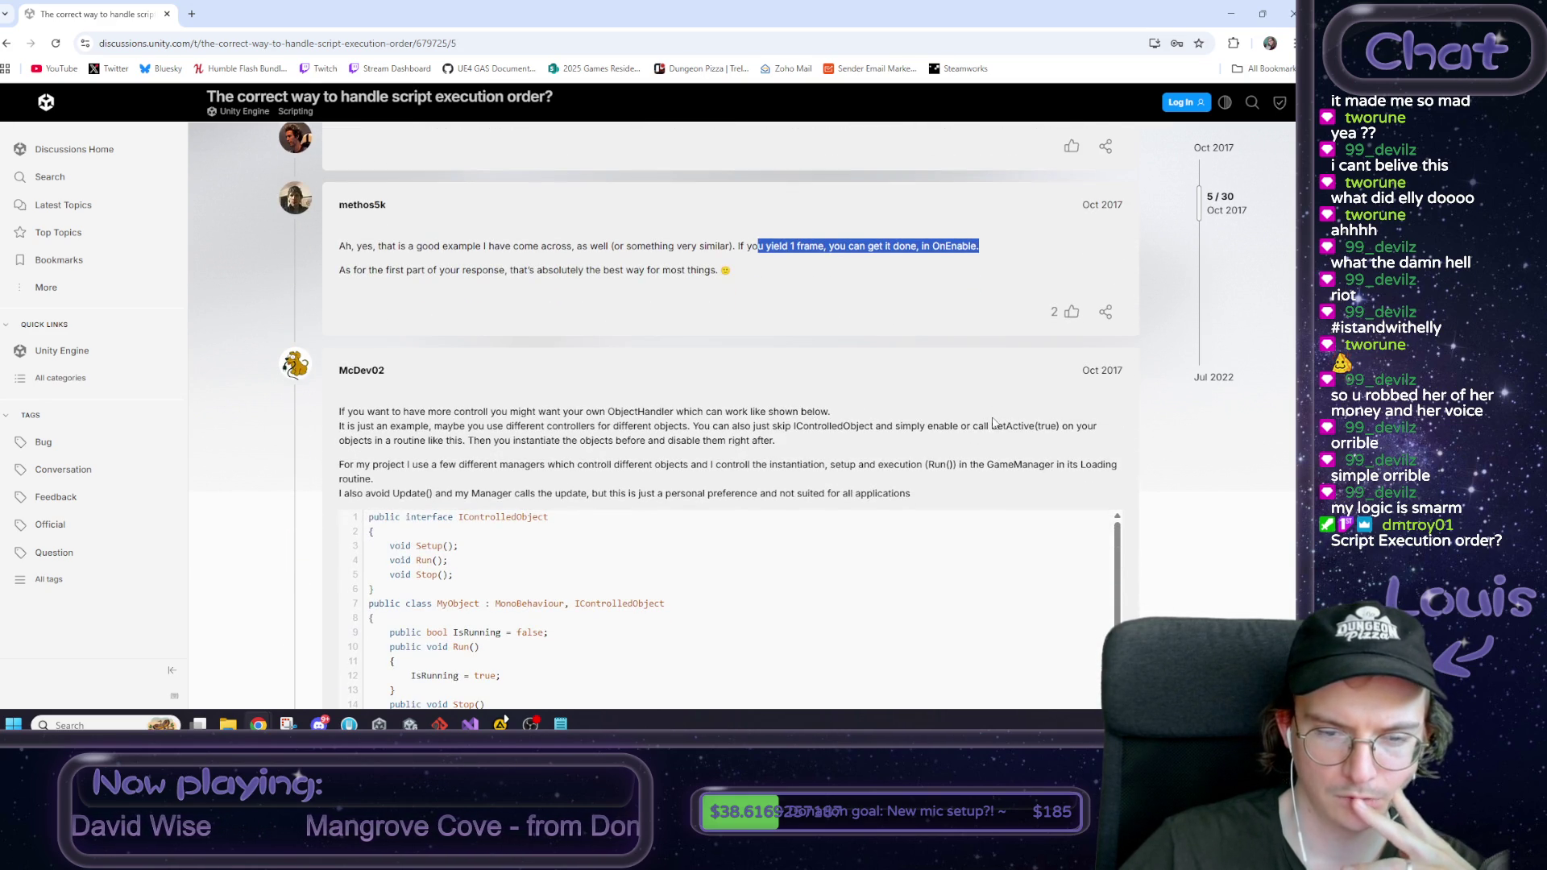
scroll(983, 435, "down", 2)
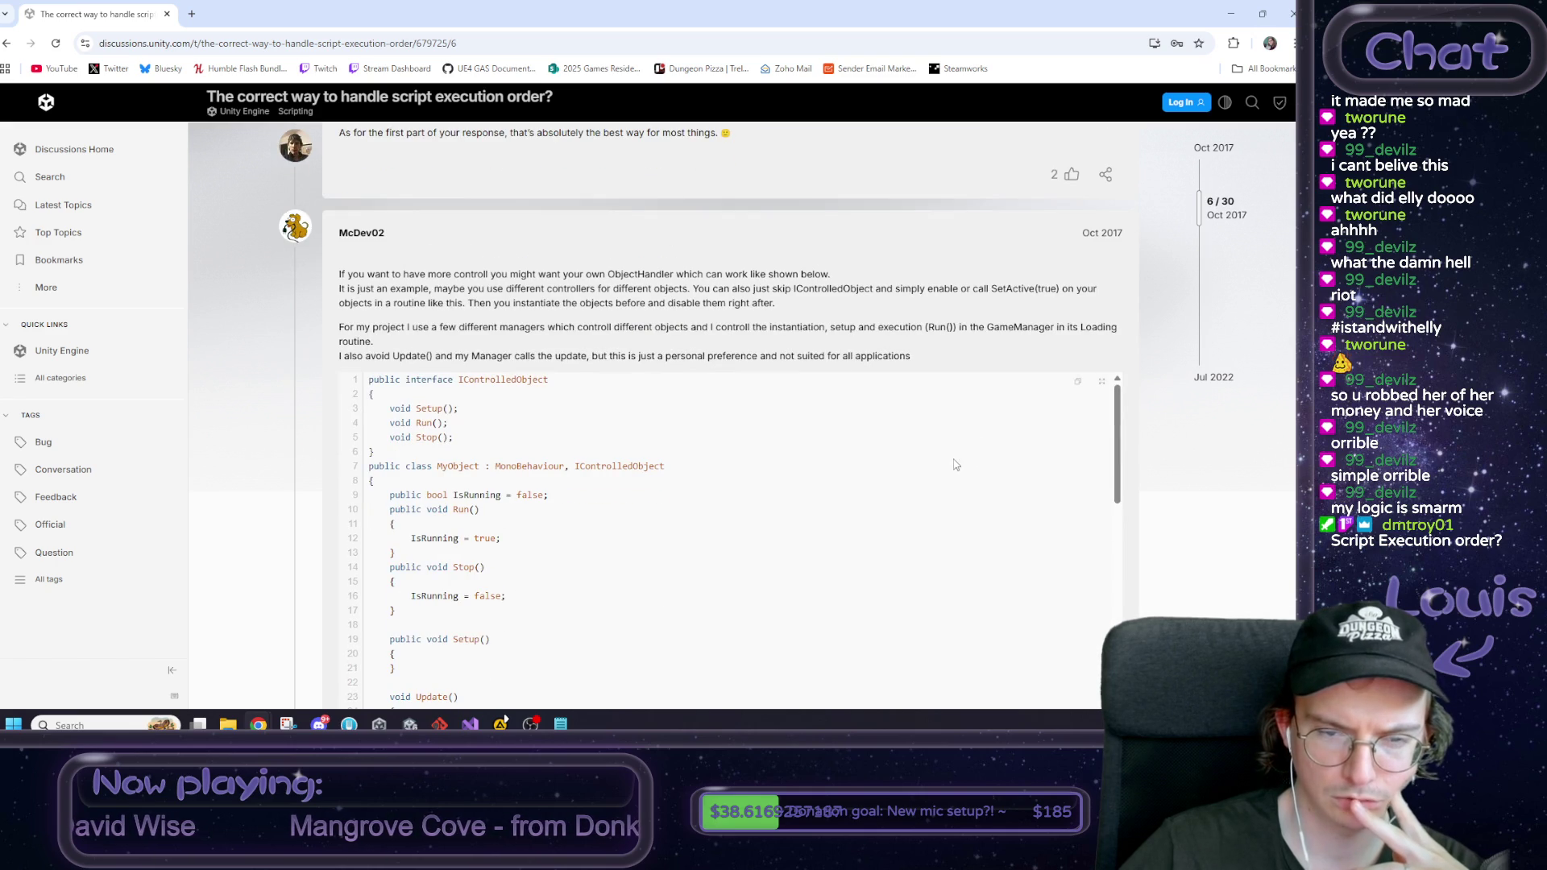
scroll(943, 475, "down", 3)
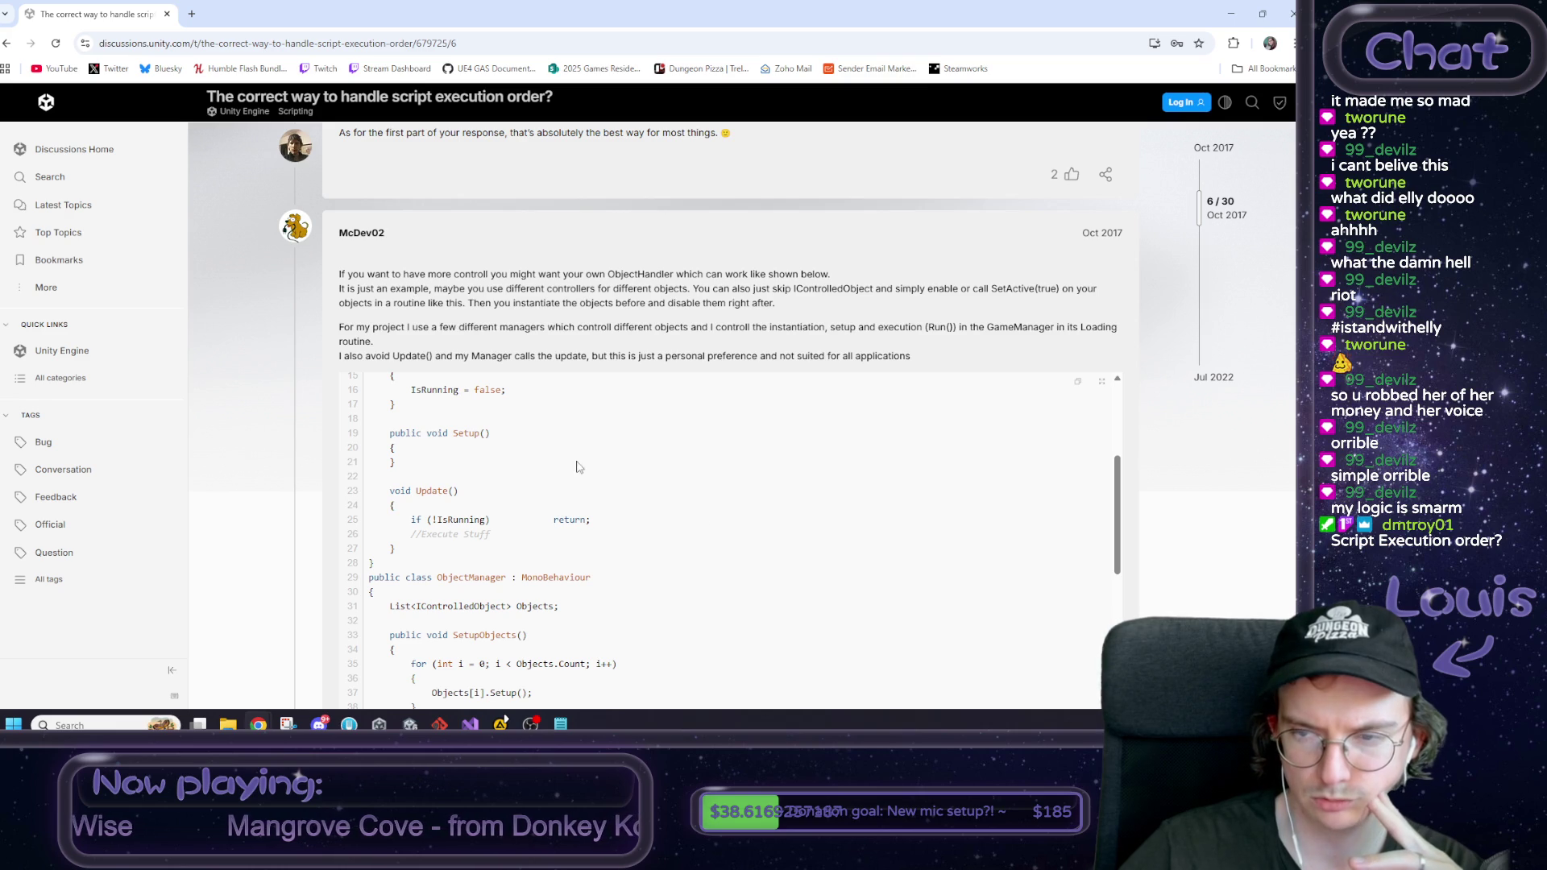
scroll(586, 475, "down", 5)
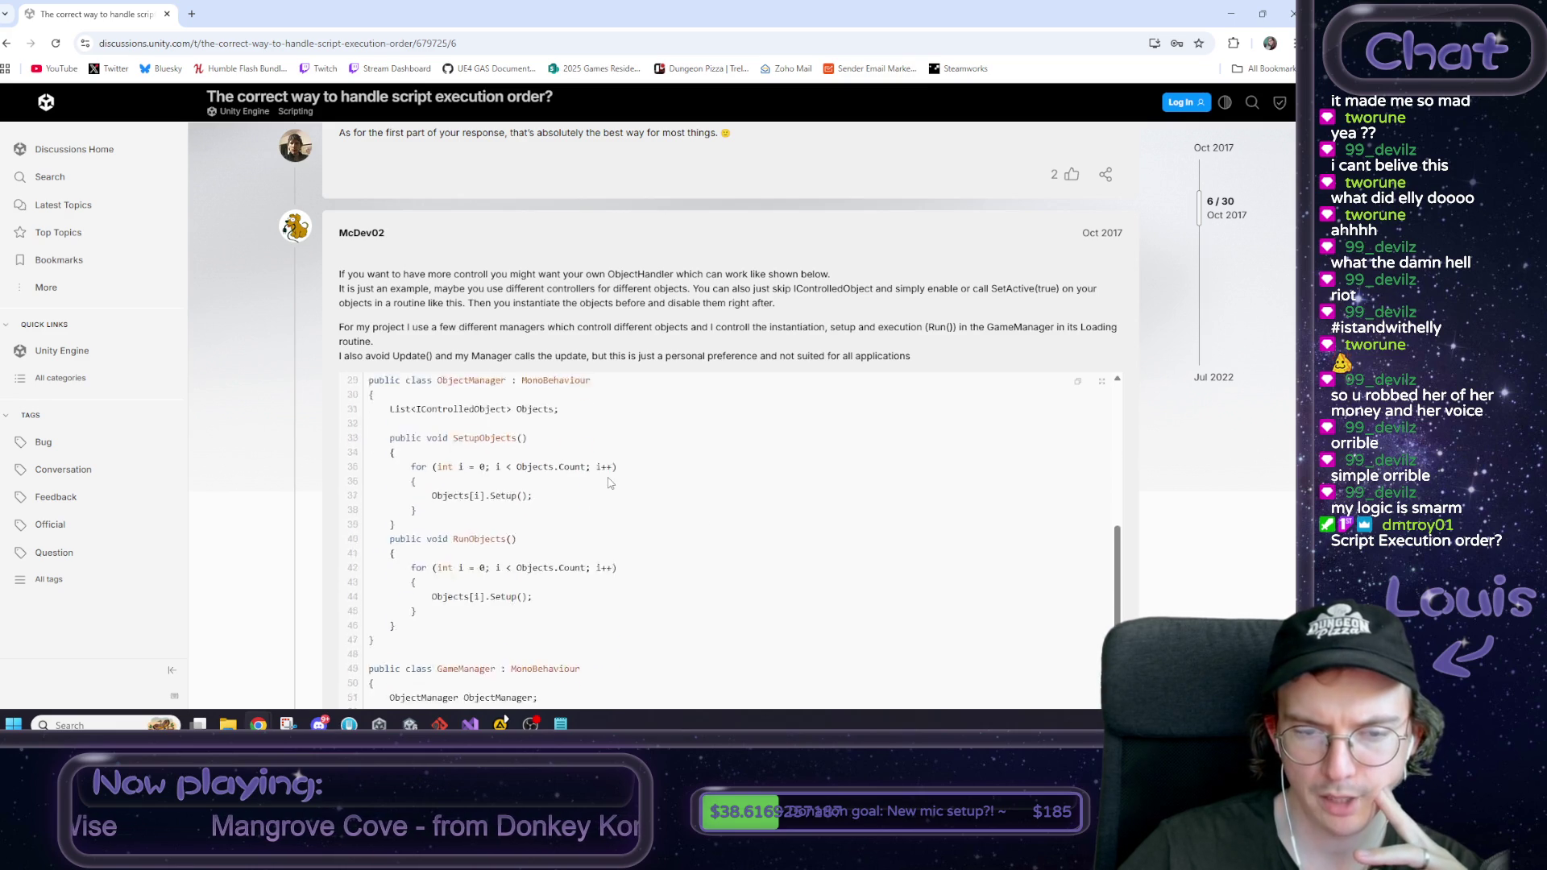
scroll(596, 488, "up", 8)
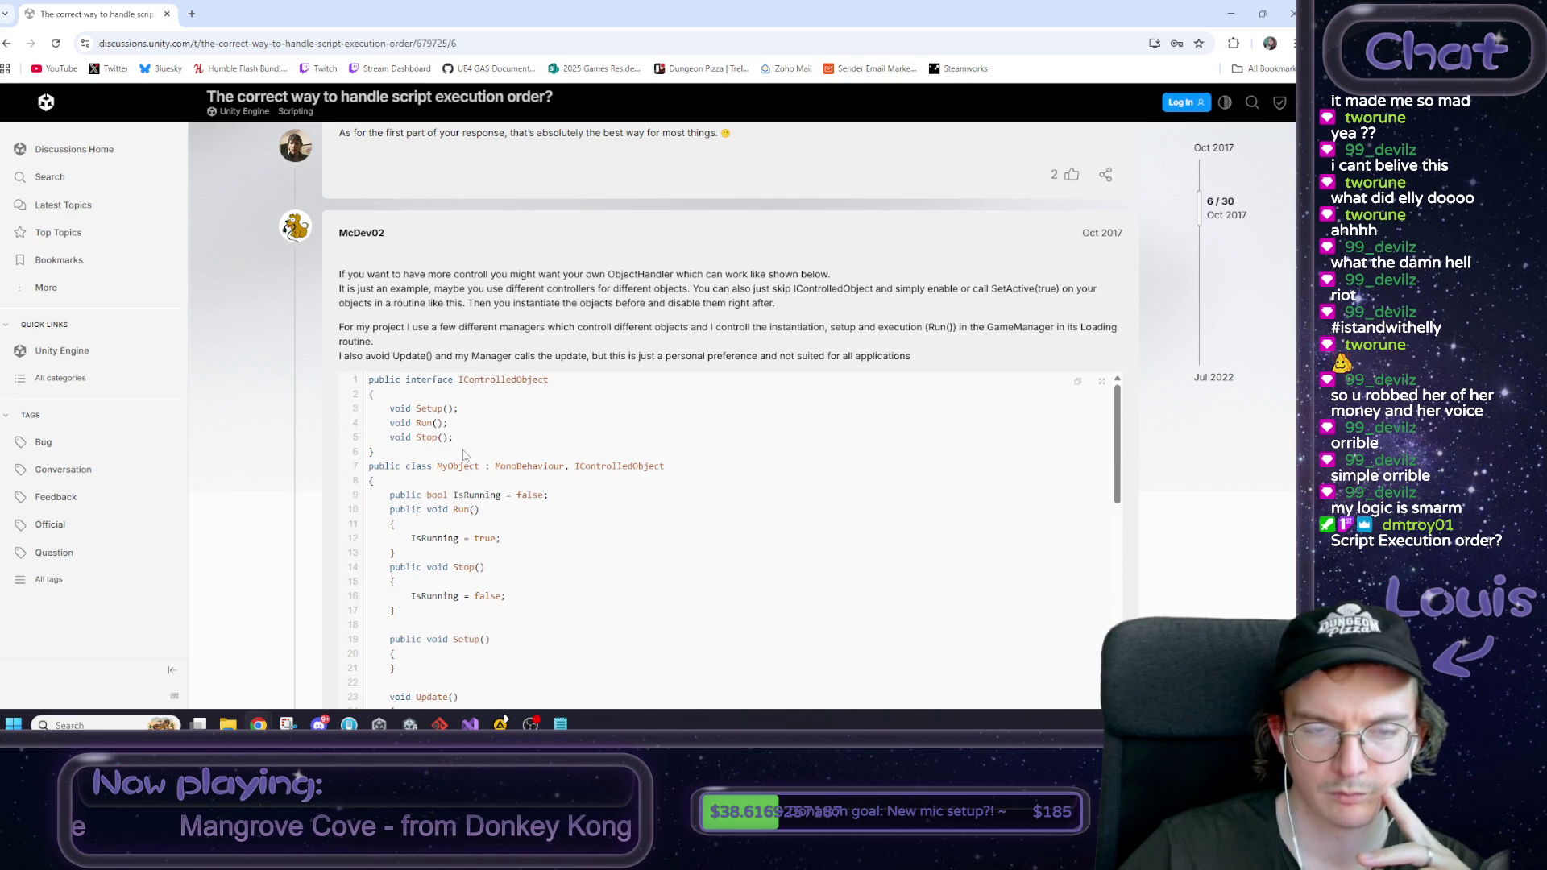
scroll(287, 433, "down", 6)
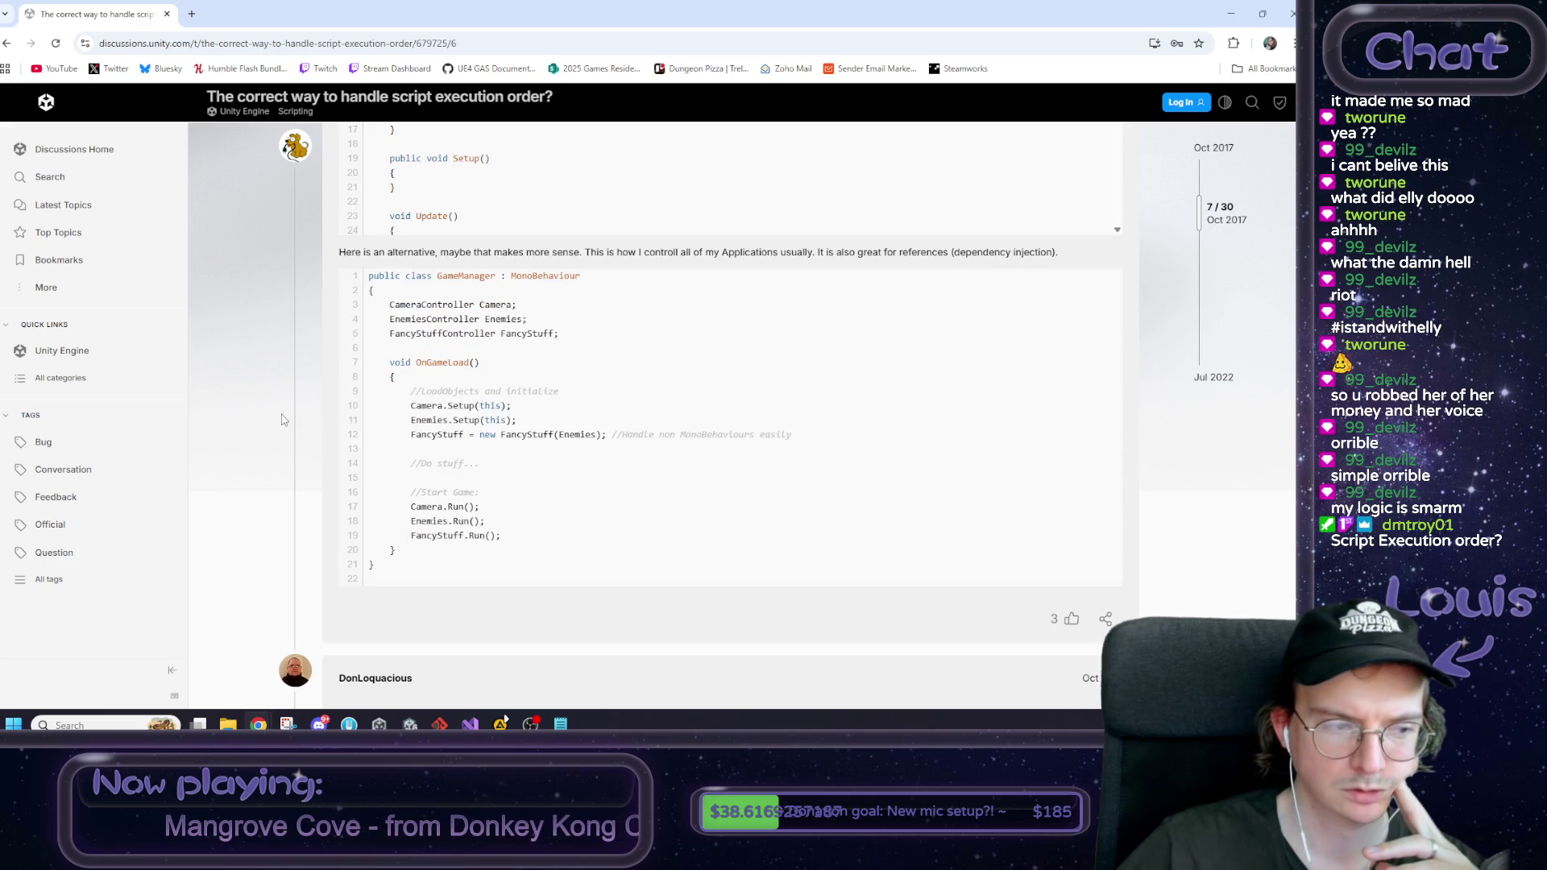
scroll(276, 414, "down", 5)
left_click_drag(641, 306, 884, 321)
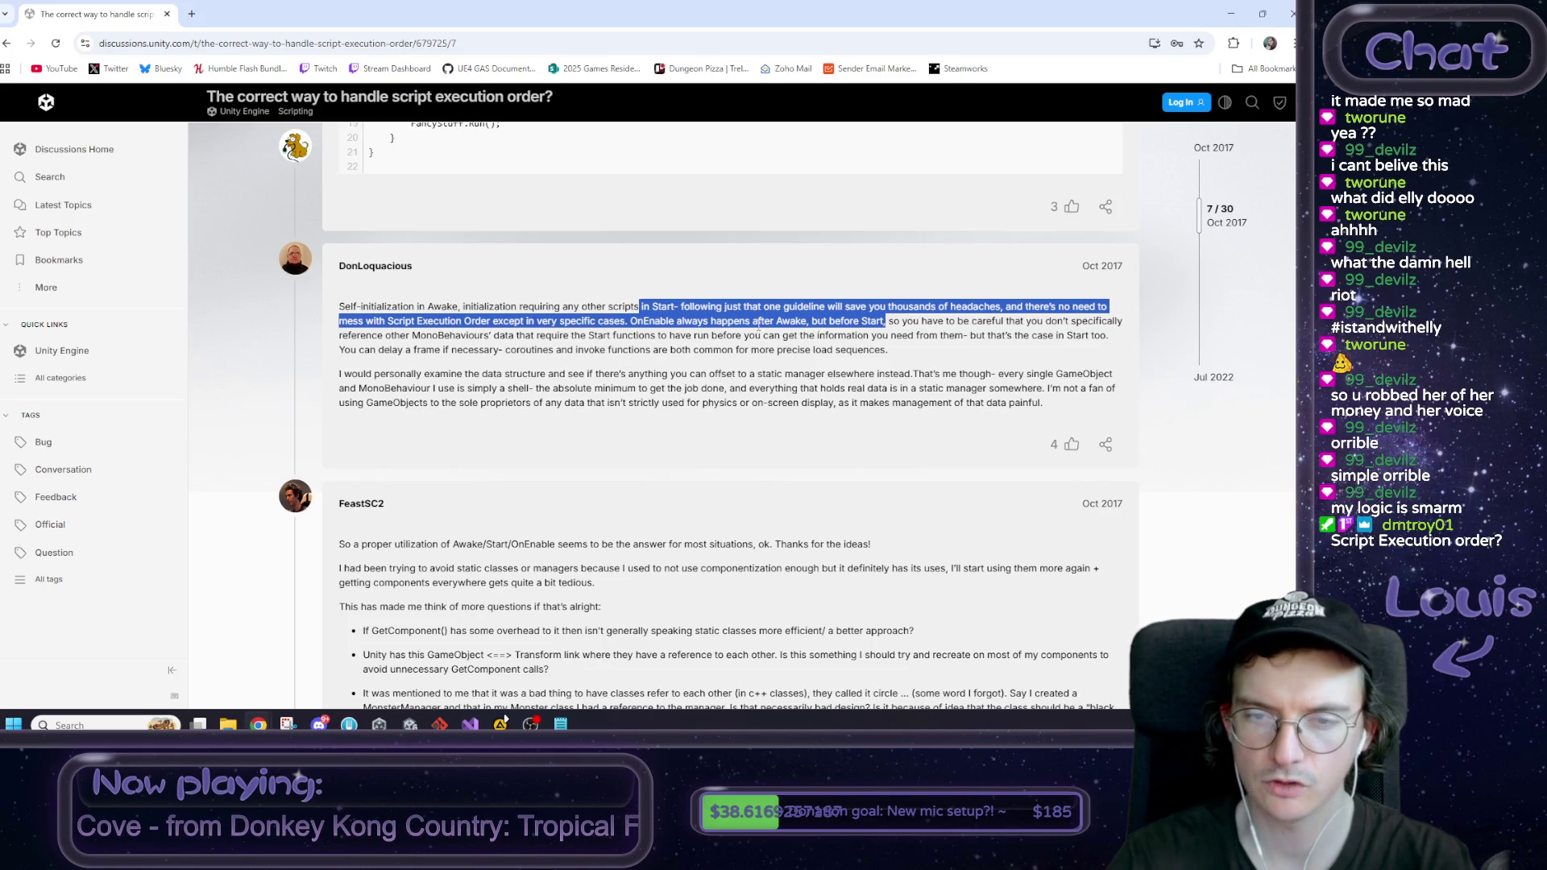
left_click(653, 328)
left_click_drag(653, 327, 885, 324)
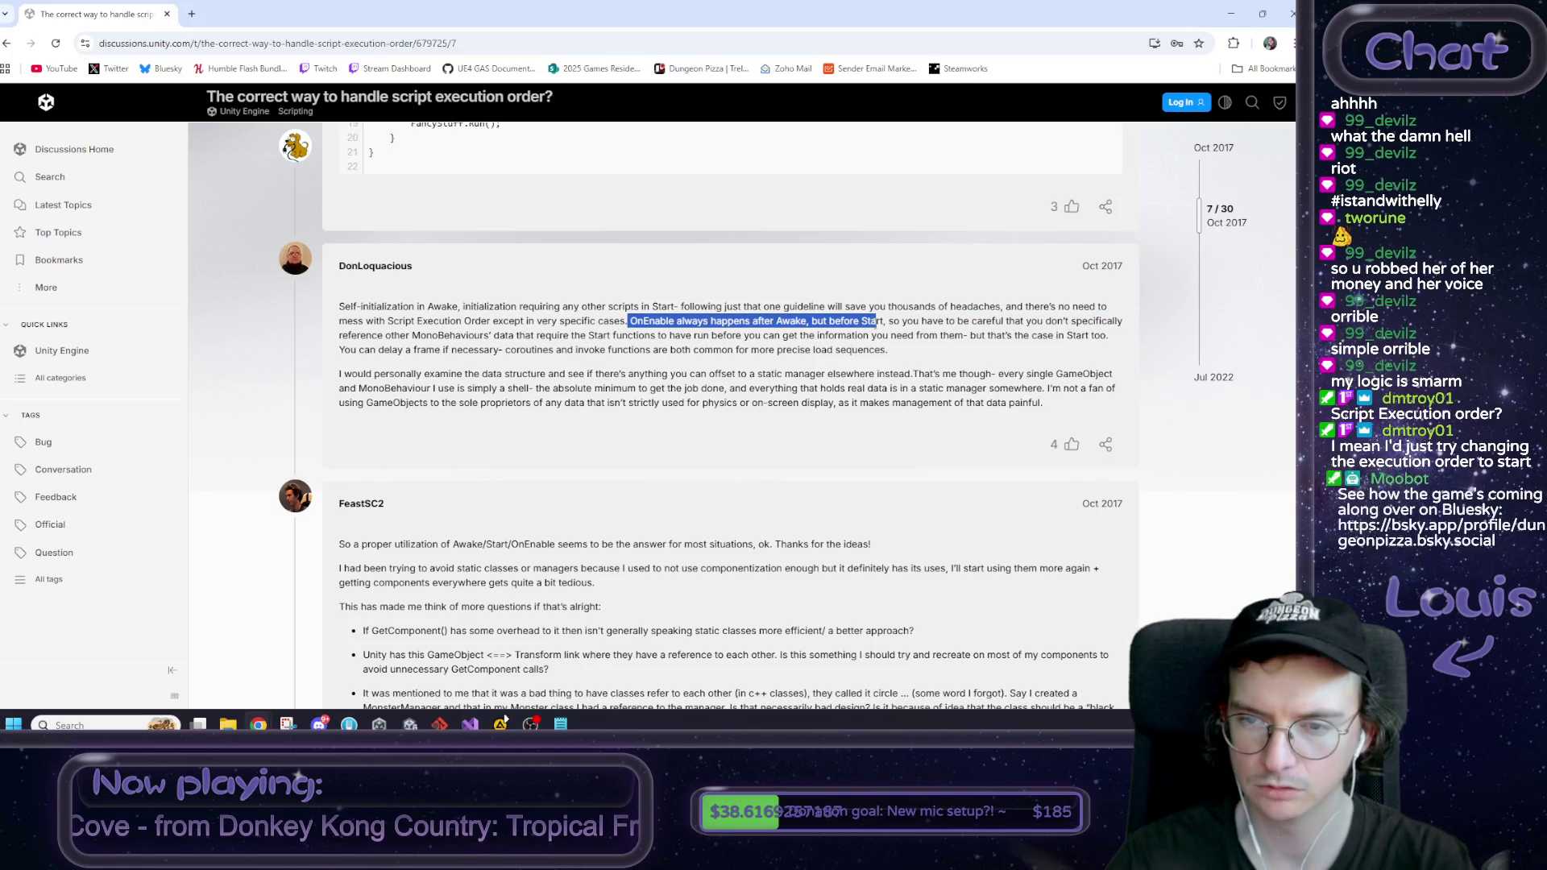
left_click(888, 326)
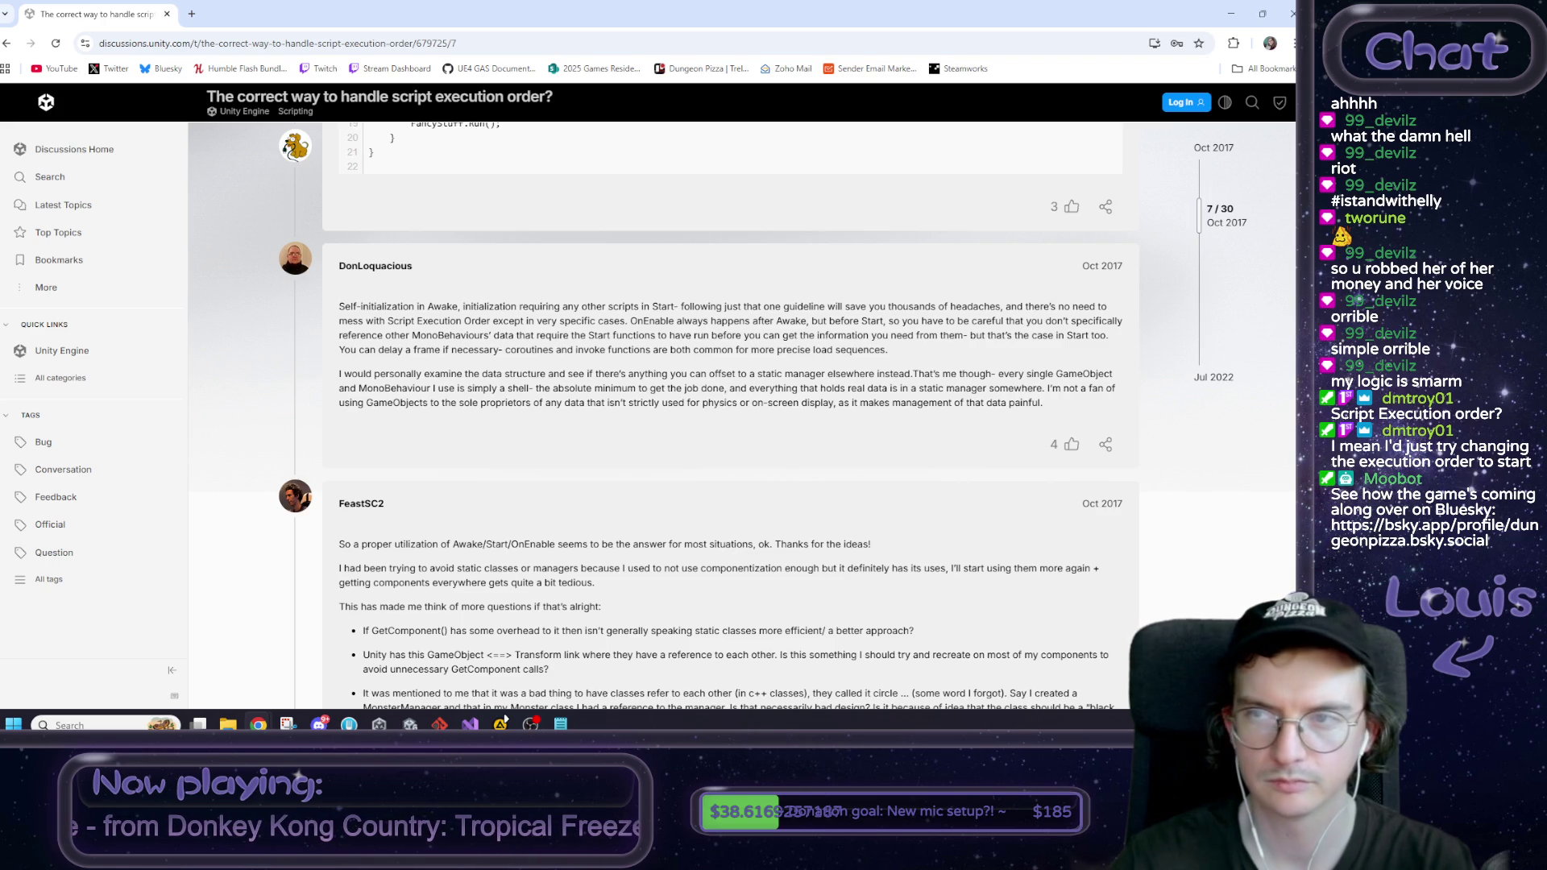
scroll(786, 382, "up", 10)
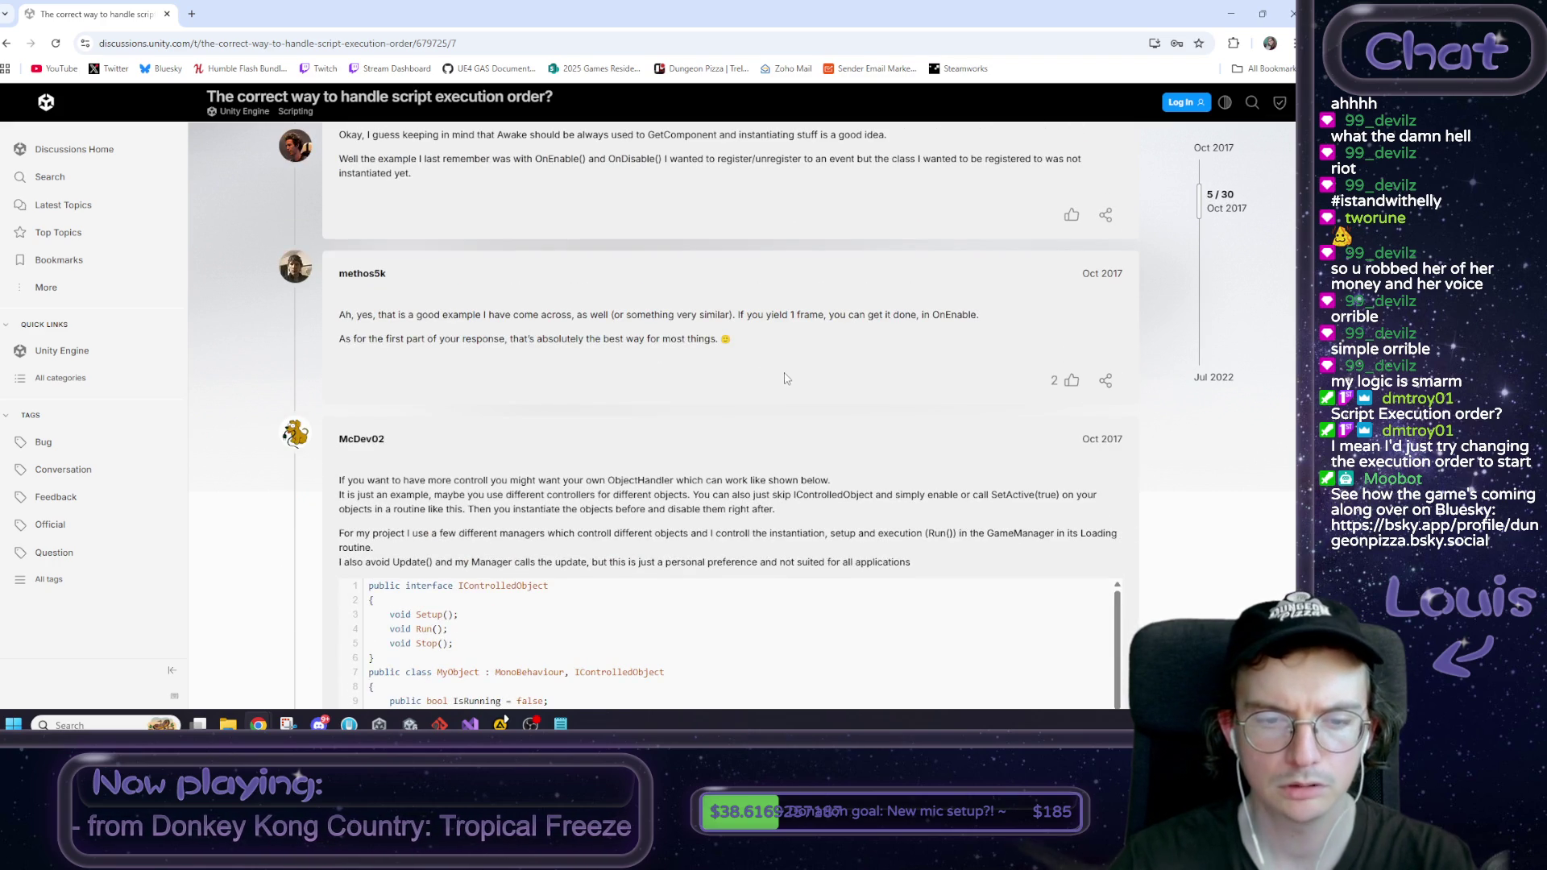
scroll(785, 382, "up", 5)
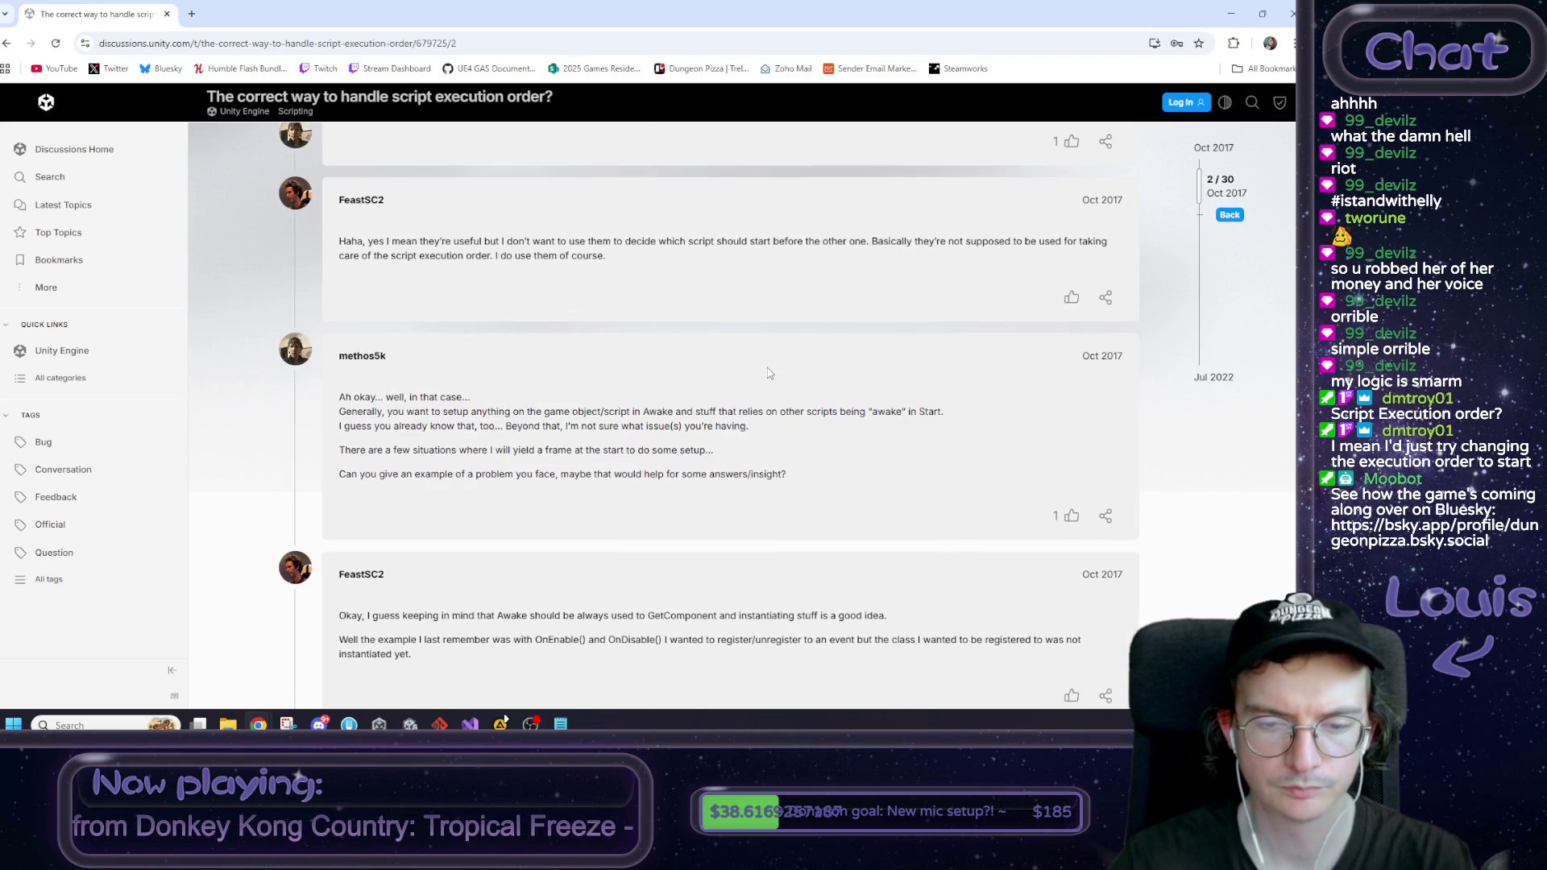
scroll(768, 373, "up", 5)
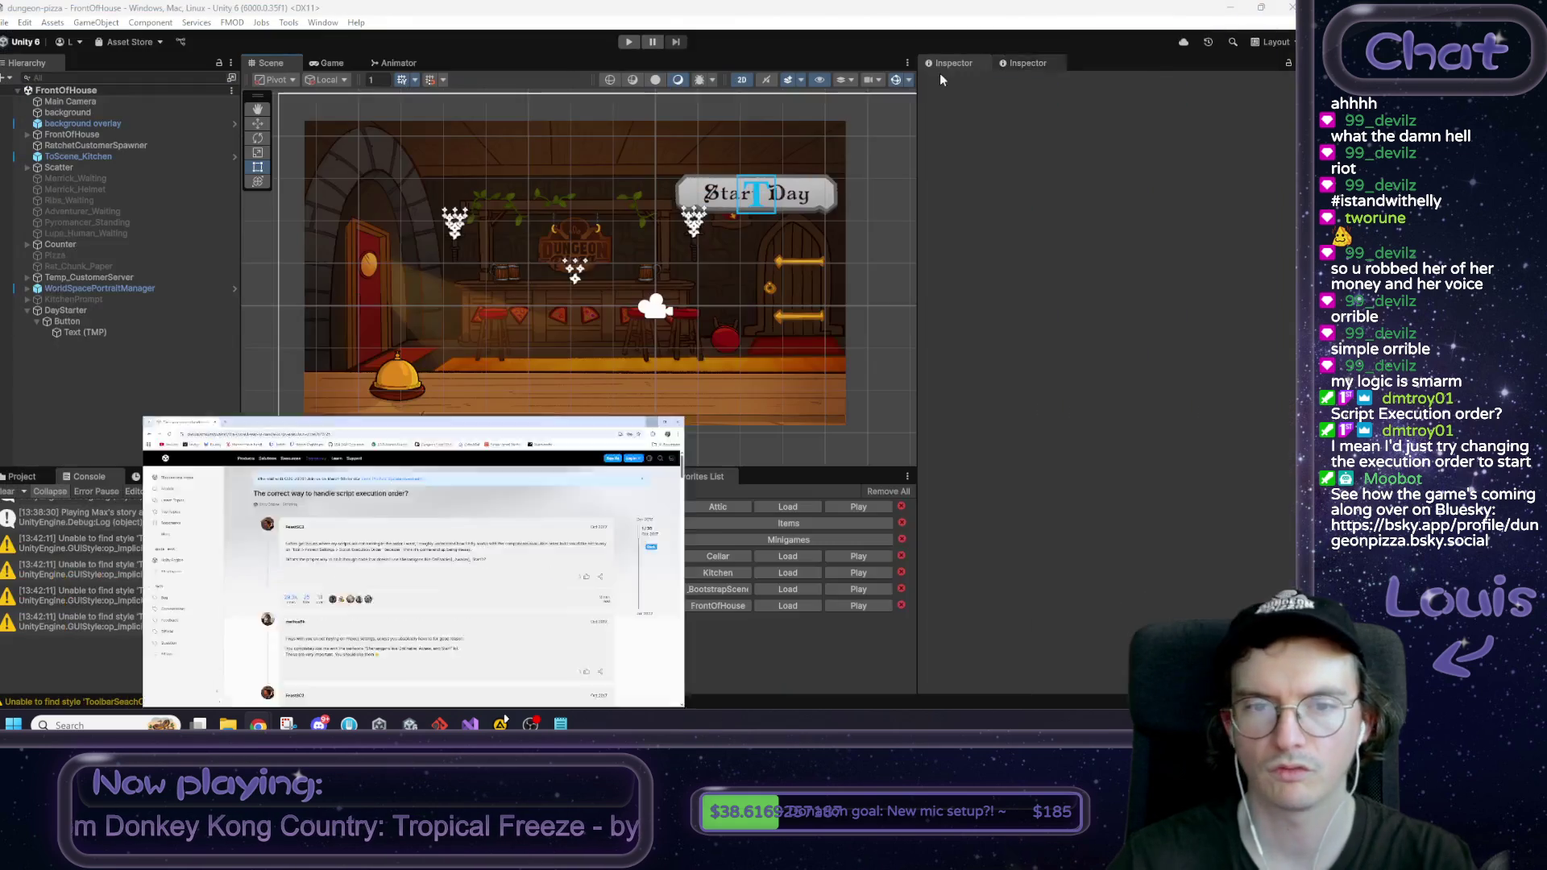
Step: Minimize Chrome and open Edit > Project Settings at the Script Execution Order page
left_click(1231, 14)
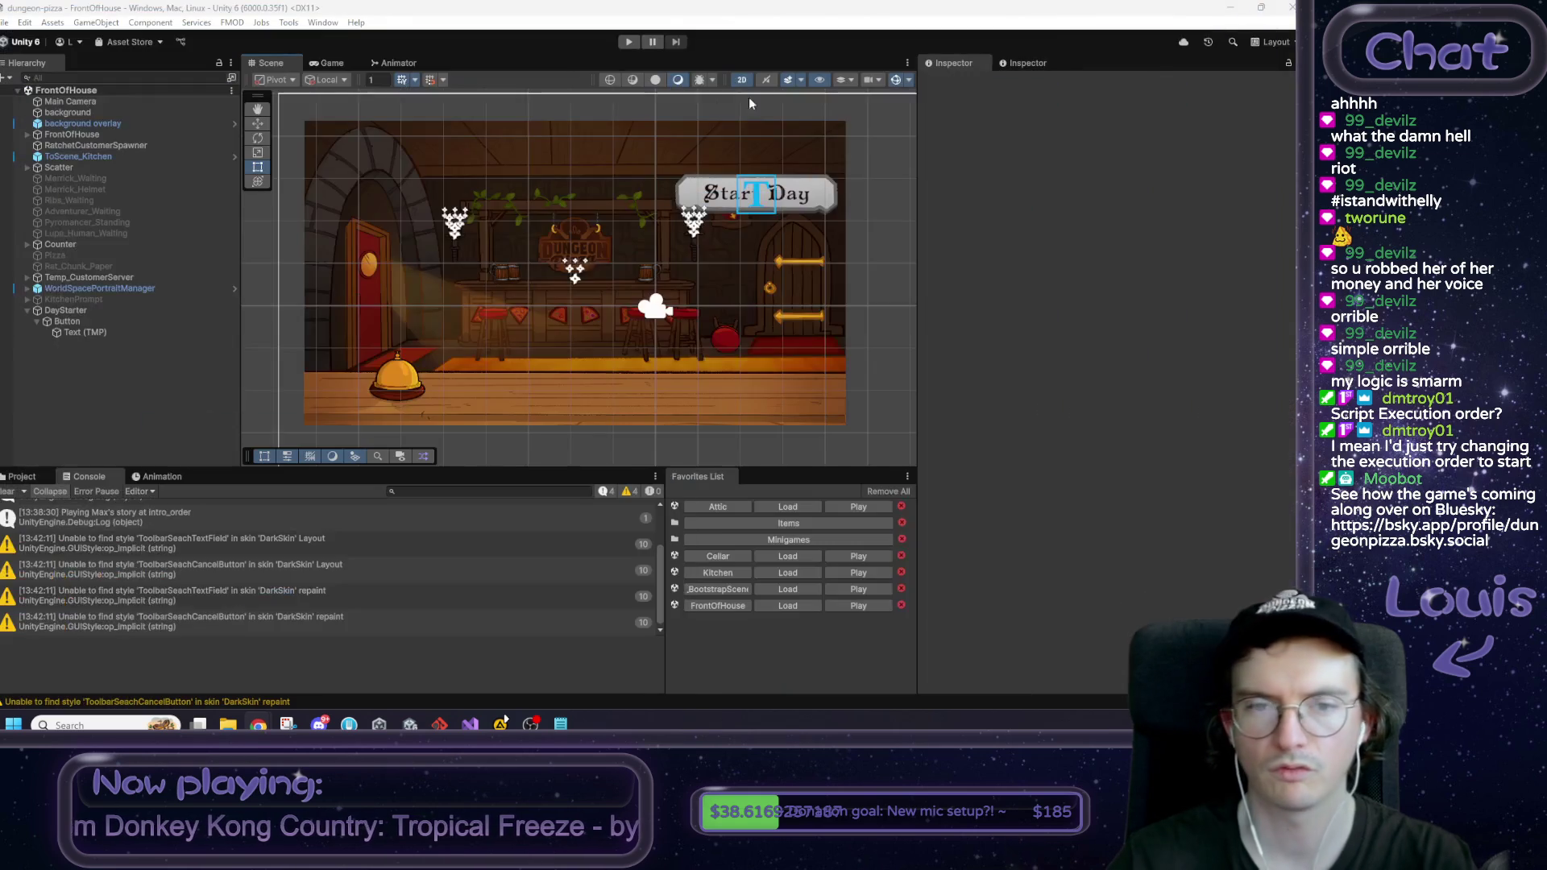
left_click(5, 21)
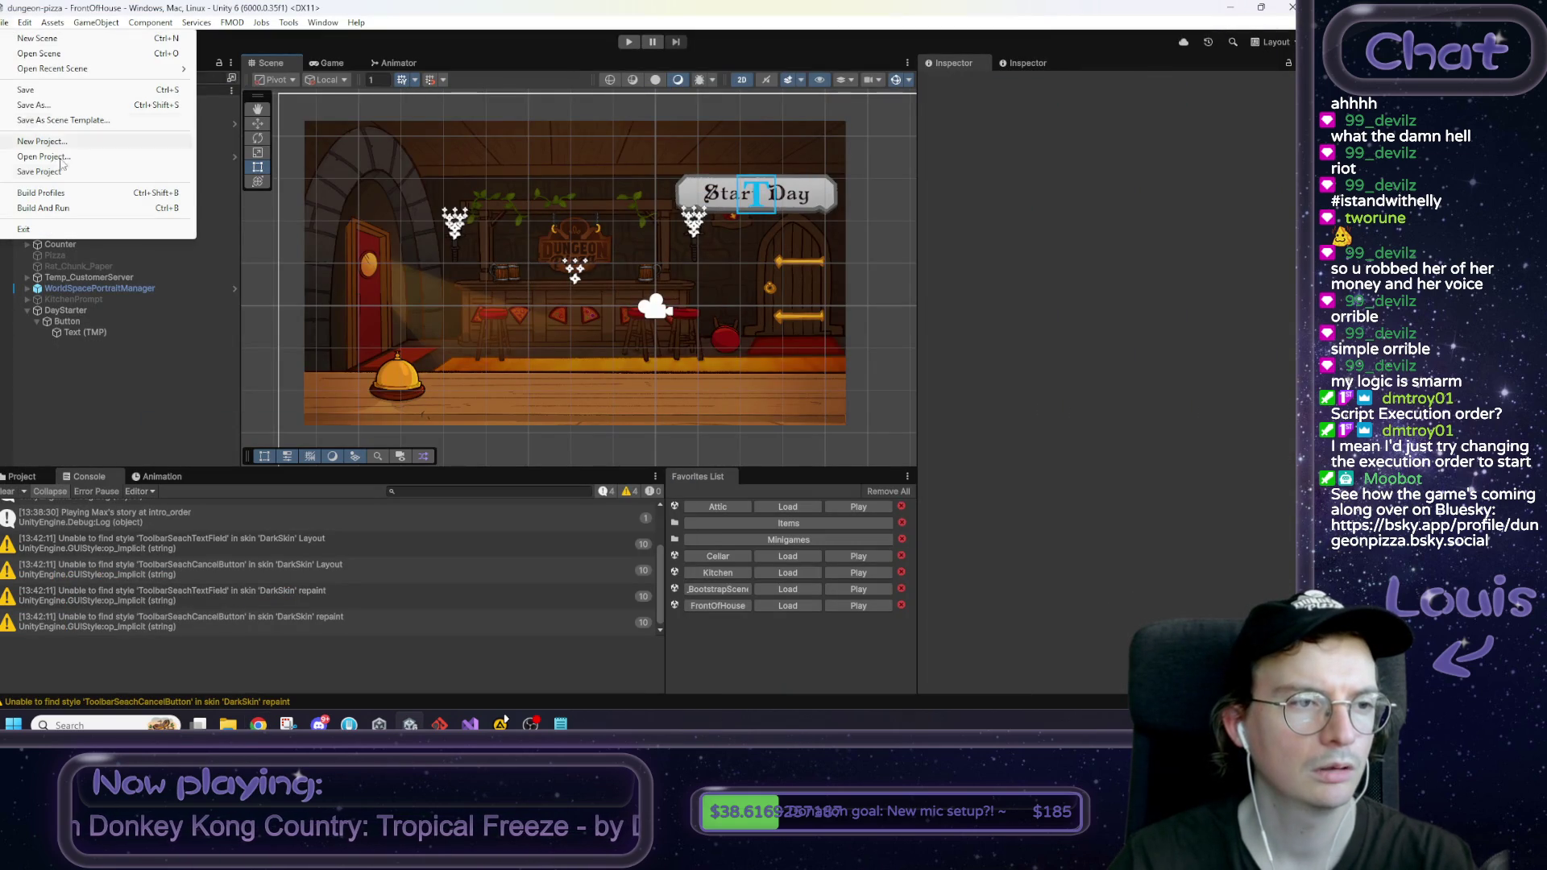
mouse_move(25, 22)
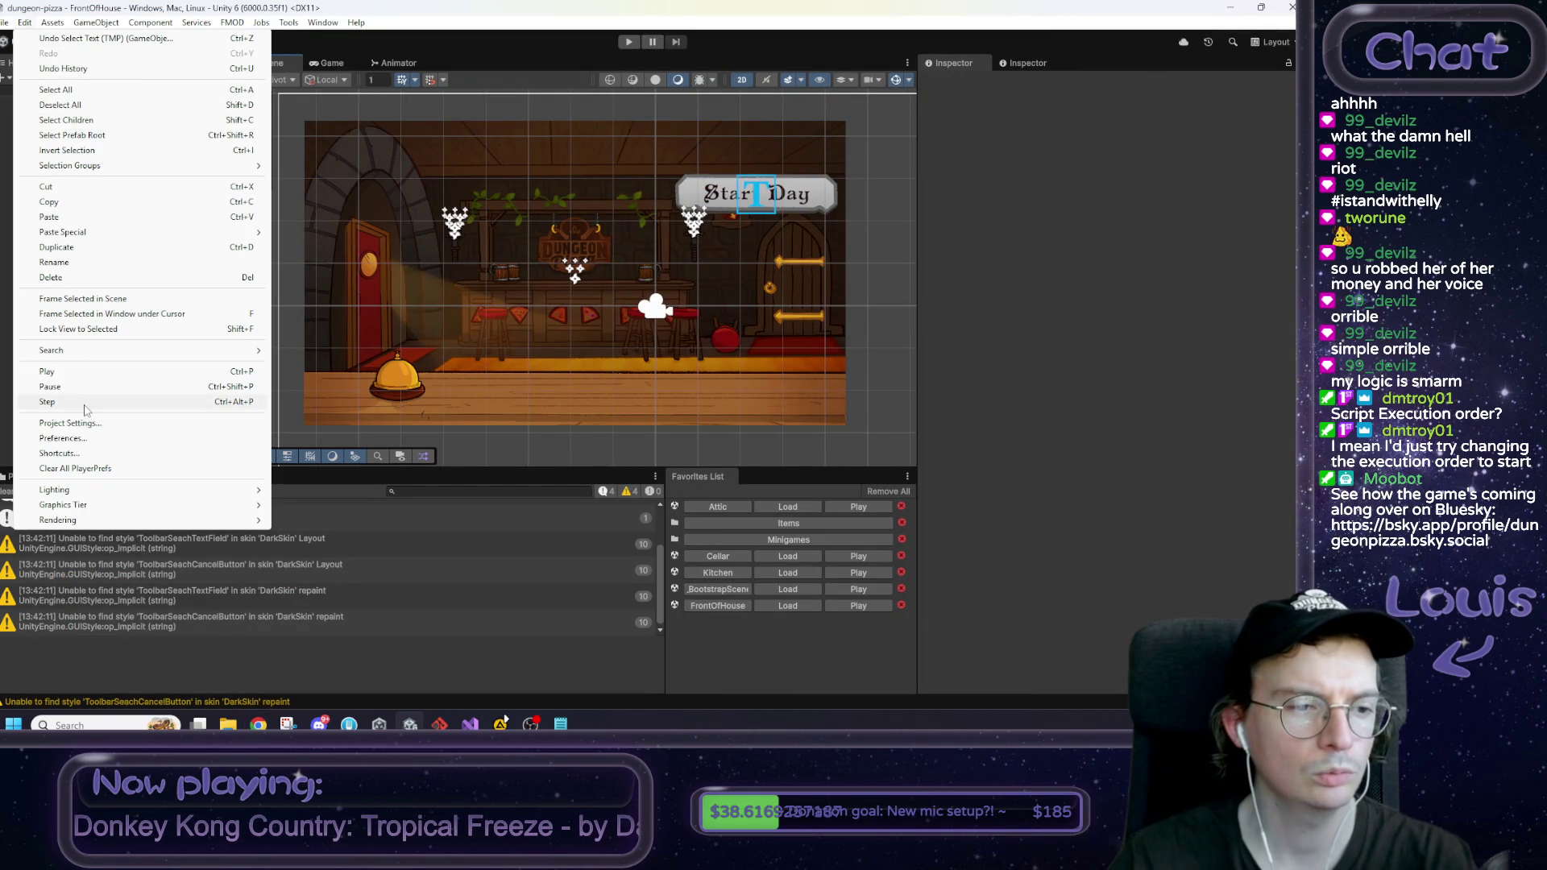
left_click(48, 420)
mouse_move(721, 254)
left_mouse_down()
mouse_move(848, 259)
mouse_move(832, 261)
left_mouse_up()
left_click(728, 419)
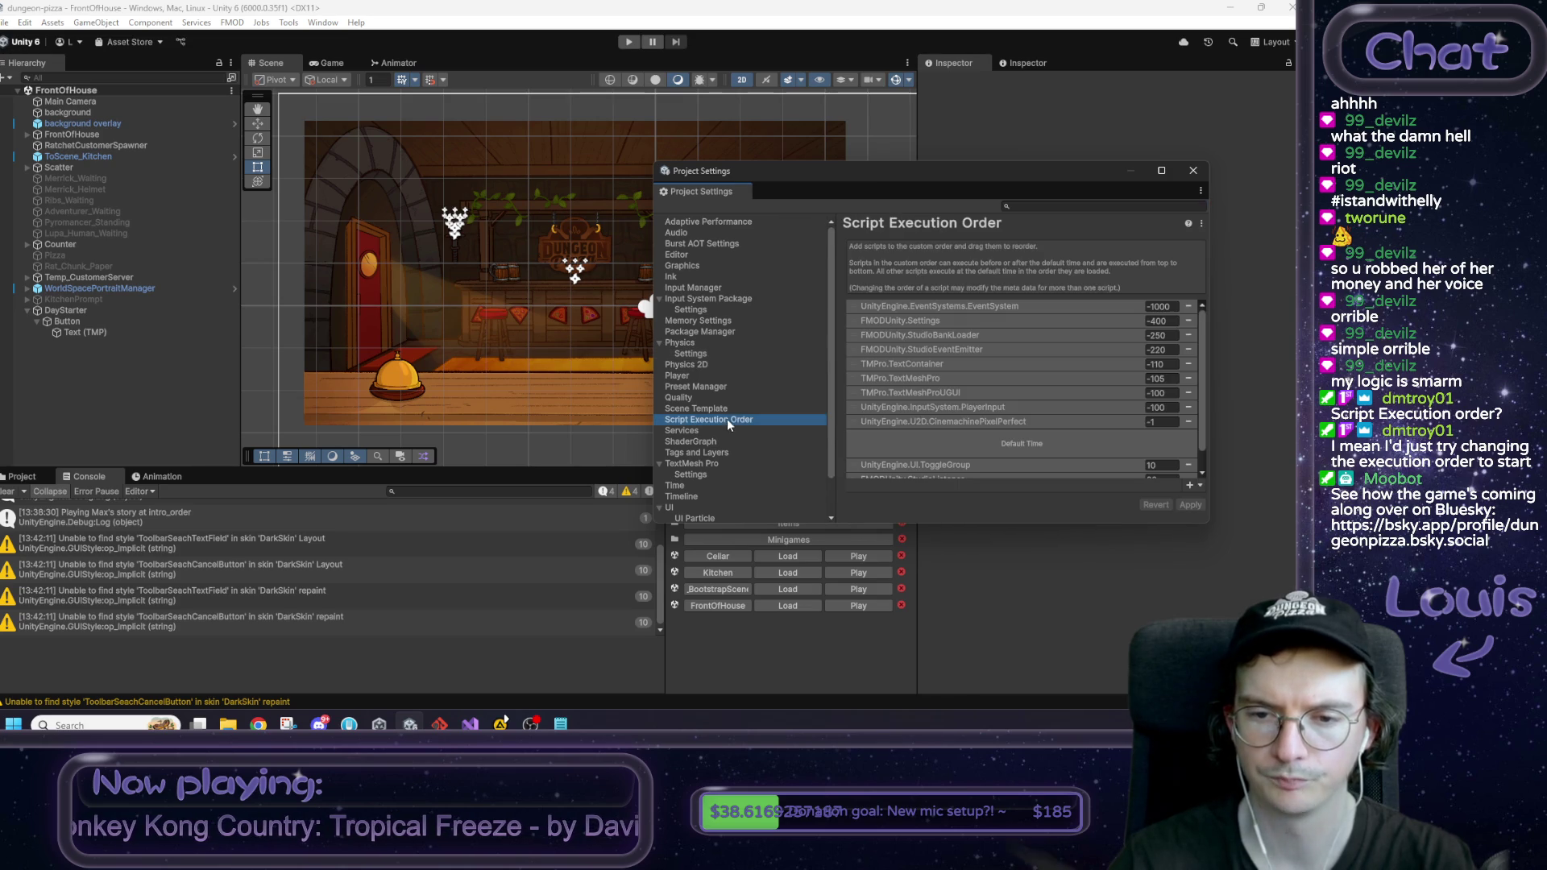
mouse_move(986, 173)
left_mouse_down()
mouse_move(554, 144)
mouse_move(575, 116)
left_mouse_up()
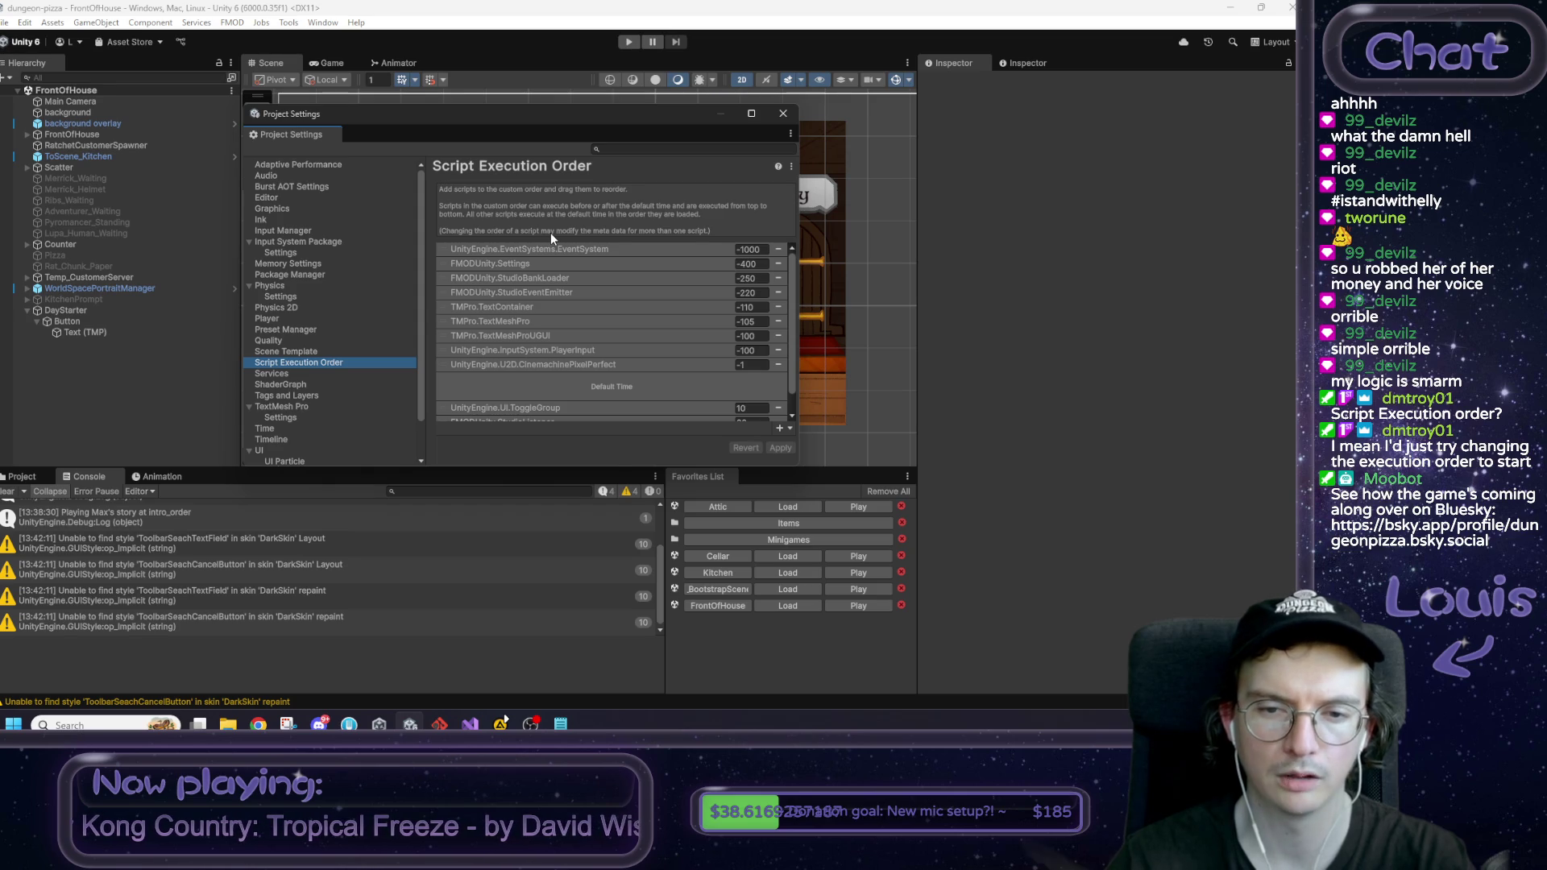
Step: Browse the execution order list (EventSystem -1000, FMOD -400) and the add-script list without adding anything
scroll(633, 302, "down", 1)
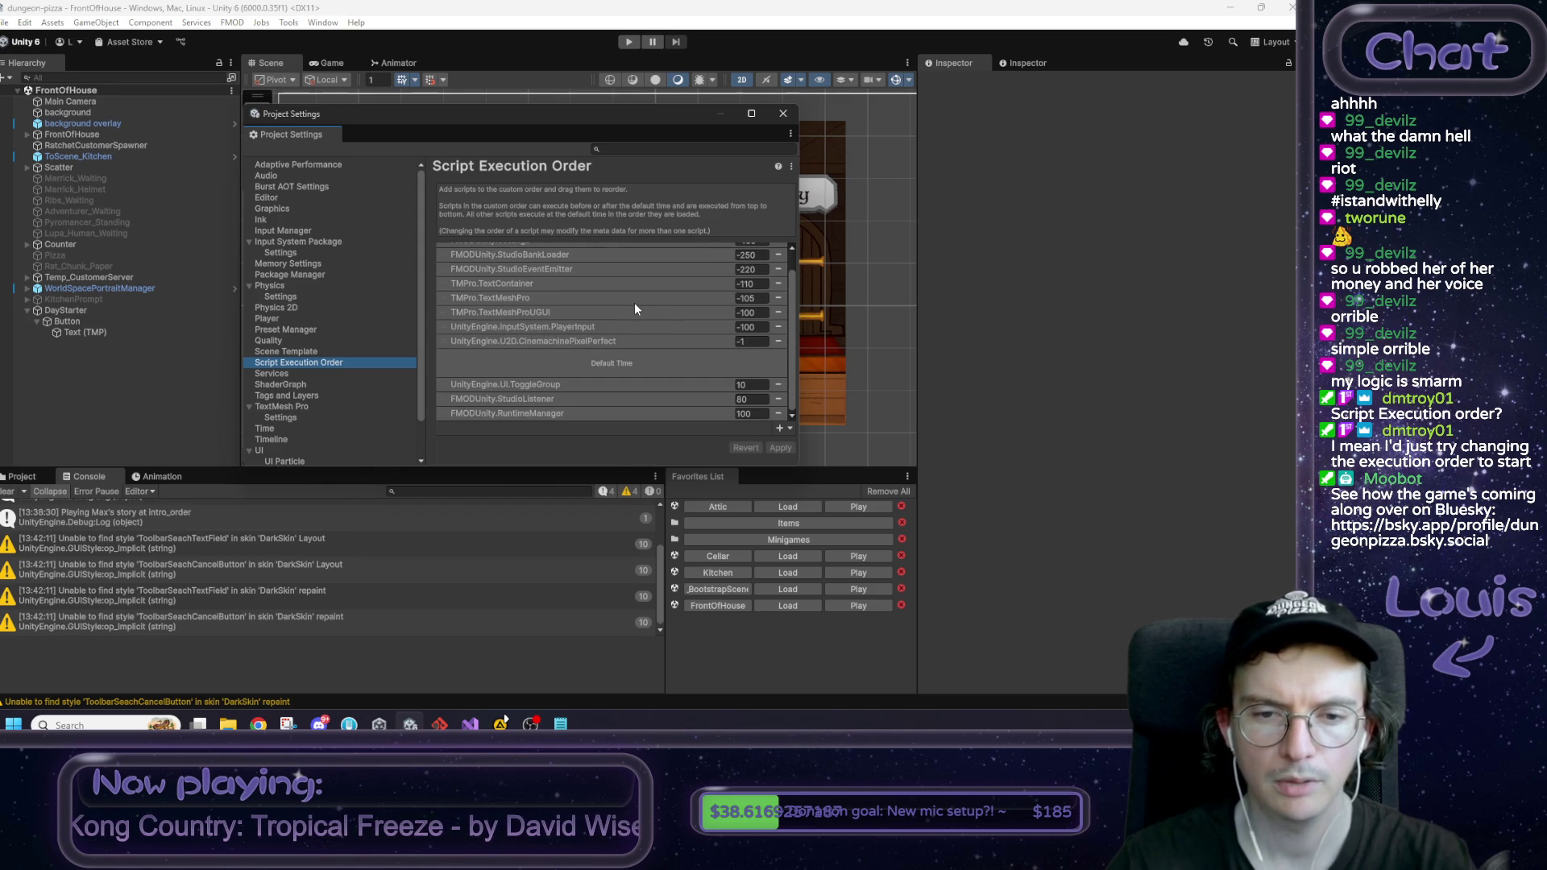
scroll(668, 338, "up", 1)
scroll(669, 339, "down", 1)
left_click(778, 429)
scroll(812, 407, "down", 3)
left_click(815, 388)
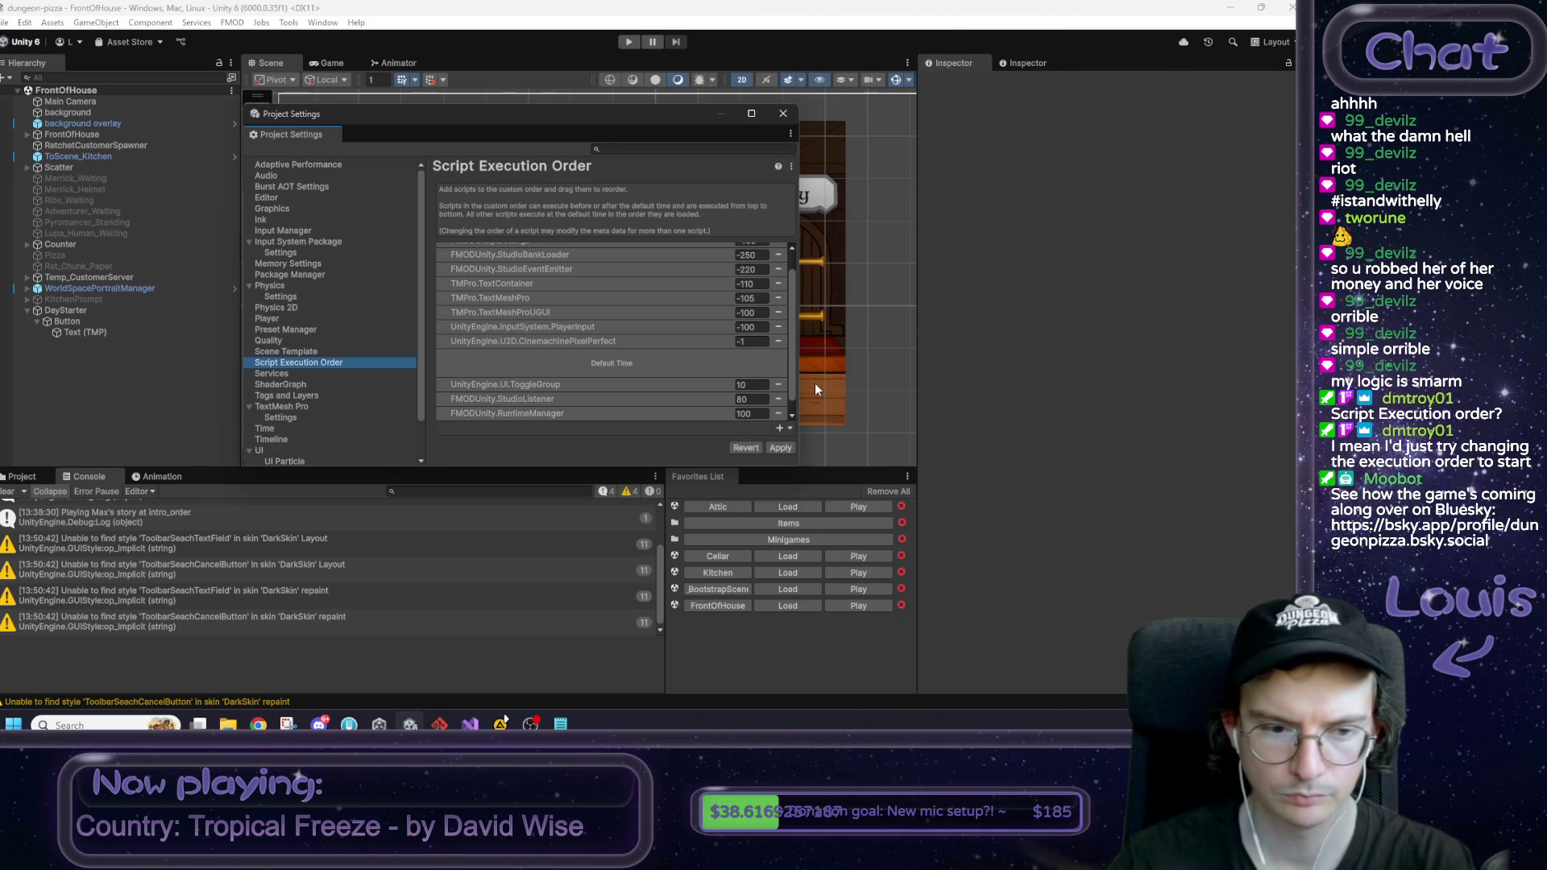
Step: Add GameManager to Script Execution Order, move it above Default Time to -20, and apply
left_click(779, 429)
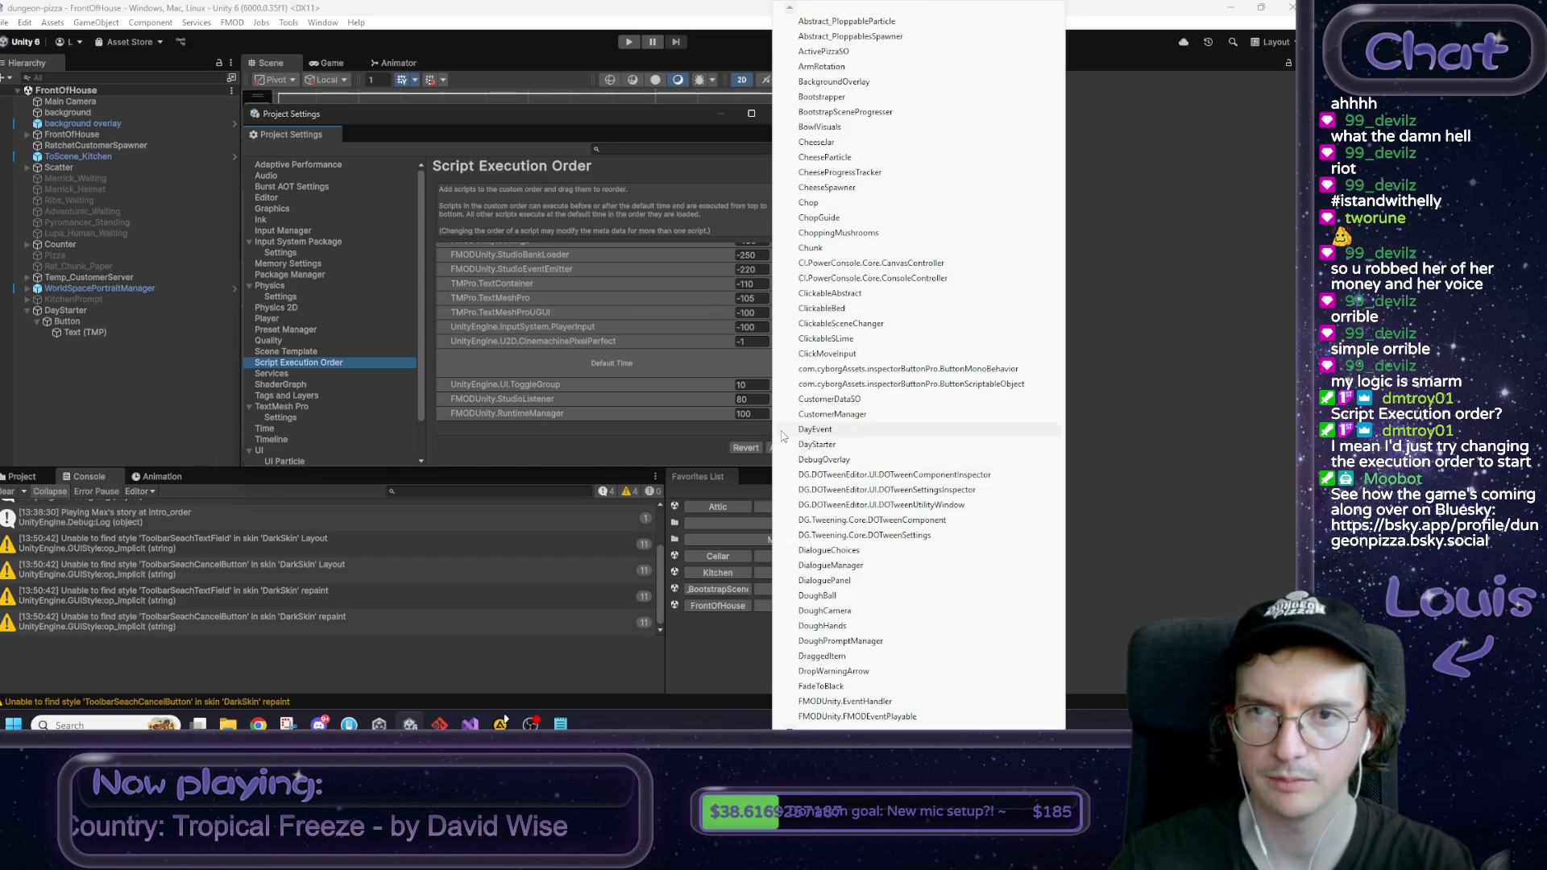
scroll(836, 423, "down", 3)
scroll(835, 423, "up", 3)
scroll(836, 423, "down", 5)
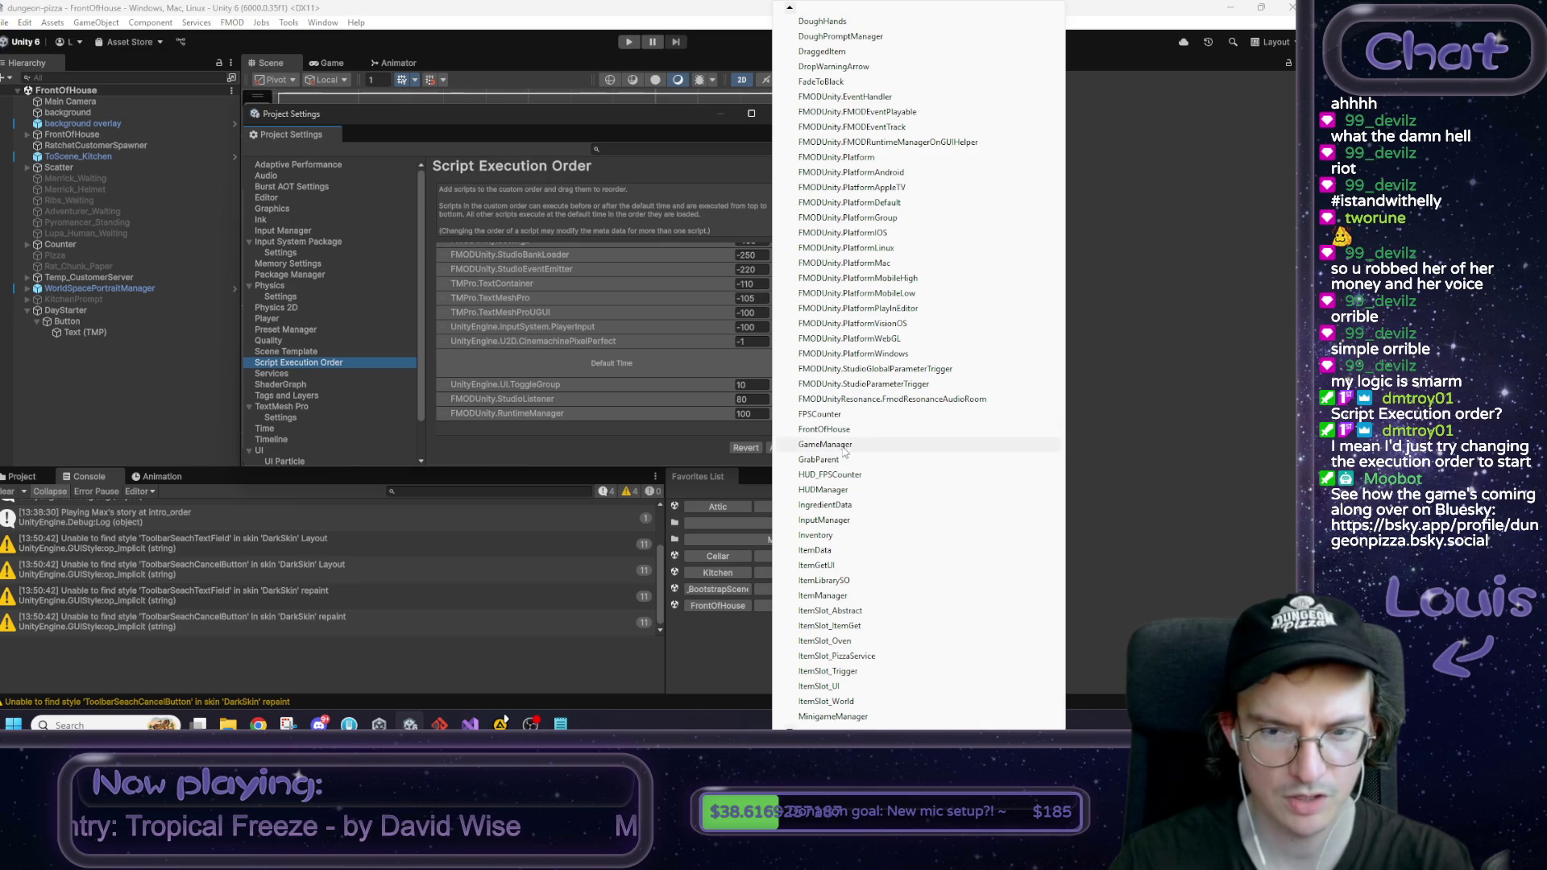
left_click(841, 443)
scroll(767, 377, "down", 1)
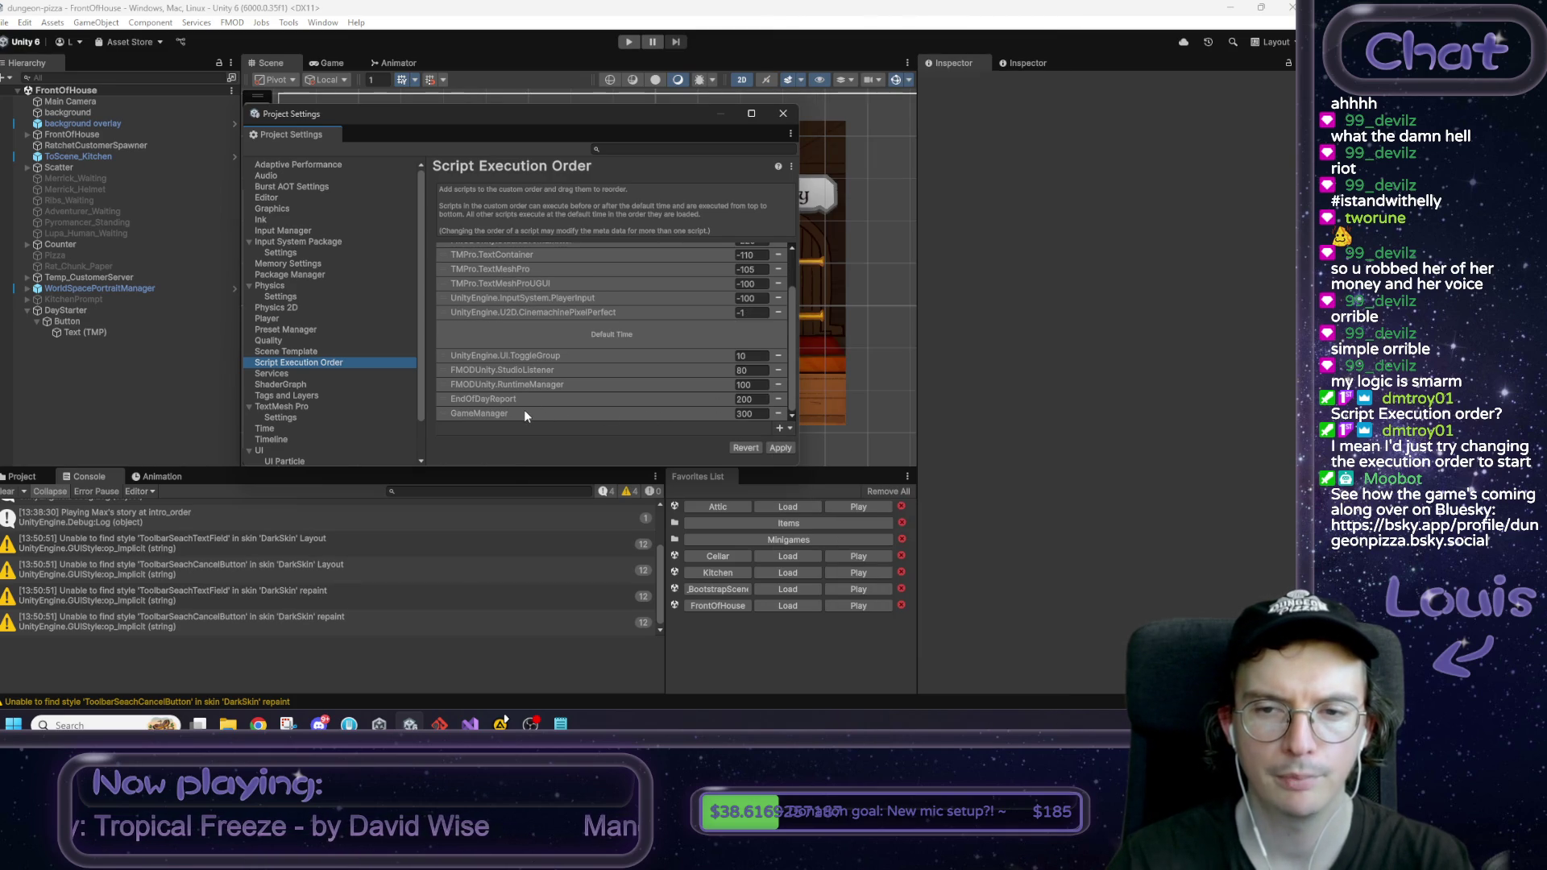
left_click_drag(521, 413, 545, 327)
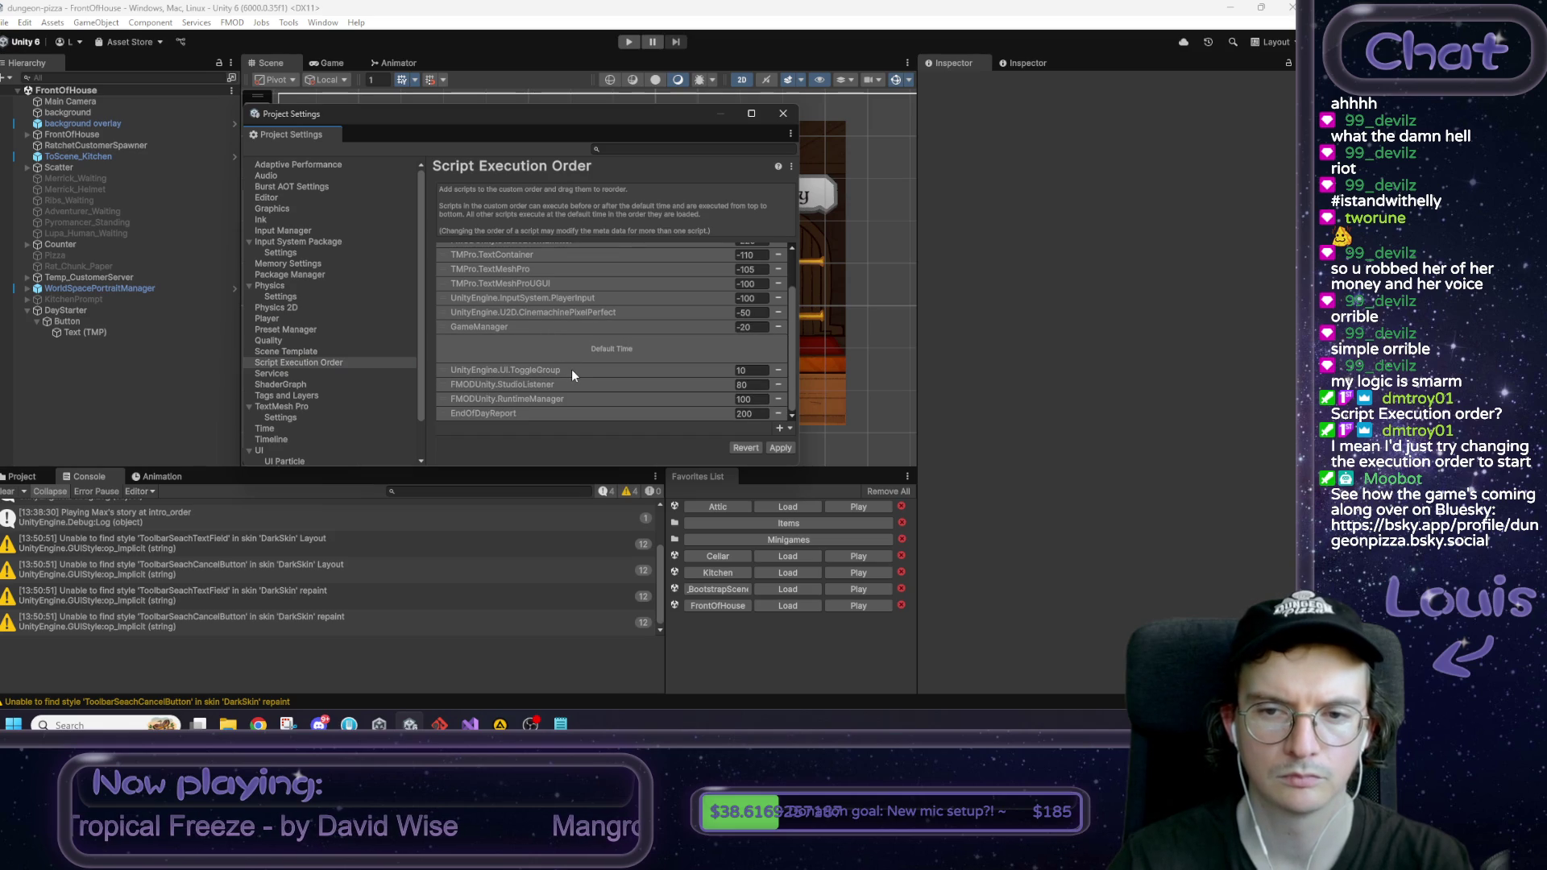
scroll(572, 371, "up", 2)
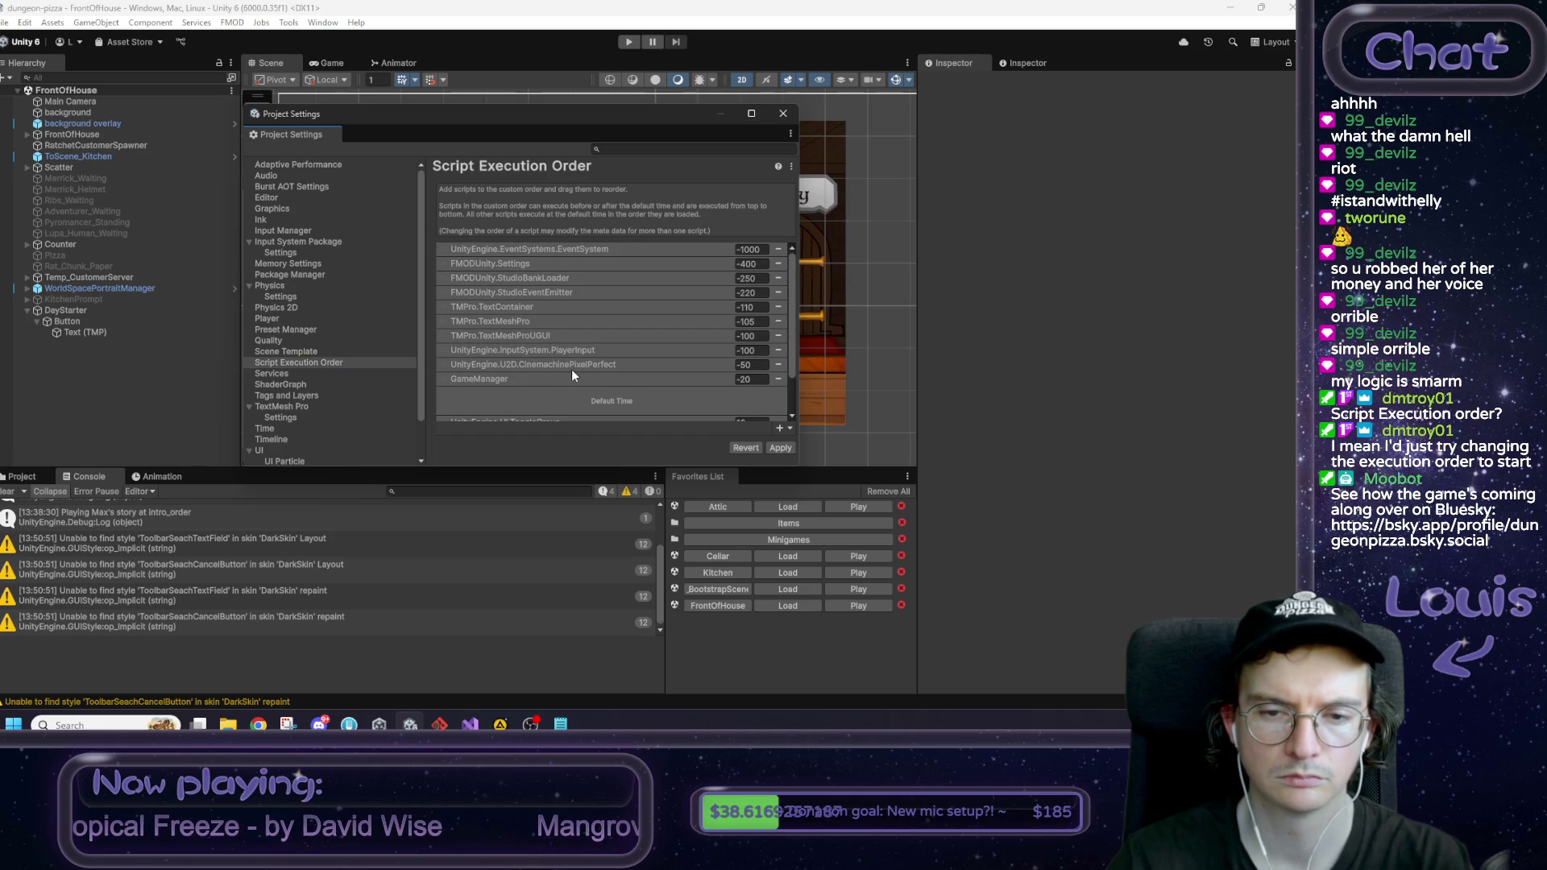
scroll(564, 367, "down", 1)
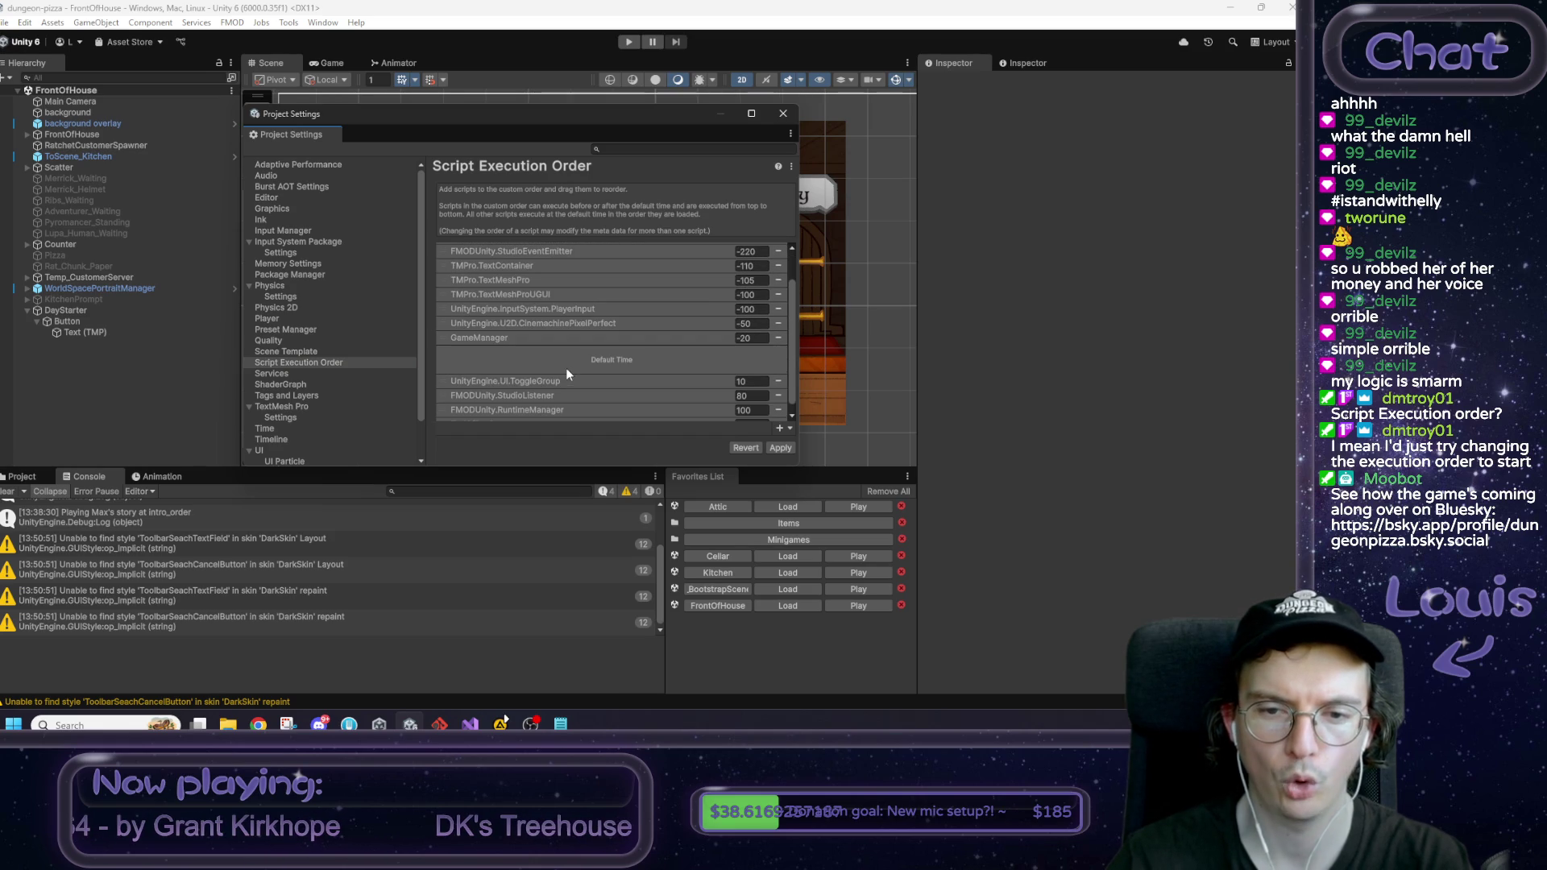
left_click(774, 448)
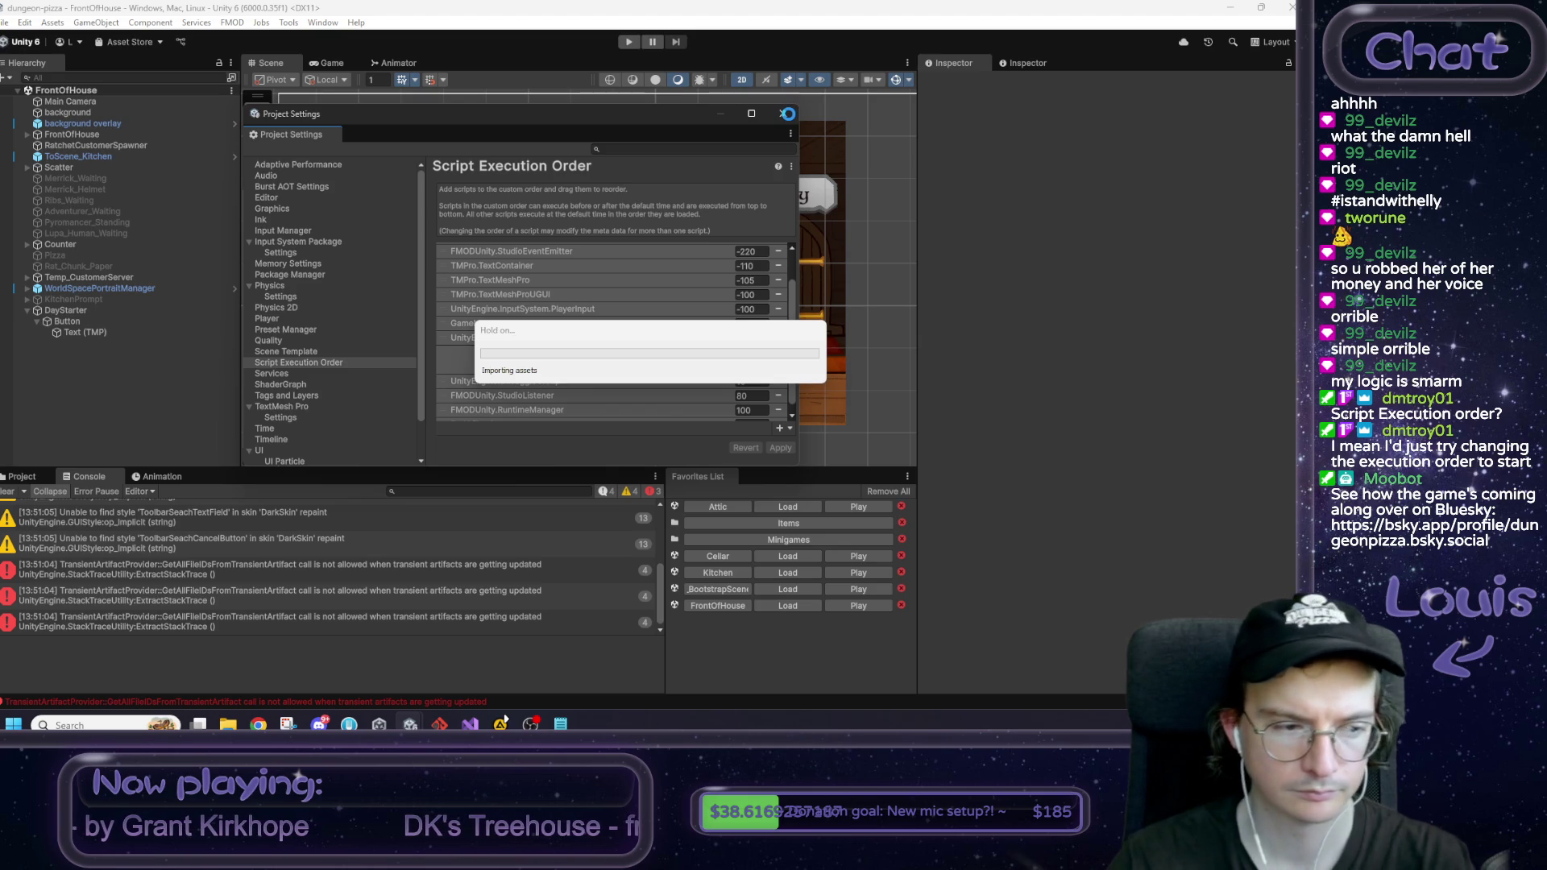
Step: Adjust GameManager's position among the early-running scripts, reapply, and close Project Settings
scroll(653, 338, "down", 1)
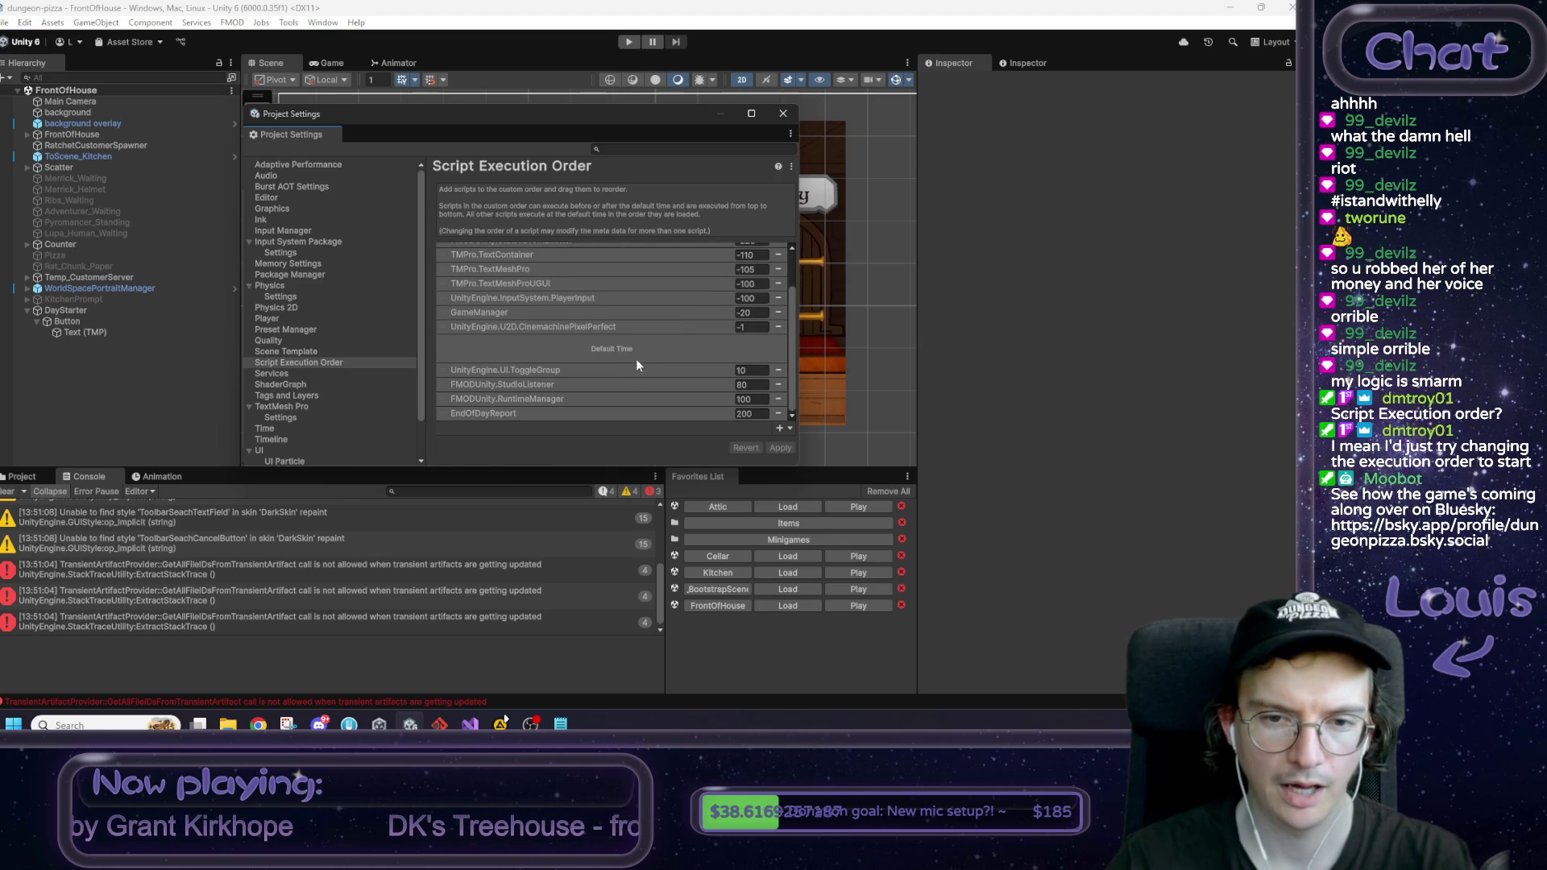
left_click_drag(574, 311, 569, 321)
left_click(780, 447)
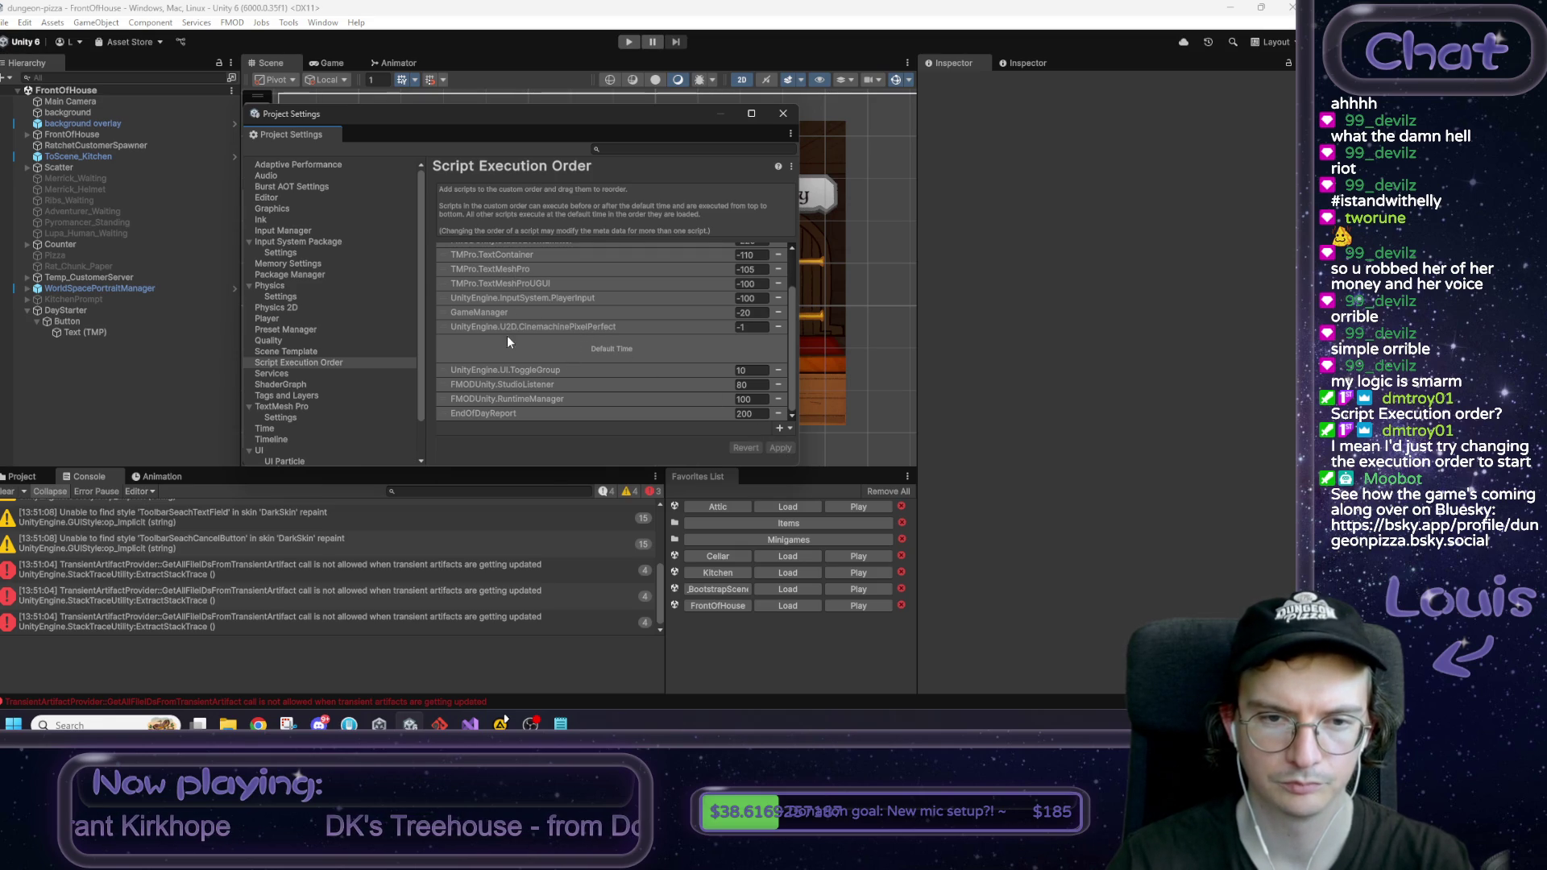
scroll(492, 330, "up", 3)
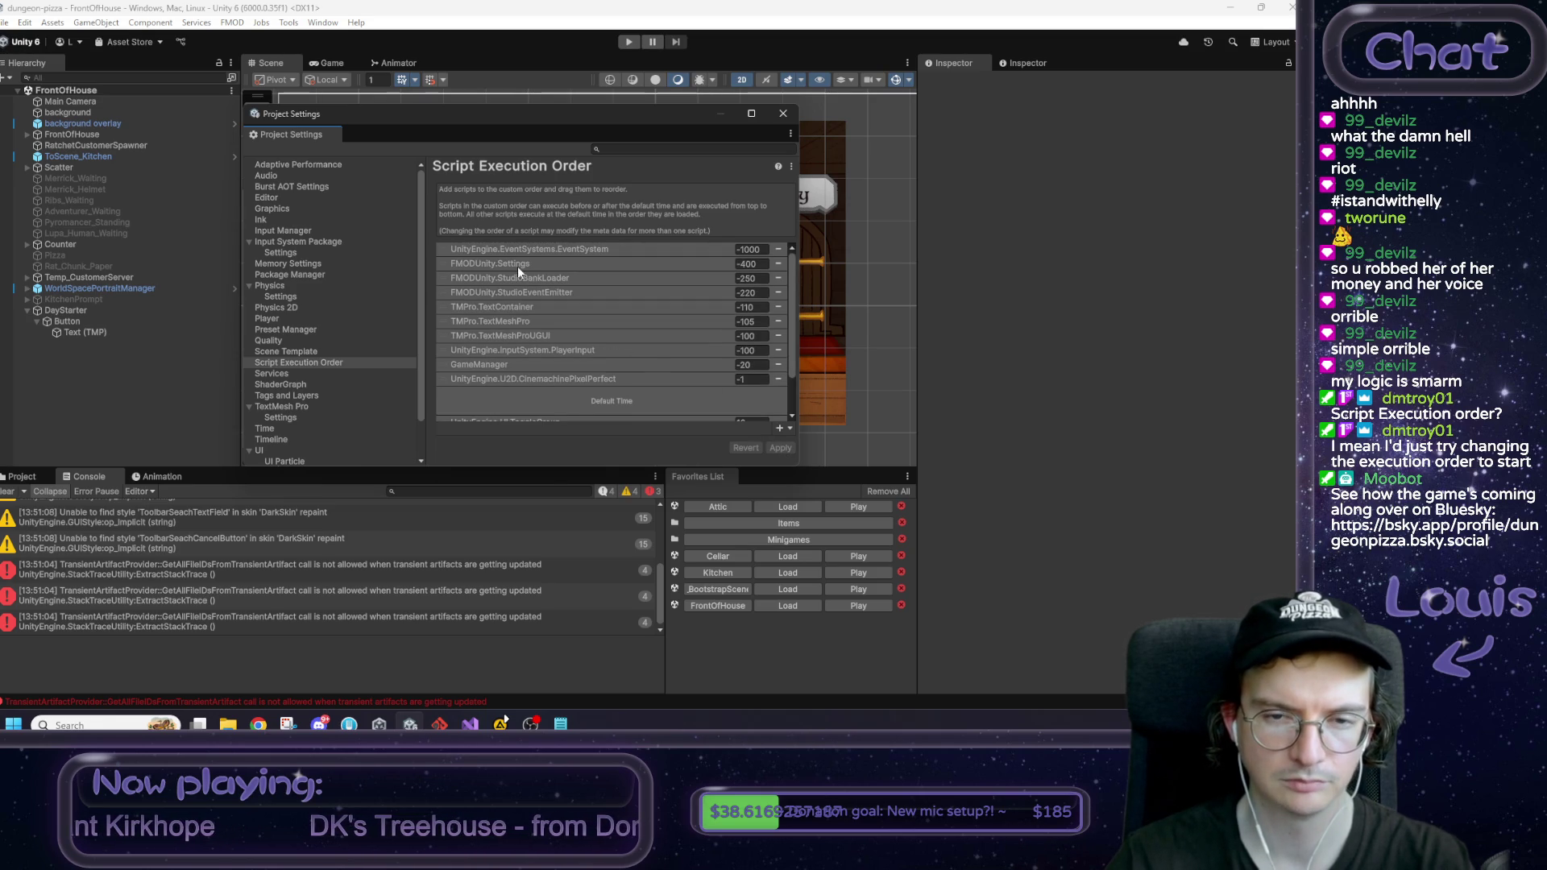
scroll(559, 341, "down", 1)
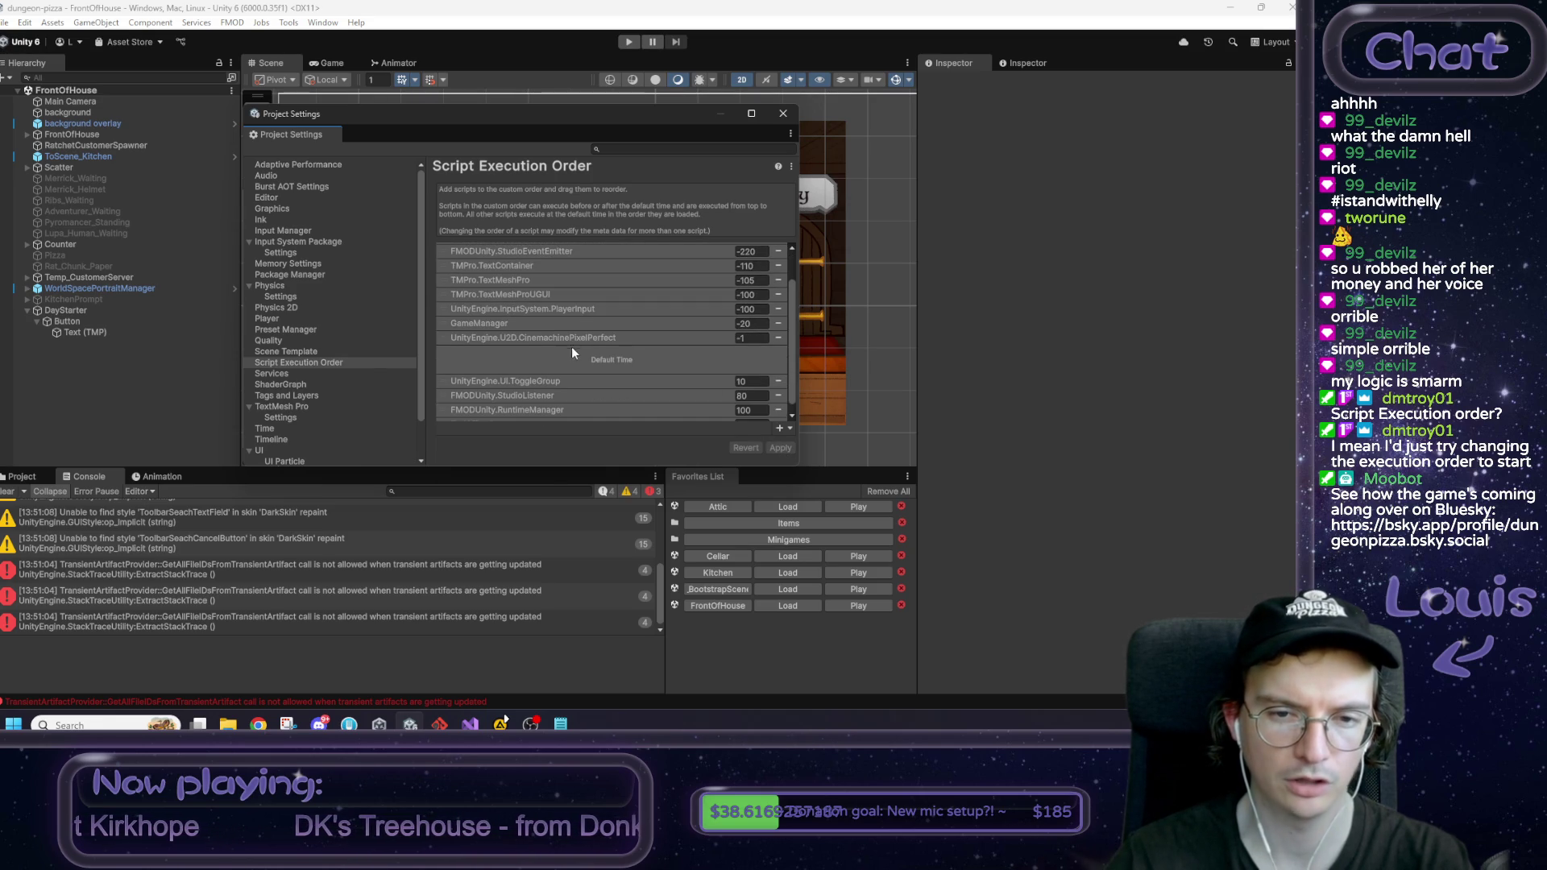
left_click(783, 113)
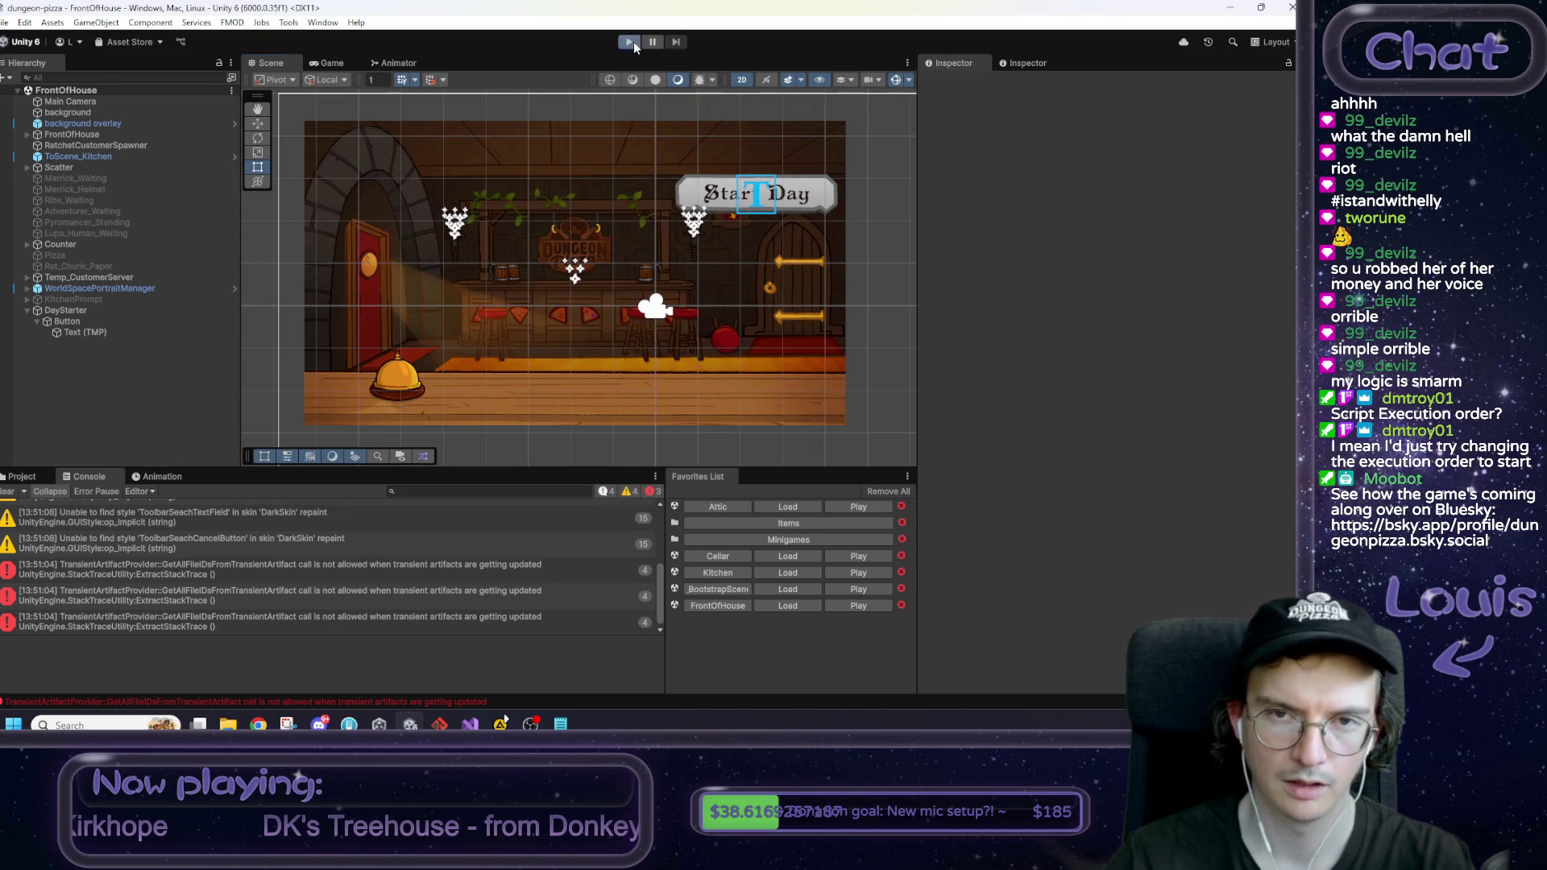
Step: Playtest by walking tavern to kitchen and back, advancing Max's dialogue and dismissing the Rat Tail popup
left_click(630, 42)
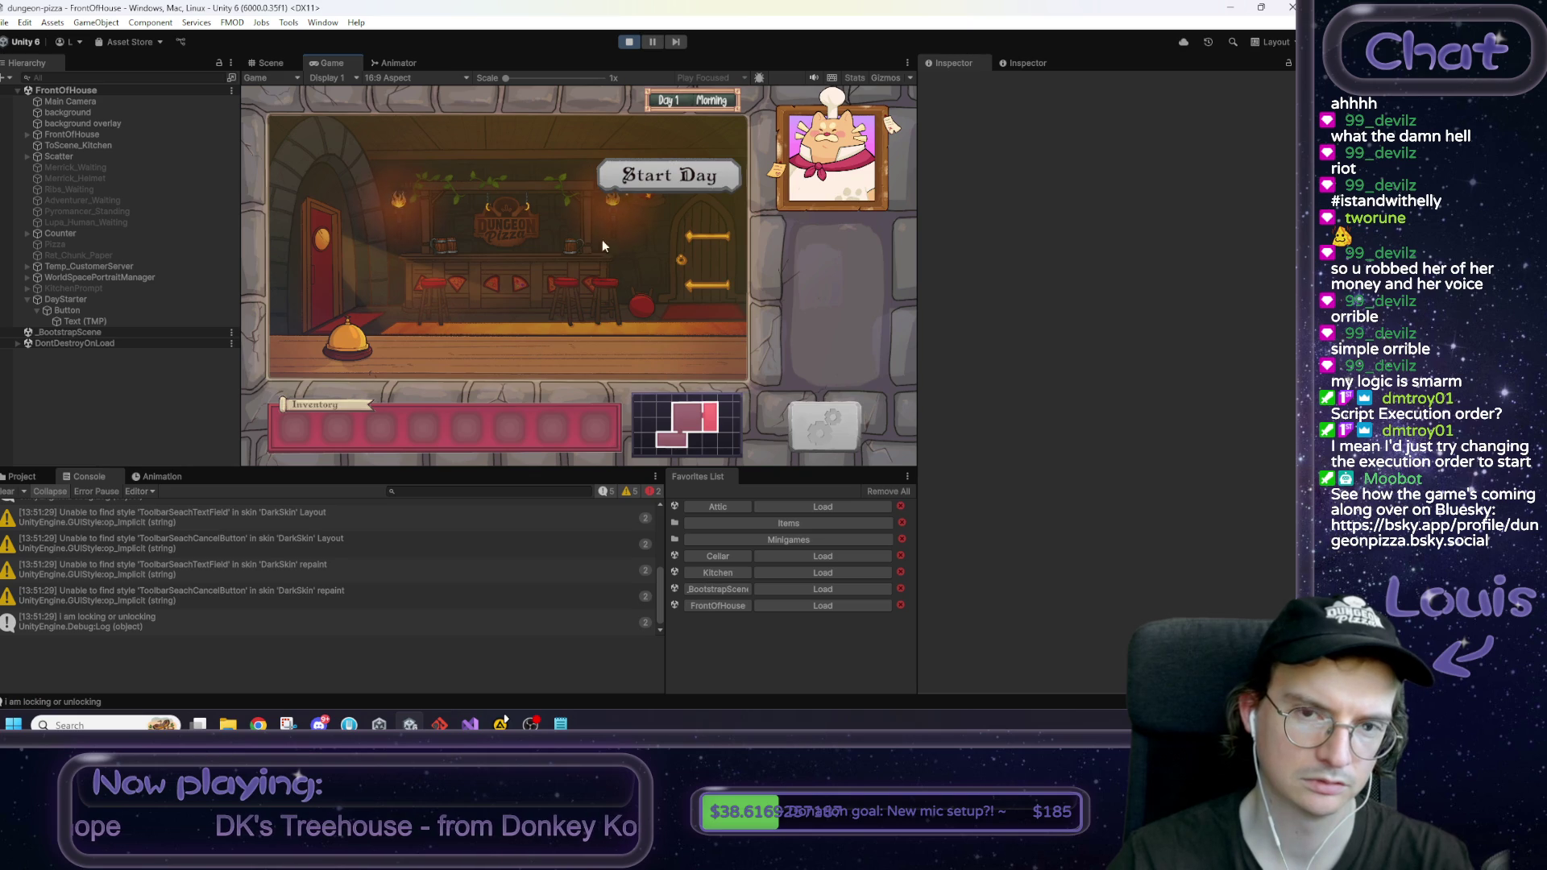
left_click(311, 271)
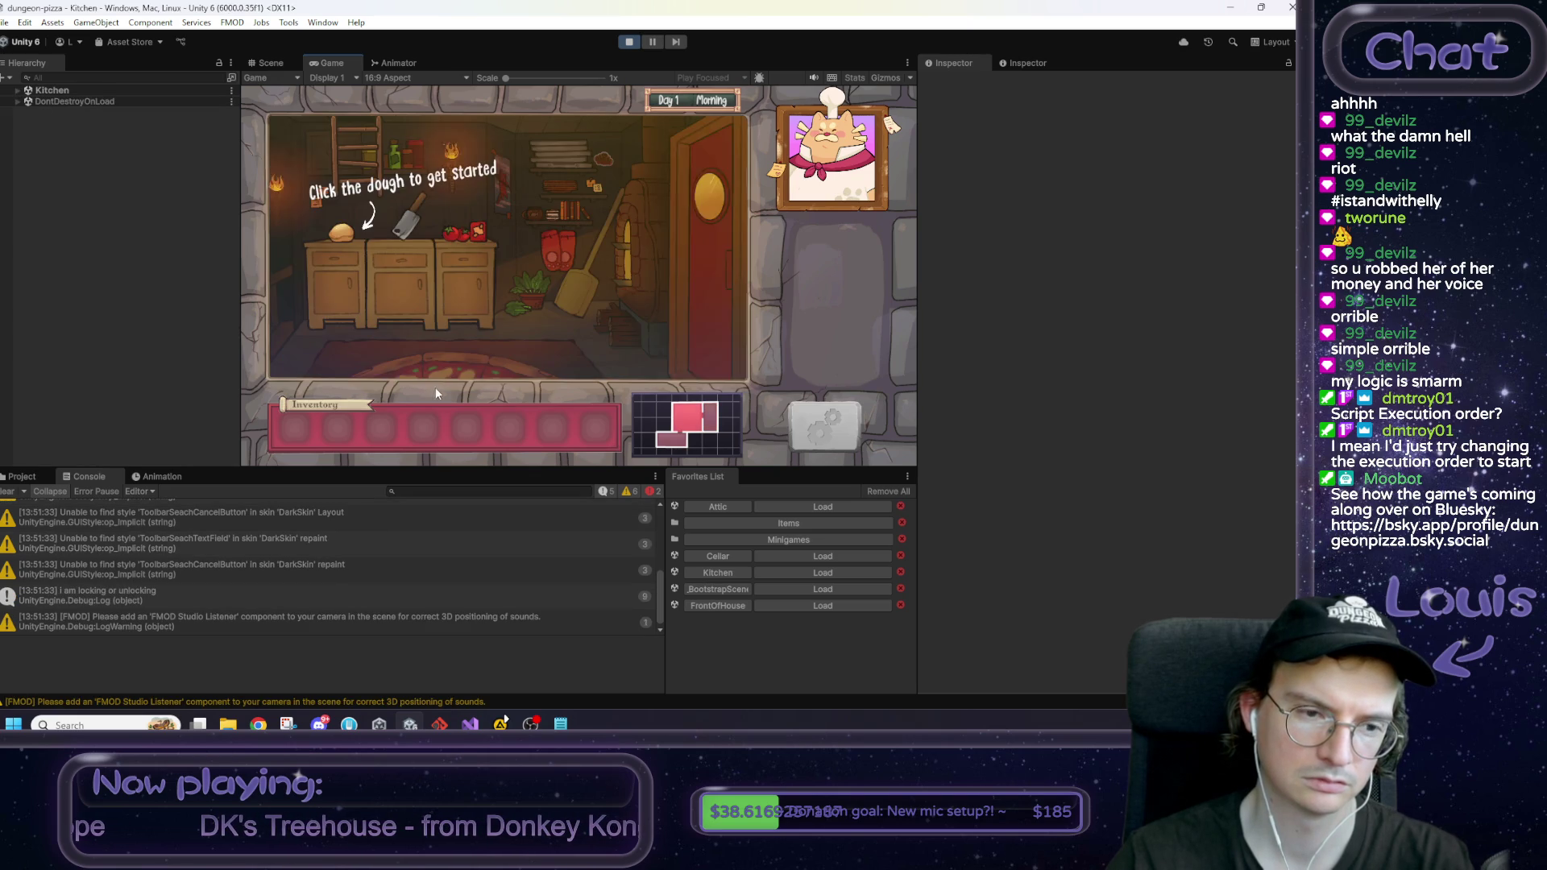
left_click(708, 306)
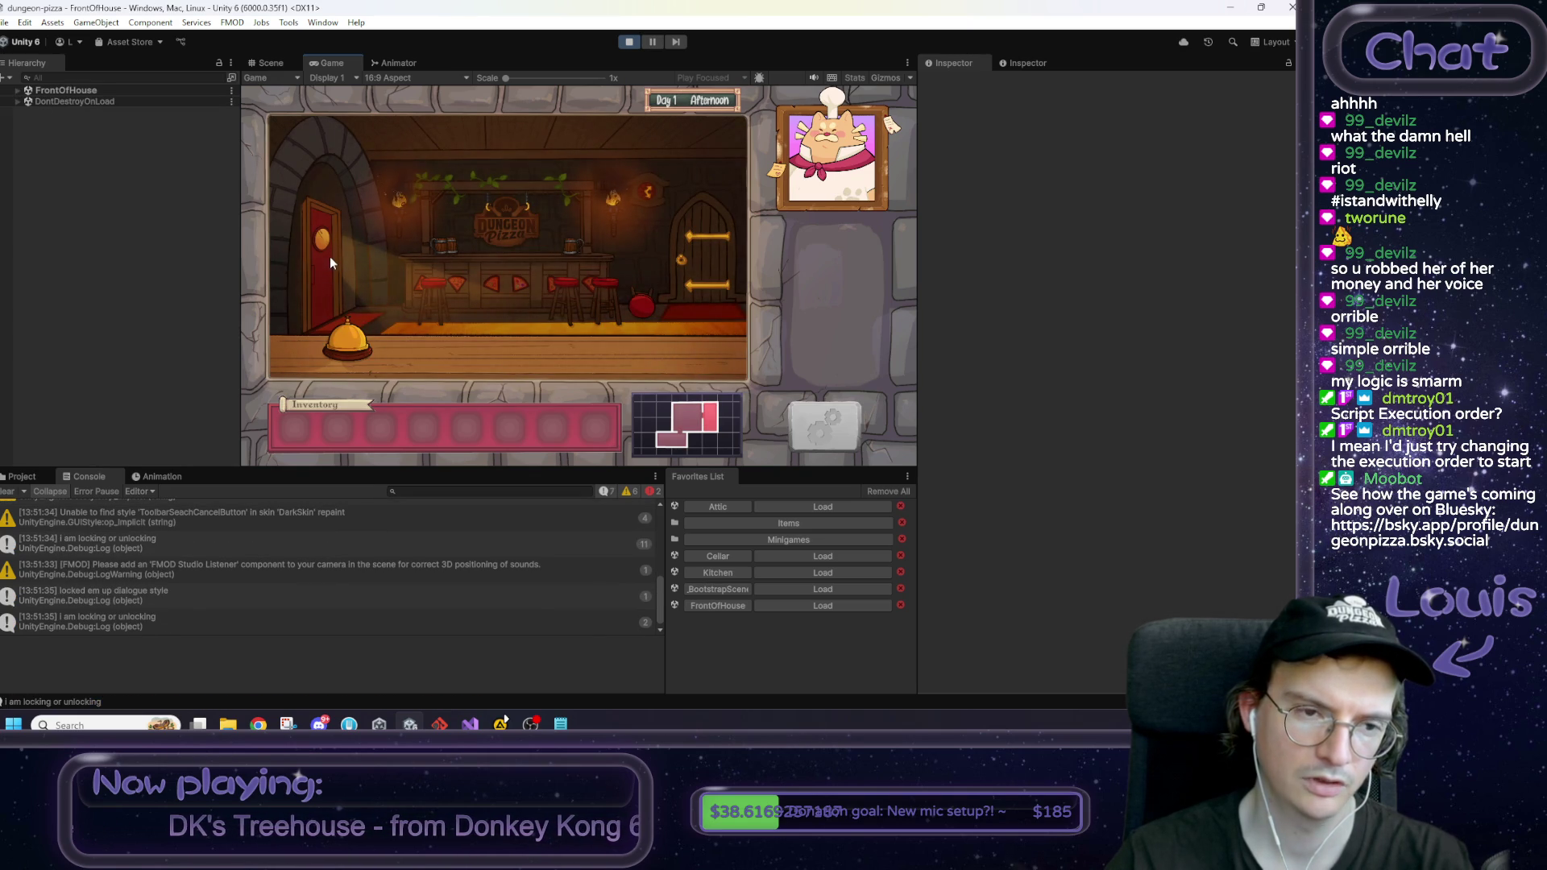
left_click(507, 330)
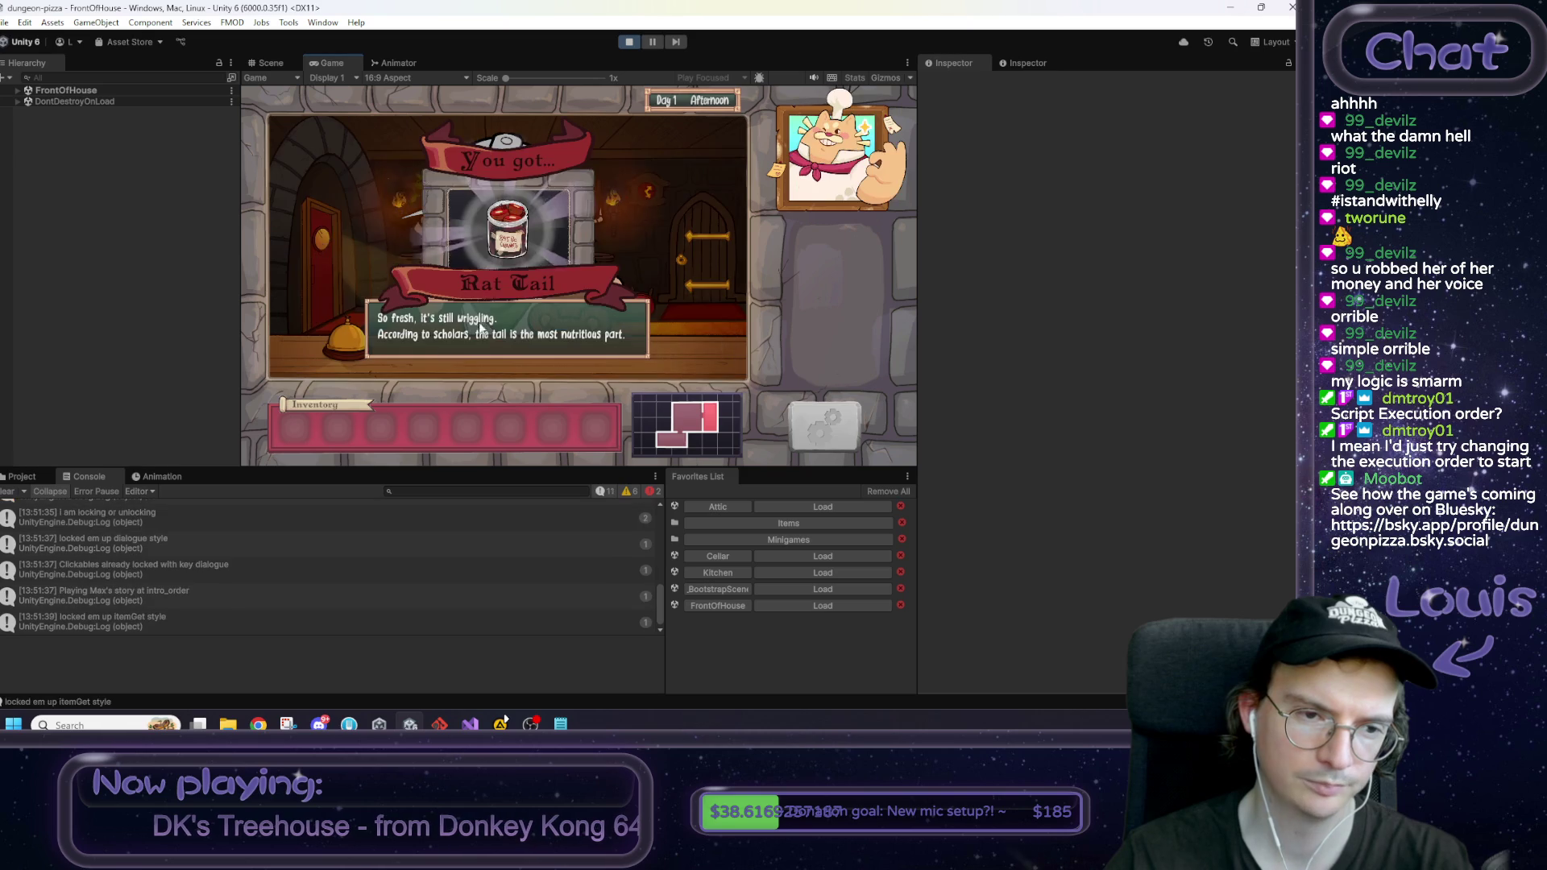
left_click(430, 256)
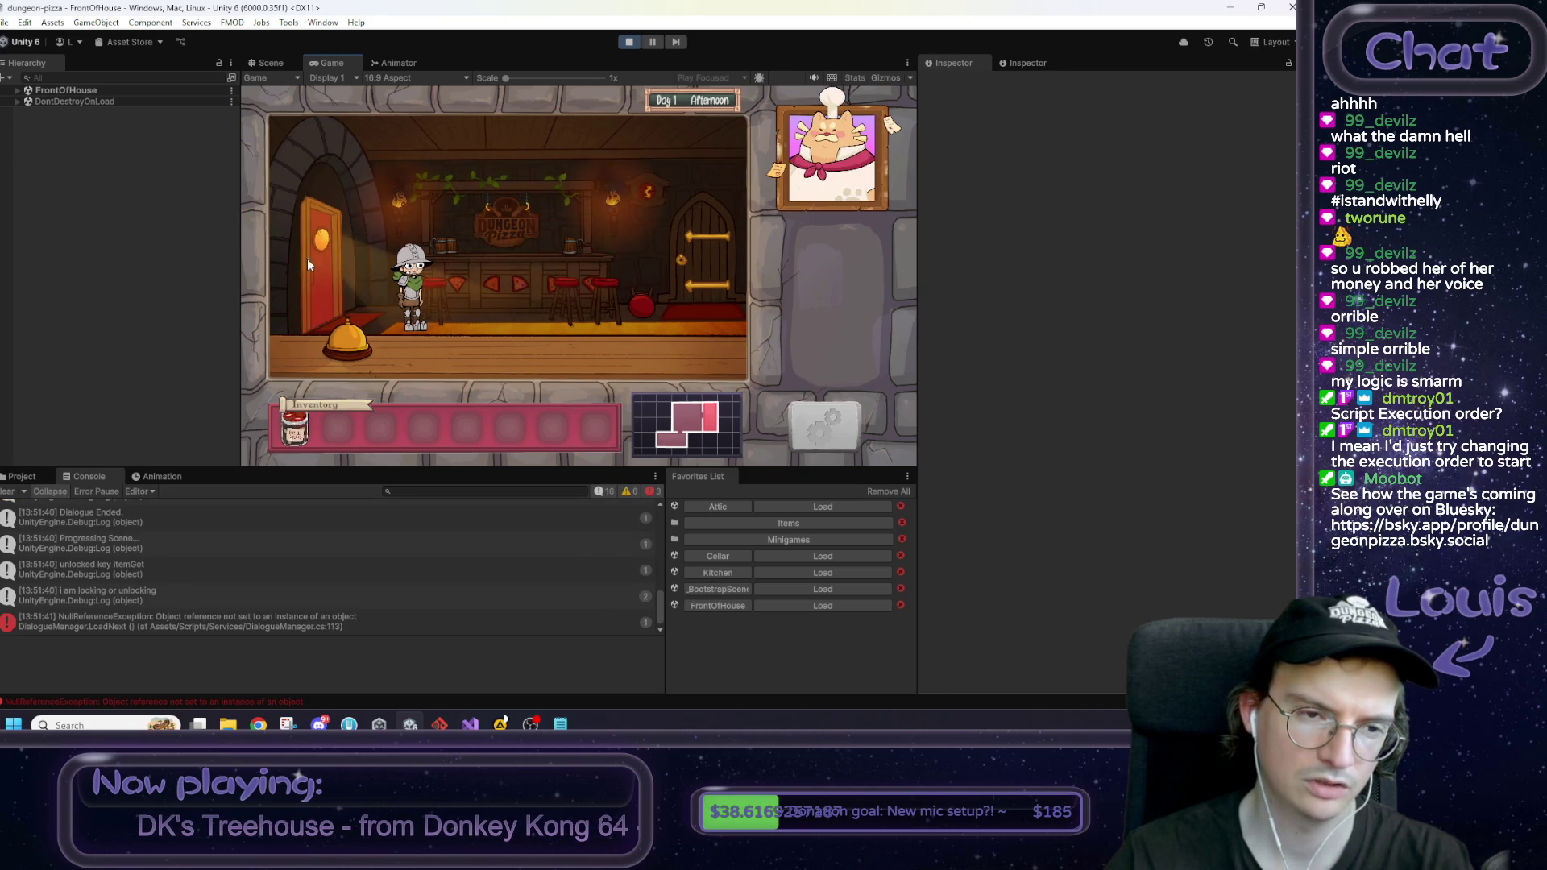
Step: Go back into the kitchen, stop play mode, and bring up the Kitchen FTEU notes
left_click(323, 262)
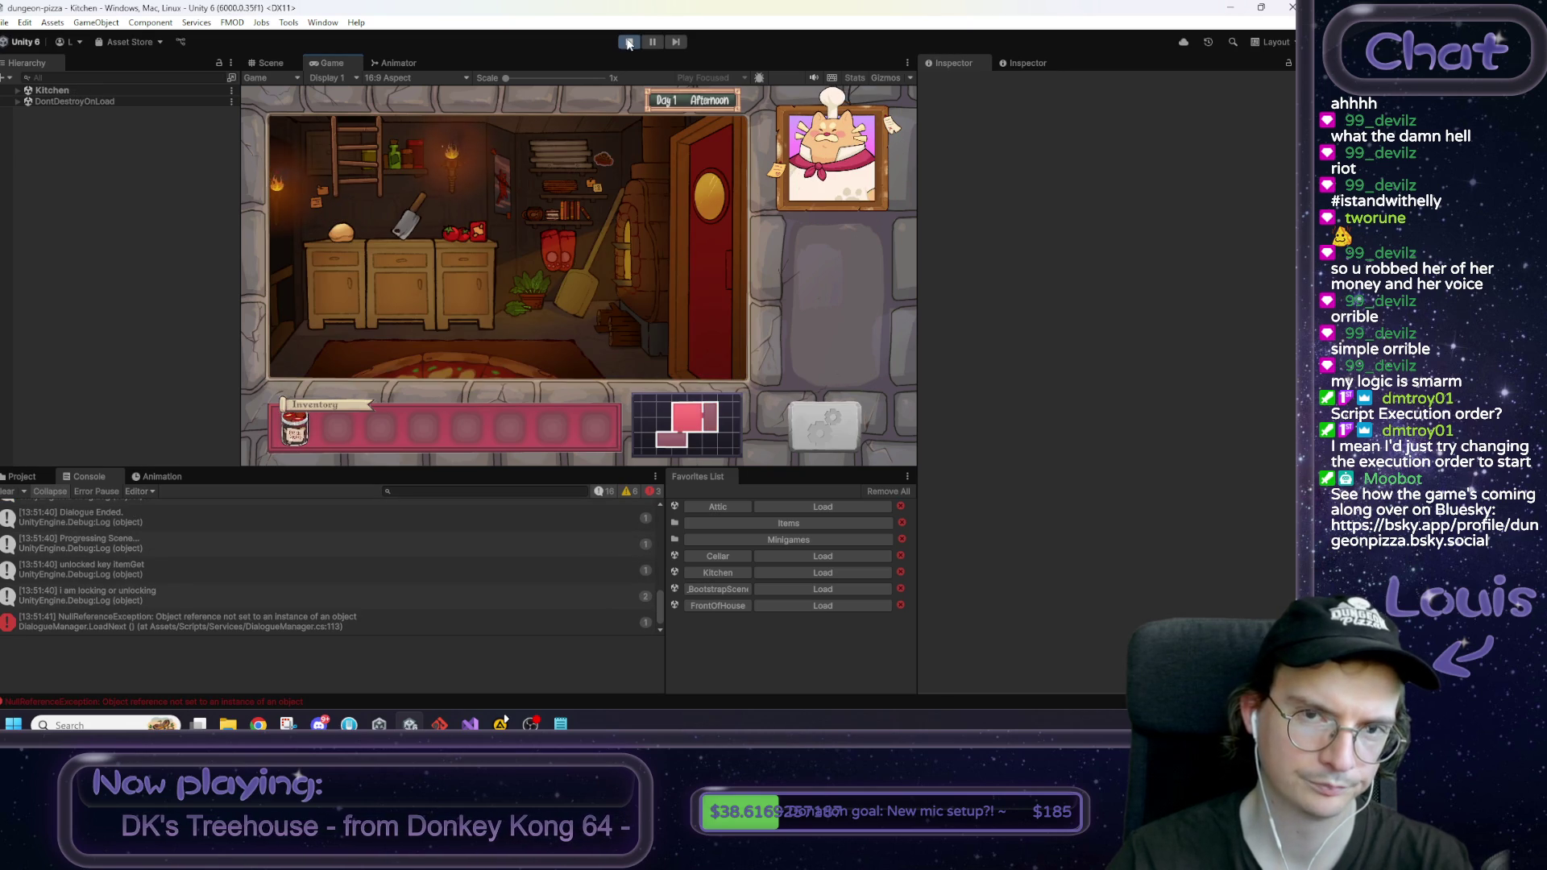
left_click(629, 41)
left_click(562, 722)
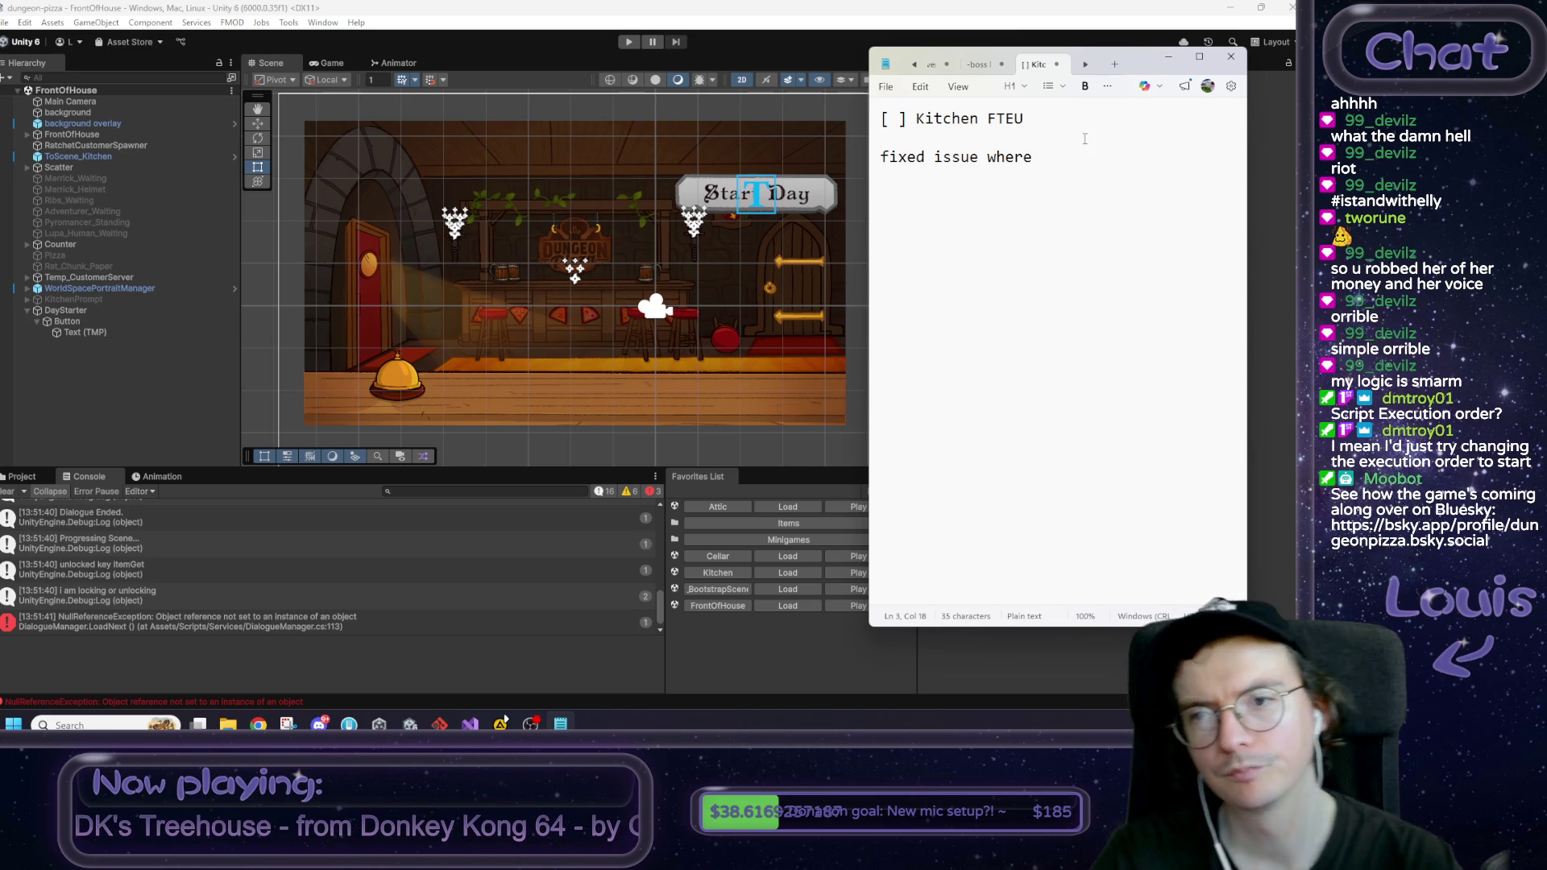
Step: Add the line 'added gamemanager to script execution order so it pops a lil early' and amend the locking fix line
key("Home")
key("Return")
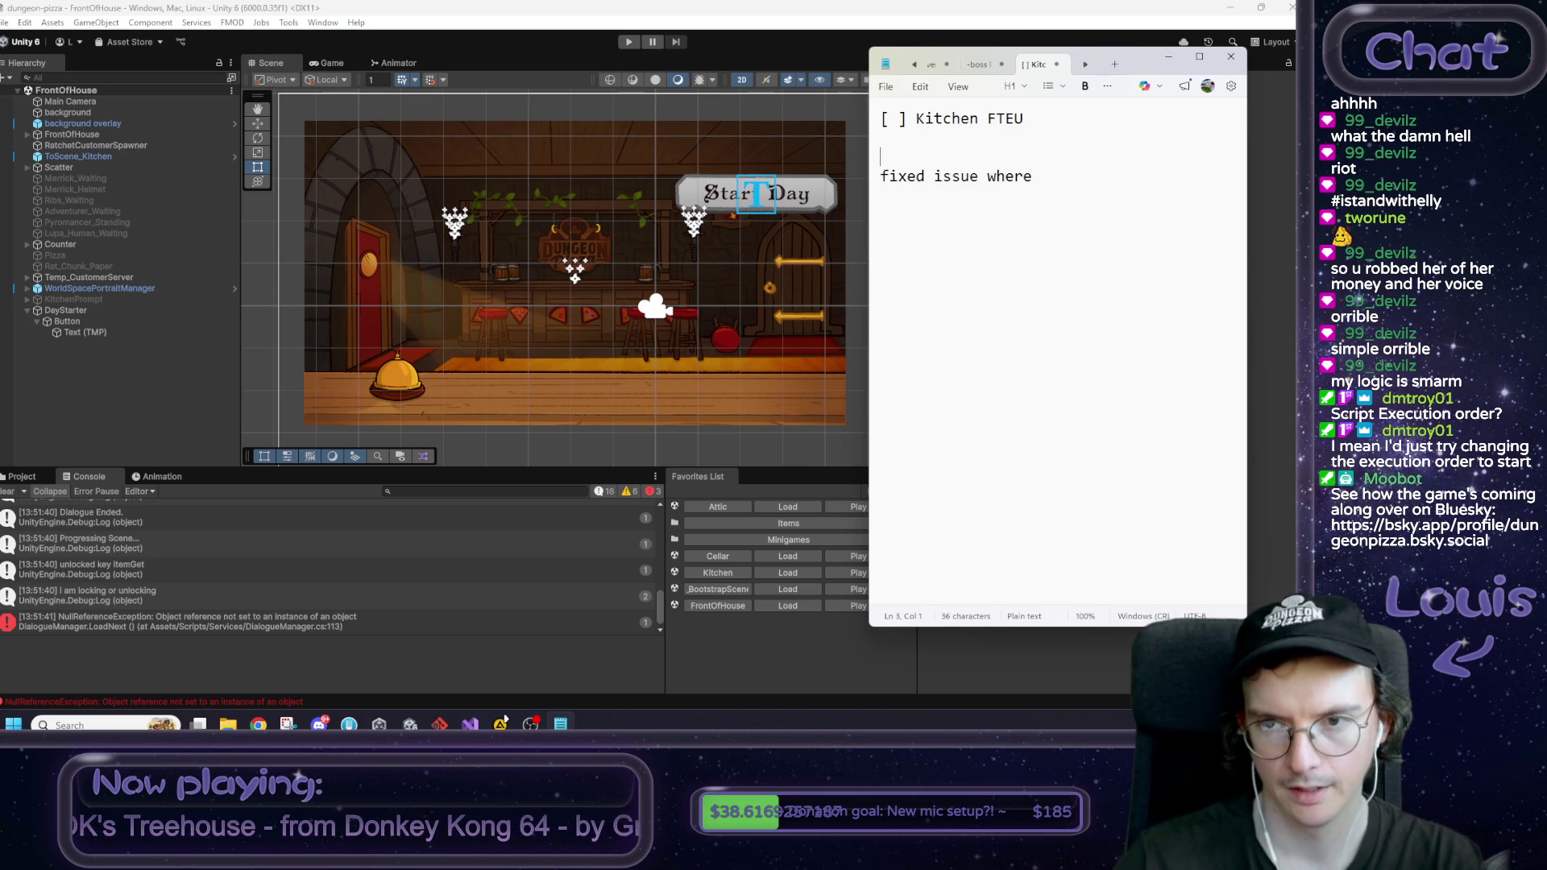
key("Up")
type("added ga")
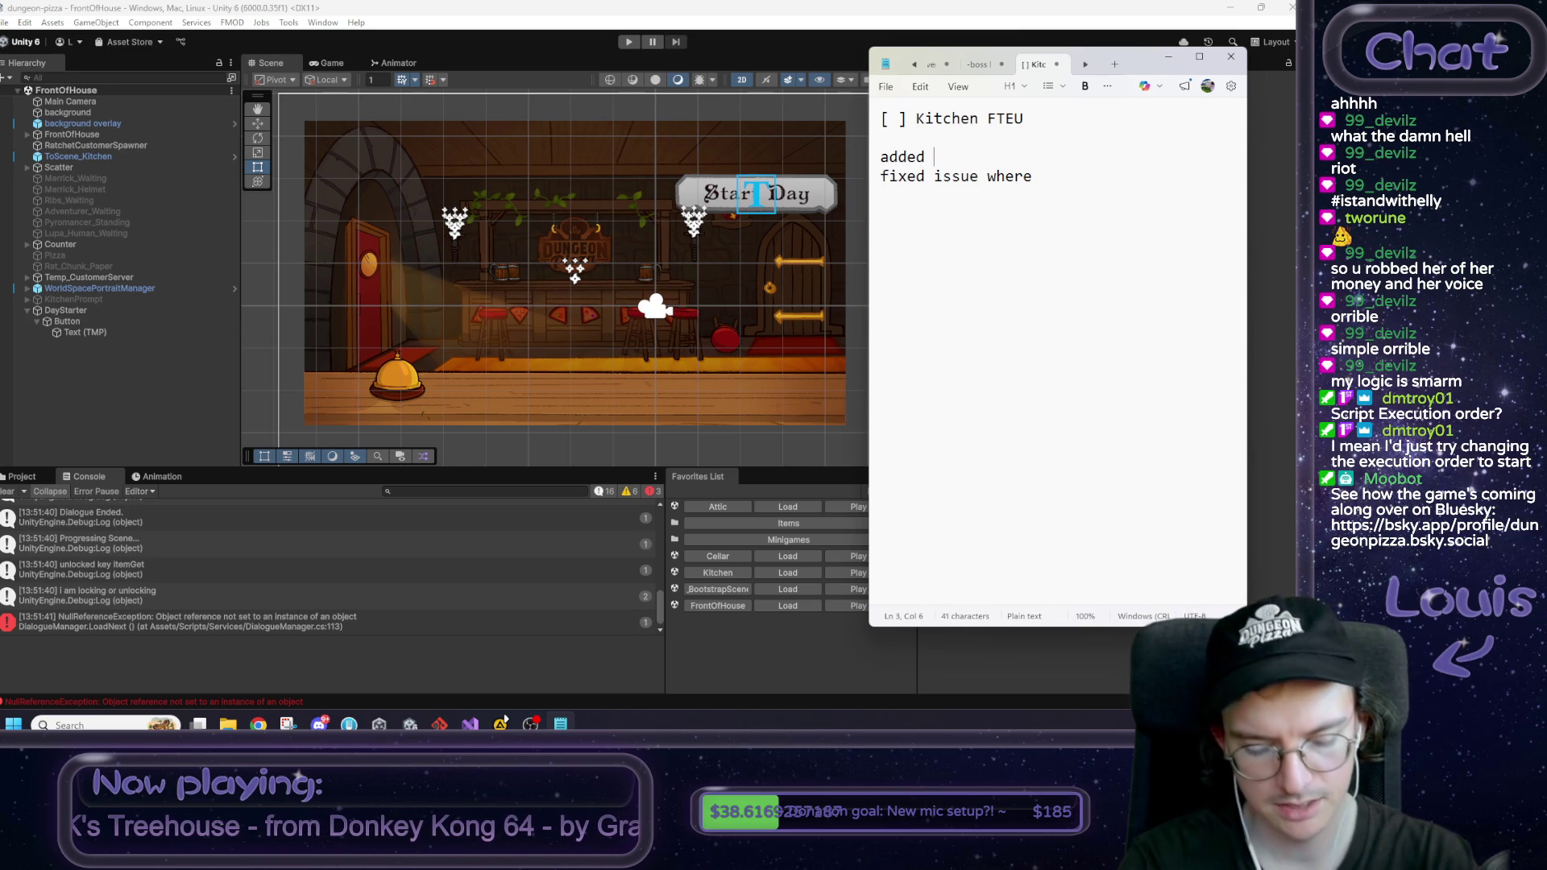
type("memana")
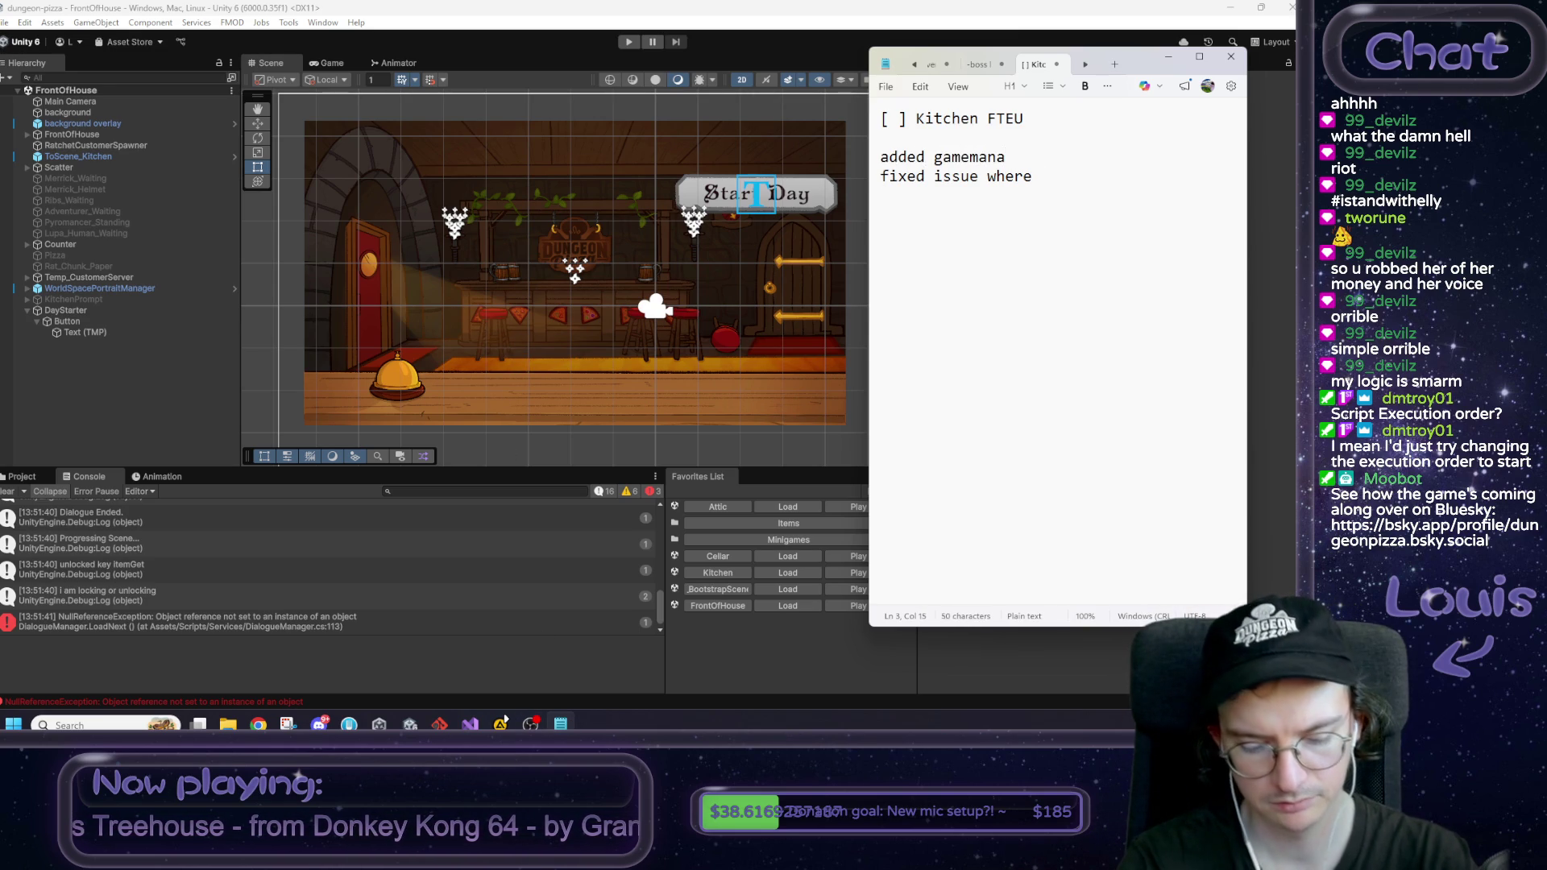
type("ger to ")
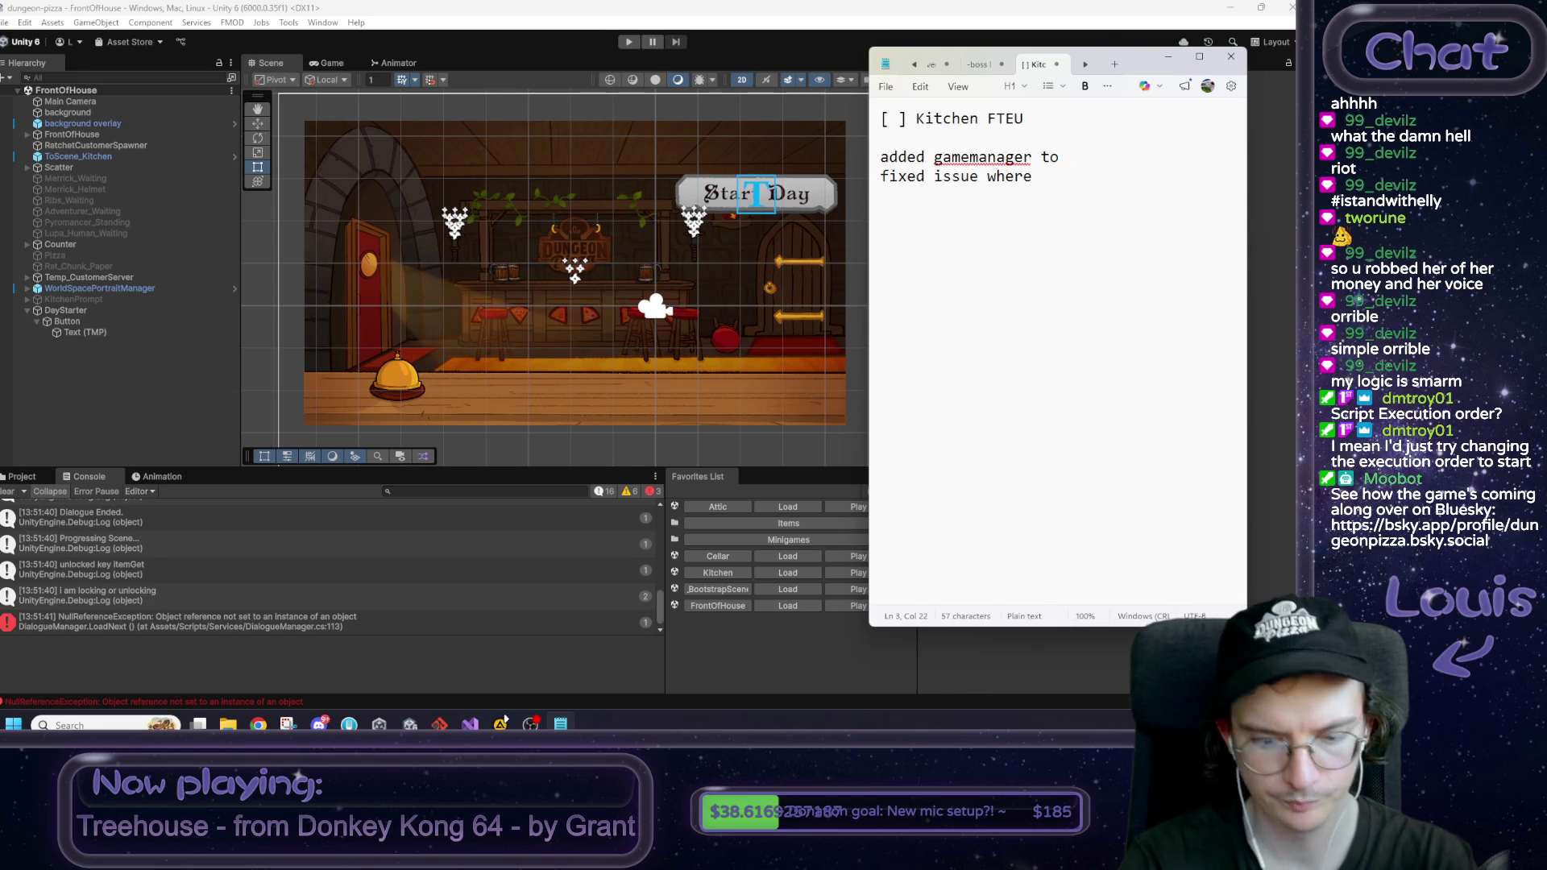
type("script e")
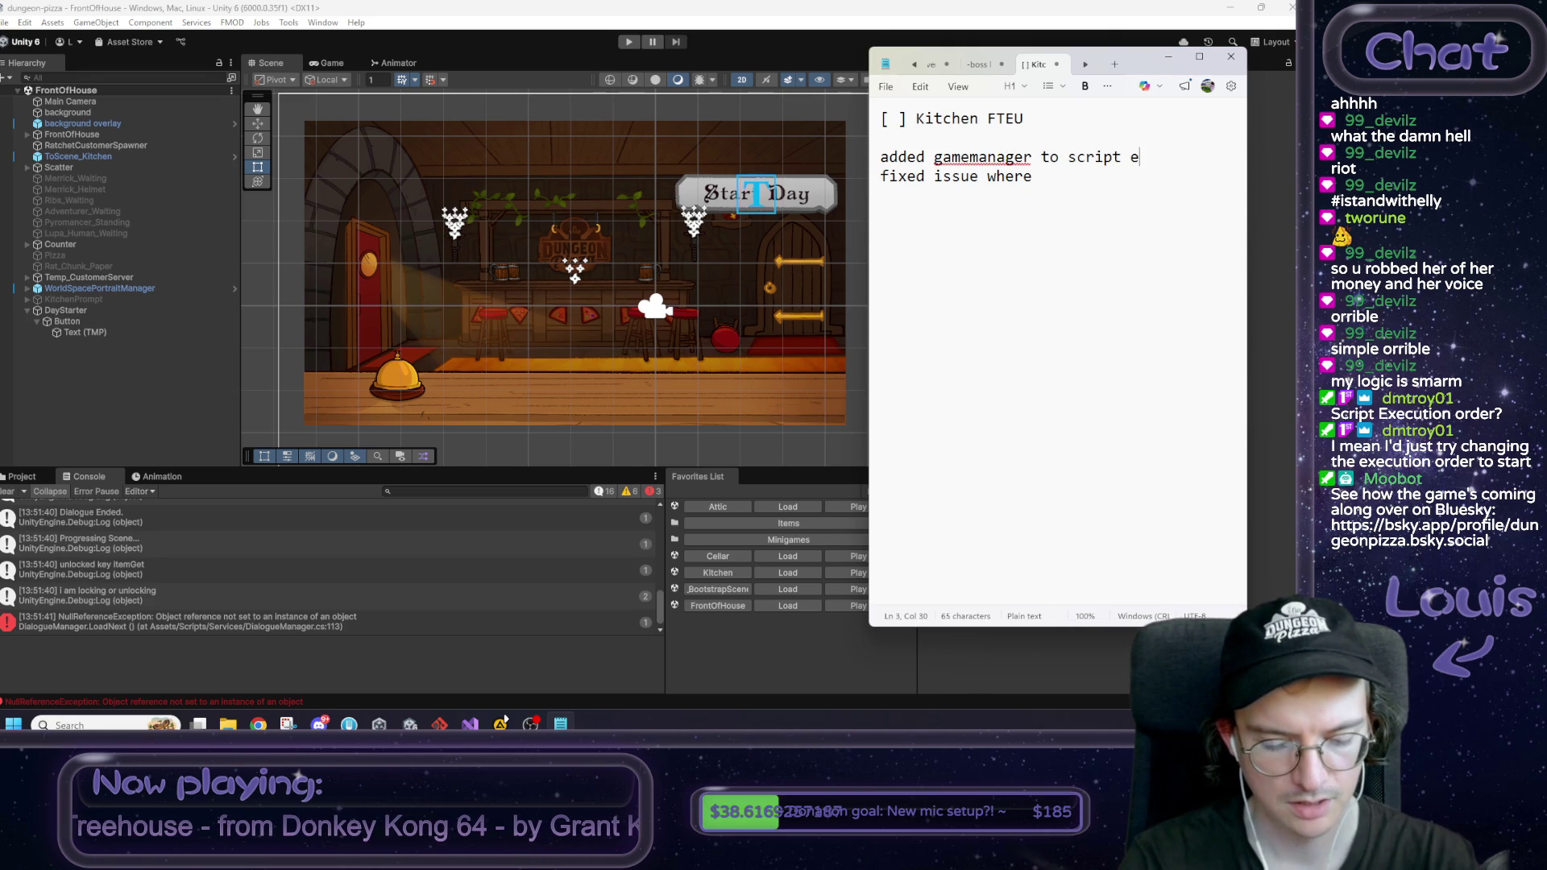
type("xecution ")
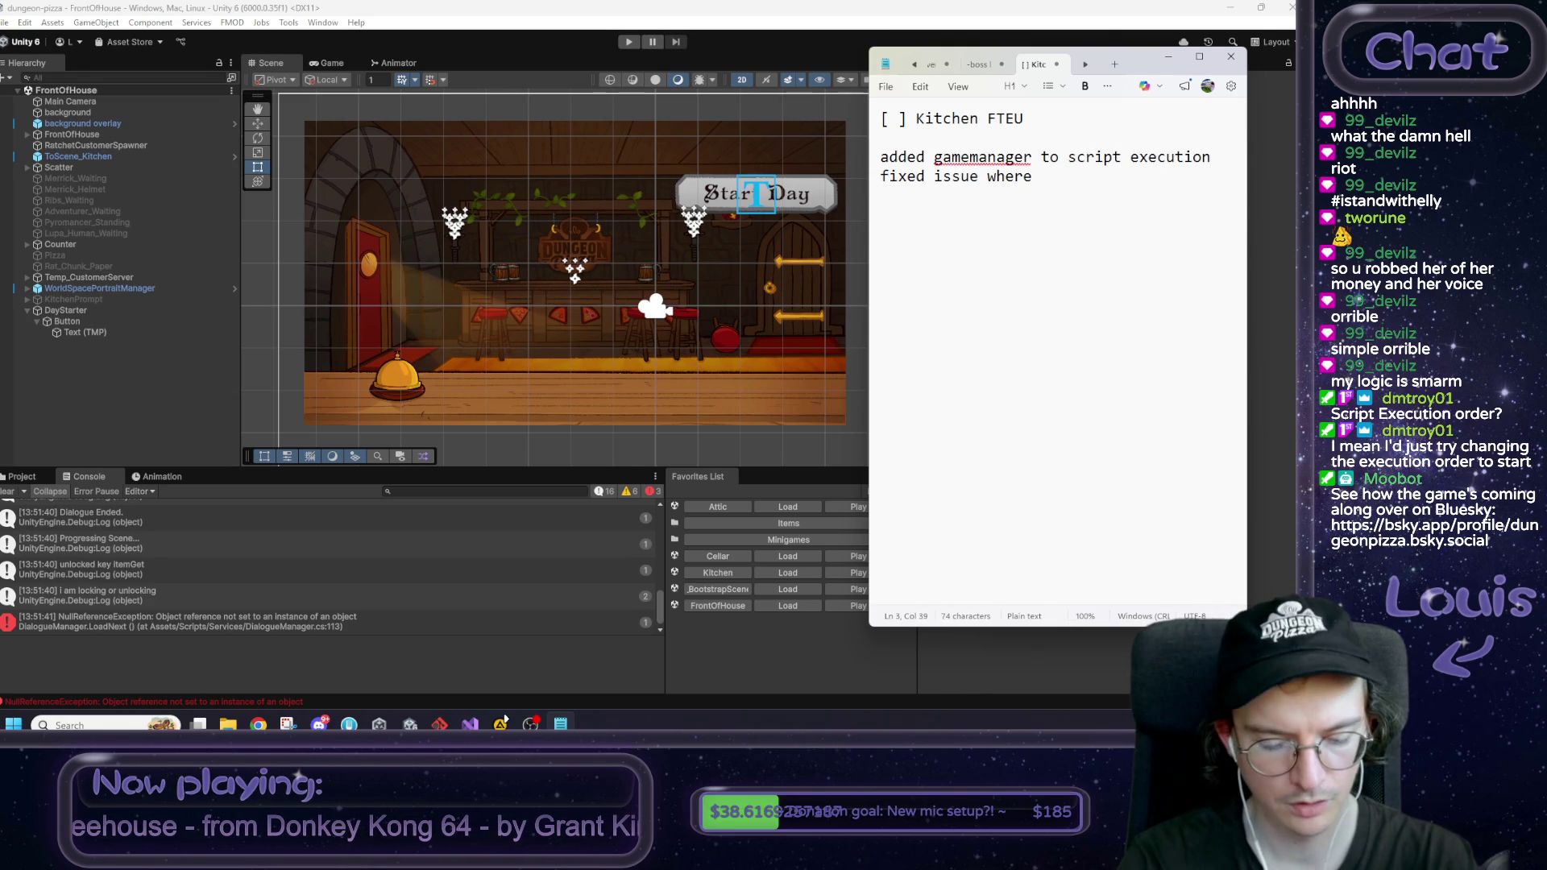
type("order so it")
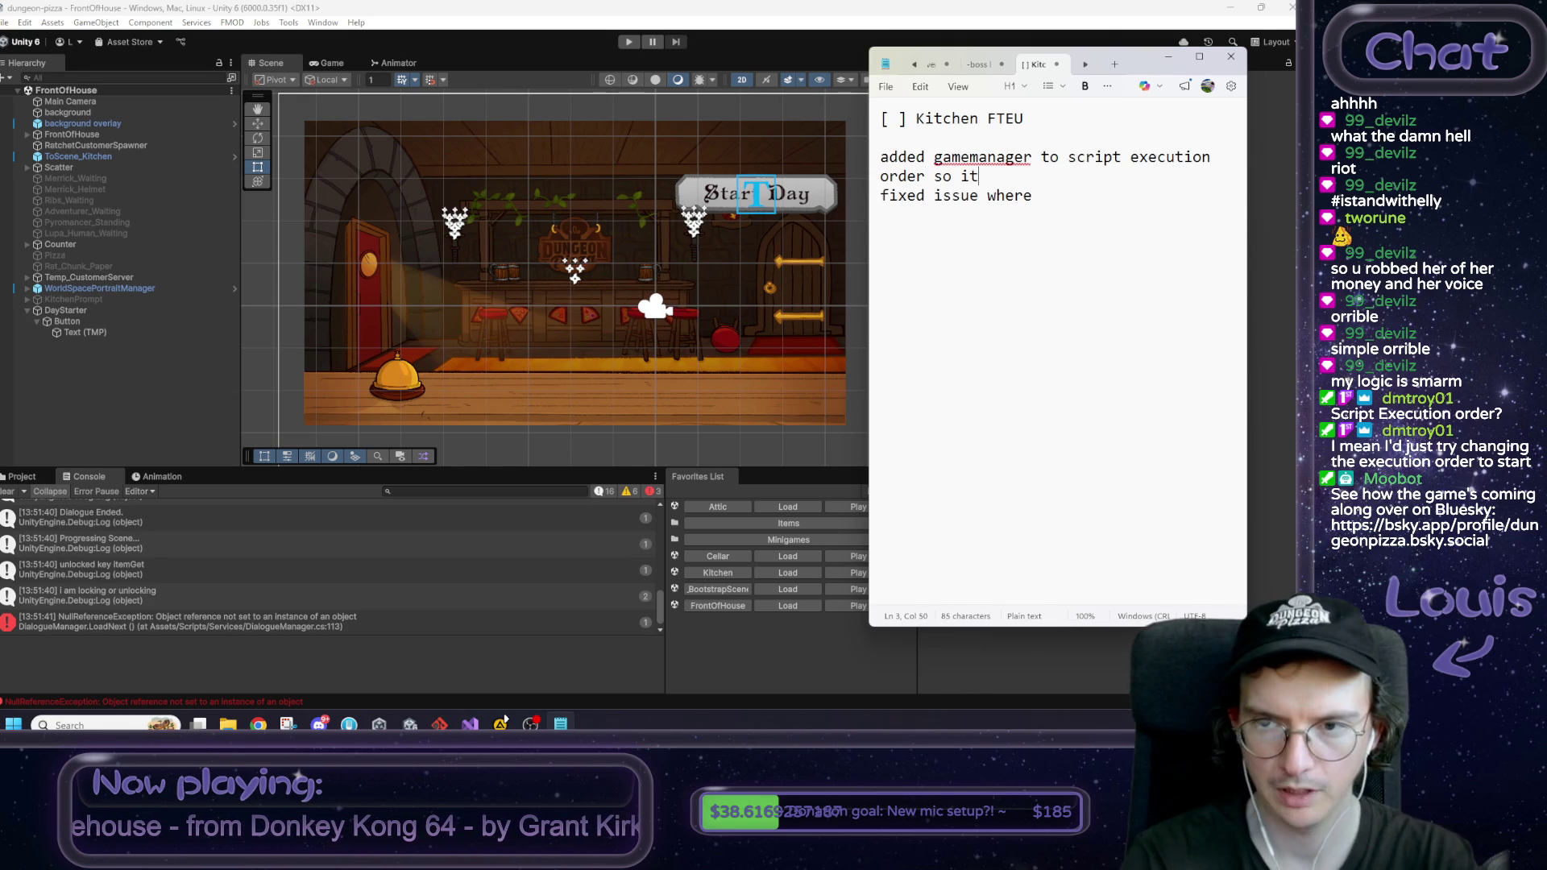
type(" pops a lil early")
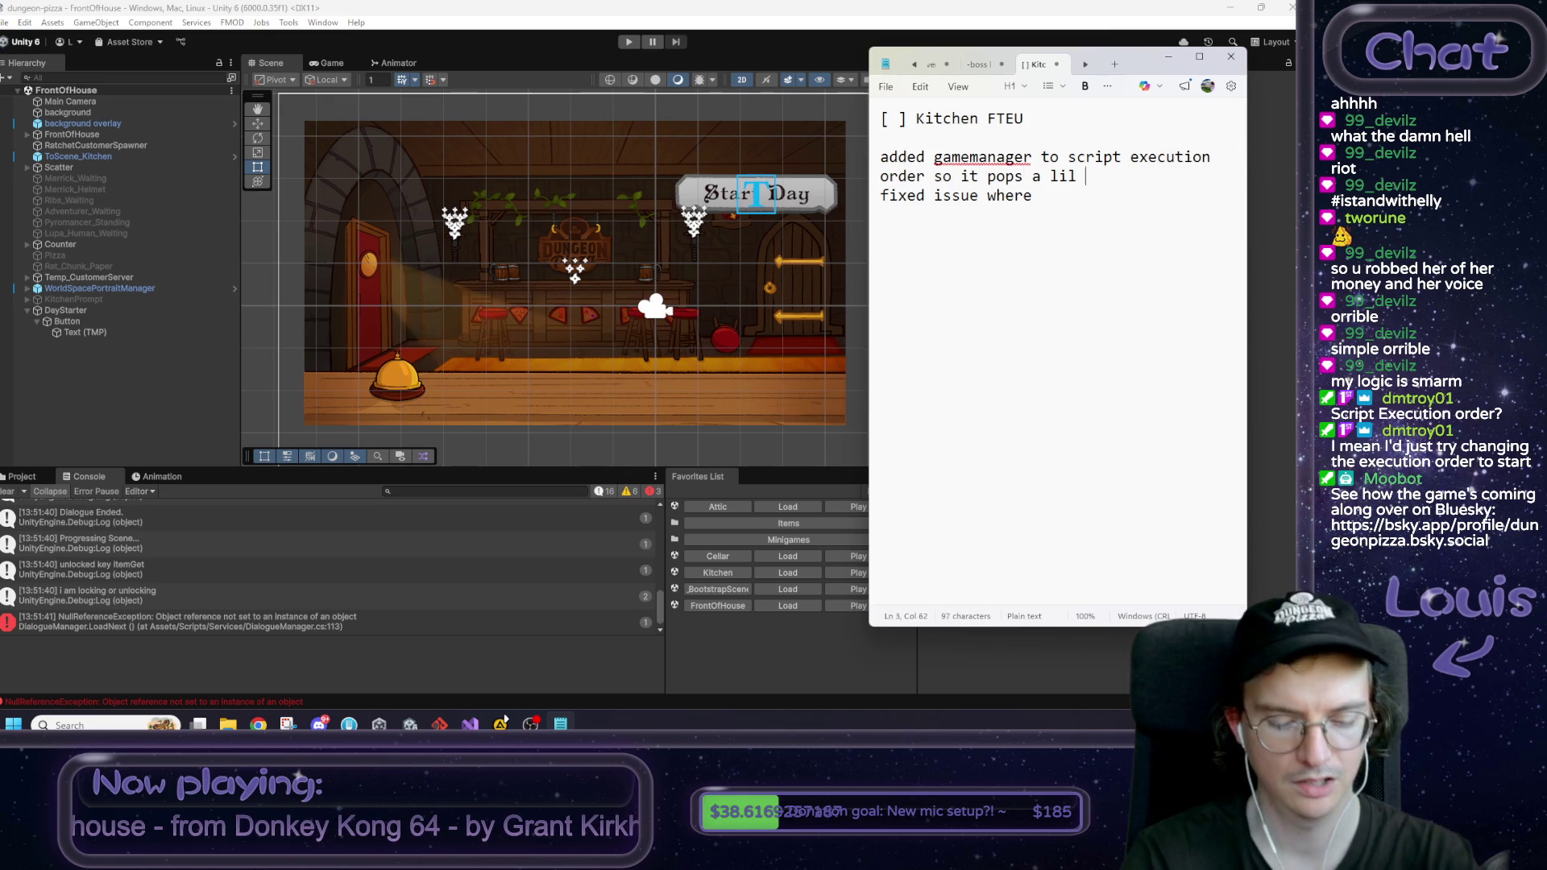
key("Down")
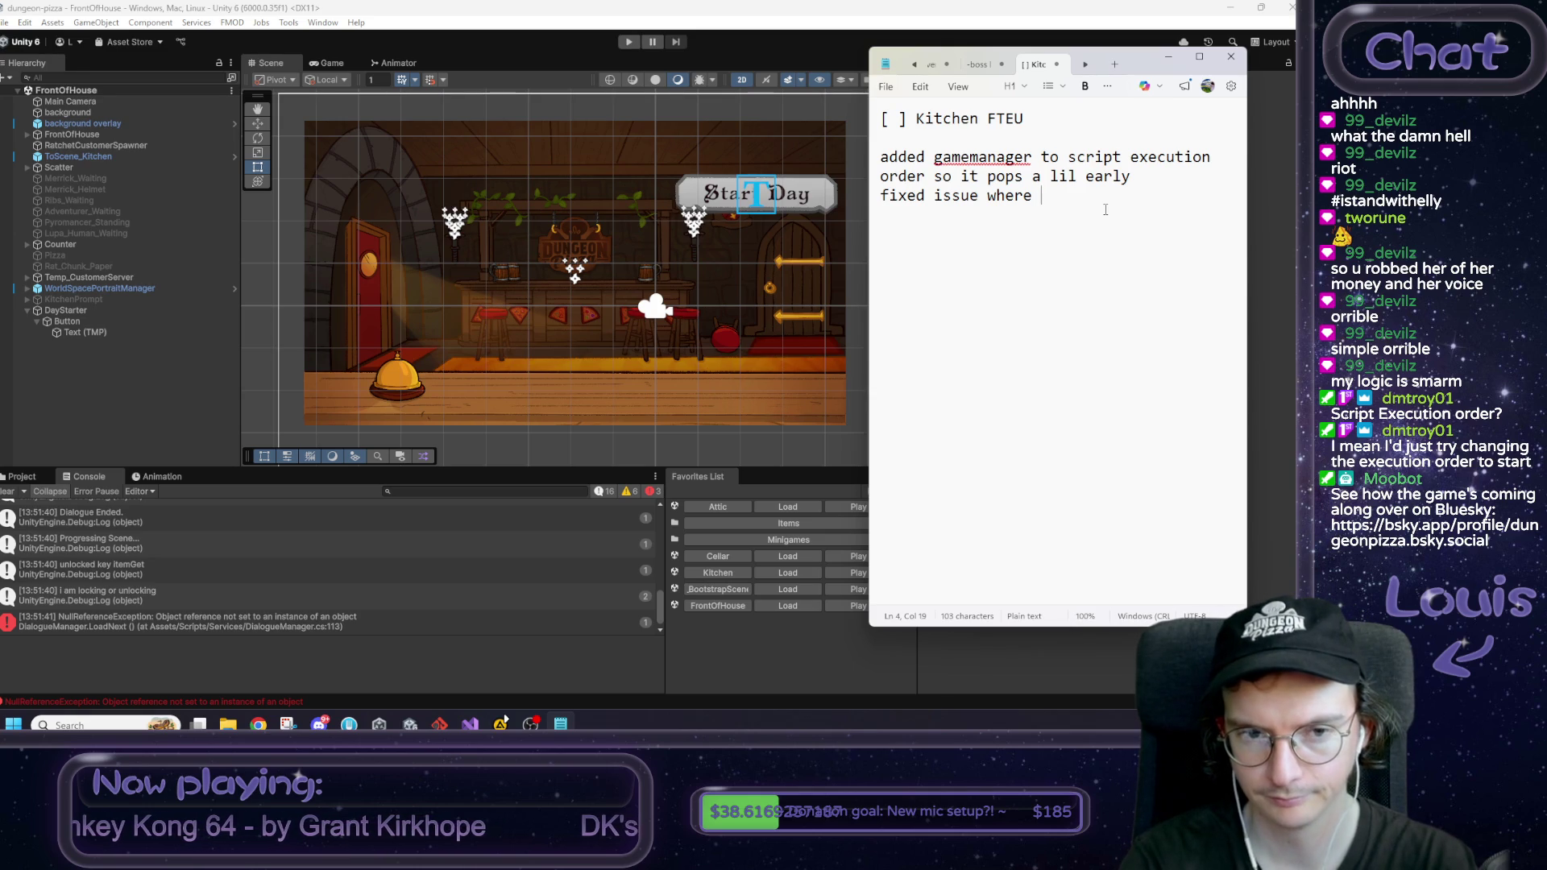
type("doors wh")
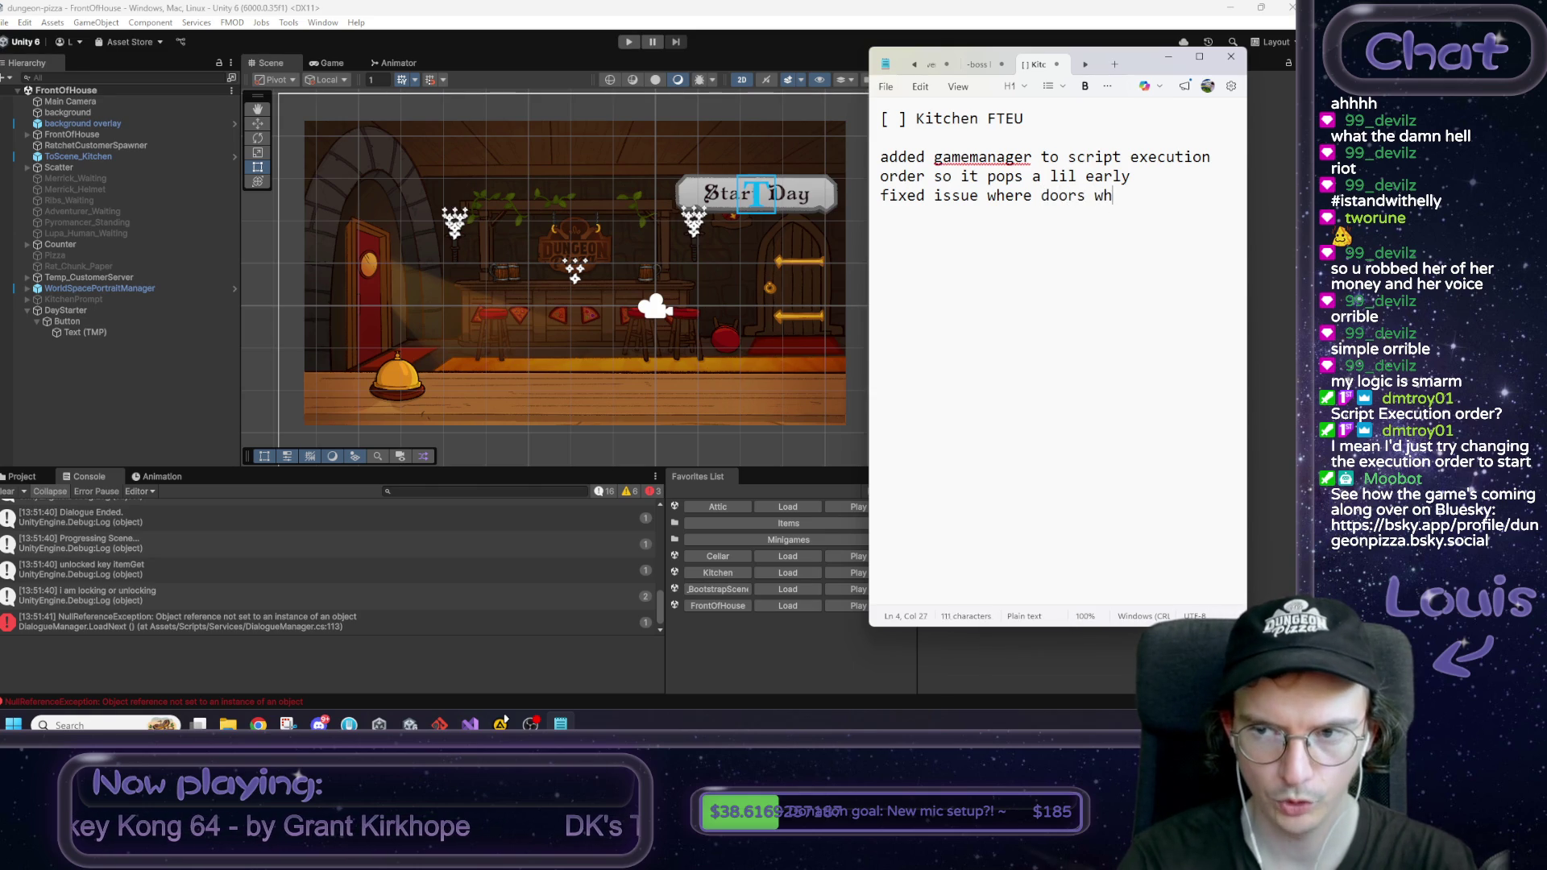
key("BackSpace")
type("eren't locking")
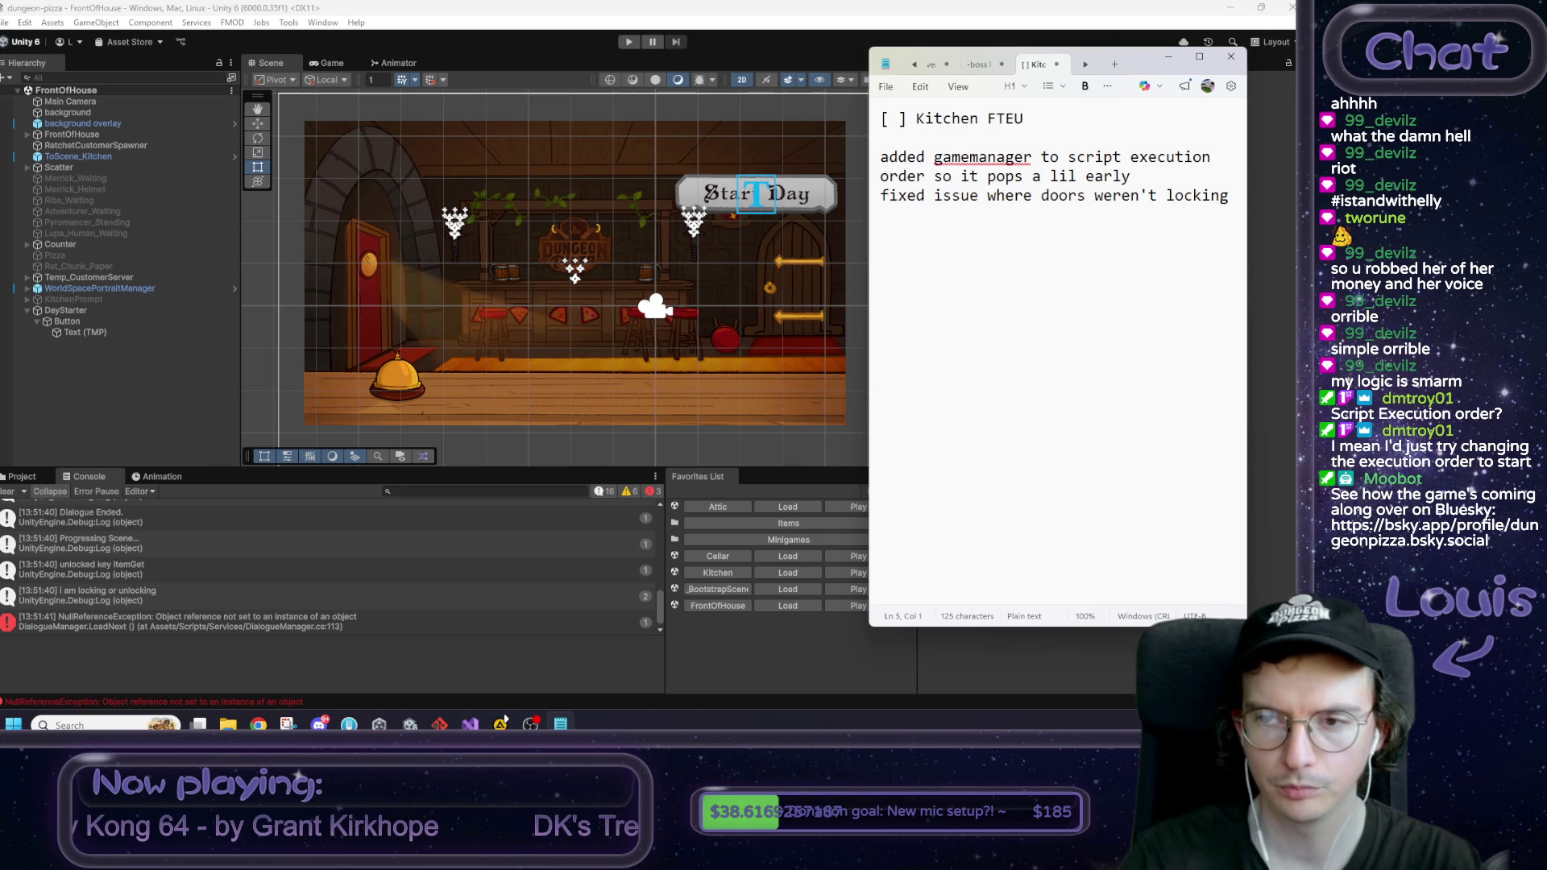
Step: Add 'added new start day button' on top and join the lines into one paragraph with periods
key("Up")
key("Up")
key("Return")
type("added new start day button")
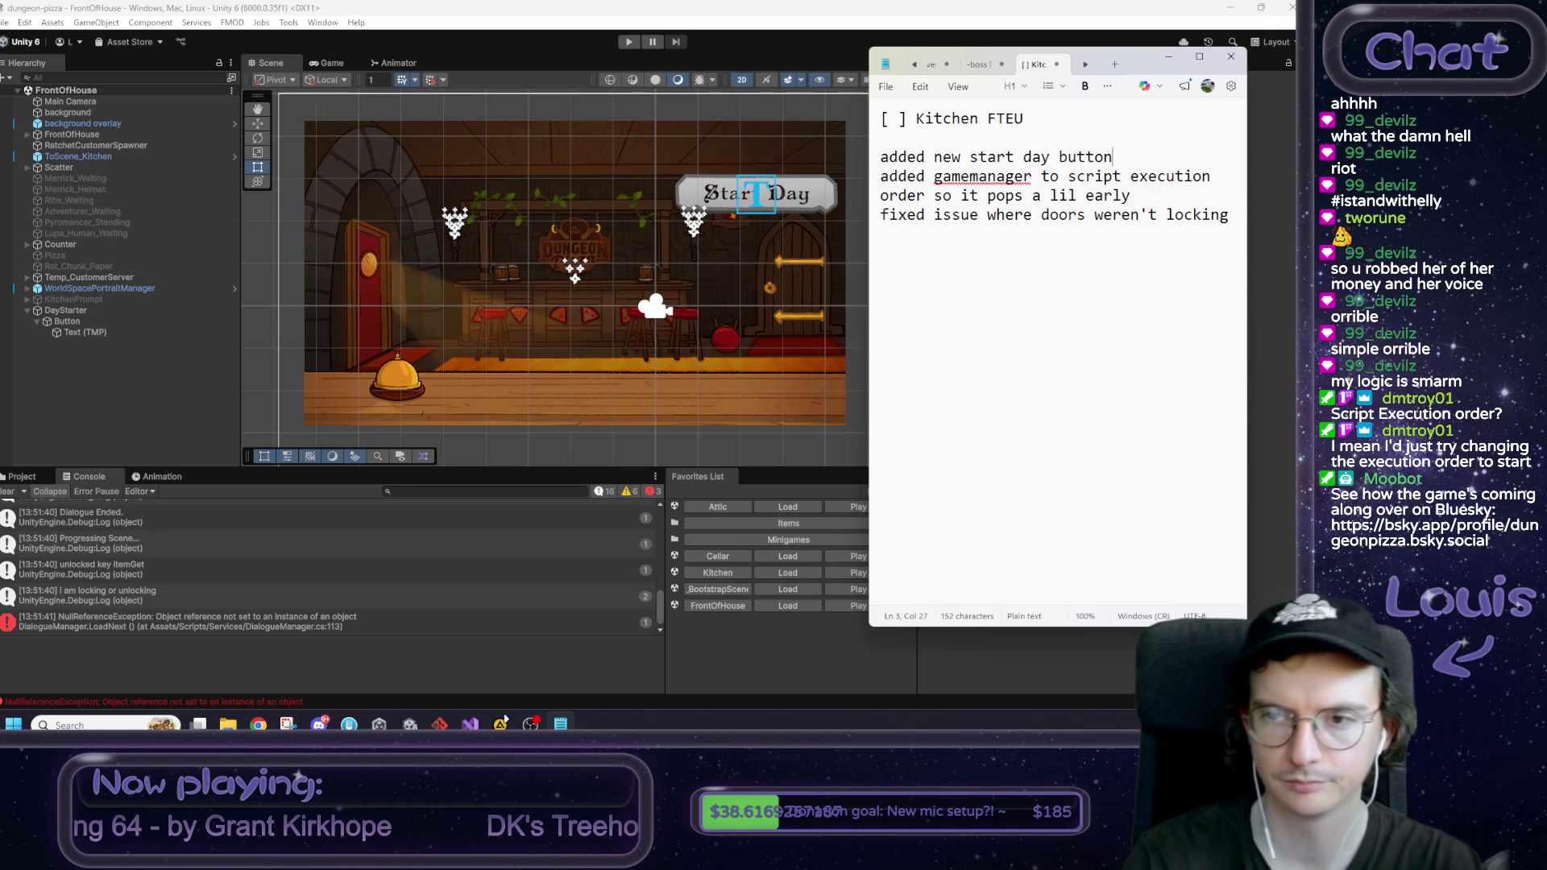
left_click_drag(881, 157, 1229, 215)
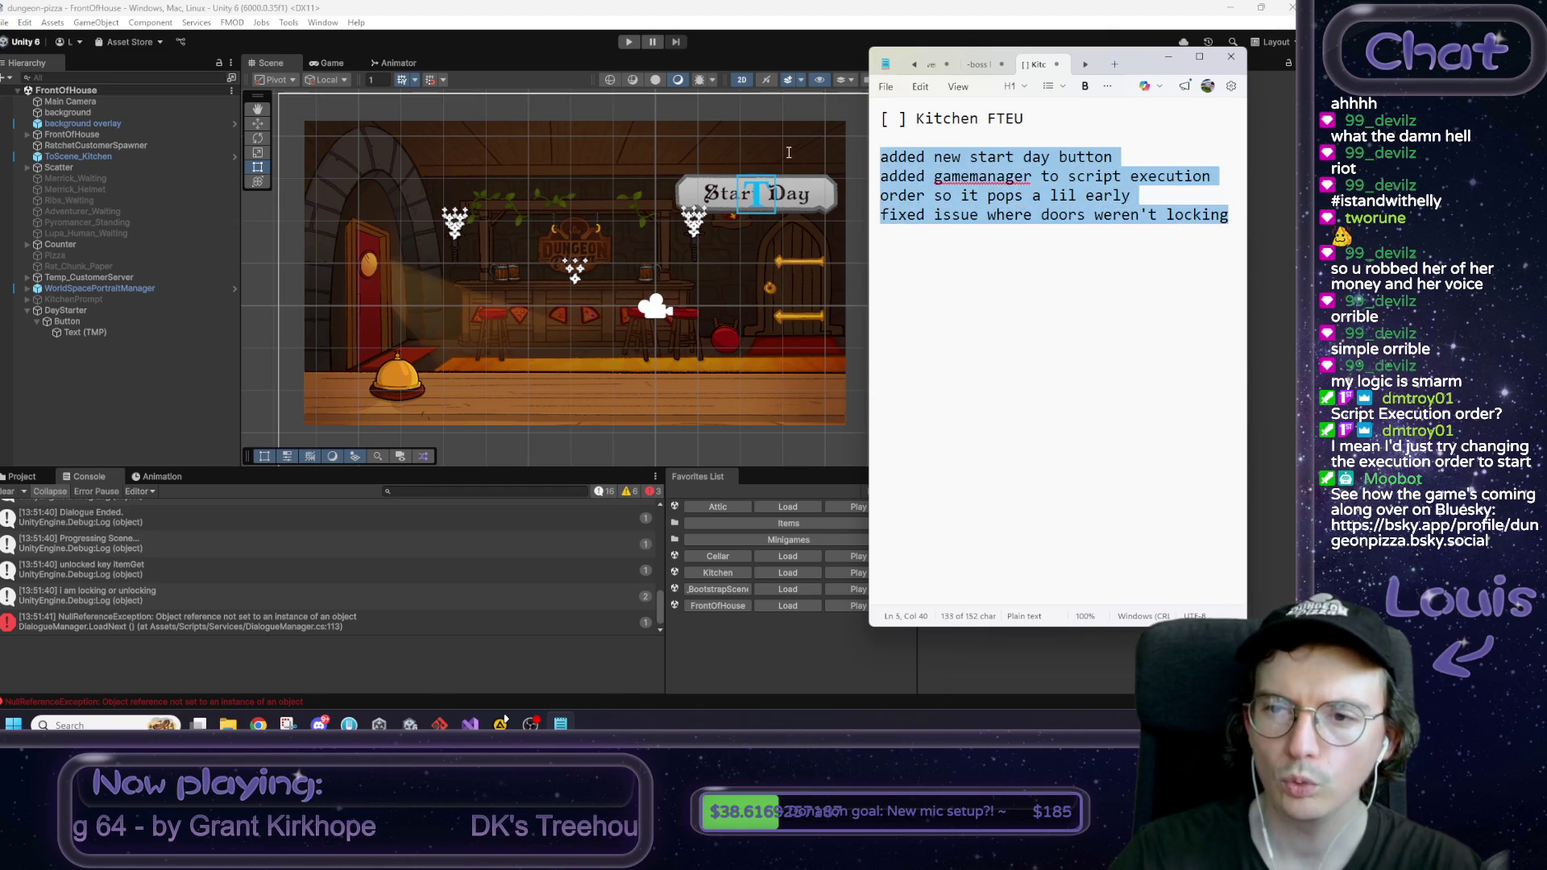
left_click(1114, 156)
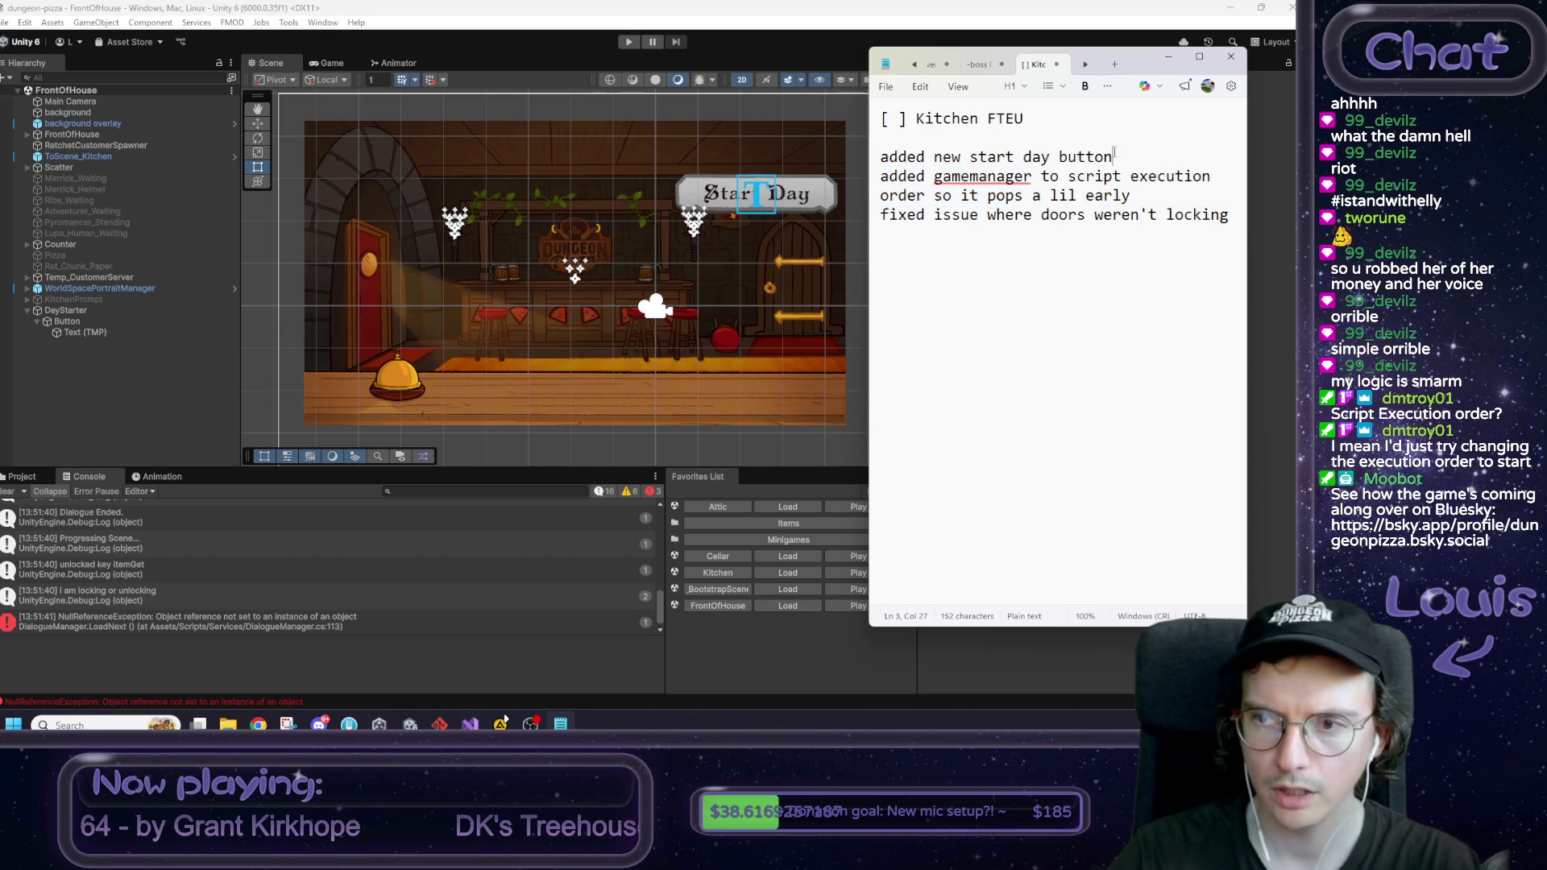
type(".")
key("Delete")
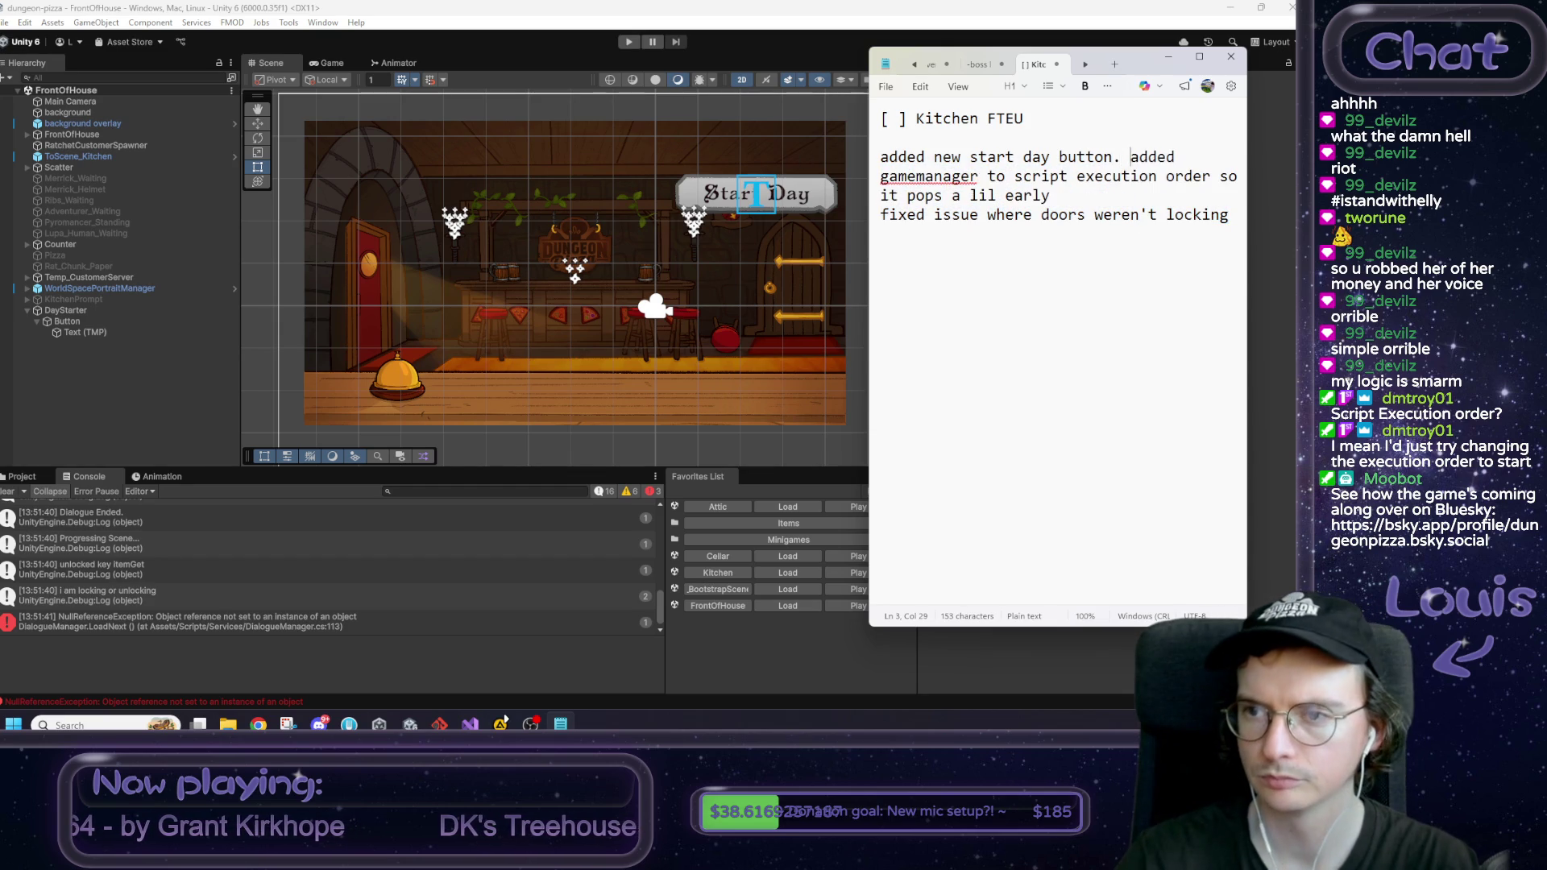
type(".")
key("Delete")
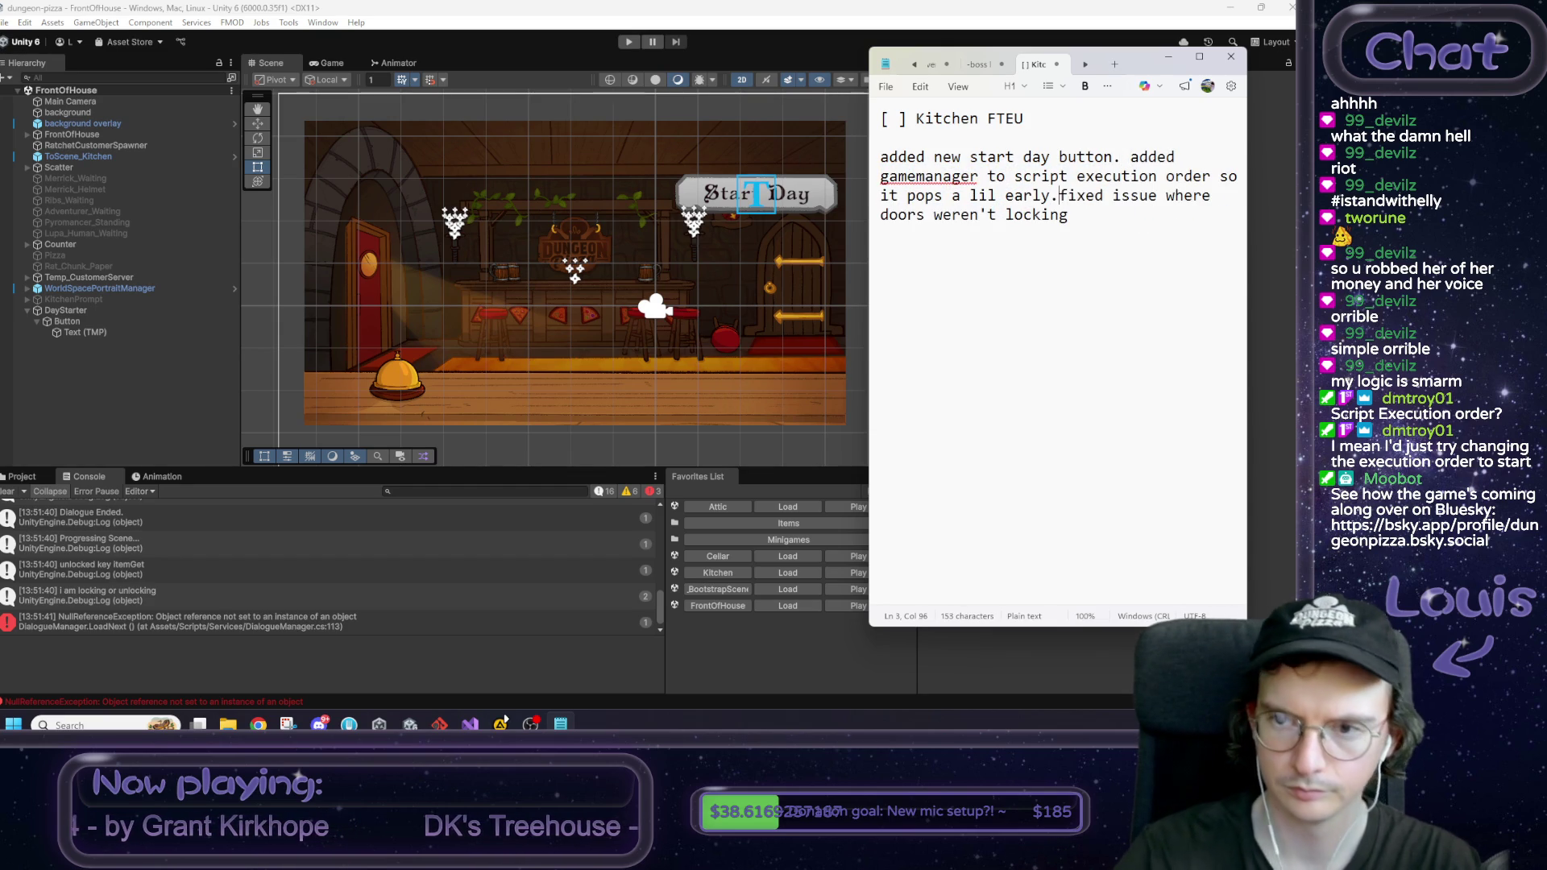
Step: Select the changelog paragraph and switch to Unity's project assets
triple_click(886, 156)
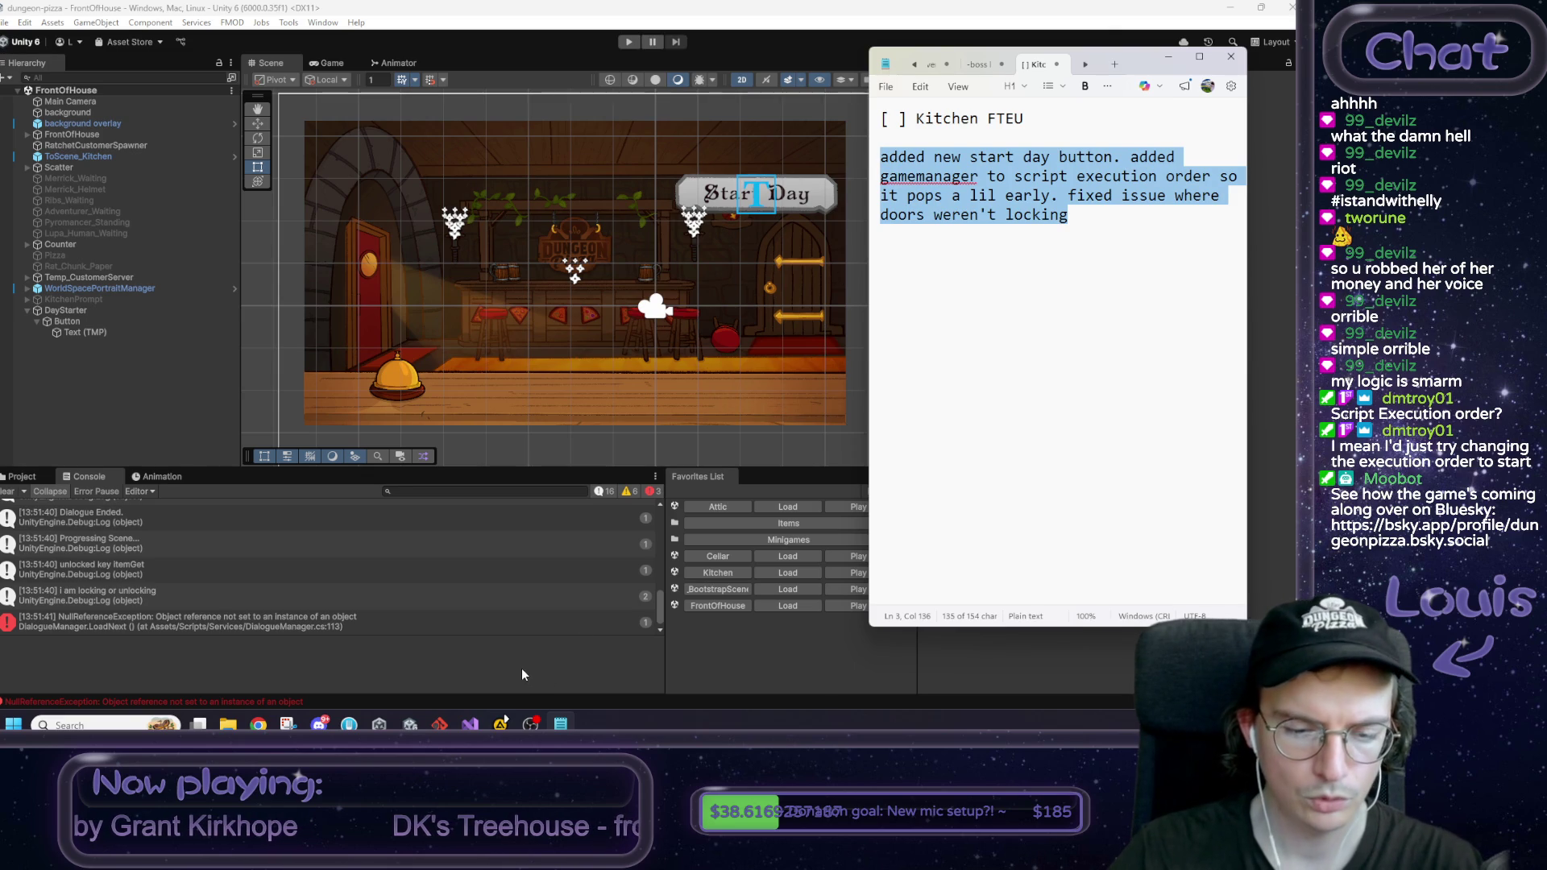
left_click(349, 724)
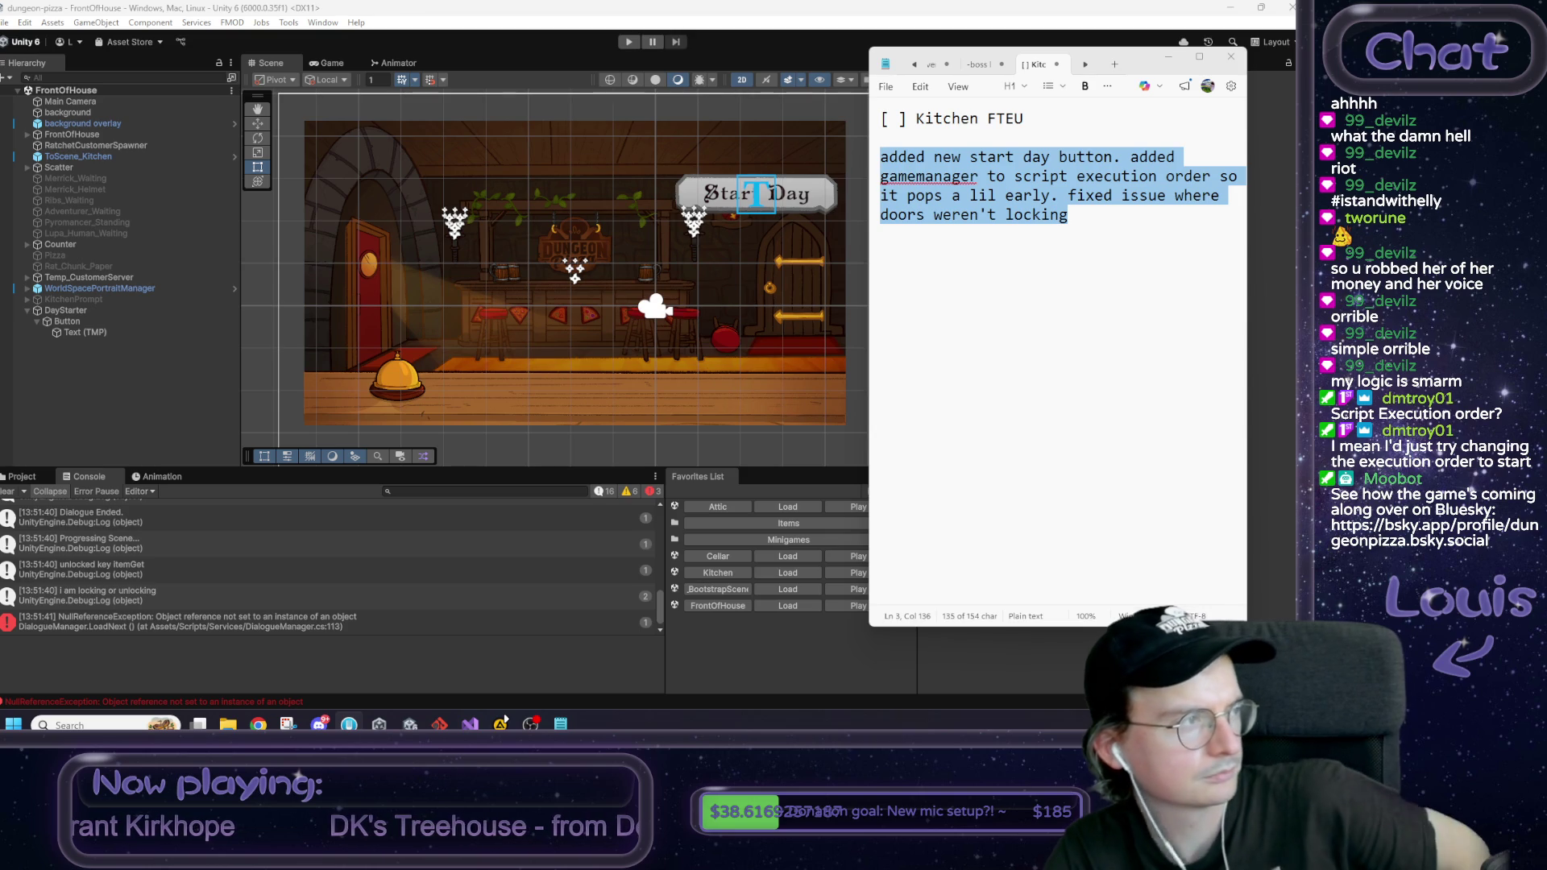
left_click(37, 477)
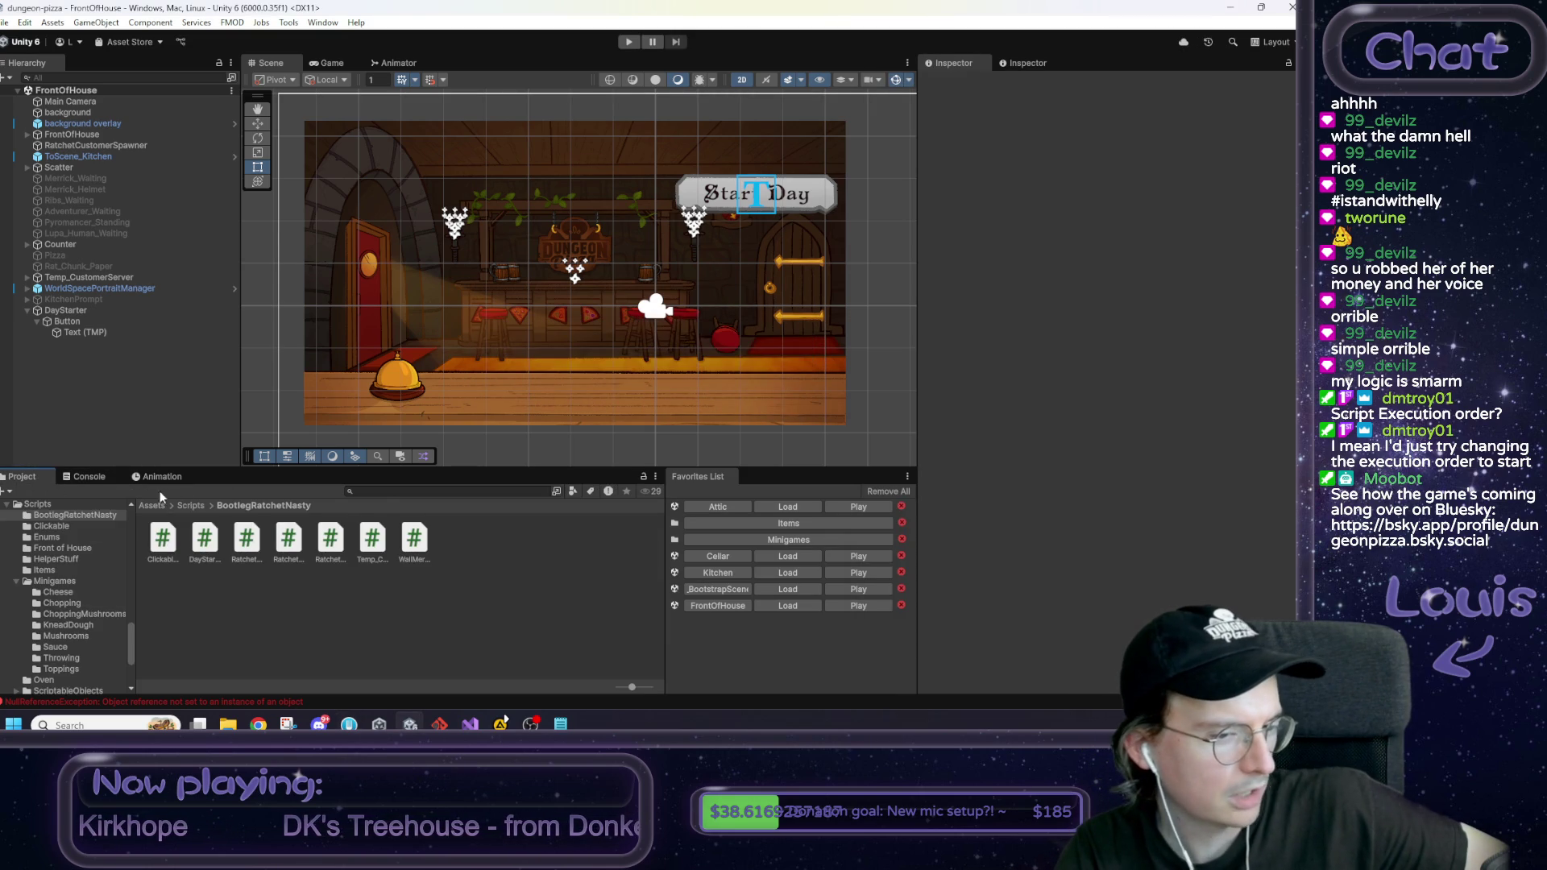
Step: Navigate the Project panel to the Assets > Art > Customers folder
left_click(151, 505)
double_click(162, 538)
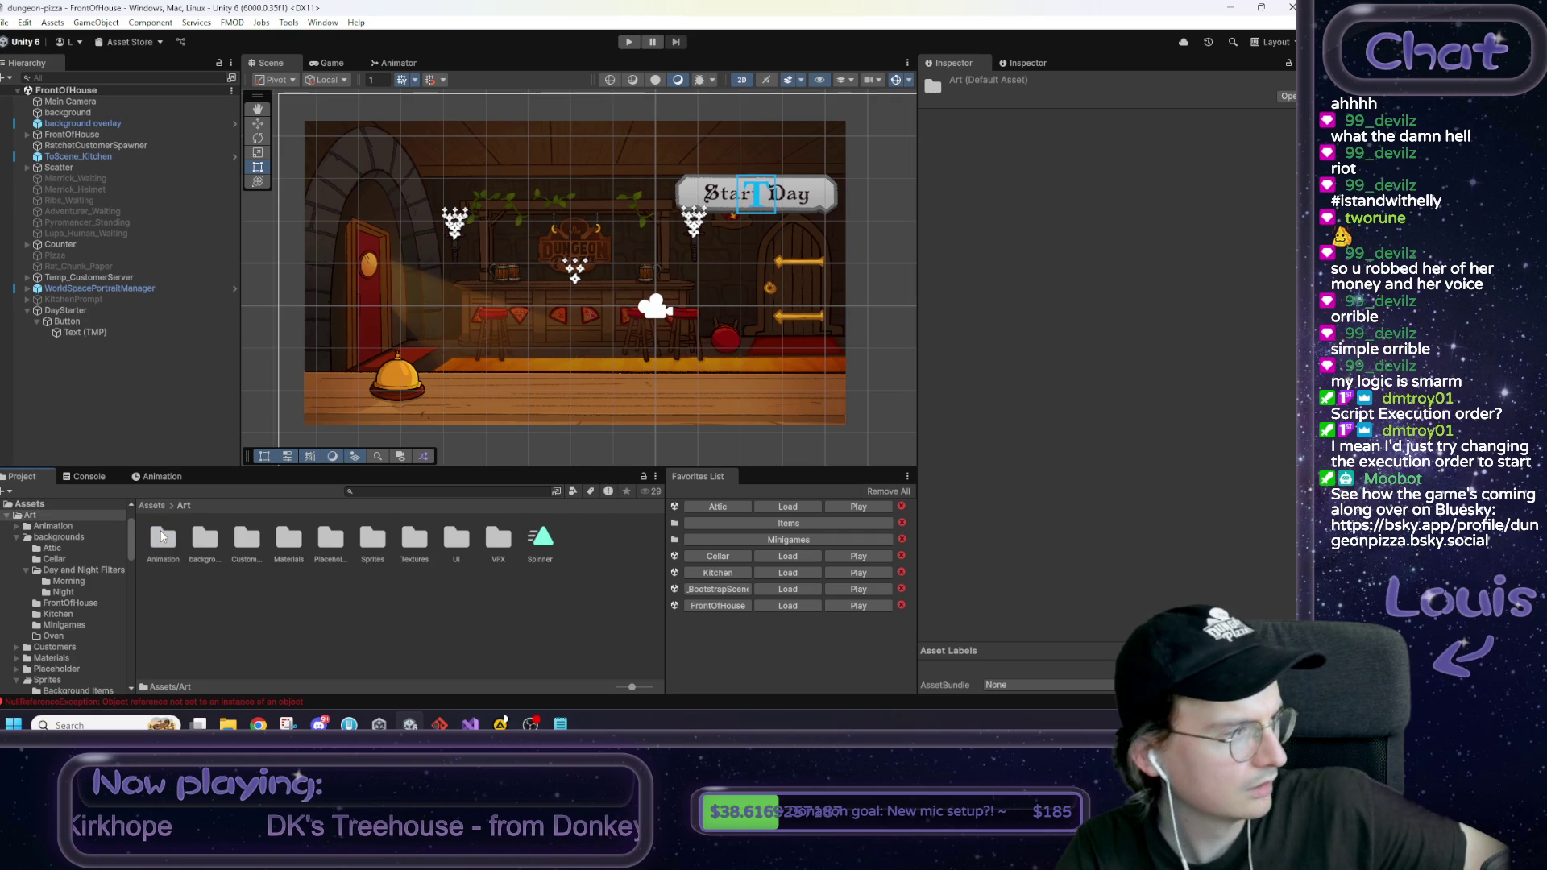
double_click(375, 545)
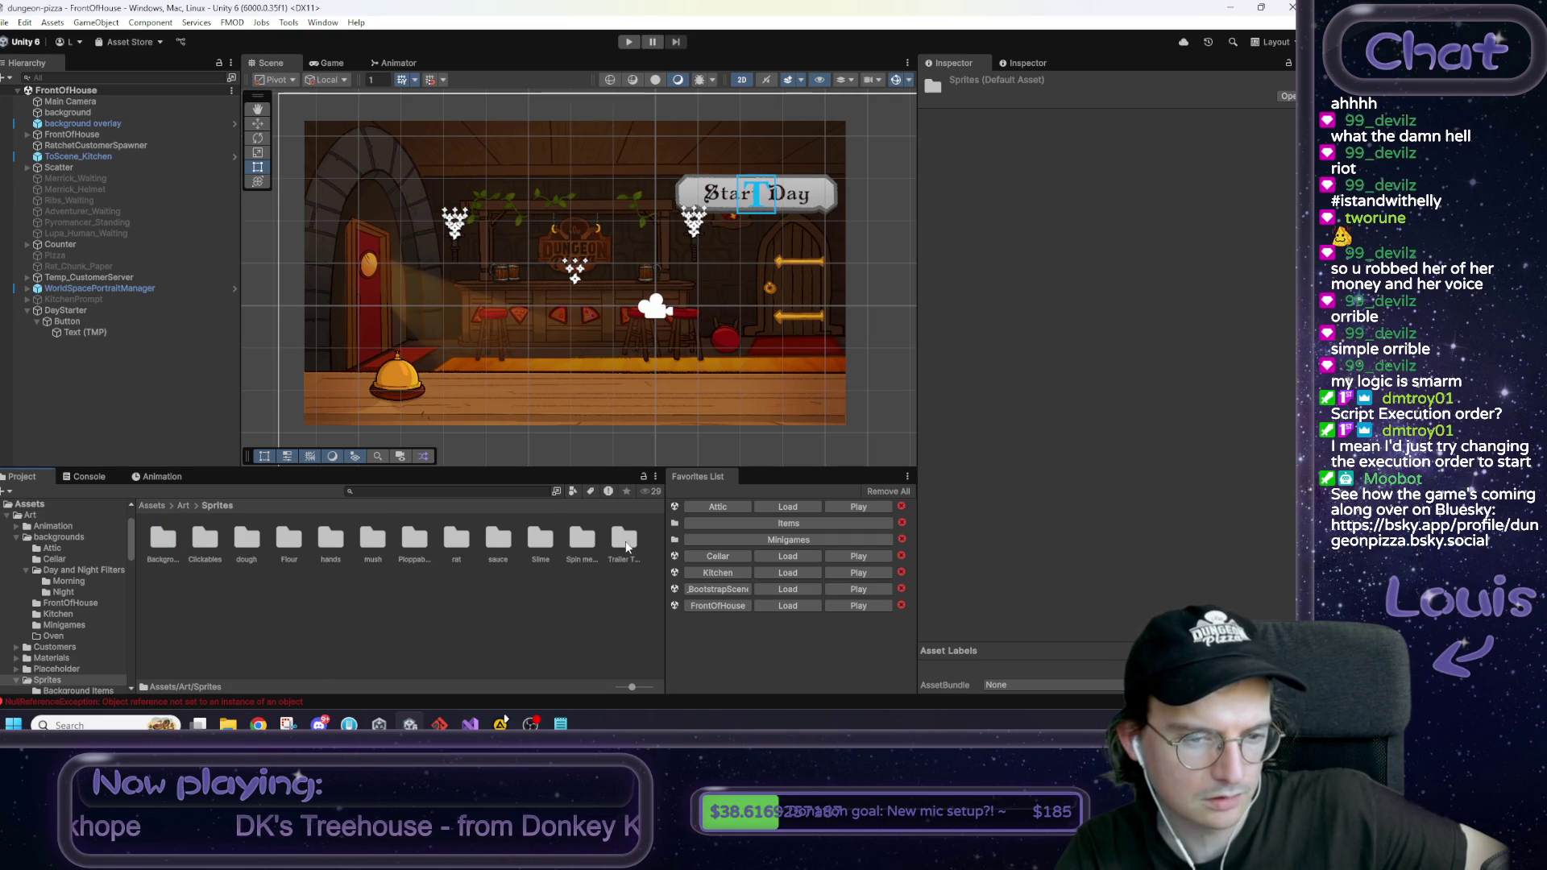
left_click(183, 506)
left_click(252, 540)
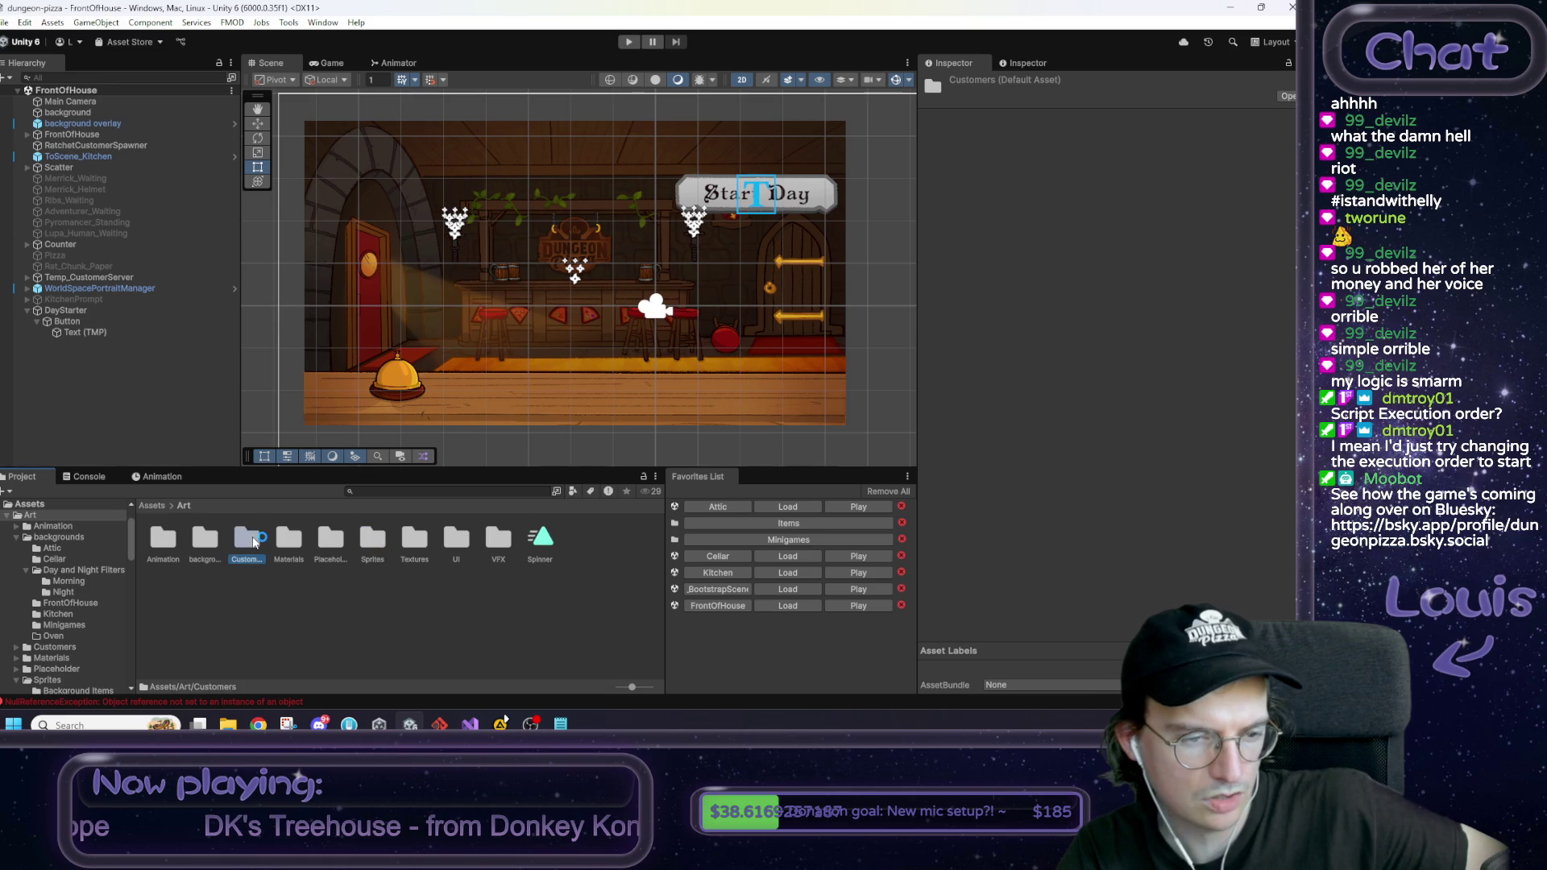
double_click(252, 540)
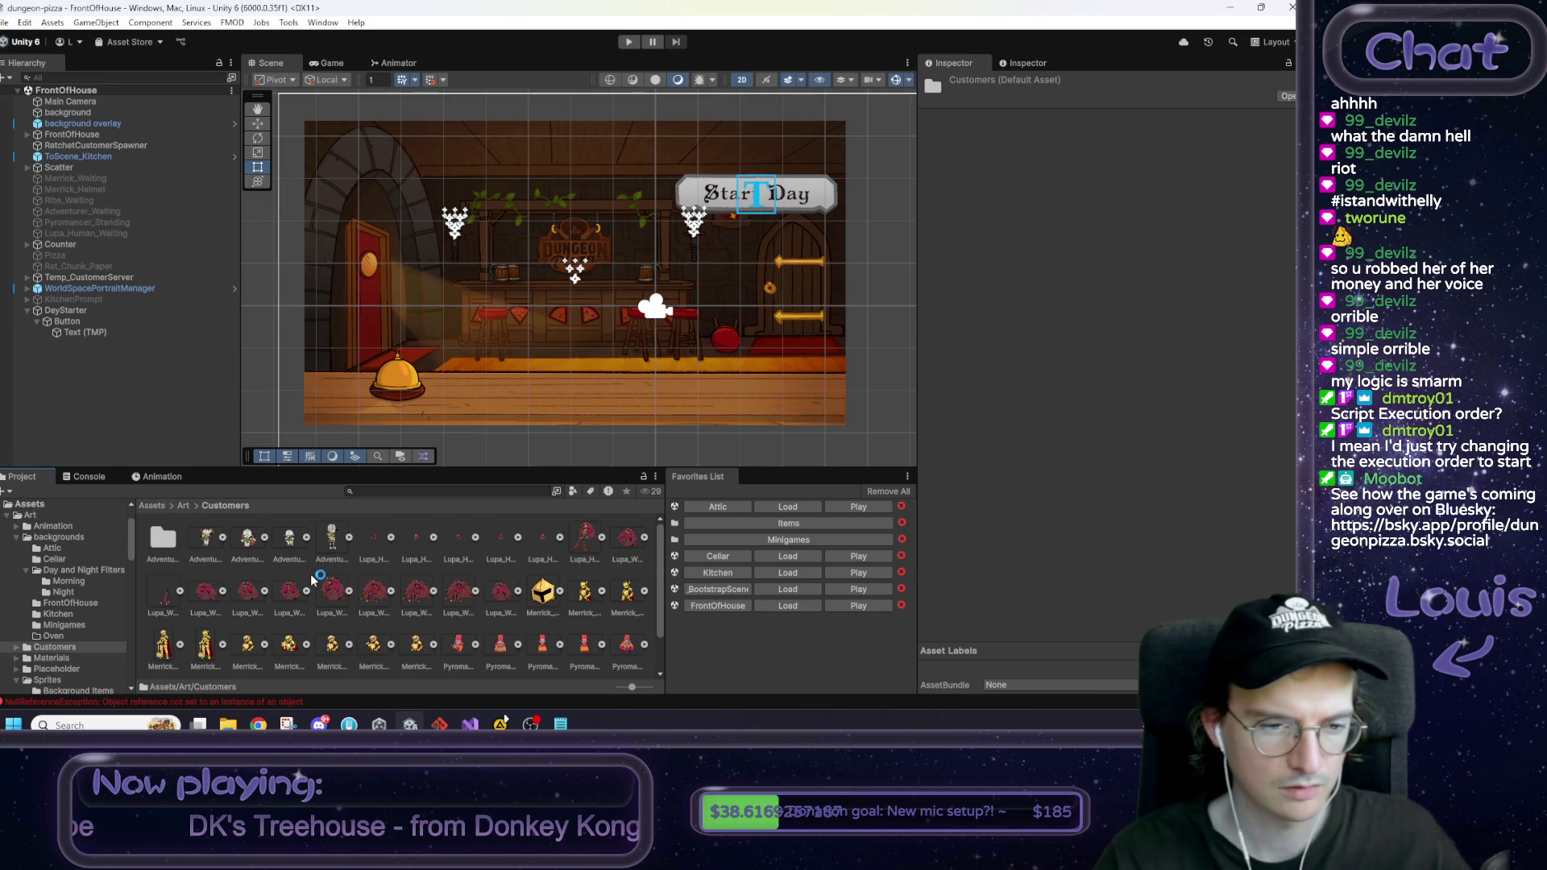
Step: Set the five Lupa_Human sprites' Sprite Mode to Single and apply the import settings
left_click(375, 543)
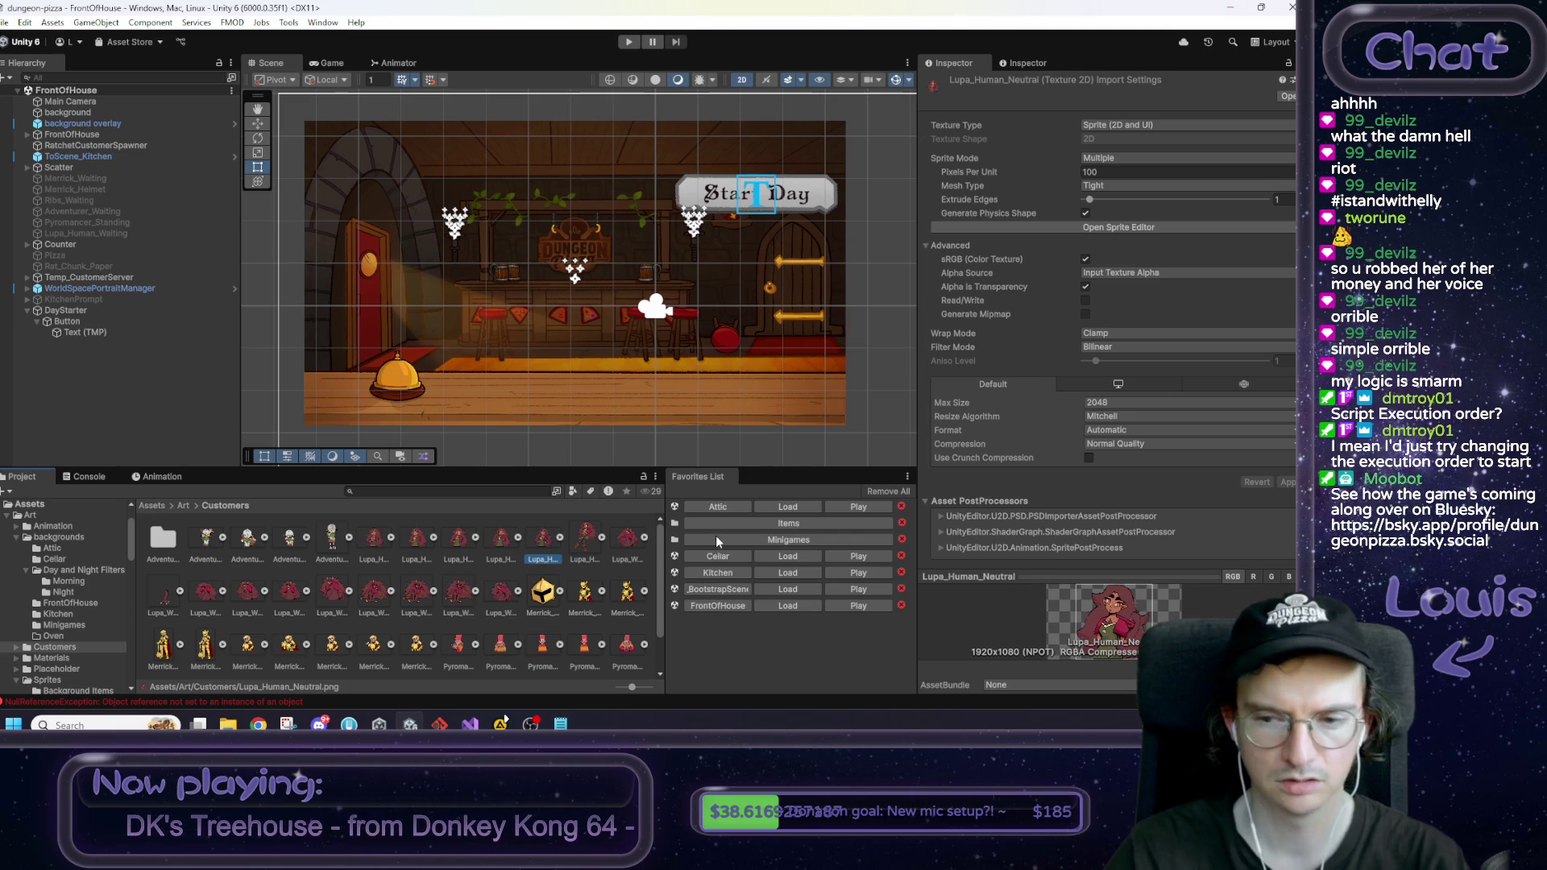
left_click_drag(558, 547, 368, 545)
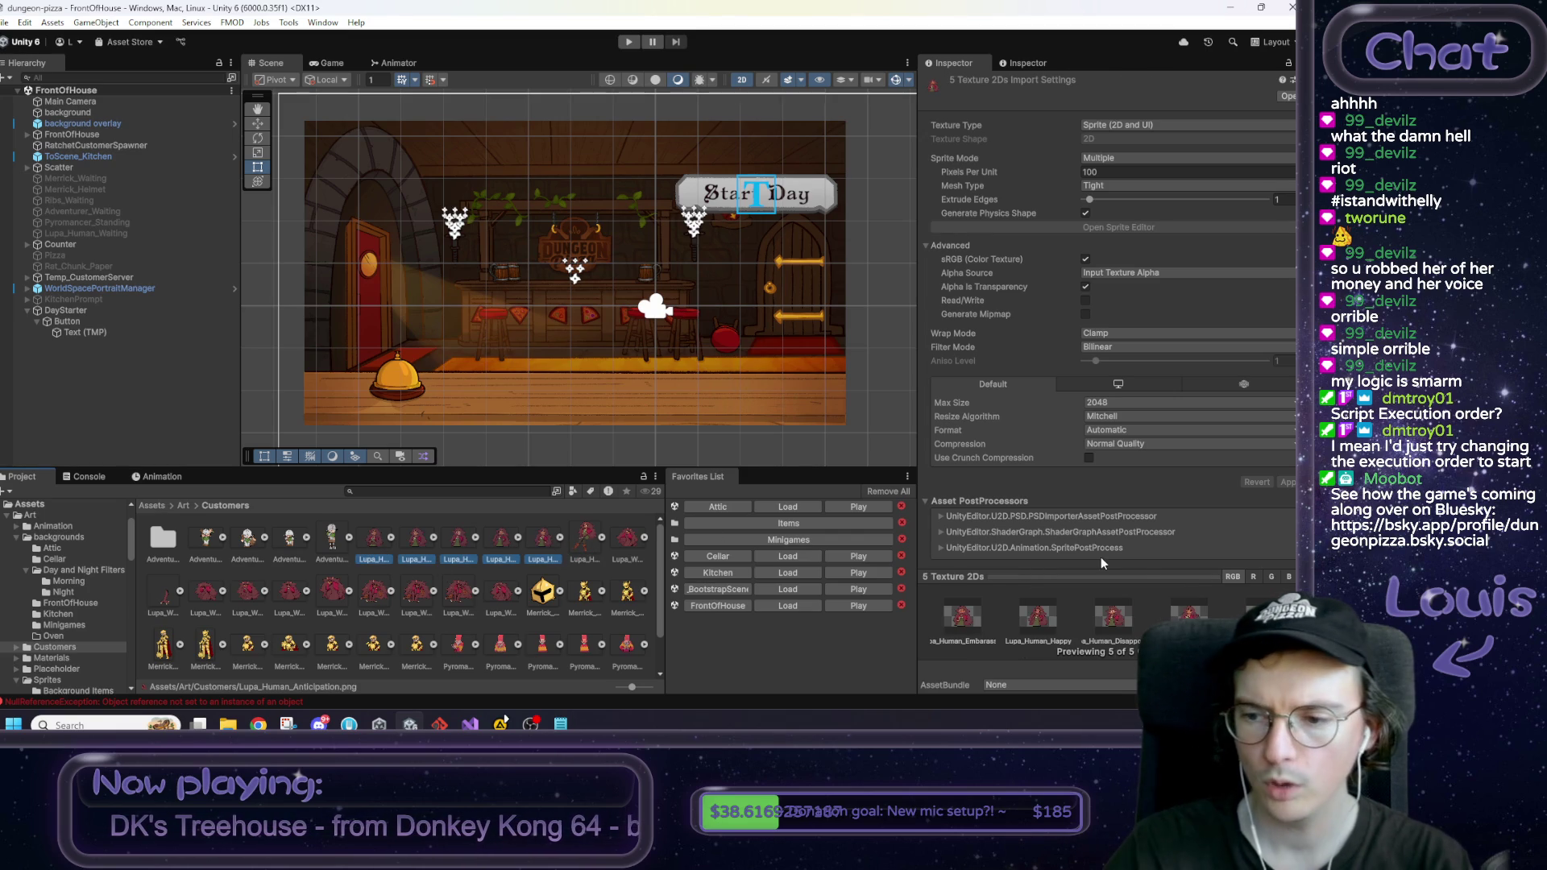
left_click(1112, 158)
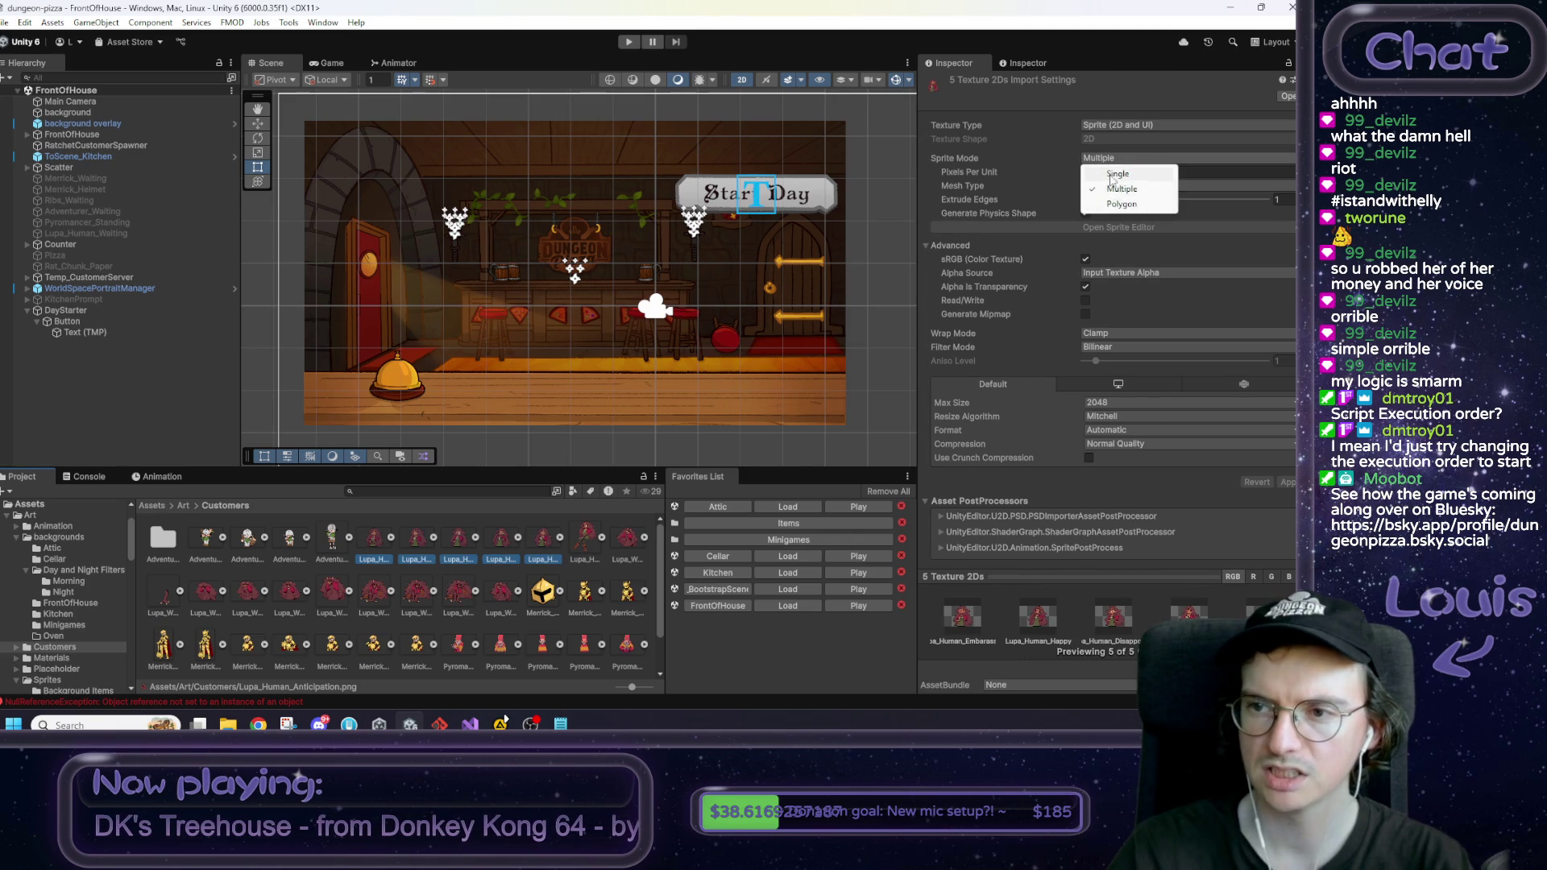
left_click(1116, 174)
left_click(1282, 495)
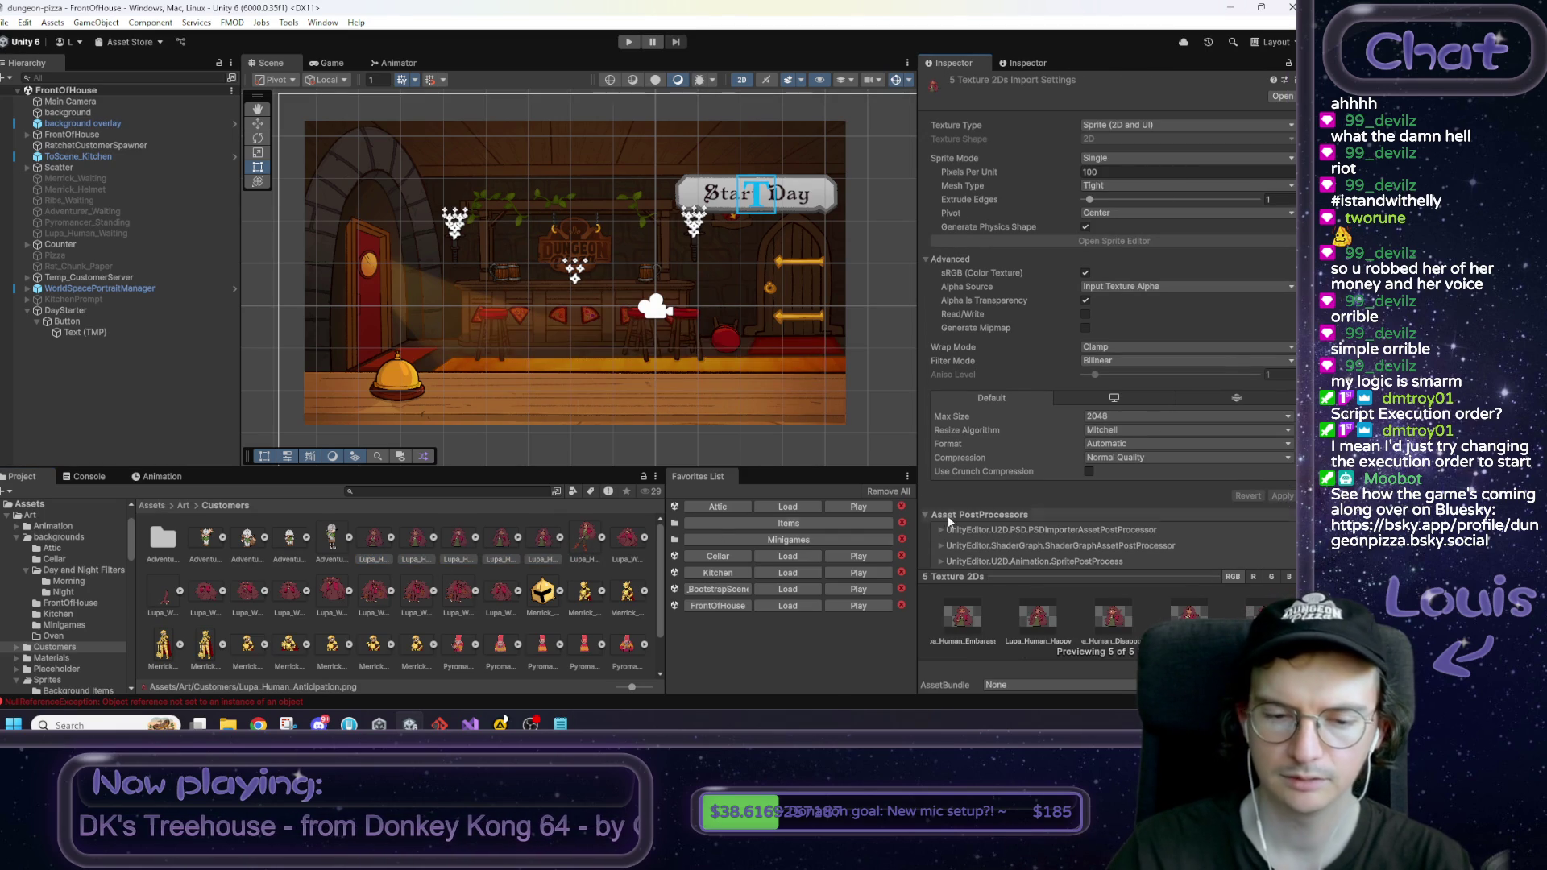
left_click(374, 538)
right_click(374, 539)
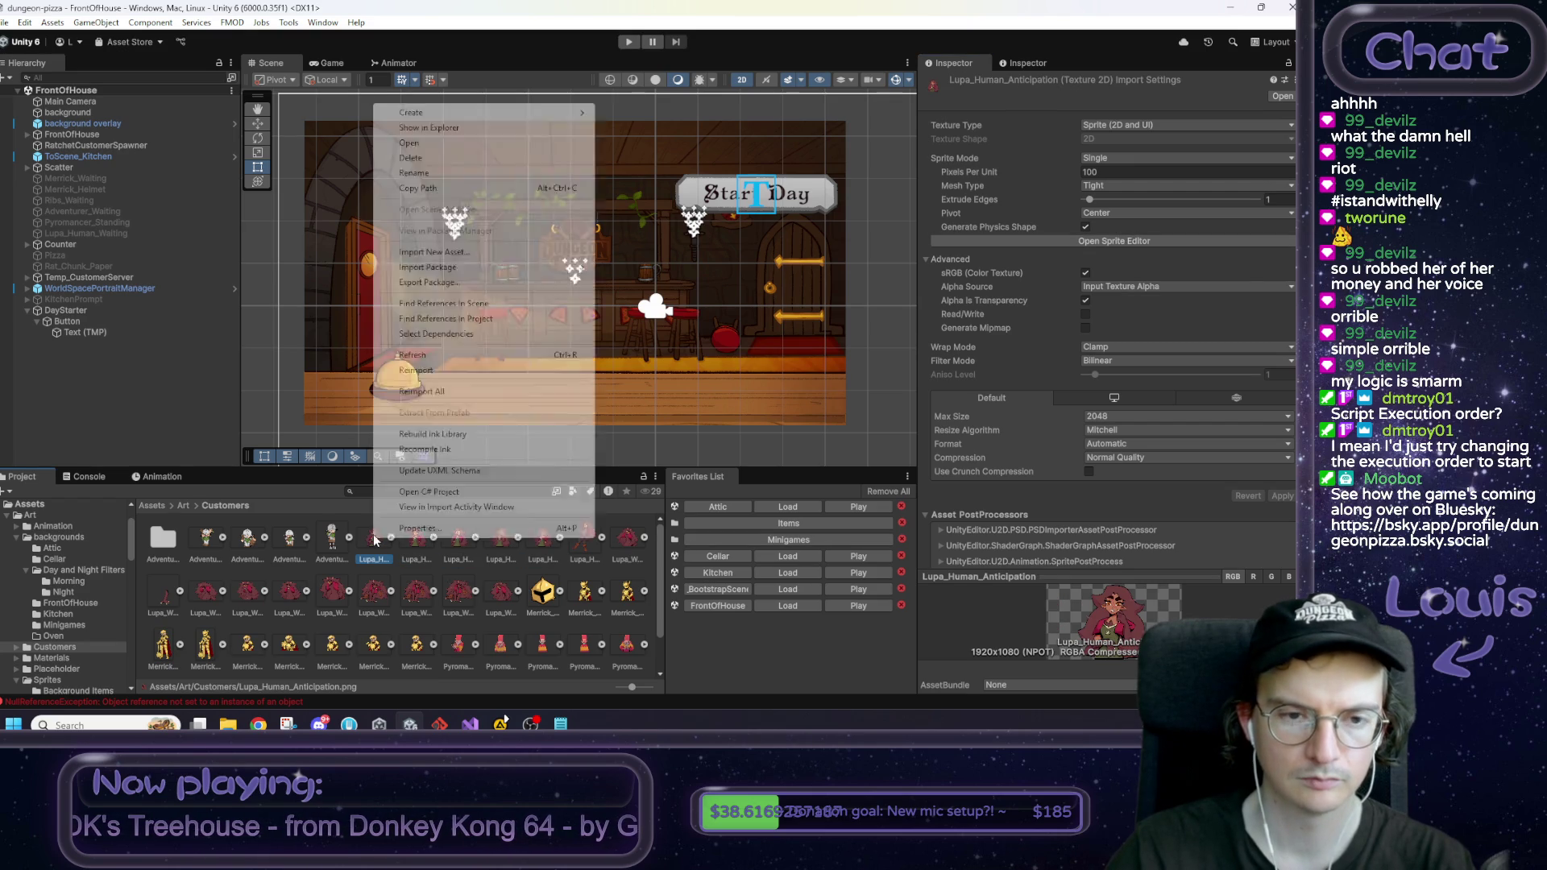
Step: Open Lupa_Human_Anticipation from File Explorer in Photos, zoomed out
left_click(435, 127)
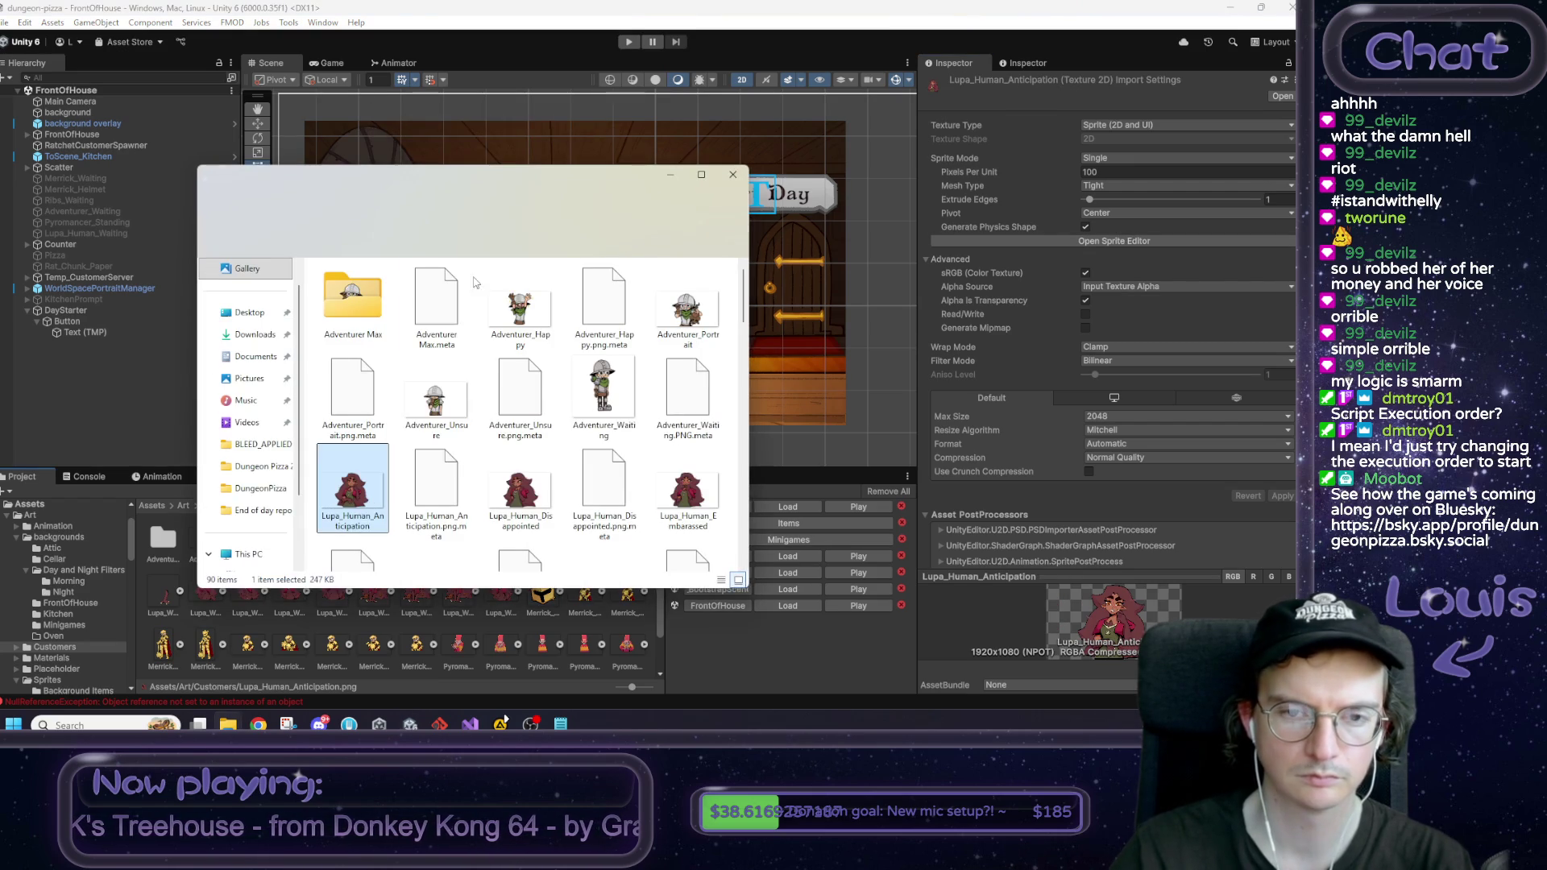
double_click(361, 497)
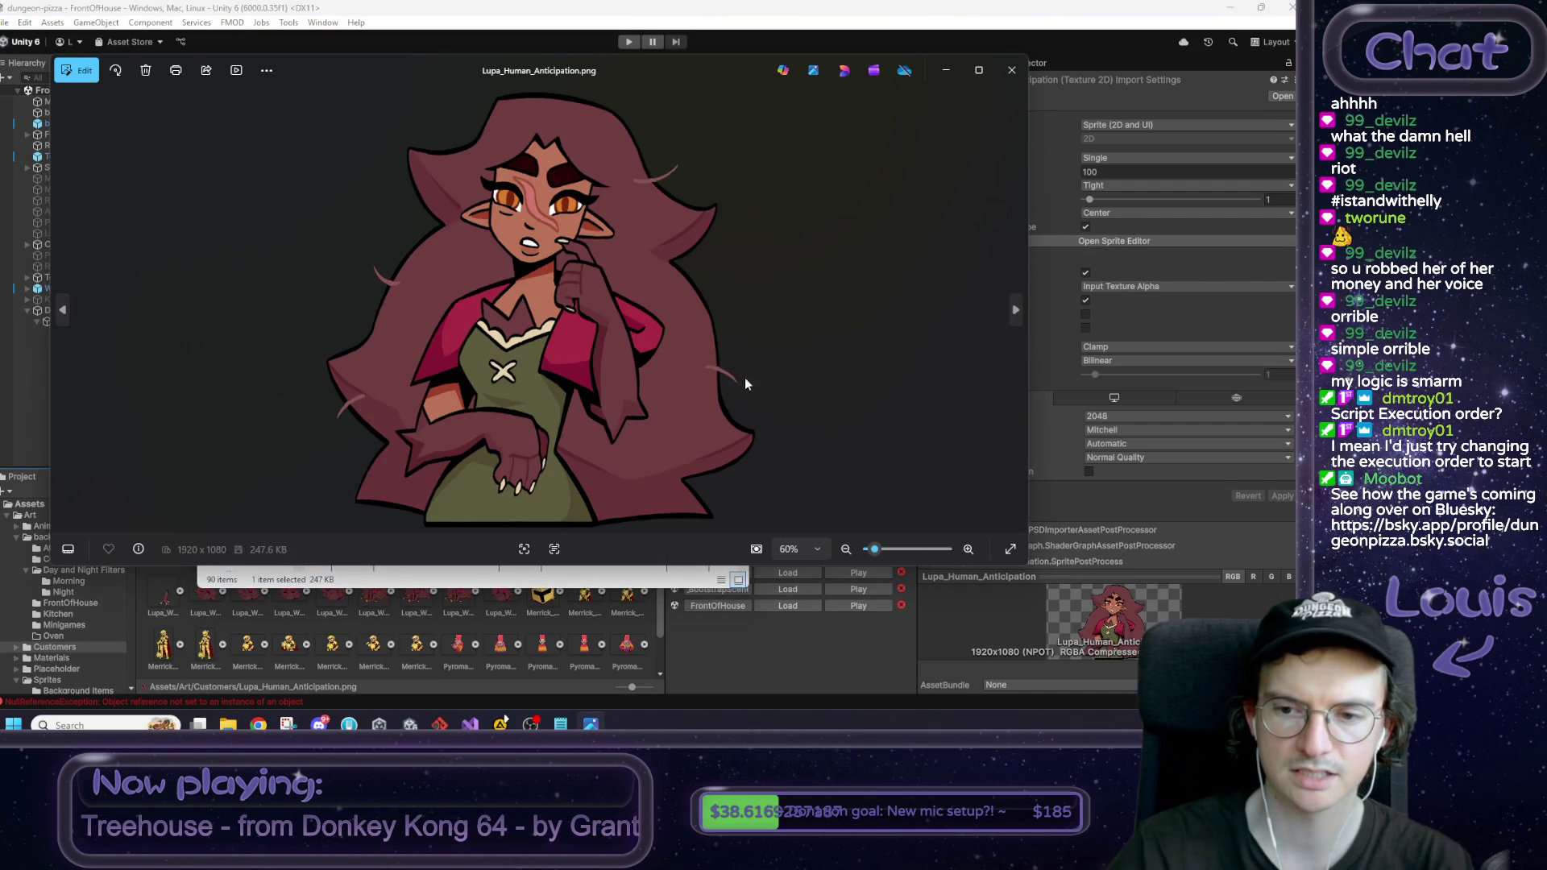
left_click(846, 549)
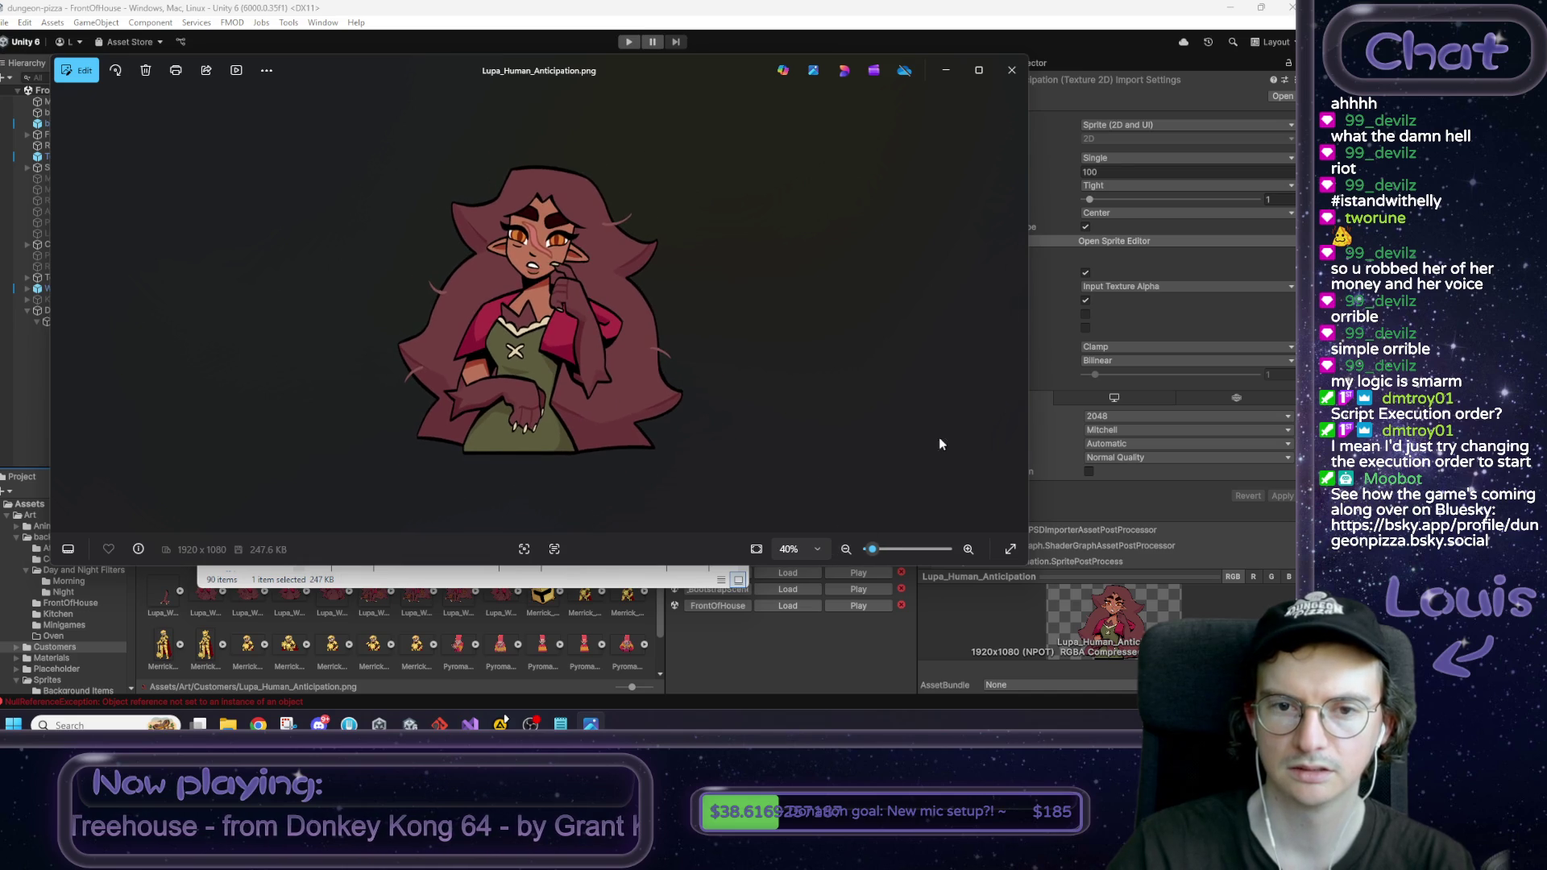
Step: Browse the embarrassed, happy and neutral images to Lupa_Human_Waiting, then close Photos
left_click(1020, 311)
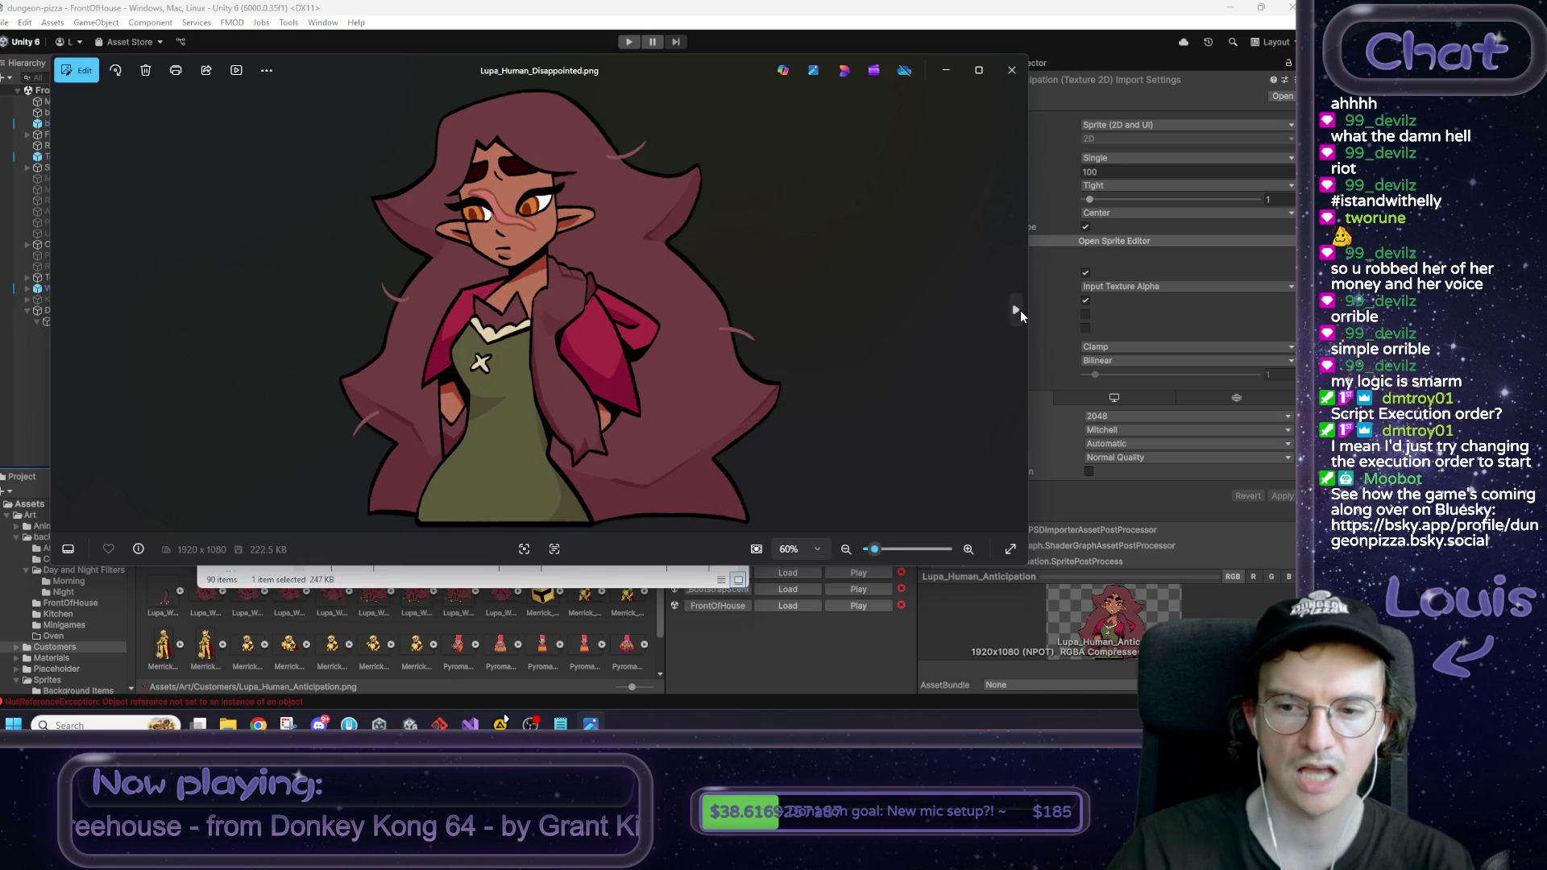
left_click(1018, 313)
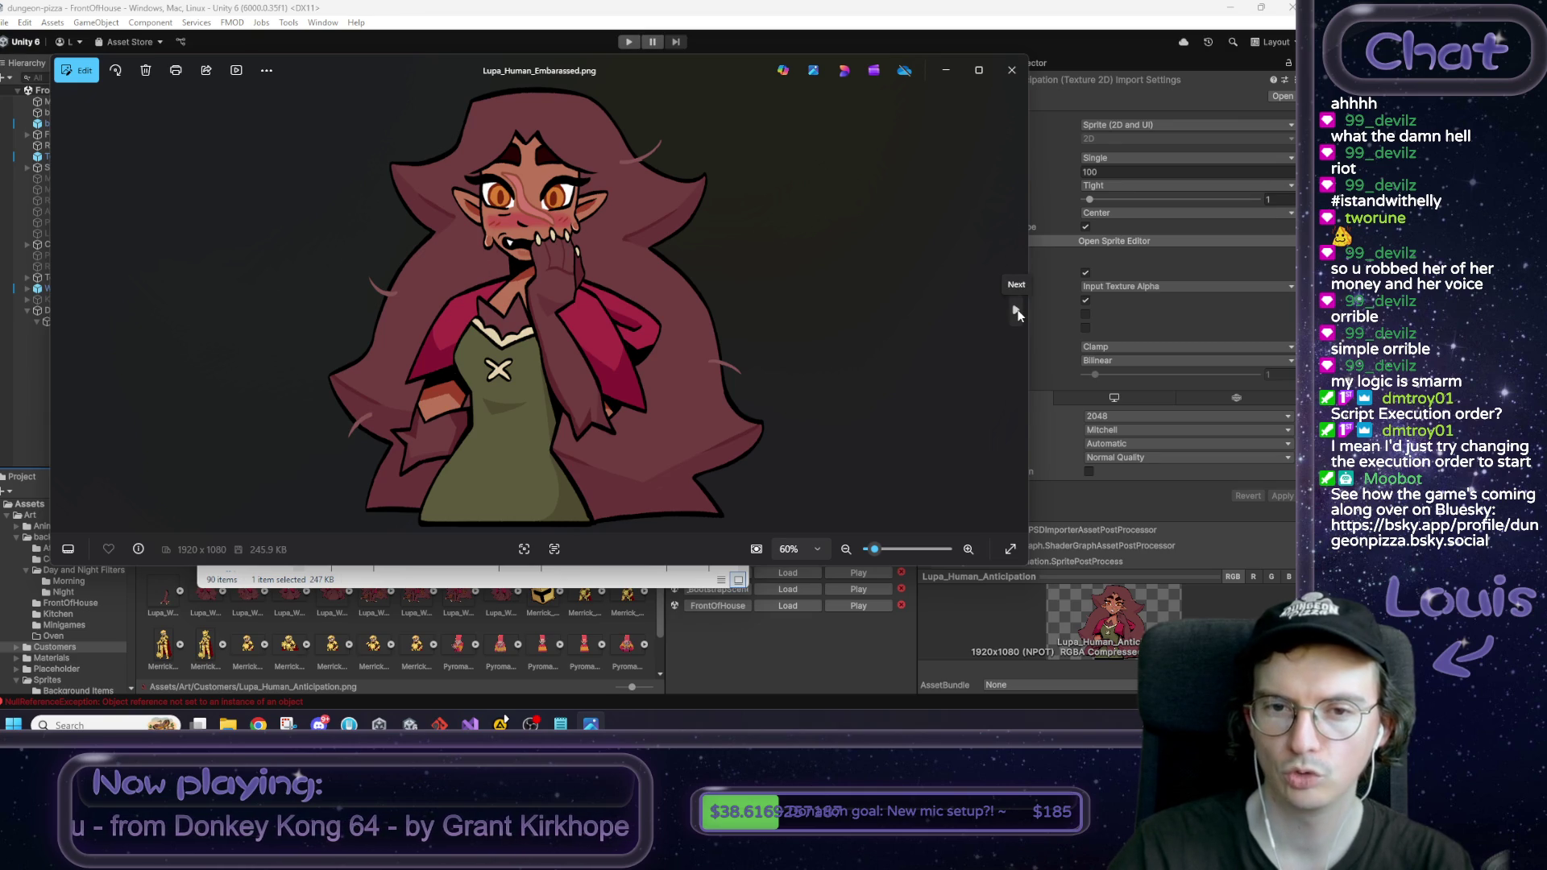
left_click(1016, 311)
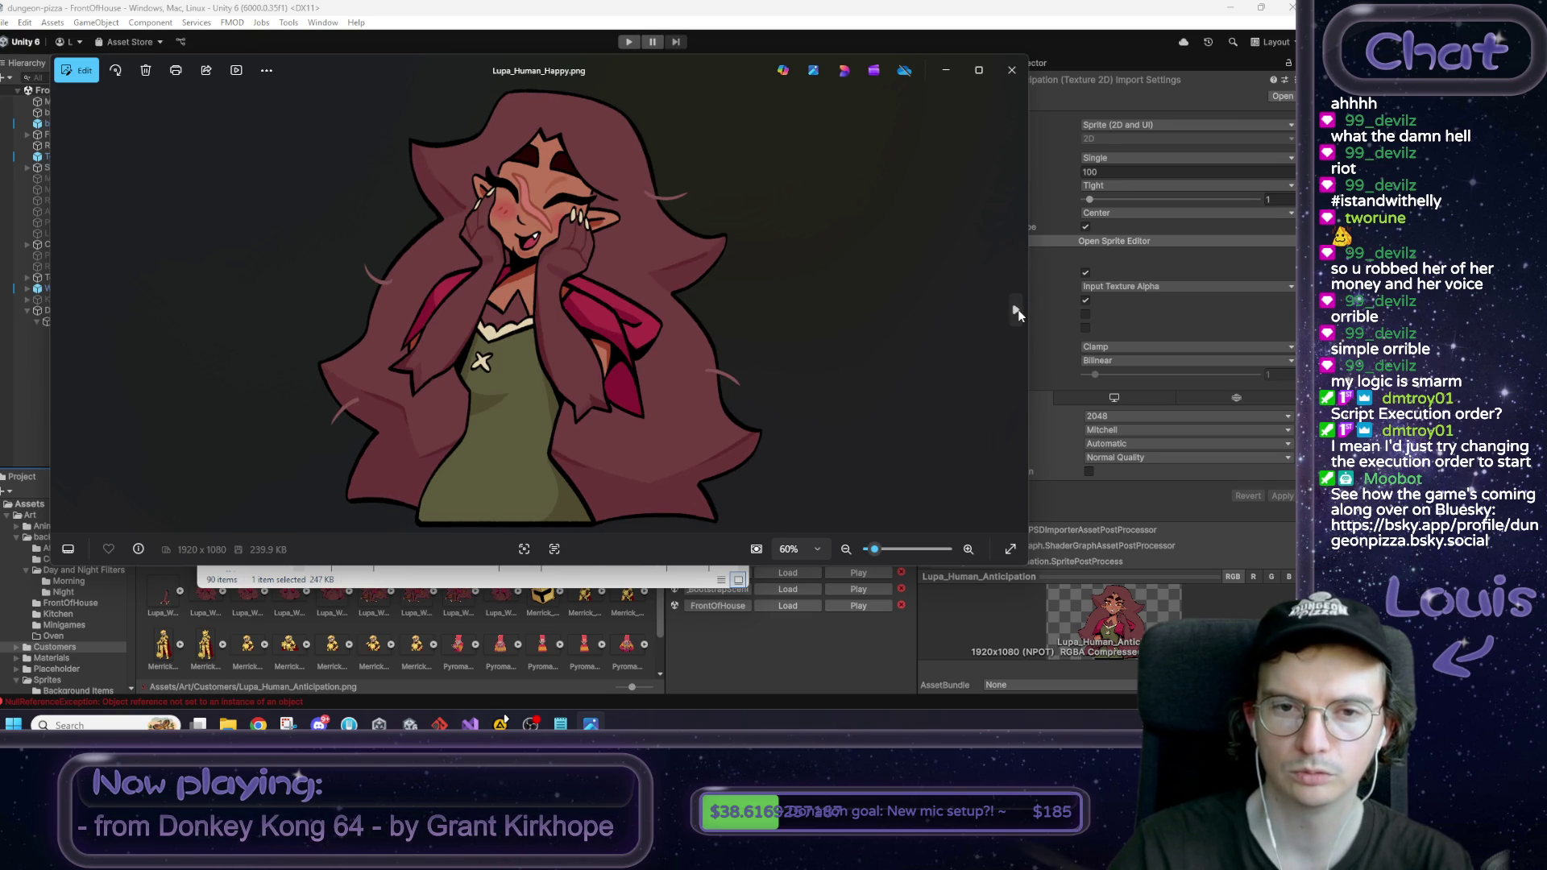
left_click(1016, 311)
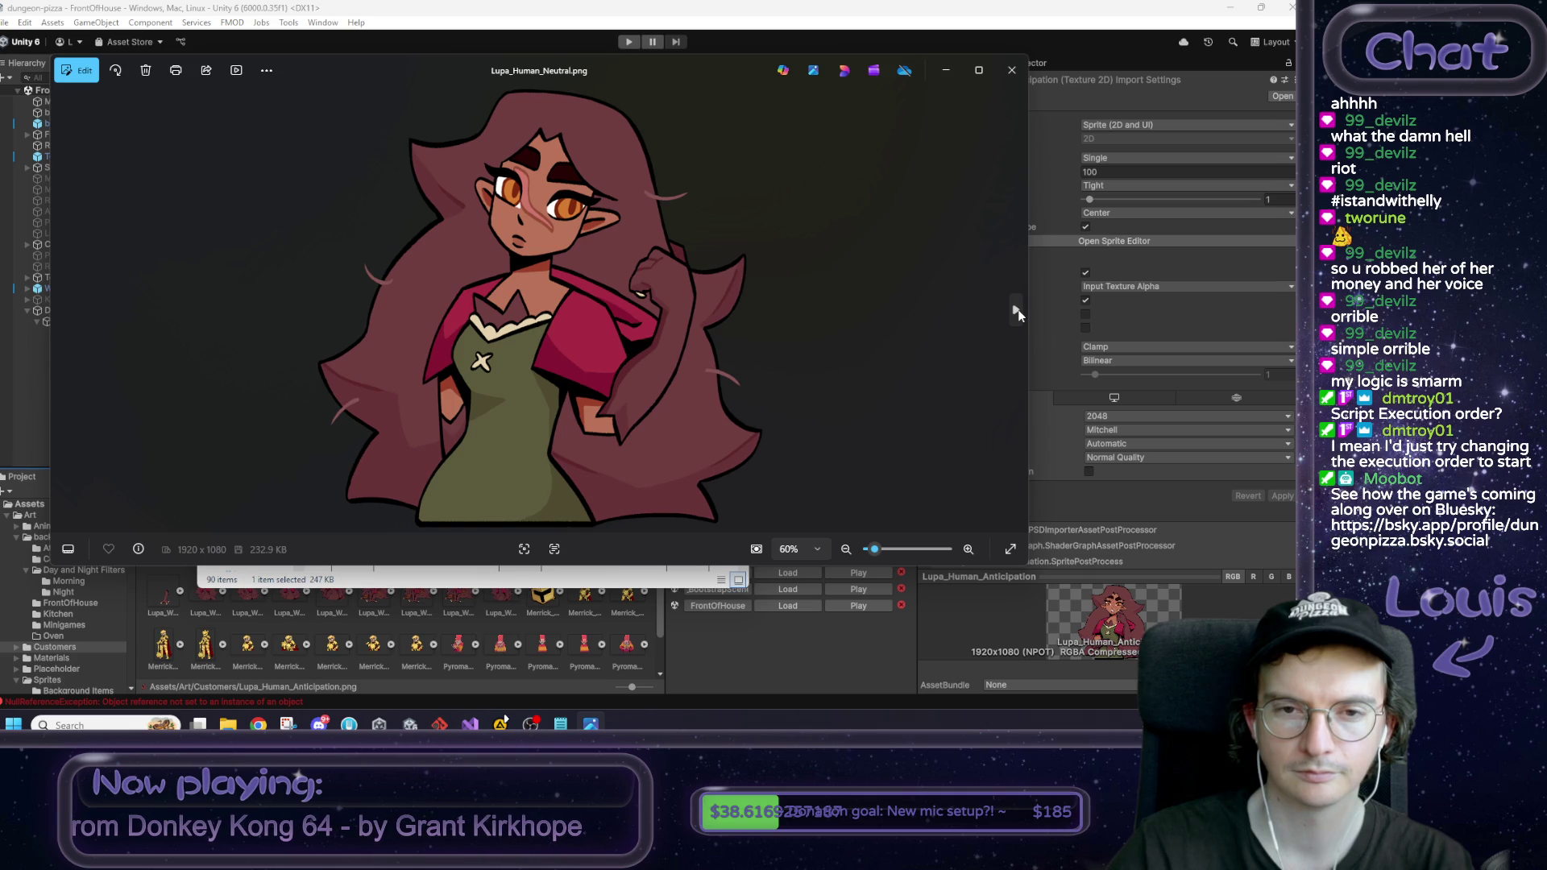
left_click(63, 311)
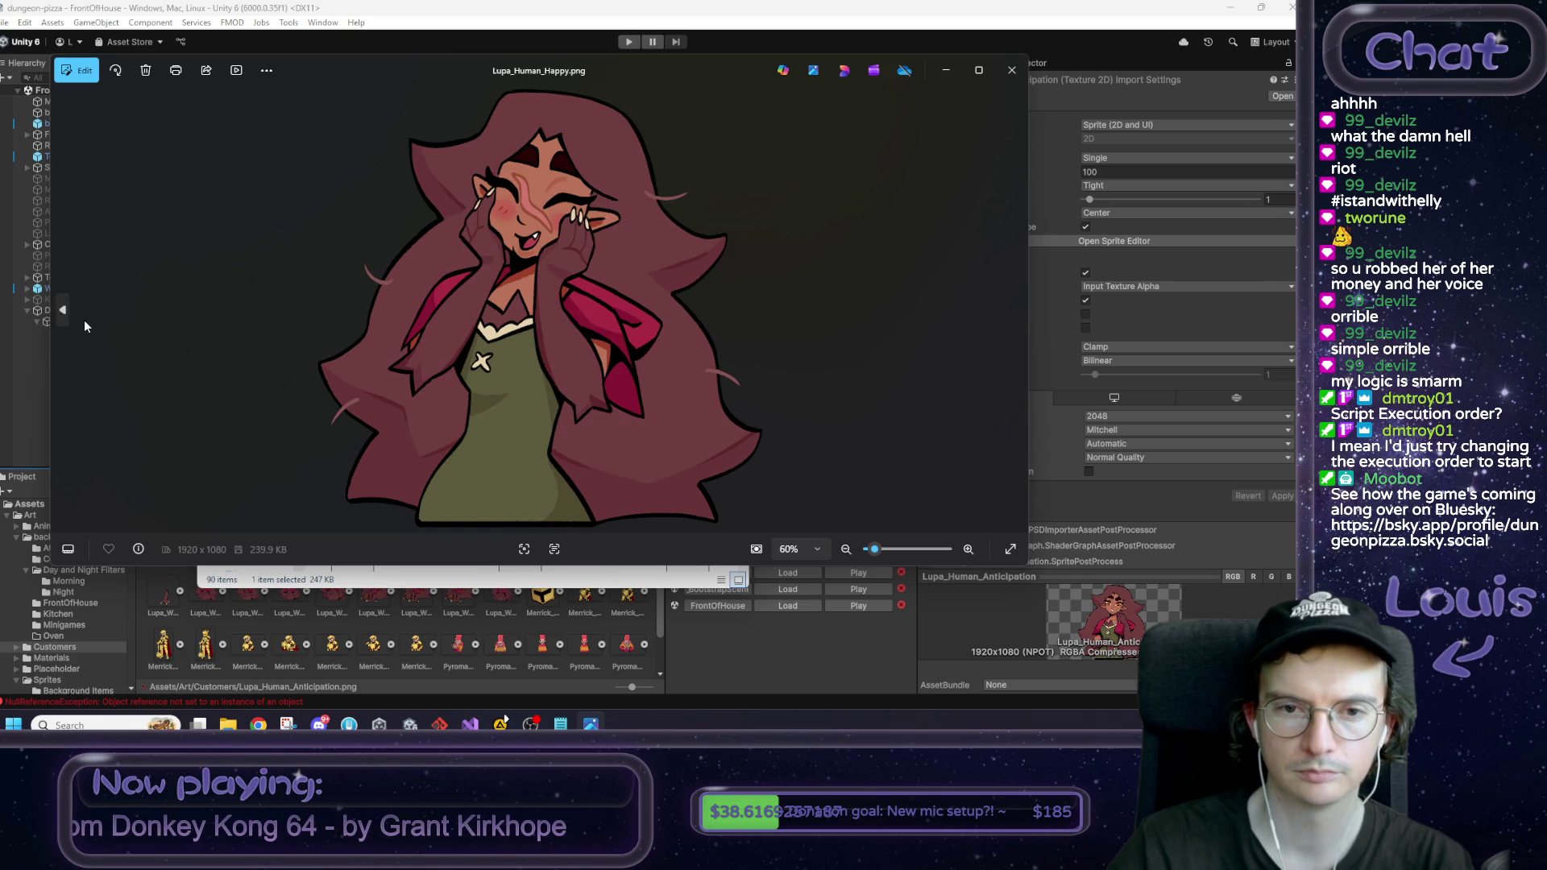
left_click(1016, 309)
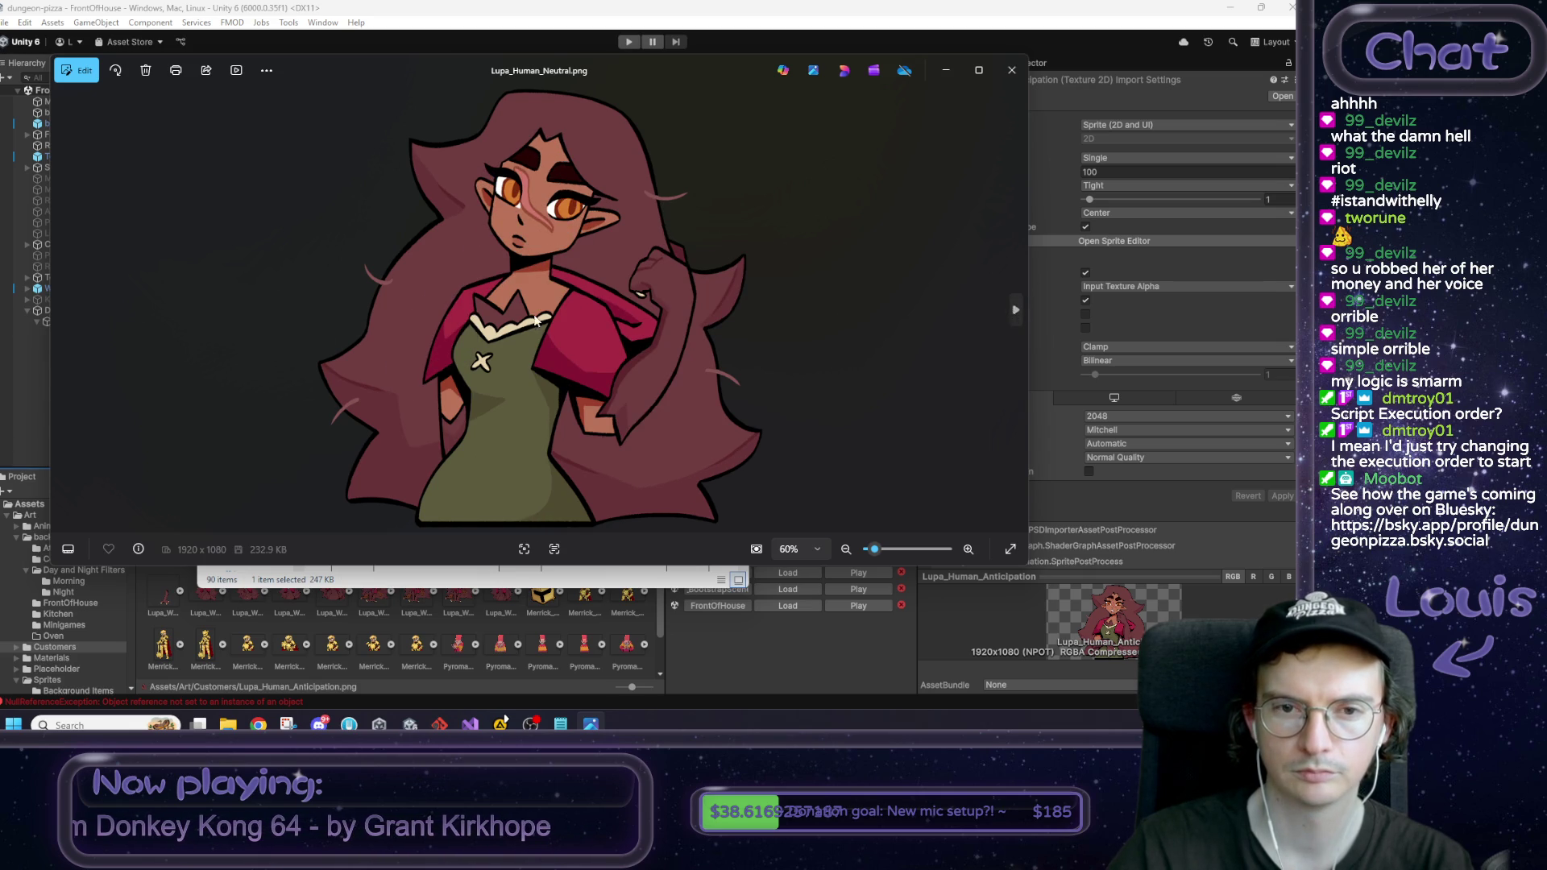
left_click(63, 313)
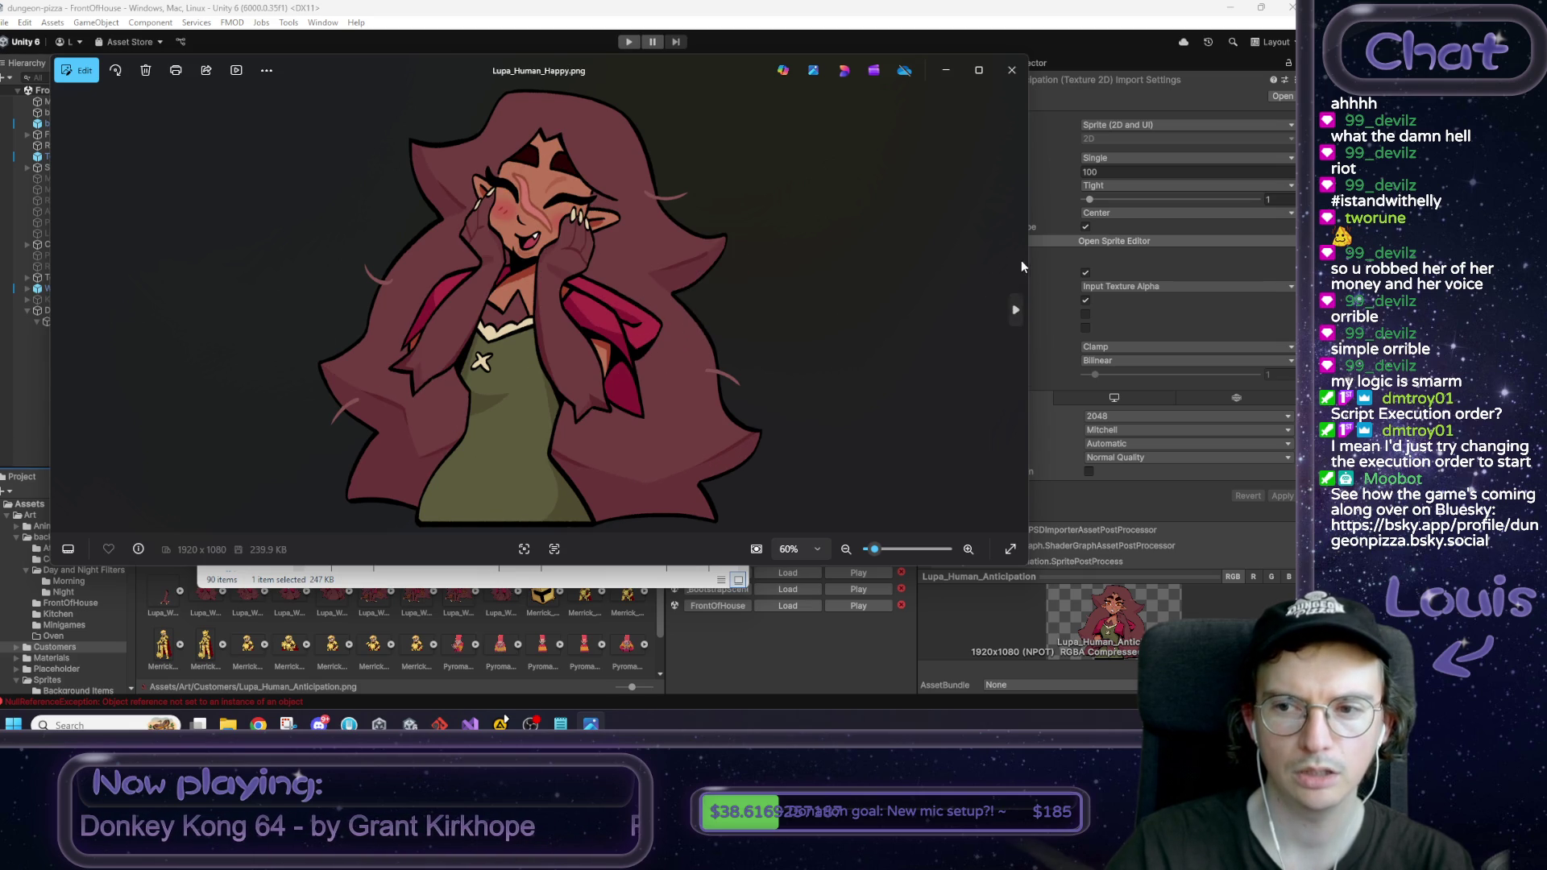
left_click(1016, 309)
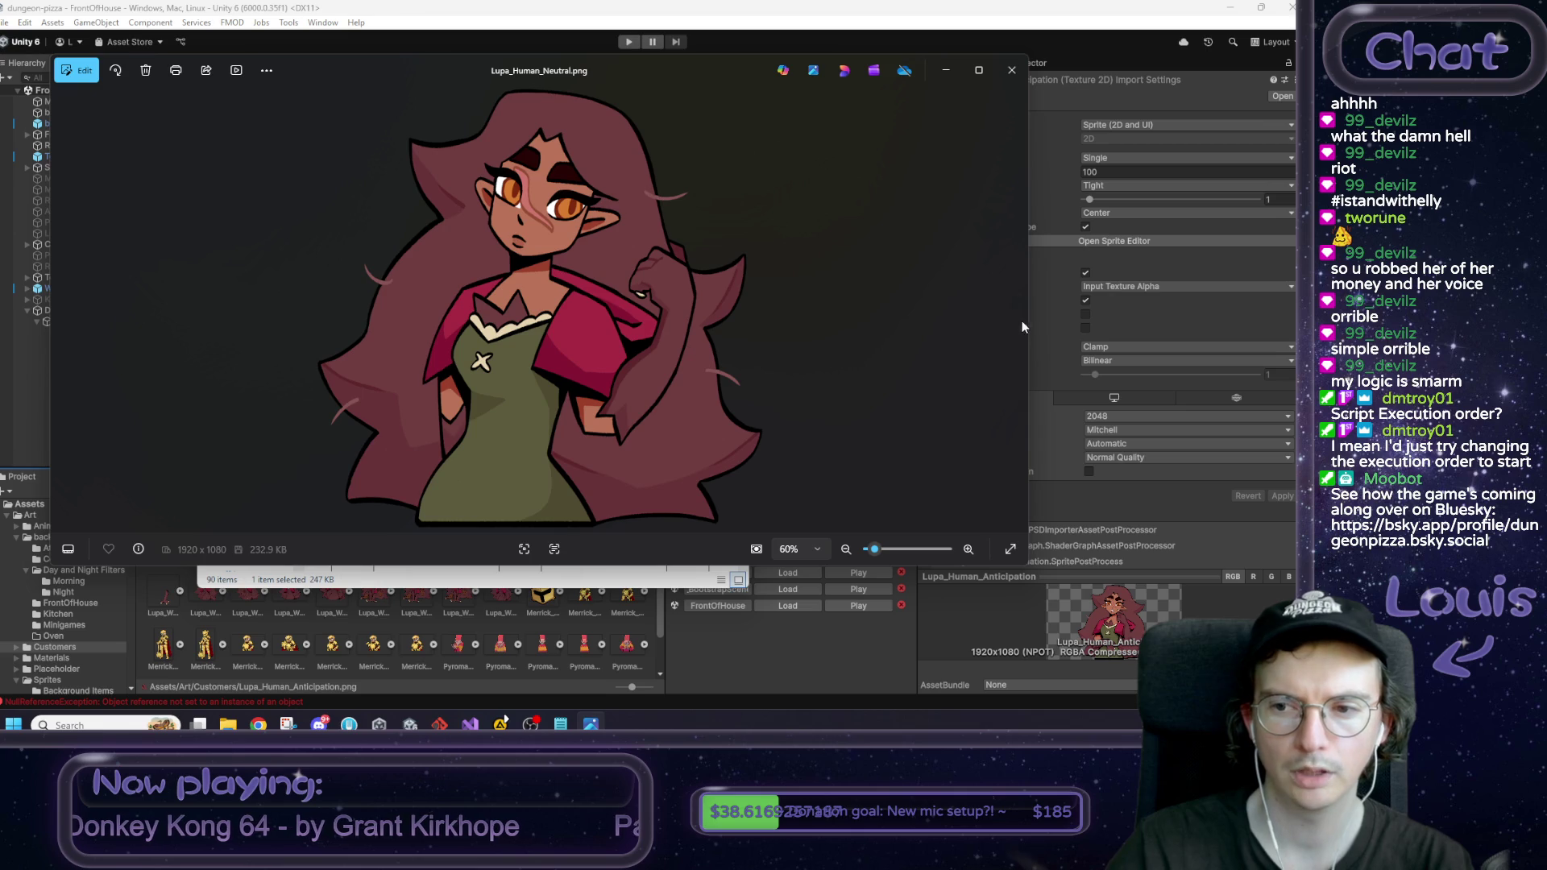
left_click(1016, 311)
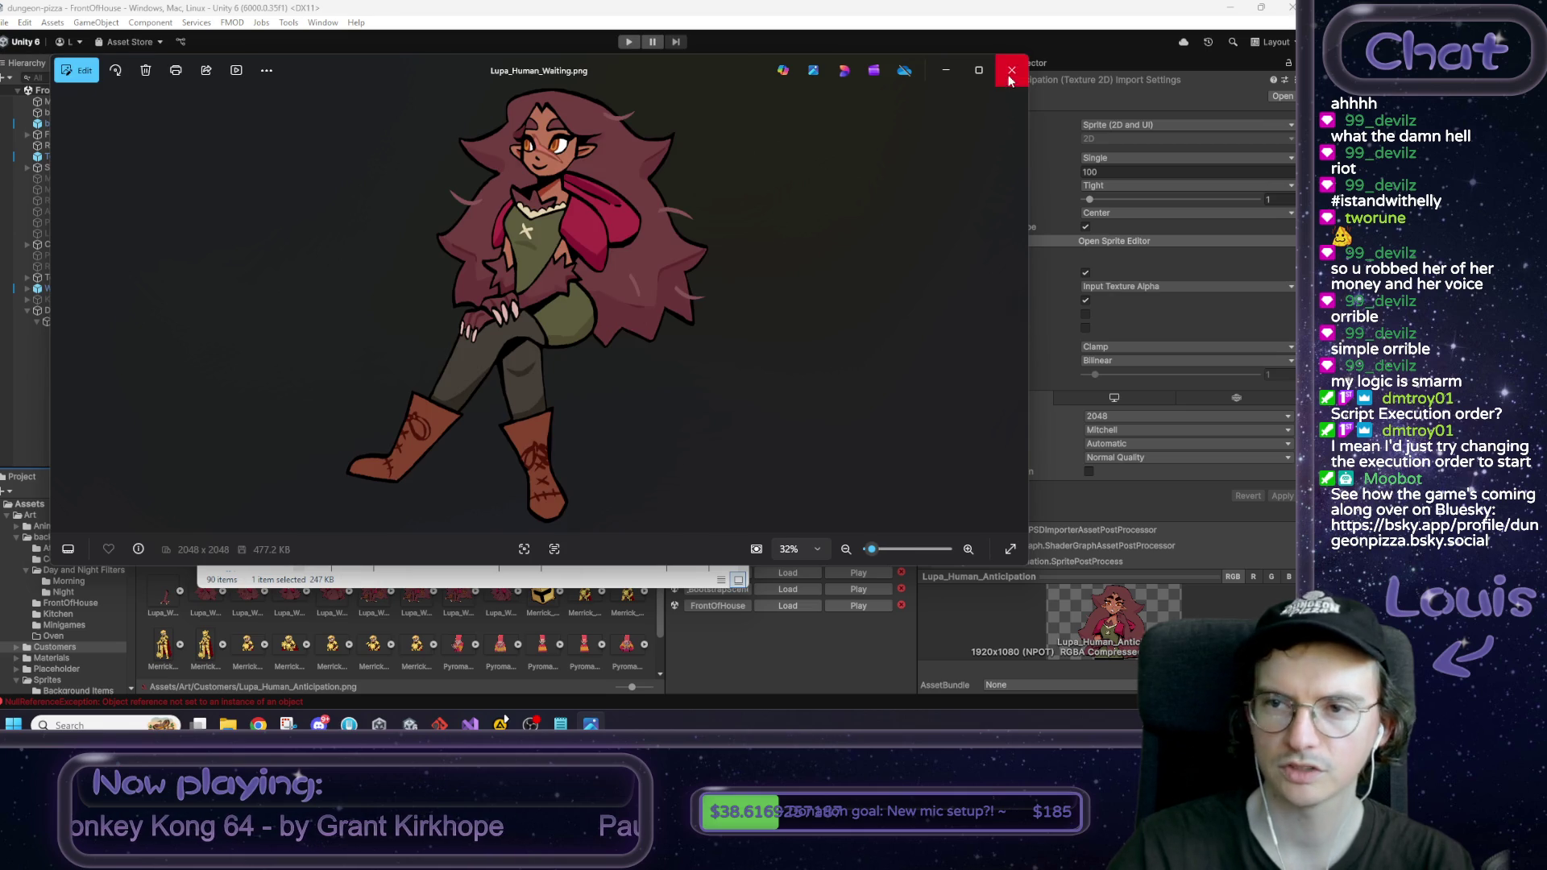
left_click(1013, 70)
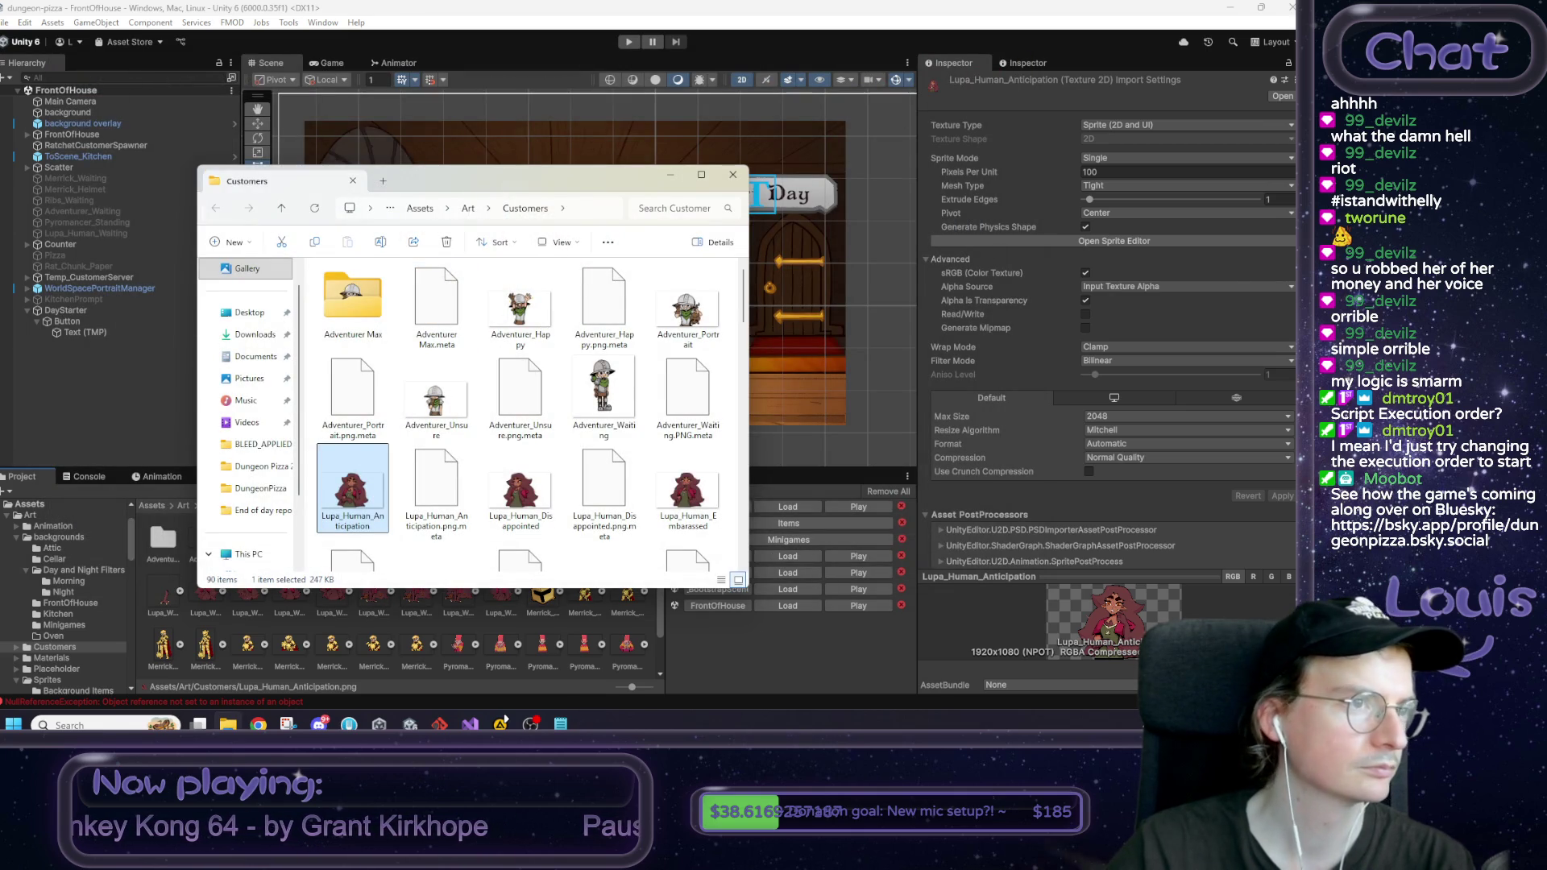
Step: Preview Adventurer_Happy in Photos, close it, and bring the Kitchen FTEU notes forward
double_click(520, 310)
left_click(1012, 71)
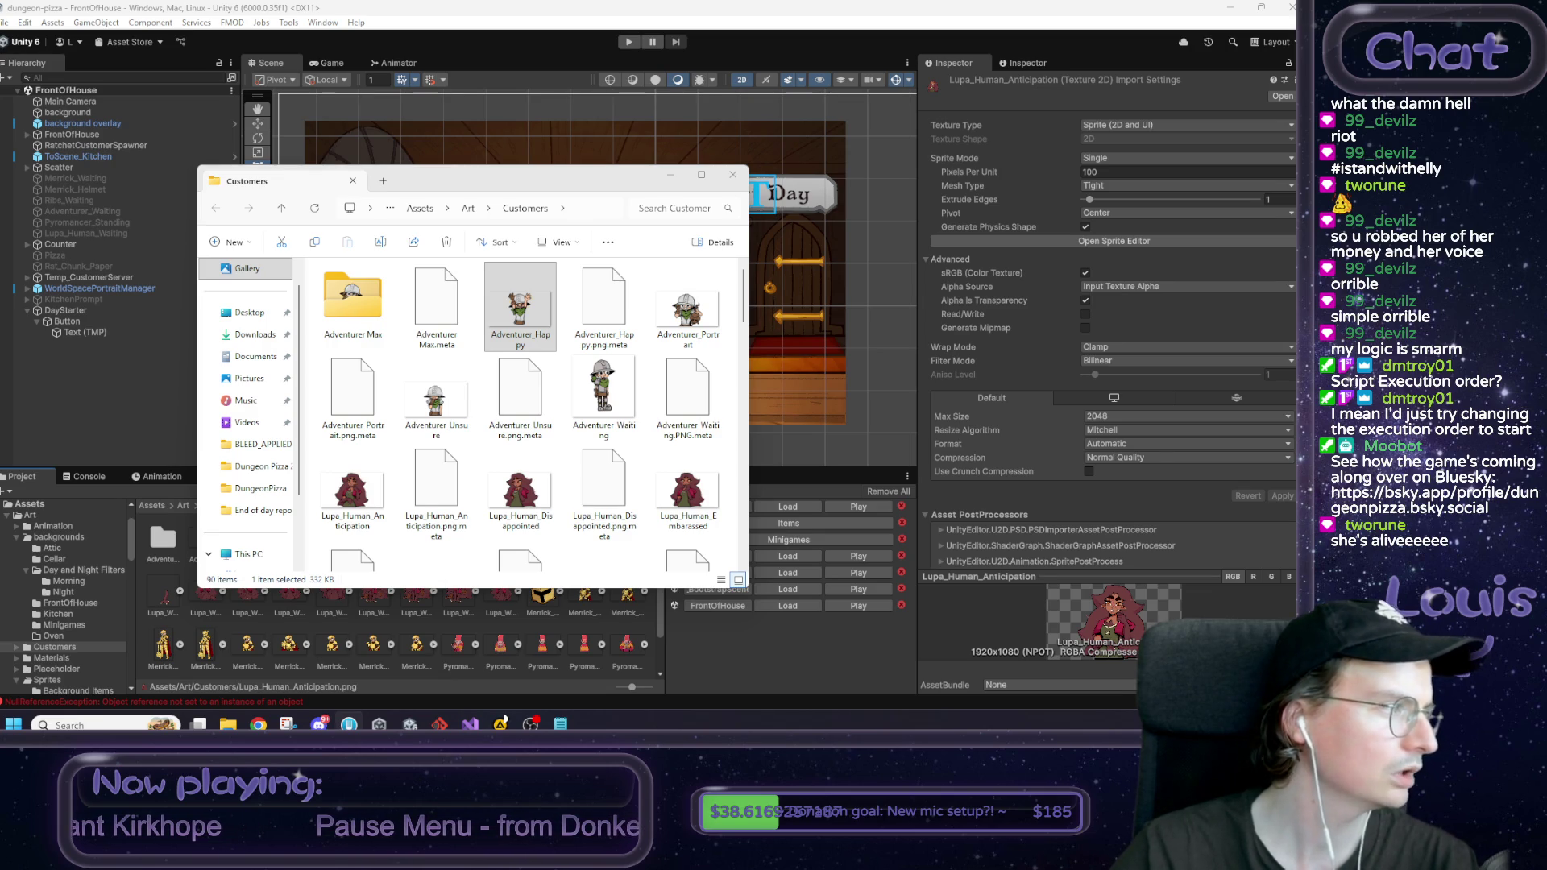
left_click(561, 724)
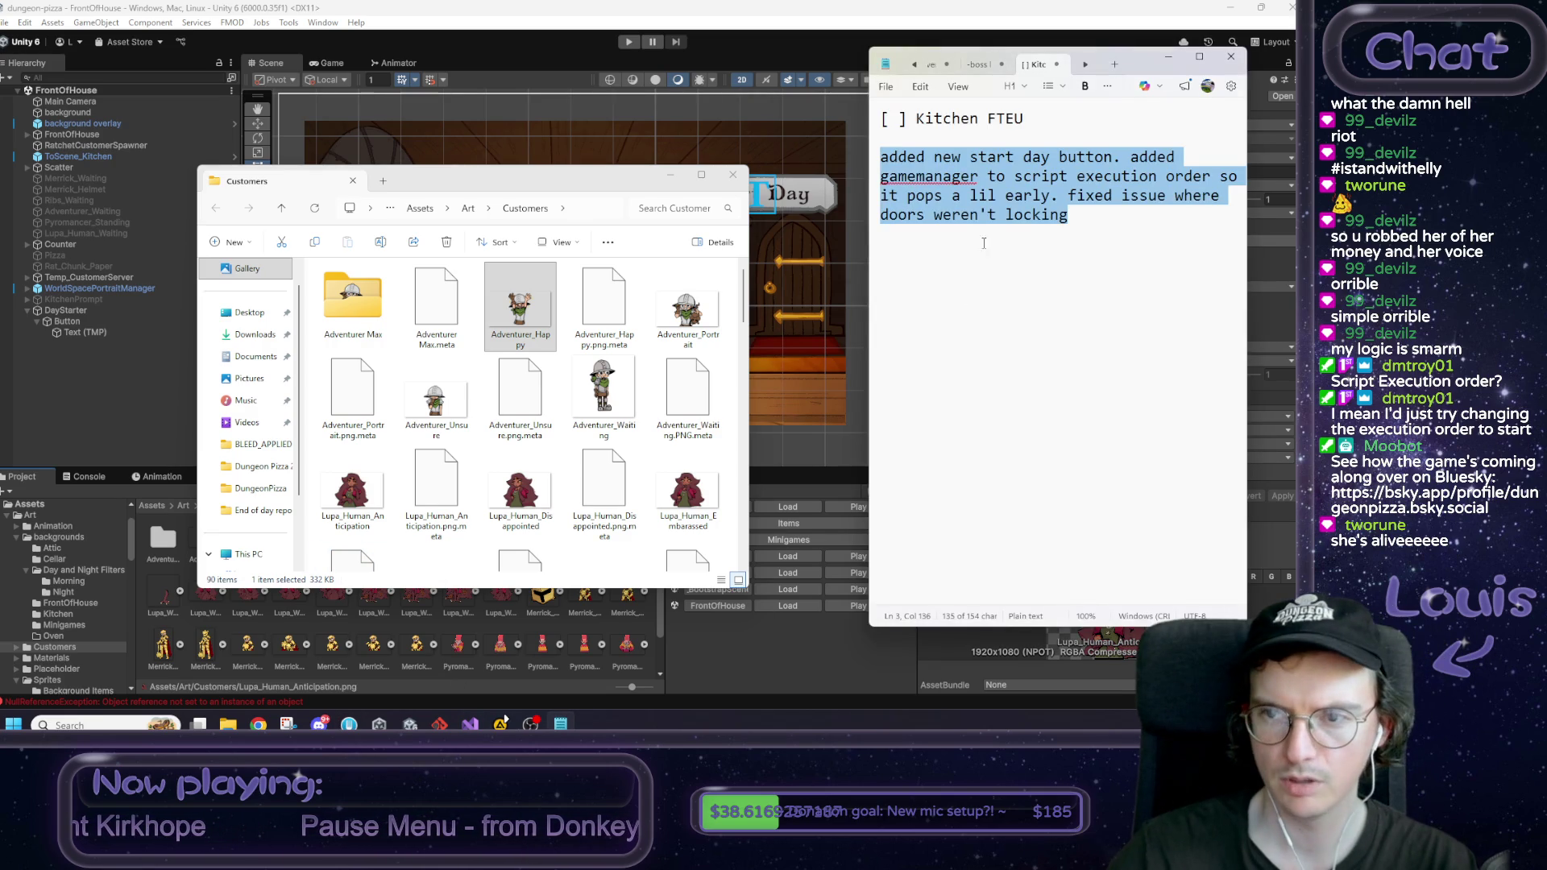
Step: Copy the changelog paragraph, close the Customers Explorer window, and click back into the notes
right_click(989, 197)
left_click(1047, 228)
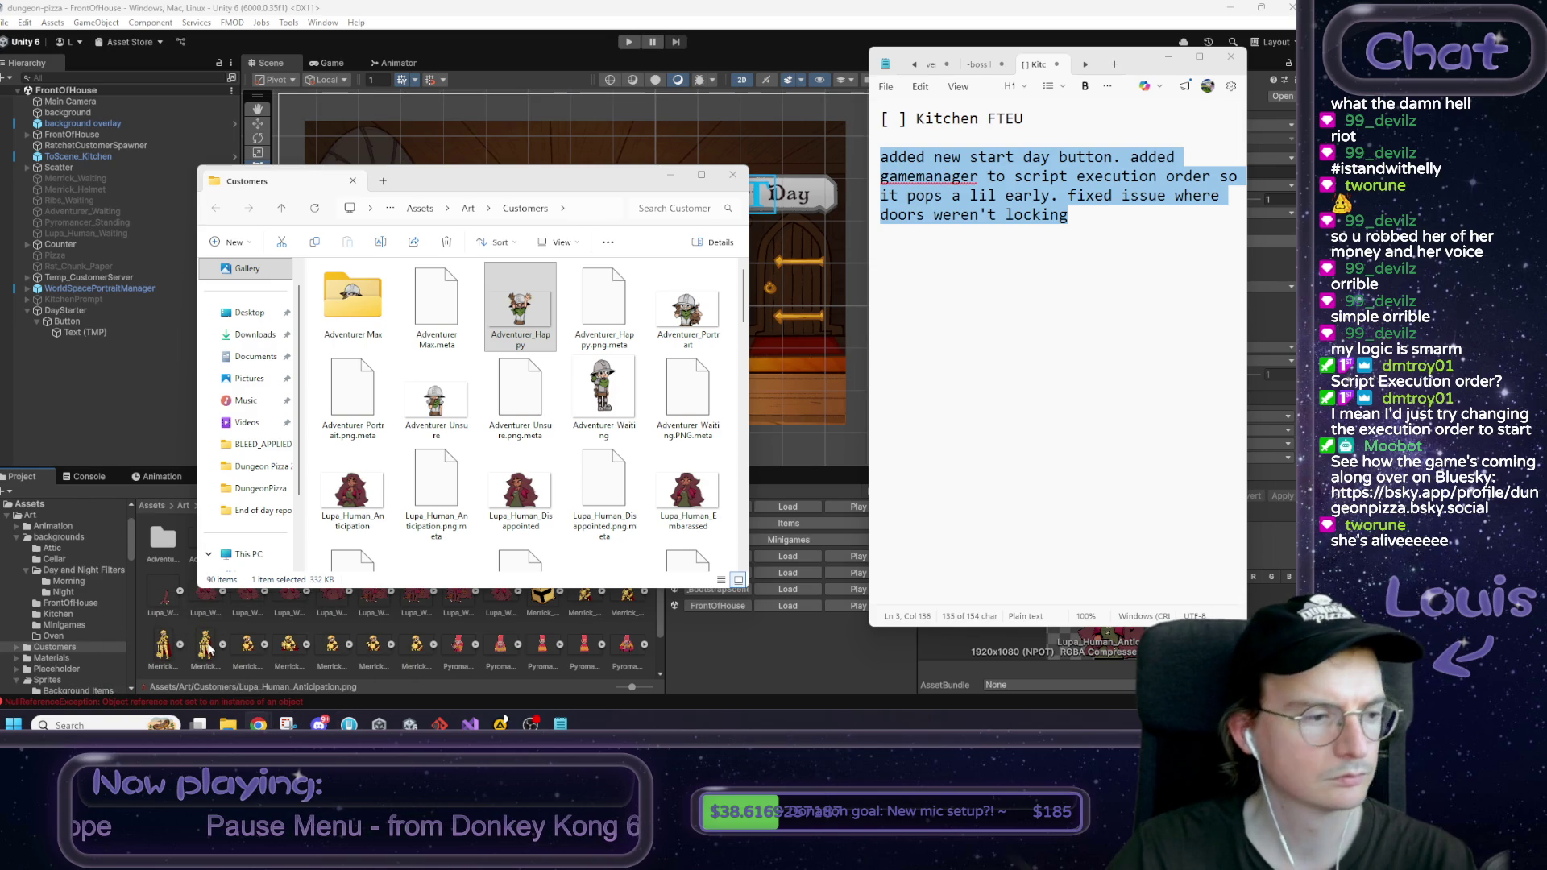
left_click(733, 174)
left_click(1100, 278)
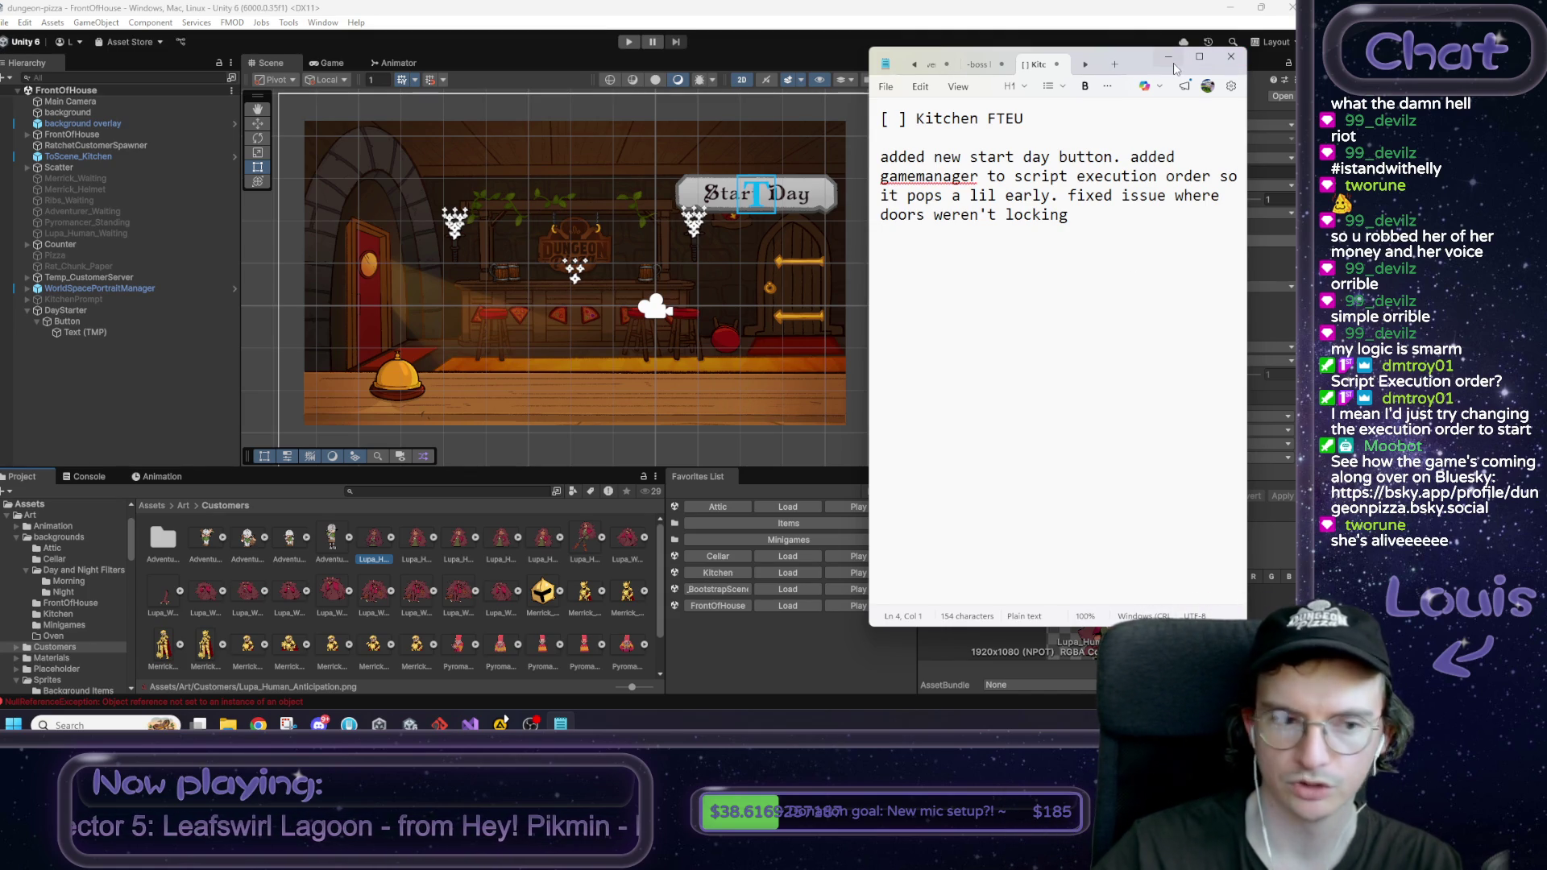
Step: Place the caret after 'locking' in the changelog paragraph
left_click(1129, 225)
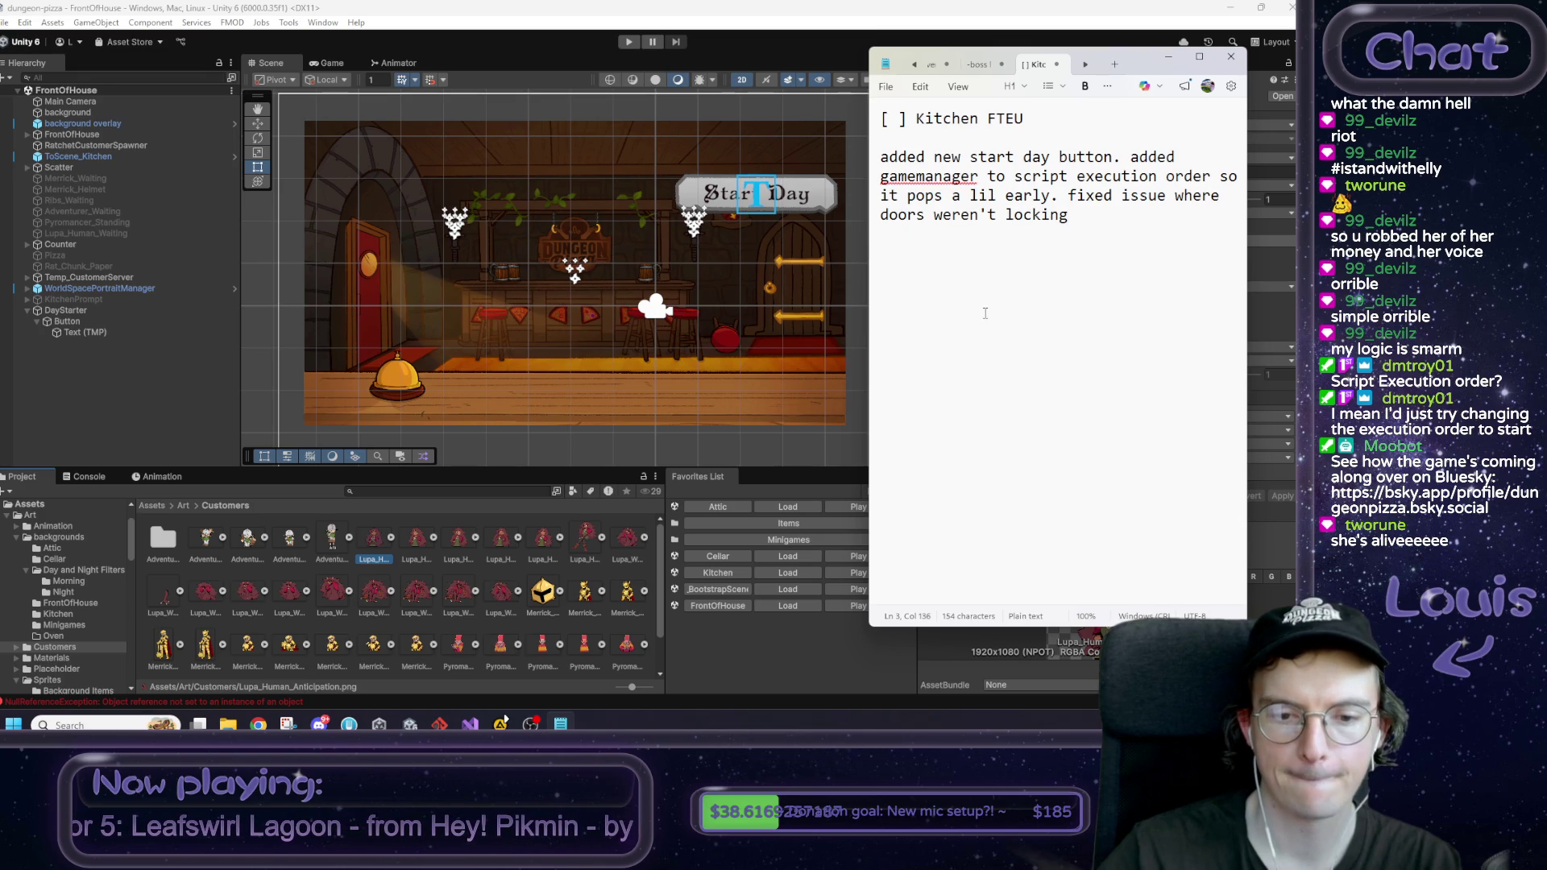
scroll(494, 534, "down", 2)
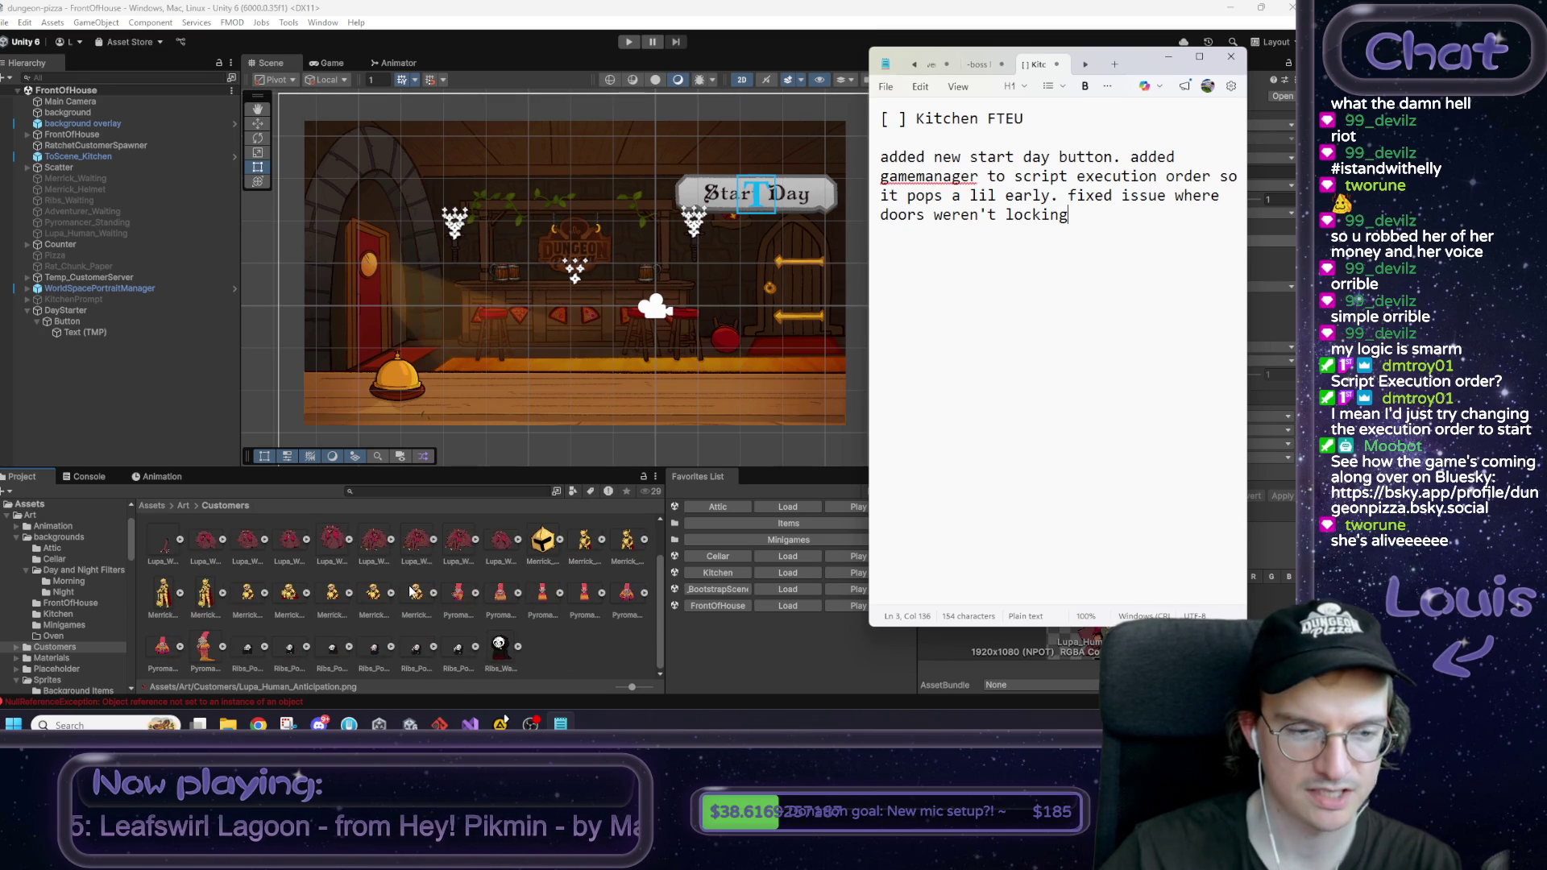
scroll(411, 592, "up", 2)
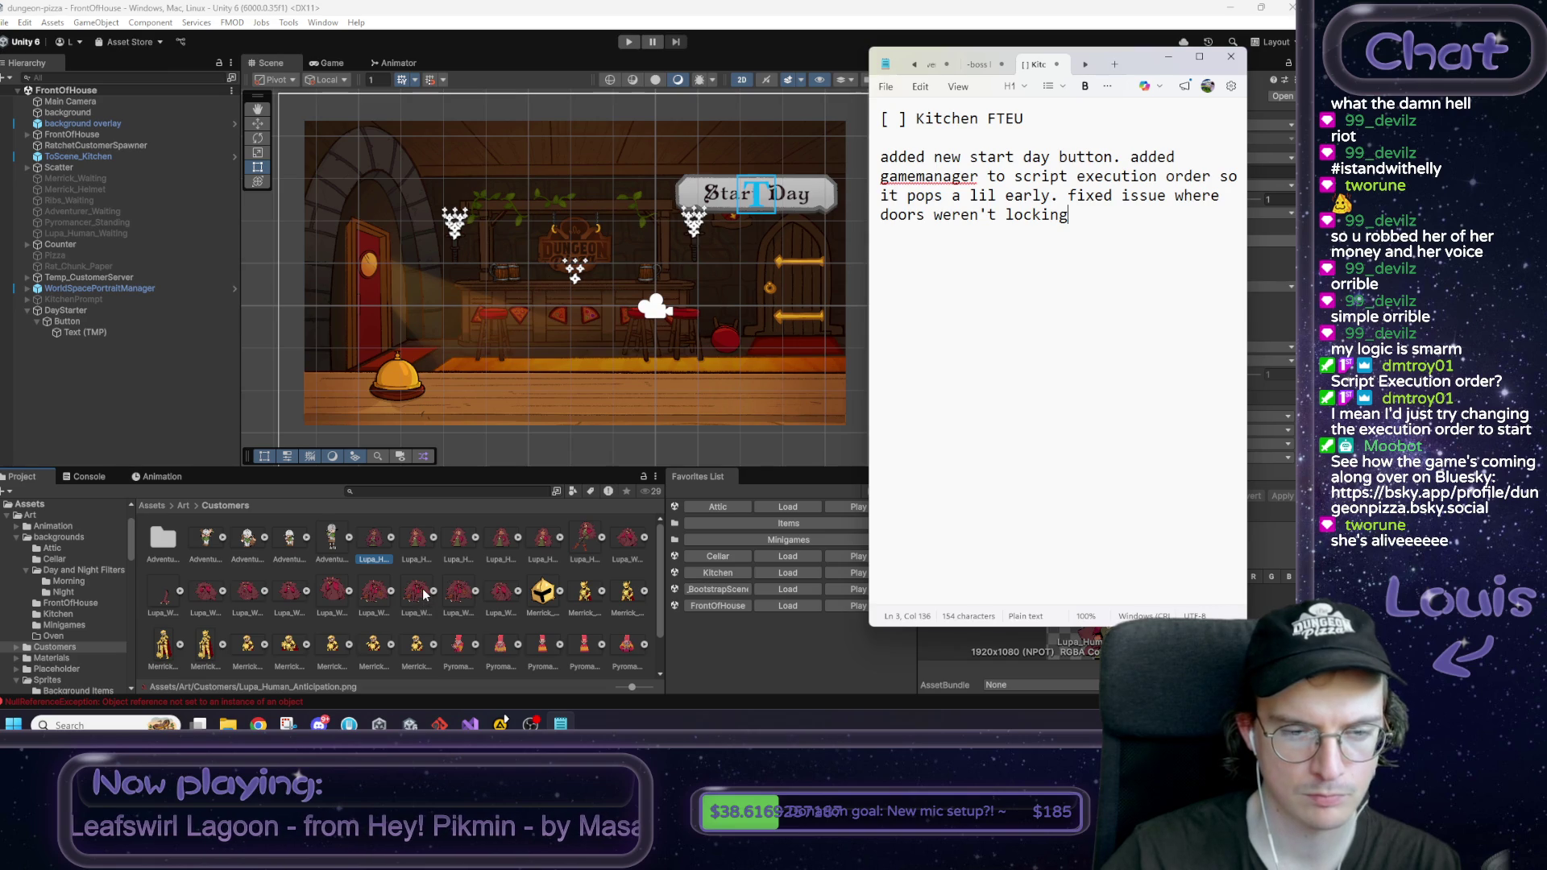
Step: Inspect Lupa_Wolf_Disappointed and Pyromancer_Anticipation import settings, then bring the changelog notes back
left_click(160, 592)
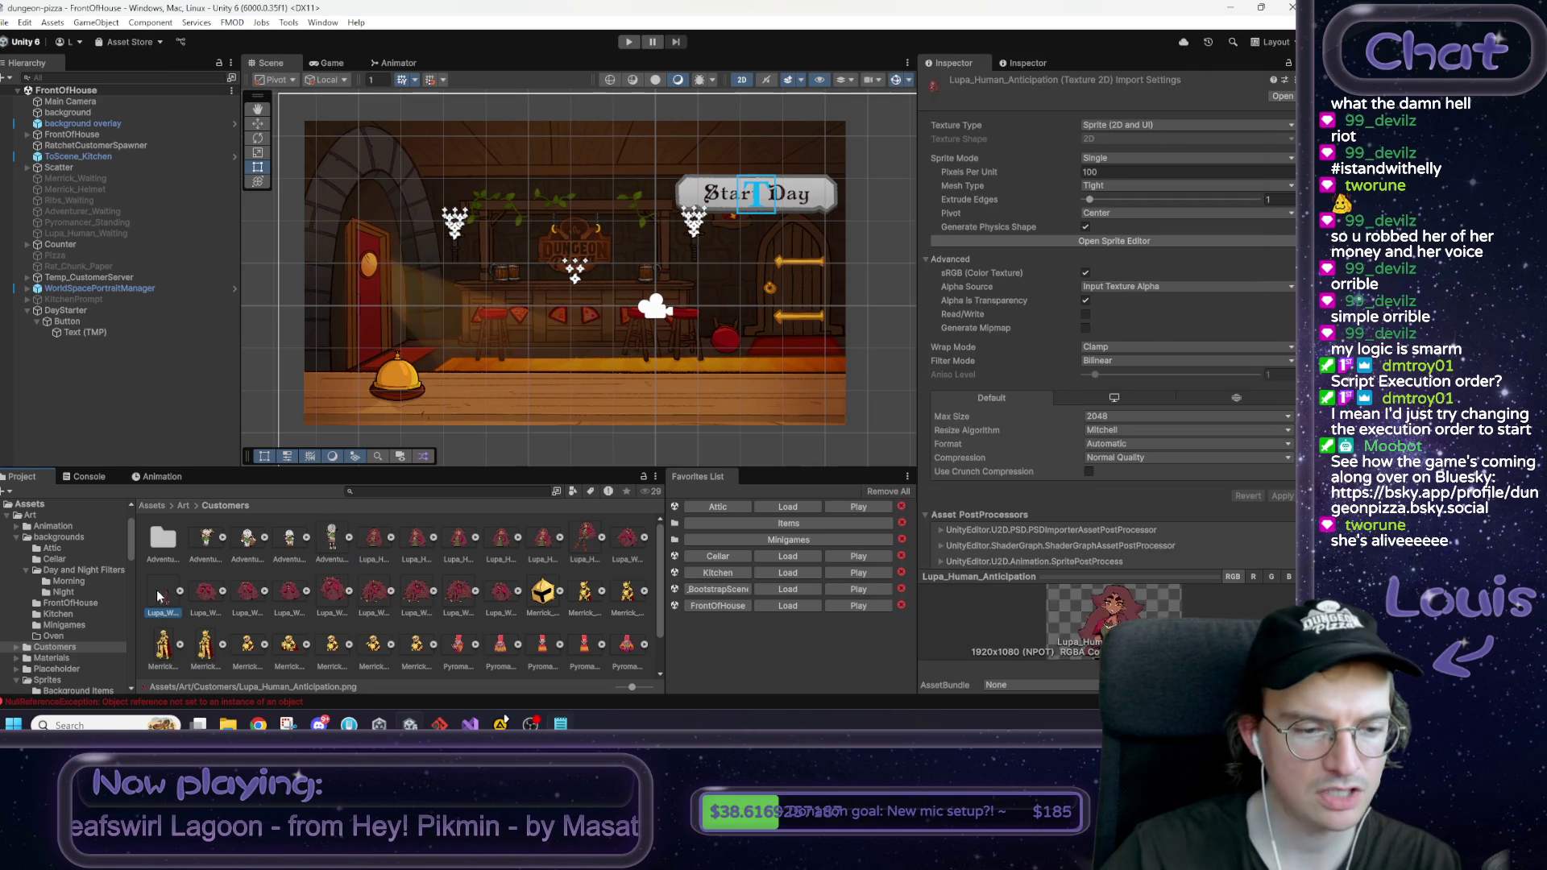
left_click(206, 594)
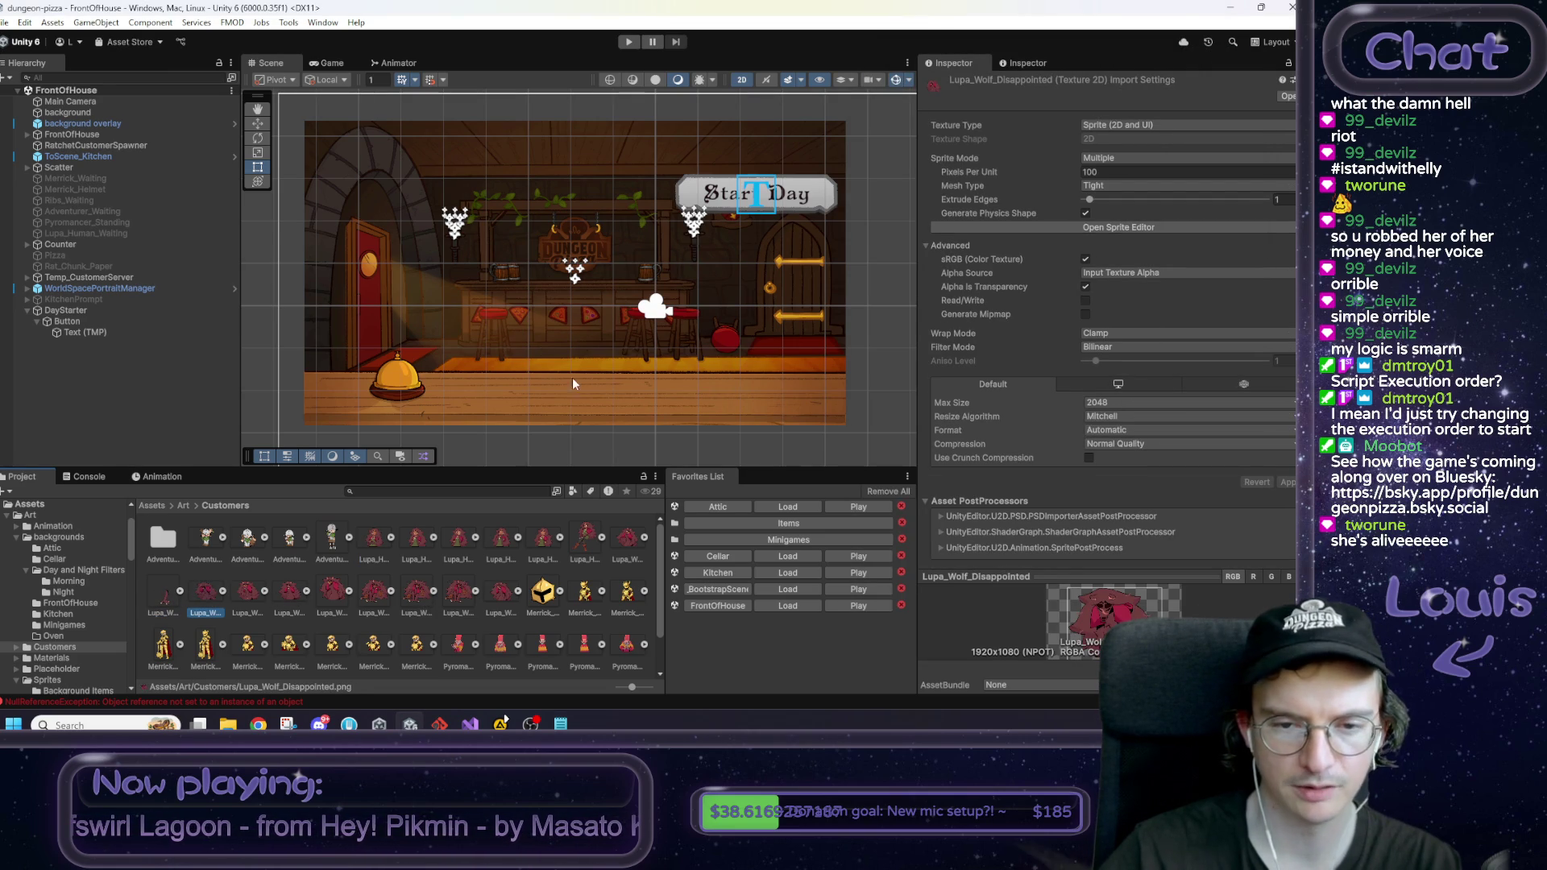
scroll(541, 636, "down", 1)
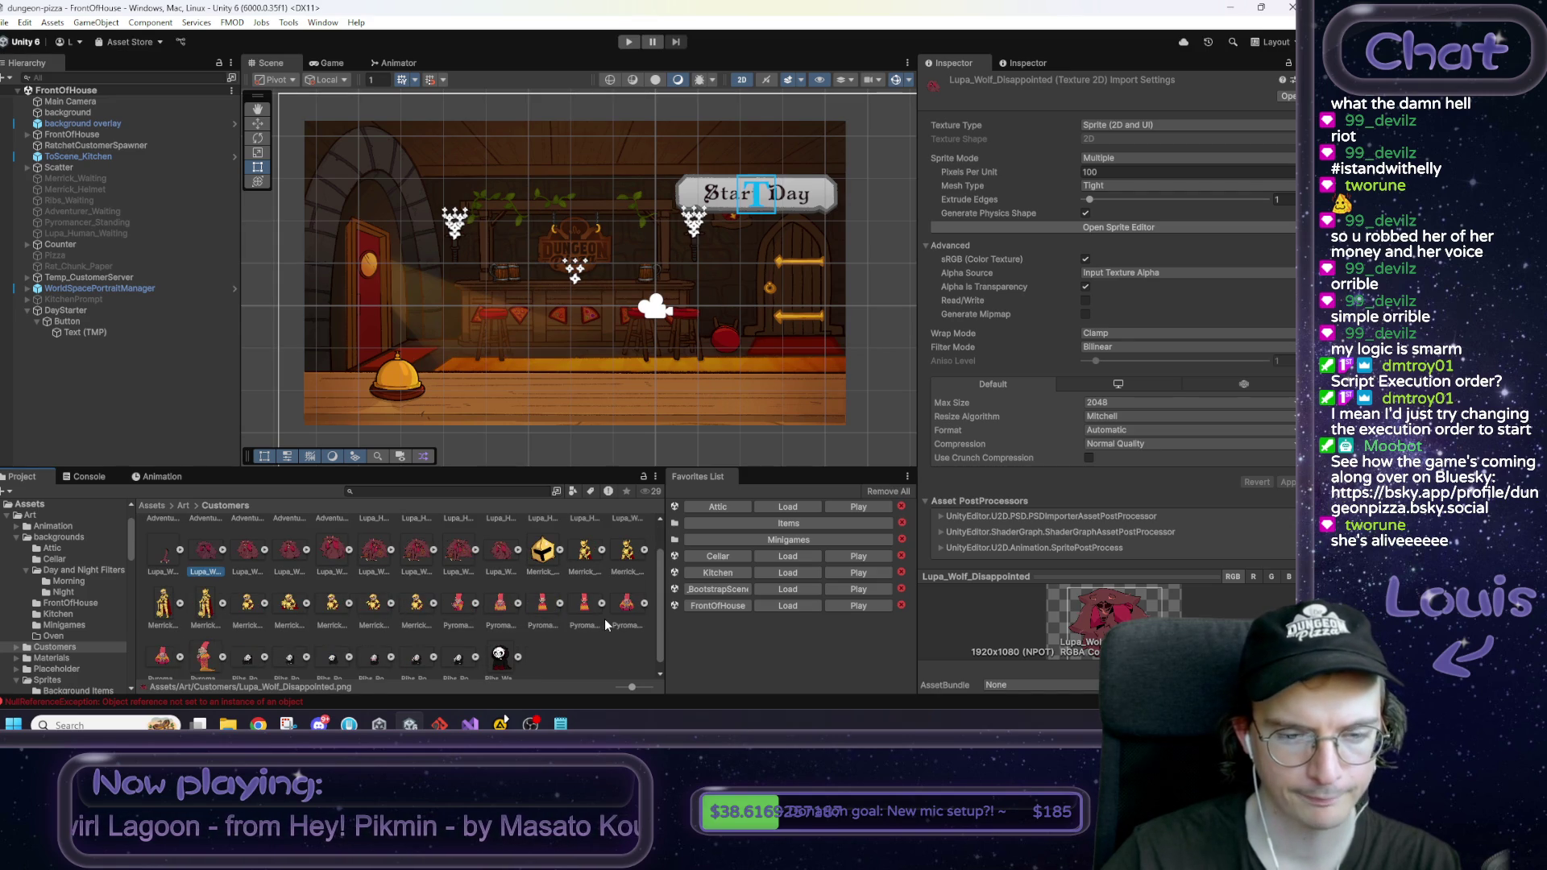
scroll(604, 619, "down", 1)
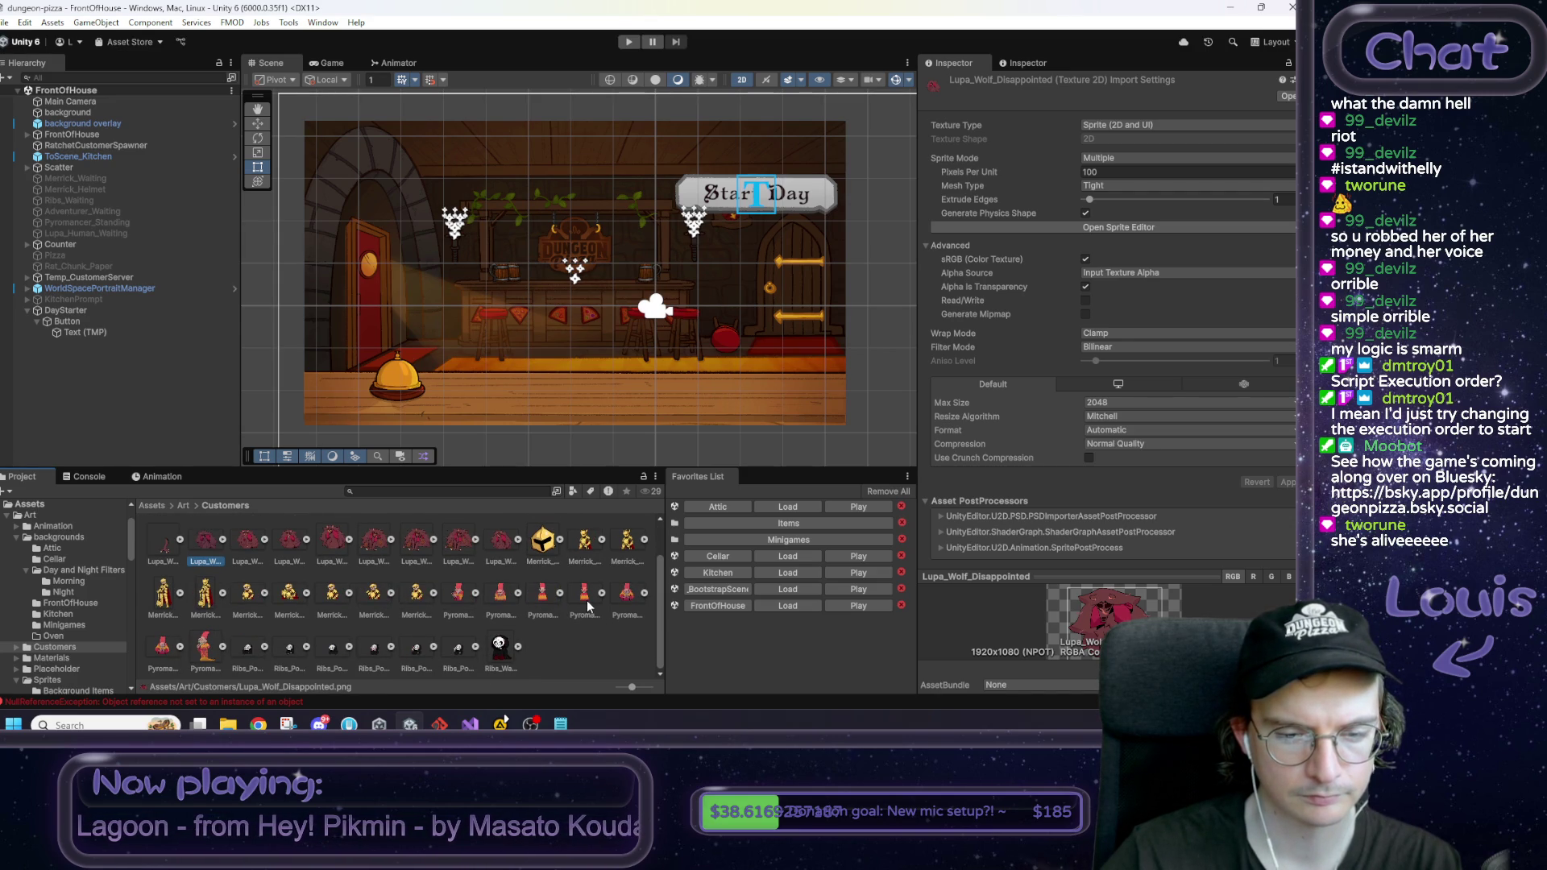
left_click(457, 595)
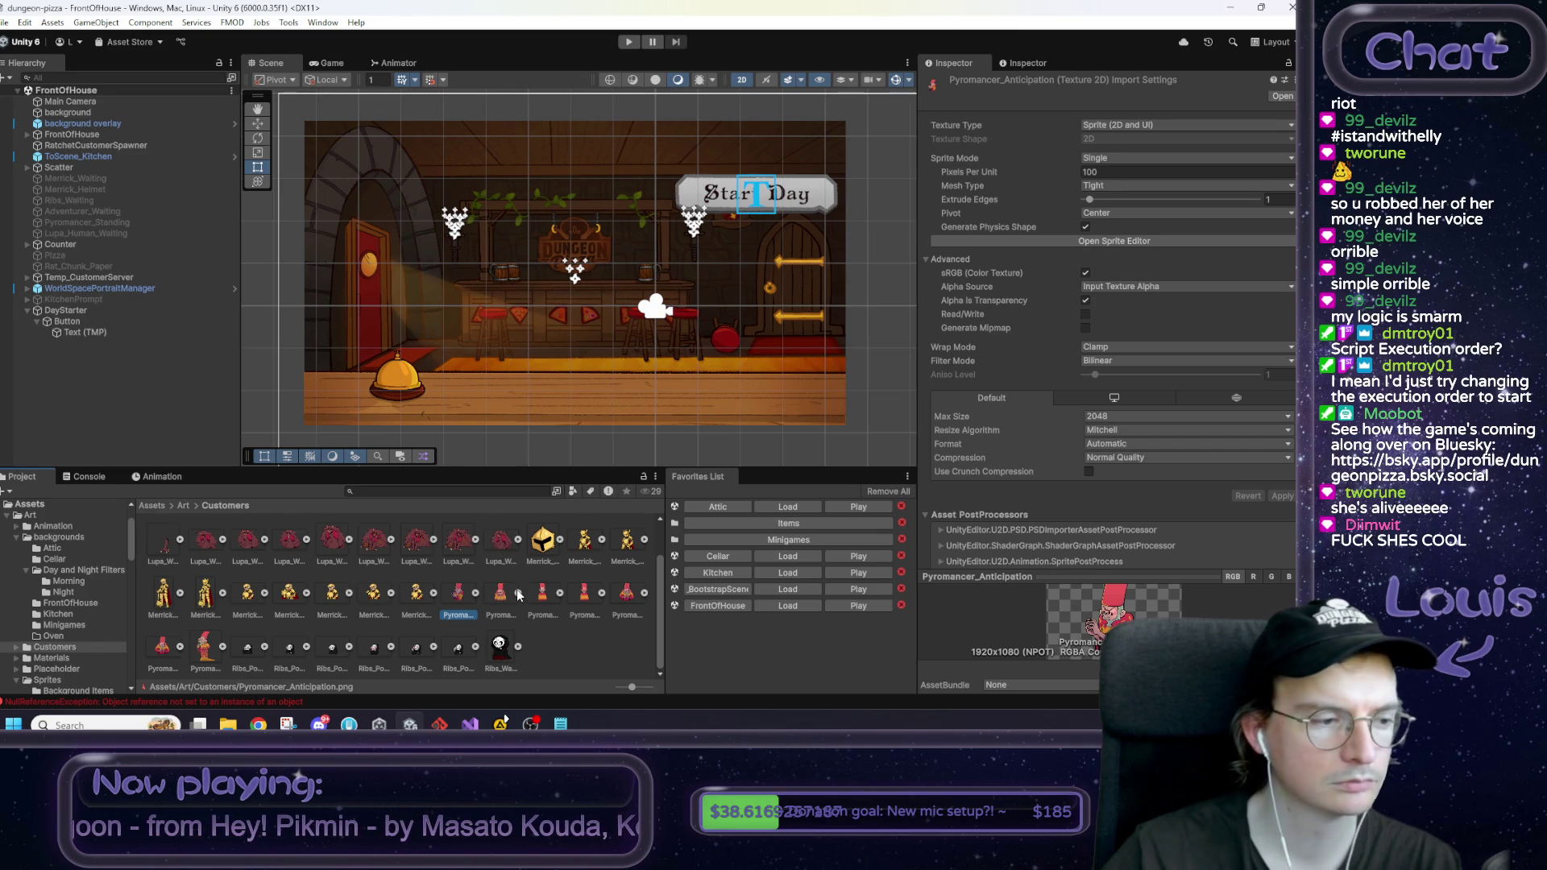
scroll(517, 591, "up", 1)
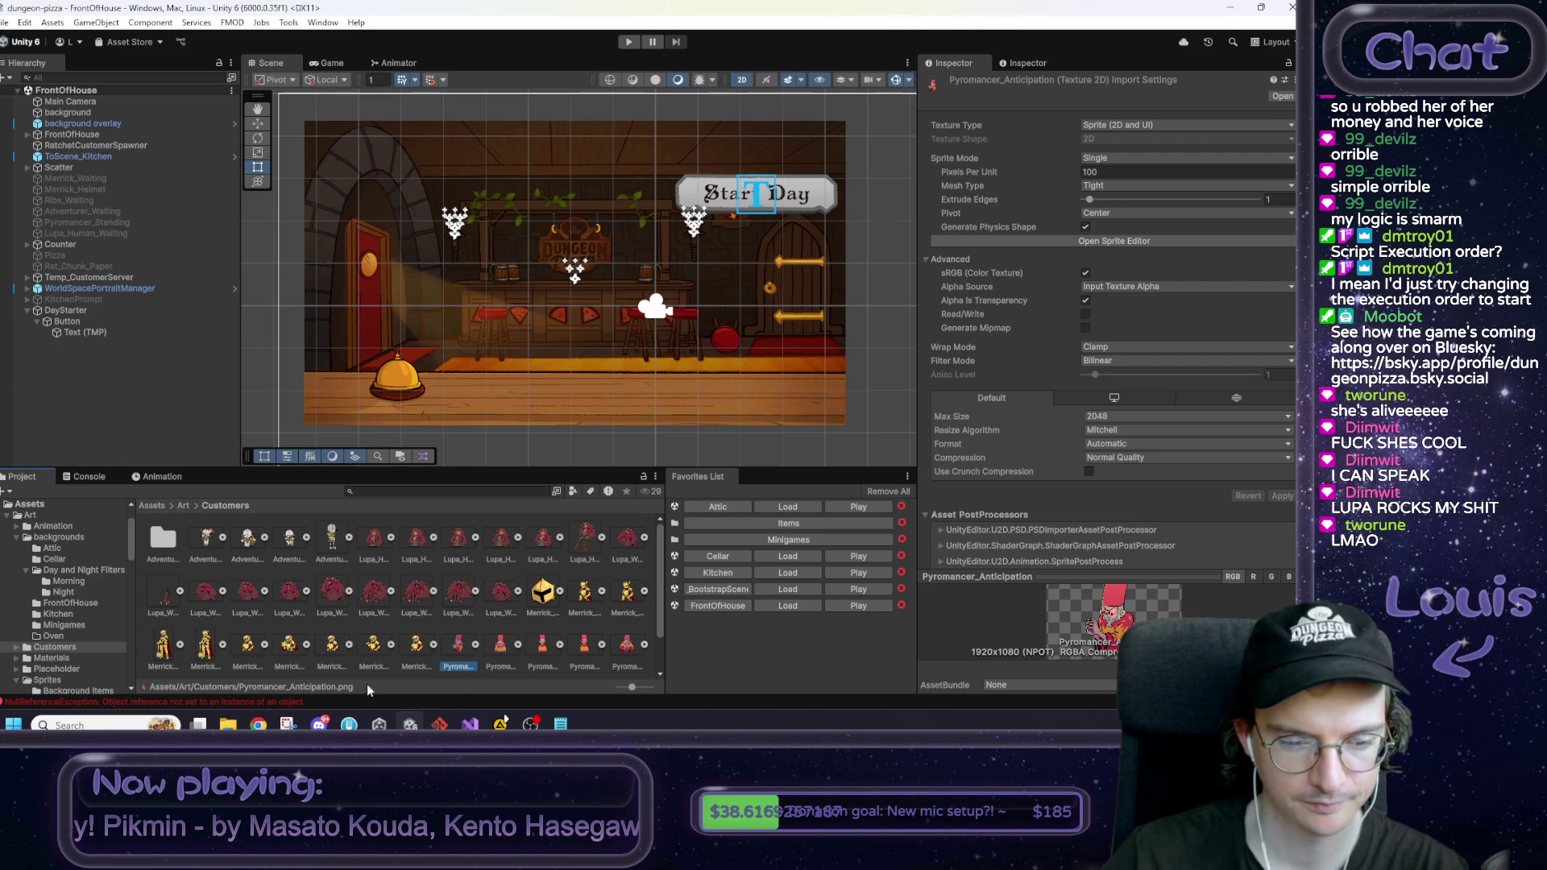
mouse_move(258, 725)
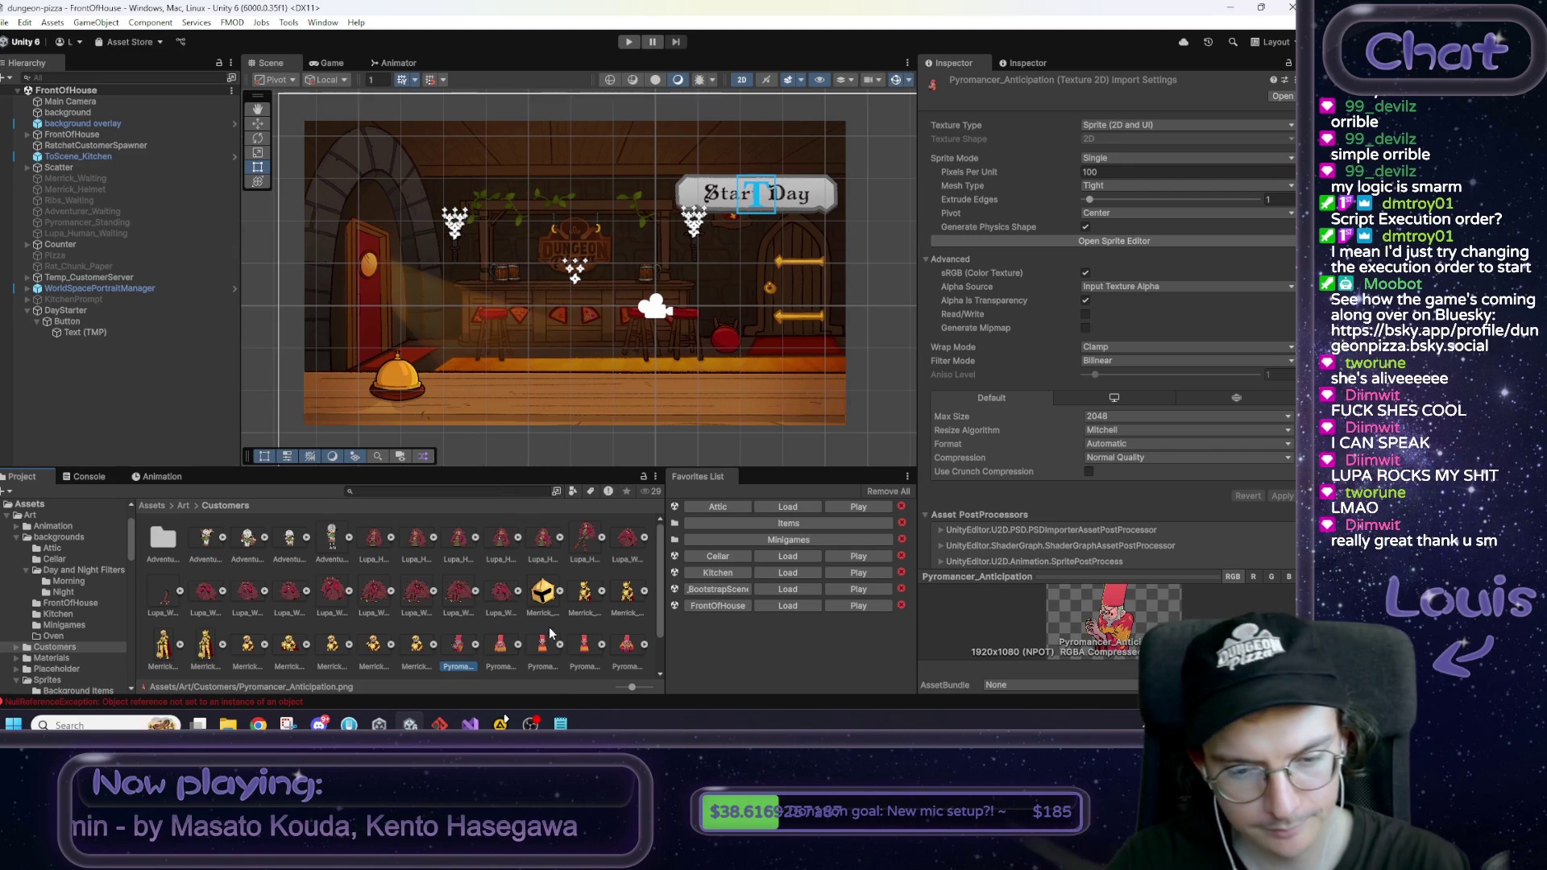
left_click(561, 723)
Step: Review the changelog paragraph, then return to Unity and enter Play mode
left_click_drag(1048, 233, 840, 153)
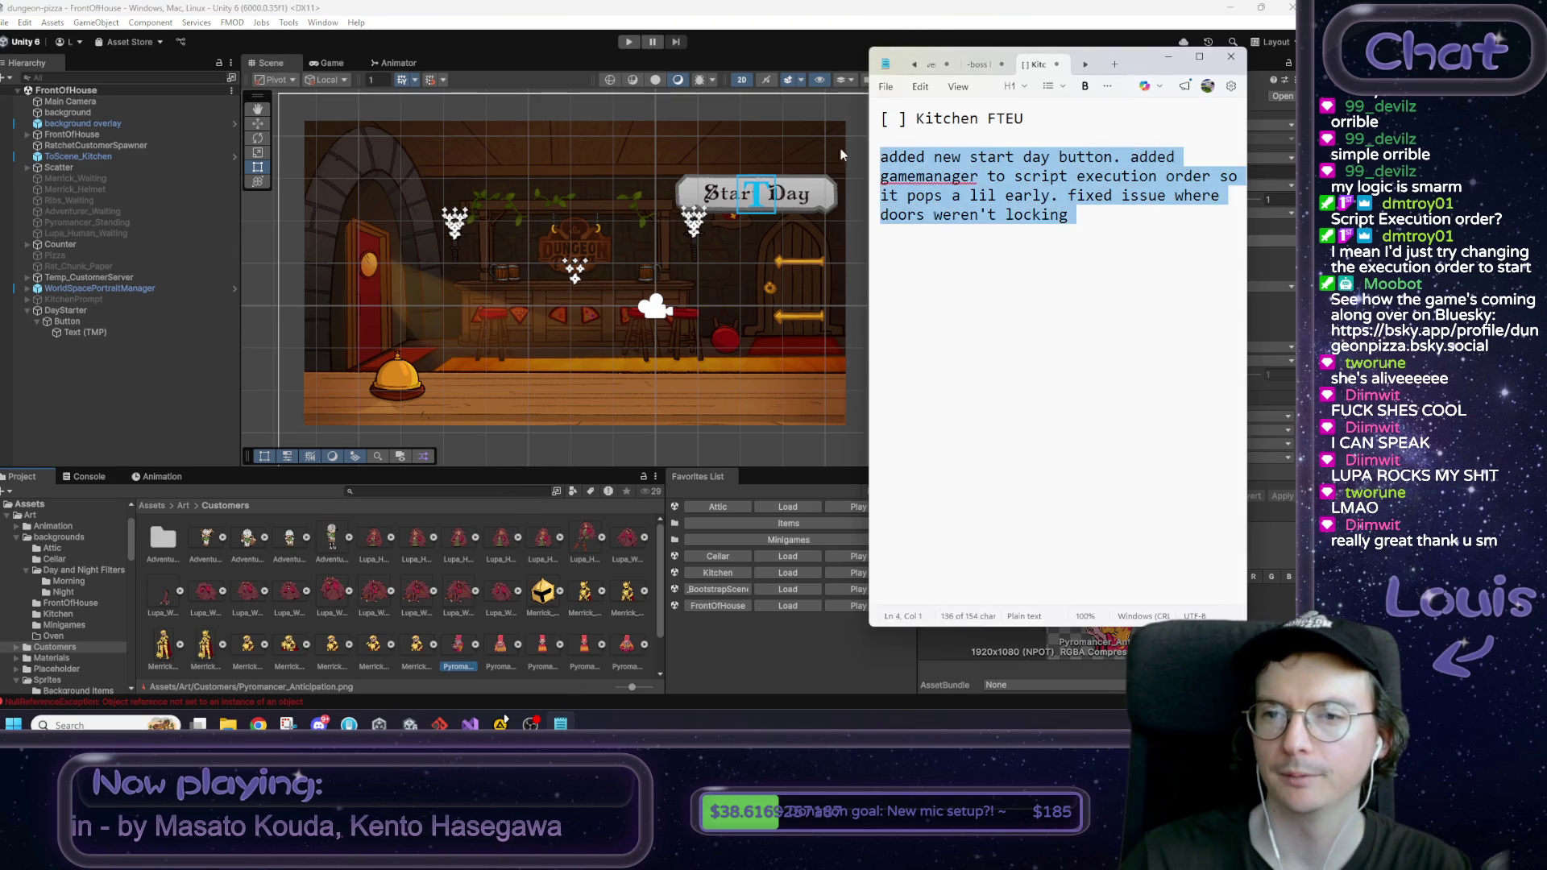
left_click(1077, 196)
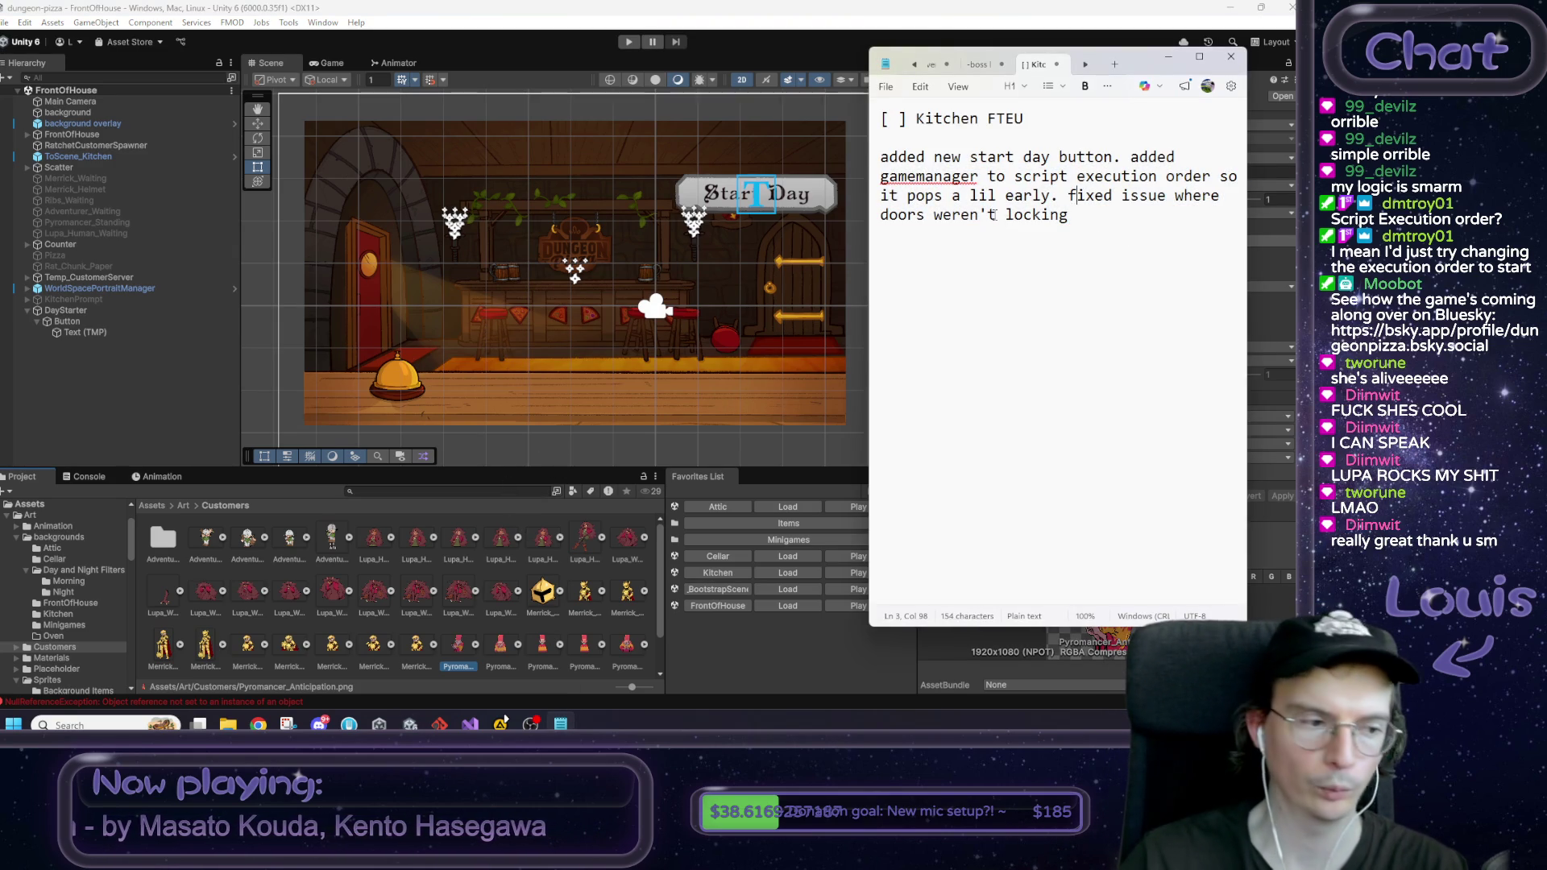
left_click(587, 45)
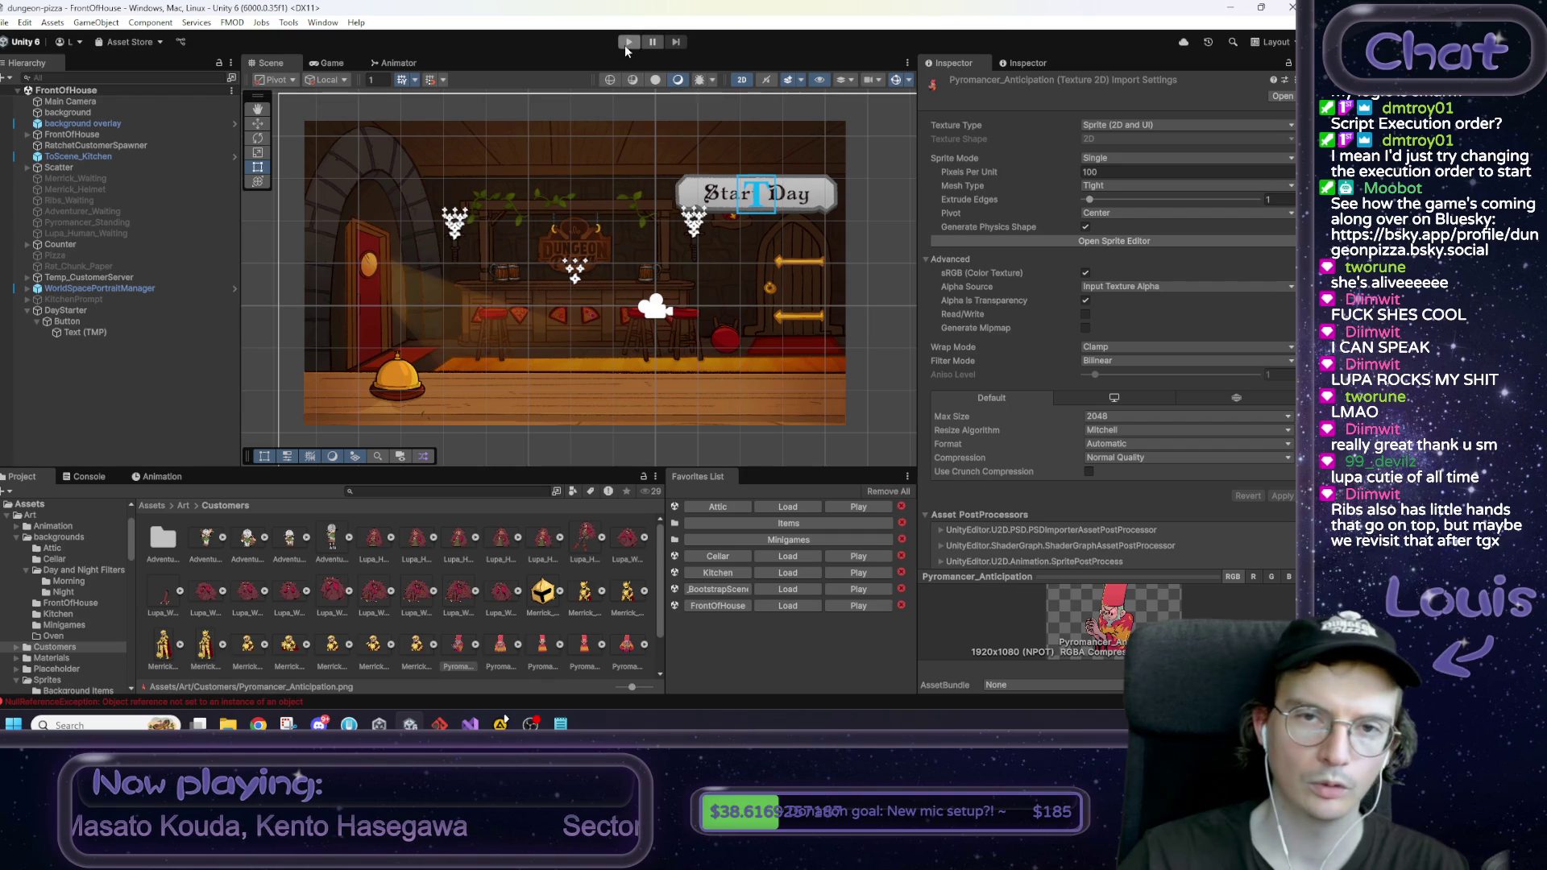
left_click(623, 44)
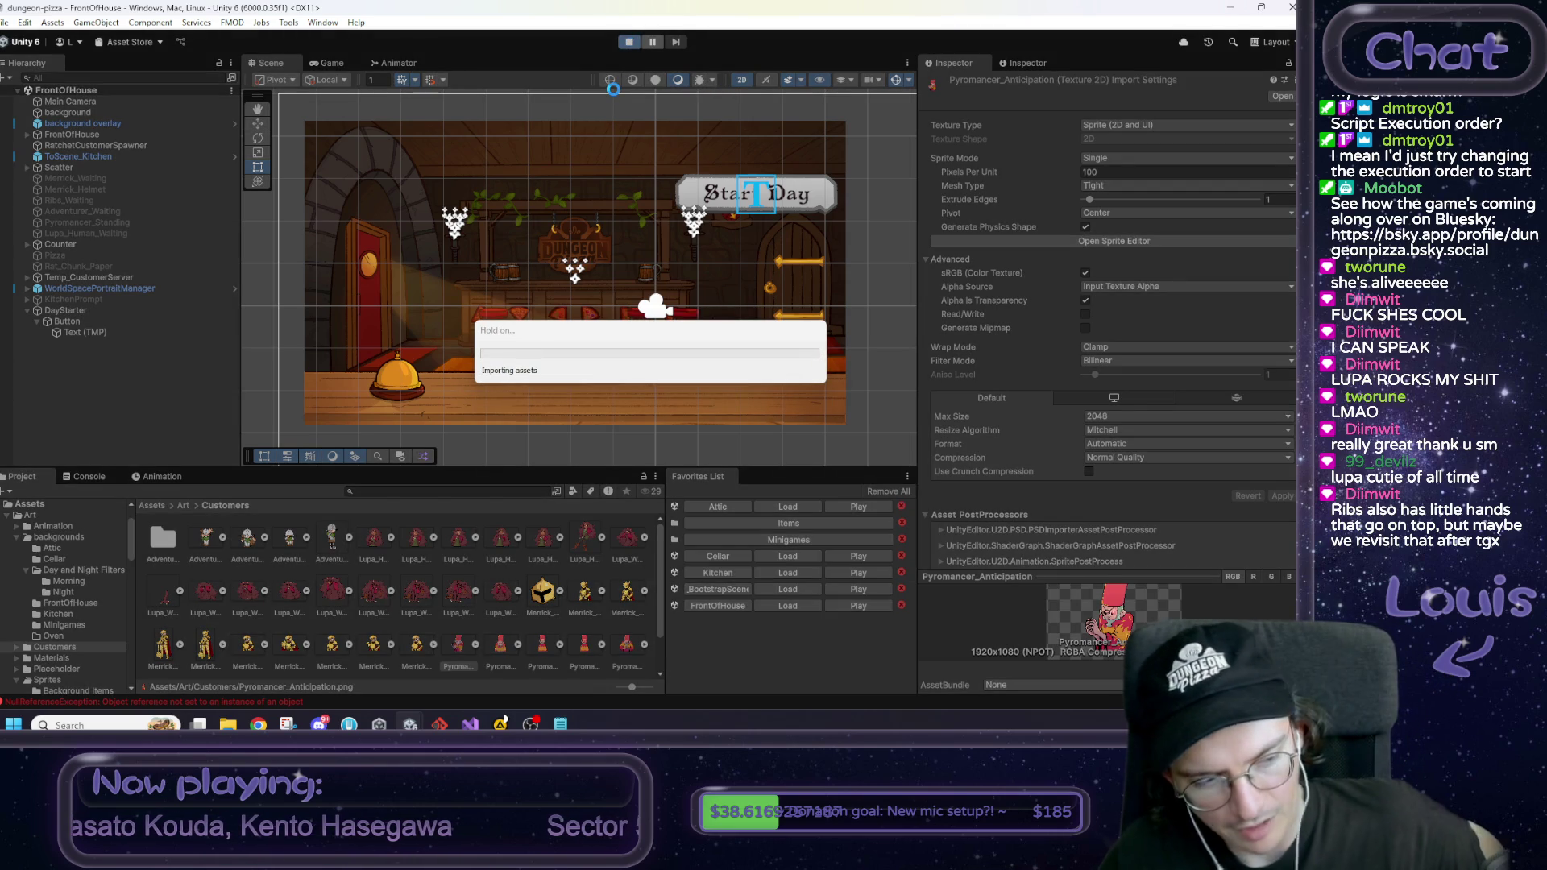
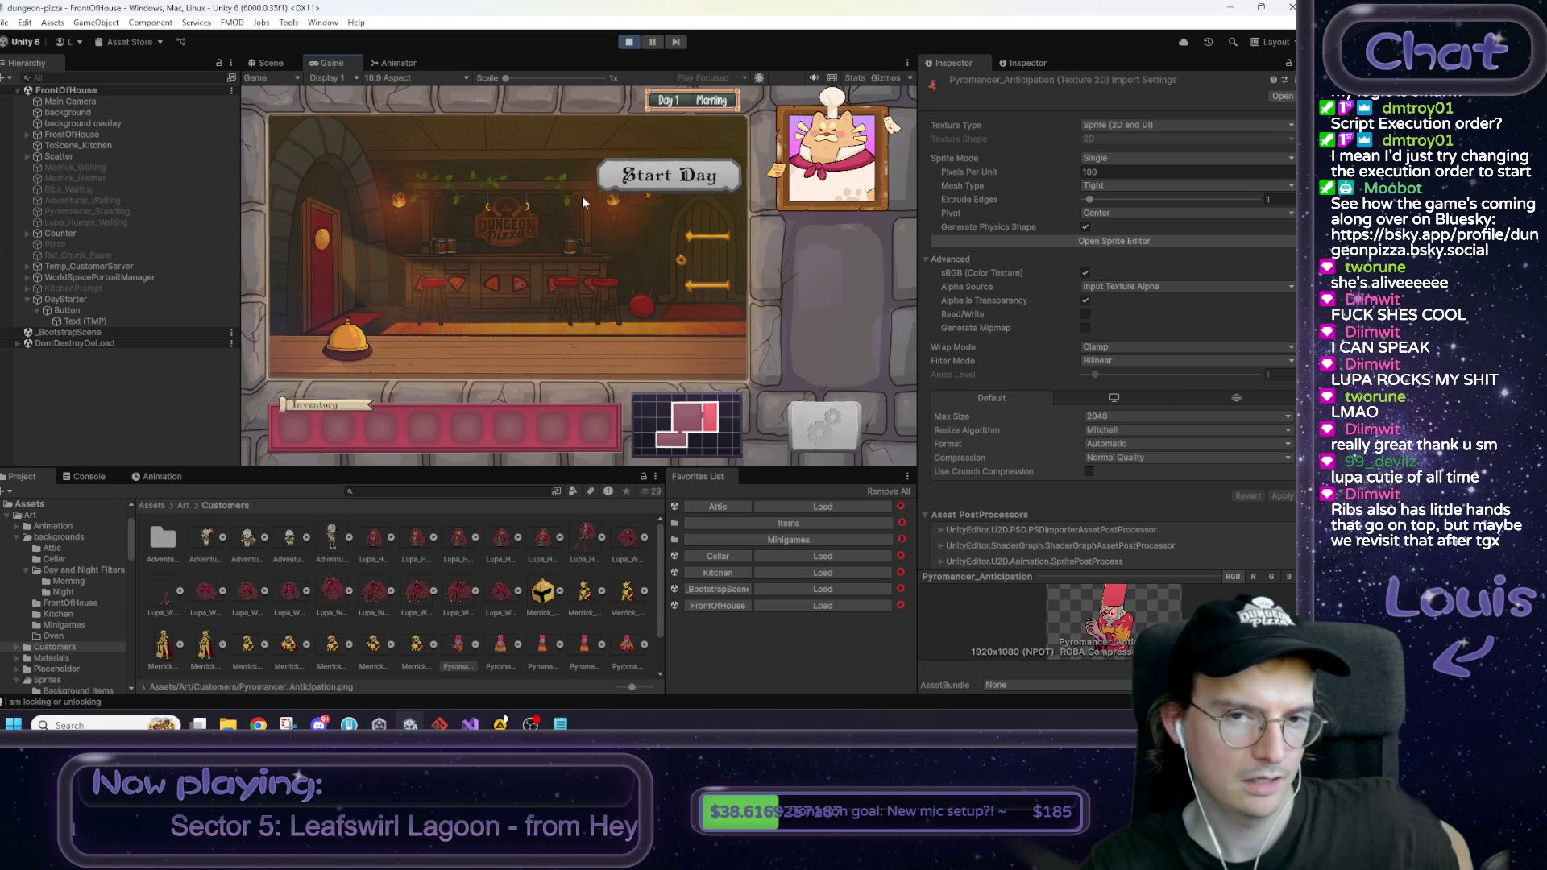
Step: Start the day, put the Rat Tail jar in the inventory, and go through the tavern door to the kitchen
left_click(685, 177)
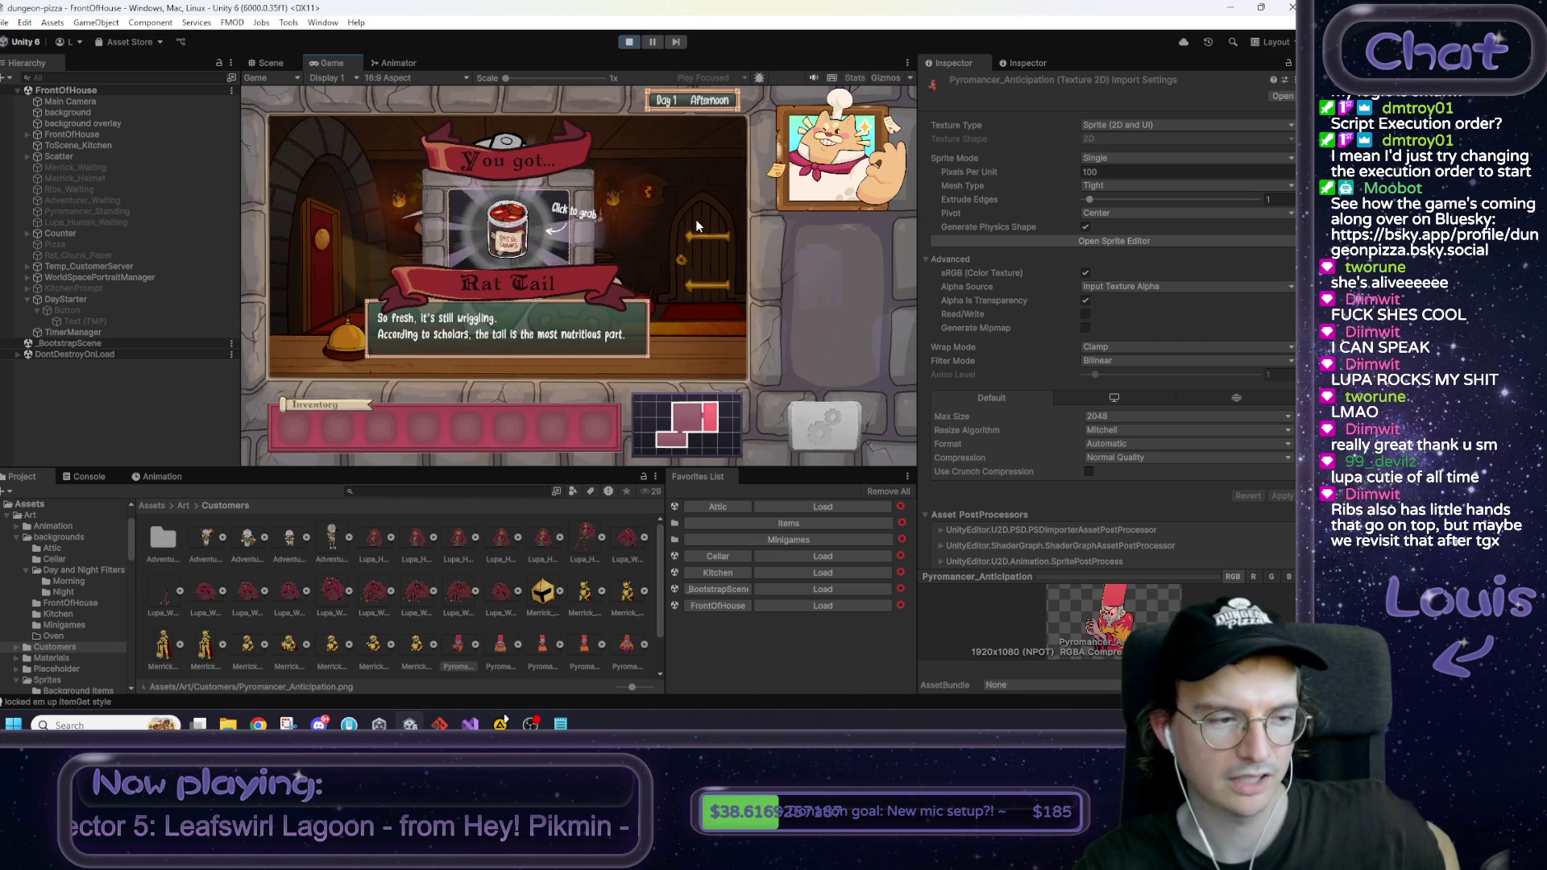
left_click(516, 235)
left_click(295, 427)
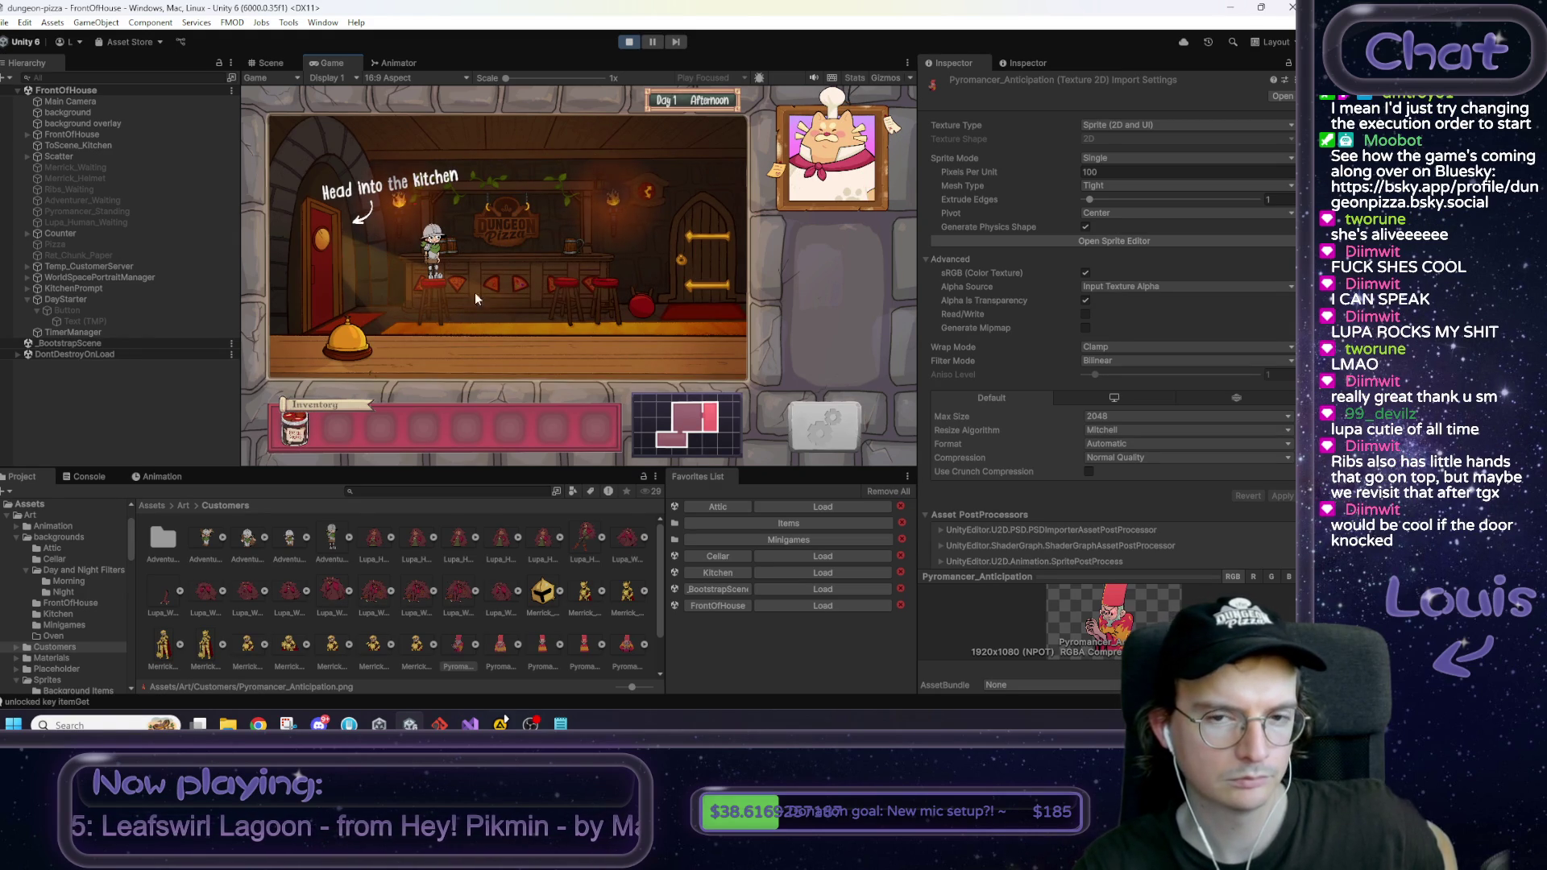
left_click(680, 258)
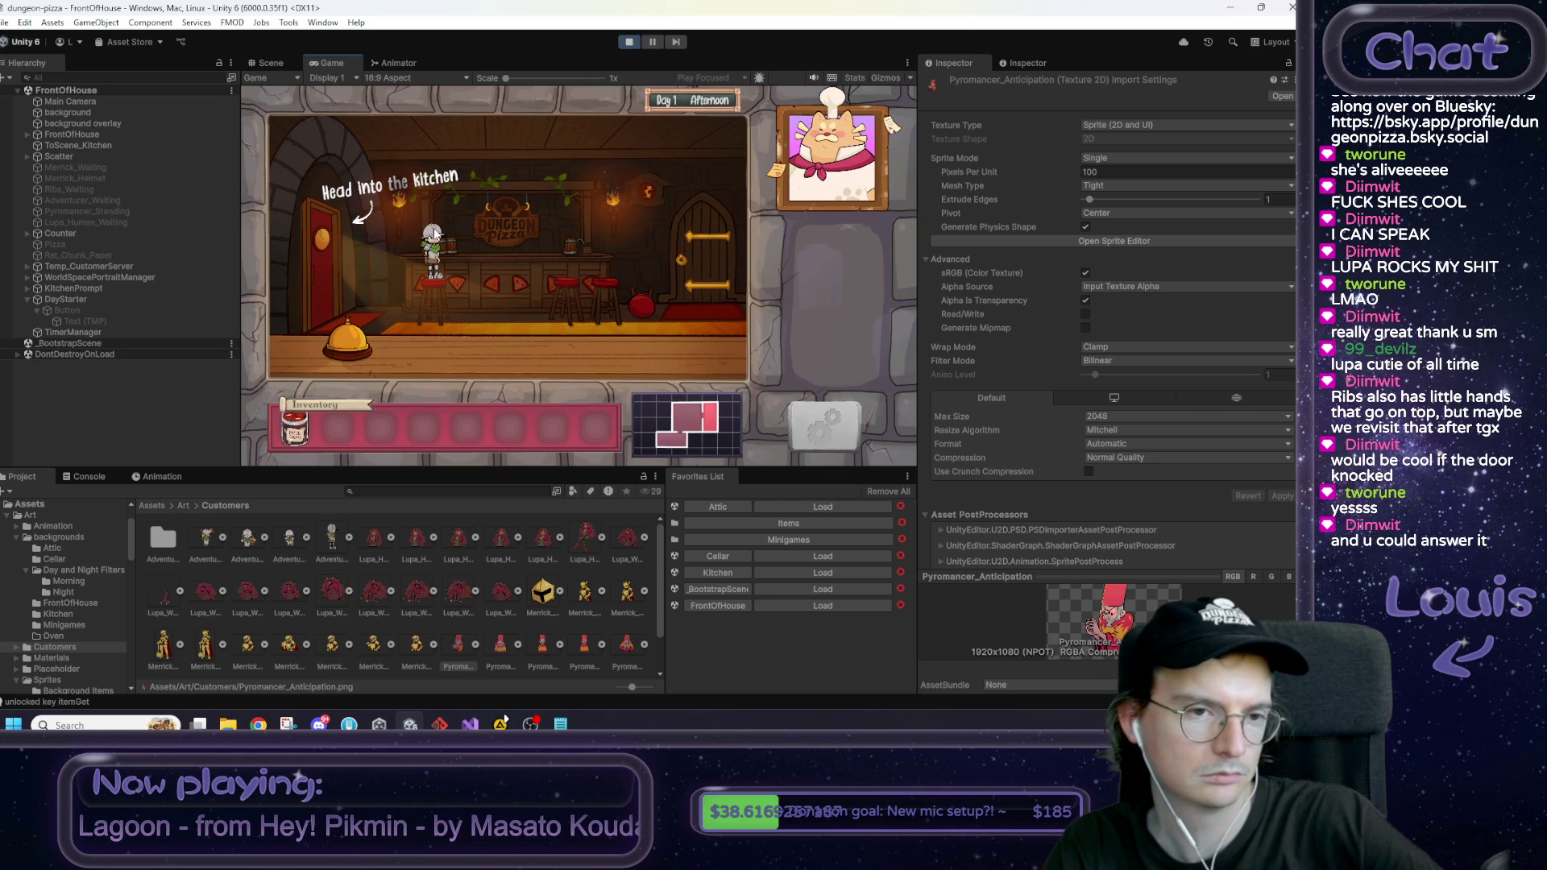
left_click(337, 282)
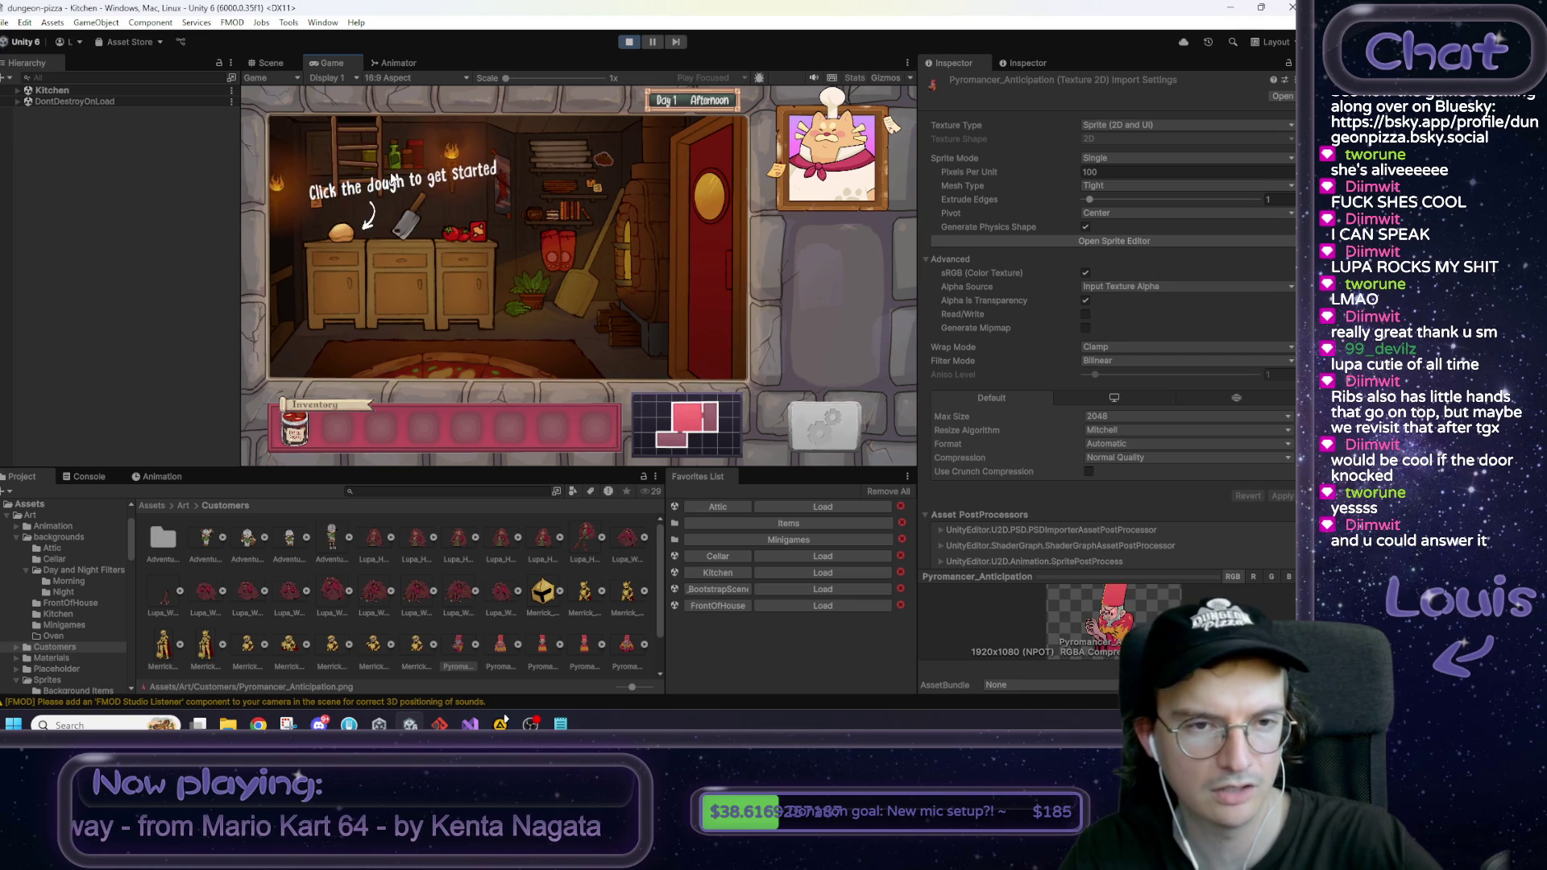
Step: Start the dough-kneading minigame and maximize the Game view
left_click(335, 283)
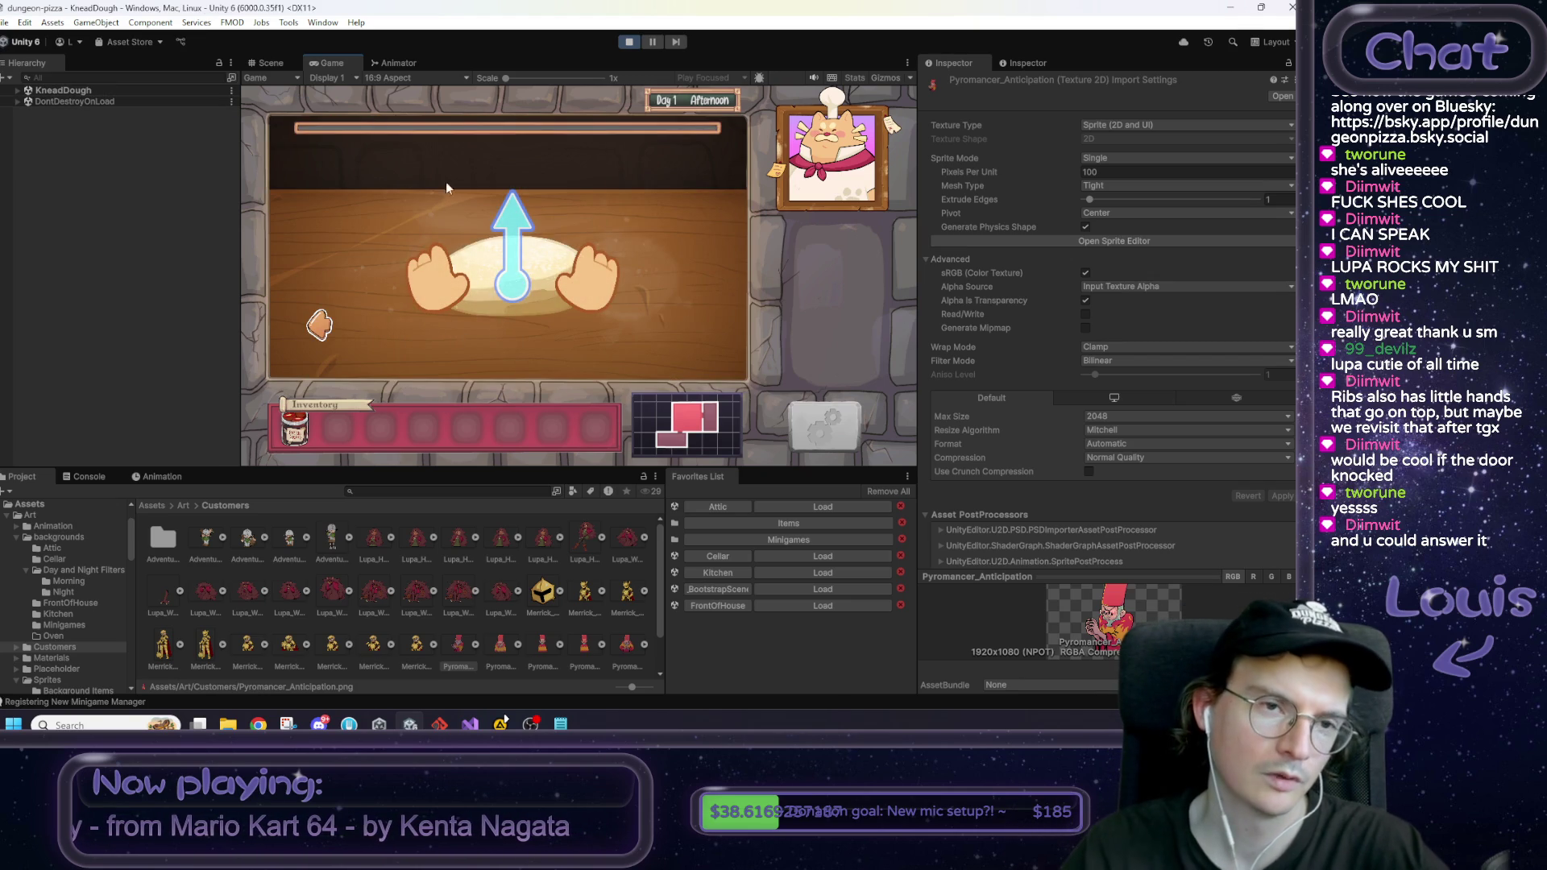
right_click(326, 63)
left_click(368, 107)
Step: Knead the dough until the step completes, then advance to dough throwing
mouse_move(544, 403)
left_mouse_down()
mouse_move(551, 240)
mouse_move(554, 475)
left_mouse_up()
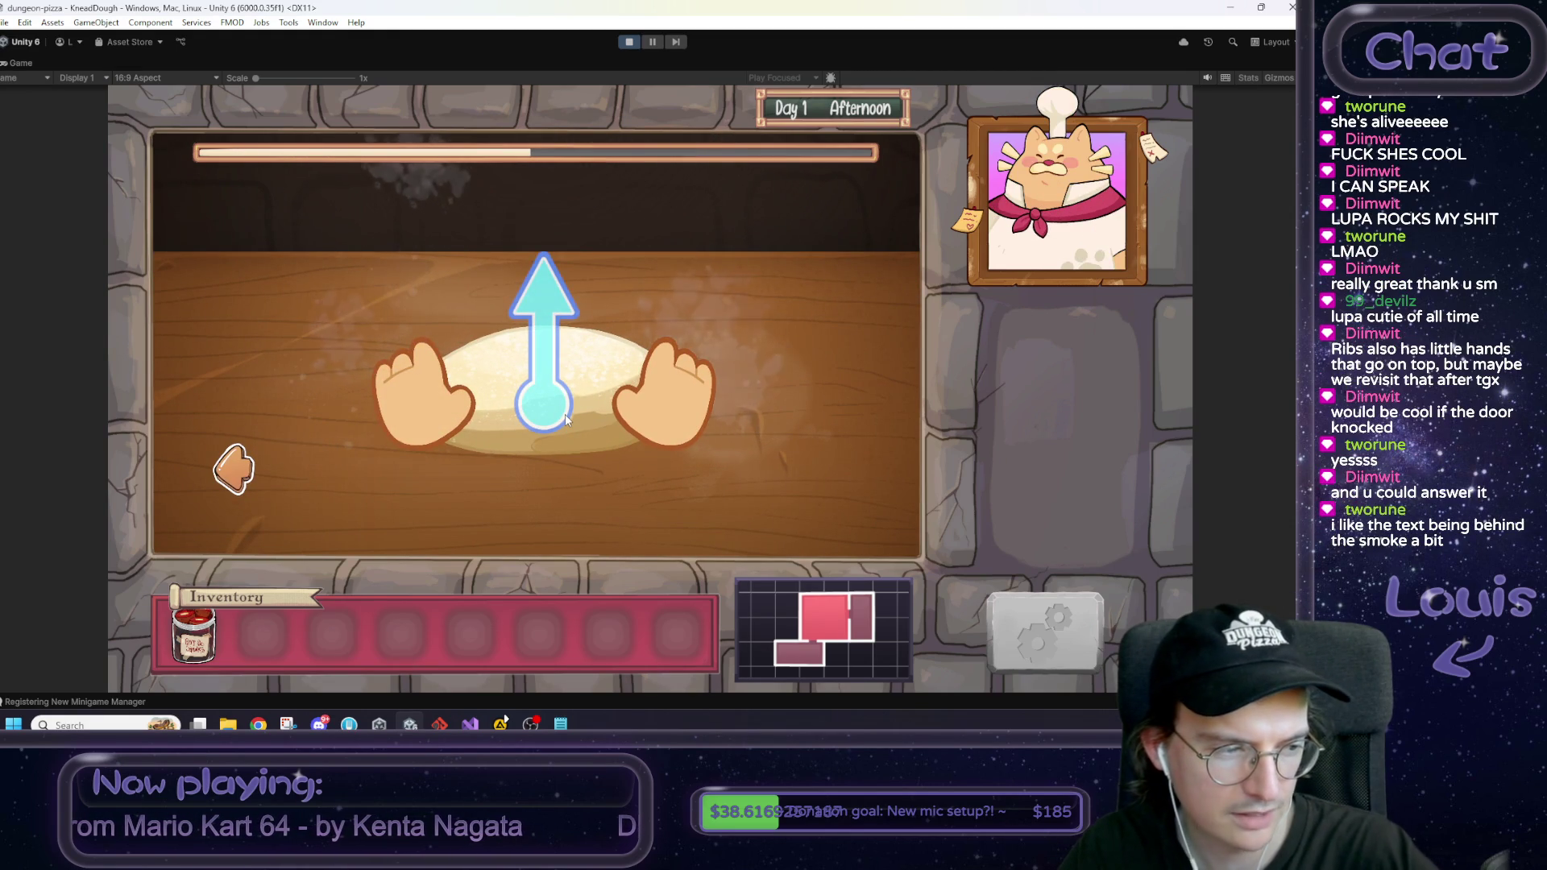
mouse_move(564, 422)
left_mouse_down()
mouse_move(552, 258)
mouse_move(535, 470)
mouse_move(547, 258)
mouse_move(540, 476)
mouse_move(552, 258)
mouse_move(528, 459)
left_mouse_up()
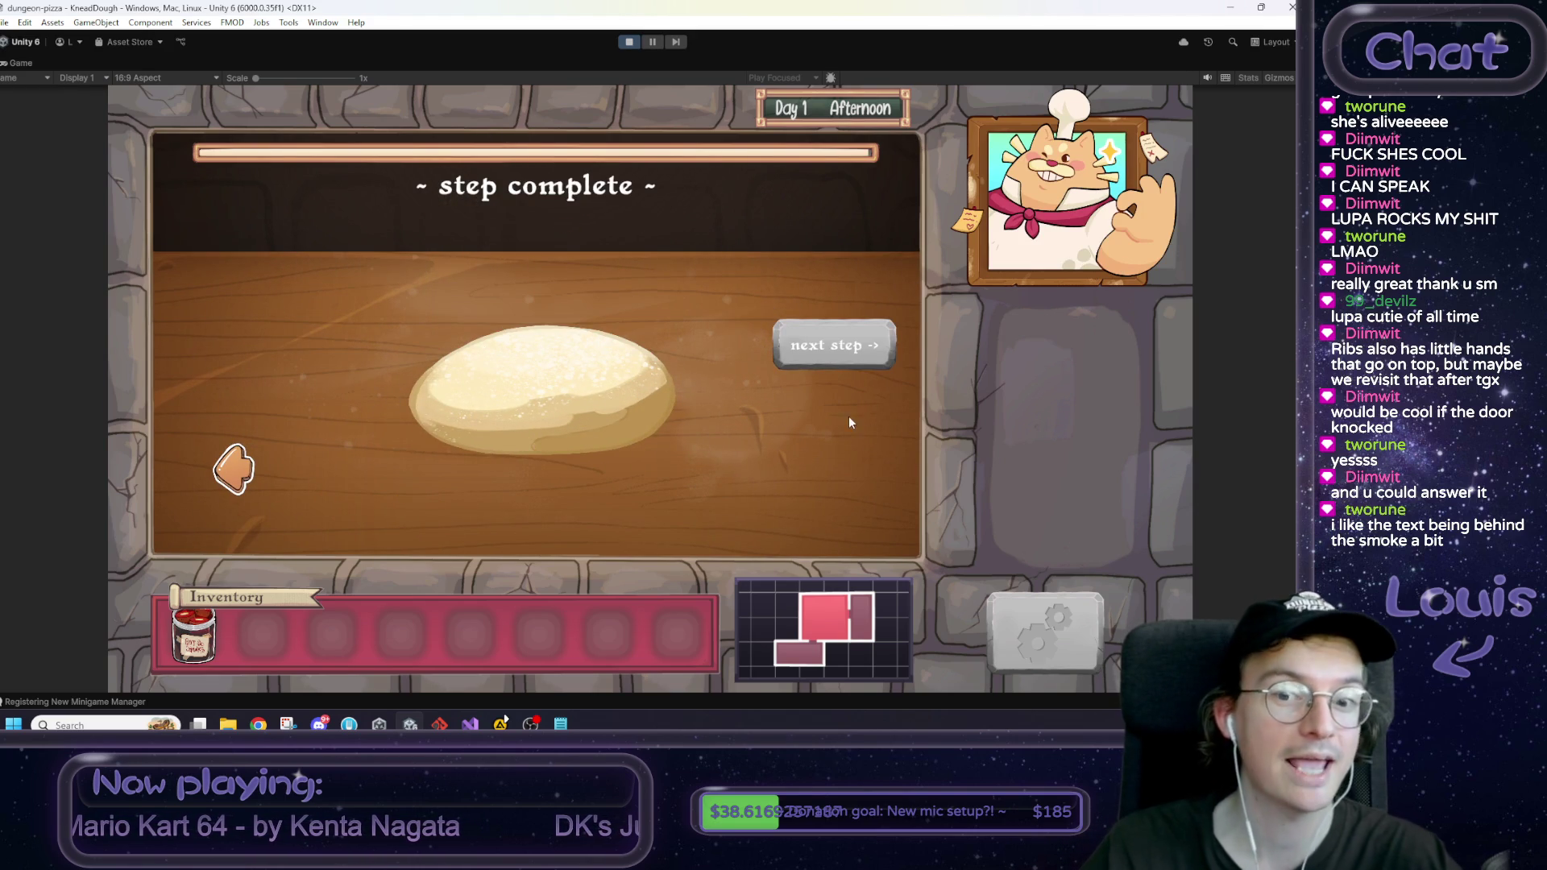
left_click(833, 344)
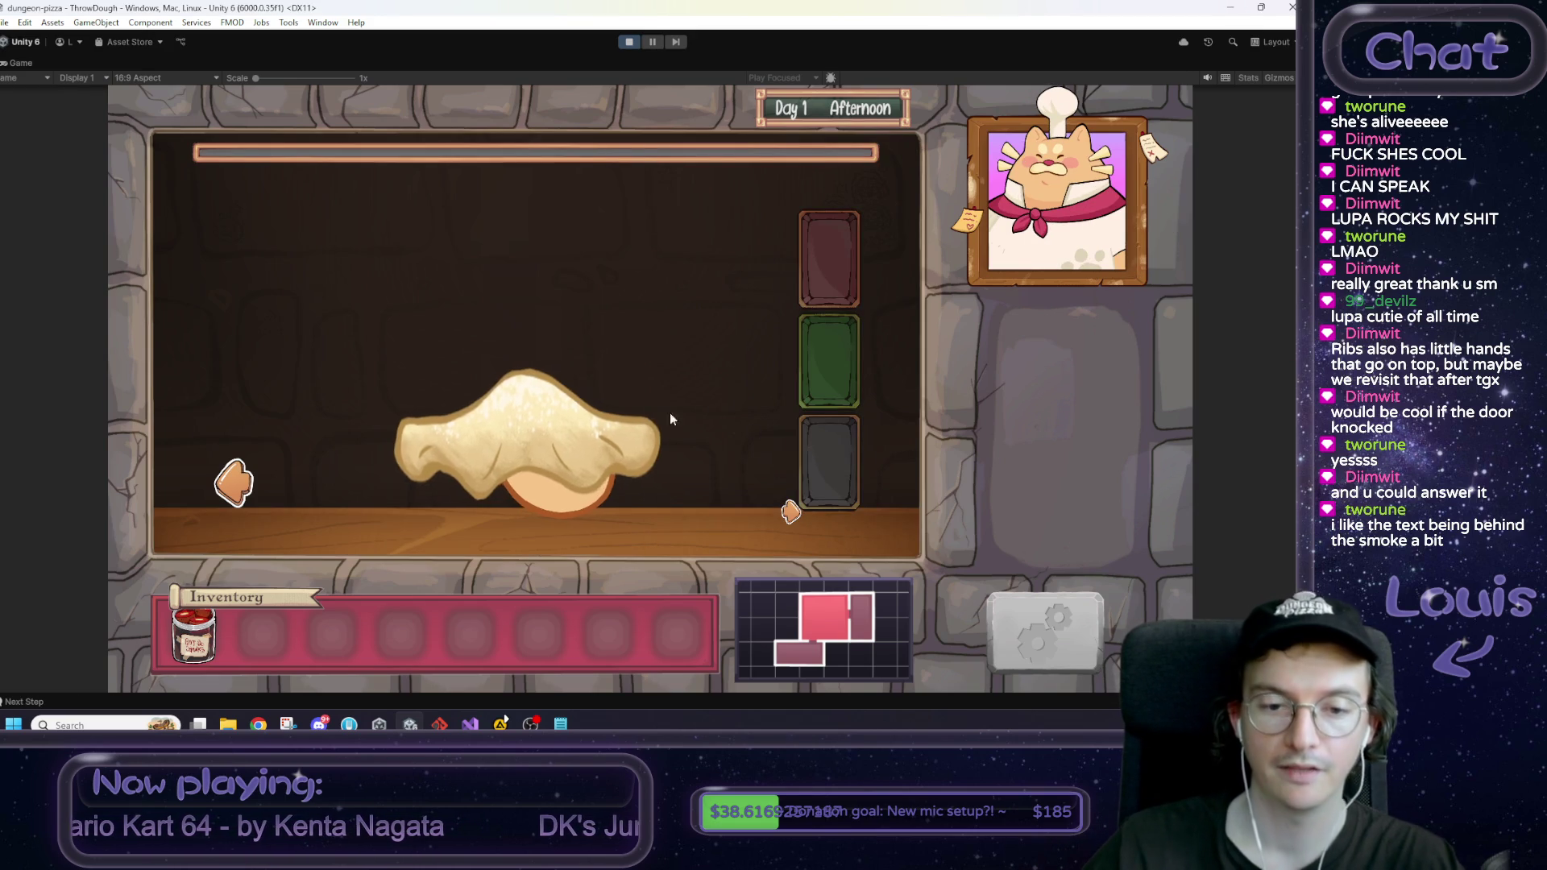
Step: Spin and toss the dough until done, then begin spreading sauce on the base
mouse_move(506, 425)
left_mouse_down()
mouse_move(612, 402)
mouse_move(564, 451)
mouse_move(577, 335)
mouse_move(514, 384)
mouse_move(569, 337)
mouse_move(548, 355)
mouse_move(548, 403)
mouse_move(554, 376)
left_mouse_up()
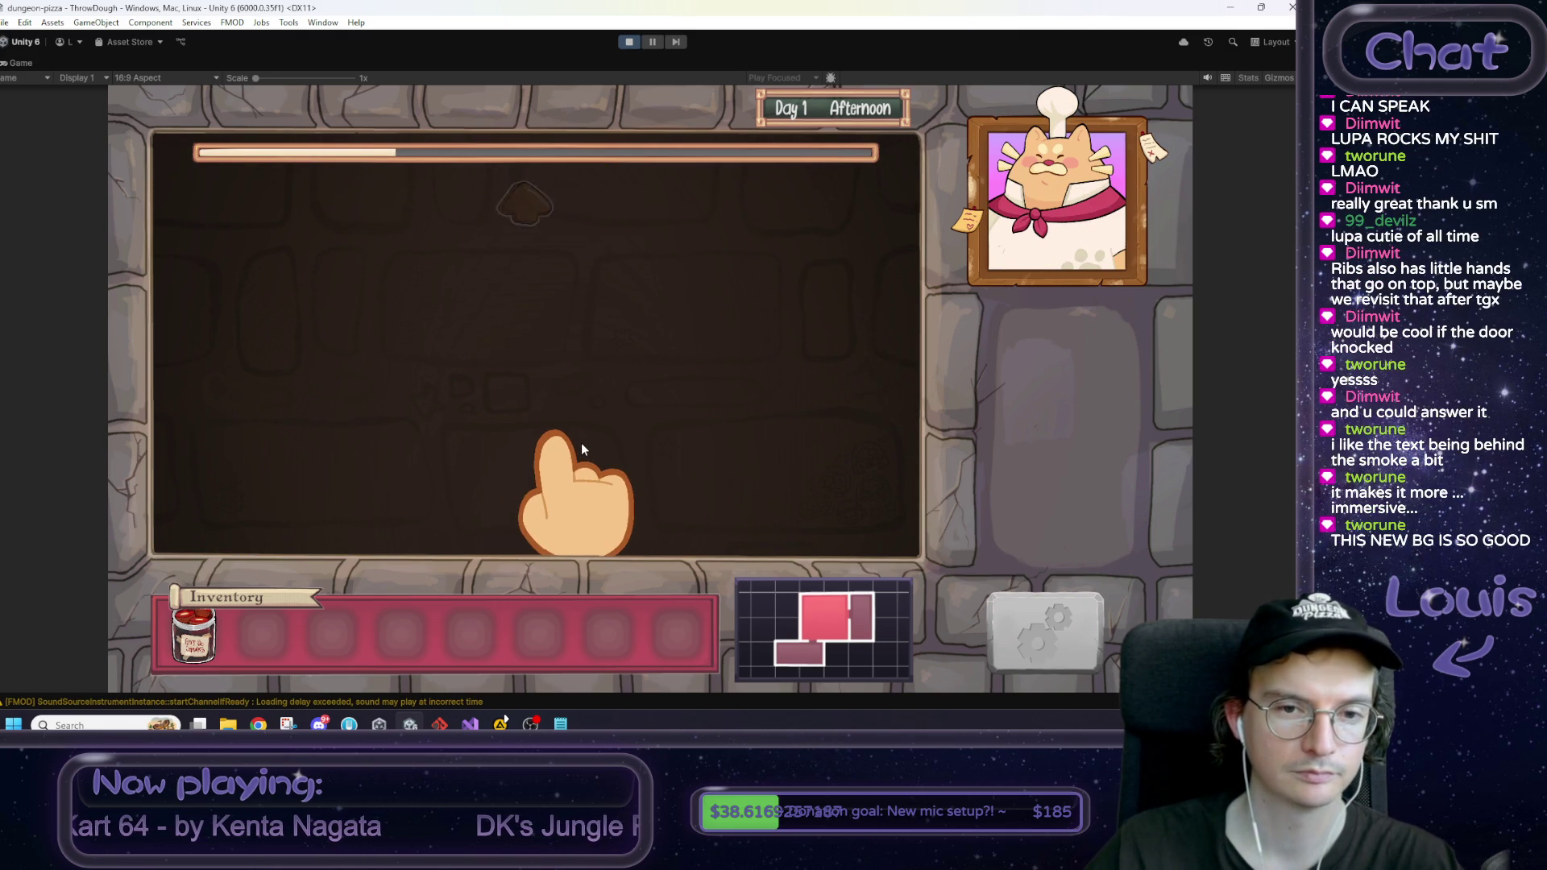
left_click_drag(582, 442, 548, 326)
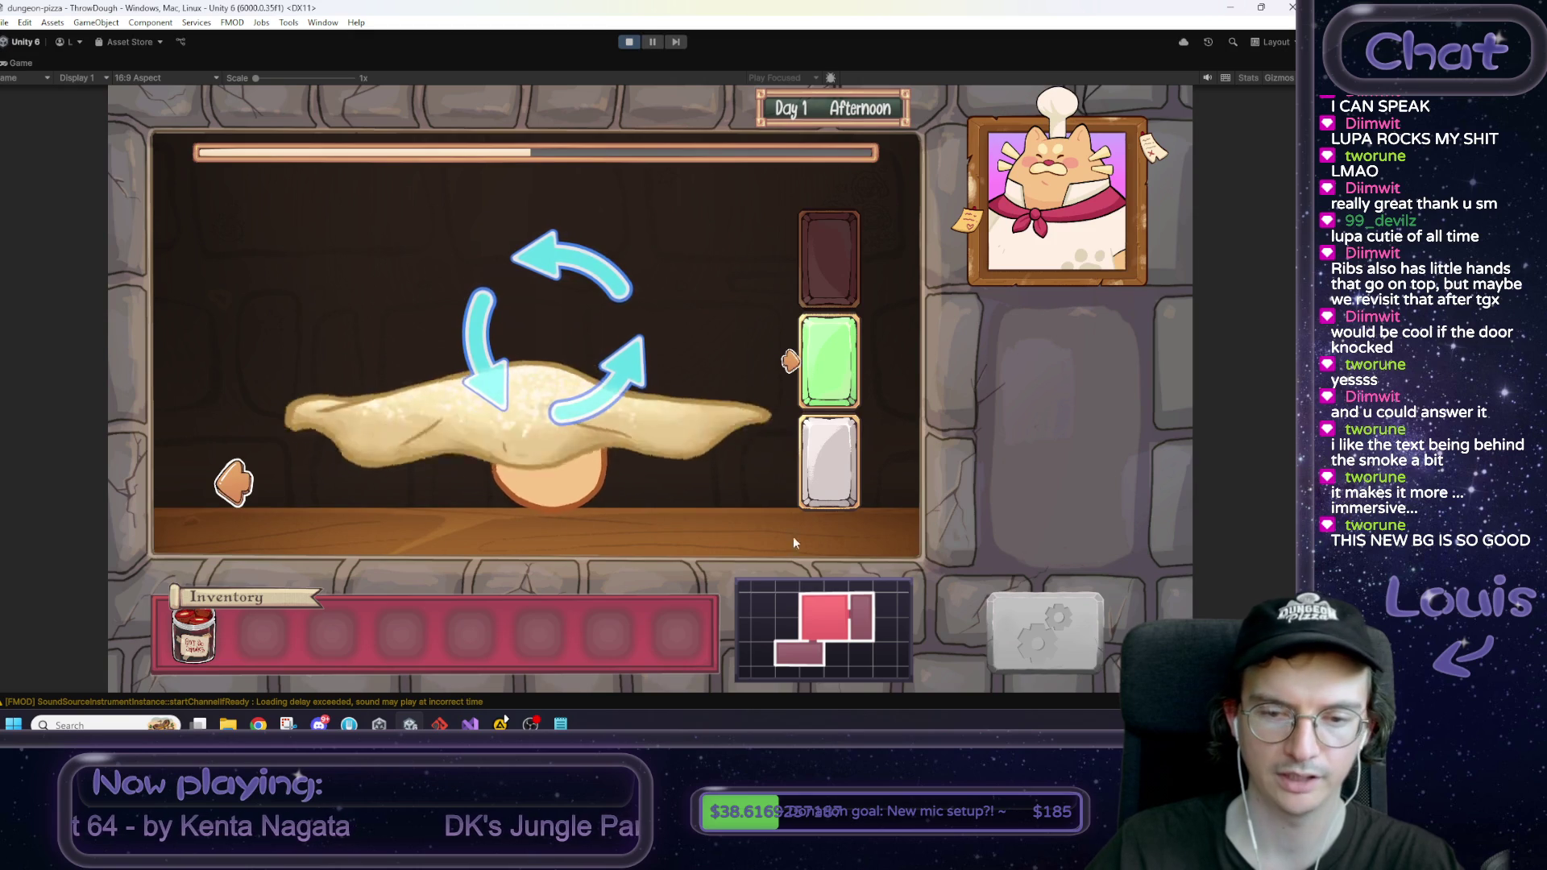
mouse_move(320, 534)
left_mouse_down()
mouse_move(809, 515)
mouse_move(695, 515)
mouse_move(226, 320)
mouse_move(457, 500)
mouse_move(422, 351)
mouse_move(685, 355)
mouse_move(725, 484)
mouse_move(607, 384)
mouse_move(726, 451)
mouse_move(484, 500)
mouse_move(363, 387)
mouse_move(574, 366)
mouse_move(536, 514)
left_mouse_up()
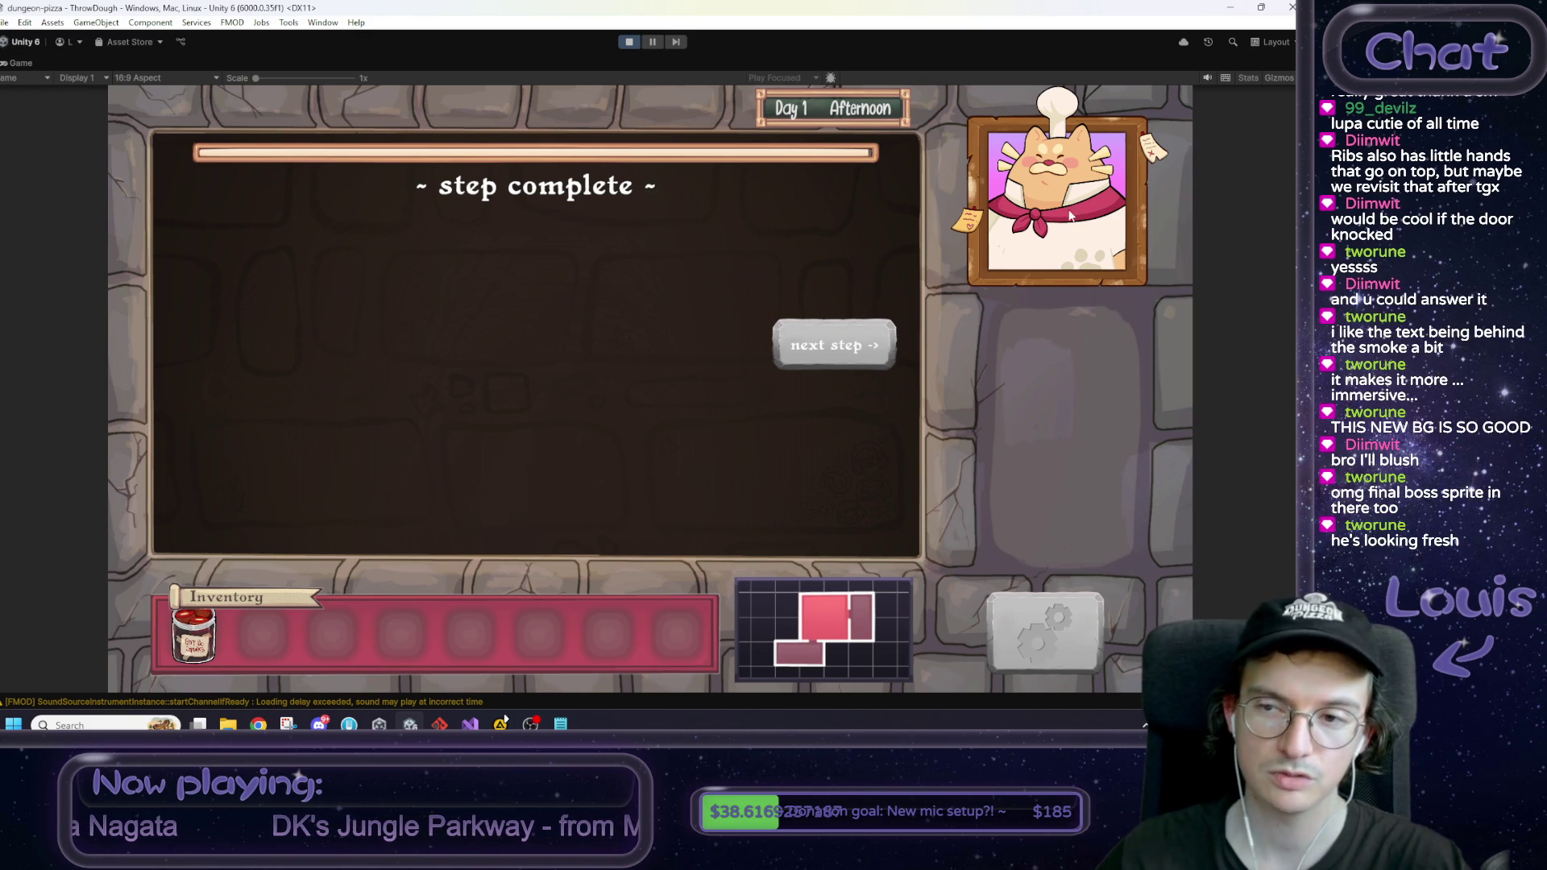
left_click(834, 352)
mouse_move(851, 439)
left_mouse_down()
mouse_move(553, 306)
mouse_move(725, 488)
mouse_move(631, 395)
mouse_move(518, 488)
mouse_move(732, 393)
mouse_move(556, 535)
mouse_move(443, 448)
mouse_move(414, 535)
left_mouse_up()
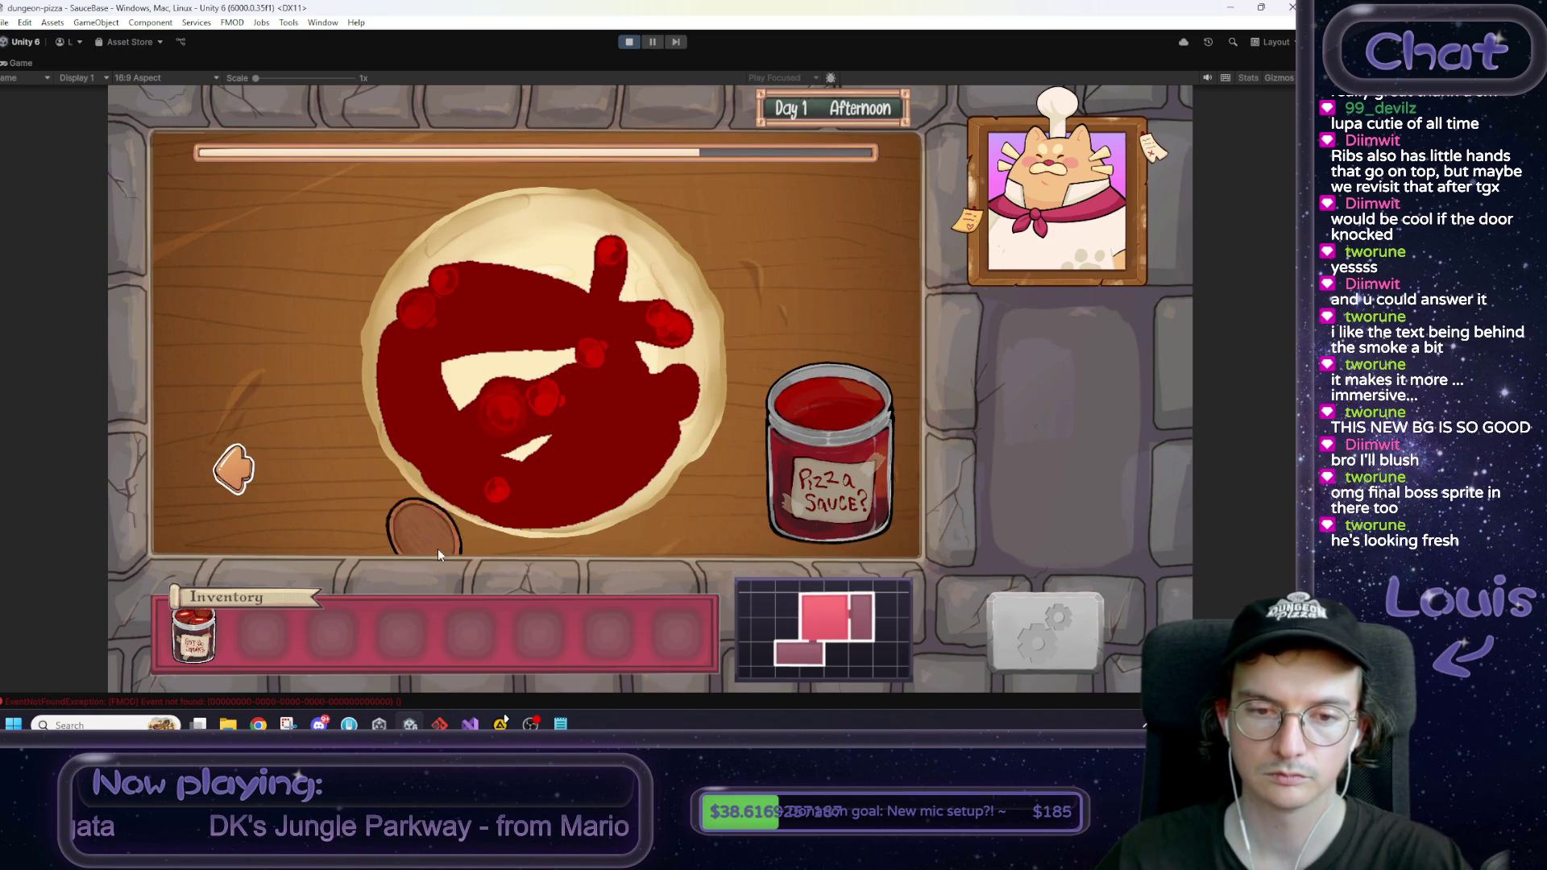
Step: Cover the pizza fully with sauce, then sprinkle cheese over it
mouse_move(476, 465)
left_mouse_down()
mouse_move(462, 480)
mouse_move(529, 398)
mouse_move(485, 398)
mouse_move(548, 240)
mouse_move(345, 240)
mouse_move(467, 332)
mouse_move(444, 253)
mouse_move(538, 226)
mouse_move(635, 243)
mouse_move(730, 363)
left_mouse_up()
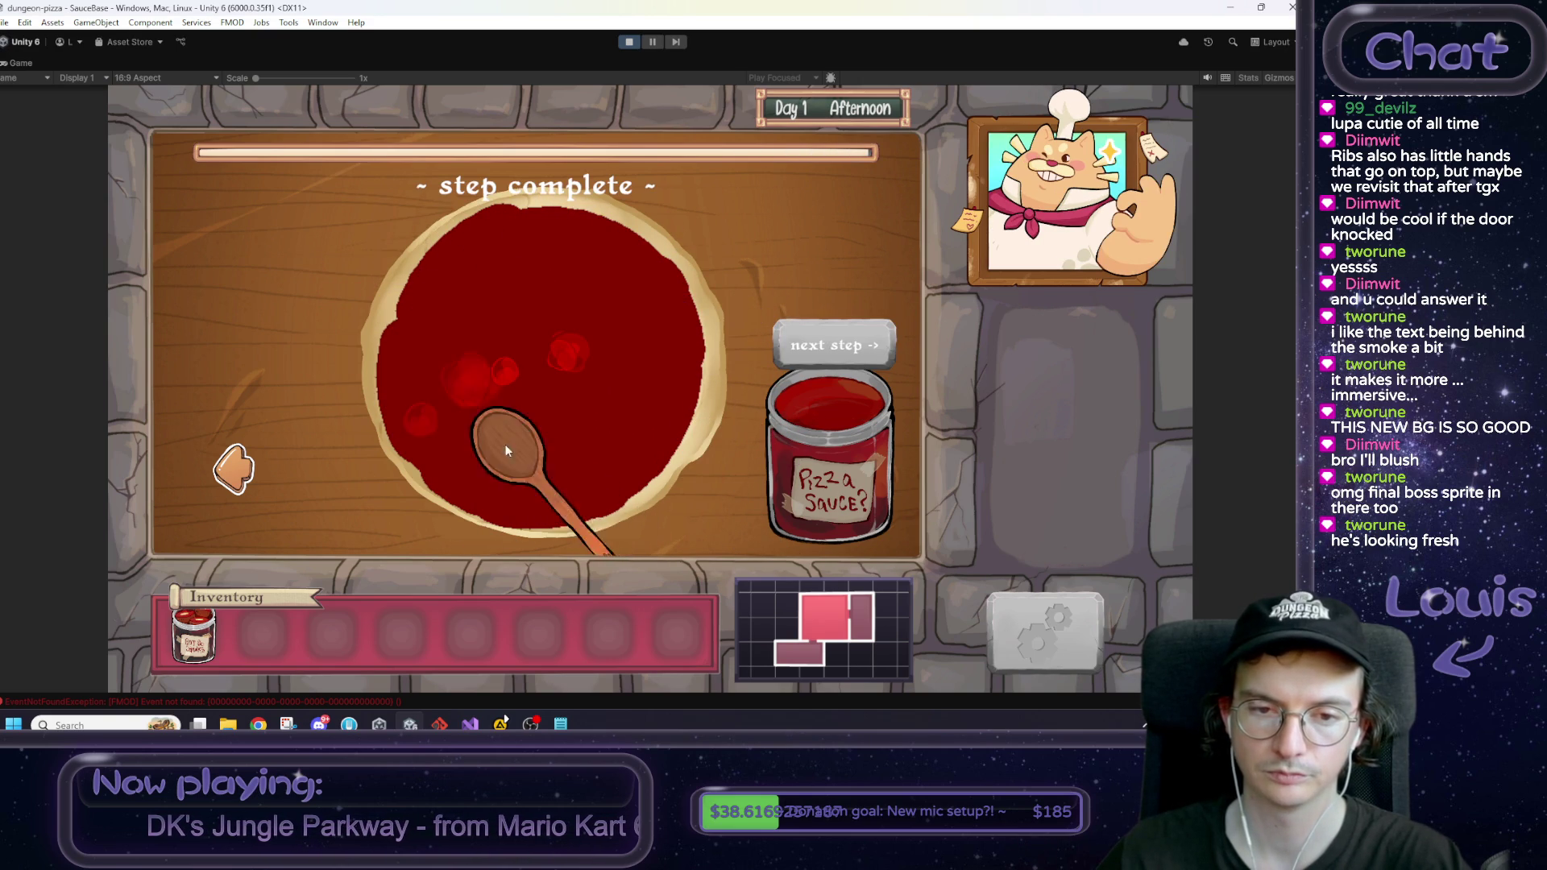
left_click(808, 323)
mouse_move(810, 475)
left_mouse_down()
mouse_move(483, 354)
mouse_move(598, 362)
mouse_move(734, 449)
mouse_move(484, 380)
mouse_move(632, 359)
mouse_move(761, 483)
mouse_move(592, 318)
mouse_move(524, 475)
mouse_move(428, 384)
left_mouse_up()
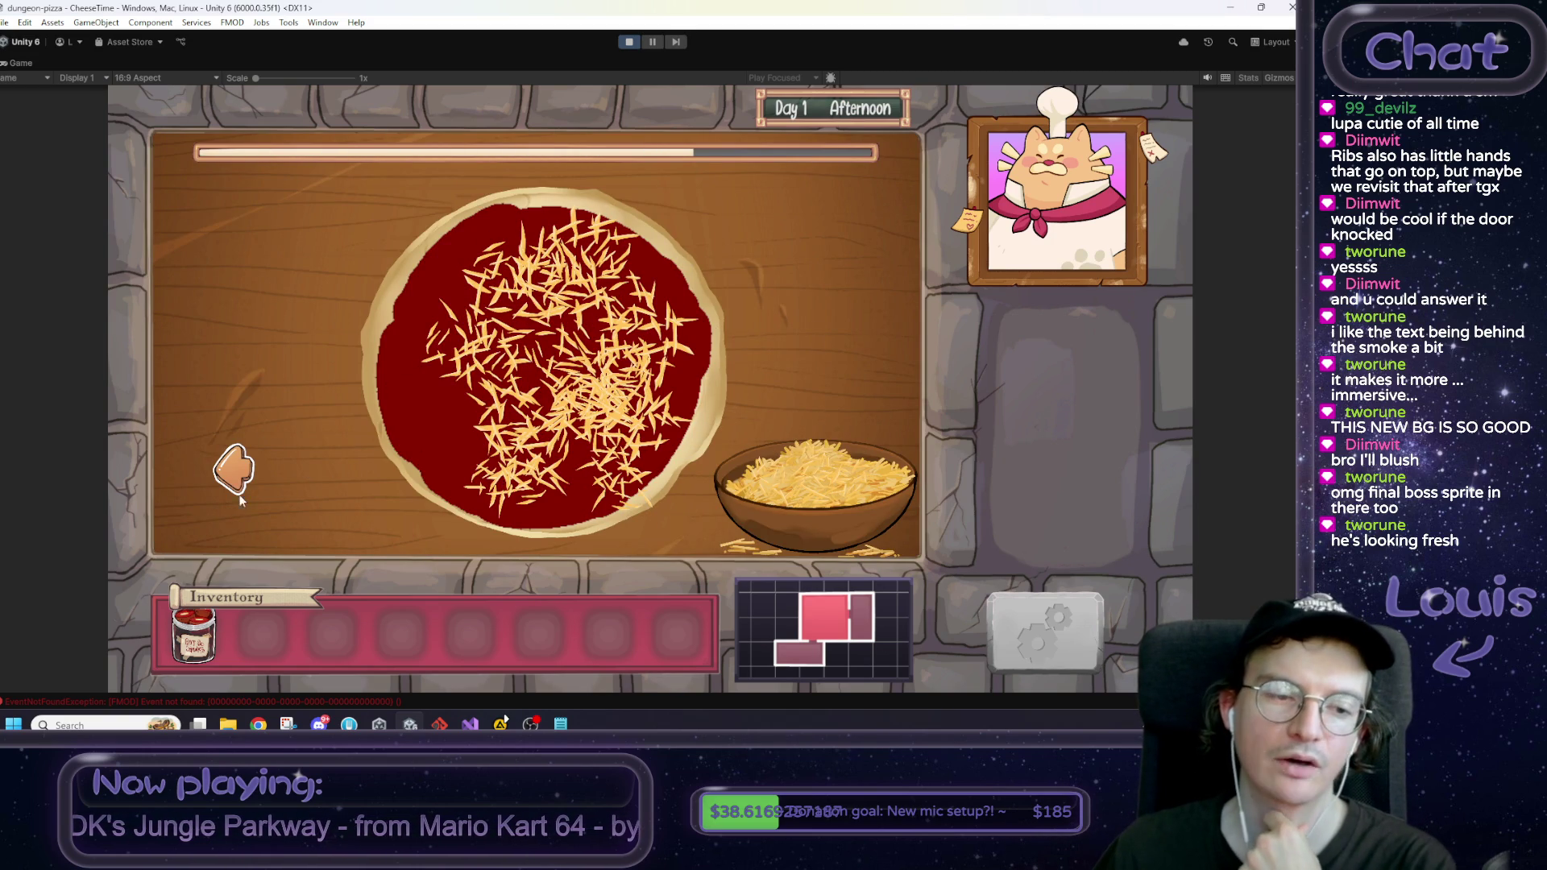
mouse_move(751, 466)
left_mouse_down()
mouse_move(524, 245)
mouse_move(431, 379)
mouse_move(786, 442)
mouse_move(580, 346)
left_mouse_up()
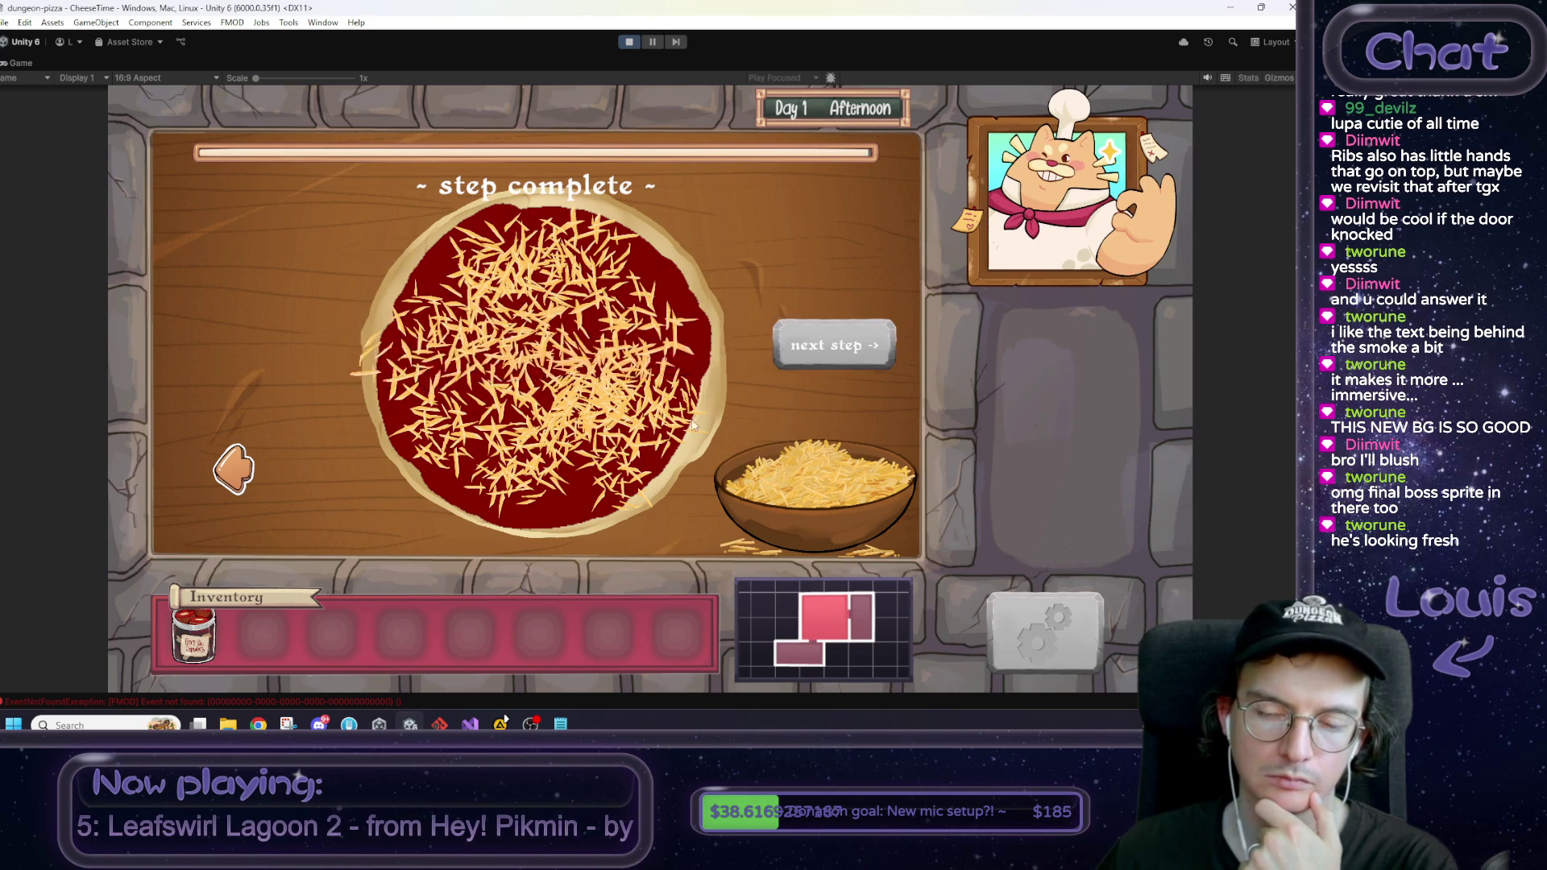
Step: Drop a topping onto the pizza and complete it as a Custom Pizza
left_click(856, 328)
left_click_drag(746, 206, 533, 349)
left_click(826, 391)
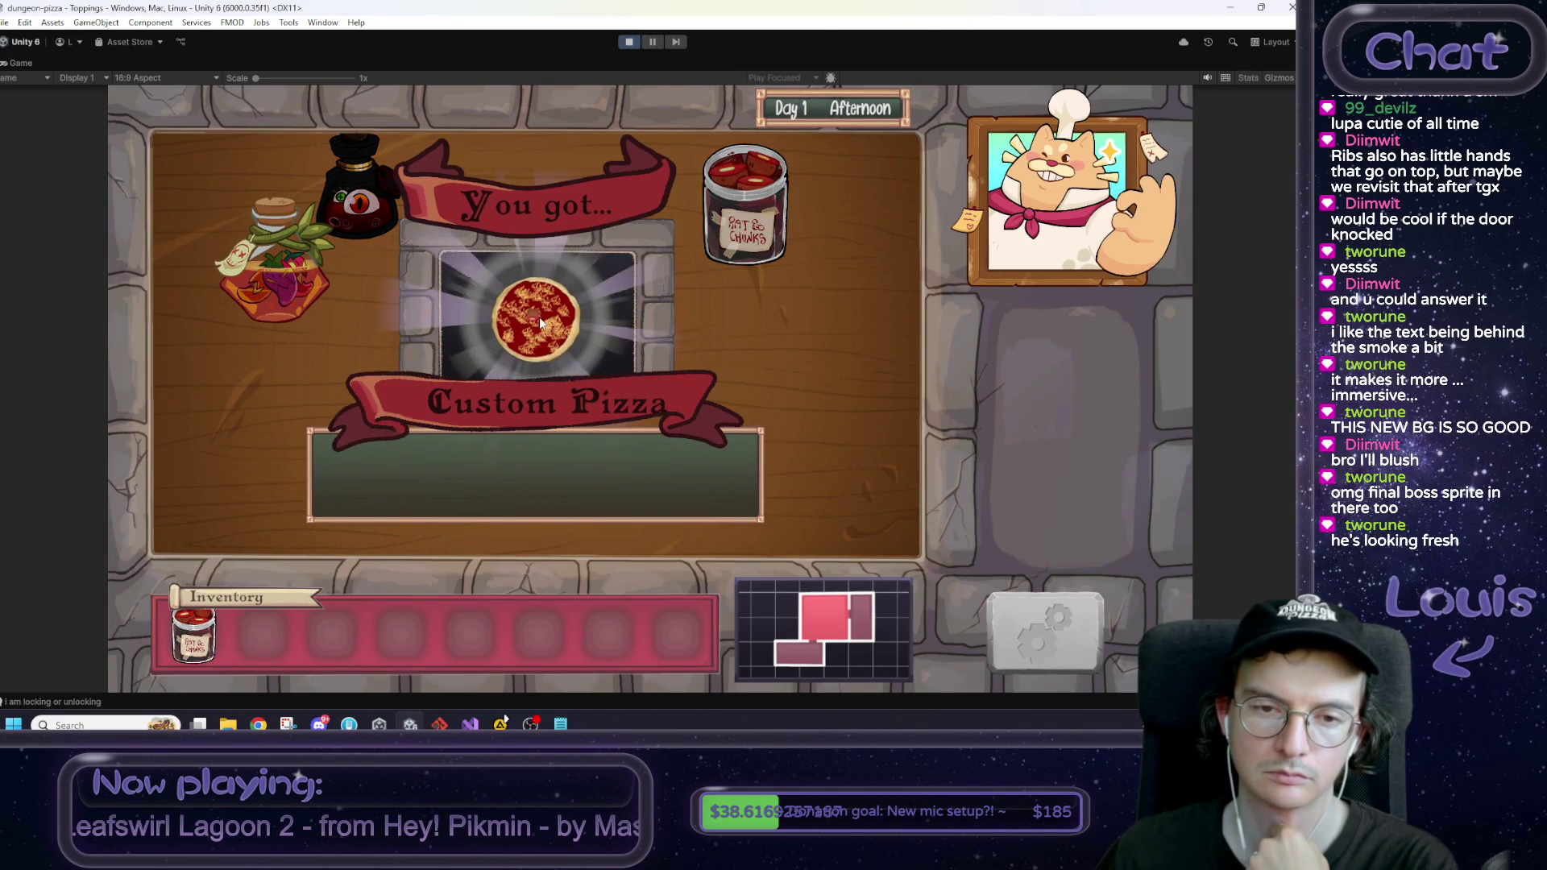
Step: Drag the Custom Pizza reward toward the inventory slots
mouse_move(540, 317)
left_mouse_down()
mouse_move(484, 411)
mouse_move(255, 640)
mouse_move(335, 568)
mouse_move(539, 306)
left_mouse_up()
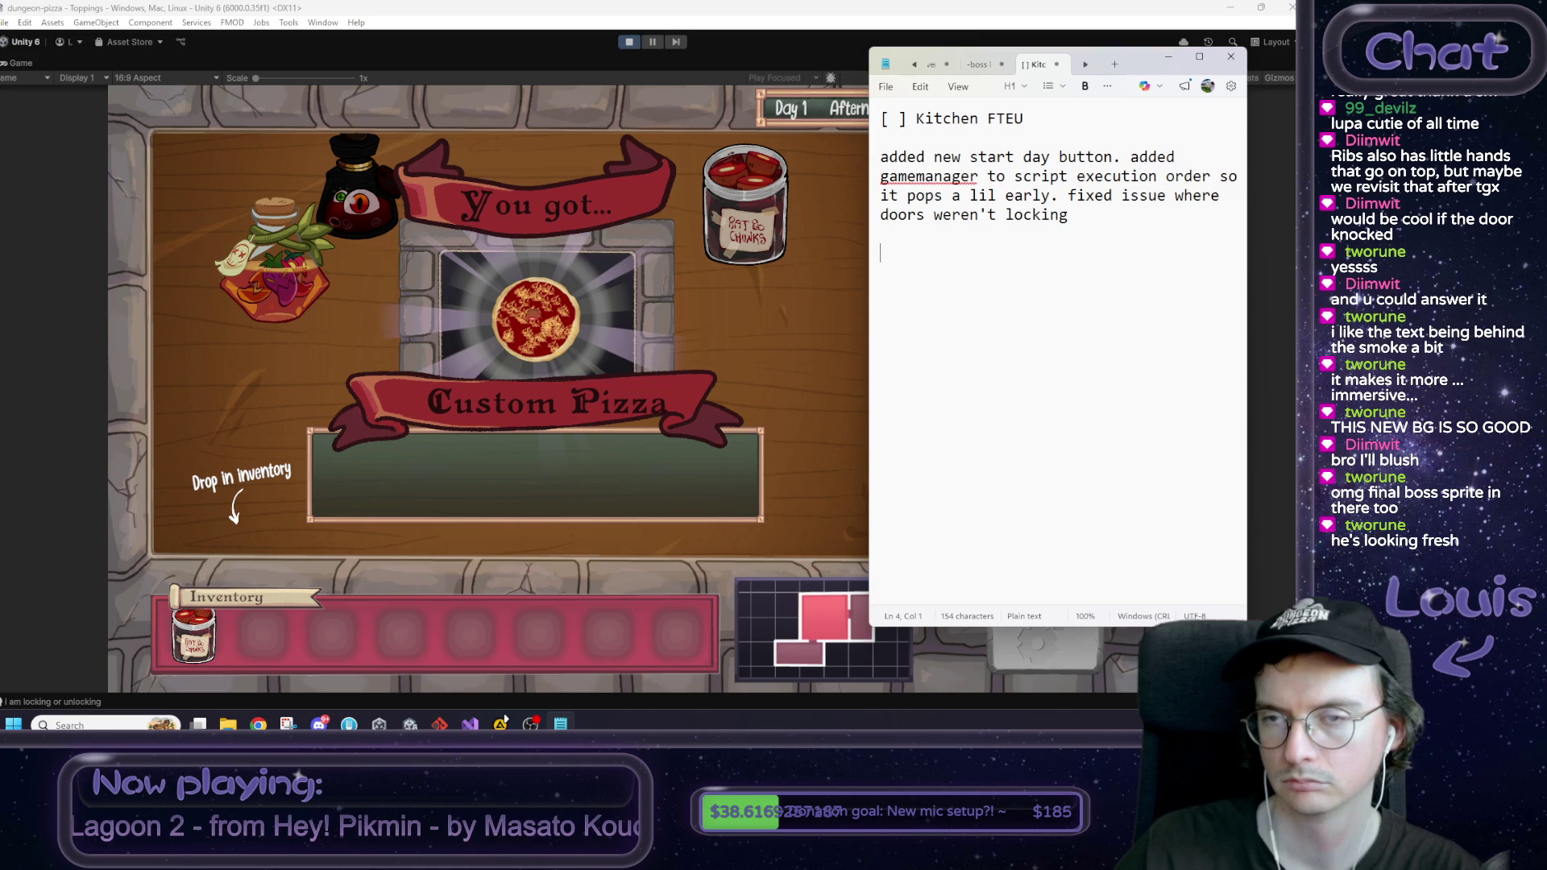
Step: Mark Kitchen FTEU 'seems ok?' and add to-dos to rename the custom pizza and add a description
type(" se")
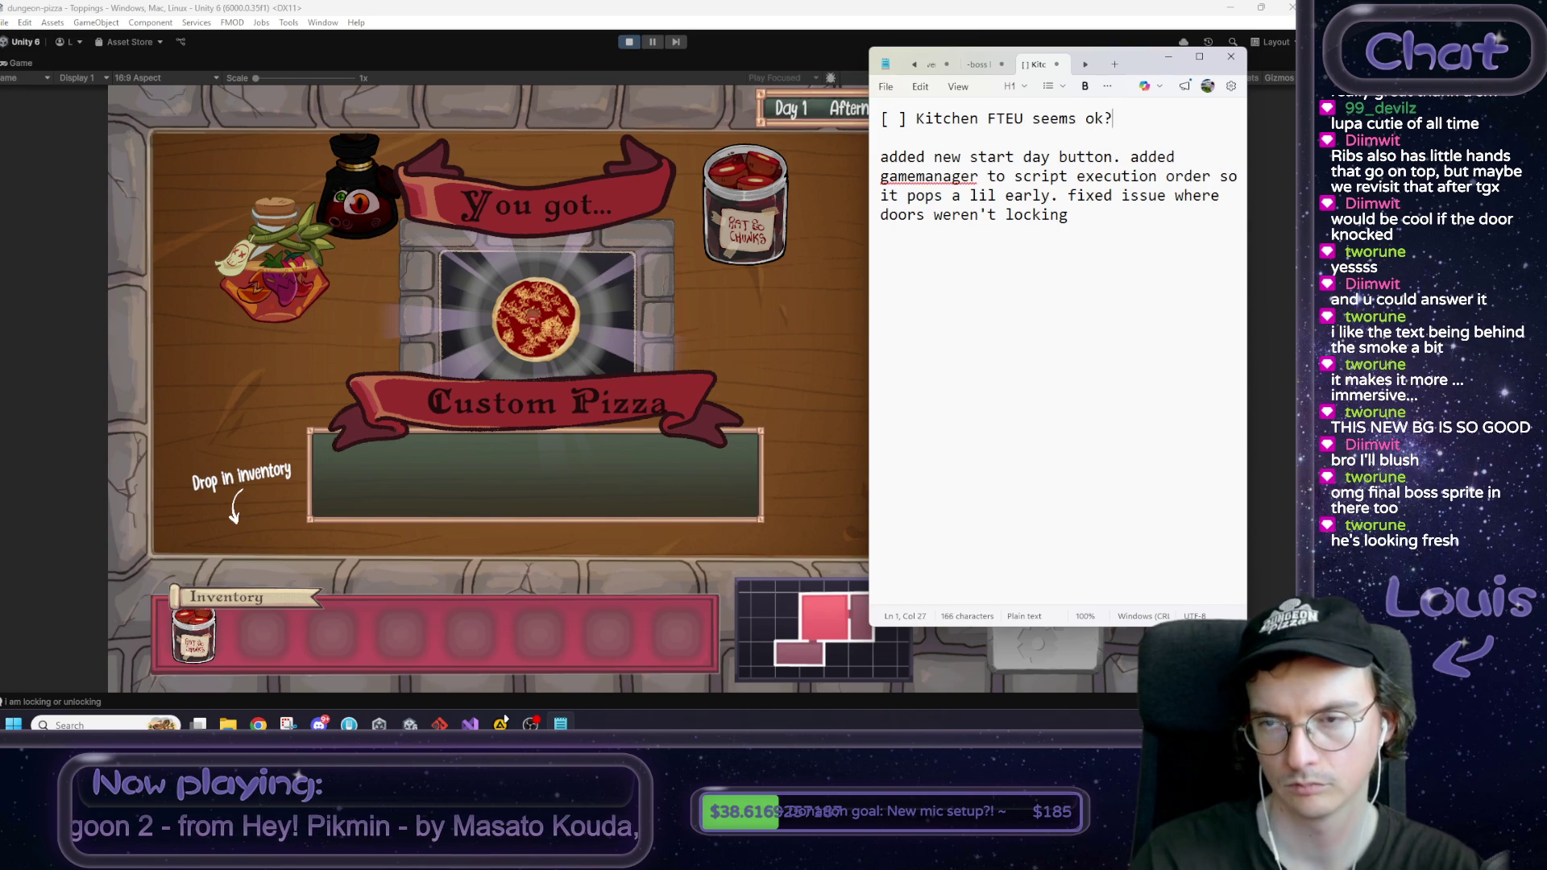
type("[ ] ")
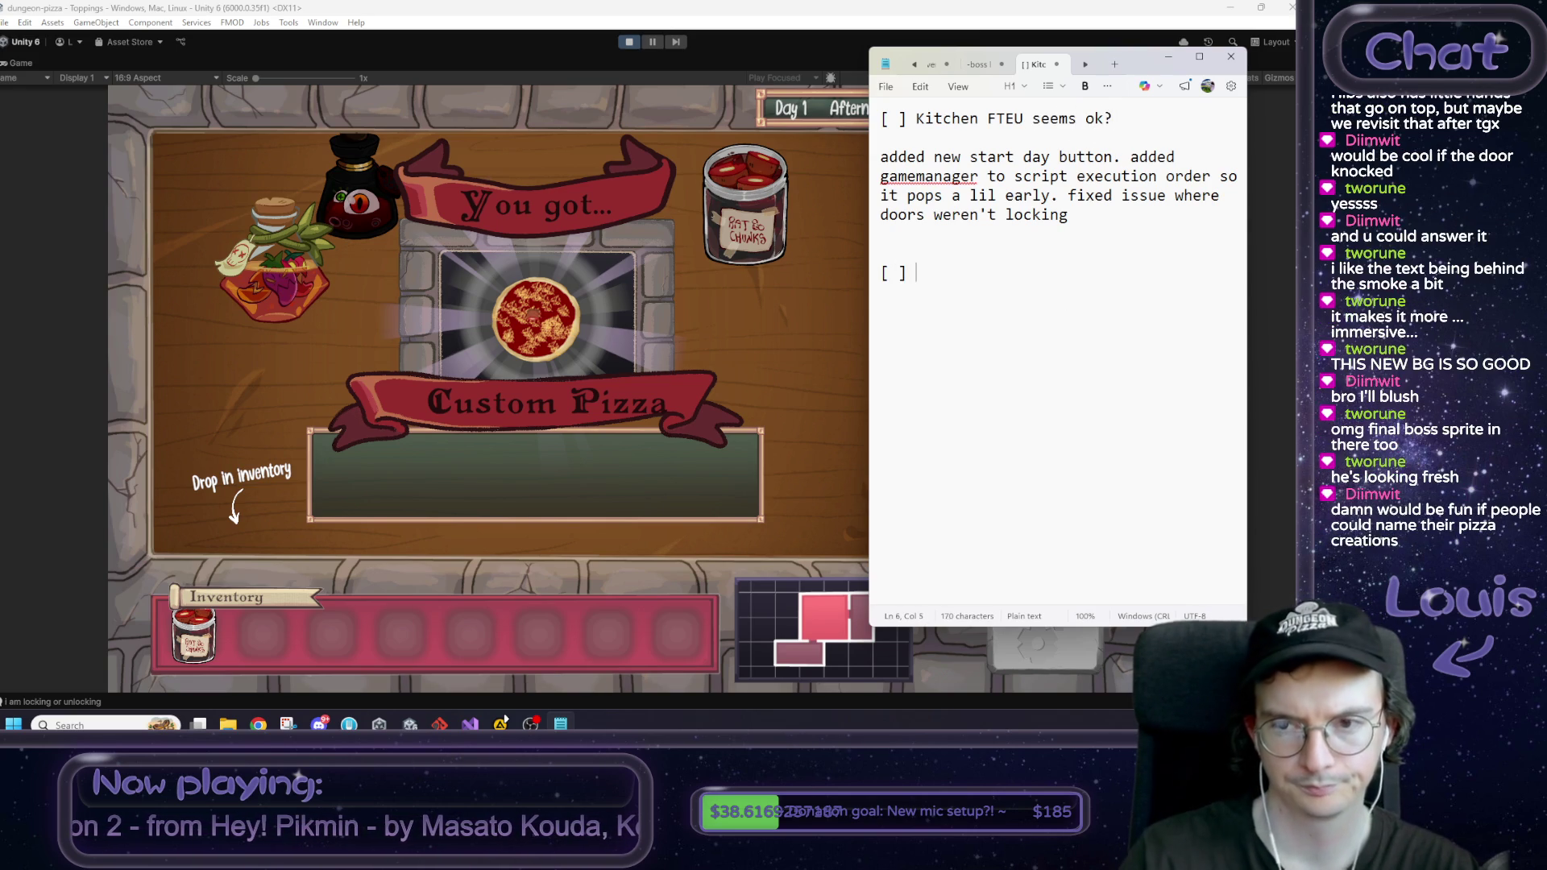
type("rename custom piz")
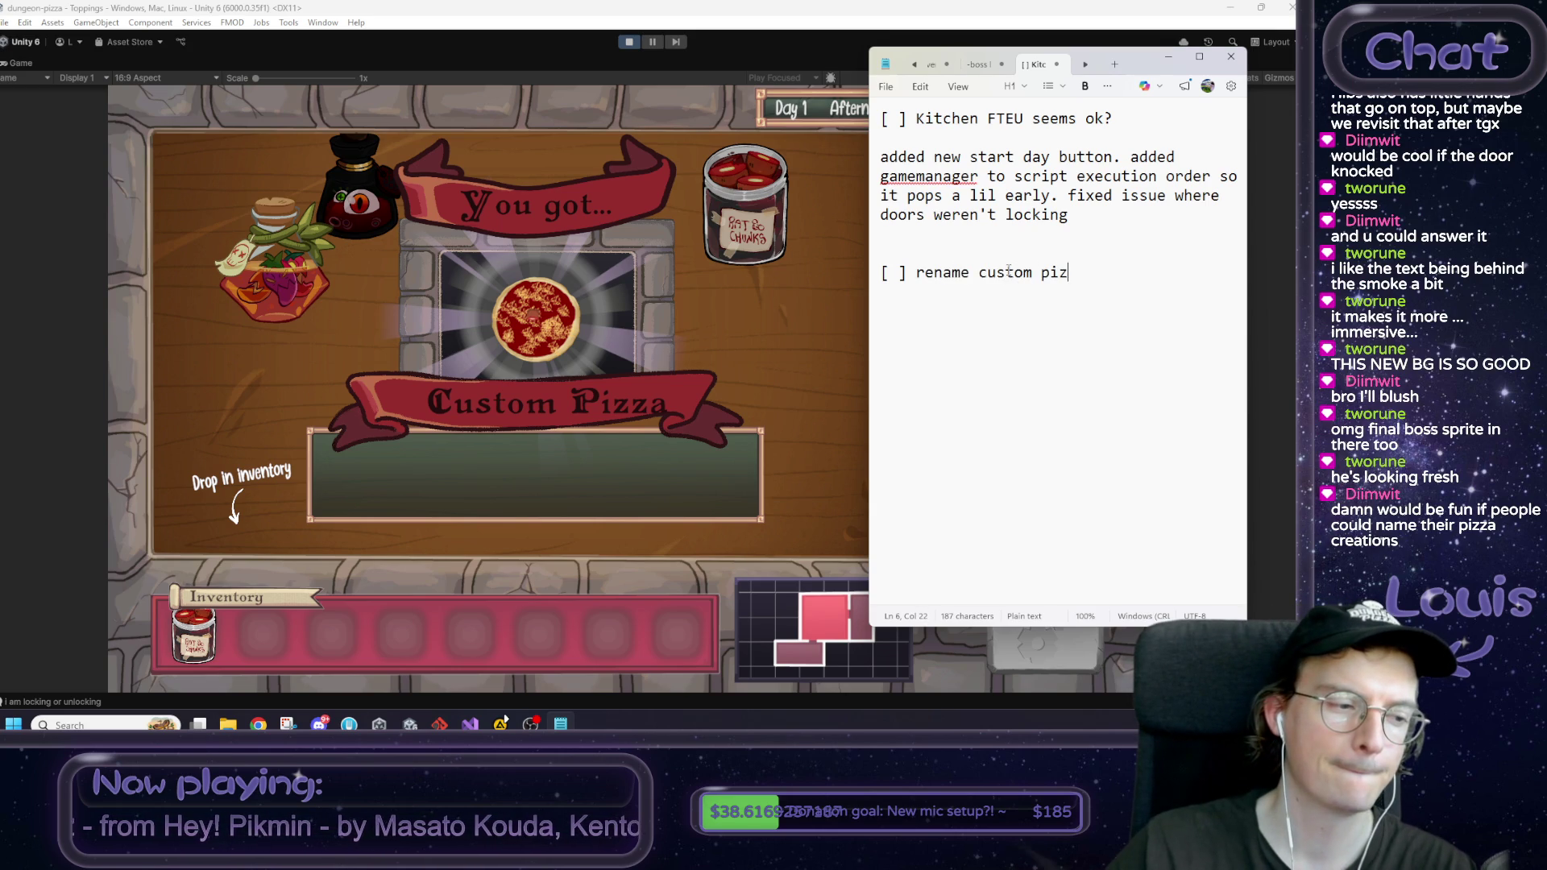
left_click(843, 300)
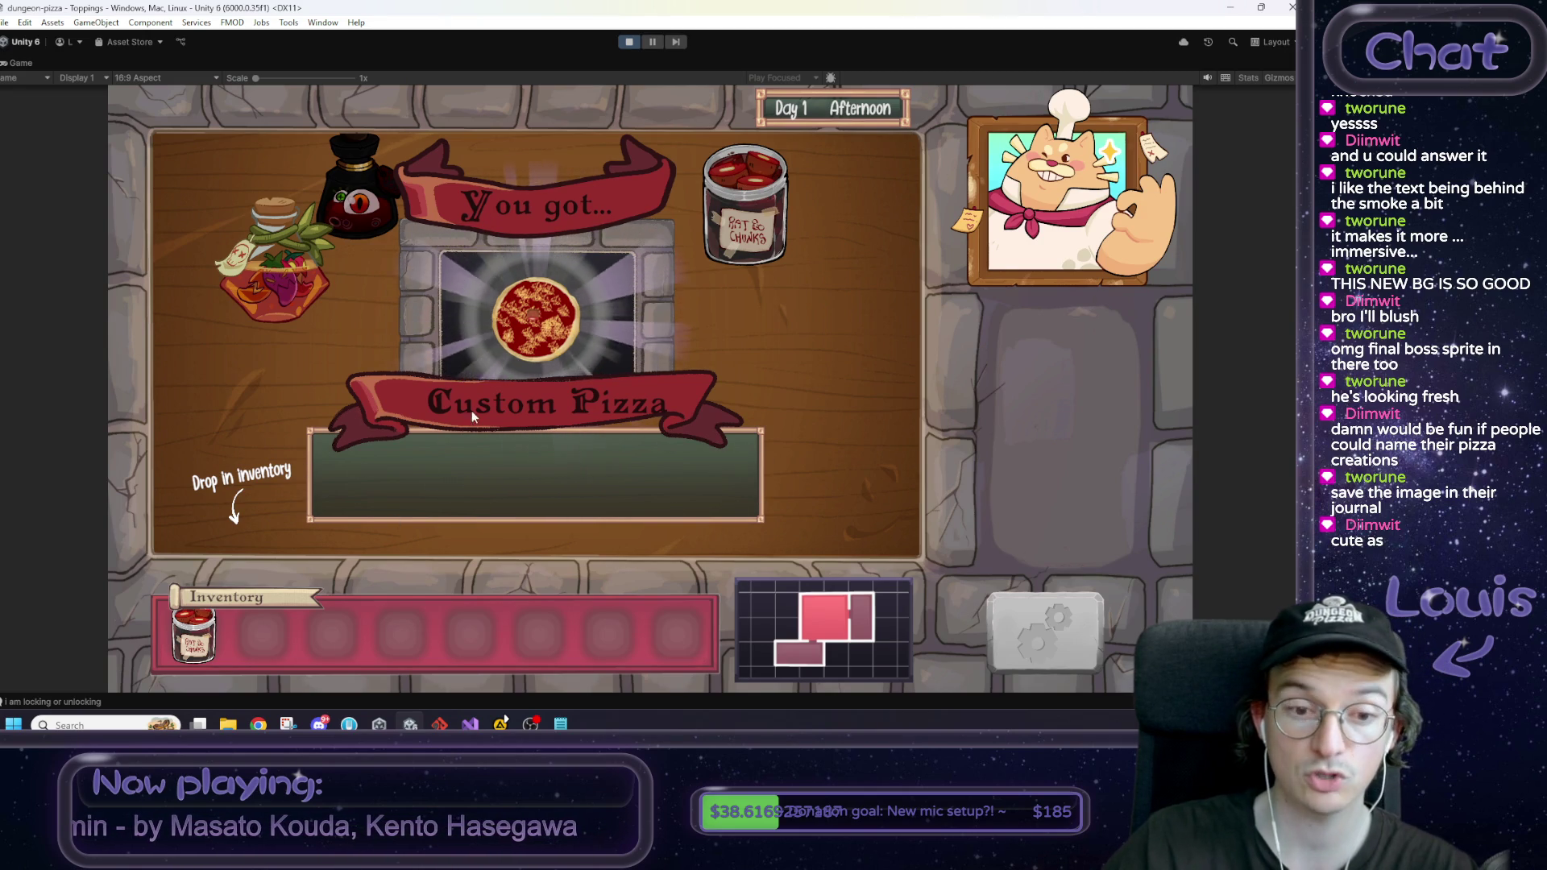
key("alt+Tab")
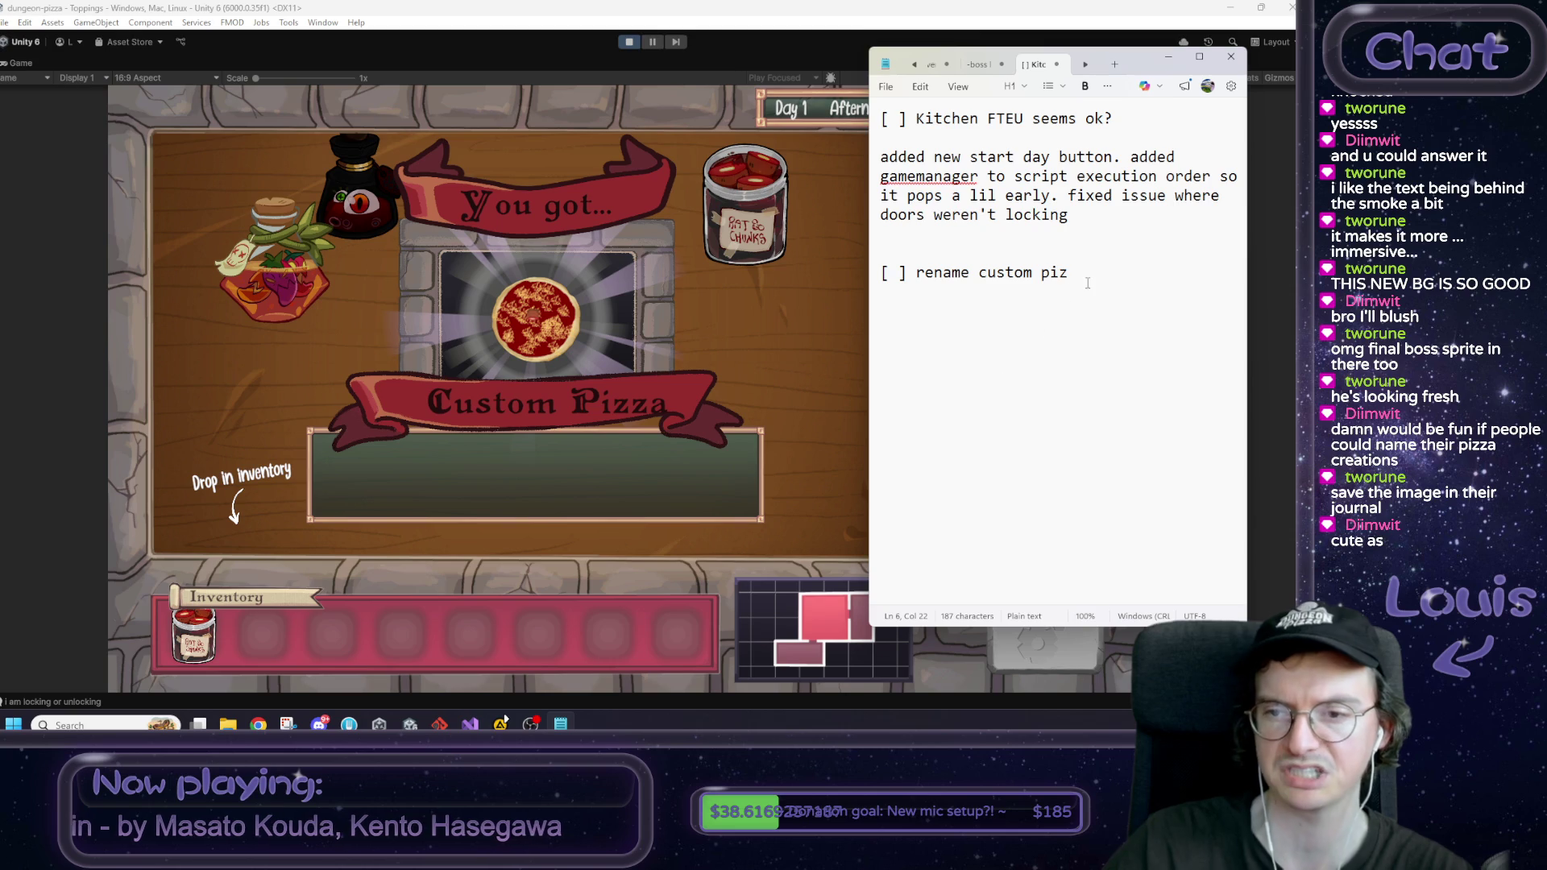
type("there's no descrippy")
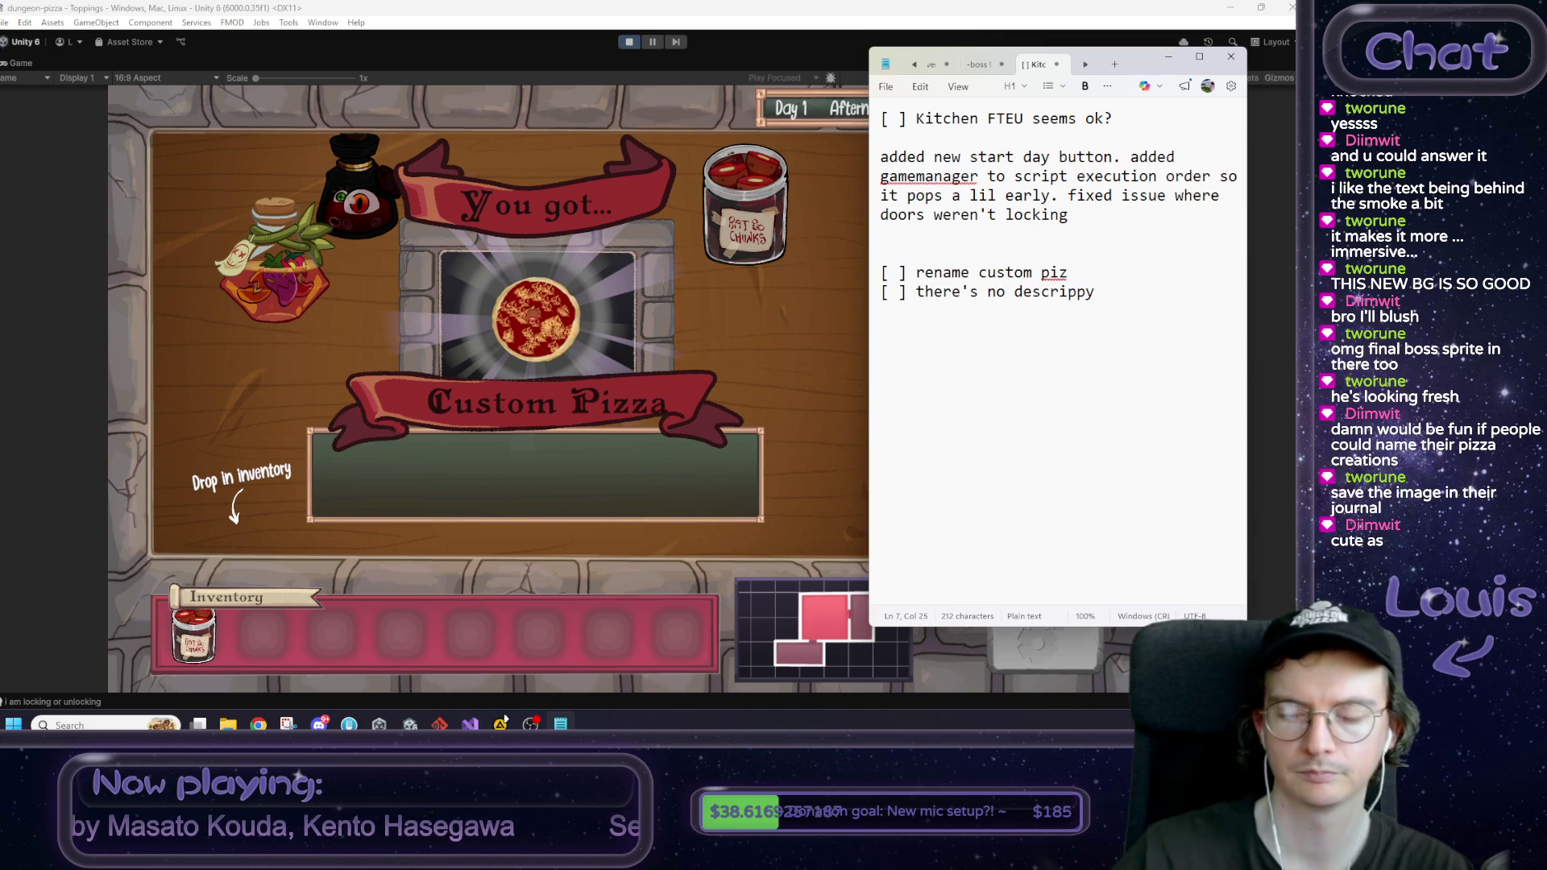
left_click(743, 364)
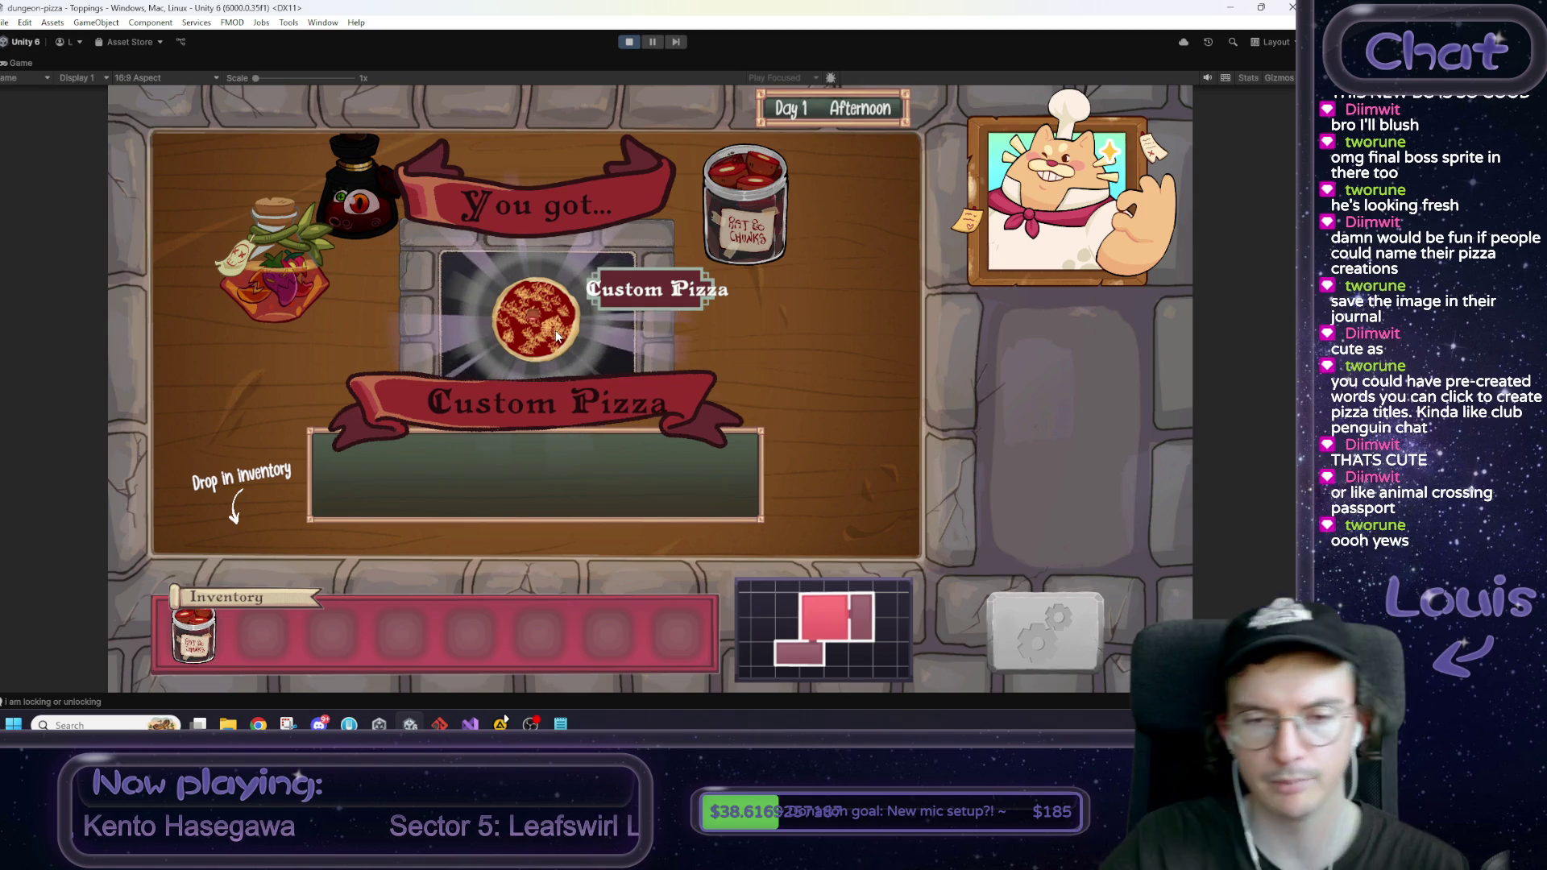
Step: Store the Custom Pizza in the inventory and leave the kitchen by the red door
mouse_move(558, 336)
left_mouse_down()
mouse_move(387, 537)
mouse_move(434, 515)
mouse_move(260, 630)
left_mouse_up()
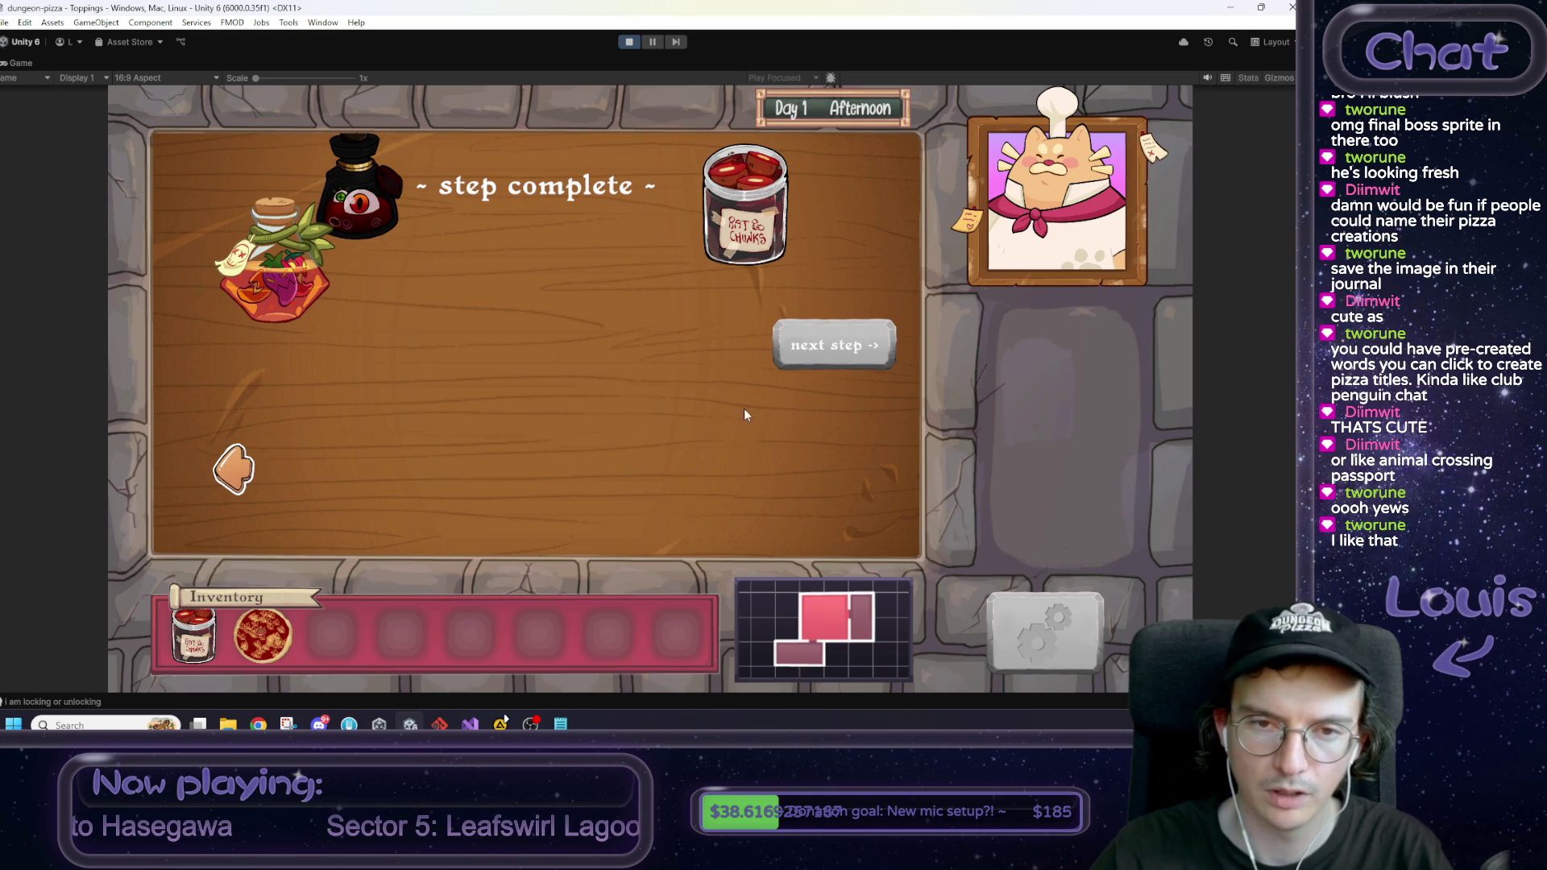
left_click(820, 342)
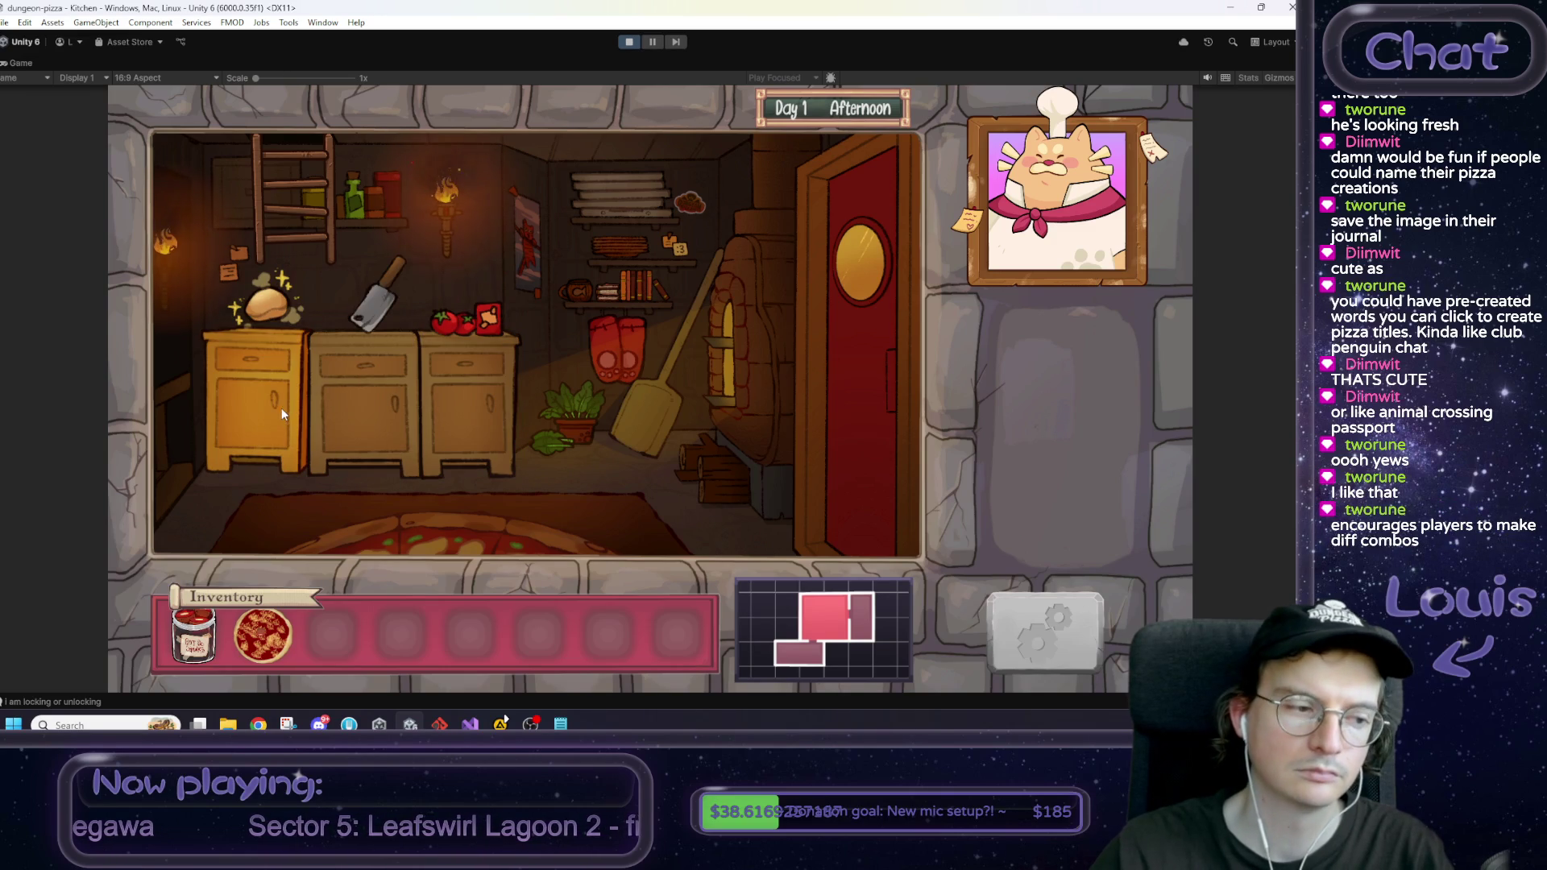
left_click(891, 397)
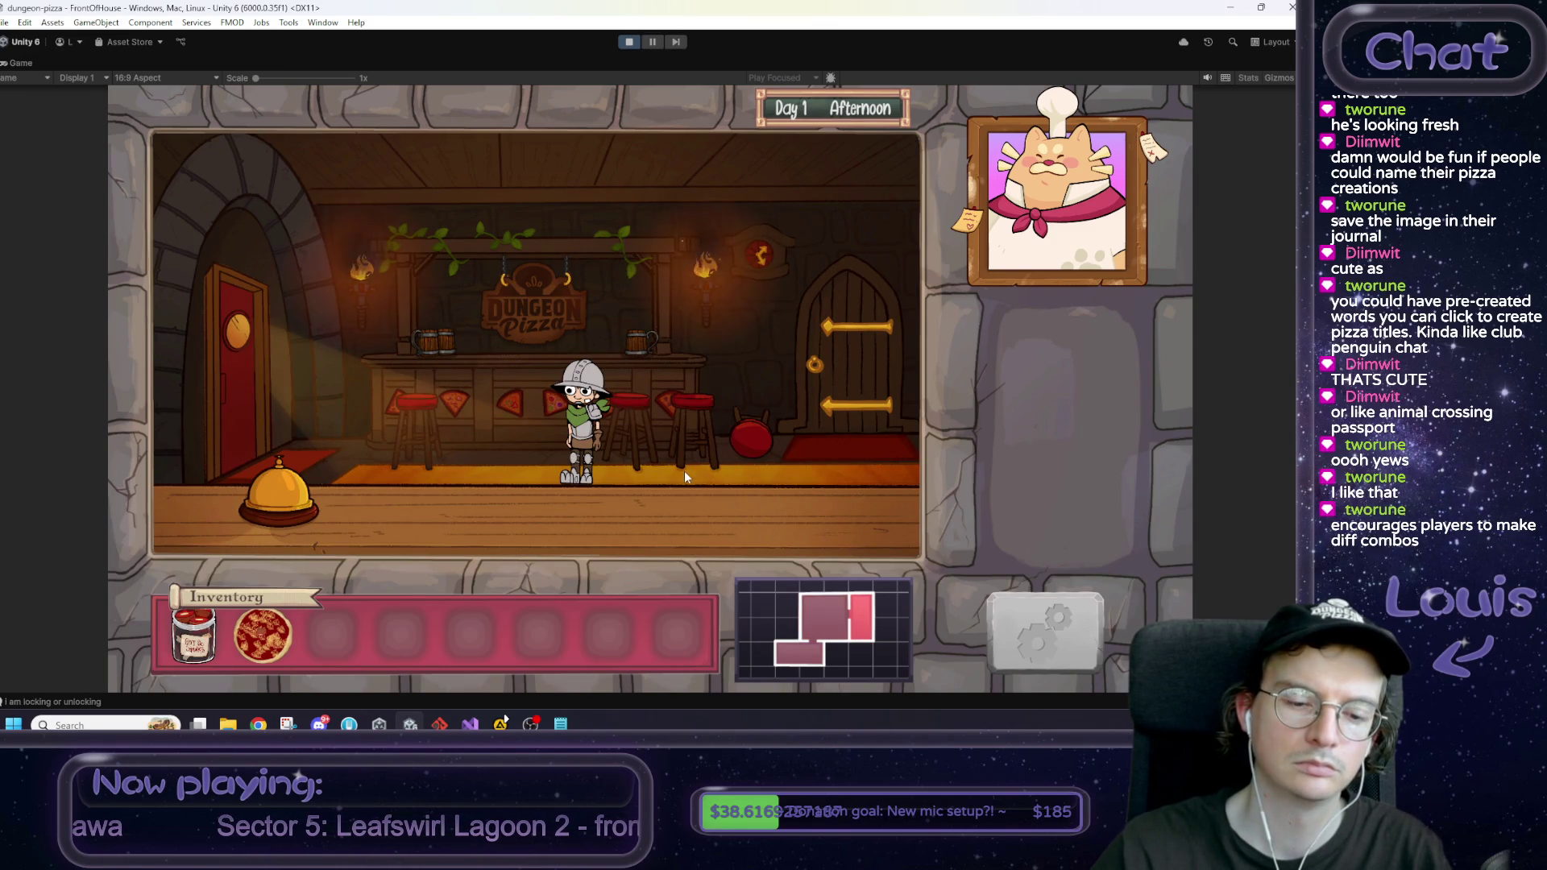
key("alt+Tab")
Step: Add checklist lines 'remove back arrow' and 'add a leave command' in Notepad
key("Return")
type("[ ] there's no descrippy")
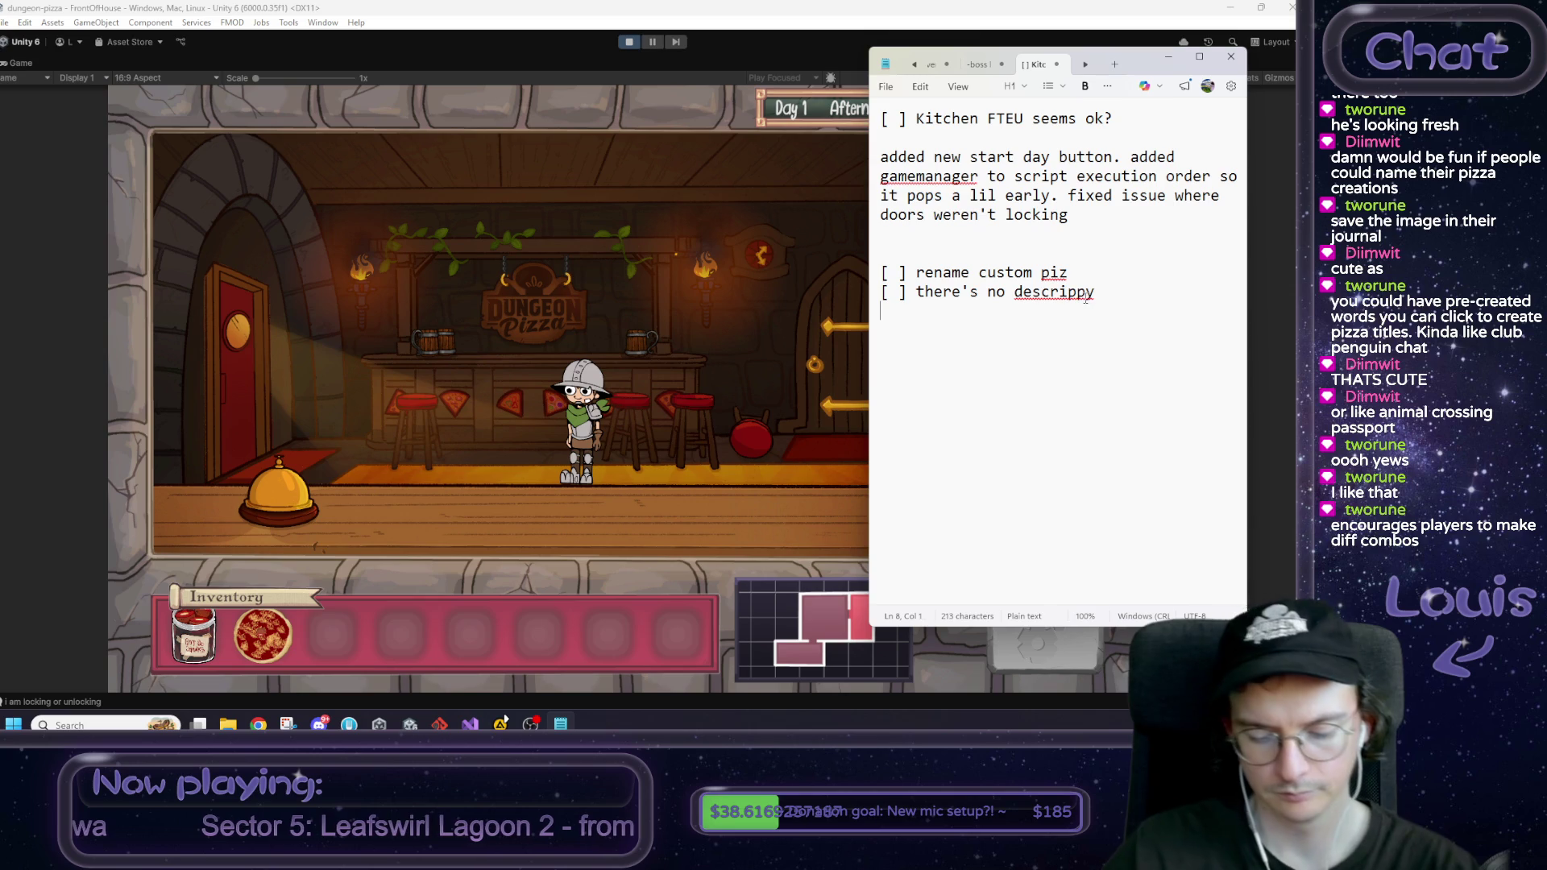
type("remove back arrow")
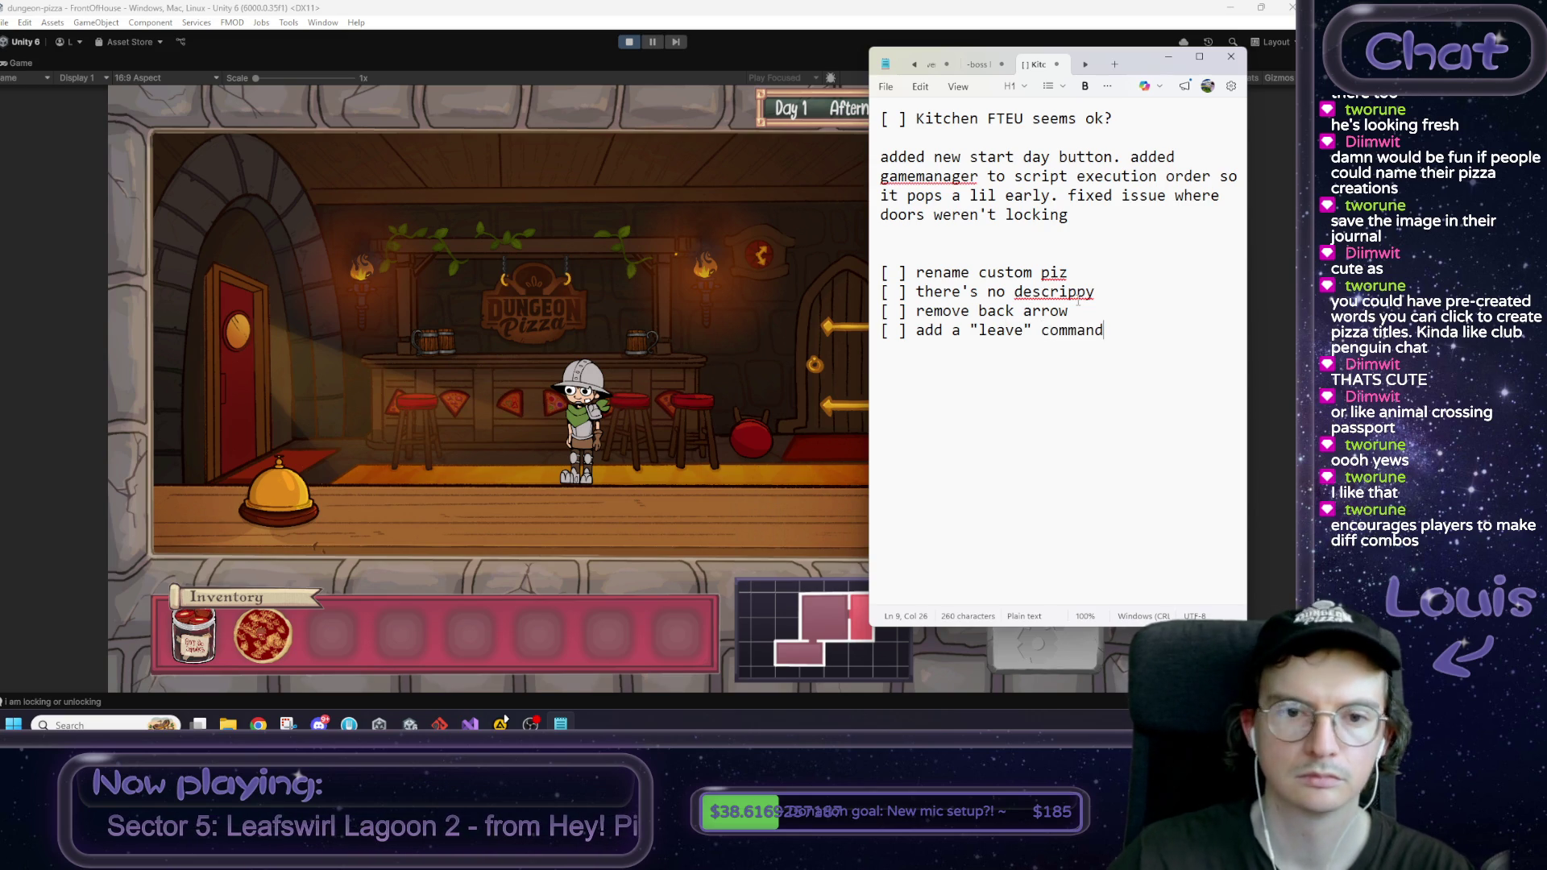
left_click(856, 331)
Step: Serve the Custom Pizza to Max and answer 'The name's Boss'
left_click_drag(262, 637, 593, 418)
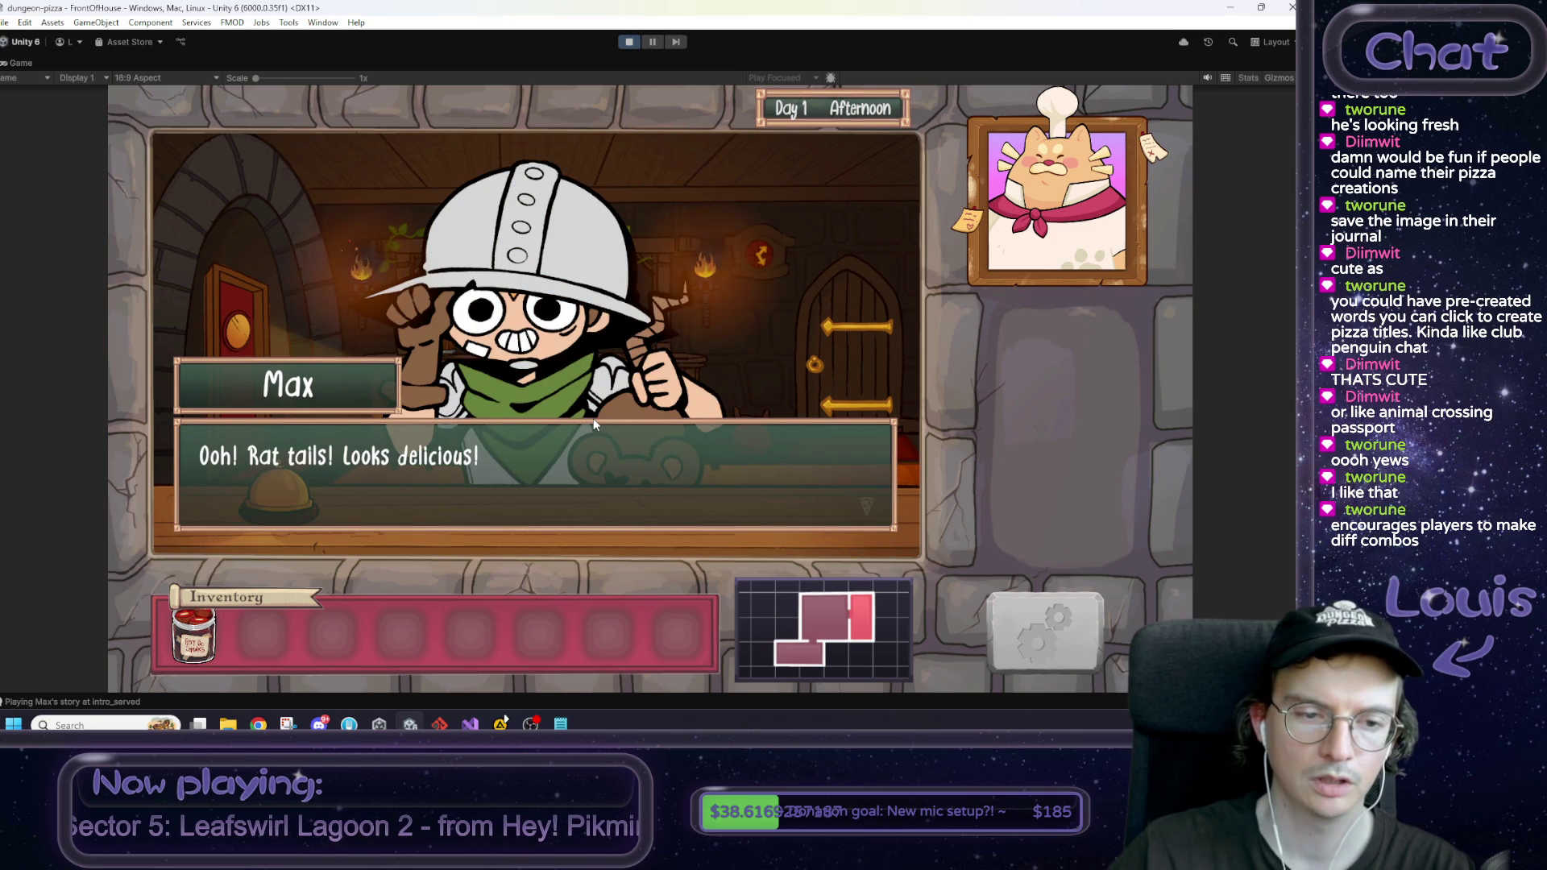
left_click(589, 419)
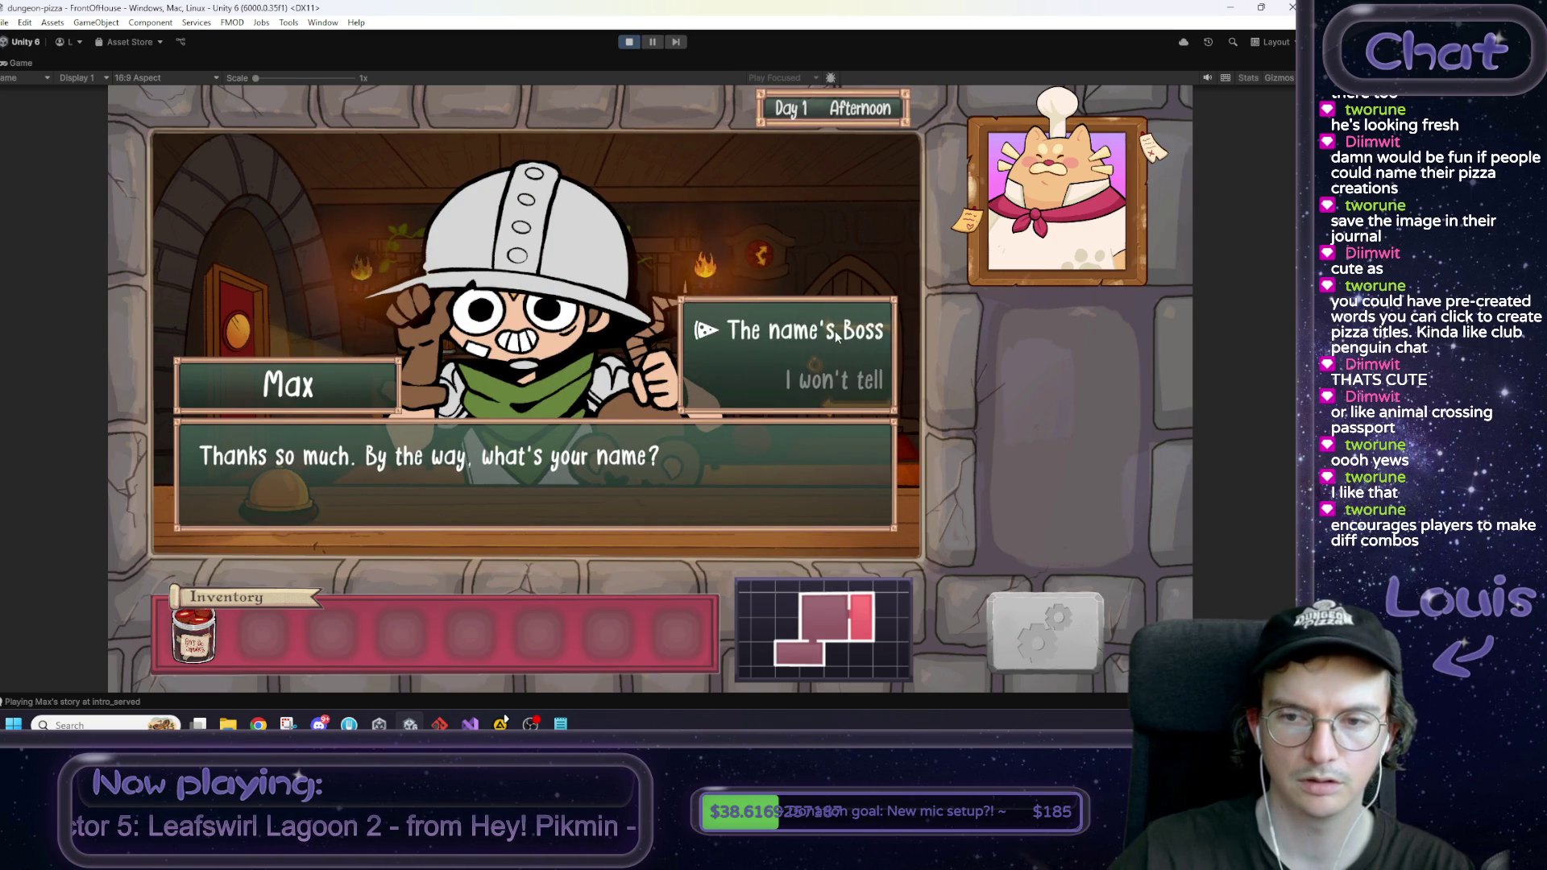
left_click(834, 337)
left_click(659, 381)
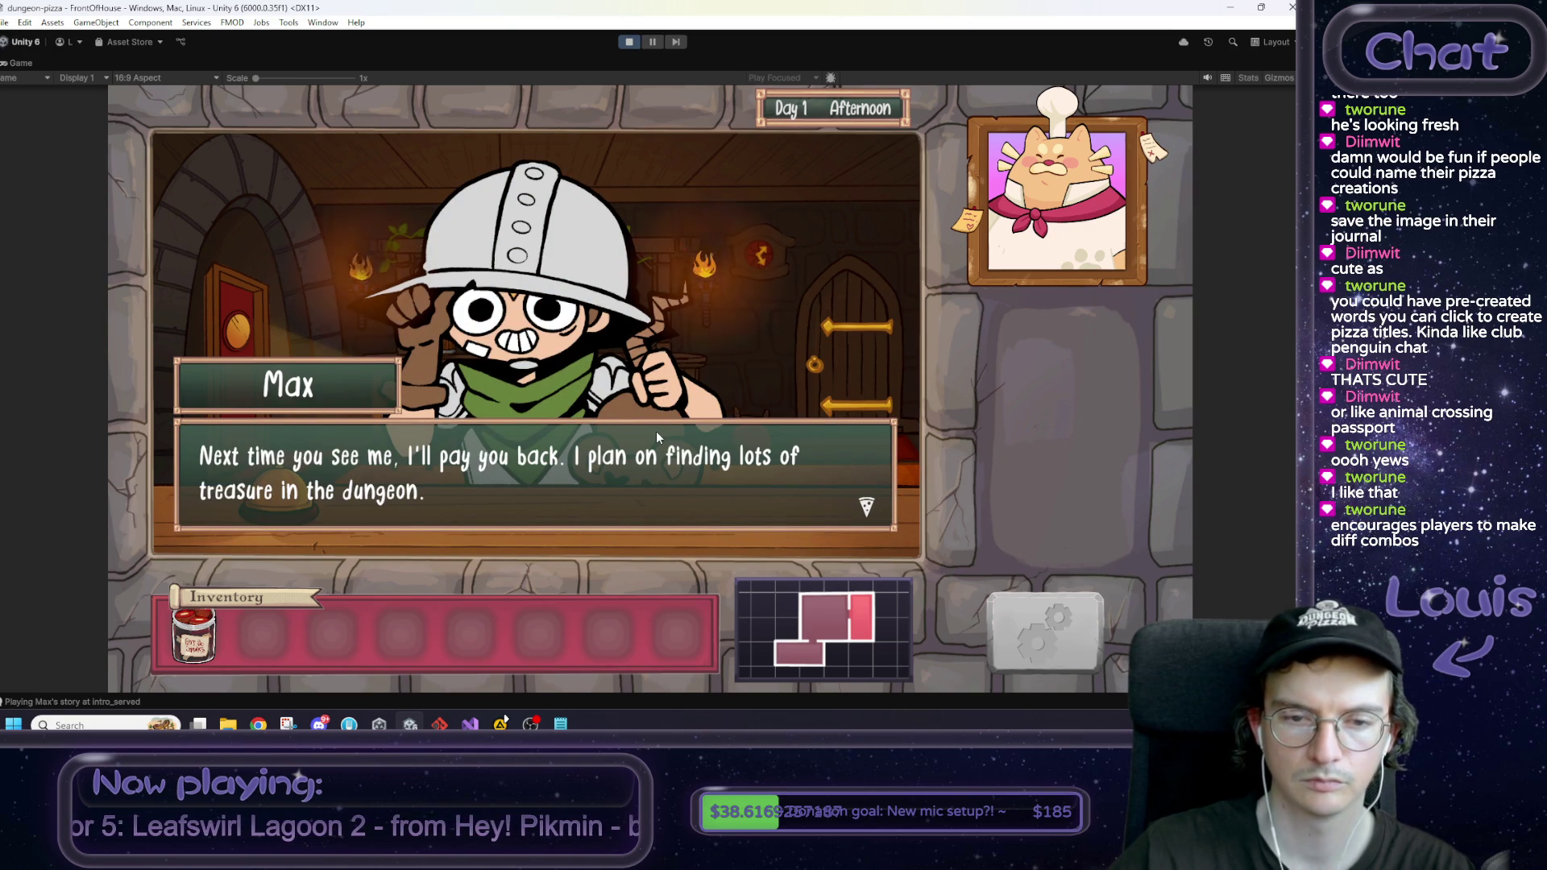
Step: Finish Max's conversation and skip time ahead to Evening
key("alt+Tab")
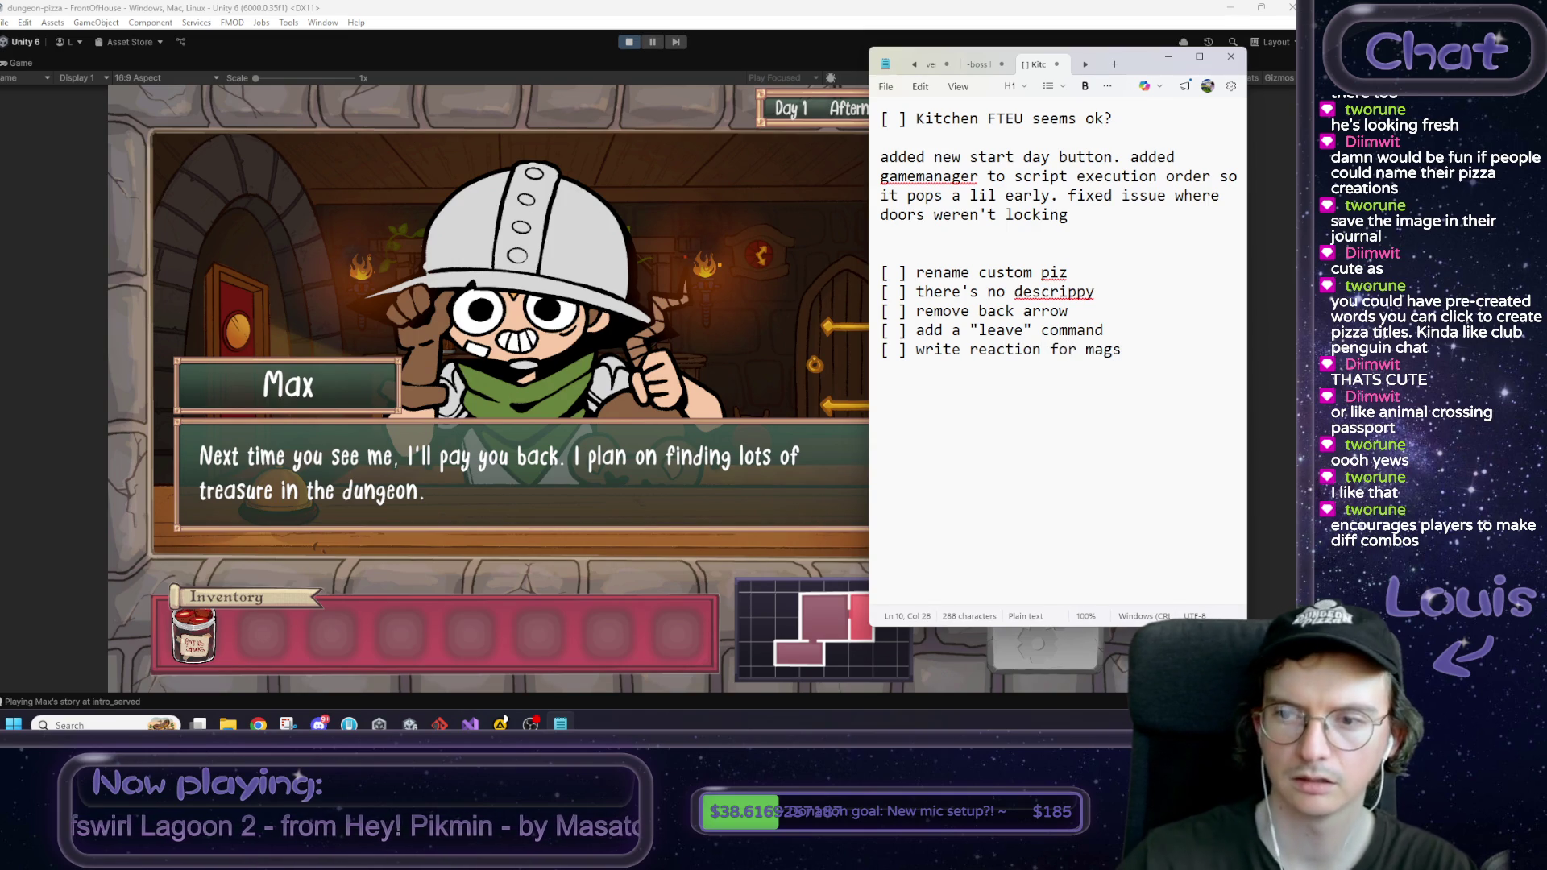
left_click(792, 268)
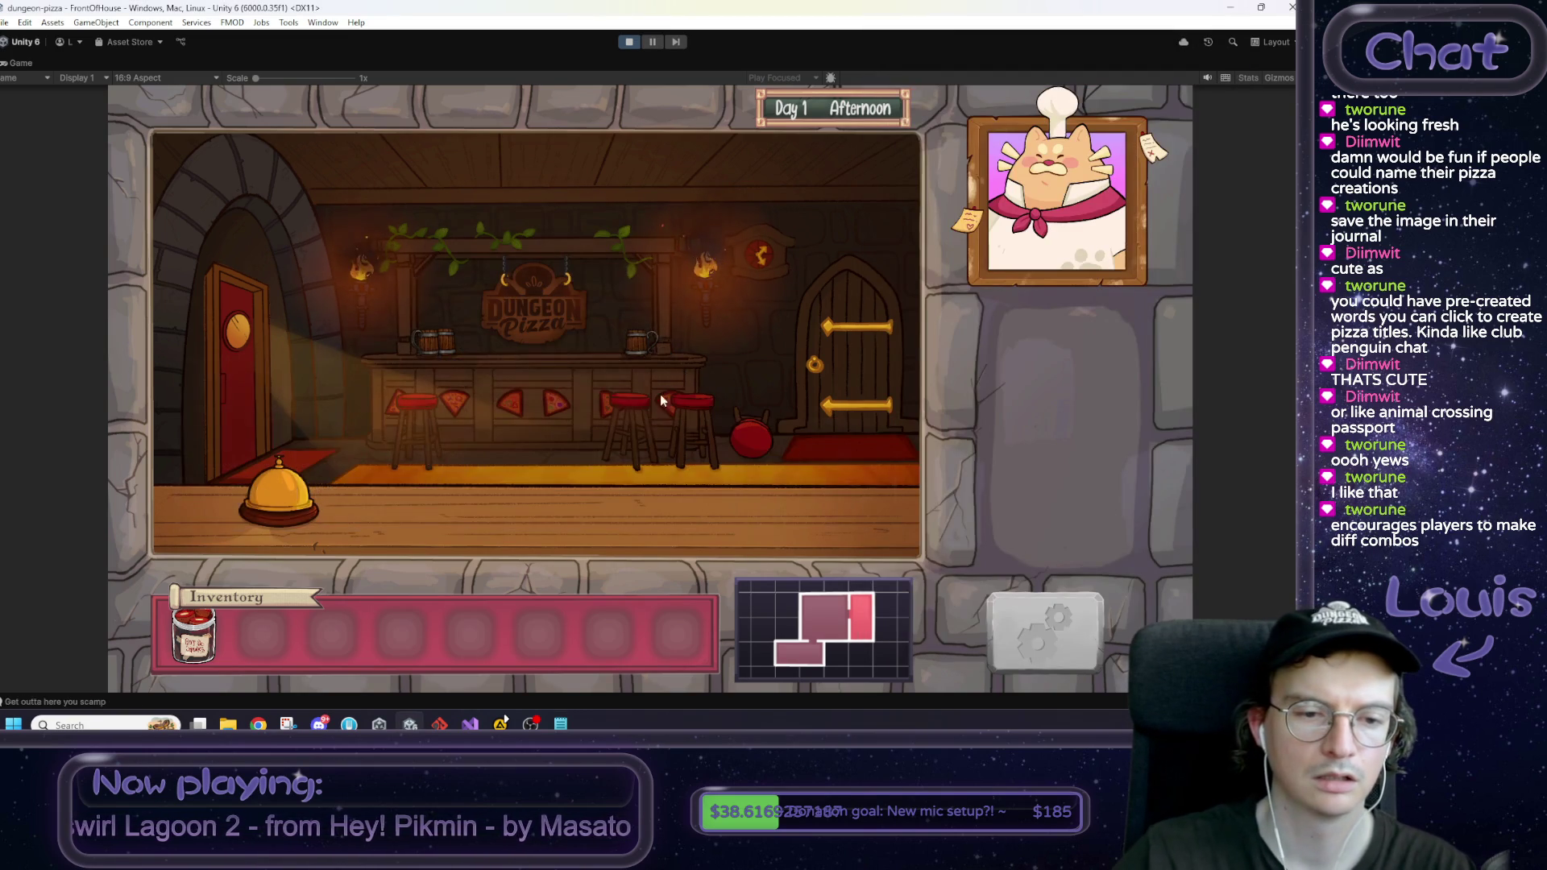
key("c")
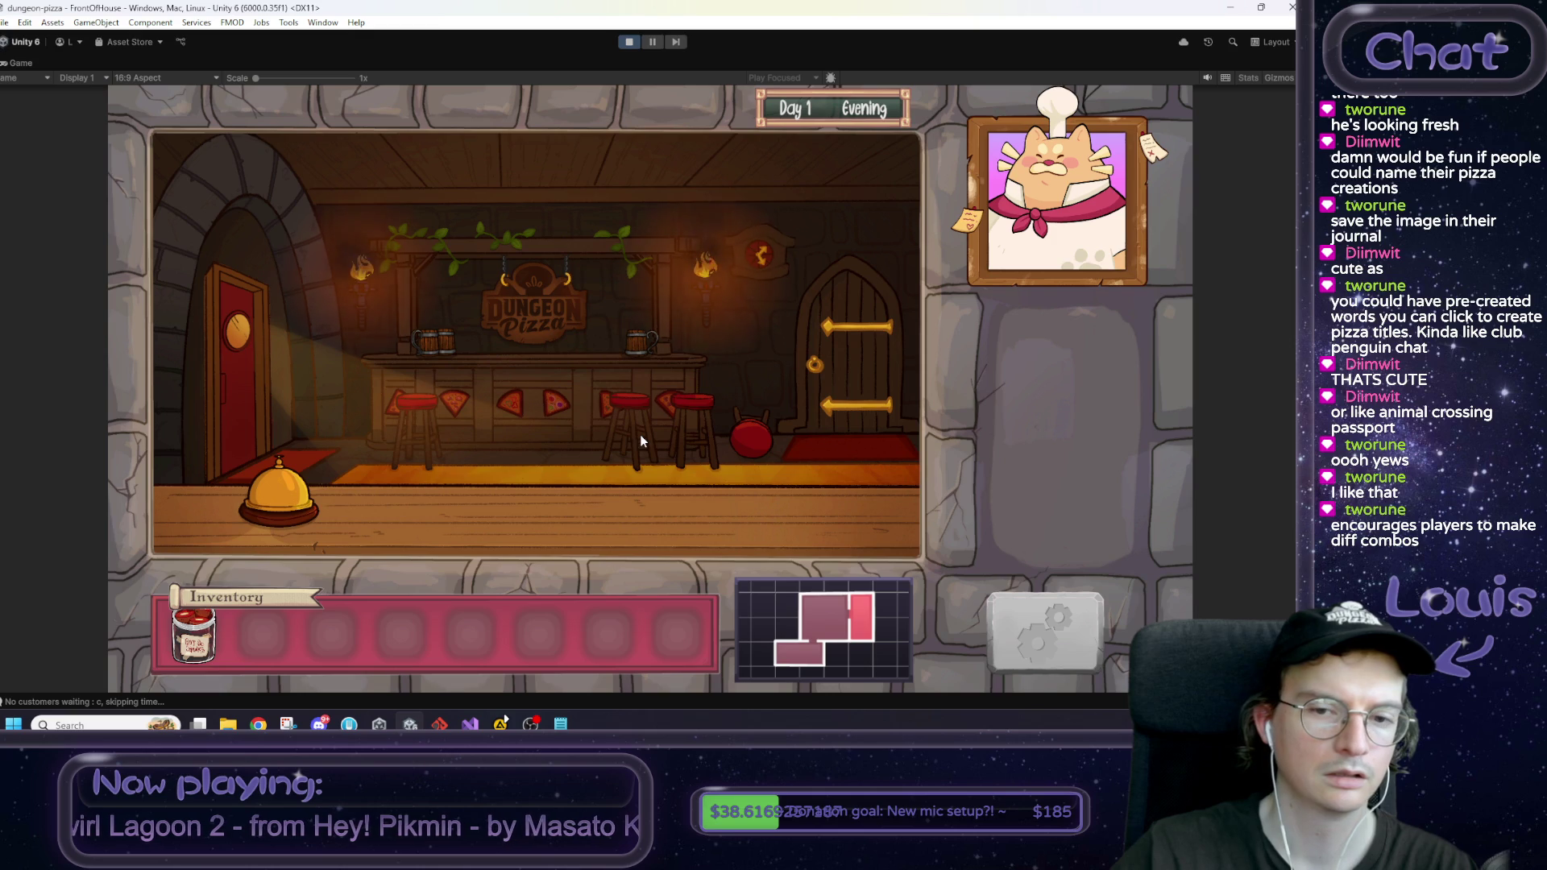
key("c")
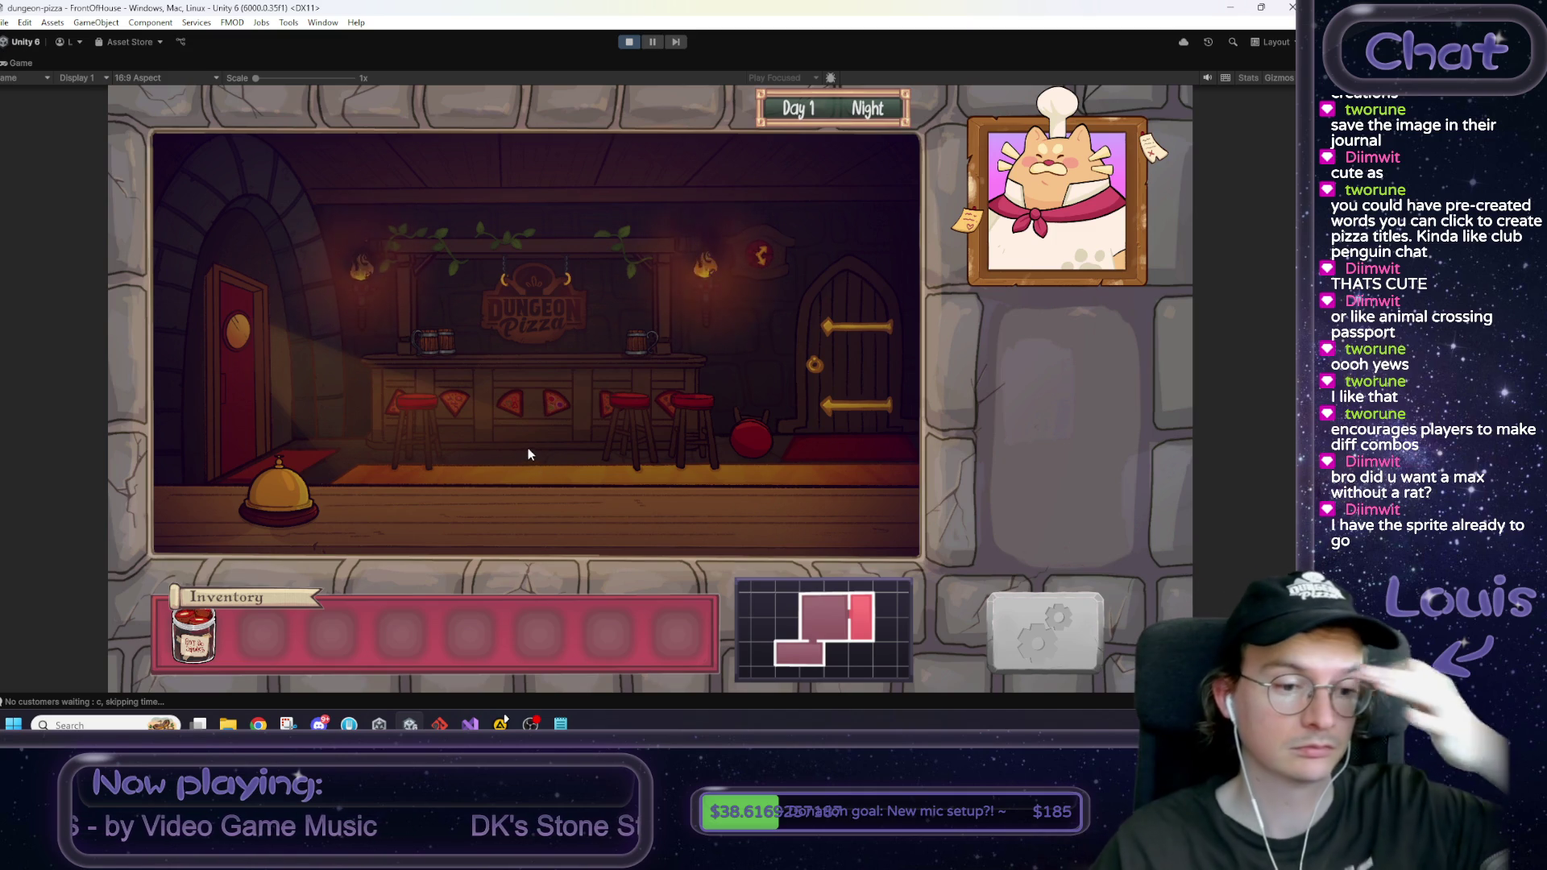
Step: Exit Play mode, returning the editor to the FrontOfHouse scene
left_click(629, 43)
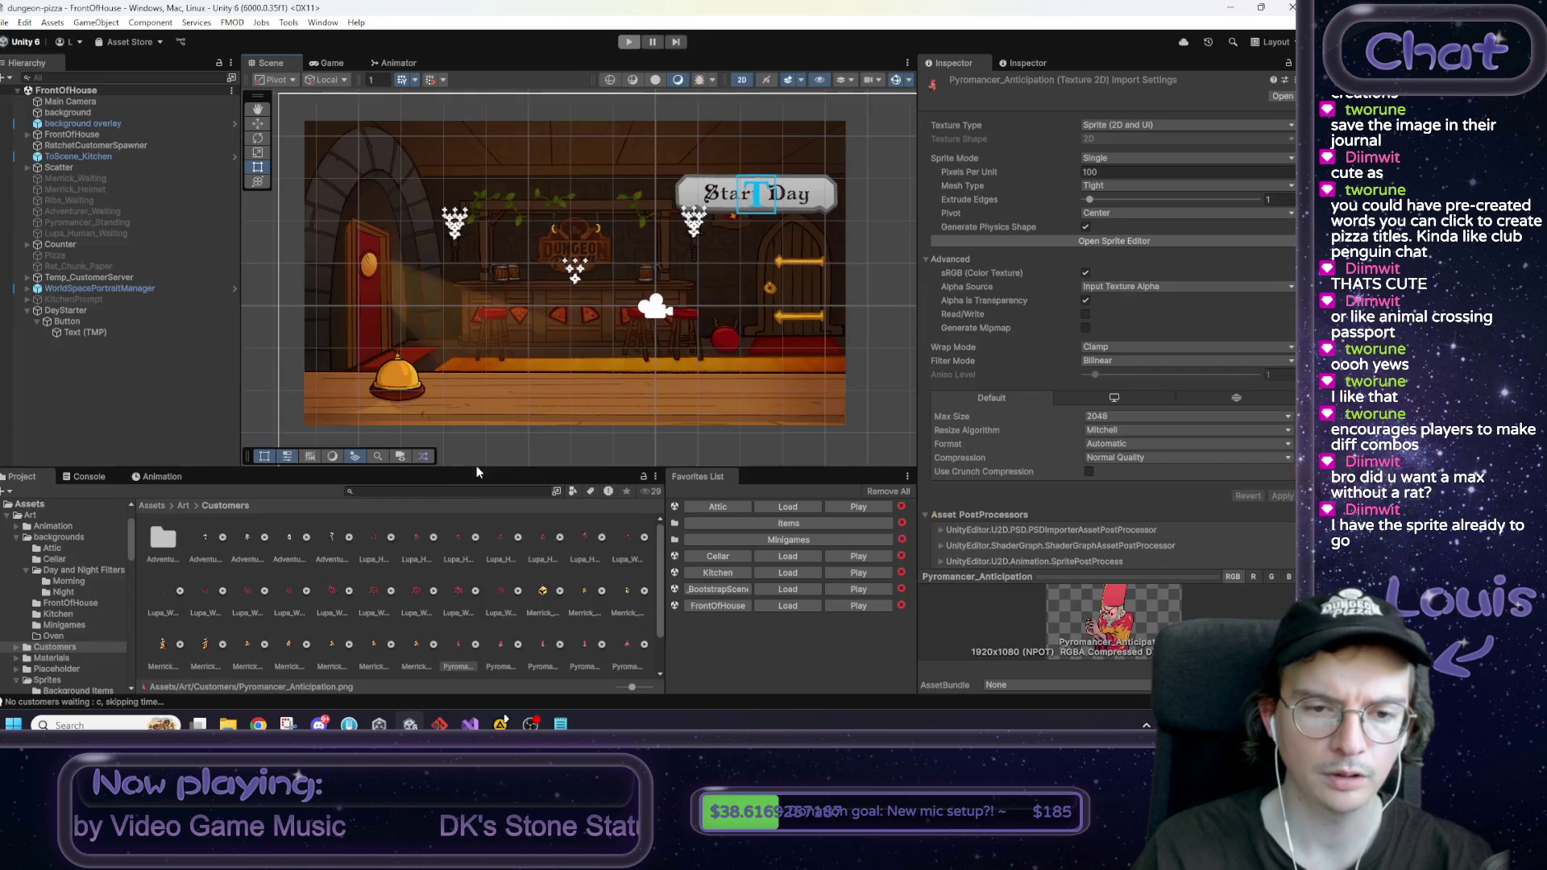
Step: Show the Console log and view the stack trace of a 'No customers waiting' message
left_click(88, 477)
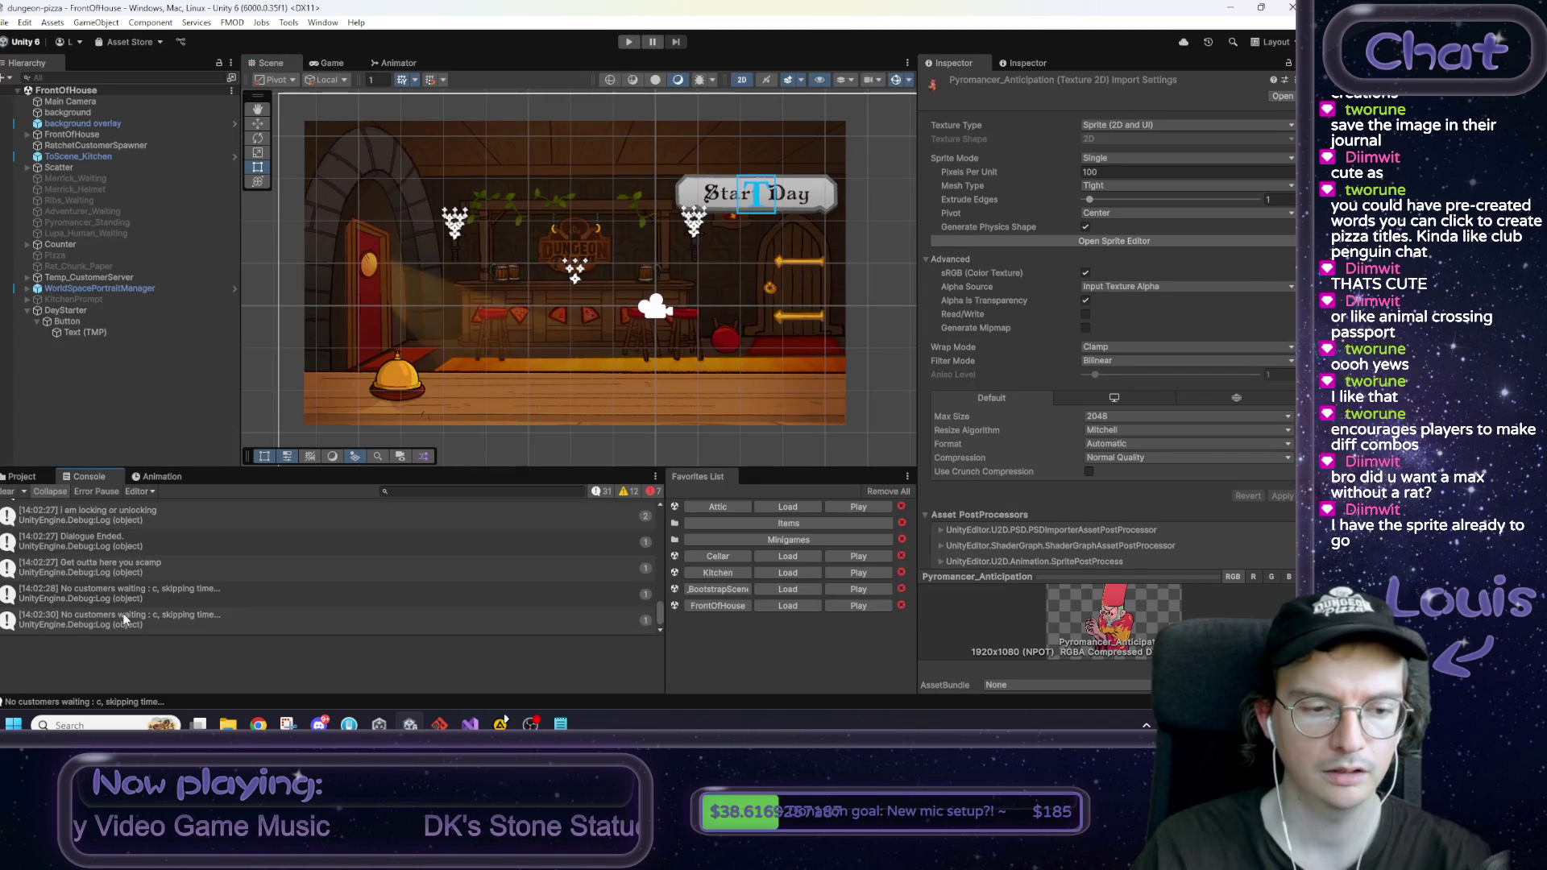
left_click(123, 618)
left_click(126, 602)
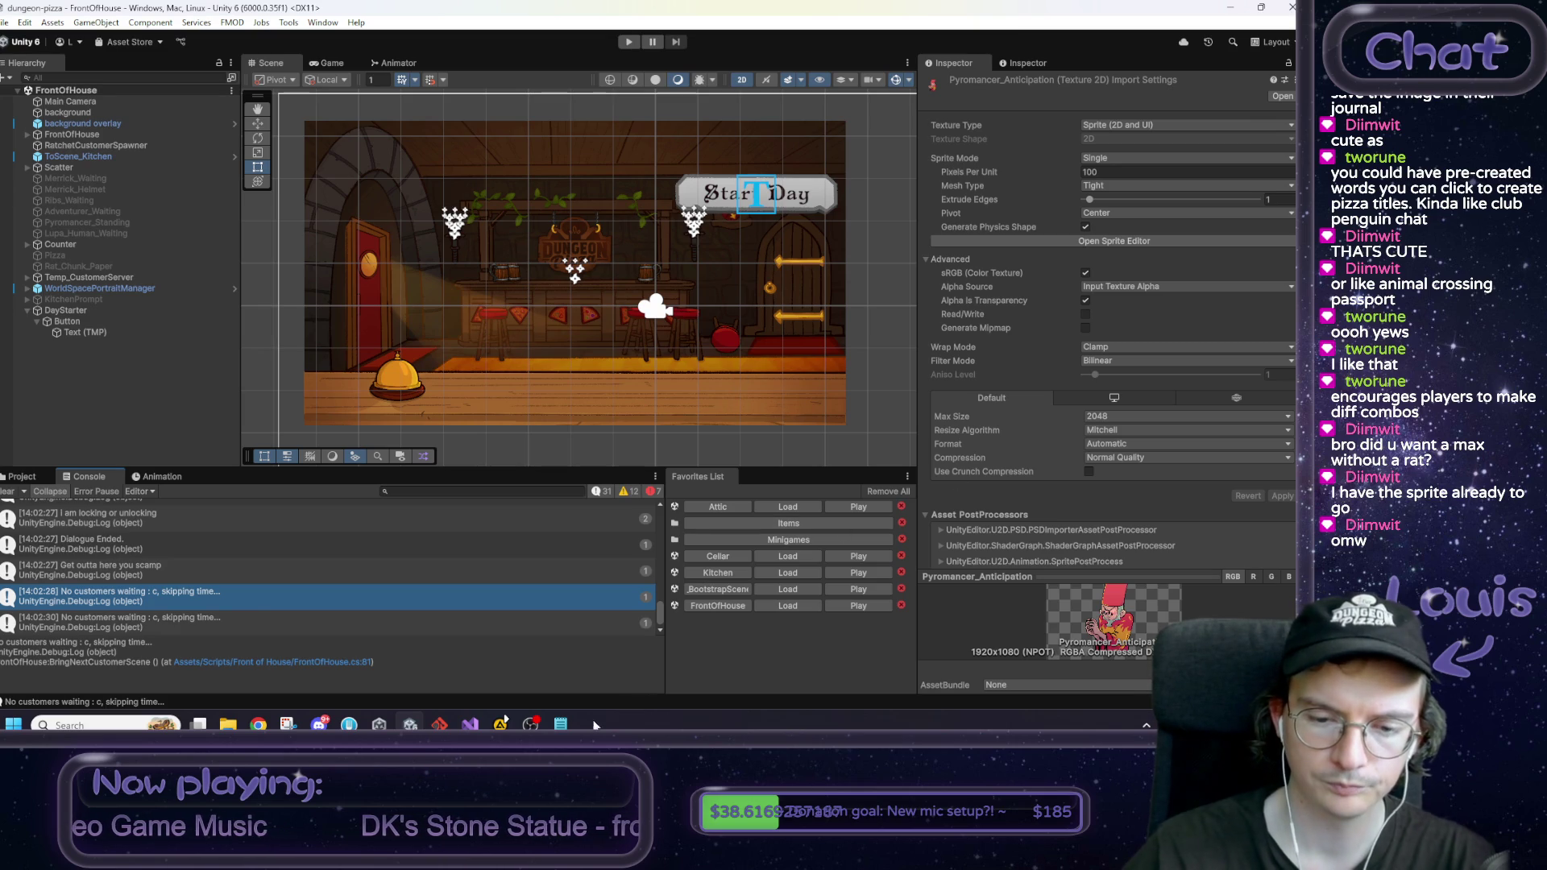
left_click(560, 723)
Step: Add '[ ] add second customer to list' as a new line at the bottom of the checklist
type("[ ] add ")
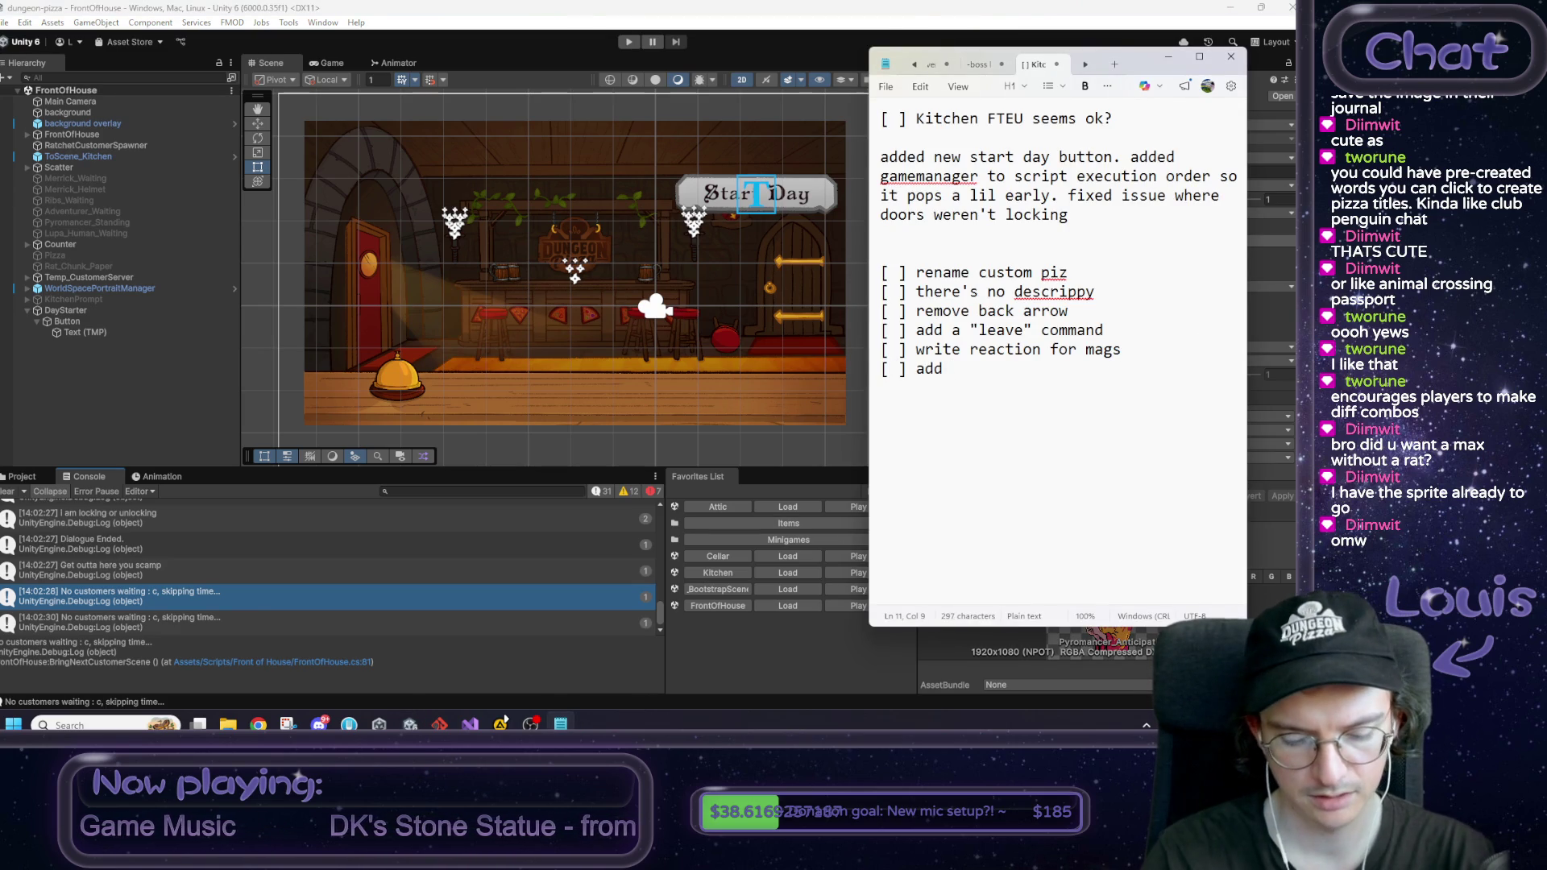
type("second")
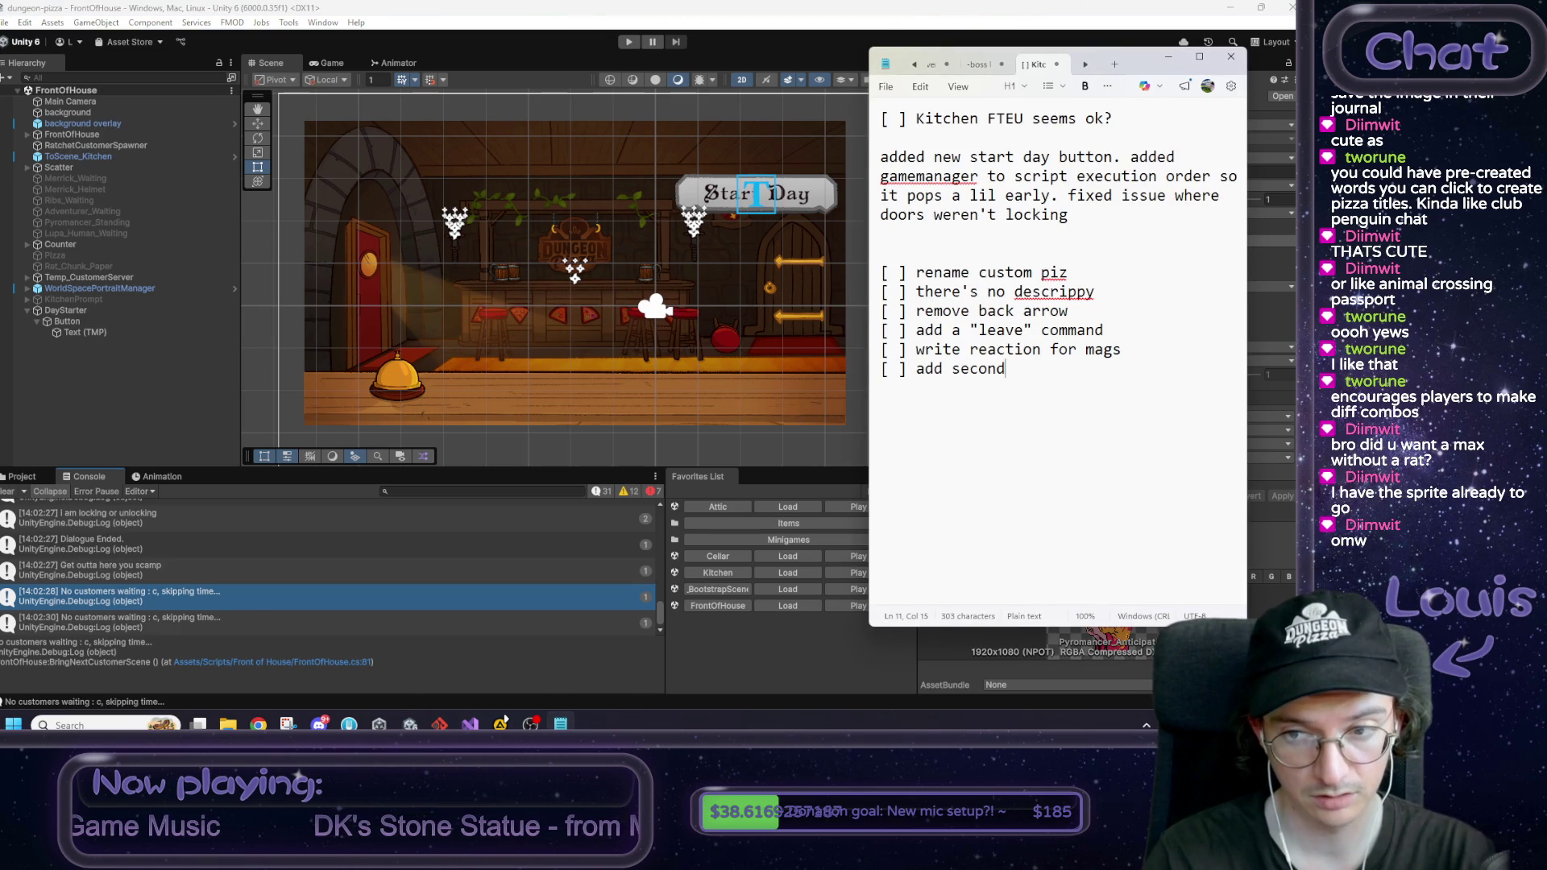
type(" customer to ")
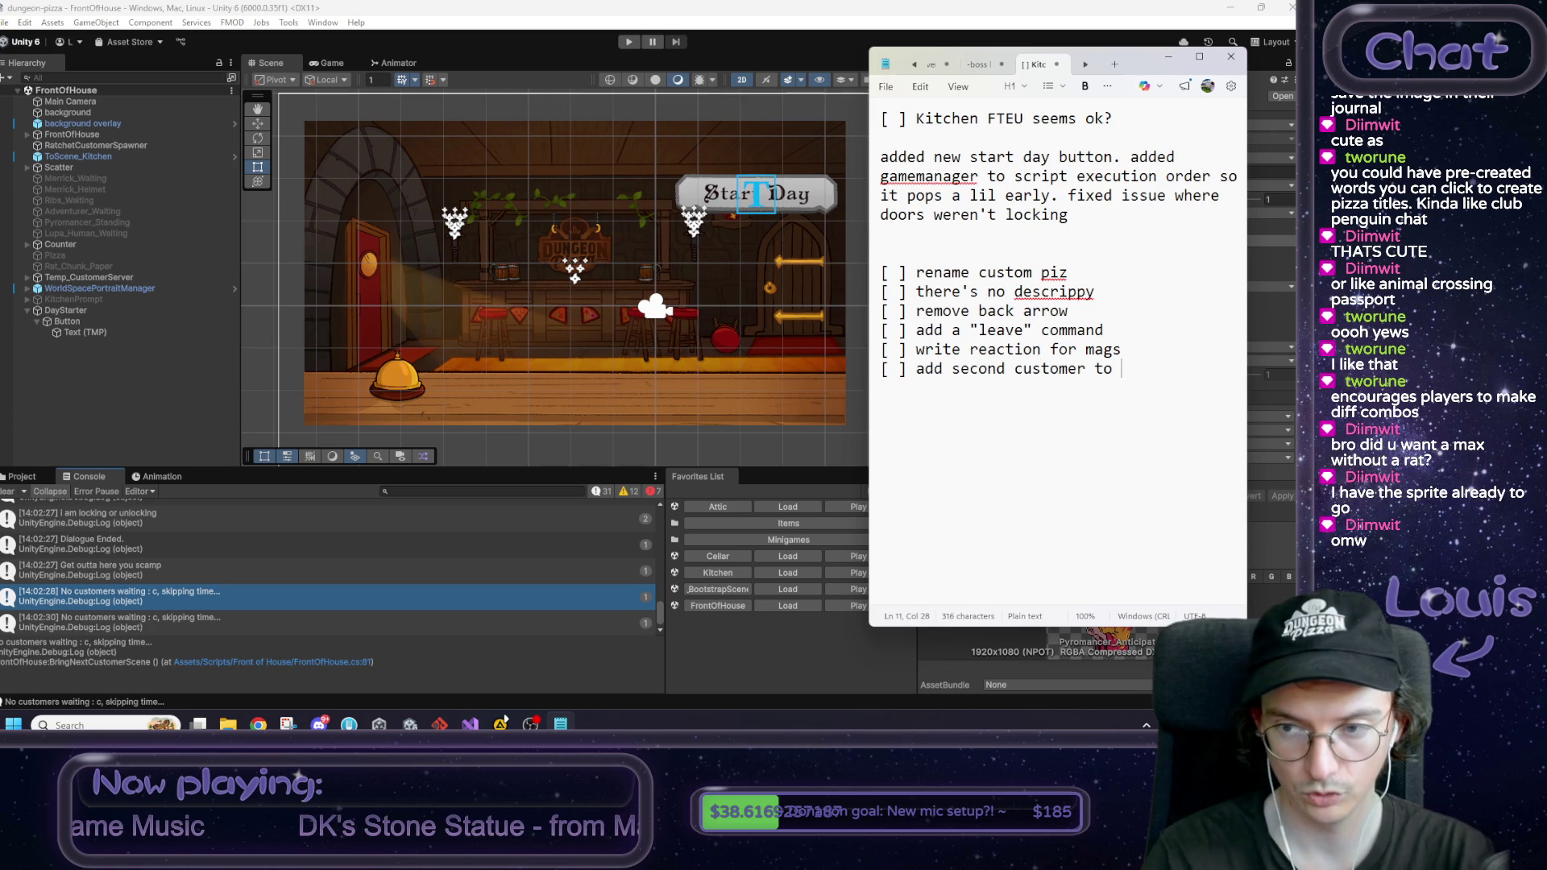
type("list")
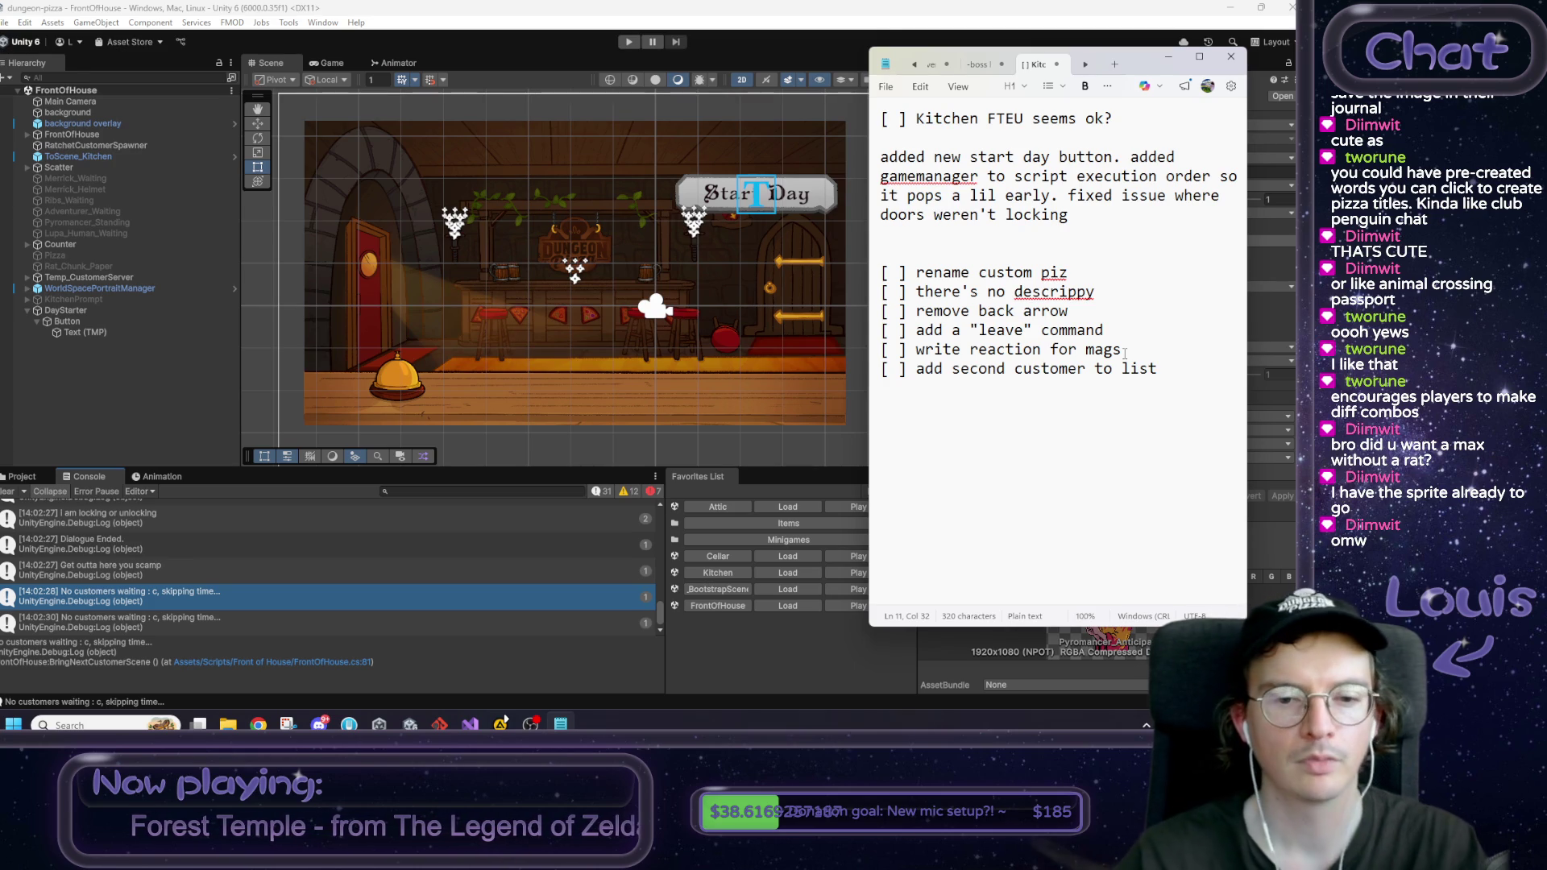
Step: Select the new 'add second customer to list' line in the checklist
mouse_move(1125, 352)
left_mouse_down()
mouse_move(1163, 371)
mouse_move(1007, 371)
left_mouse_up()
left_click(1162, 378)
left_click_drag(1163, 378, 887, 385)
Step: Select FirstDay in Resources > DayEvent and expand its New Customers and Dialog Scenes lists
left_click(614, 386)
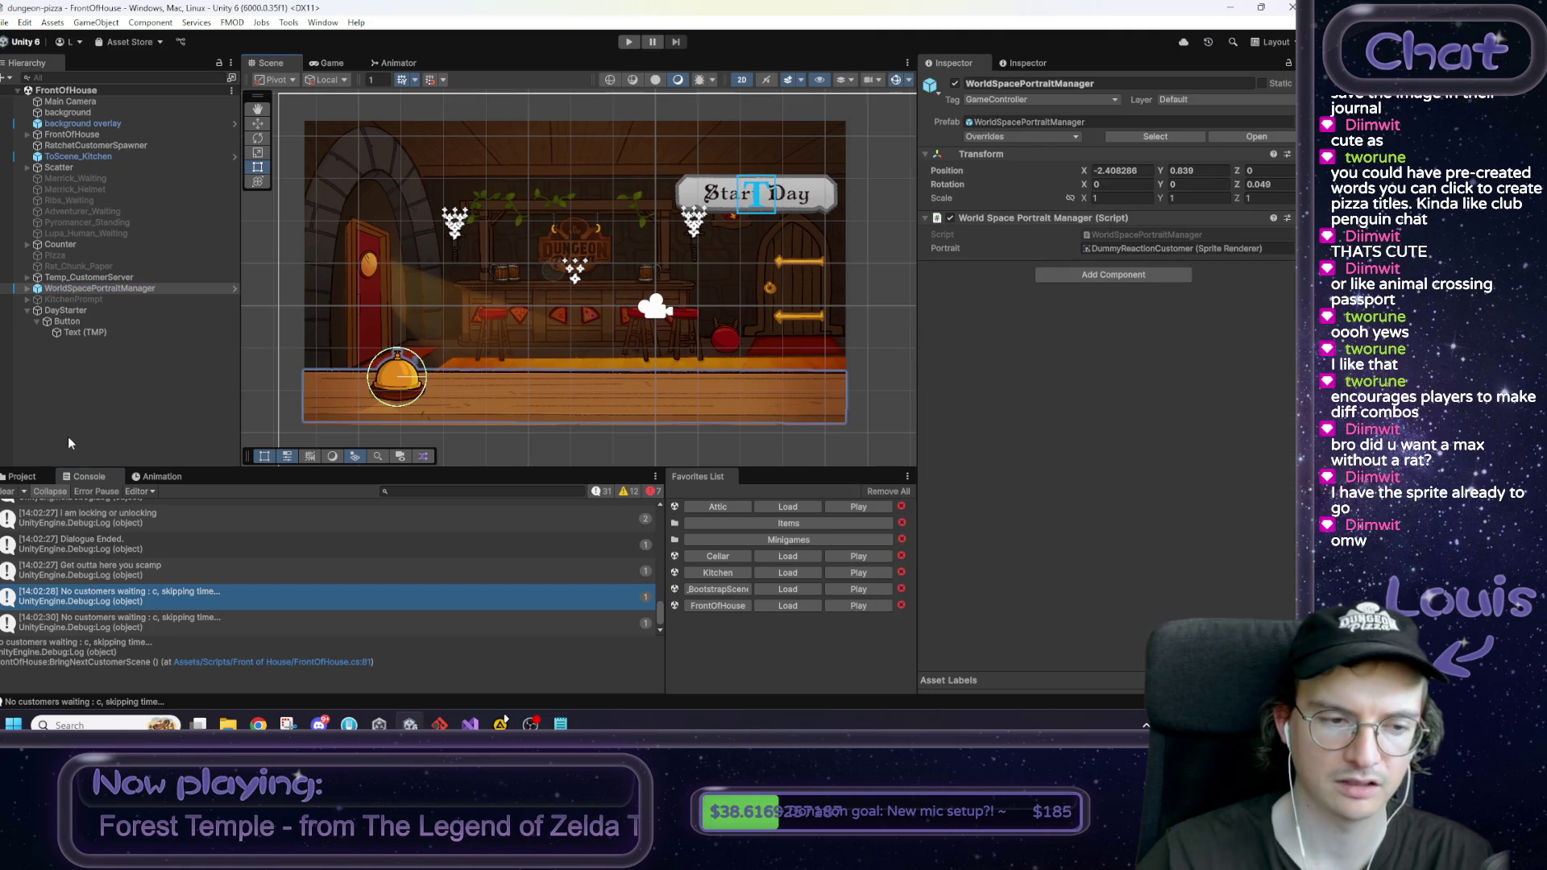
left_click(22, 476)
left_click(160, 507)
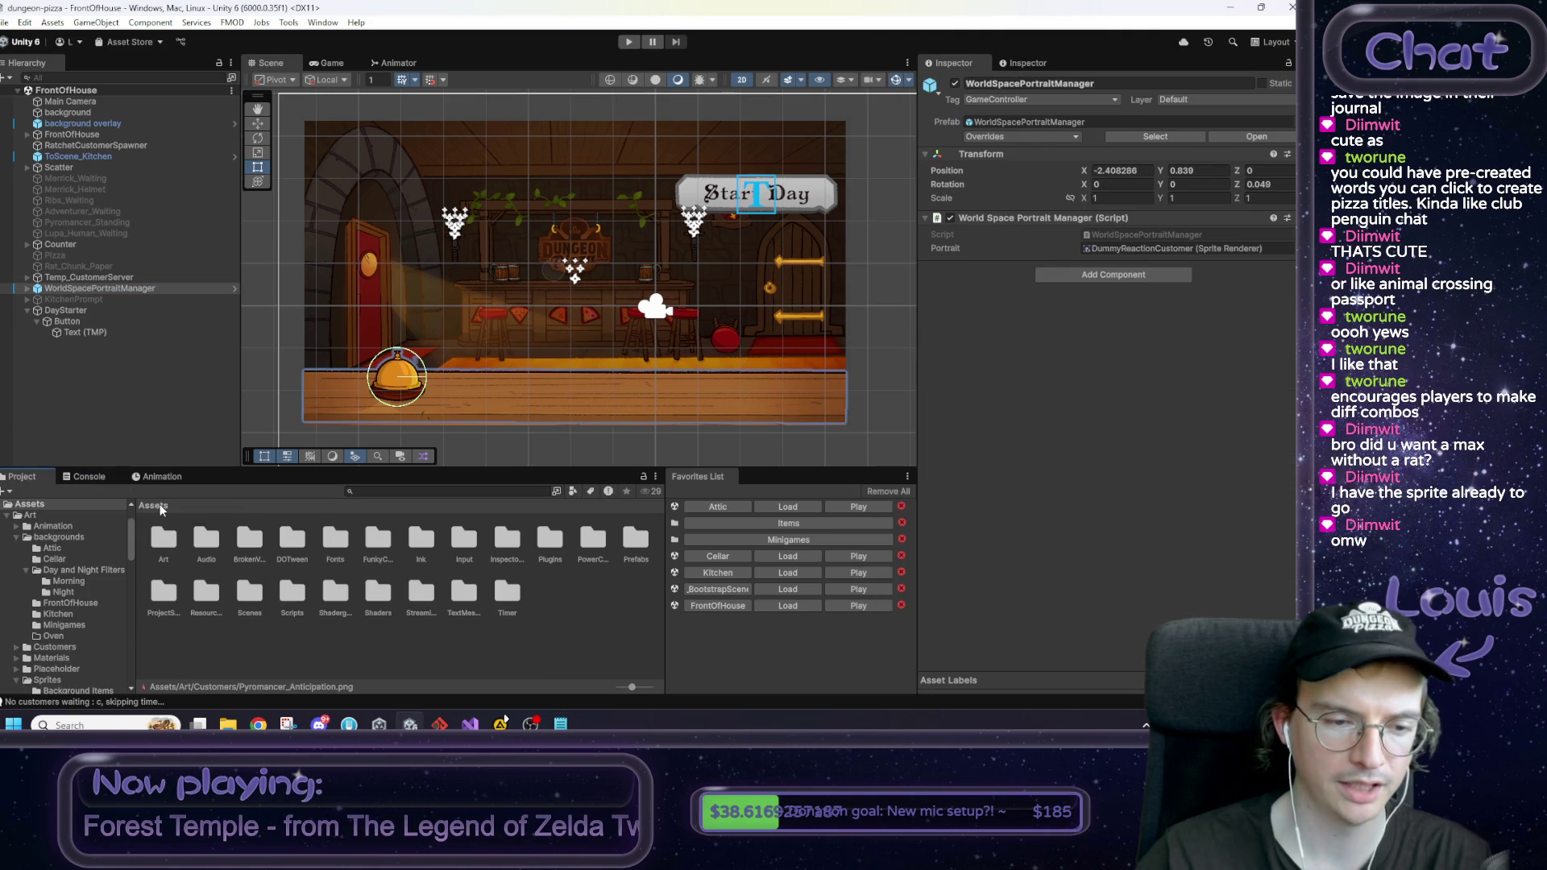
double_click(212, 600)
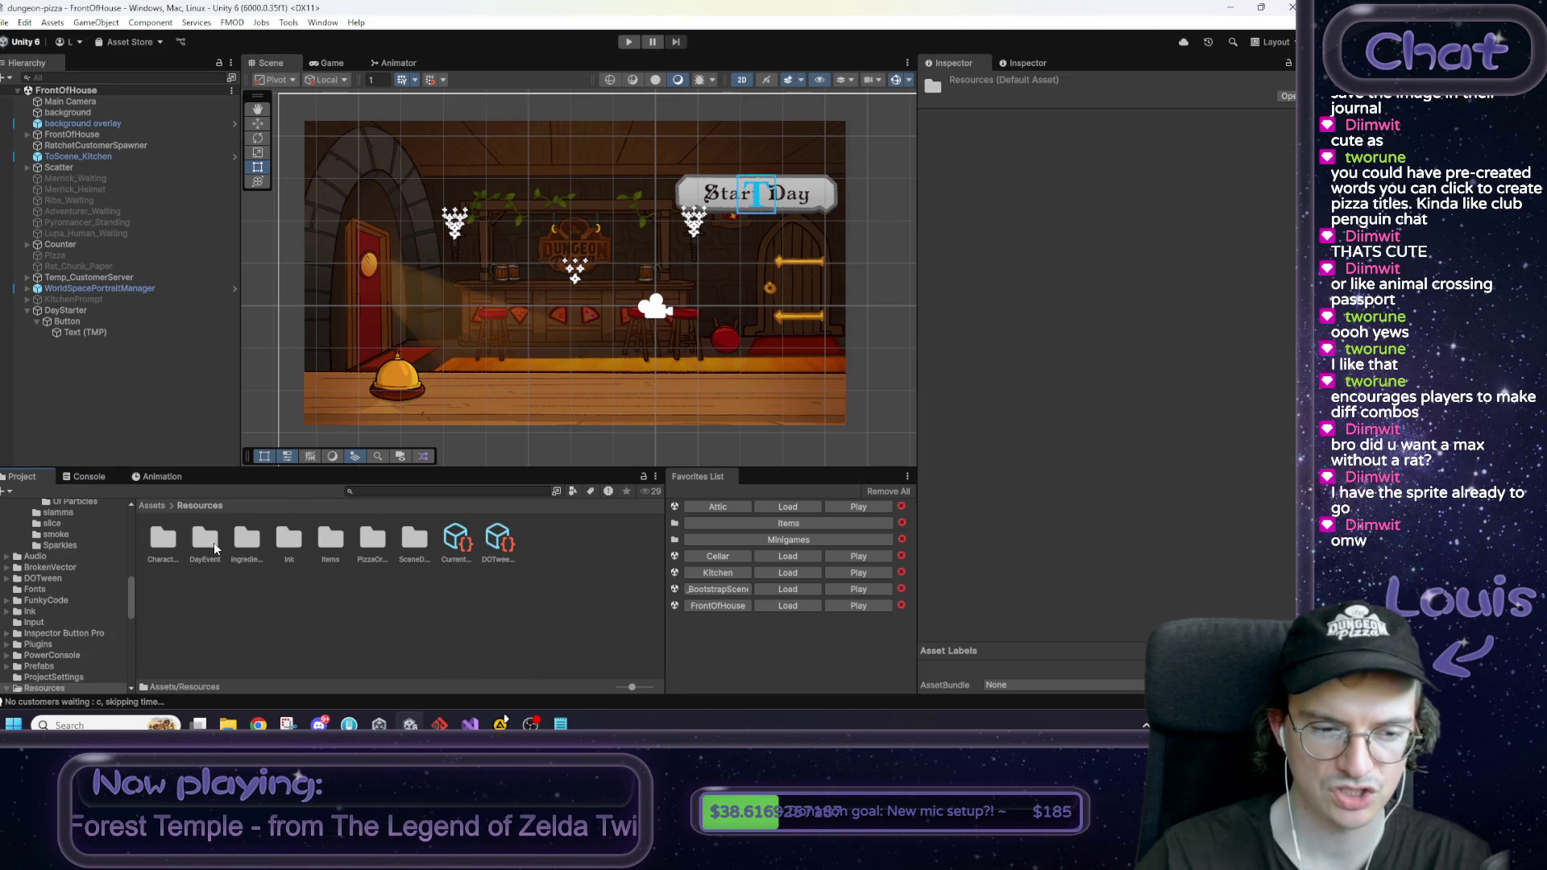
double_click(214, 554)
left_click(216, 545)
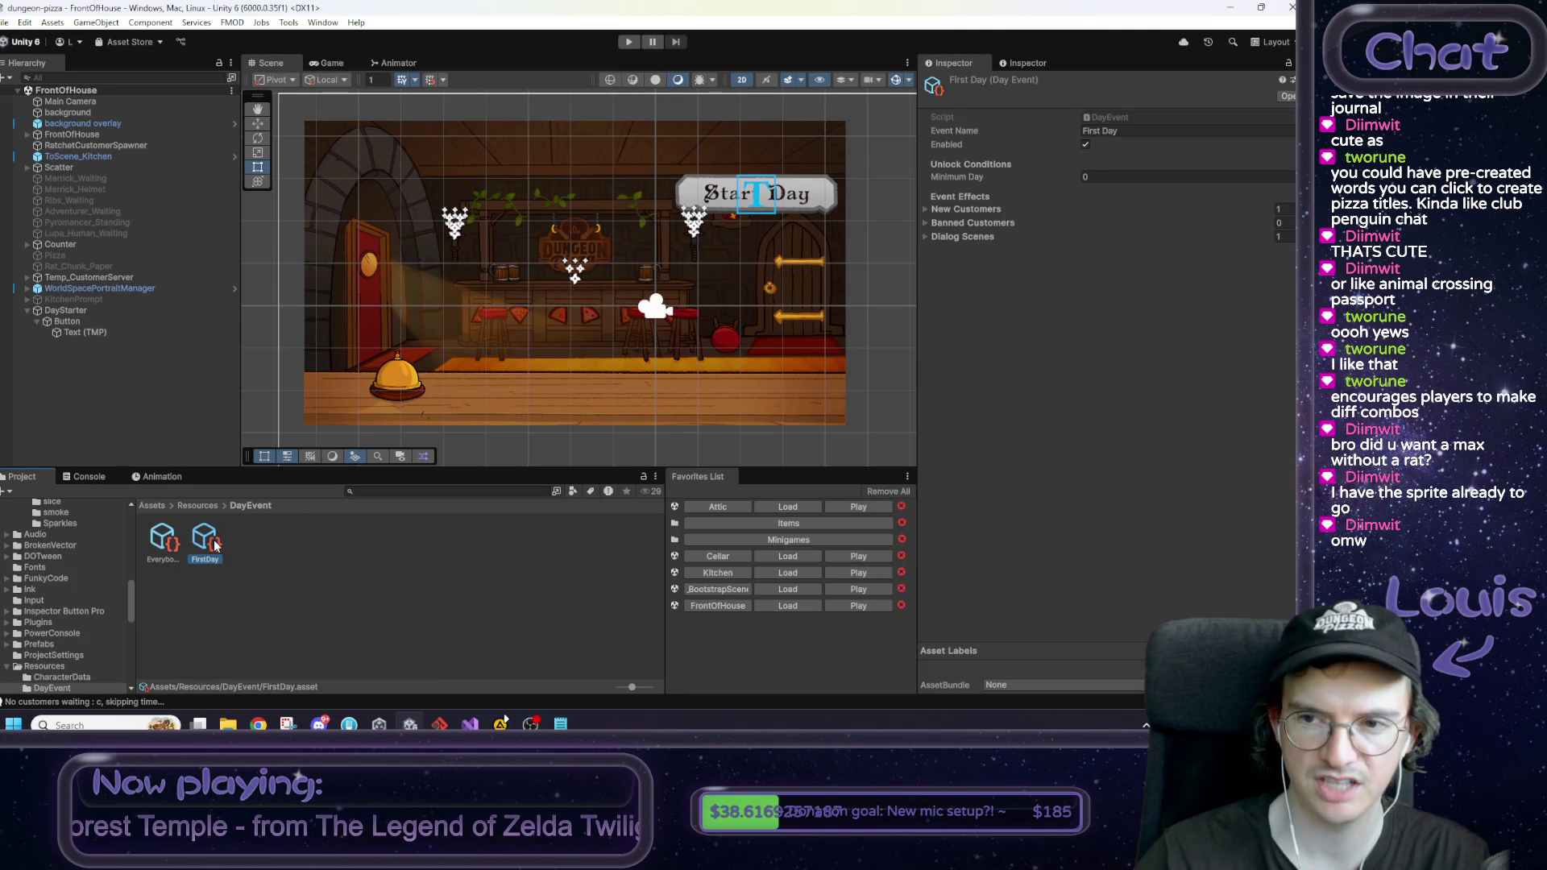
left_click(927, 210)
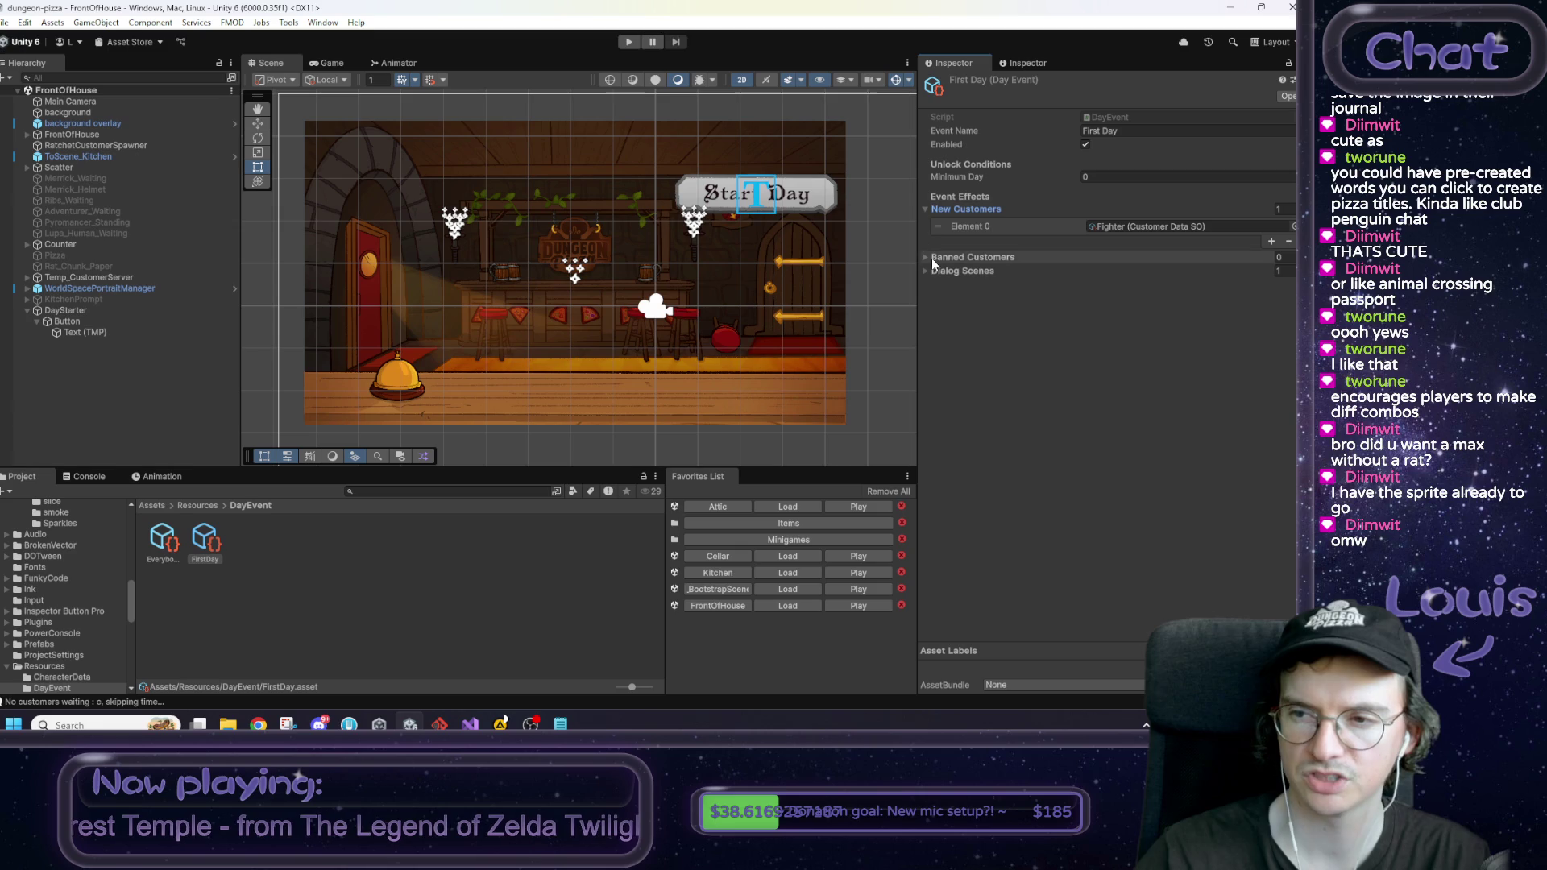
left_click(933, 273)
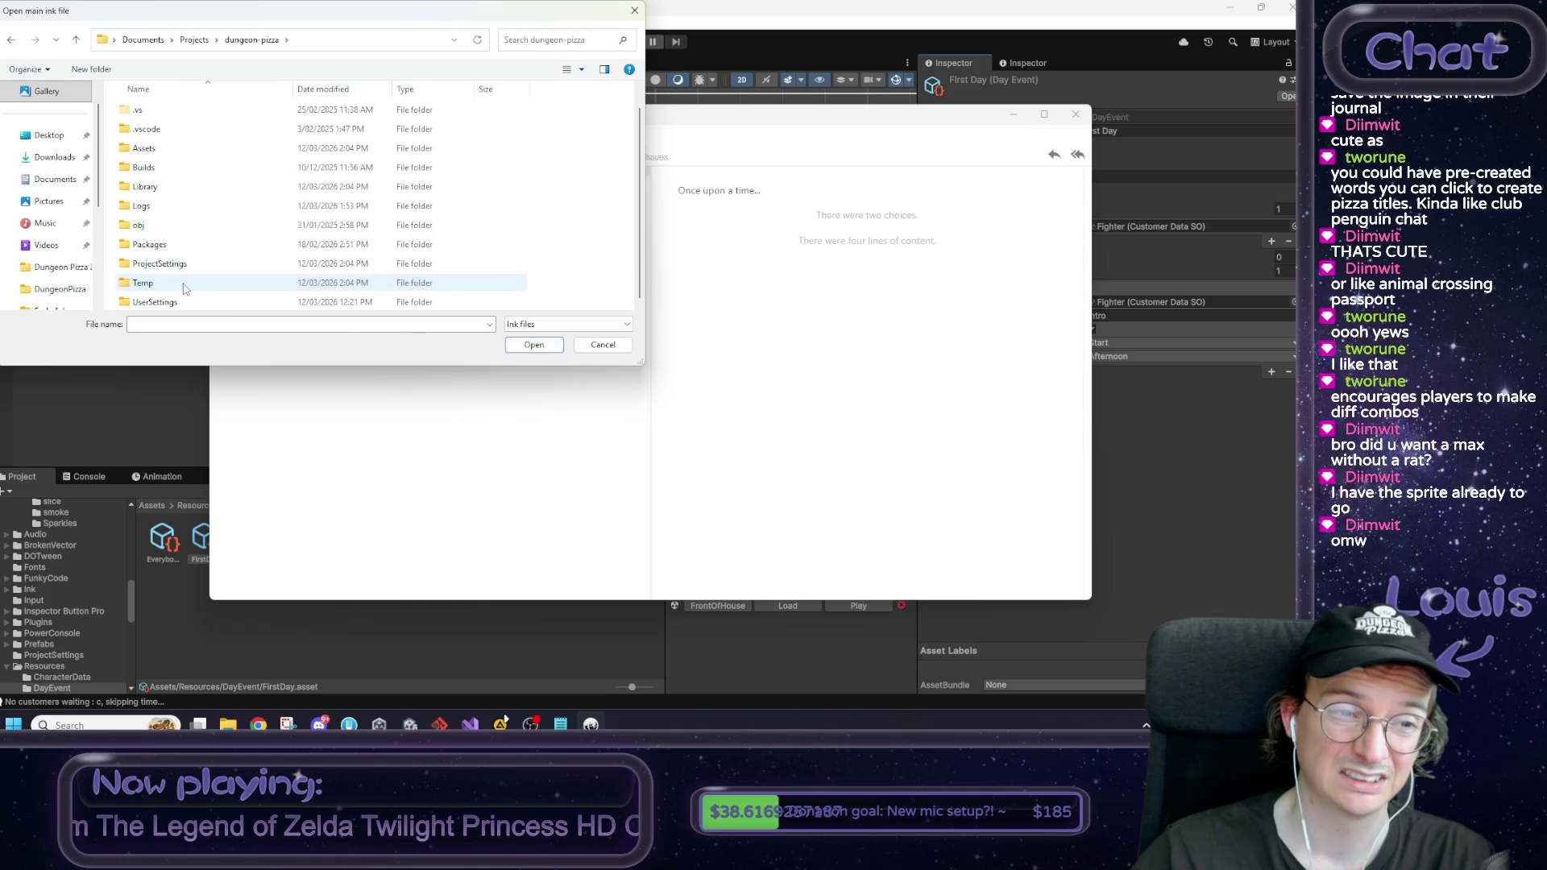
Step: Browse the project to the Ink story files folder and open Max.ink
double_click(145, 168)
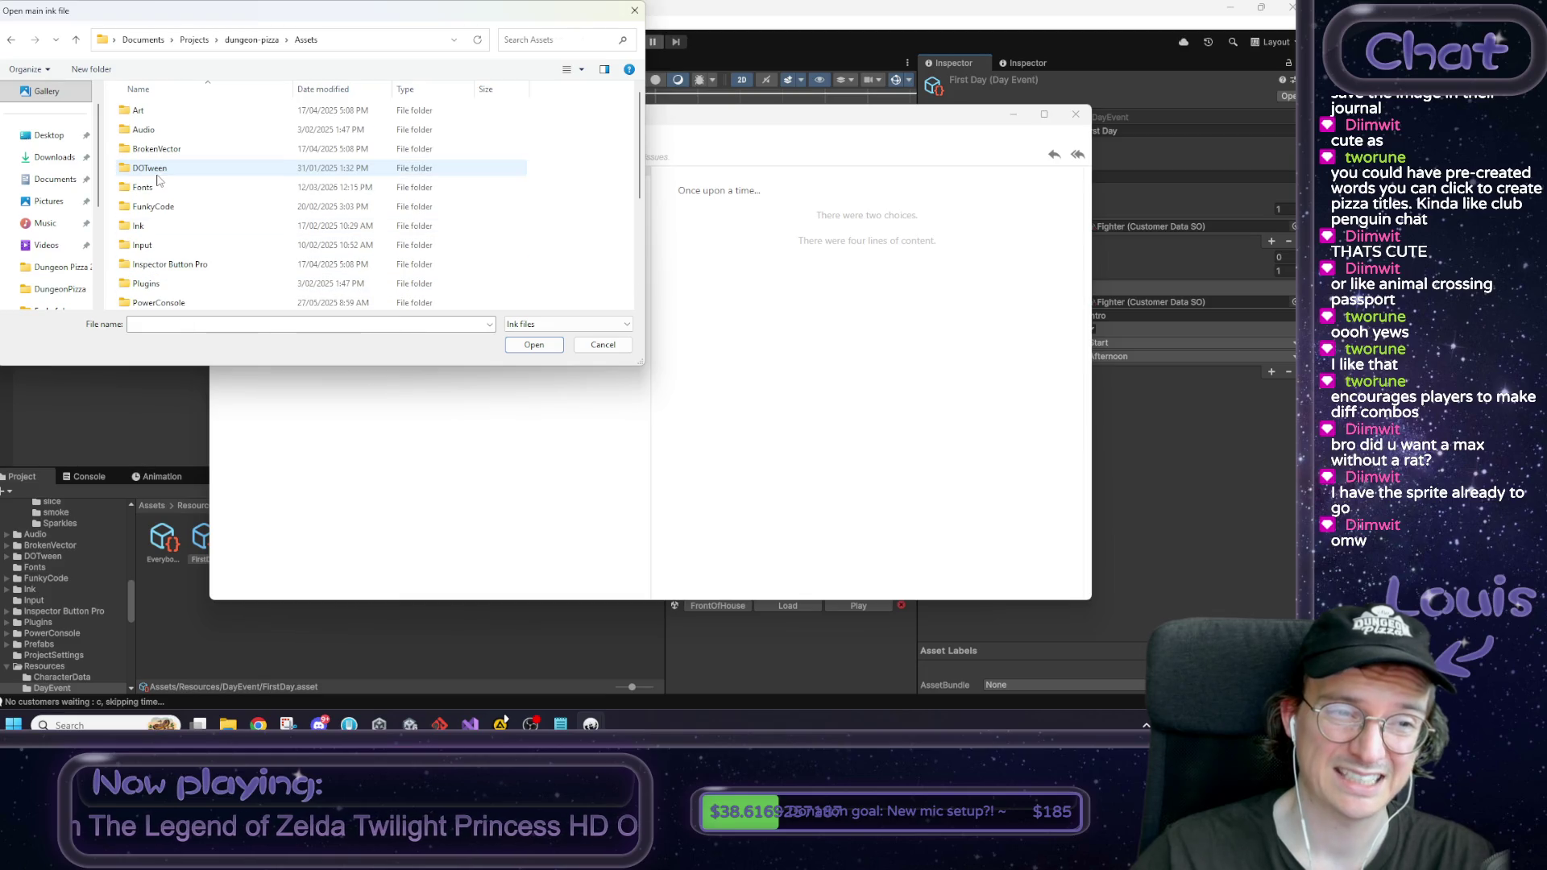
double_click(171, 225)
left_click(306, 39)
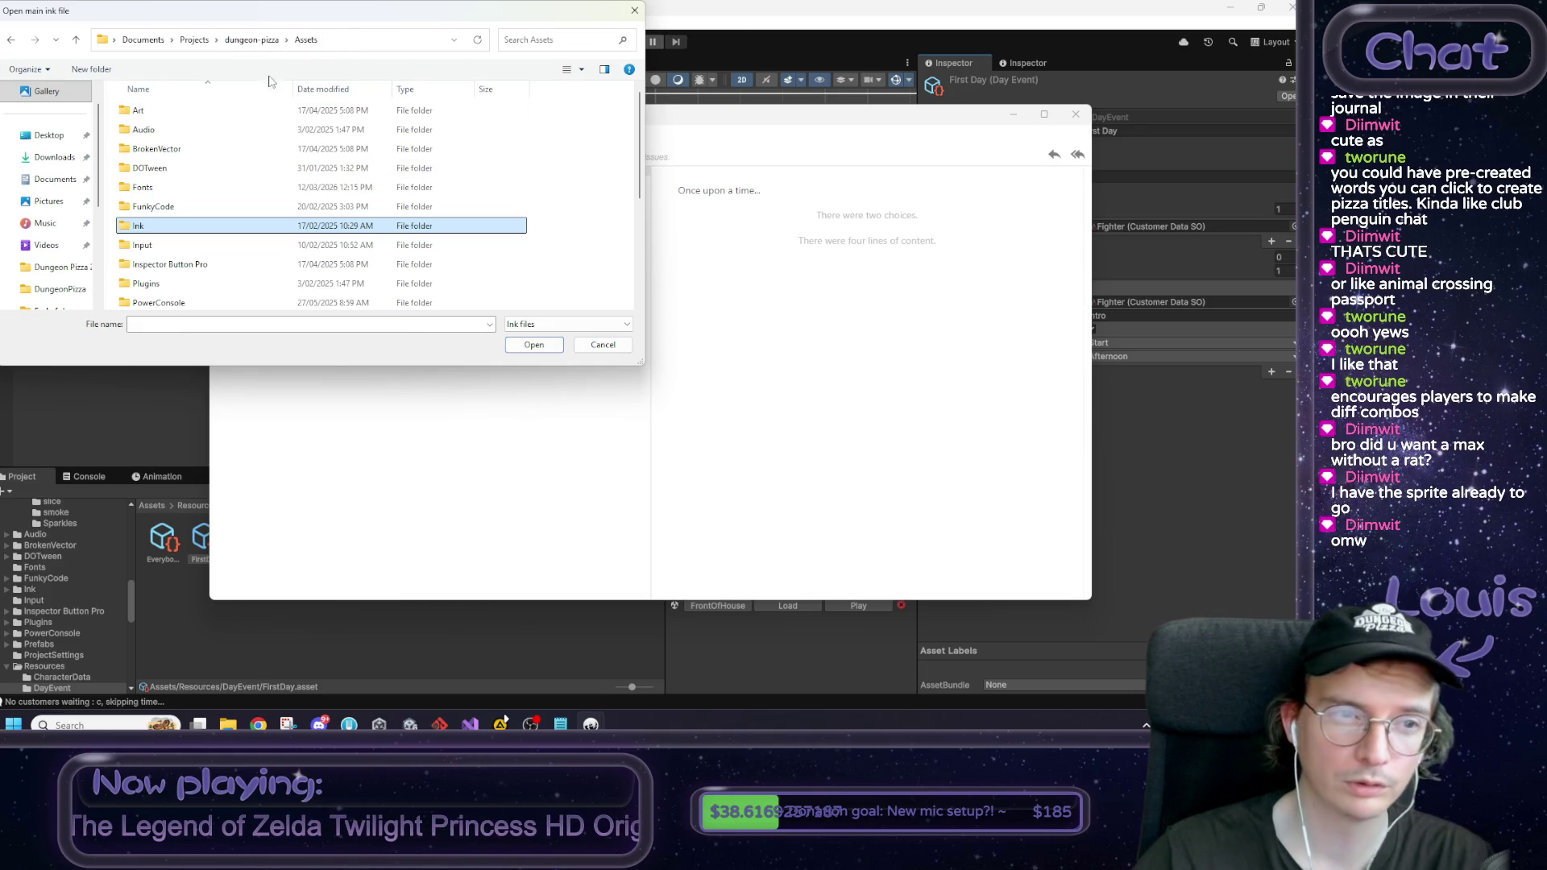
scroll(174, 210, "down", 4)
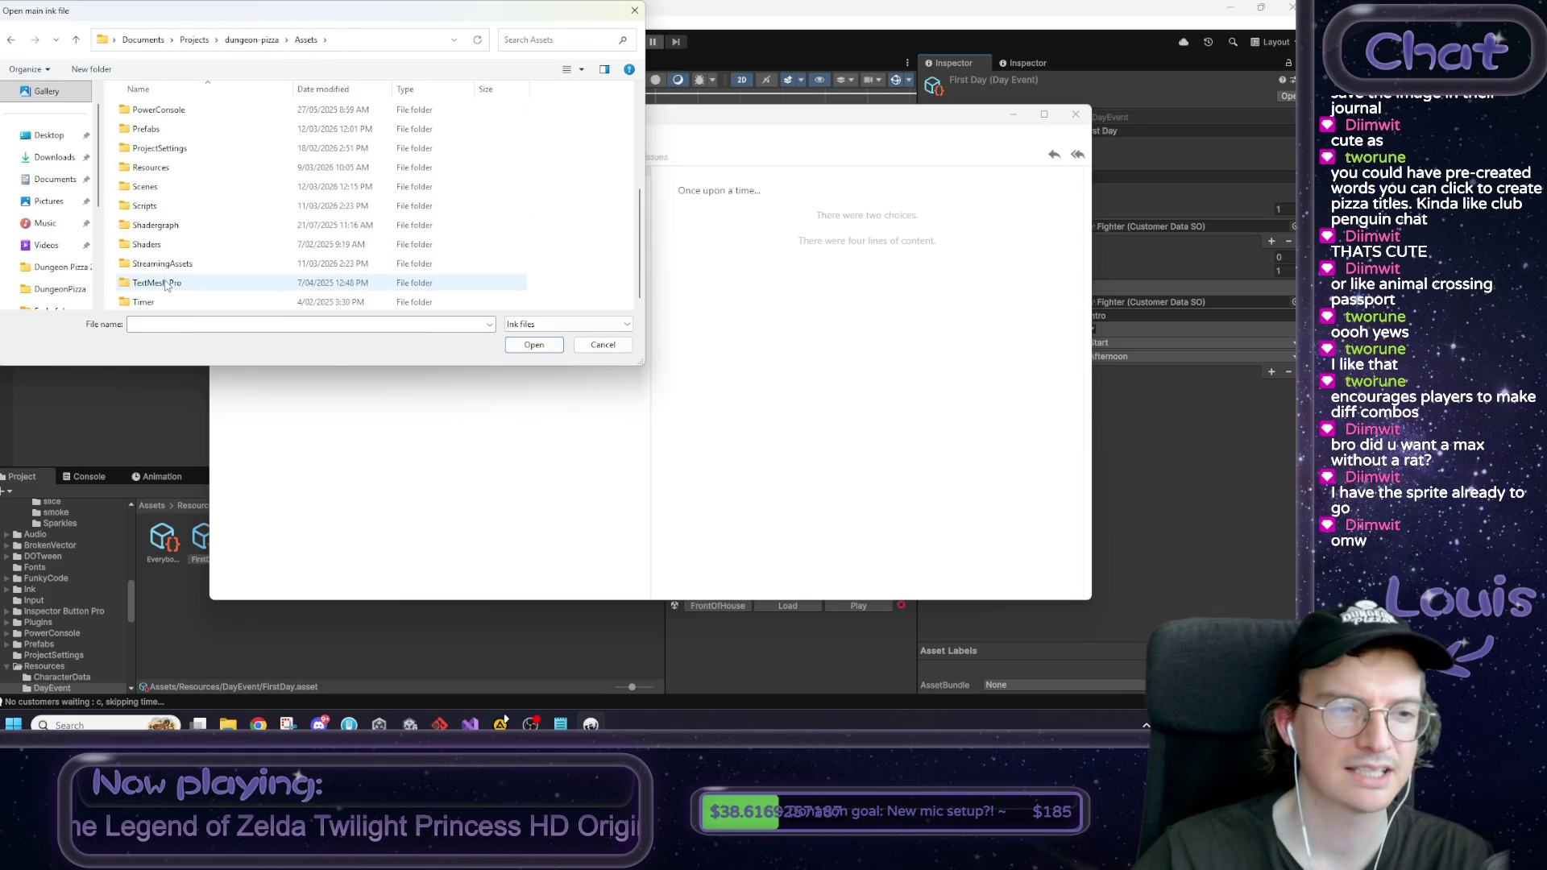
double_click(153, 168)
double_click(161, 167)
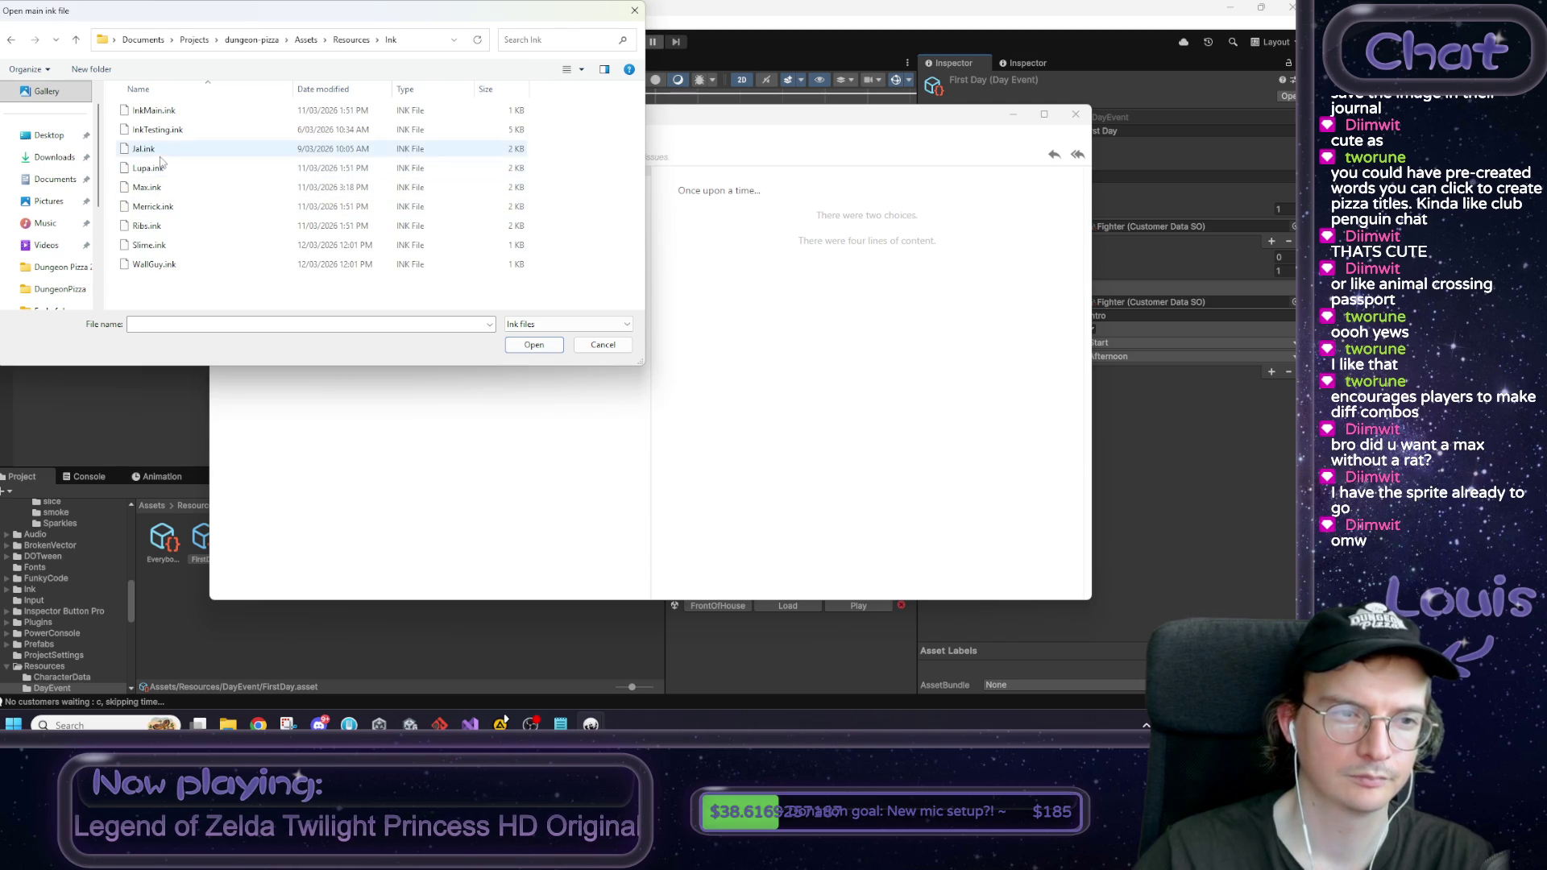
left_click(164, 150)
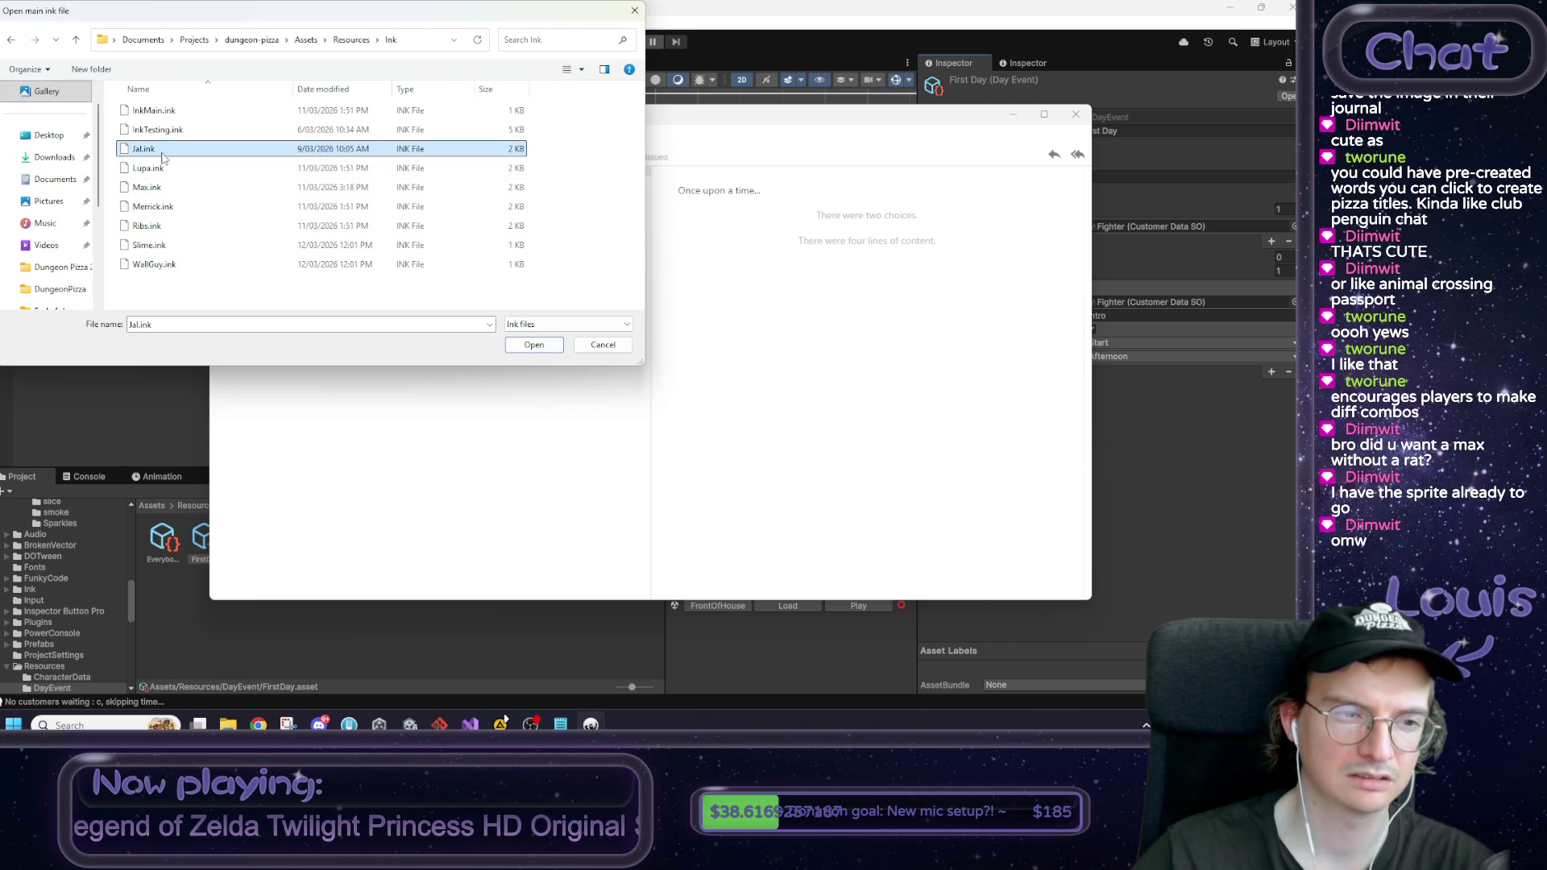
left_click(165, 264)
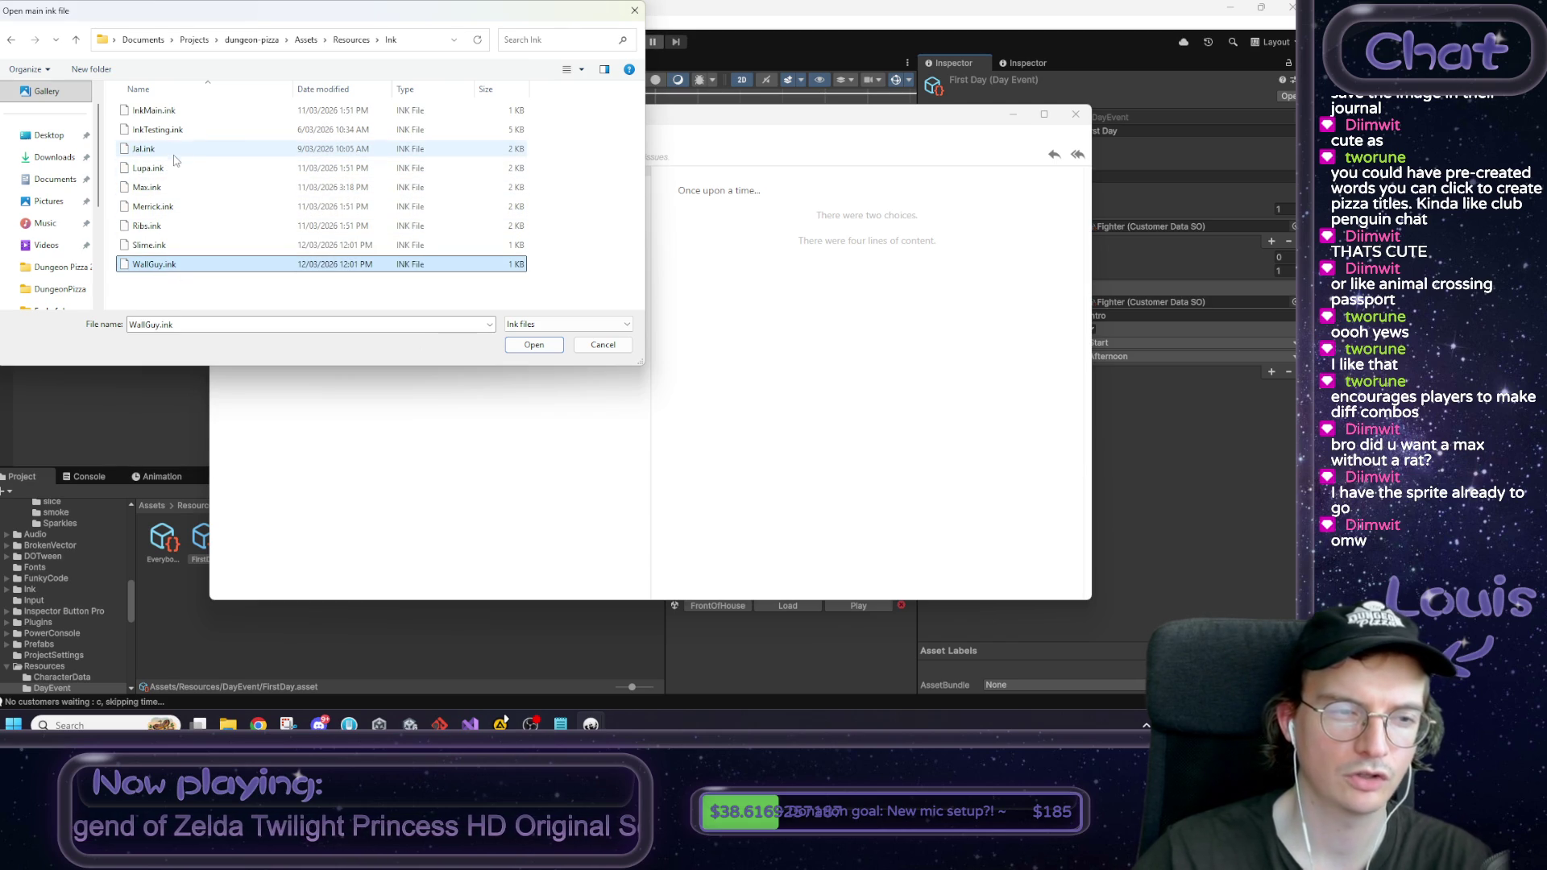
double_click(170, 188)
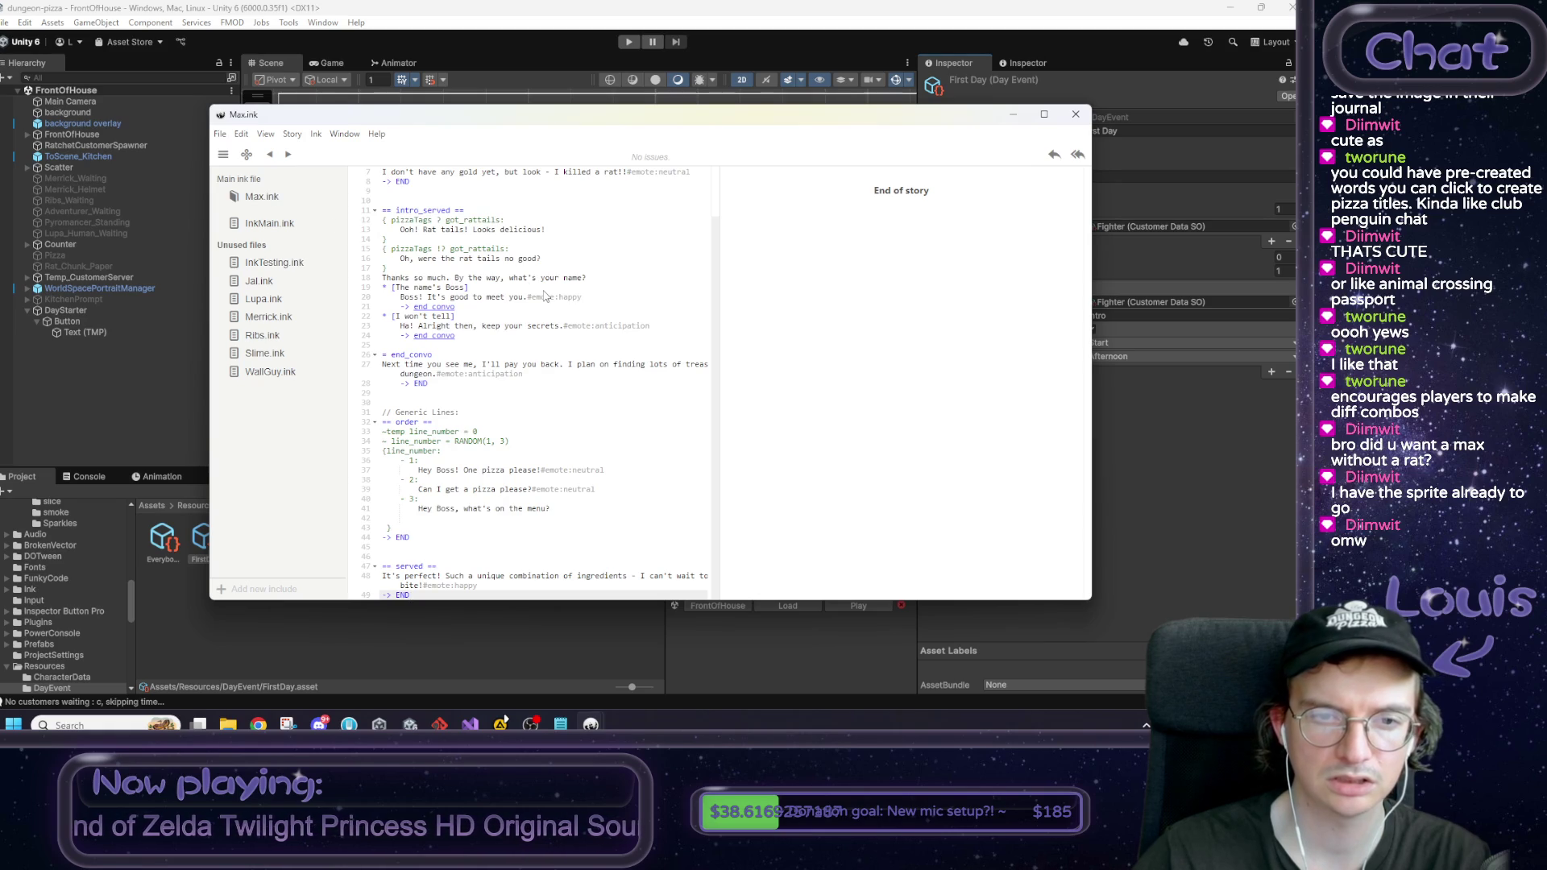
Step: Review Max.ink's got_rattails condition and intro_served to end_convo dialogue, then open Jal.ink
scroll(545, 296, "up", 1)
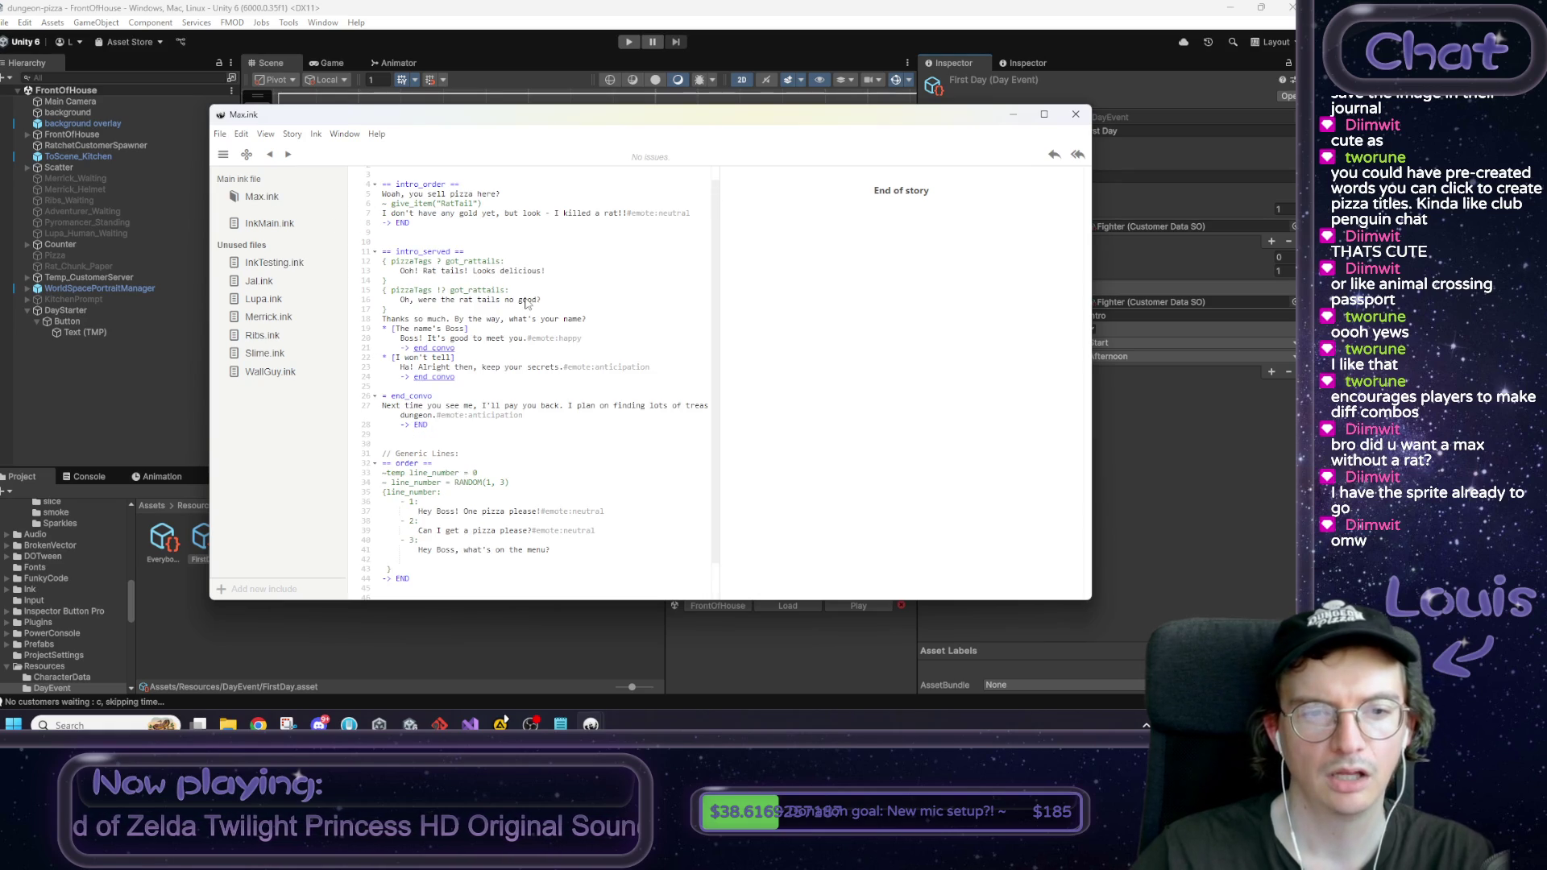
scroll(528, 303, "up", 1)
left_click(419, 277)
double_click(474, 277)
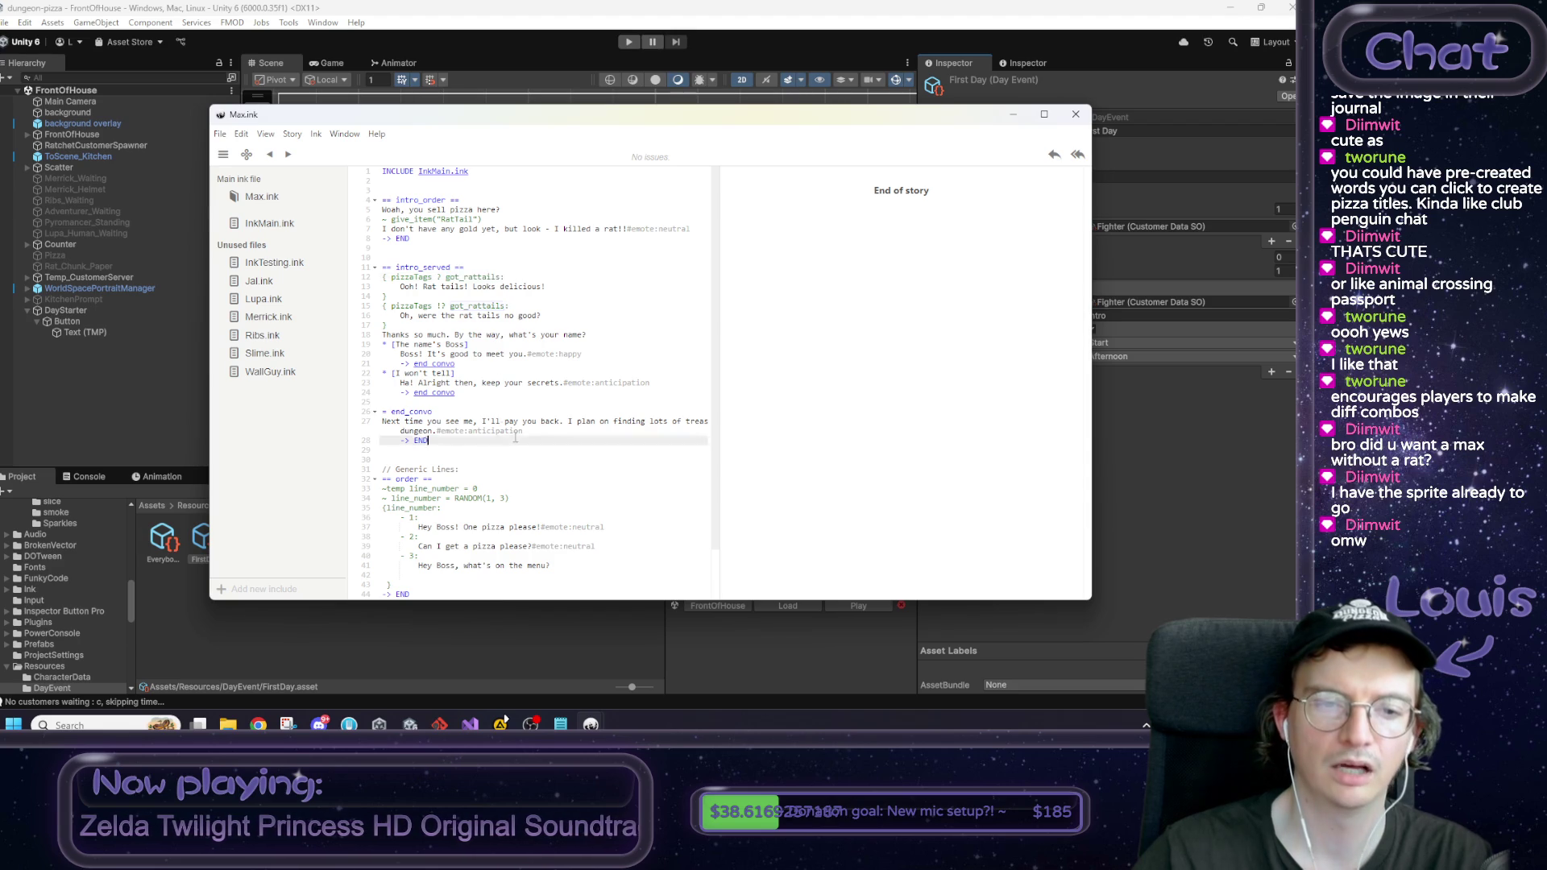
left_click_drag(430, 441, 372, 267)
left_click(653, 281)
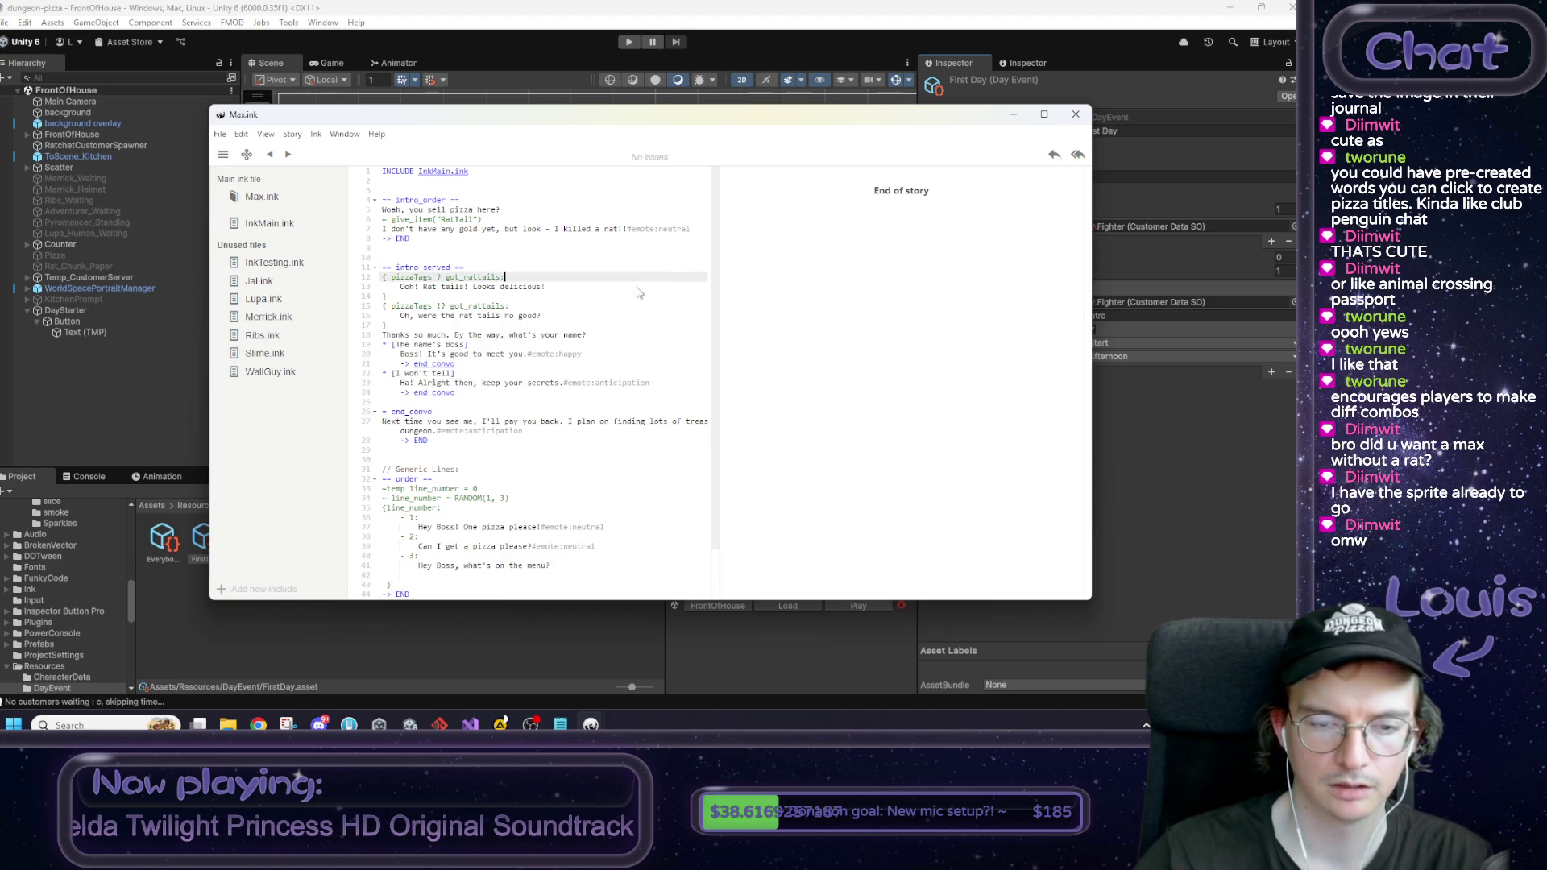
scroll(553, 486, "down", 1)
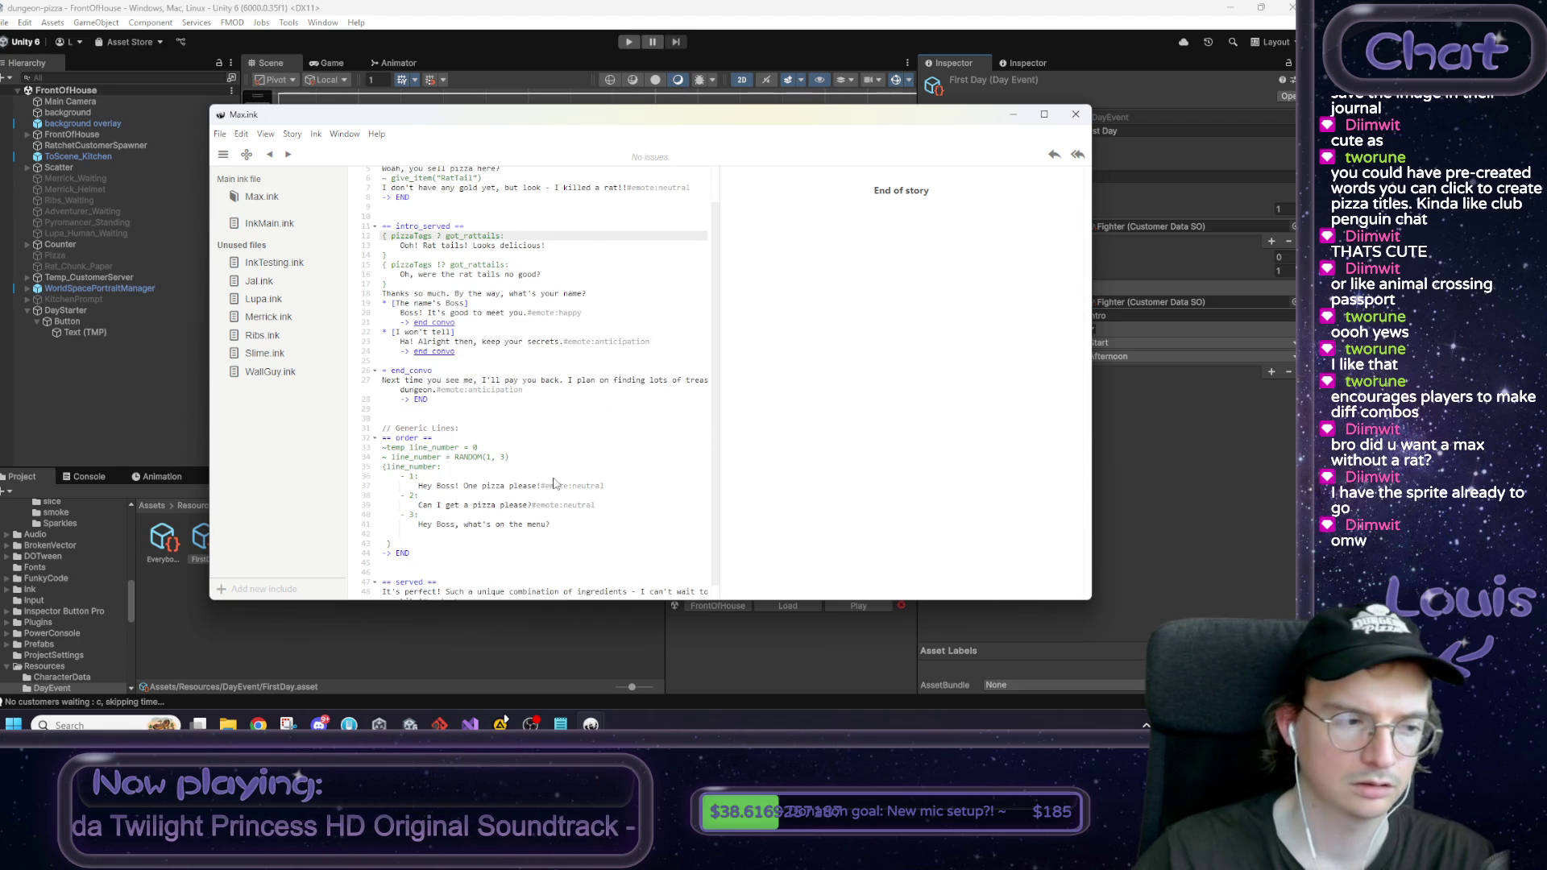
scroll(554, 483, "up", 1)
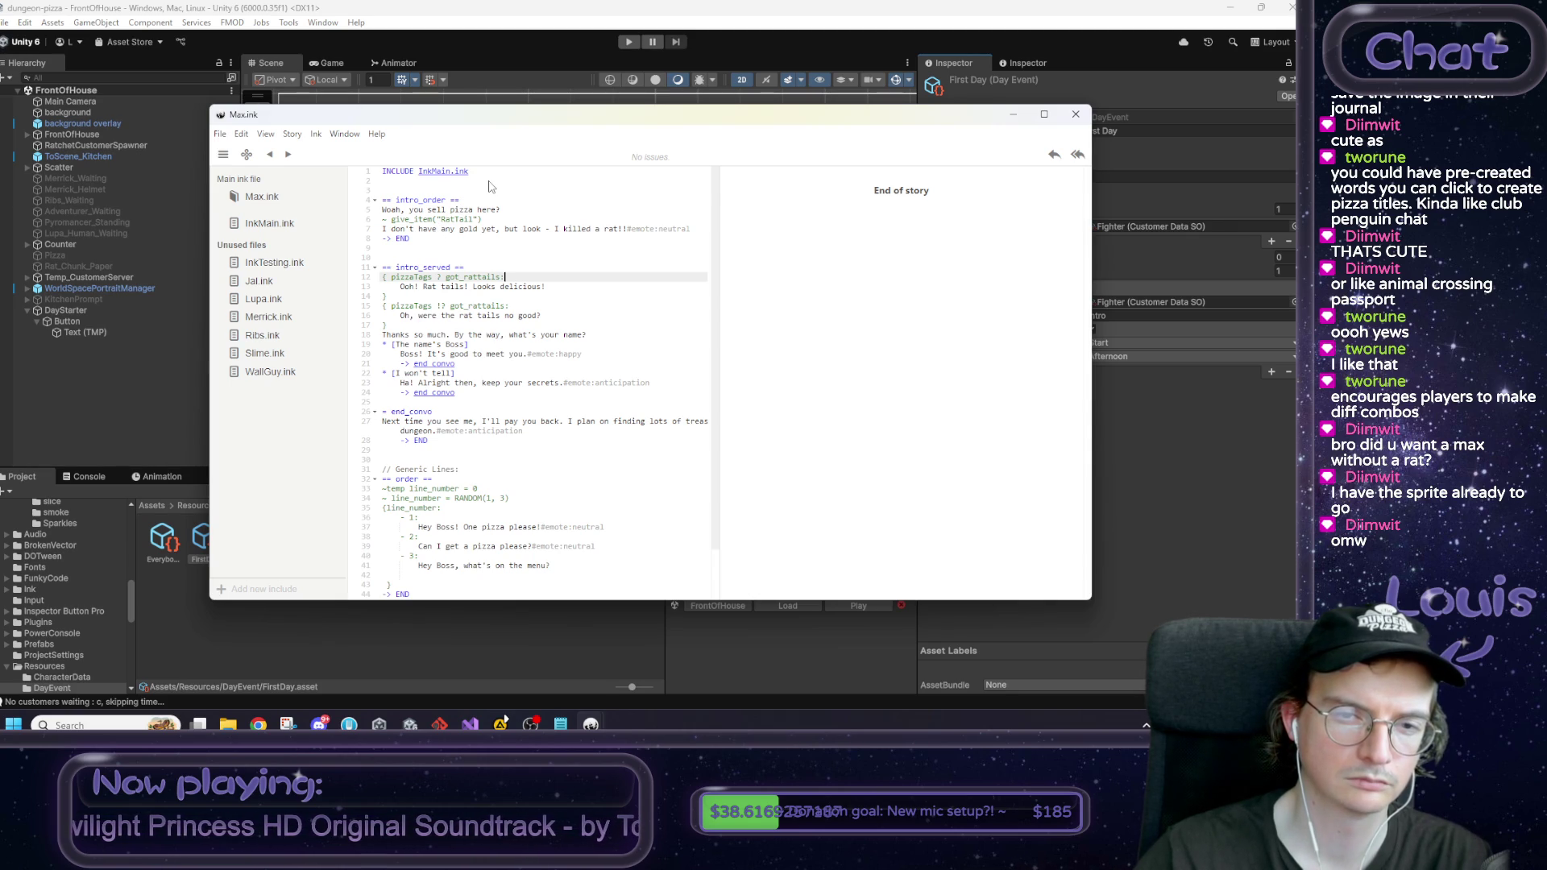
scroll(521, 278, "down", 2)
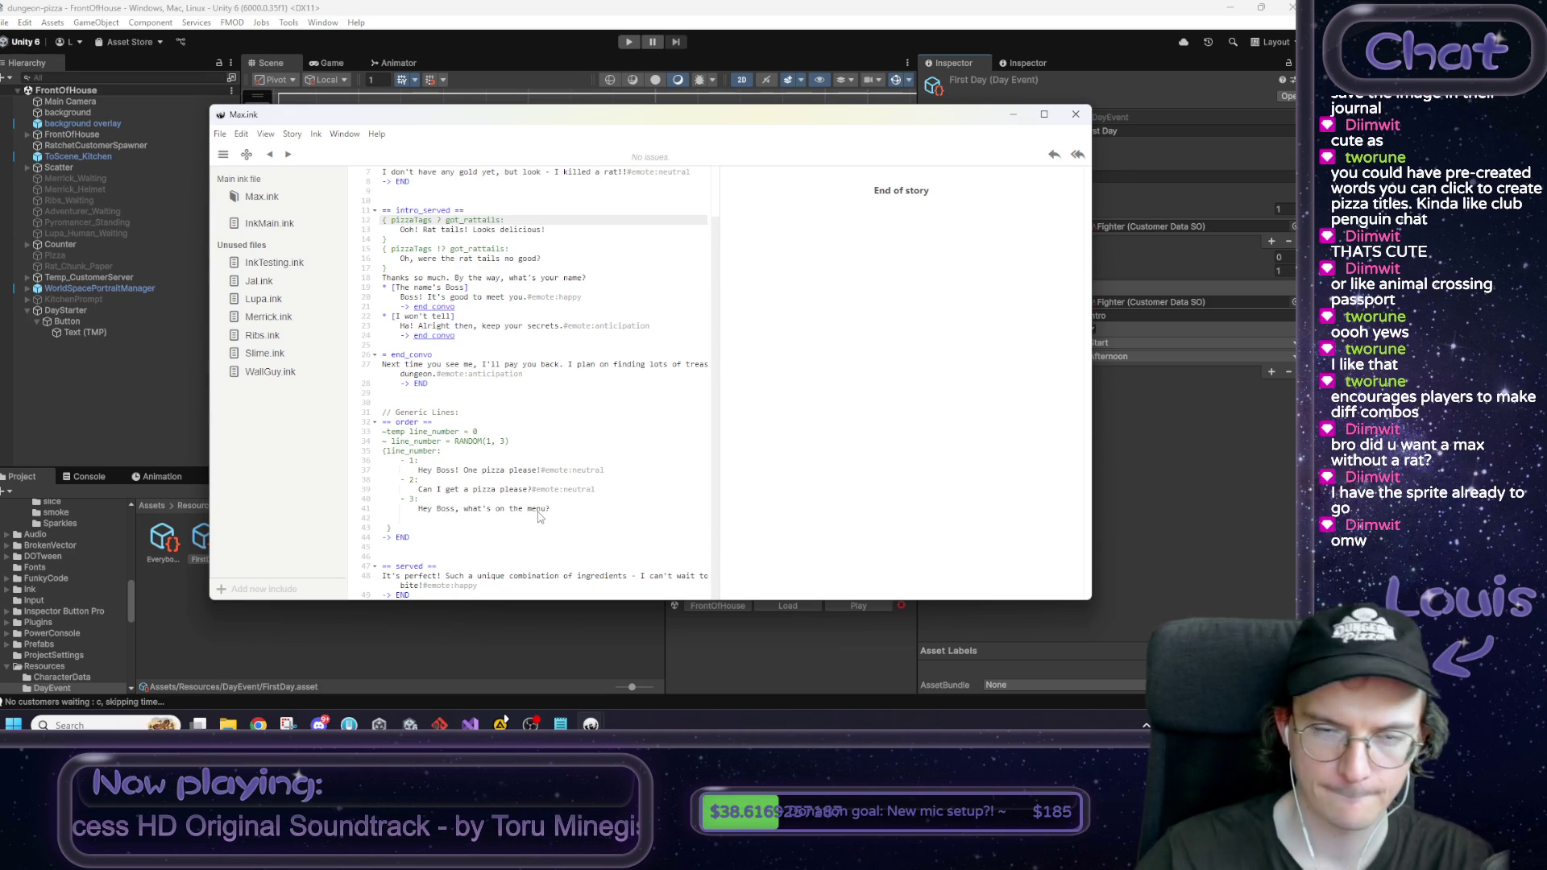
scroll(539, 516, "up", 2)
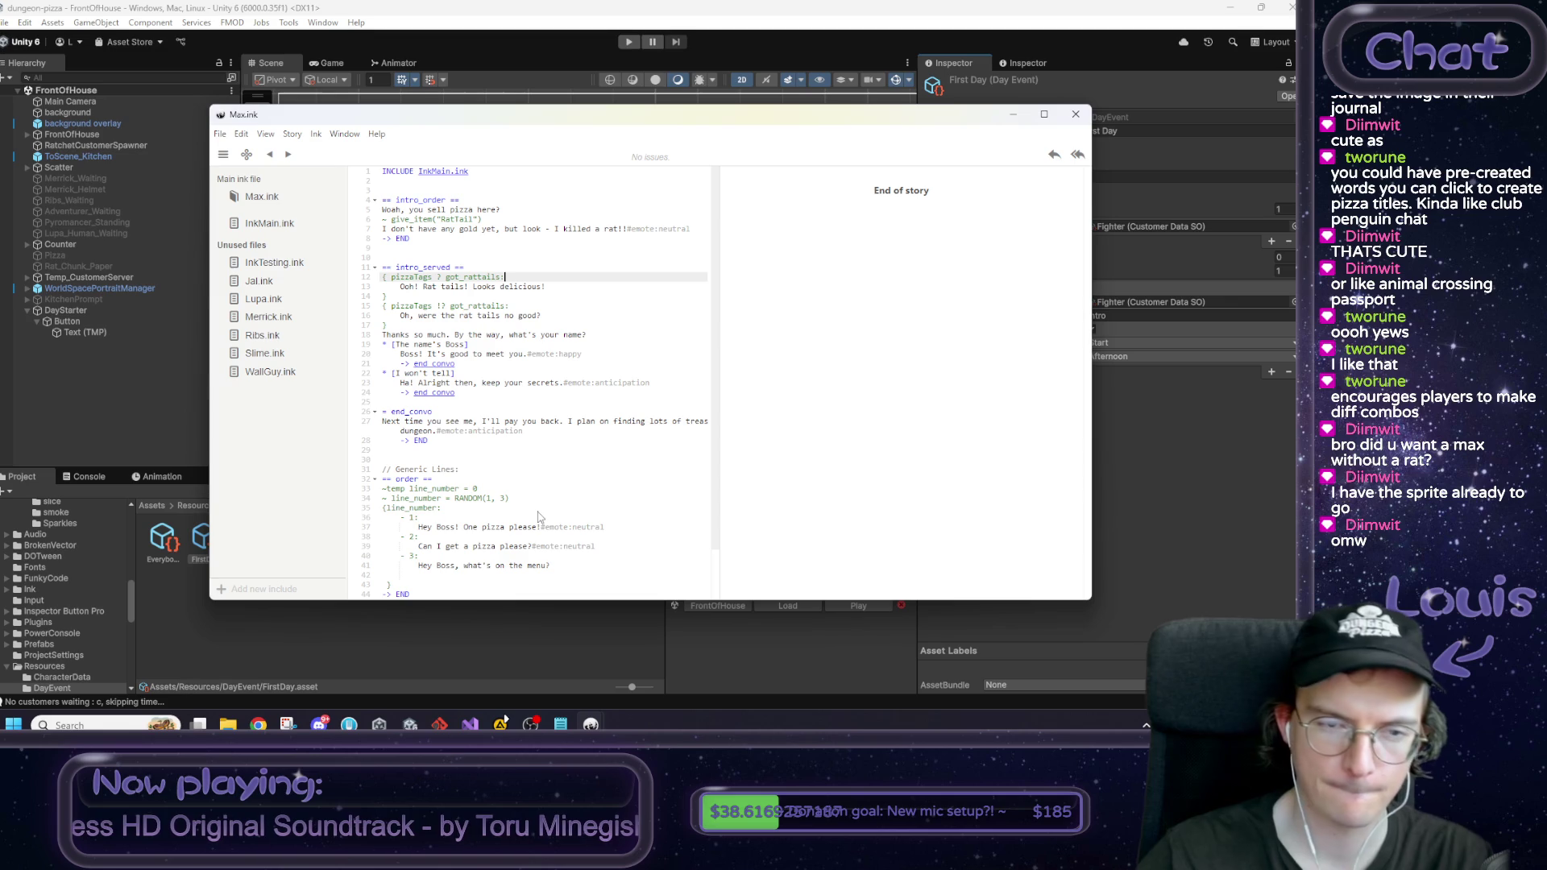
left_click(258, 282)
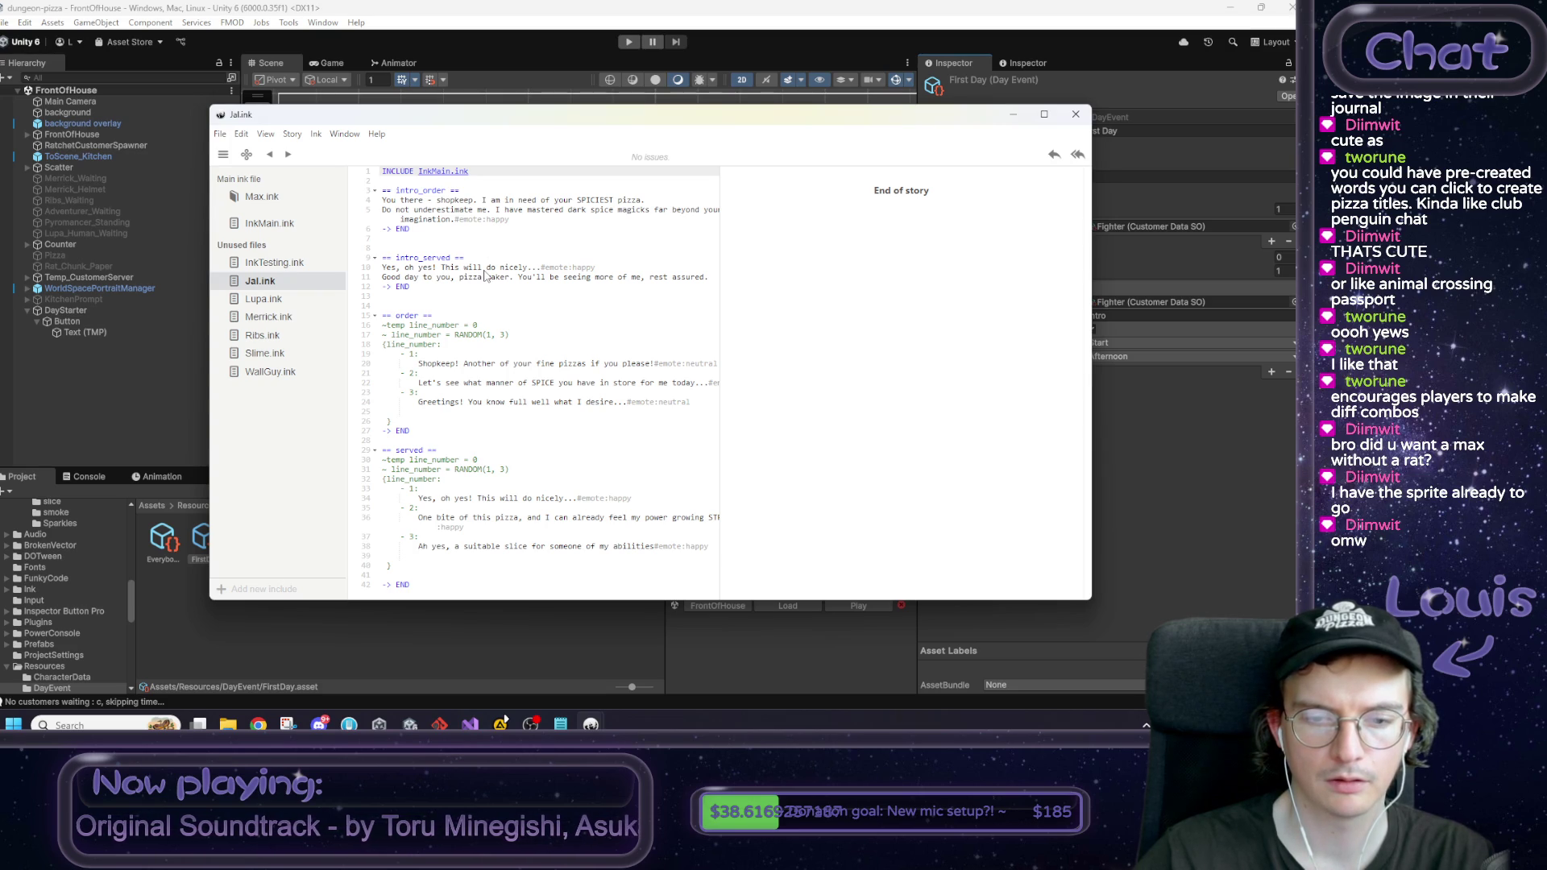
Step: Back in Max.ink, select the got_rattails tag on line 12 and minimize Inky
double_click(427, 470)
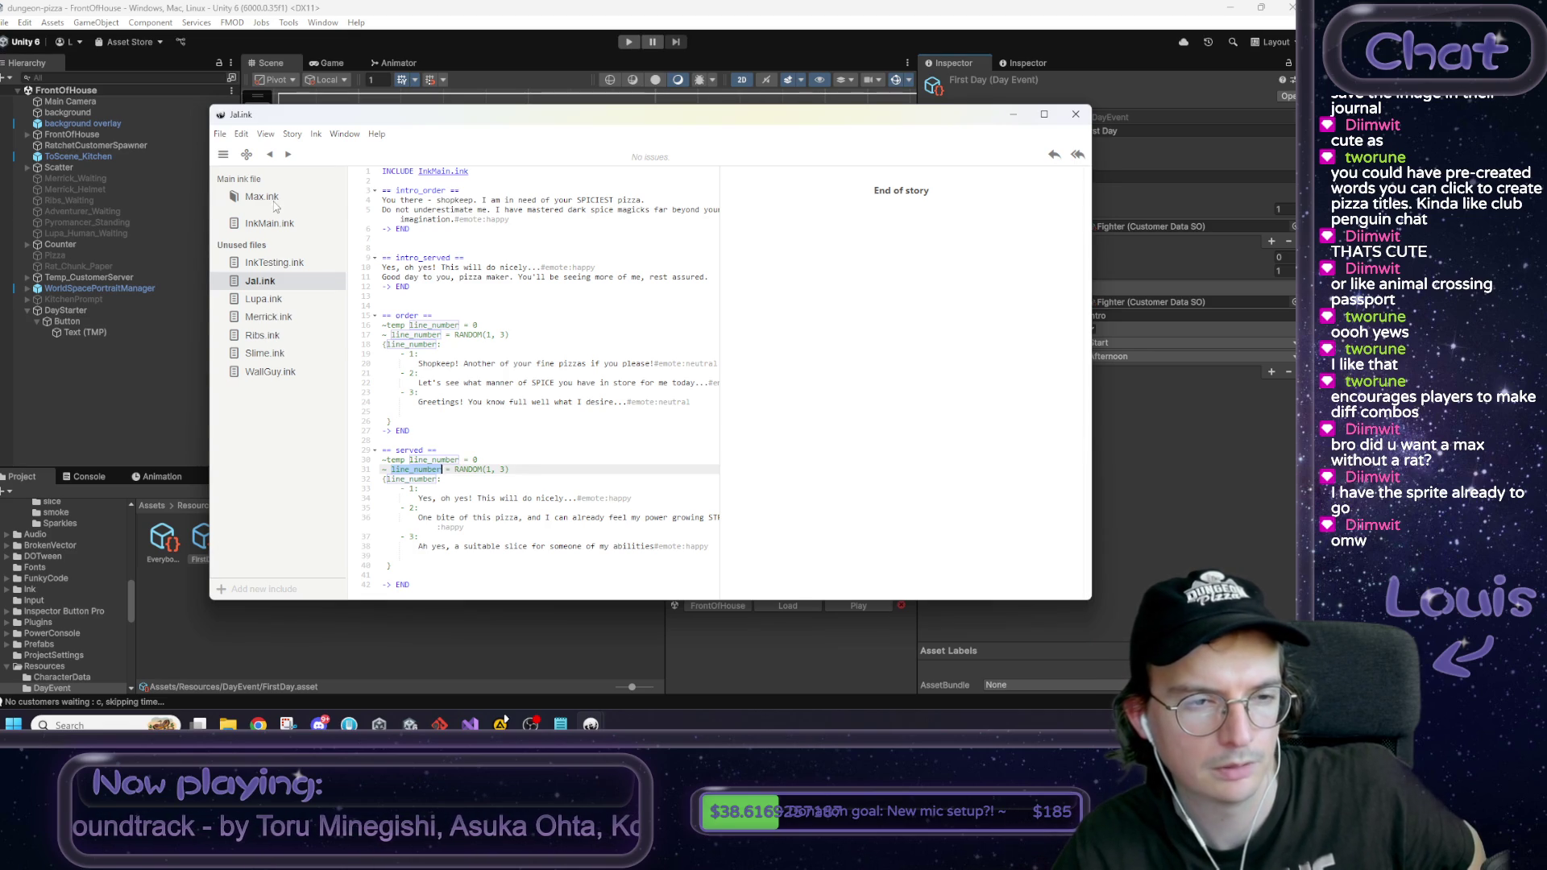
left_click(274, 202)
double_click(487, 277)
key("ctrl+c")
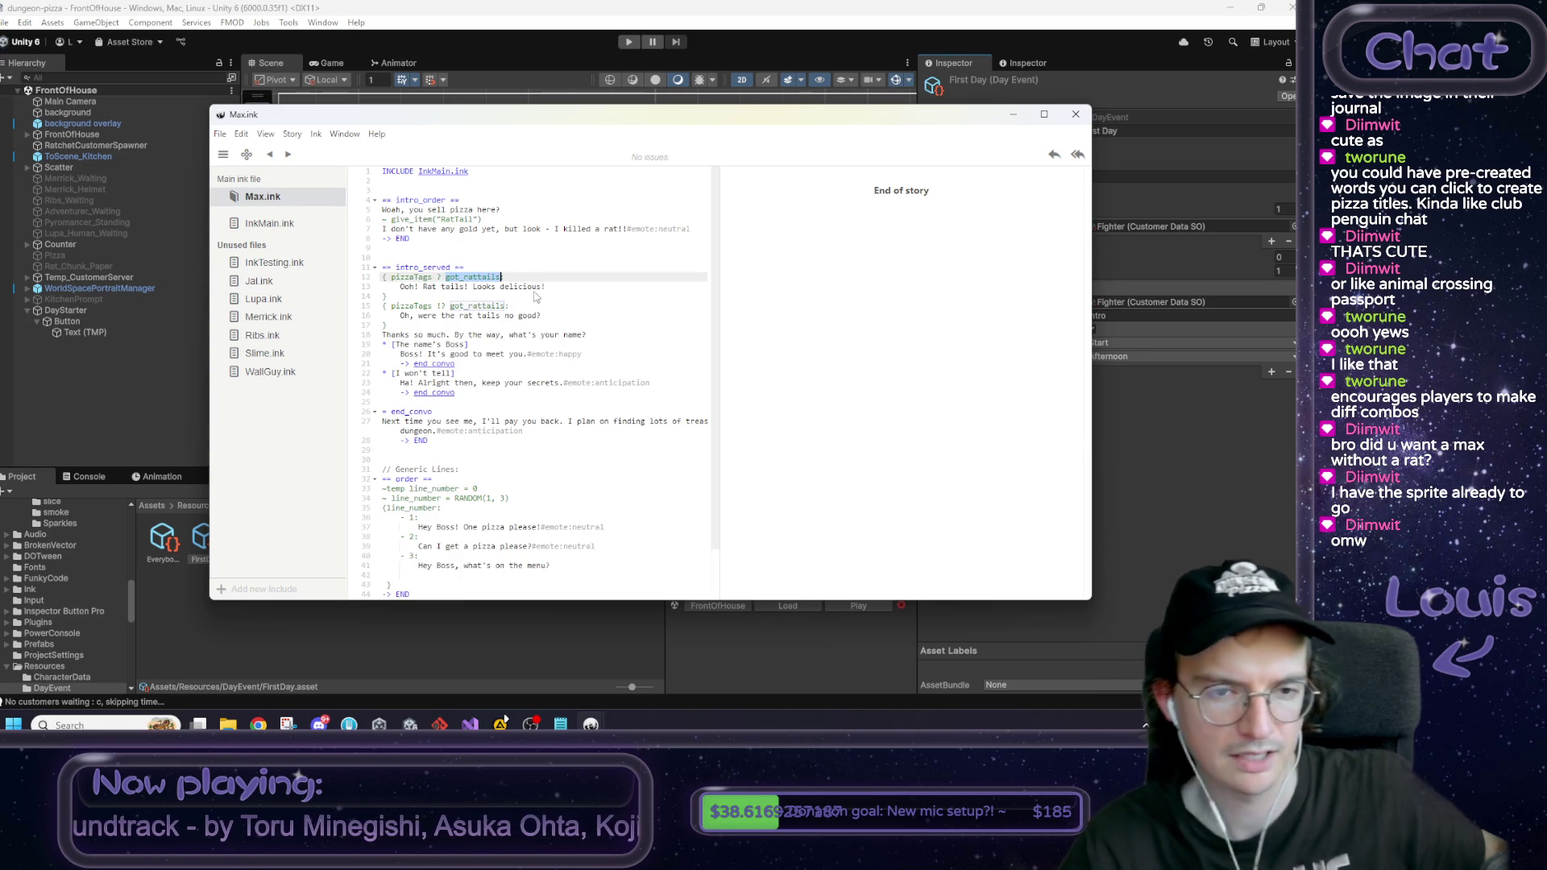
left_click(500, 724)
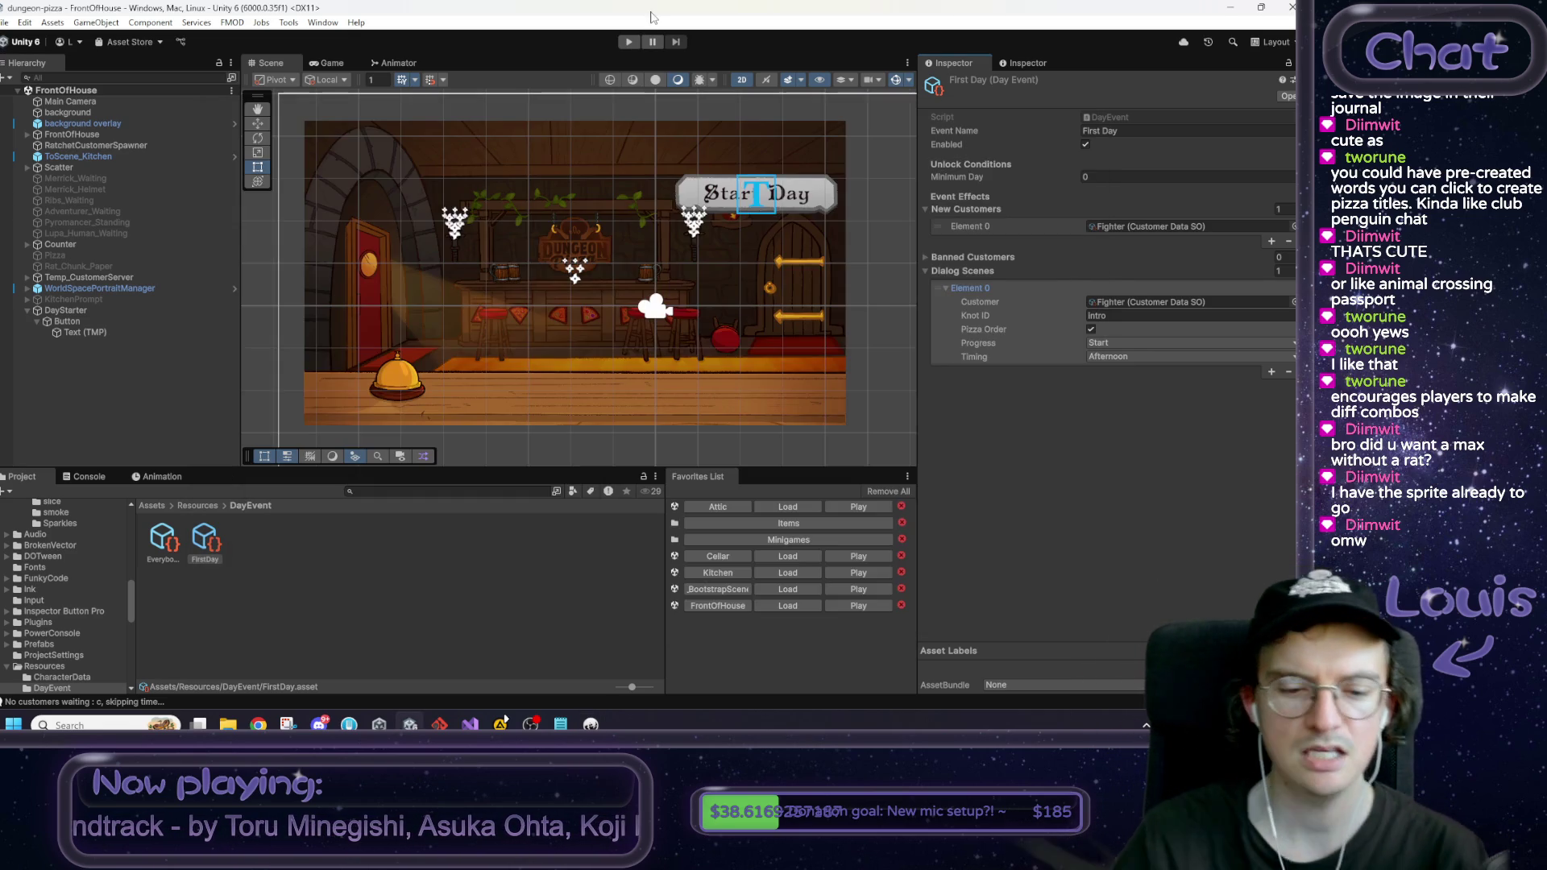
Step: Search Visual Studio for got_rattails and jump to its match in PizzaInstance.cs
left_click(469, 724)
left_click(450, 322)
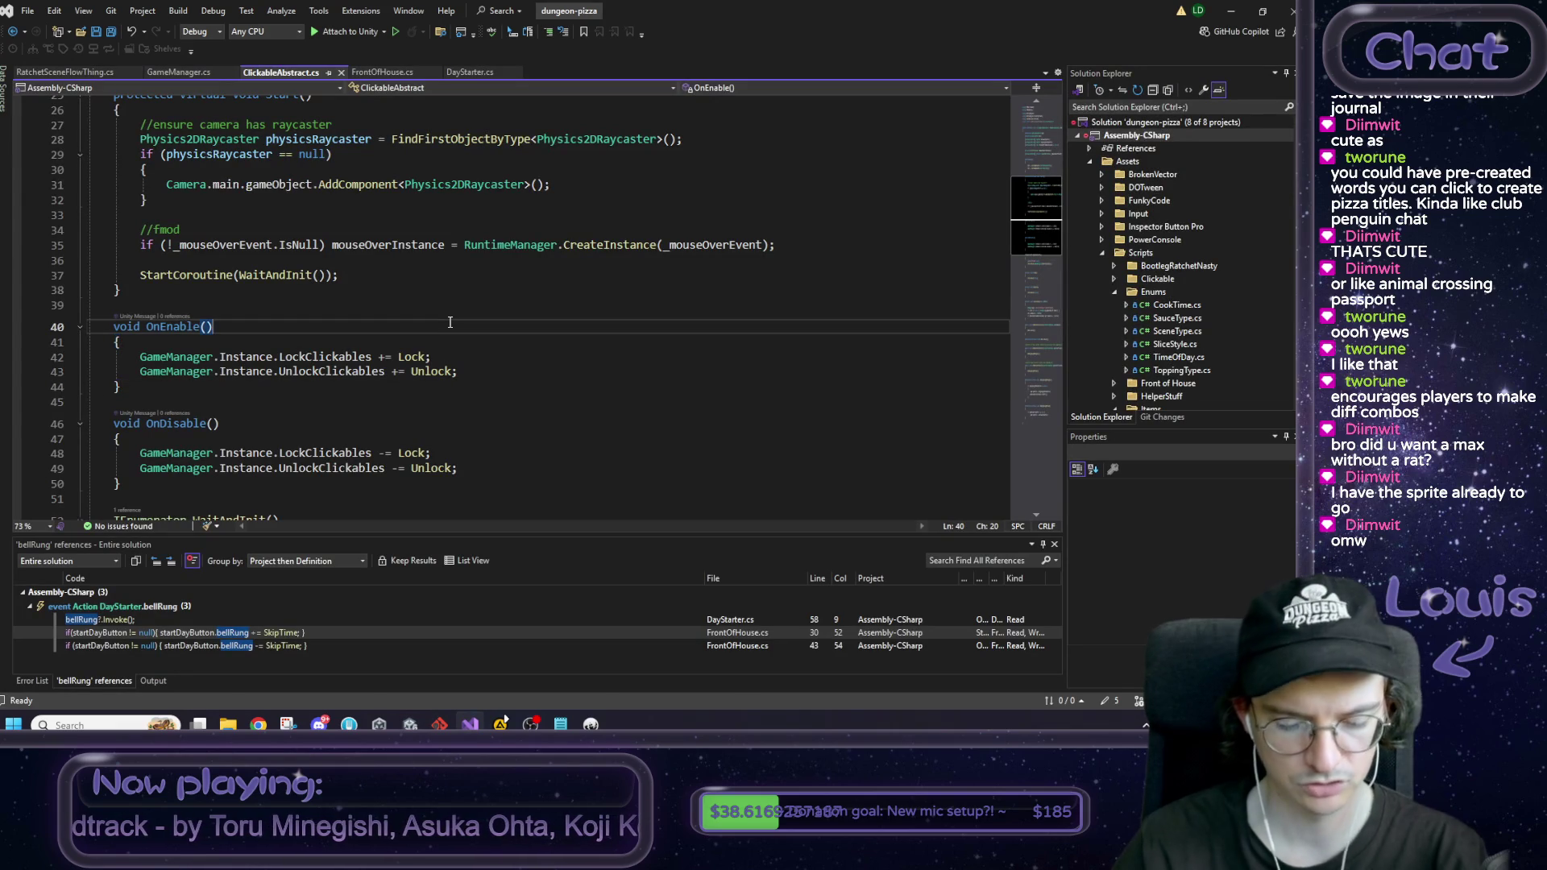
key("ctrl+f")
key("ctrl+v")
key("Return")
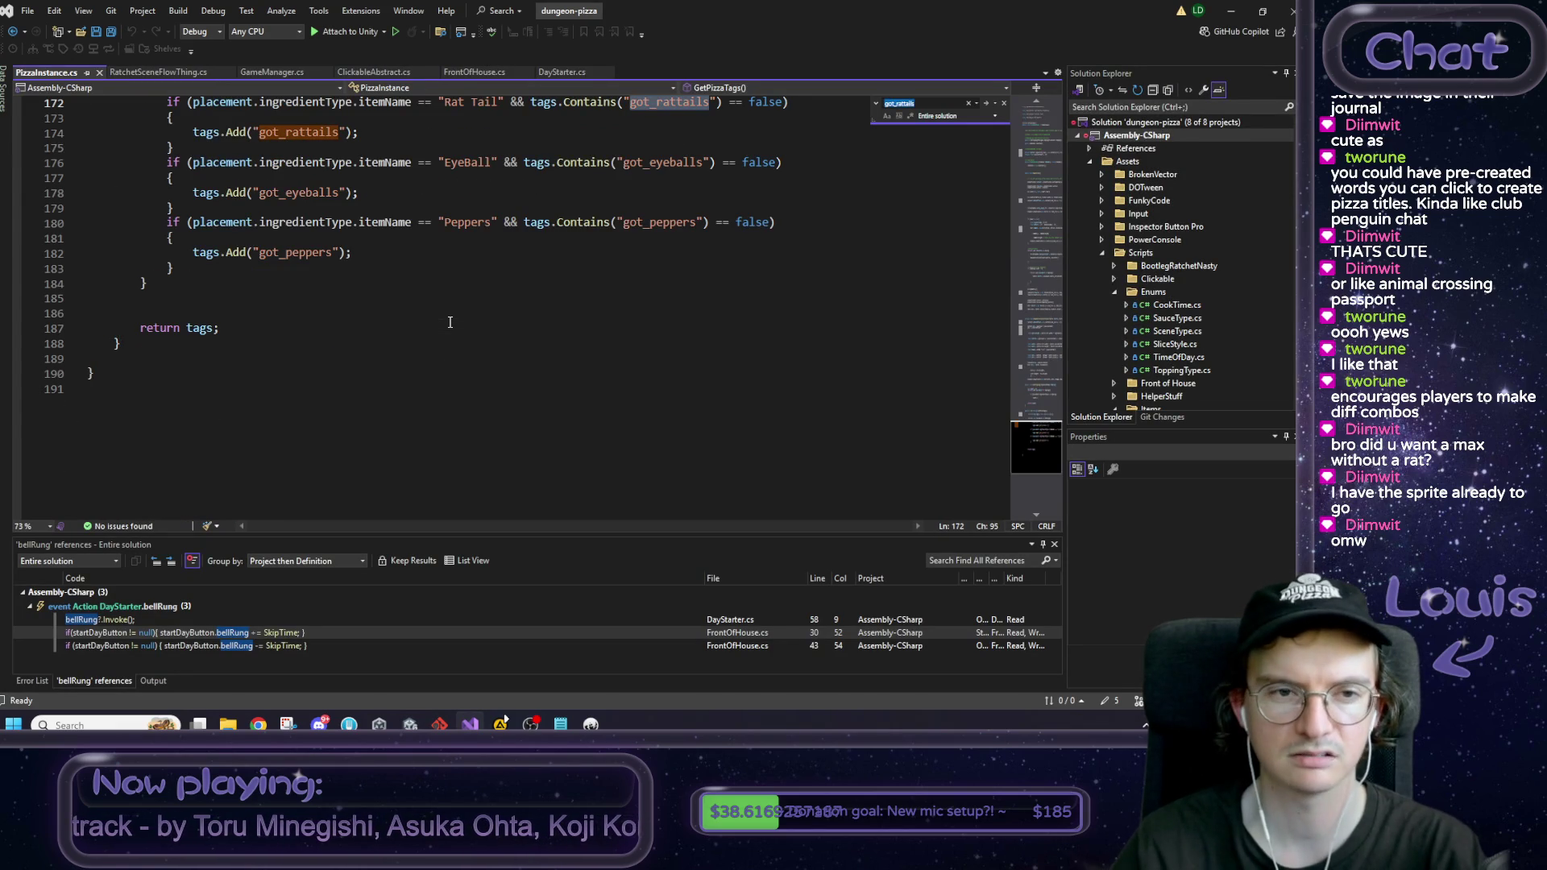
Step: Review GetPizzaTags' got_rattails, got_eyeballs and got_peppers checks and select ingredientType
scroll(440, 316, "up", 3)
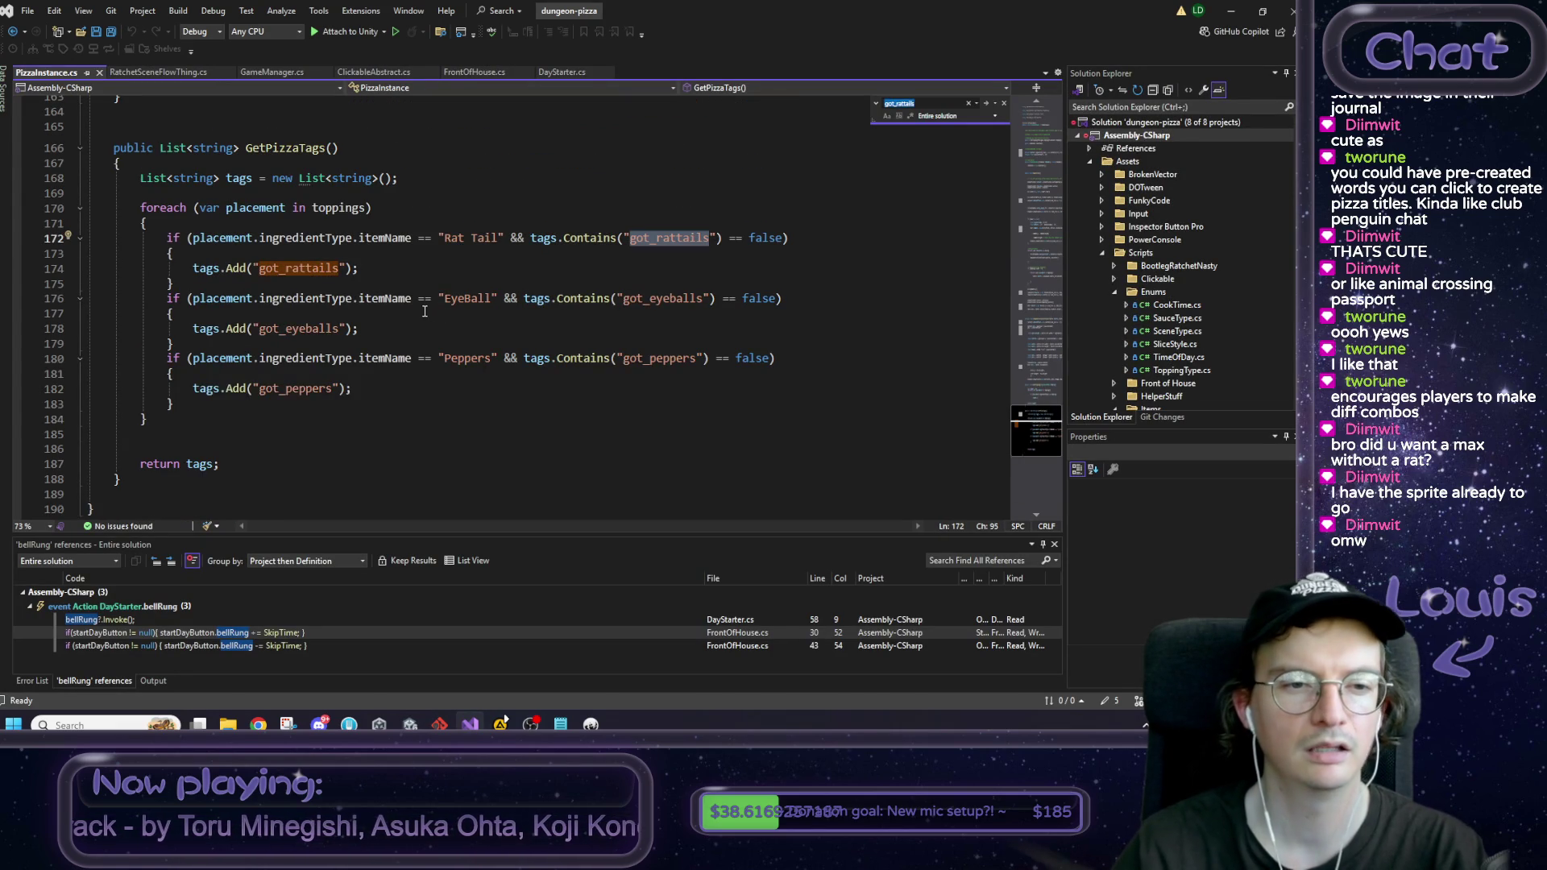
mouse_move(354, 389)
left_mouse_down()
mouse_move(197, 314)
mouse_move(197, 208)
left_mouse_up()
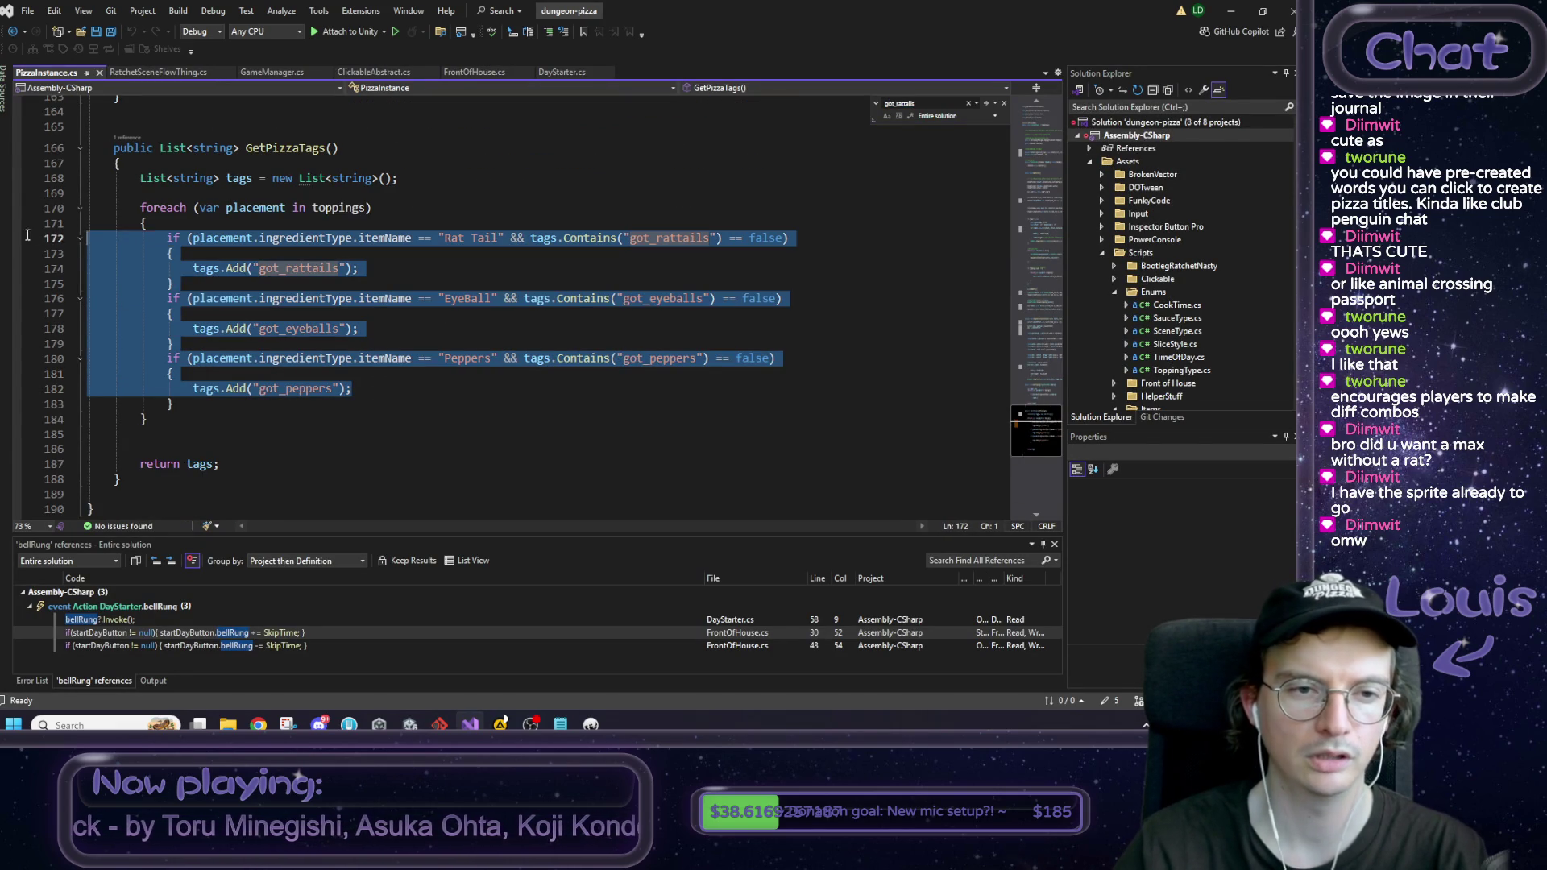
left_click(444, 314)
scroll(444, 316, "up", 3)
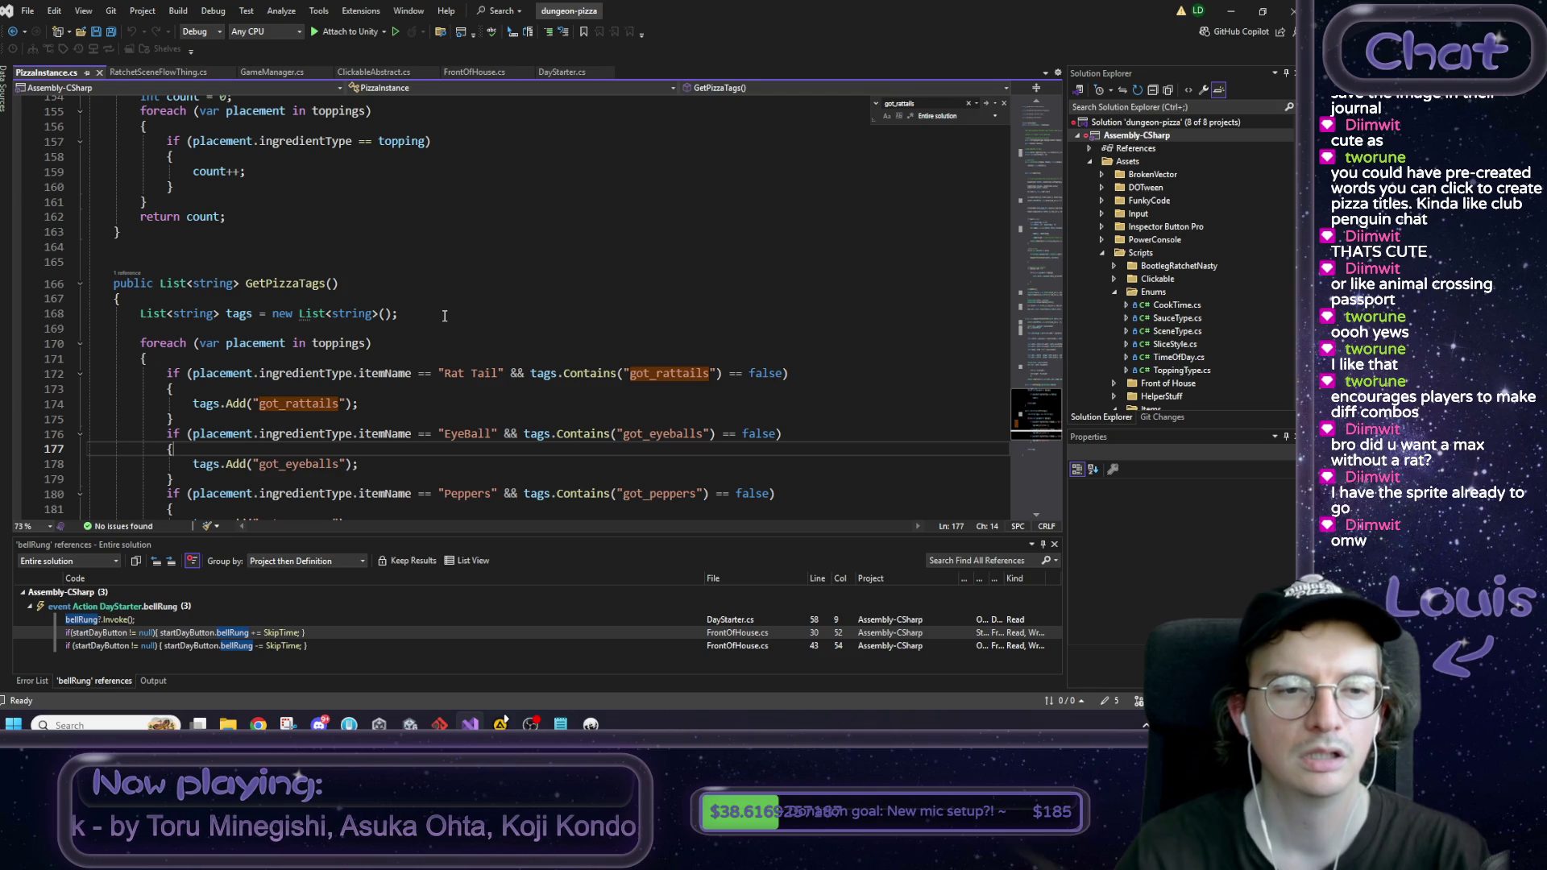
scroll(446, 315, "down", 3)
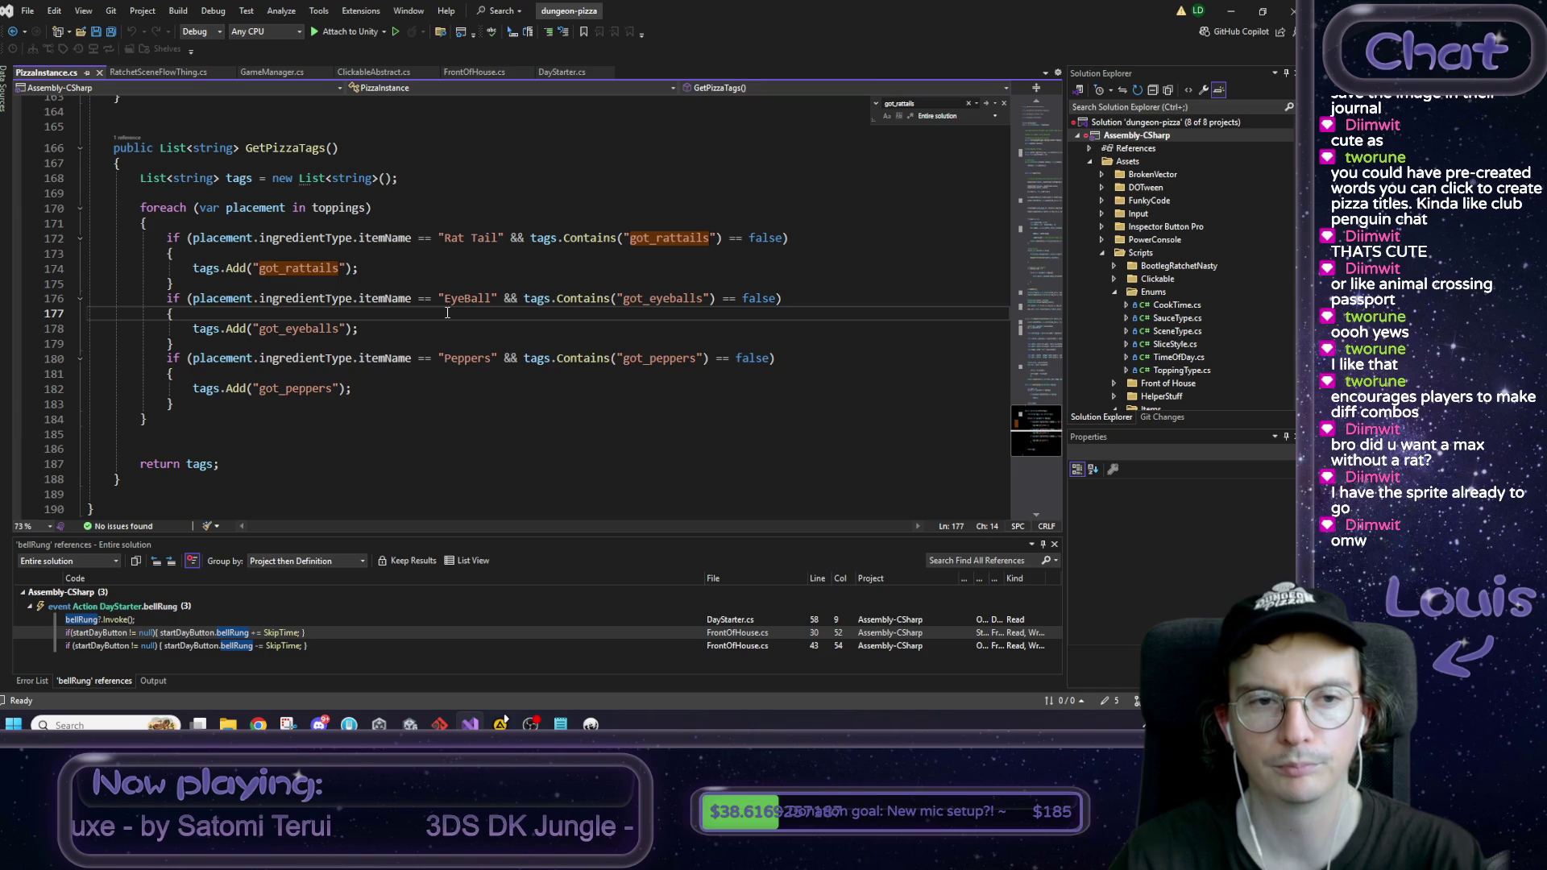
scroll(442, 333, "up", 3)
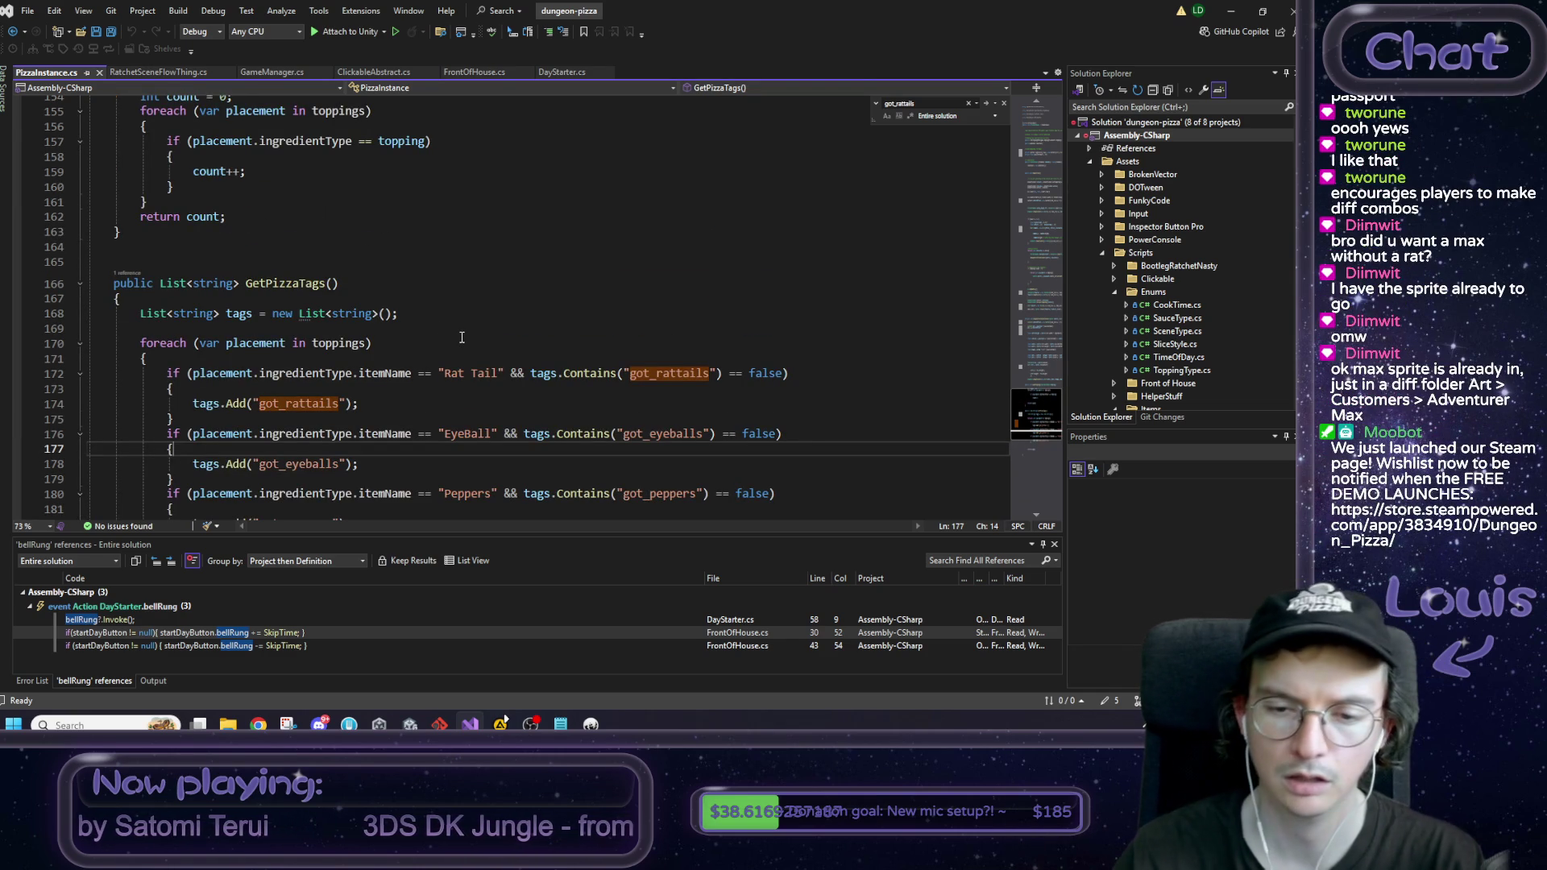
scroll(452, 337, "down", 2)
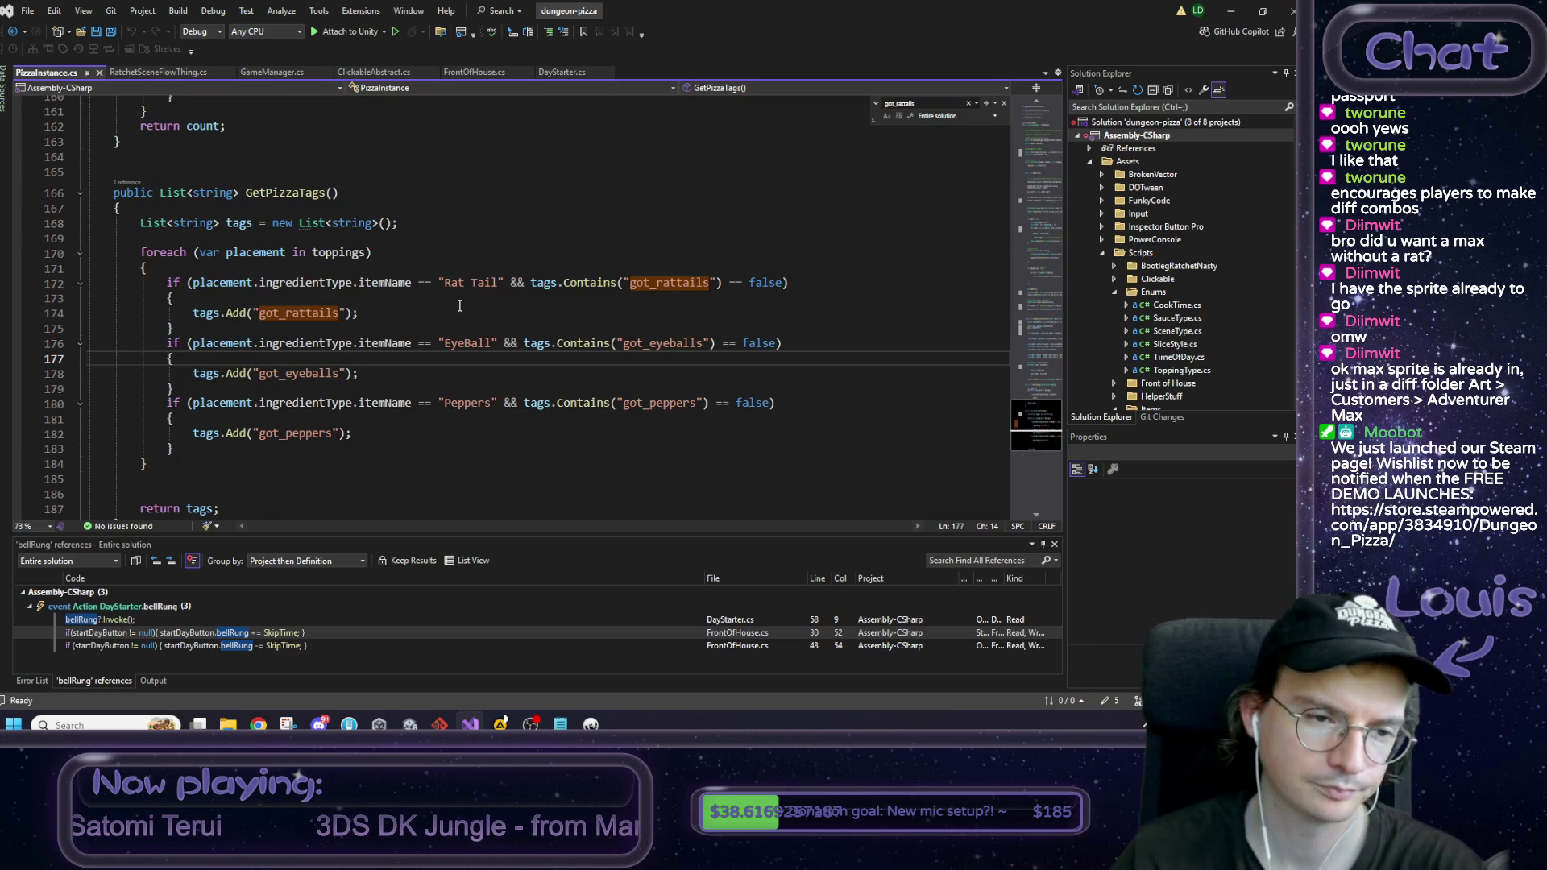
scroll(469, 306, "up", 8)
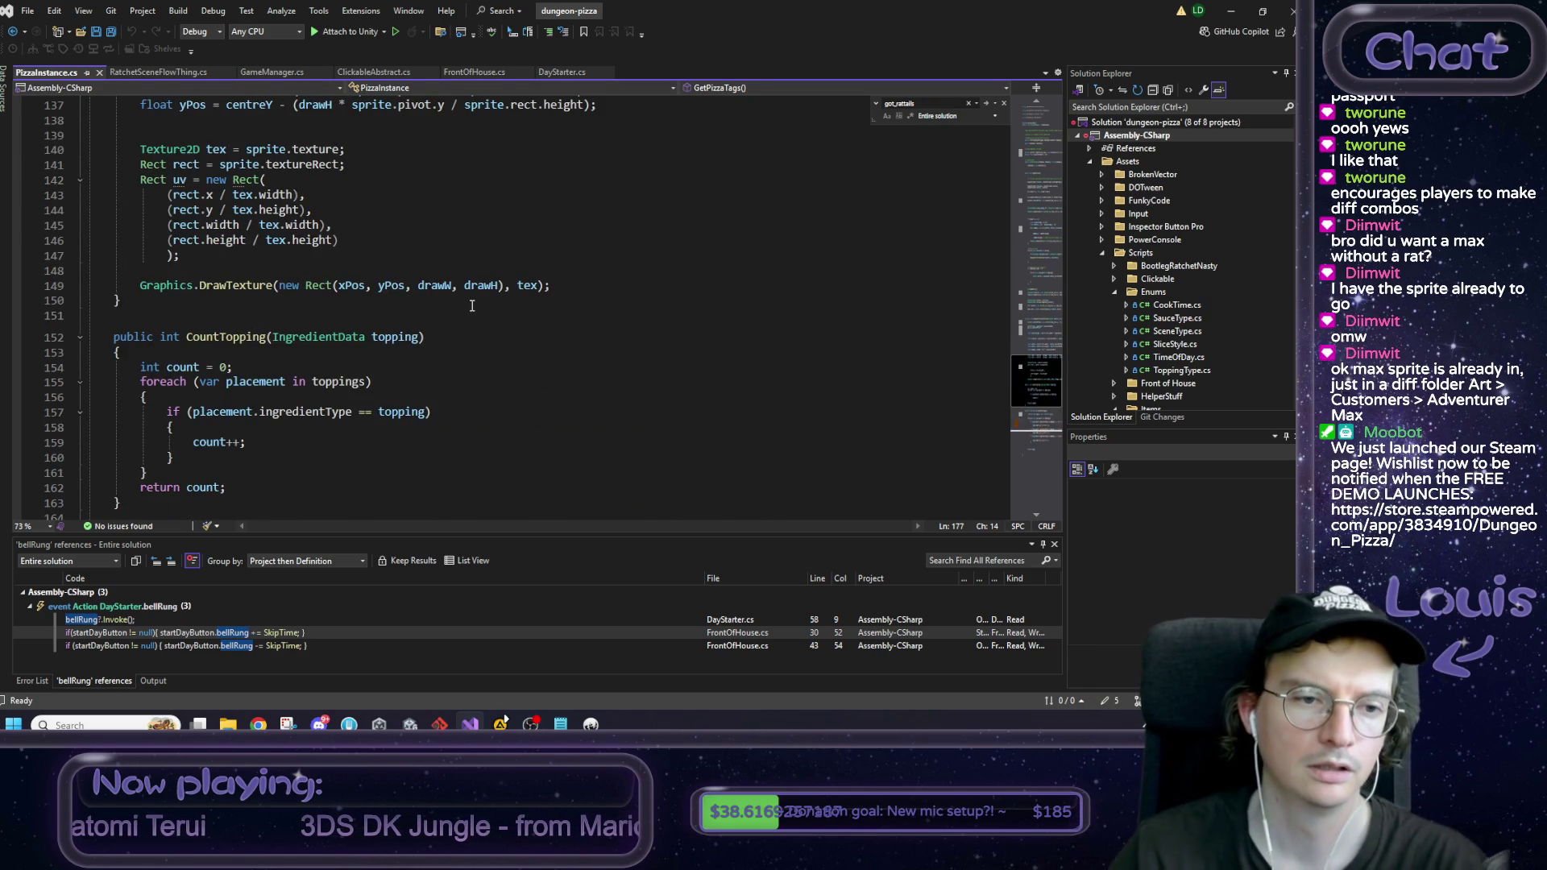
scroll(476, 304, "up", 5)
scroll(475, 304, "up", 5)
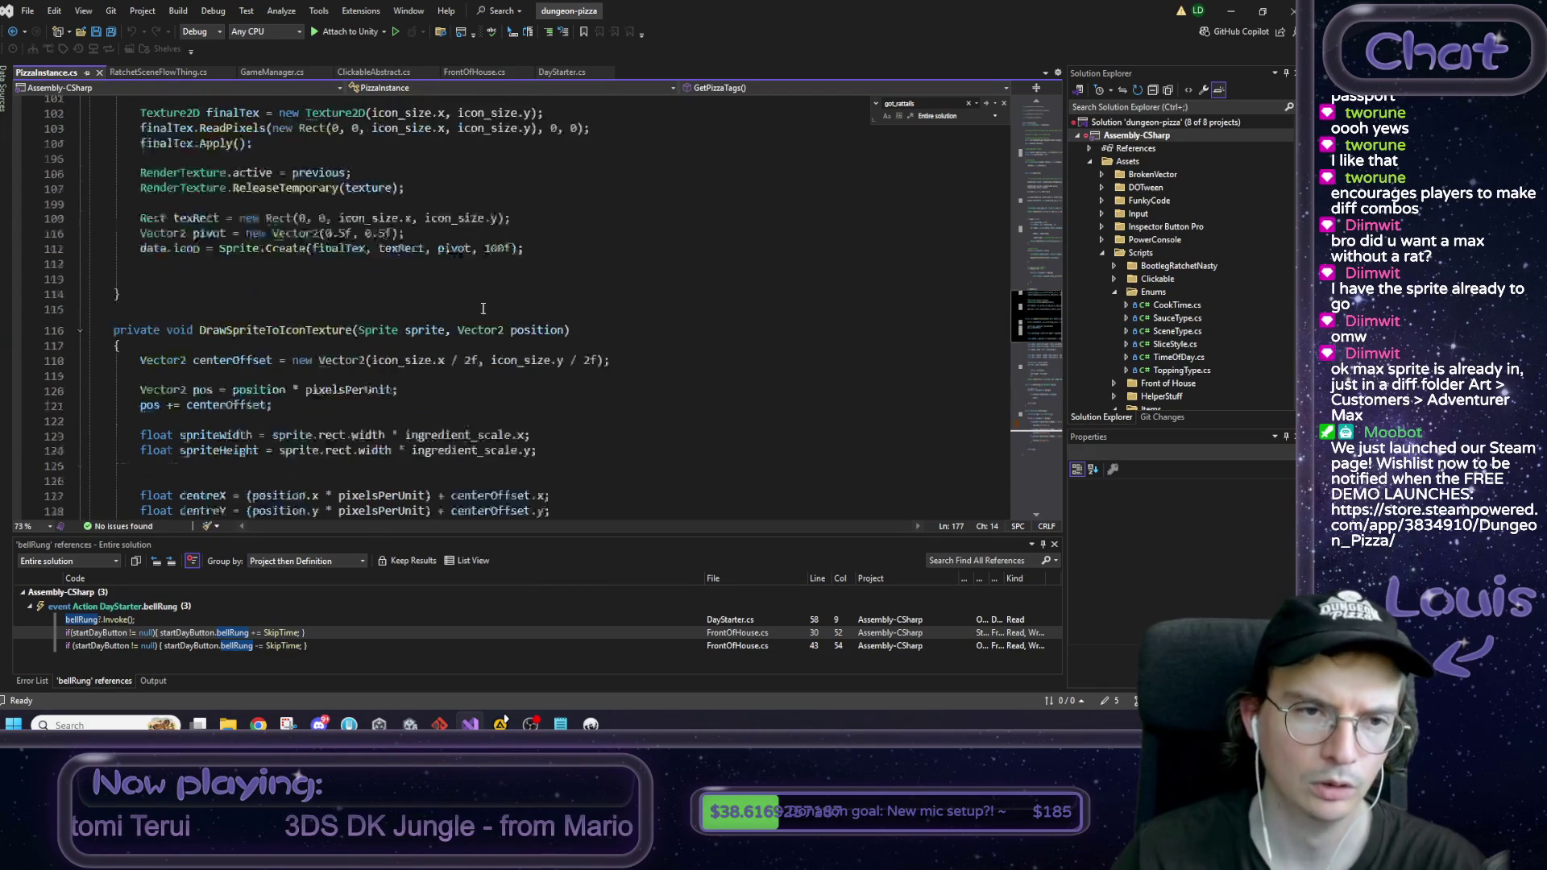
scroll(483, 309, "up", 5)
scroll(483, 309, "down", 20)
scroll(567, 393, "down", 2)
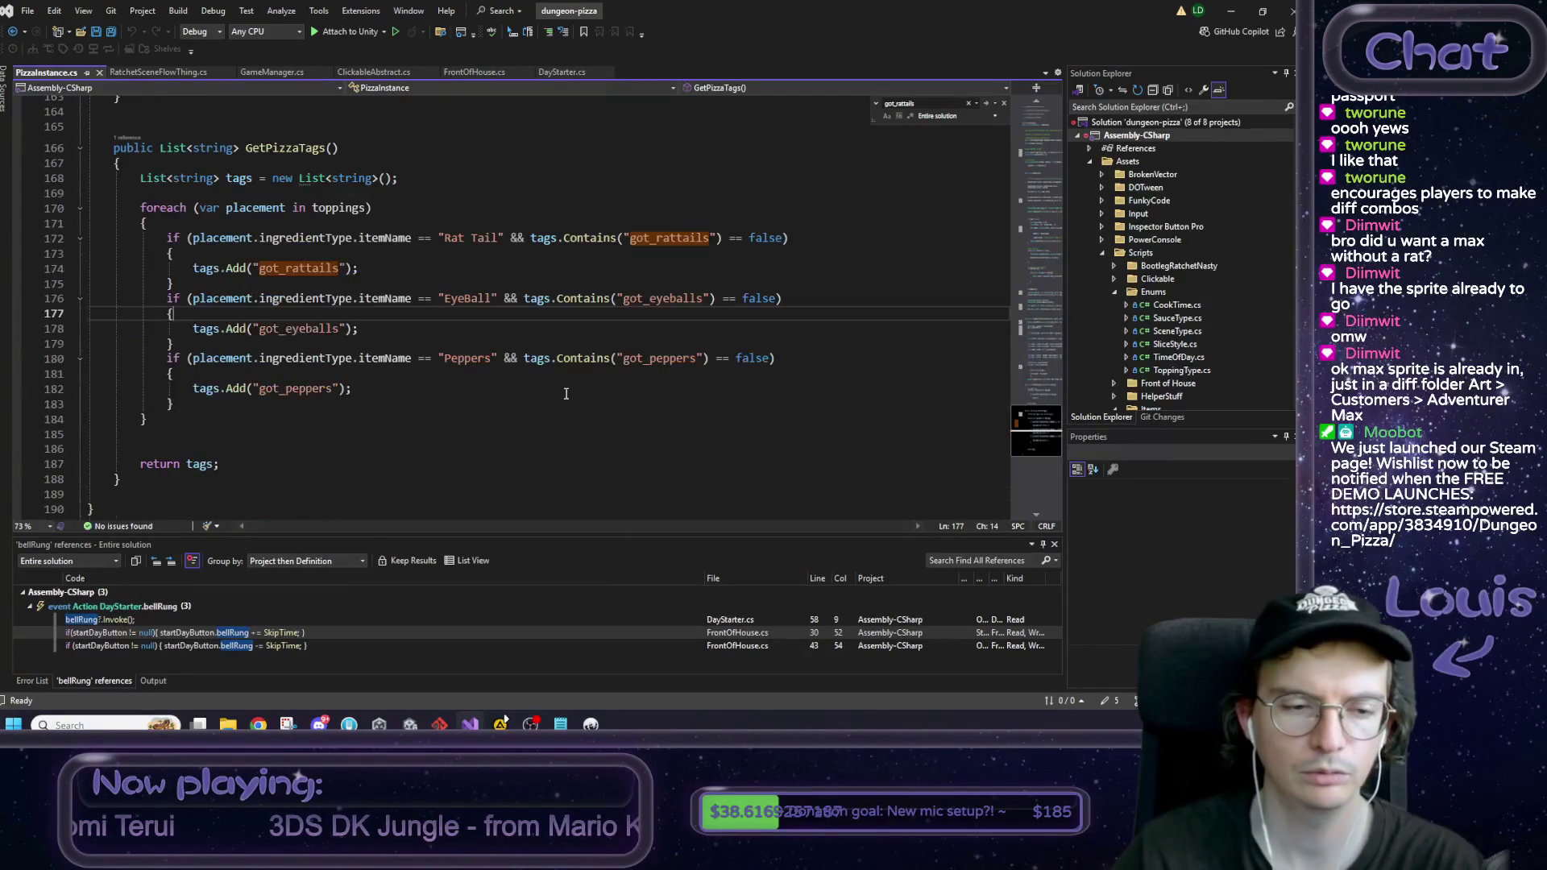
left_click(527, 402)
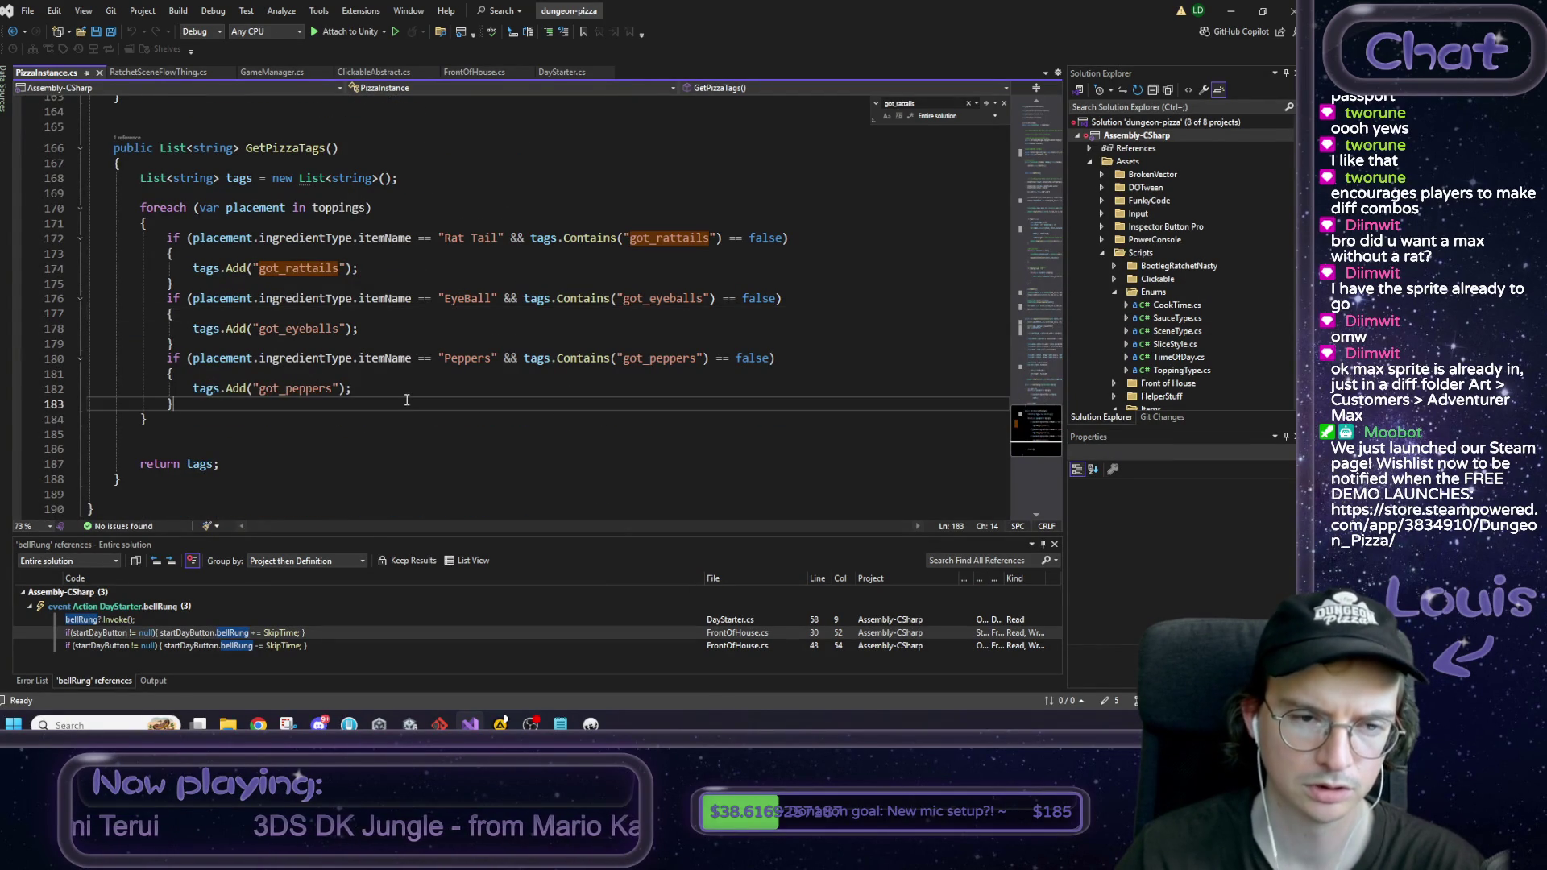
double_click(313, 360)
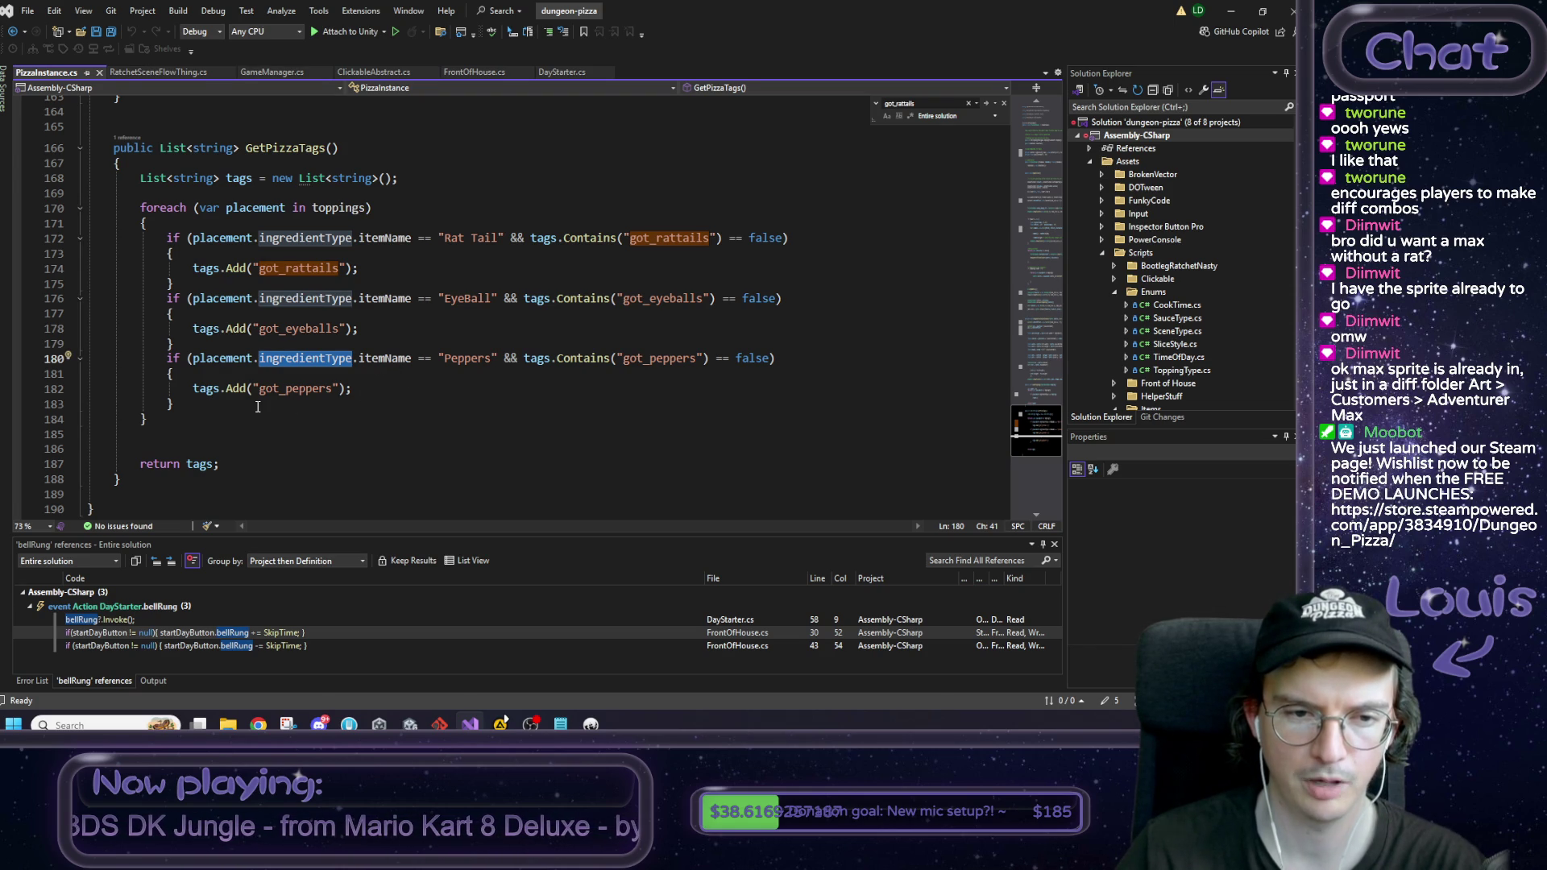
Step: Below the got_peppers tag, type 'placement.ingredientType.' and go to ingredientType's definition
left_click(377, 390)
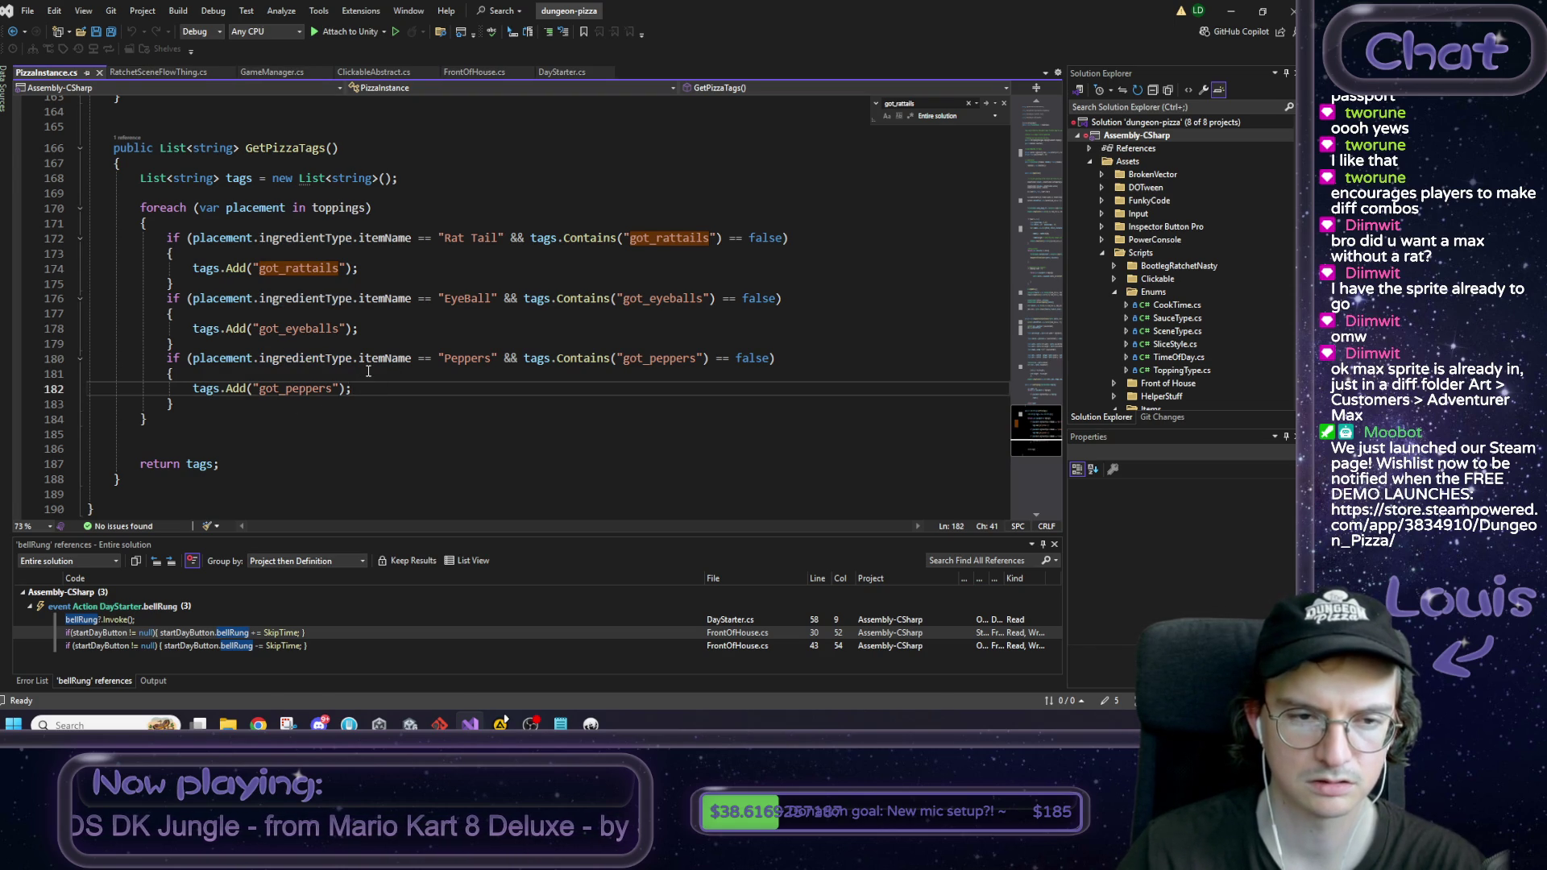
key("Return")
type("placement.")
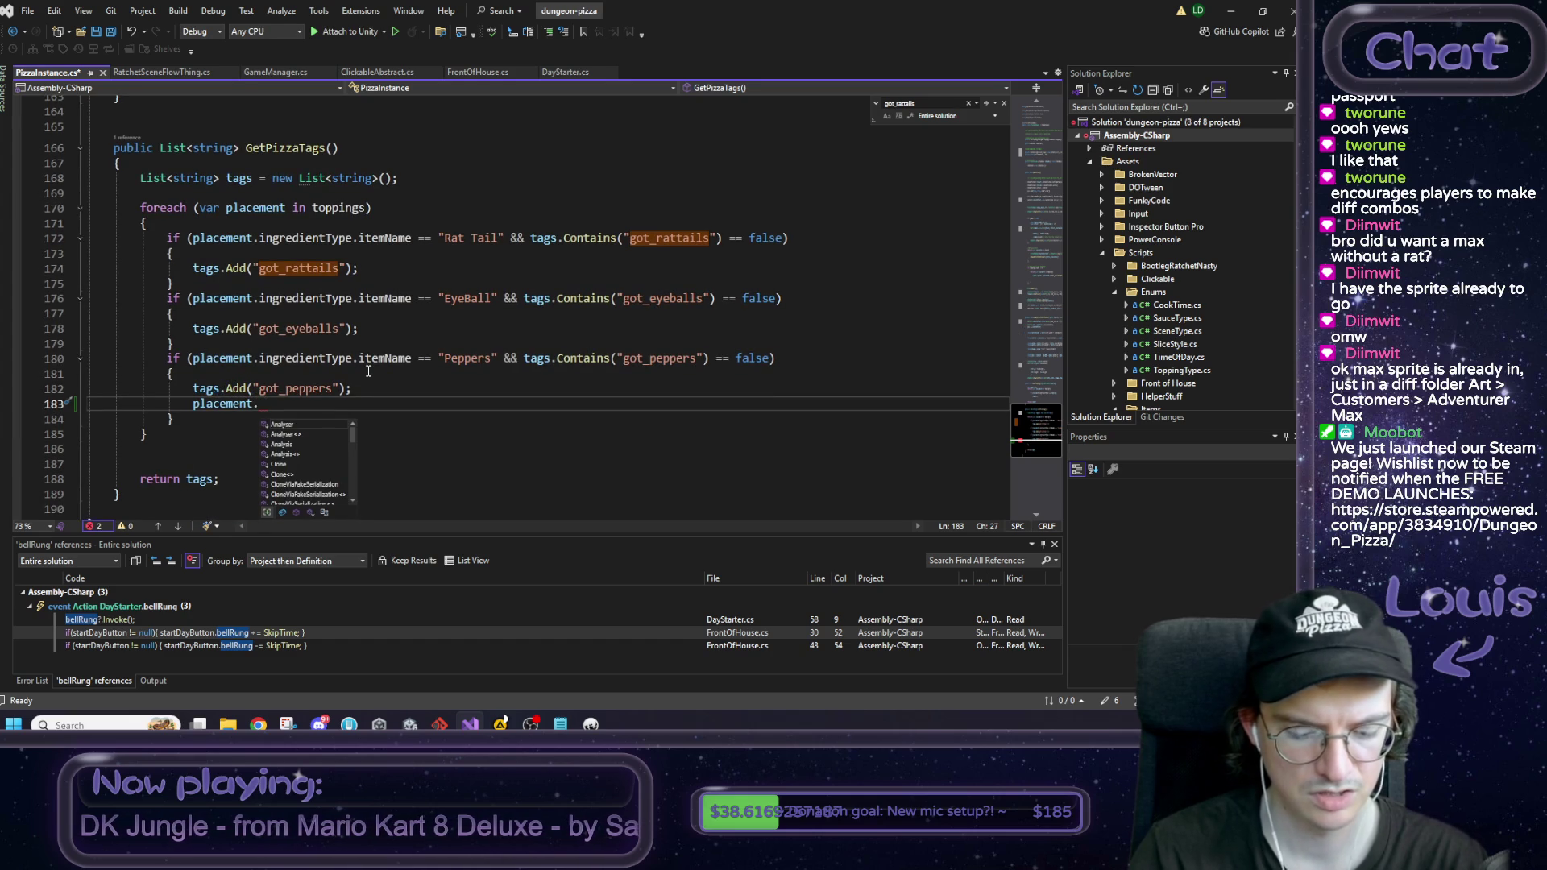
type("ingre")
key("Tab")
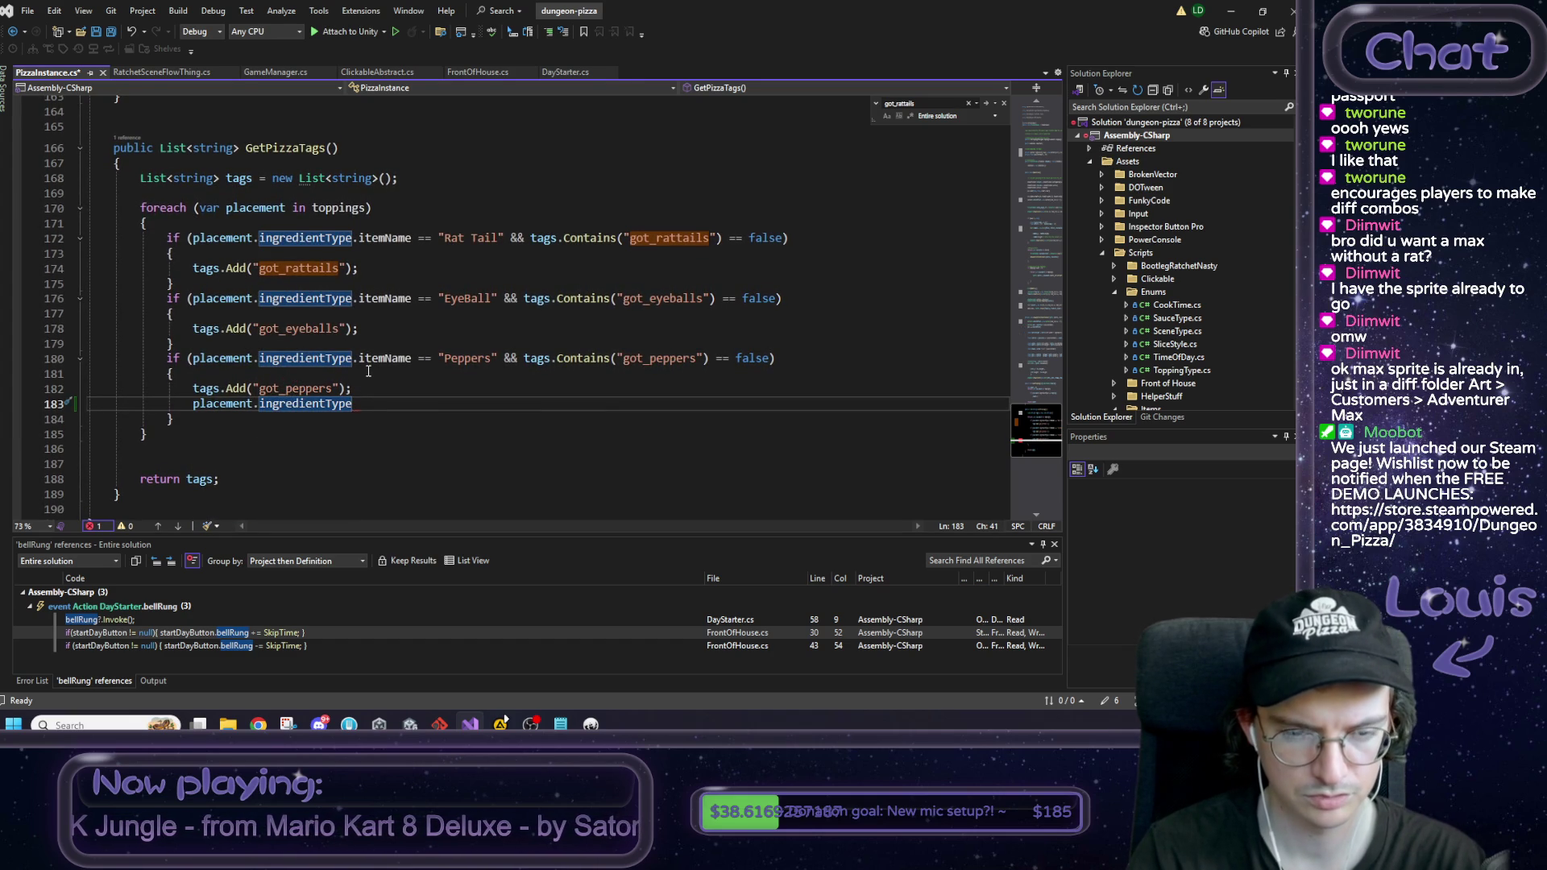
type(".")
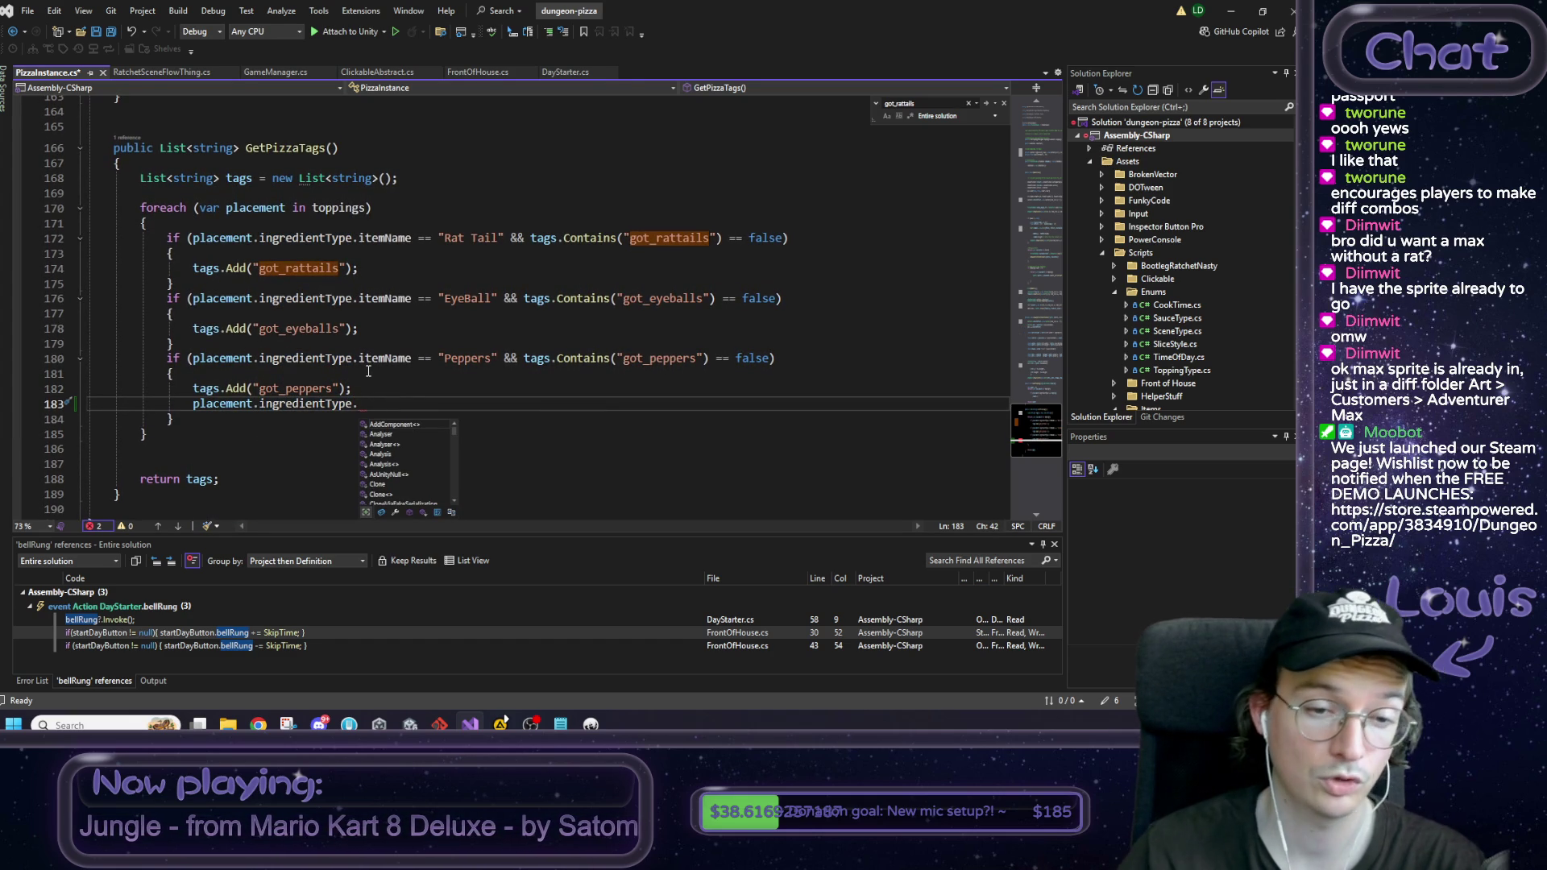
scroll(398, 454, "down", 2)
scroll(399, 455, "down", 3)
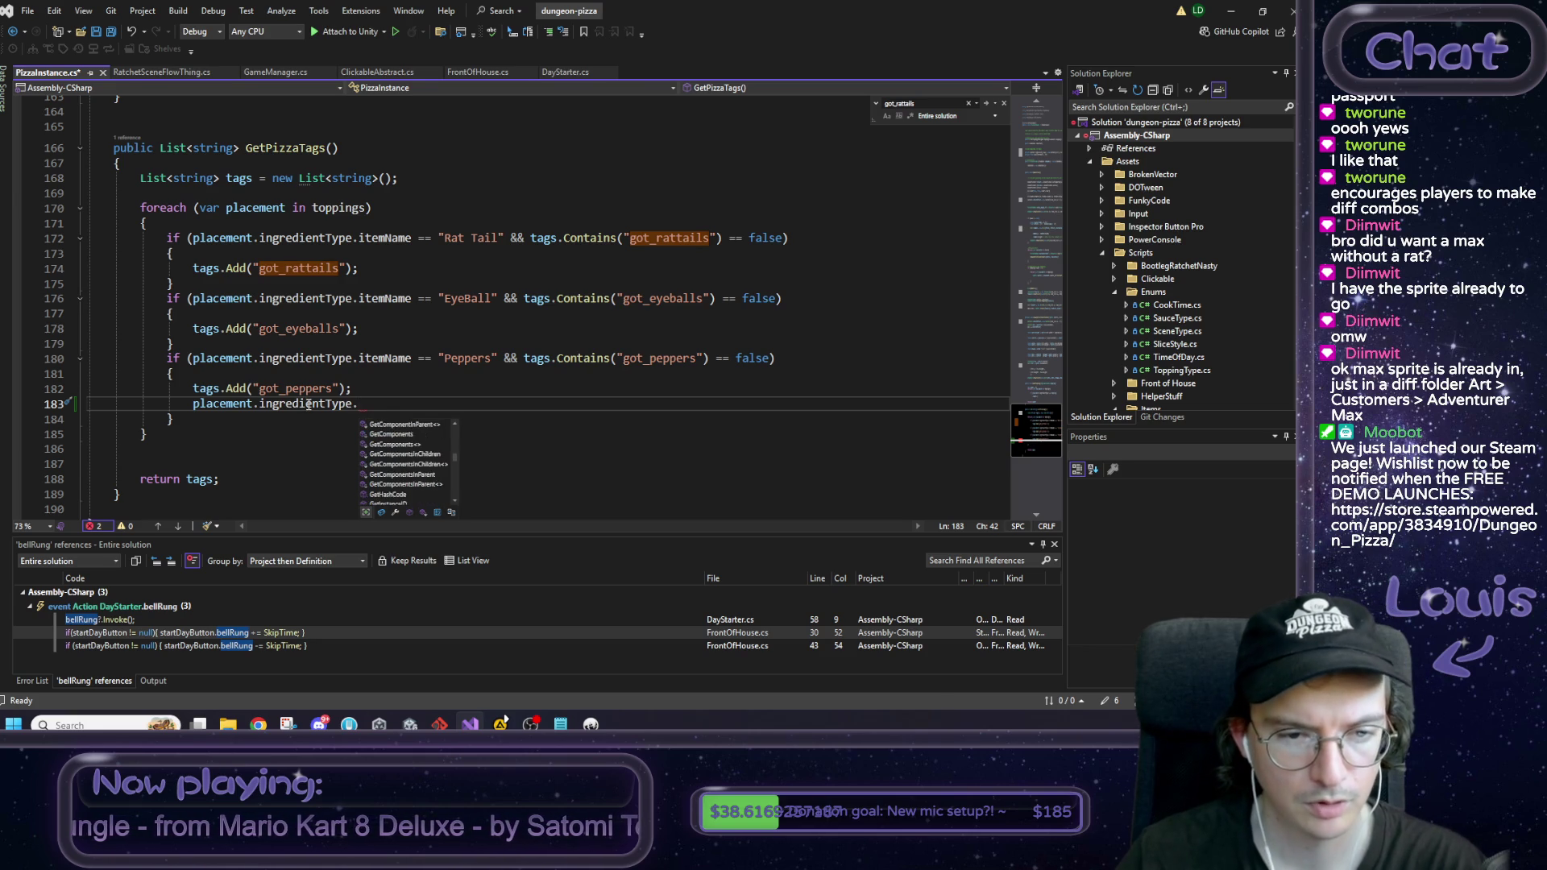
key("Left")
key("F12")
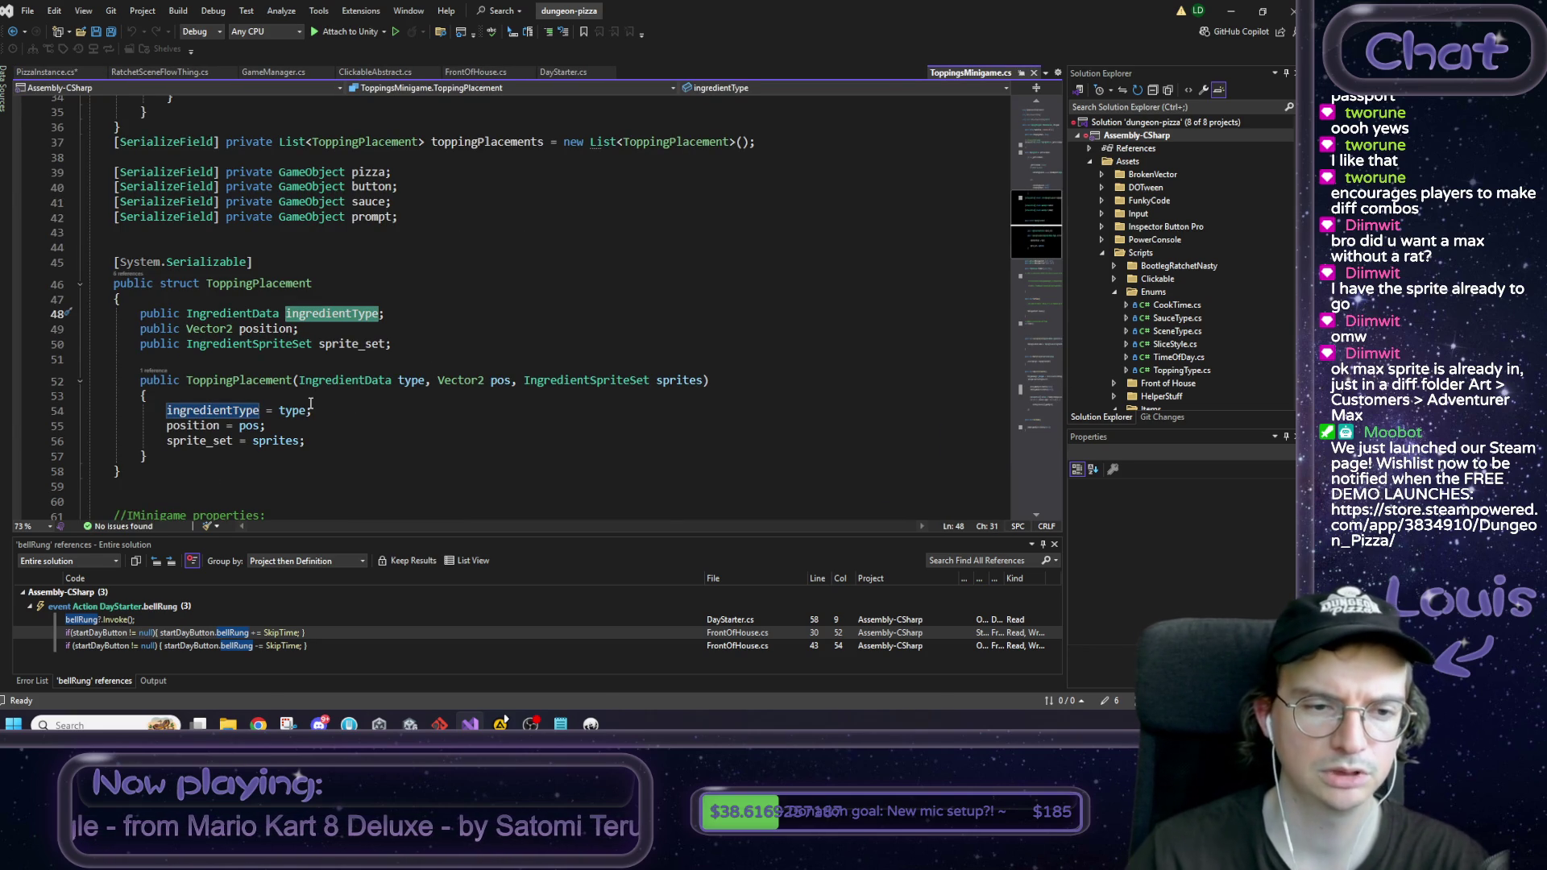
Step: Open and look over the IngredientData class definition
left_click(256, 314)
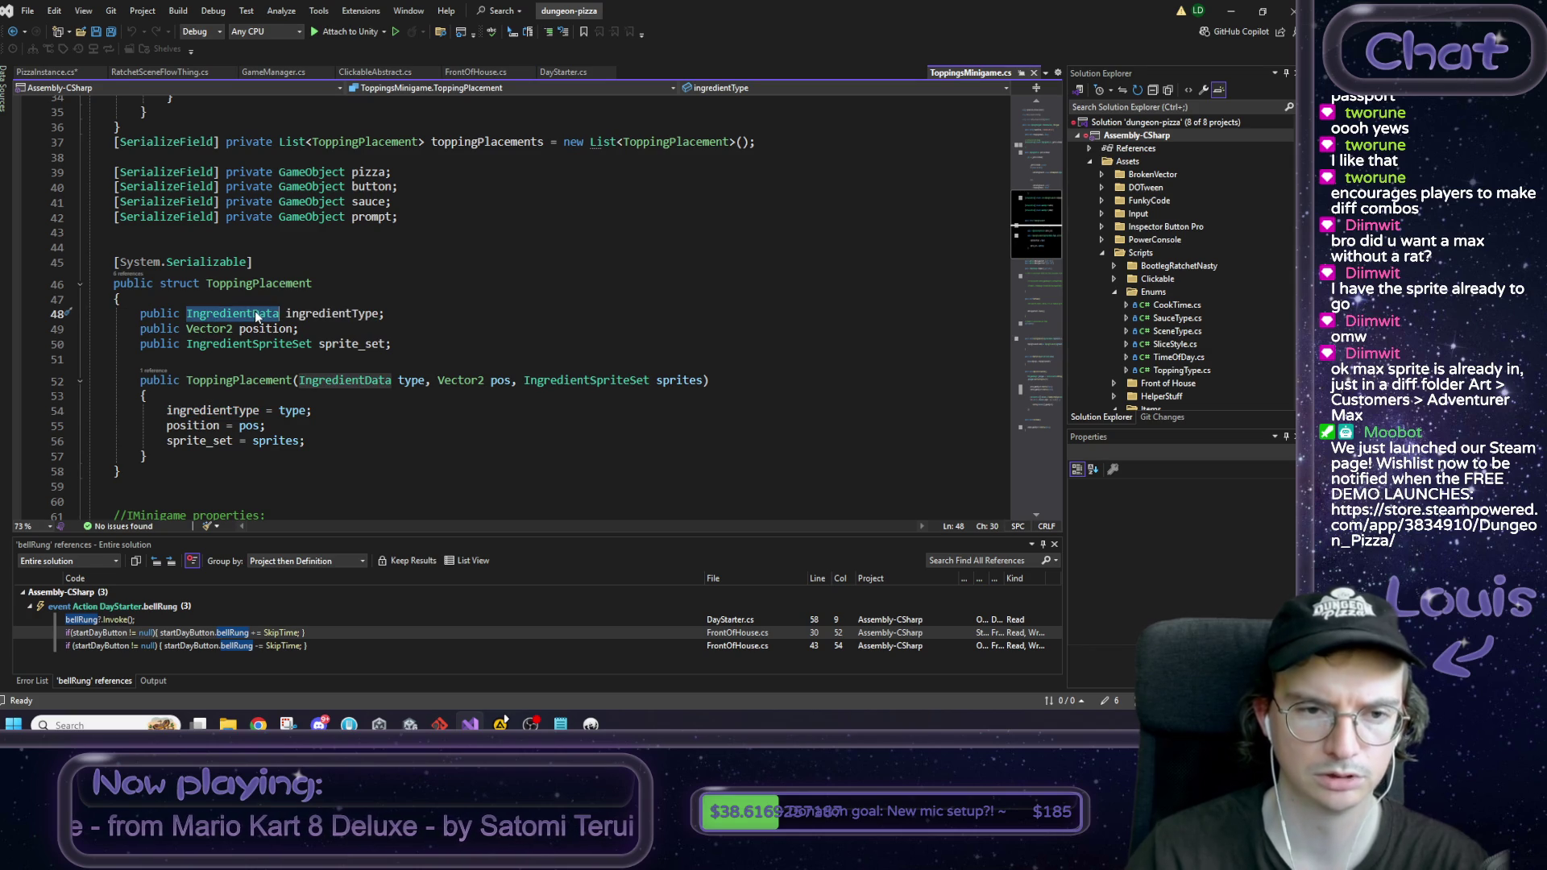
key("F12")
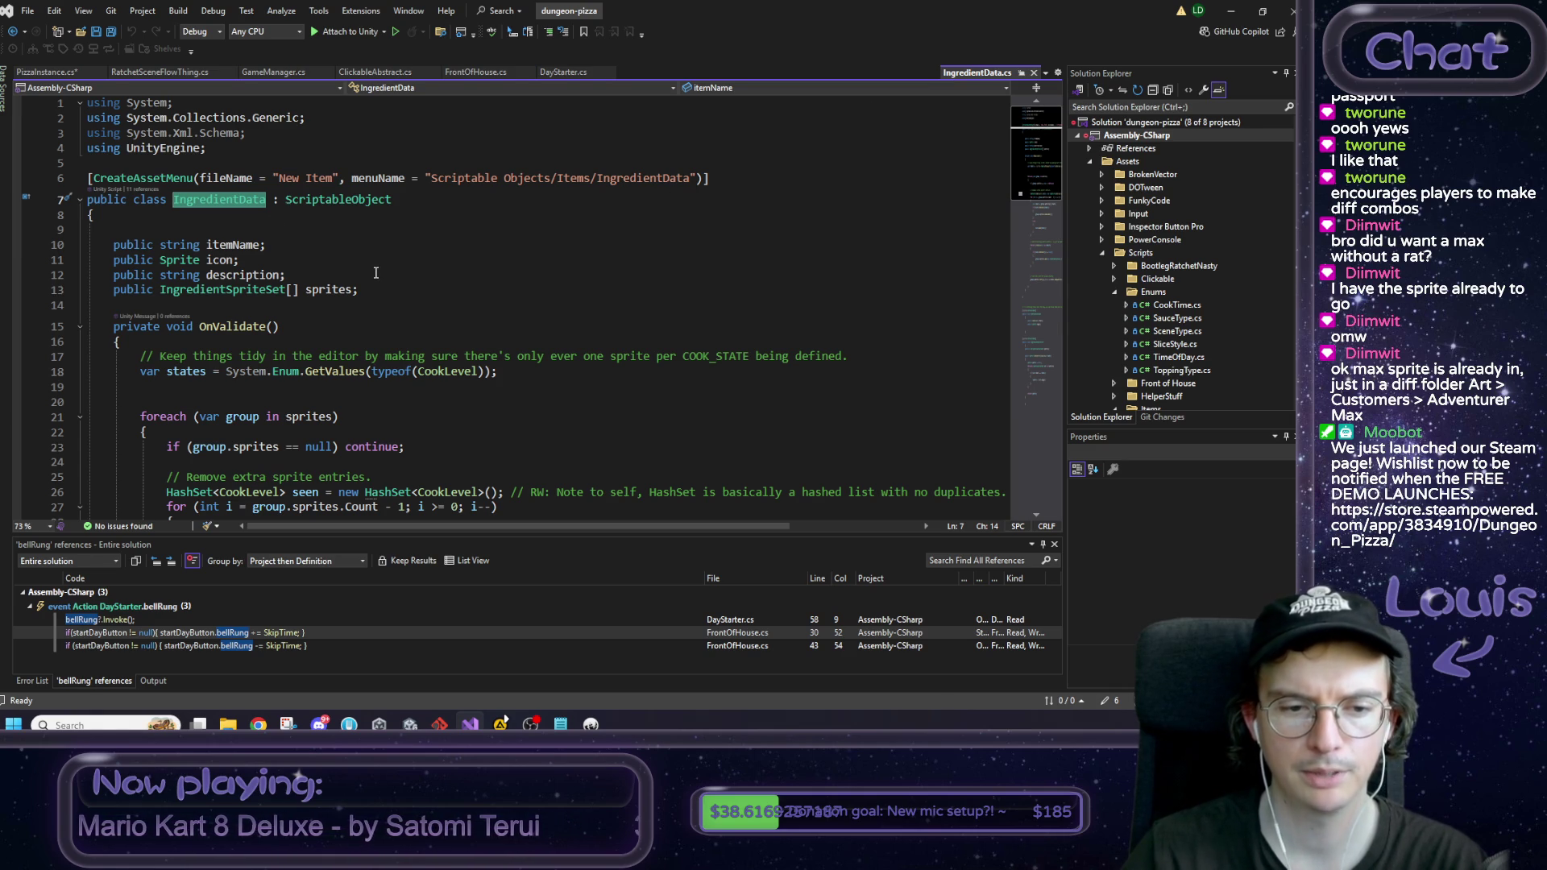
scroll(378, 274, "down", 8)
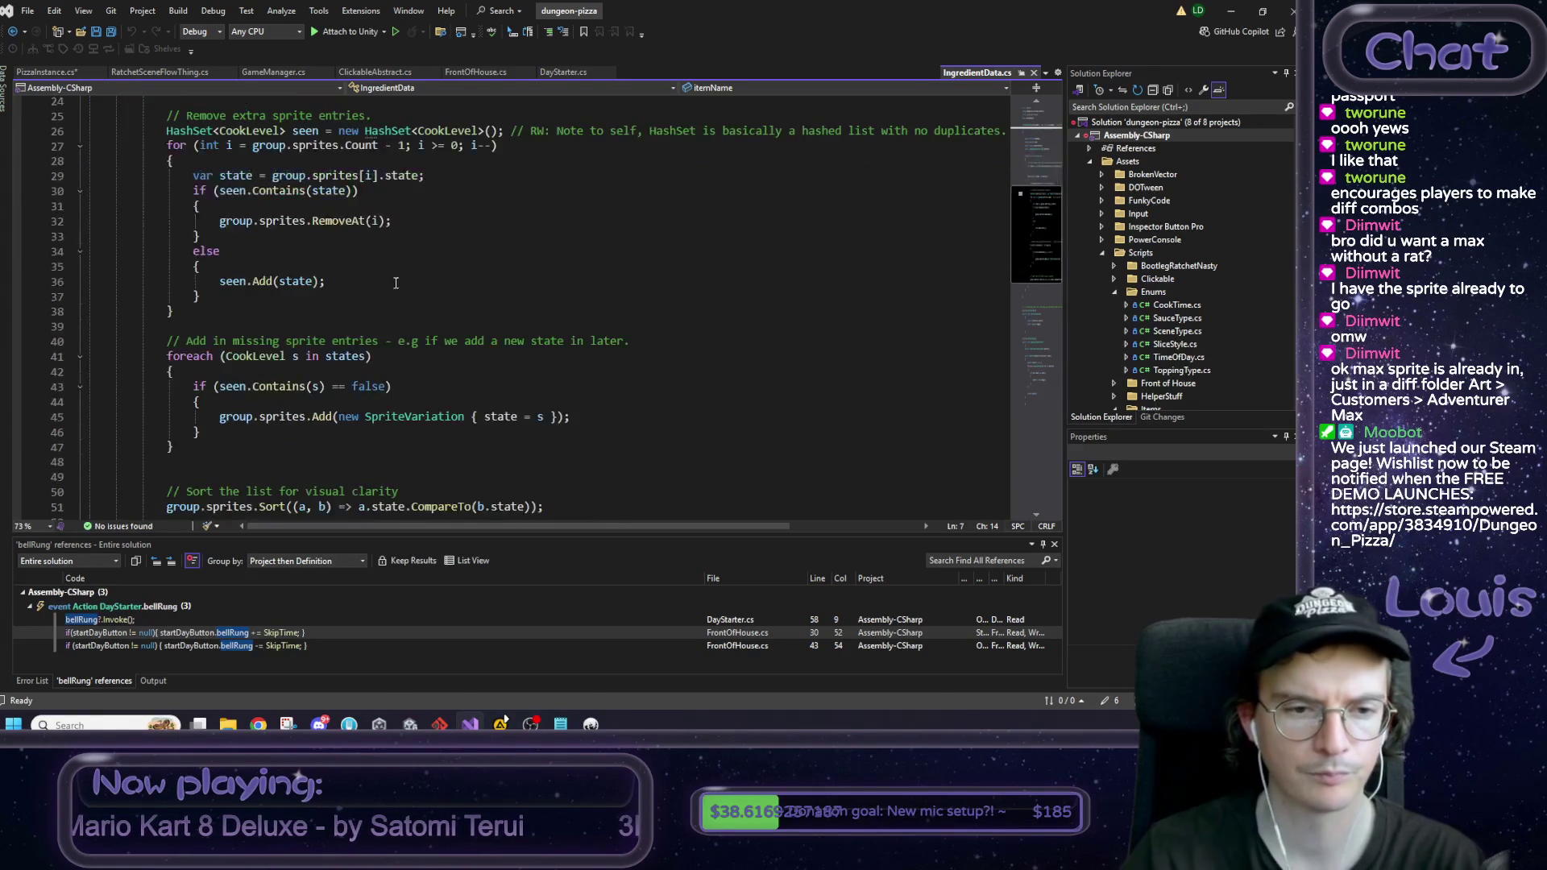
scroll(412, 290, "down", 3)
scroll(415, 289, "up", 9)
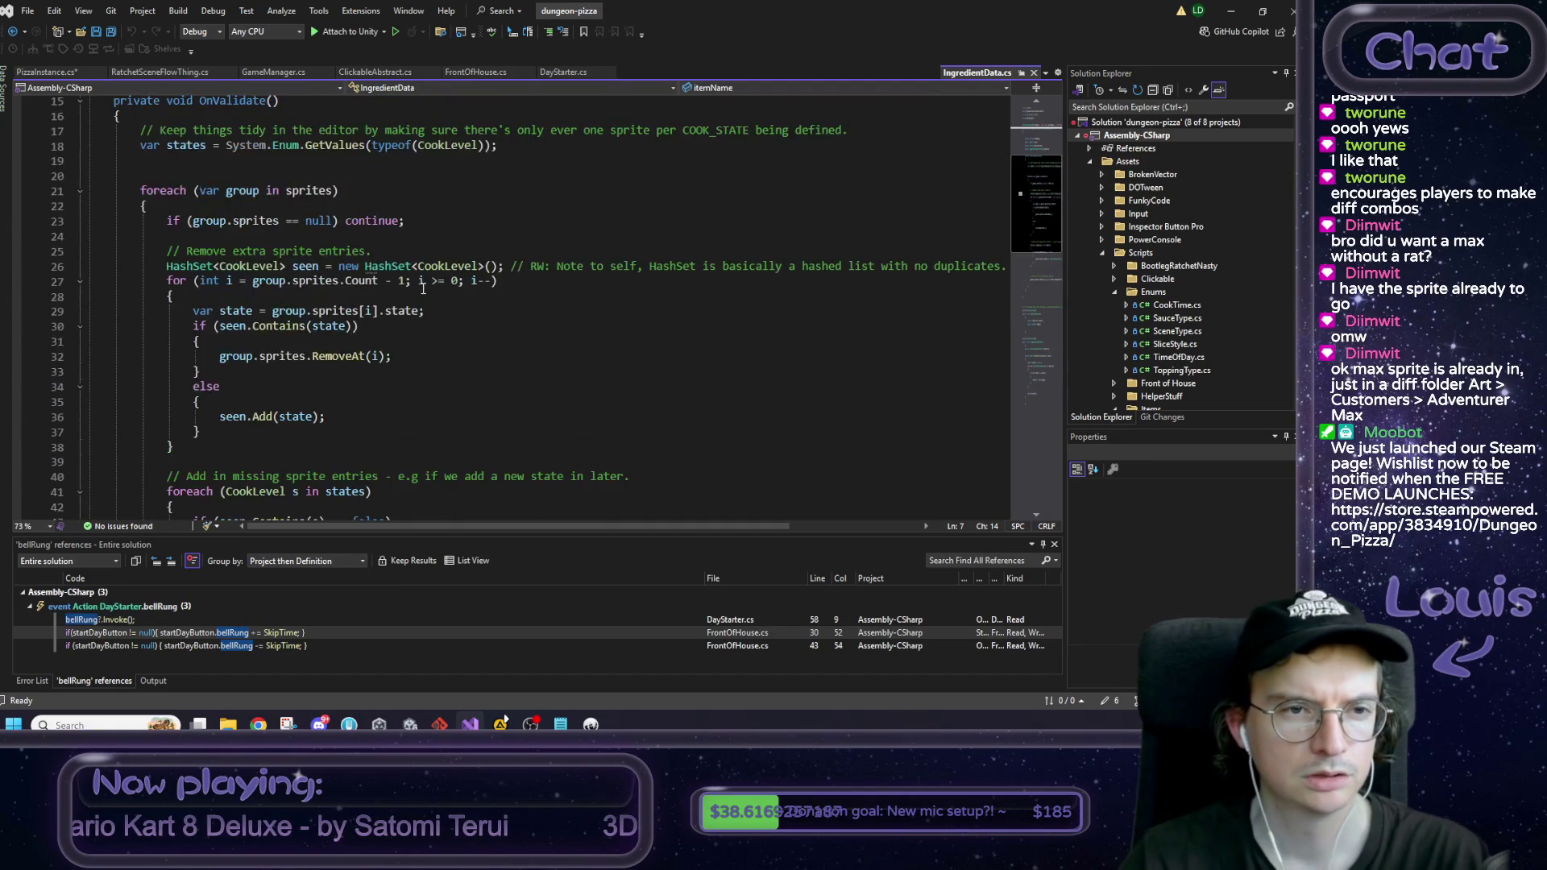
scroll(423, 288, "up", 2)
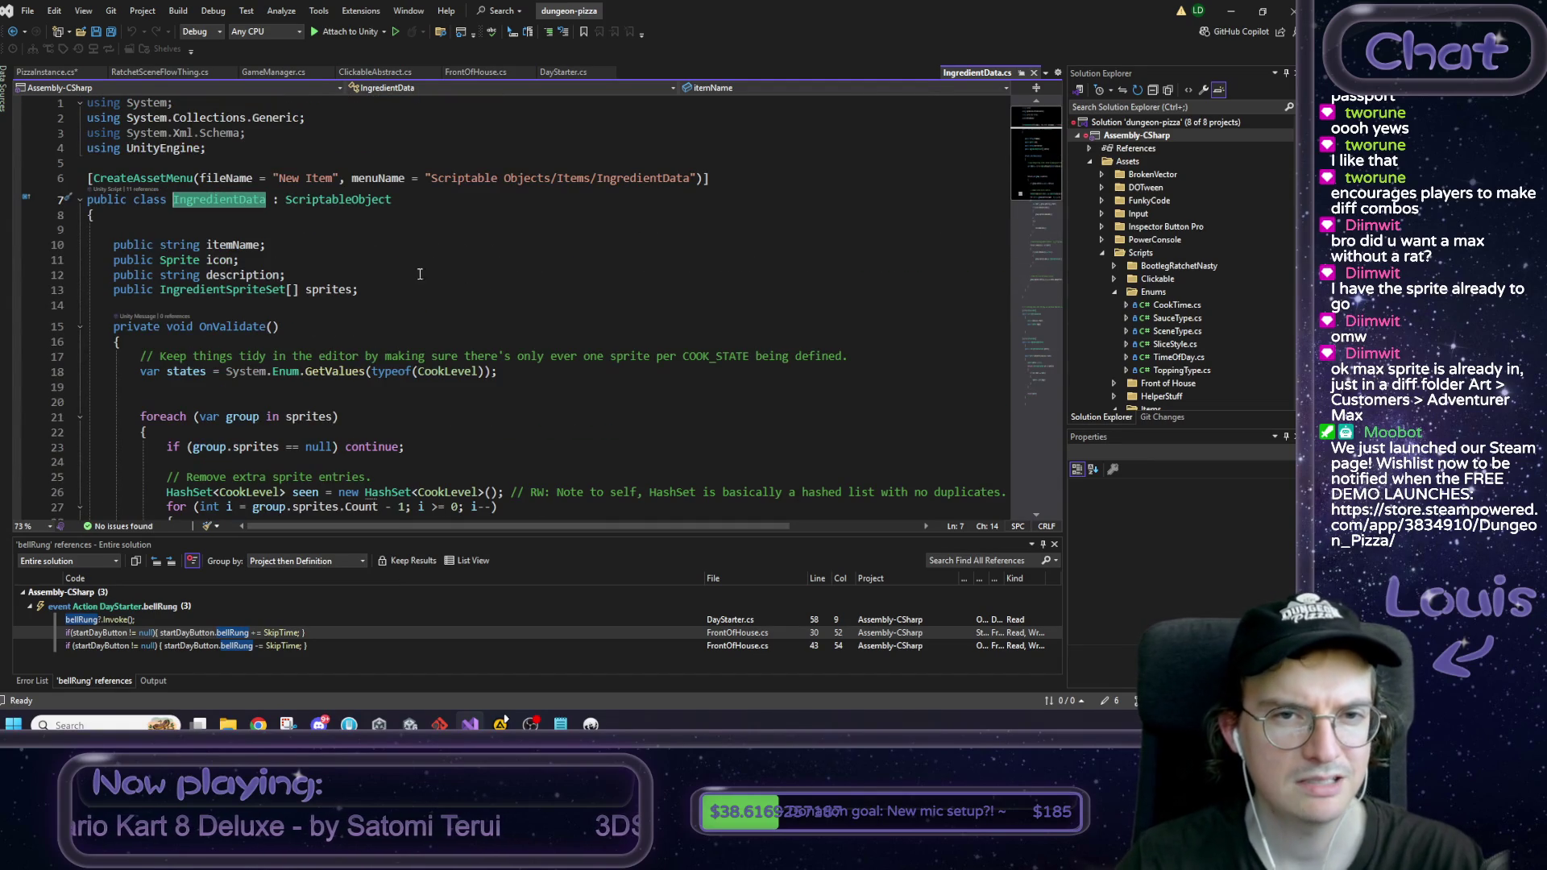
Step: Inspect the ToppingPlacement struct's ingredientType field, then return to GetPizzaTags in PizzaInstance.cs
left_click(32, 71)
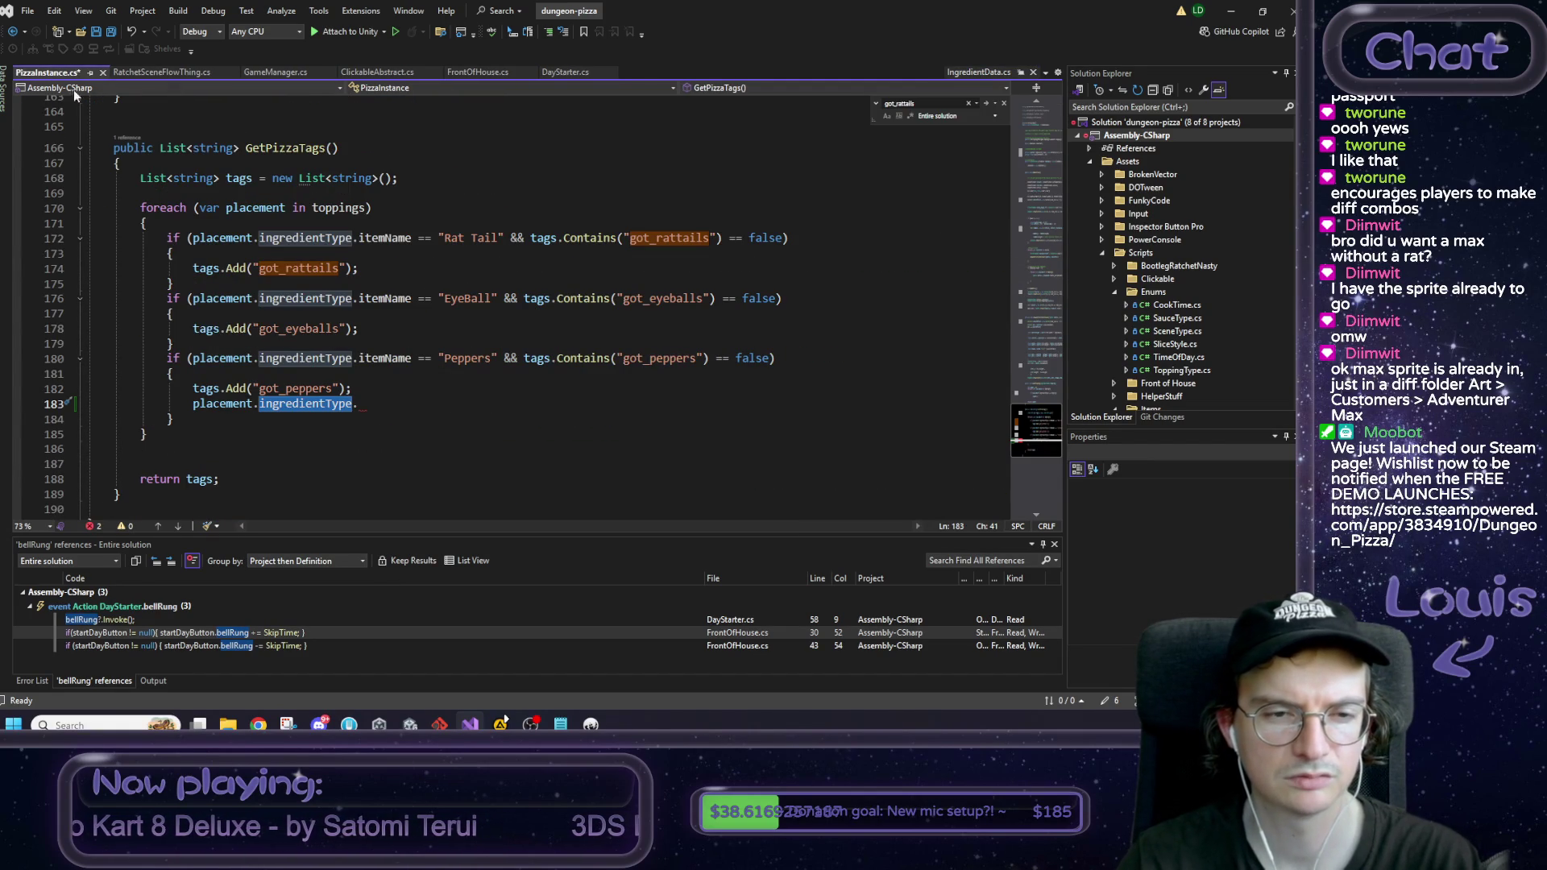
left_click(311, 409, "ctrl")
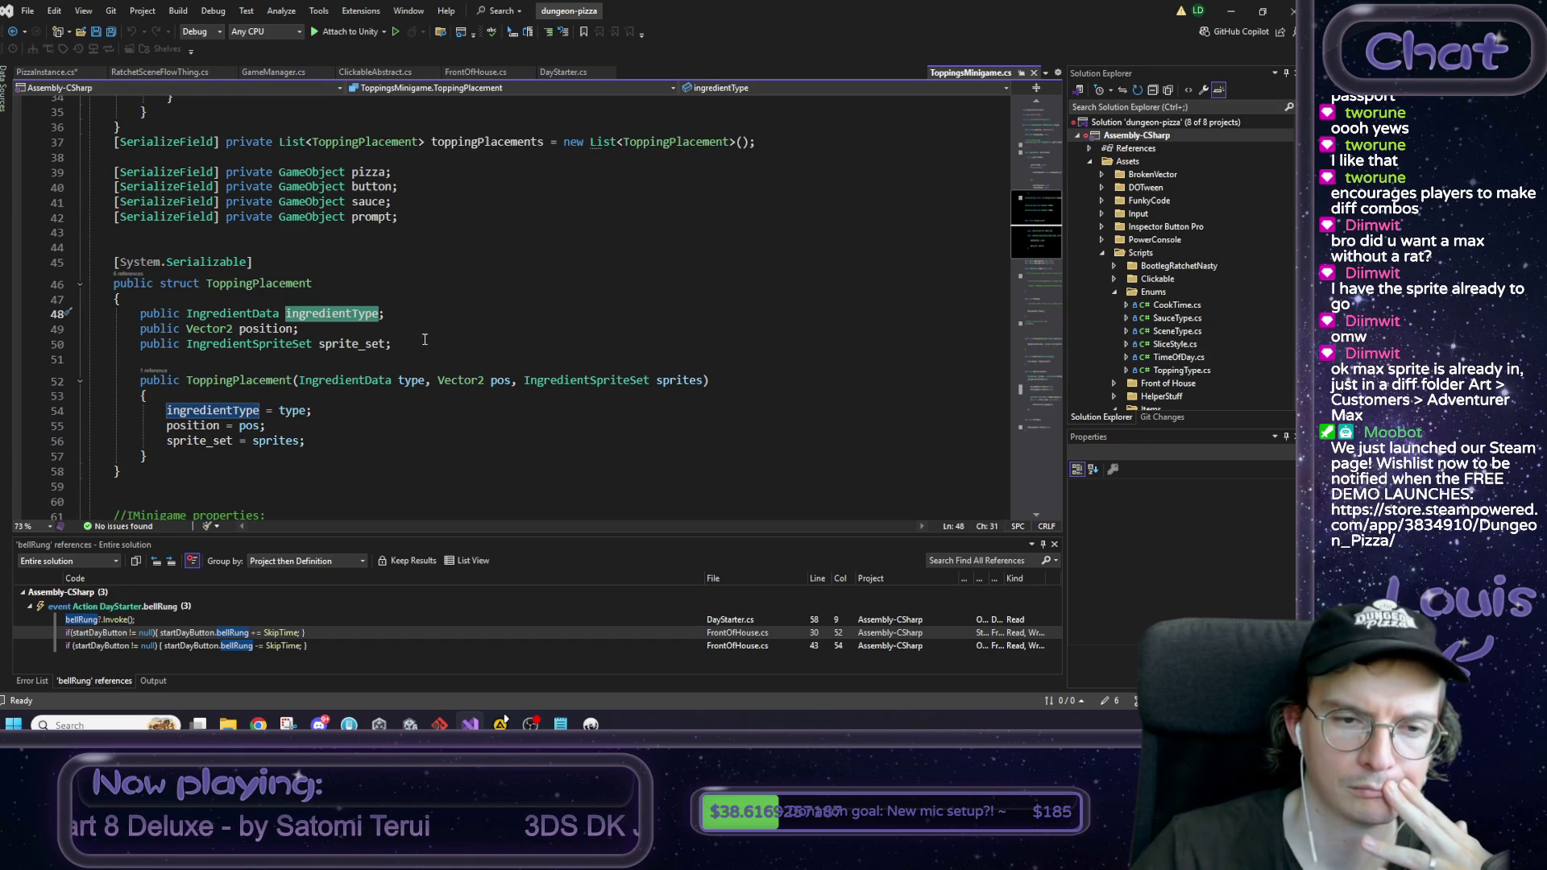
double_click(280, 283)
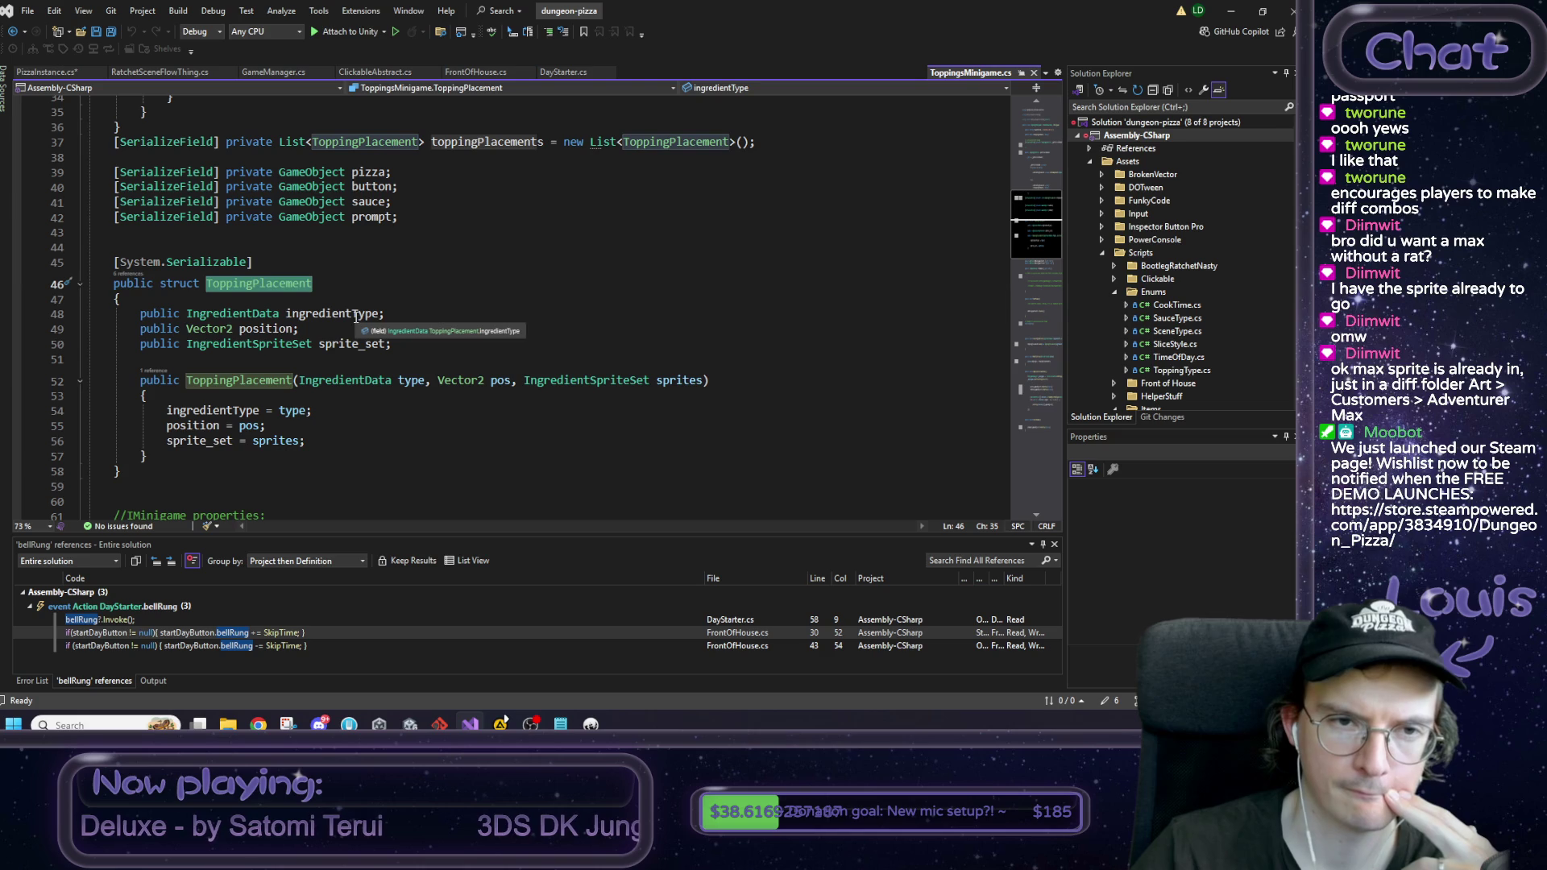
scroll(347, 323, "up", 2)
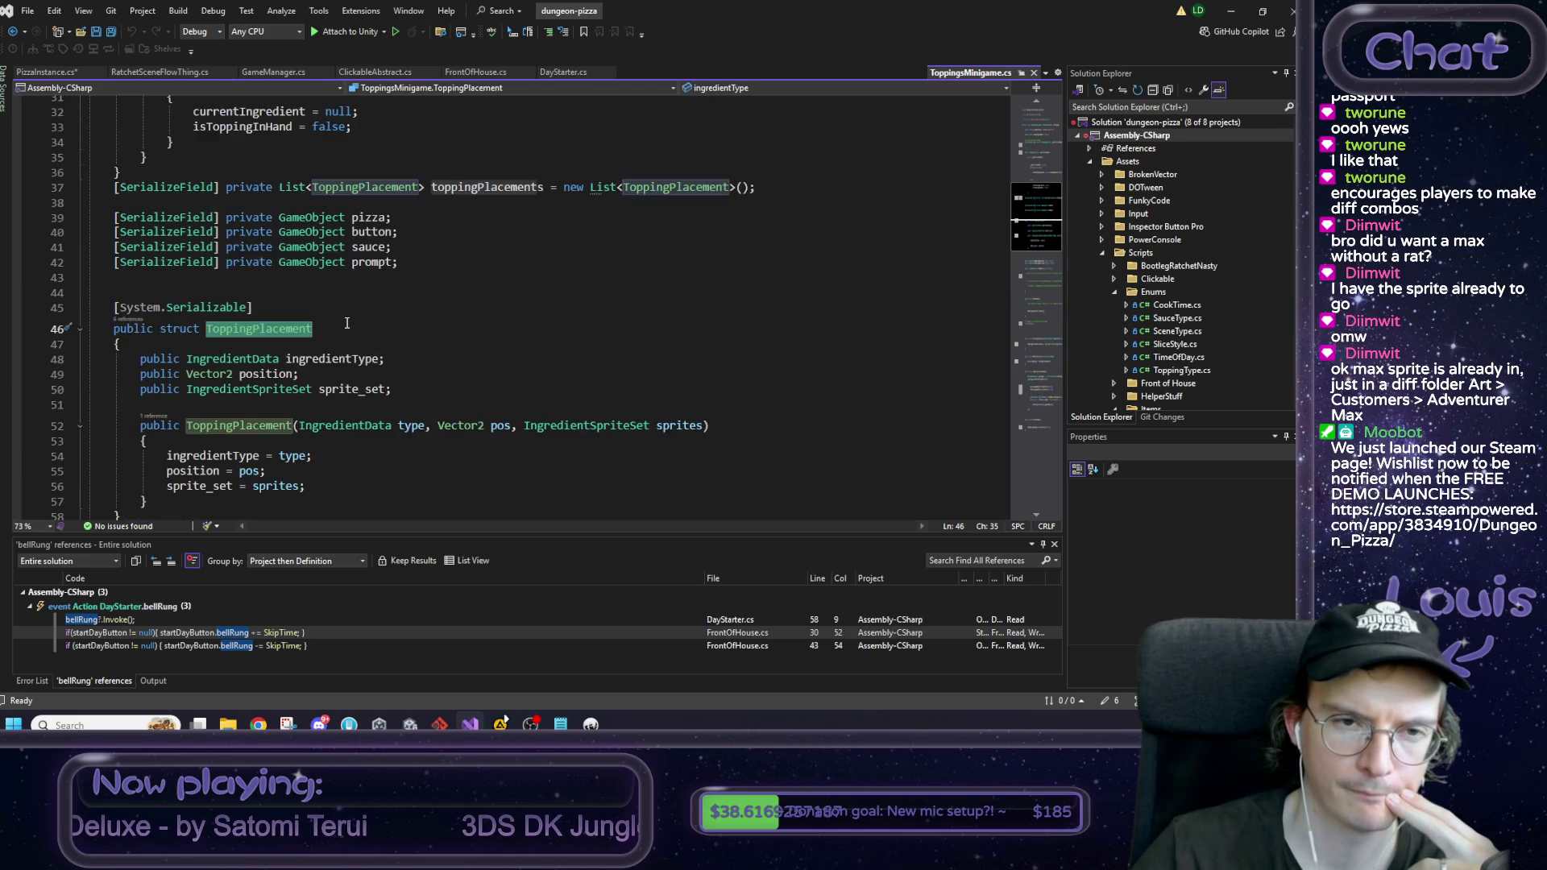
scroll(347, 322, "up", 1)
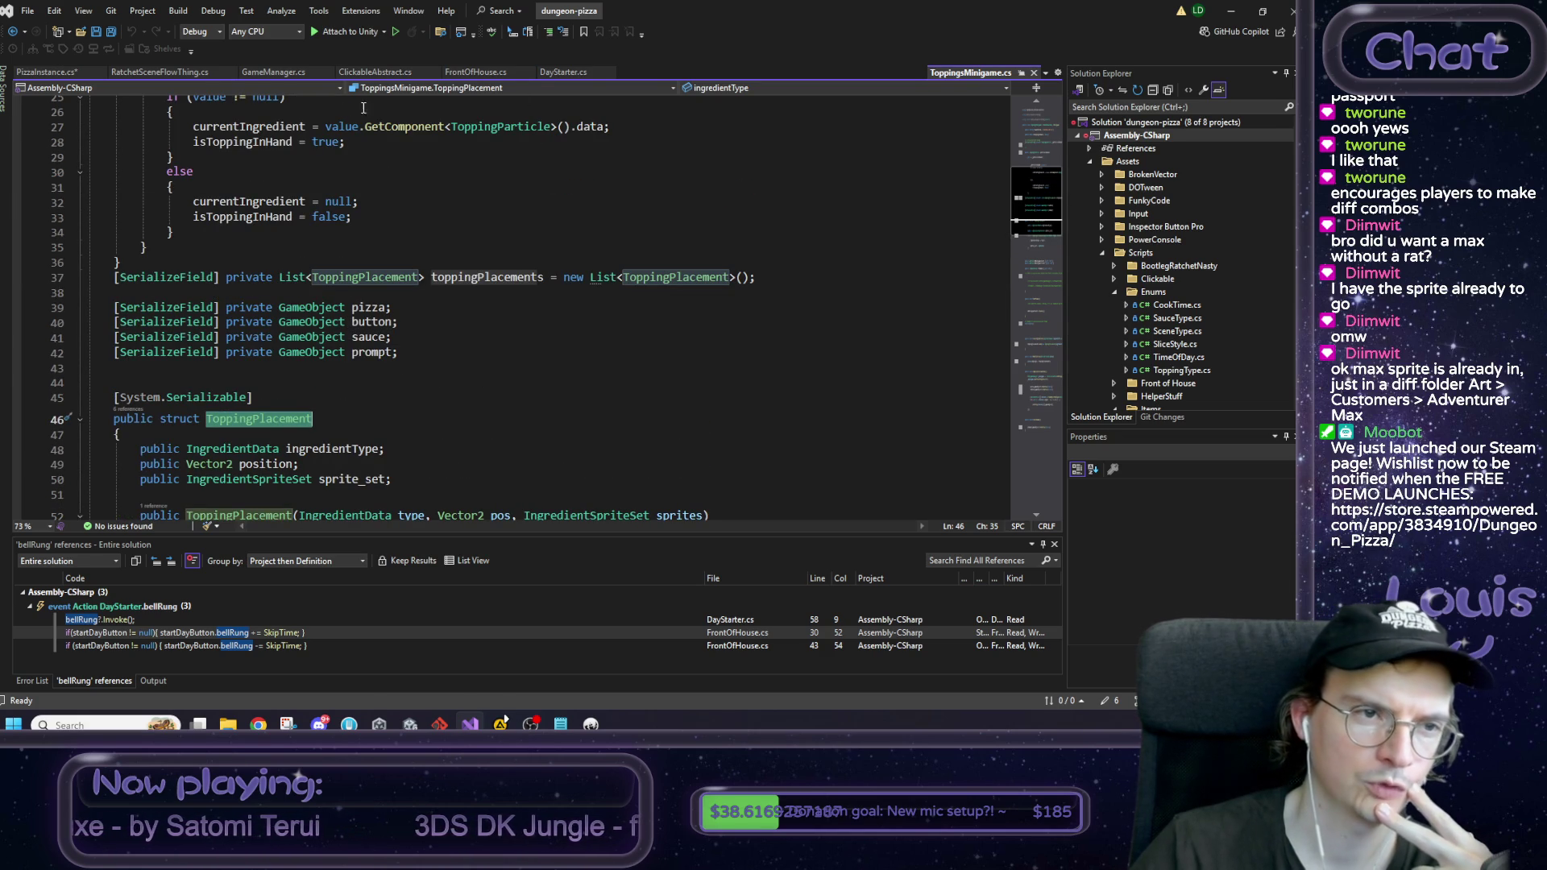
left_click(55, 72)
left_click(323, 420)
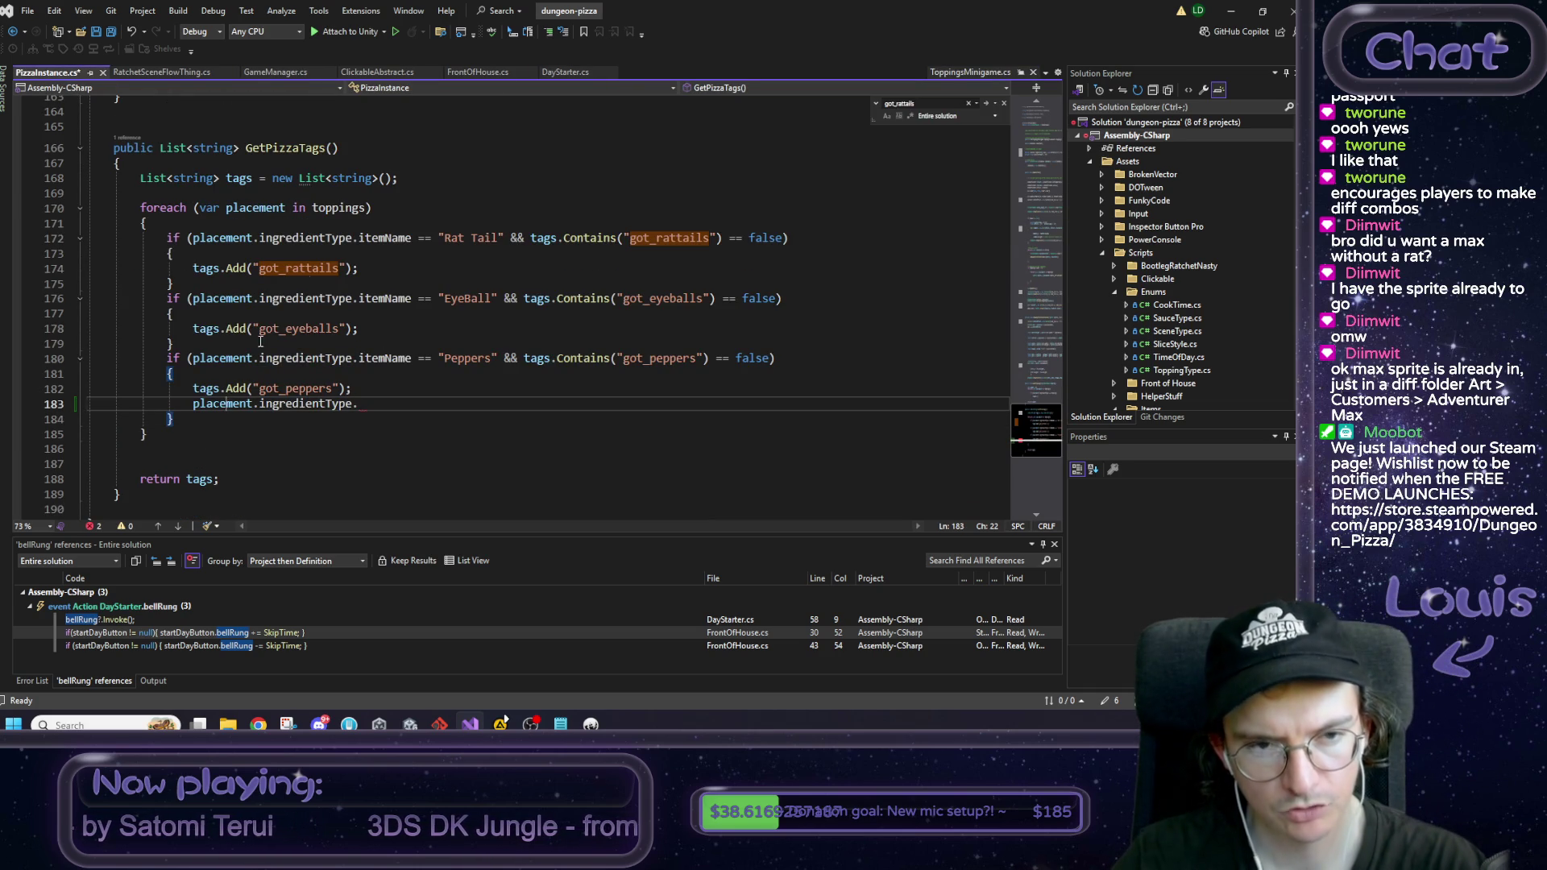
Step: Review the toppings foreach loop and the got_peppers tag lines in GetPizzaTags
left_click(339, 208)
left_click_drag(361, 404, 193, 406)
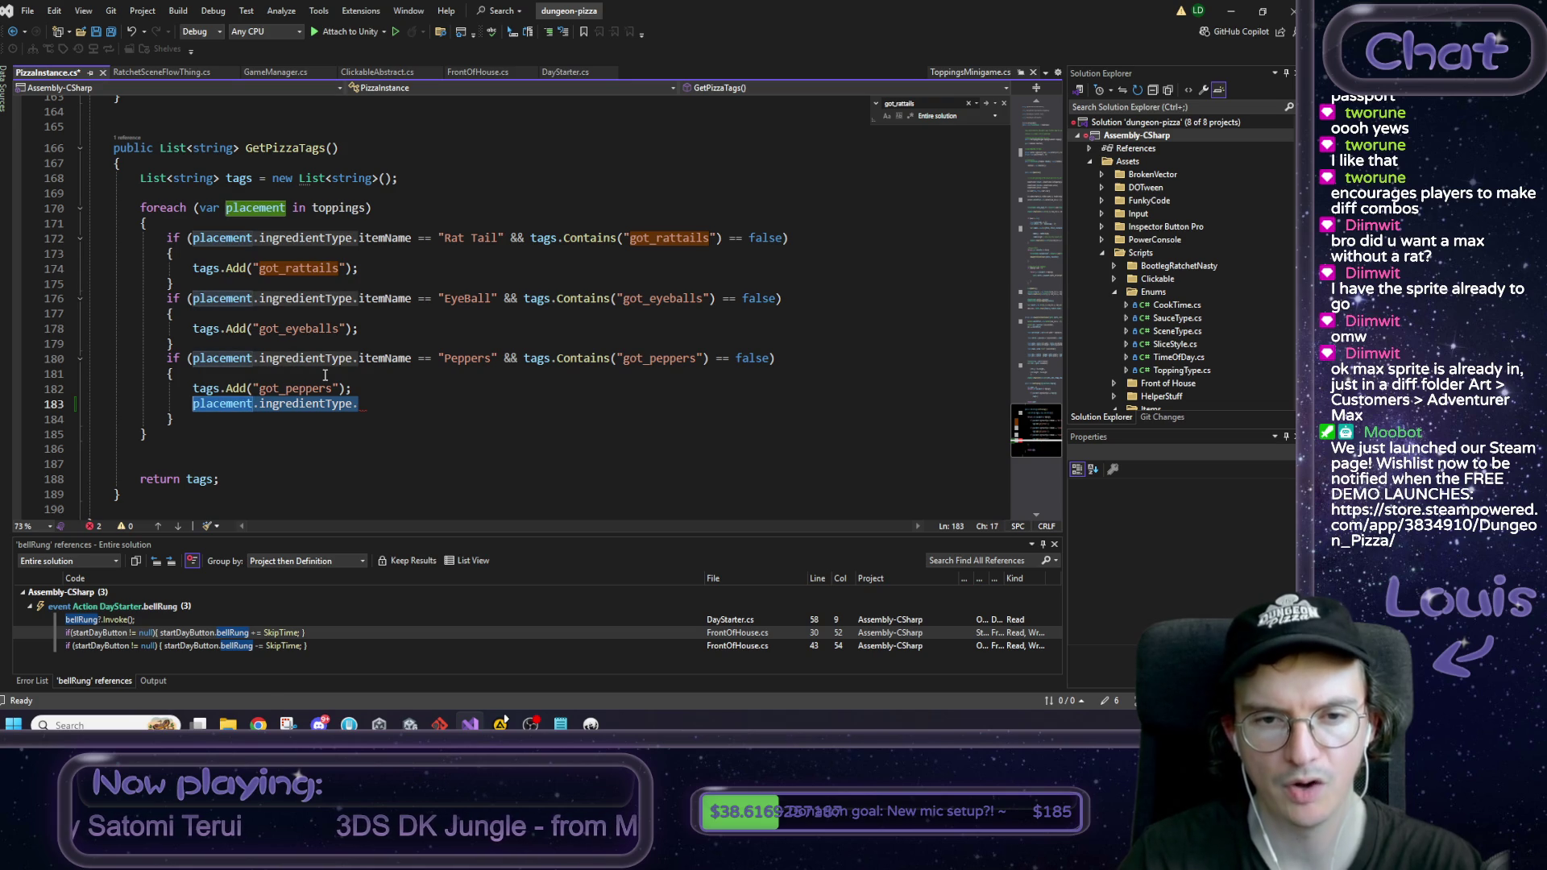
left_click(339, 208)
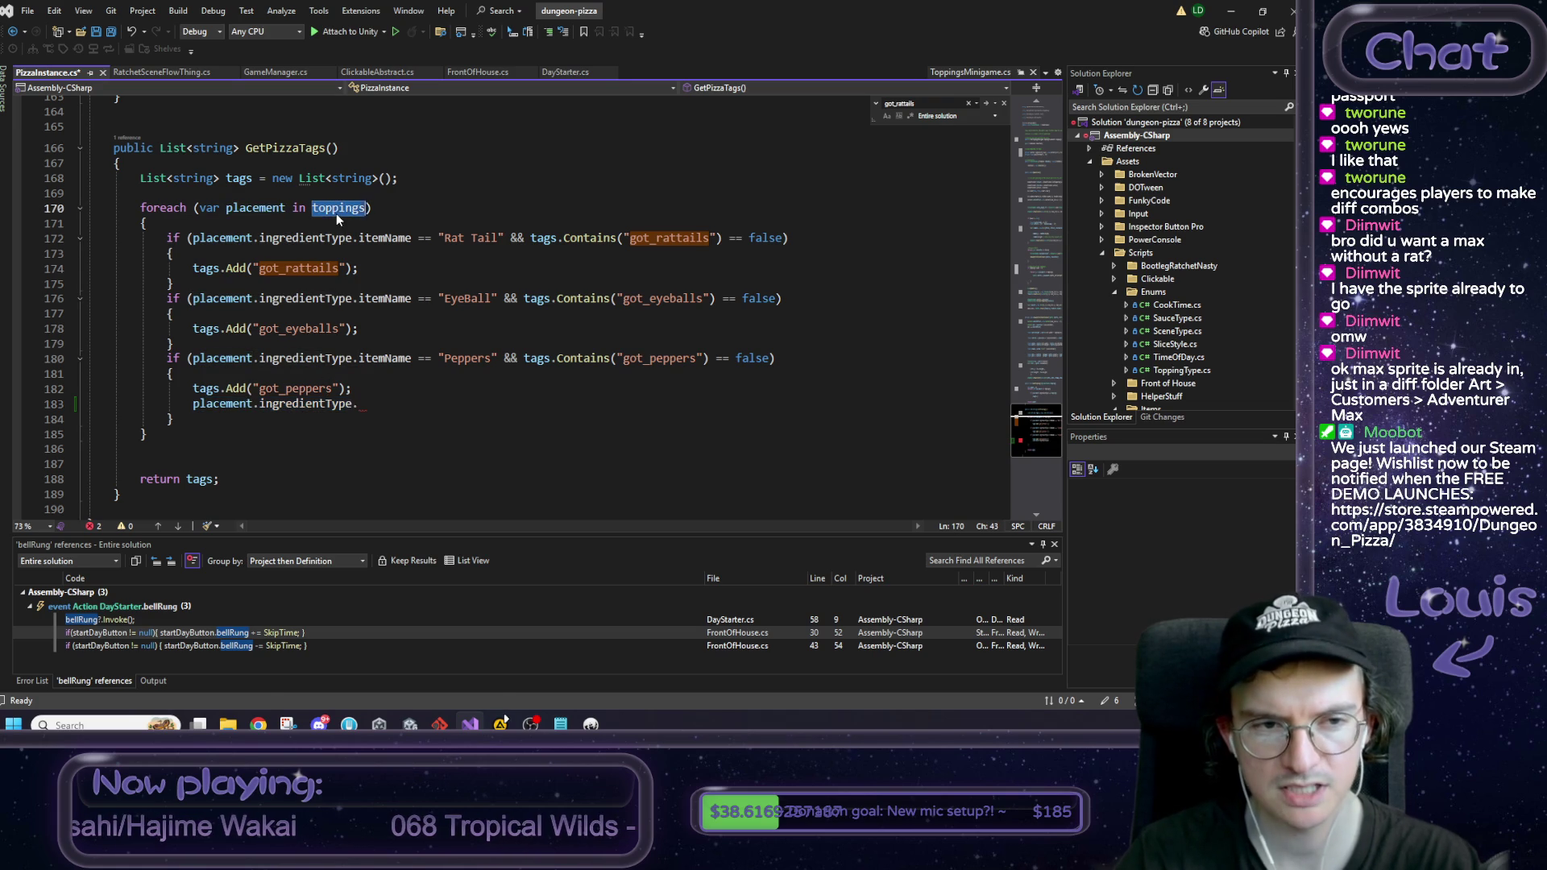
mouse_move(176, 453)
left_mouse_down()
mouse_move(165, 303)
mouse_move(131, 211)
left_mouse_up()
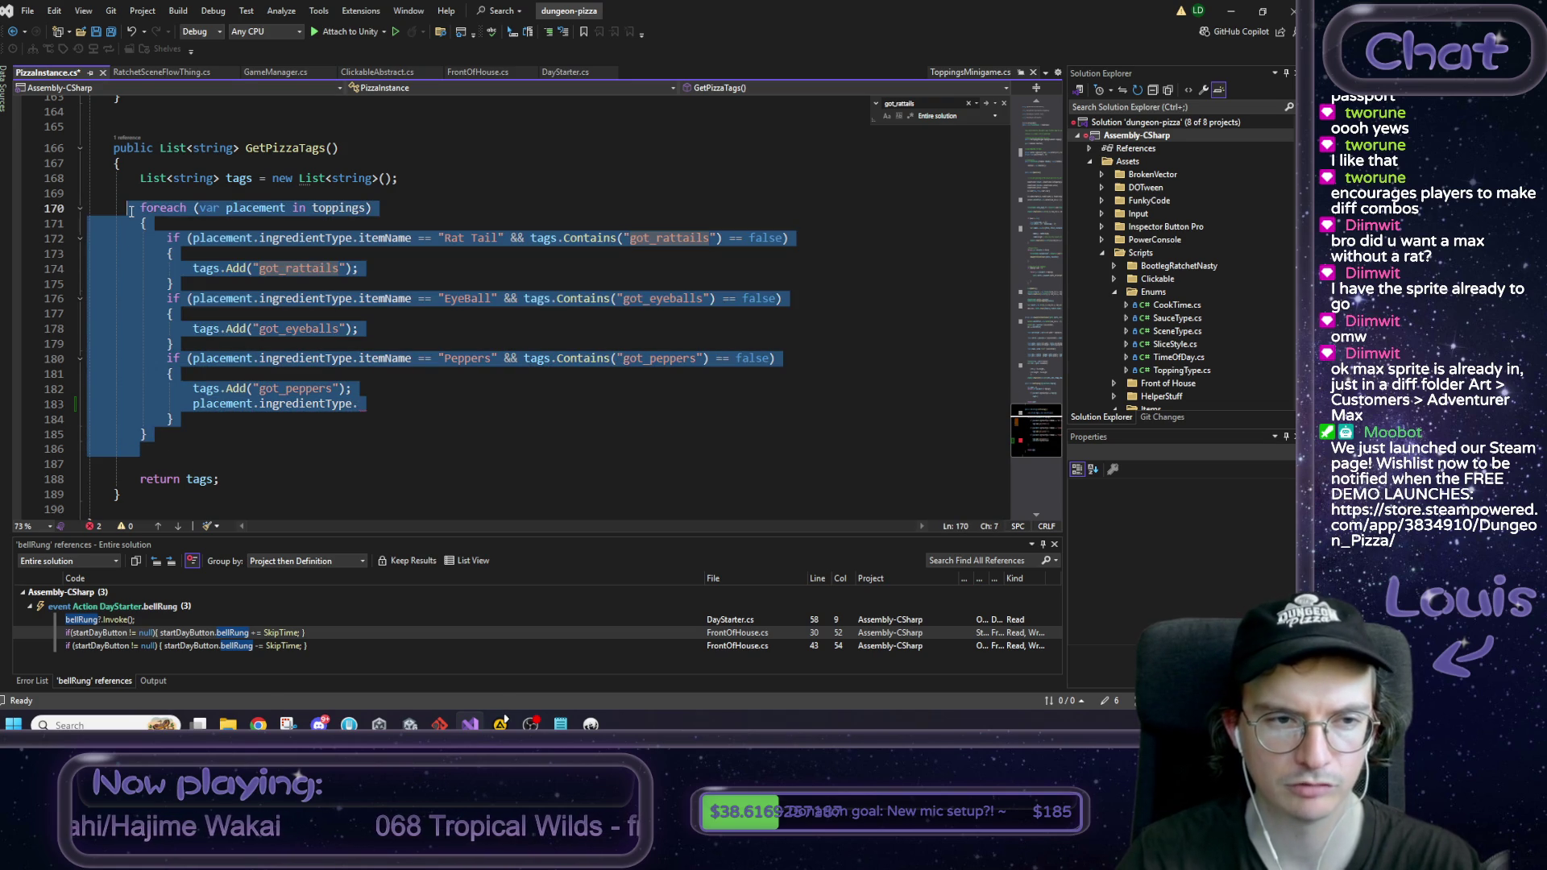
left_click(130, 211)
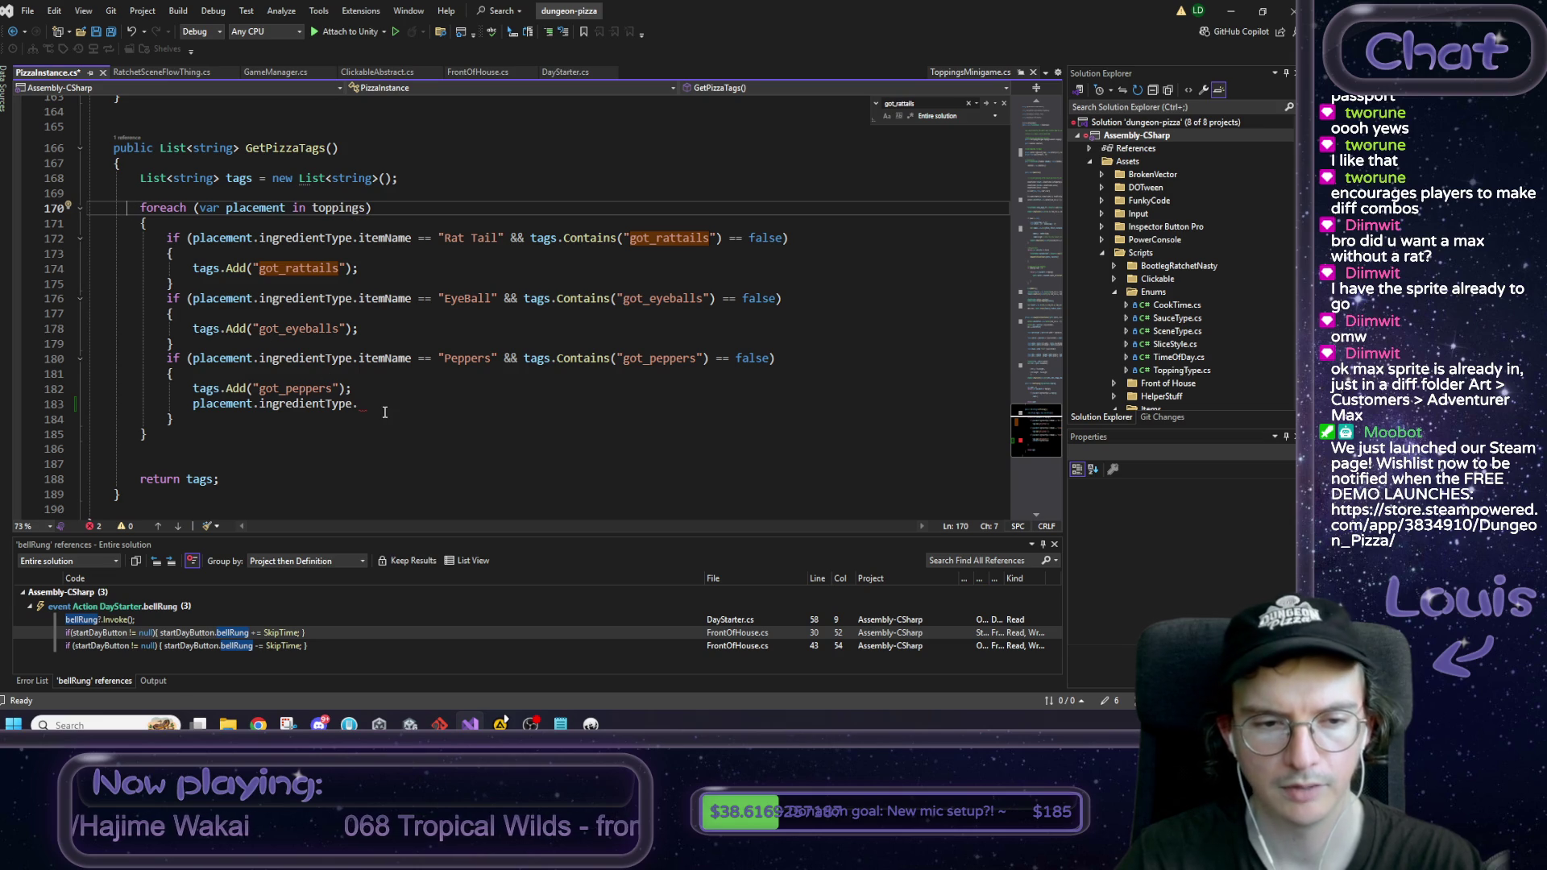
left_click_drag(385, 413, 193, 389)
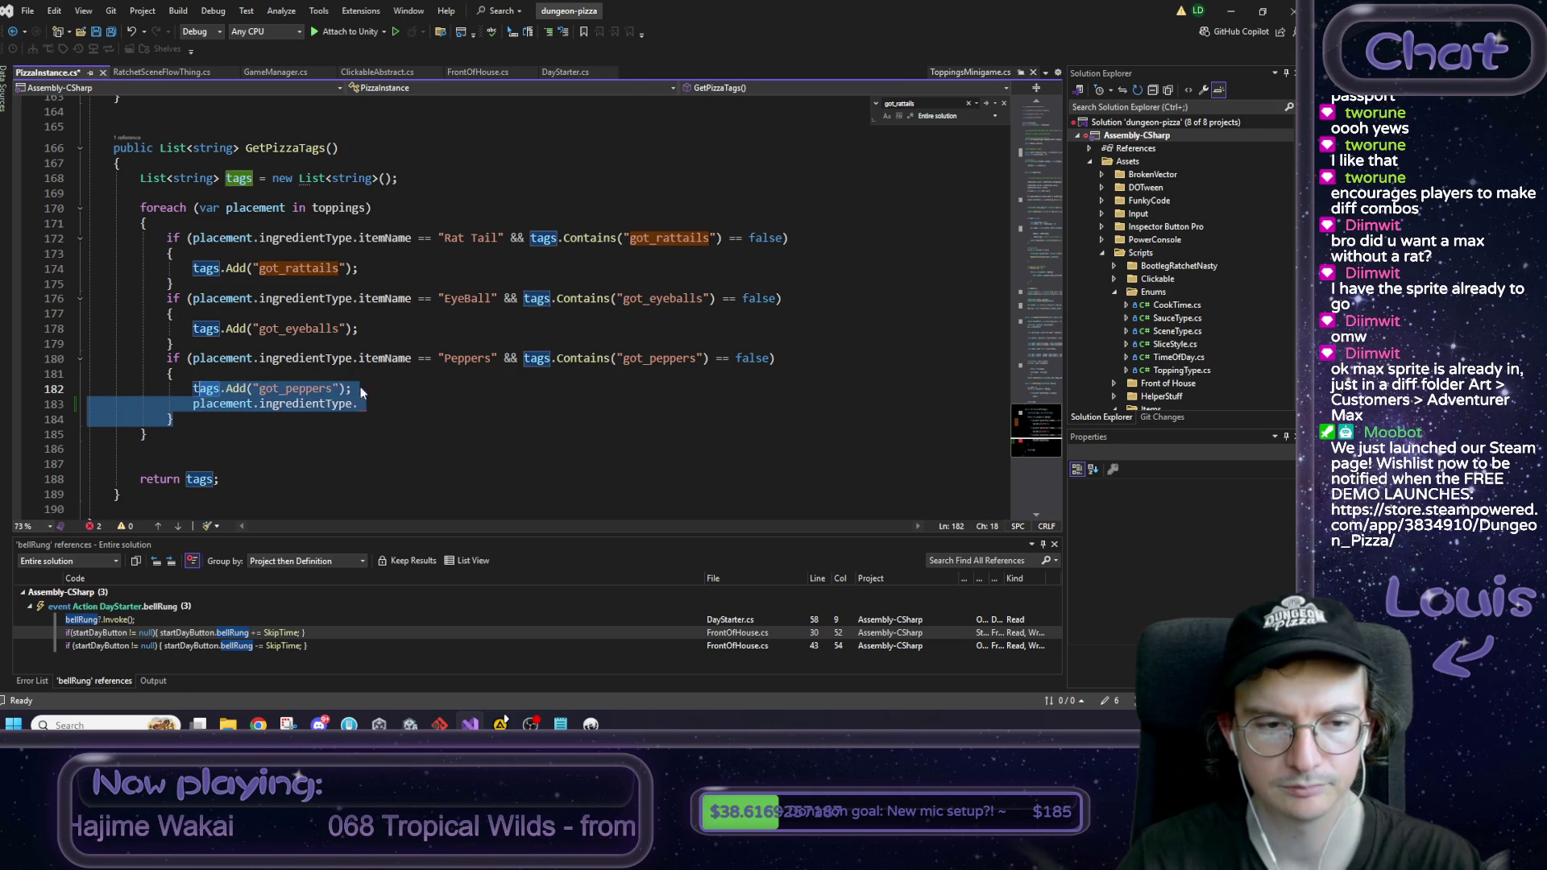
left_click(399, 390)
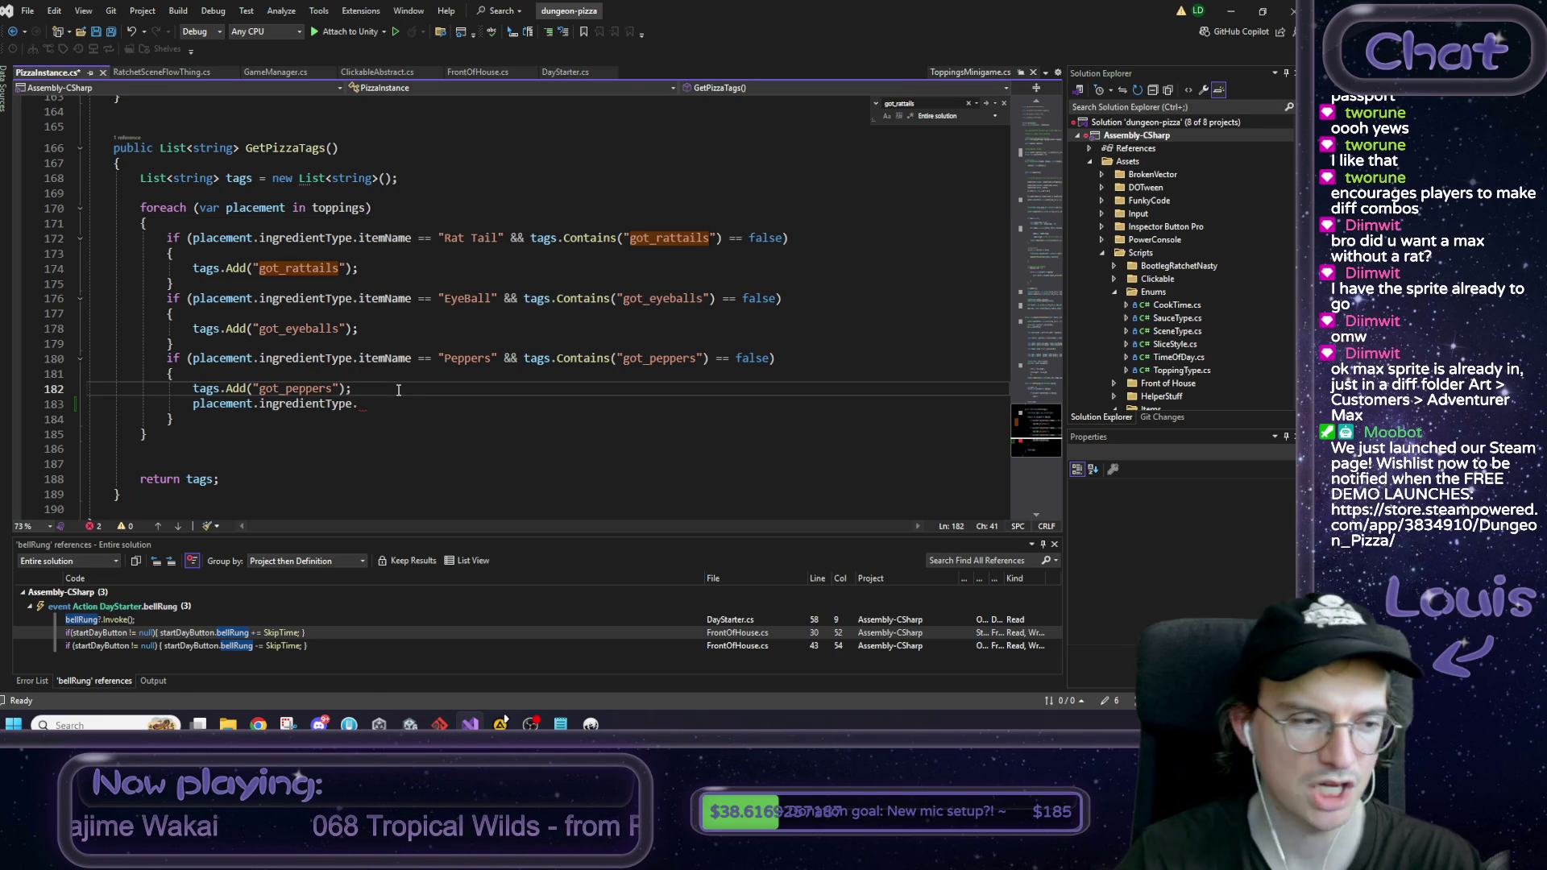
Step: Declare 'int pepperCount = 0;' on a new line above the foreach loop
left_click(314, 193)
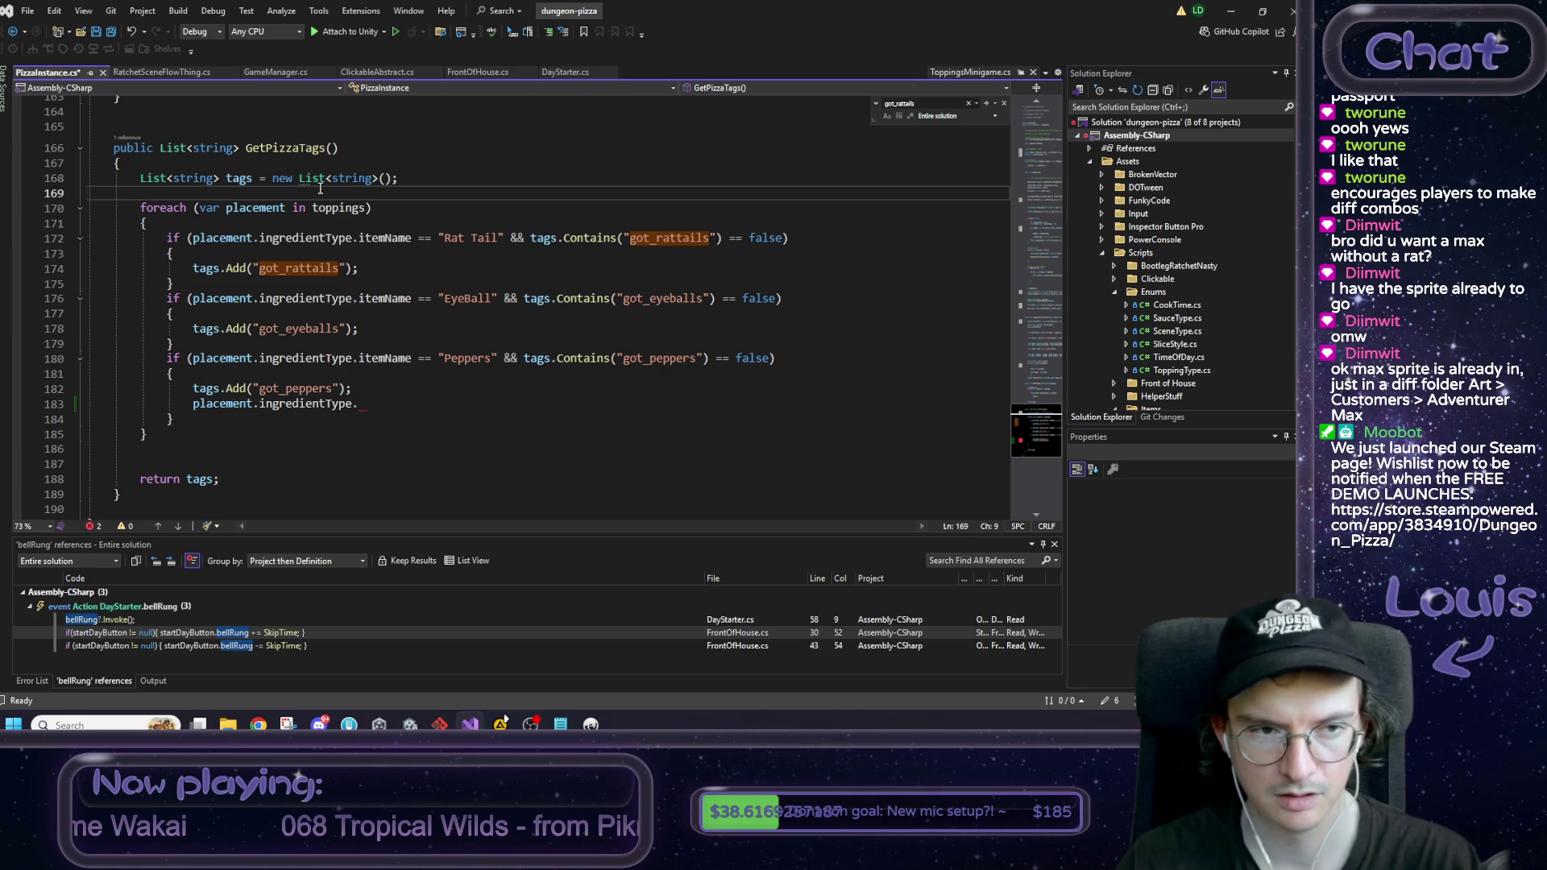
key("Return")
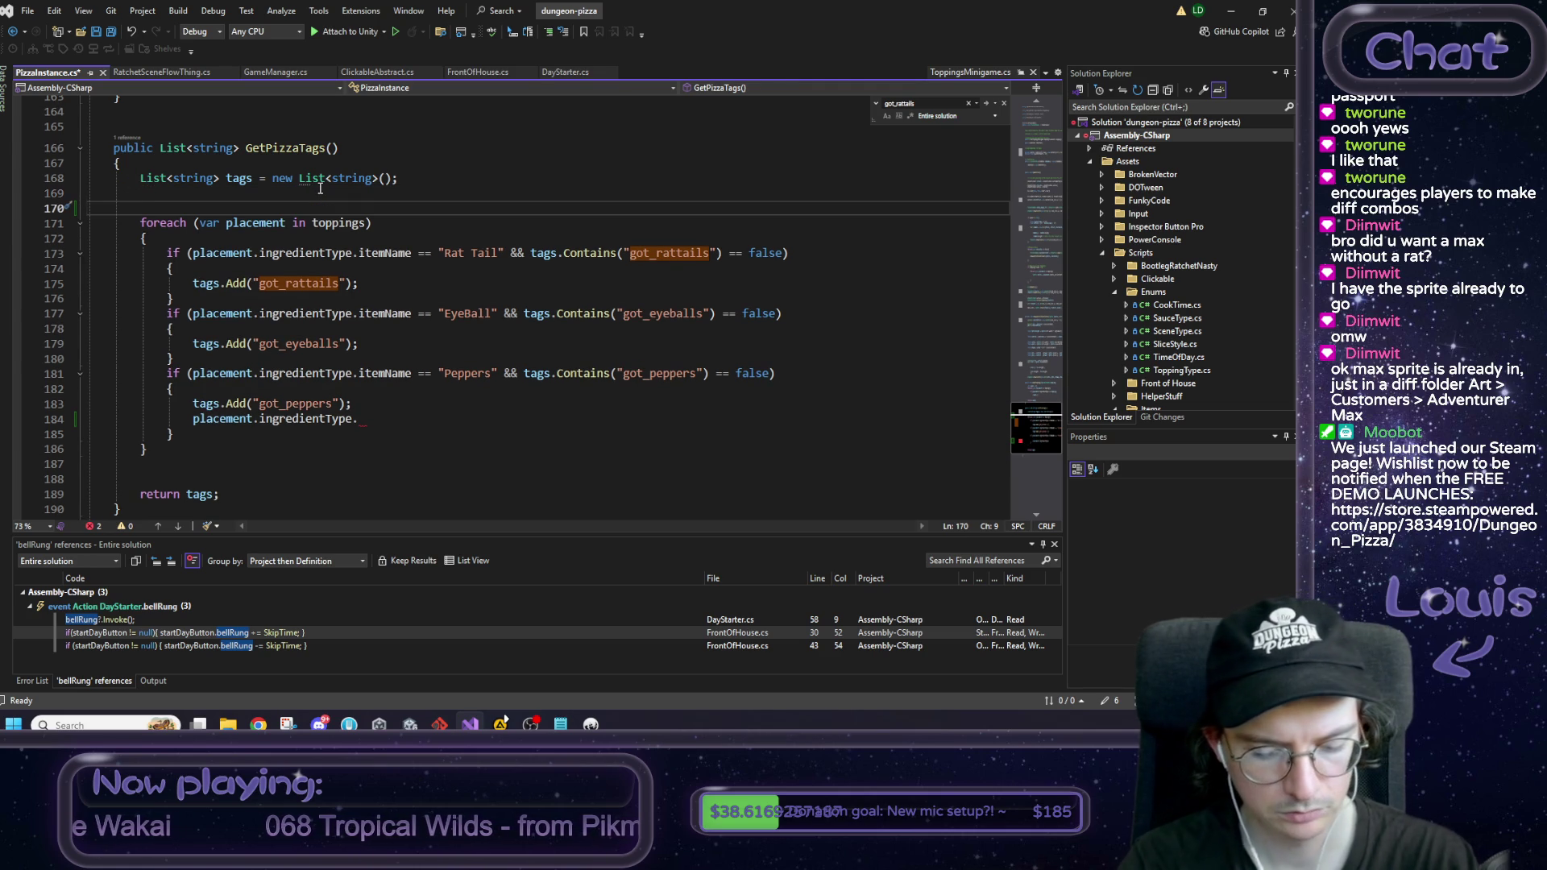
type("int pepperCount = 0;")
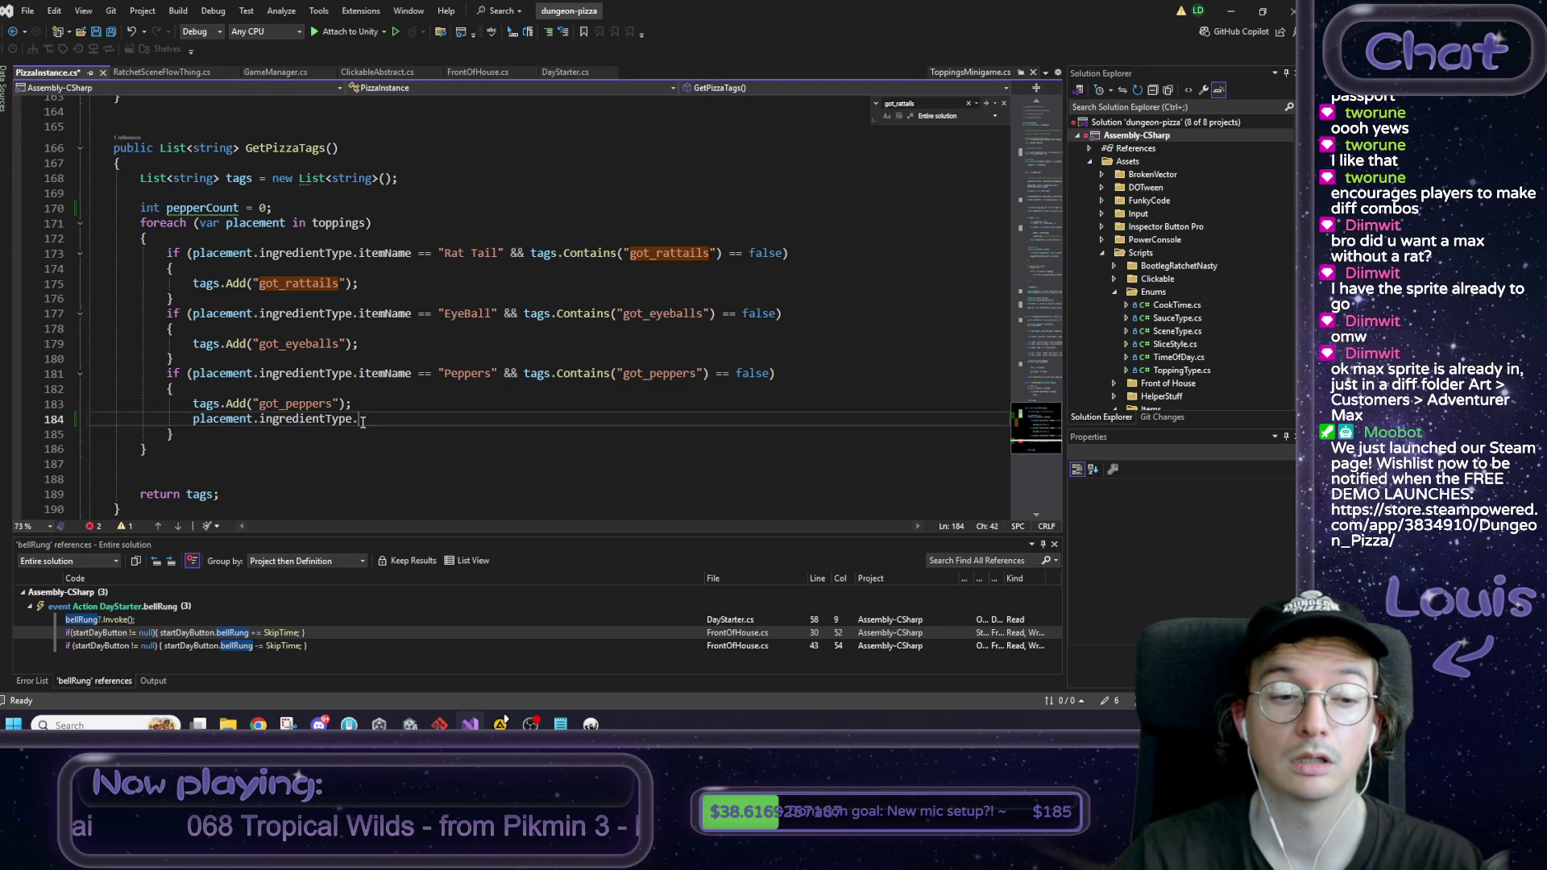
Step: Delete the stray placement.ingredientType line and the '&& tags.Contains' clause from the Peppers condition
left_click_drag(360, 419, 54, 420)
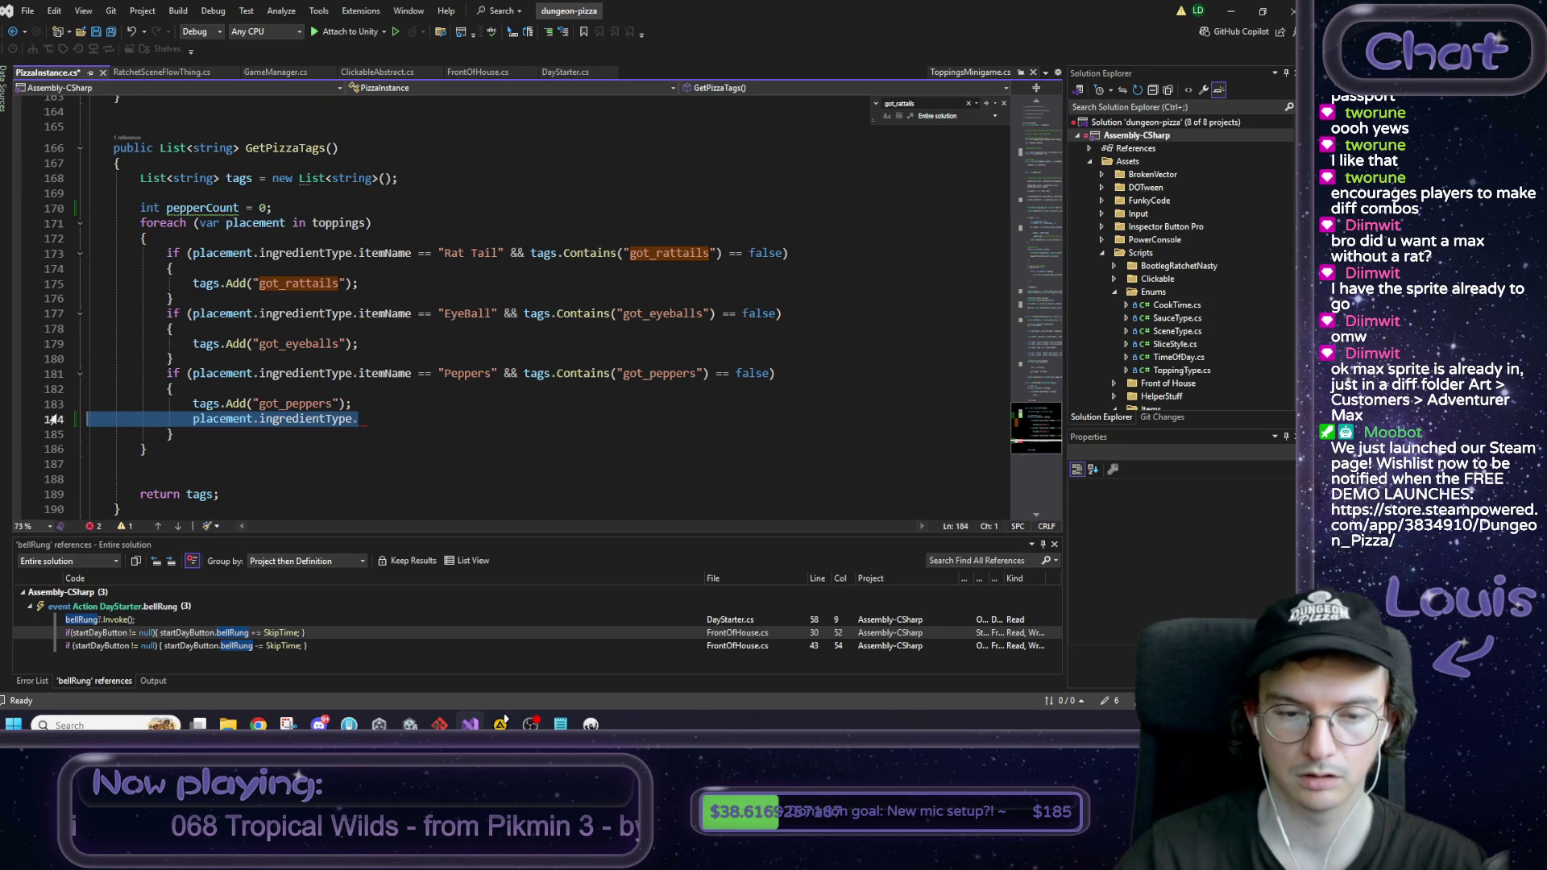
key("BackSpace")
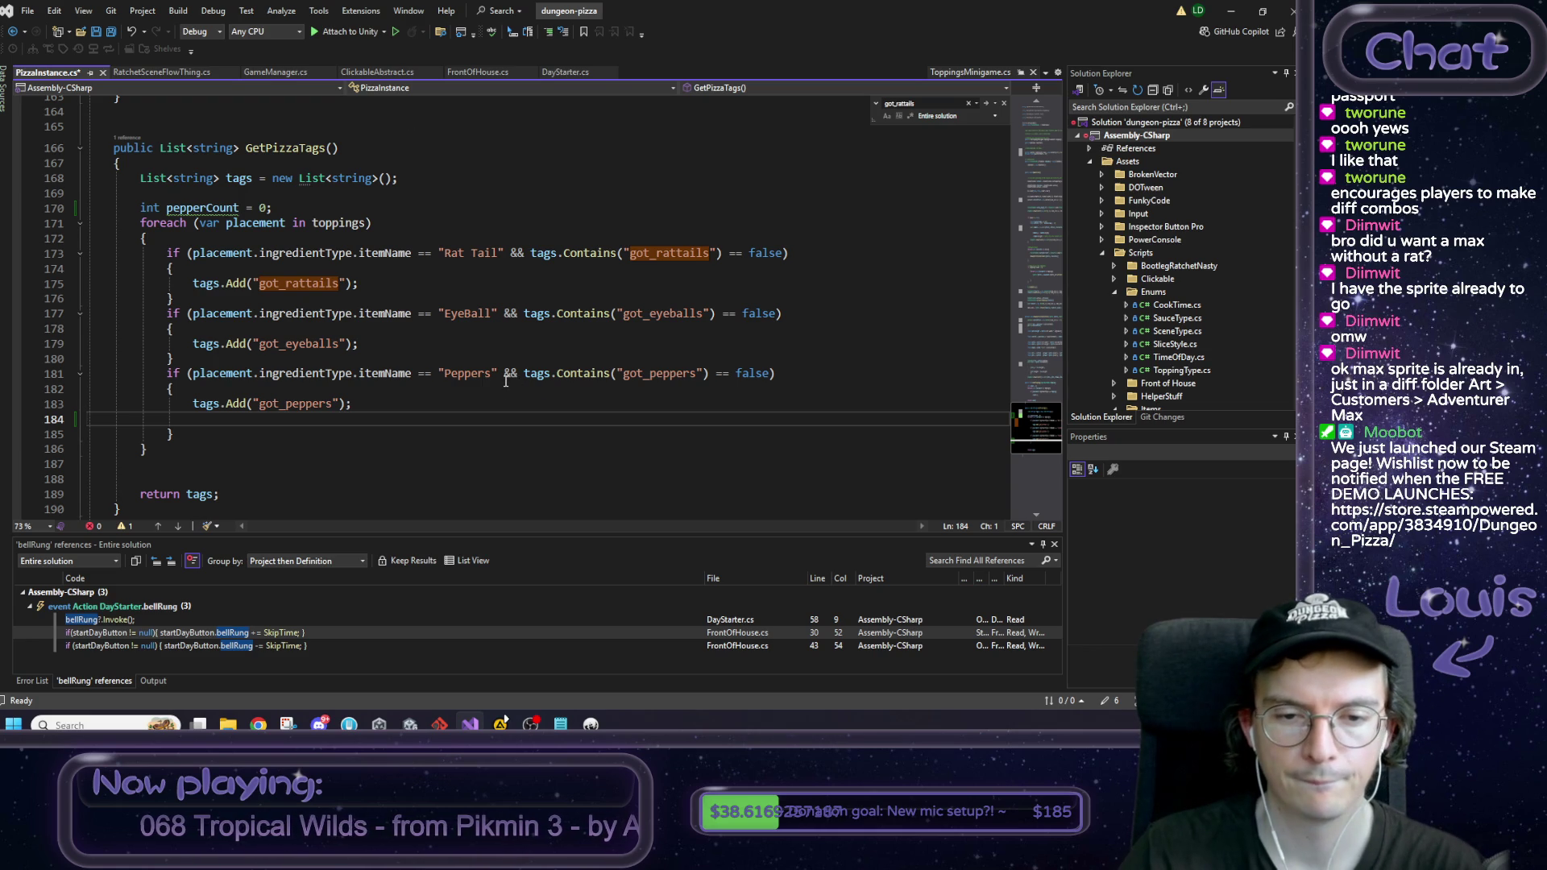
left_click_drag(524, 373, 771, 375)
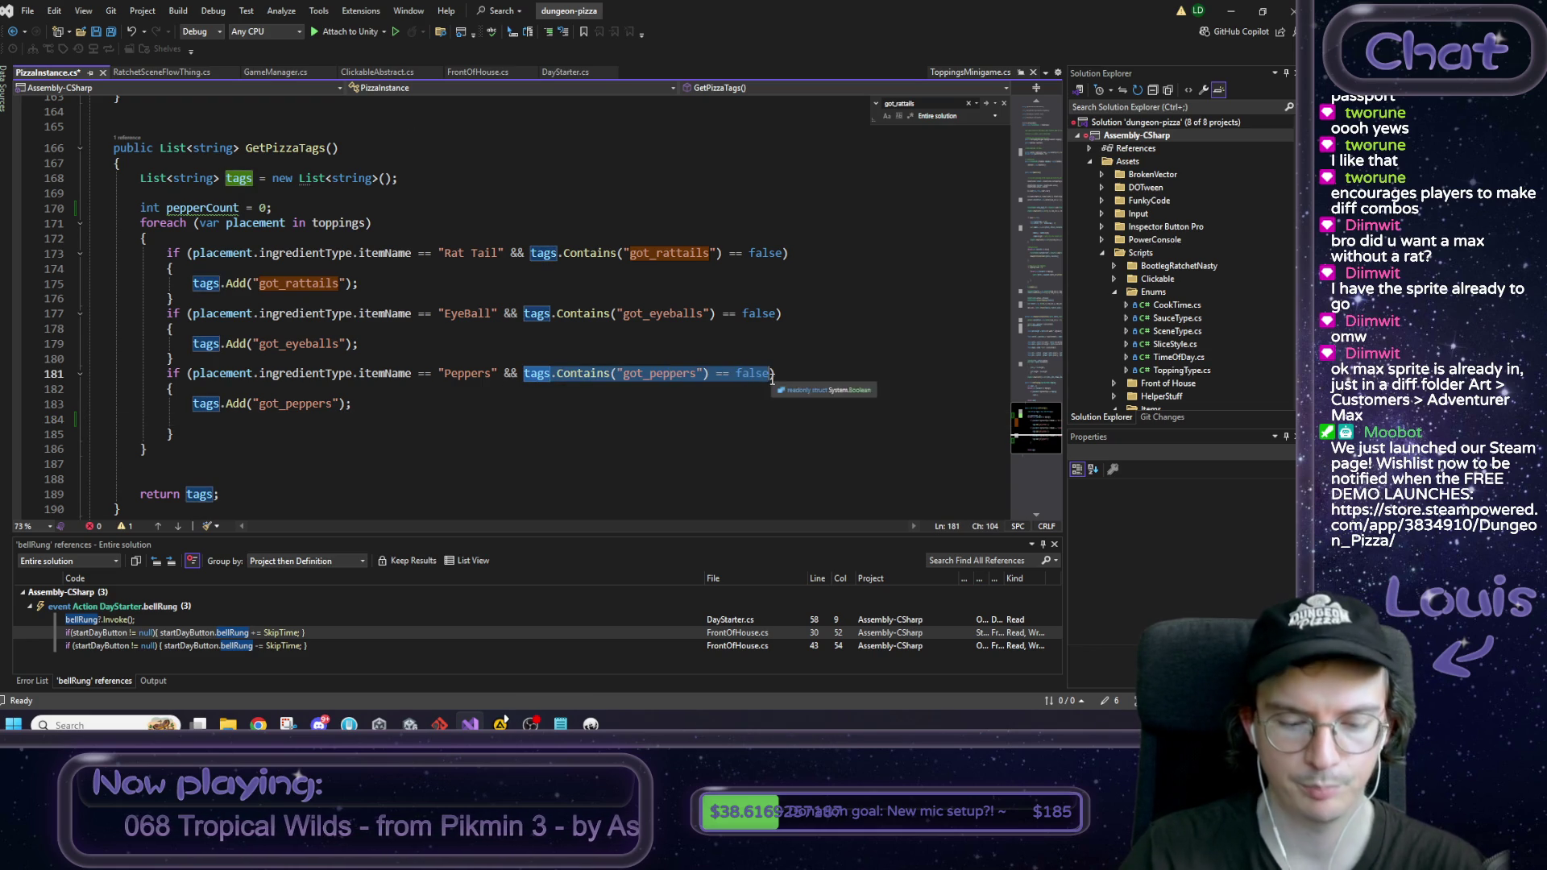
key("BackSpace")
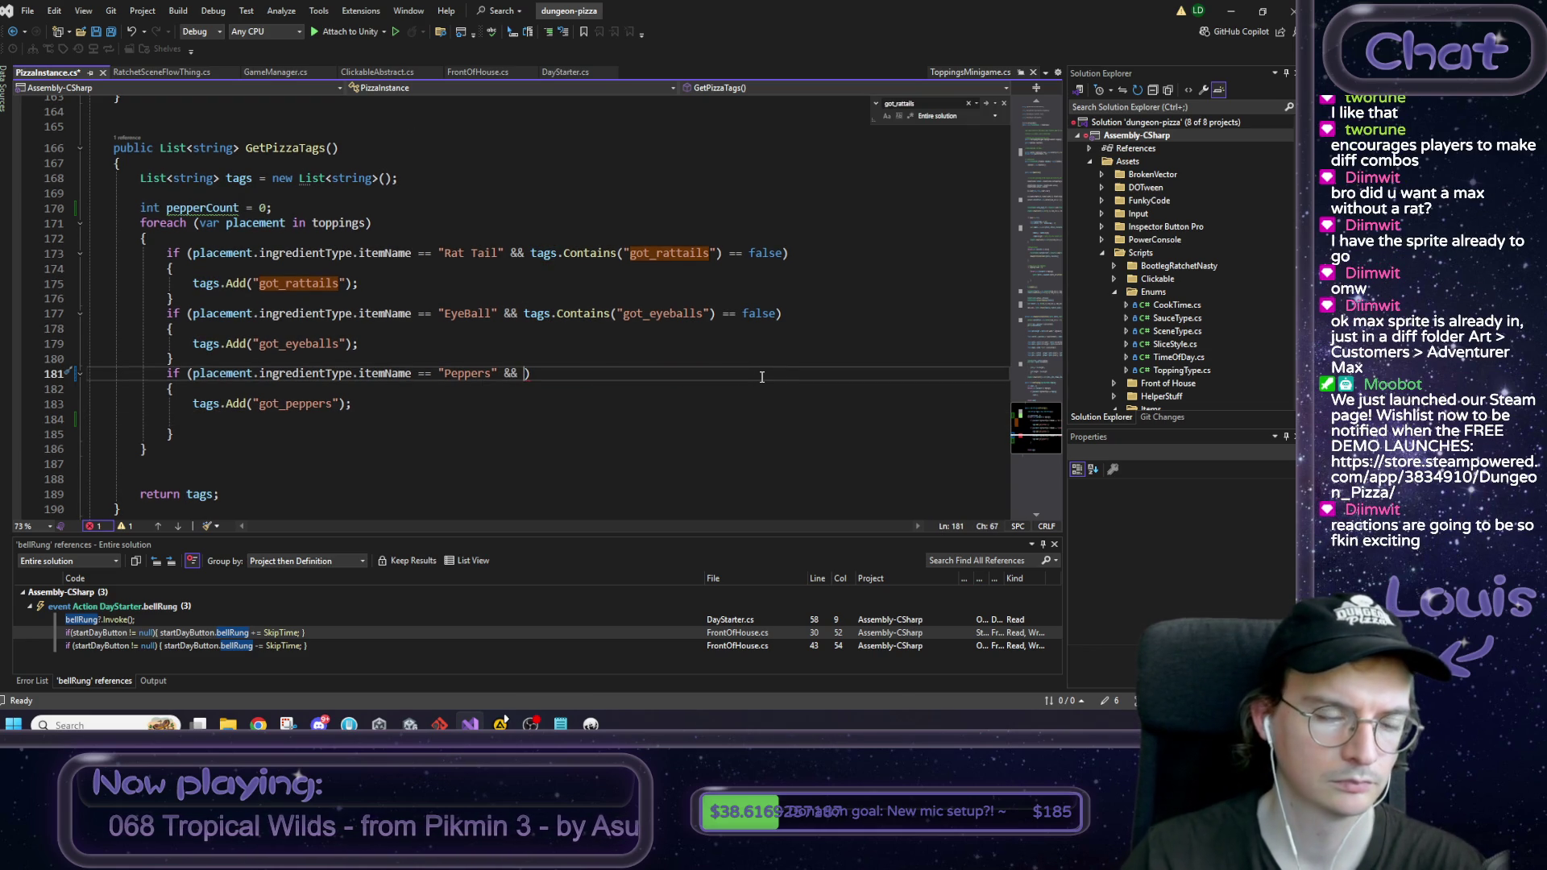
key("BackSpace")
key("BackSpace")
key("BackSpace")
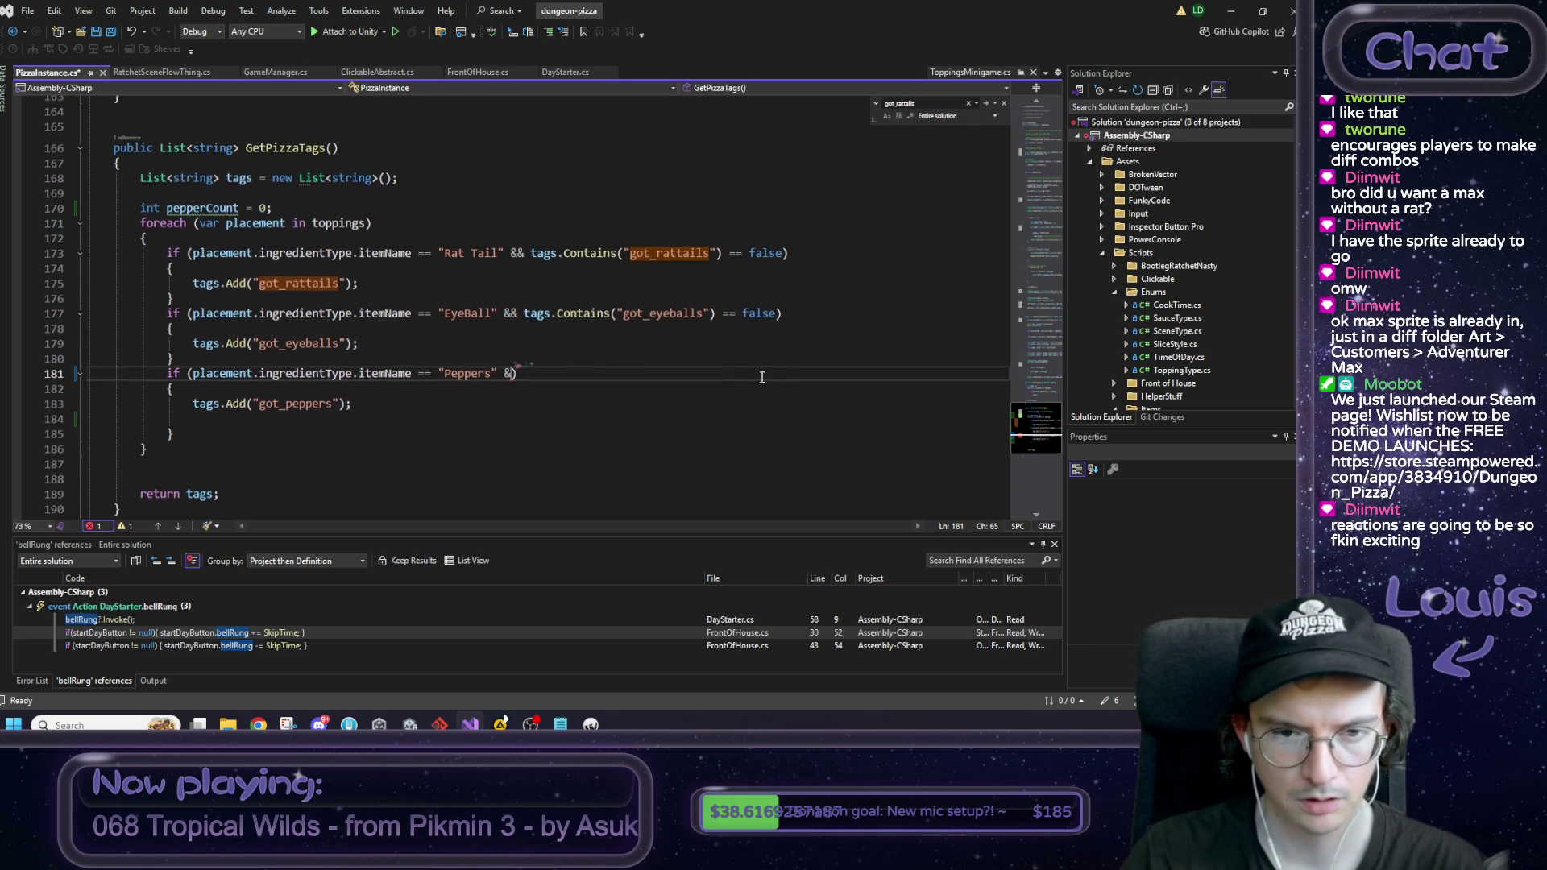
key("Down")
key("Down")
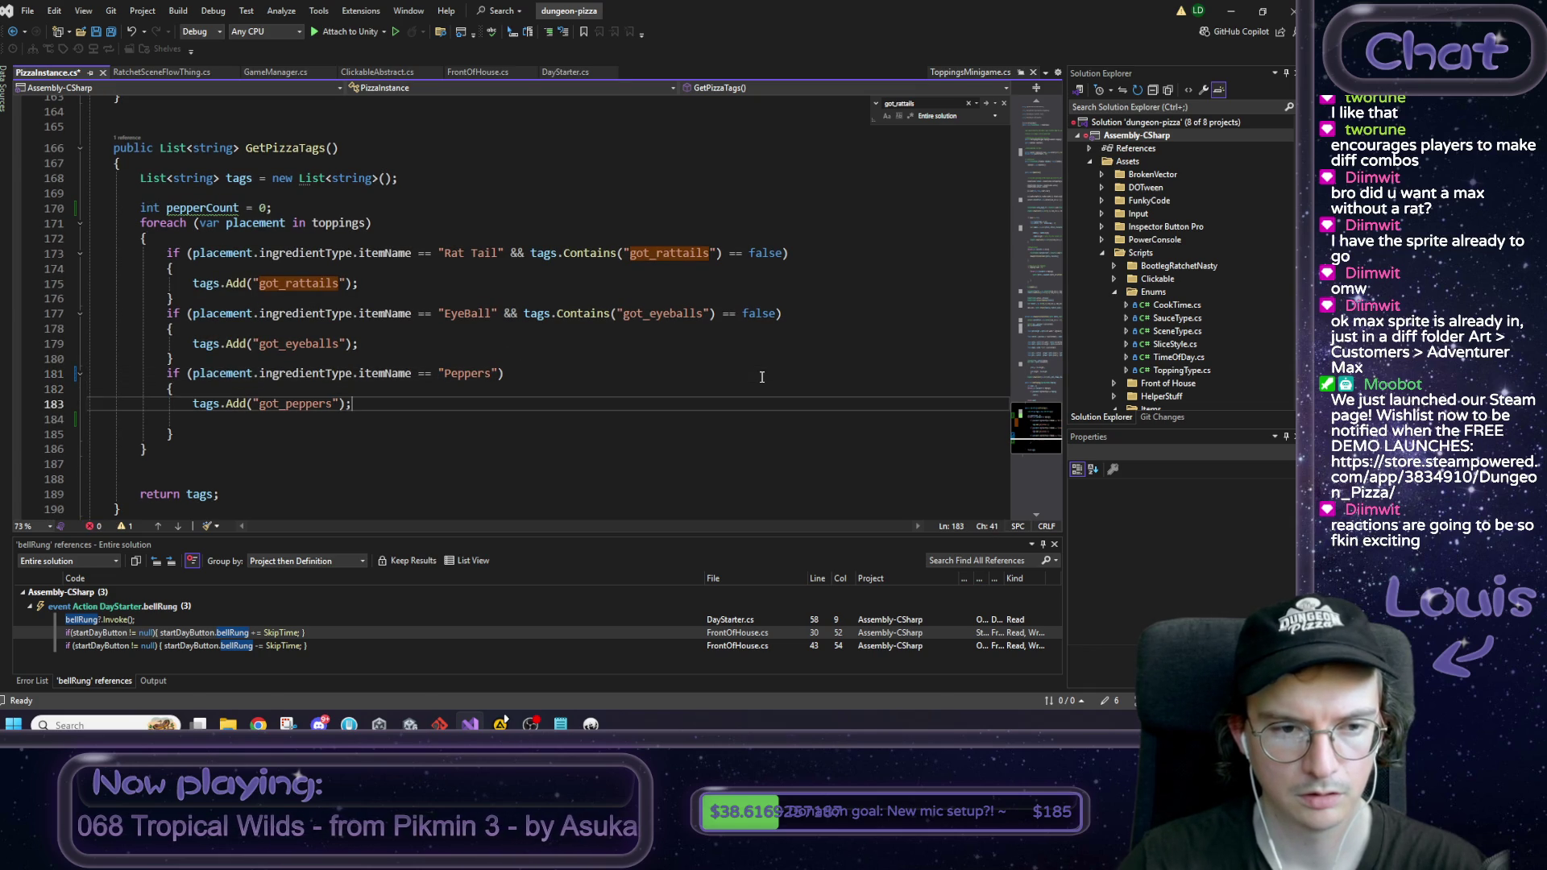
Step: Wrap the got_peppers tags.Add in an if block checking tags doesn't already contain it
key("ctrl+Return")
type("tags.Contains(\"got_peppers\") == false")
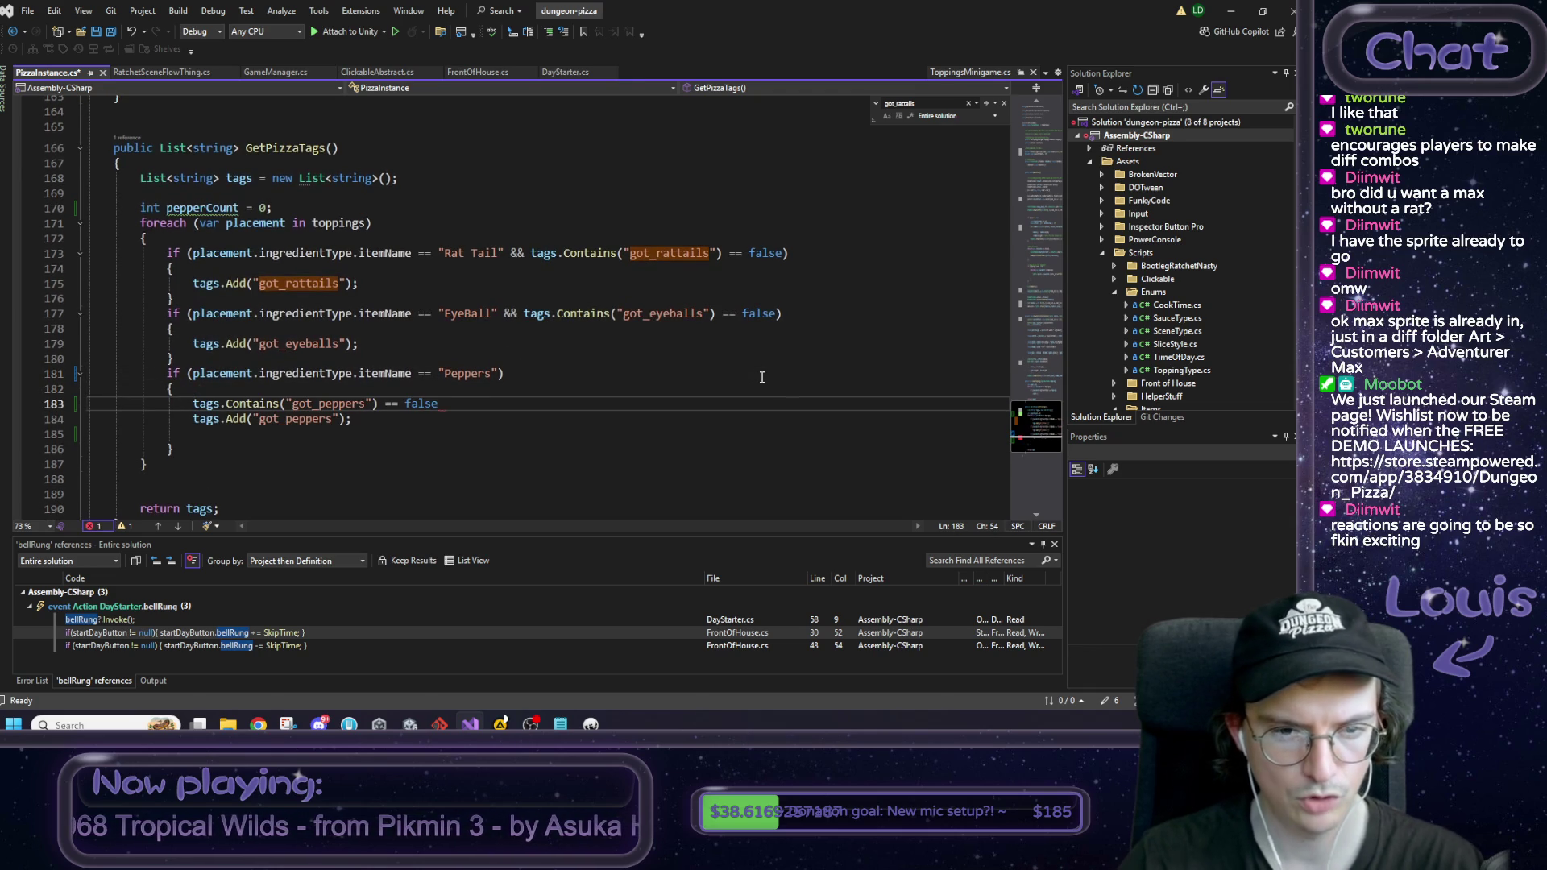
key("Home")
type("if (")
key("End")
key("End")
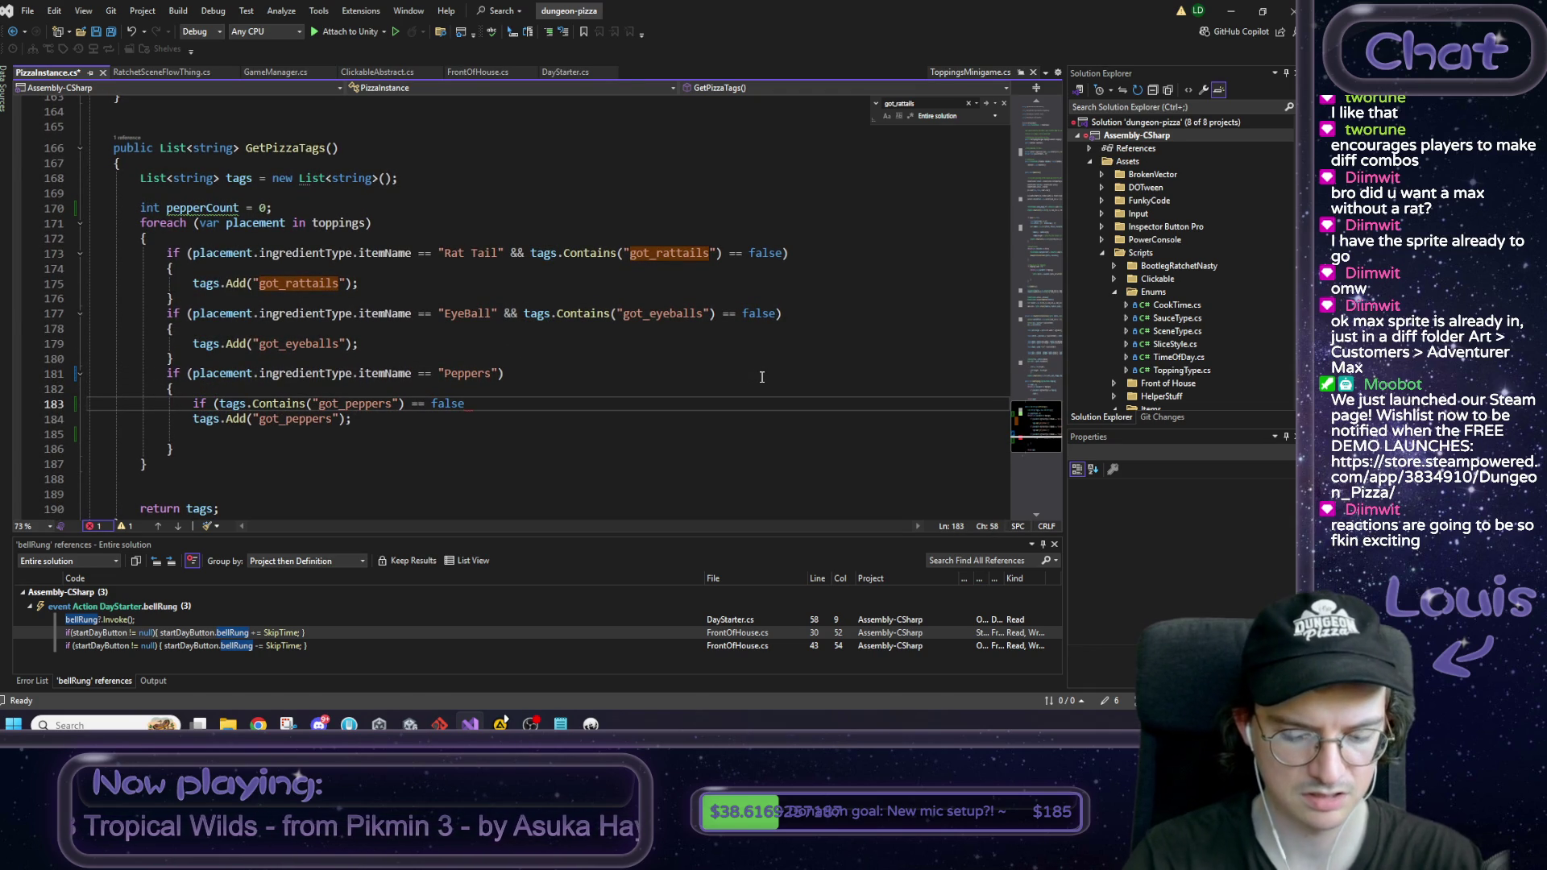
type(") {")
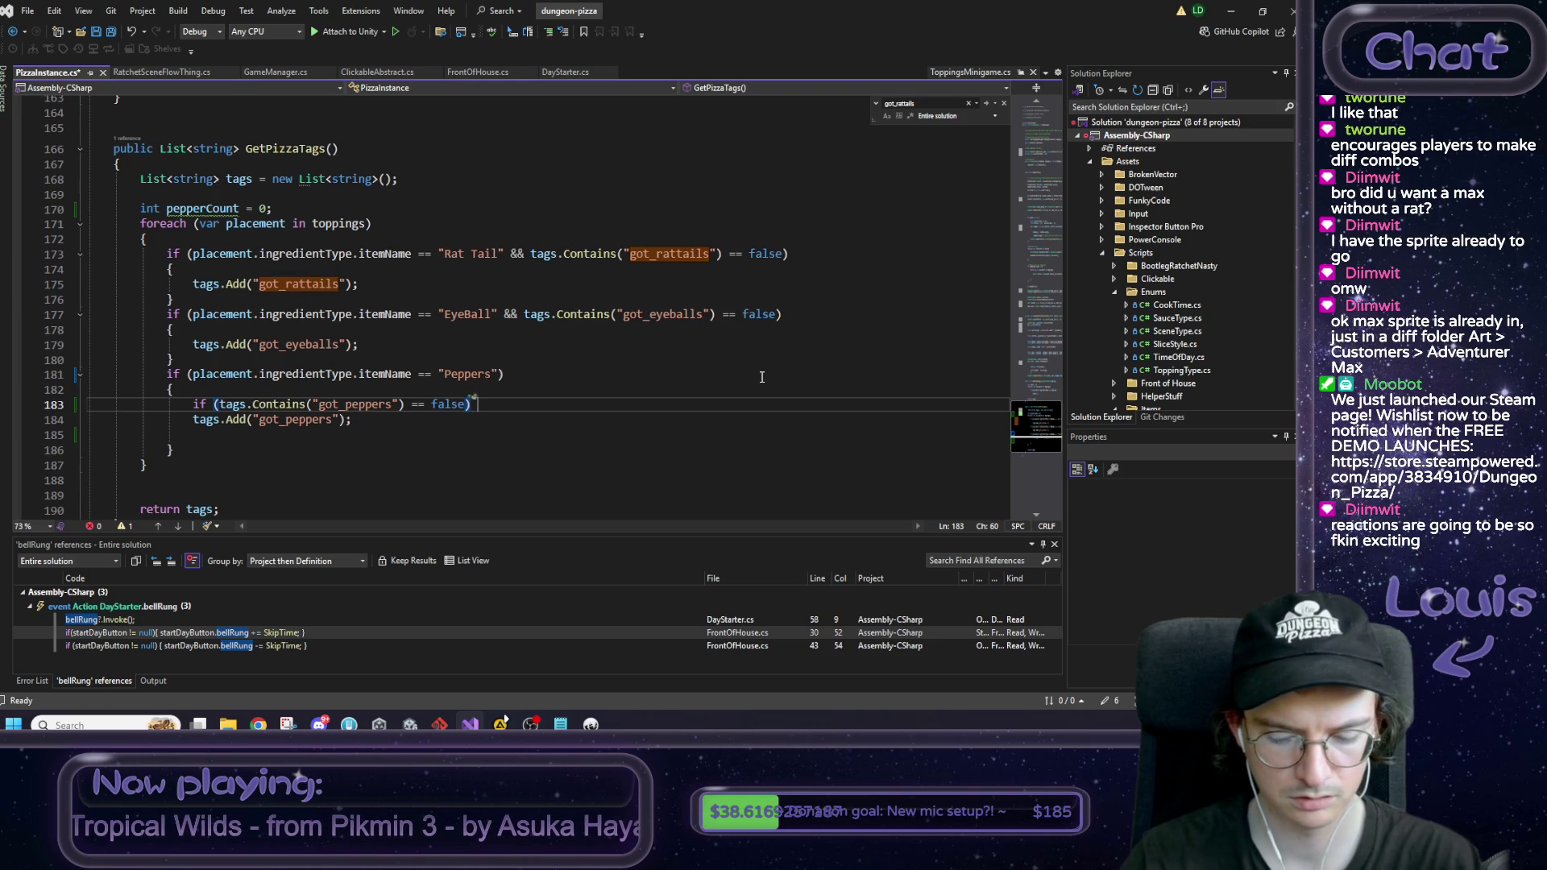
key("Return")
key("alt+Up")
key("Up")
key("Up")
key("Up")
key("Return")
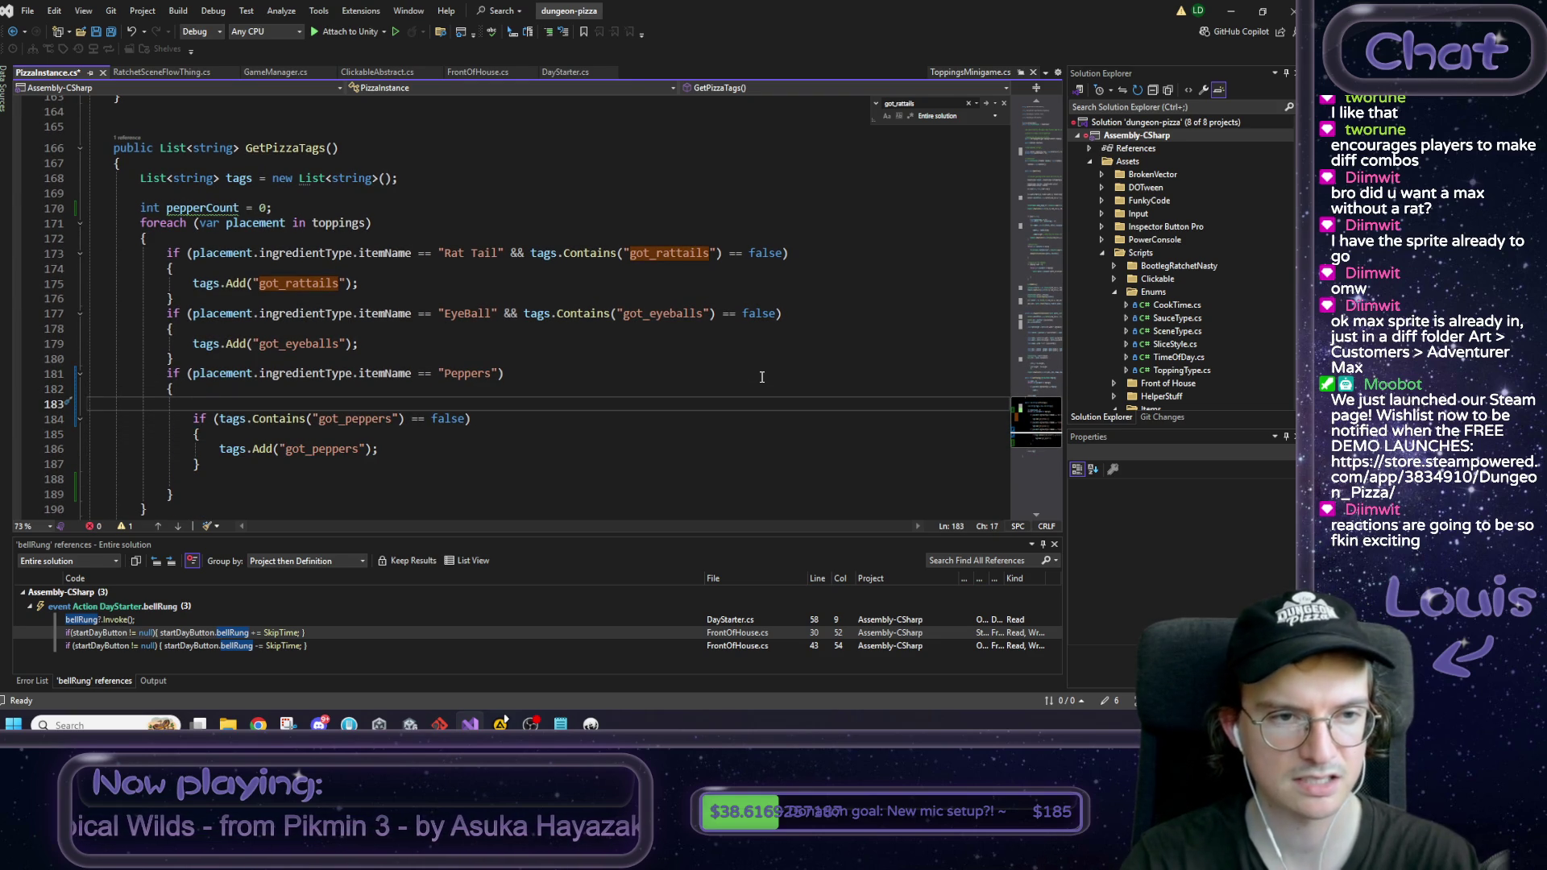
Step: Increment pepperCount and start an if checking tags.Contains("many_peppers") == false
type("pepperCount")
key("Tab")
key("Return")
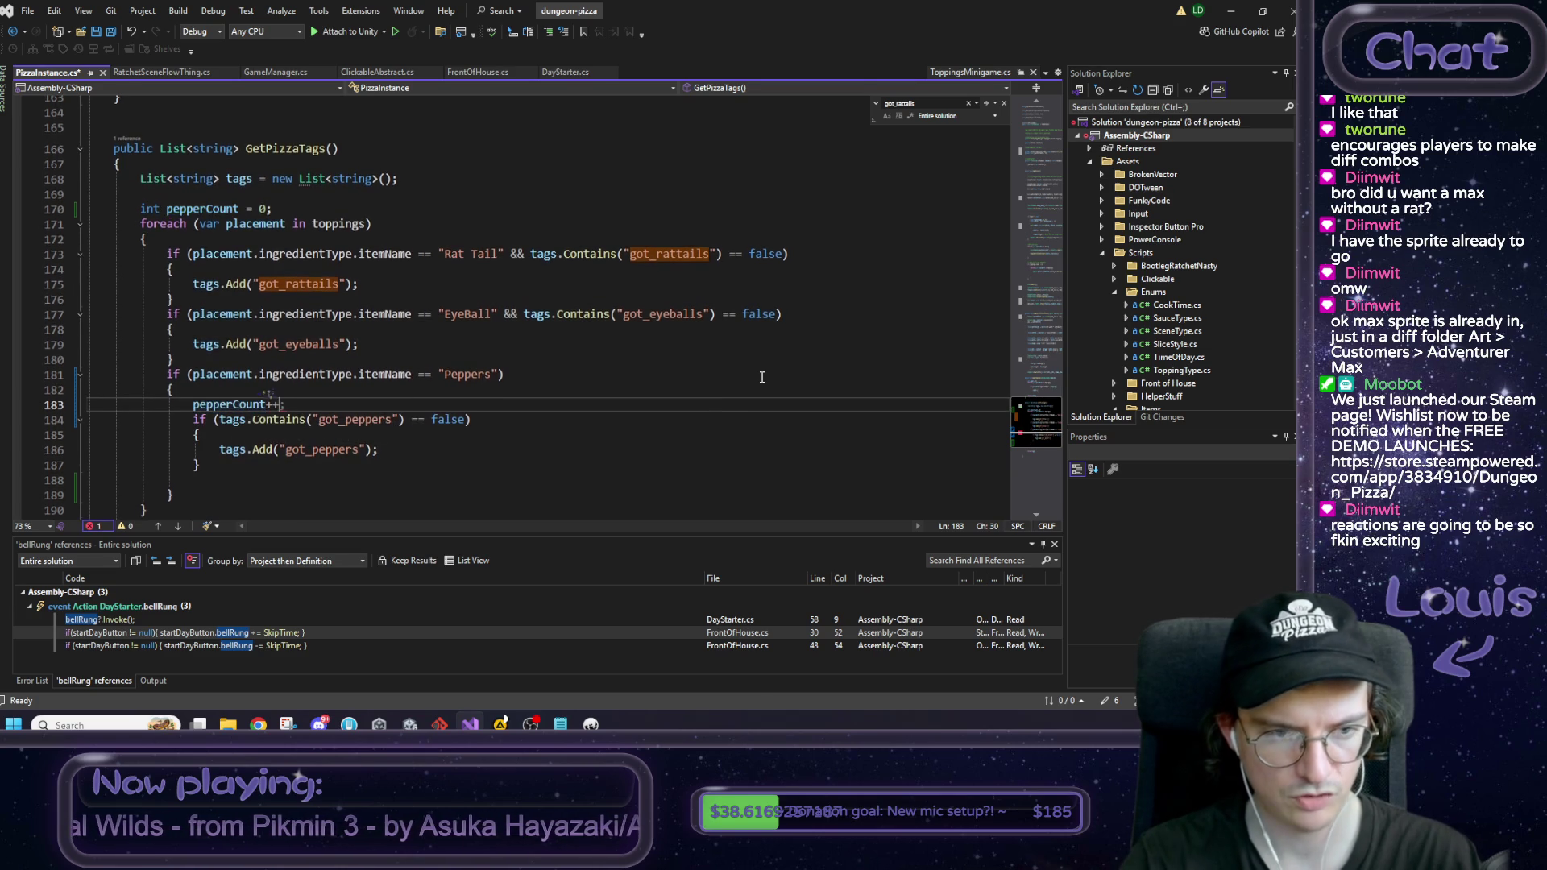
scroll(761, 376, "down", 1)
type("if (")
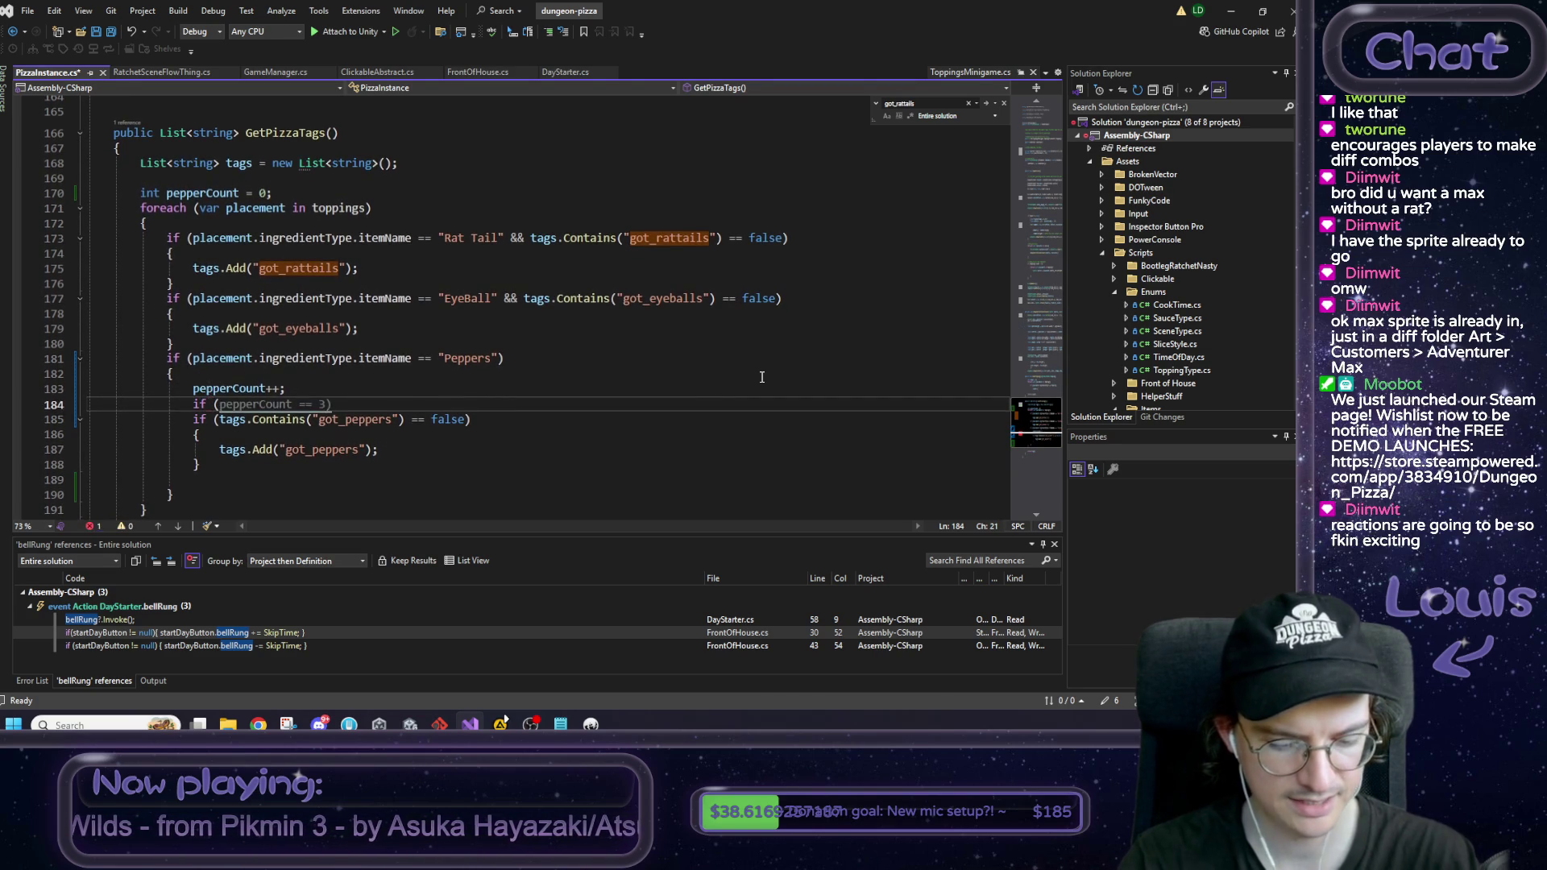
type("tags.Con")
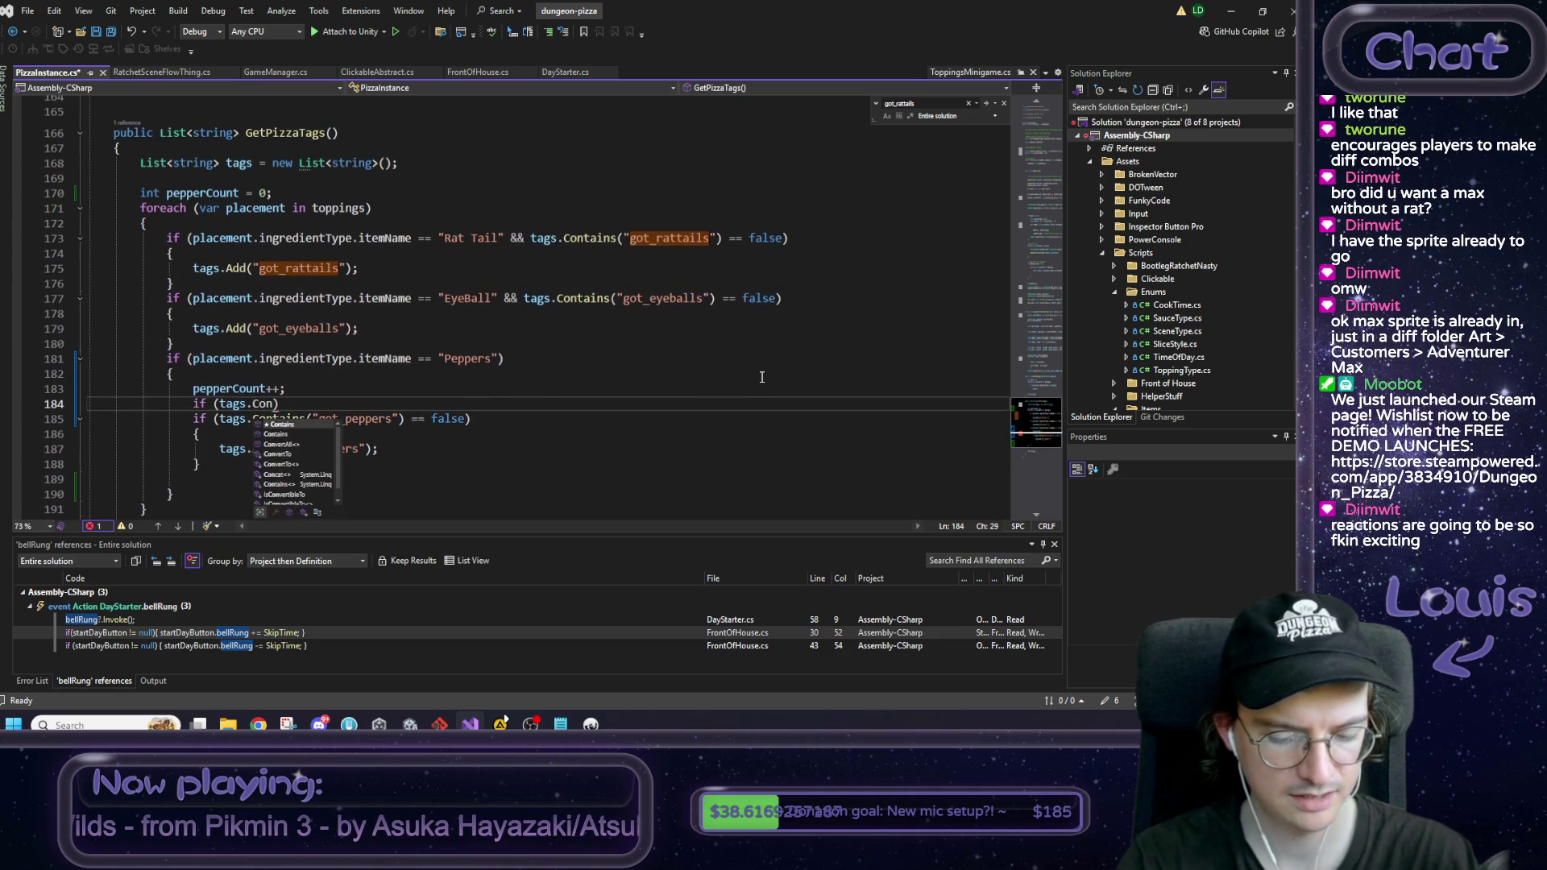
key("Tab")
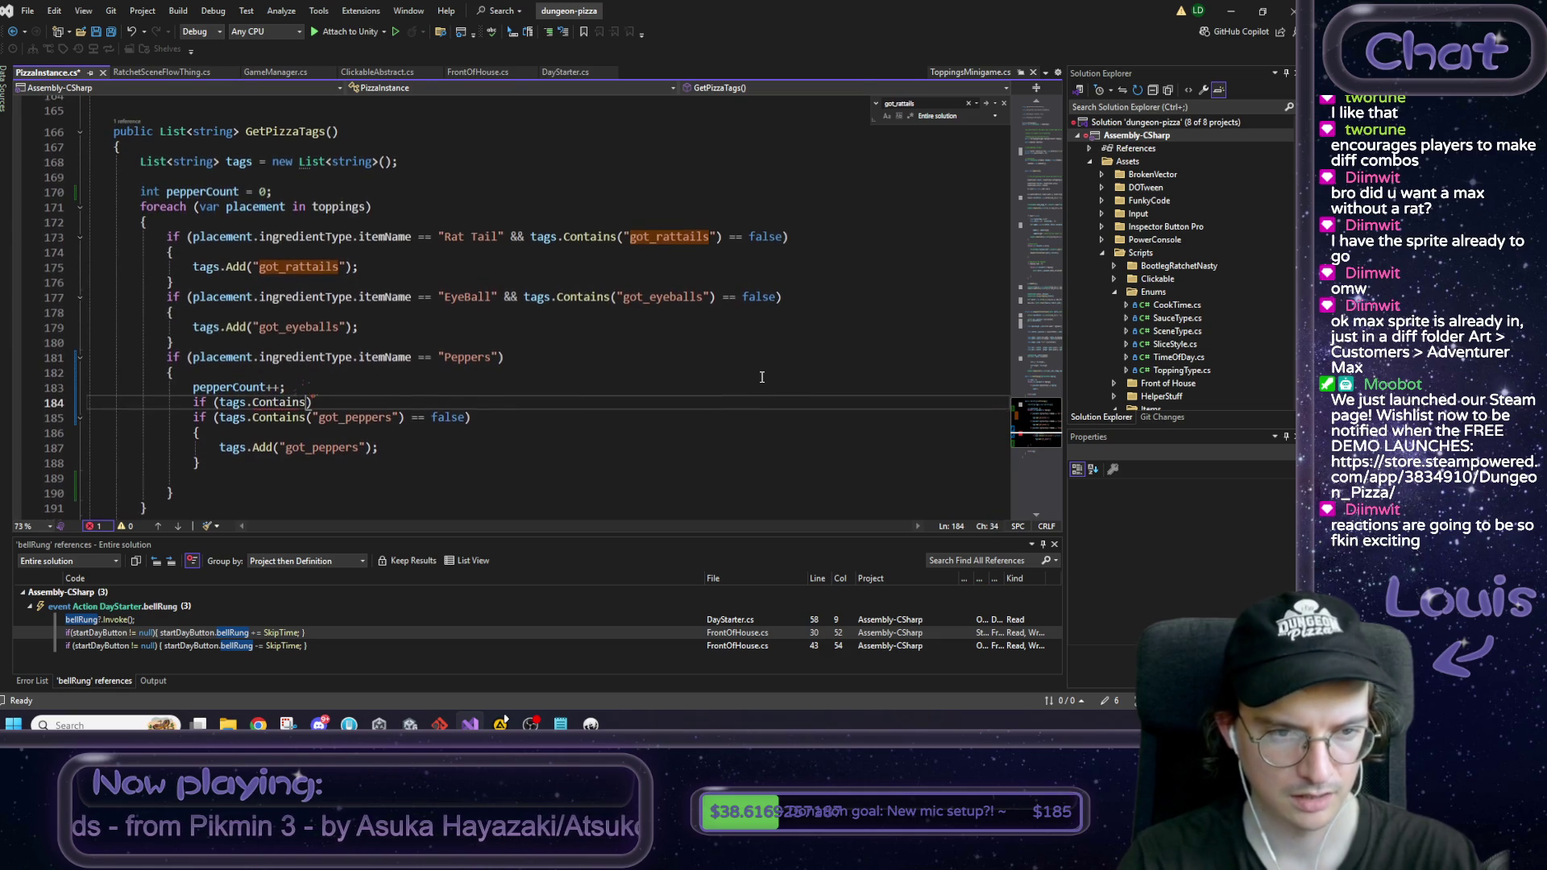
key("BackSpace")
type("(\"")
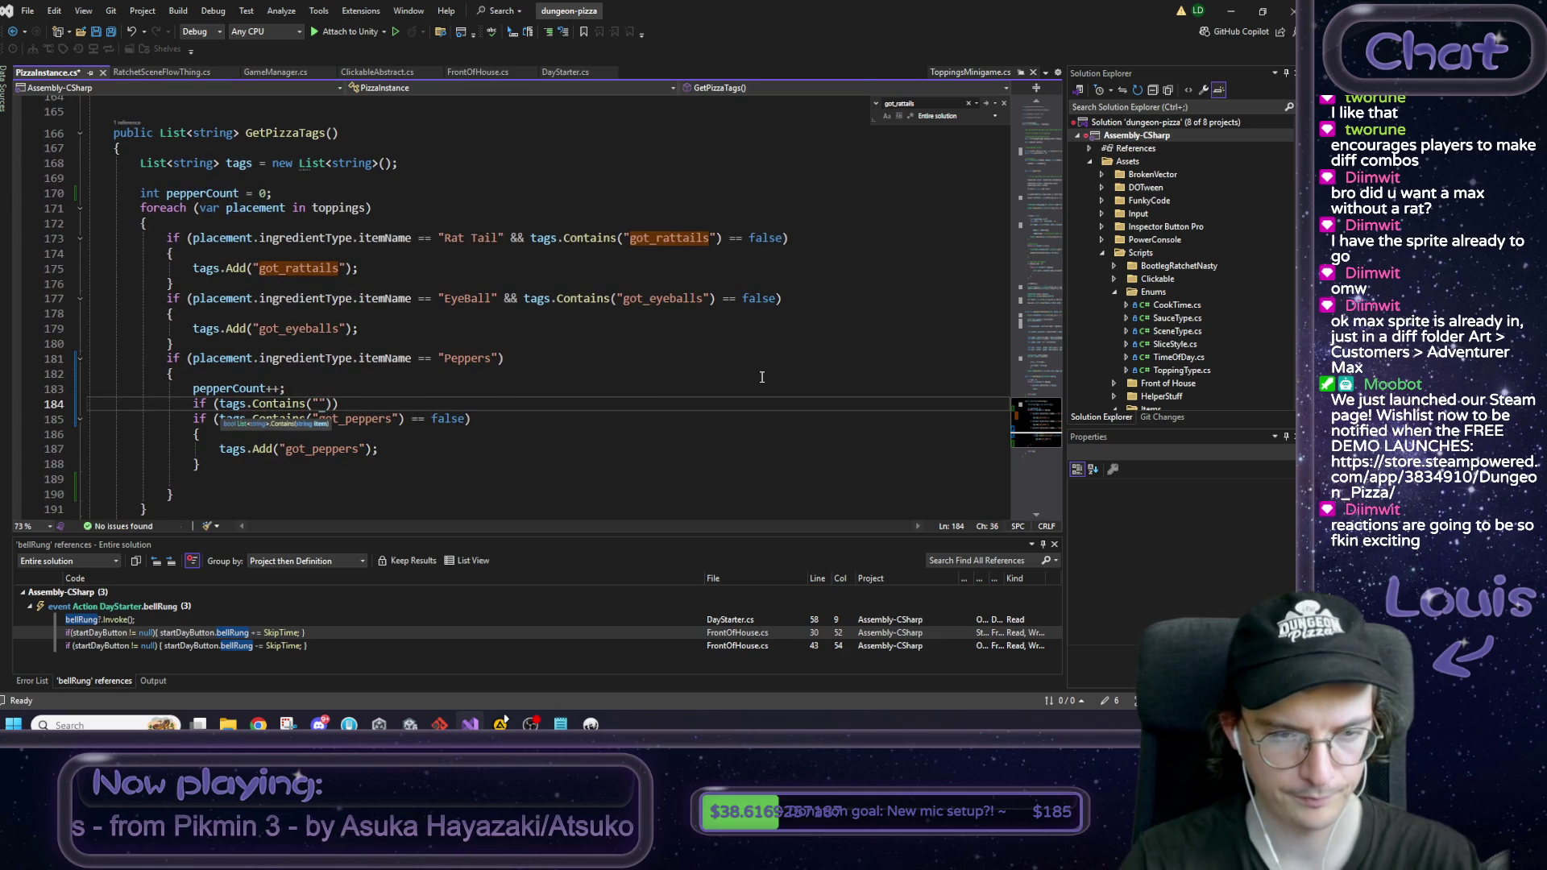
type("many_")
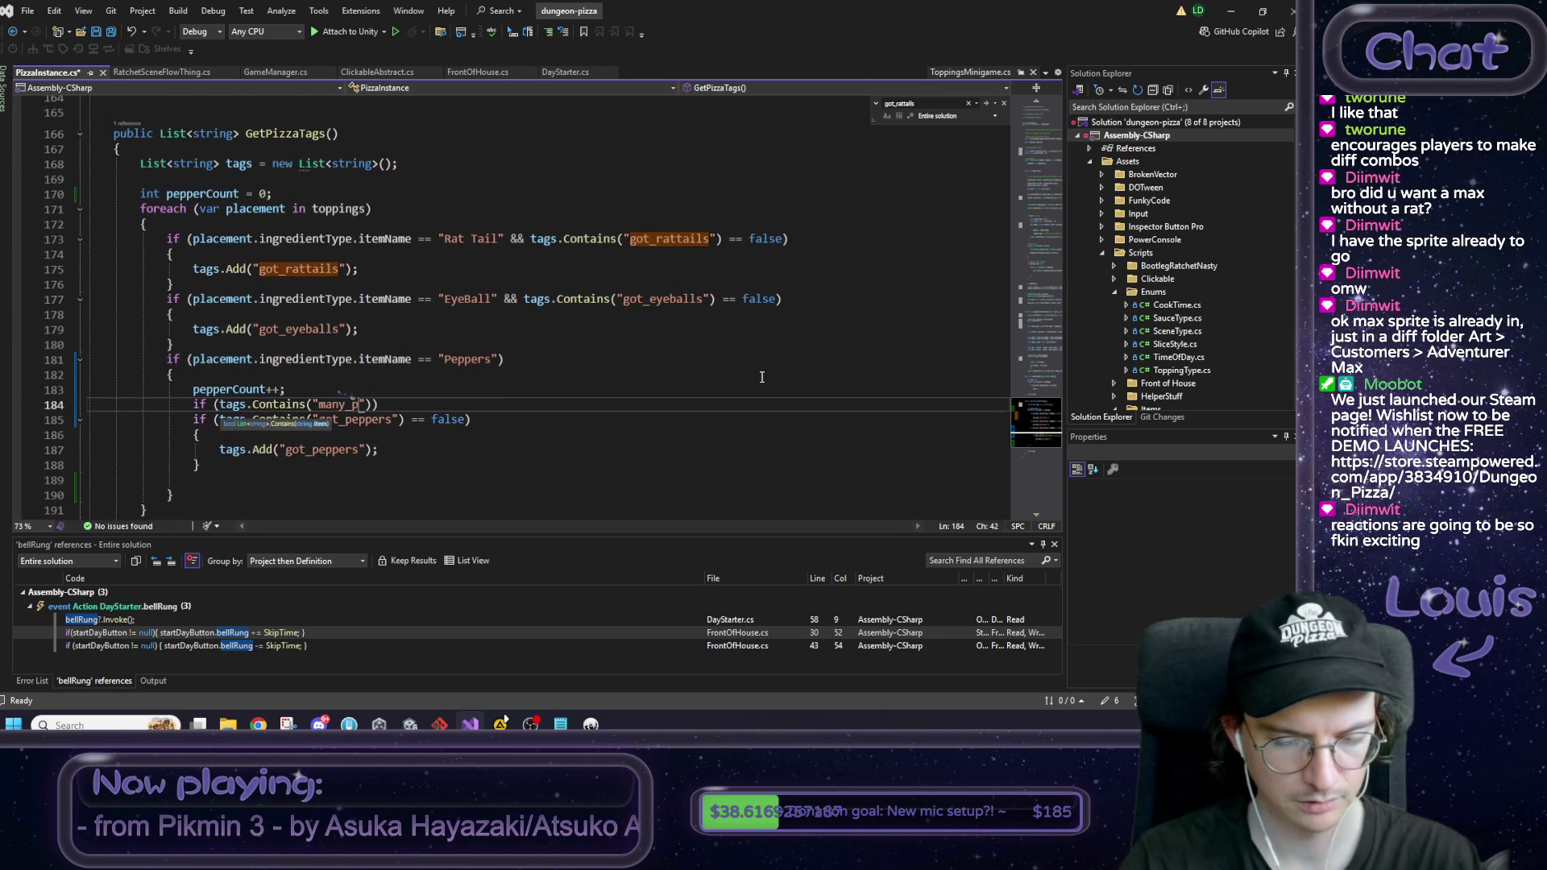
type("peppers\"")
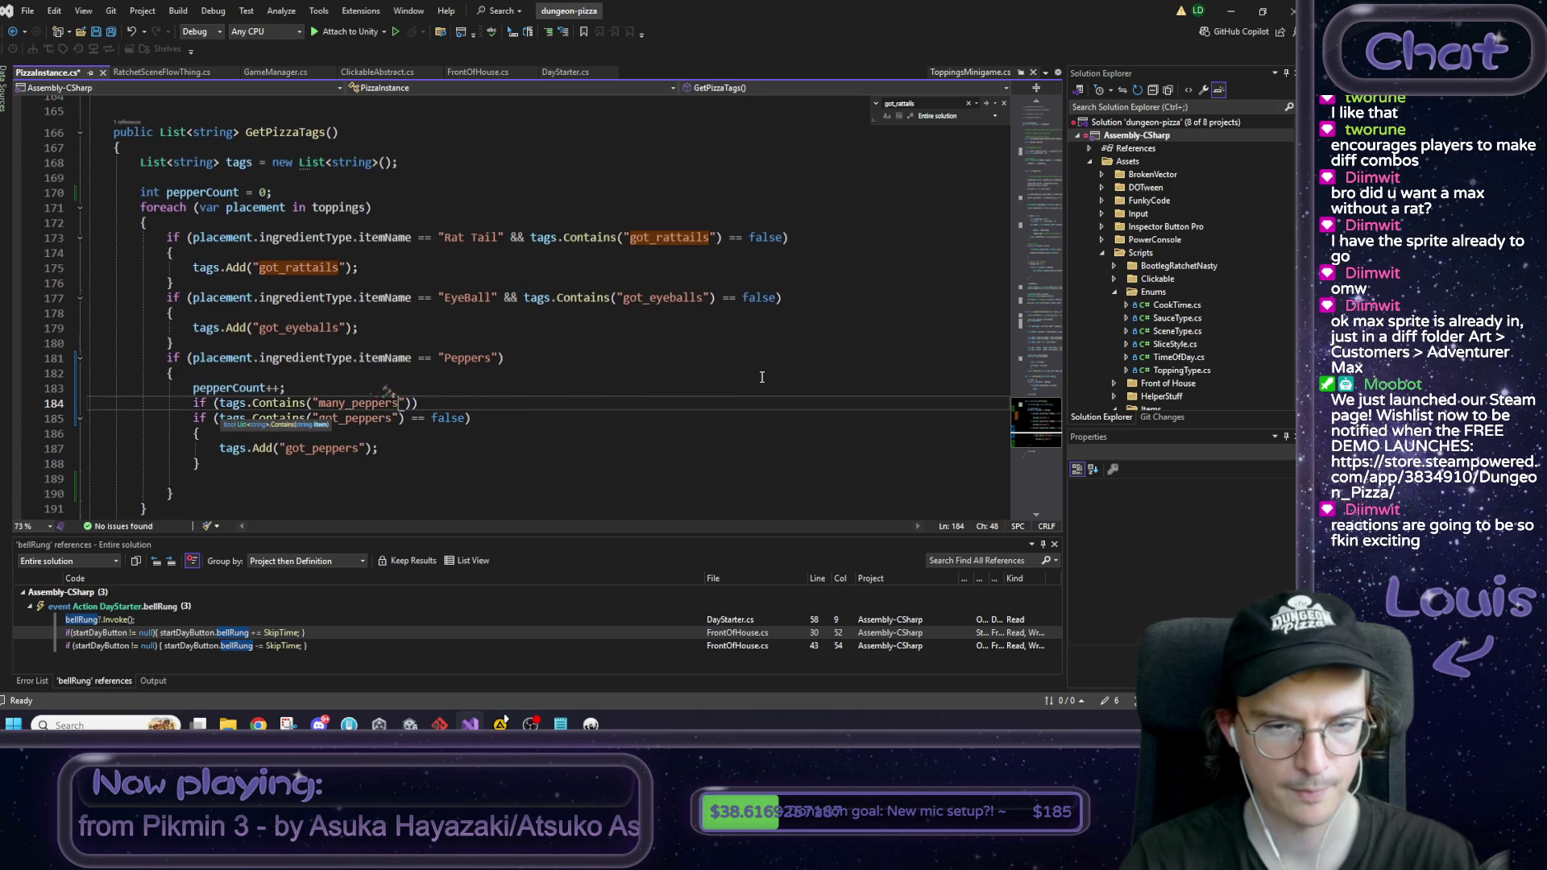
type(") == false")
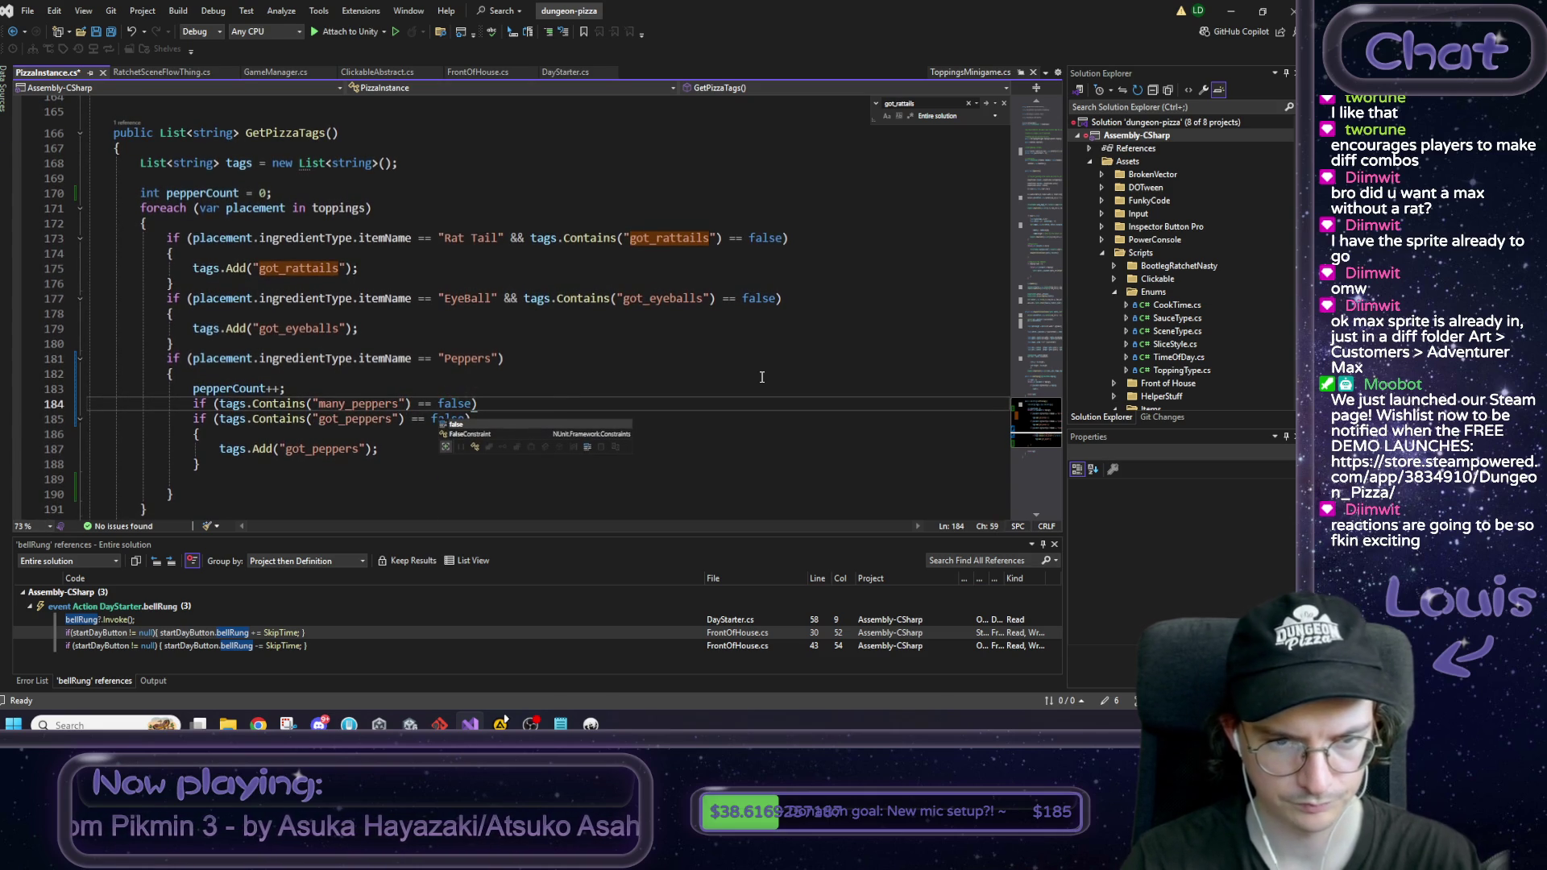
type(")")
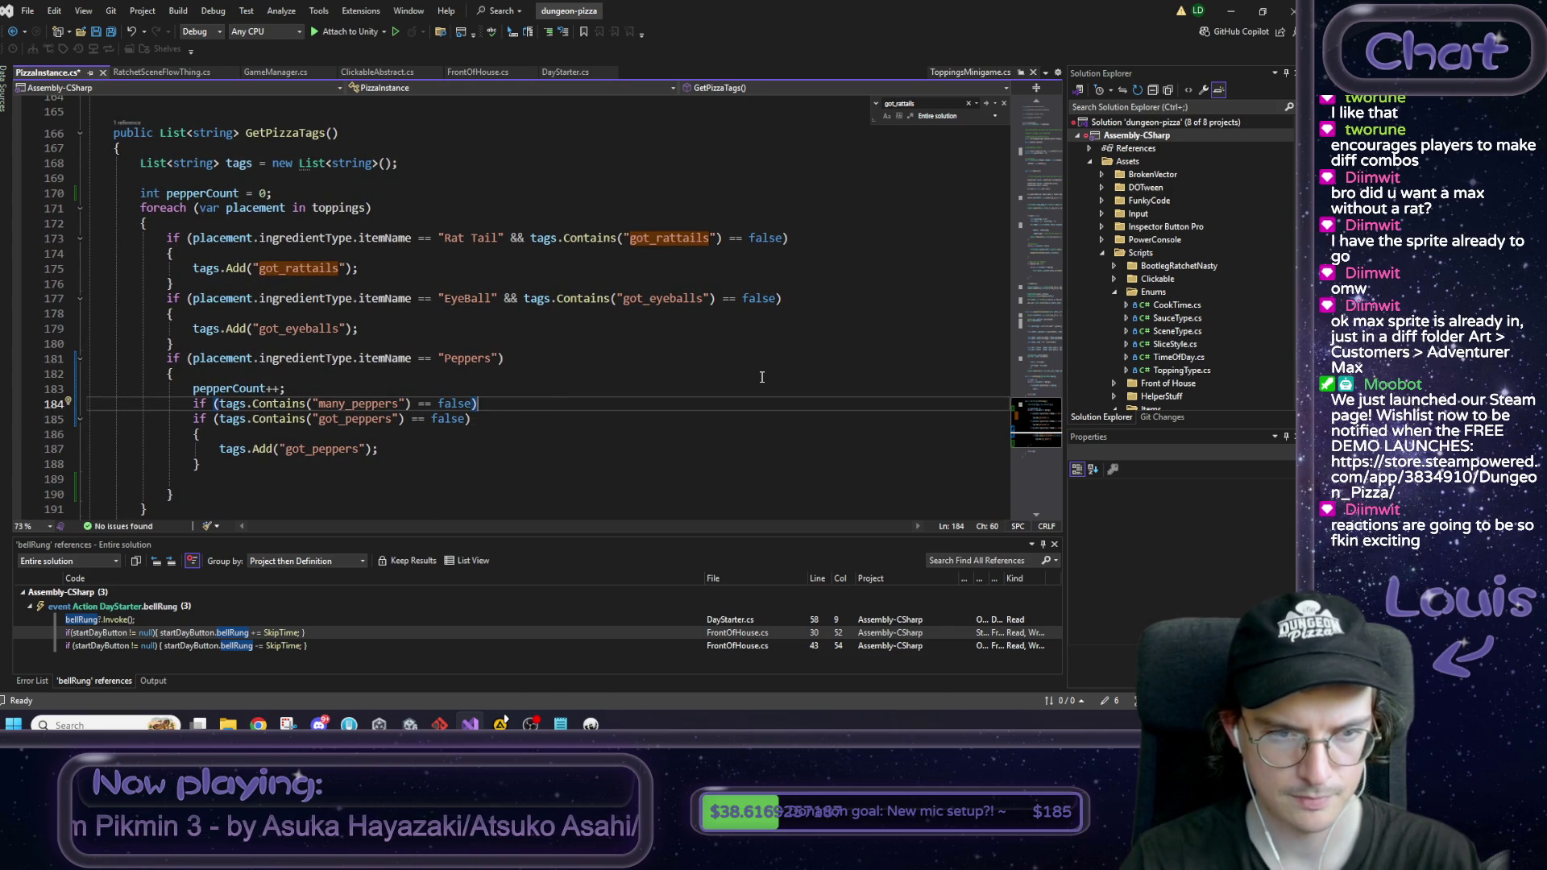
key("Return")
type("{")
key("Return")
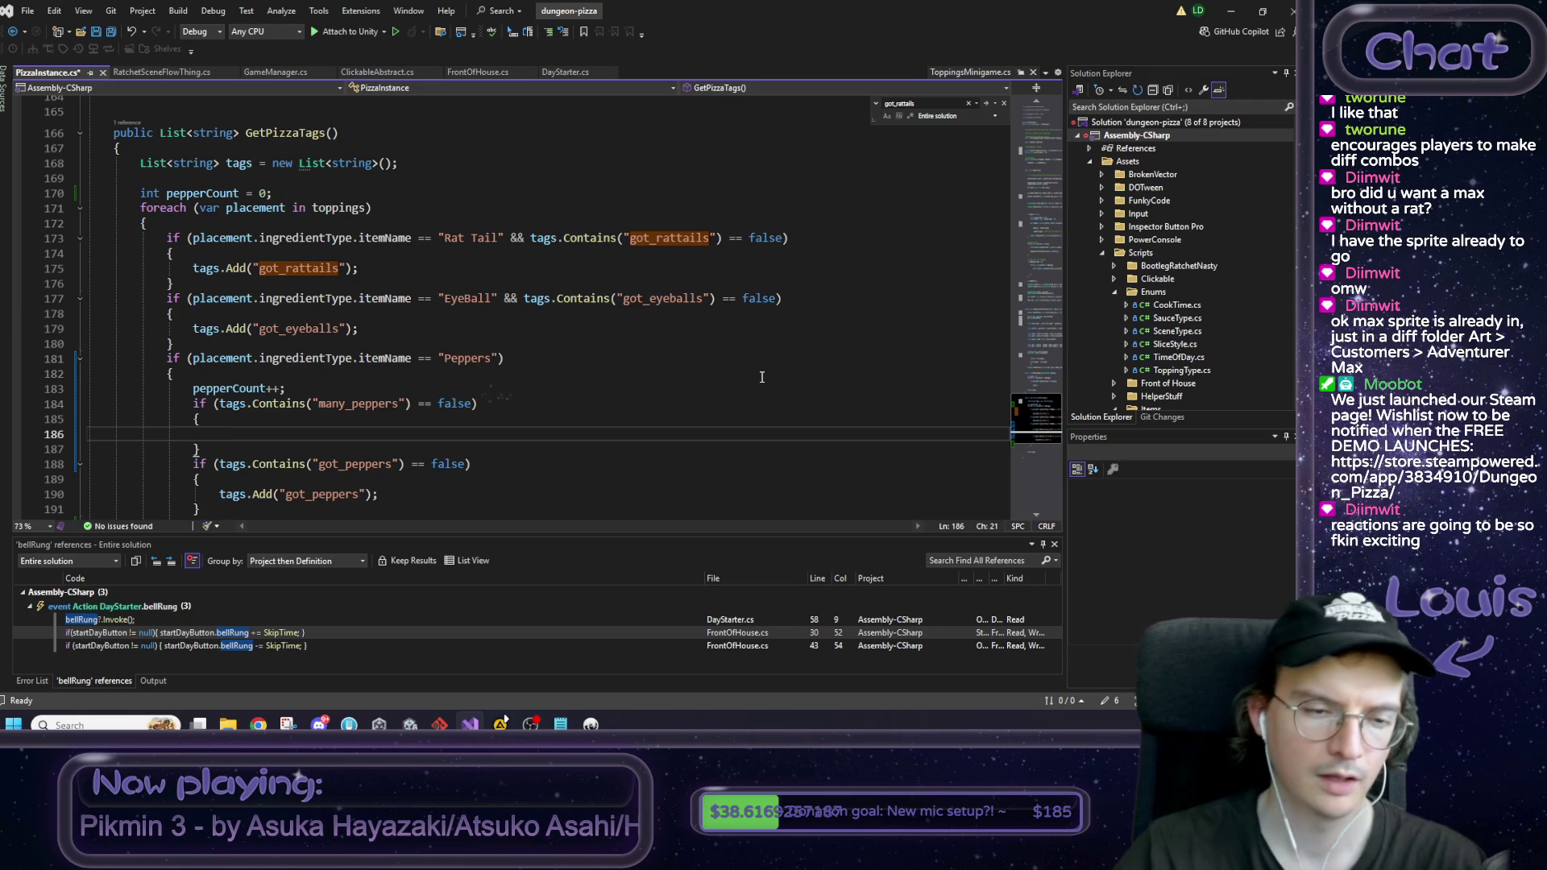
Step: Extend the condition to (pepperCount >= 20) && the many_peppers check
left_click(220, 402)
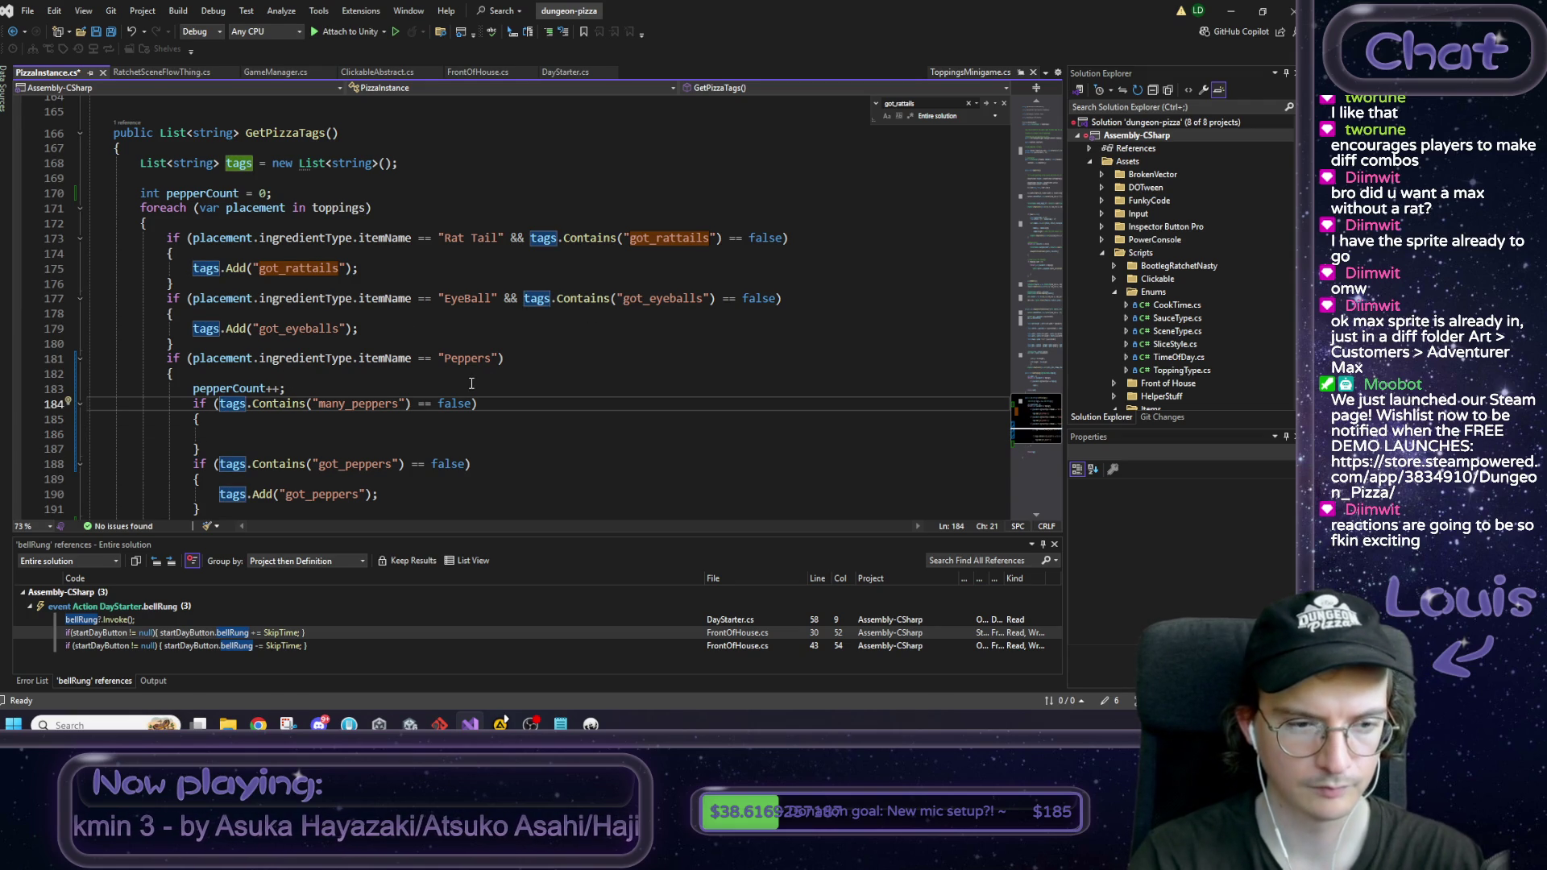
type("(")
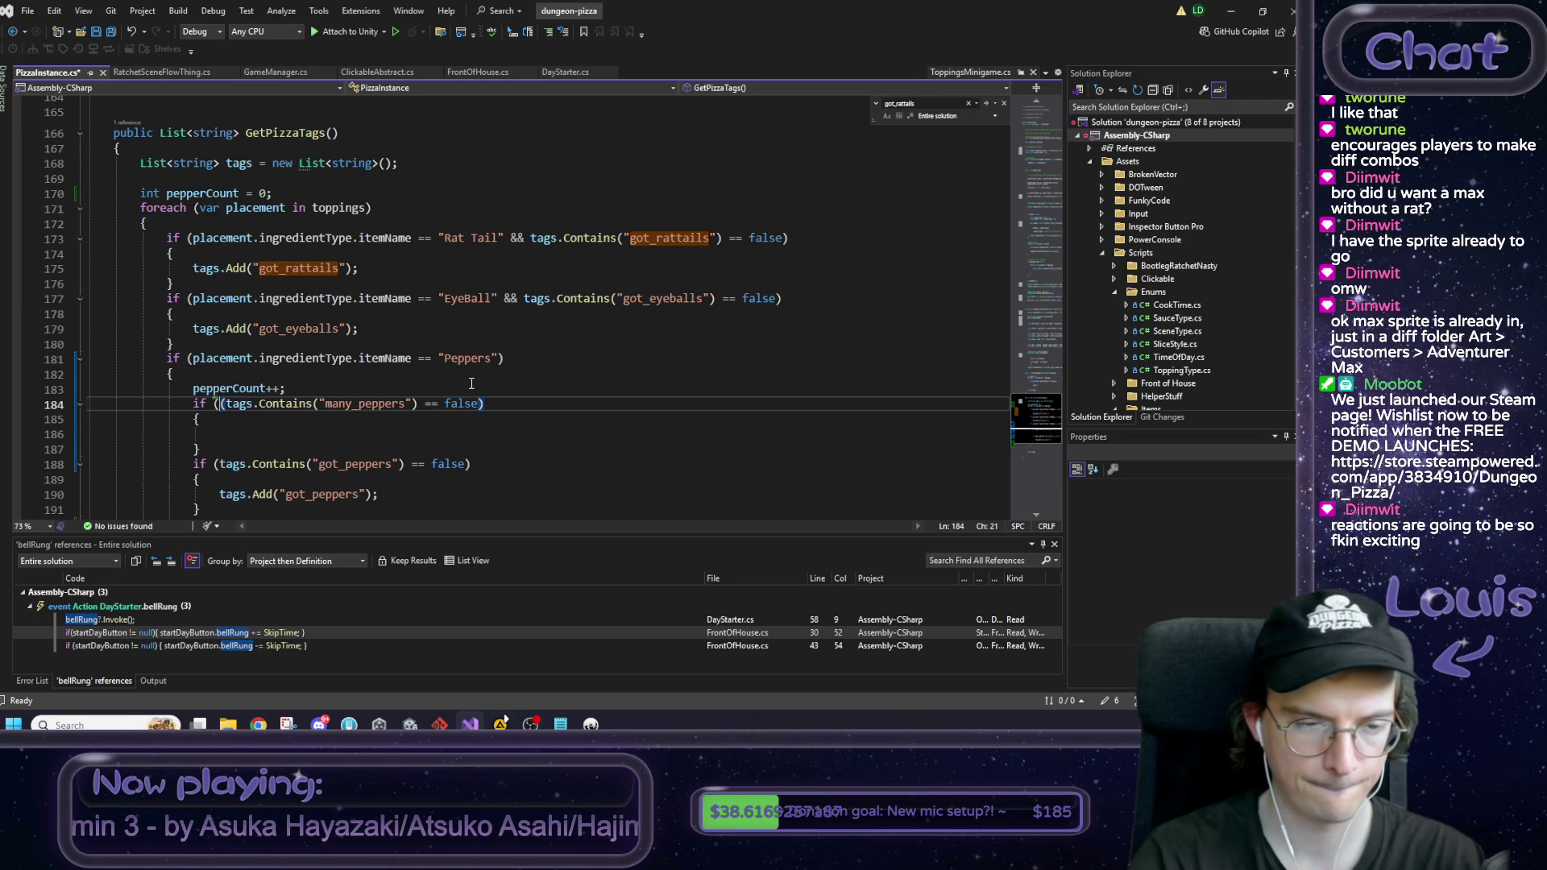
key("Right")
key("Right")
key("Right")
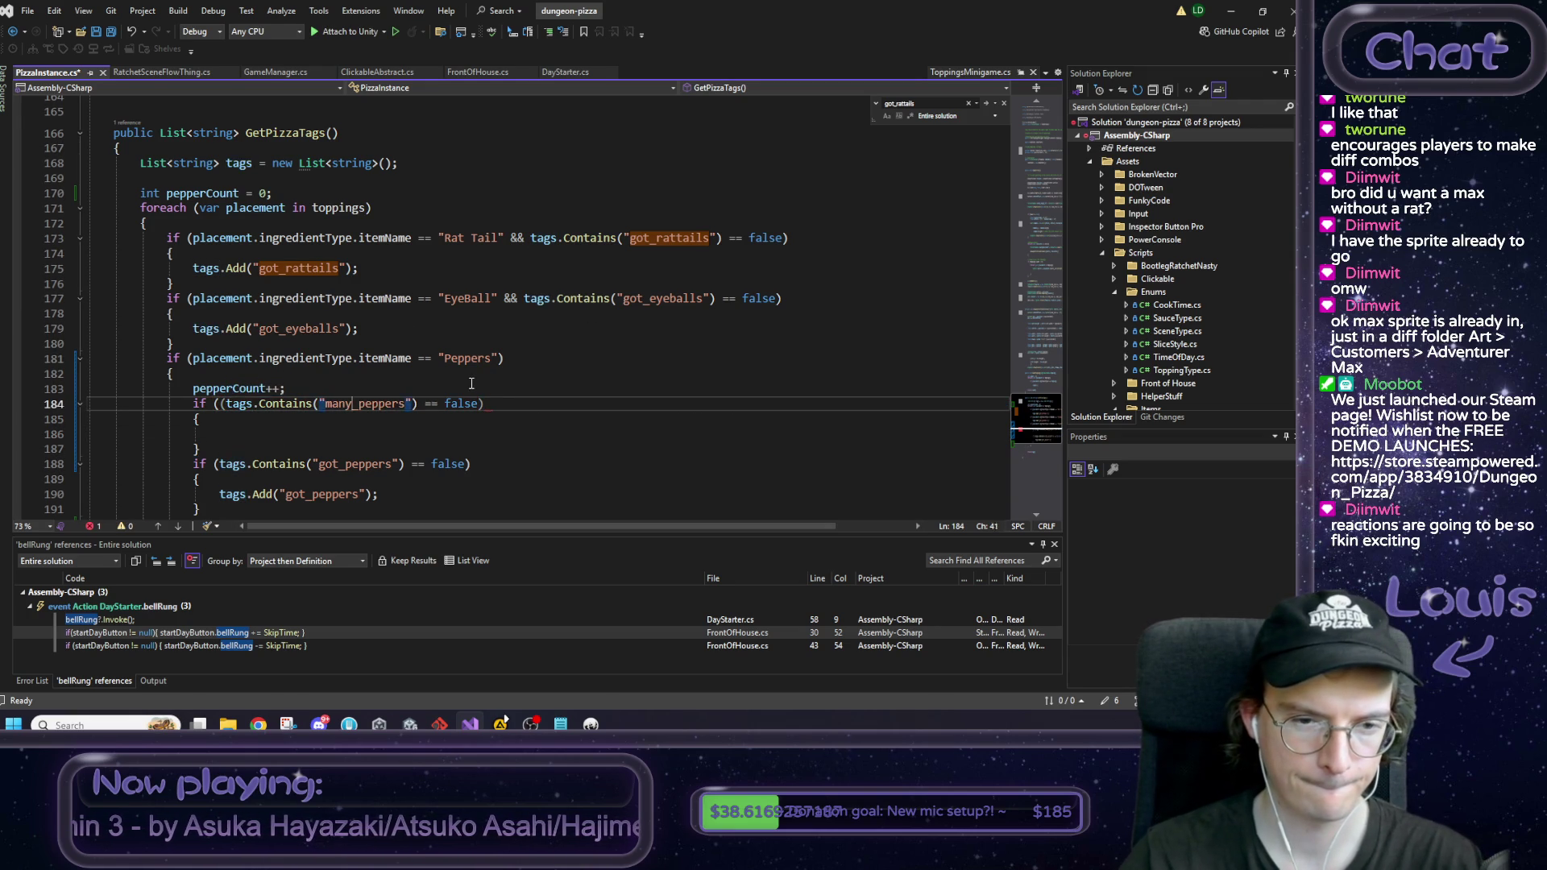
key("Right")
key("Right")
key("Right")
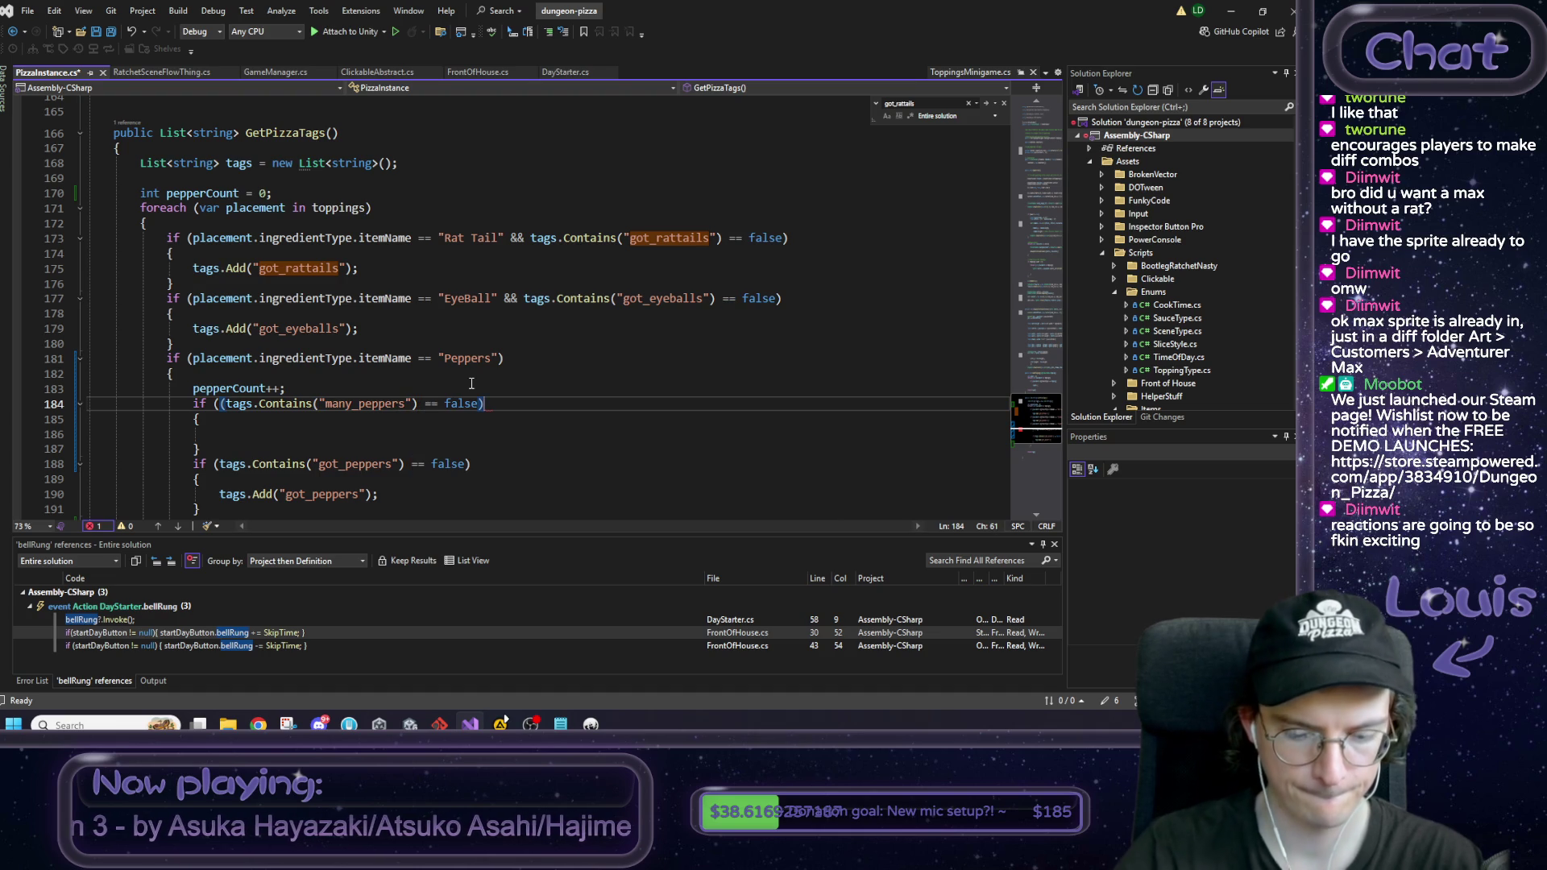
type(")")
left_click(217, 401)
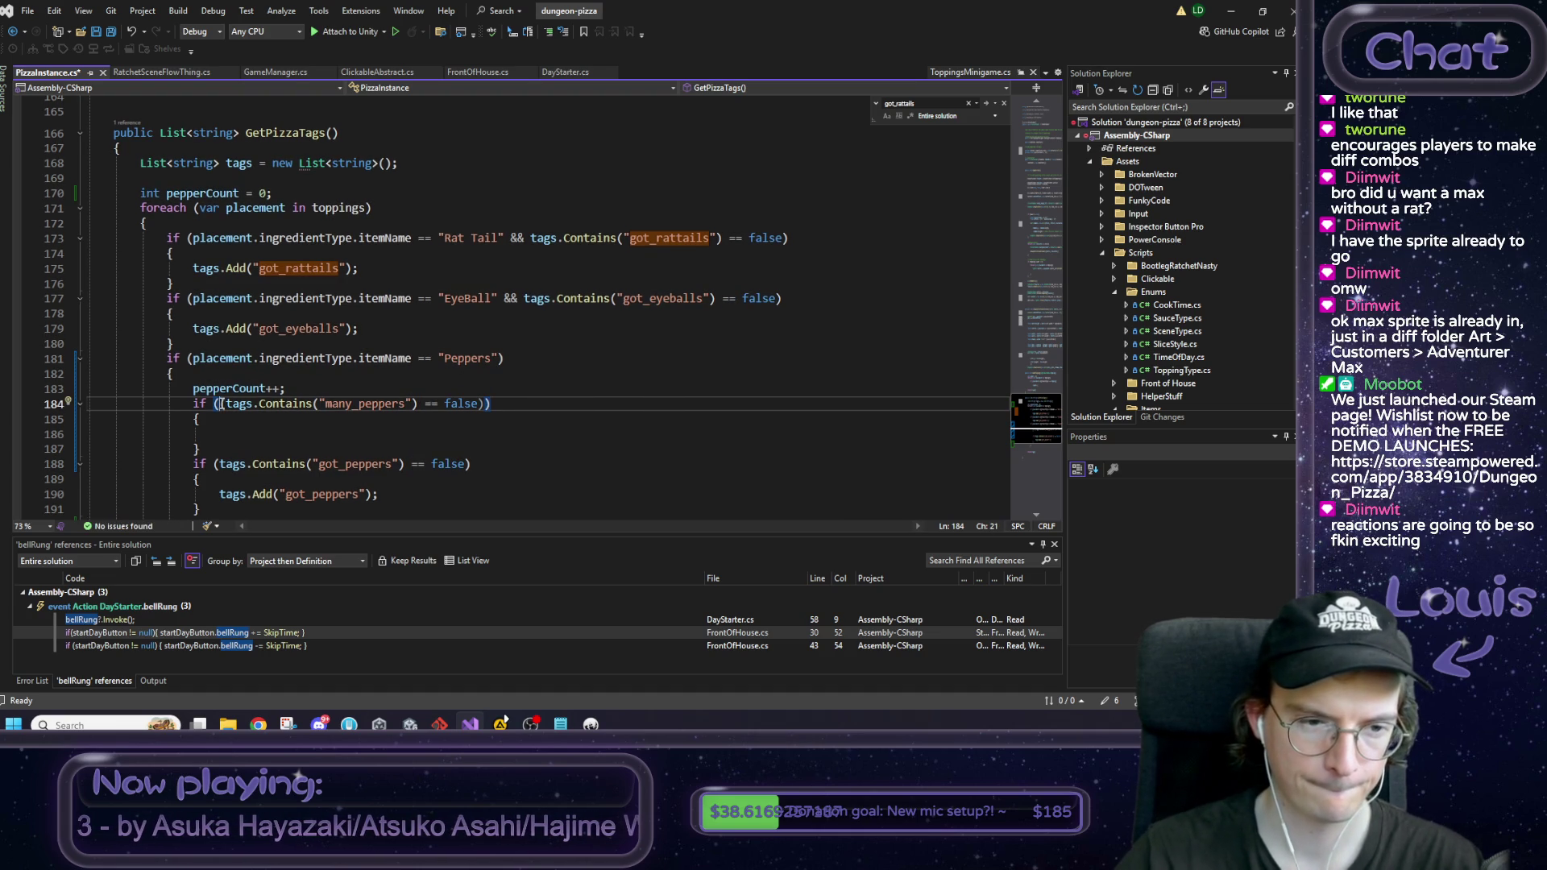
type("() &&")
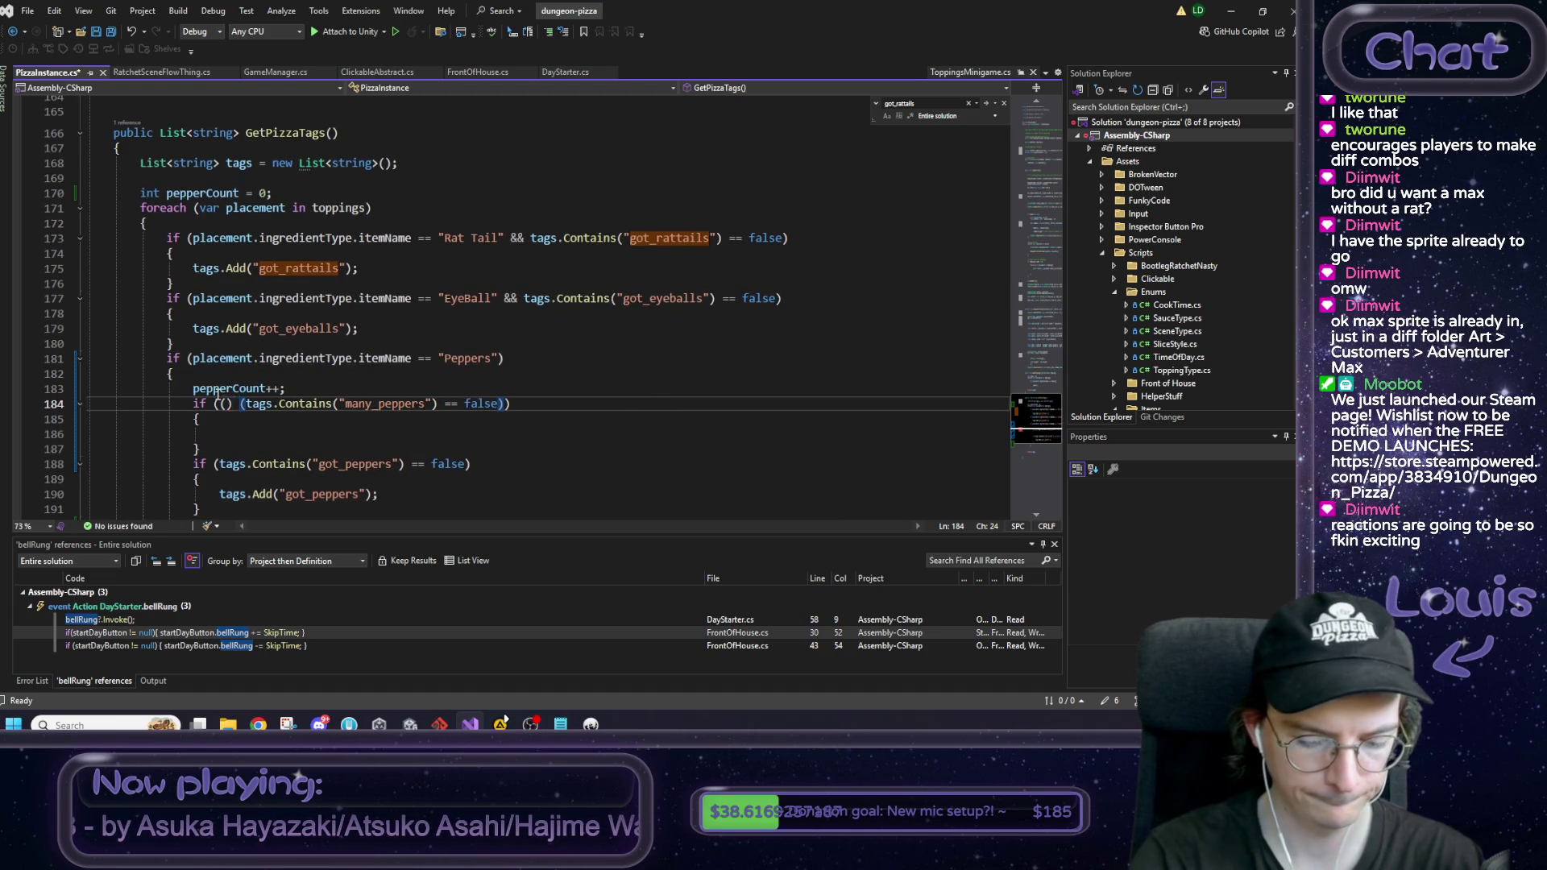
left_click(228, 403)
type("pep")
key("Tab")
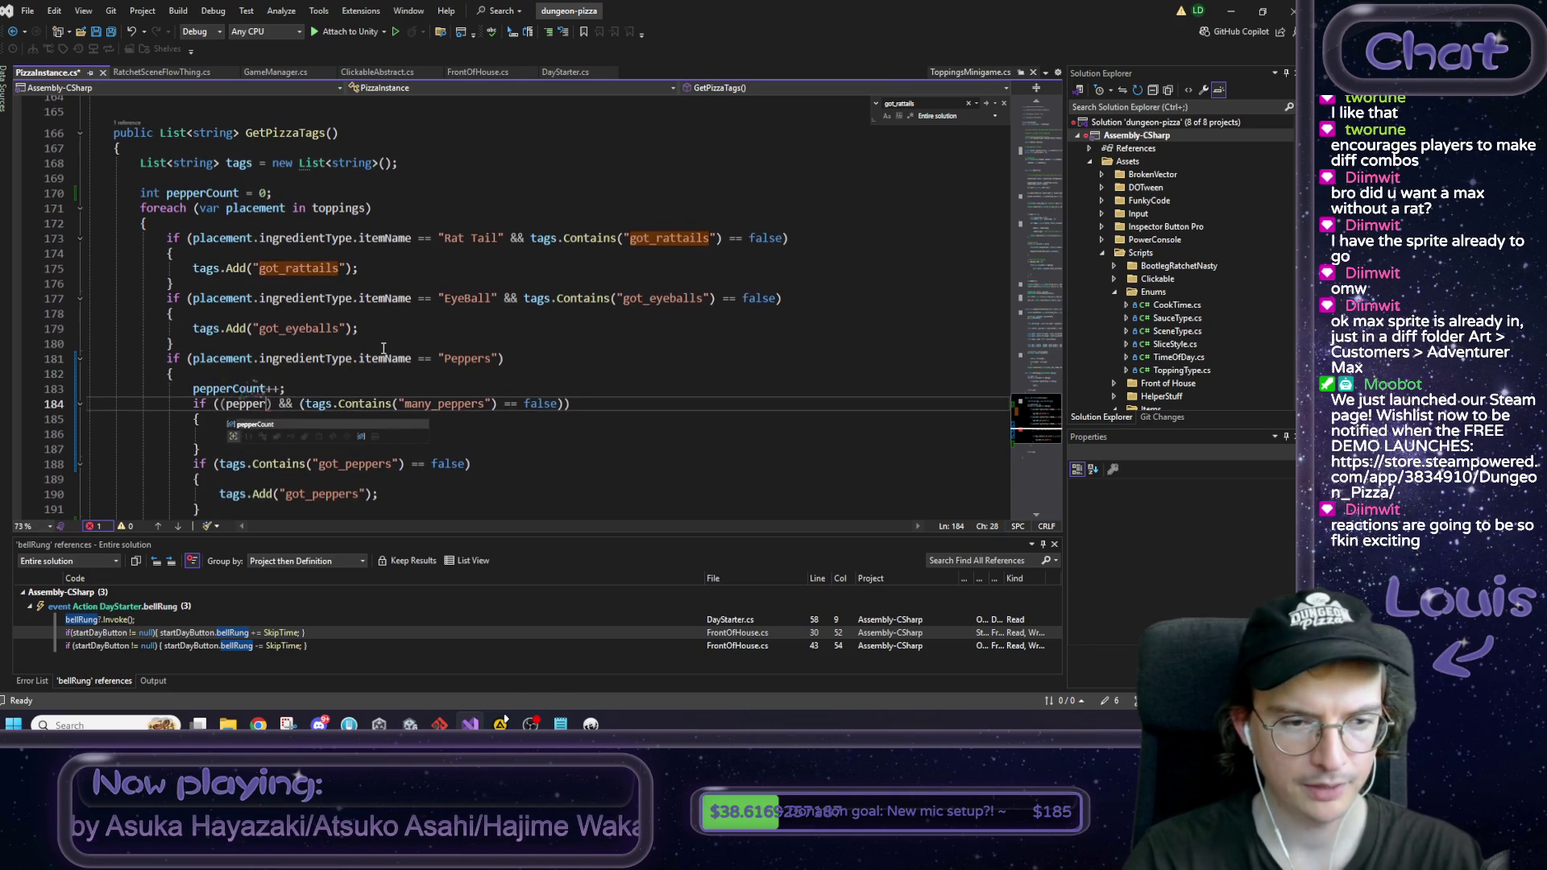
type(">")
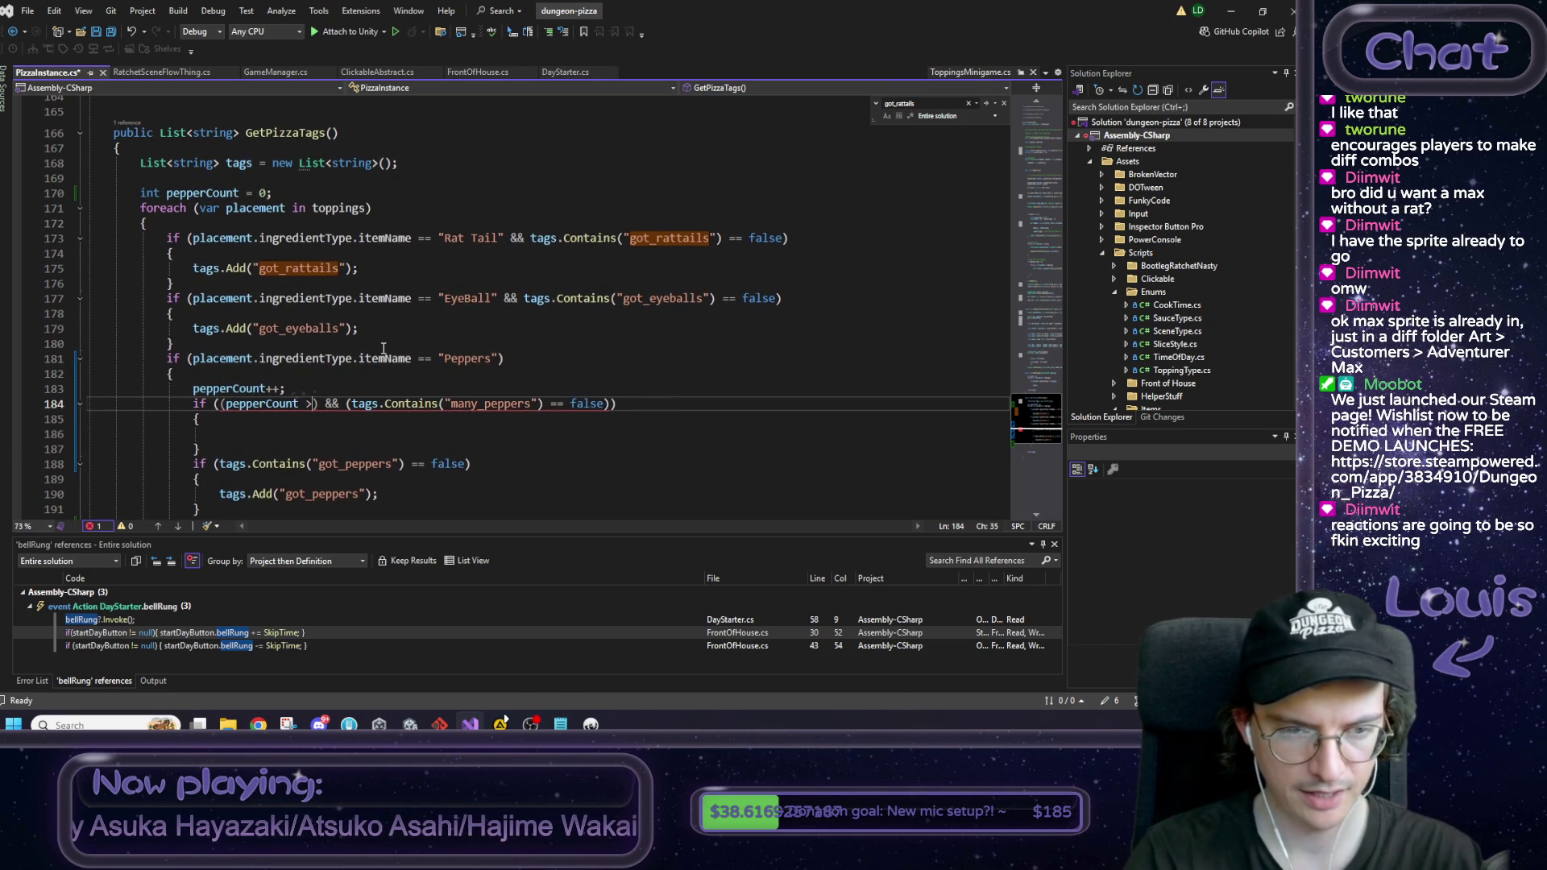
type("= 20")
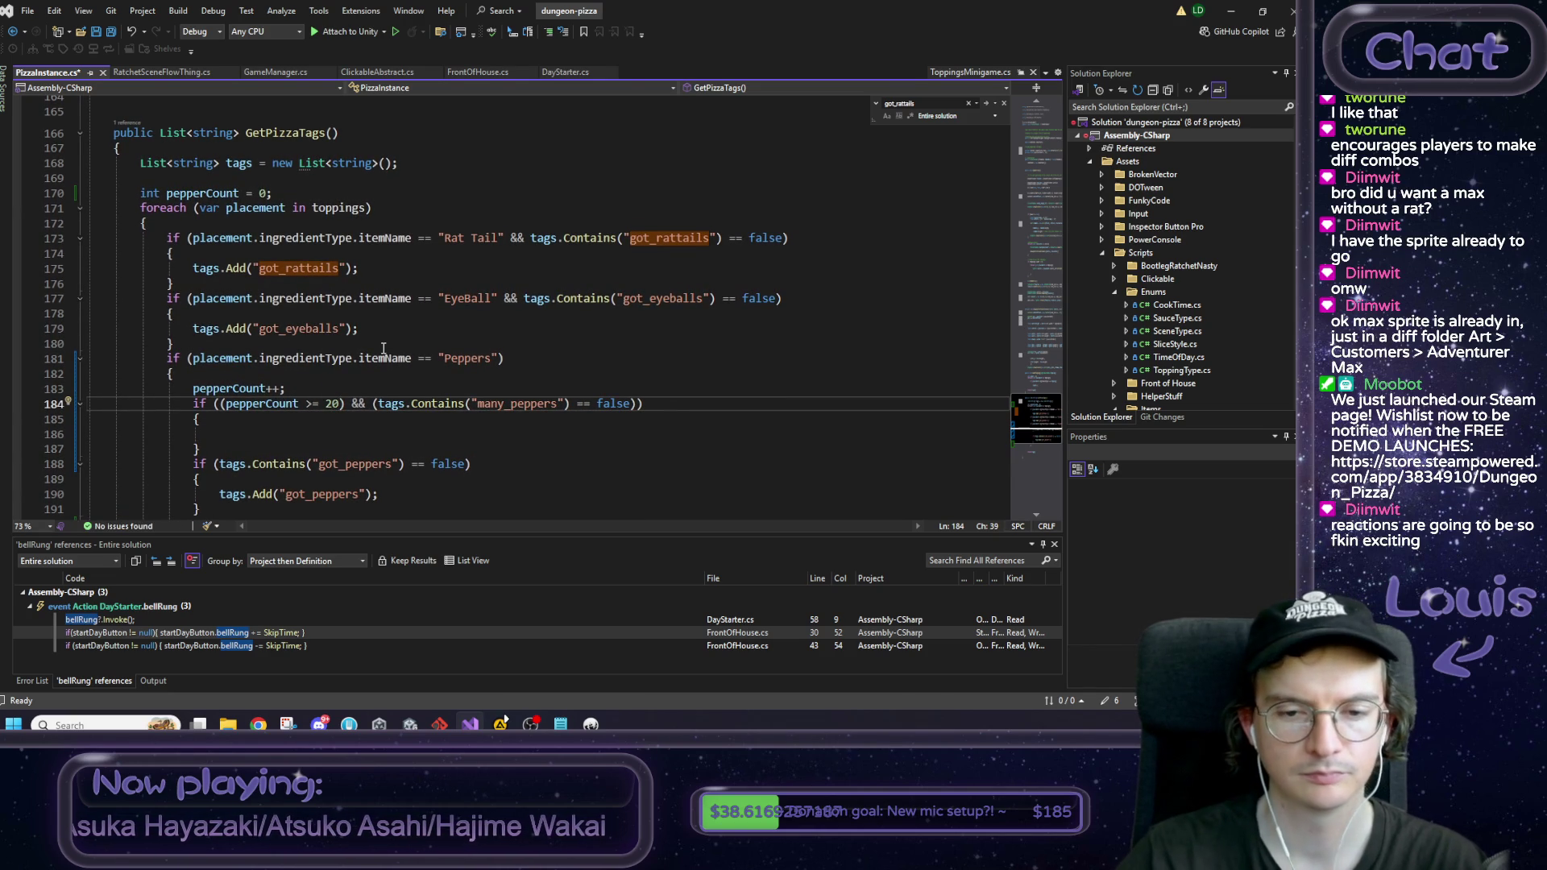
Step: Paste the tags.Add line into the block as many_peppers and begin a comment on the pepperCount declaration
left_click(331, 435)
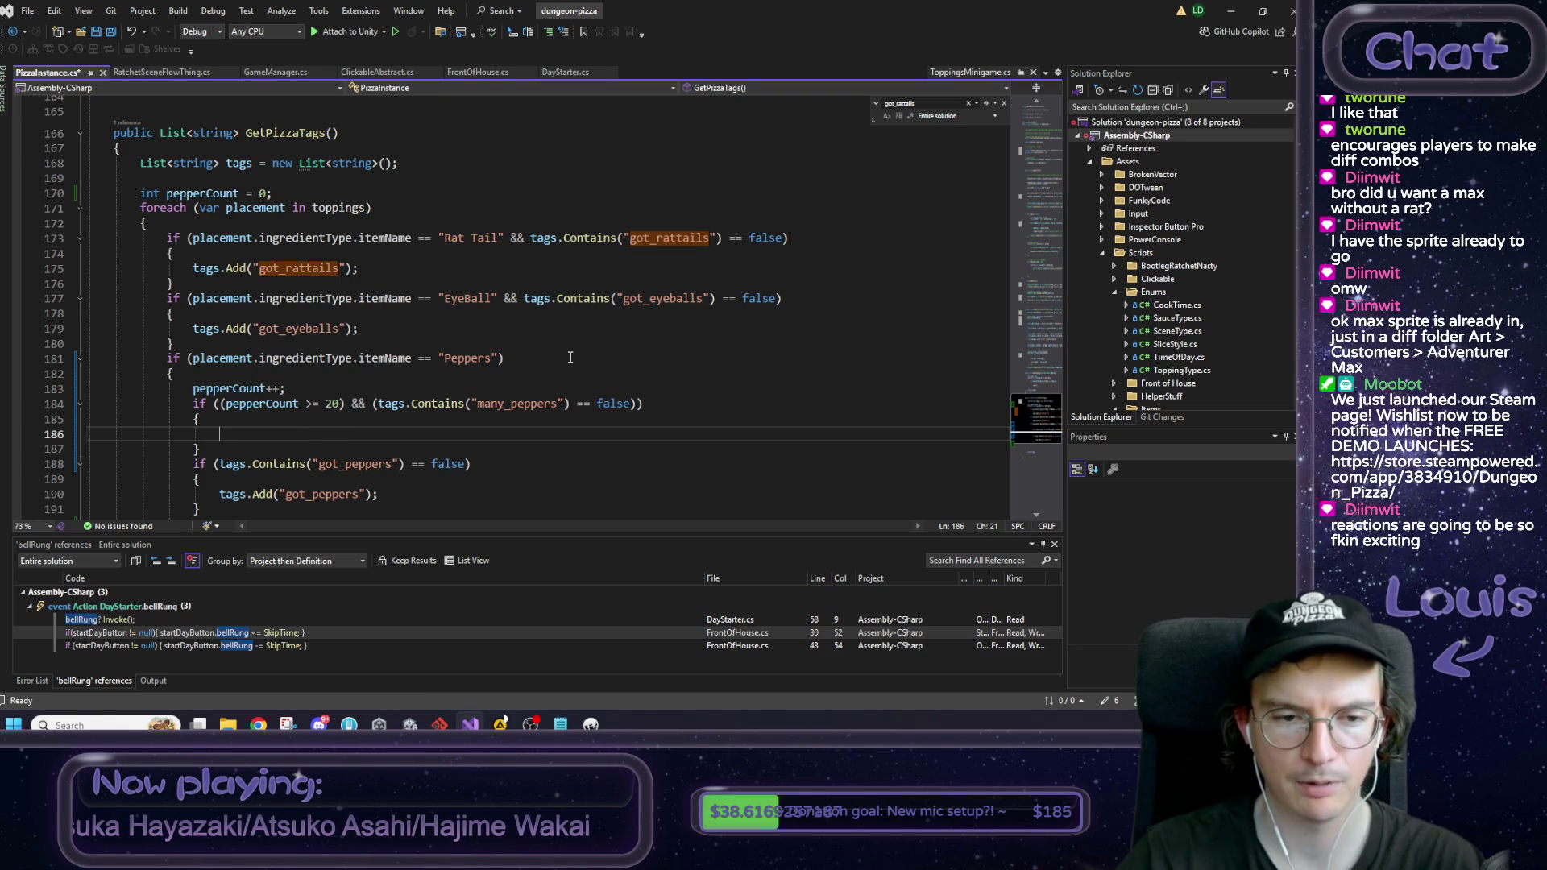
left_click_drag(409, 495, 216, 495)
key("ctrl+c")
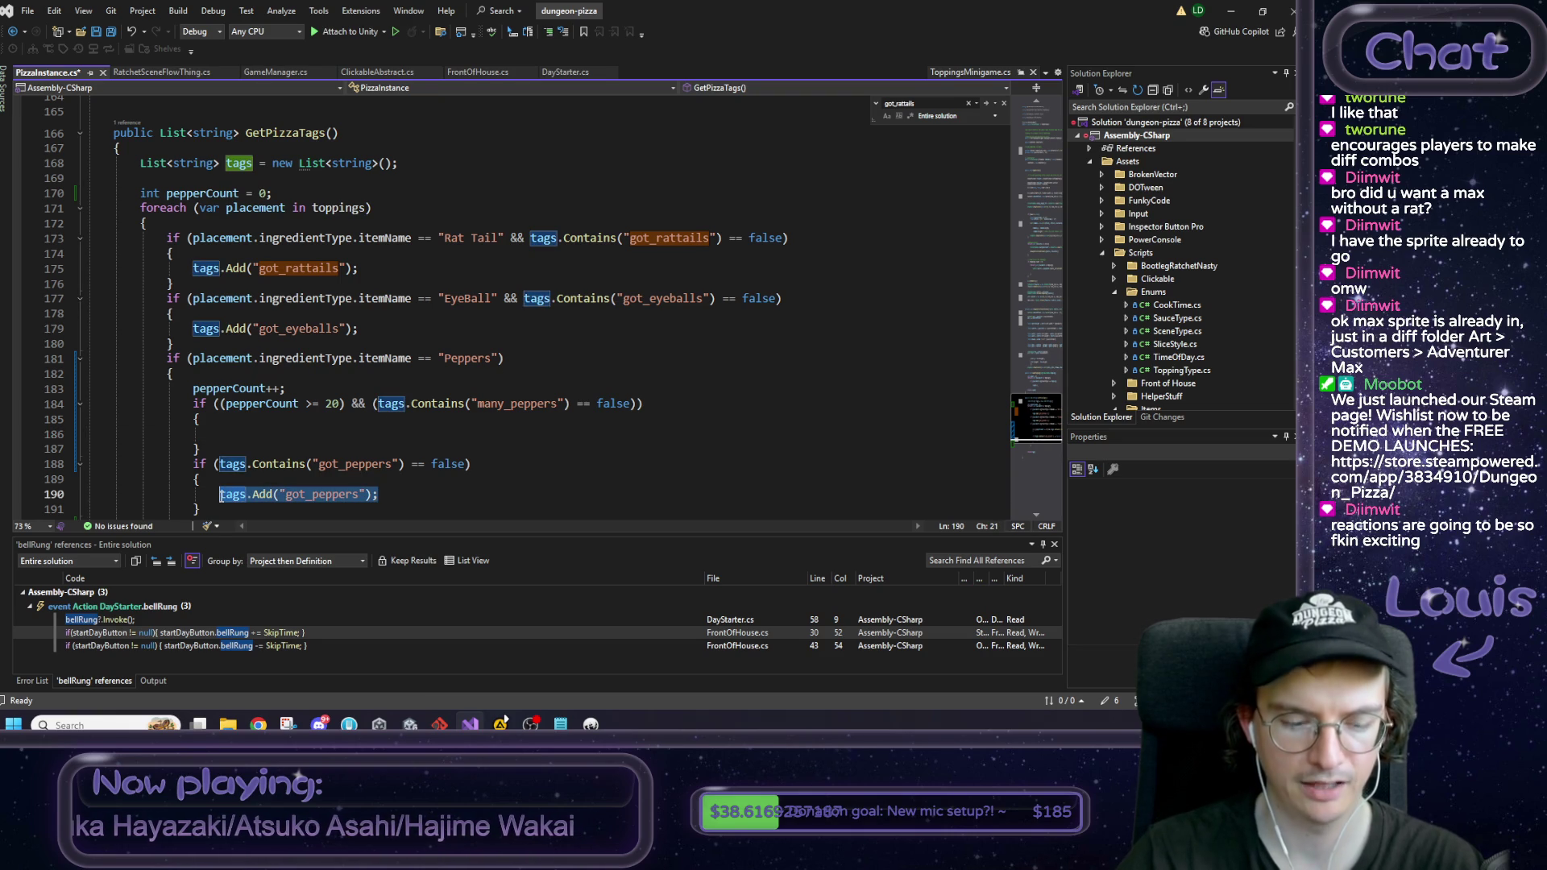
left_click(253, 429)
key("ctrl+v")
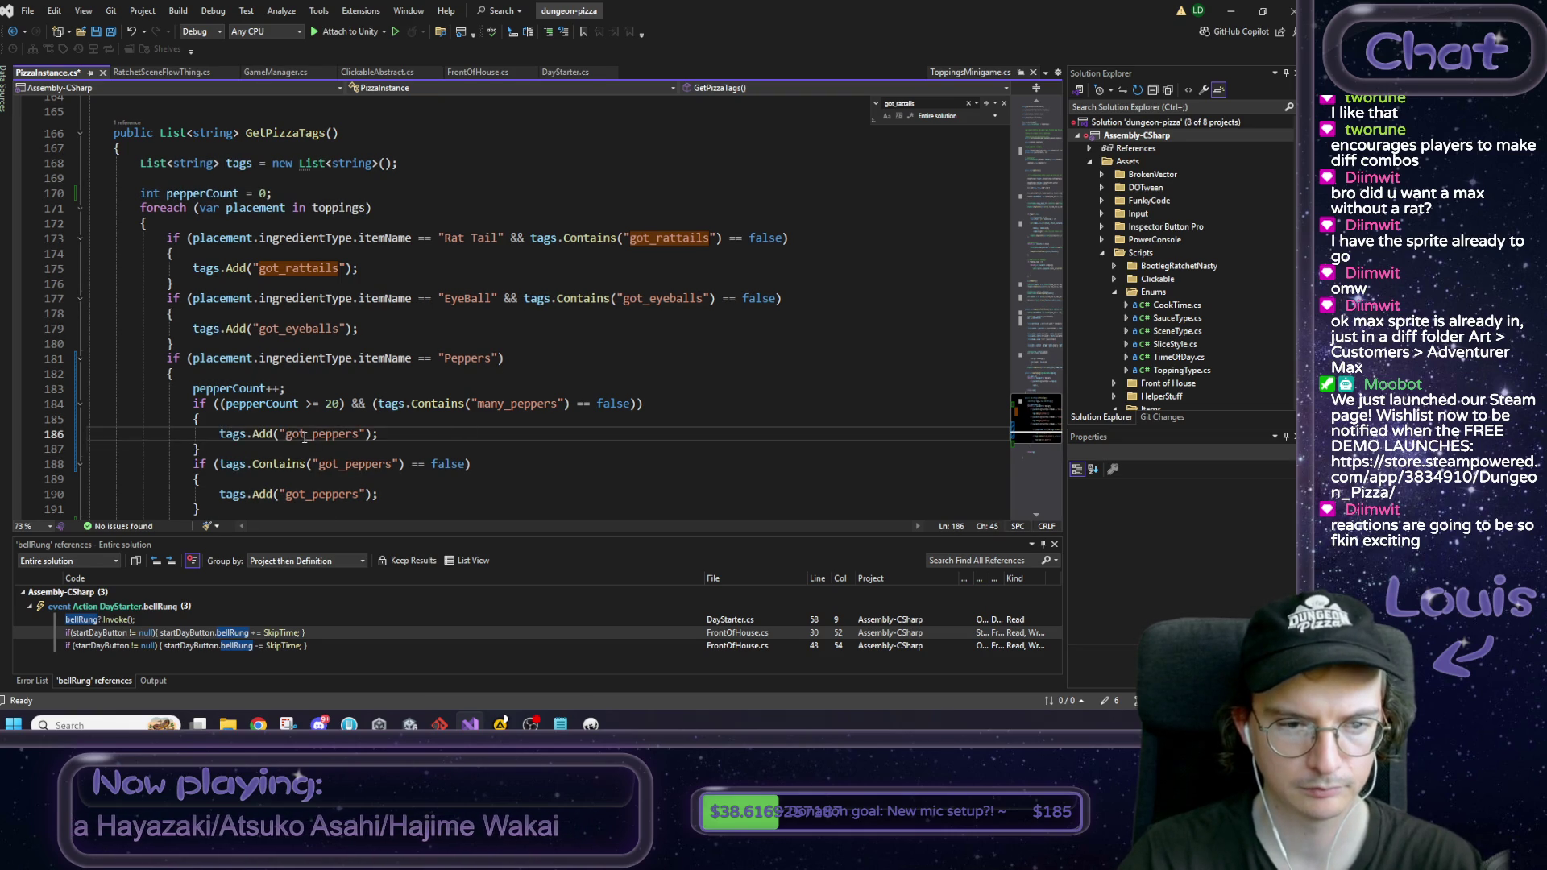
left_click_drag(306, 435, 285, 435)
type("many")
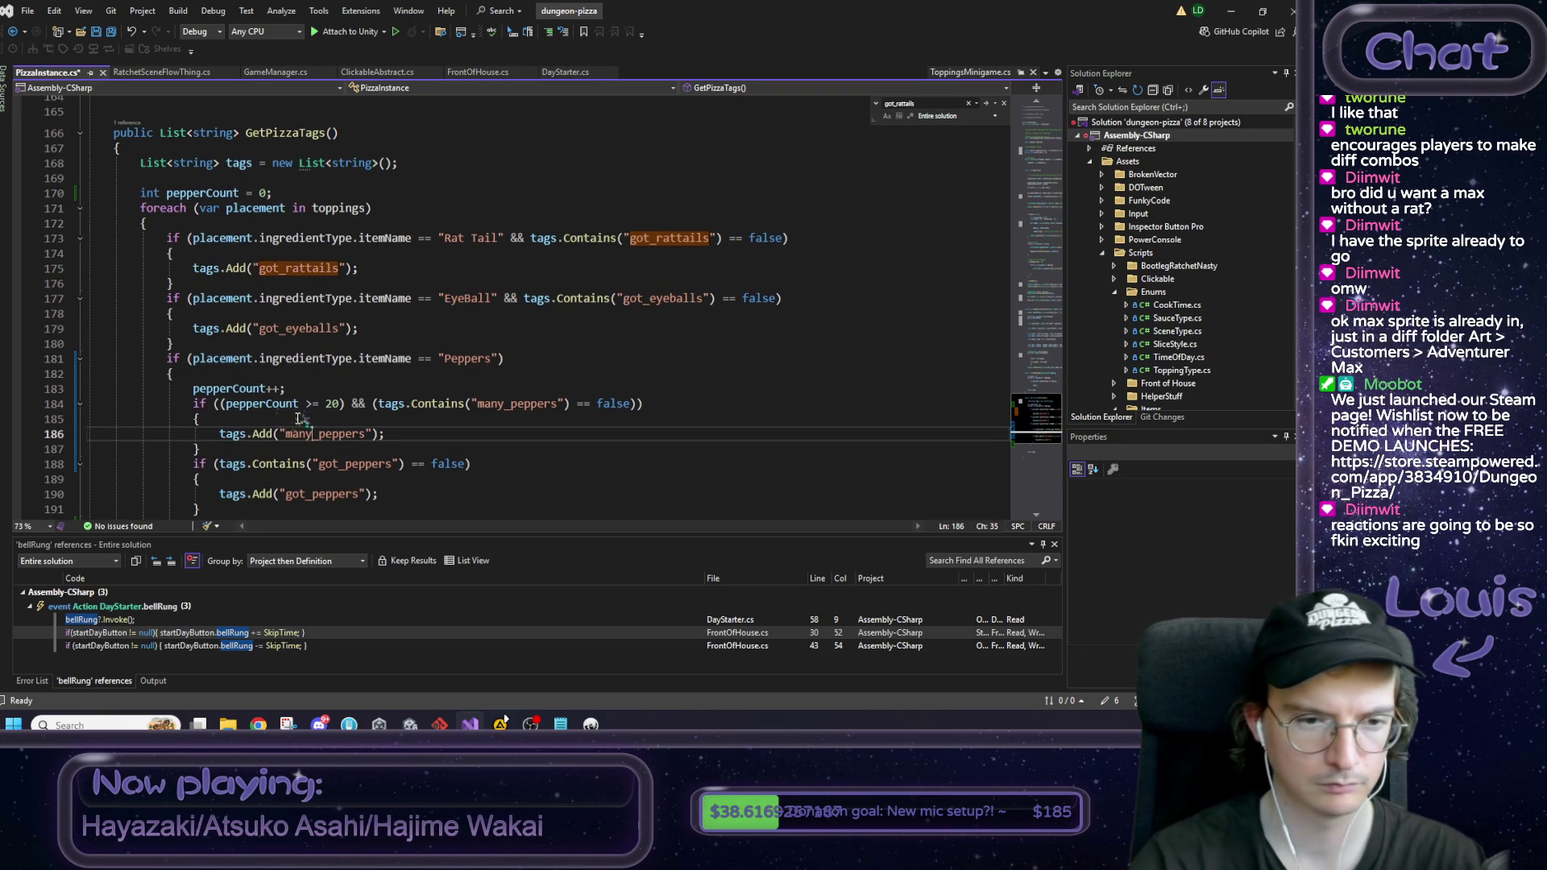
left_click(296, 193)
type("//")
type("LVD")
Step: Finish the comment 'just fricking around with some extra ideas for tags' and save the script
type("just fr")
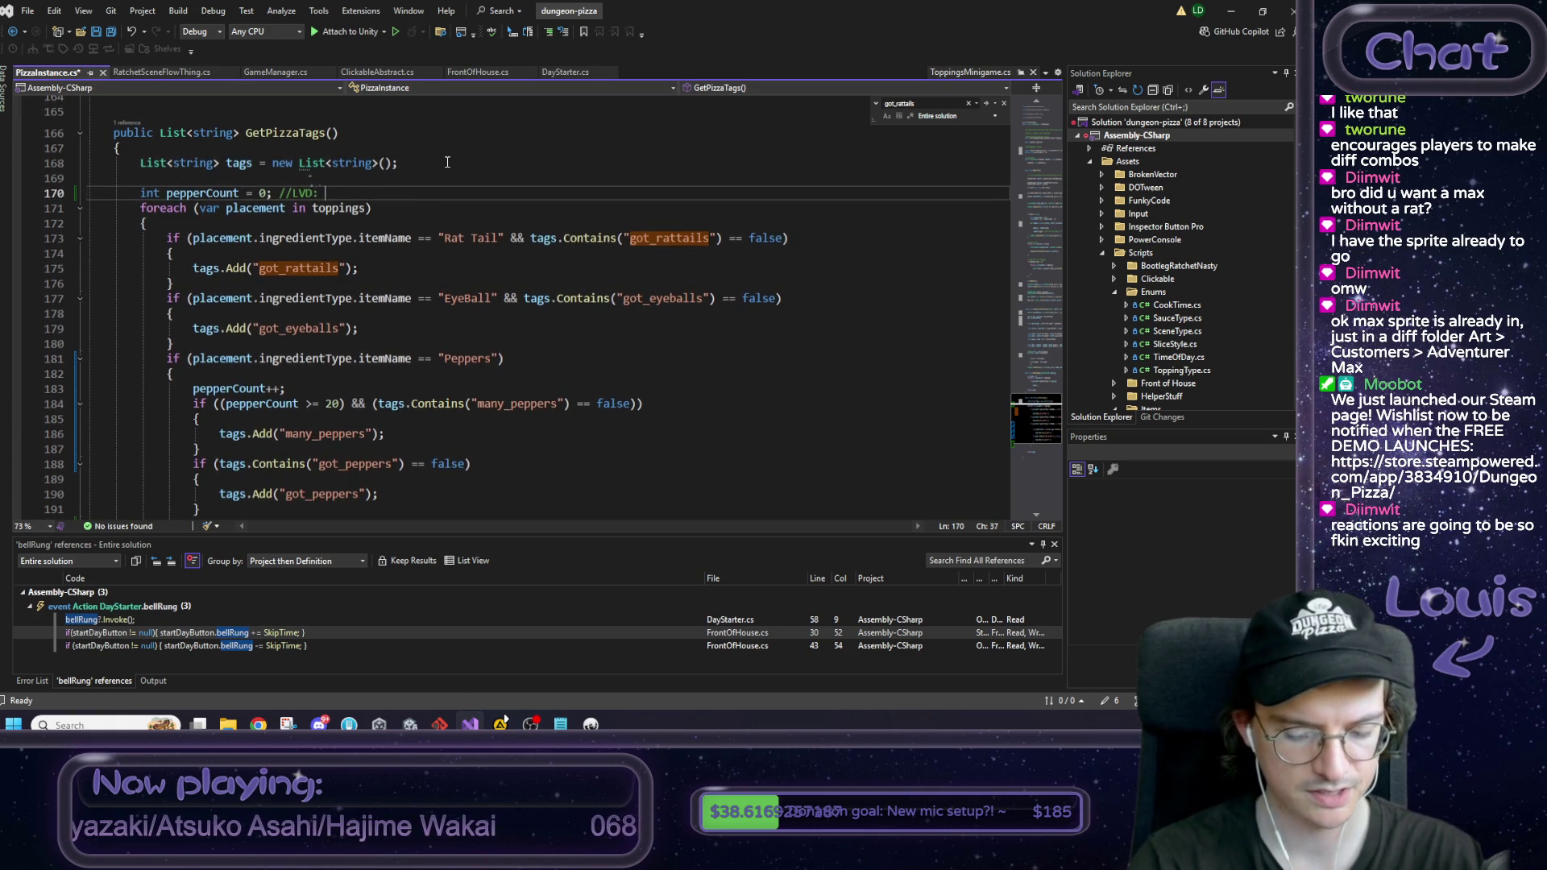
type("ic")
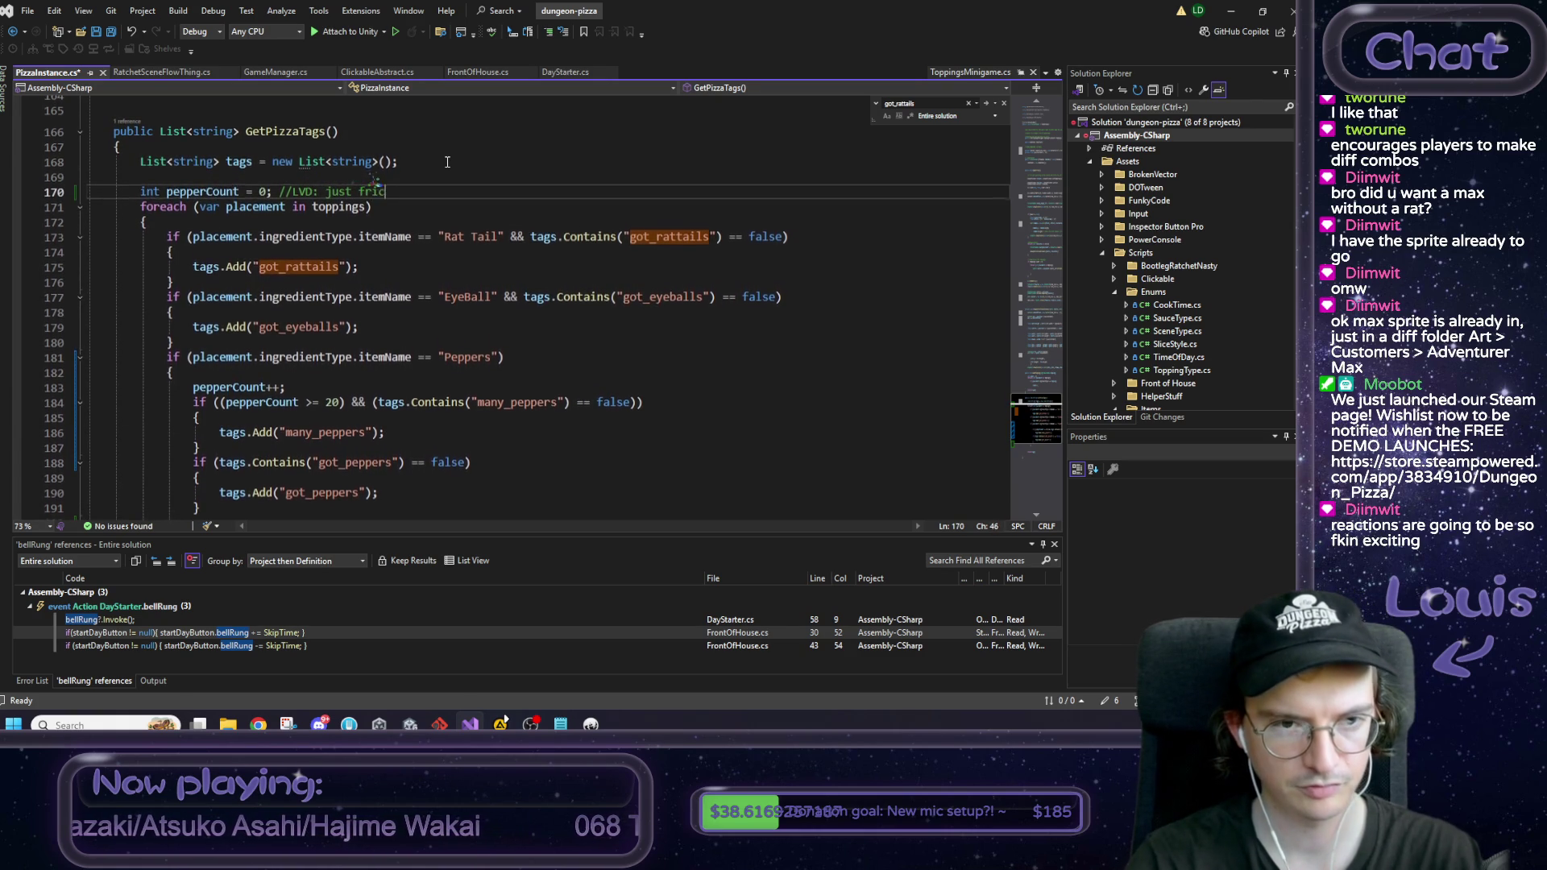
type("king around with some ")
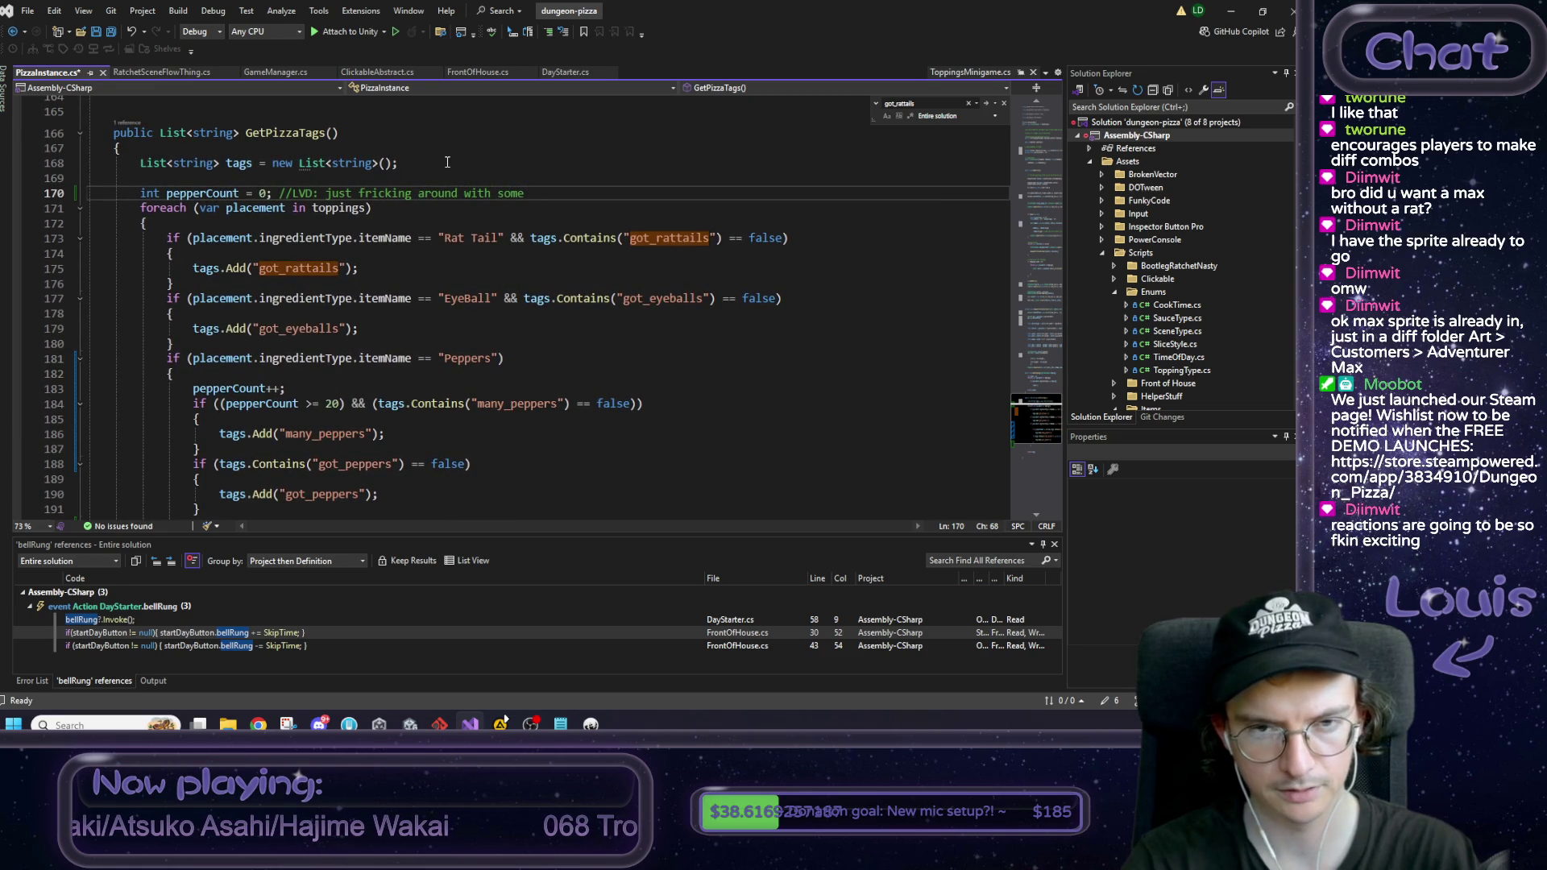
type("extra ideas")
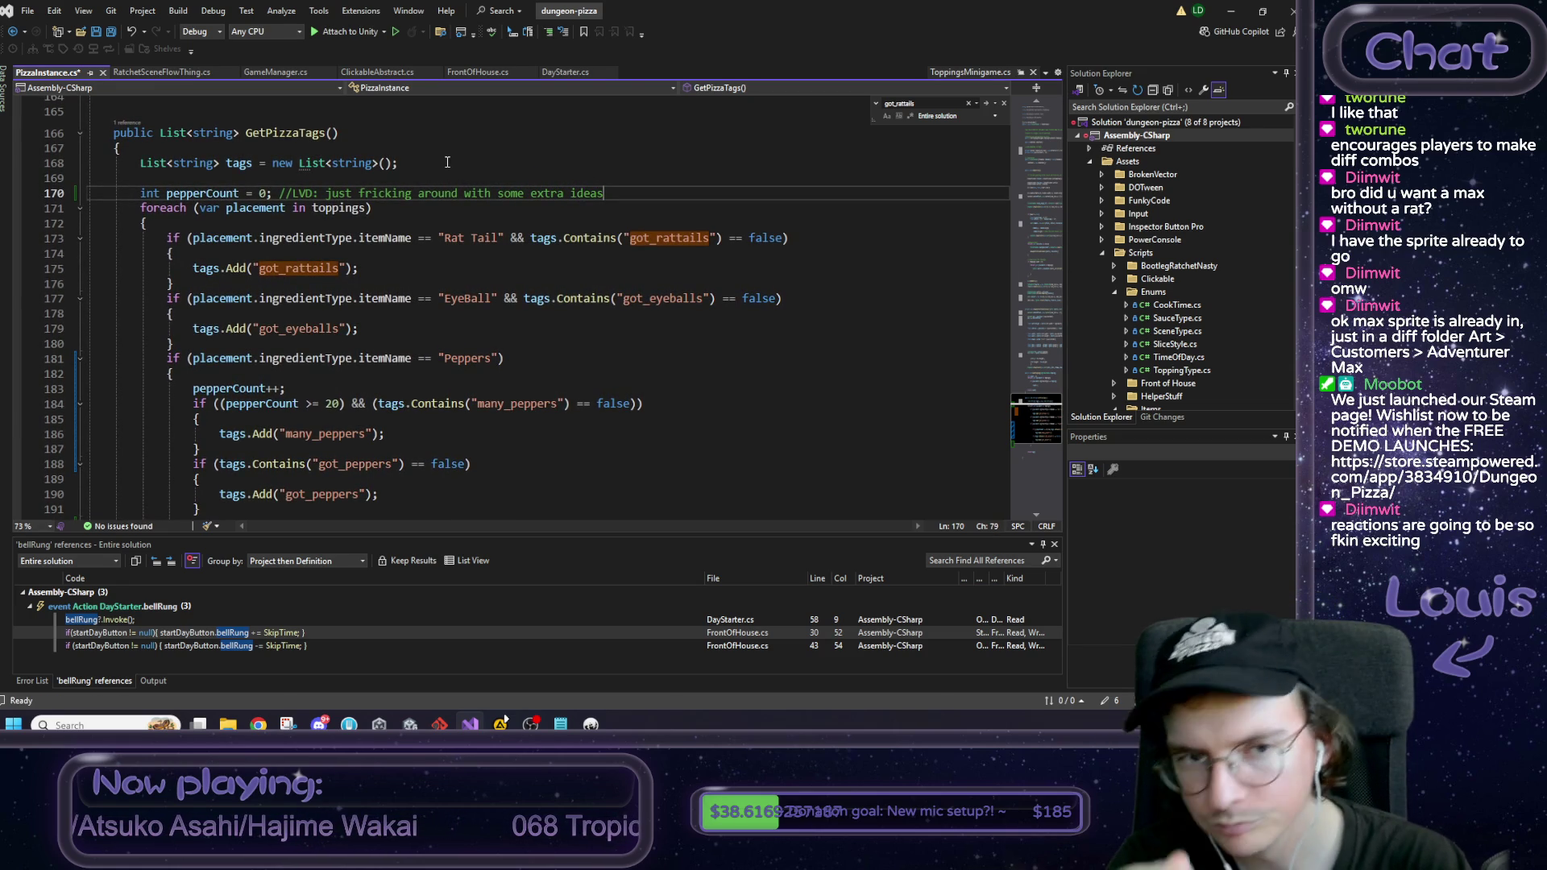
type(" for tags")
key("ctrl+s")
scroll(410, 236, "down", 1)
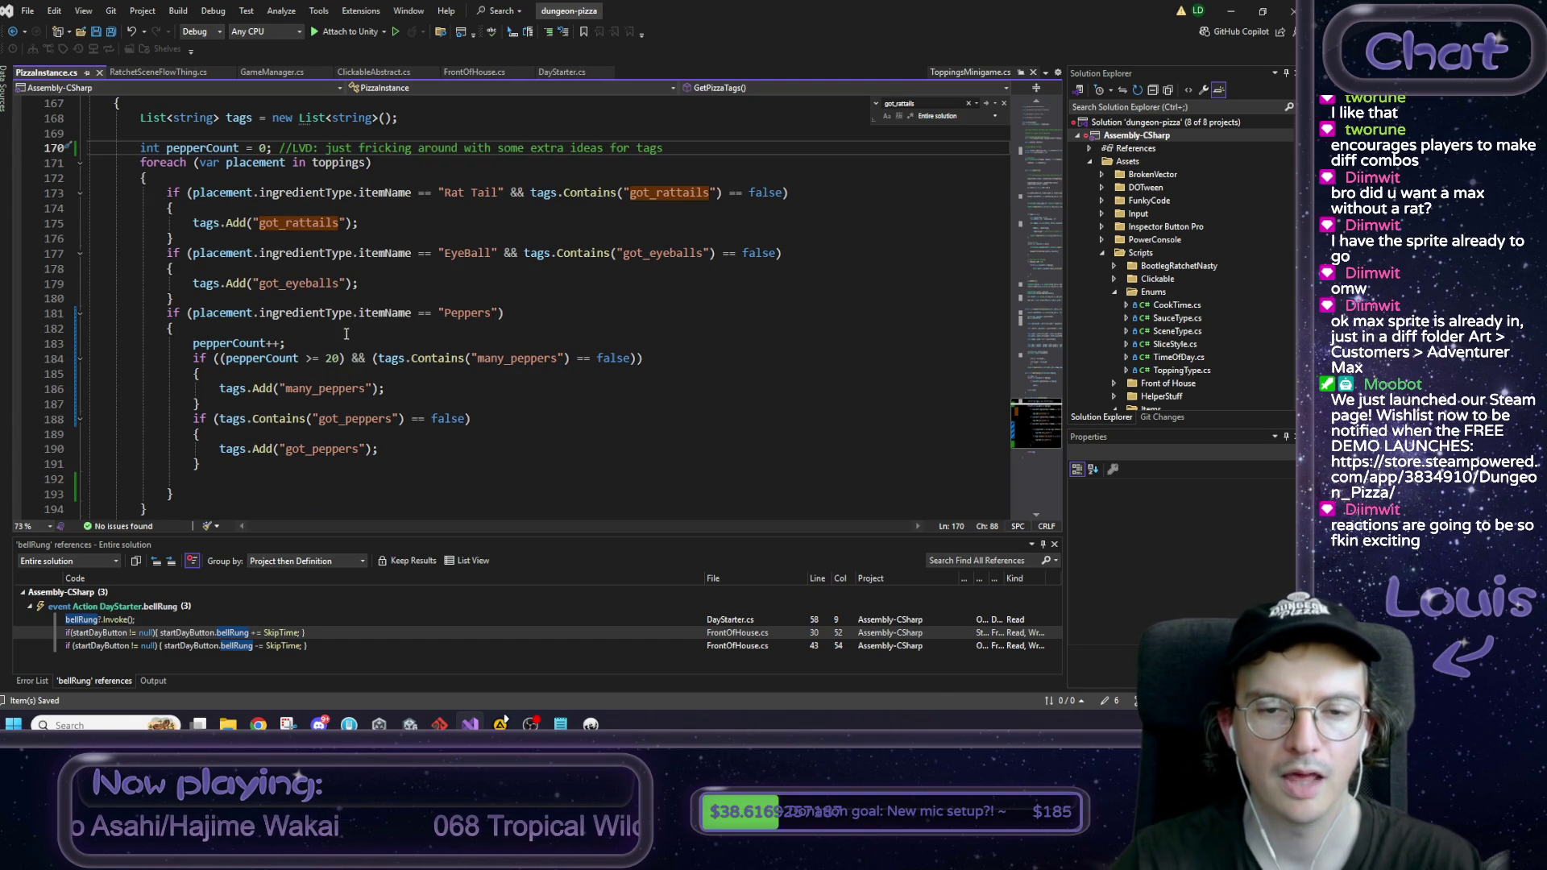
double_click(316, 389)
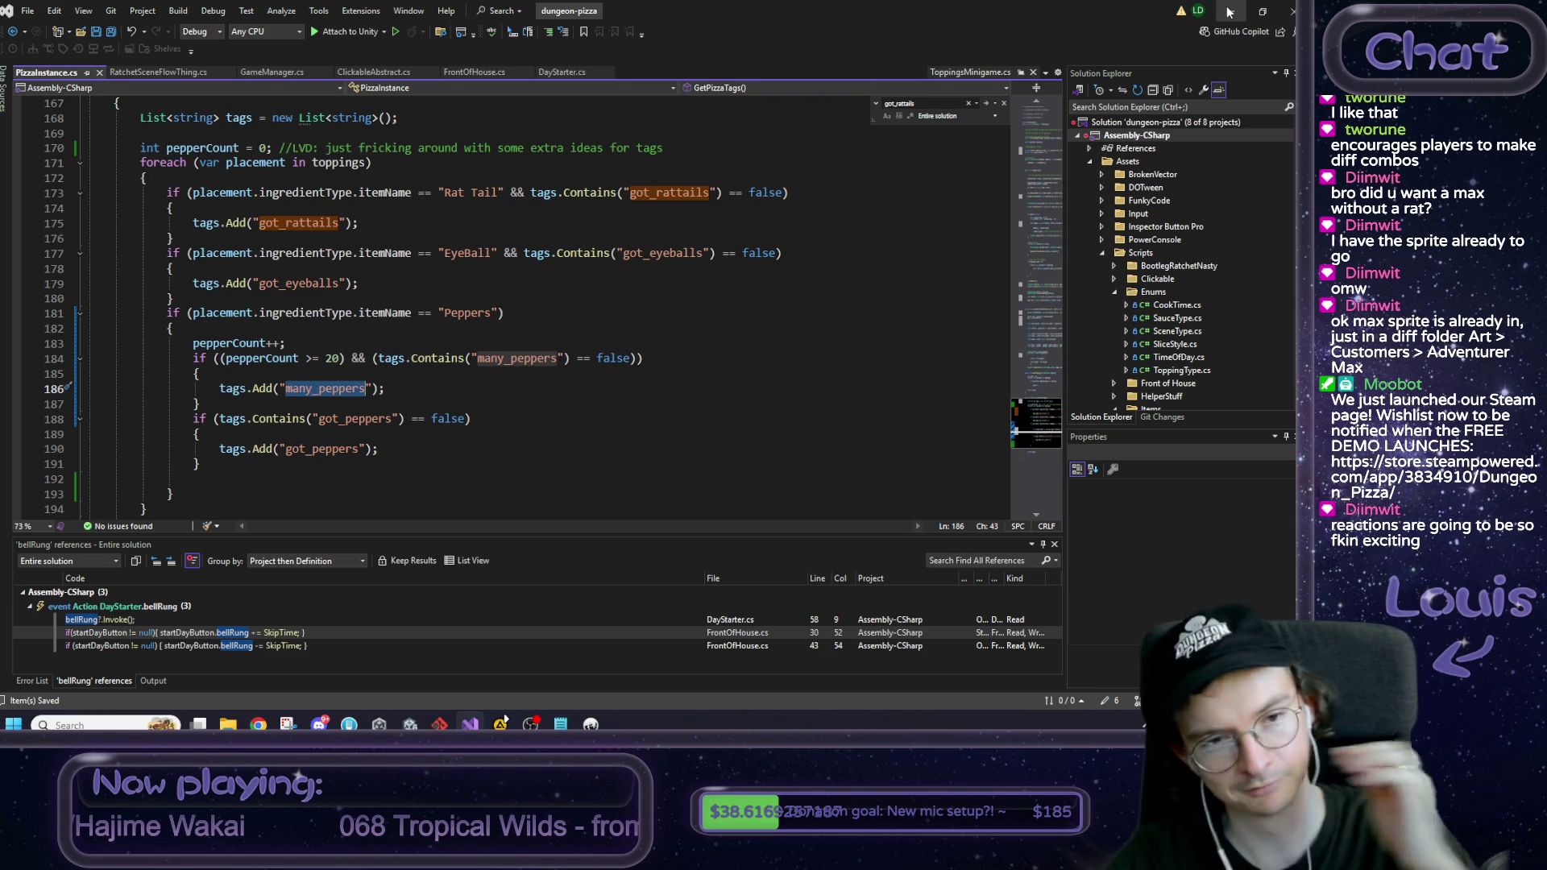
Step: Minimize Visual Studio and bring the notes window to the front
left_click(1229, 11)
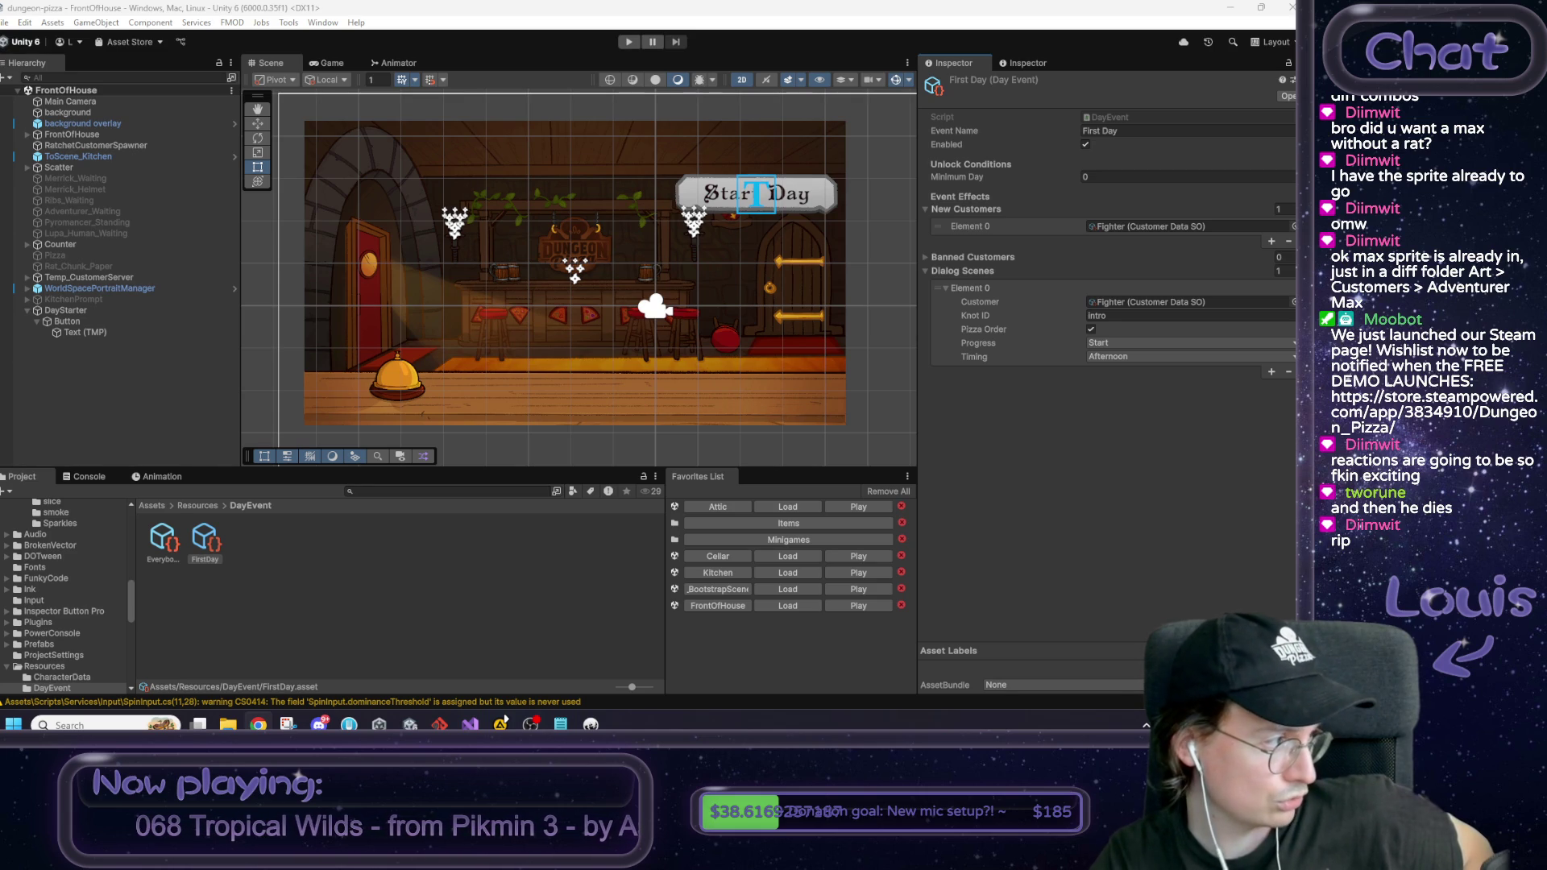
key("super+s")
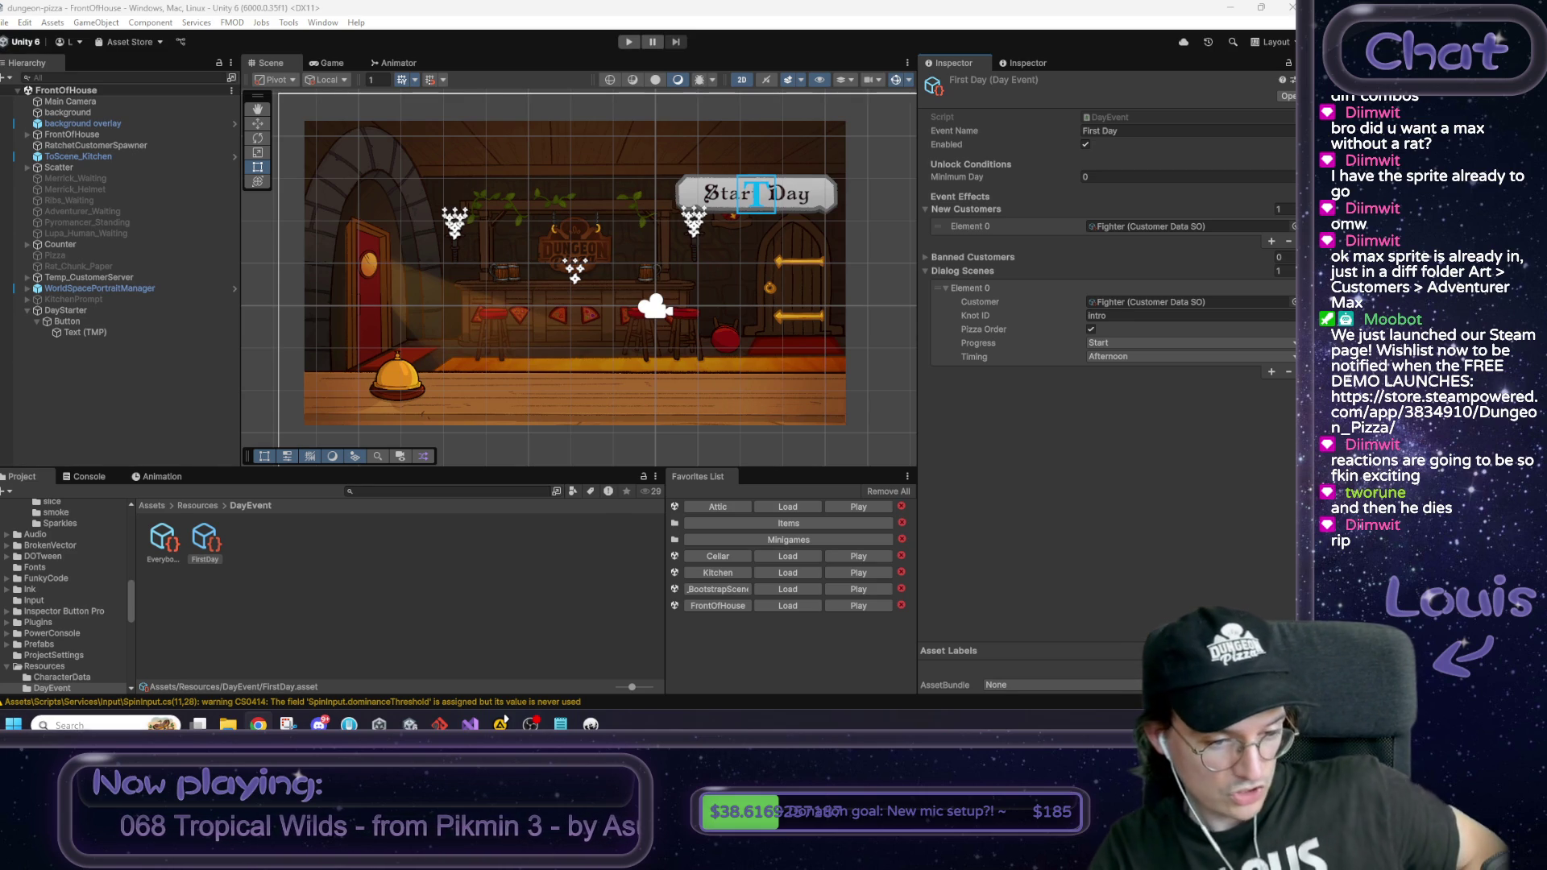
left_click(561, 724)
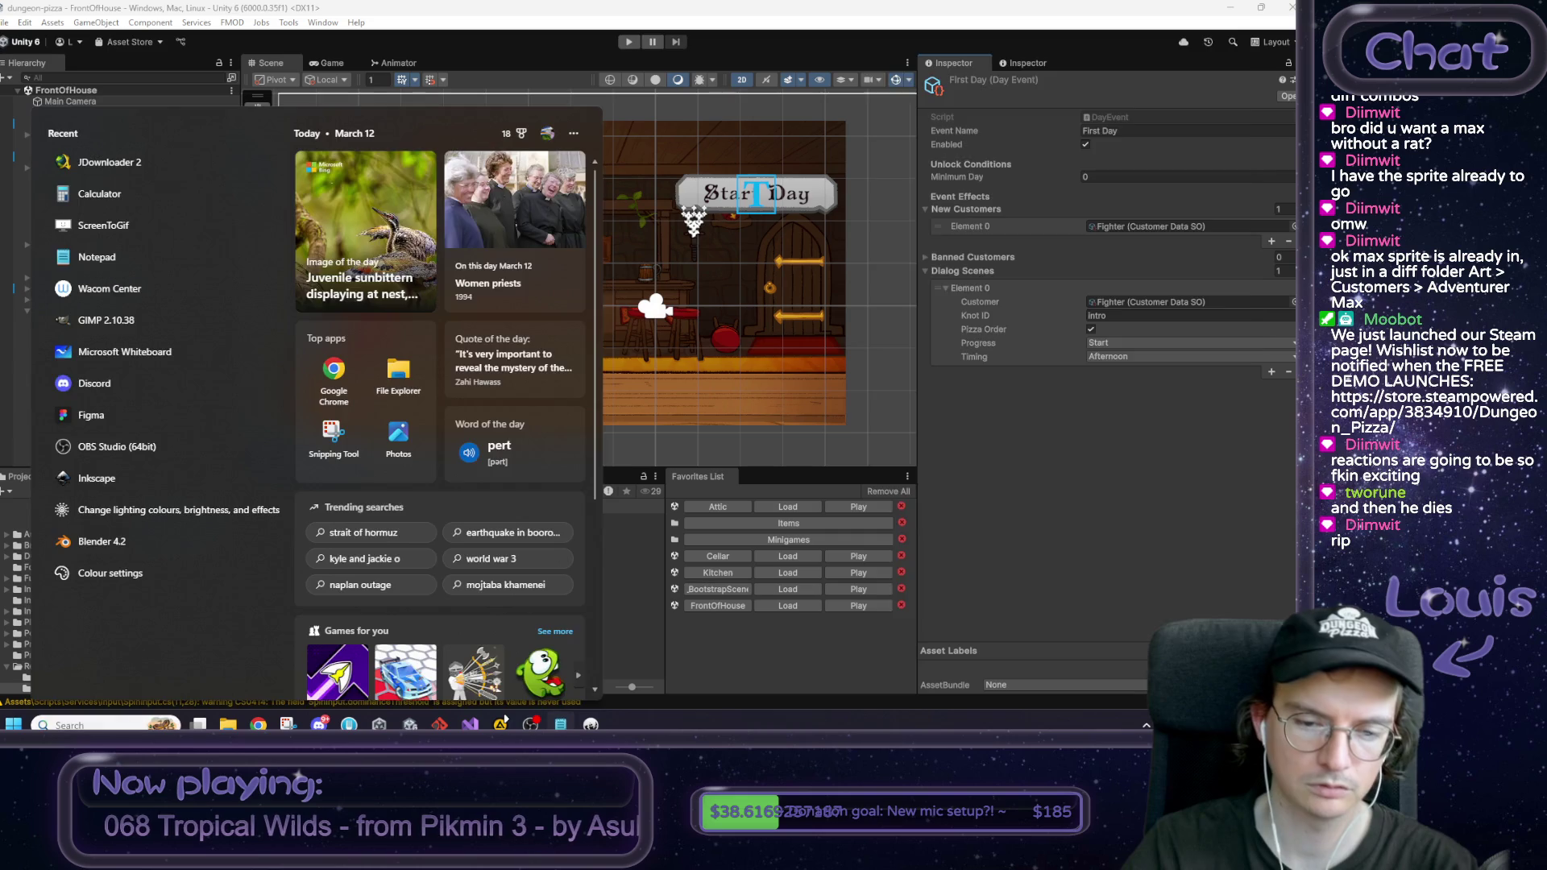
Step: Add 'day one' with macks and jalci, then a 'day two' heading, below the checklist
left_click(1169, 403)
key("Return")
key("Return")
key("Return")
type("day one")
key("Return")
type("macks")
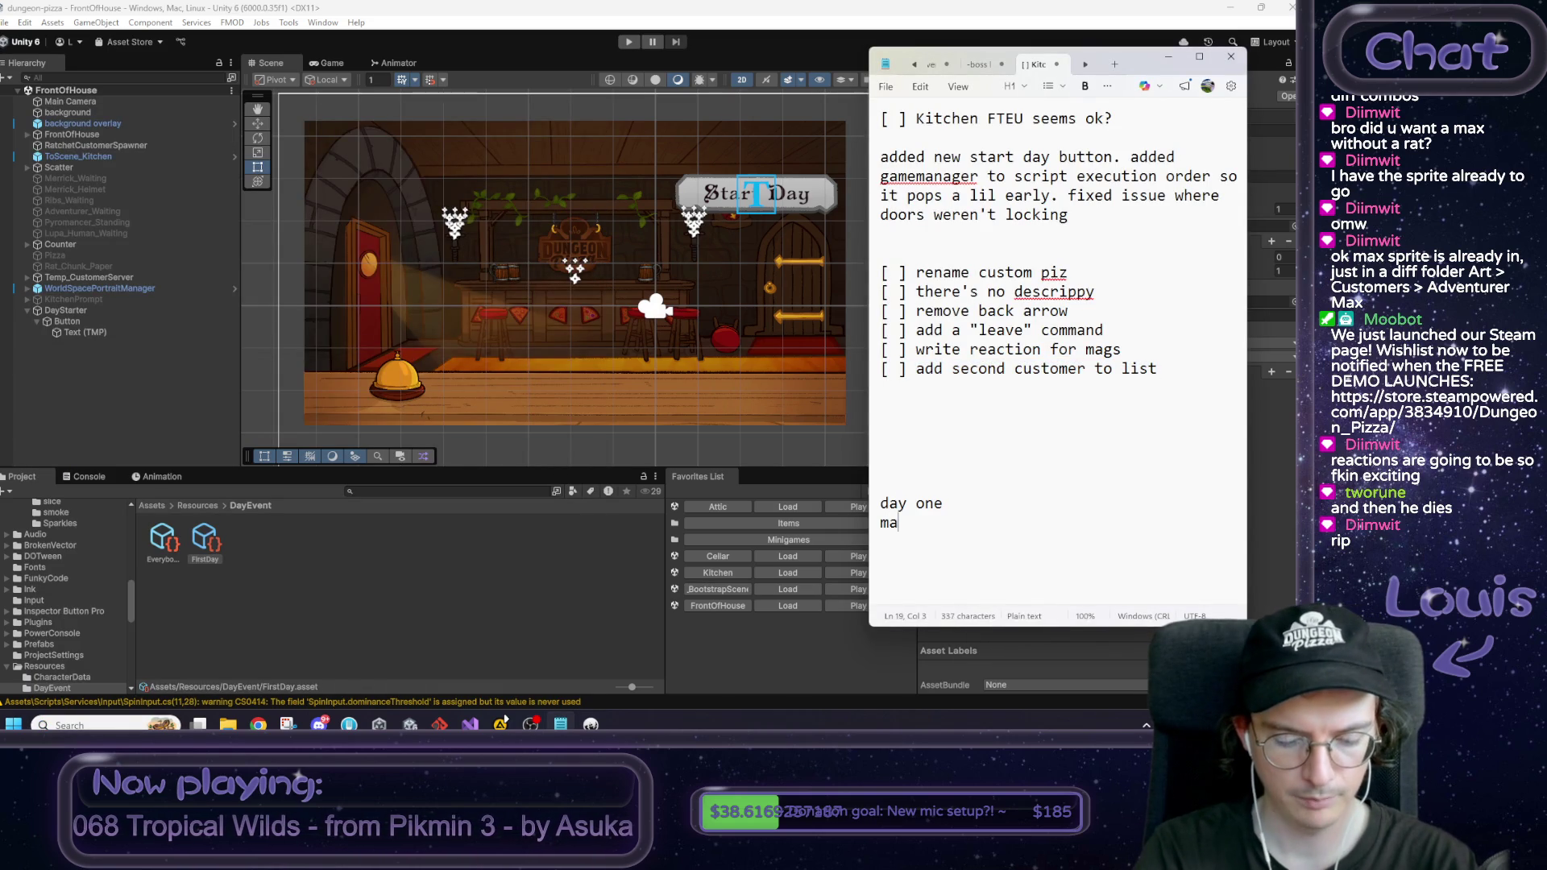
key("Return")
type("jalci")
key("Return")
type("day two")
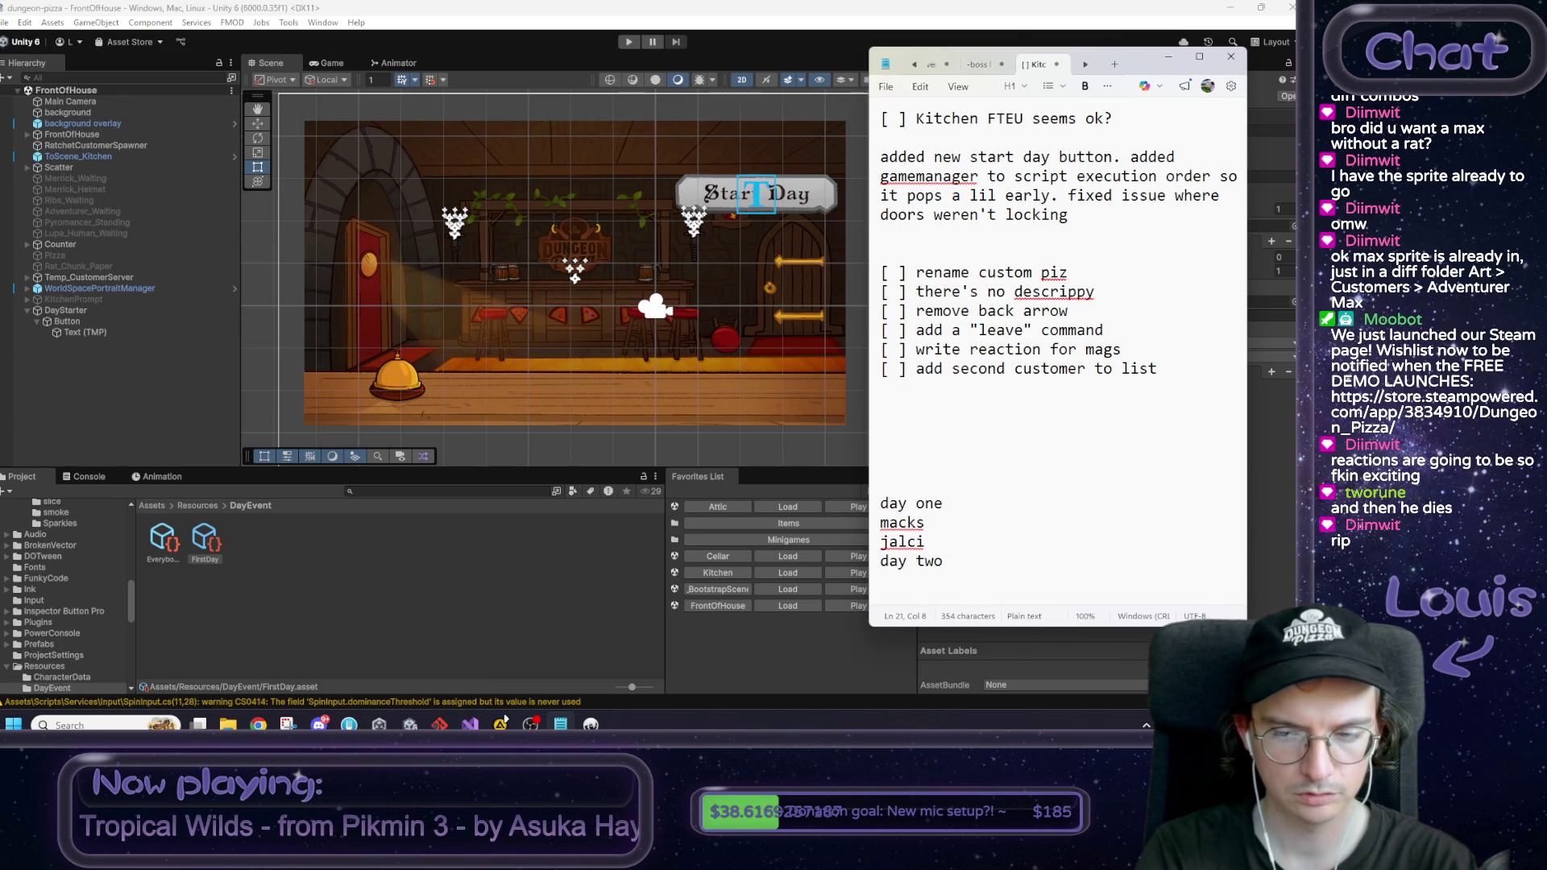
key("Return")
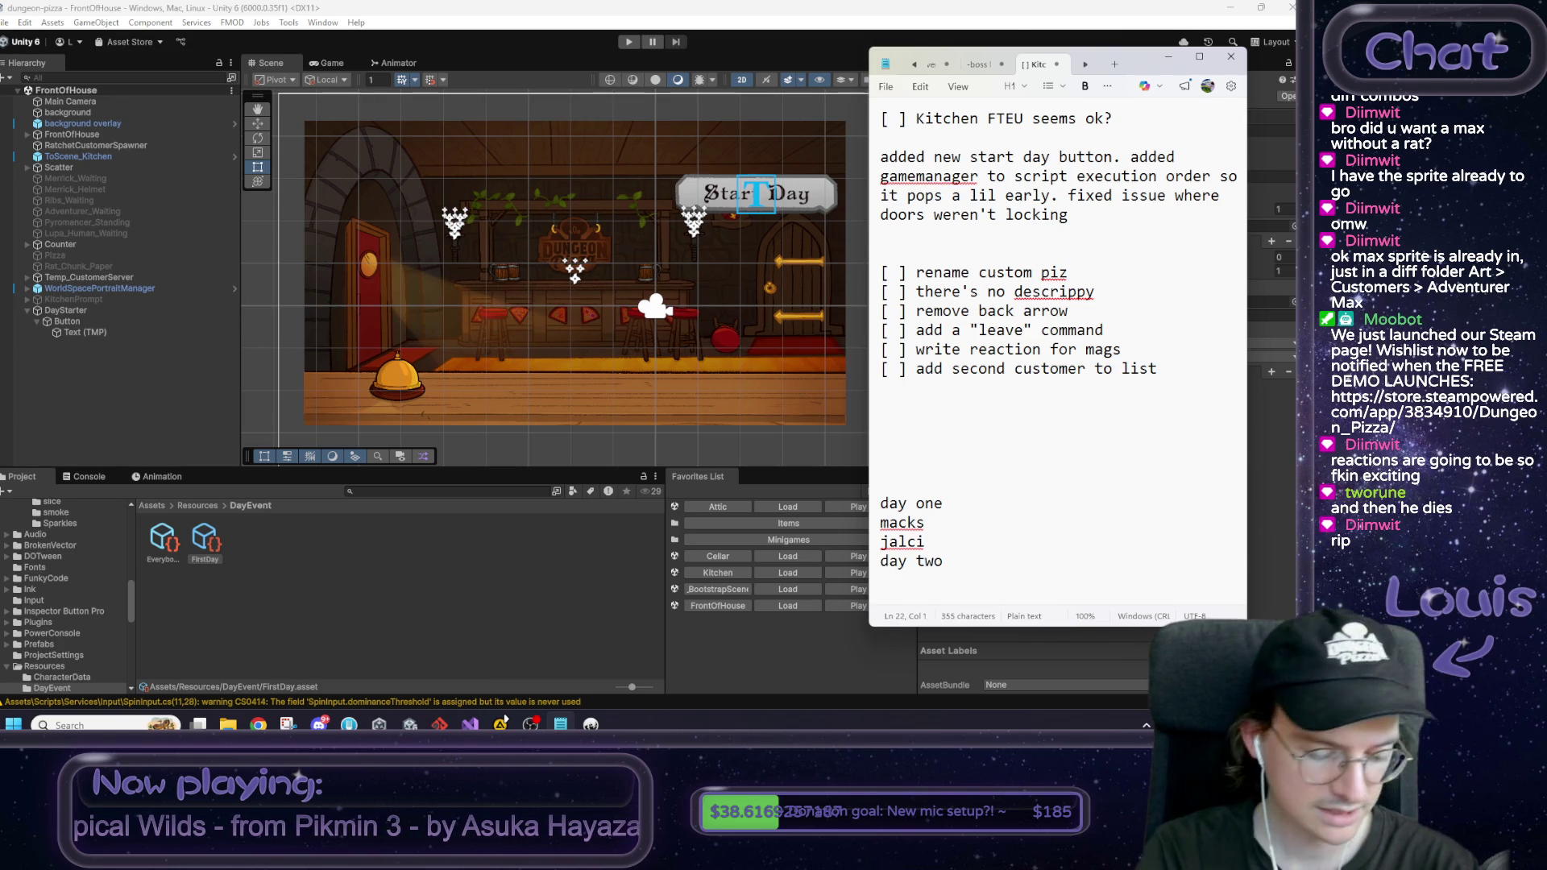
Step: Note 'max again but he has money but its not much' and merrick, with a blank line after jalci
type("max again")
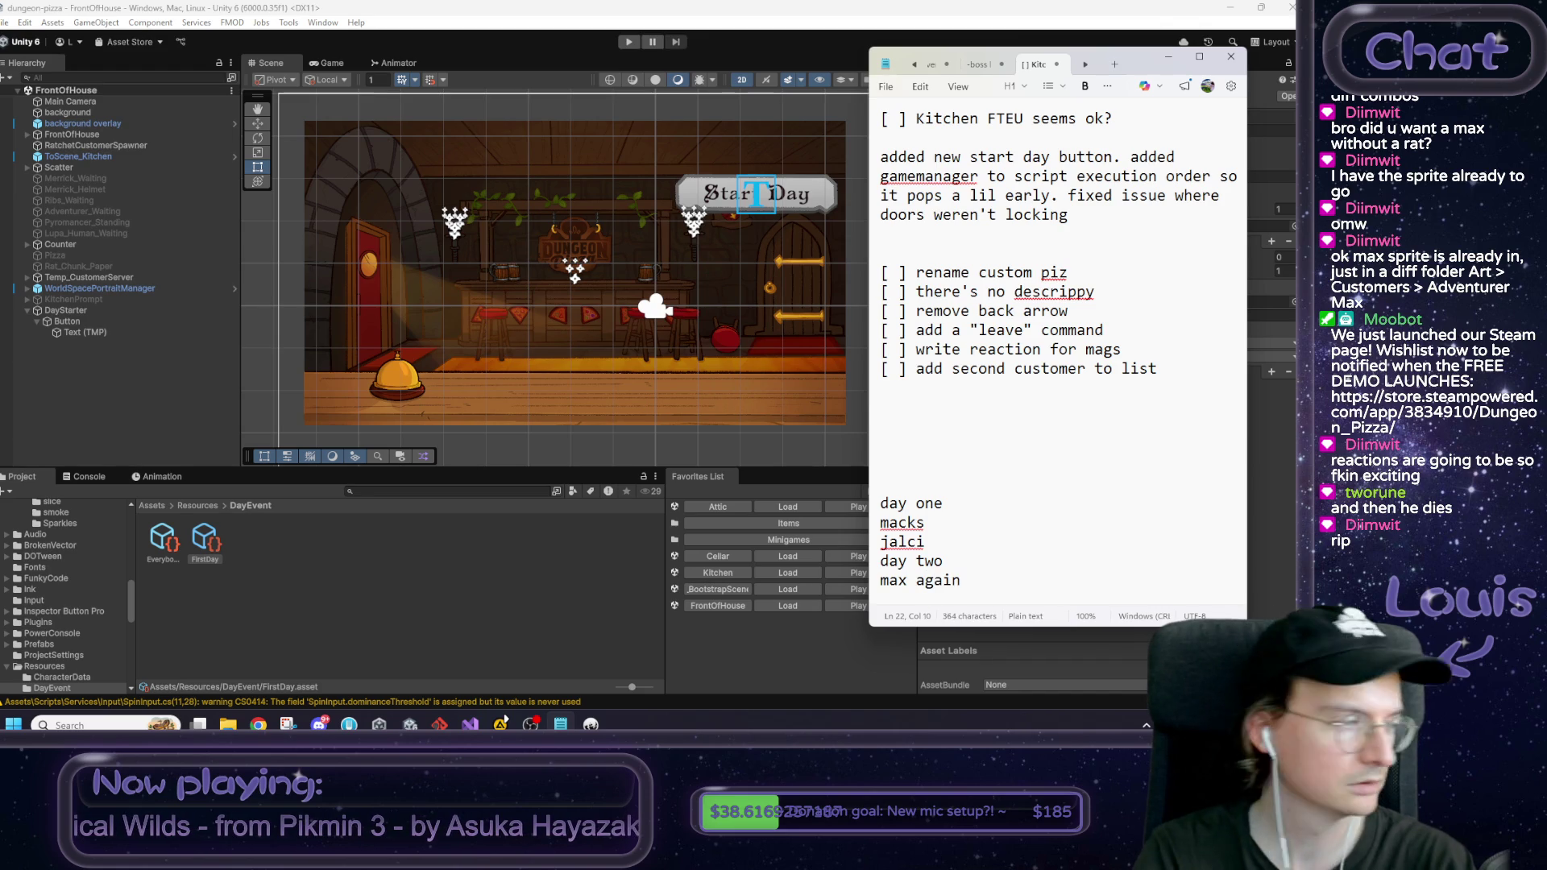
type(" but he had")
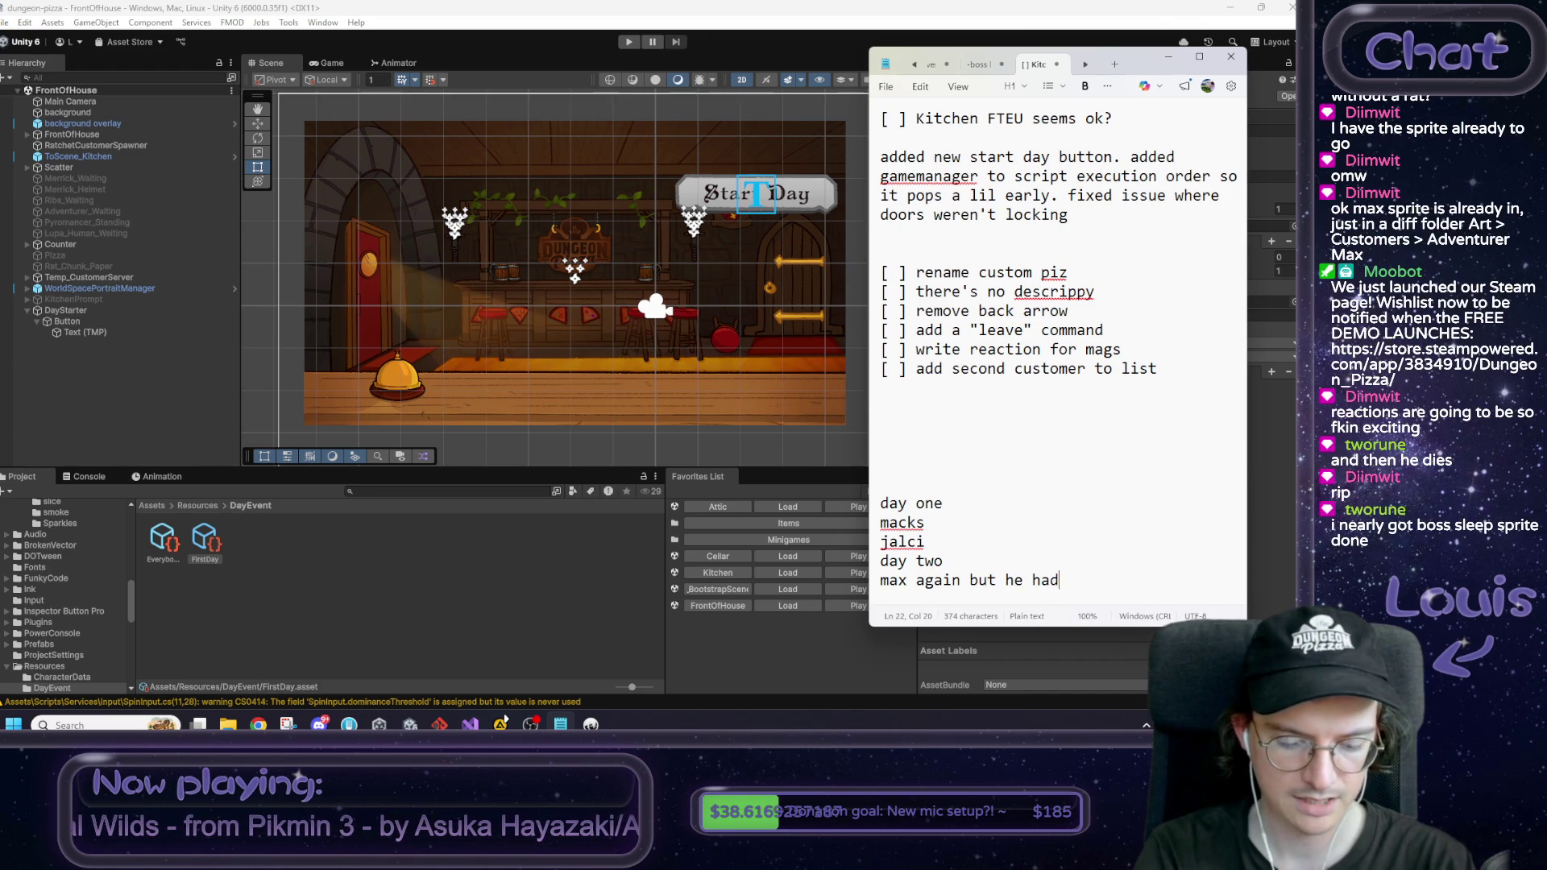
key("BackSpace")
type("s money")
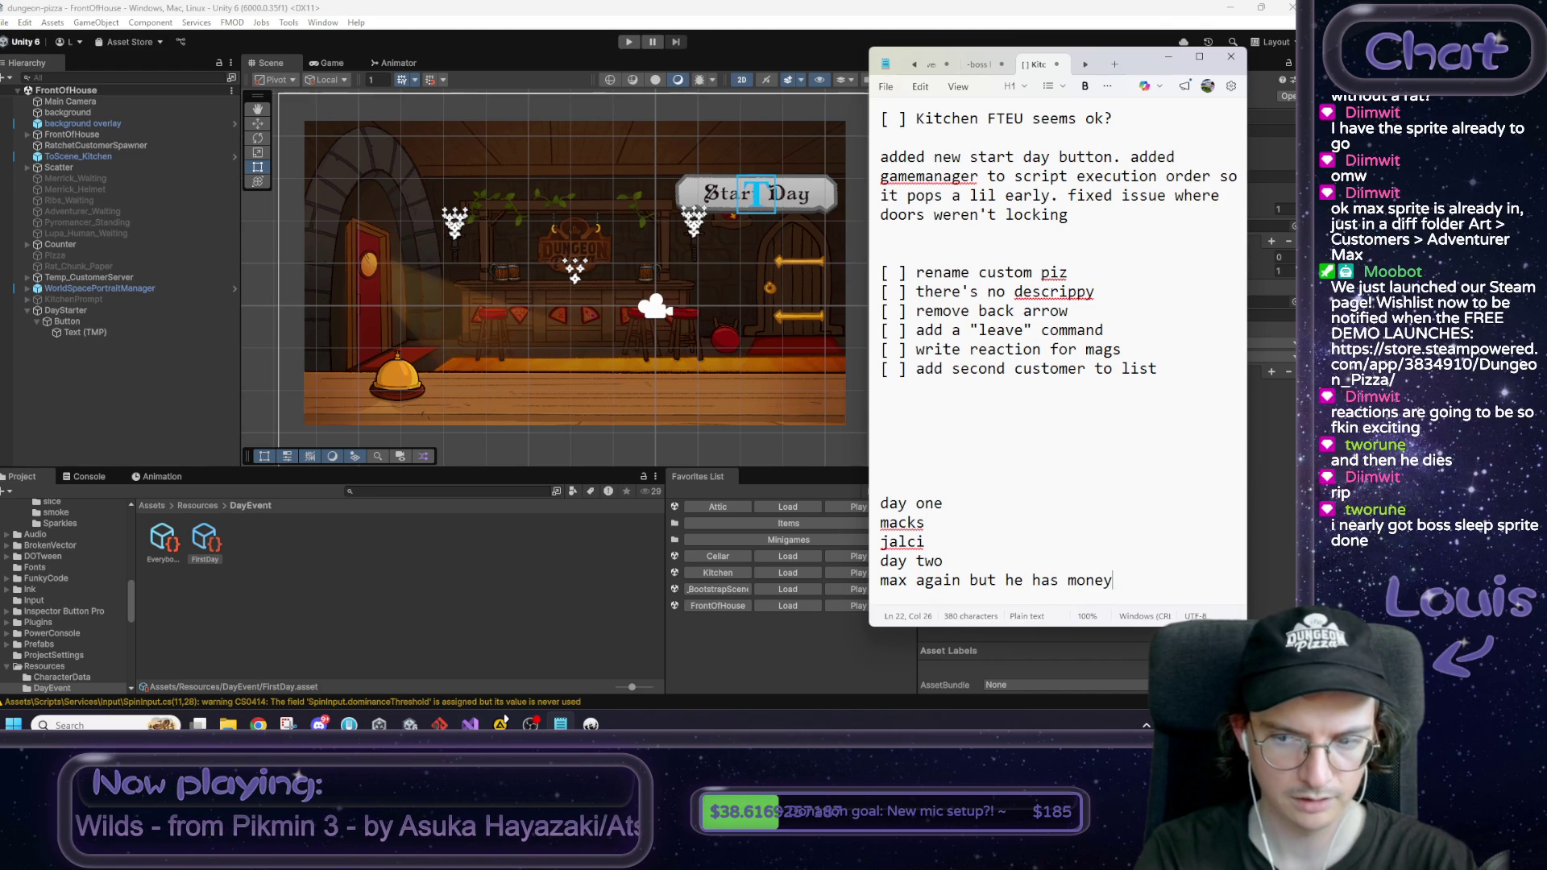
key("Return")
type("b")
key("BackSpace")
key("BackSpace")
type("but")
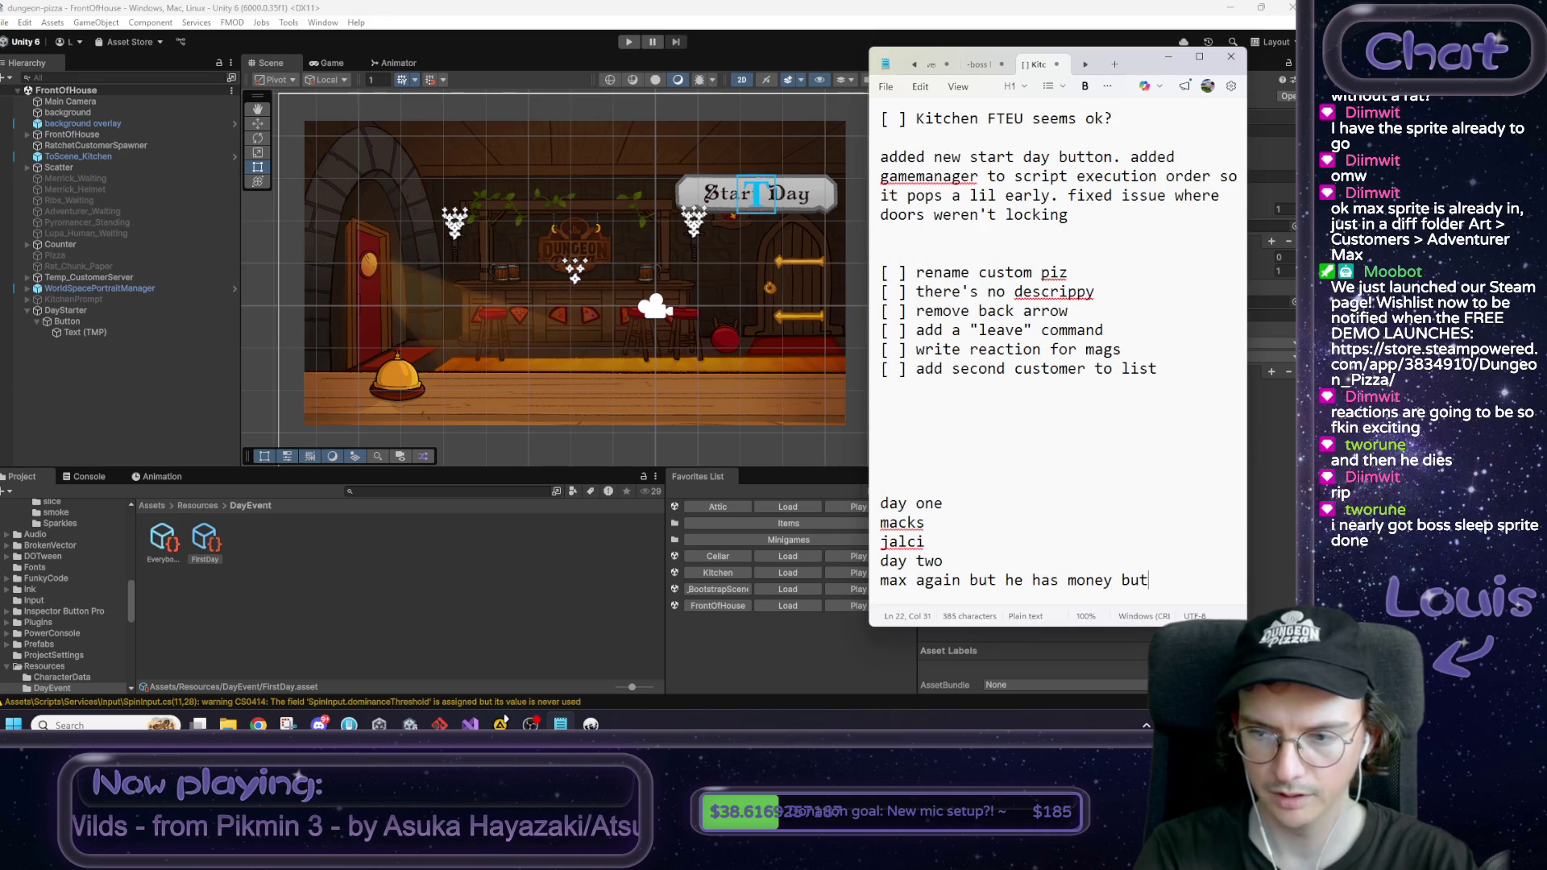
type(" its not much")
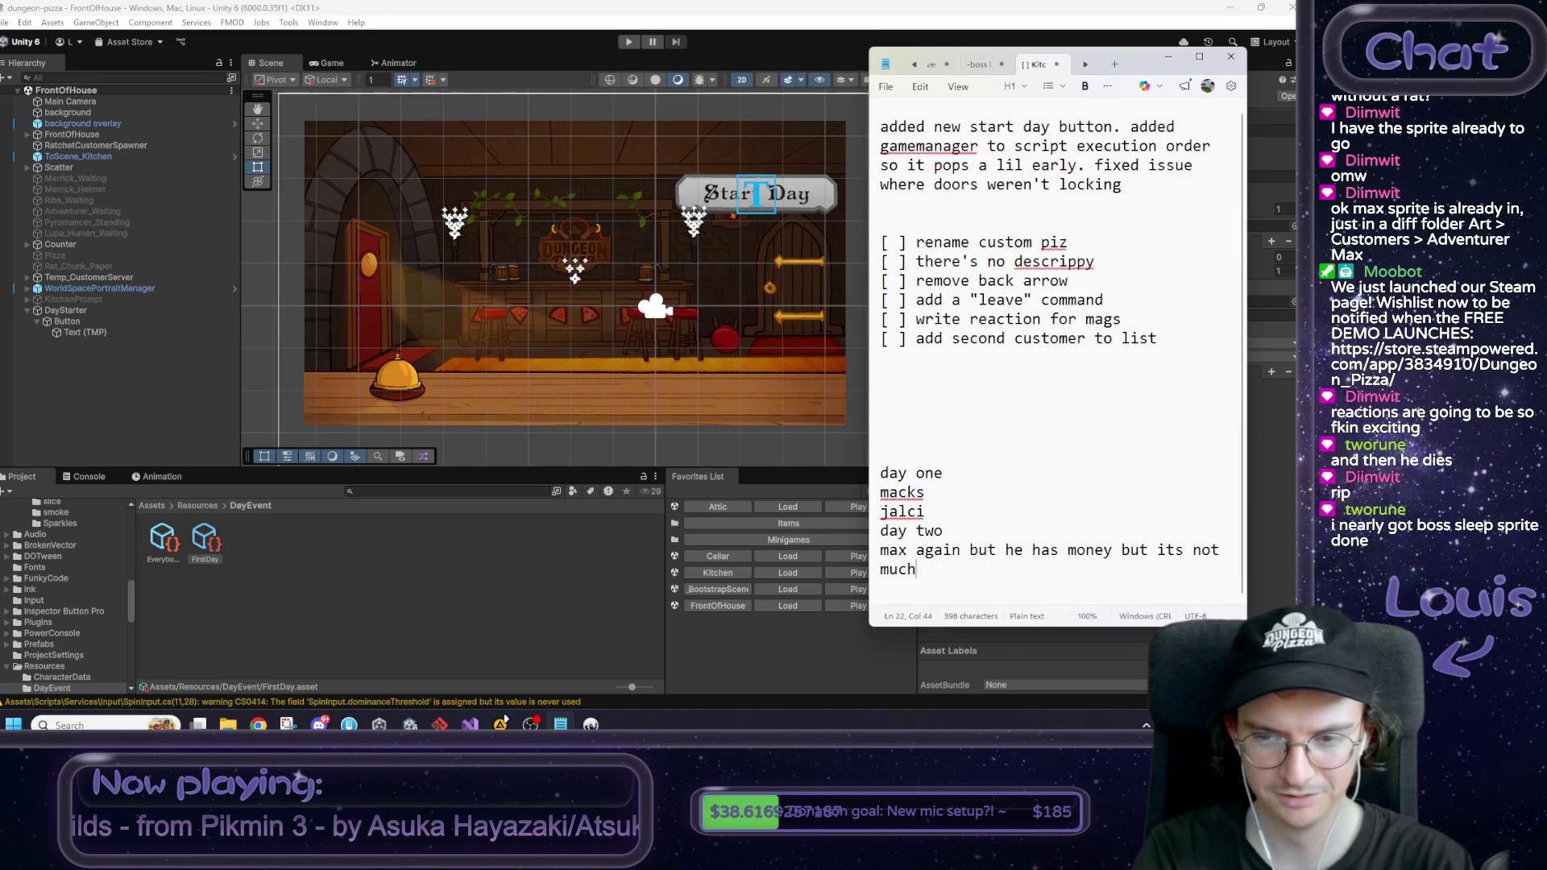
key("Return")
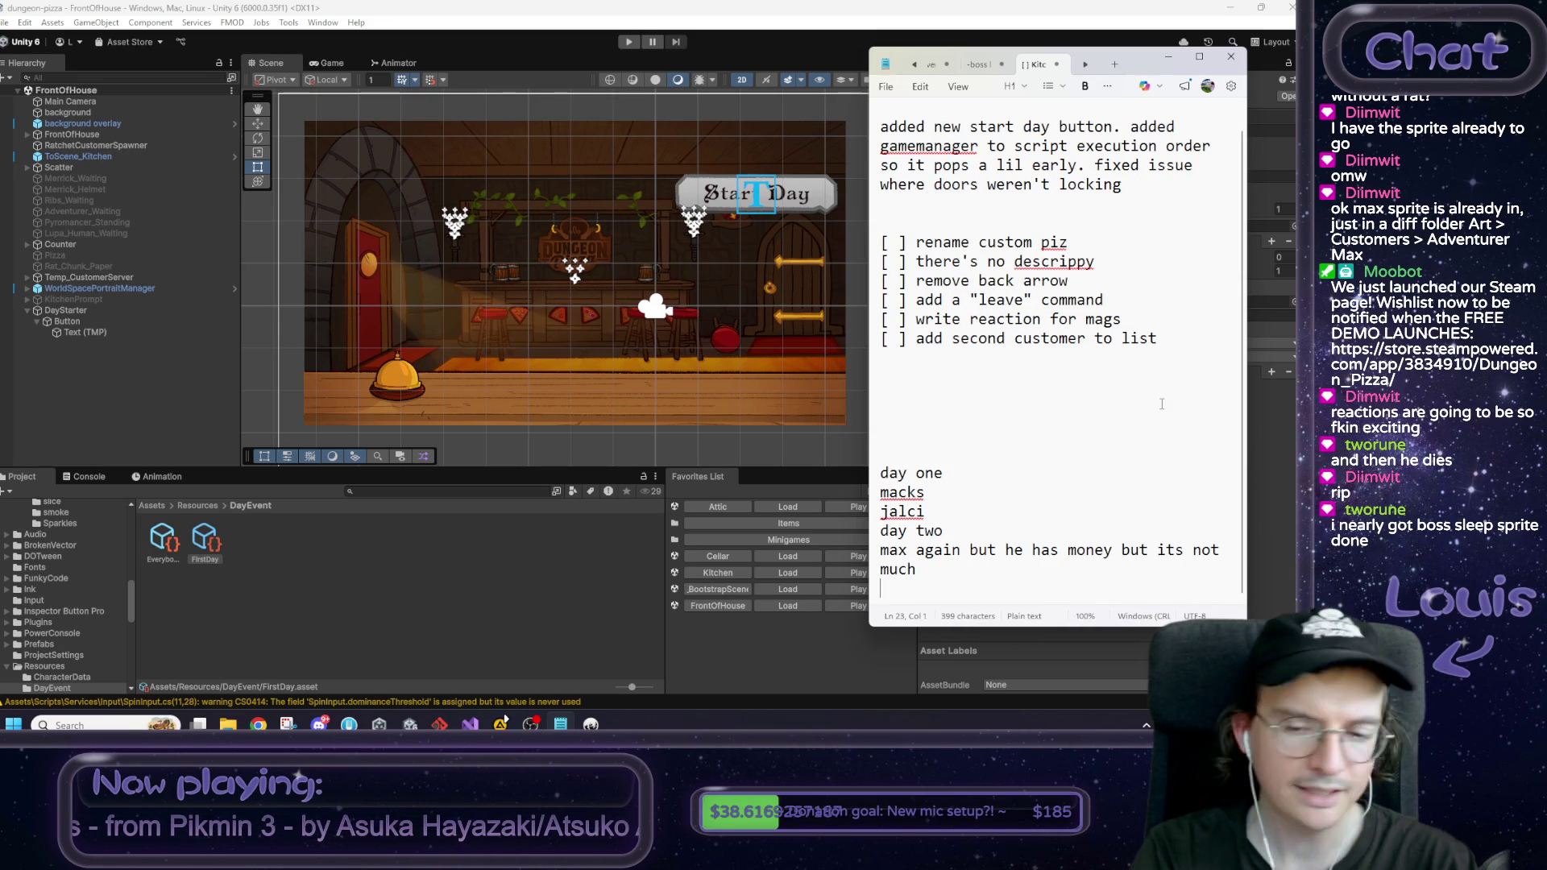
type("merrick")
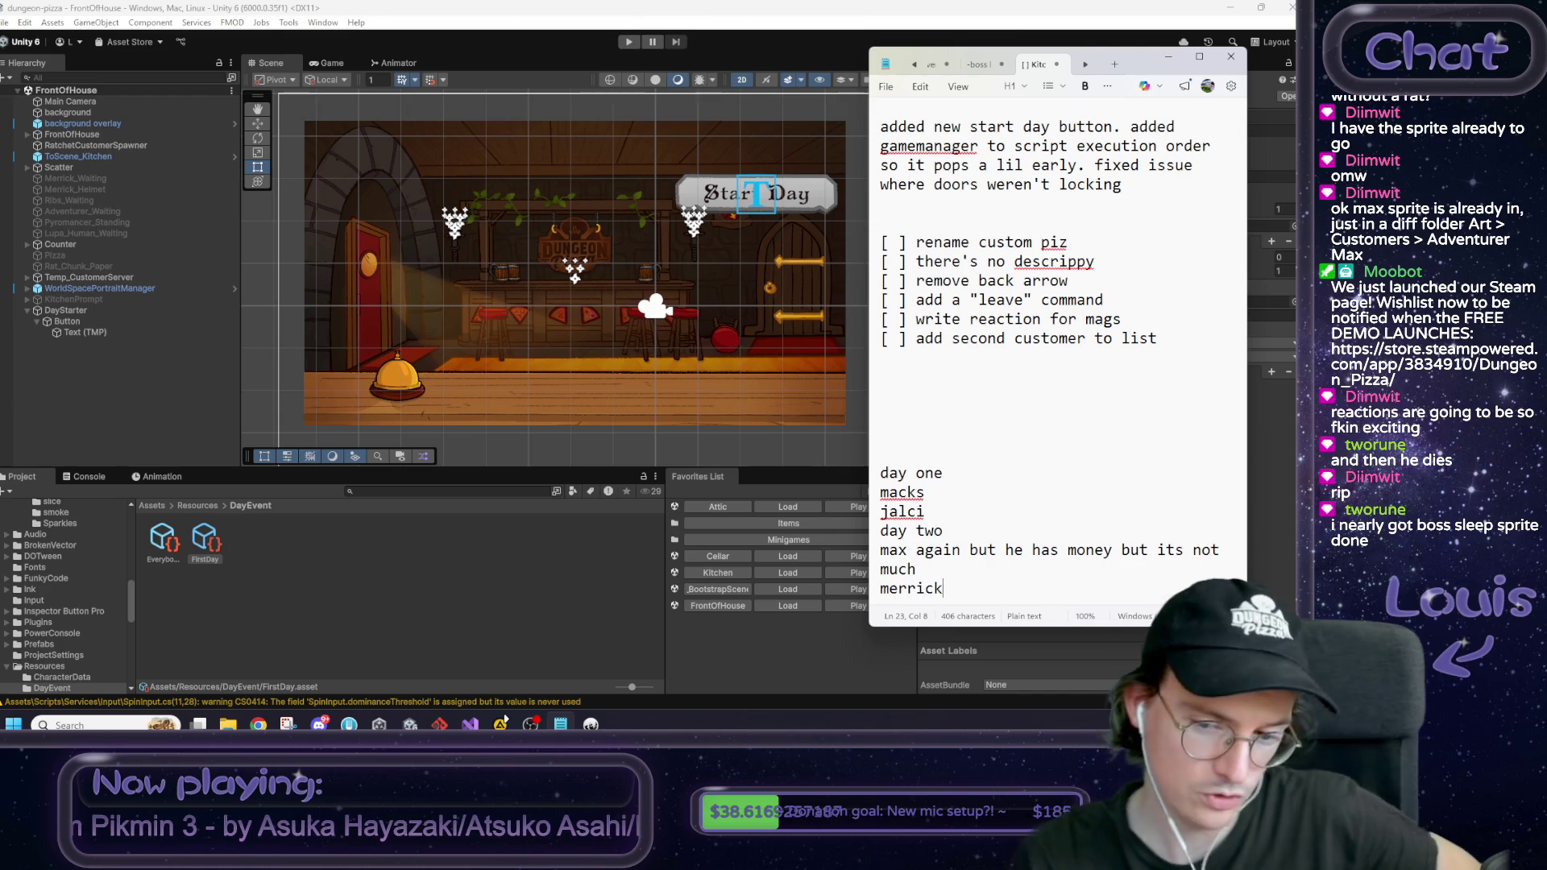
left_click(977, 506)
key("Return")
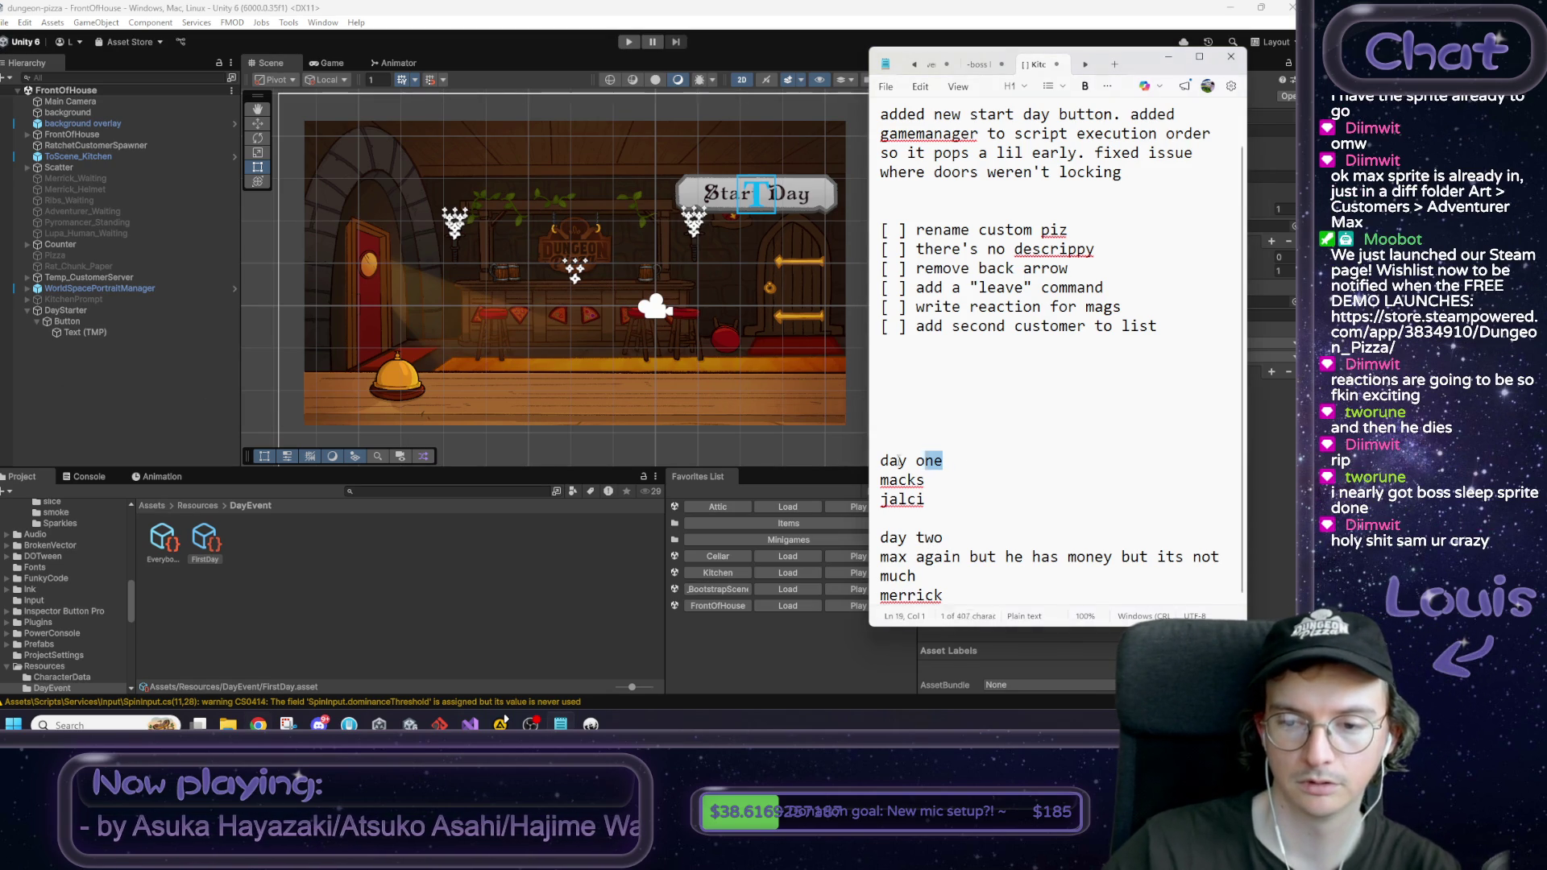
Step: Add 'nighttime max visit where he repents' below merrick, then load the Attic scene
double_click(948, 460)
left_click(1022, 462)
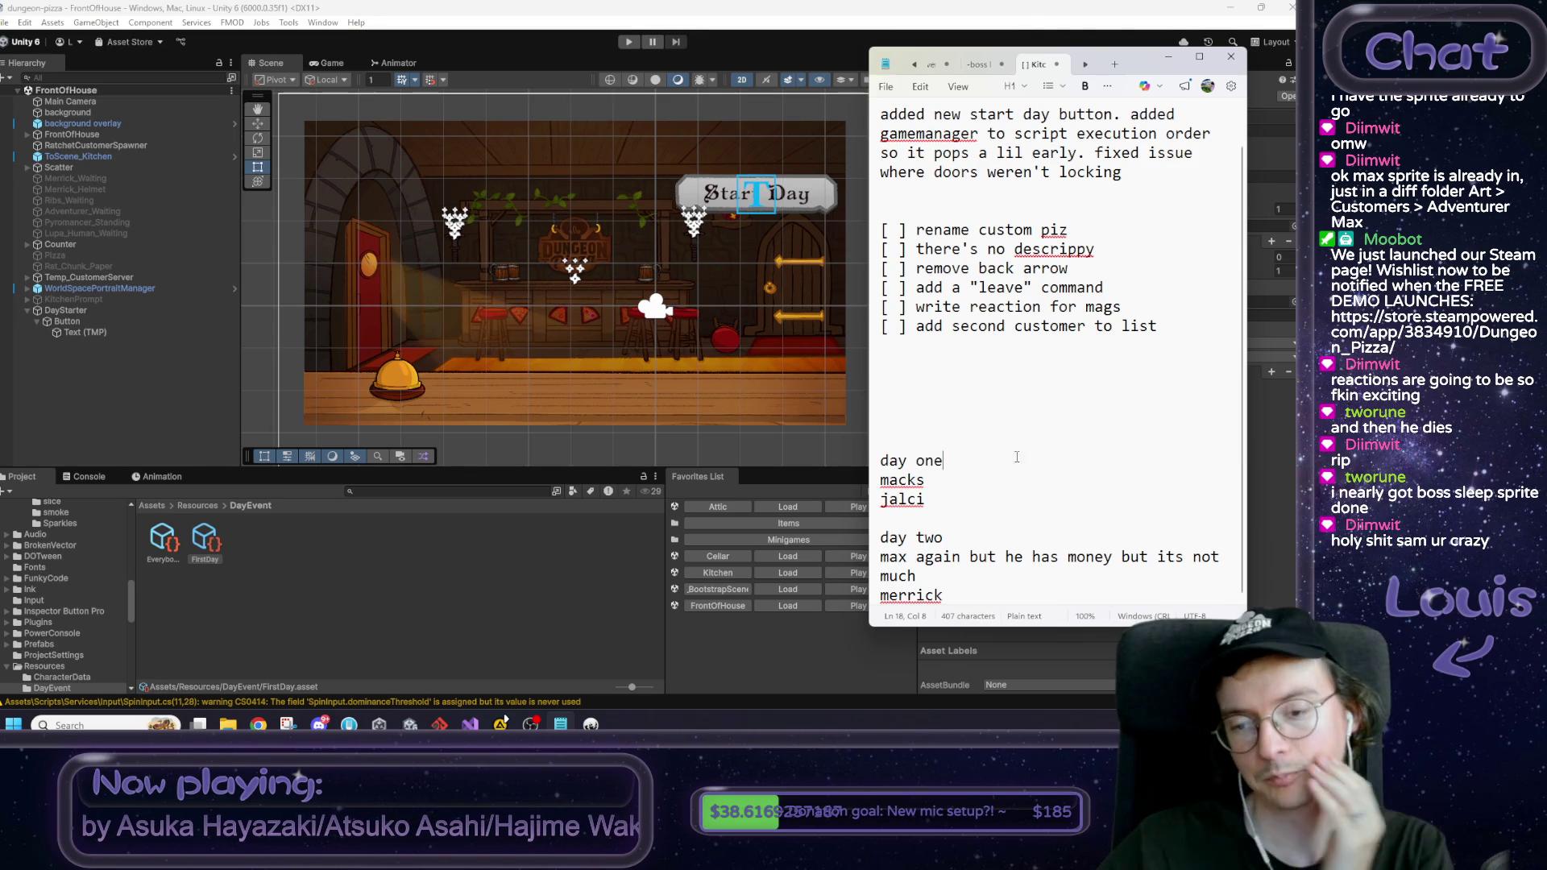
double_click(910, 595)
mouse_move(911, 594)
left_mouse_down()
mouse_move(919, 557)
mouse_move(883, 538)
left_mouse_up()
left_click(947, 594)
key("Return")
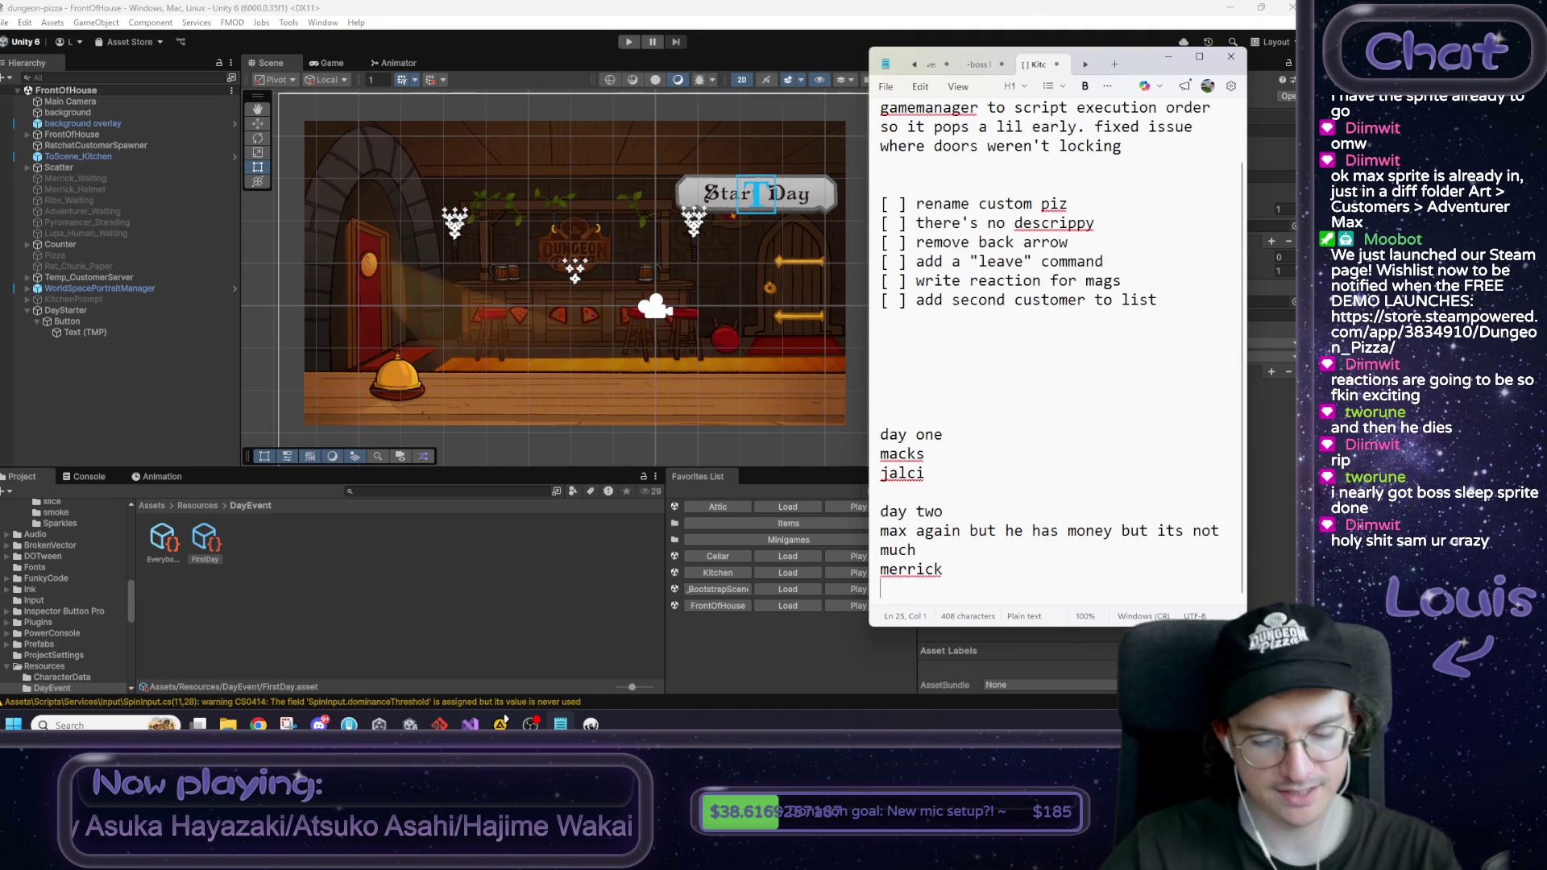
type("nighttime max visit we")
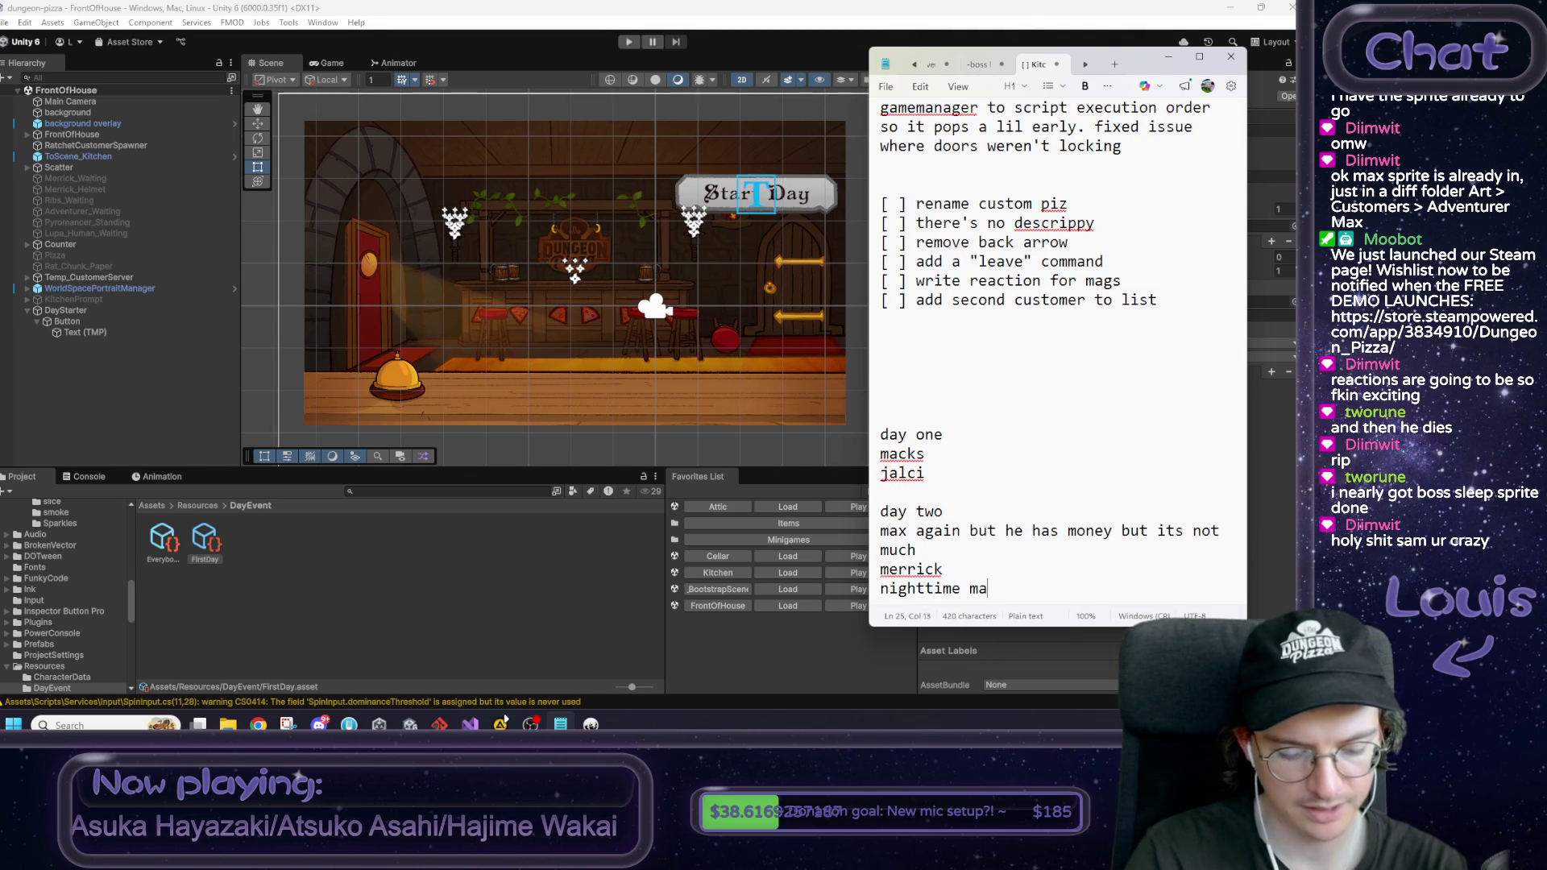
key("BackSpace")
key("BackSpace")
type("where he ")
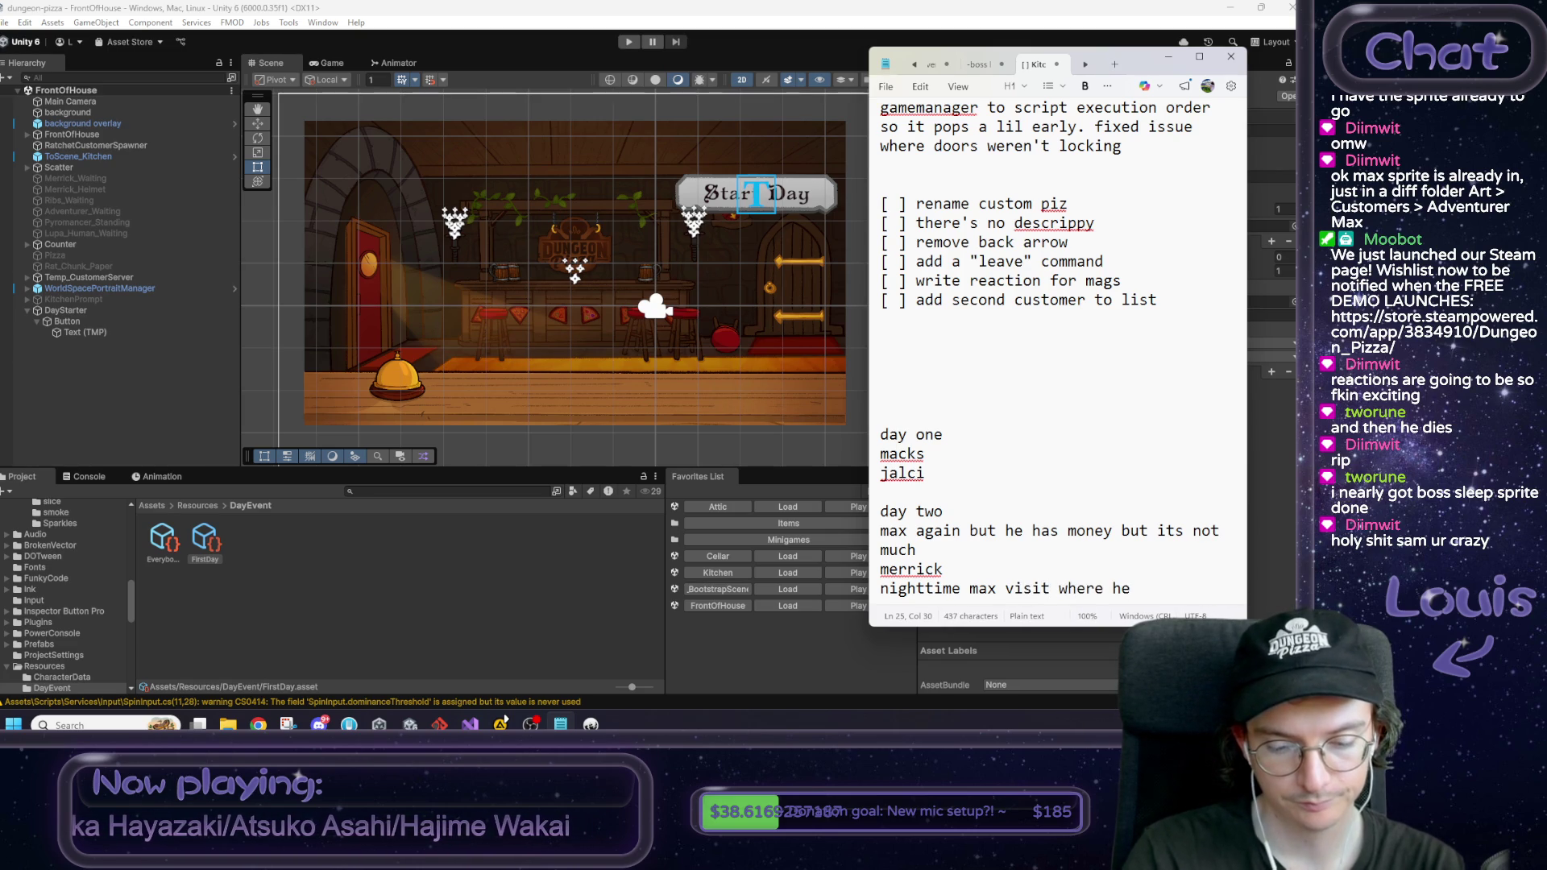
type("repents")
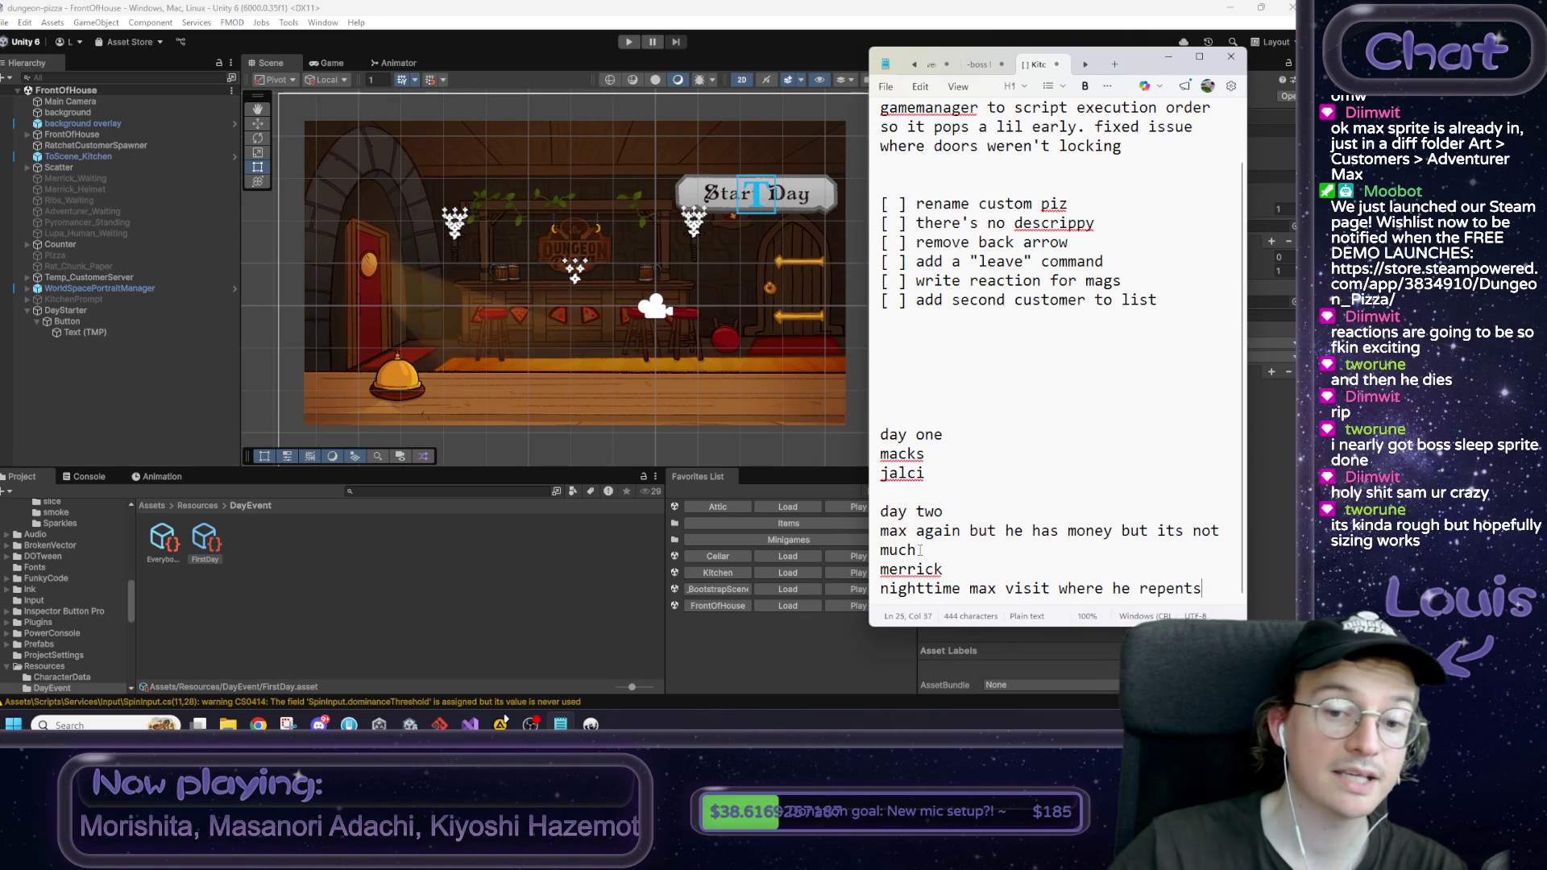
left_click(777, 506)
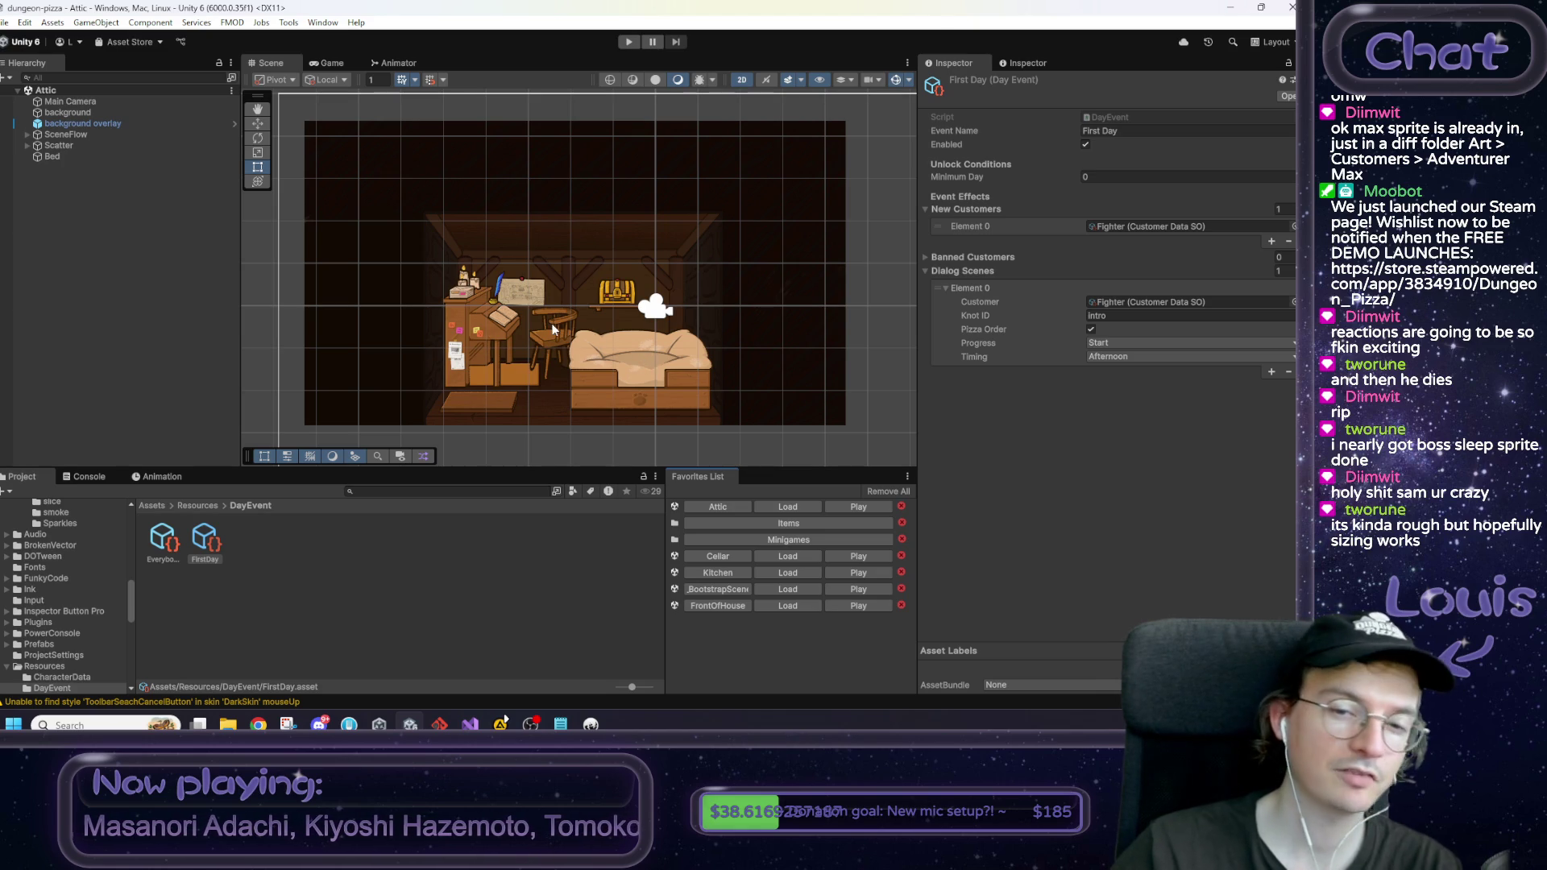
Step: Zoom and frame the Attic room, then load the FrontOfHouse scene
scroll(585, 307, "up", 4)
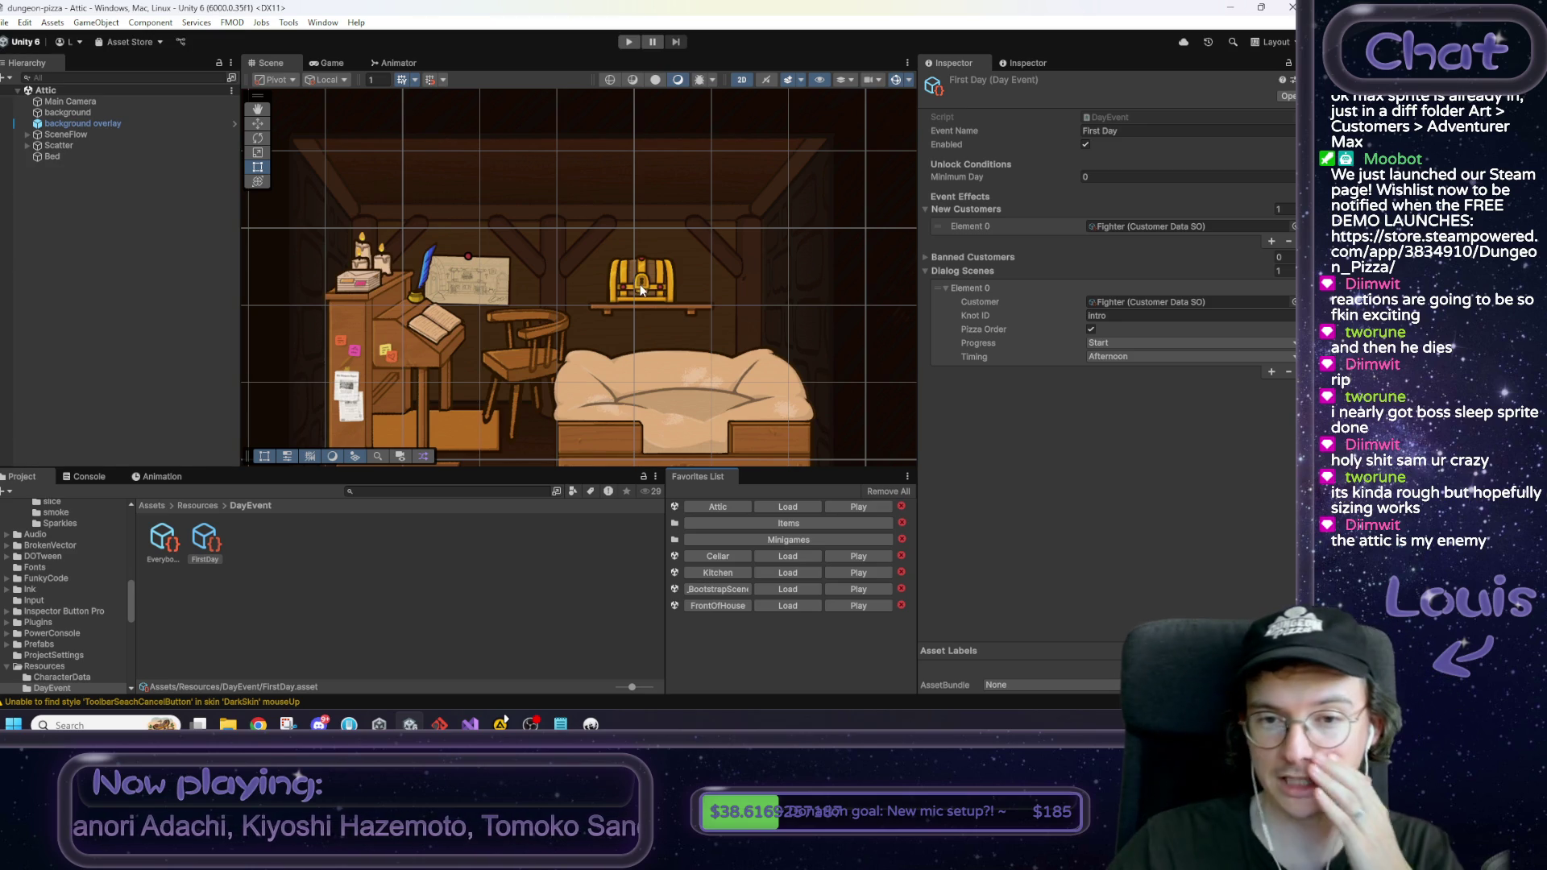
scroll(644, 306, "down", 4)
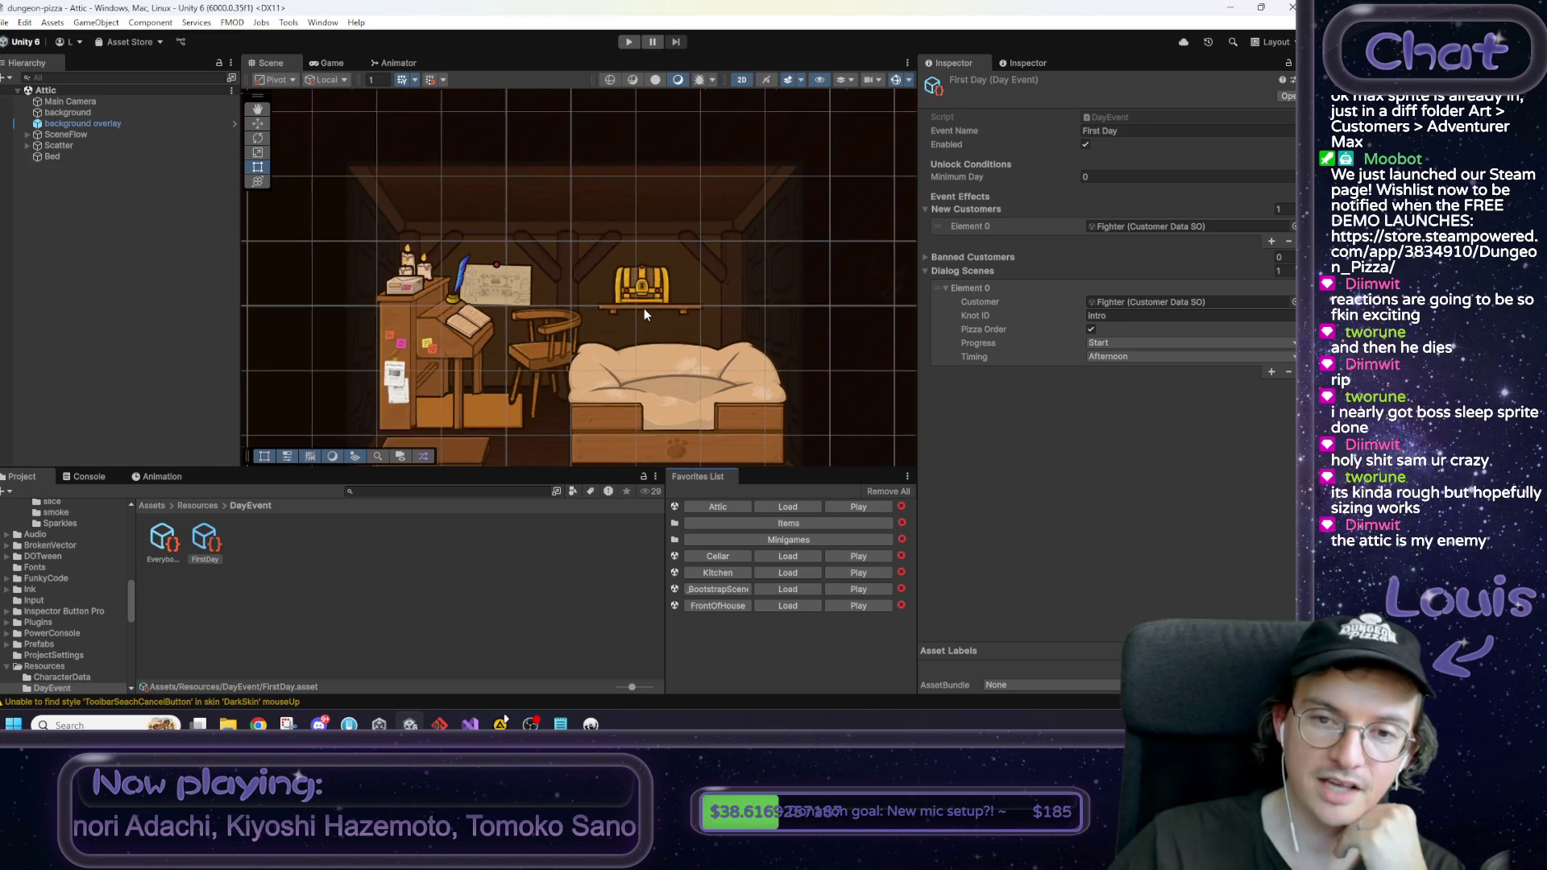
key("f")
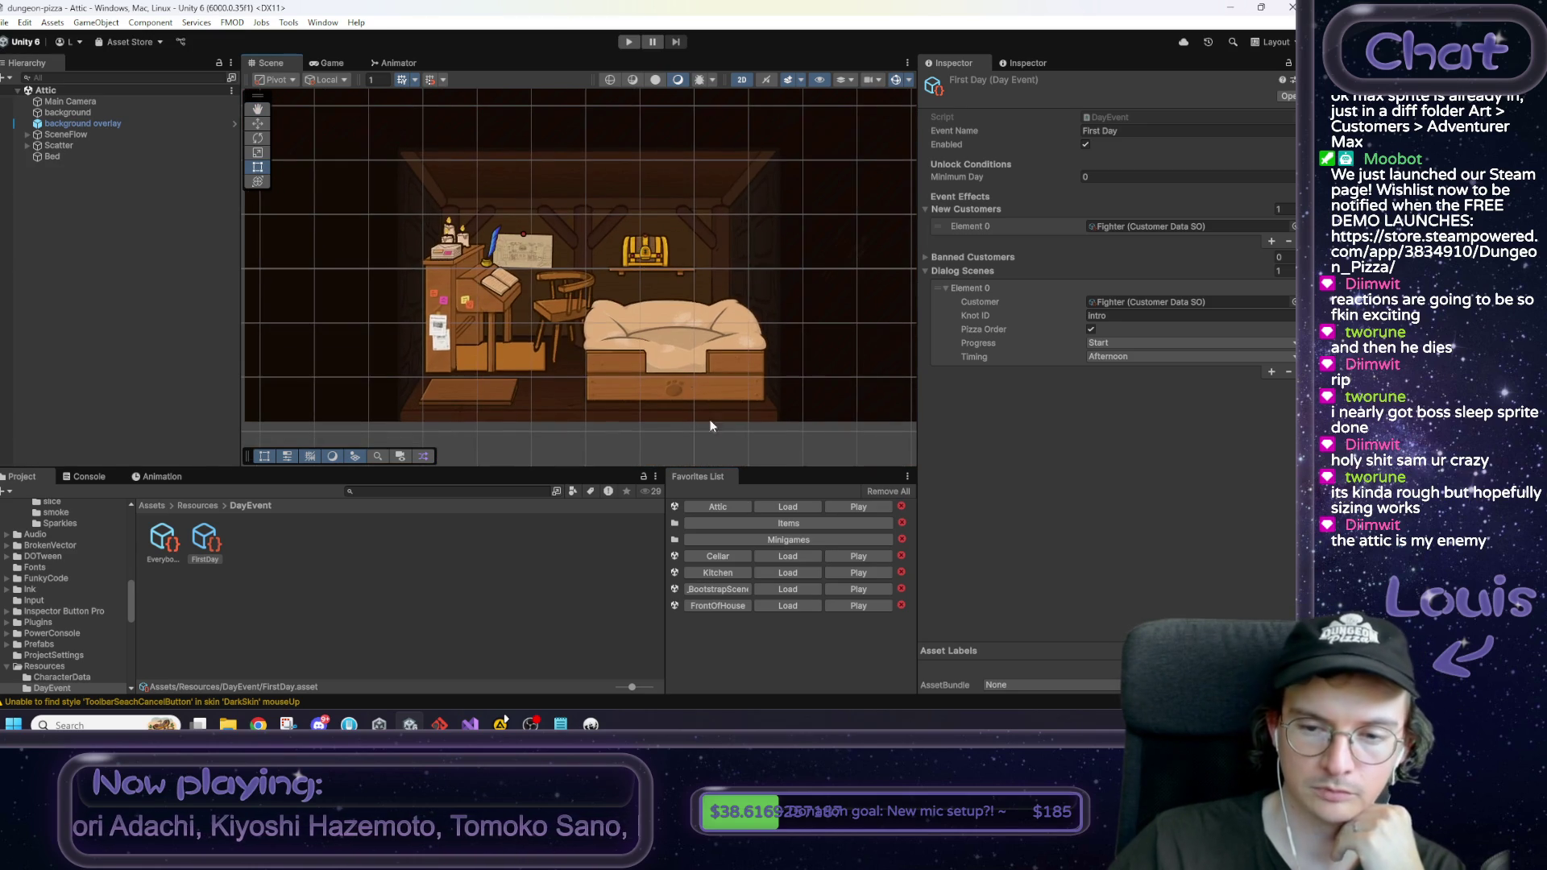
left_click(790, 603)
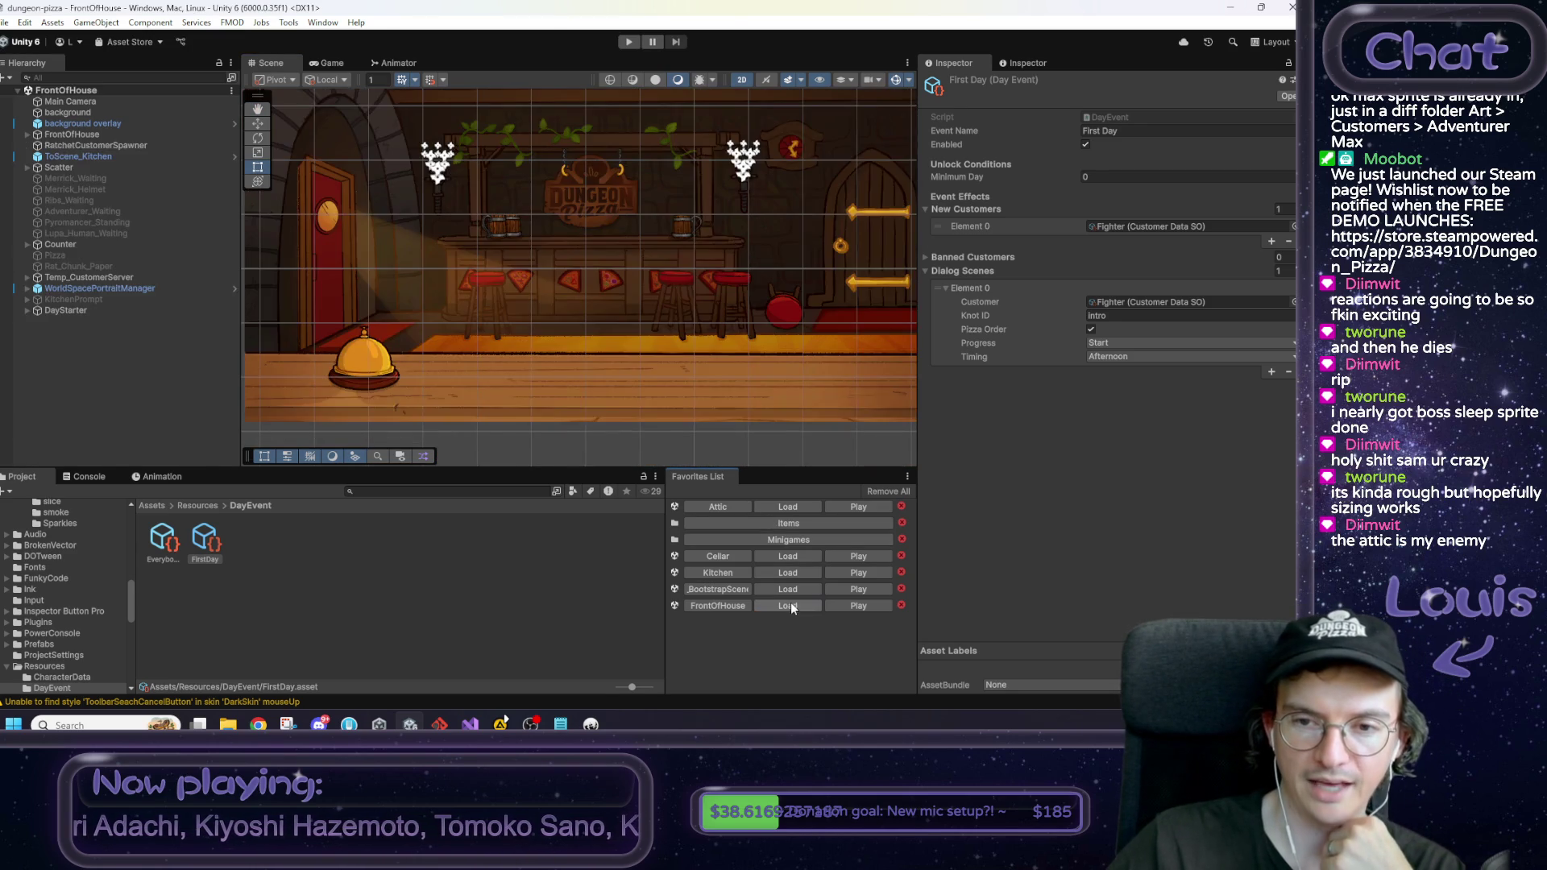
Step: Pan and zoom around the FrontOfHouse tavern and its exit arrows, then bring Notepad forward
scroll(659, 245, "up", 2)
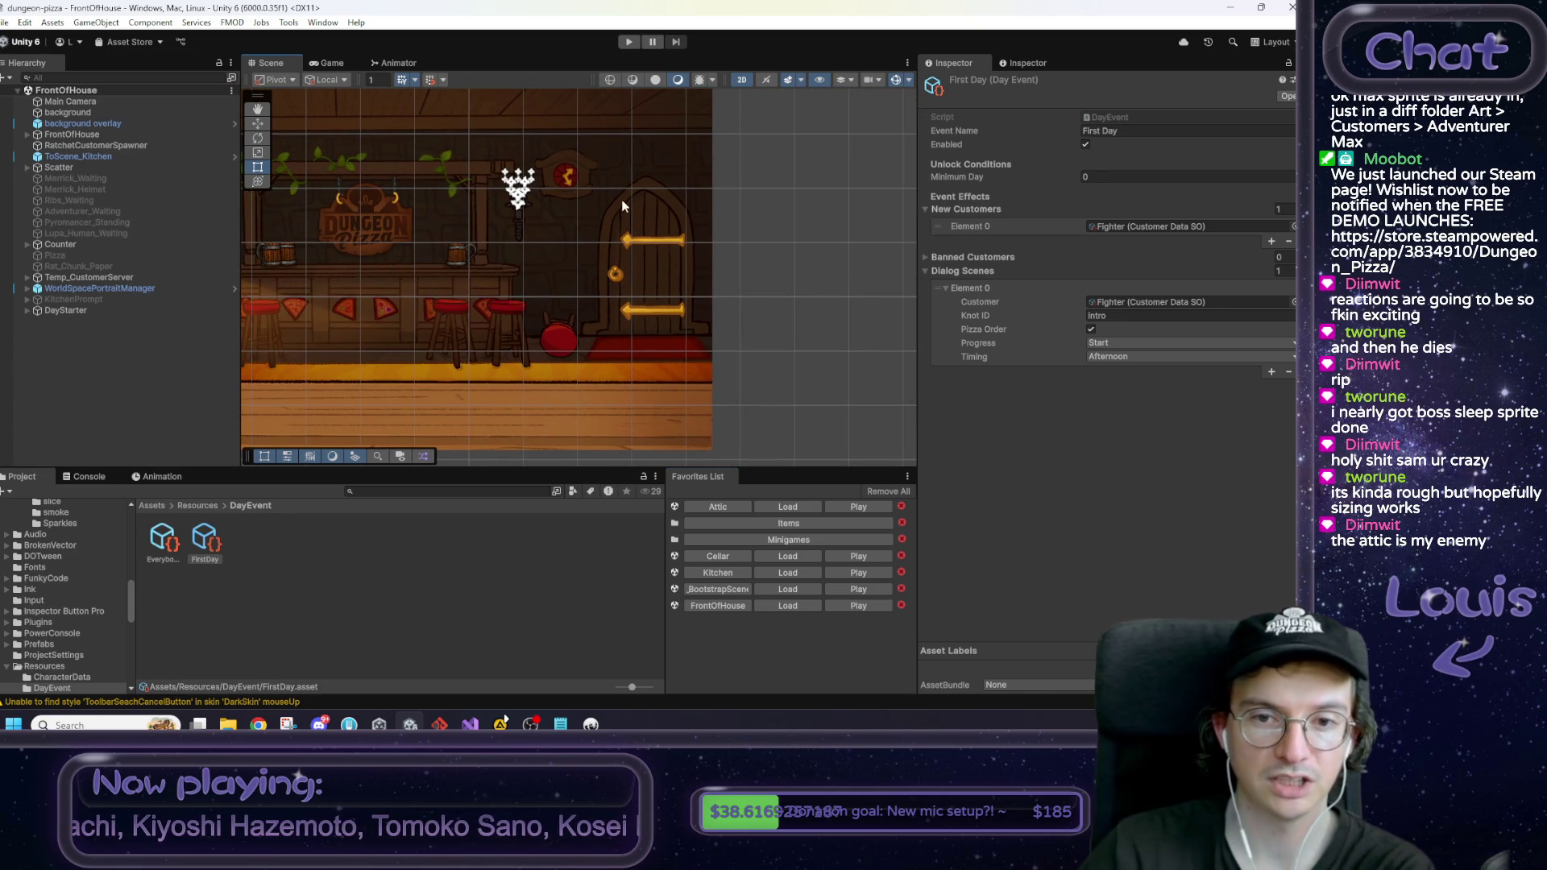
key("Left")
key("Up")
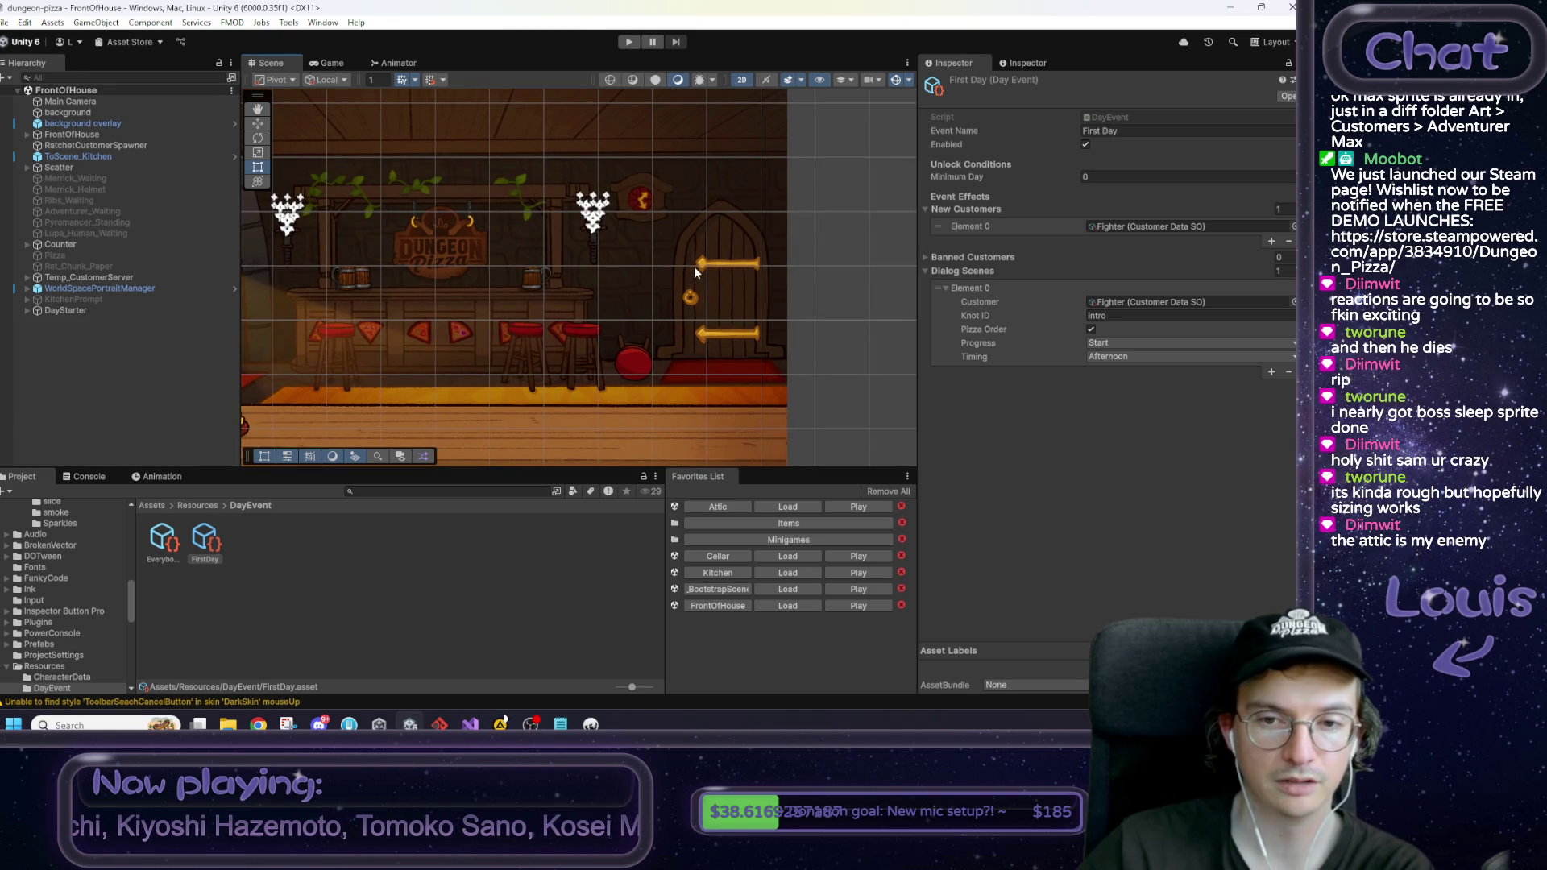
key("Left")
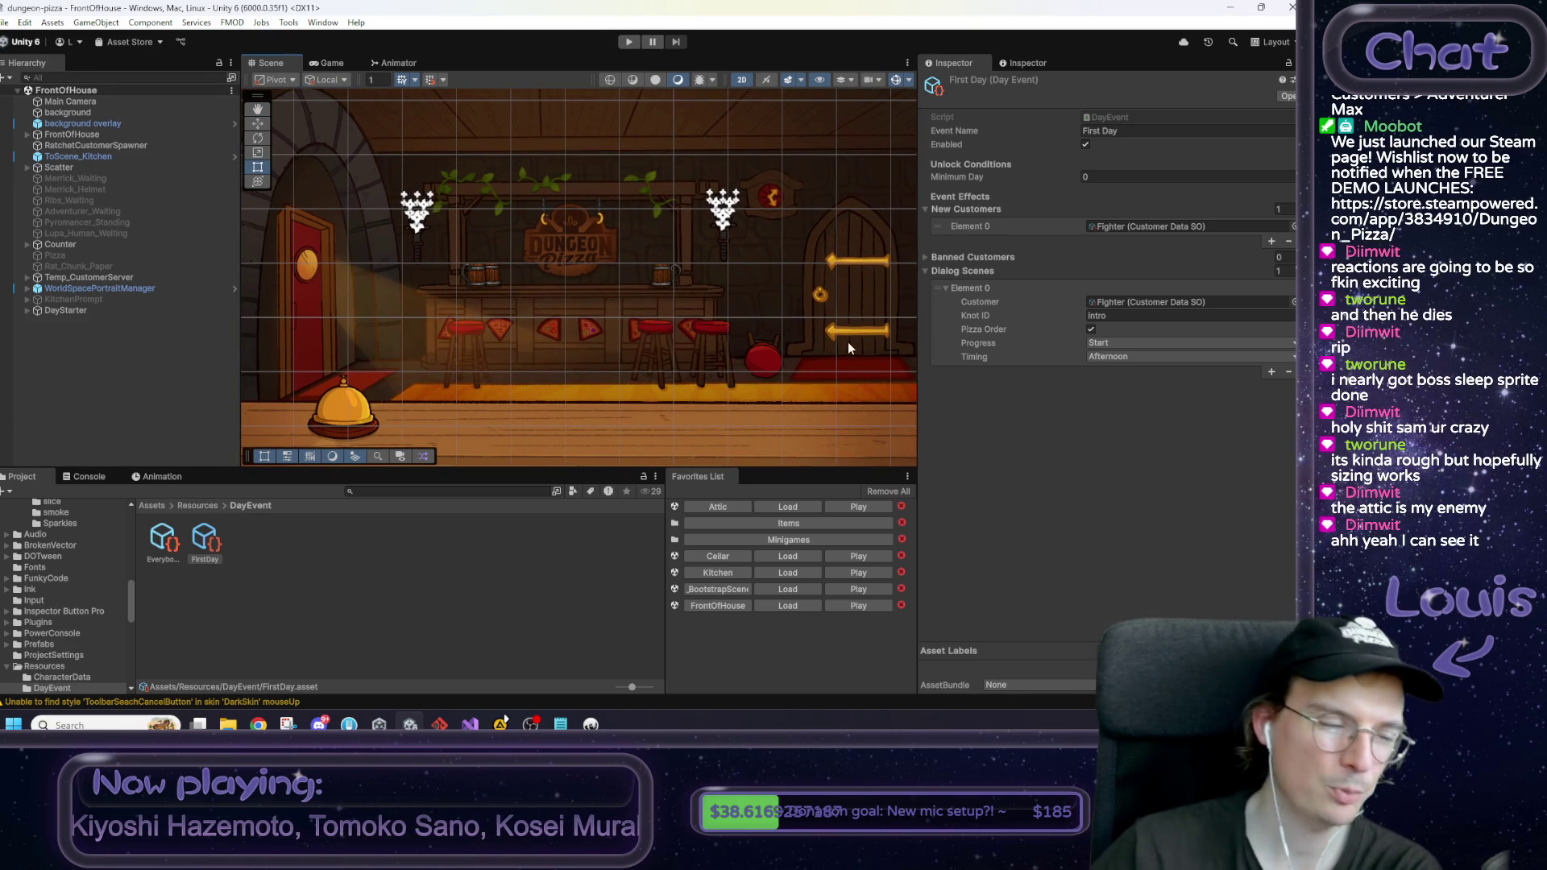
left_click_drag(794, 386, 788, 379)
scroll(789, 378, "down", 3)
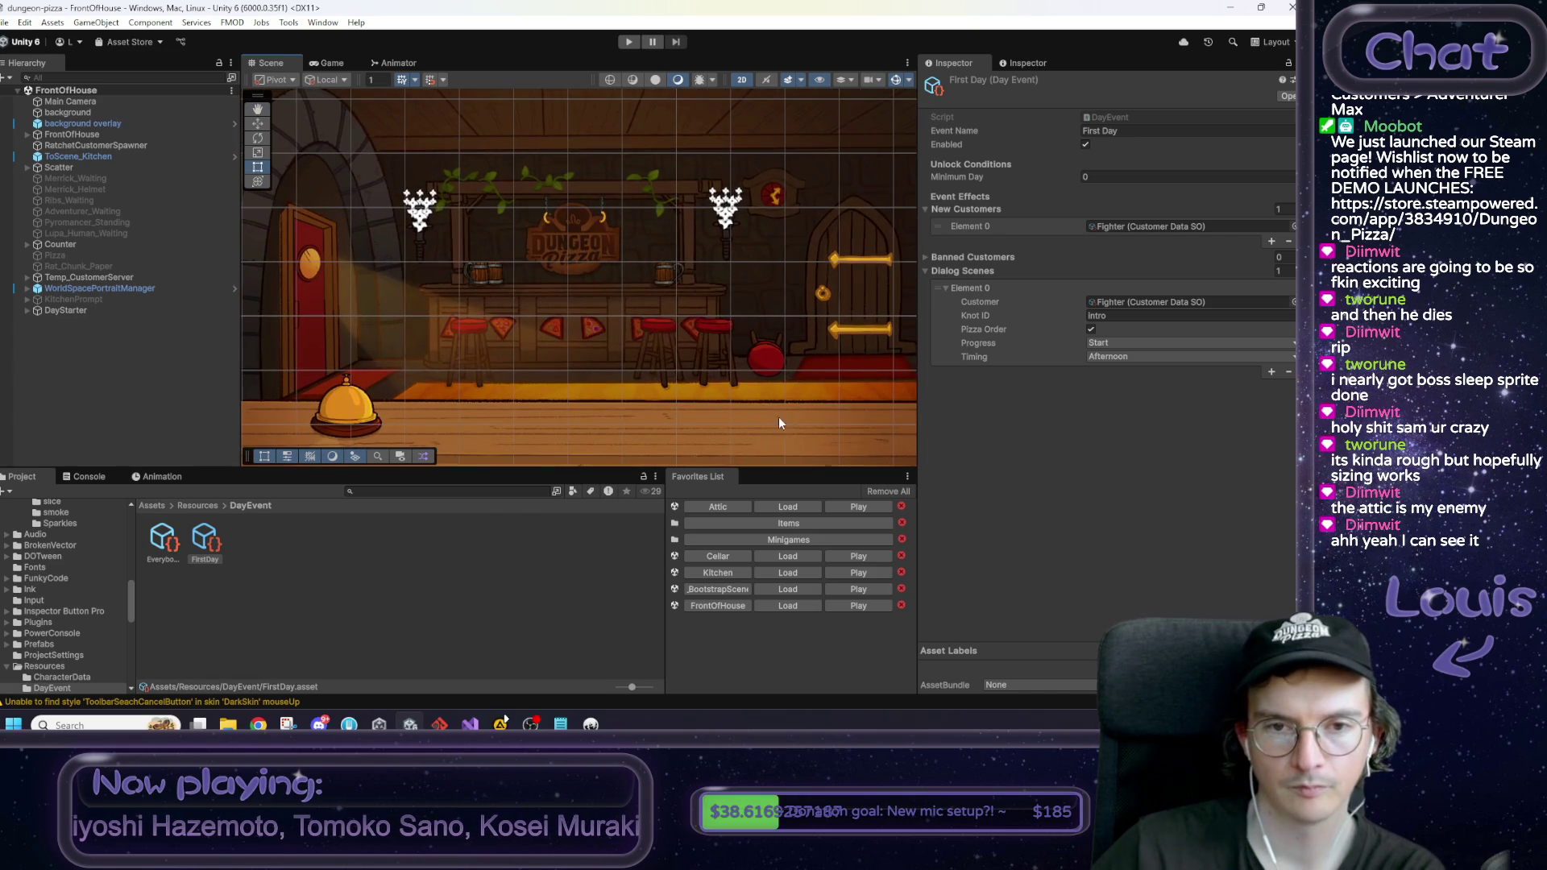
scroll(763, 375, "down", 3)
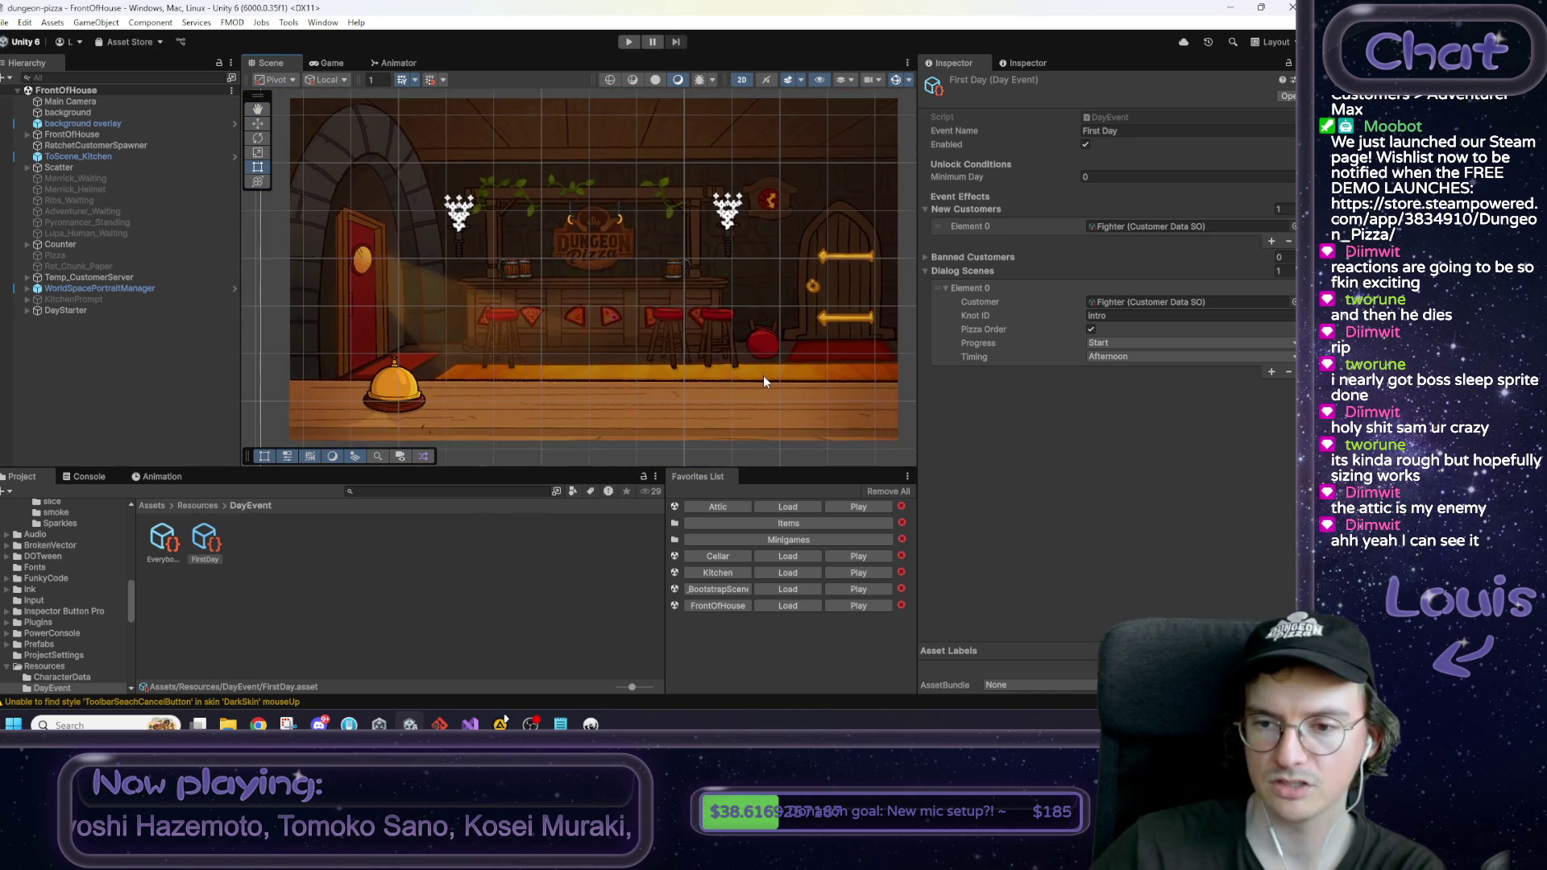
left_click_drag(750, 385, 749, 393)
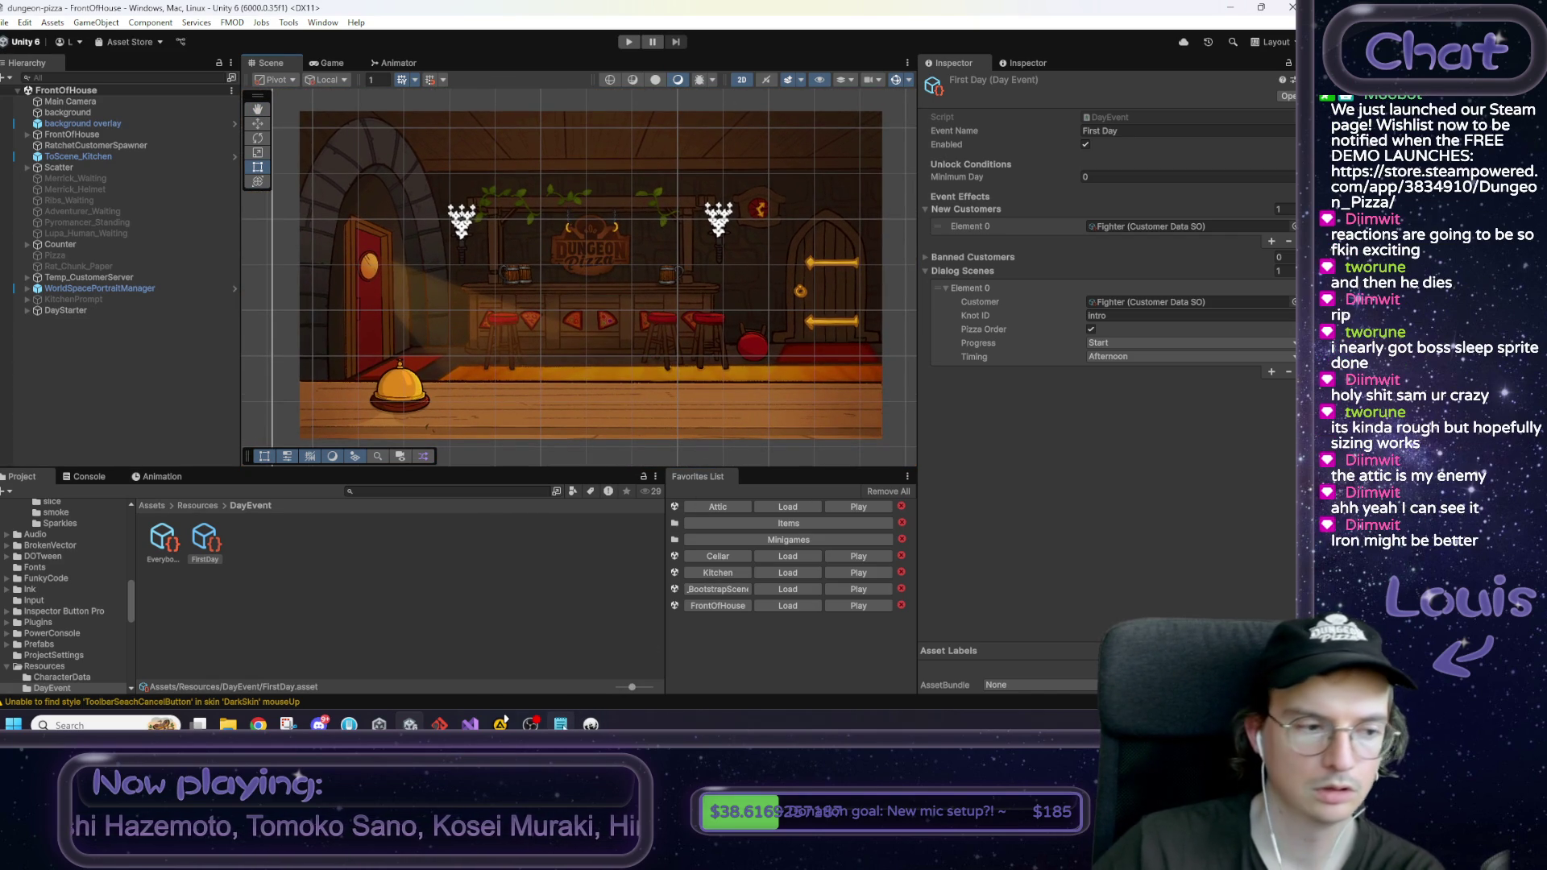
left_click(561, 724)
scroll(1085, 534, "up", 1)
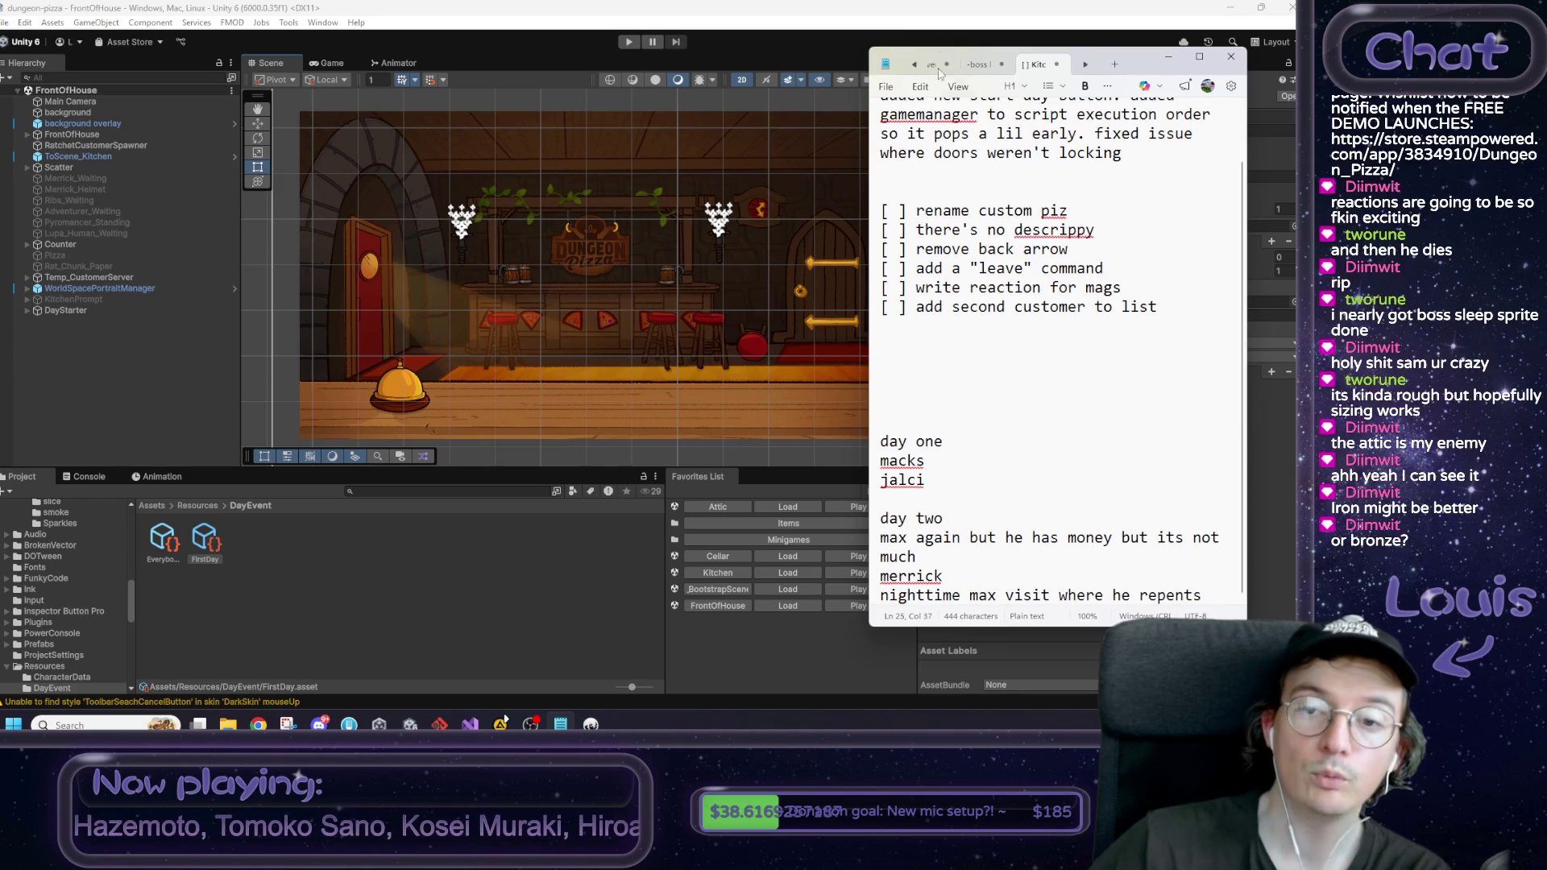
left_click(824, 282)
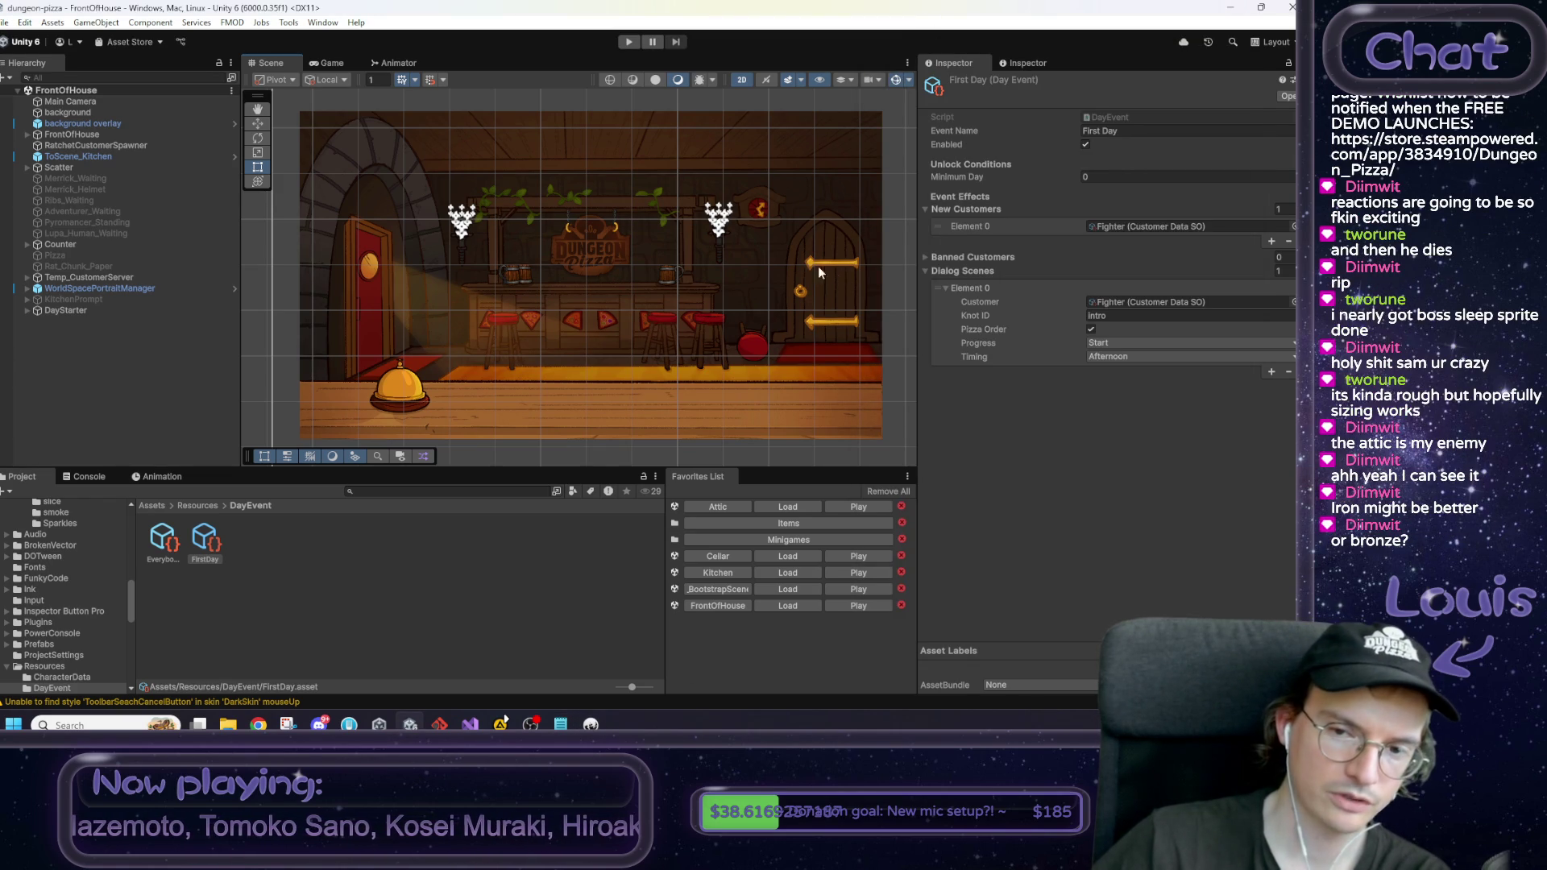
left_click(569, 724)
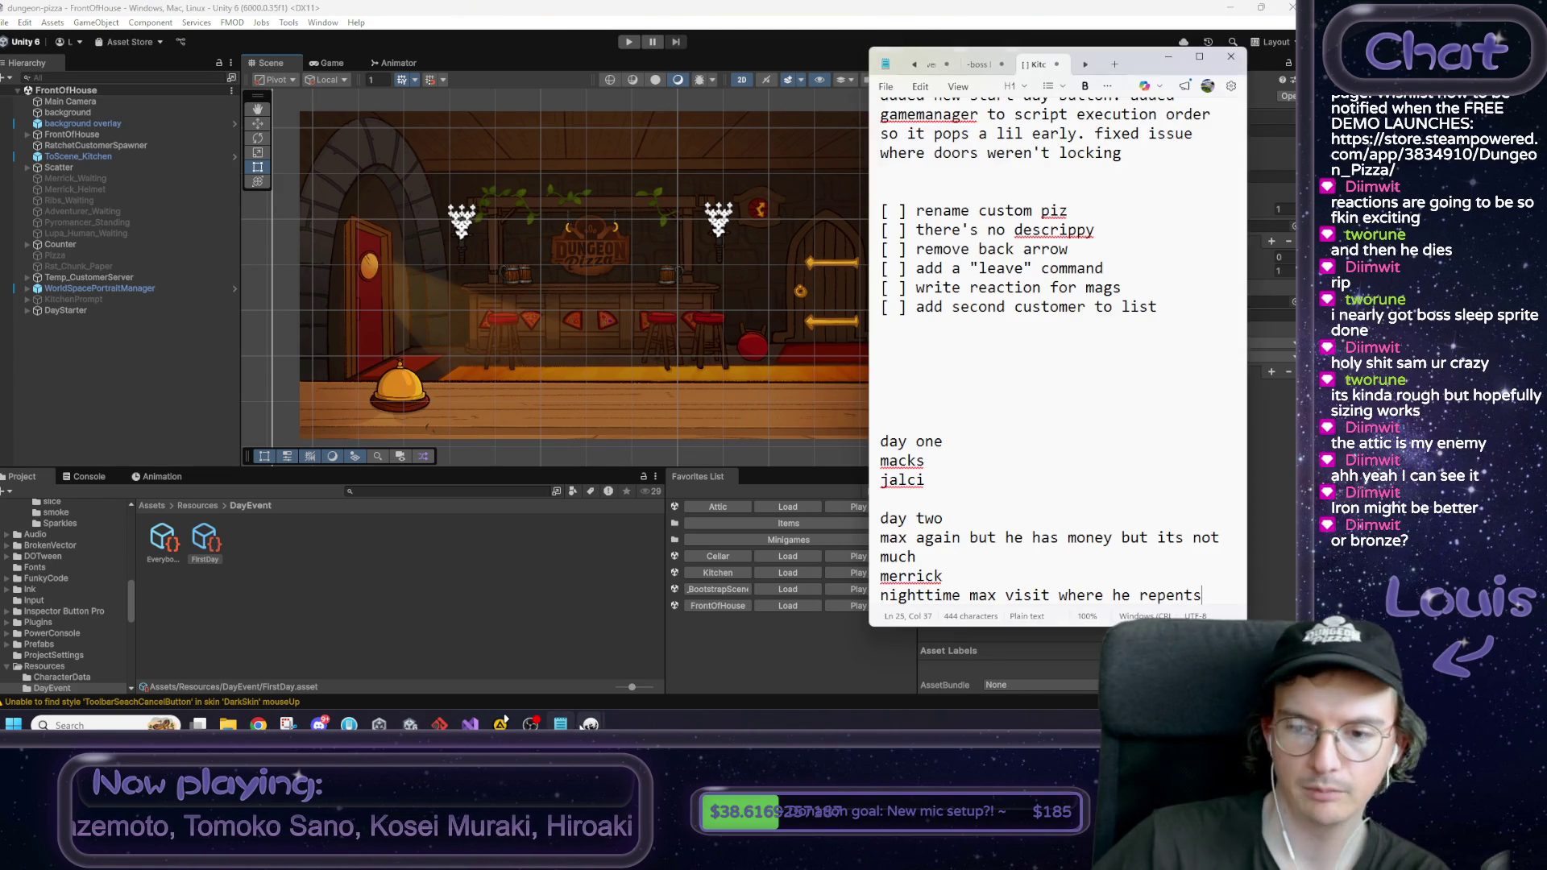
mouse_move(898, 441)
left_mouse_down()
mouse_move(978, 594)
mouse_move(1008, 540)
mouse_move(919, 560)
mouse_move(1148, 602)
left_mouse_up()
left_click(1173, 579)
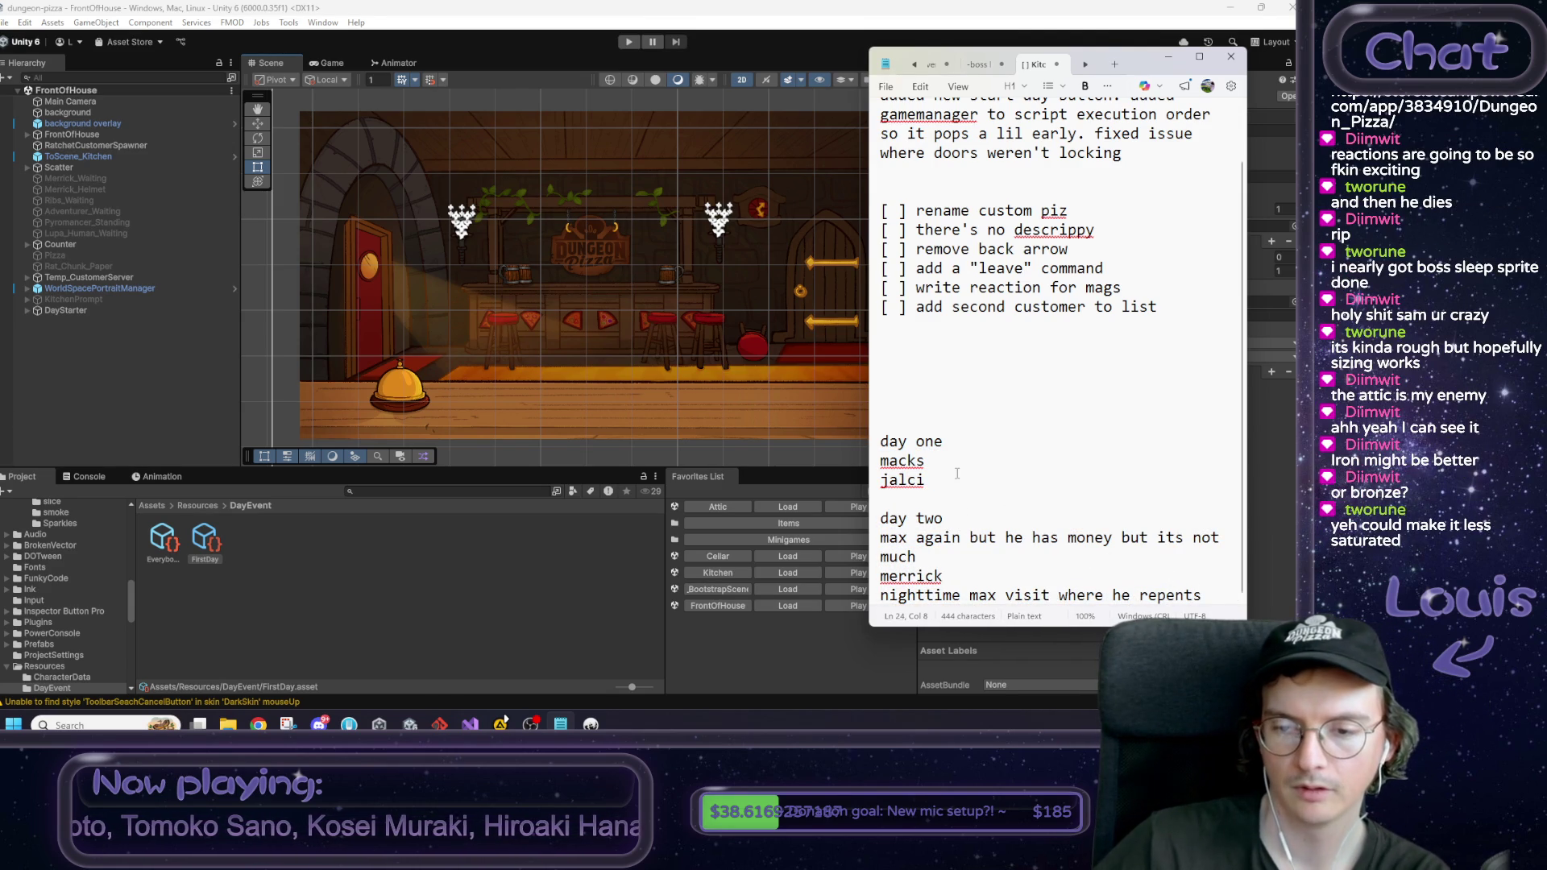
left_click_drag(883, 441, 965, 452)
left_click_drag(880, 519, 976, 520)
left_click(978, 519)
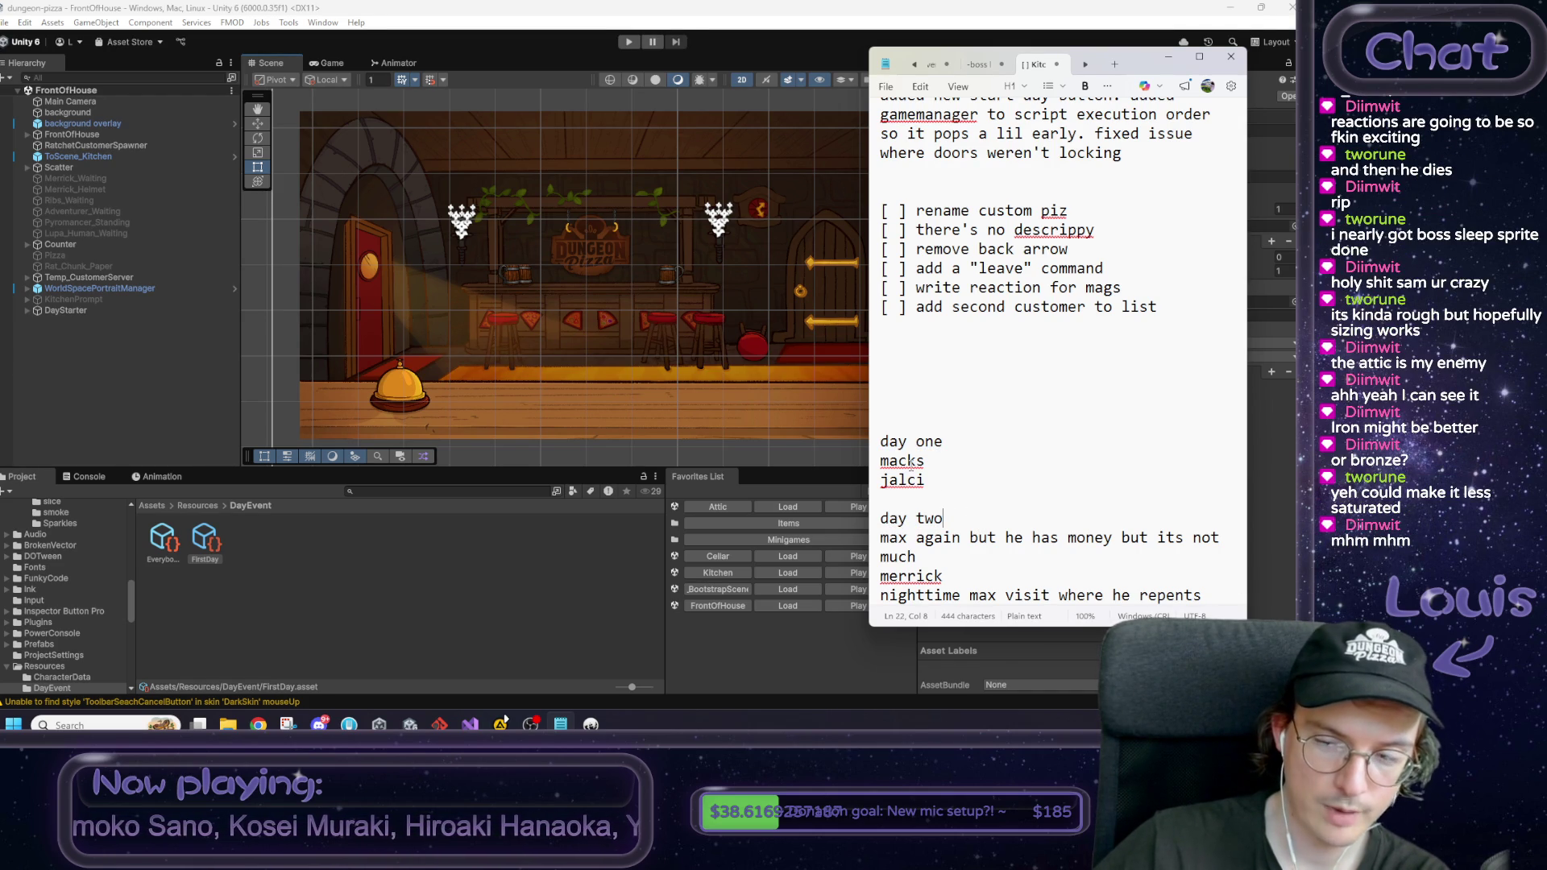
double_click(909, 461)
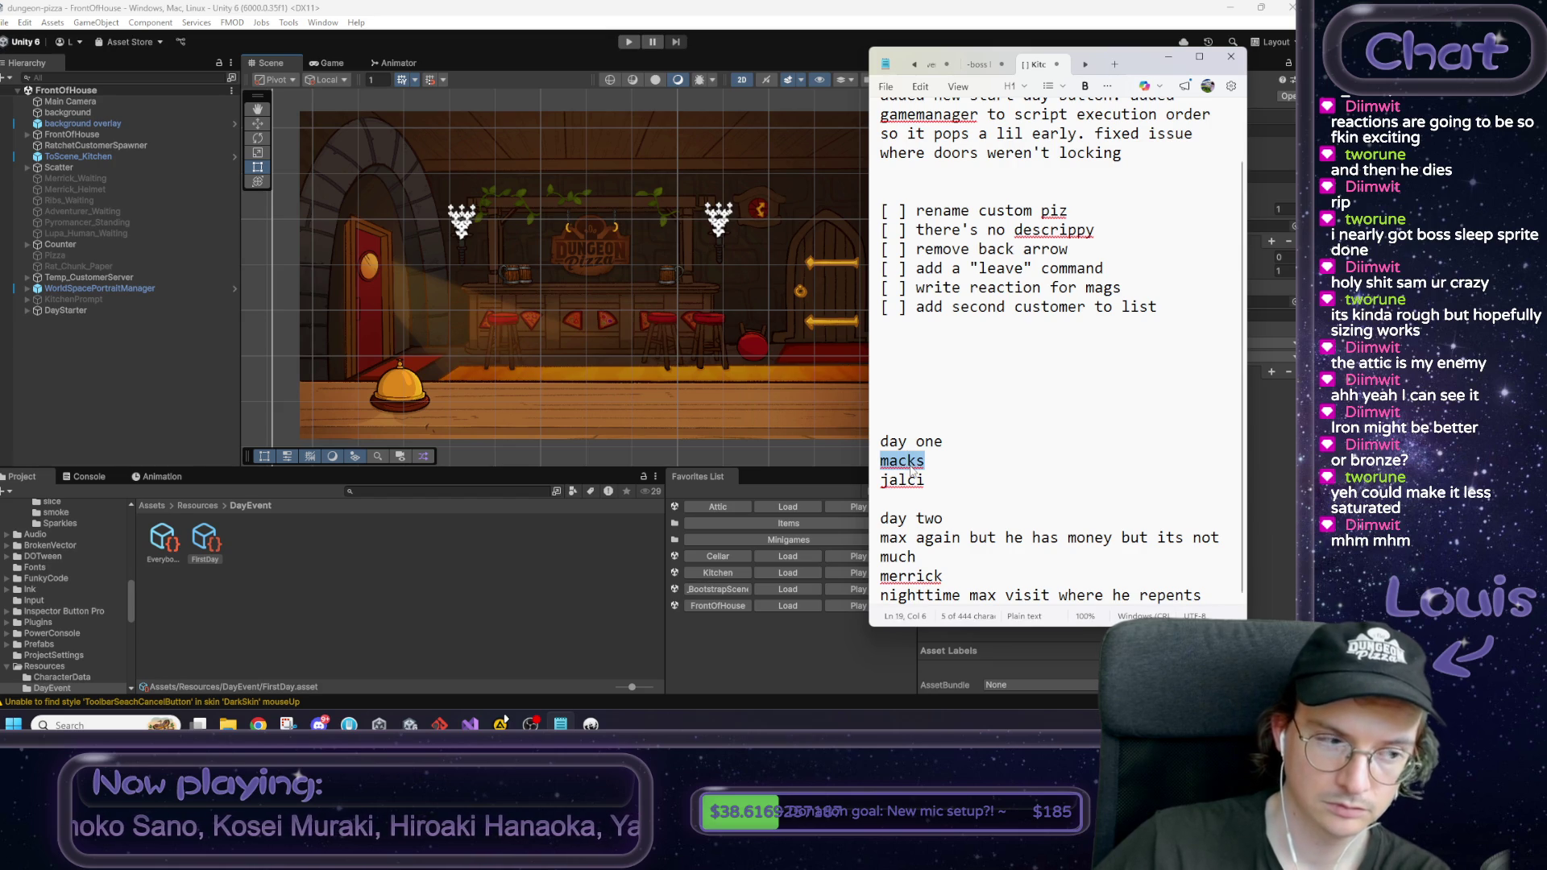
left_click_drag(881, 481, 943, 481)
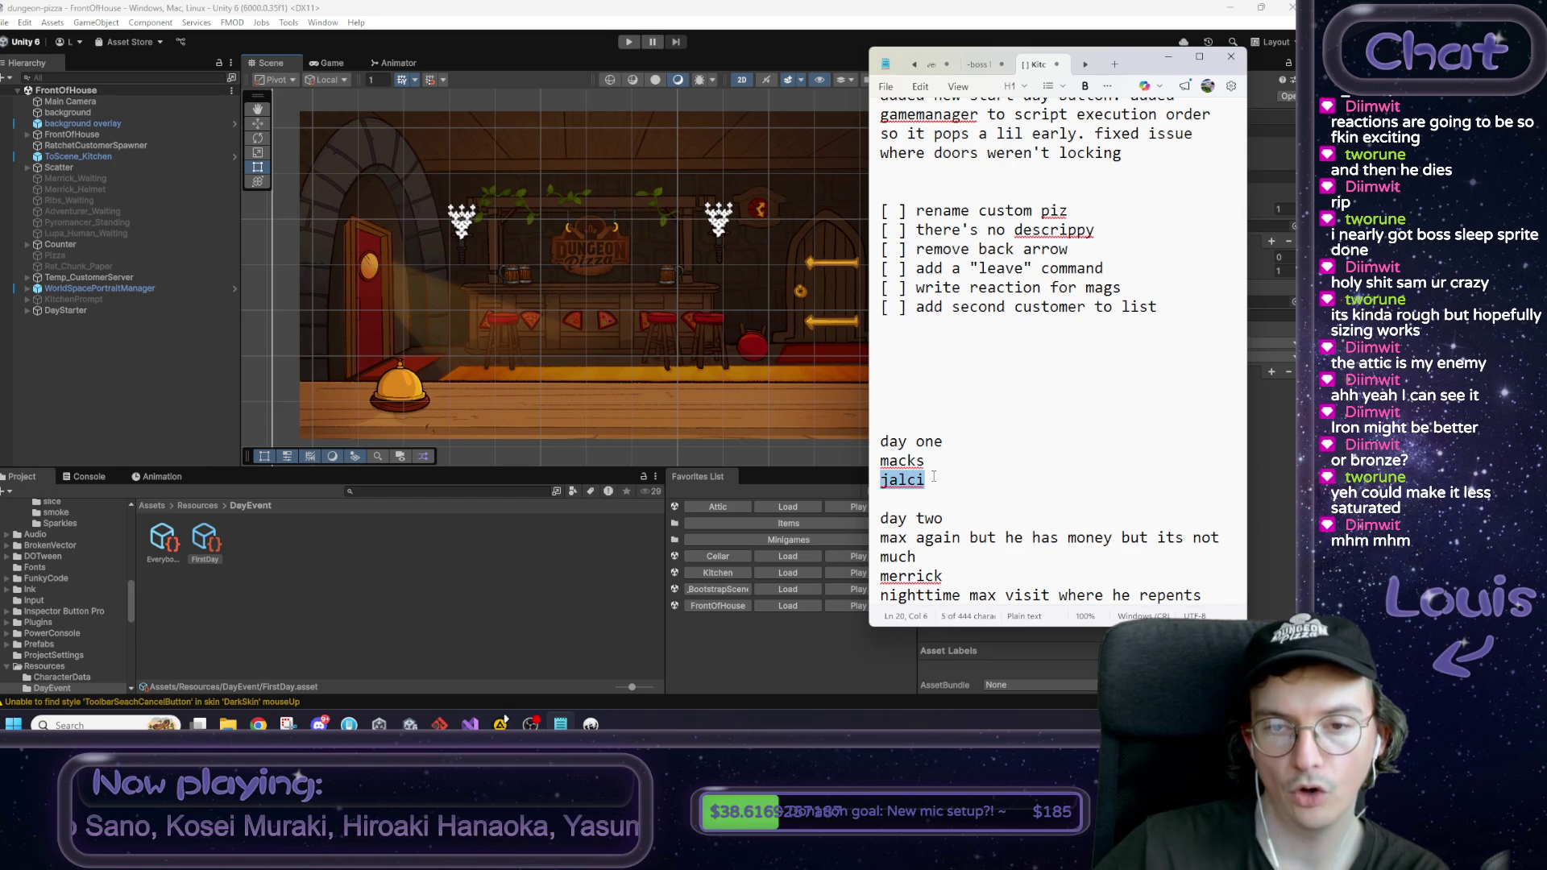
mouse_move(927, 481)
left_mouse_down()
mouse_move(879, 443)
mouse_move(874, 457)
left_mouse_up()
right_click(963, 461)
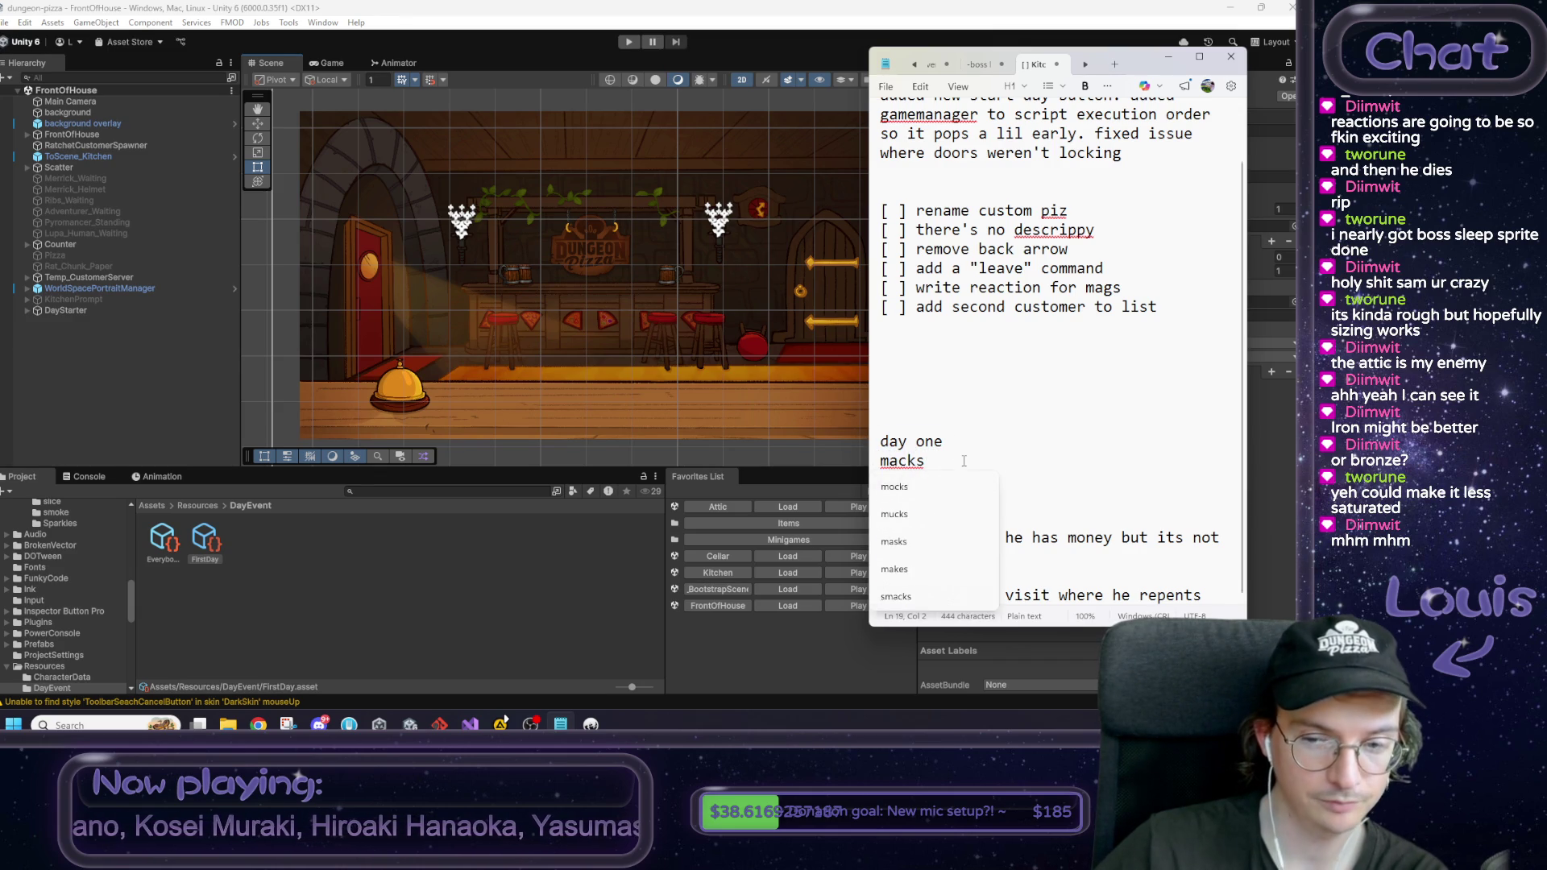
key("Escape")
left_click_drag(950, 479, 880, 459)
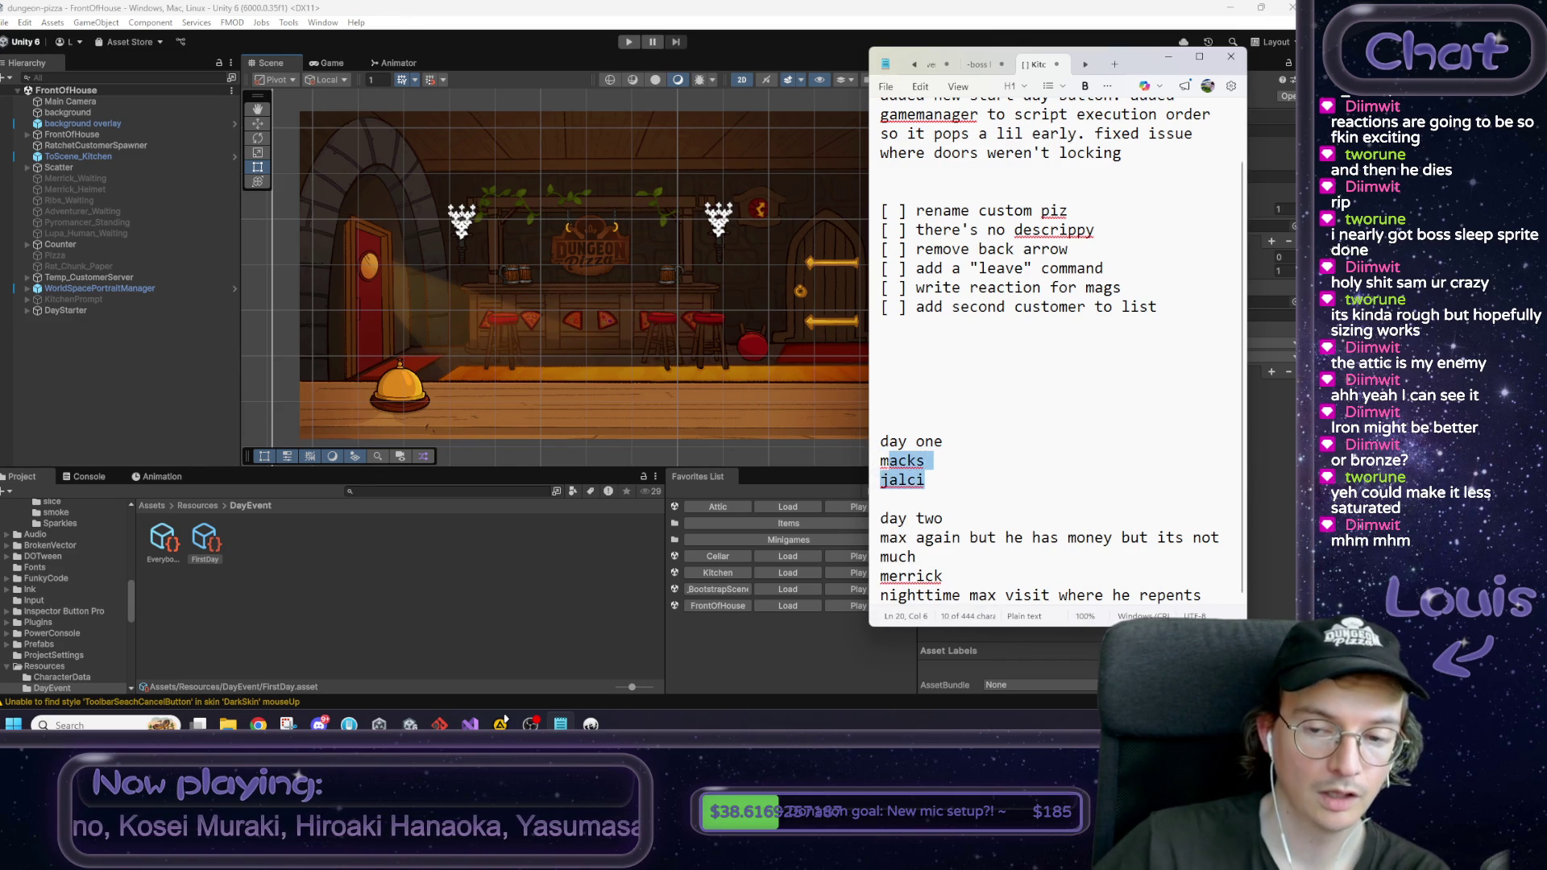
left_click(932, 482)
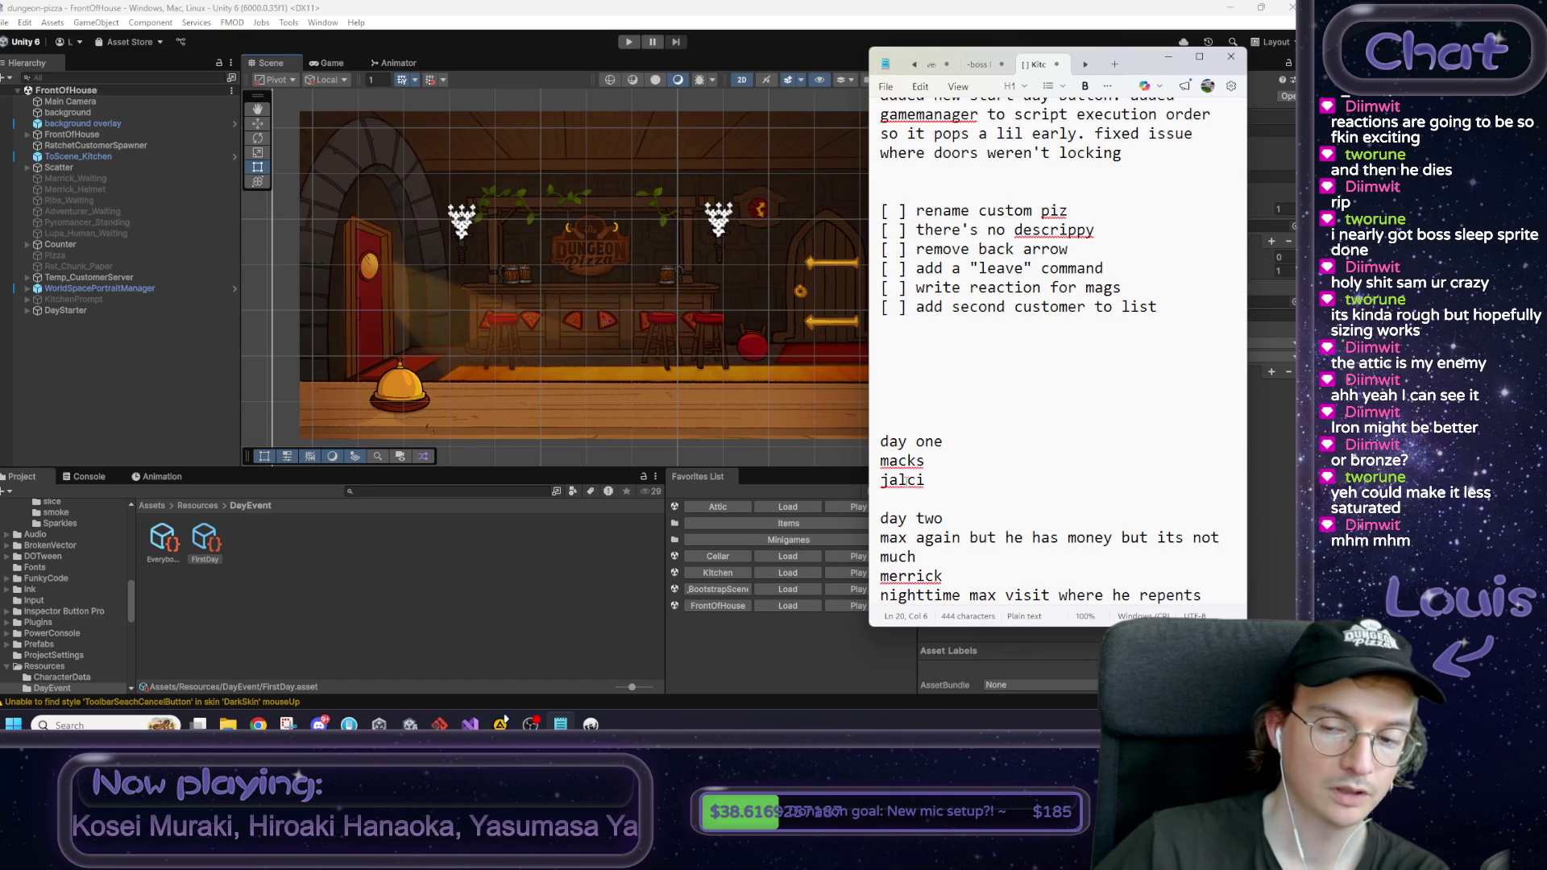
right_click(908, 461)
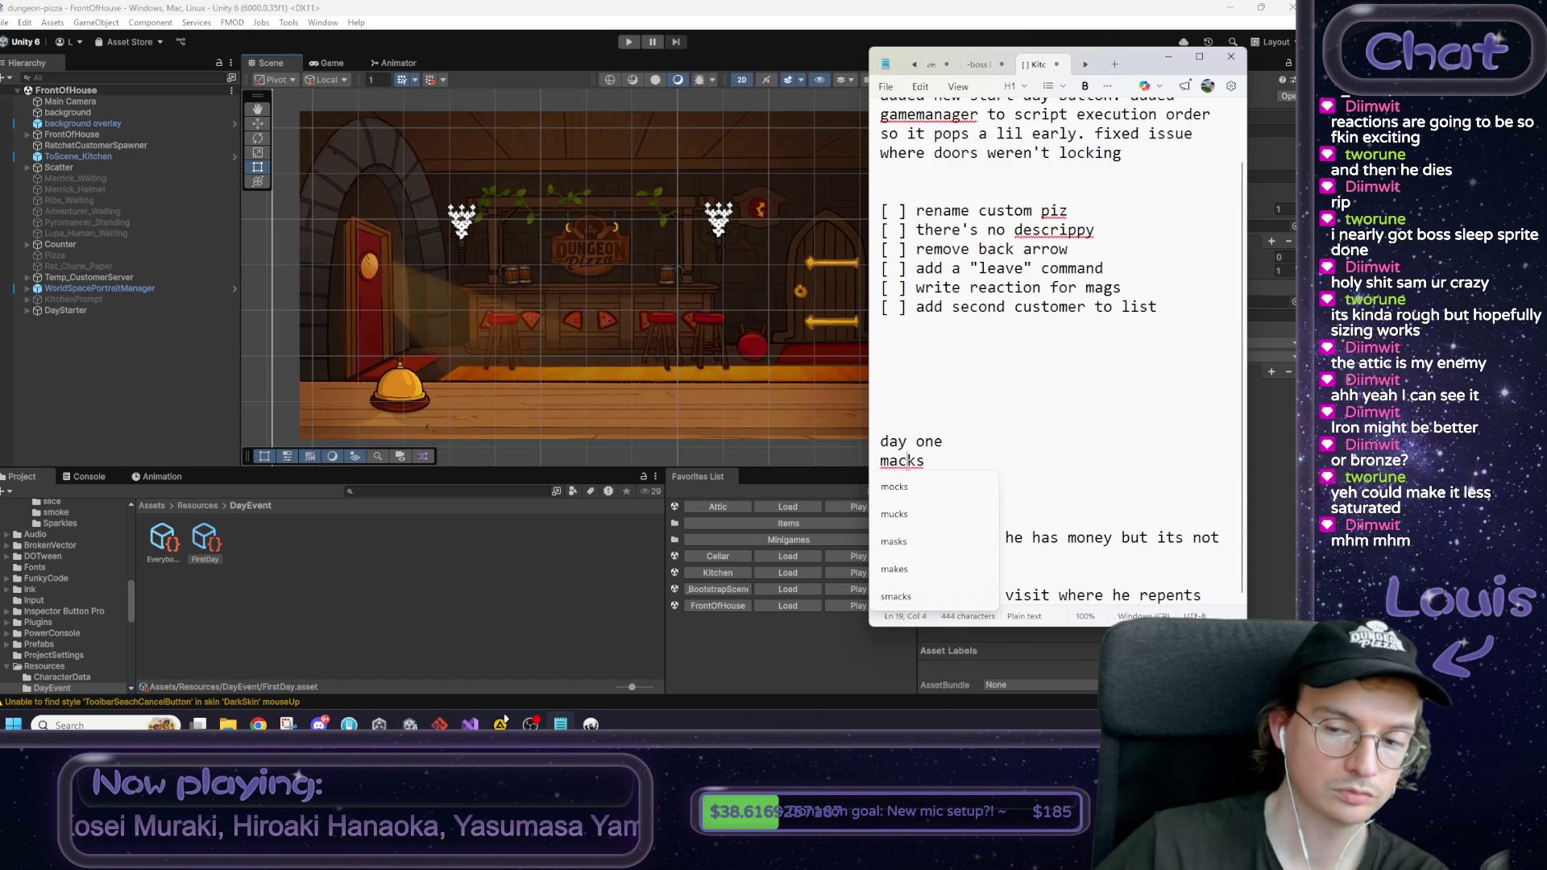
double_click(908, 461)
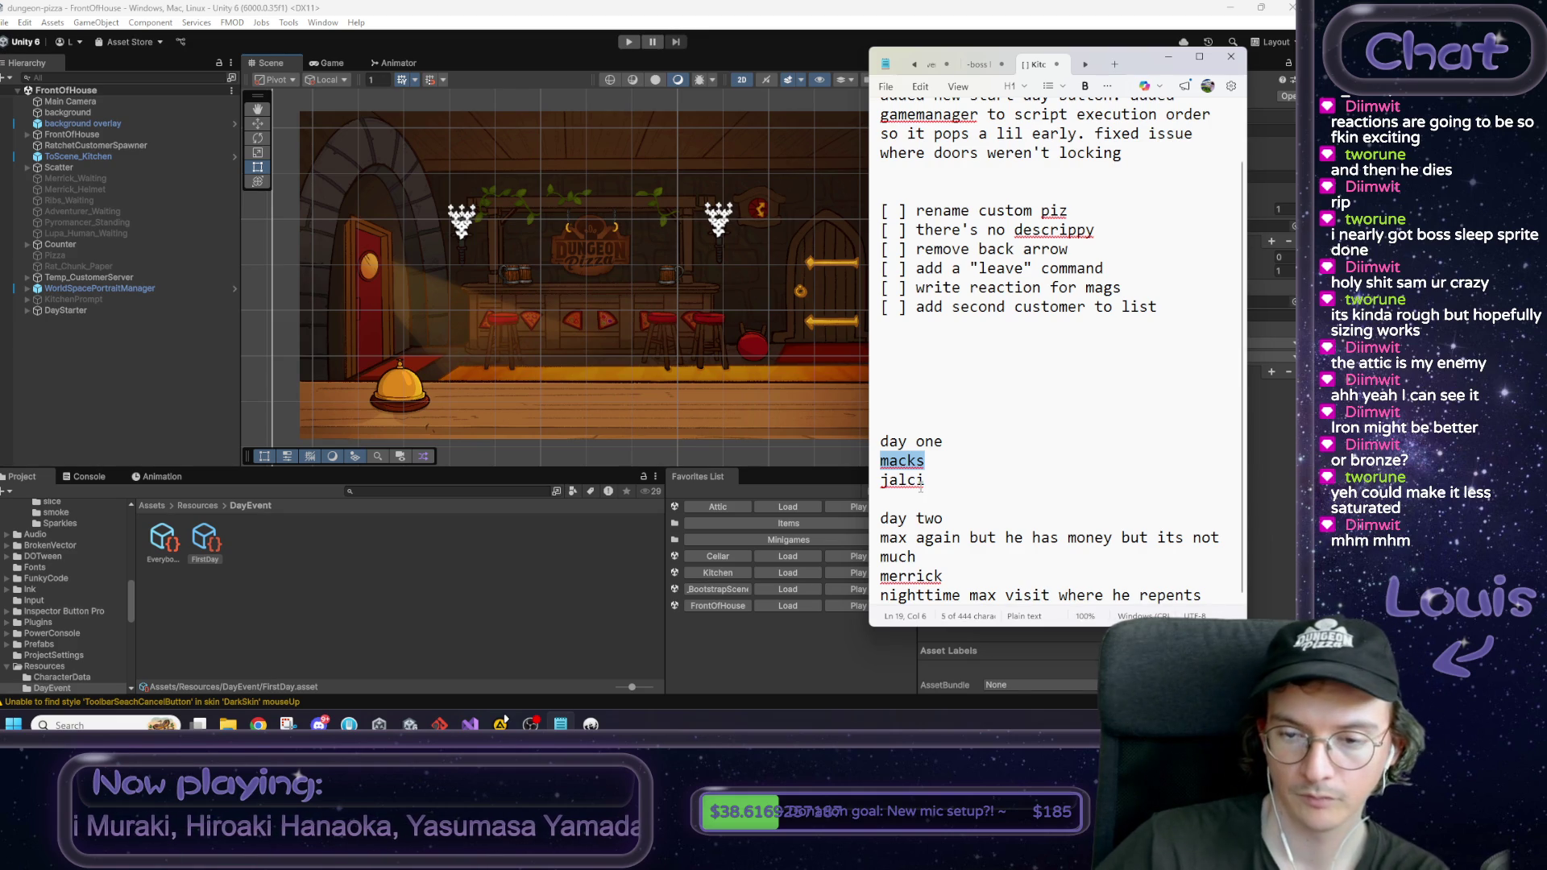
mouse_move(1205, 598)
left_mouse_down()
mouse_move(887, 557)
mouse_move(916, 537)
mouse_move(880, 519)
mouse_move(800, 524)
mouse_move(852, 523)
left_mouse_up()
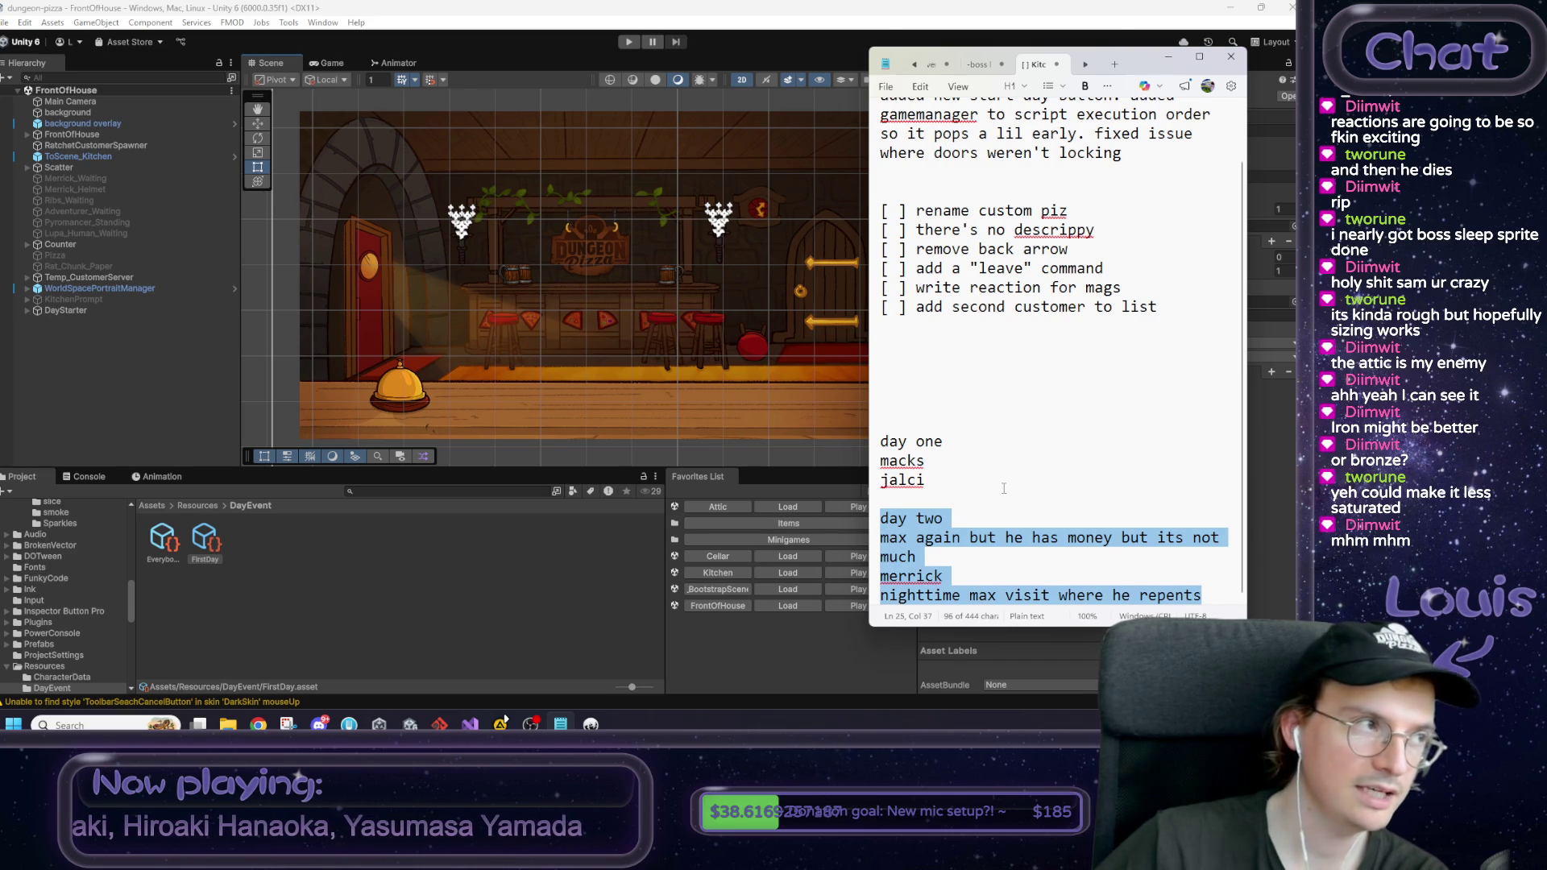
left_click(961, 488)
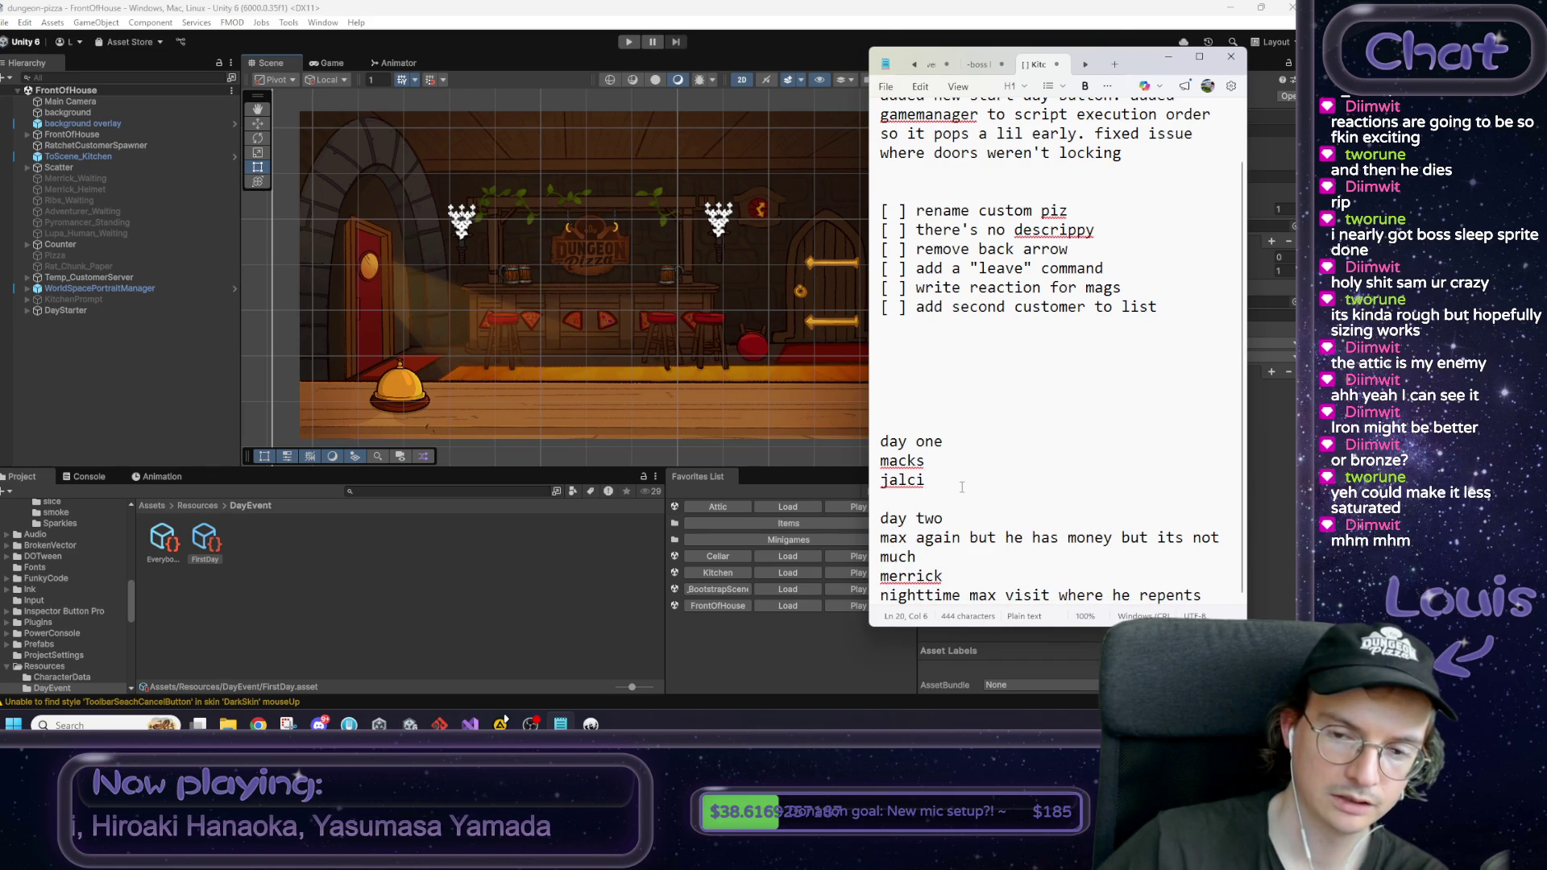
left_click_drag(925, 461, 872, 461)
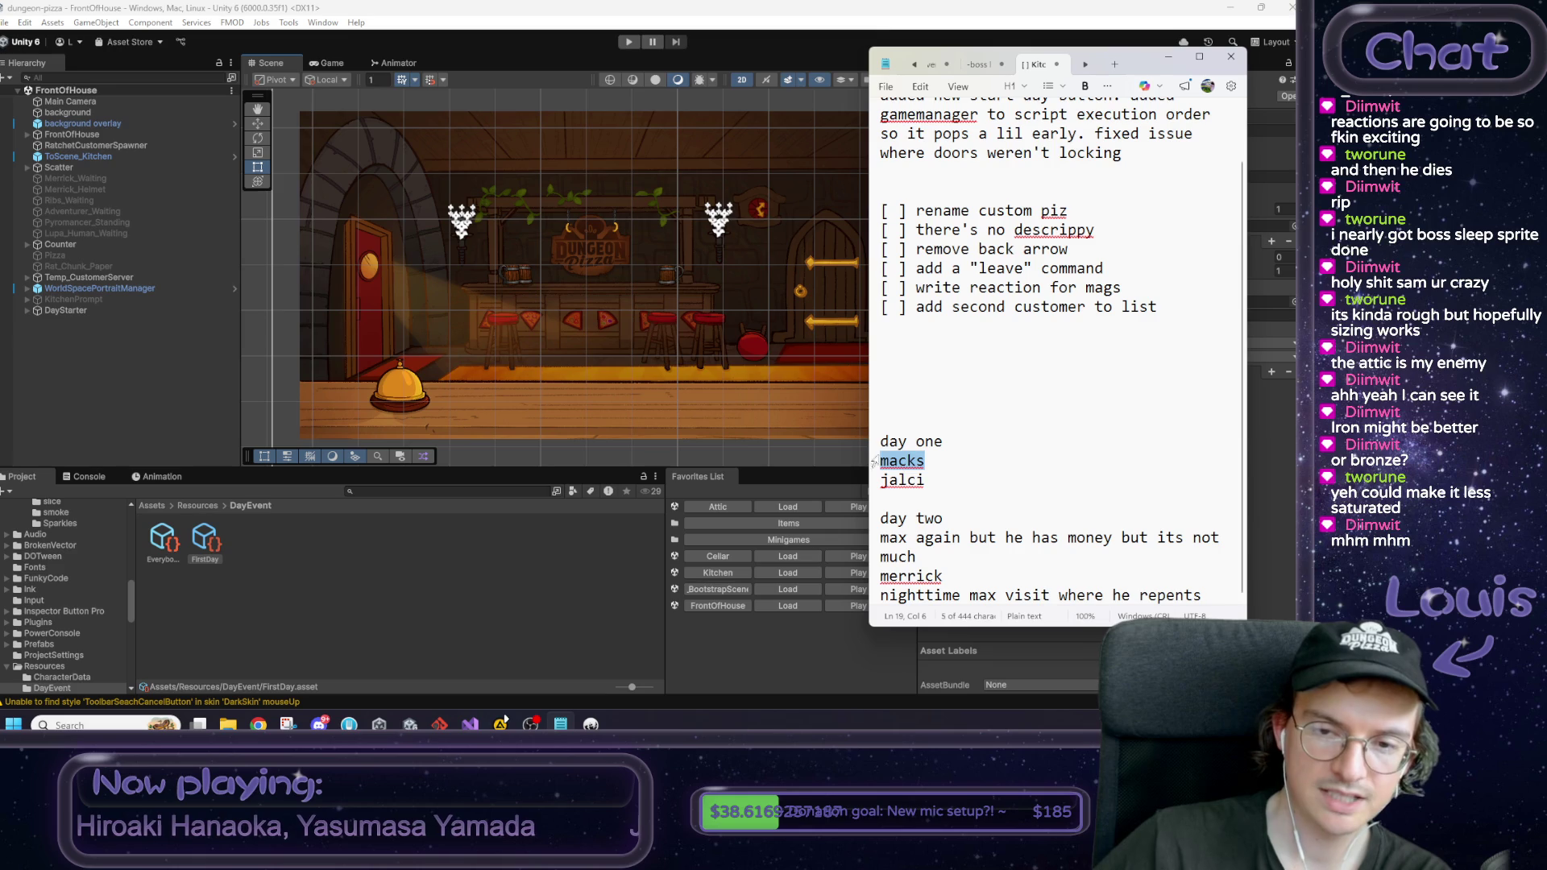
left_click(1006, 458)
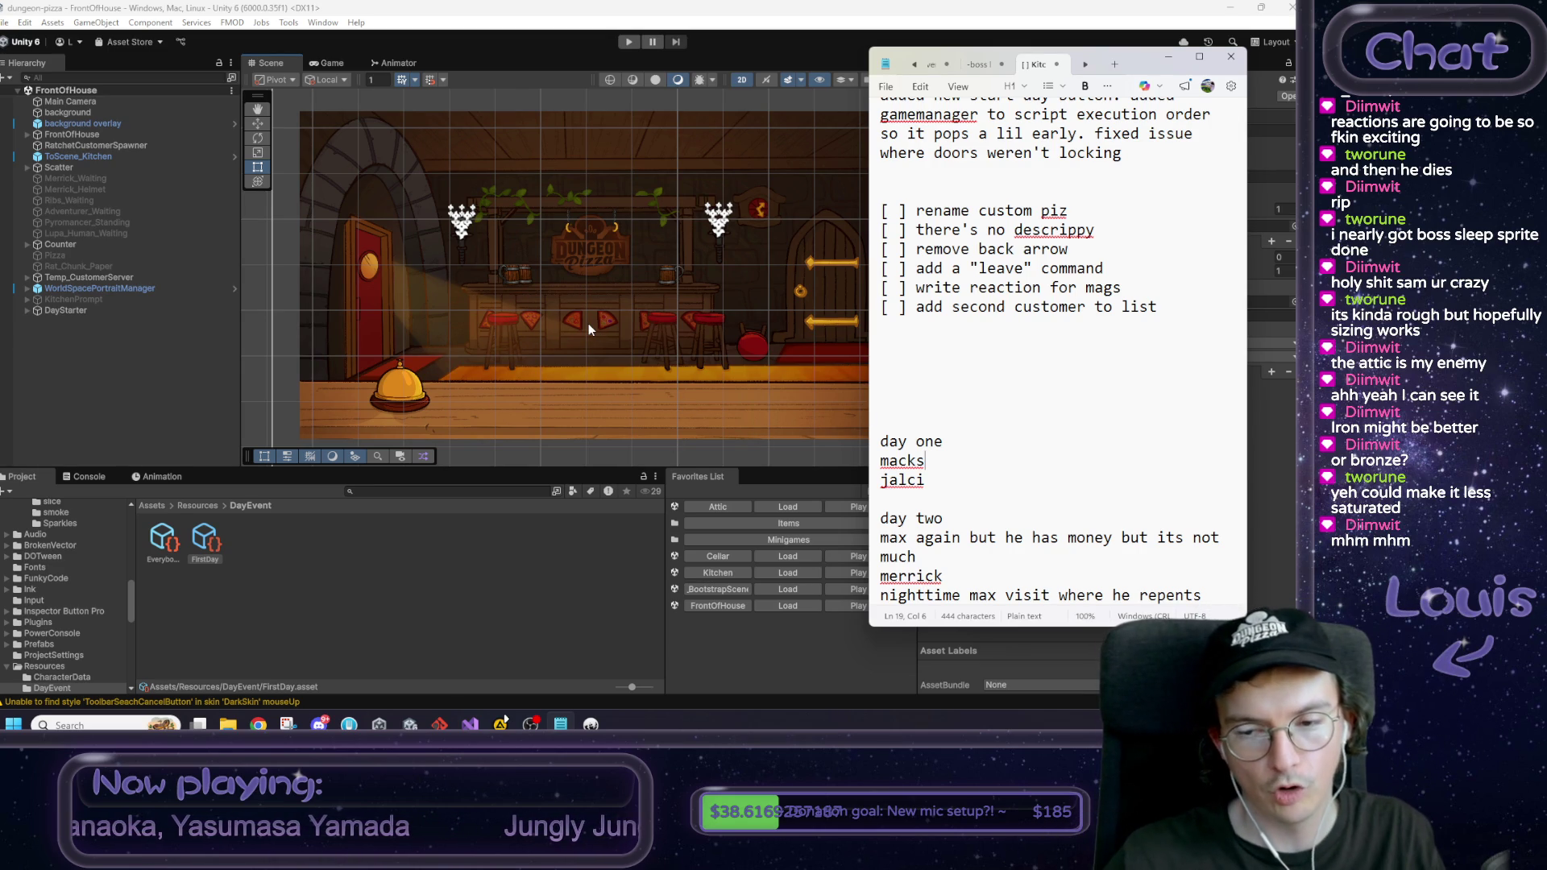
left_click_drag(916, 480, 867, 462)
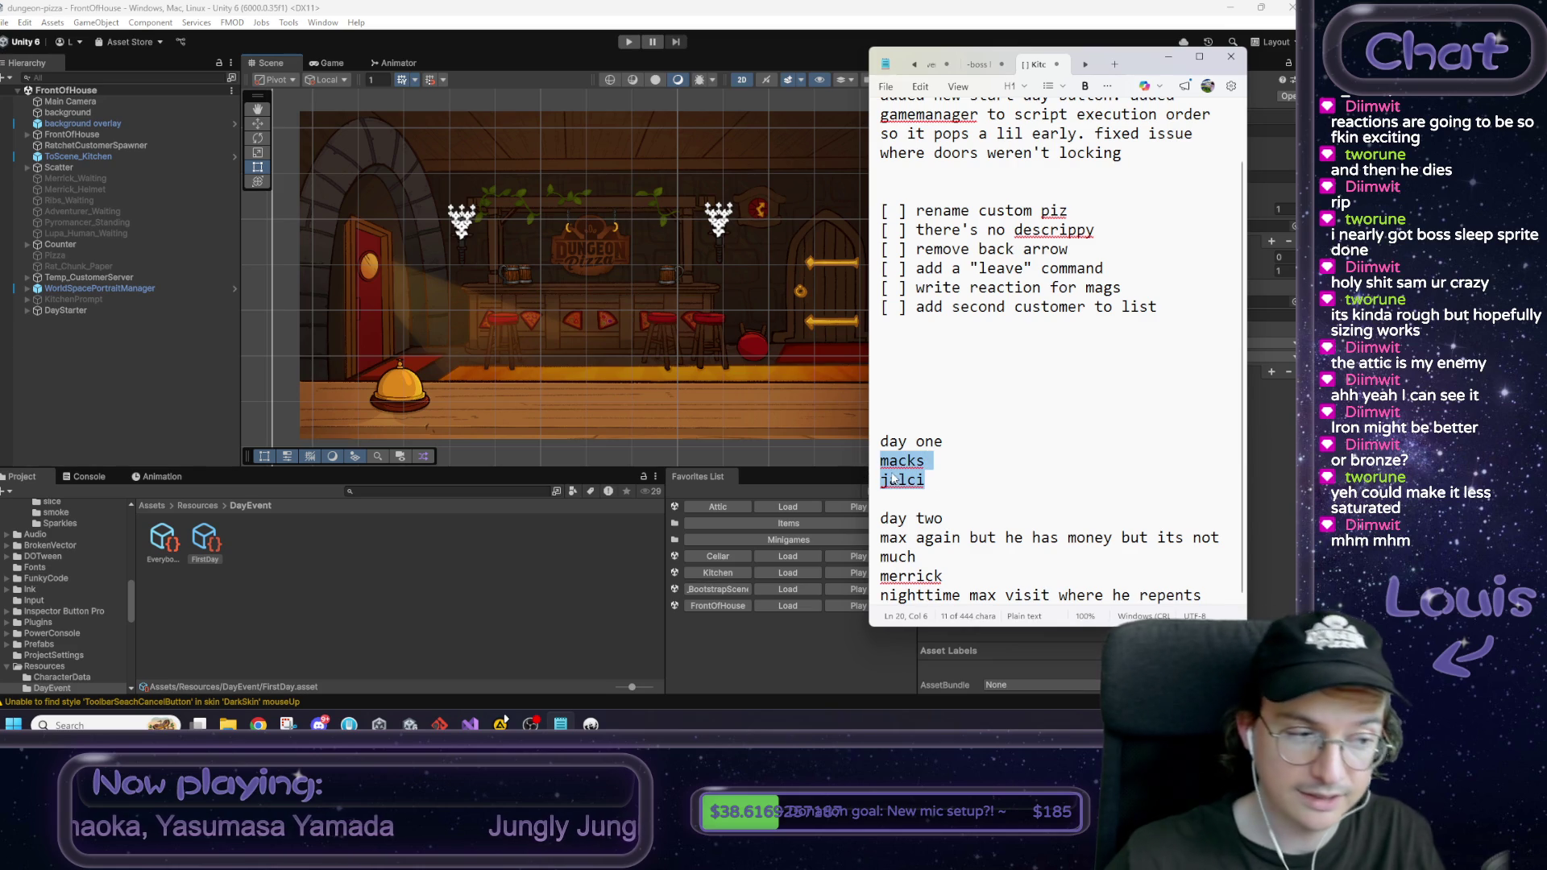
left_click_drag(882, 537, 1202, 597)
left_click(996, 554)
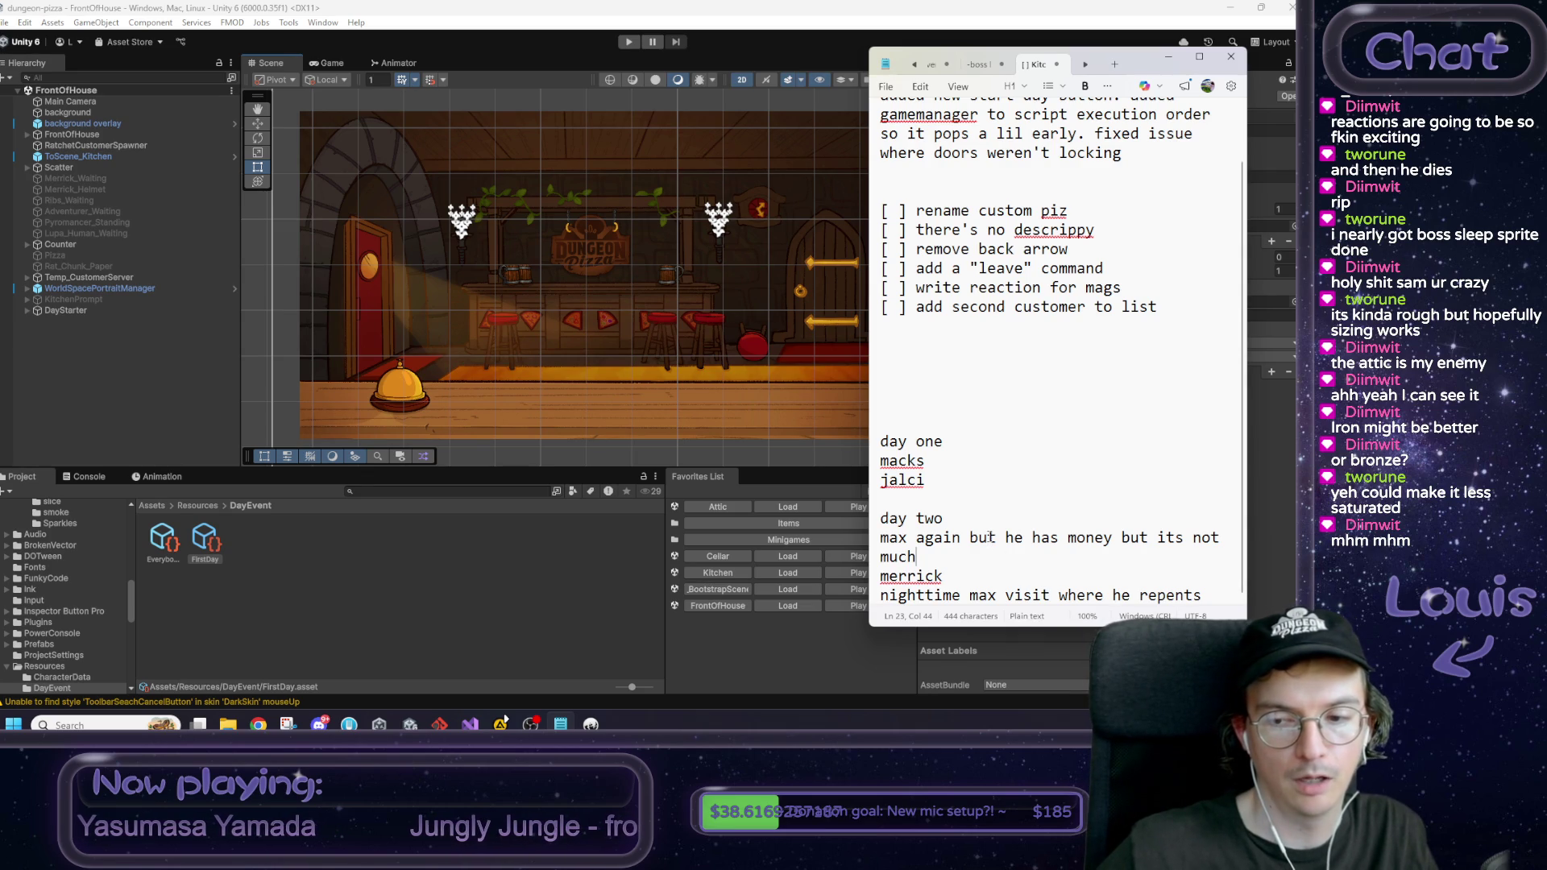
left_click_drag(1202, 597, 841, 440)
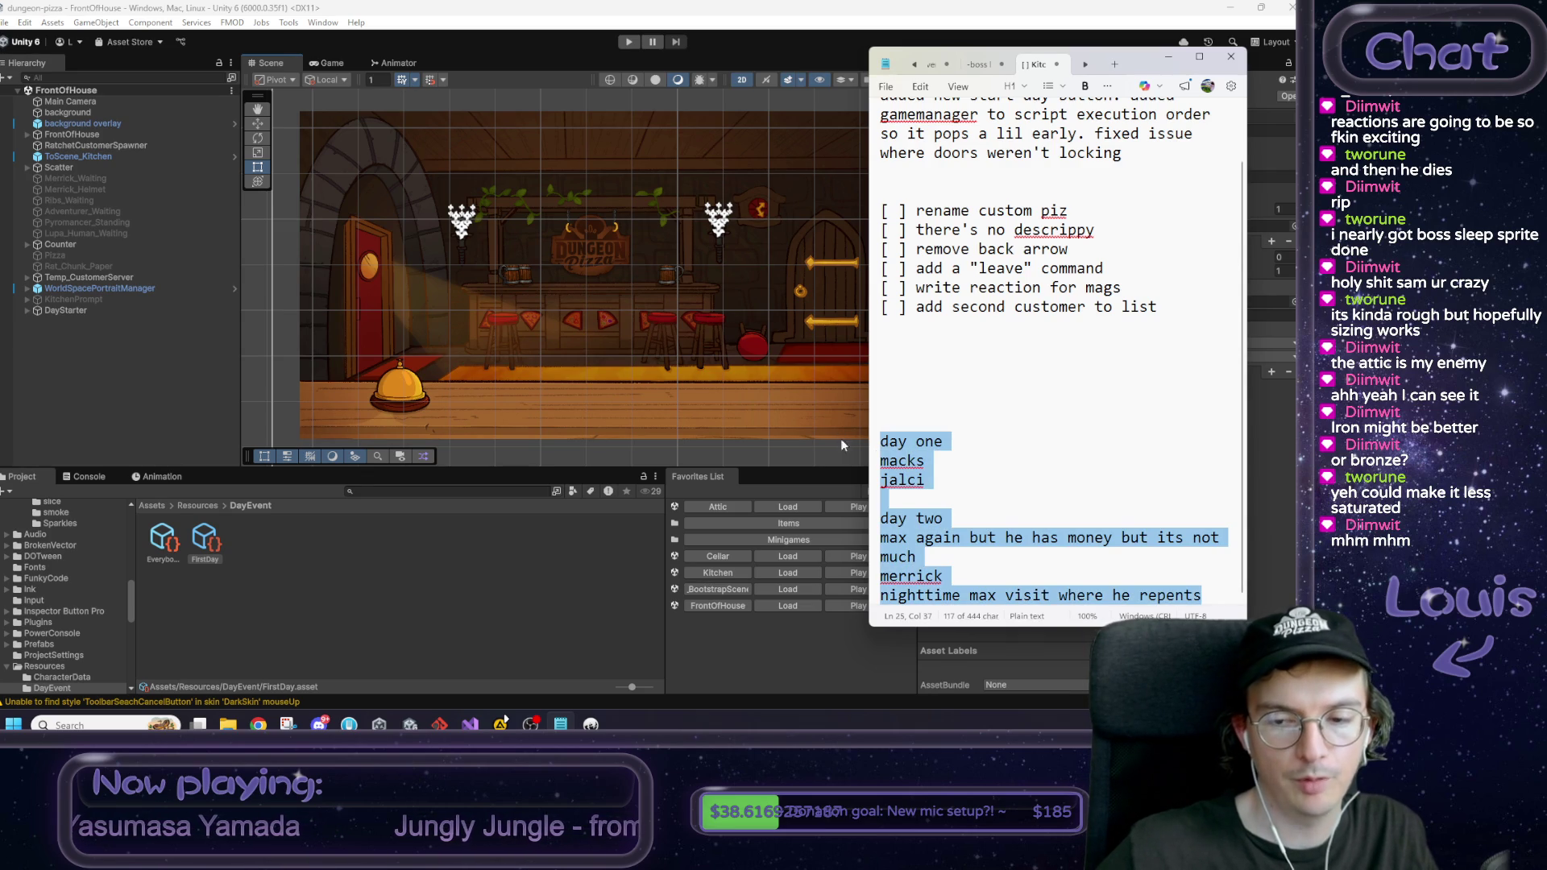
left_click(1009, 458)
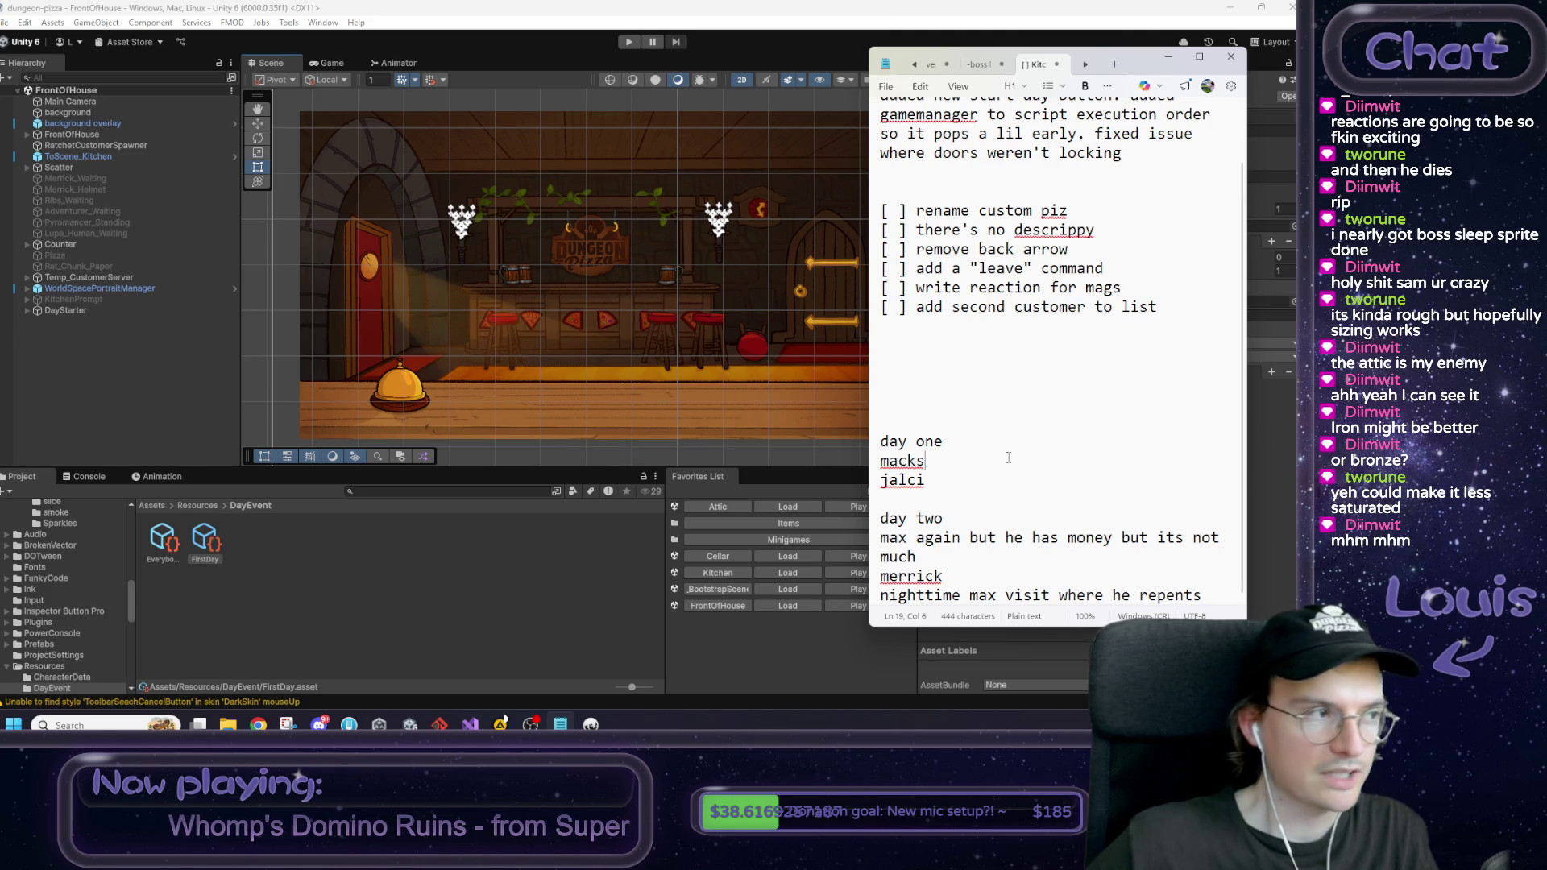
left_click_drag(957, 489, 859, 461)
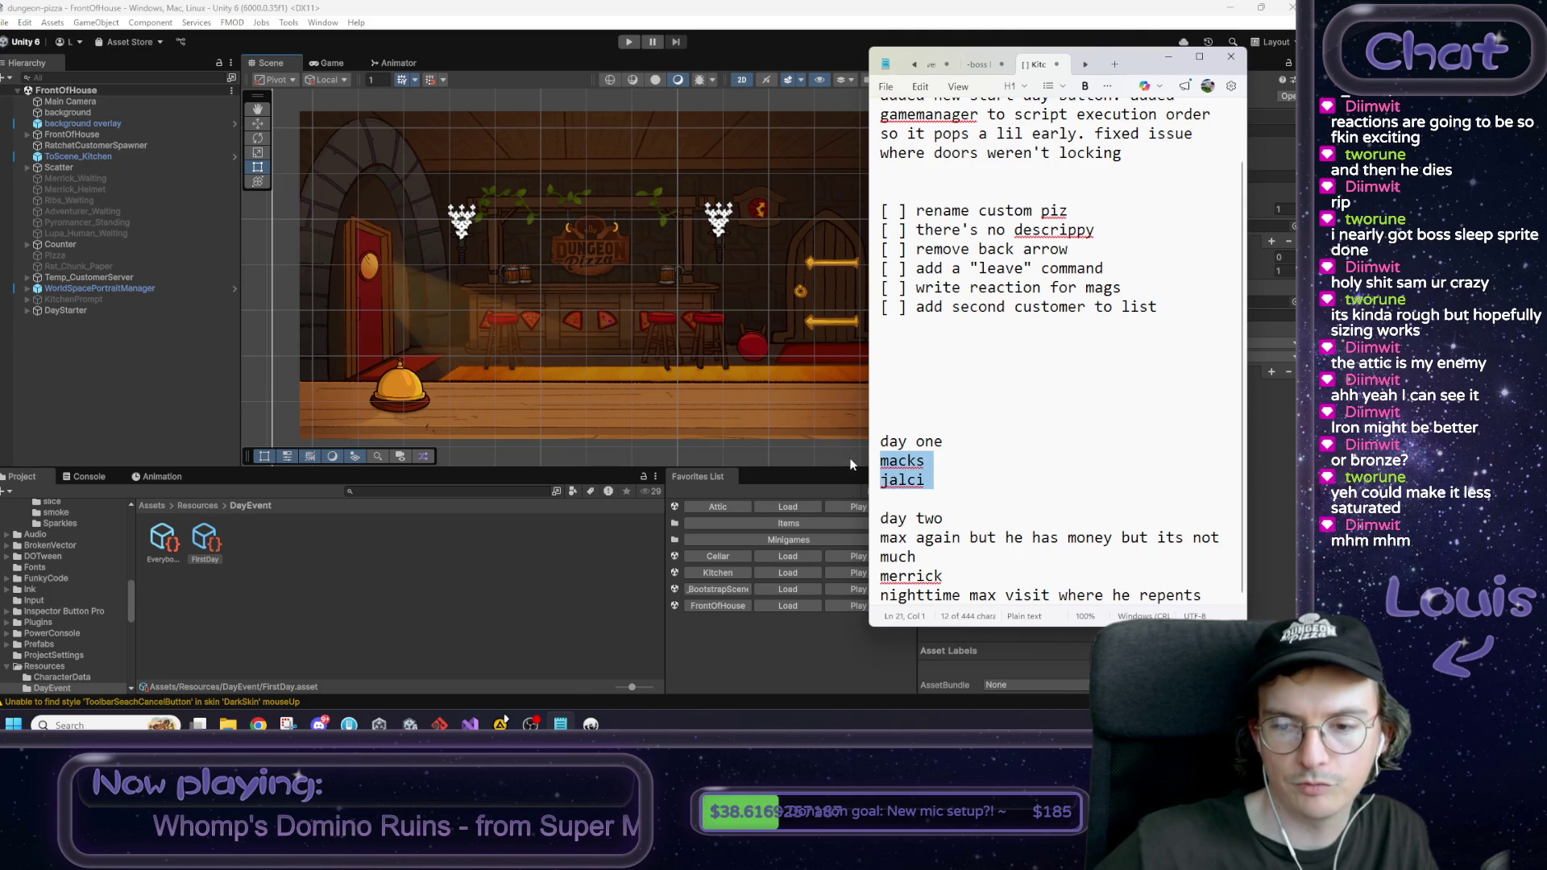
left_click_drag(1048, 596, 805, 529)
left_click(997, 546)
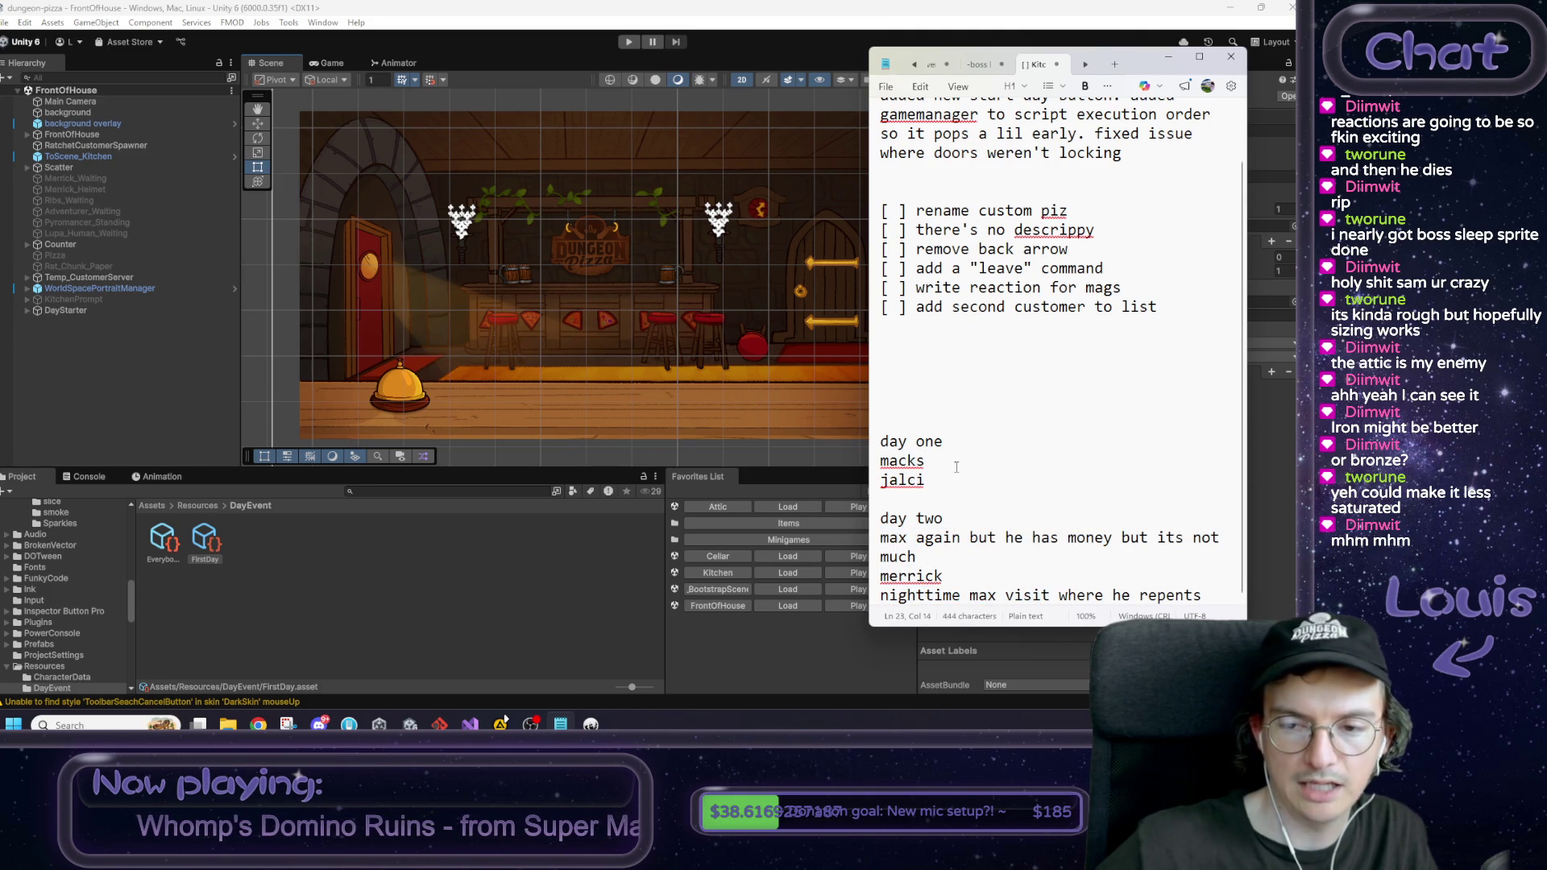
left_click_drag(957, 483, 834, 453)
left_click(981, 477)
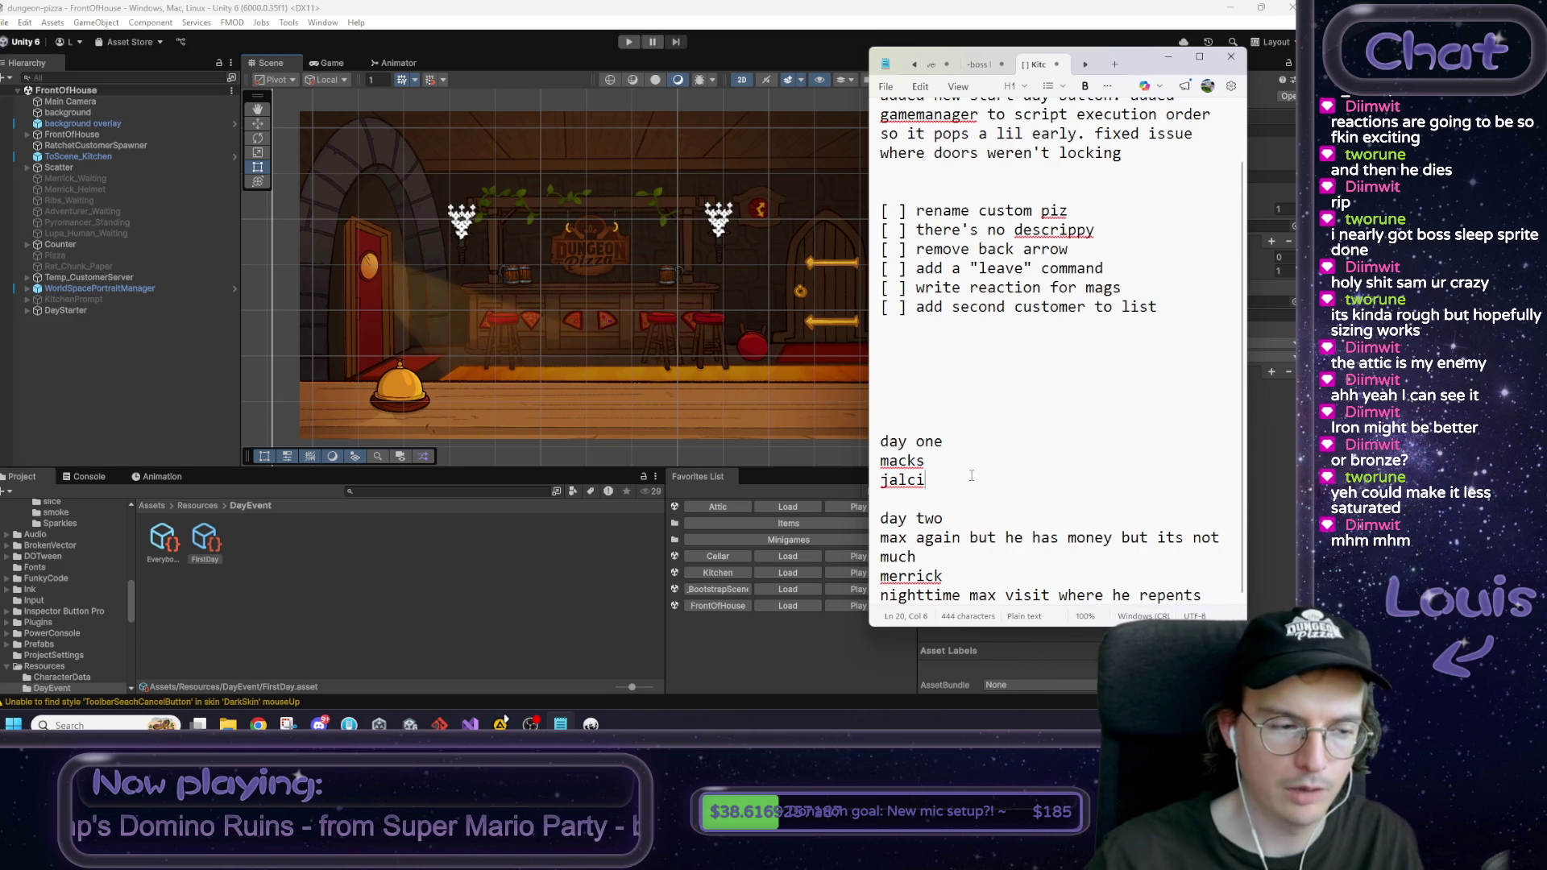
left_click_drag(977, 477, 896, 462)
left_click(937, 469)
double_click(937, 469)
double_click(937, 481)
left_click(936, 481)
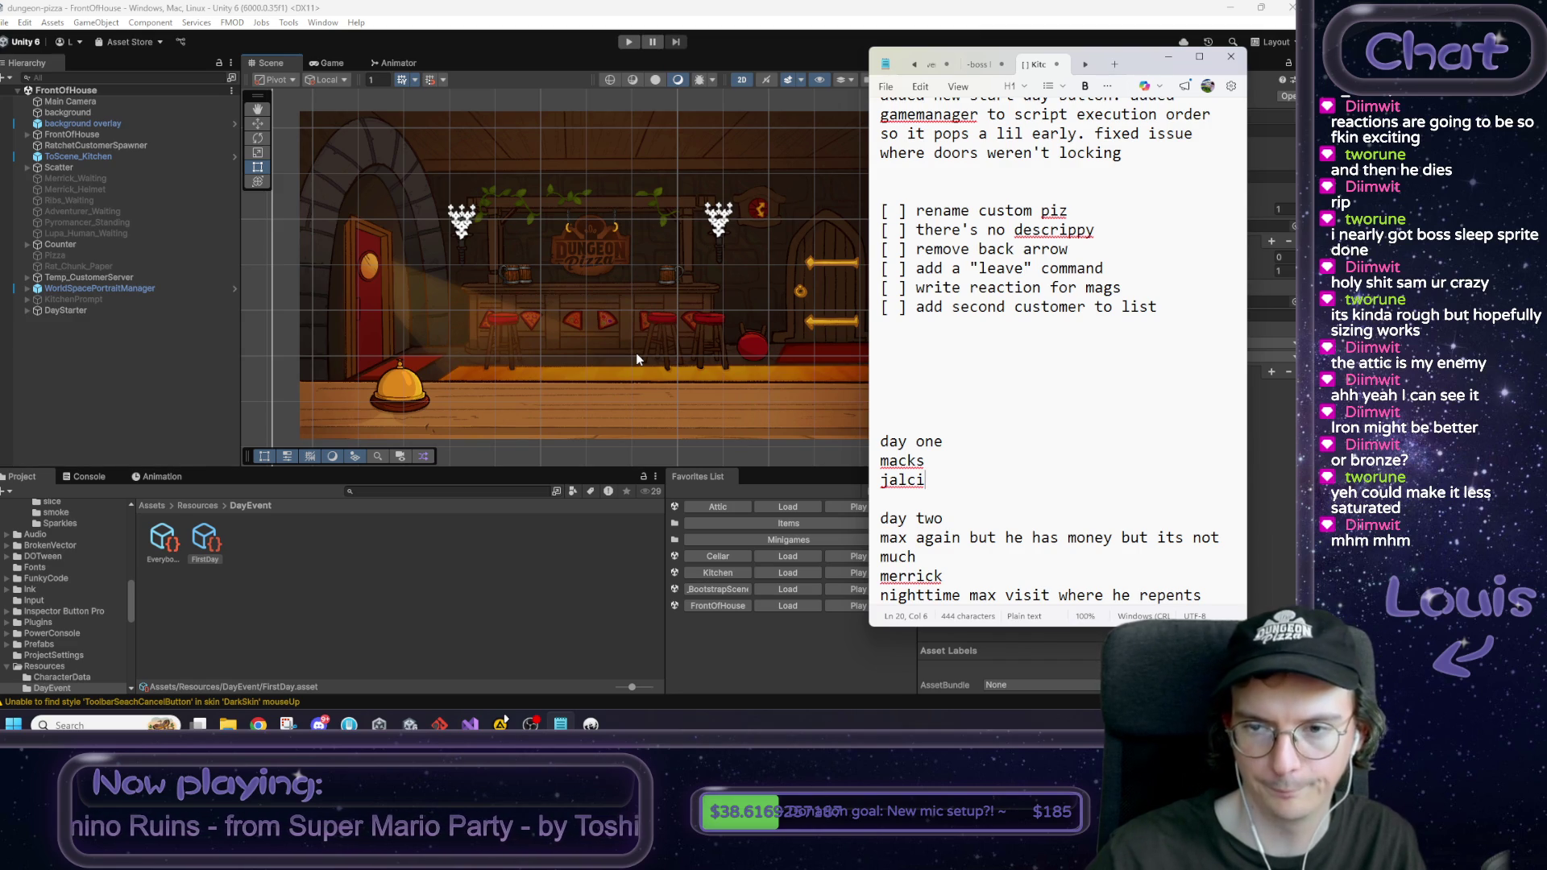
key("Down")
key("shift+Up")
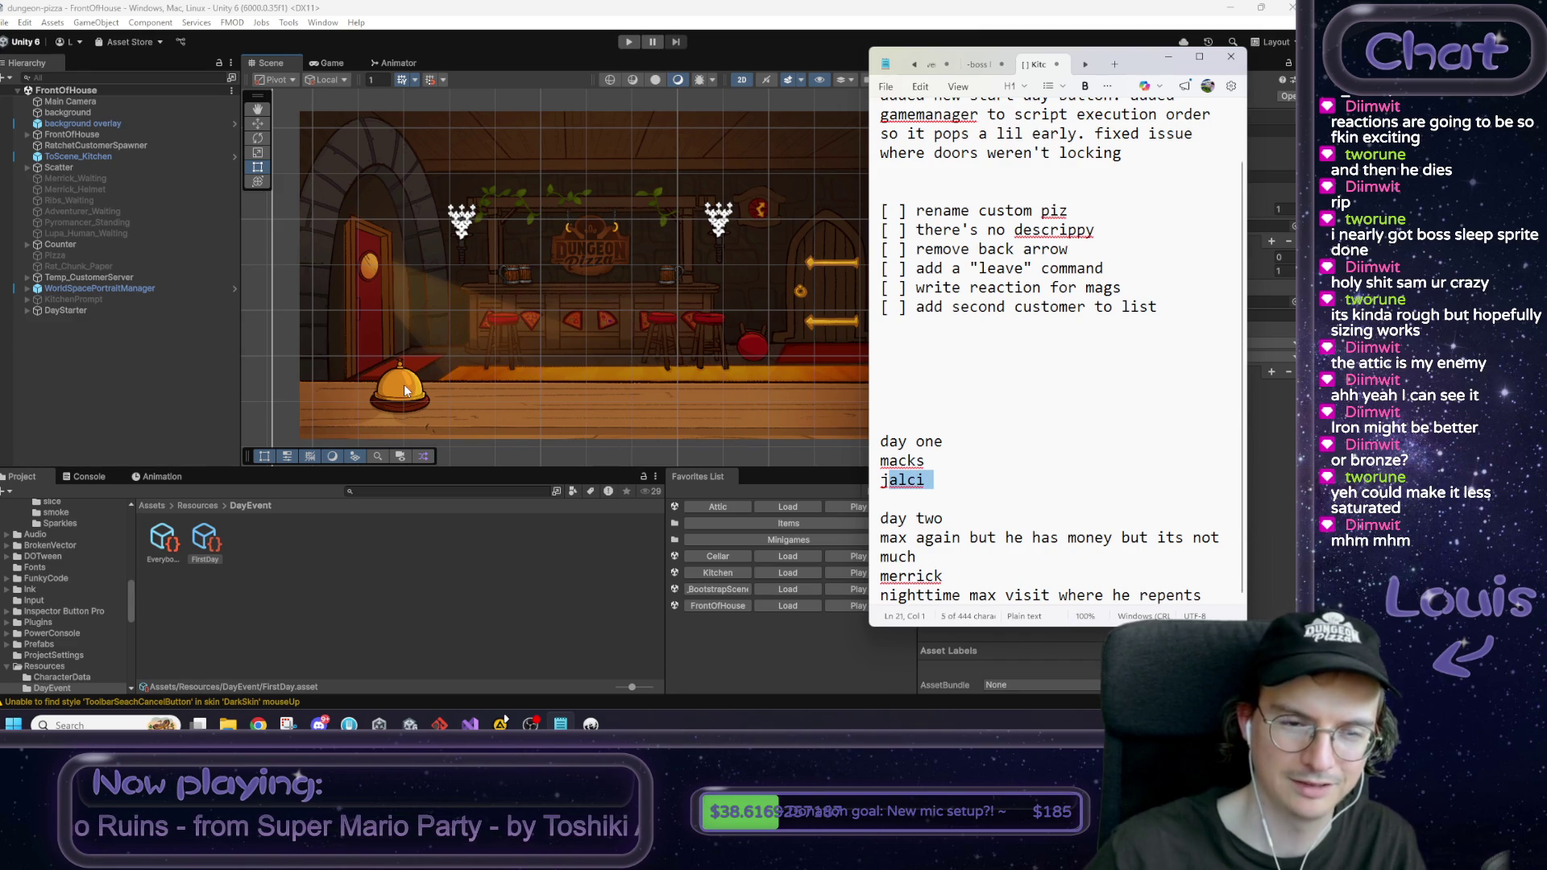
Step: Open the Toppings scene from Assets/Scenes/Minigames and enter Play mode
left_click(532, 293)
left_click(752, 539)
double_click(172, 555)
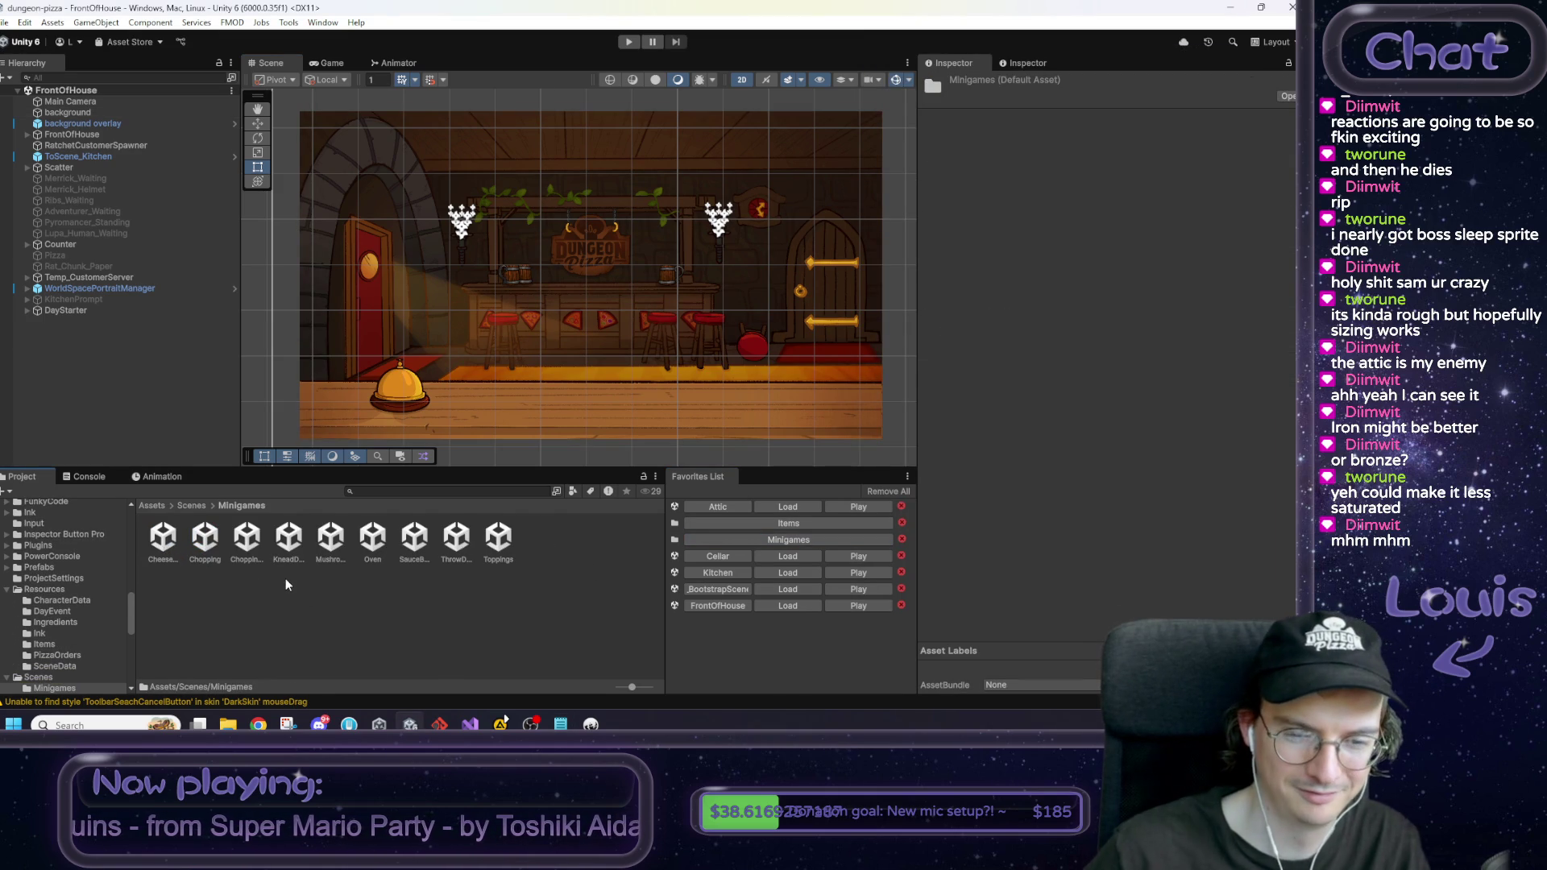
double_click(498, 537)
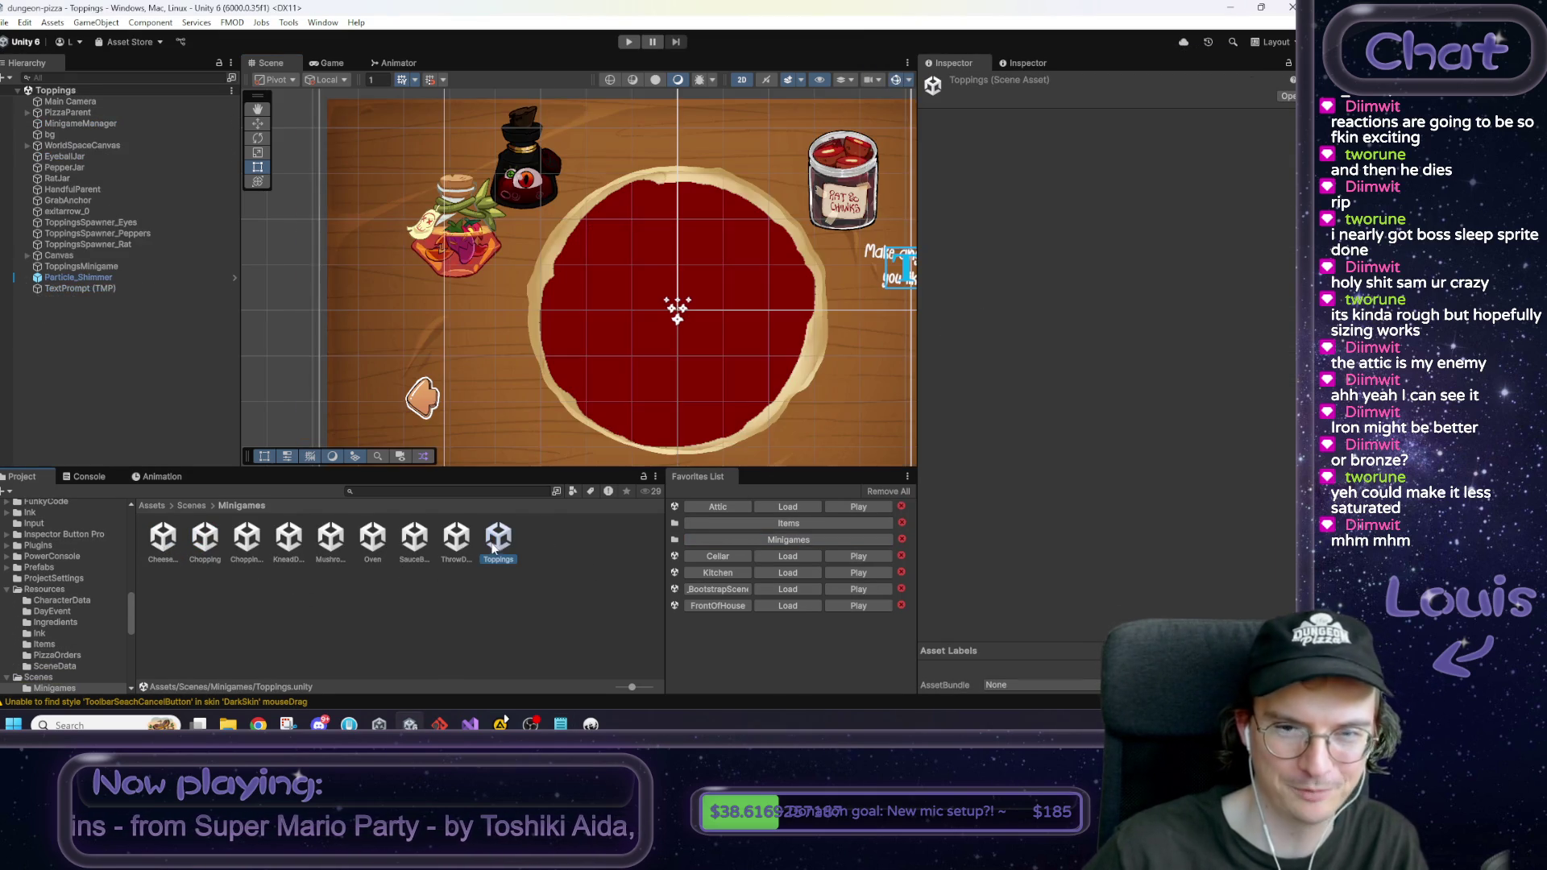
scroll(423, 258, "down", 5)
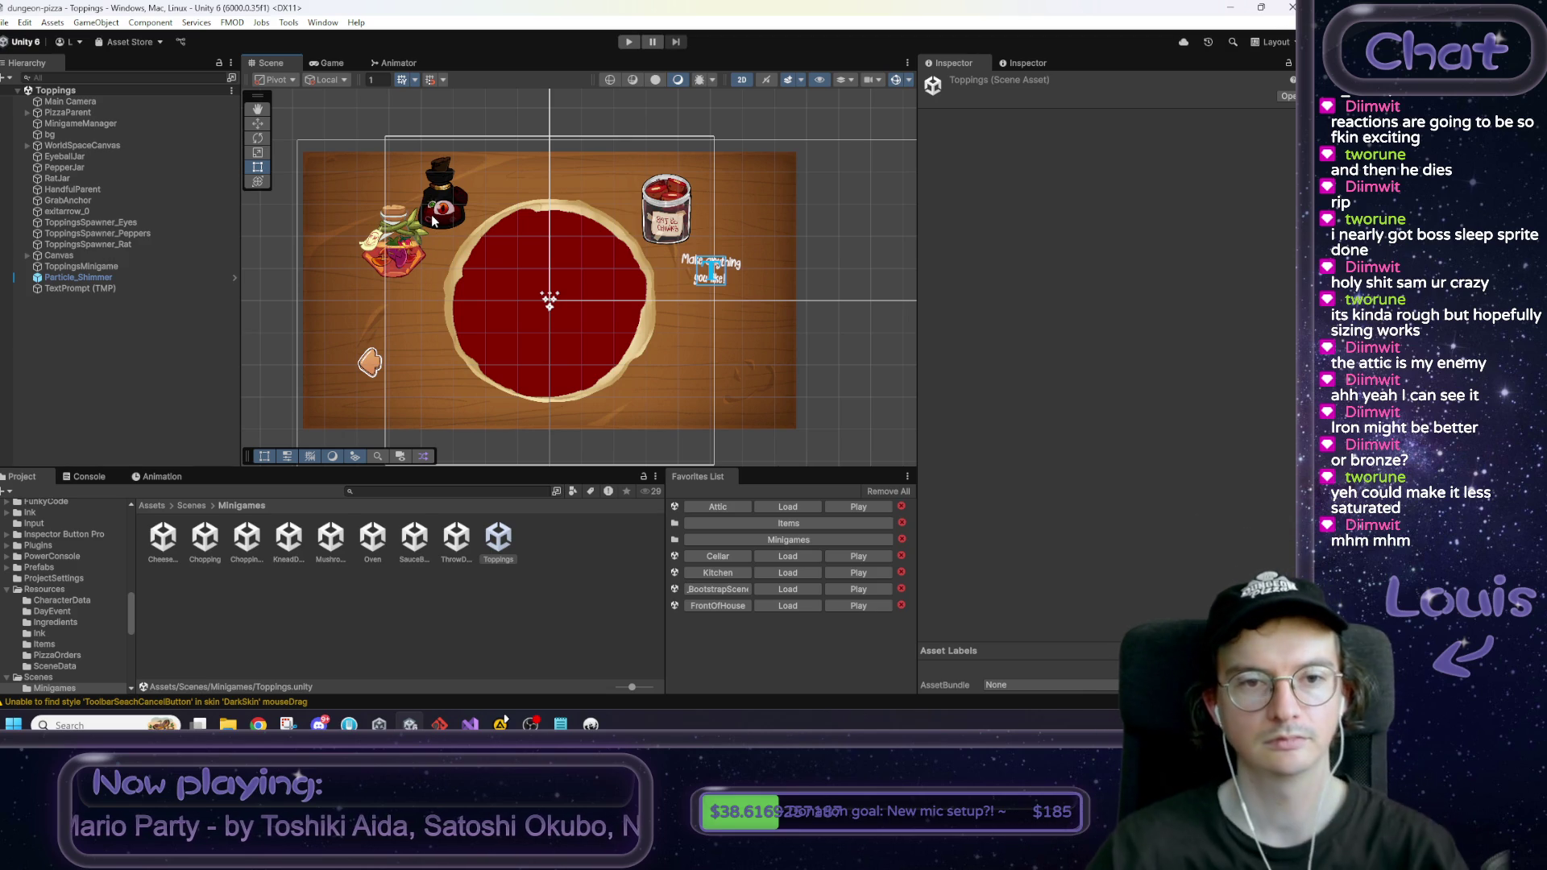
key("ctrl+p")
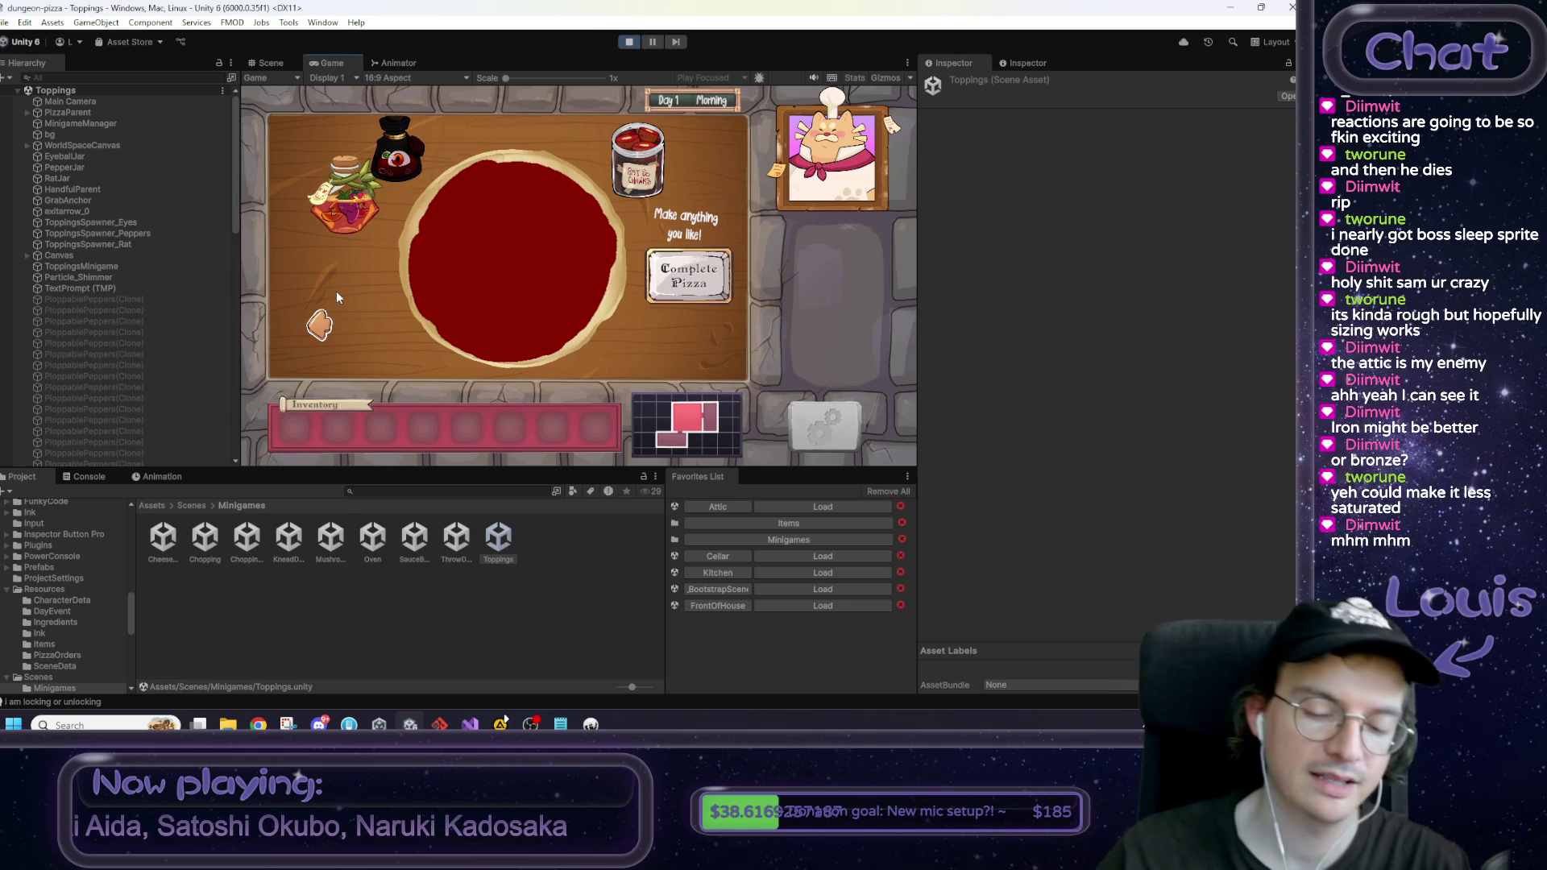
Step: Glance at the day one notes, then drop the first peppers onto the pizza
left_click(561, 724)
left_click_drag(881, 441, 927, 481)
left_click(643, 201)
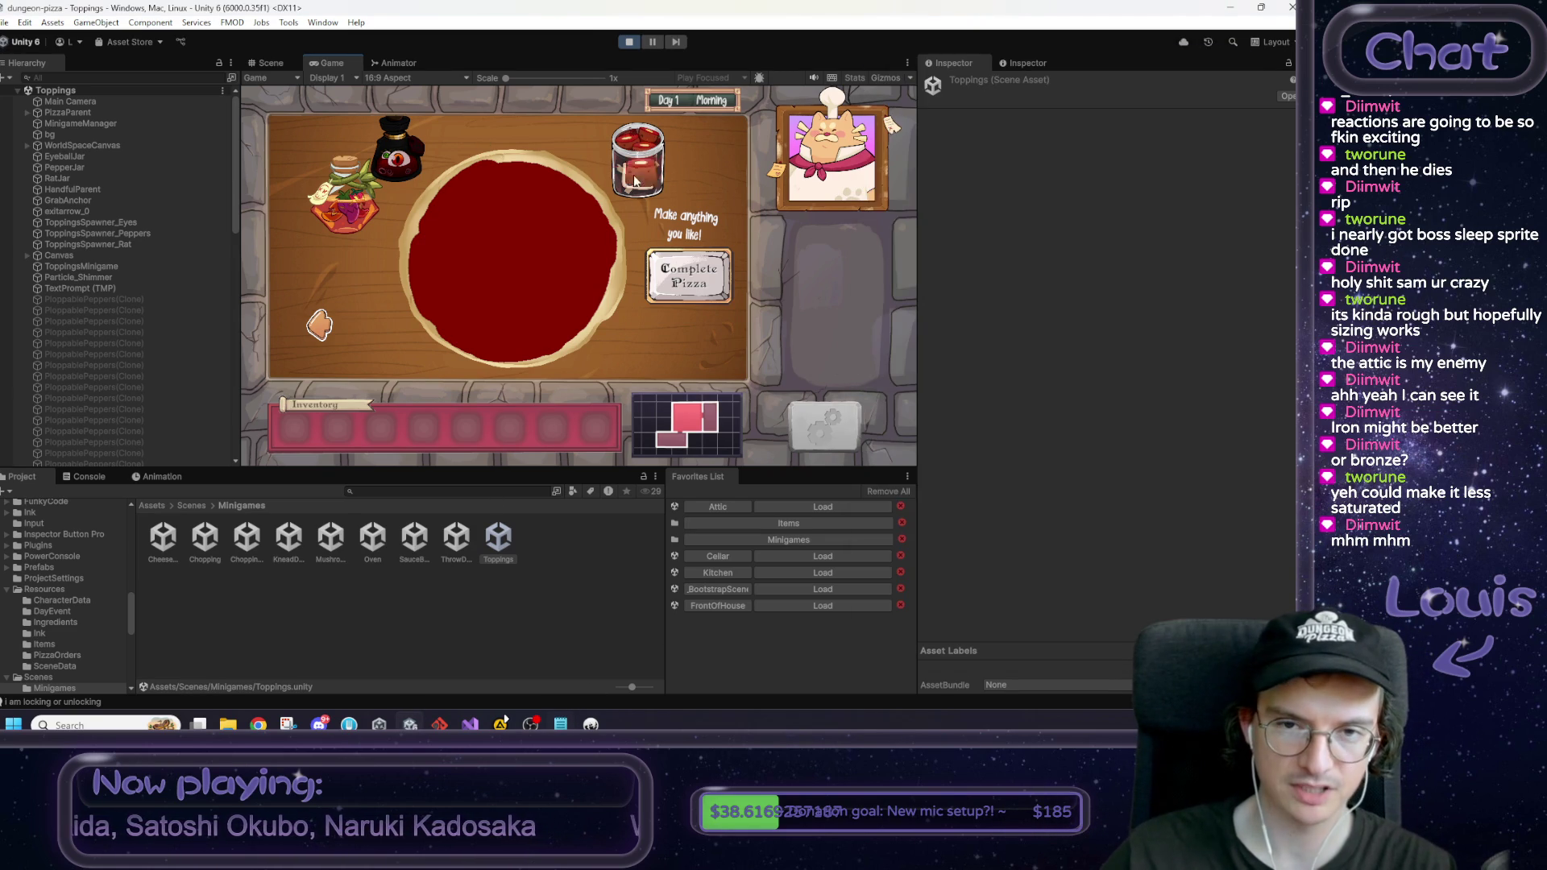
left_click(481, 256)
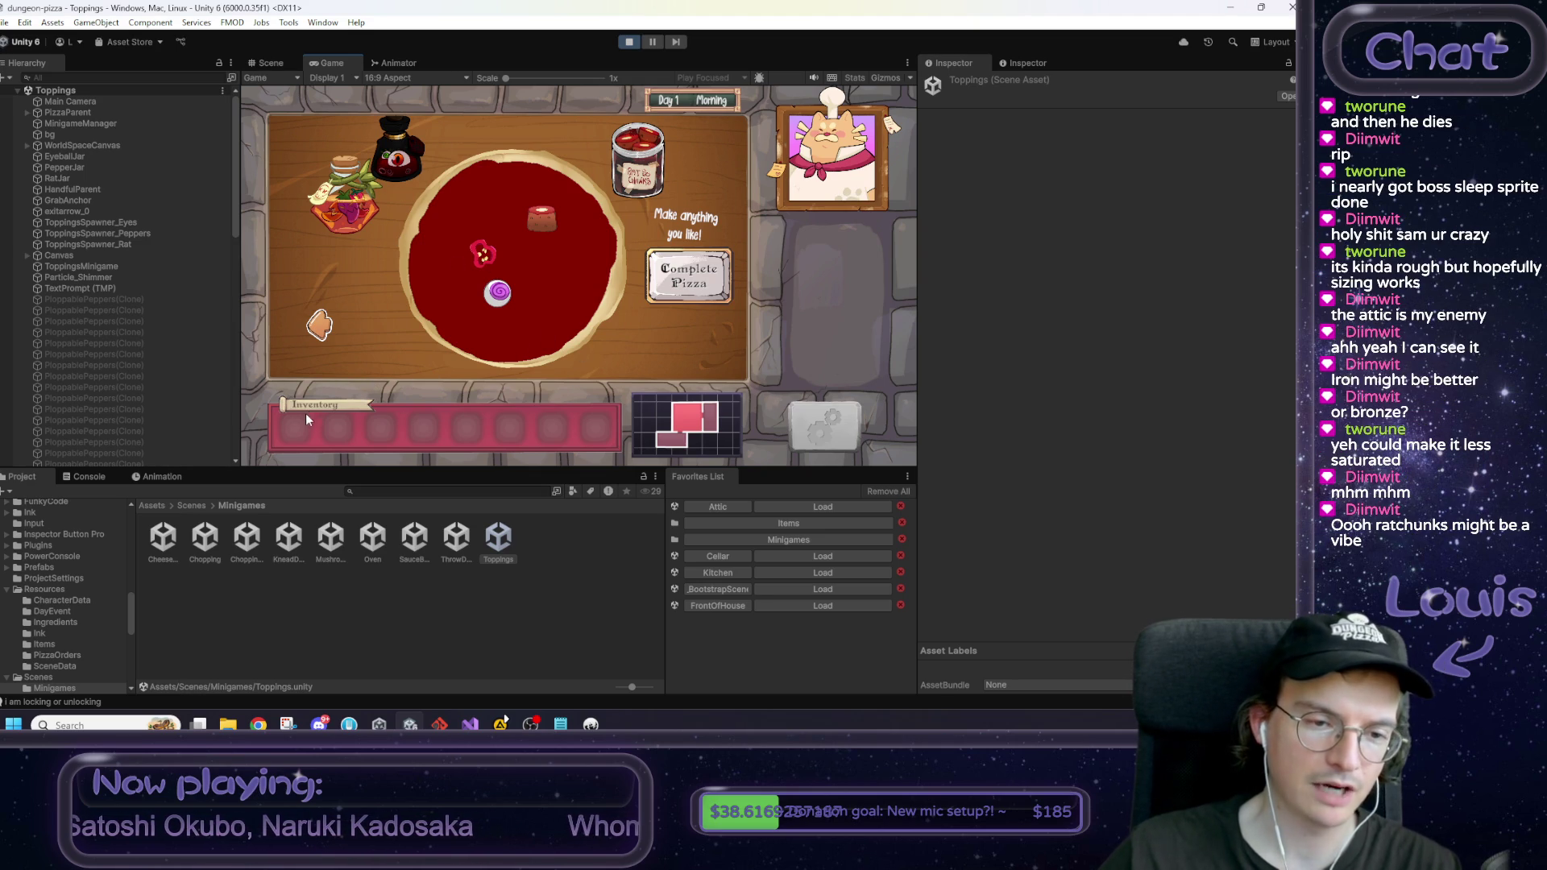
mouse_move(349, 201)
left_mouse_down()
mouse_move(408, 266)
mouse_move(476, 208)
left_mouse_up()
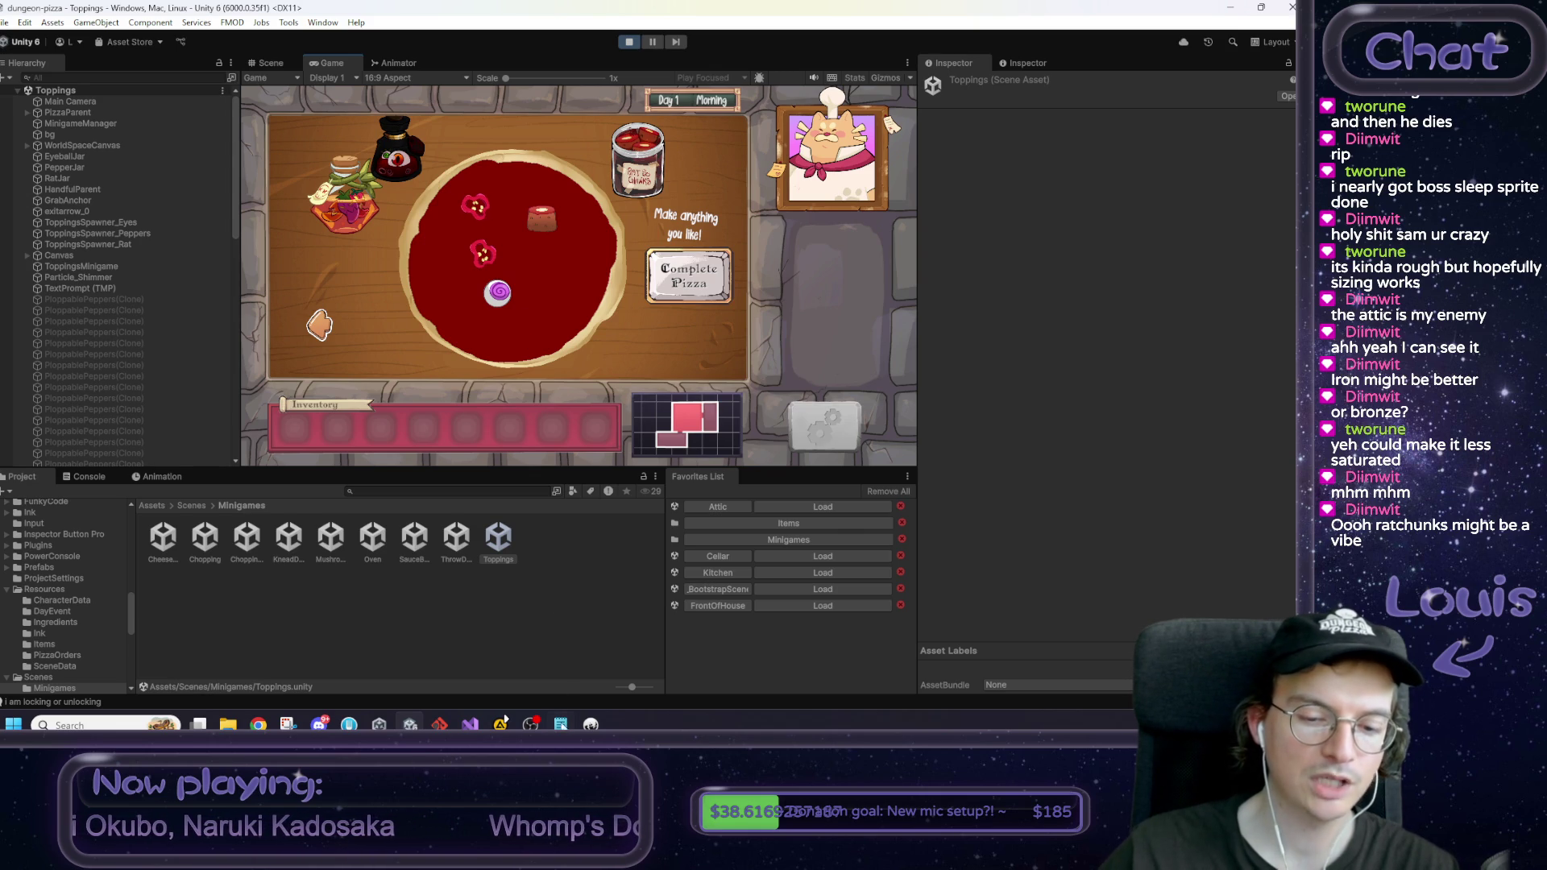
Step: Review the day plans, then add more peppers and a meat chunk to the pizza
left_click(561, 724)
left_click(951, 499)
double_click(935, 463)
left_click(943, 463)
triple_click(923, 556)
left_click(931, 535)
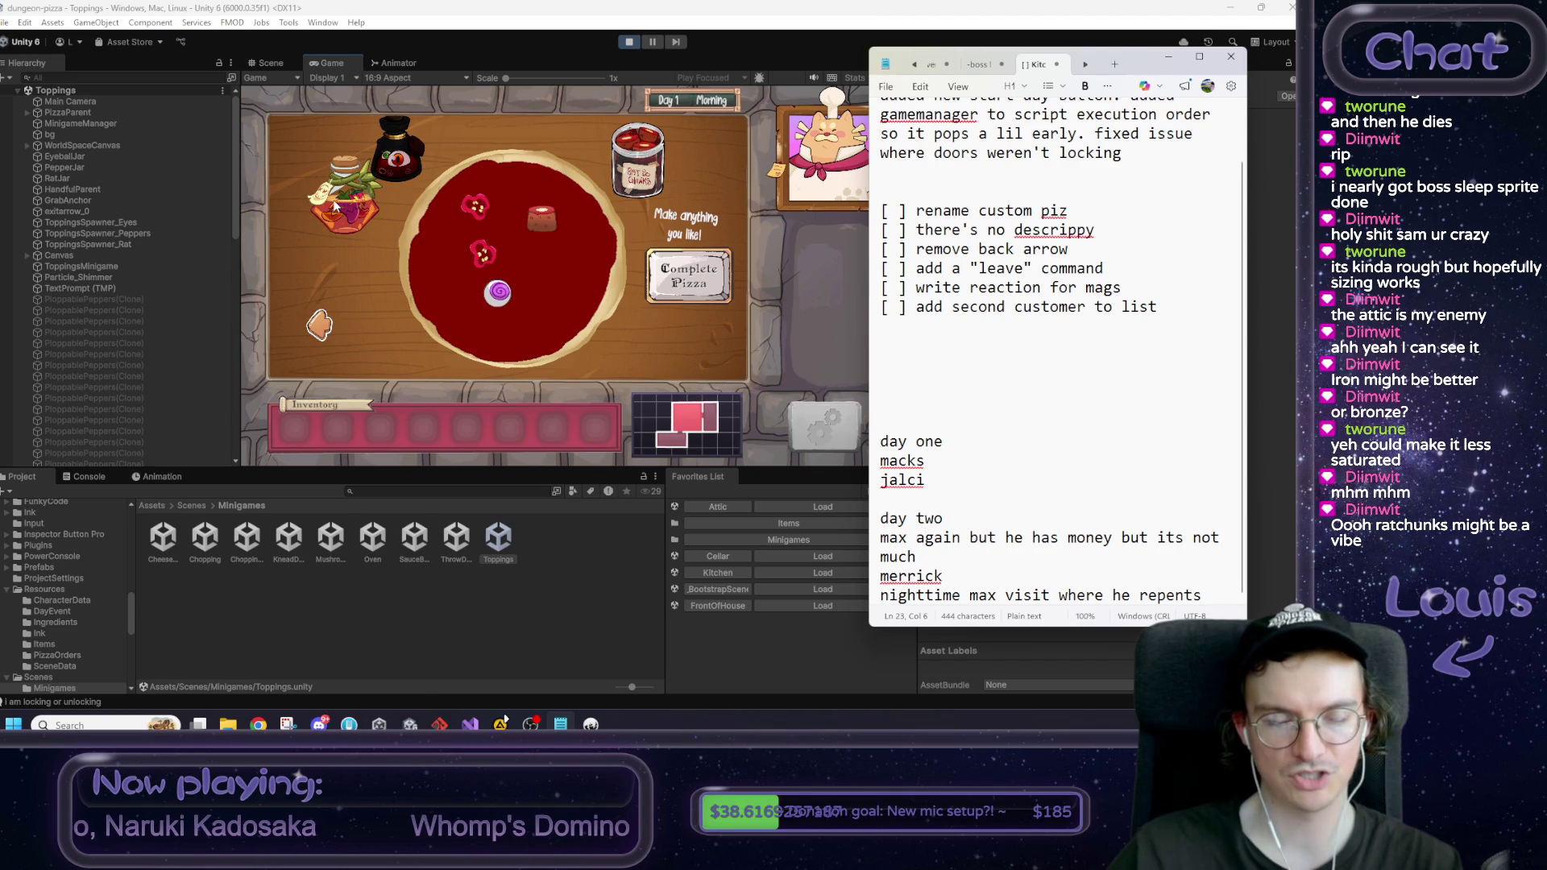
left_click(345, 263)
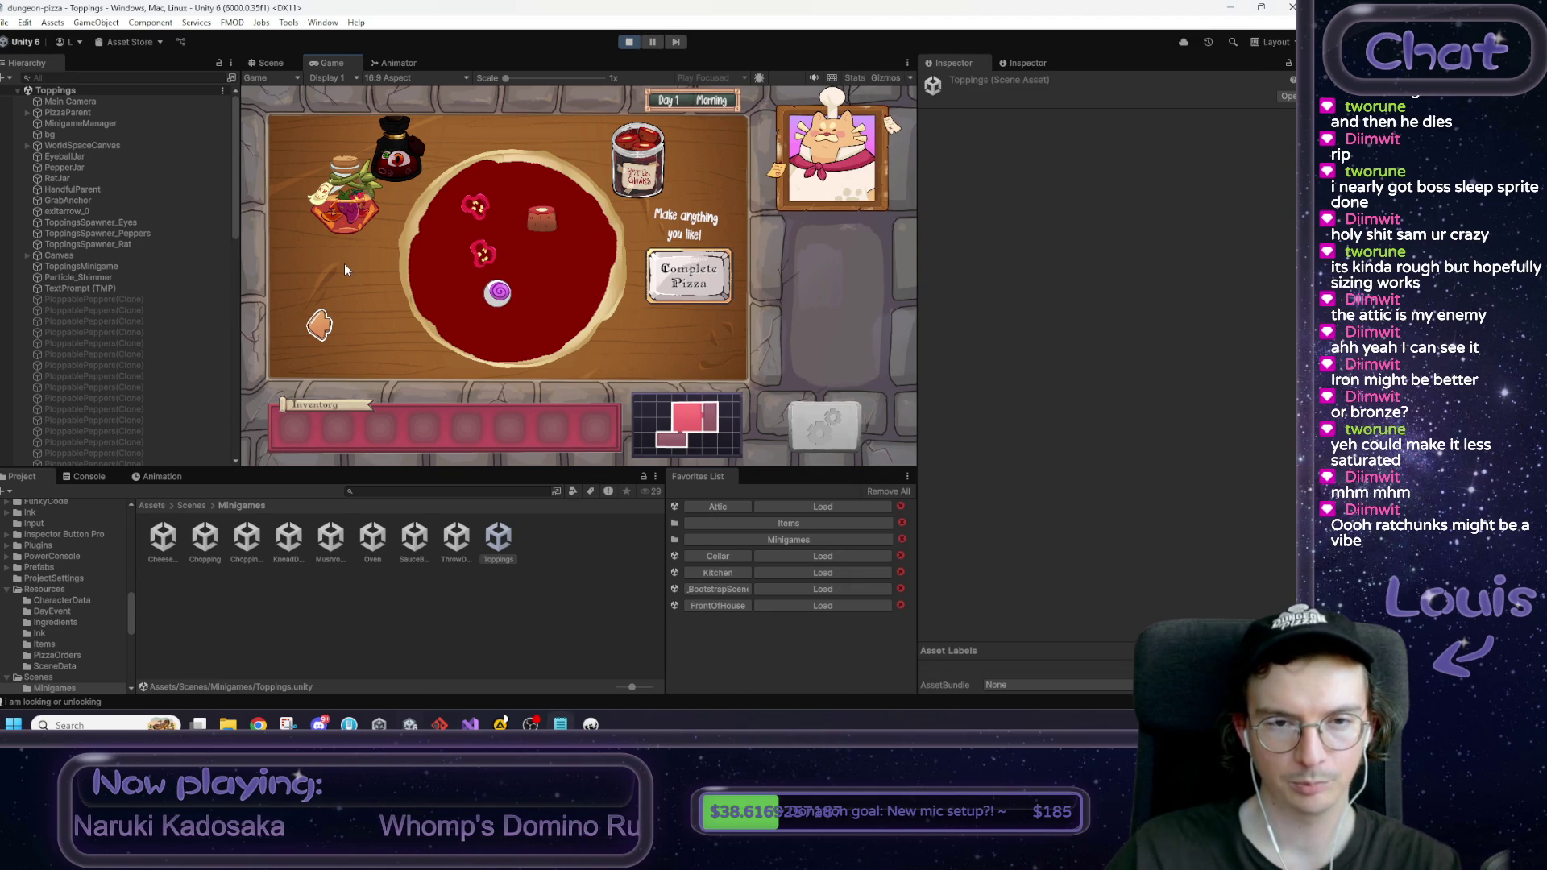
left_click(378, 211)
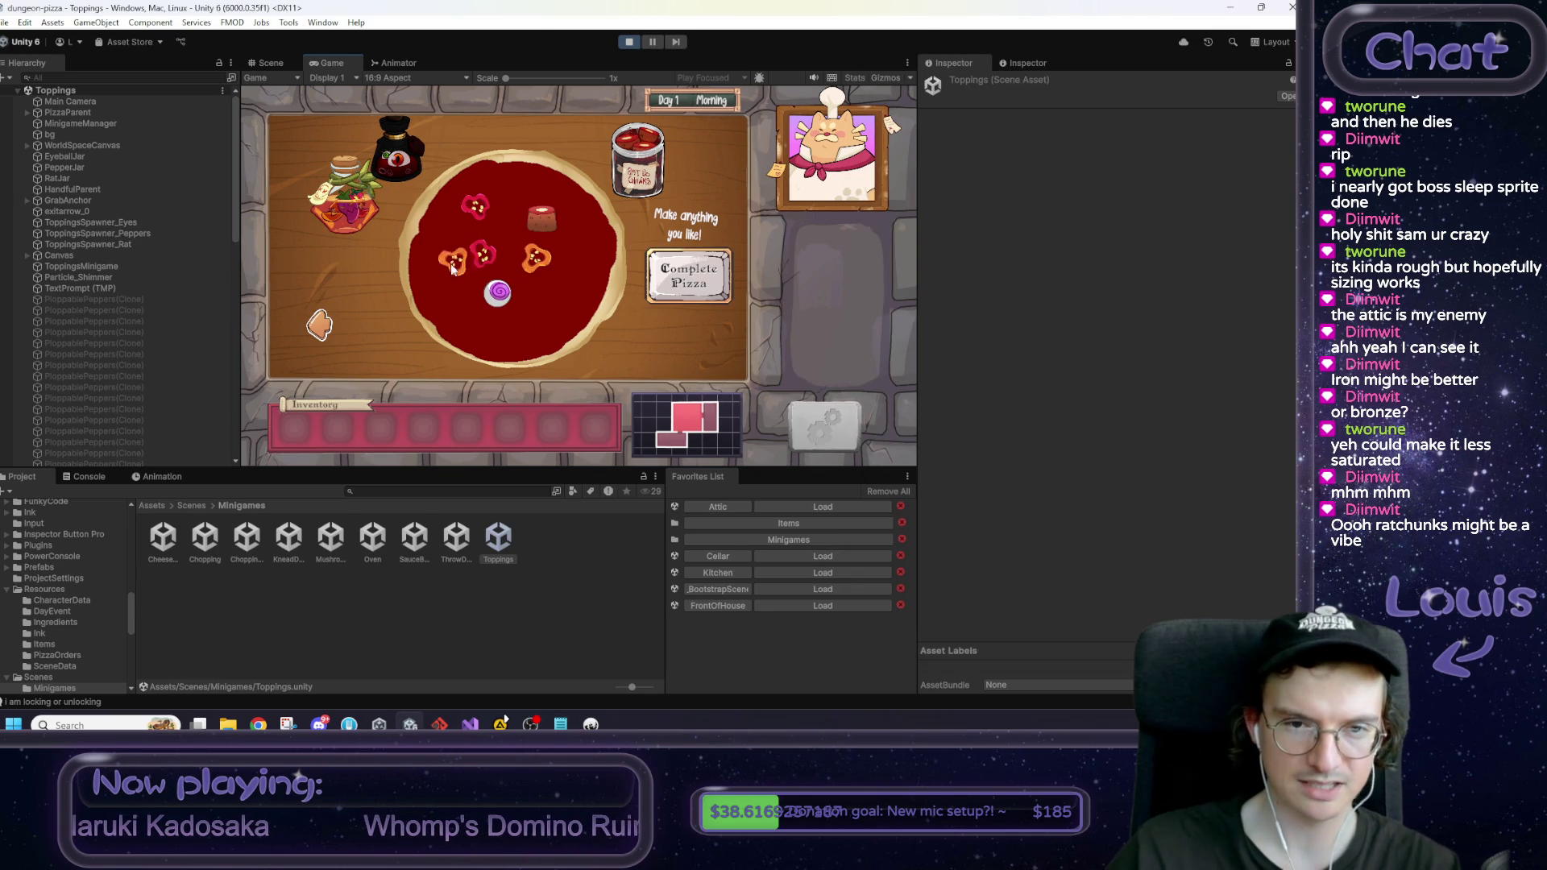
left_click(371, 234)
left_click_drag(313, 213, 544, 201)
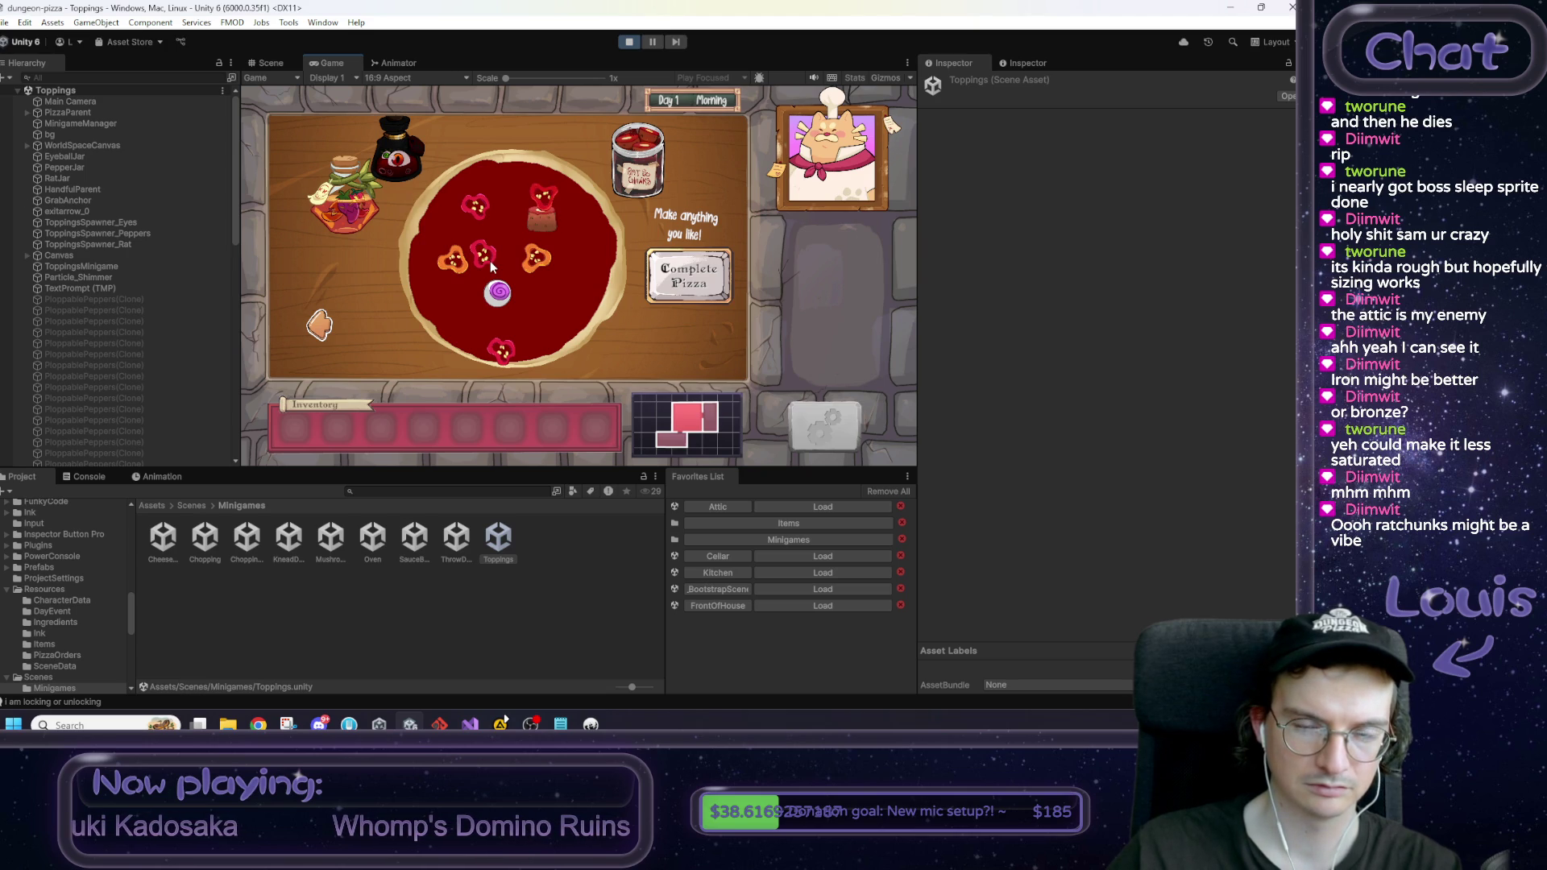
left_click_drag(355, 212, 574, 229)
mouse_move(636, 170)
left_mouse_down()
mouse_move(561, 319)
mouse_move(633, 170)
mouse_move(500, 222)
mouse_move(629, 157)
mouse_move(469, 287)
left_mouse_up()
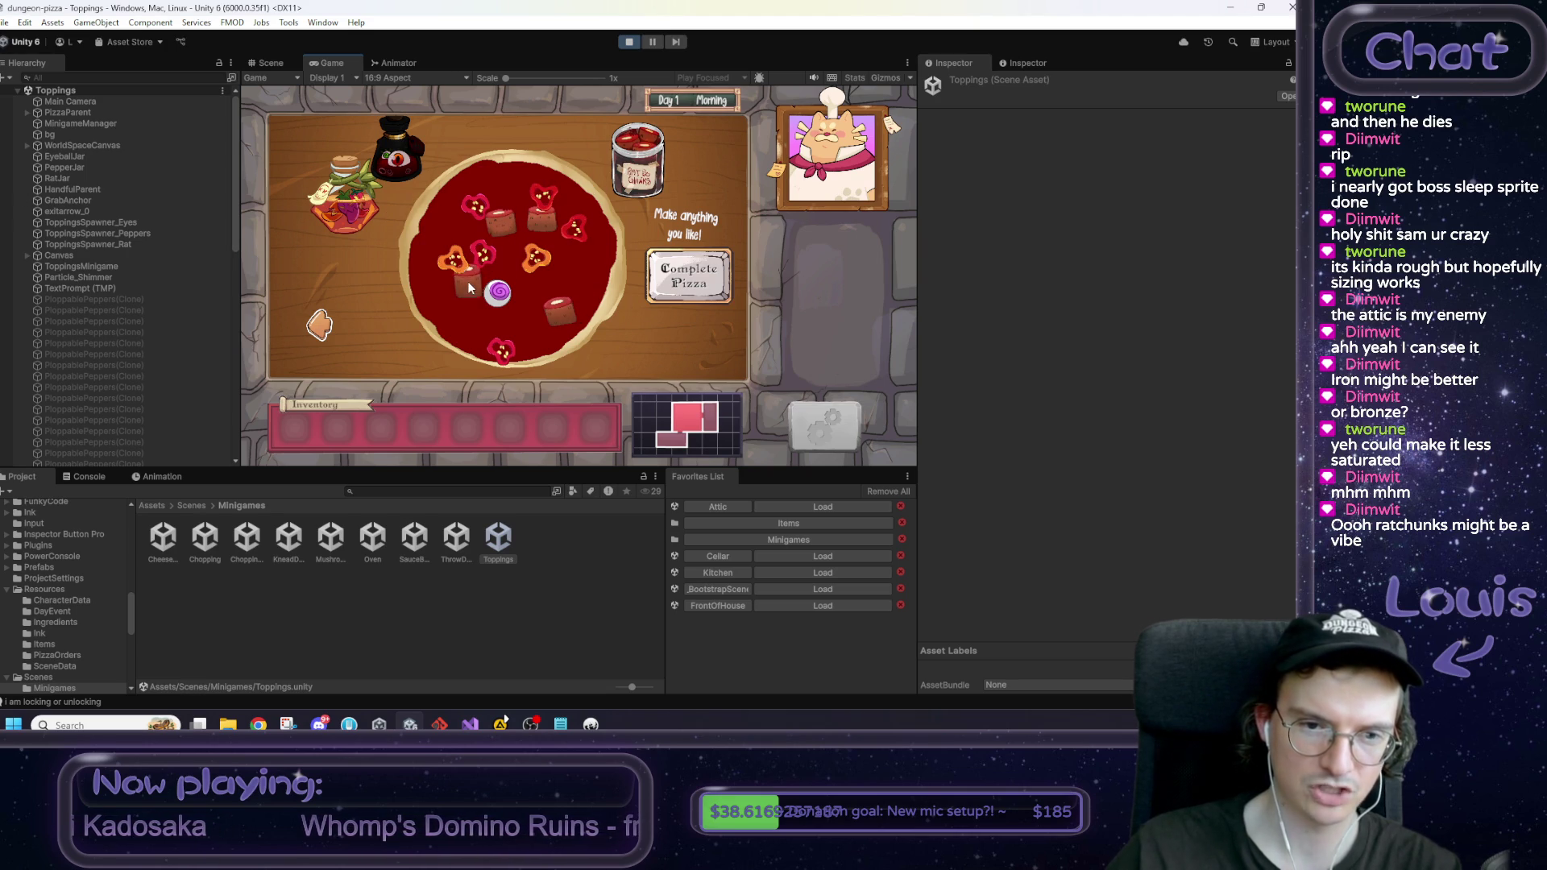
Step: Check the spelling of jalci in the notes and place another pepper on the pizza
left_click(561, 724)
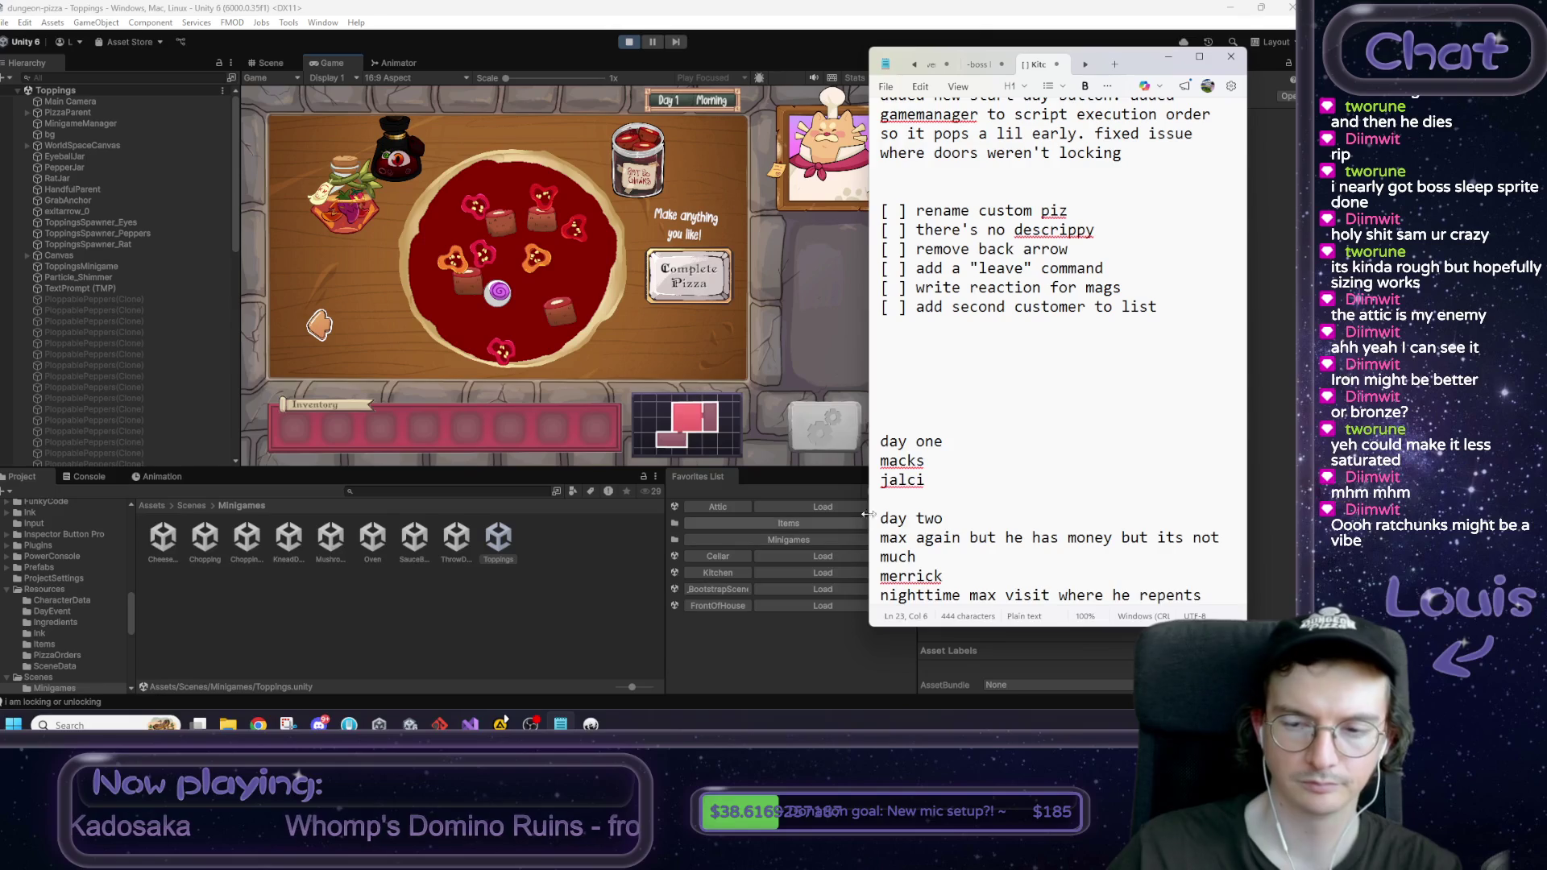
double_click(908, 481)
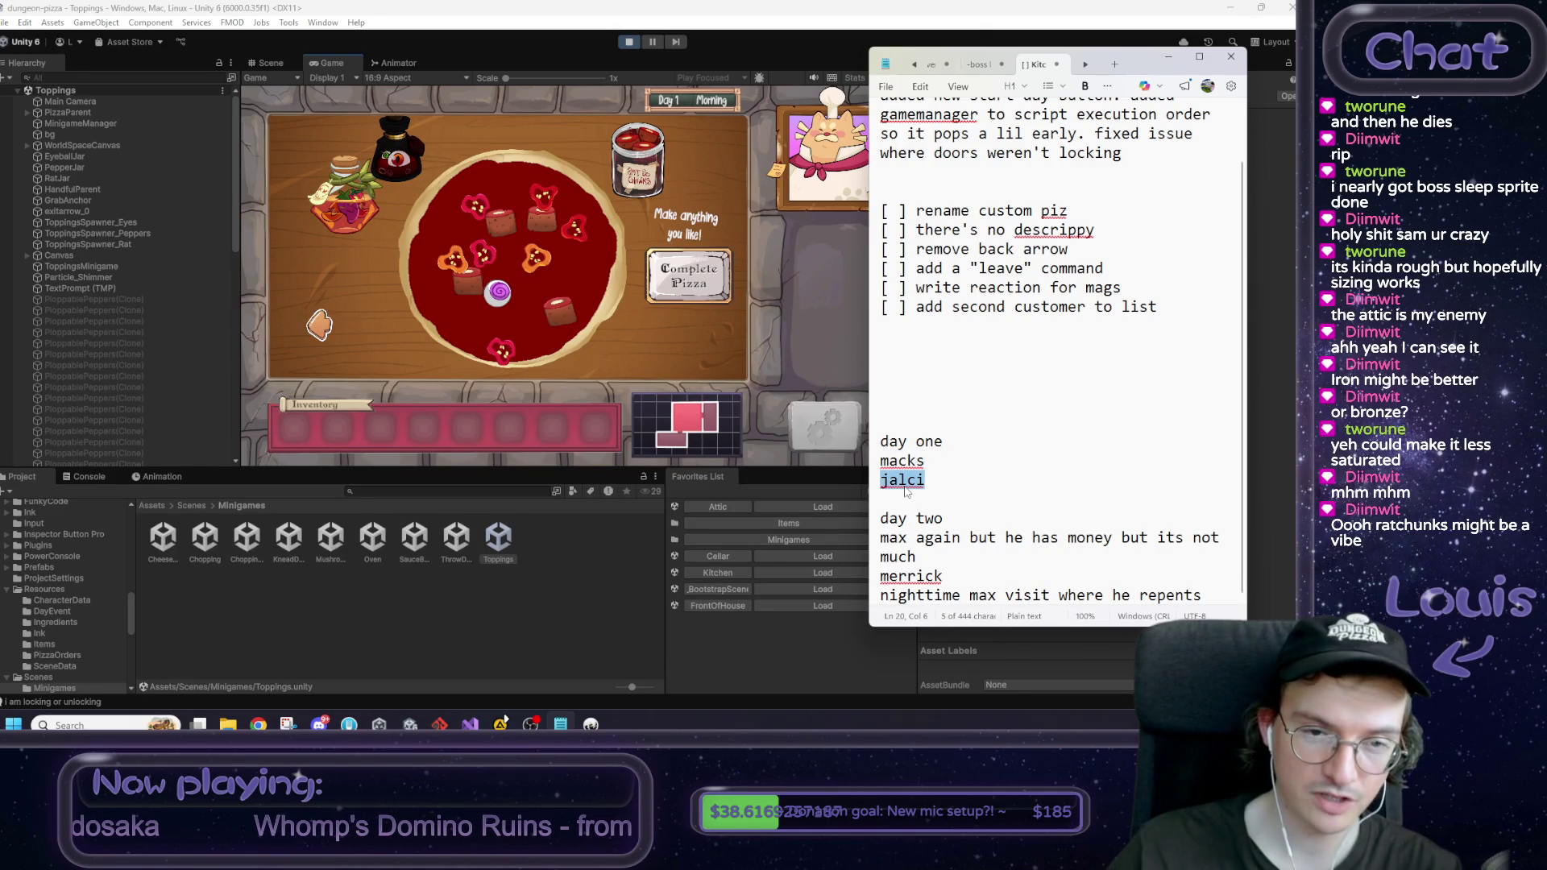
right_click(909, 486)
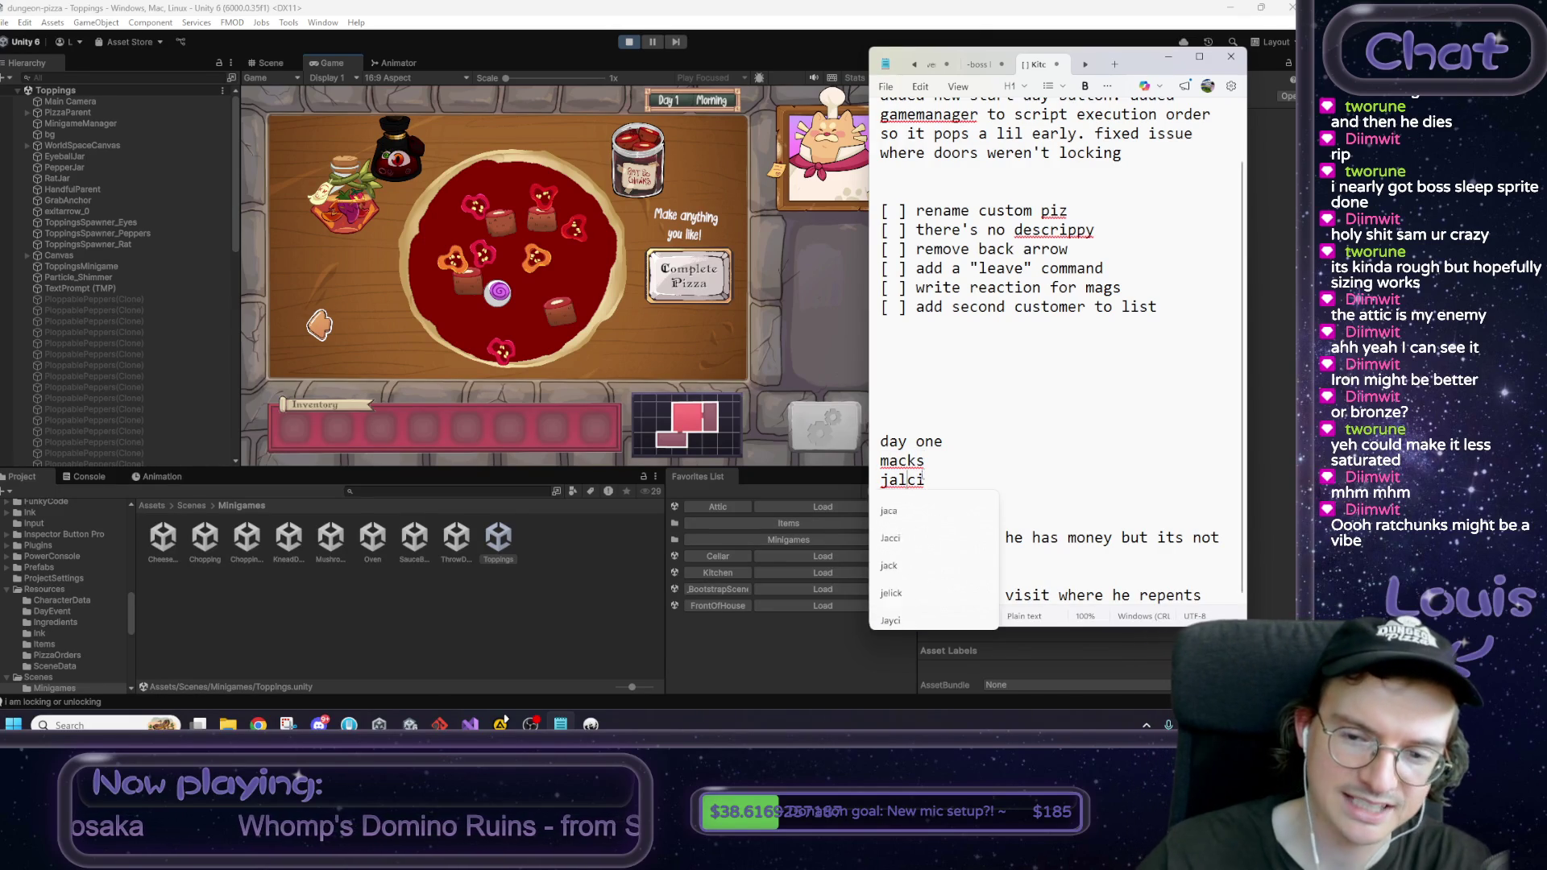
left_click(925, 481)
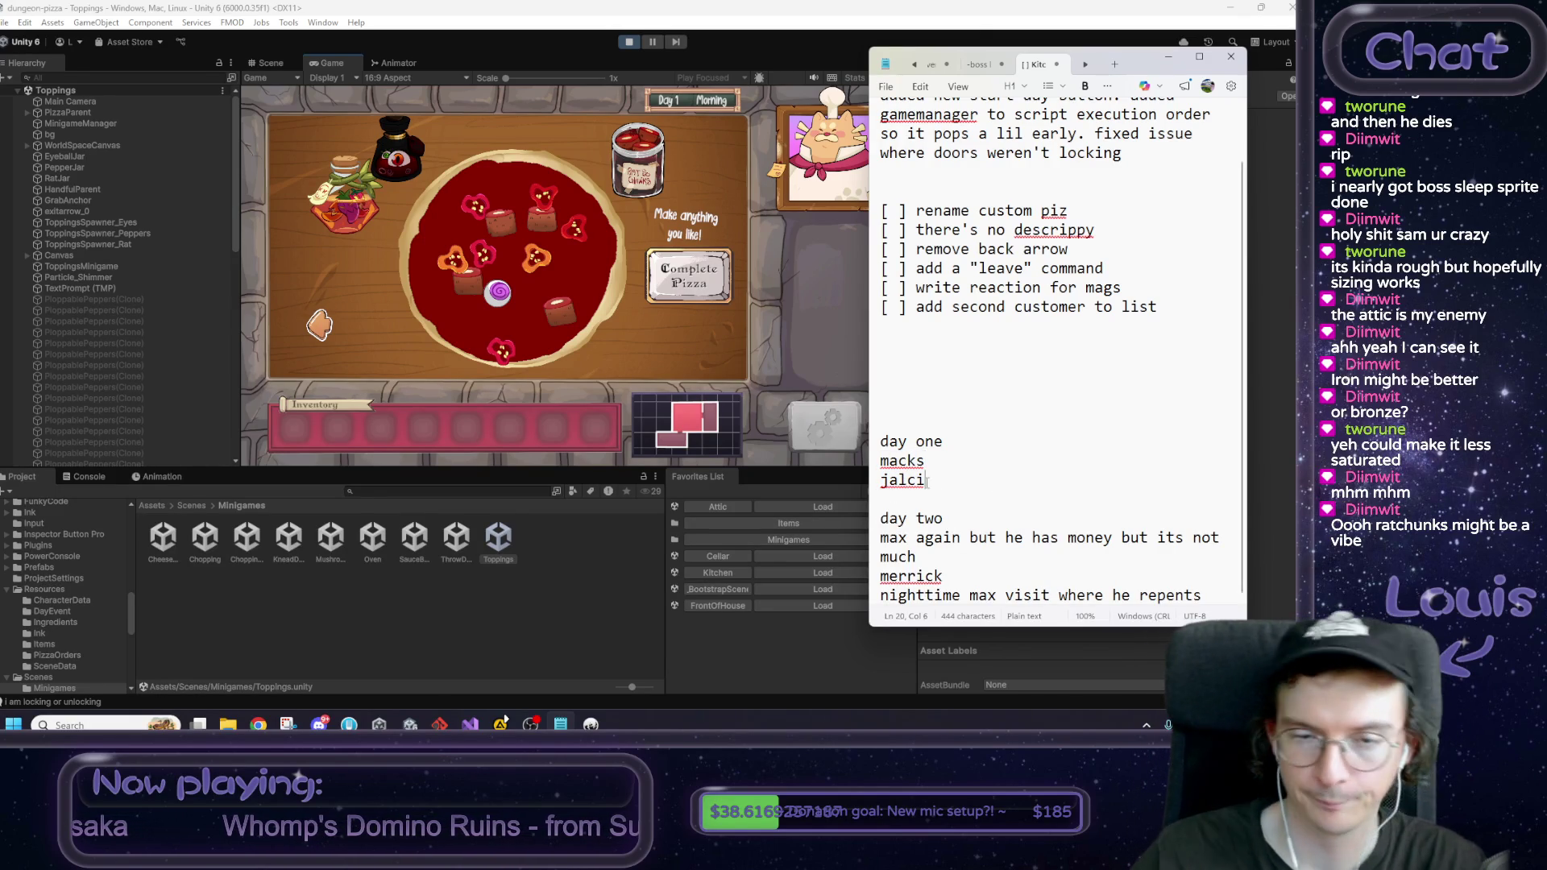
left_click(657, 153)
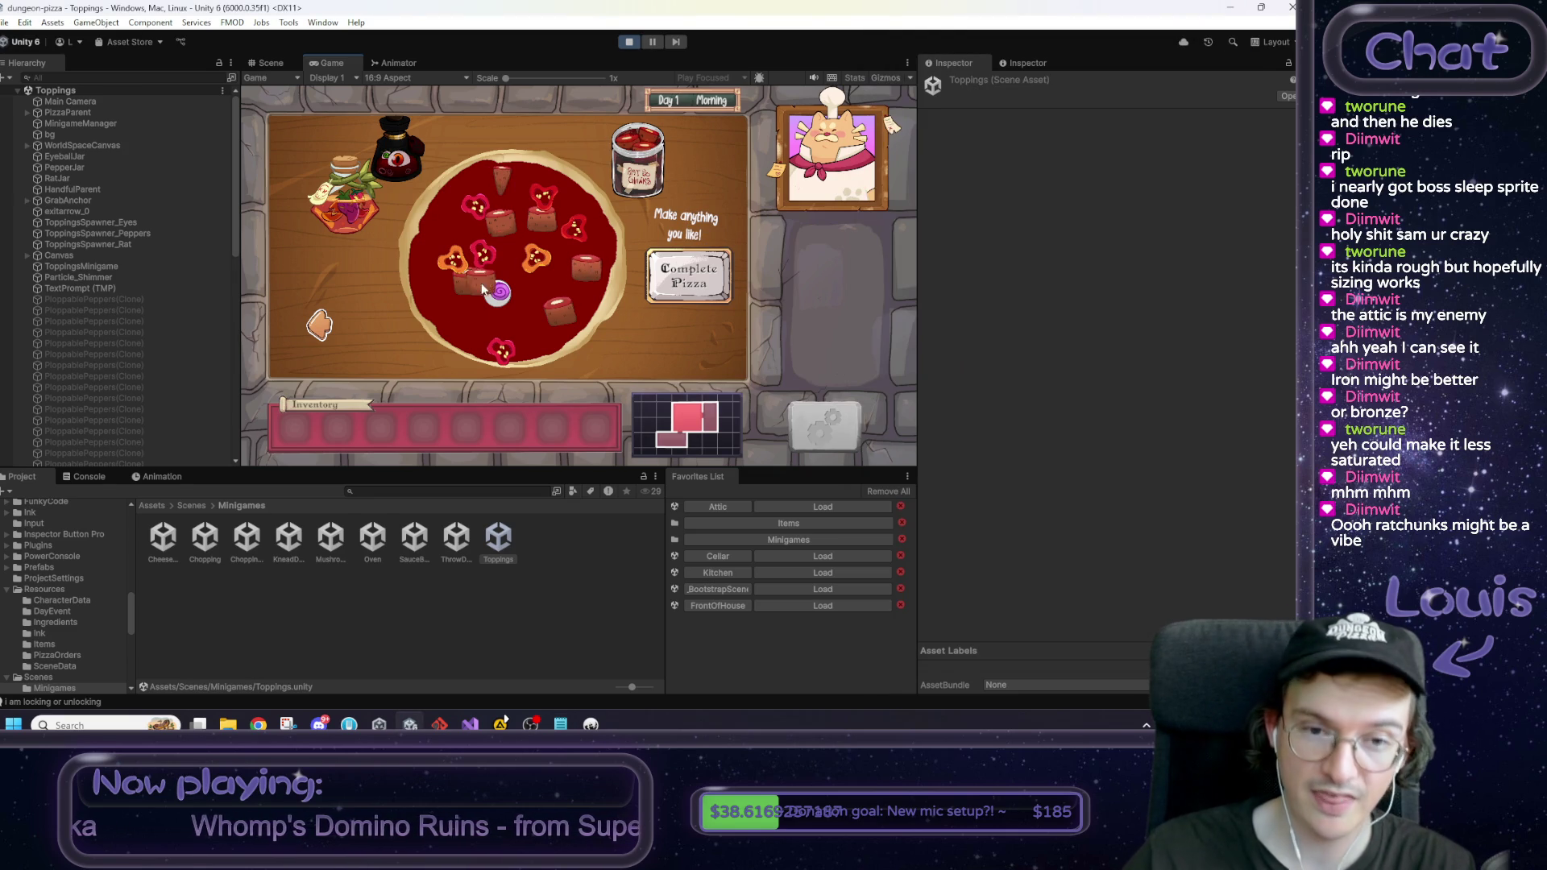
key("alt+Tab")
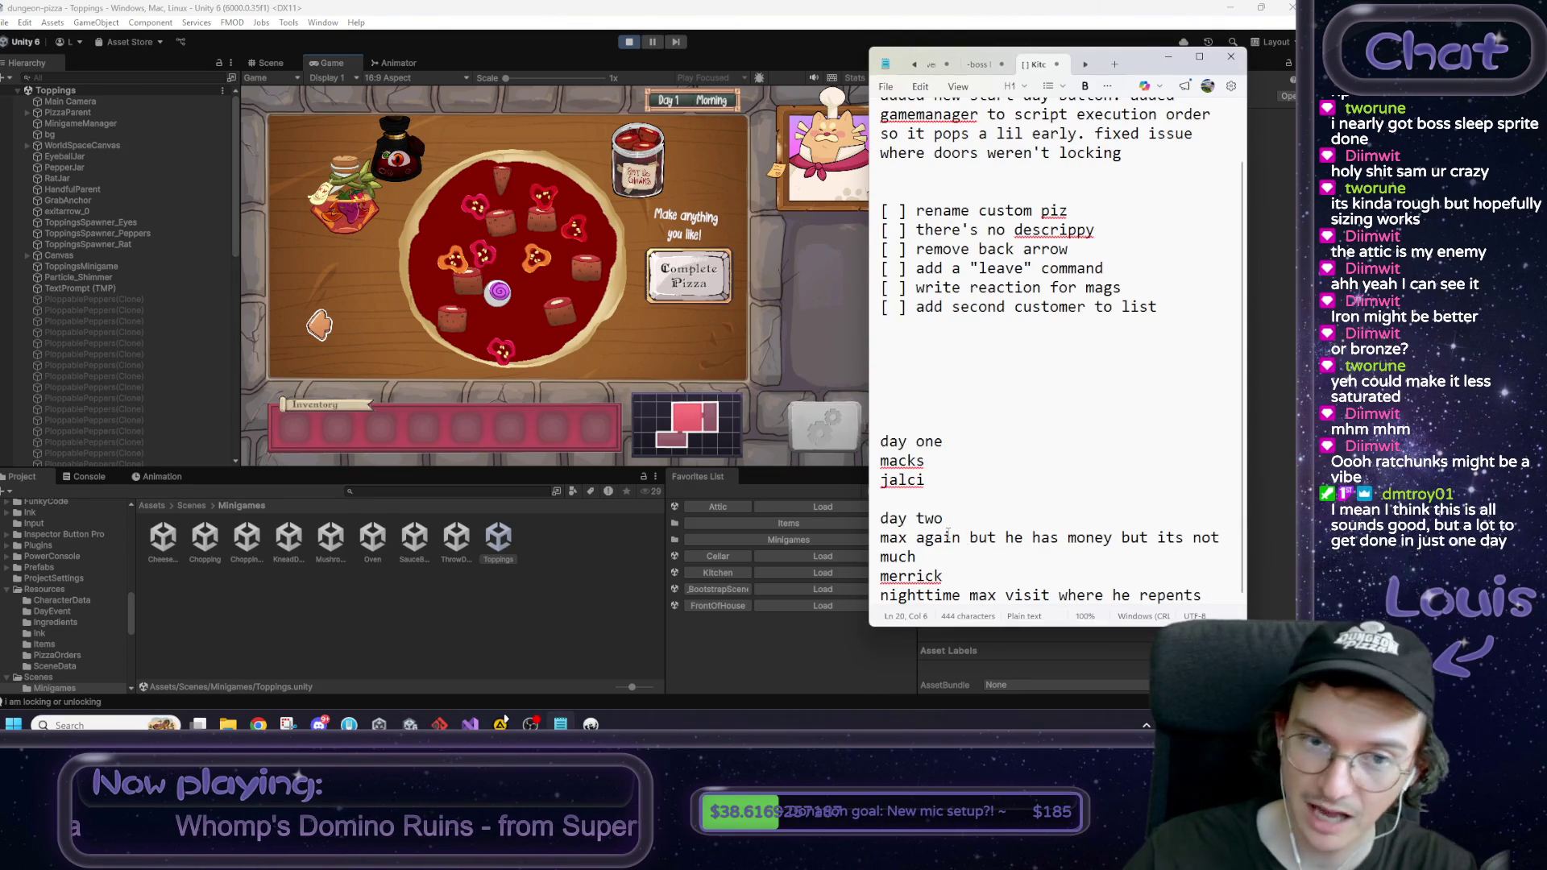
left_click_drag(343, 208, 447, 228)
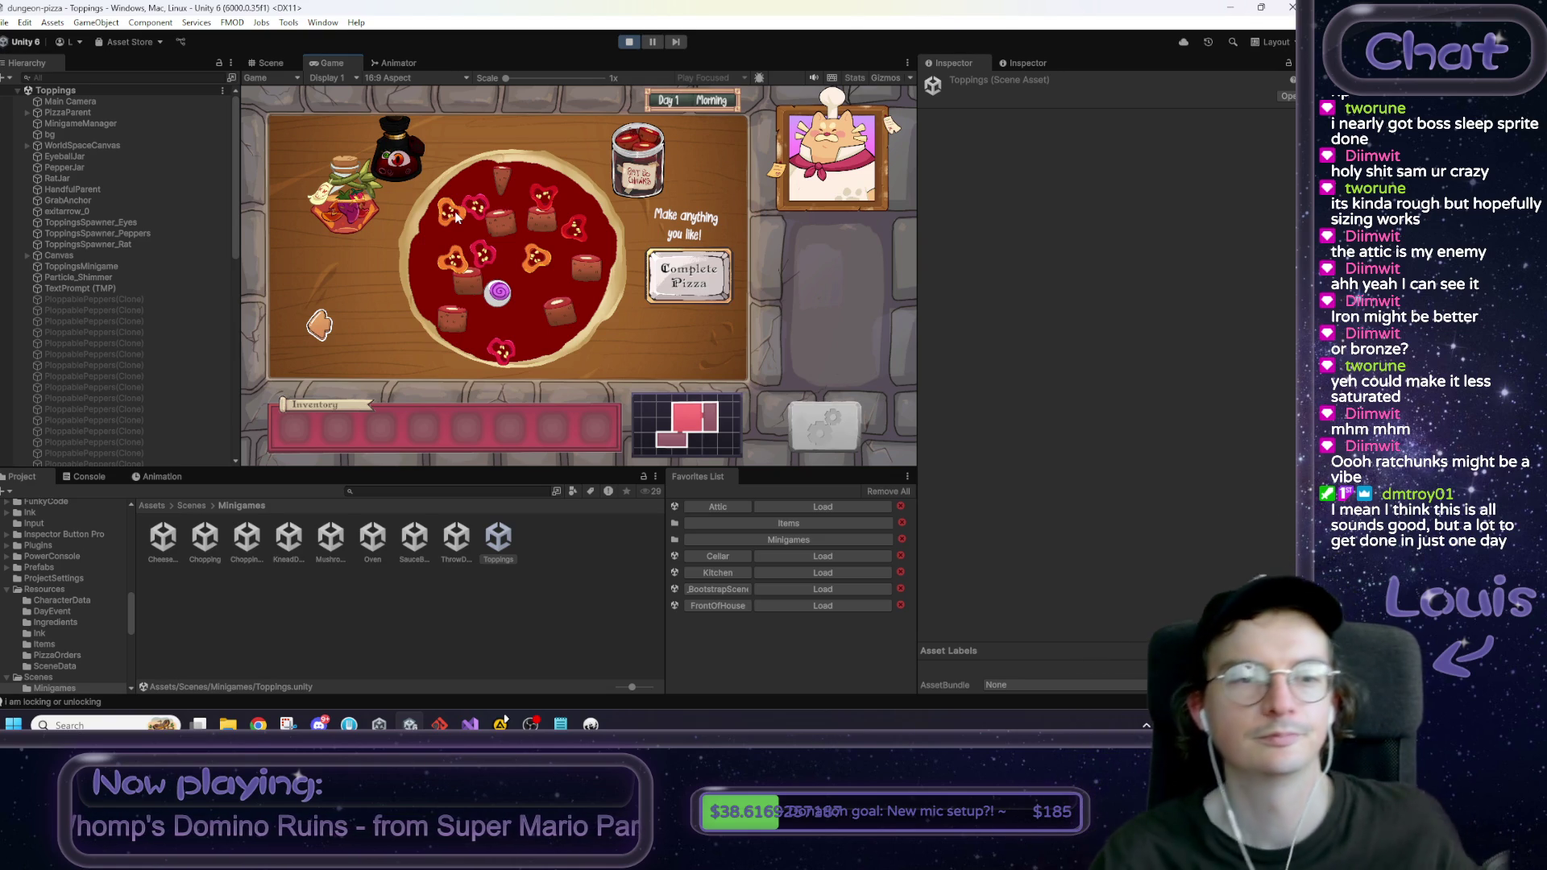
Step: Stop Play mode and review the day plans and first three checklist items in the notes
left_click(628, 42)
left_click(561, 724)
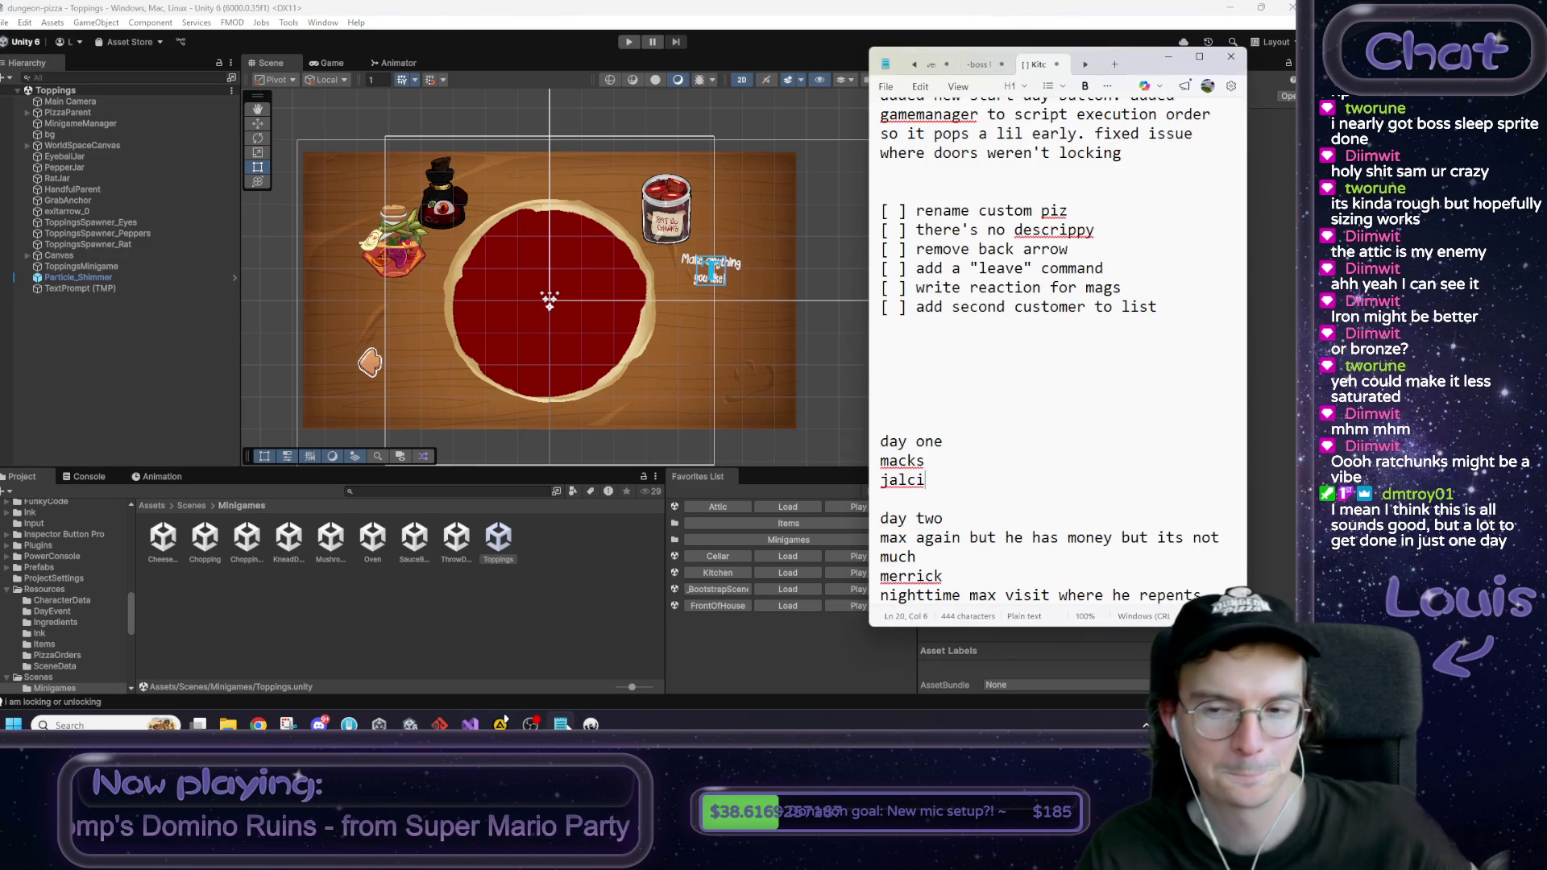
left_click_drag(1225, 595, 838, 464)
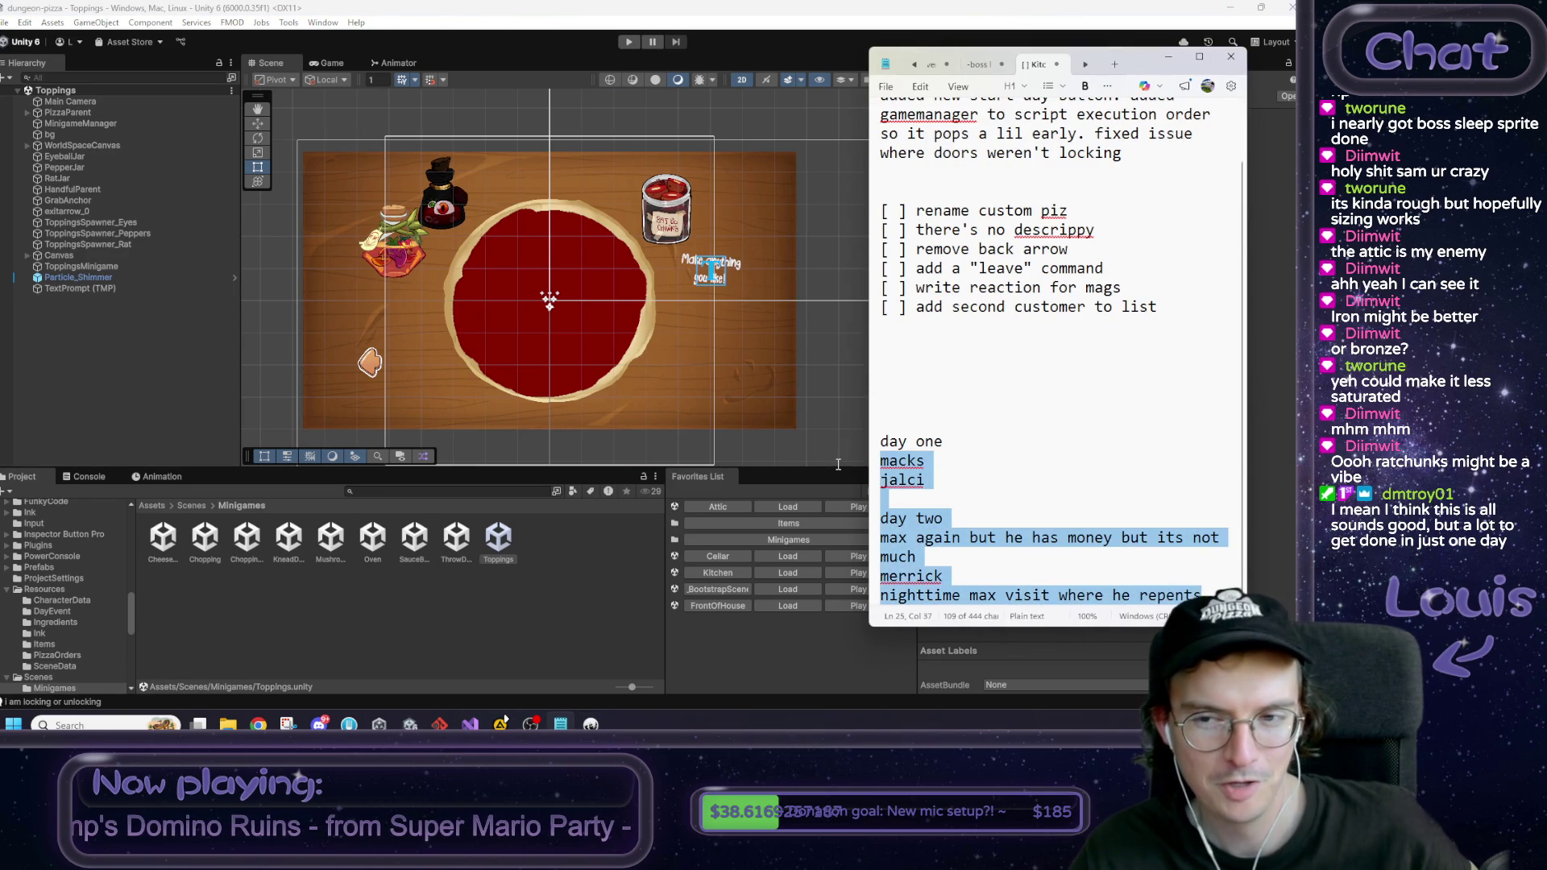
left_click(1023, 449)
mouse_move(1197, 583)
left_mouse_down()
mouse_move(887, 459)
mouse_move(883, 415)
left_mouse_up()
left_click(980, 403)
scroll(981, 465, "up", 1)
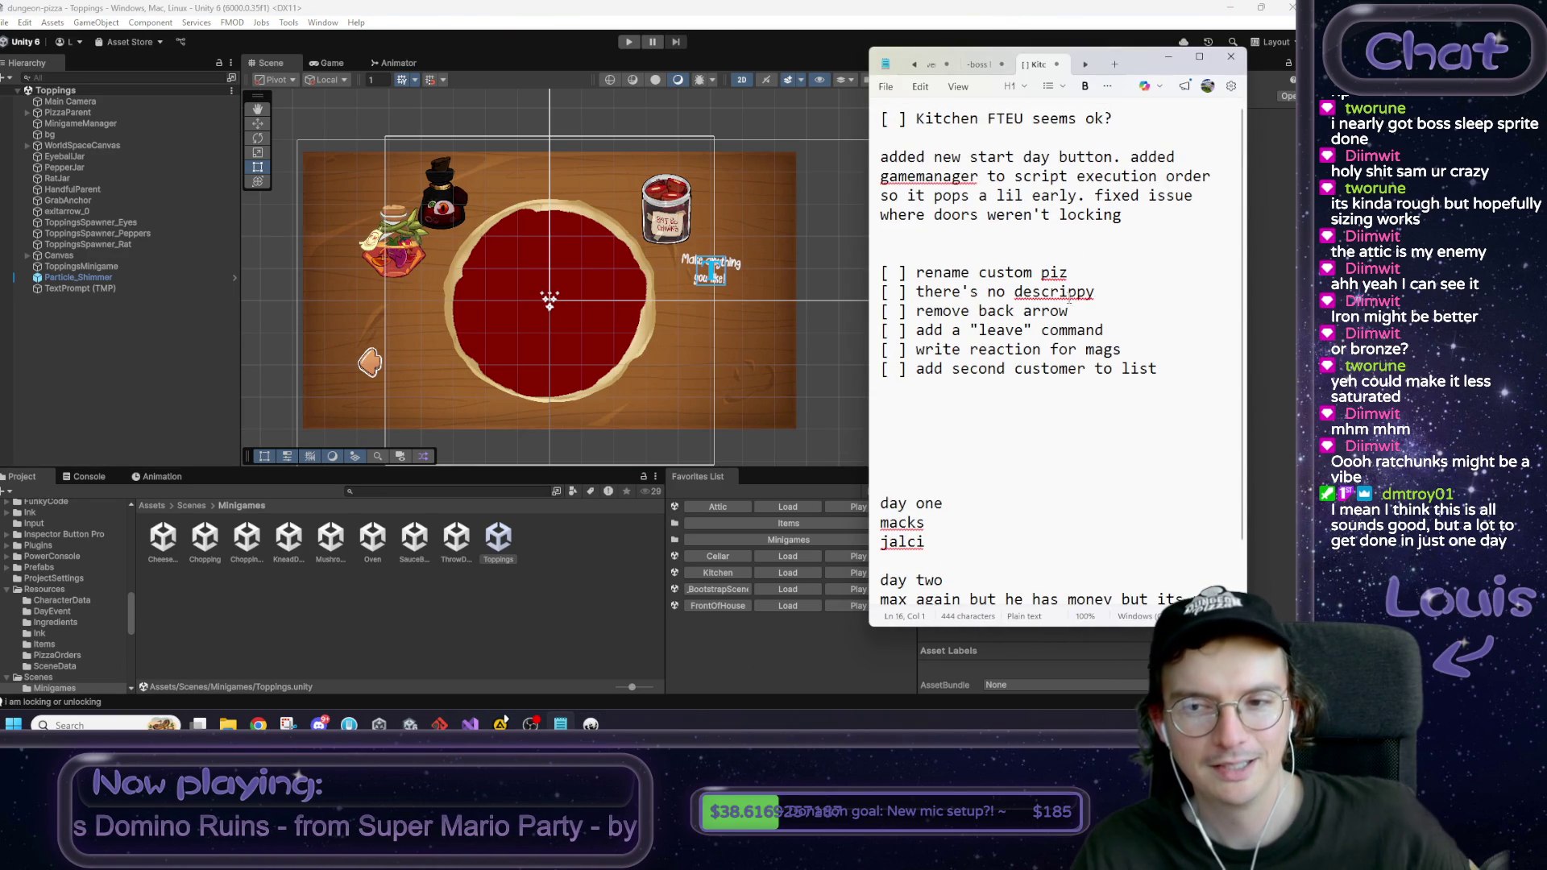
left_click_drag(881, 272, 1068, 311)
left_click(881, 272)
left_click(1067, 311, "shift")
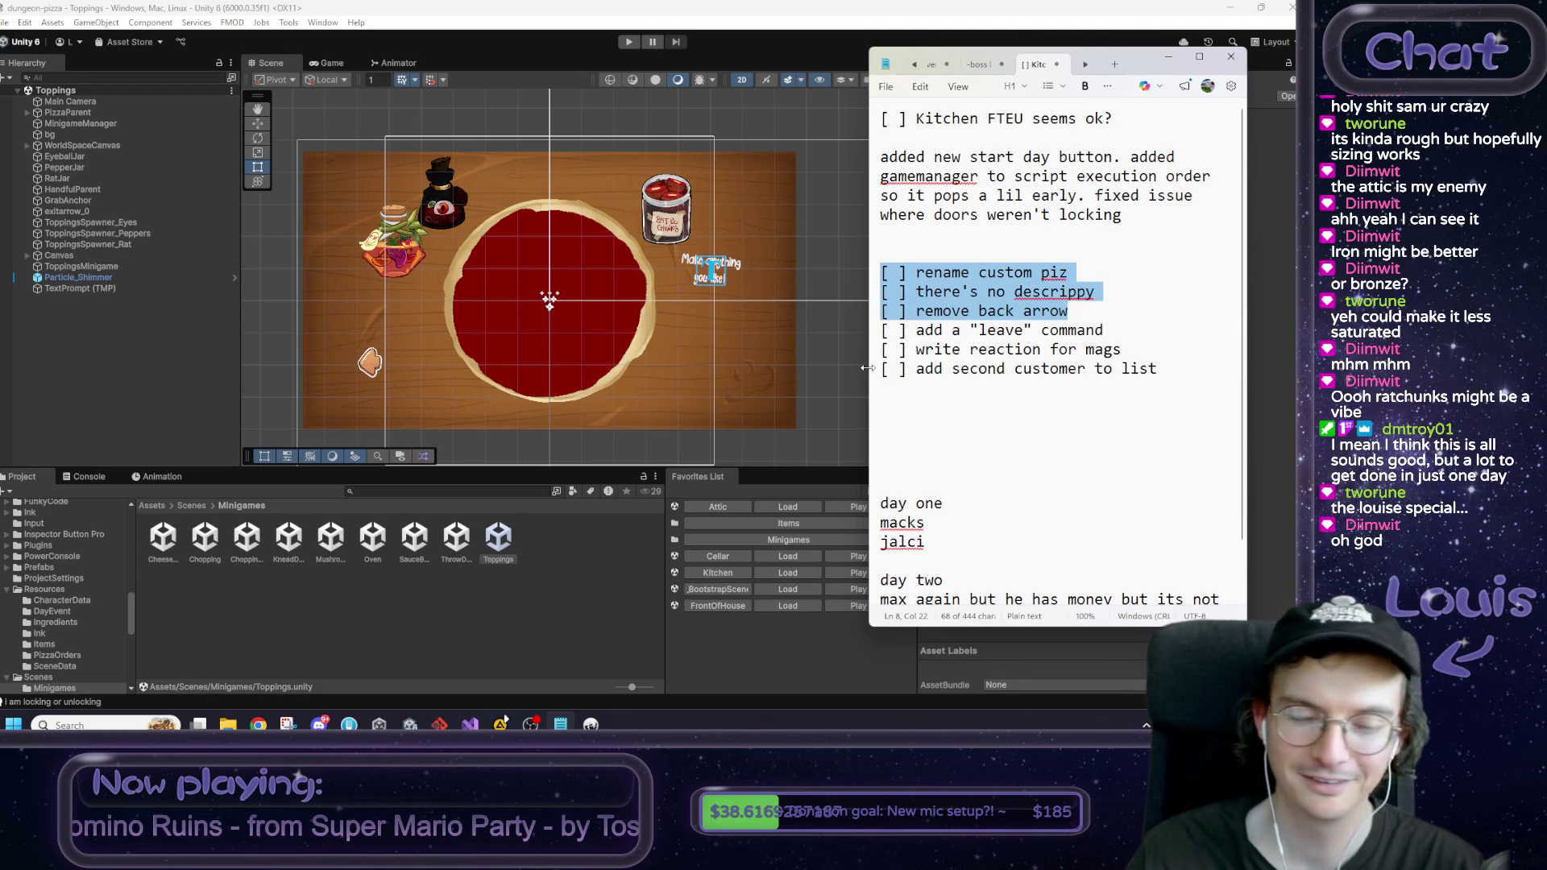
left_click(1094, 314)
Step: Navigate the Project window back up to the top-level Assets folder
left_click(282, 644)
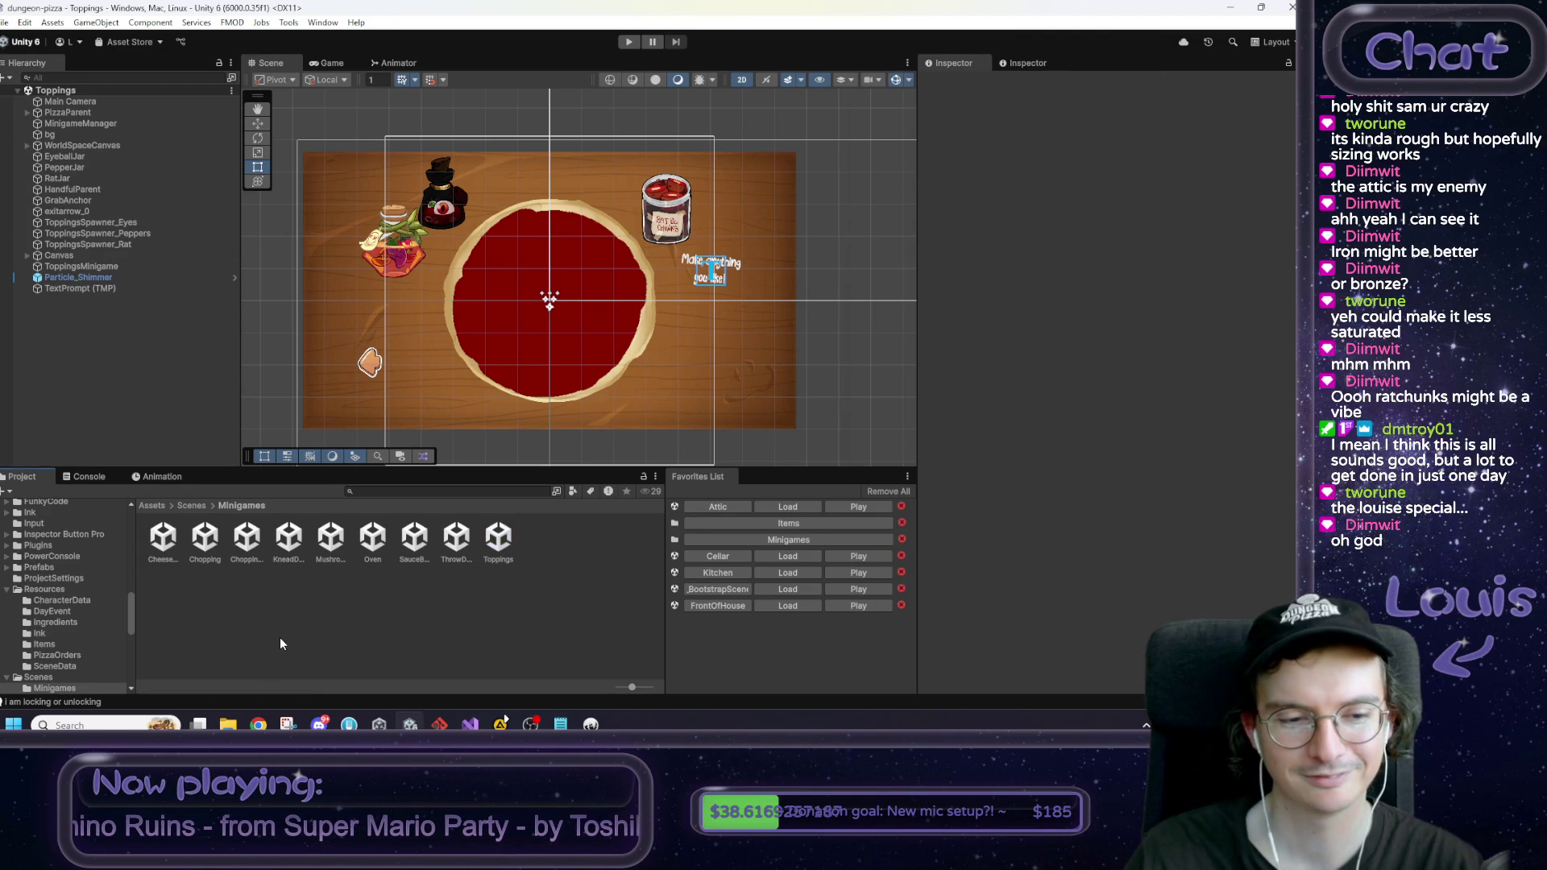
left_click(193, 506)
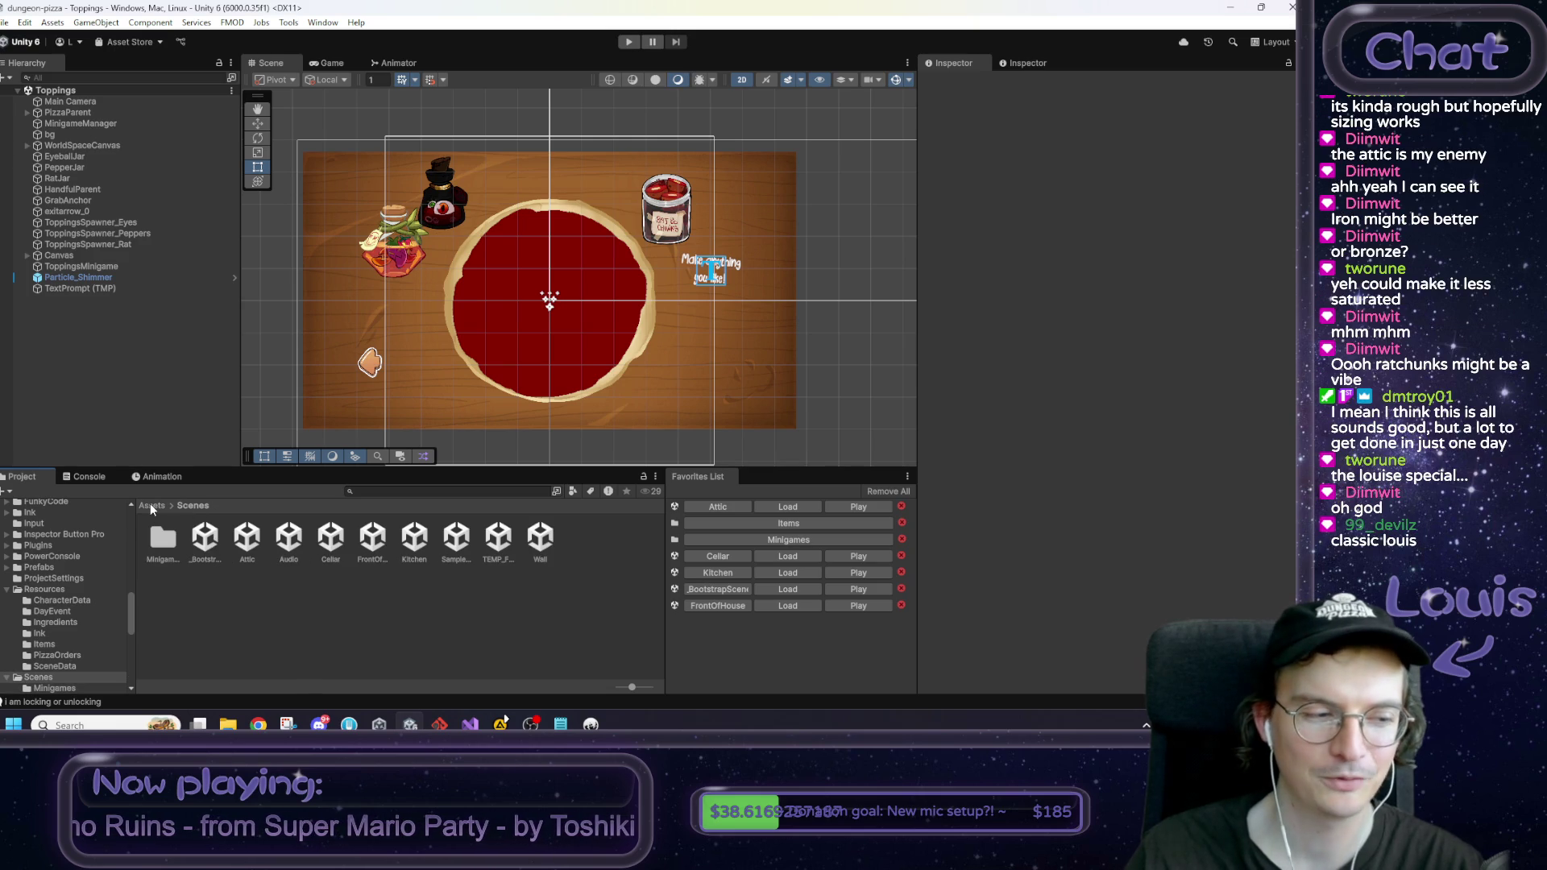
left_click(152, 506)
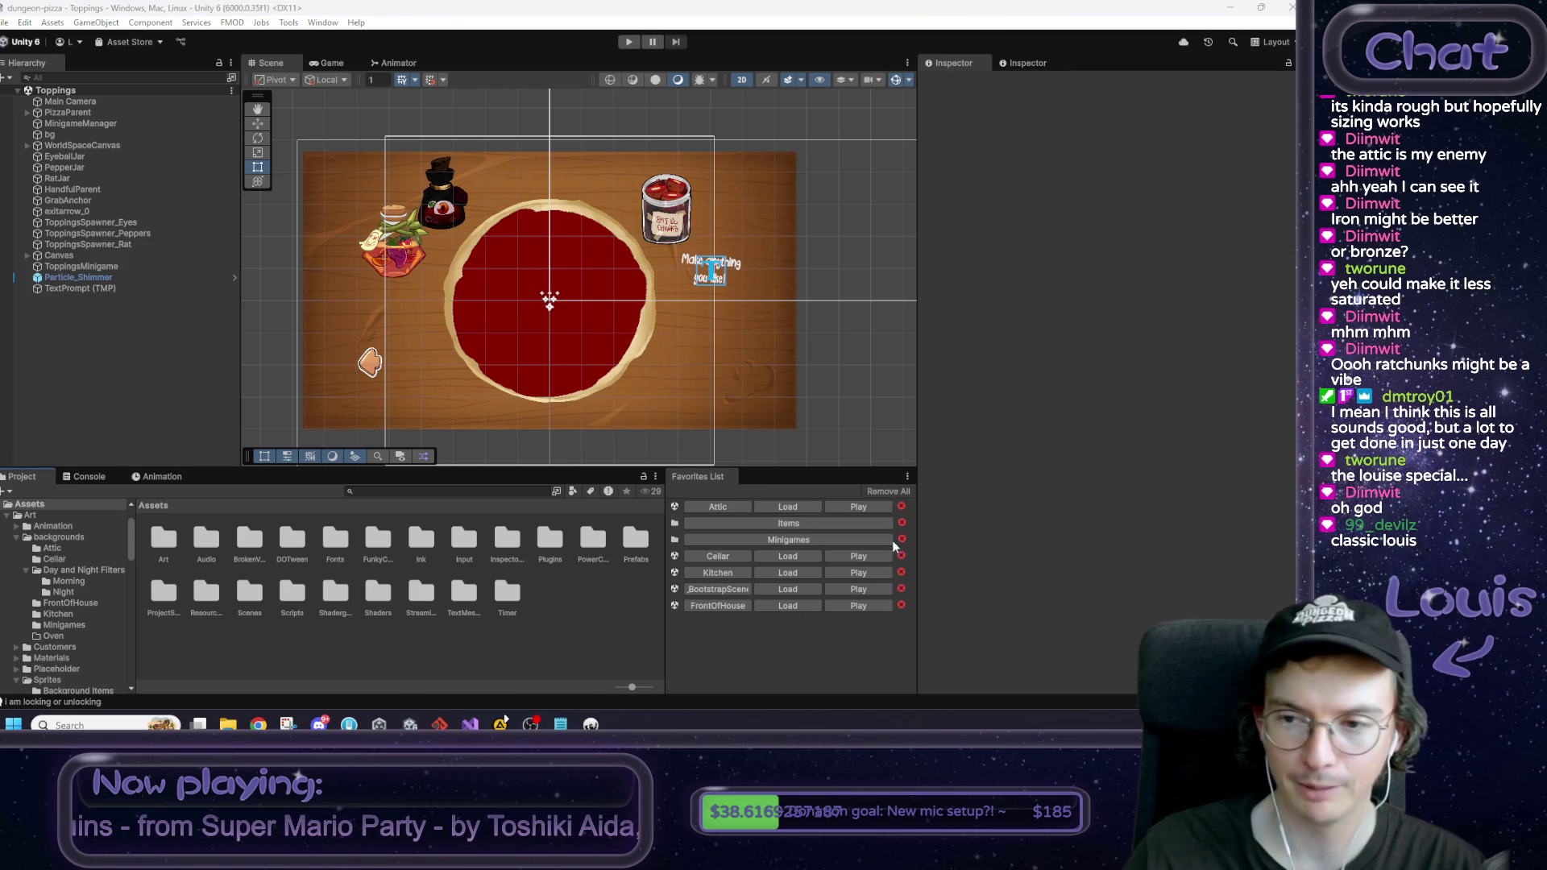
Step: Recheck the rename custom pizza to-do, then start a search in Visual Studio's code
left_click(561, 723)
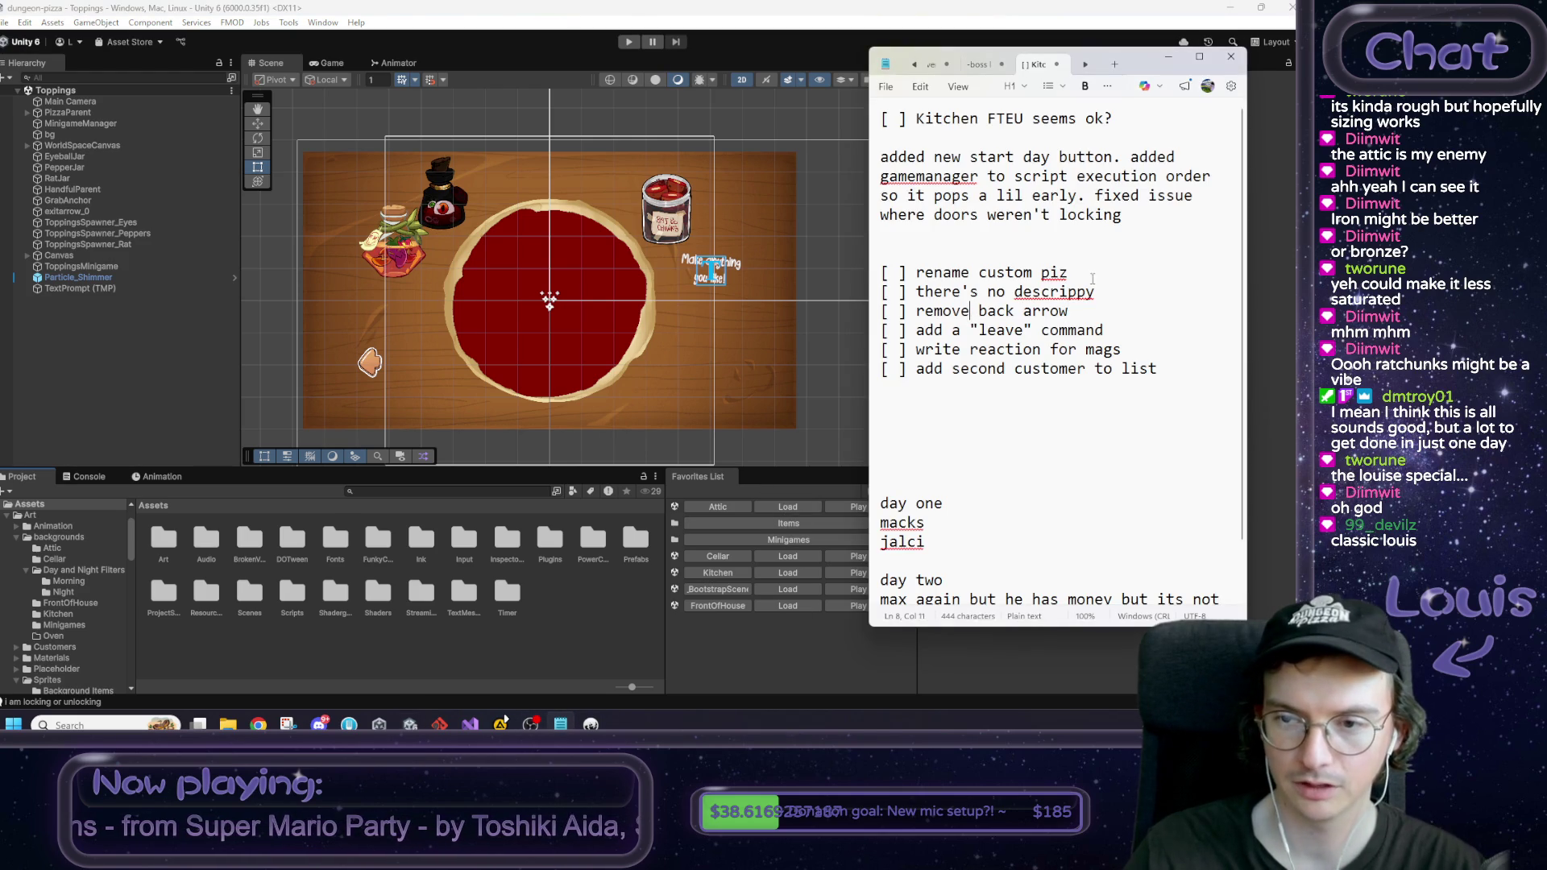
left_click_drag(1090, 279, 870, 278)
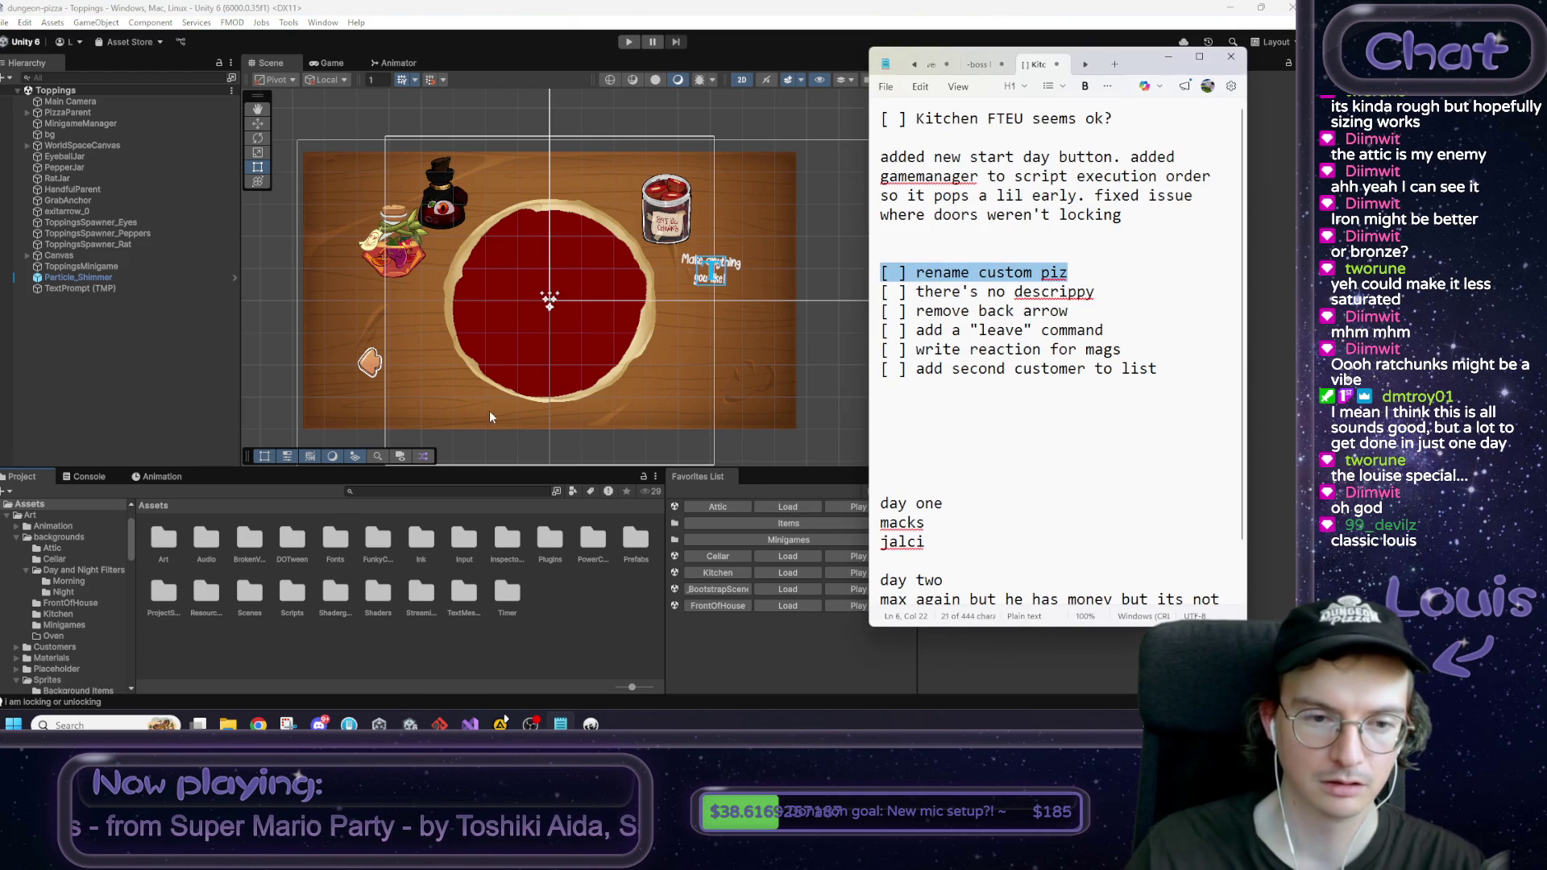
left_click(561, 724)
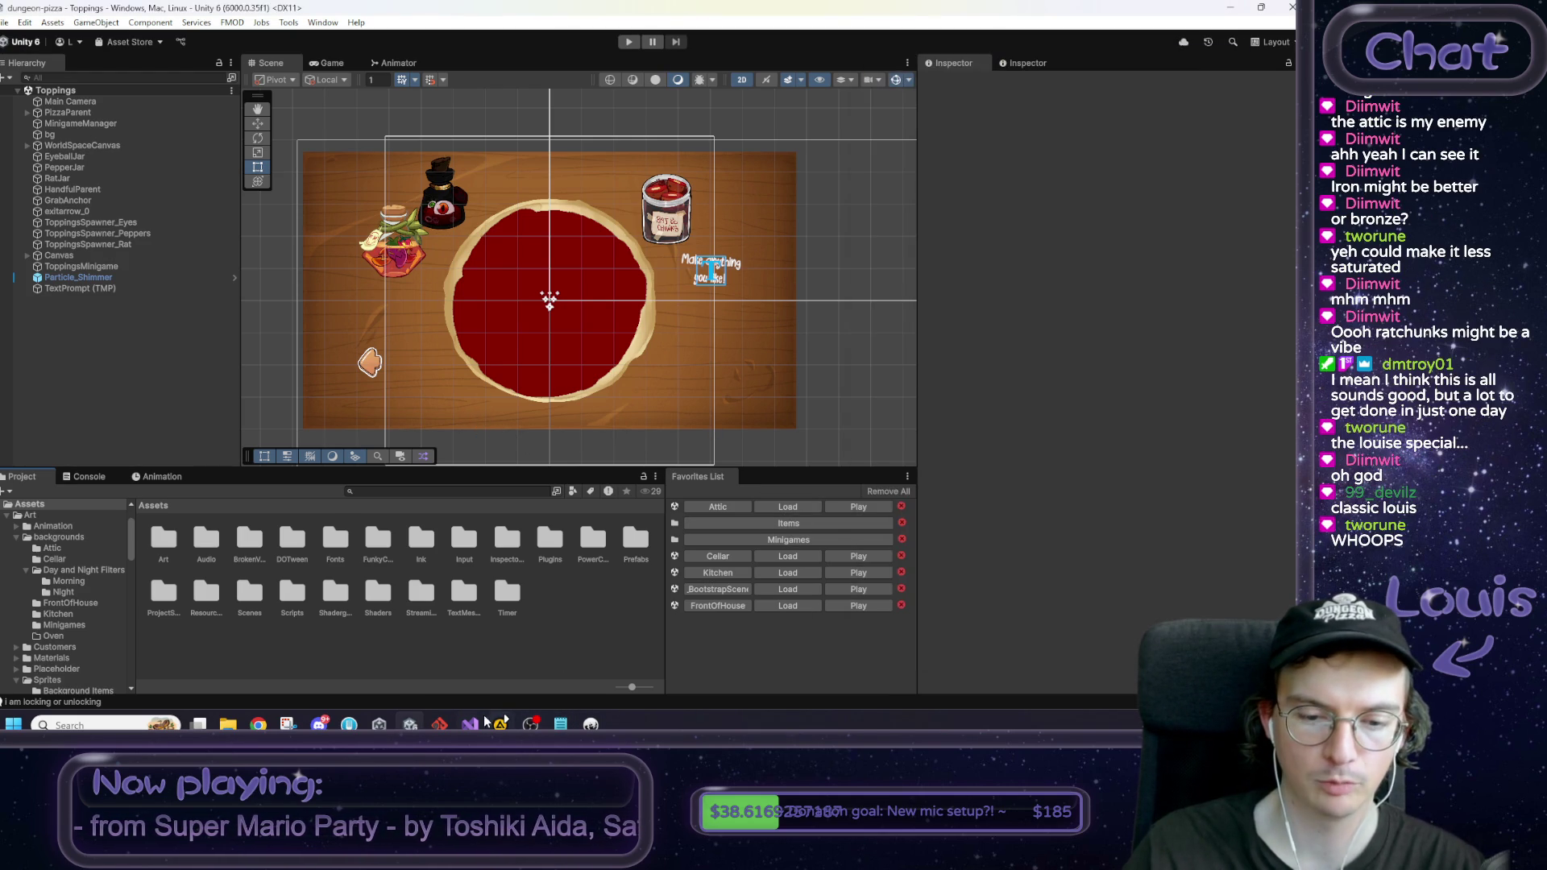
left_click(470, 724)
left_click(705, 281)
Step: Find the ' Custom Pizza ' name string in ActivePizzaSO.cs
key("ctrl+f")
type("custom pizza")
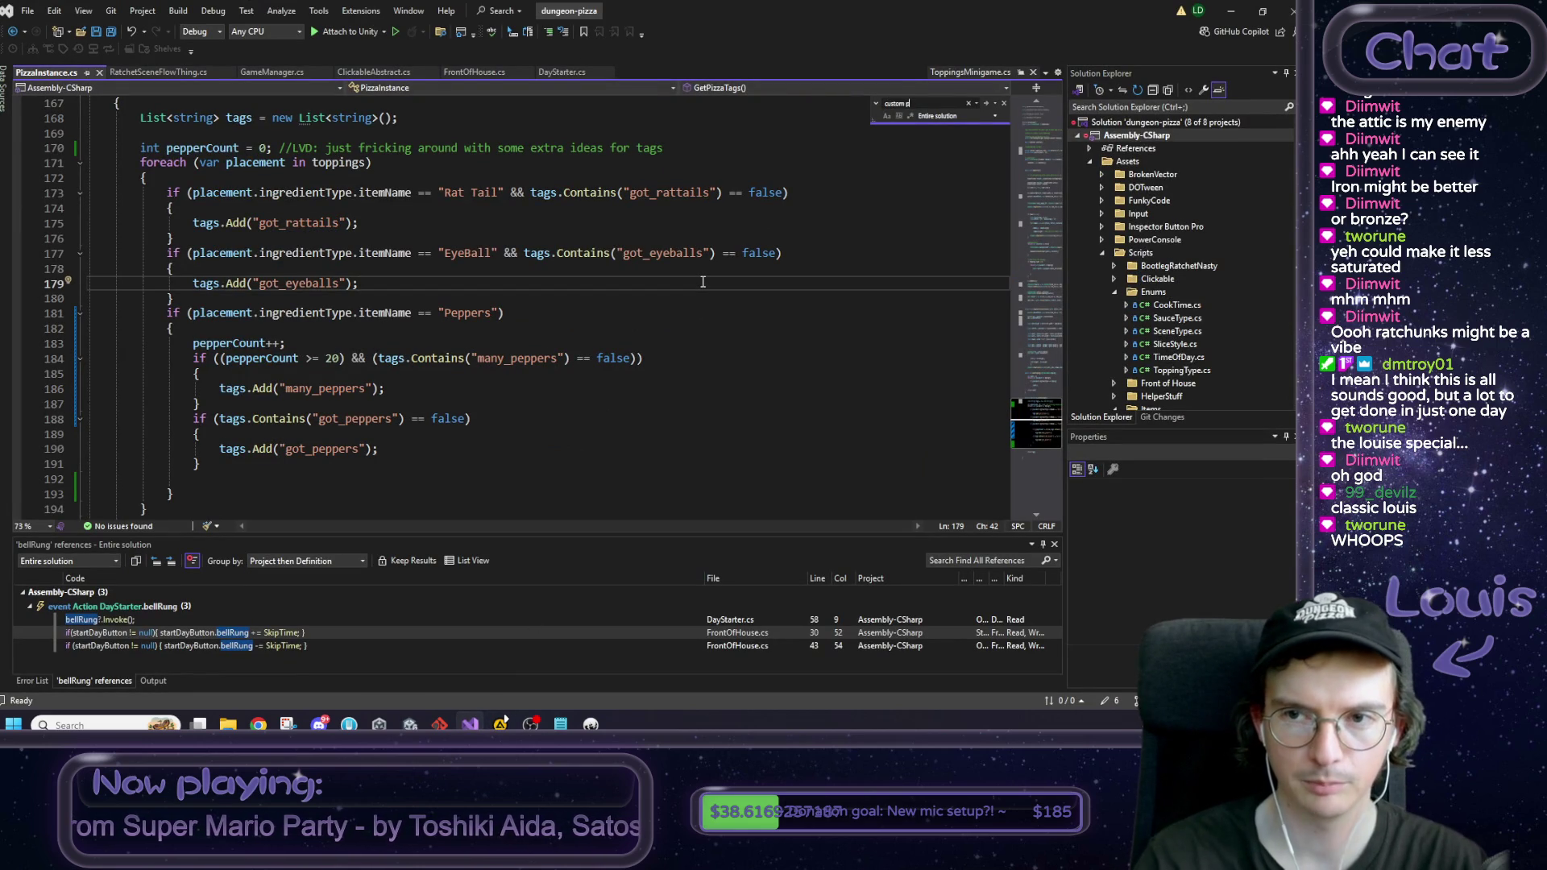
key("Return")
scroll(306, 287, "up", 6)
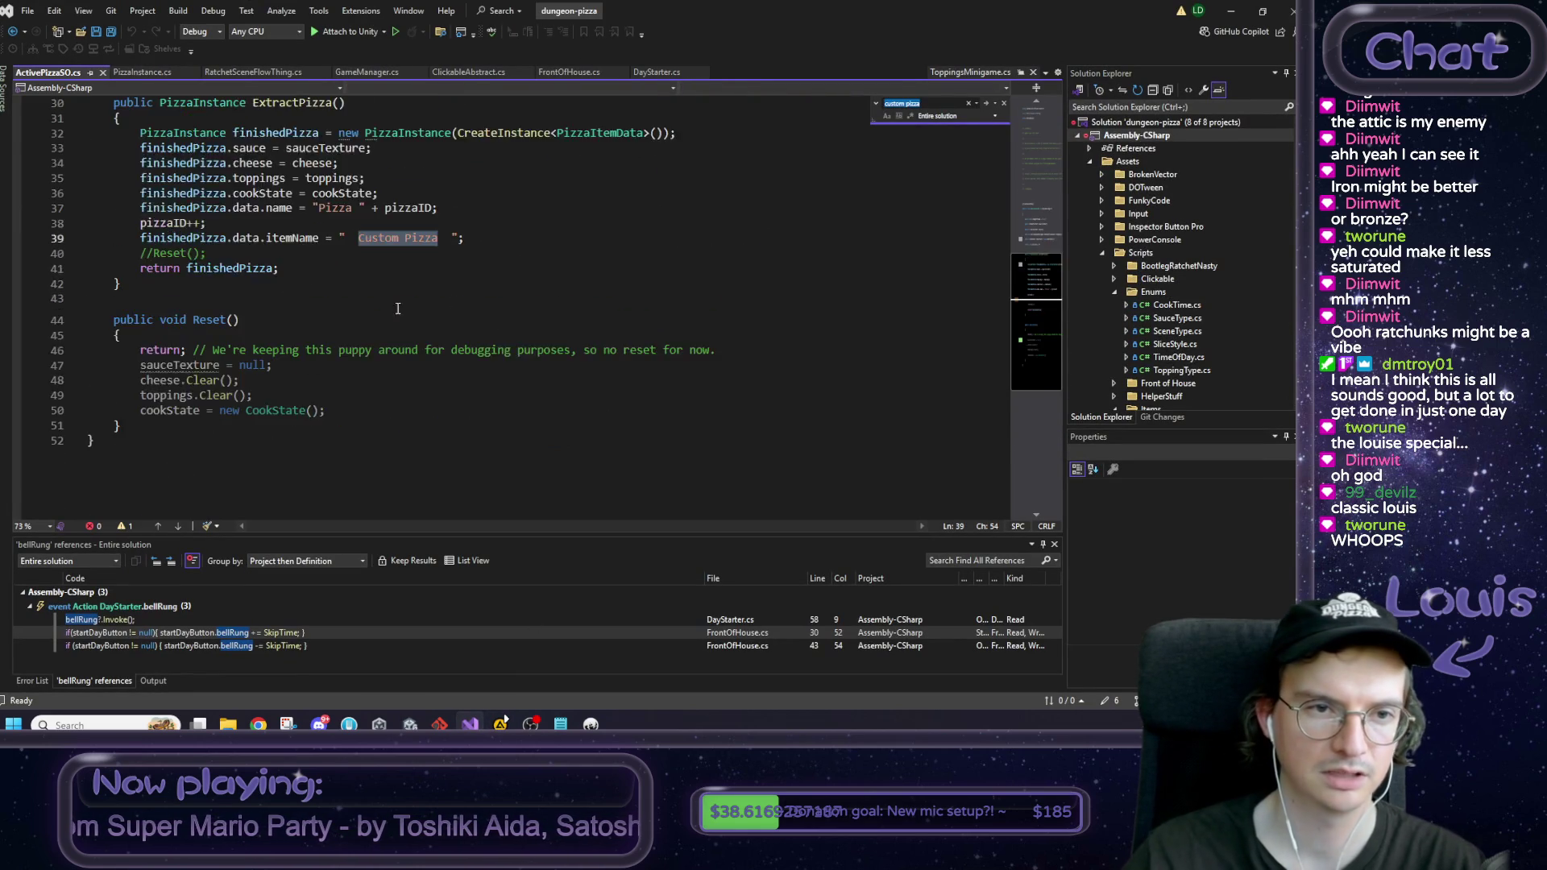
Step: Trim the padding spaces and change the item name to "Dungeon Pizza"
left_click_drag(344, 373, 449, 376)
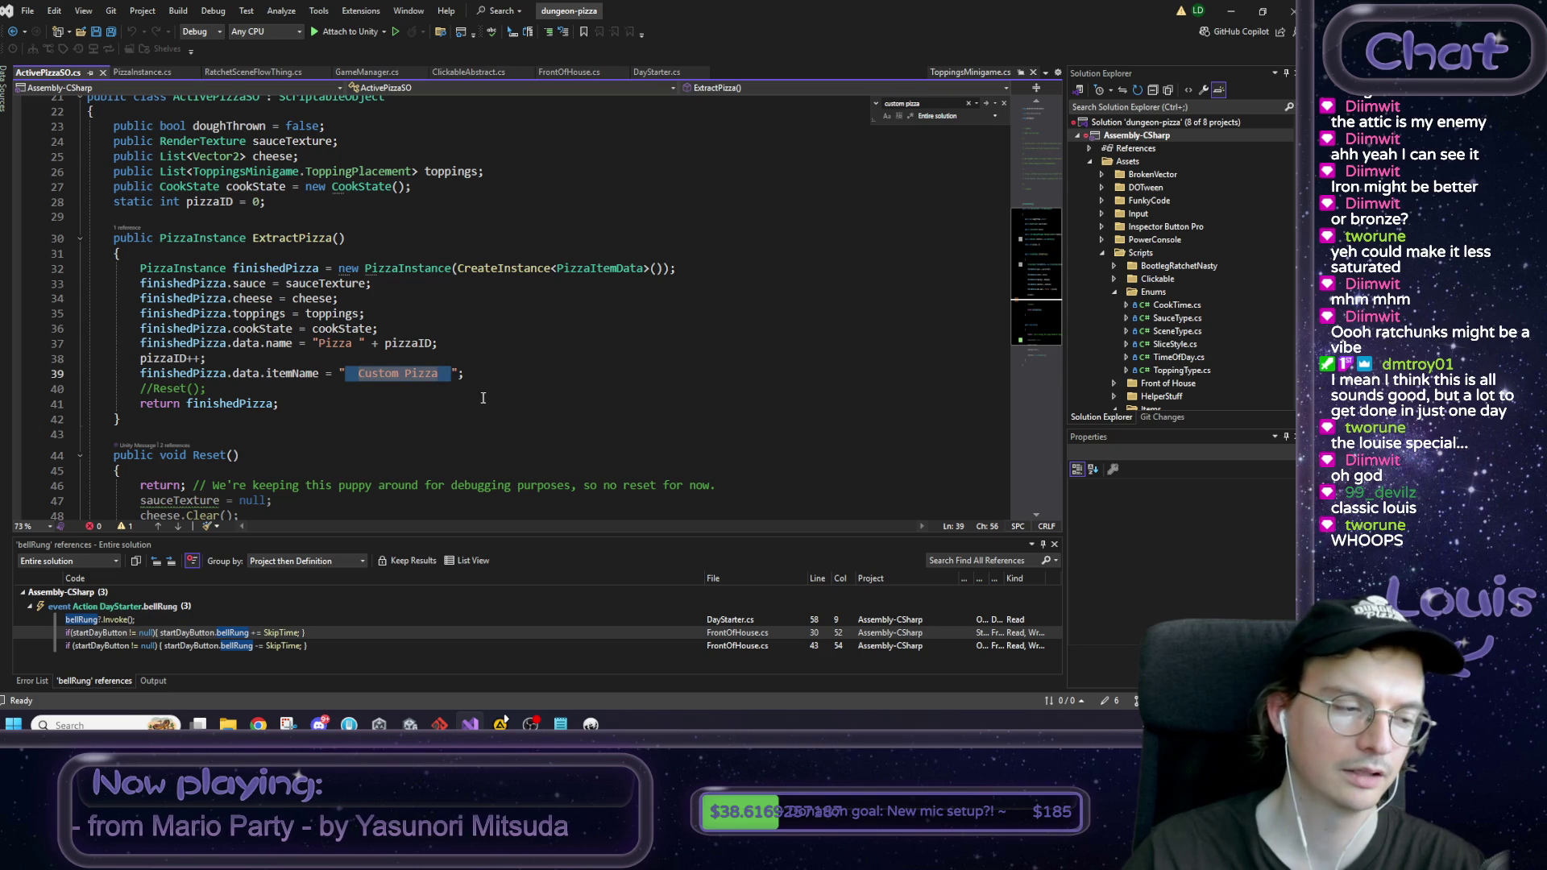
left_click(452, 375)
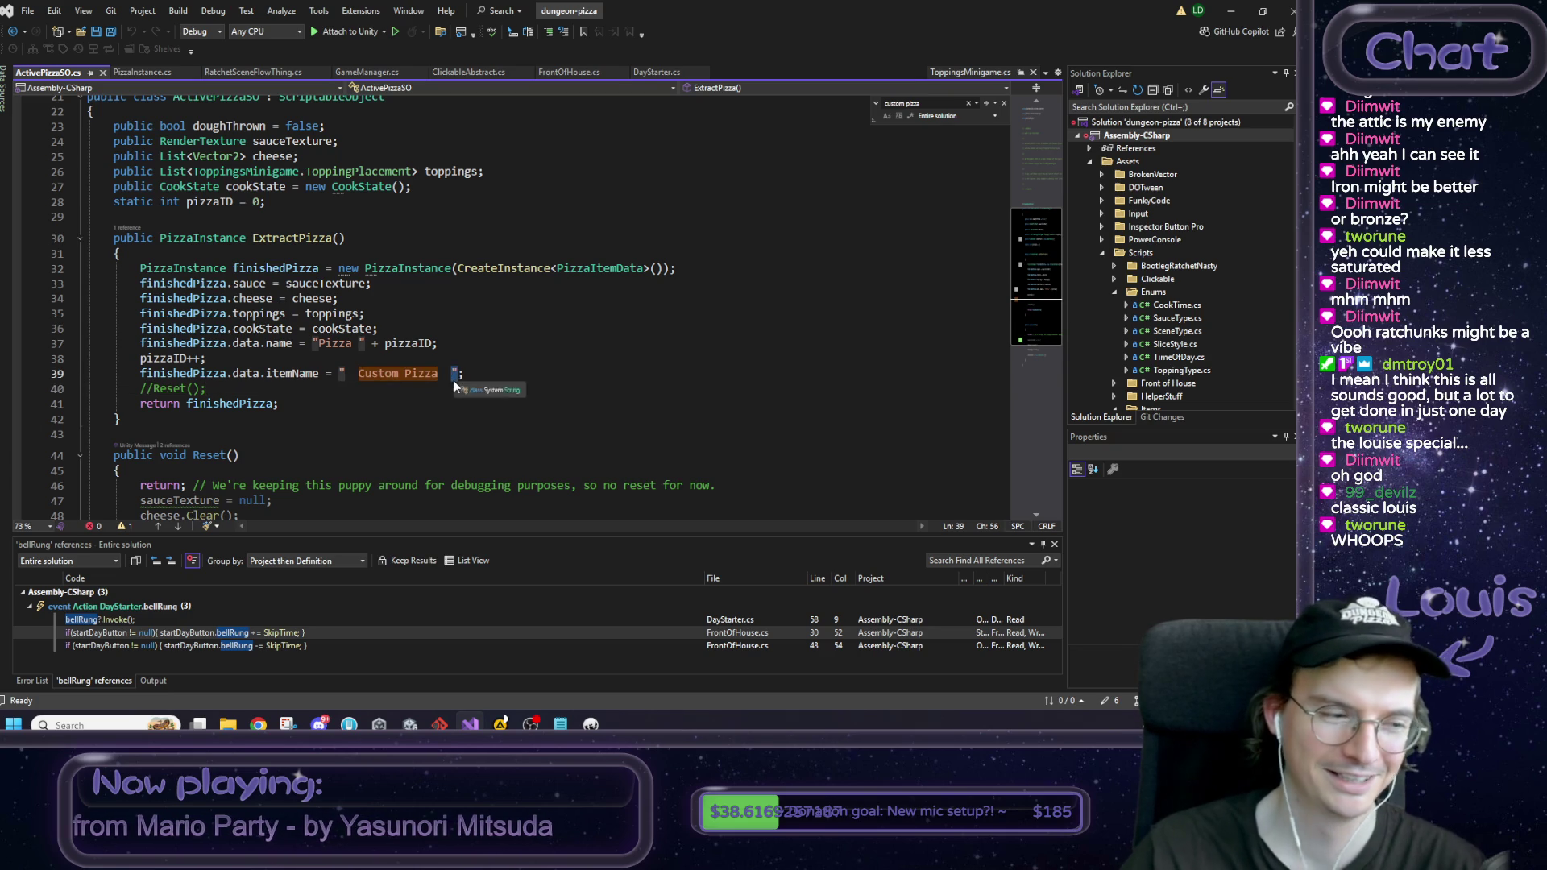
double_click(453, 377)
key("BackSpace")
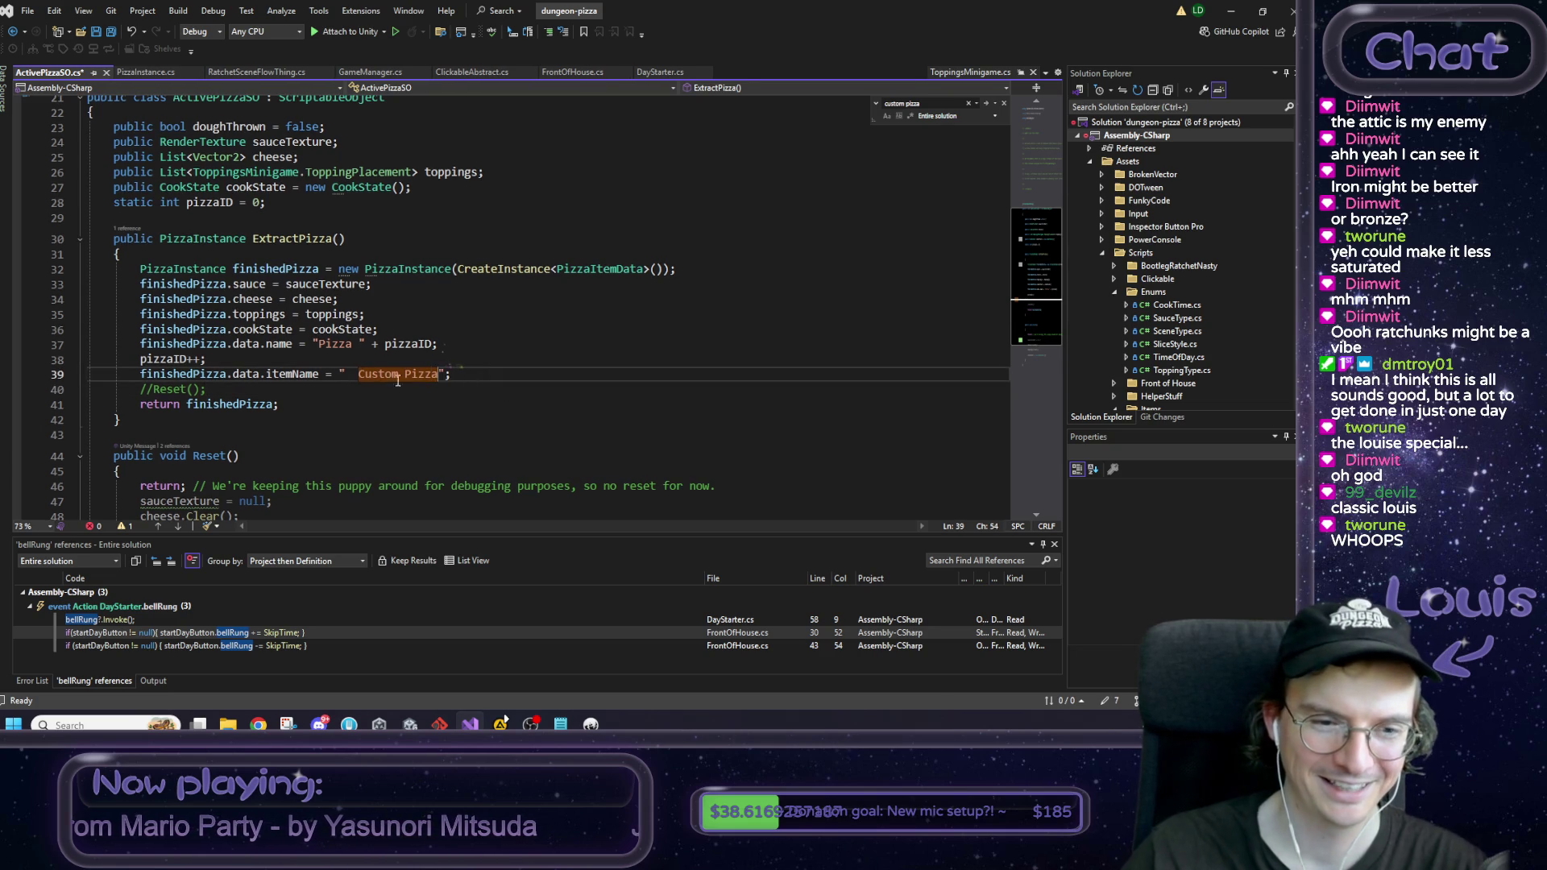
double_click(349, 374)
key("BackSpace")
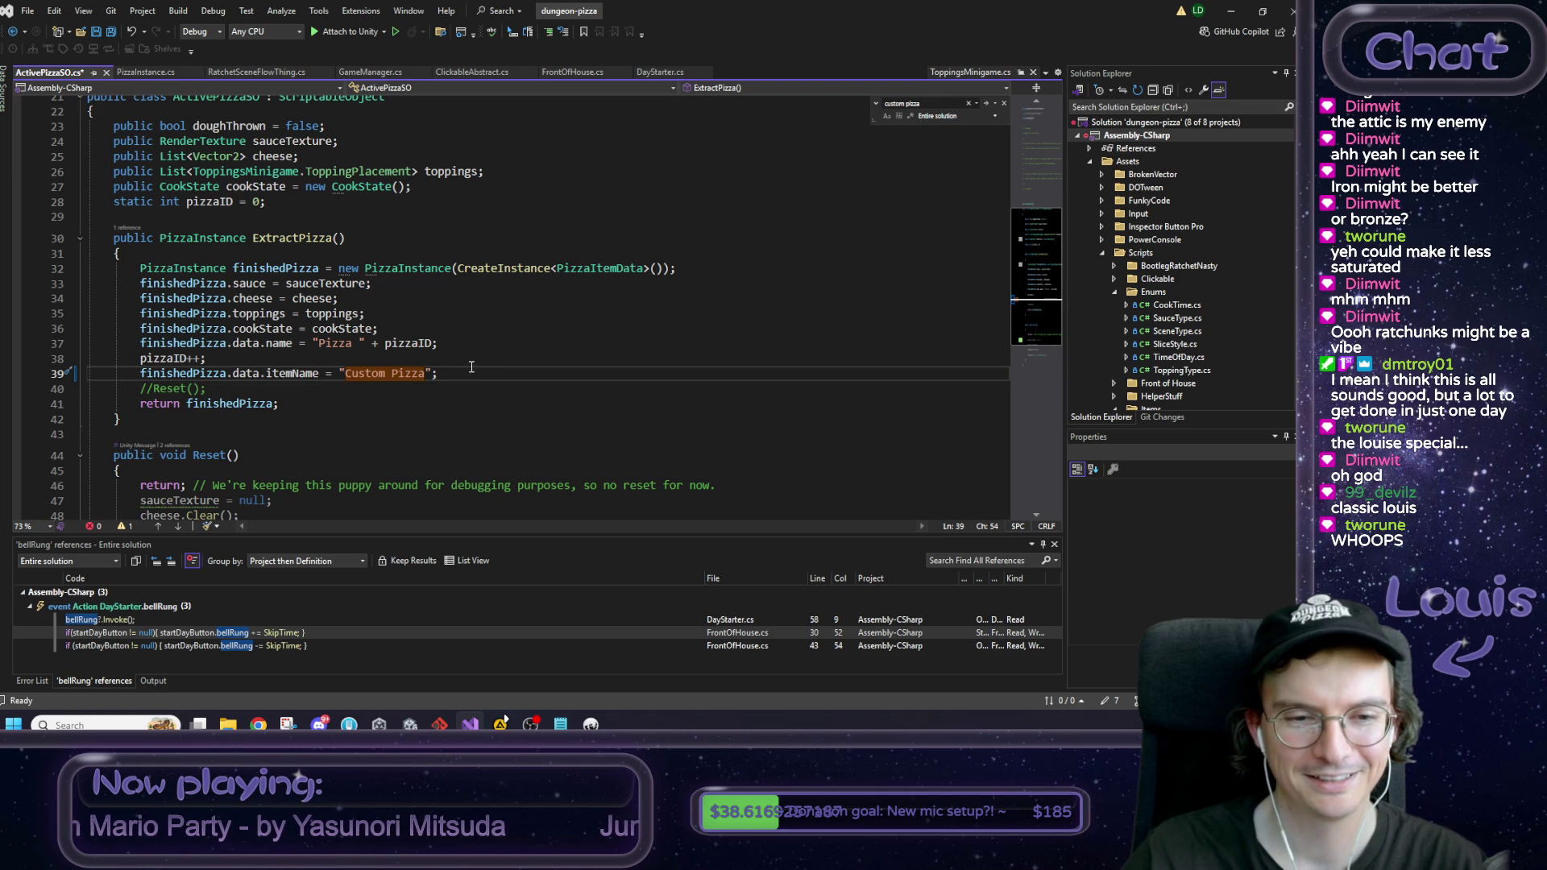
double_click(371, 375)
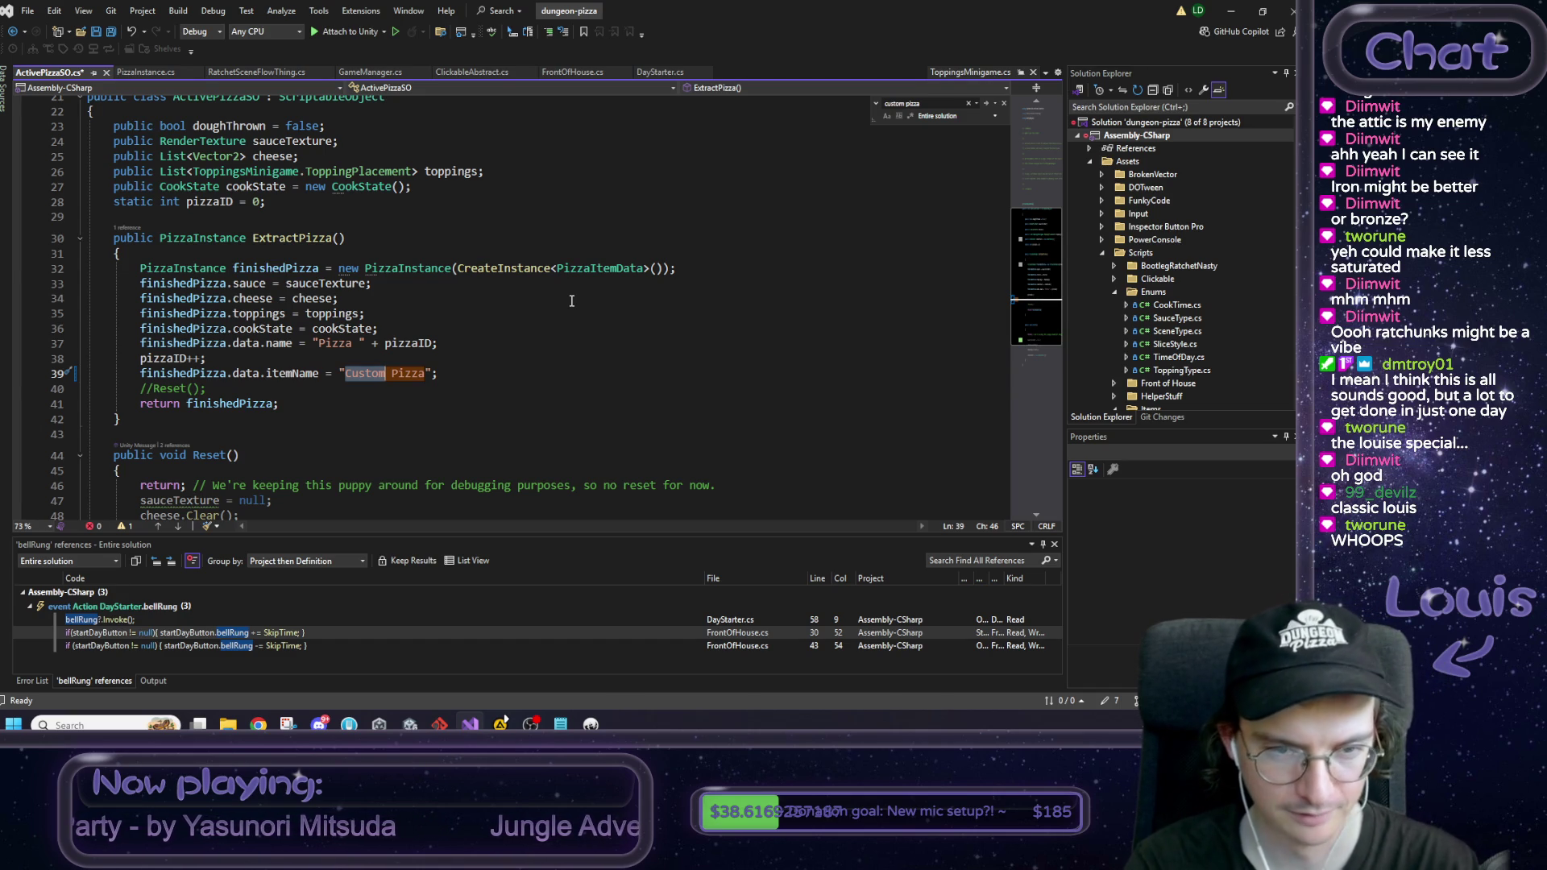
type("Dungeon")
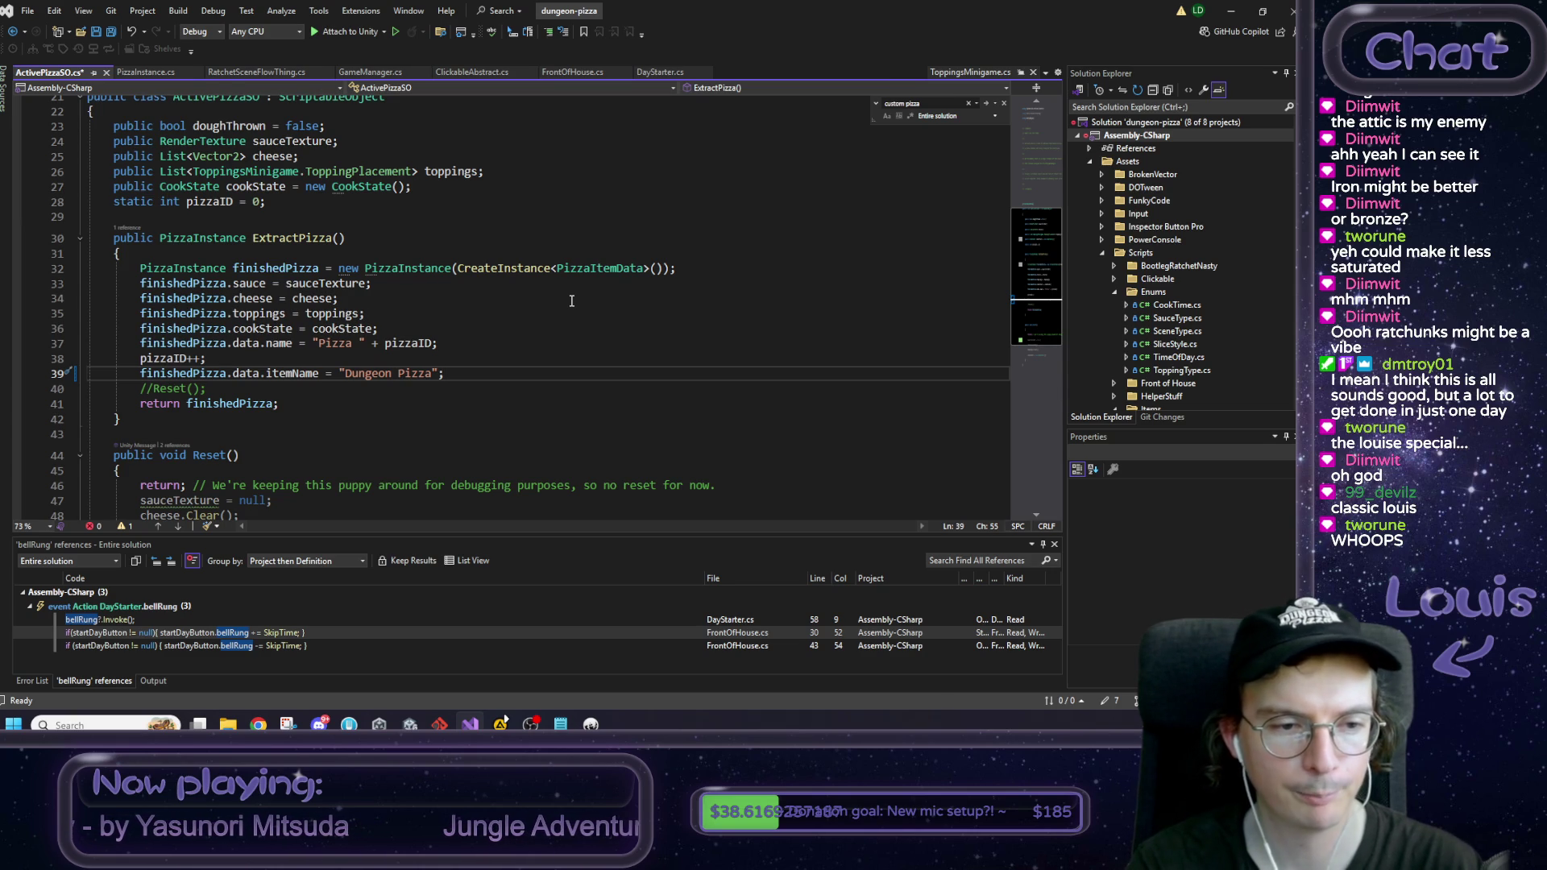
Step: Add a blank line after line 39 and copy the finishedPizza.data.itemName reference
key("Return")
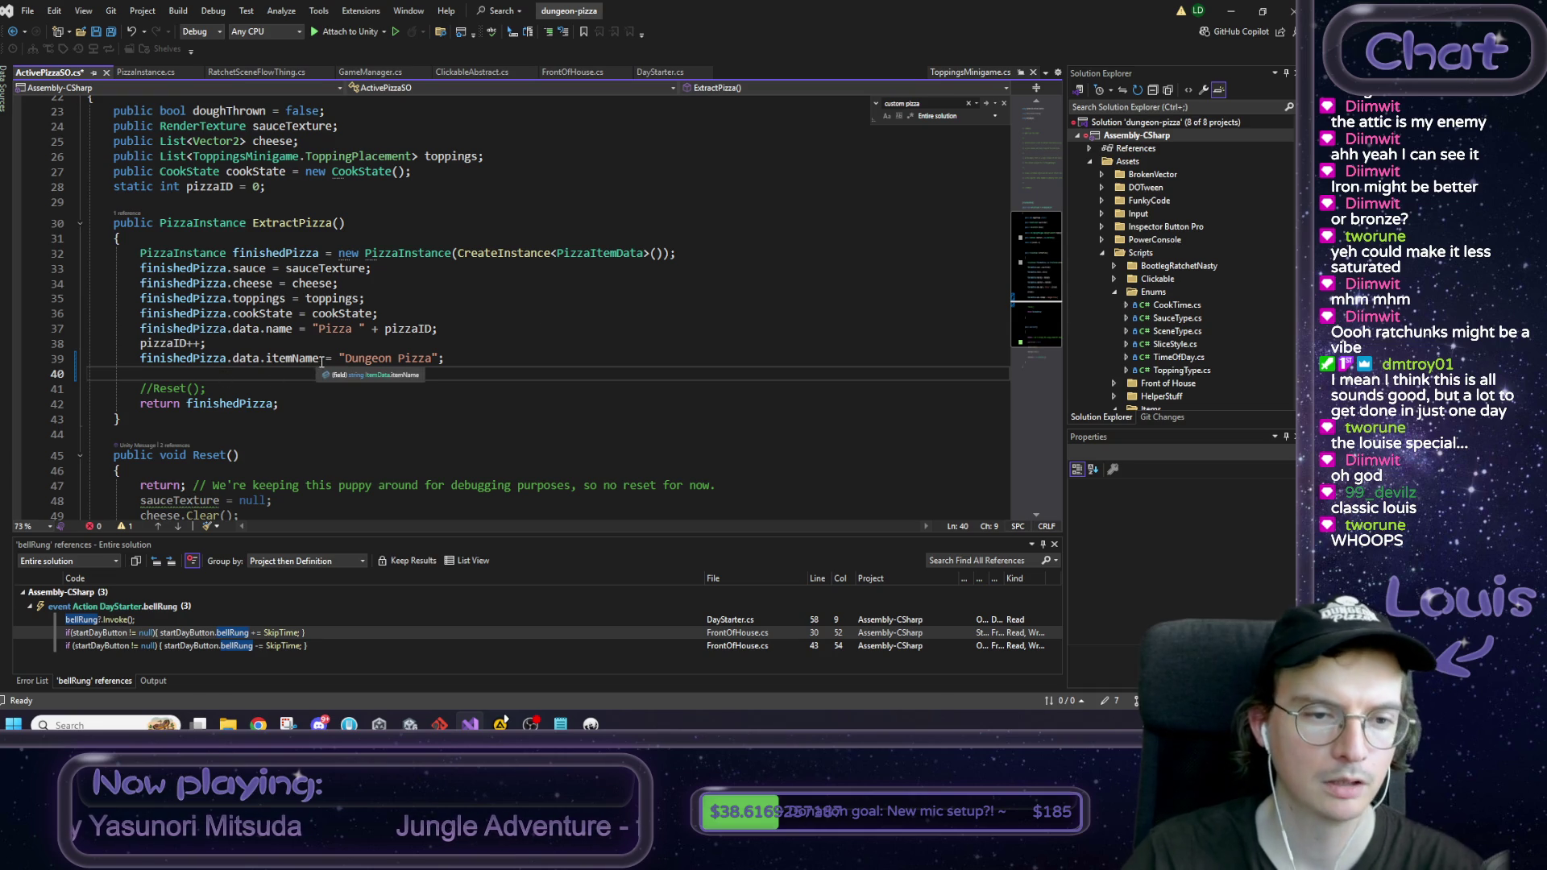
left_click_drag(319, 359, 146, 365)
key("ctrl+c")
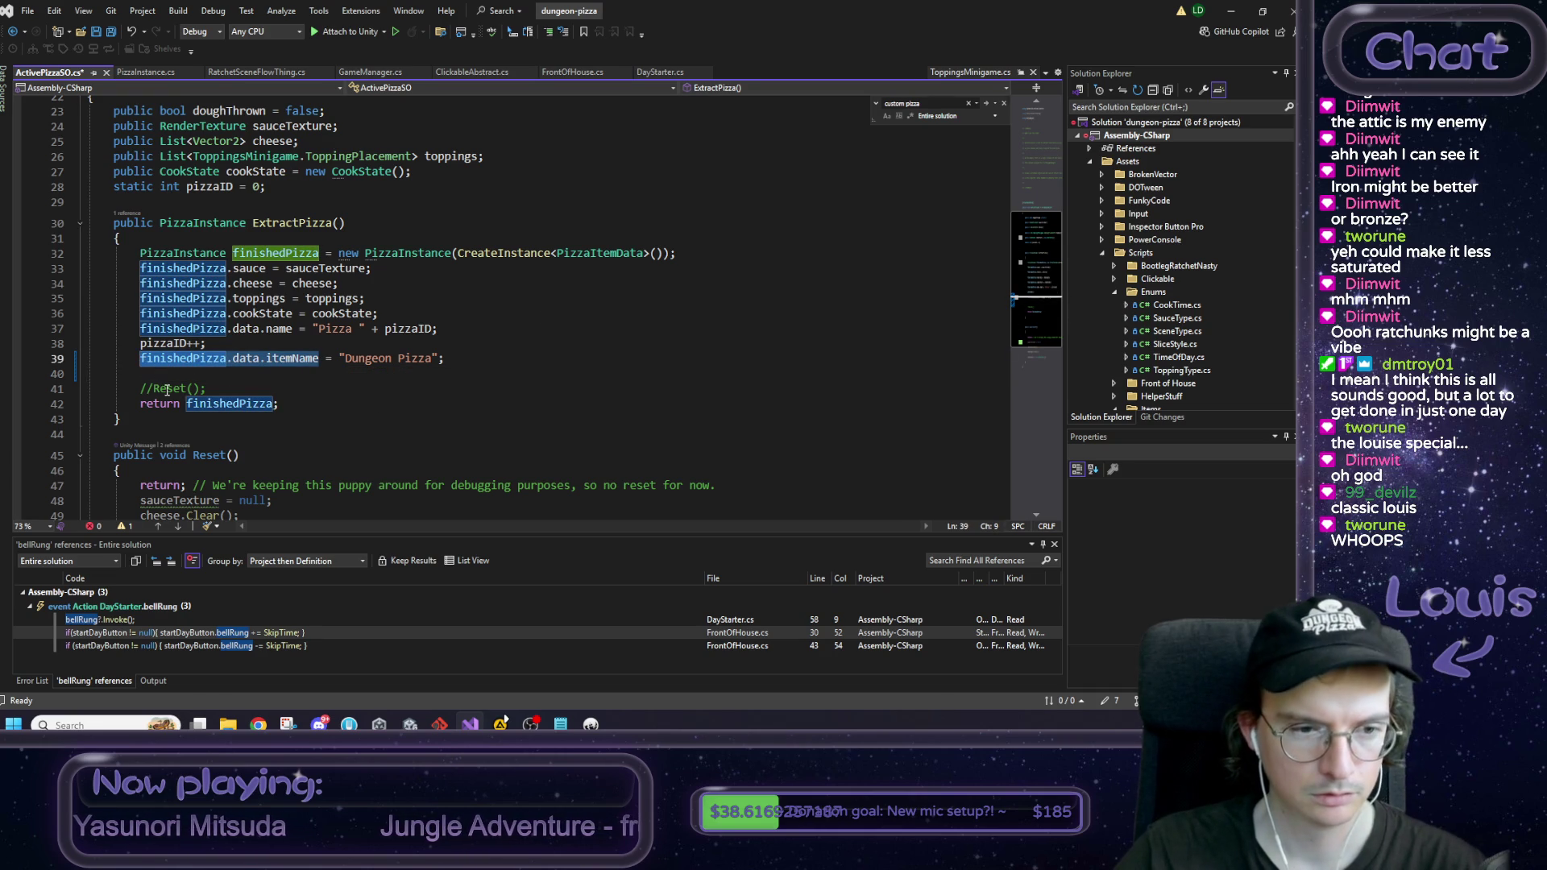
Step: Add a line setting description = "Homecooked with love."; on line 40 and save
left_click(300, 374)
key("ctrl+v")
double_click(300, 374)
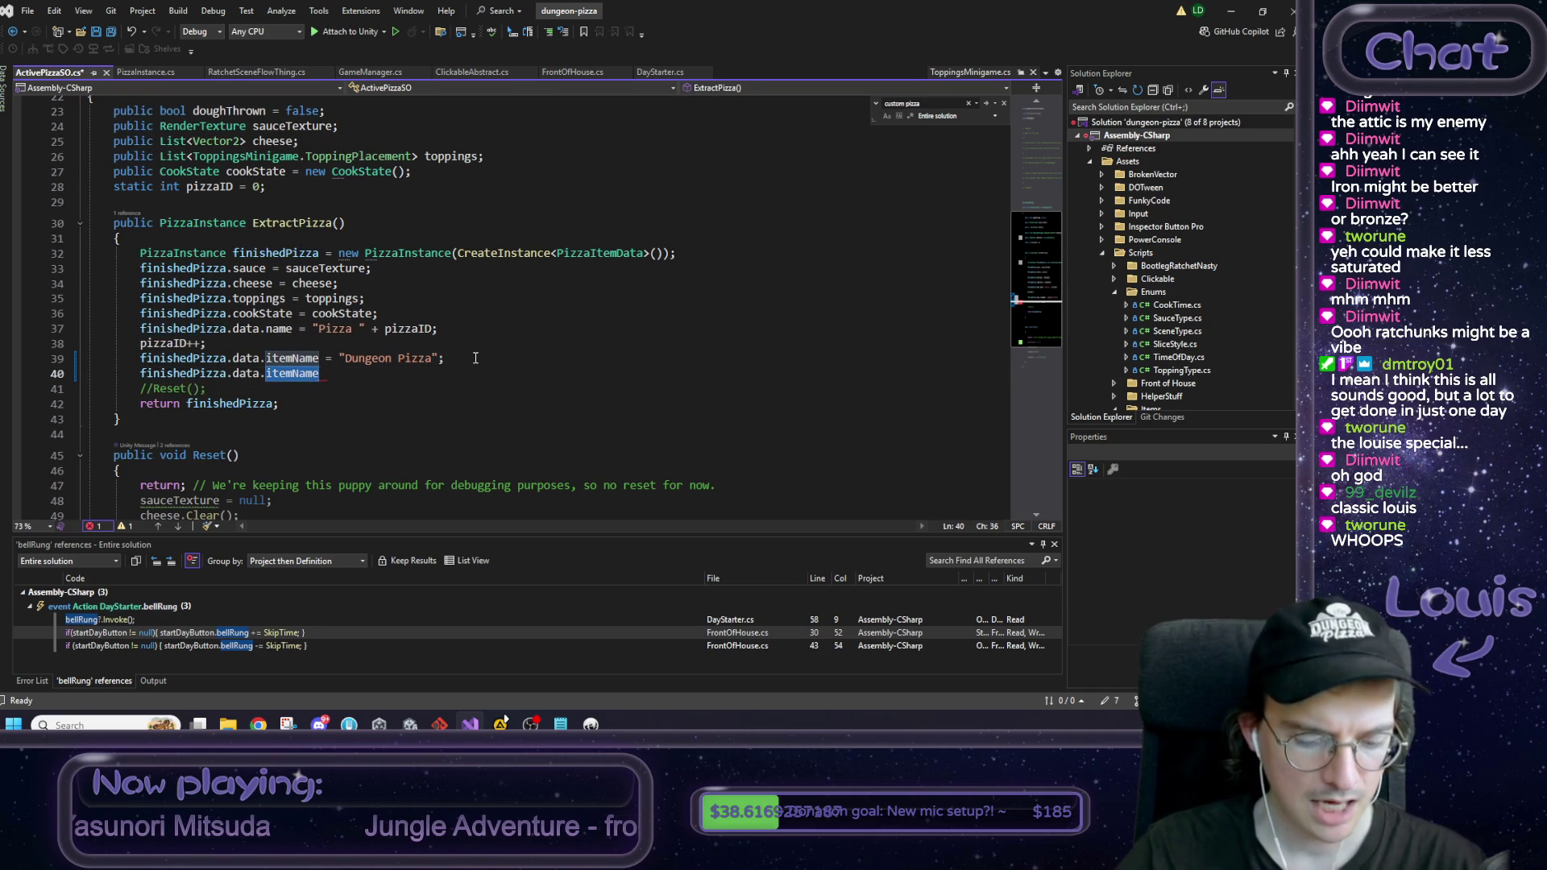
type("description = ")
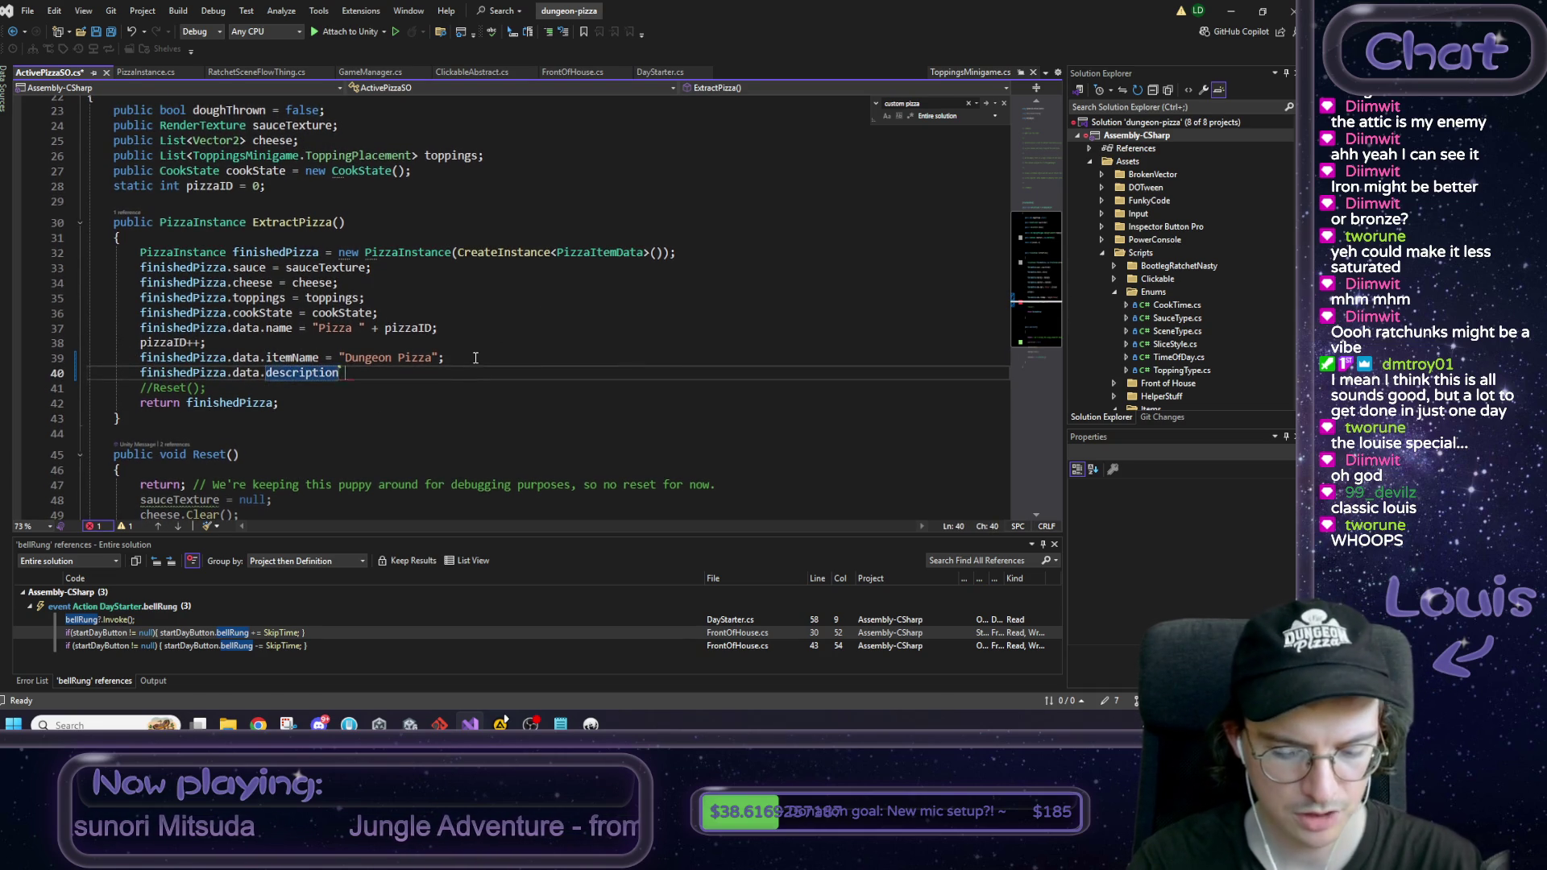
type("\"")
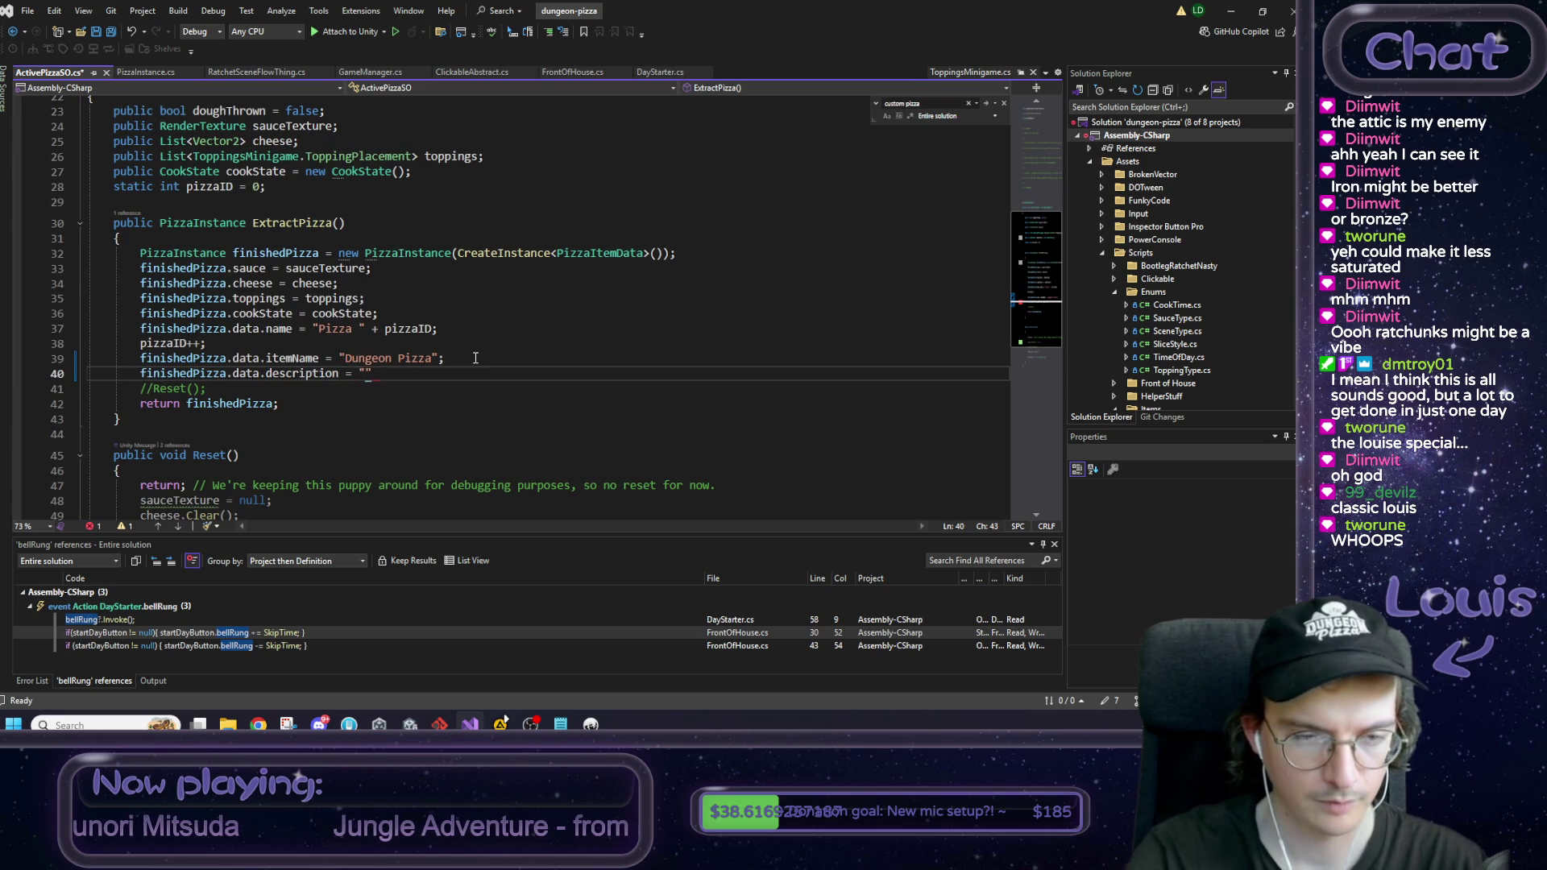
type("Homecook")
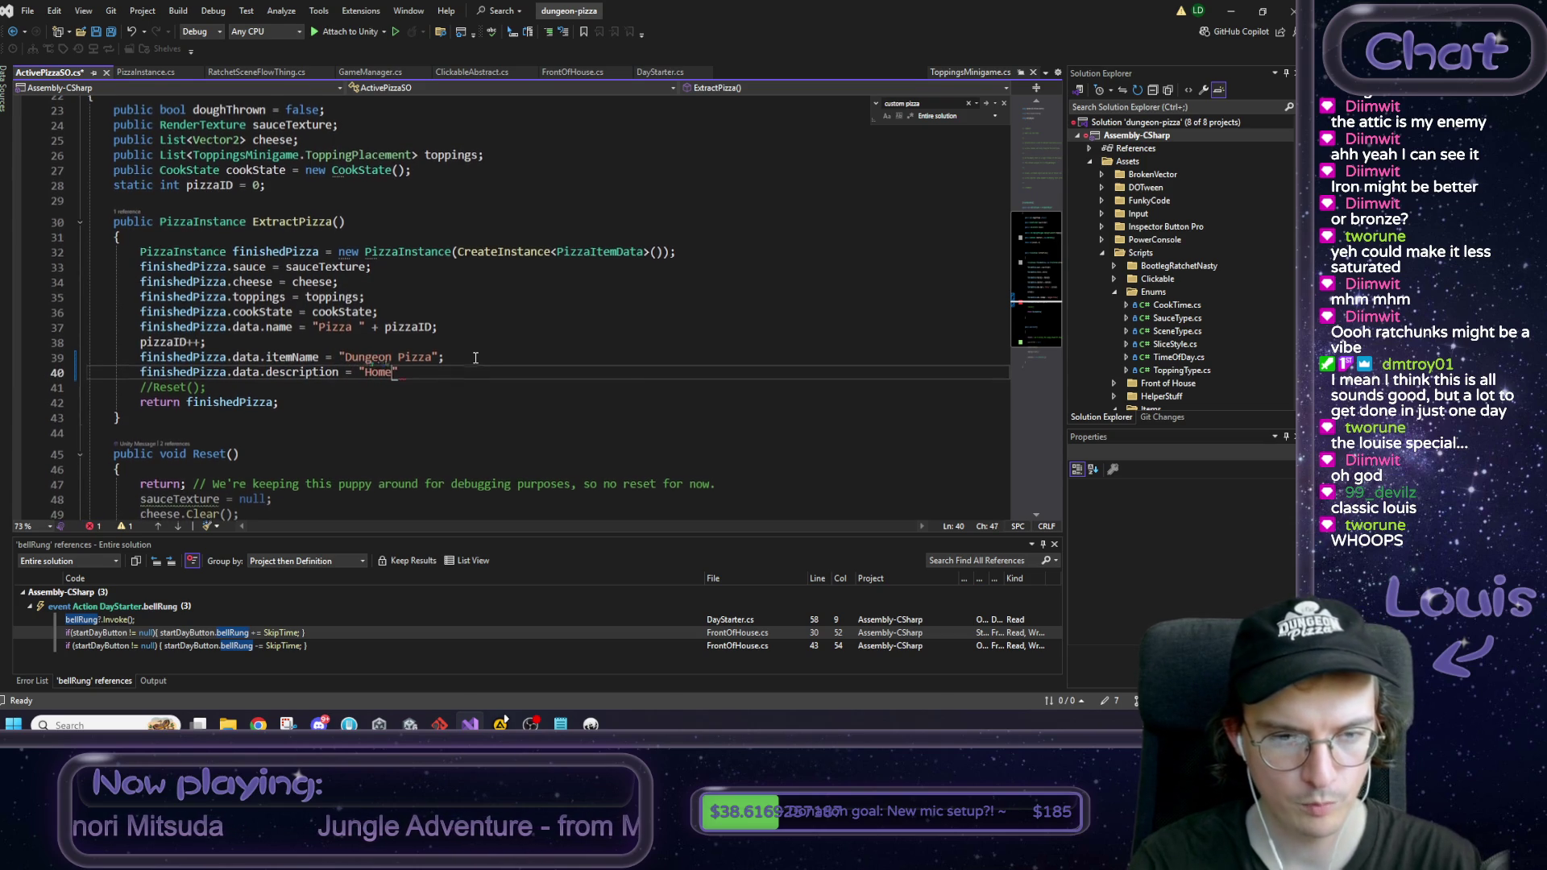
type("ed with love.")
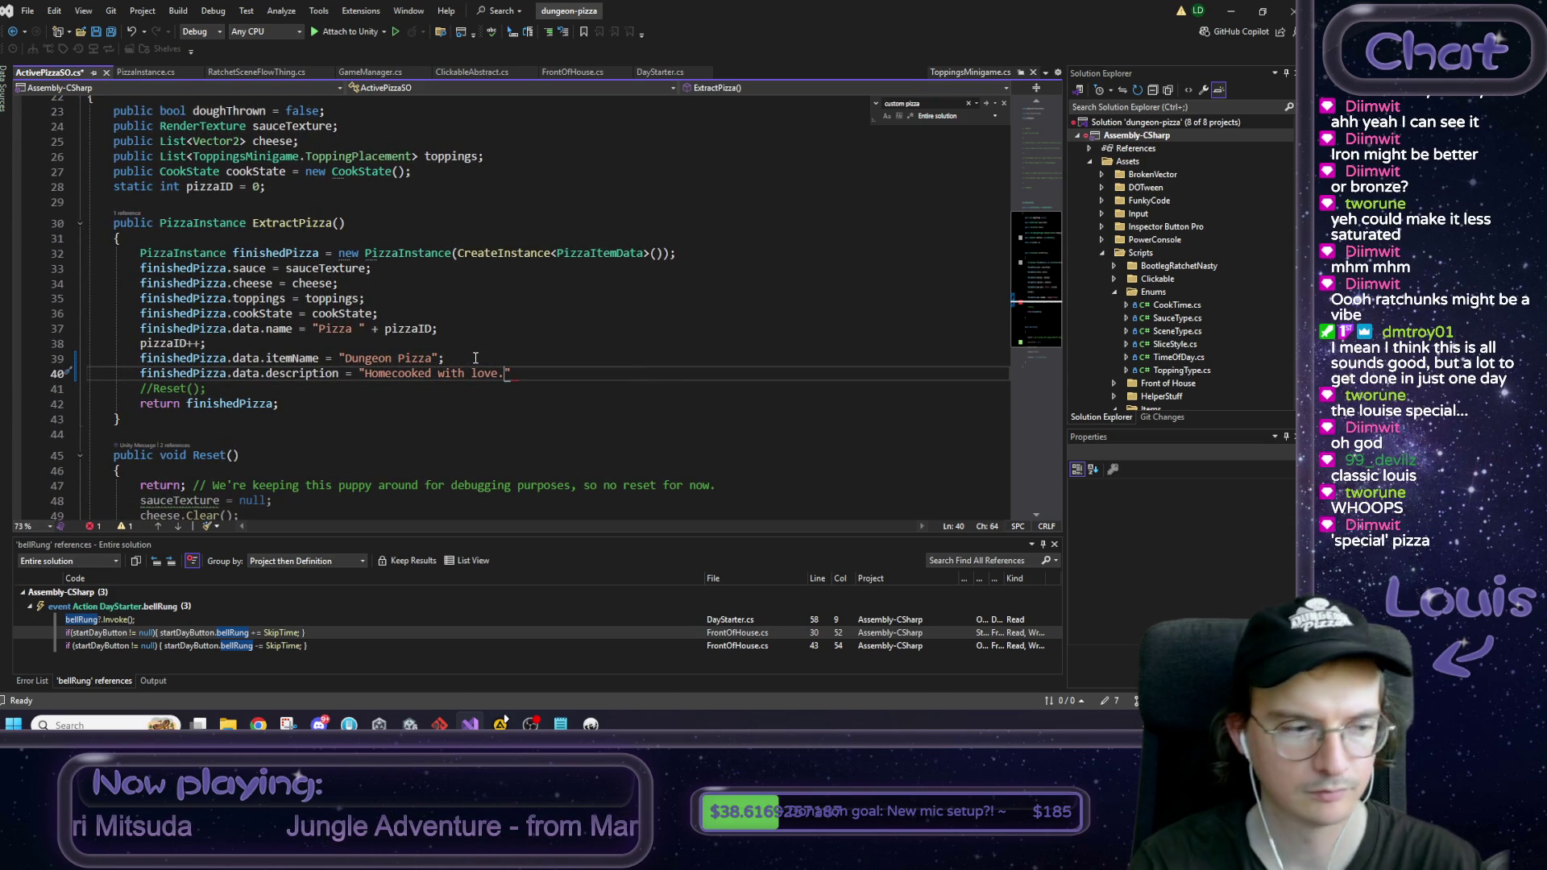
type("\"")
key("ctrl+s")
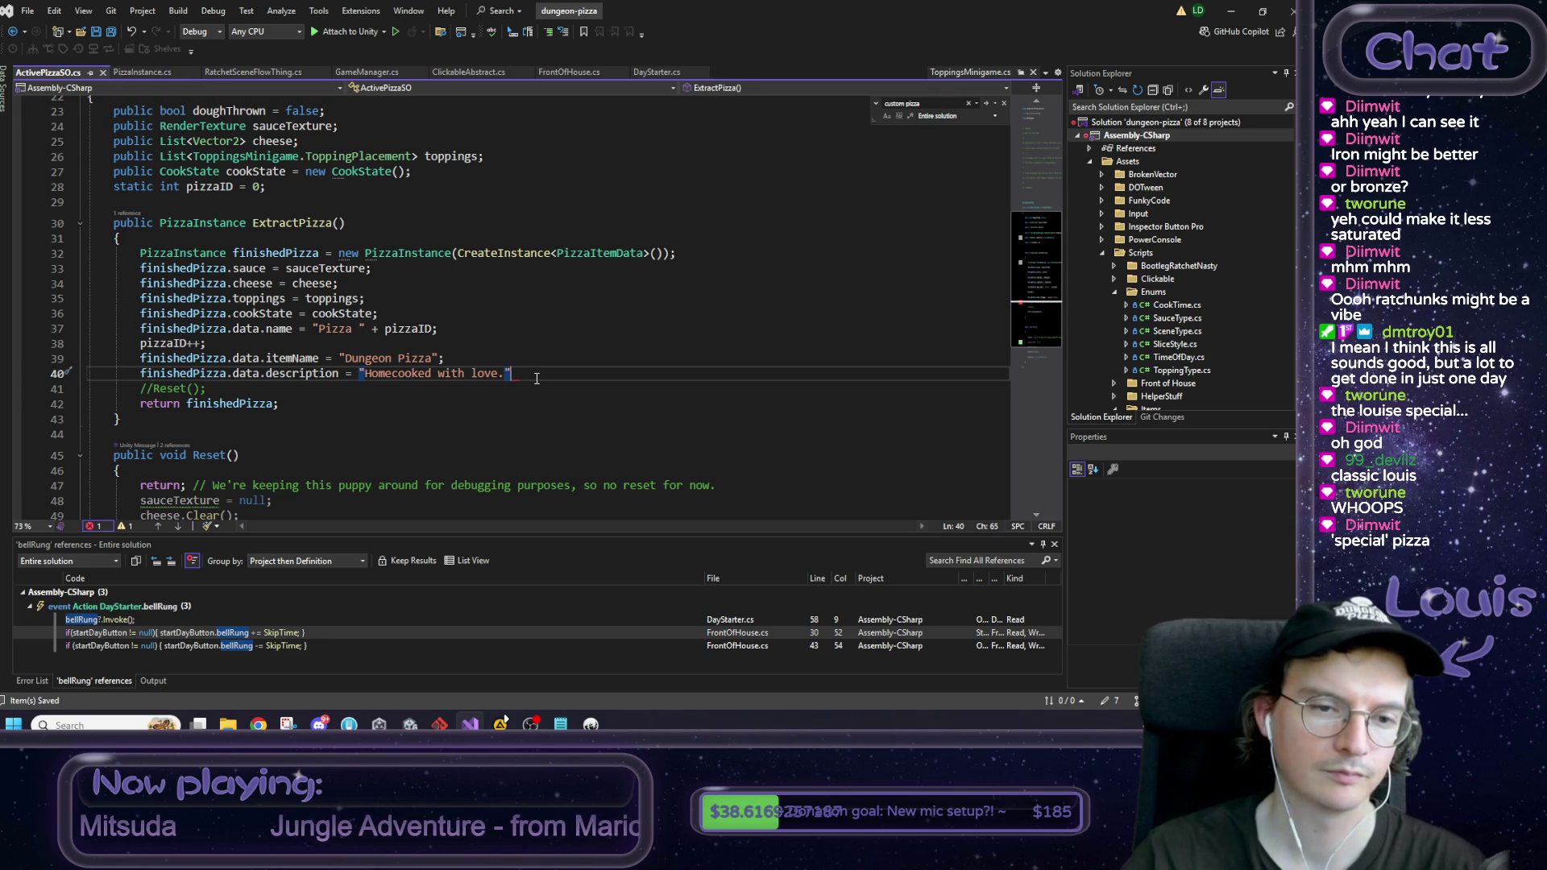
type(";")
key("ctrl+s")
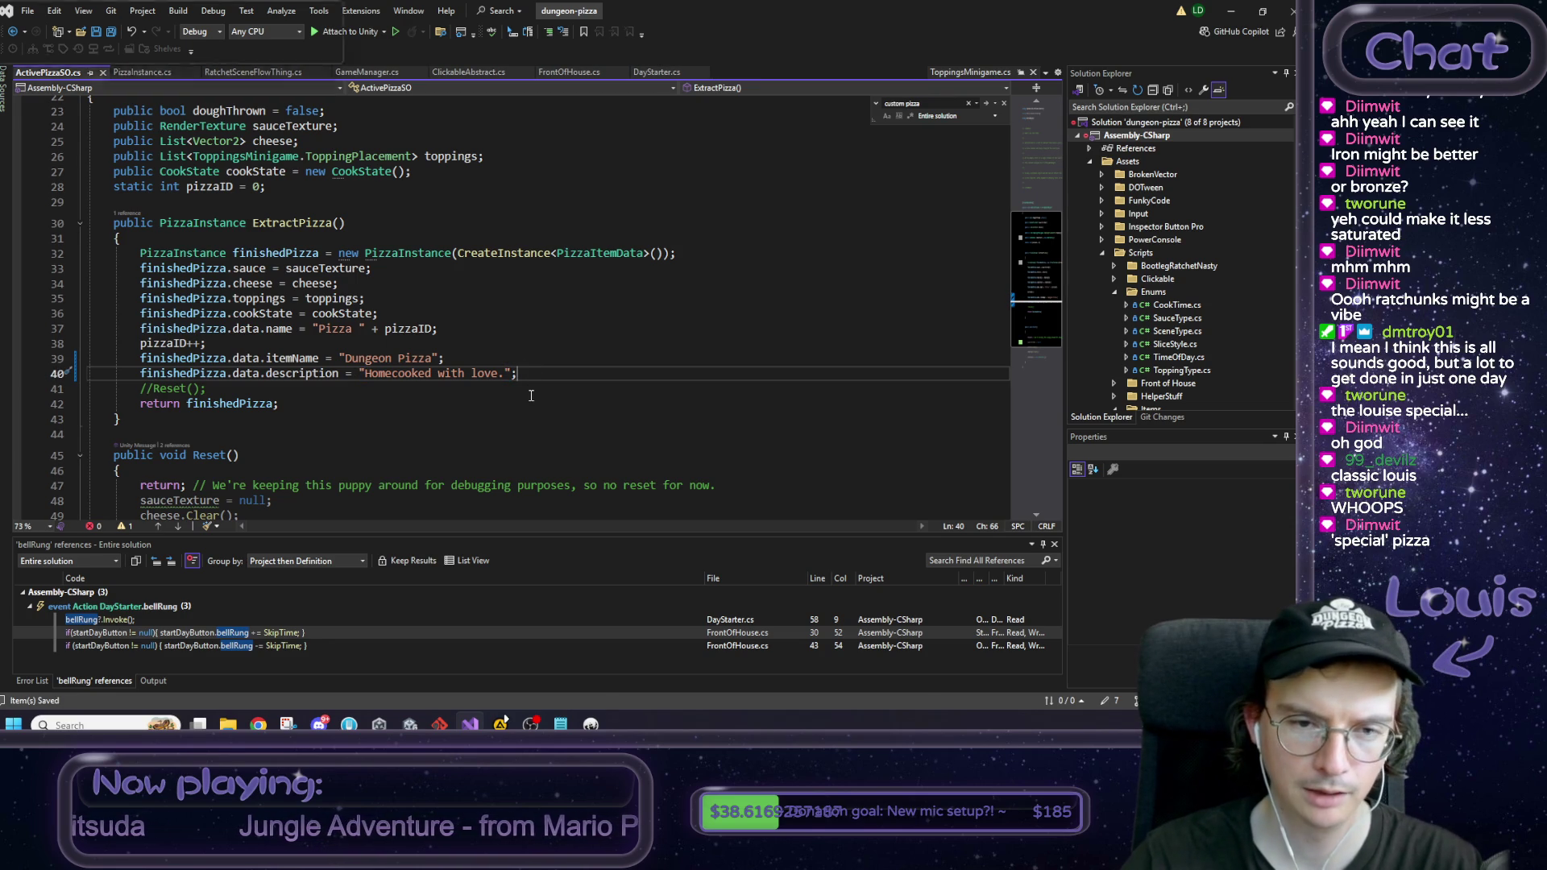
Step: Append ':)' to the description, save, and minimize Visual Studio
key("Left")
key("Left")
key("Left")
type(":)")
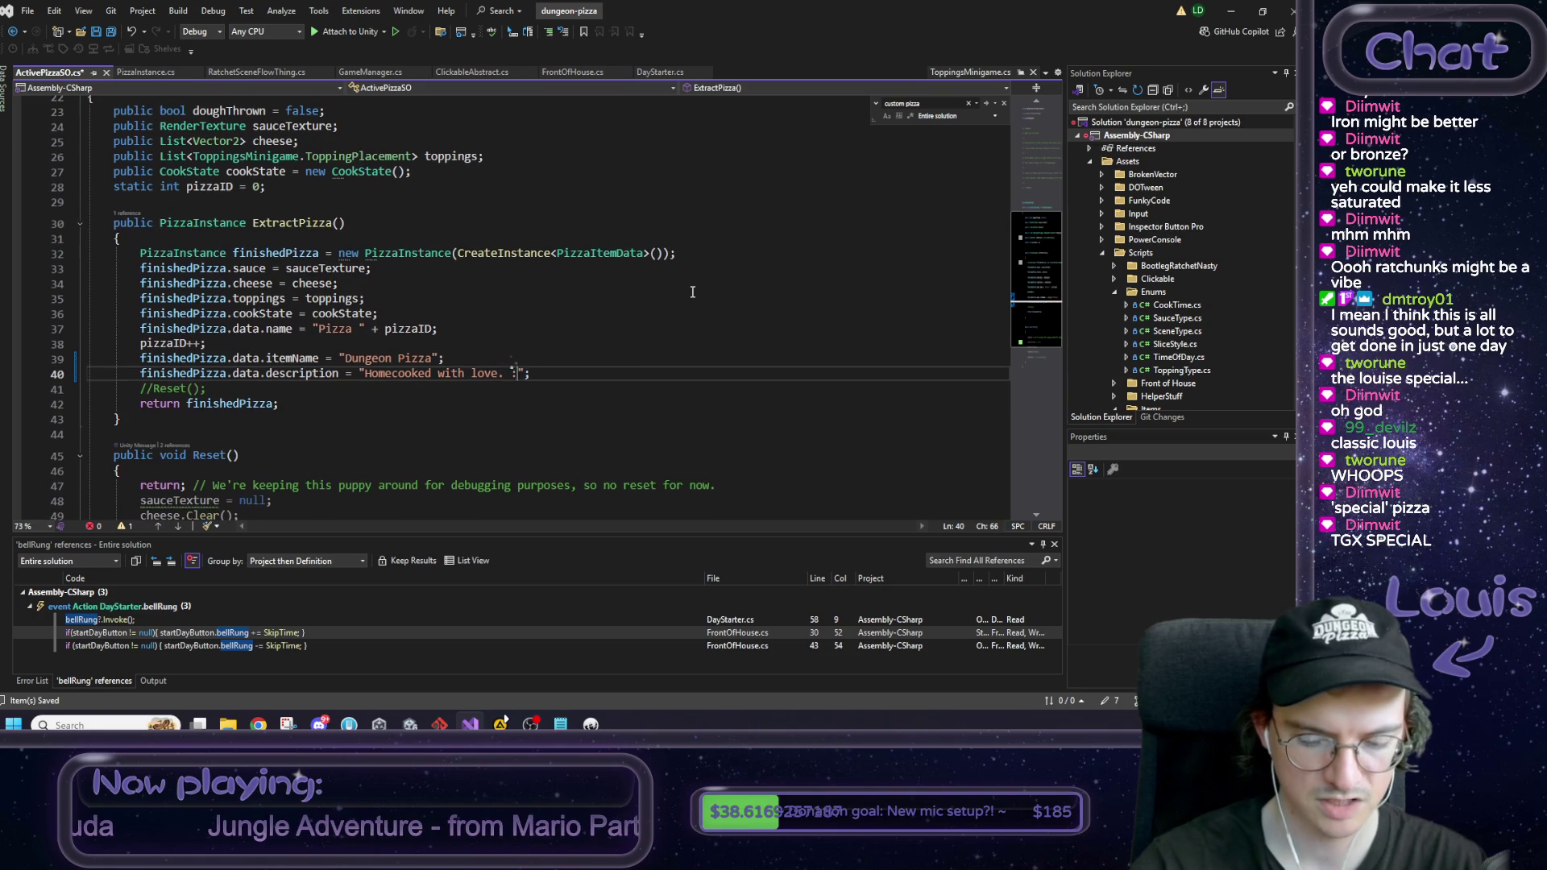
type(")")
key("ctrl+s")
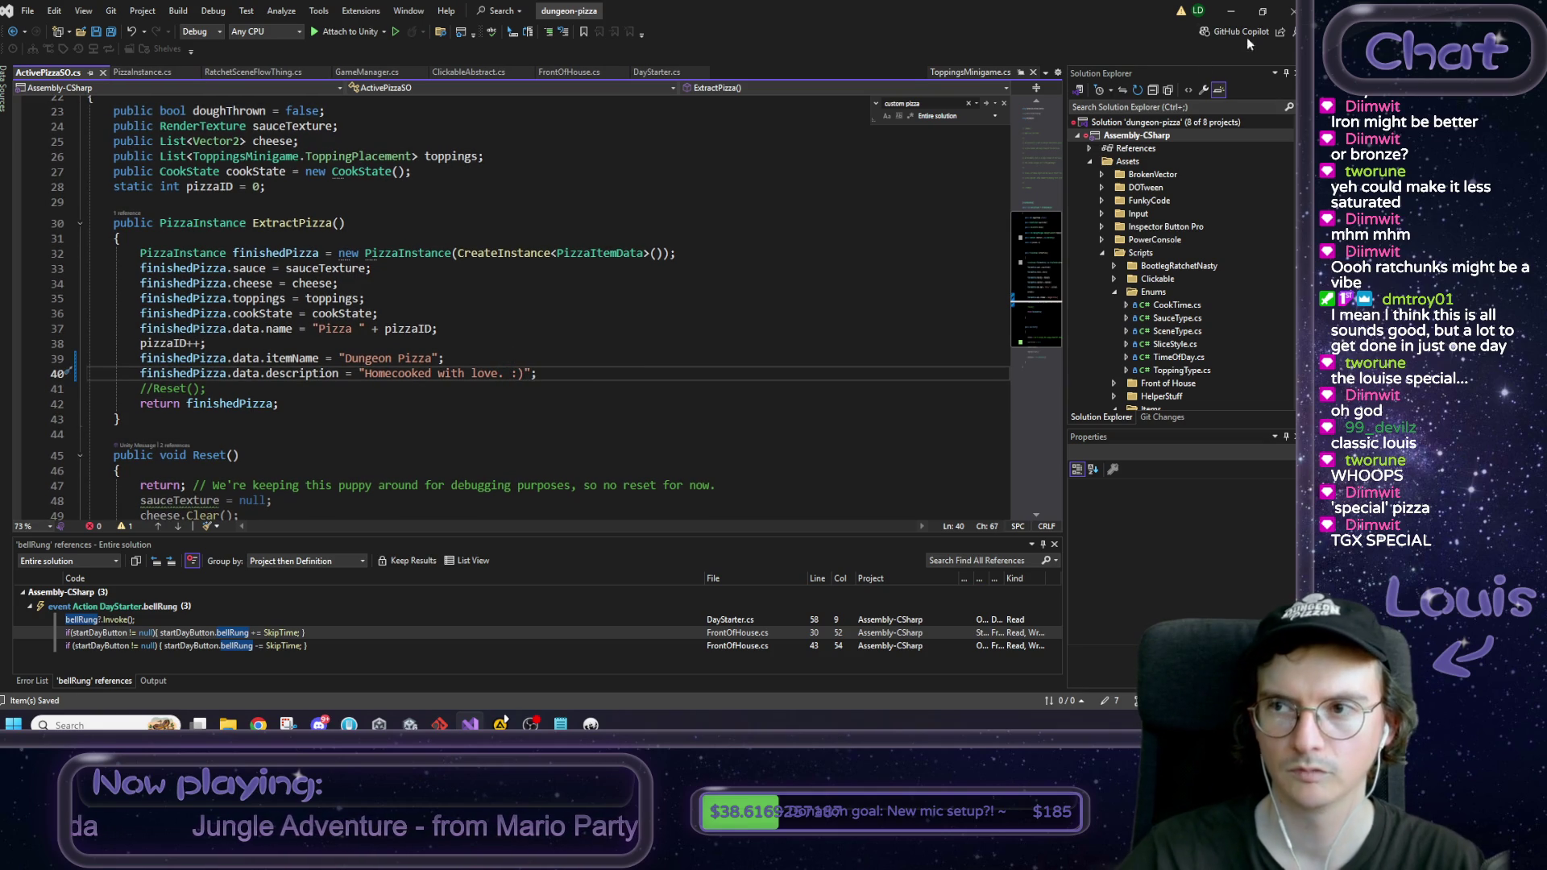
left_click(1236, 13)
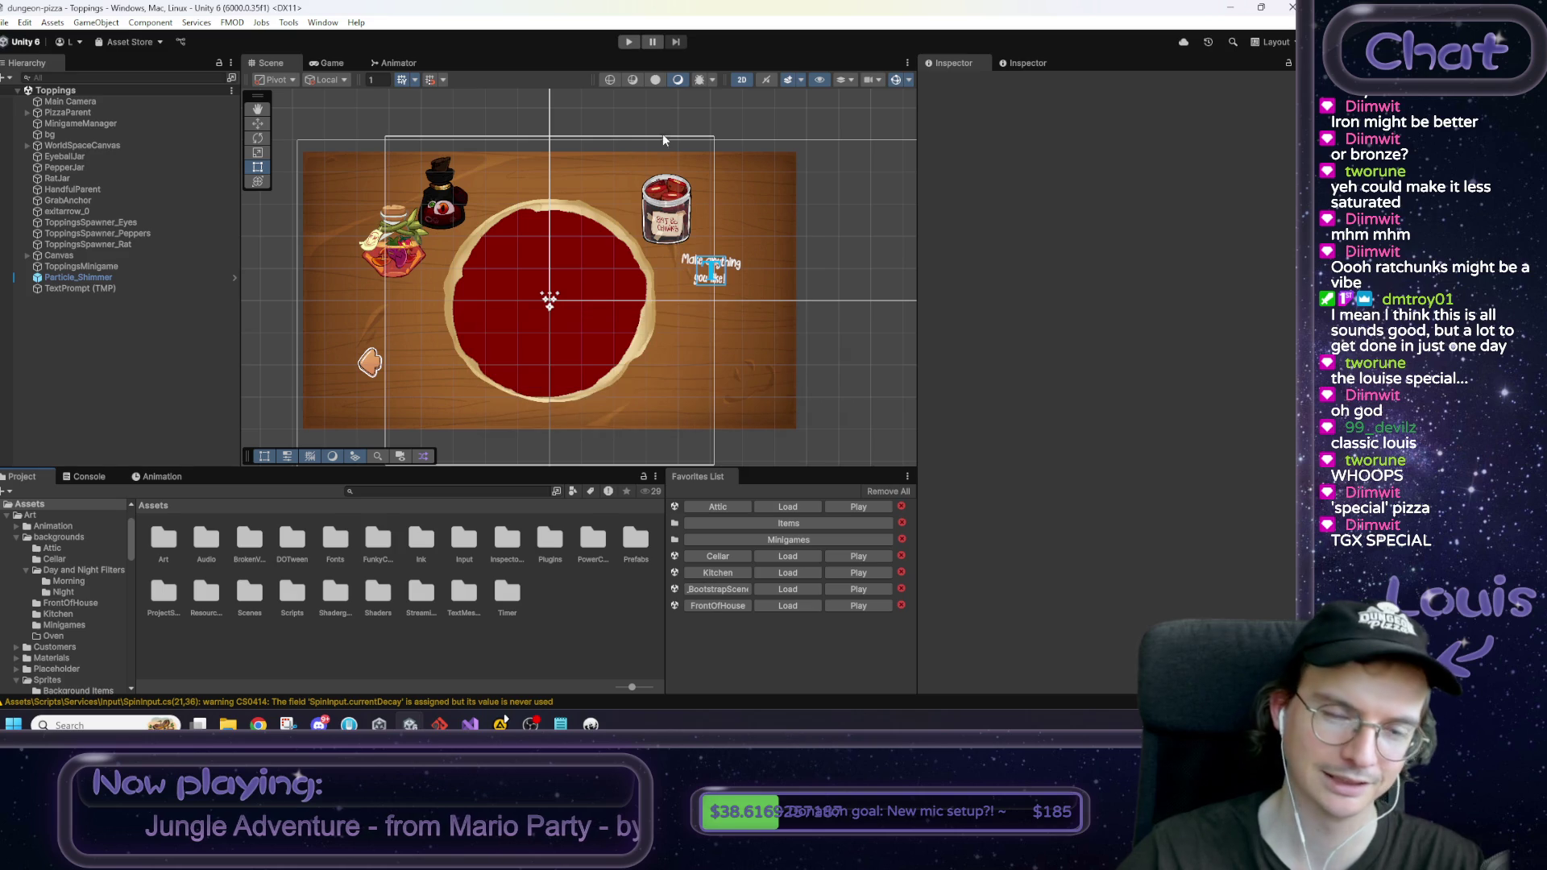
left_click(629, 43)
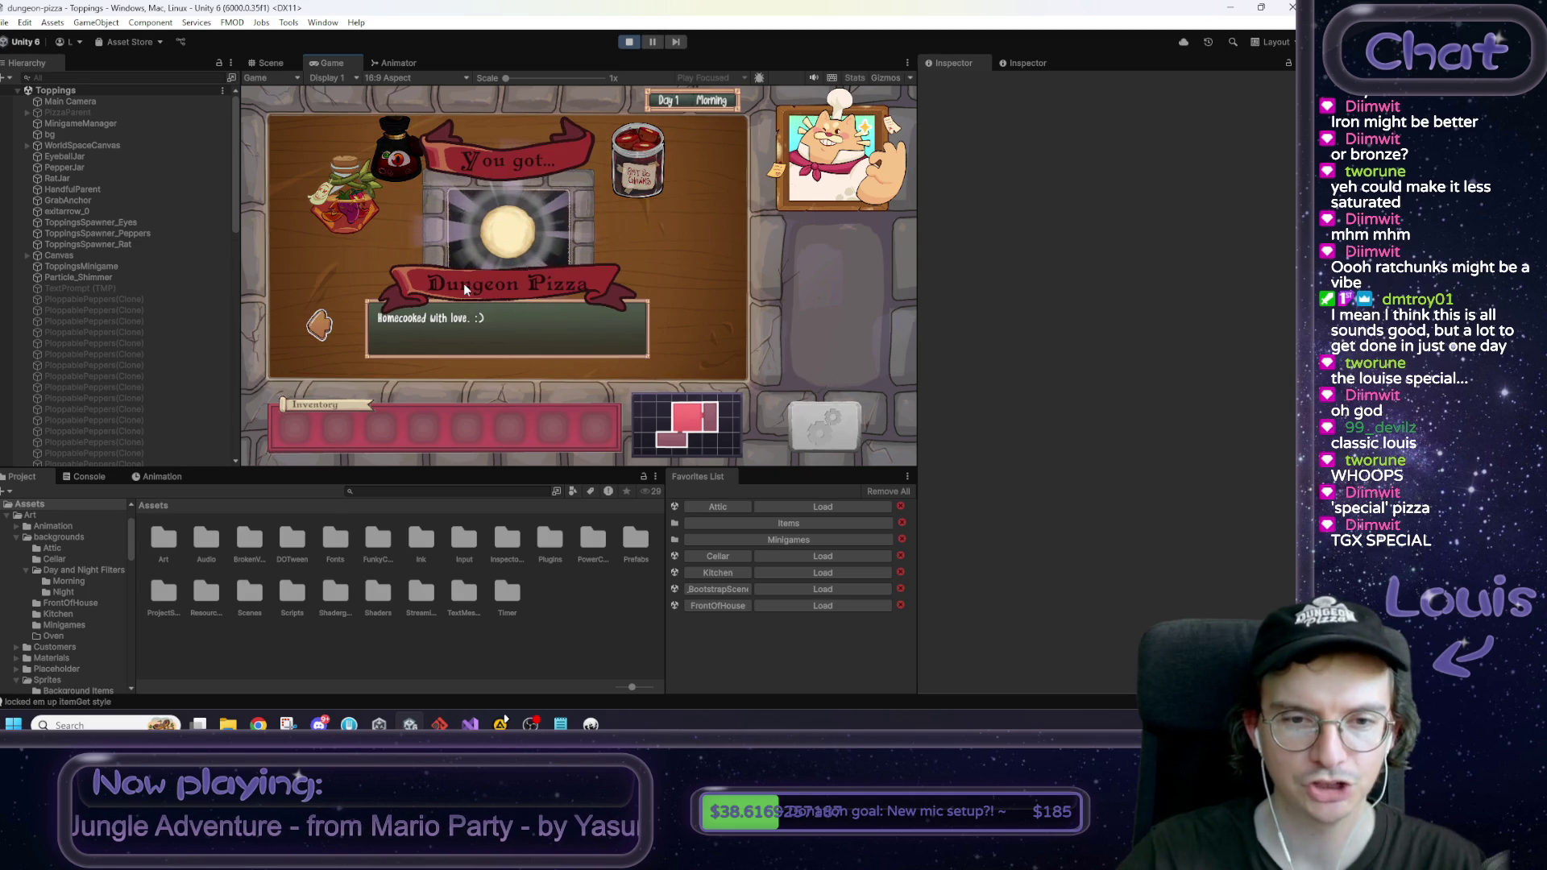
mouse_move(506, 238)
left_mouse_down()
mouse_move(448, 300)
mouse_move(394, 433)
mouse_move(408, 434)
left_mouse_up()
left_click(698, 243)
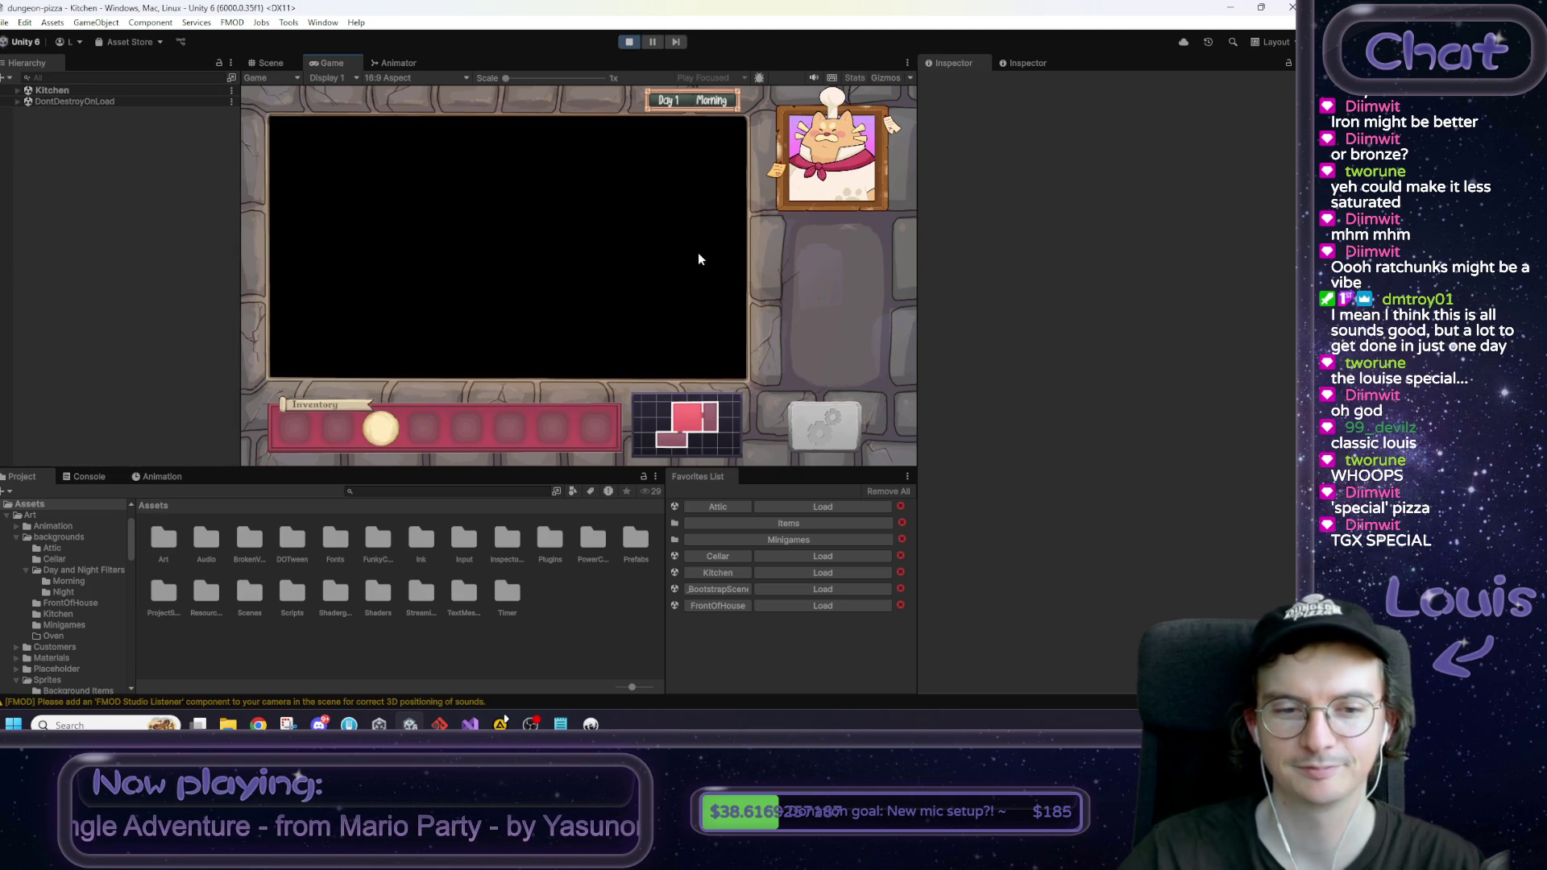
mouse_move(403, 438)
left_mouse_down()
mouse_move(485, 433)
mouse_move(426, 434)
left_mouse_up()
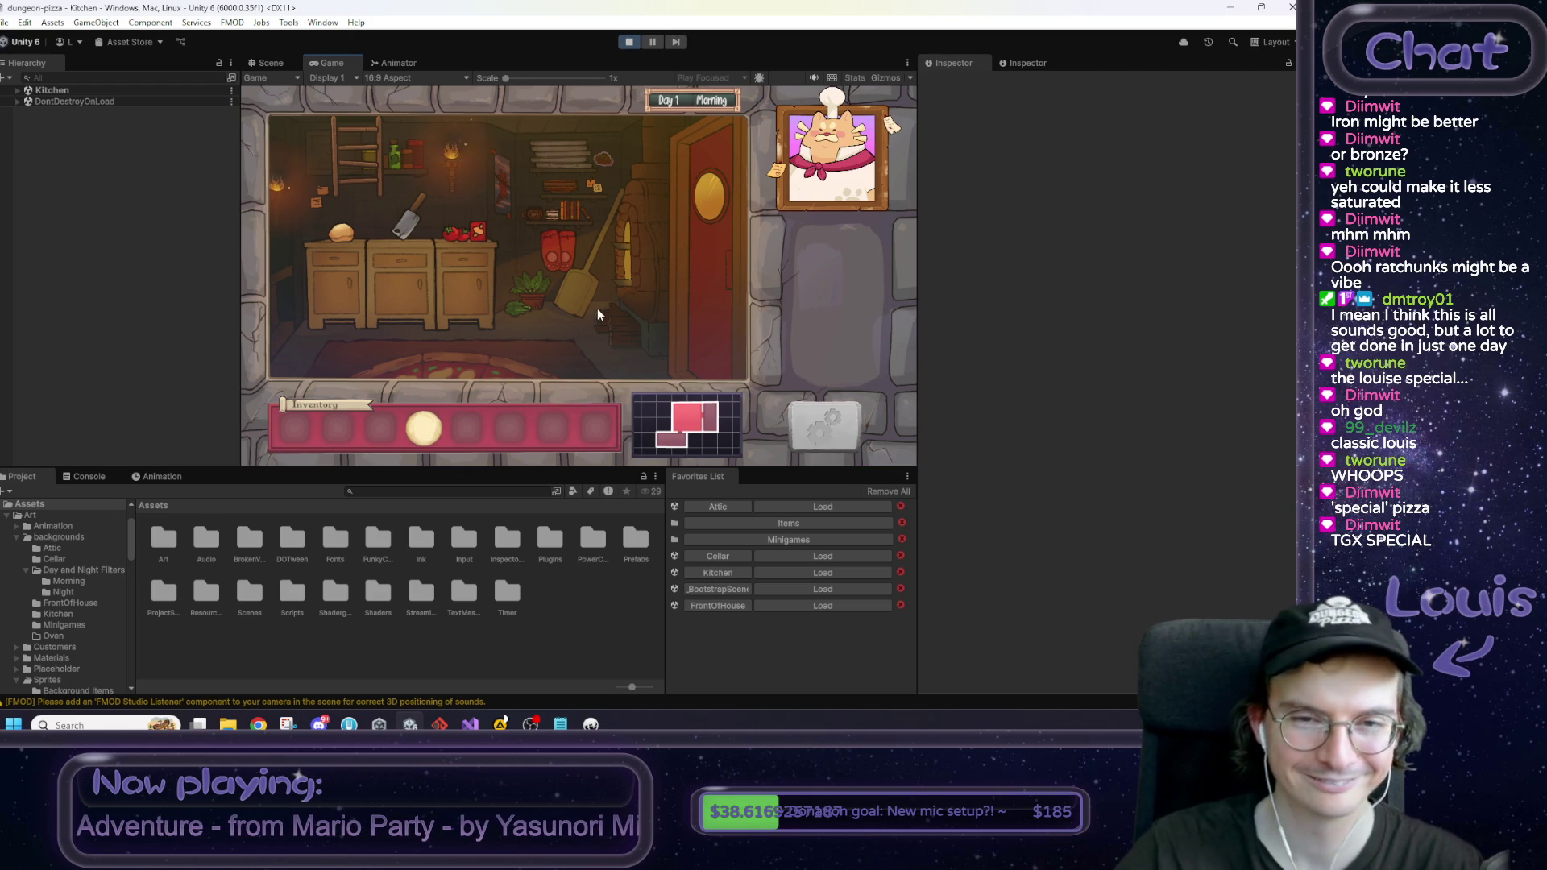
left_click(713, 296)
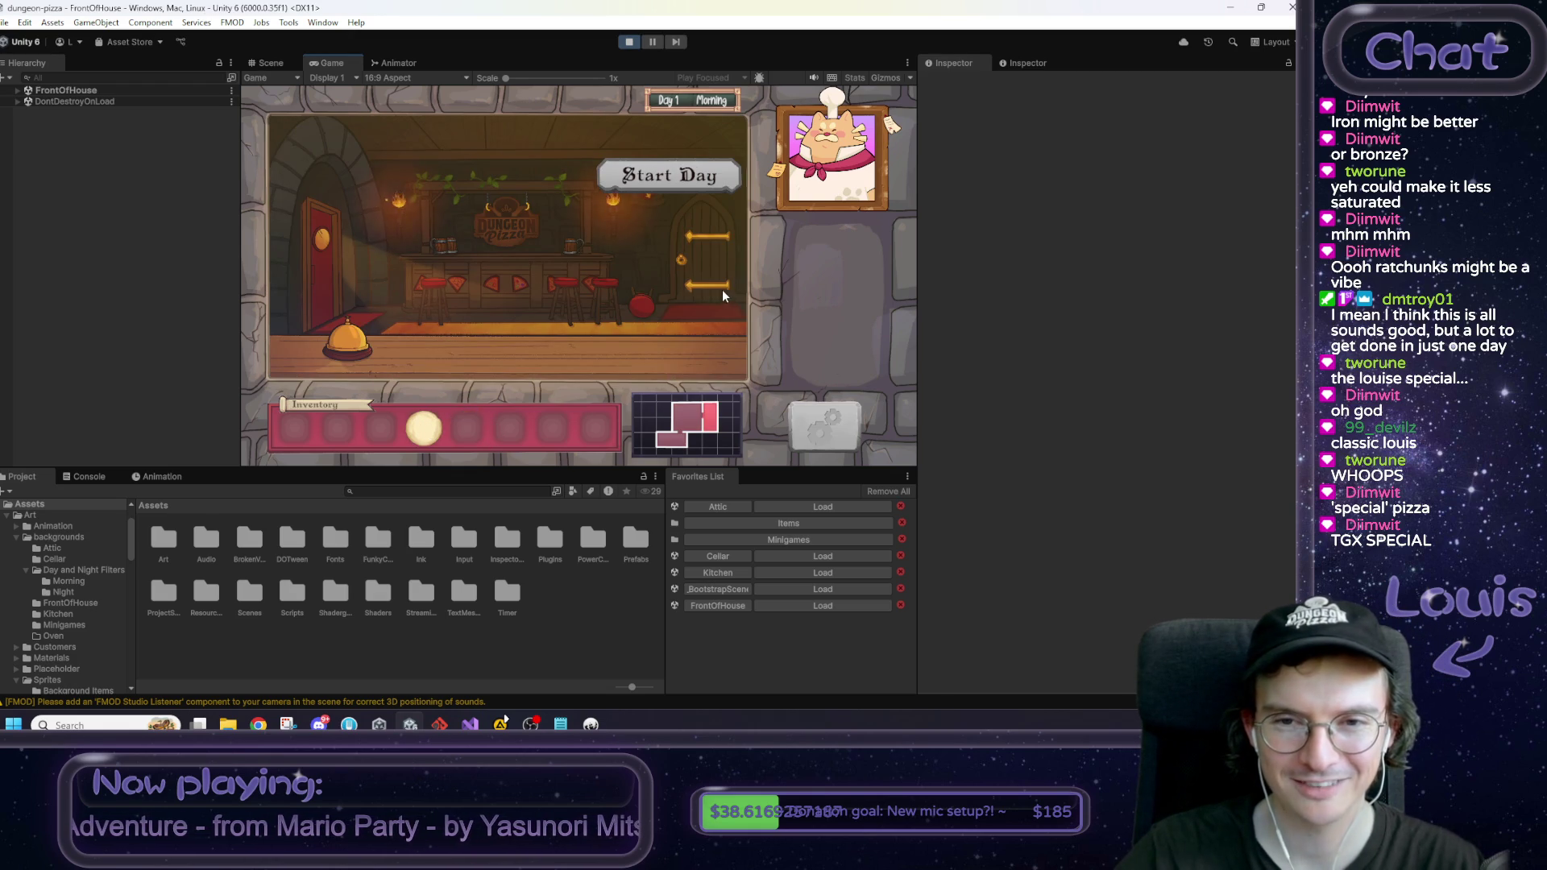
left_click(655, 181)
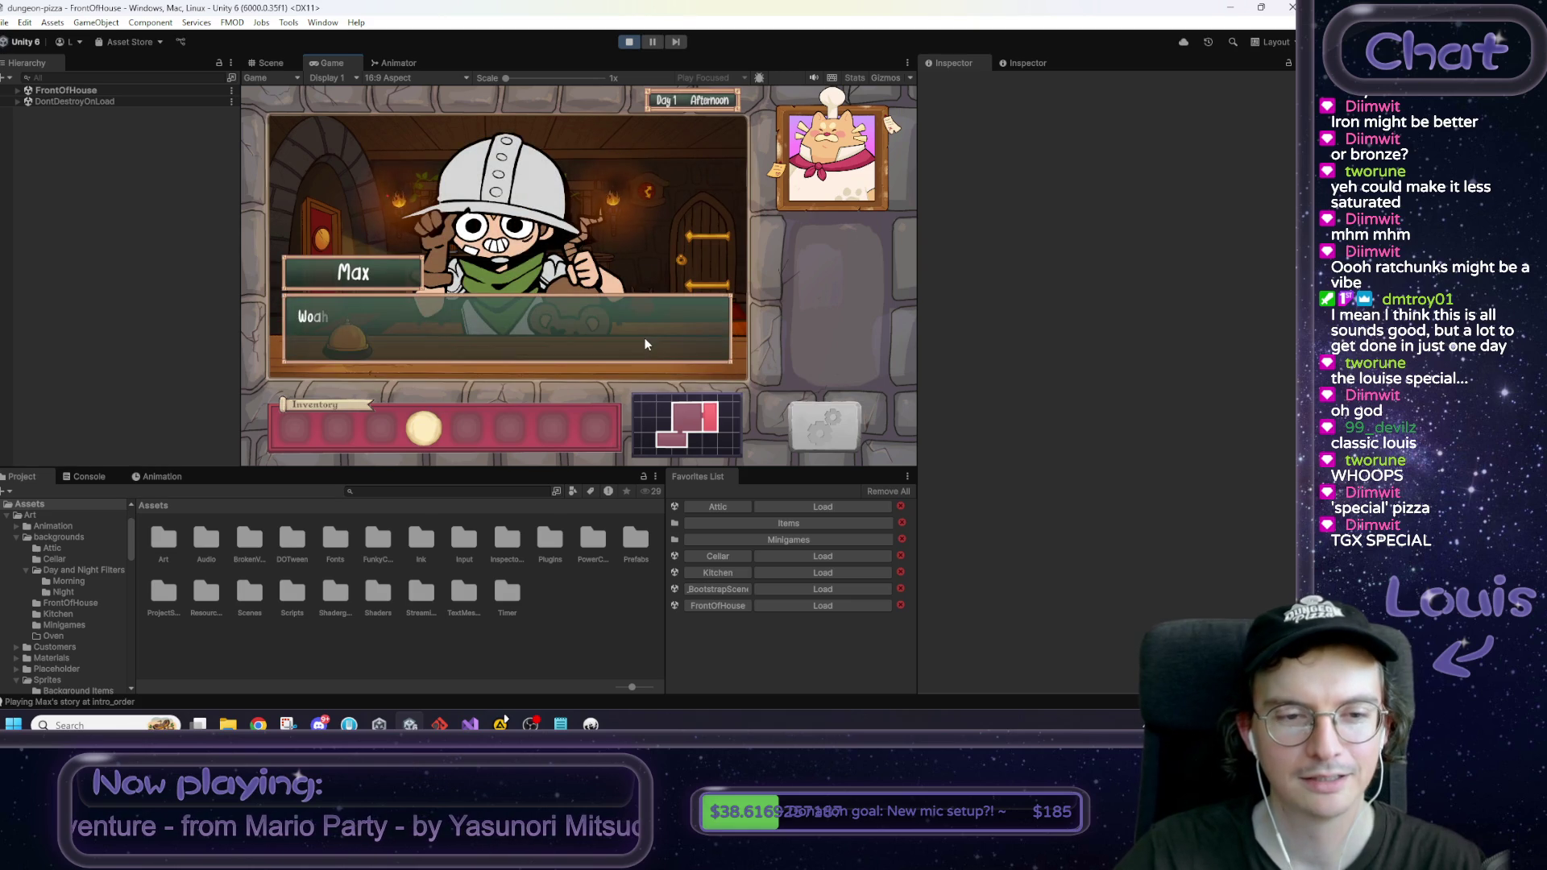
left_click(644, 345)
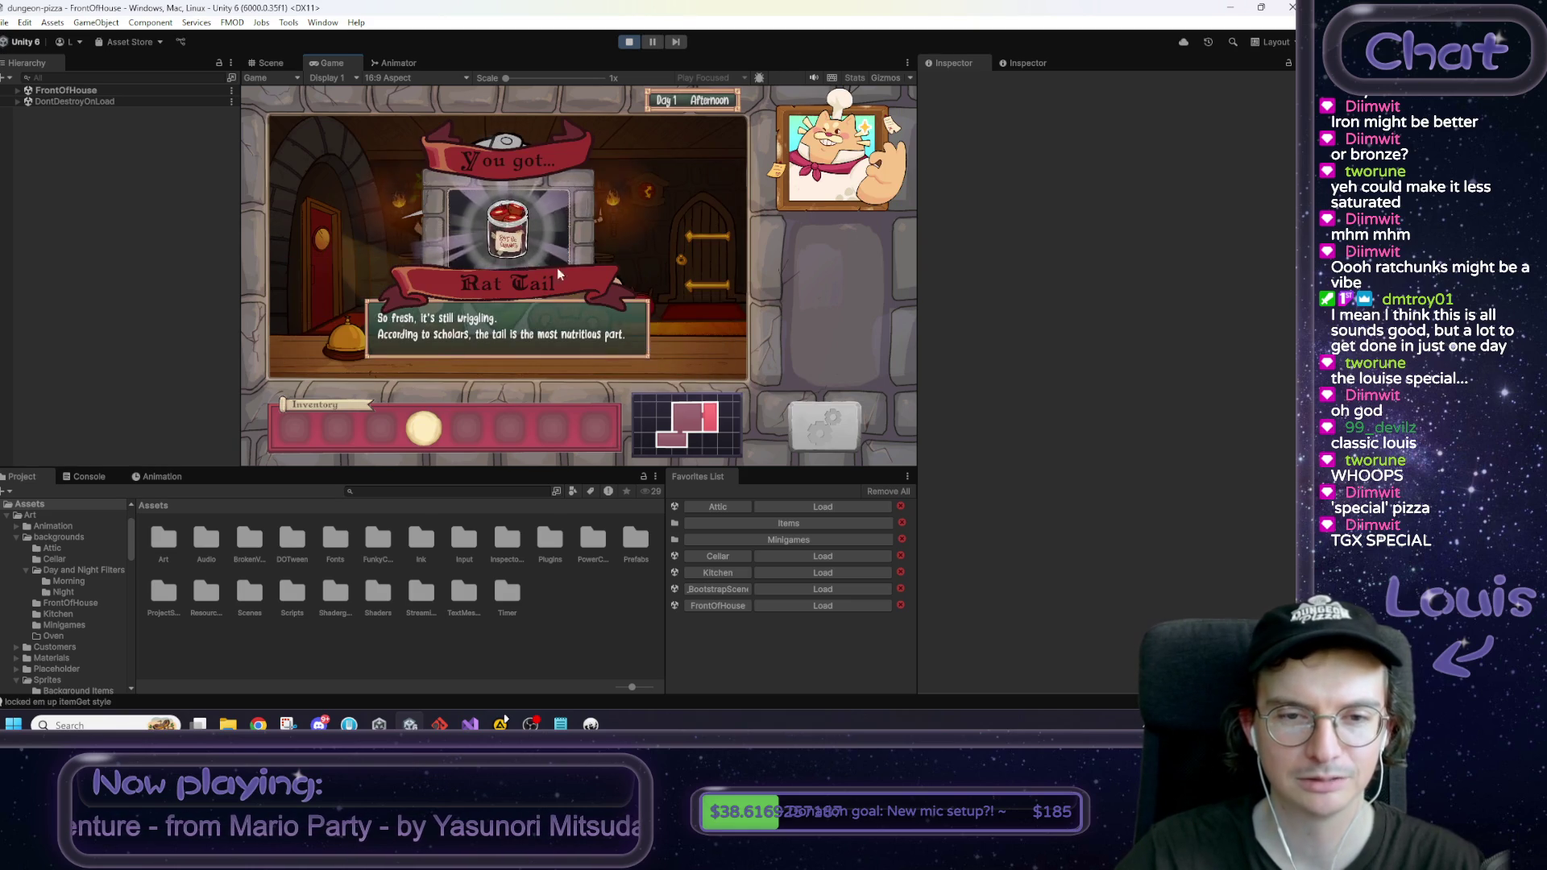
left_click(632, 42)
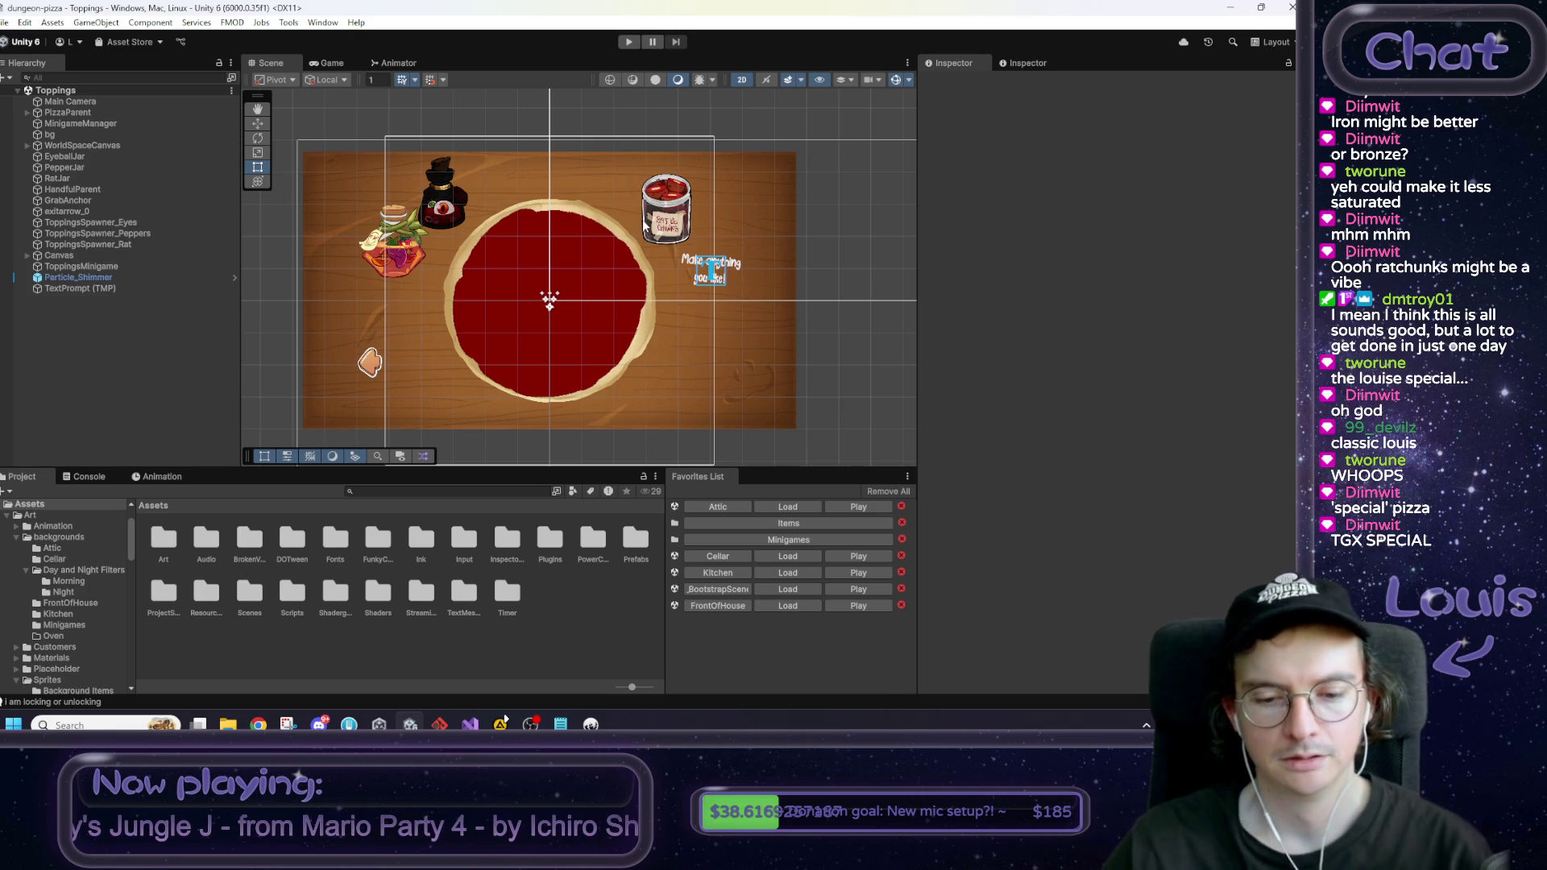
Step: Mark the rename and description to-dos with an x in Notepad, then go back to Unity
key("alt+Tab")
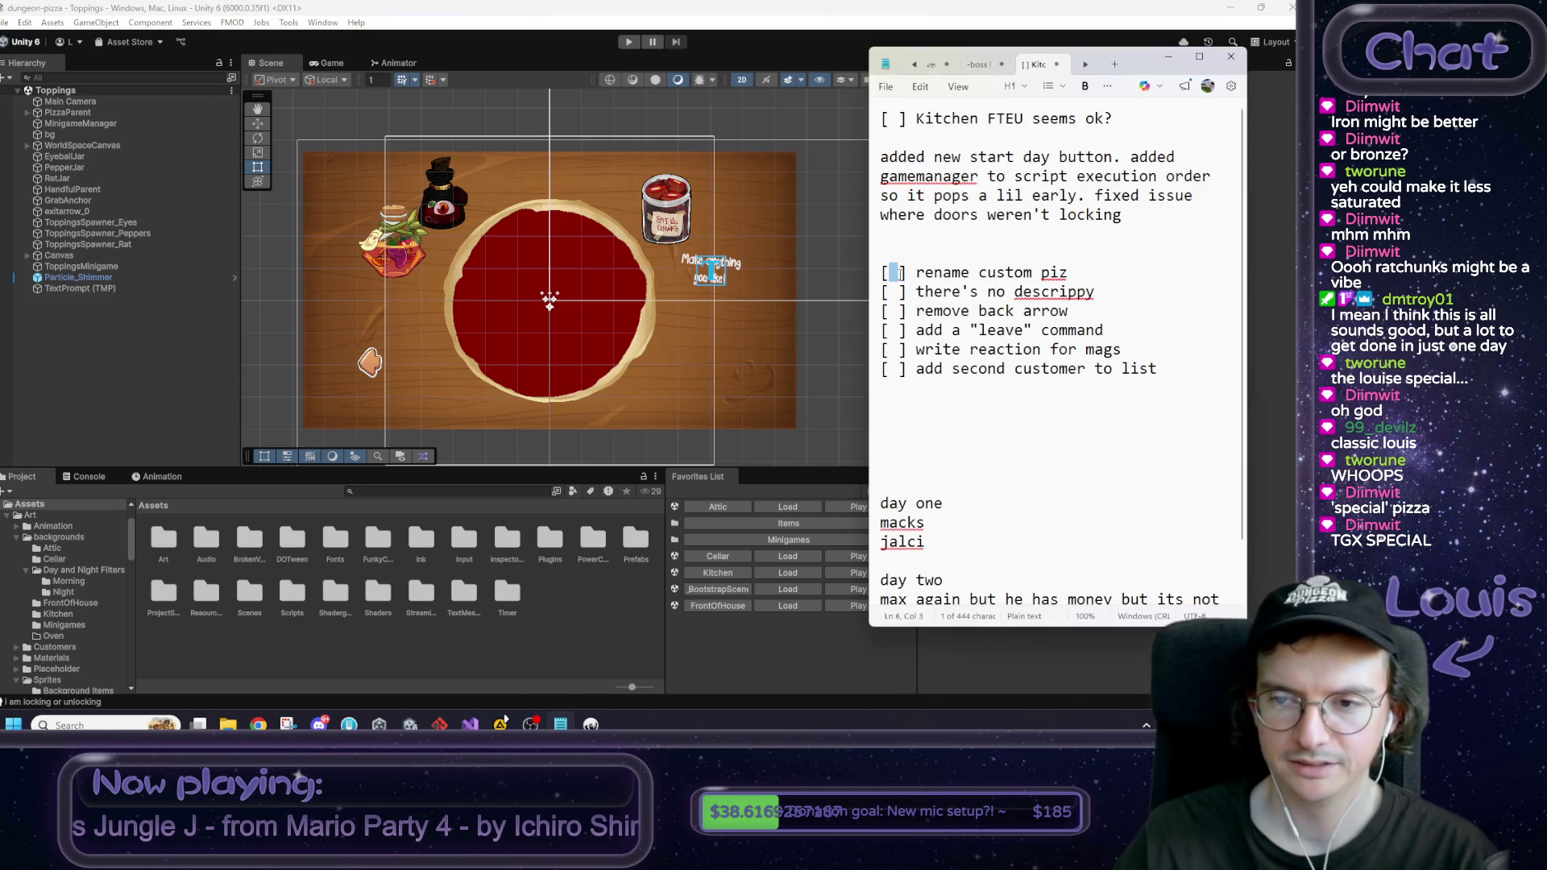
type("x")
key("shift+Right")
type("x")
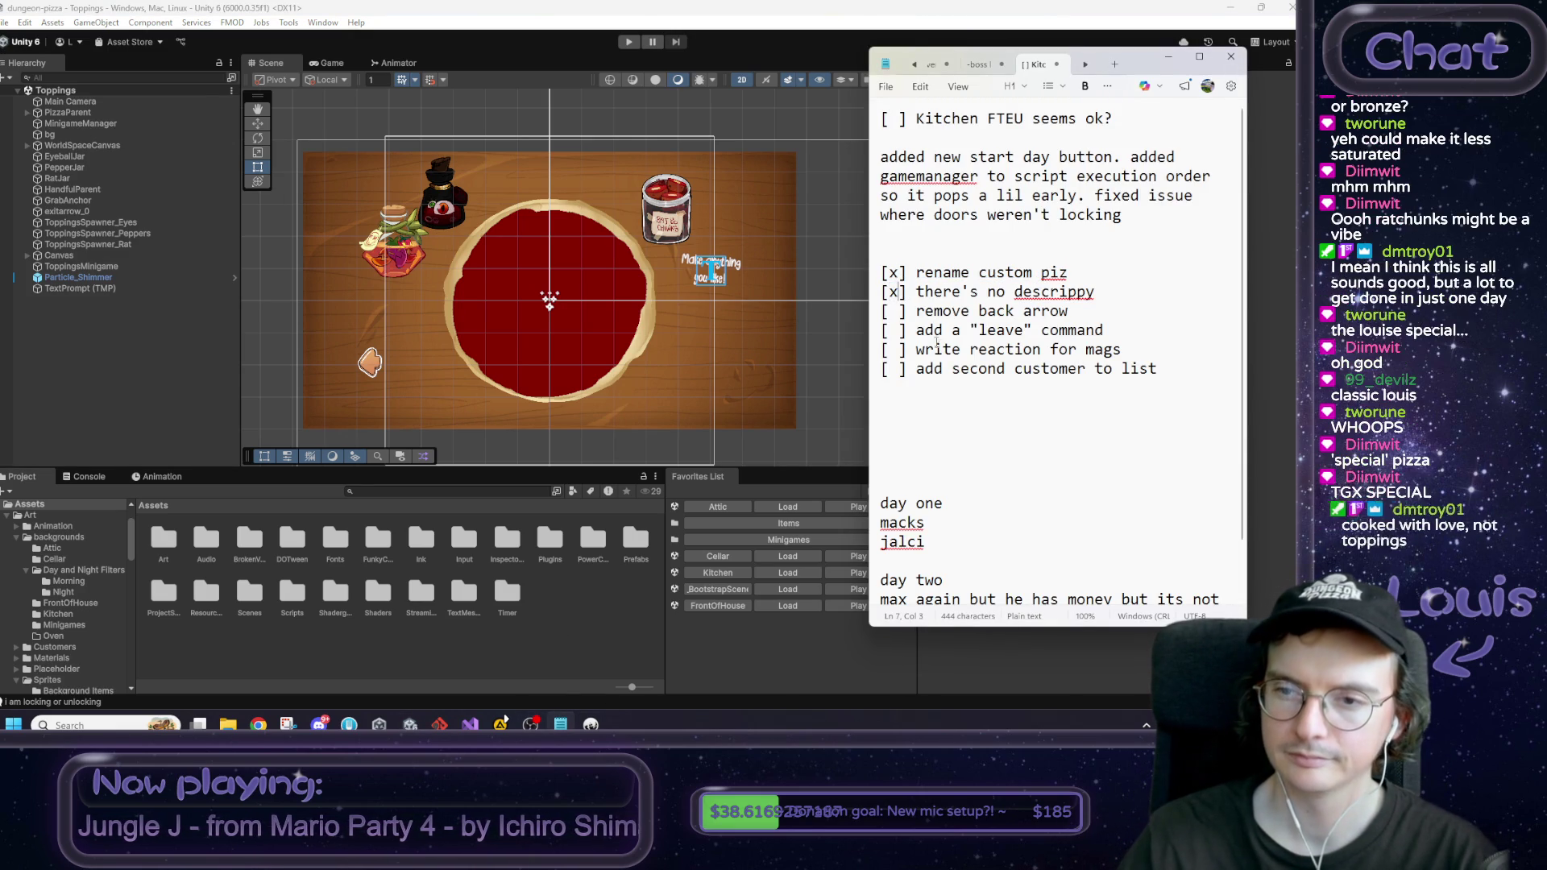
key("Down")
key("Left")
key("shift+Right")
left_click(969, 311)
key("End")
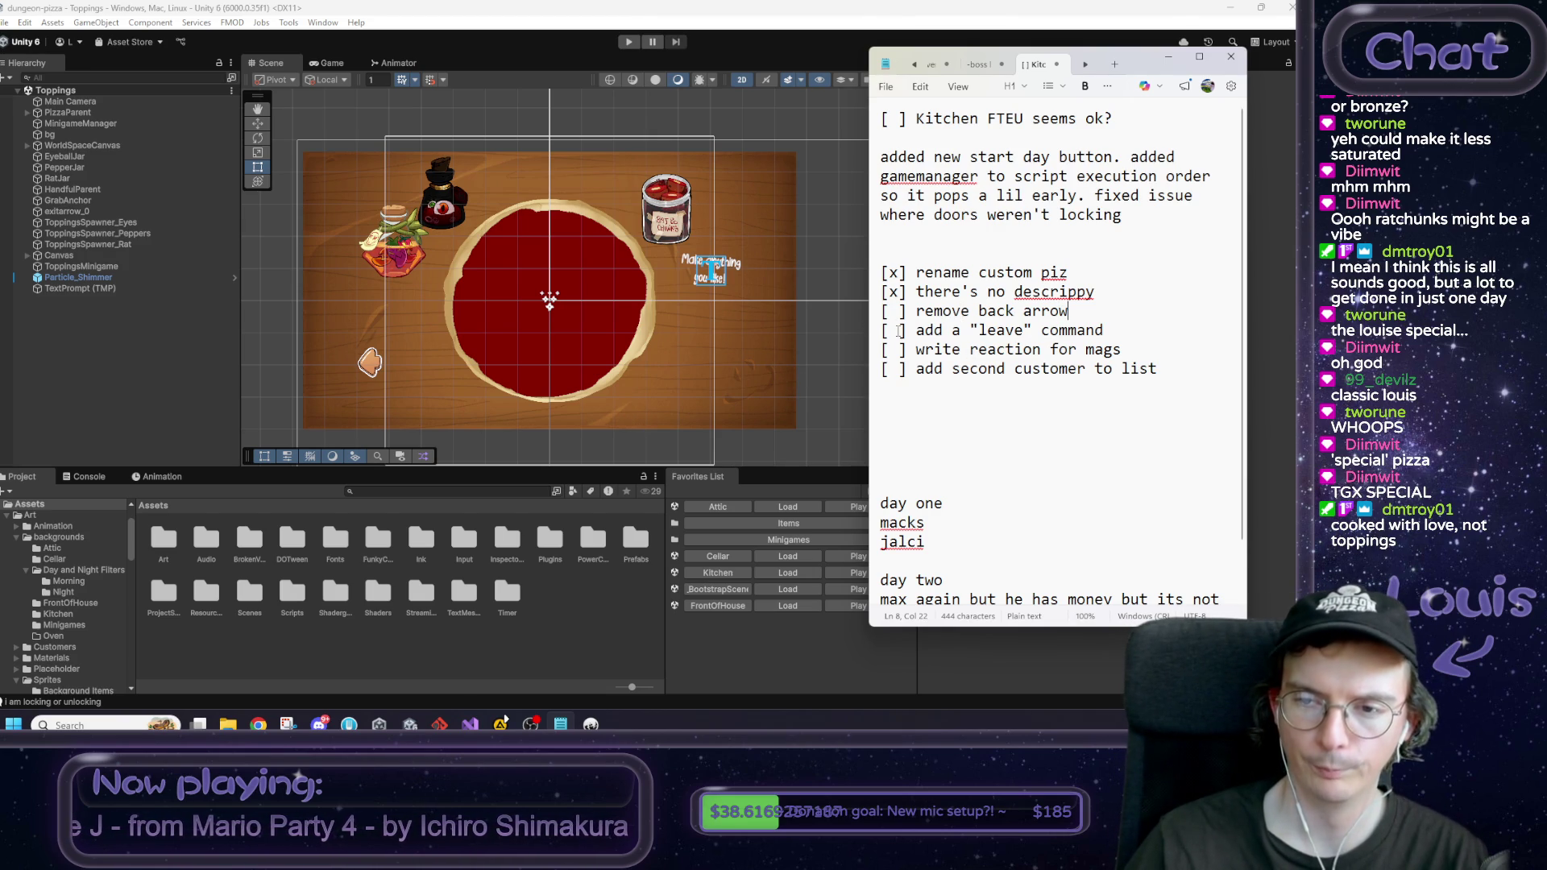
left_click(817, 278)
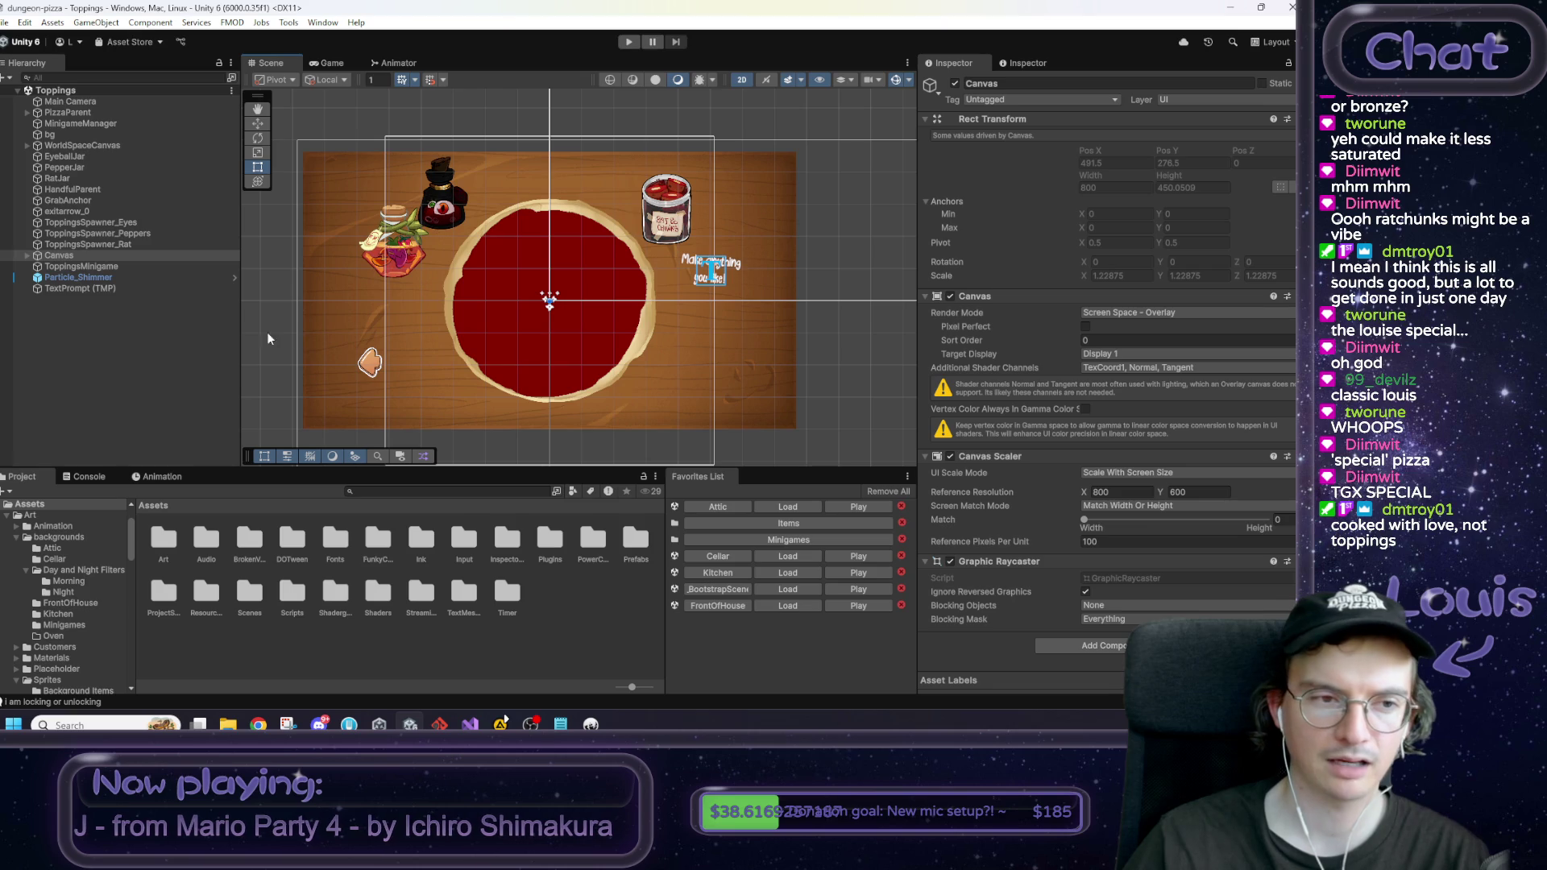
Step: Deactivate exitarrow_0 and open its ClickableSceneChanger script in Visual Studio
left_click(369, 371)
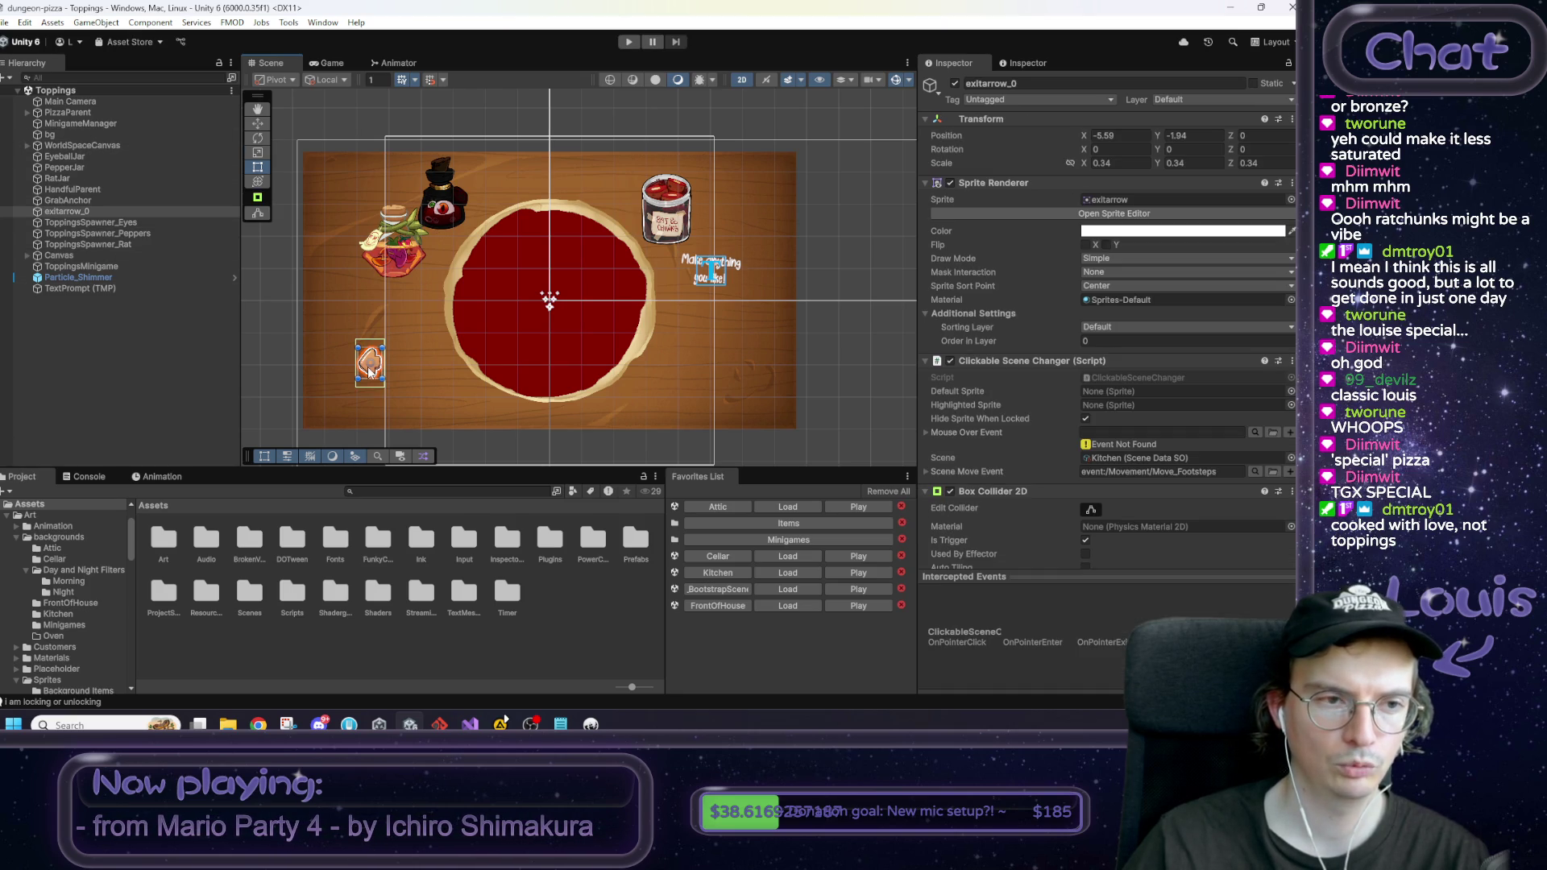
left_click(955, 84)
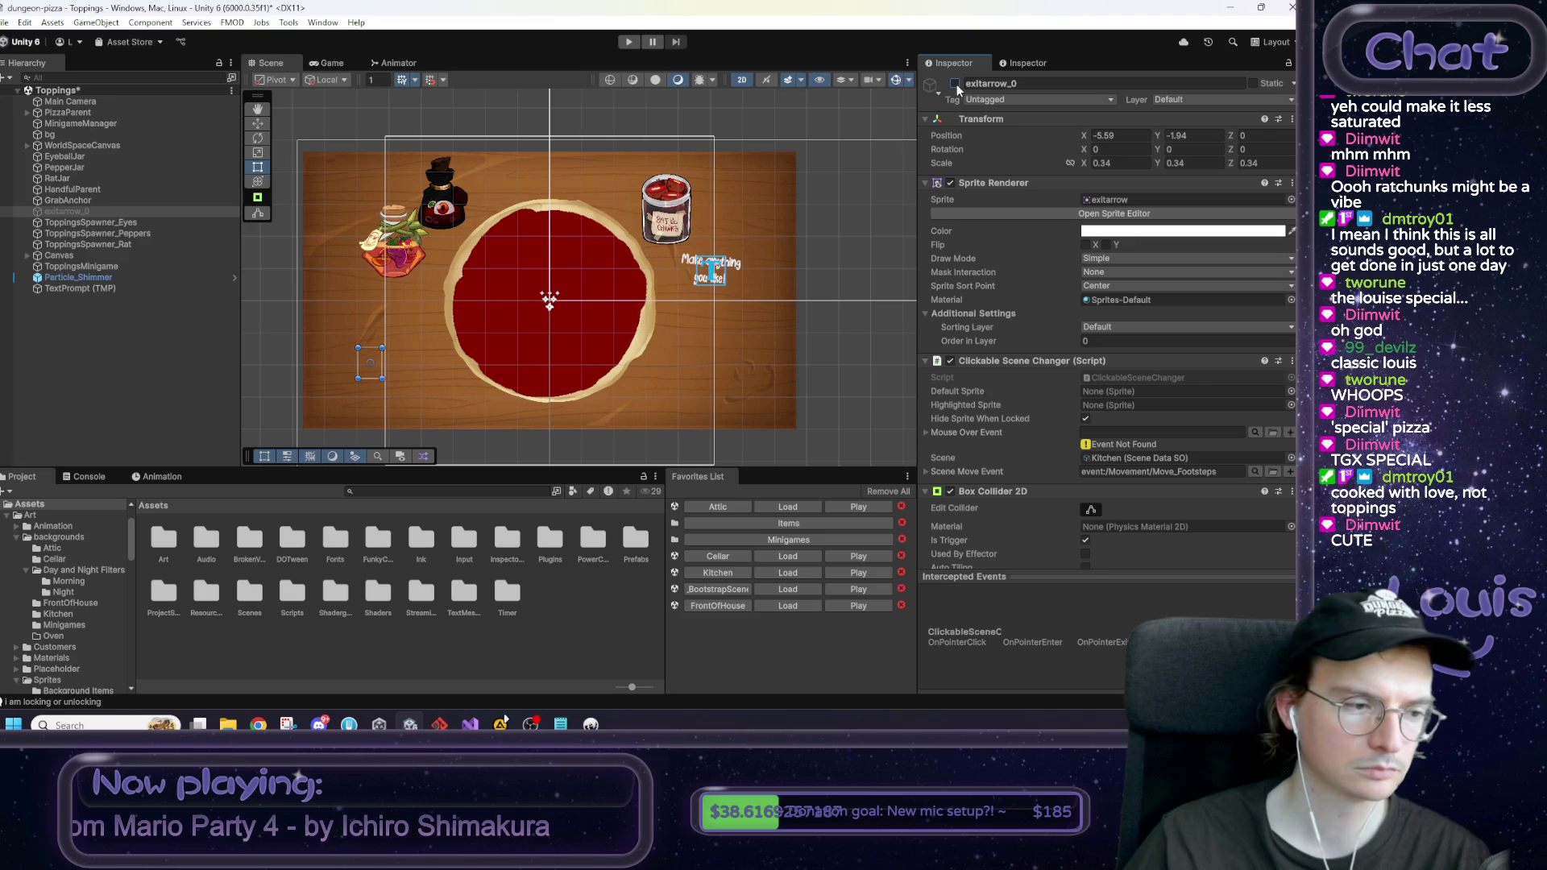
double_click(1107, 379)
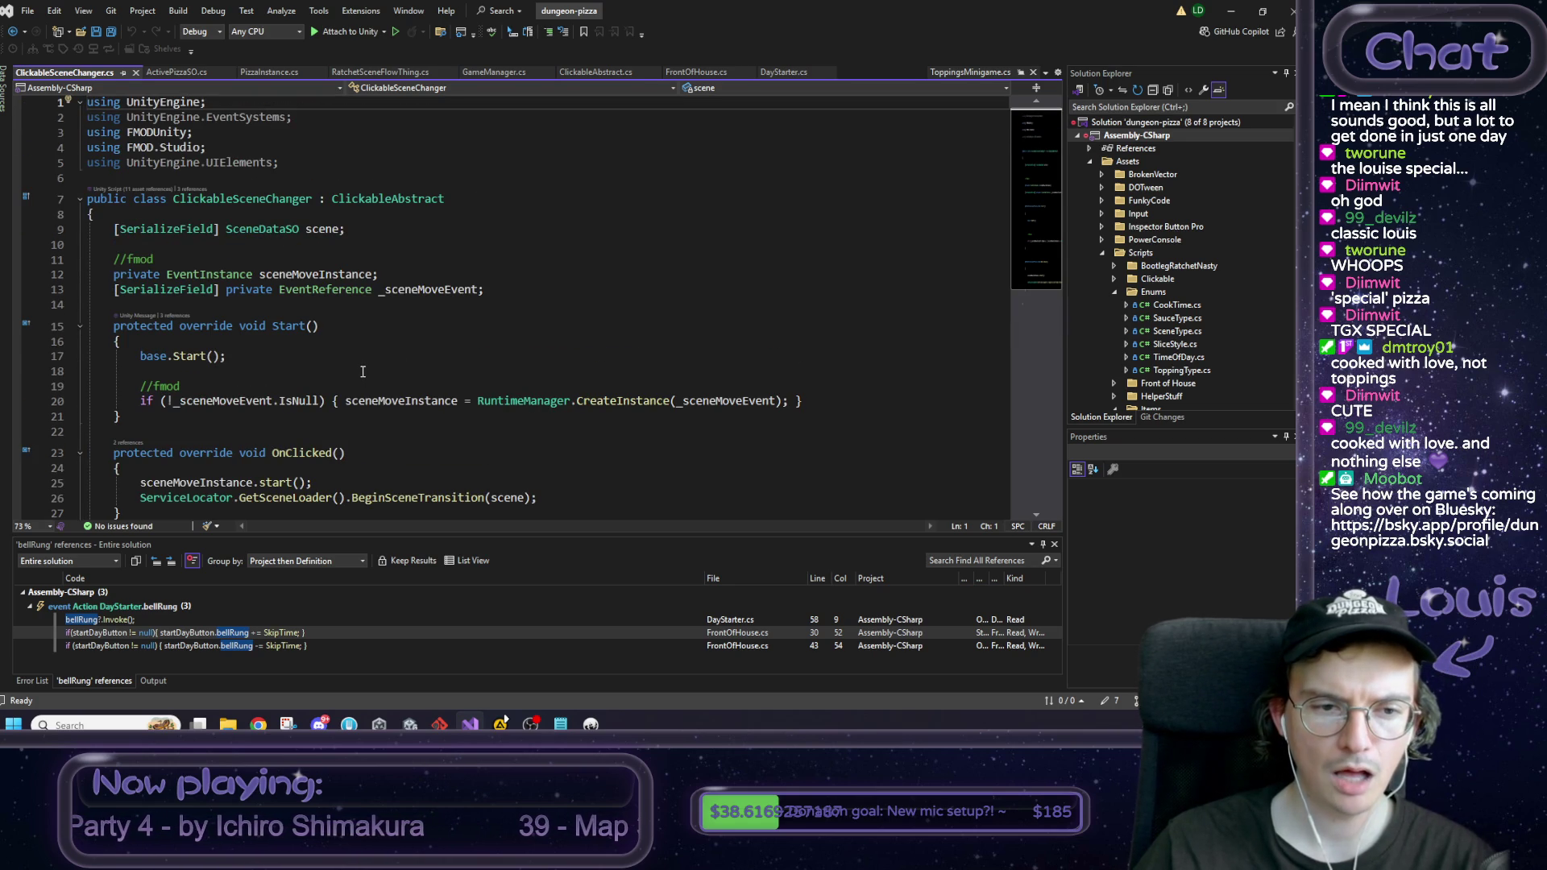
Step: Read through ClickableSceneChanger.cs, then return to Unity and view the arrow's Inspector fields
scroll(363, 371, "down", 1)
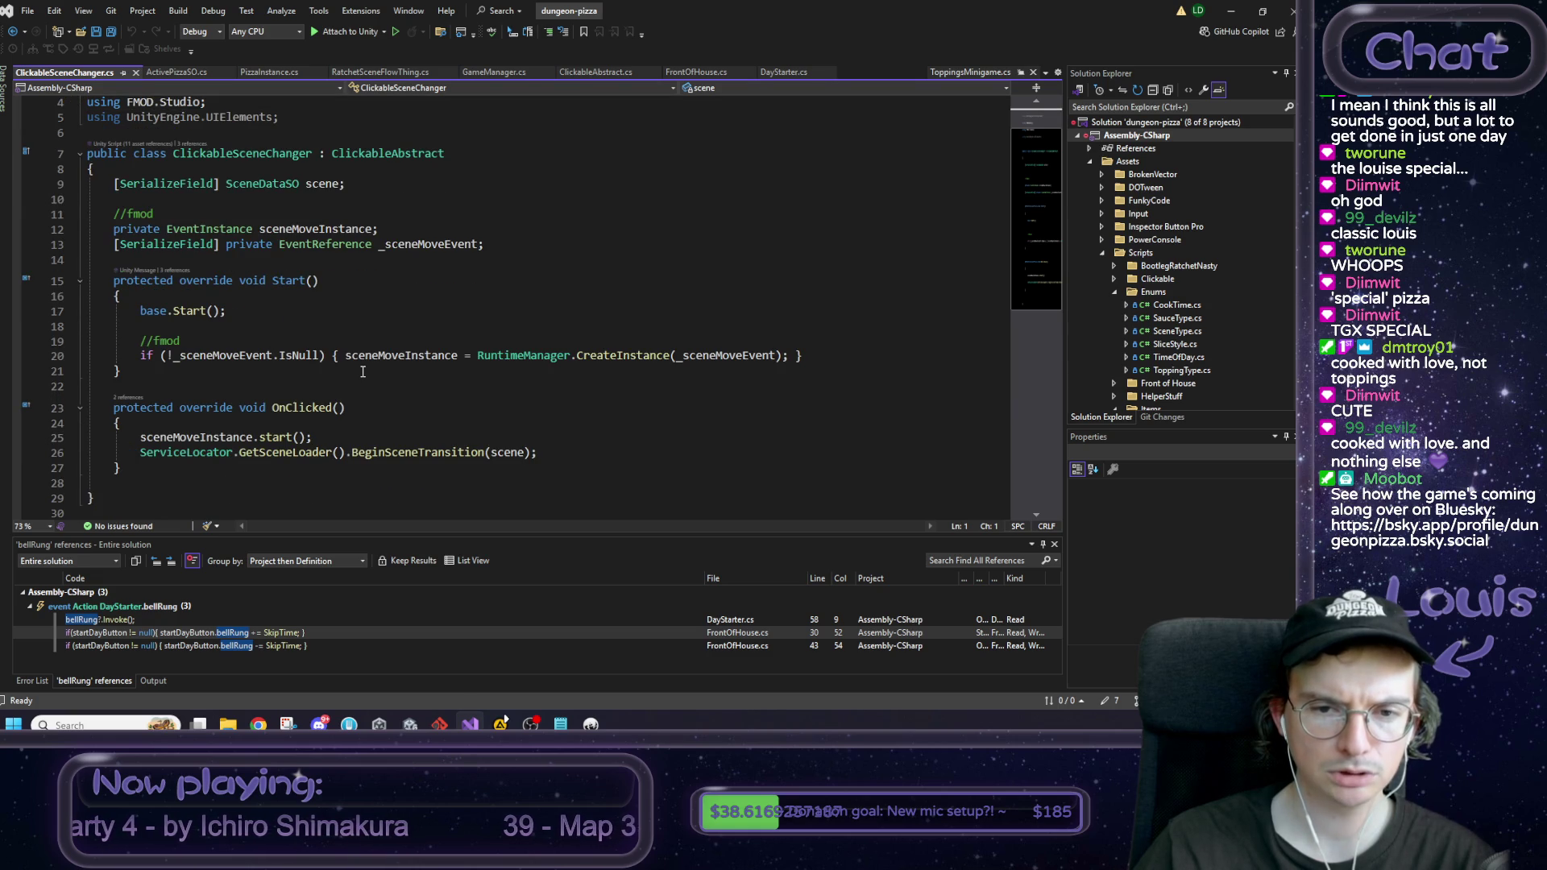
scroll(362, 371, "down", 1)
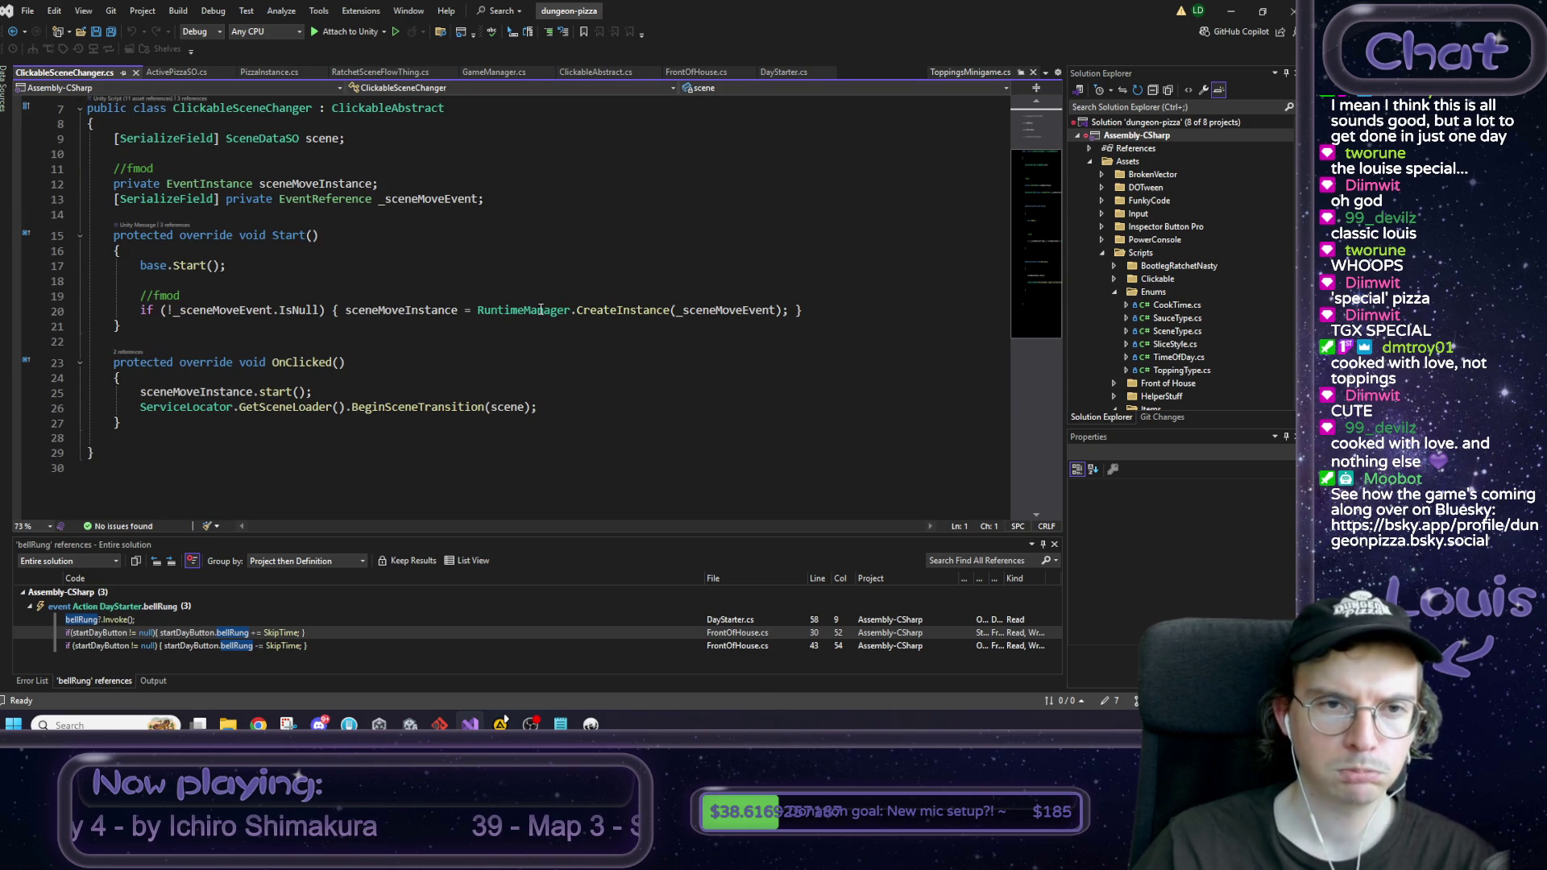
left_click(1230, 11)
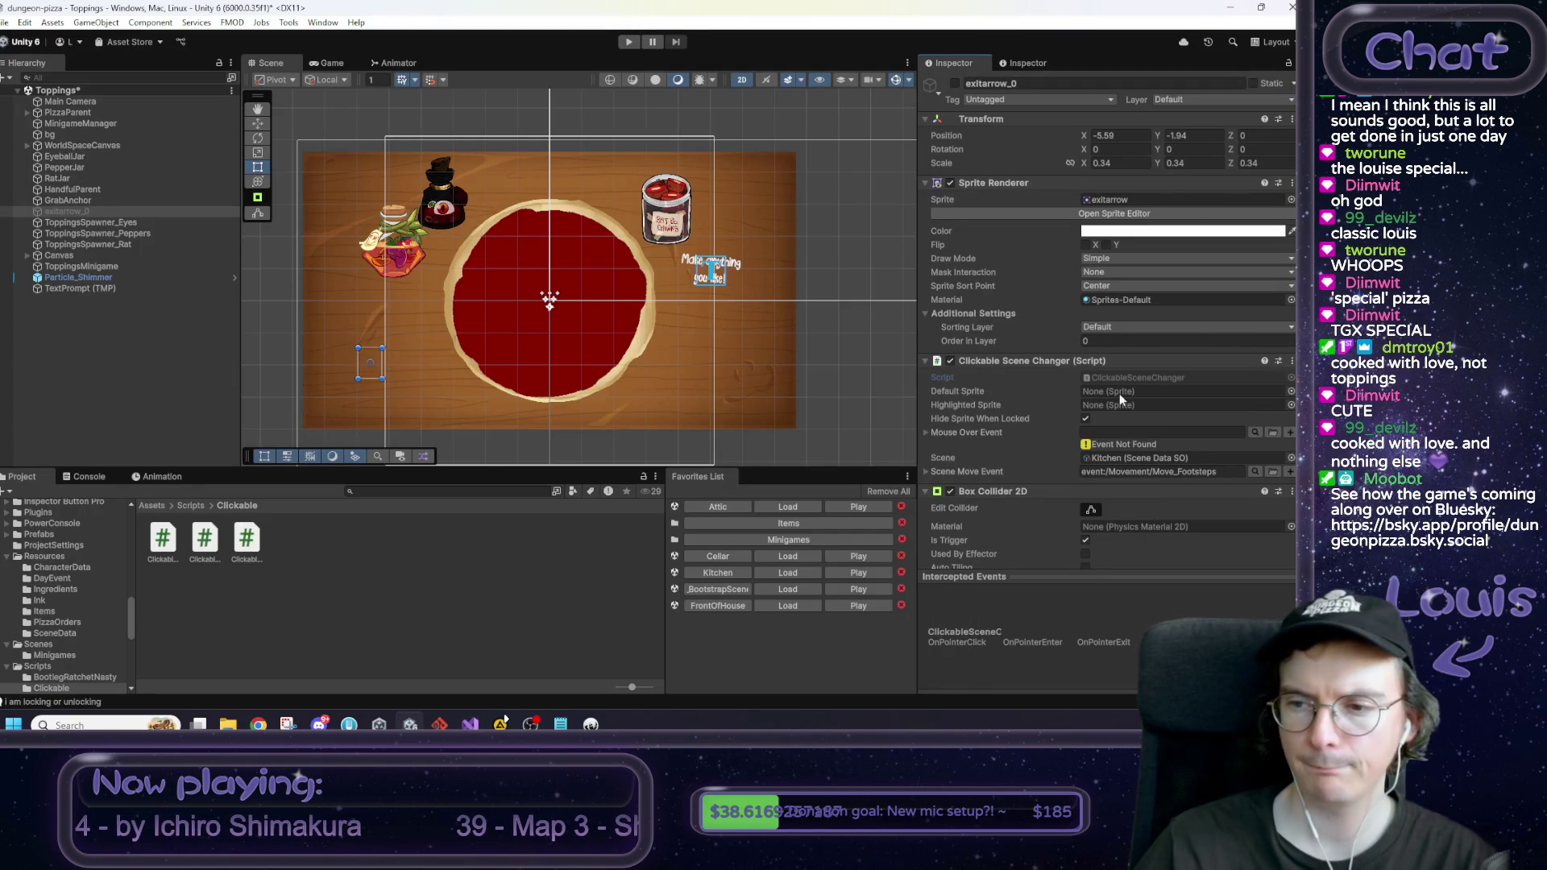
scroll(1169, 474, "down", 3)
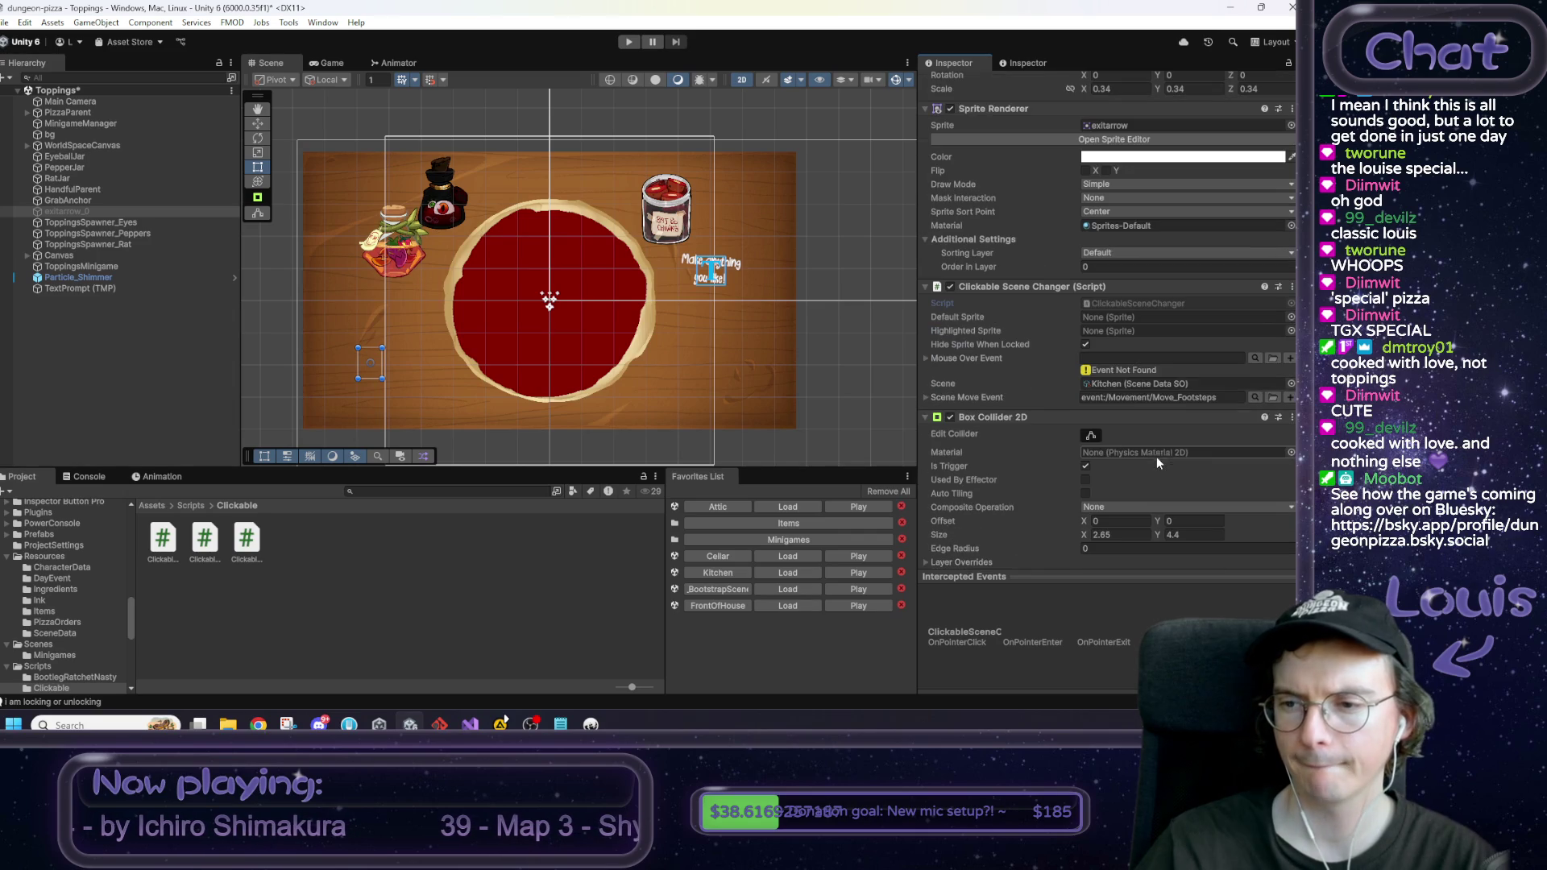
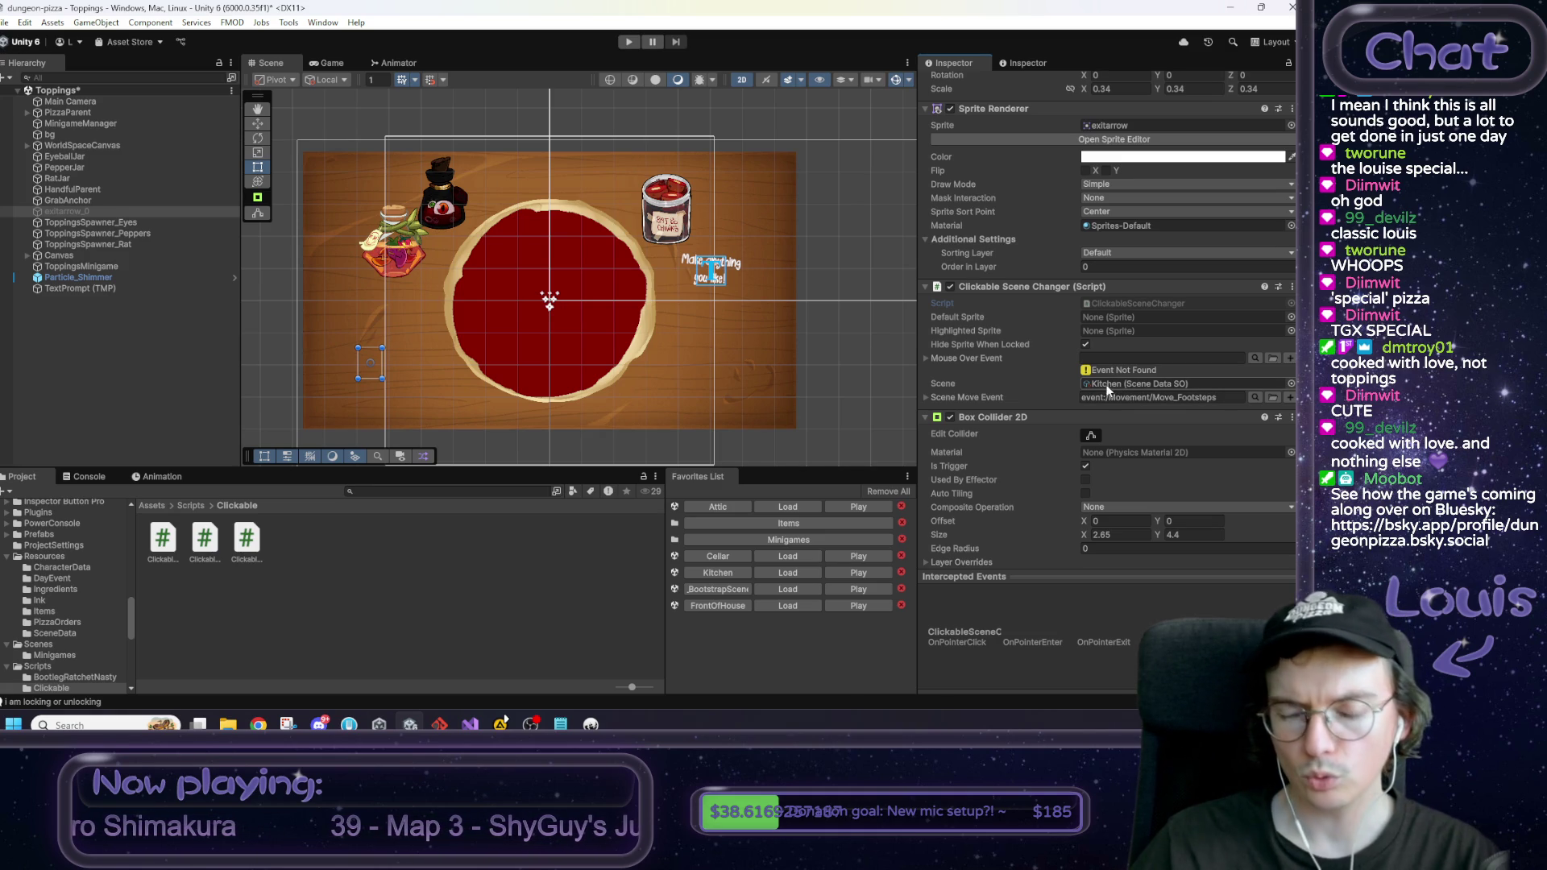
Step: Save the Toppings scene, load _BootstrapScene, and open PowerConsoleManager.cs from the GameManager object
left_click(788, 589)
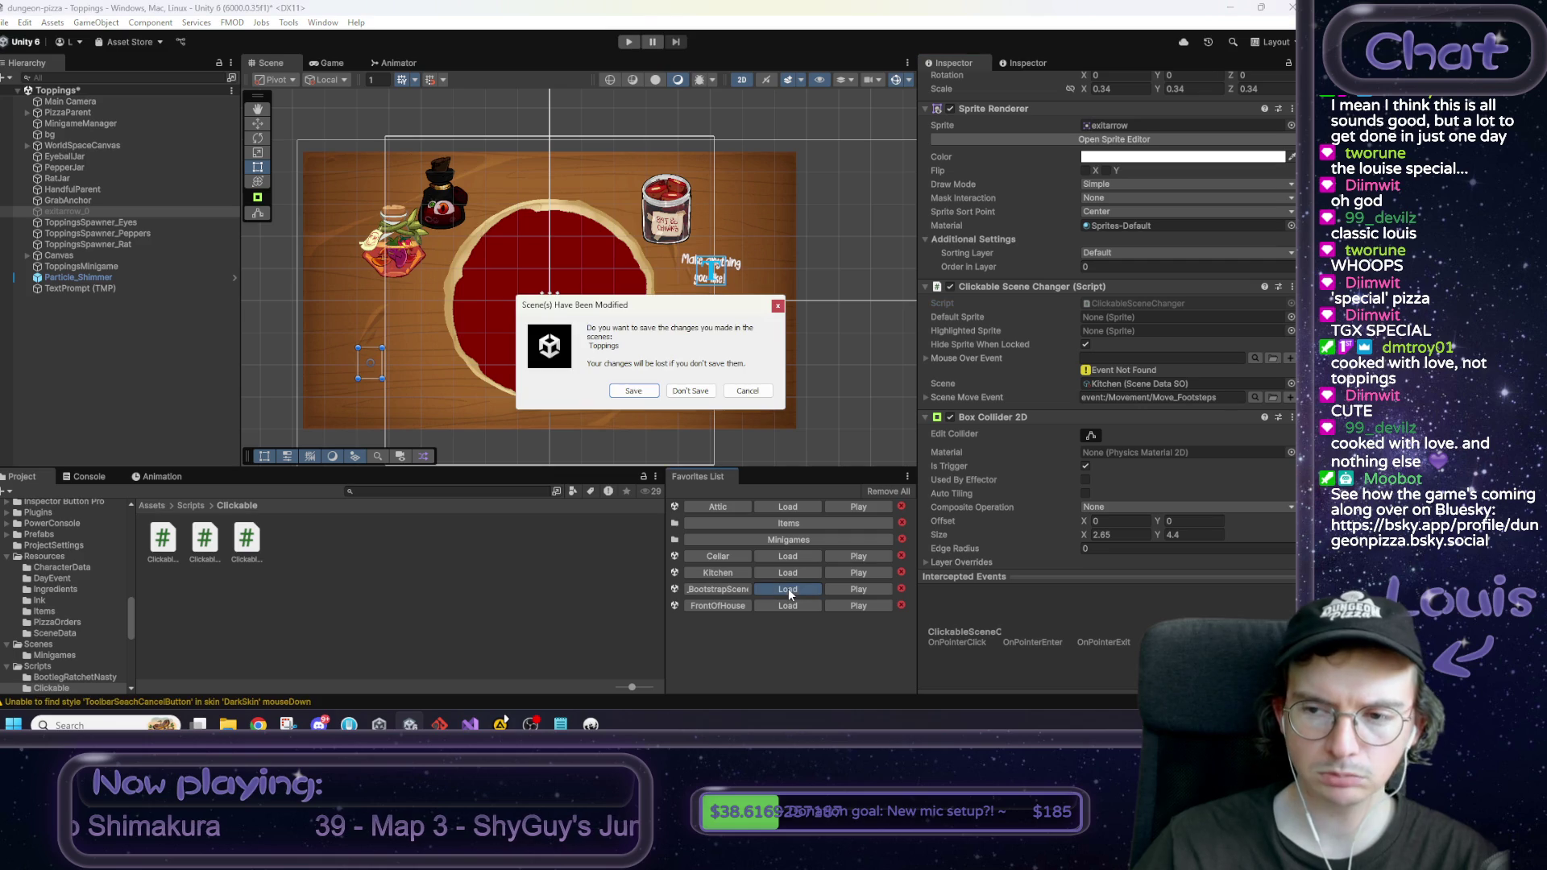
left_click(634, 393)
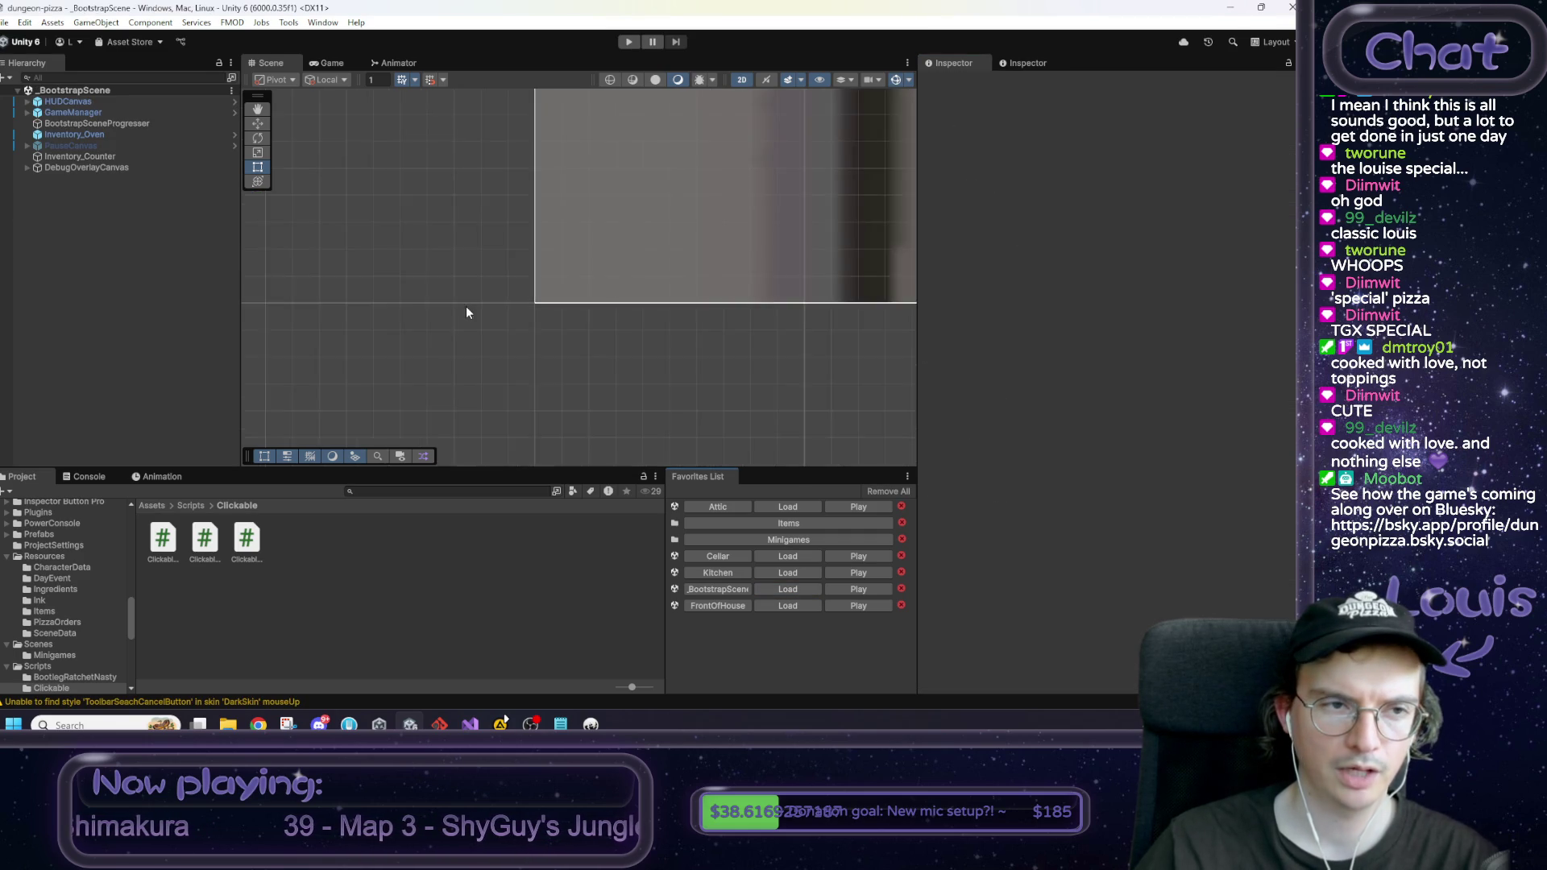
left_click(68, 112)
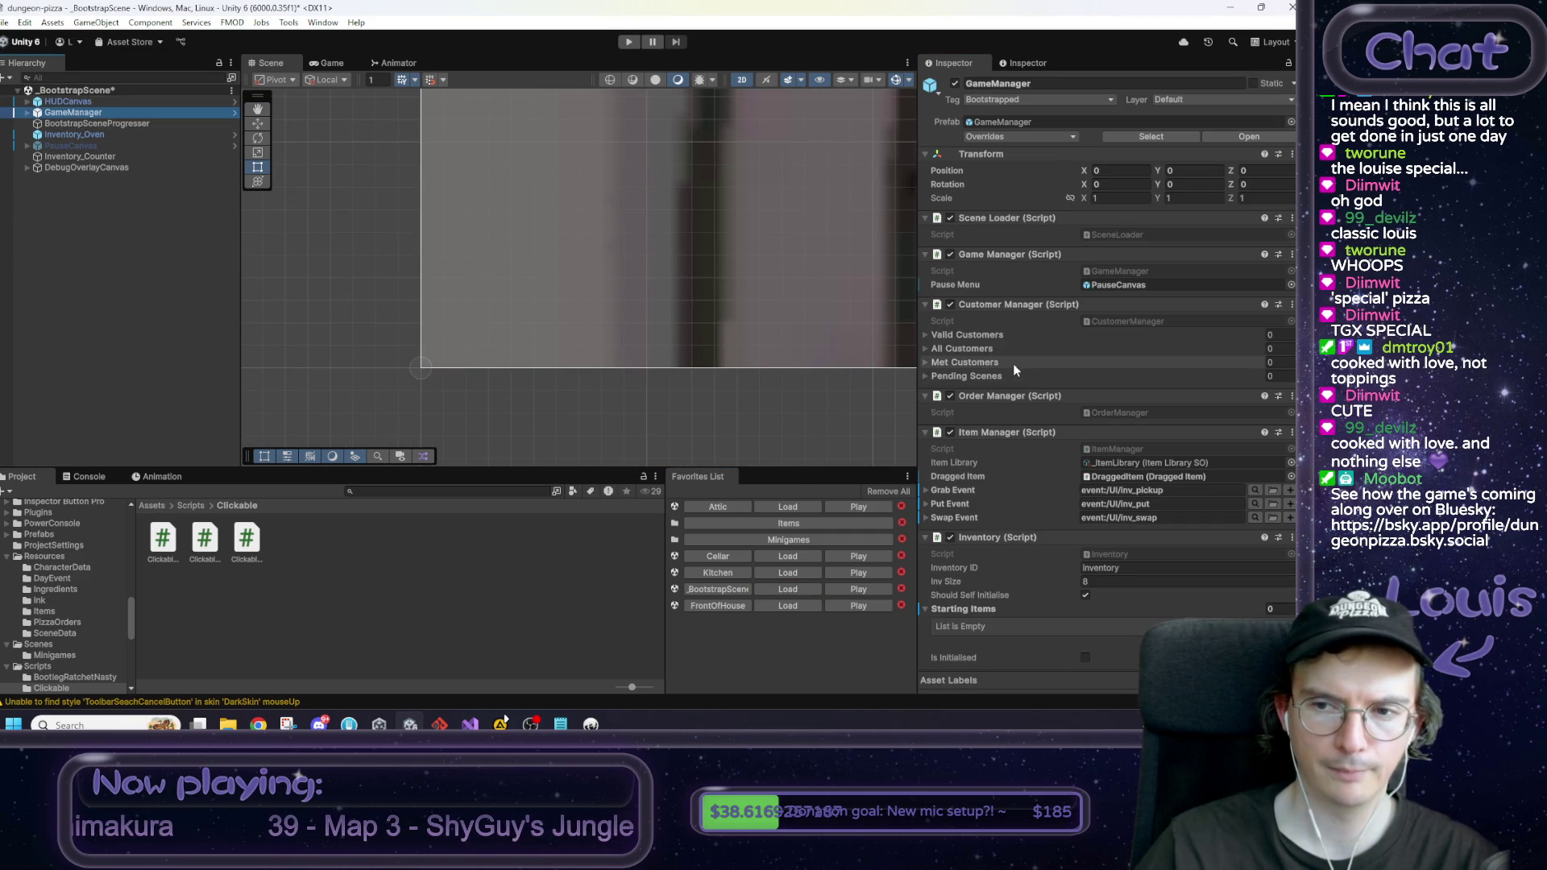
scroll(1028, 370, "down", 6)
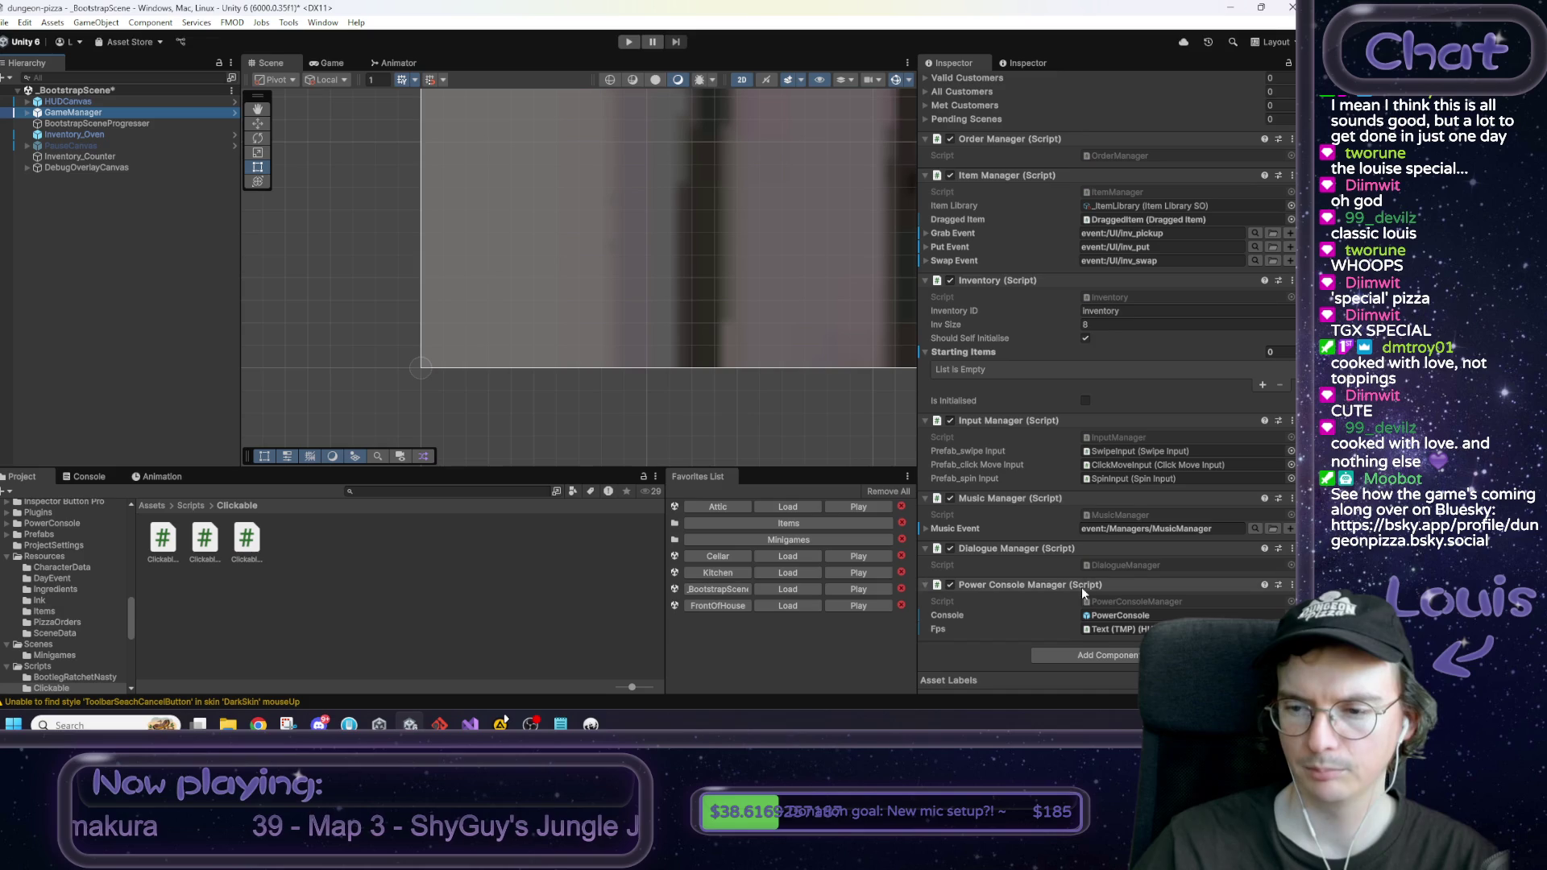
double_click(1104, 598)
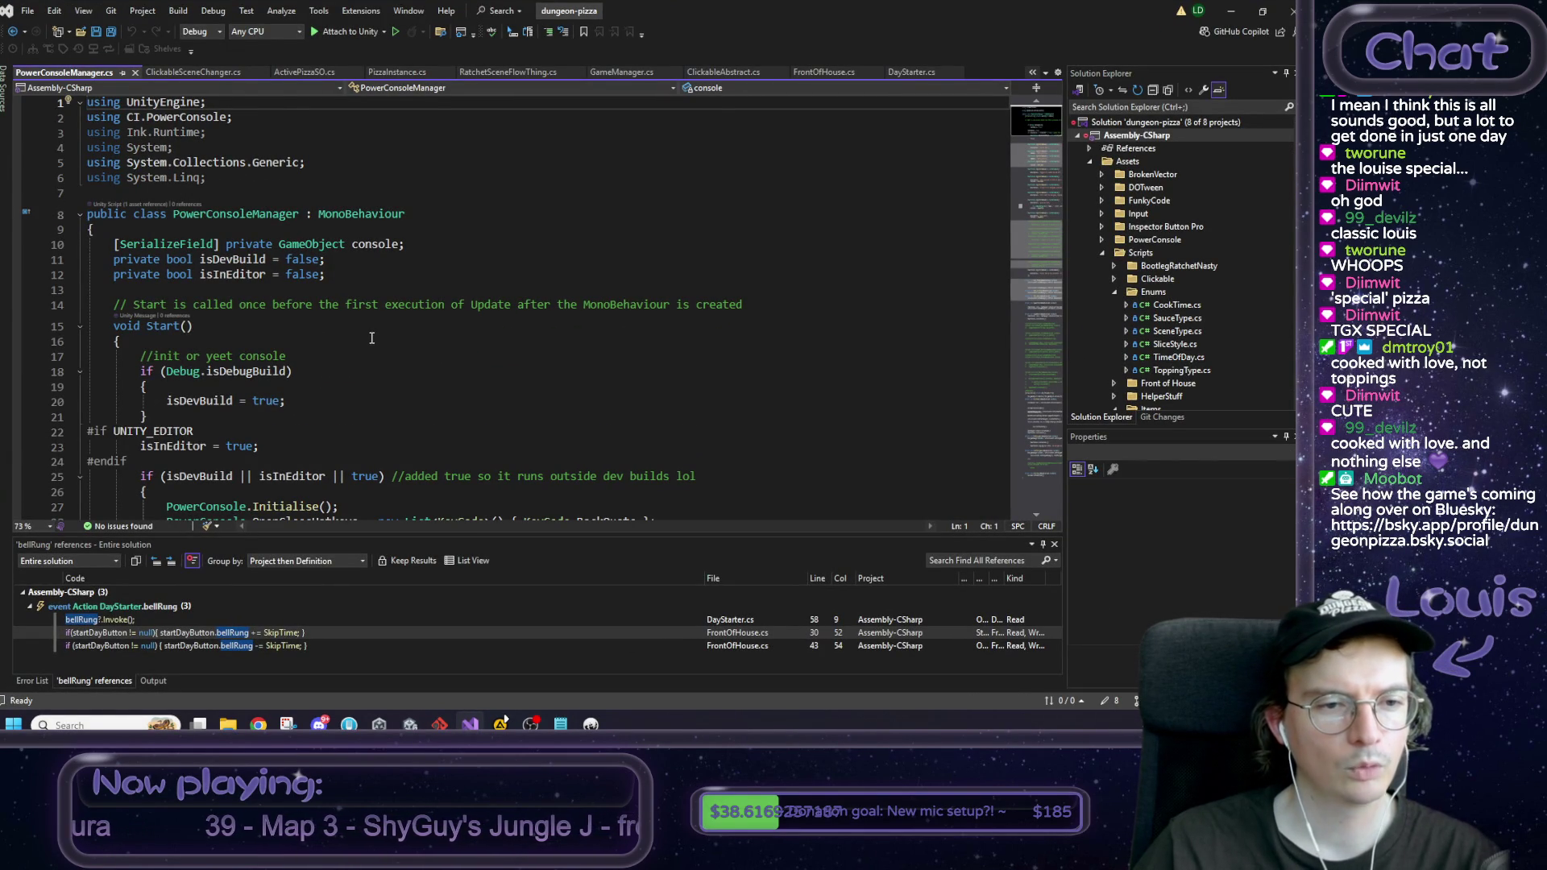
Step: Select the passTime command registration block and set its callback to GoToKitchen
scroll(372, 338, "down", 7)
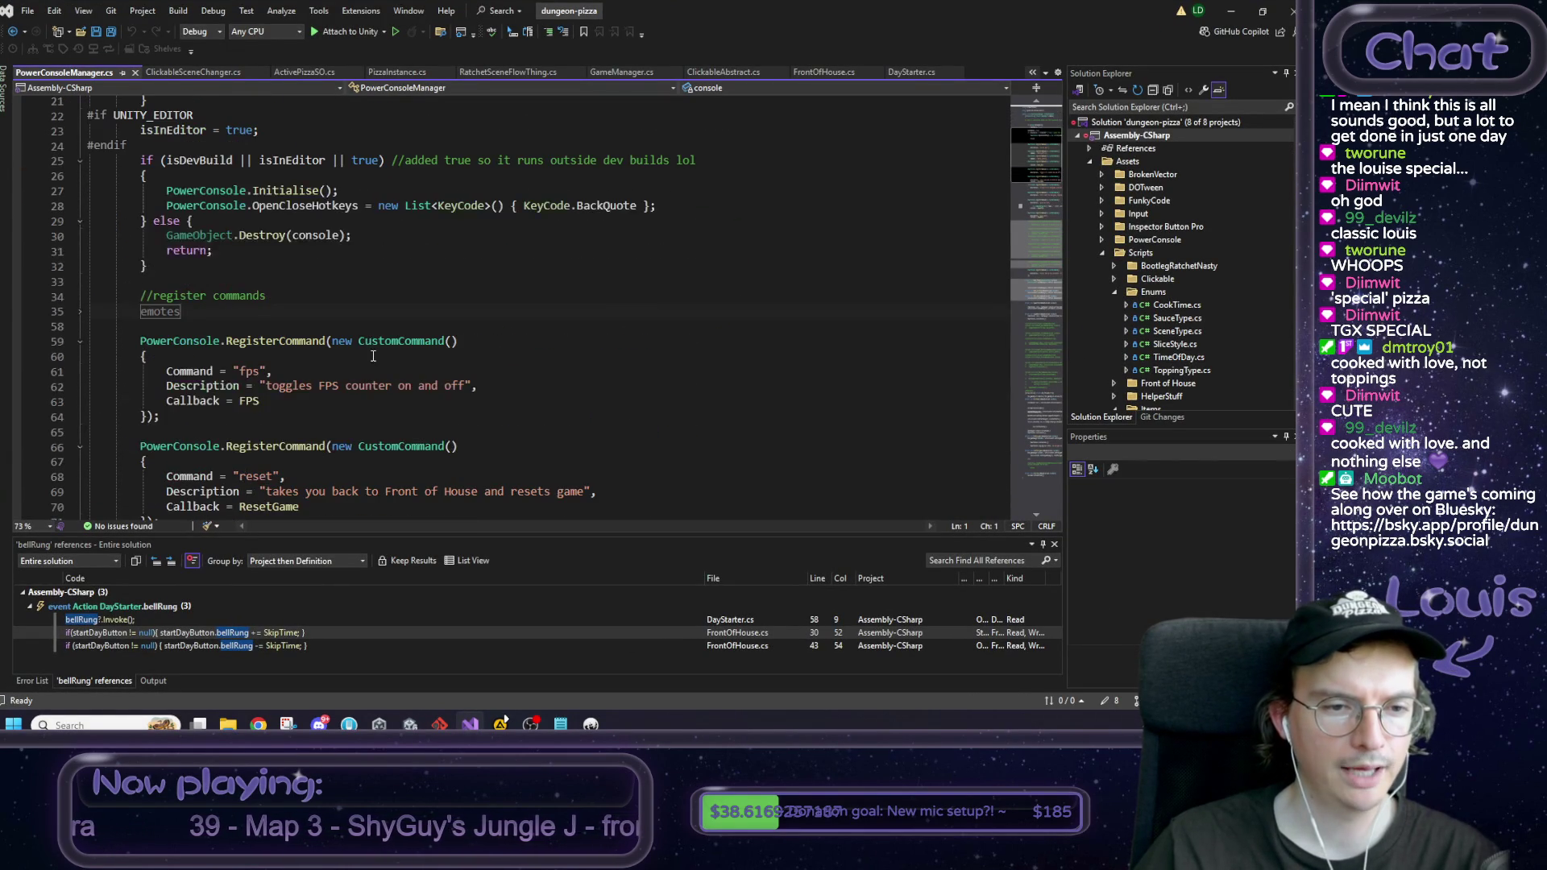
scroll(371, 350, "down", 1)
scroll(188, 279, "down", 11)
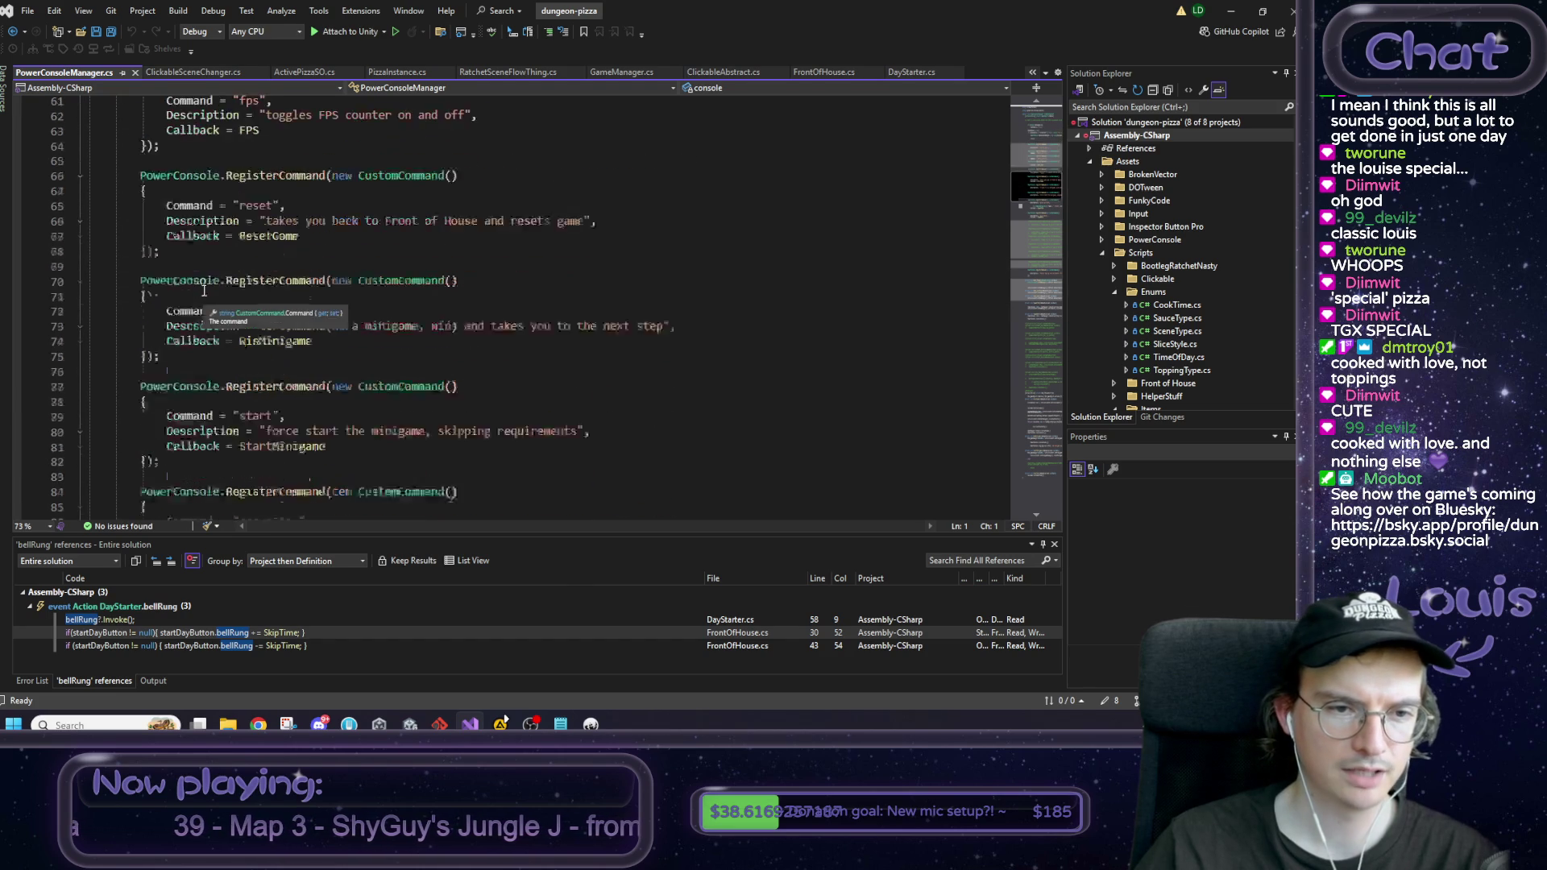
scroll(252, 300, "down", 7)
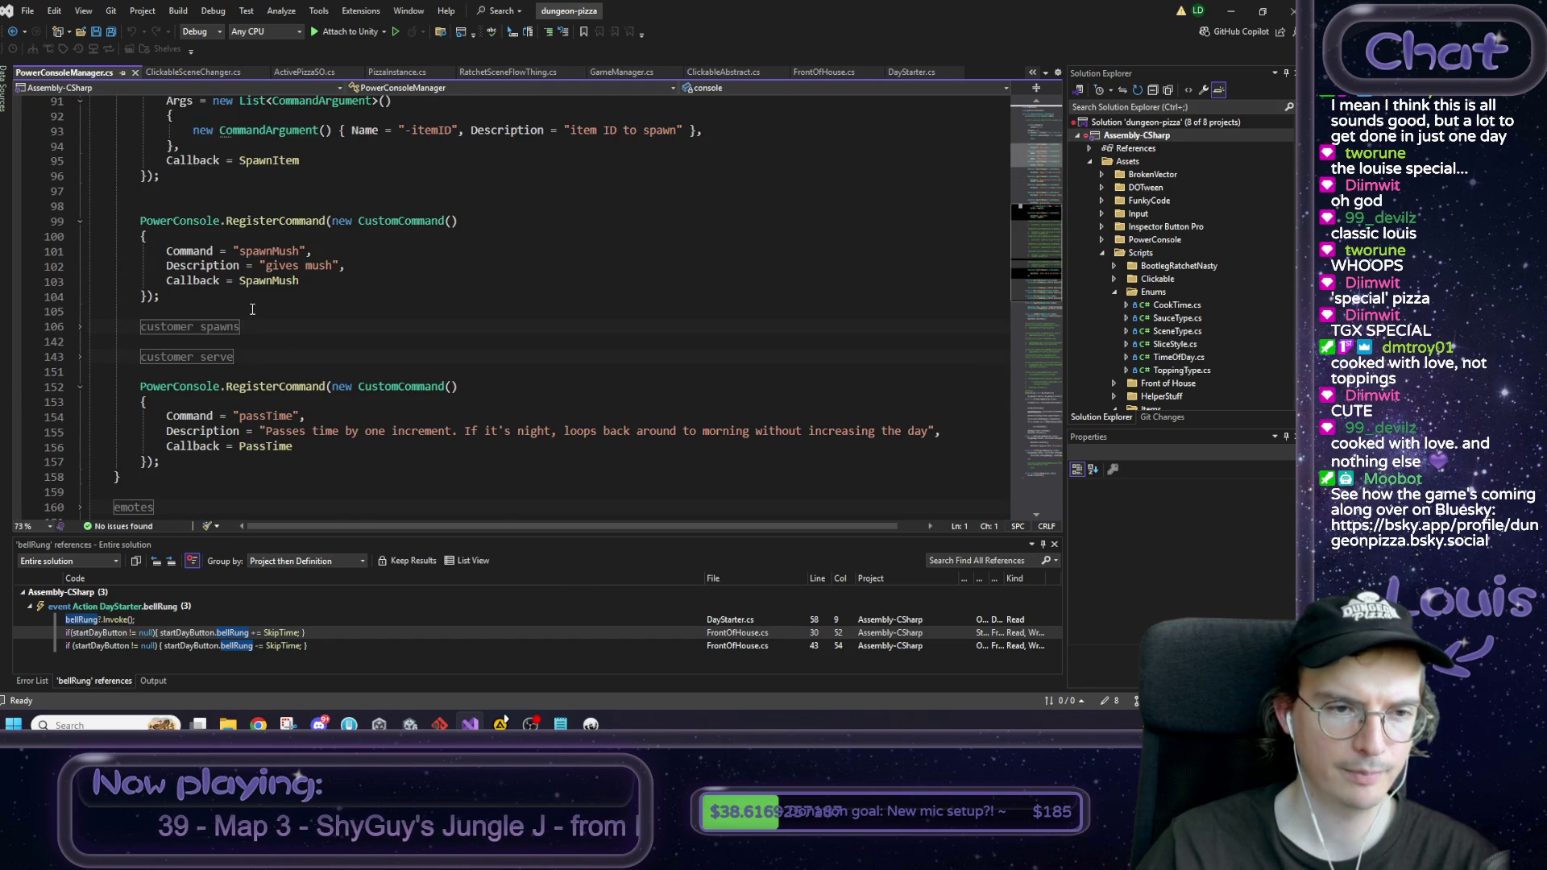
left_click_drag(185, 331, 140, 250)
type("GoToKitchen")
scroll(456, 345, "down", 3)
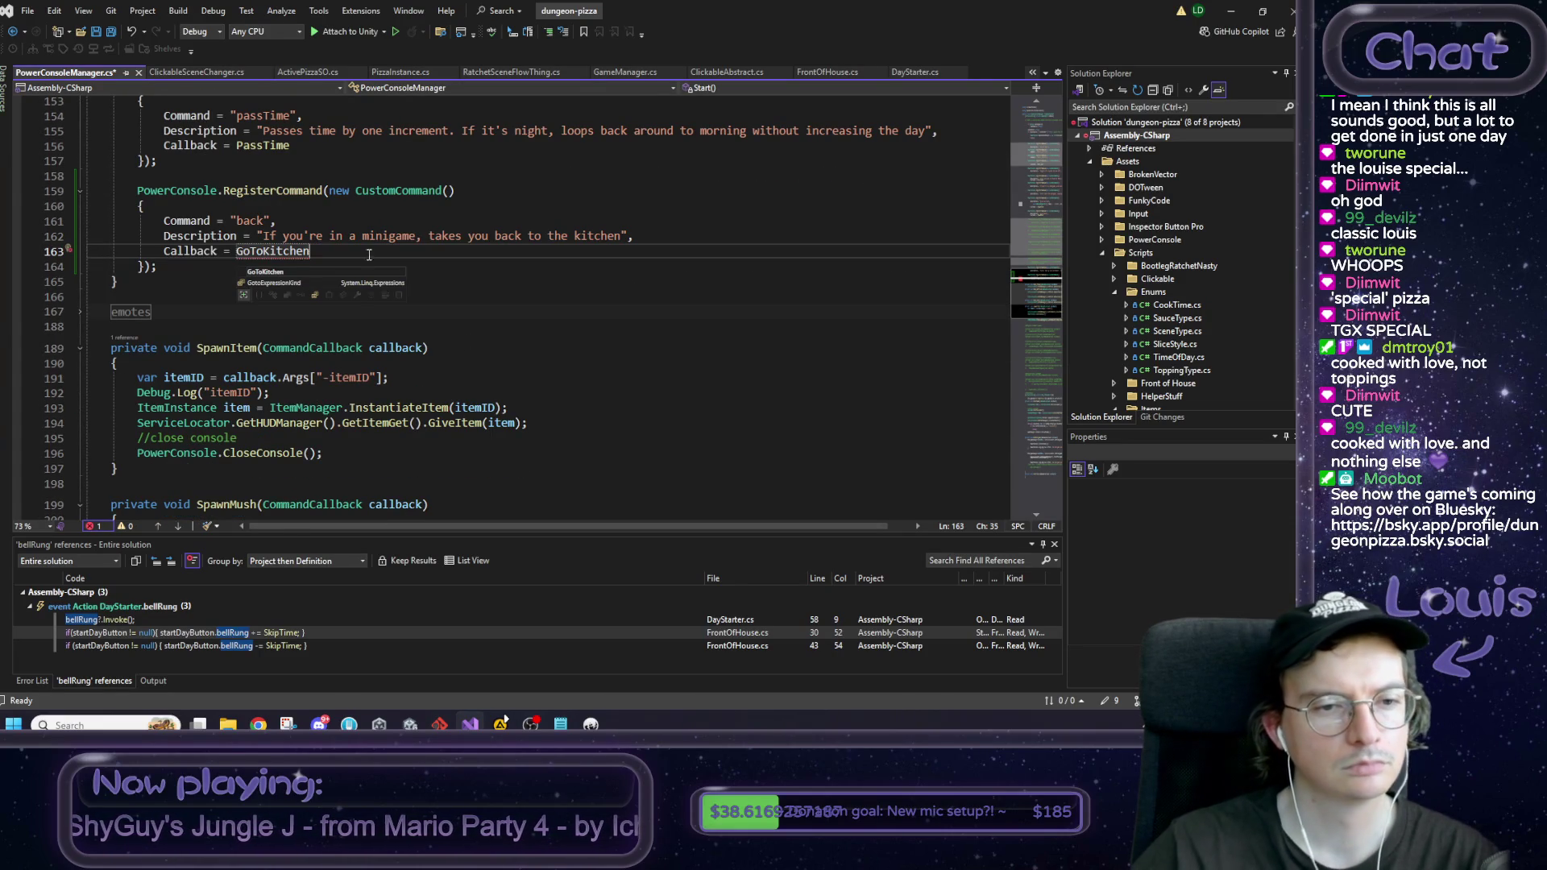
scroll(357, 252, "down", 1)
scroll(345, 269, "down", 20)
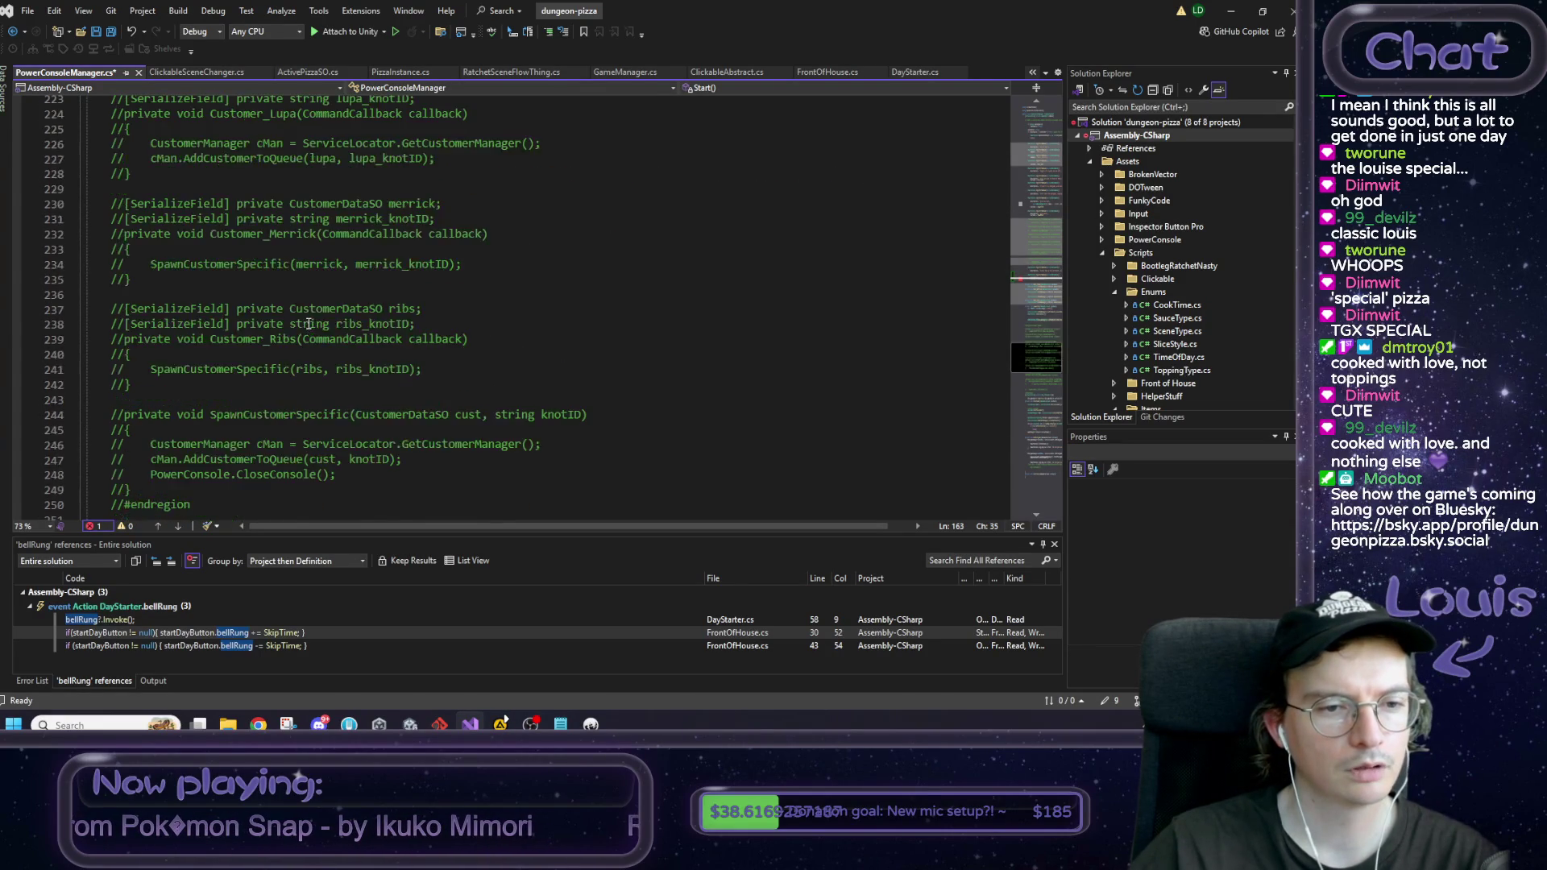
scroll(308, 323, "up", 7)
left_click(250, 194)
Step: Select and copy the PassTime method so it can be duplicated below the original
scroll(291, 316, "down", 4)
scroll(290, 315, "down", 8)
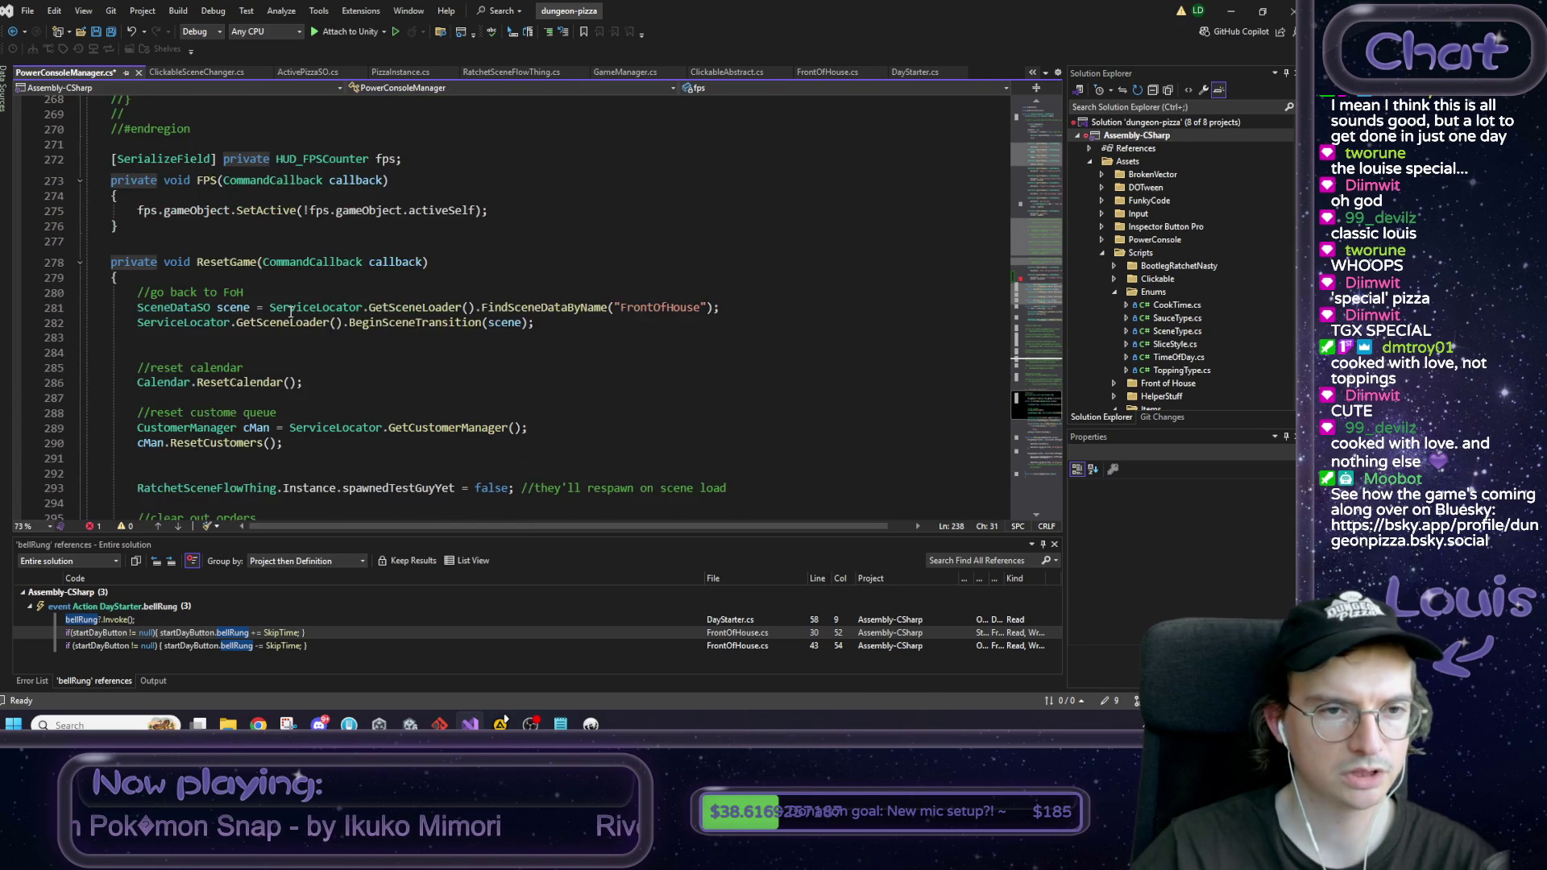
scroll(291, 311, "up", 5)
mouse_move(137, 141)
left_mouse_down()
mouse_move(256, 265)
mouse_move(260, 242)
left_mouse_up()
scroll(257, 240, "down", 2)
scroll(260, 243, "down", 20)
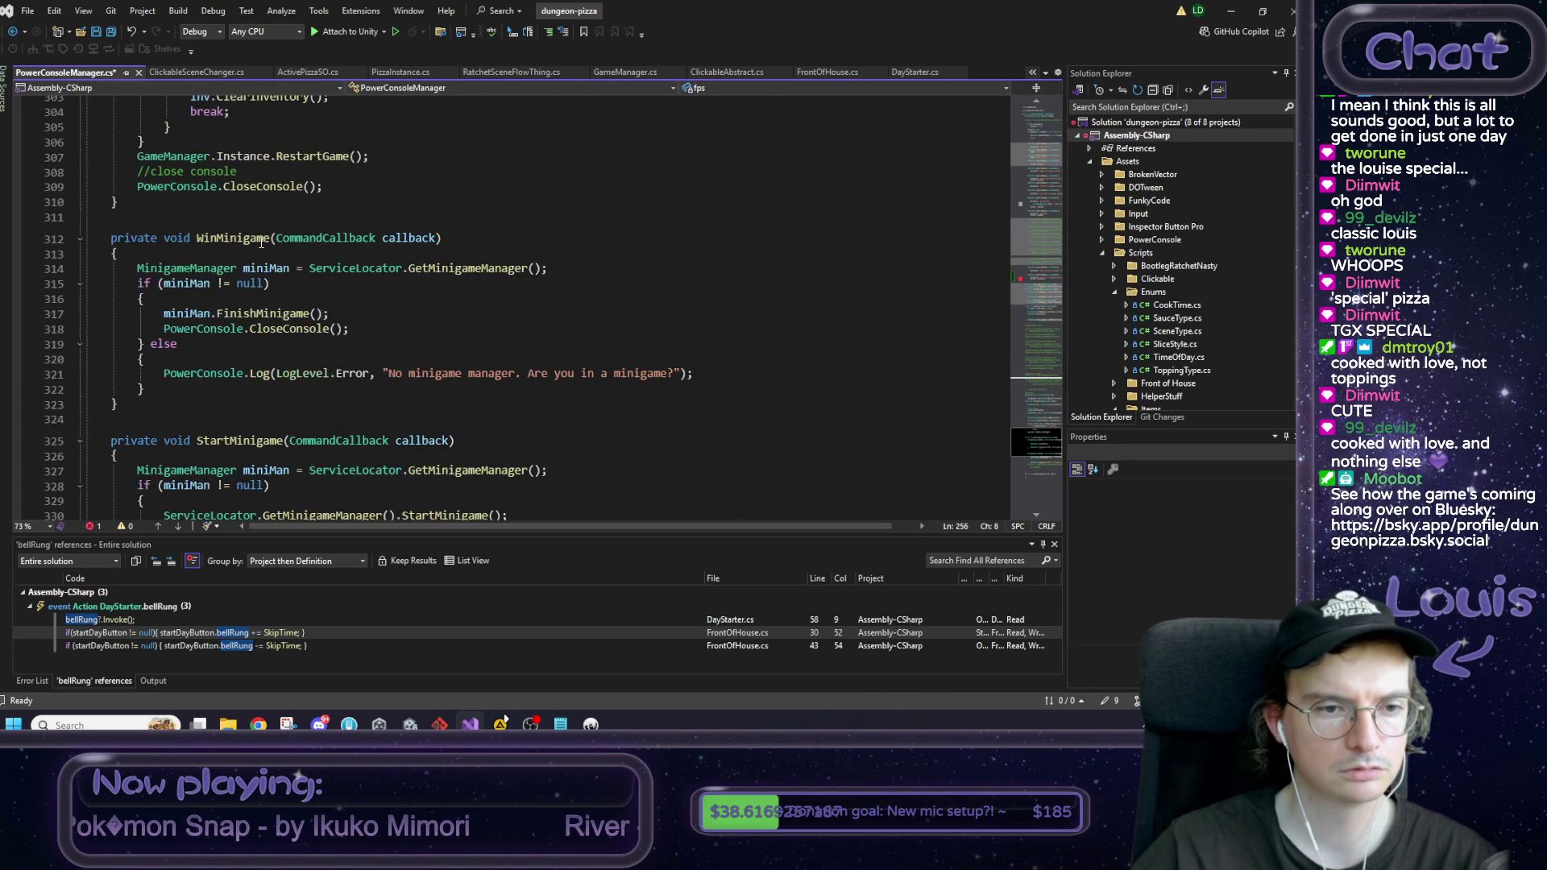
scroll(263, 250, "down", 3)
left_click_drag(121, 313, 118, 277)
key("ctrl+c")
key("Right")
Step: Paste the duplicate method, rename it GoToKitchen, and delete its IncrementTime call
key("Return")
key("Return")
key("ctrl+v")
double_click(197, 331)
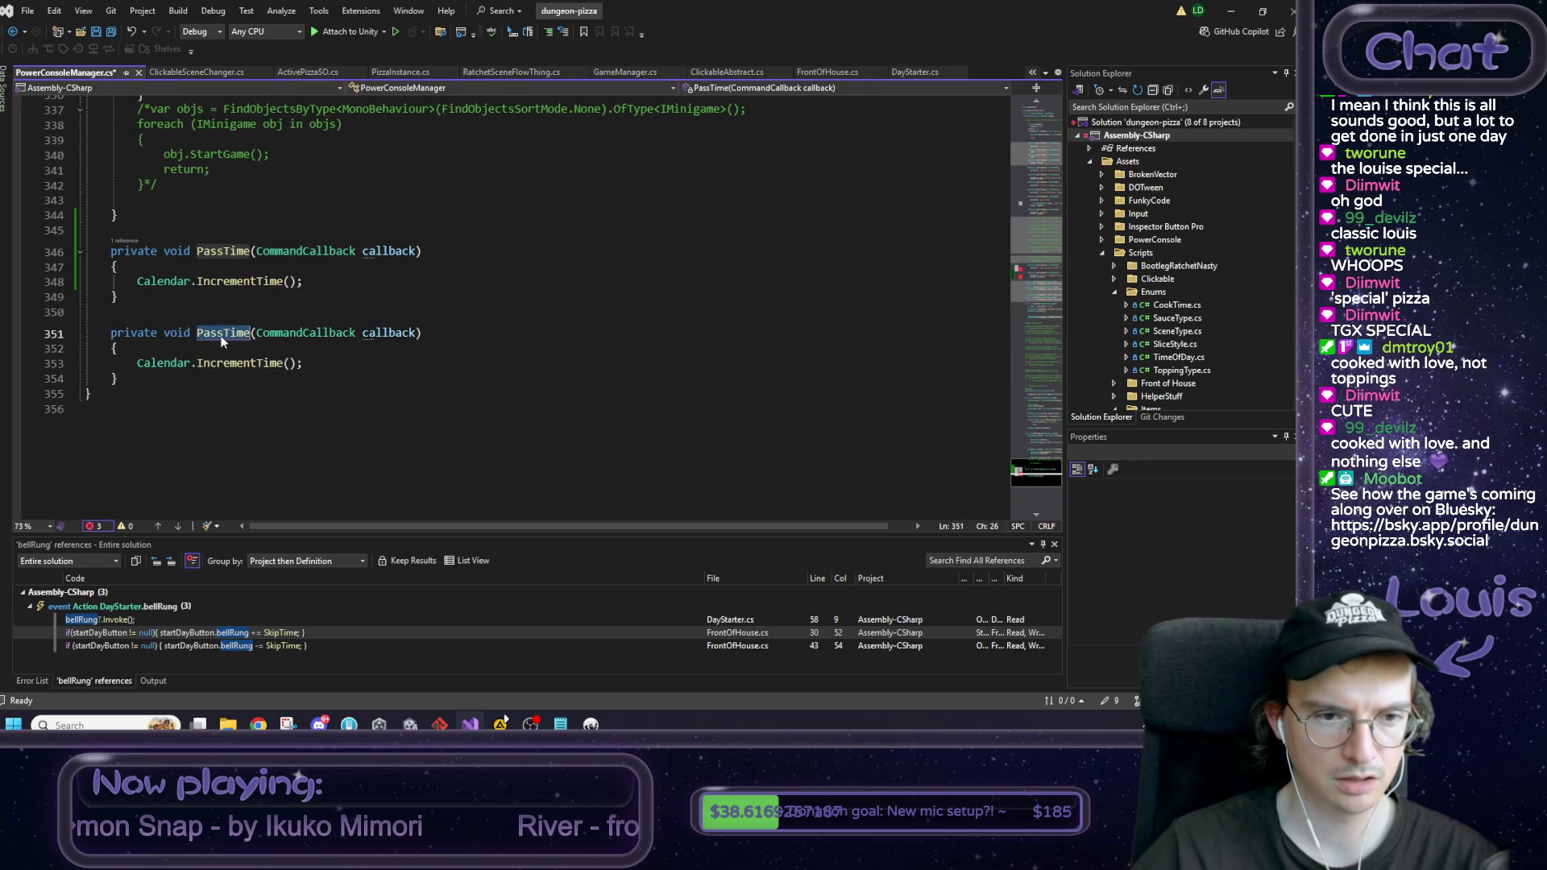
type("GoToKitchen")
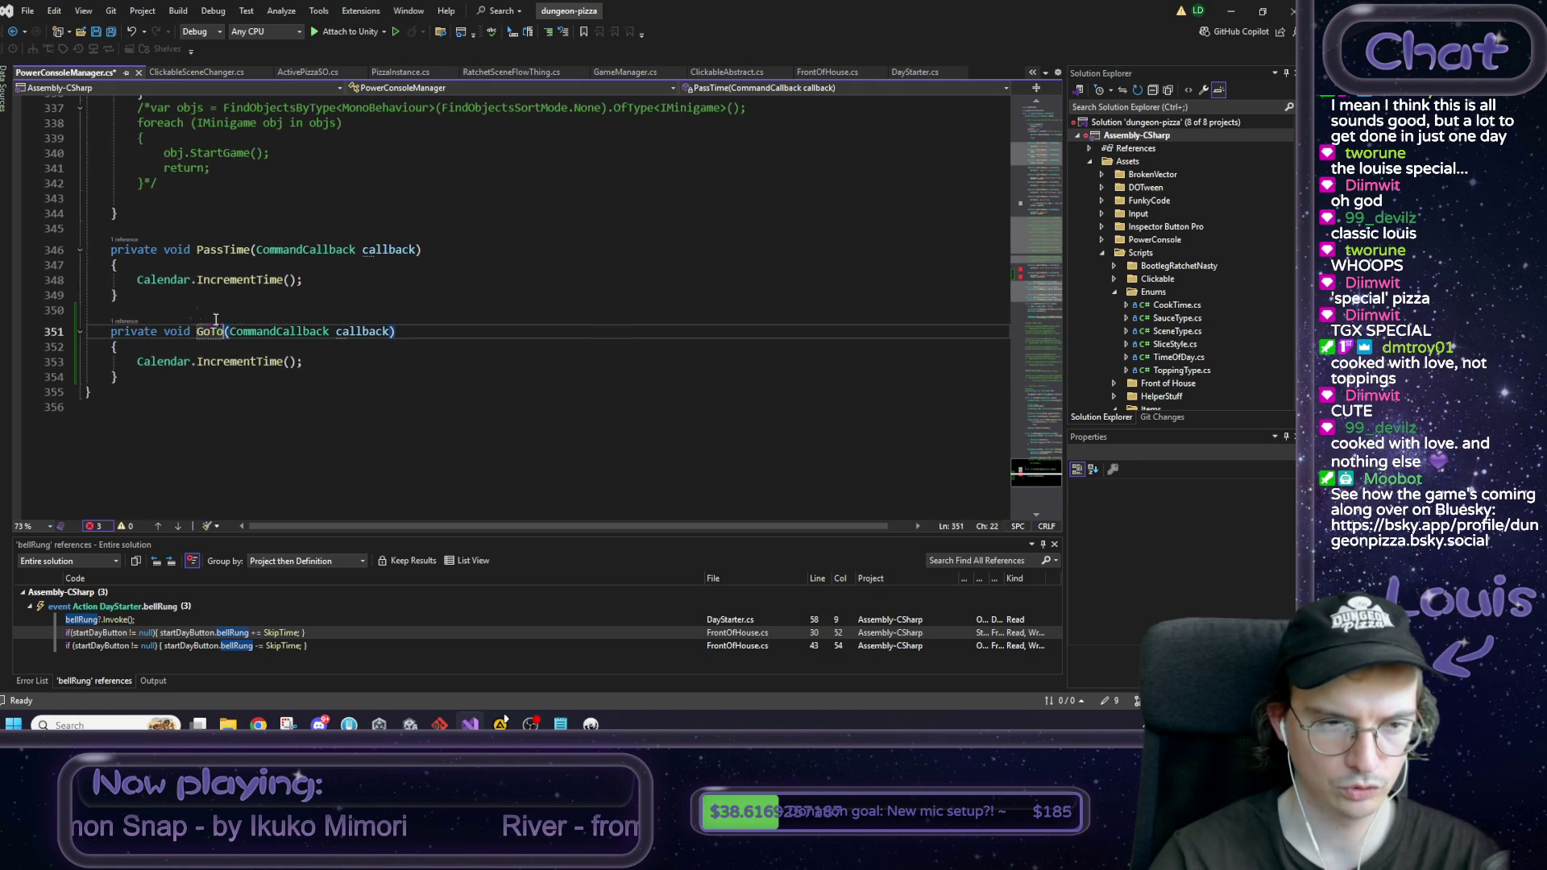
left_click(389, 365)
key("ctrl+shift+Left")
key("ctrl+shift+Left")
key("ctrl+shift+Left")
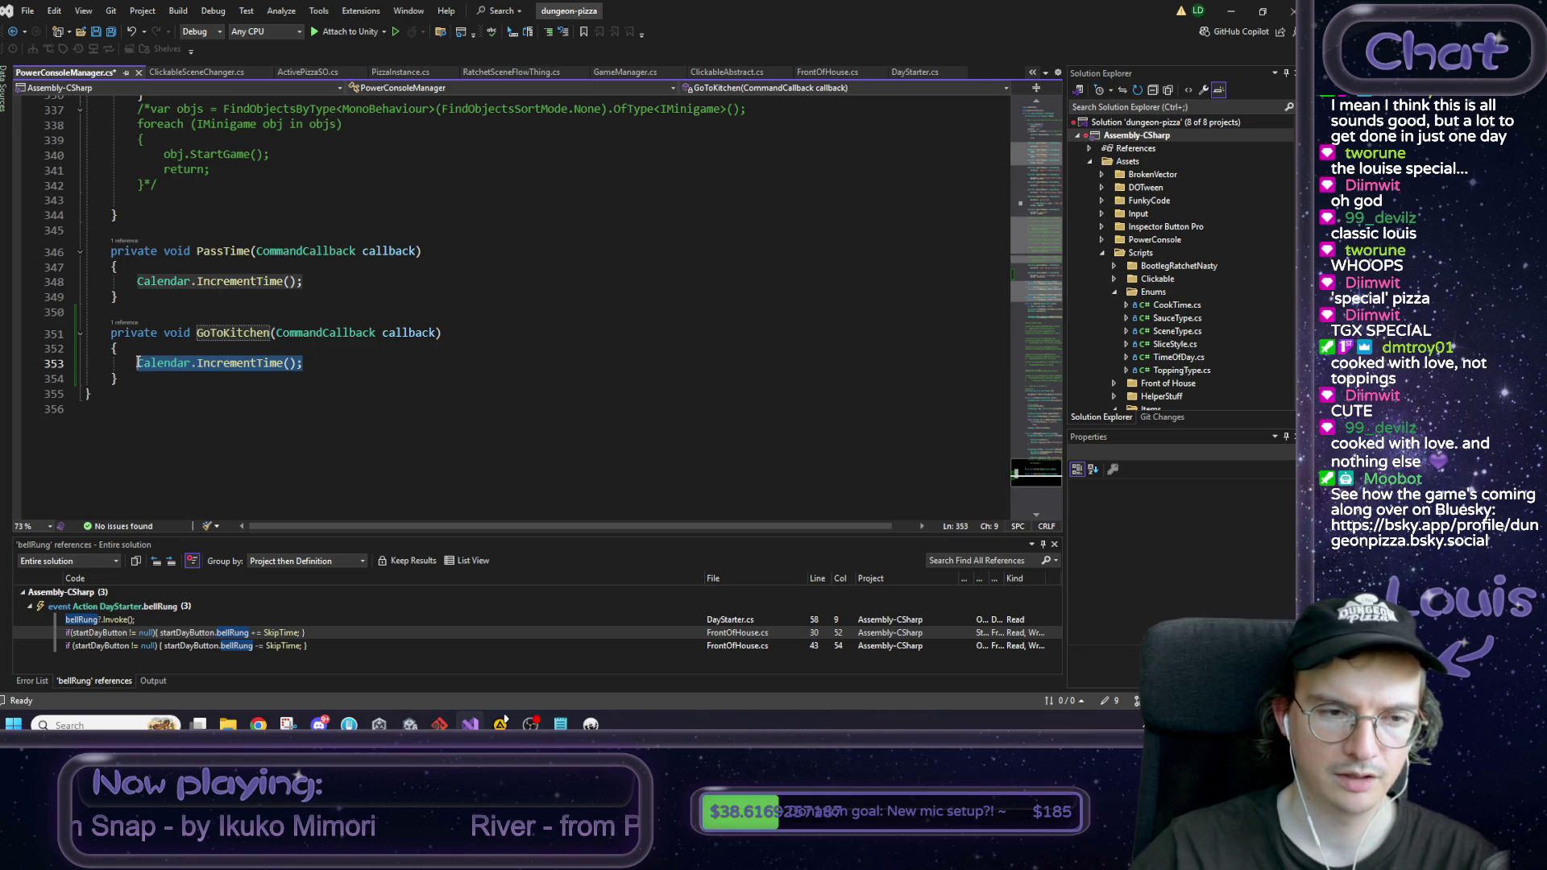
key("BackSpace")
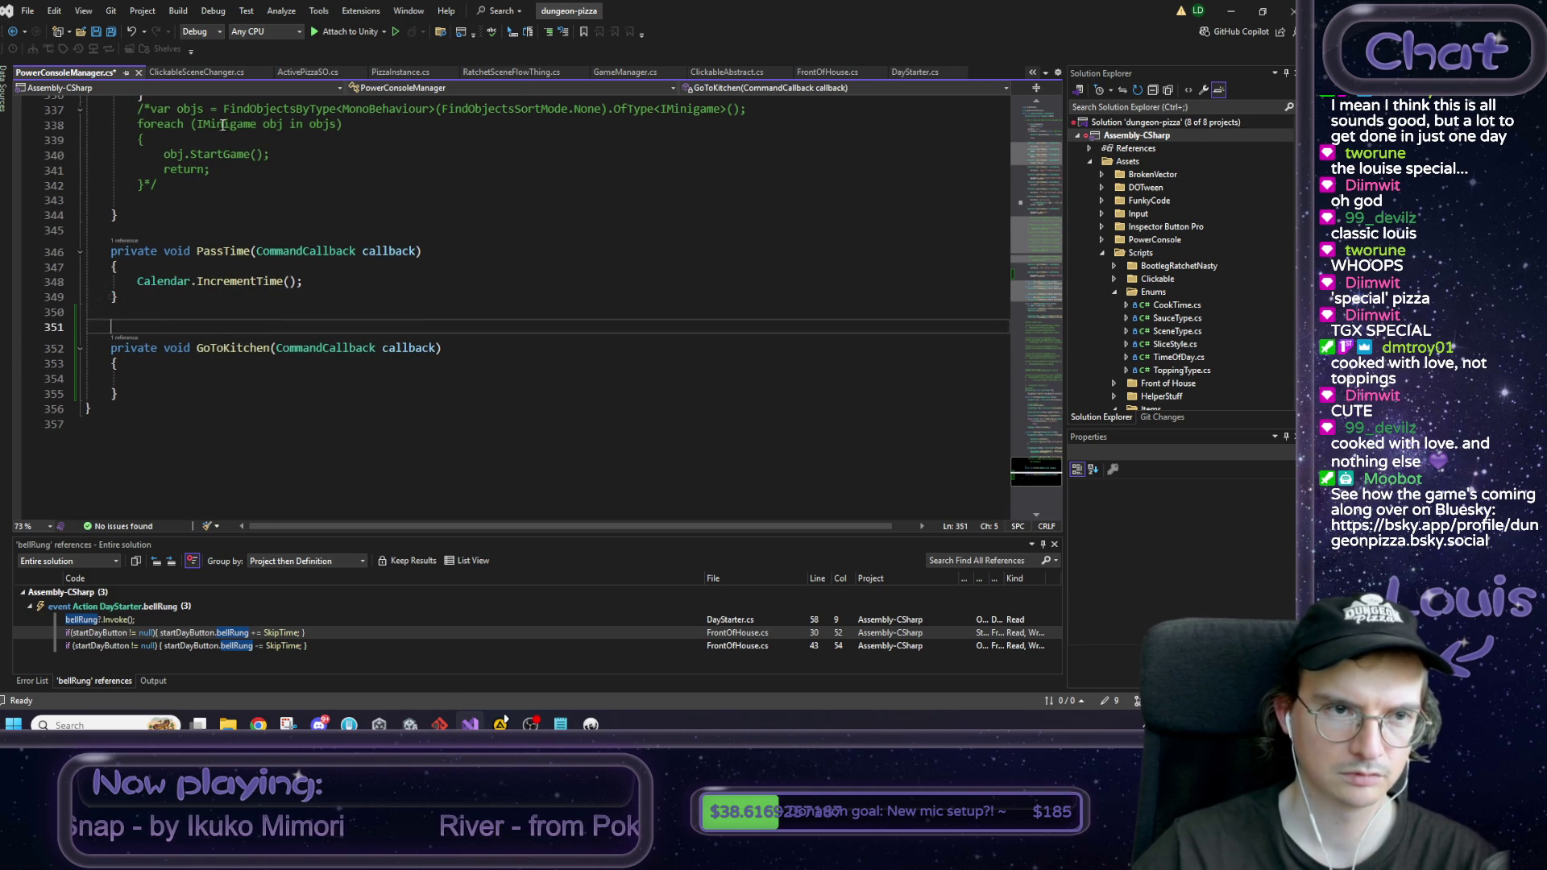
Step: Copy the SceneDataSO field from ClickableSceneChanger and add it above GoToKitchen as kitchenScene
left_click(216, 75)
scroll(347, 242, "up", 2)
left_click_drag(346, 229, 113, 229)
key("ctrl+c")
left_click(55, 73)
left_click(186, 324)
key("ctrl+v")
left_click(303, 325)
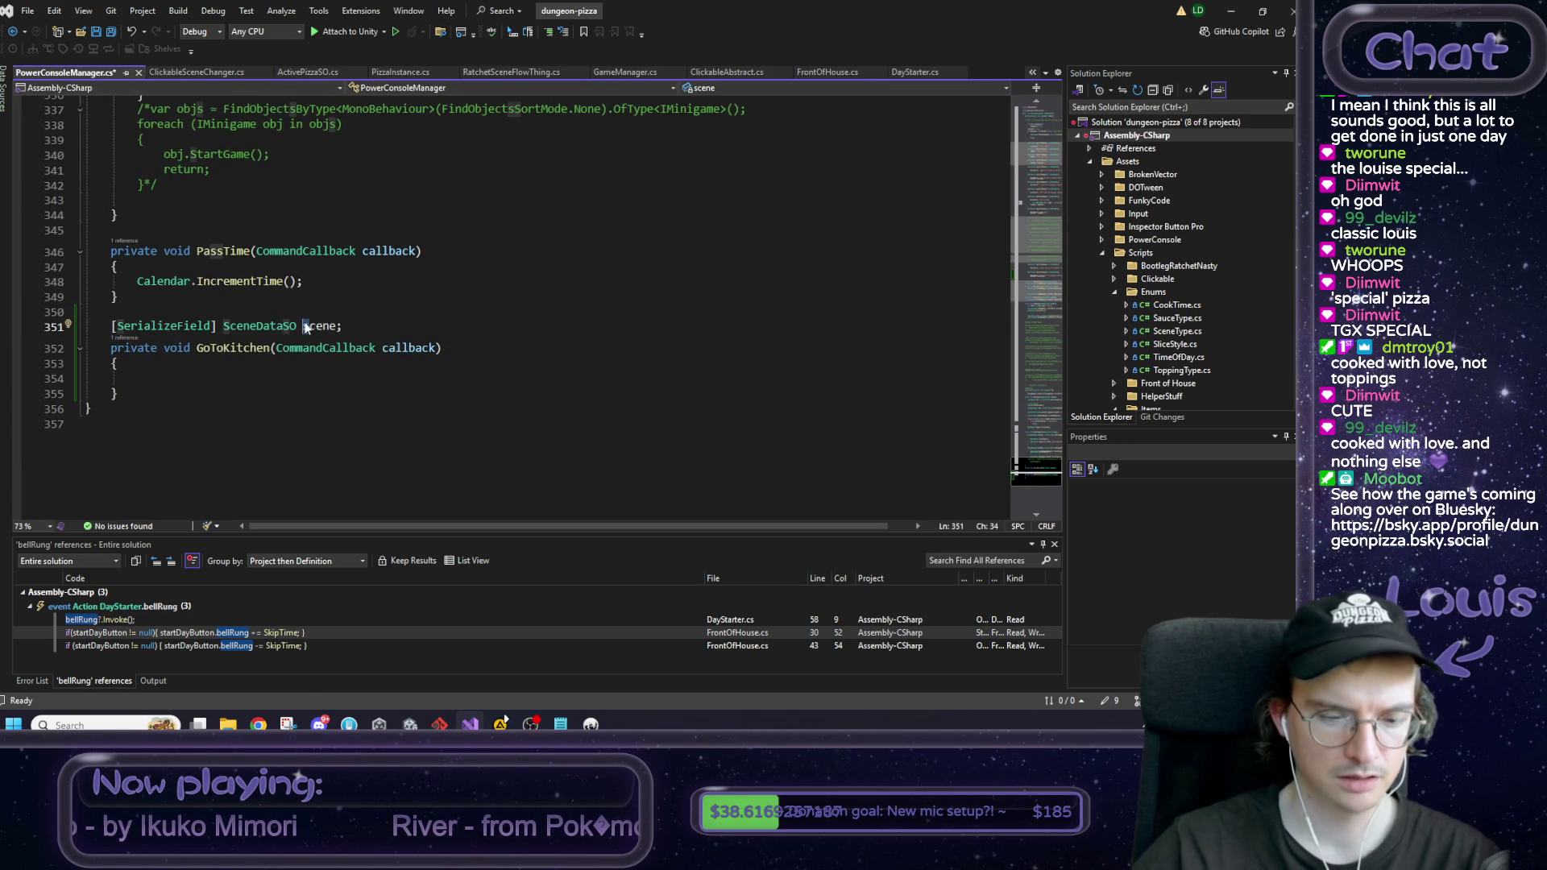
type("kitchen")
key("Delete")
type("S")
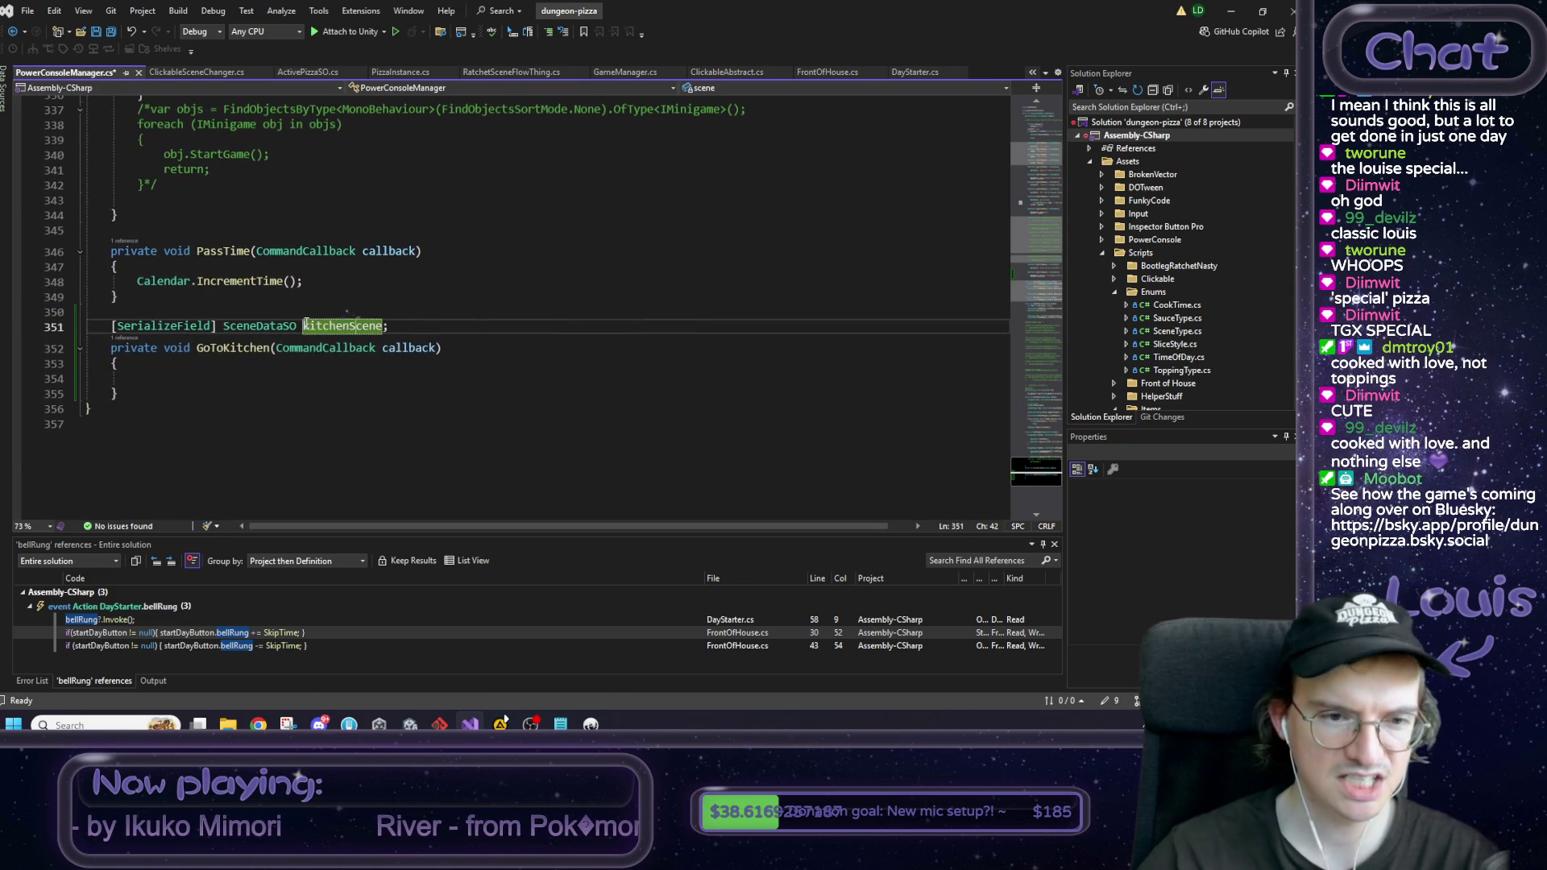
Step: Paste the BeginSceneTransition line into GoToKitchen with kitchenScene as the argument, then save
key("ctrl+Tab")
scroll(253, 363, "down", 1)
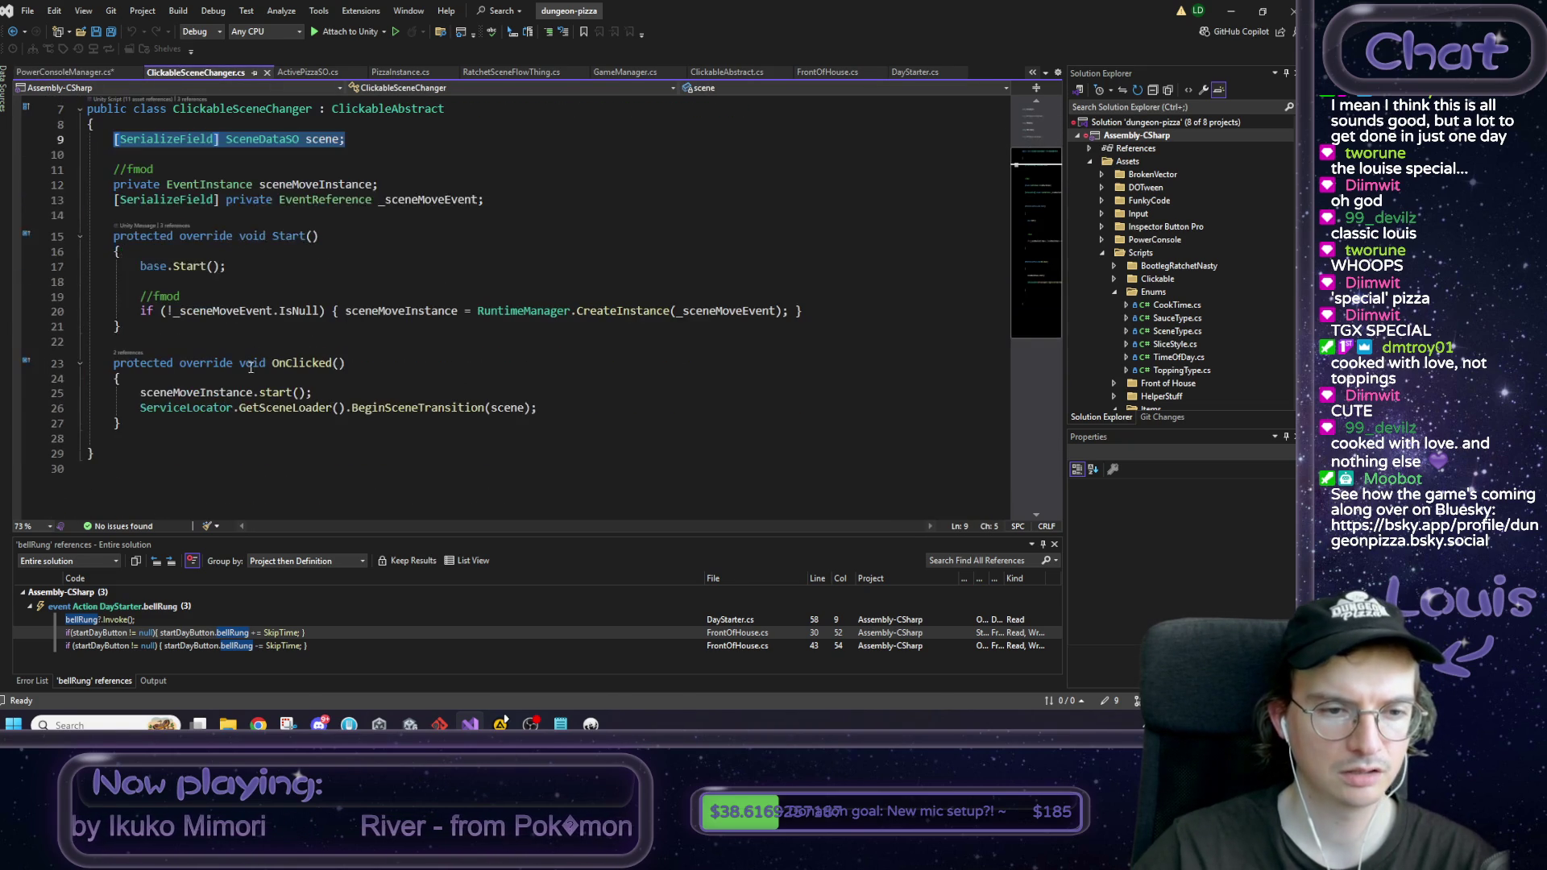
left_click_drag(554, 410, 153, 412)
double_click(161, 394)
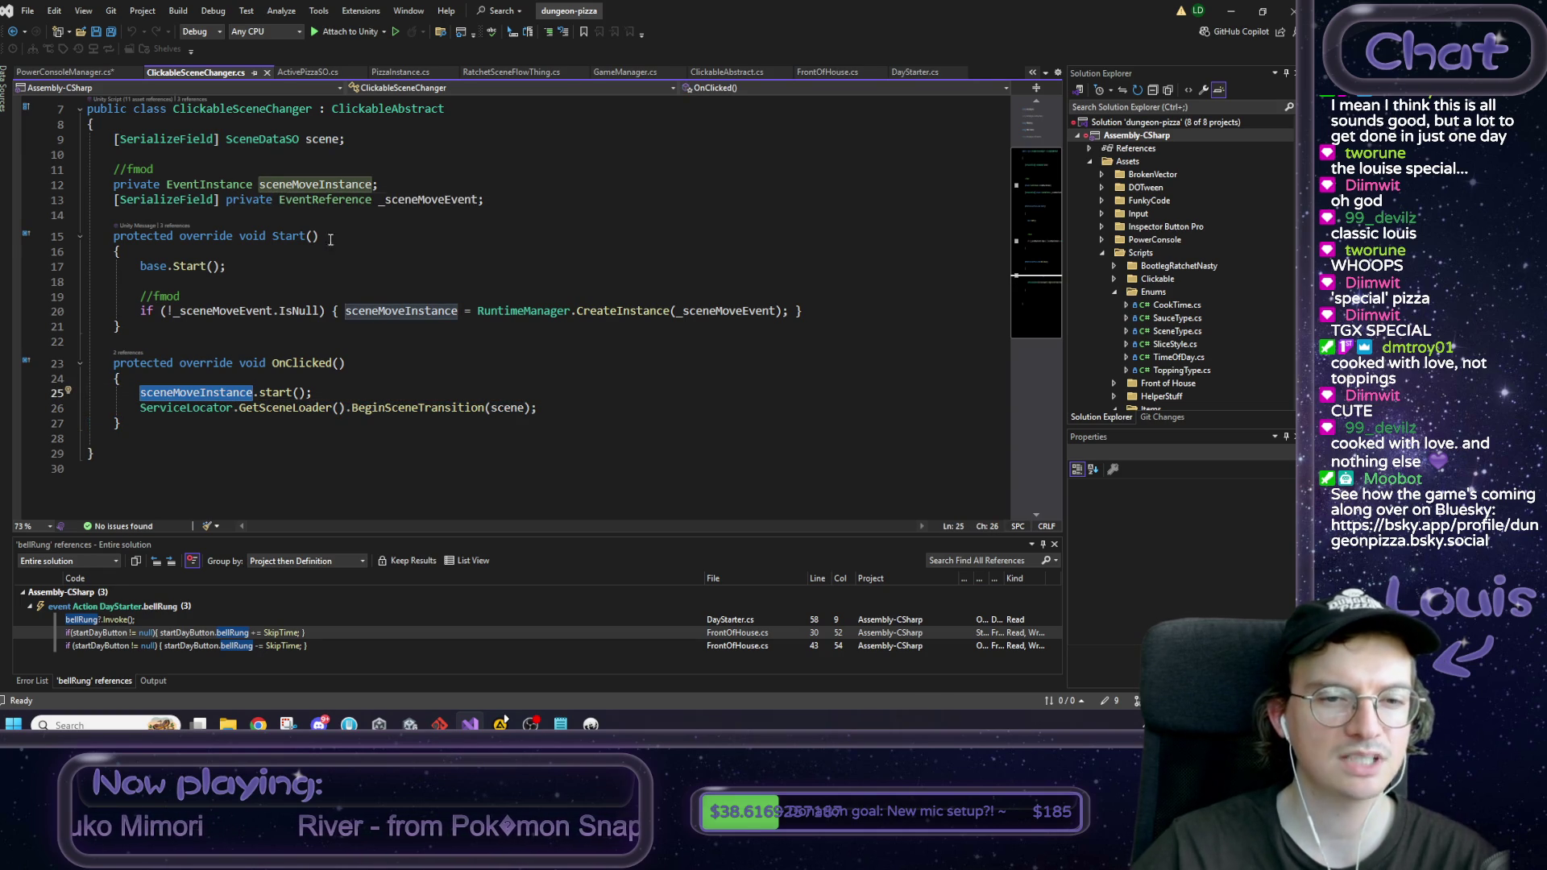
left_click(525, 408)
left_click_drag(541, 408, 139, 414)
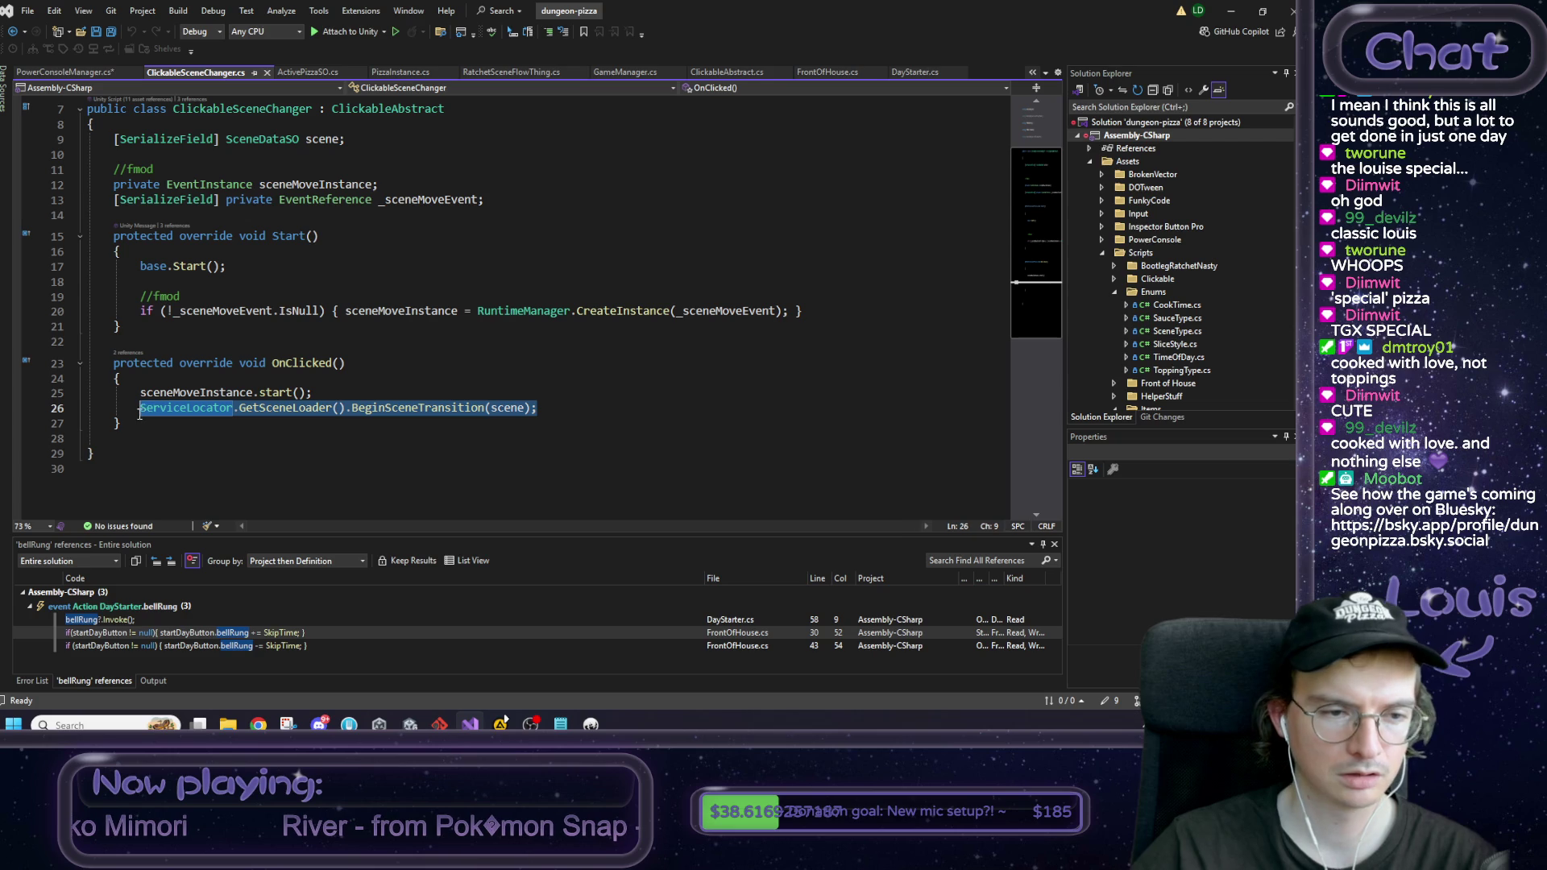
left_click(72, 73)
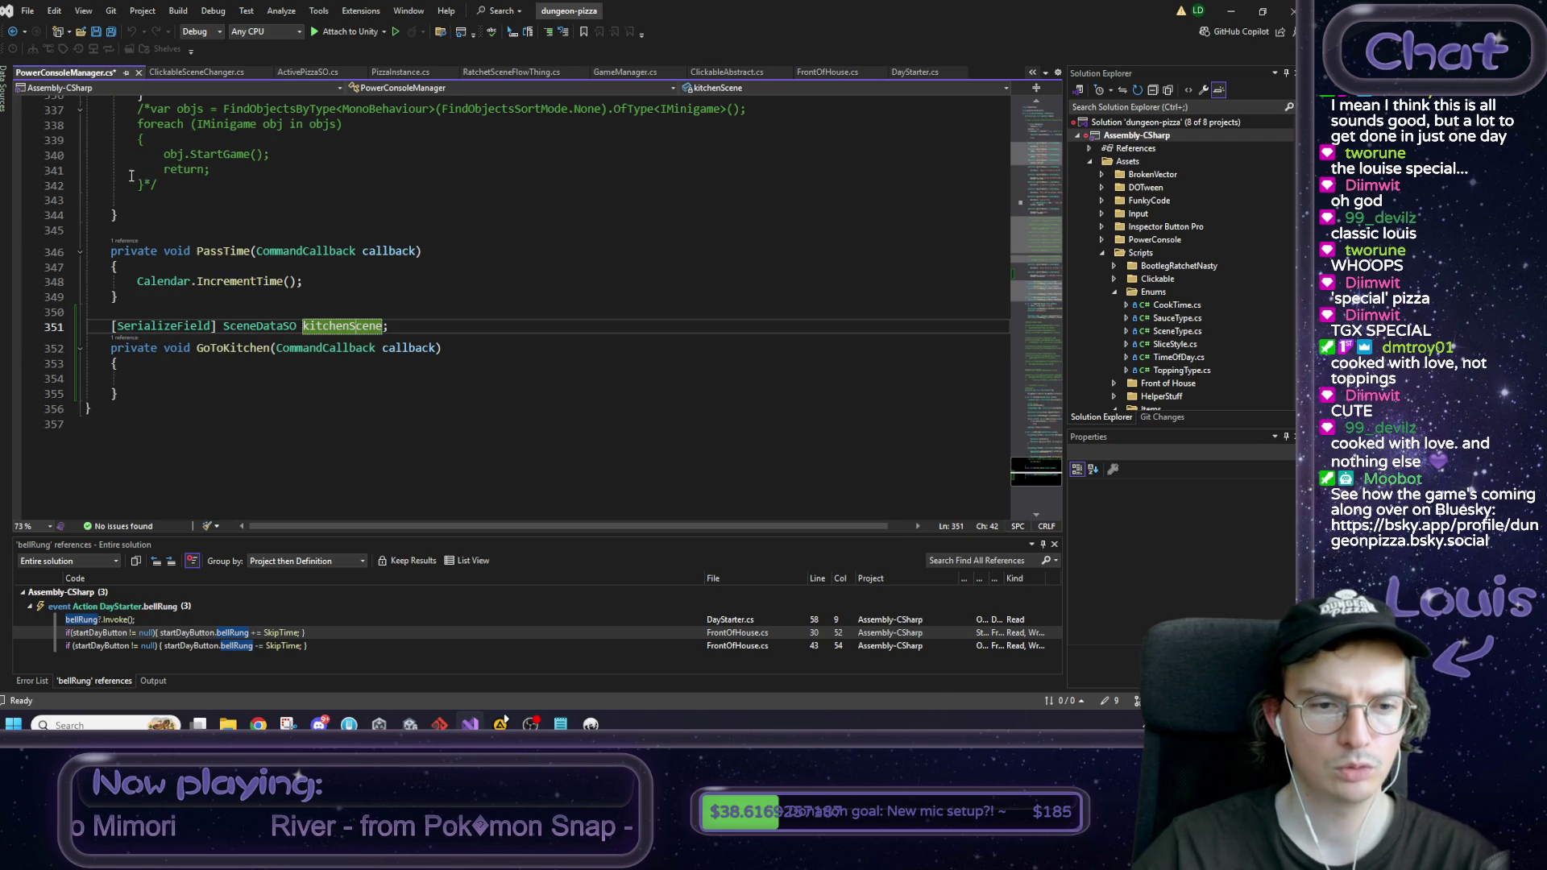
left_click(226, 373)
key("ctrl+v")
double_click(504, 378)
type("kitchenScene")
left_click(607, 386)
key("ctrl+s")
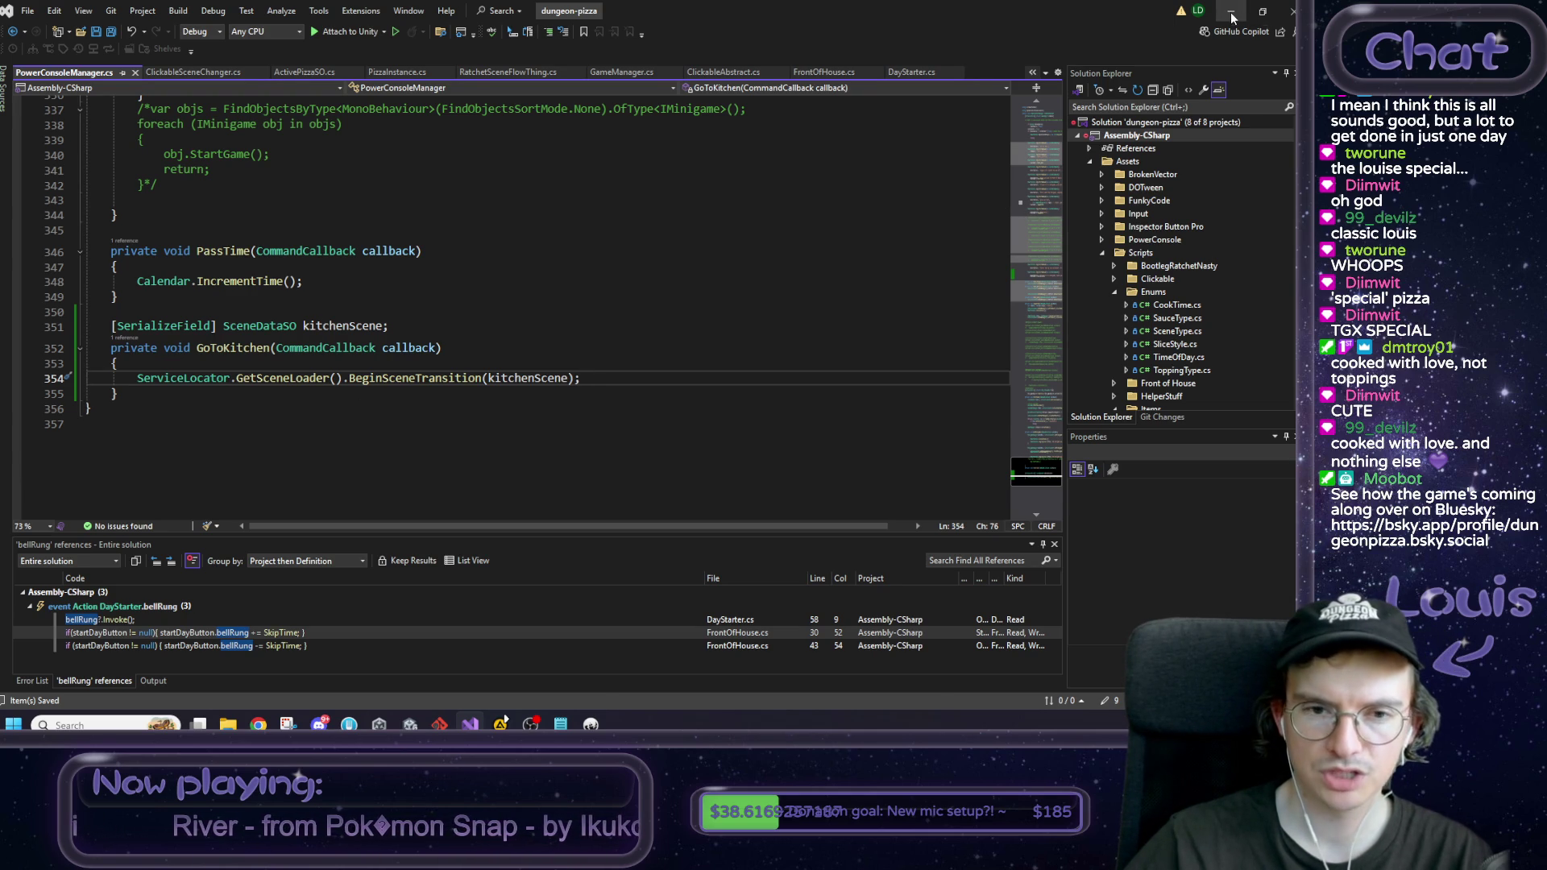
Step: Add a check comparing GetCurrentScene() with SceneType.Minigame using '=='
key("ctrl+Return")
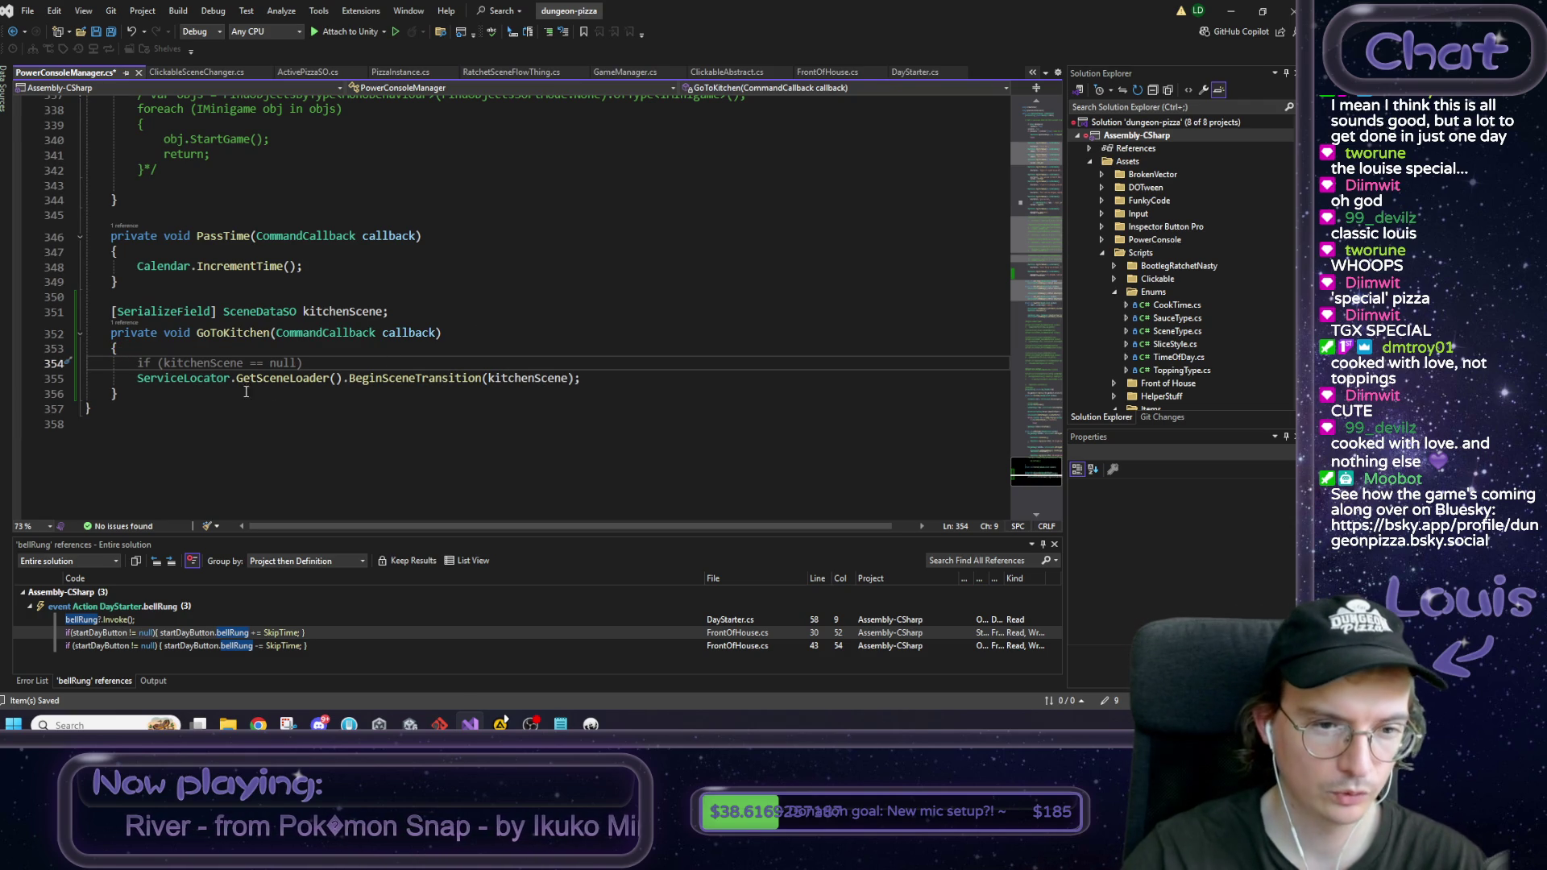
left_click(140, 382)
left_click_drag(349, 378, 346, 381)
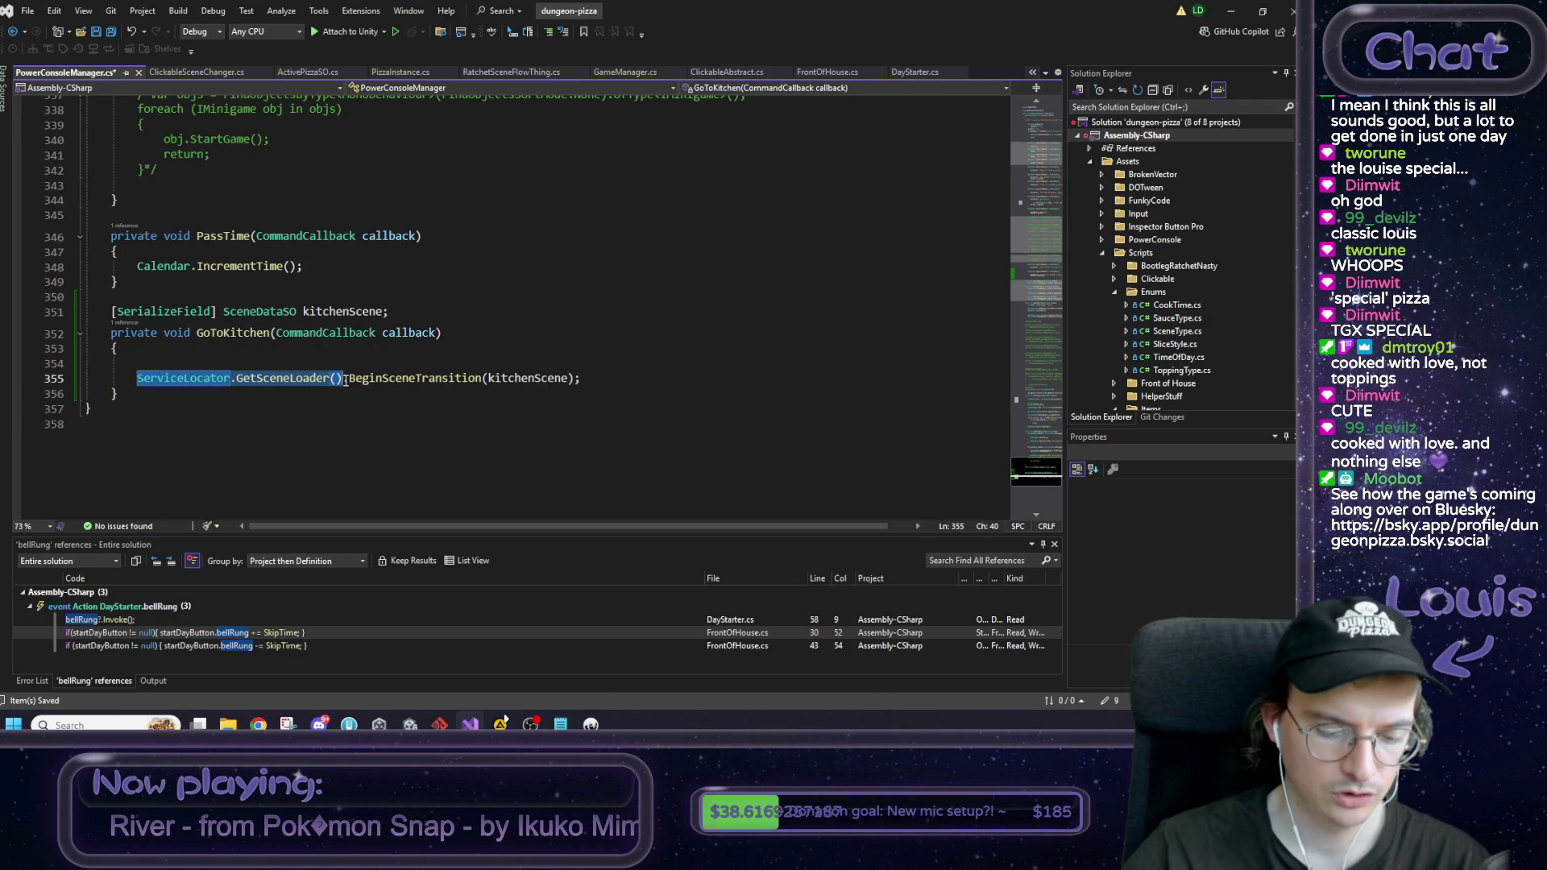
key("ctrl+c")
left_click(298, 358)
key("ctrl+v")
type(".")
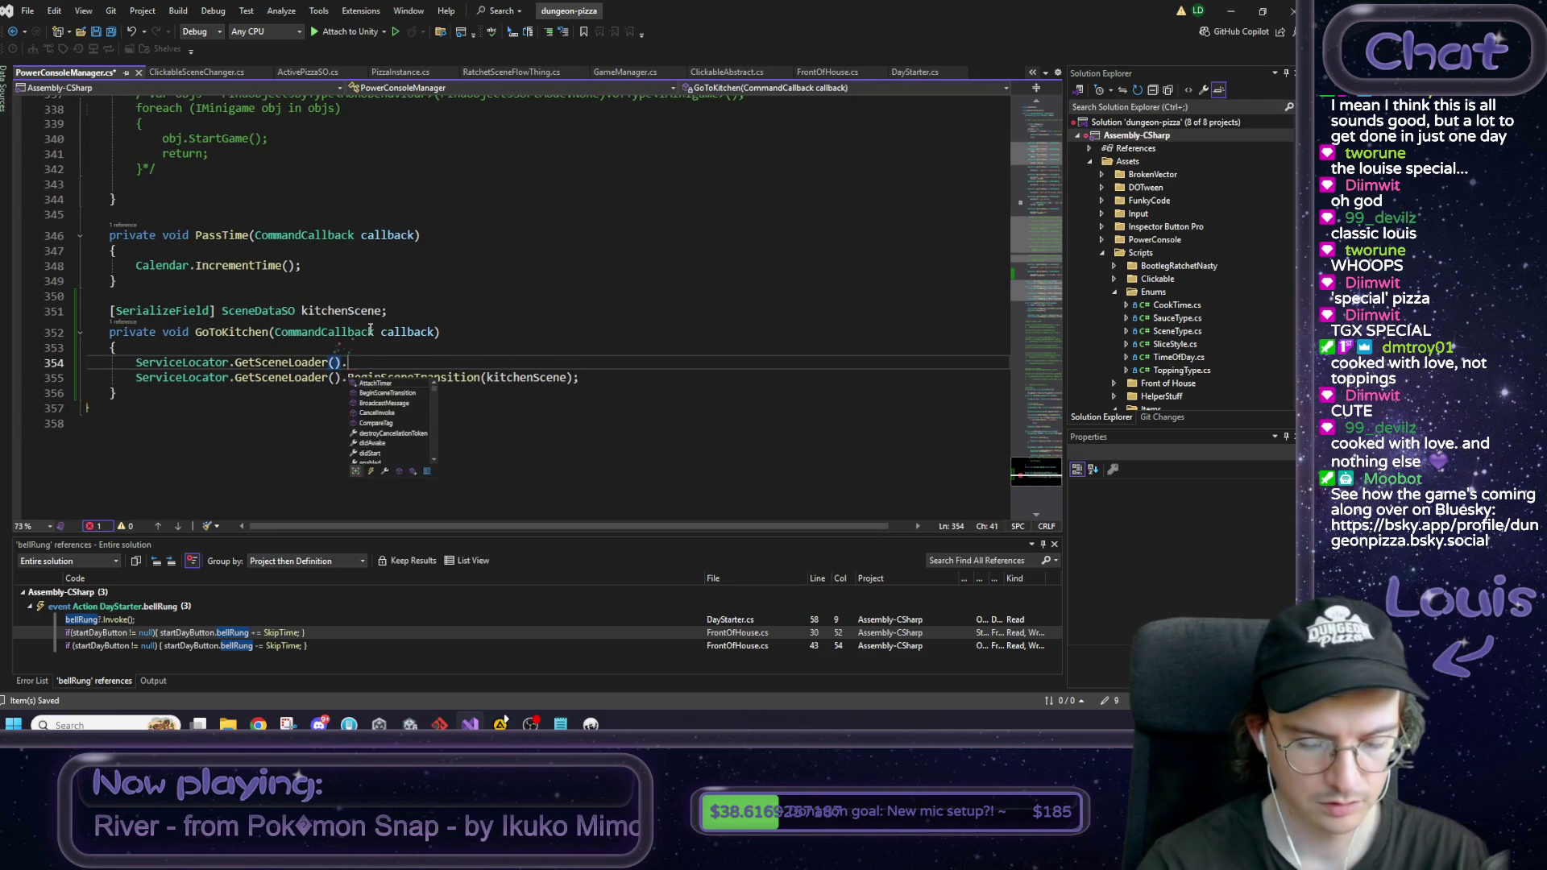
type("GetCurrentScene")
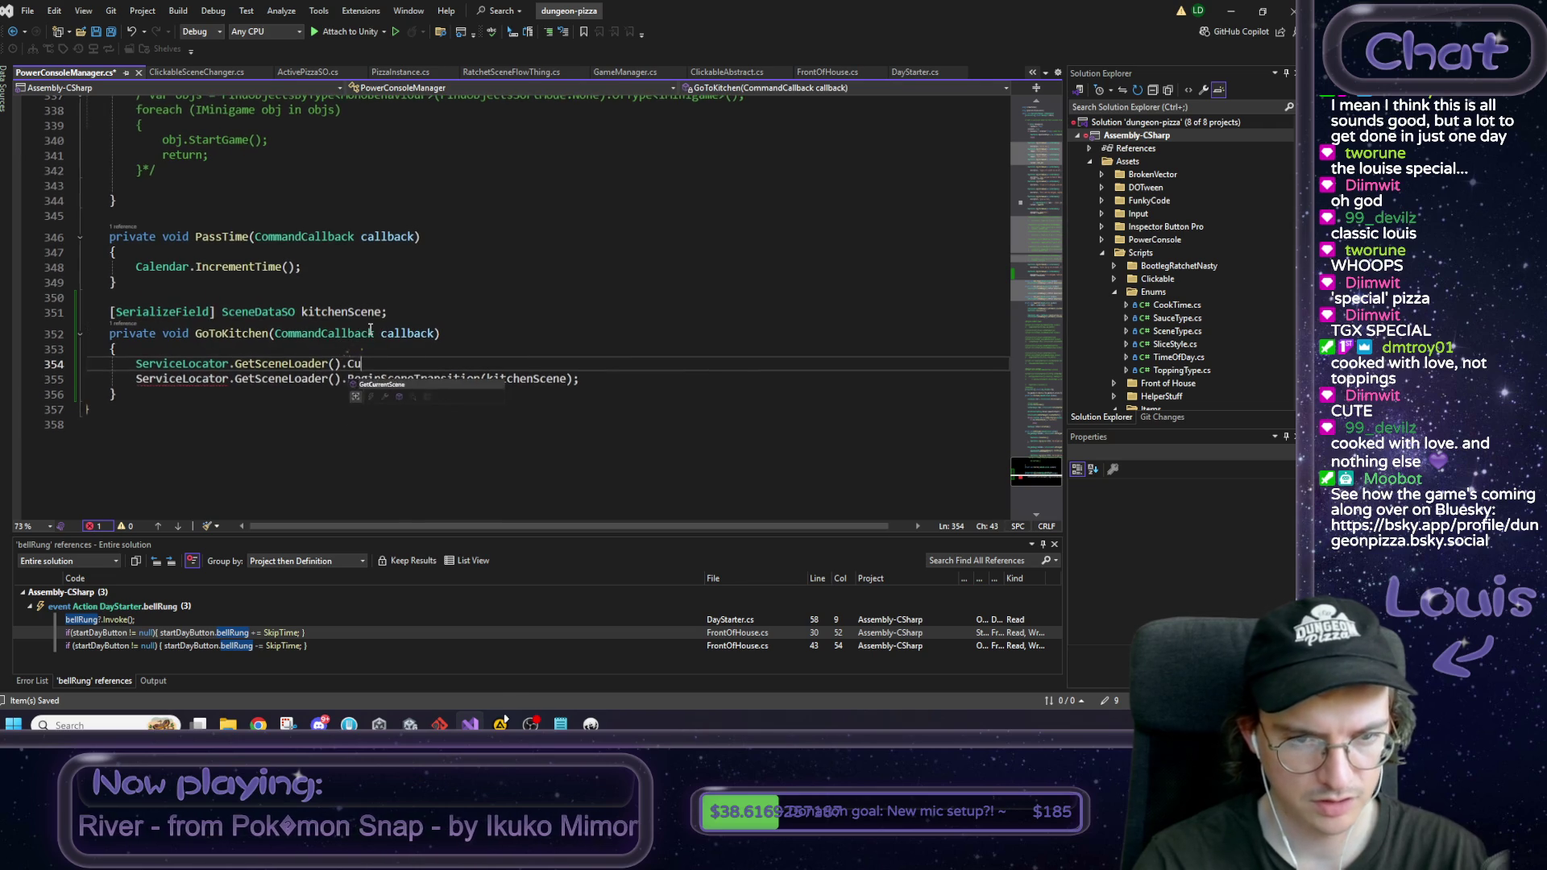
type("()")
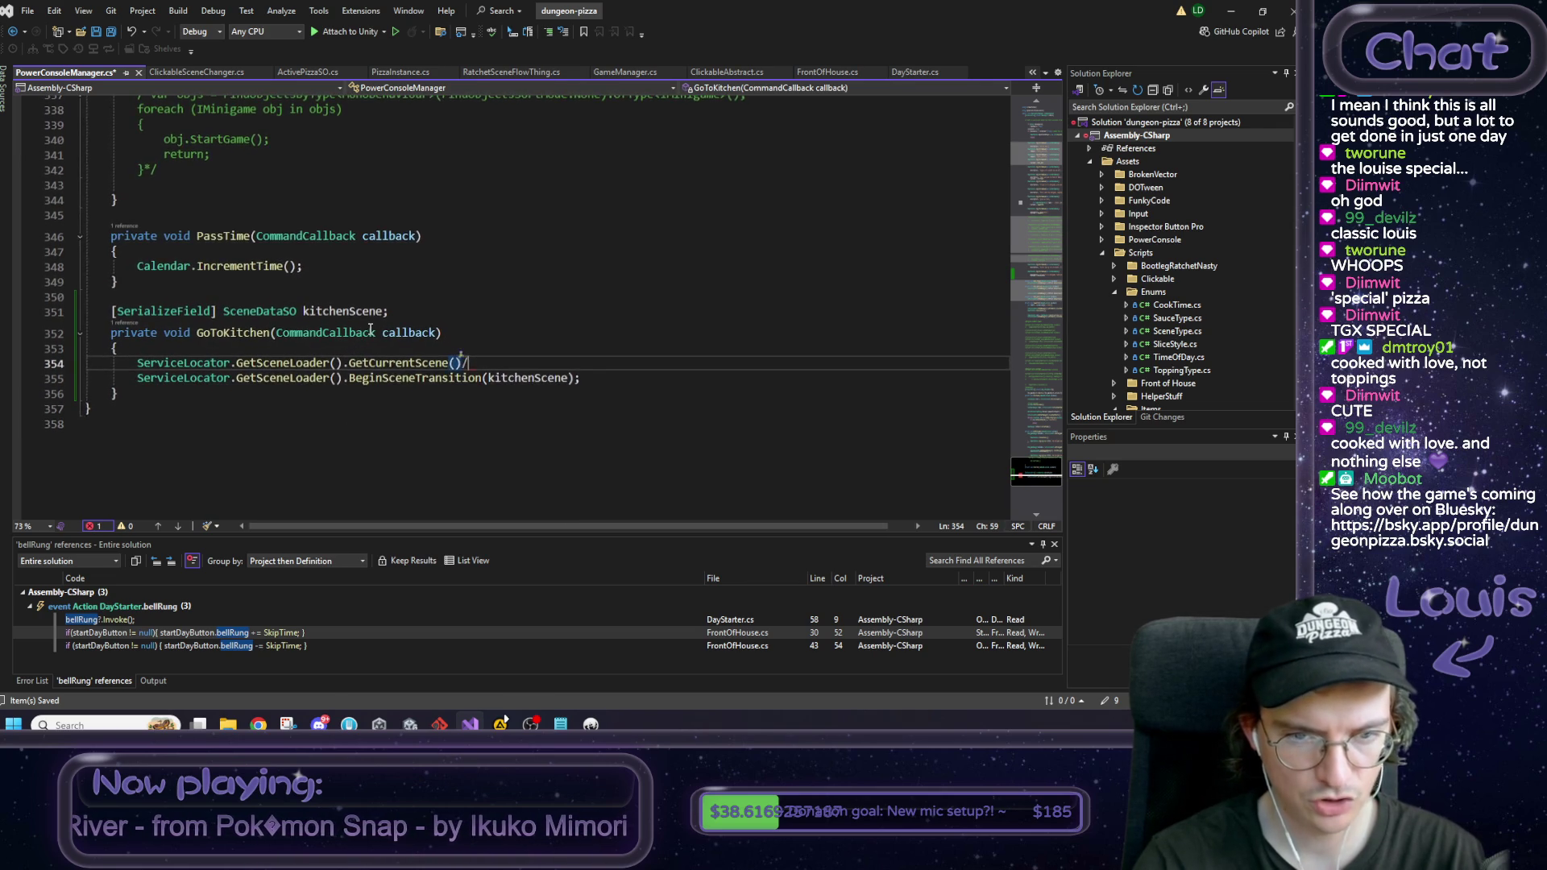
type(".")
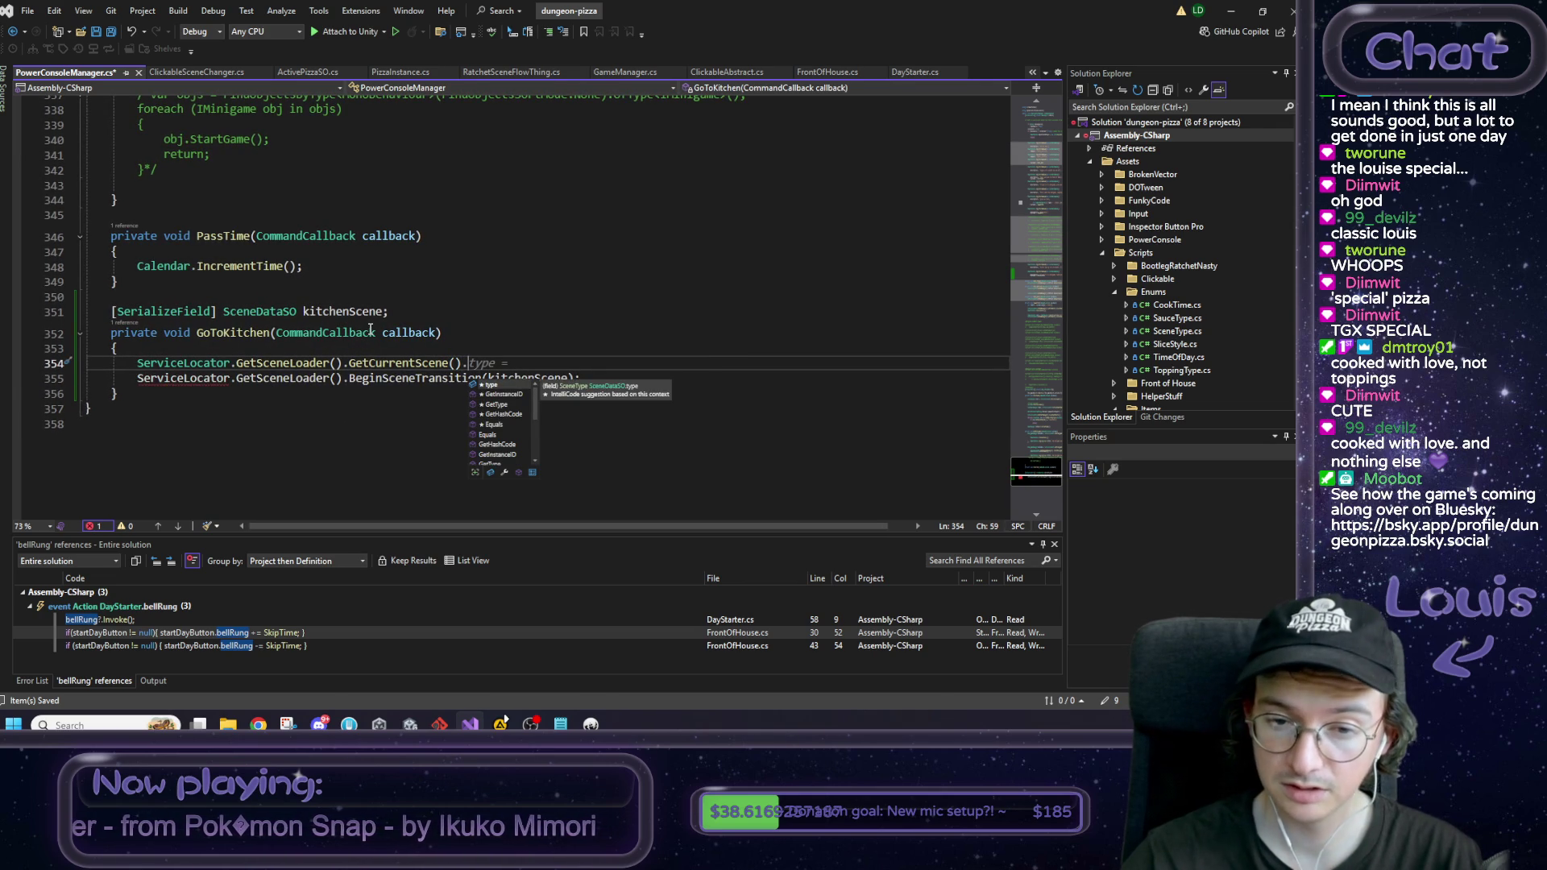
key("Tab")
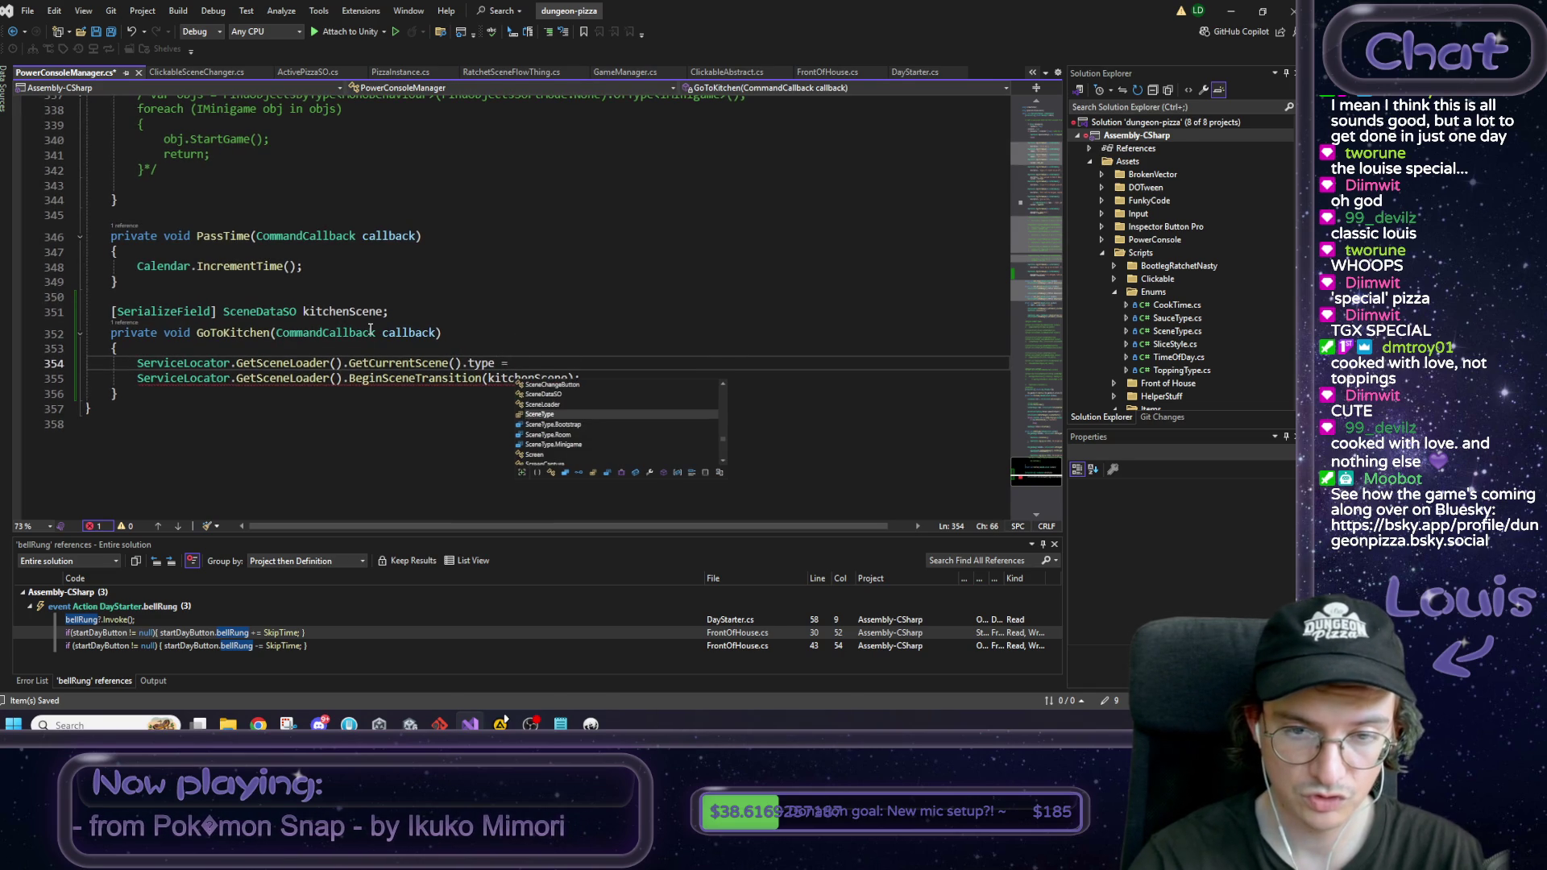
type("S")
key("Down")
key("Down")
key("Down")
key("Tab")
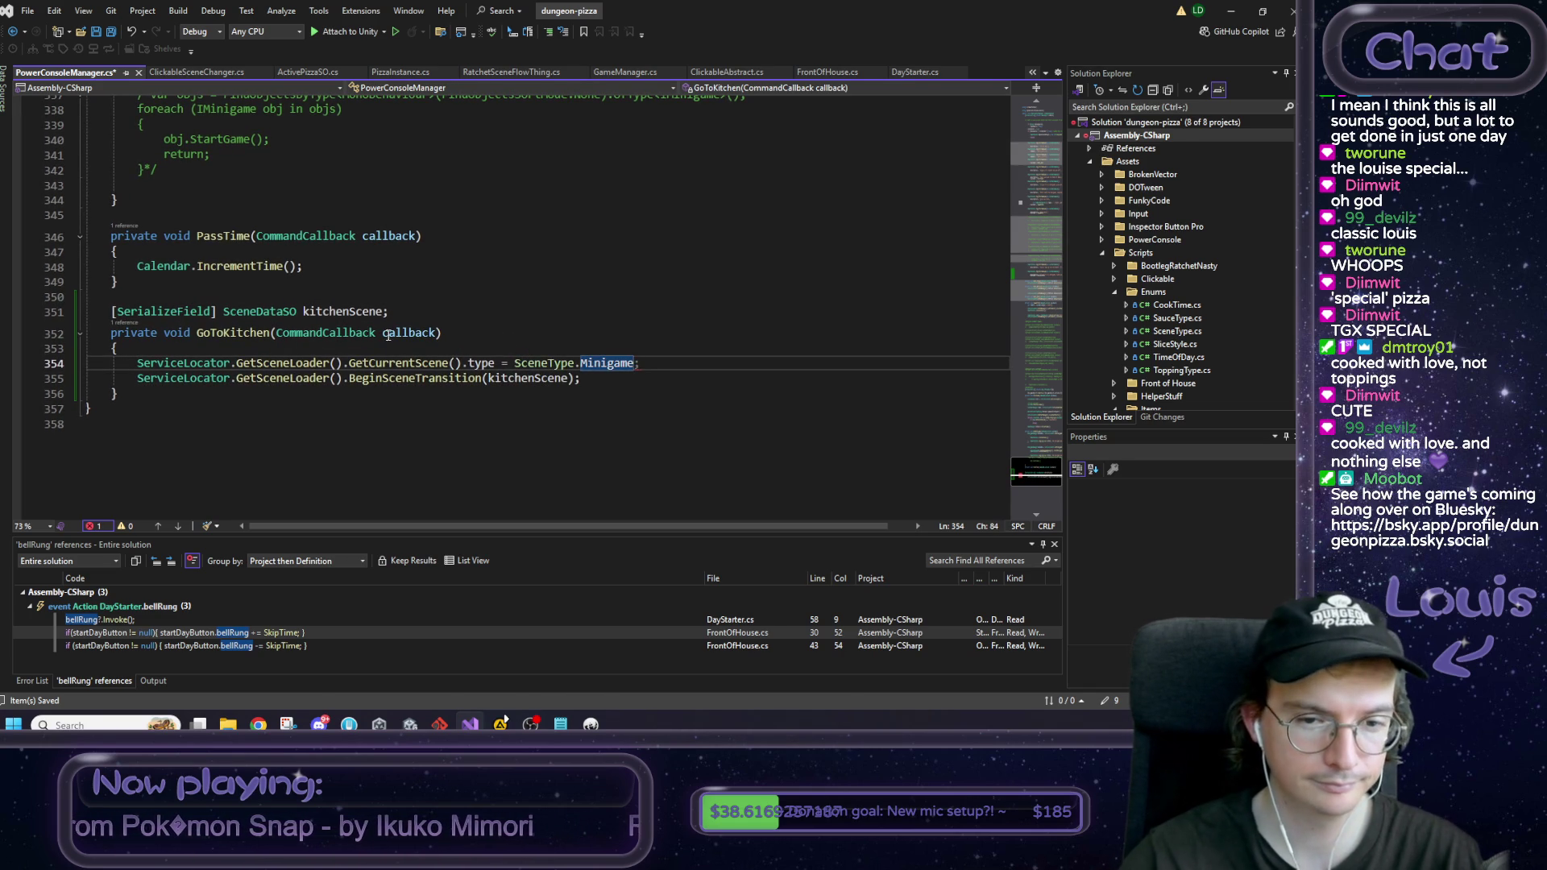
left_click(507, 362)
type("=")
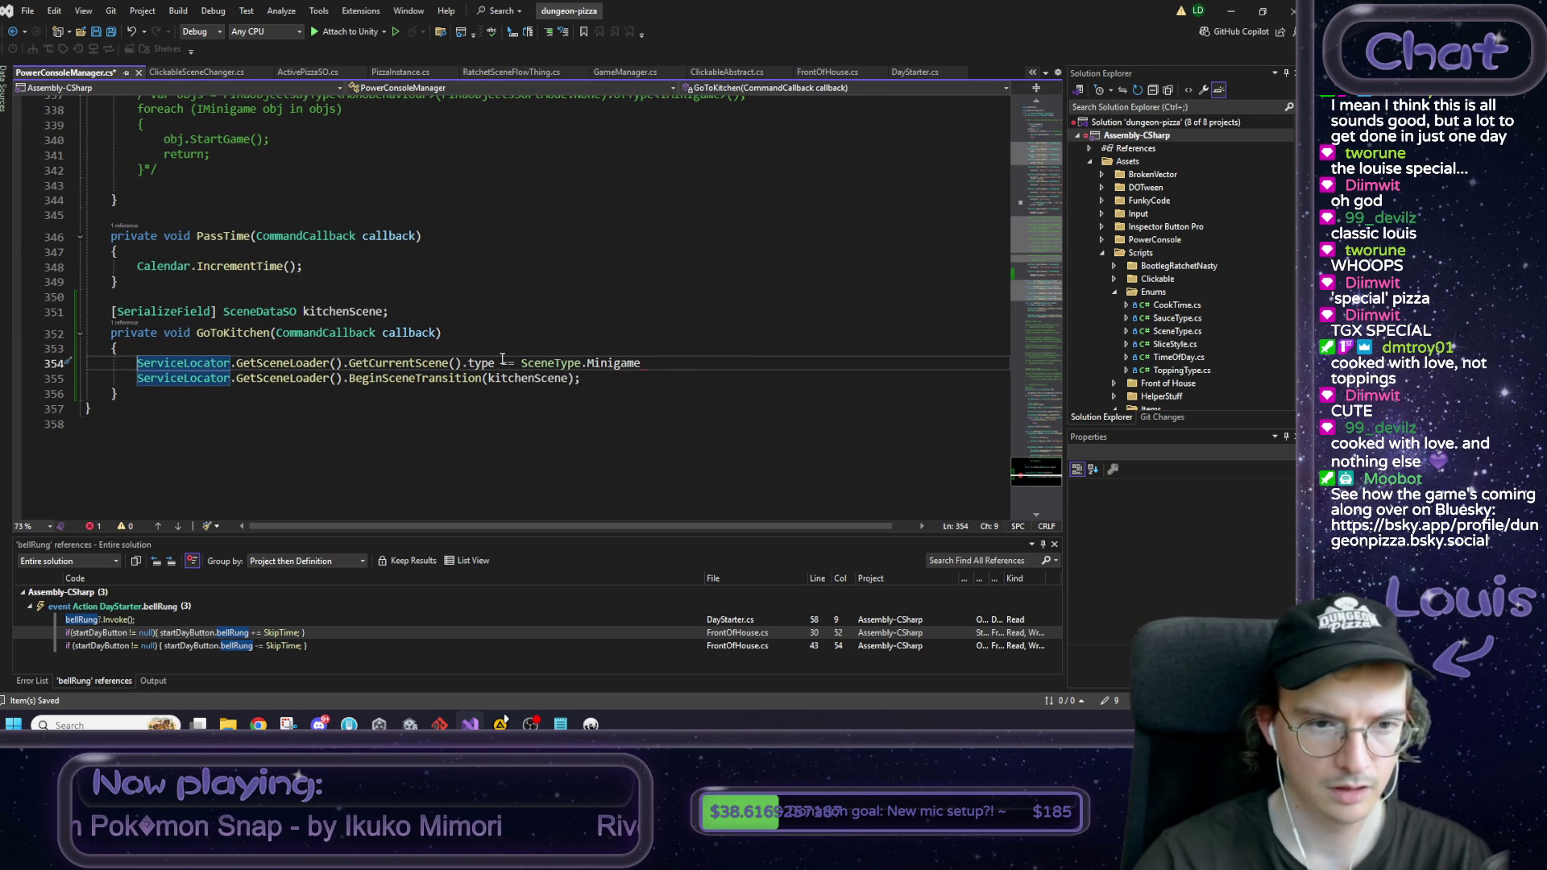
Step: Store GetSceneLoader() in a SceneLoader sl variable and use sl on both lines
key("Return")
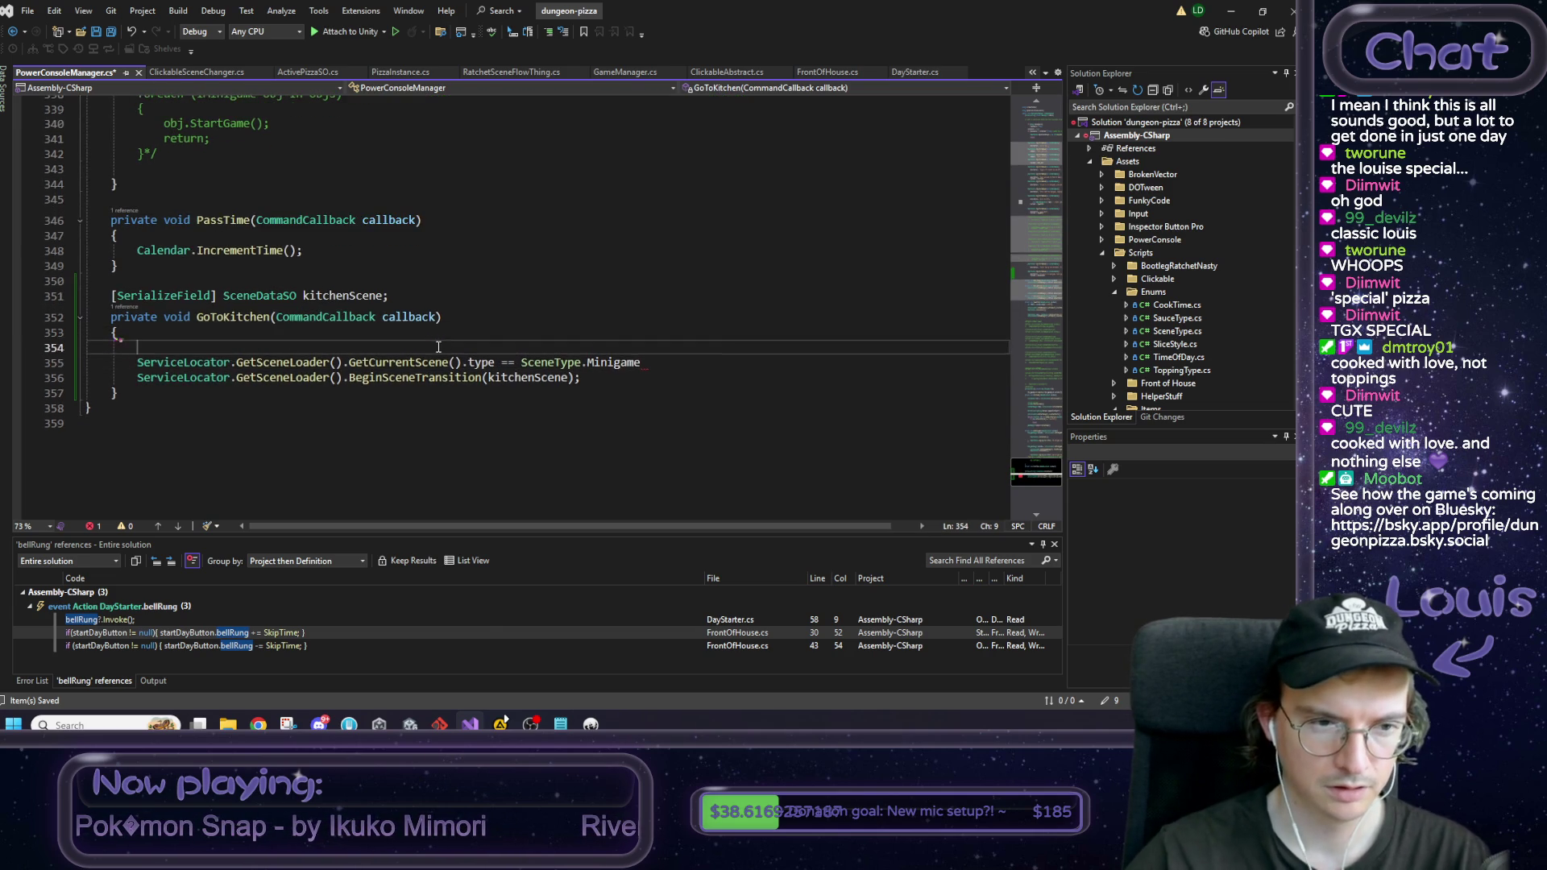
key("Up")
type("SceneLoader")
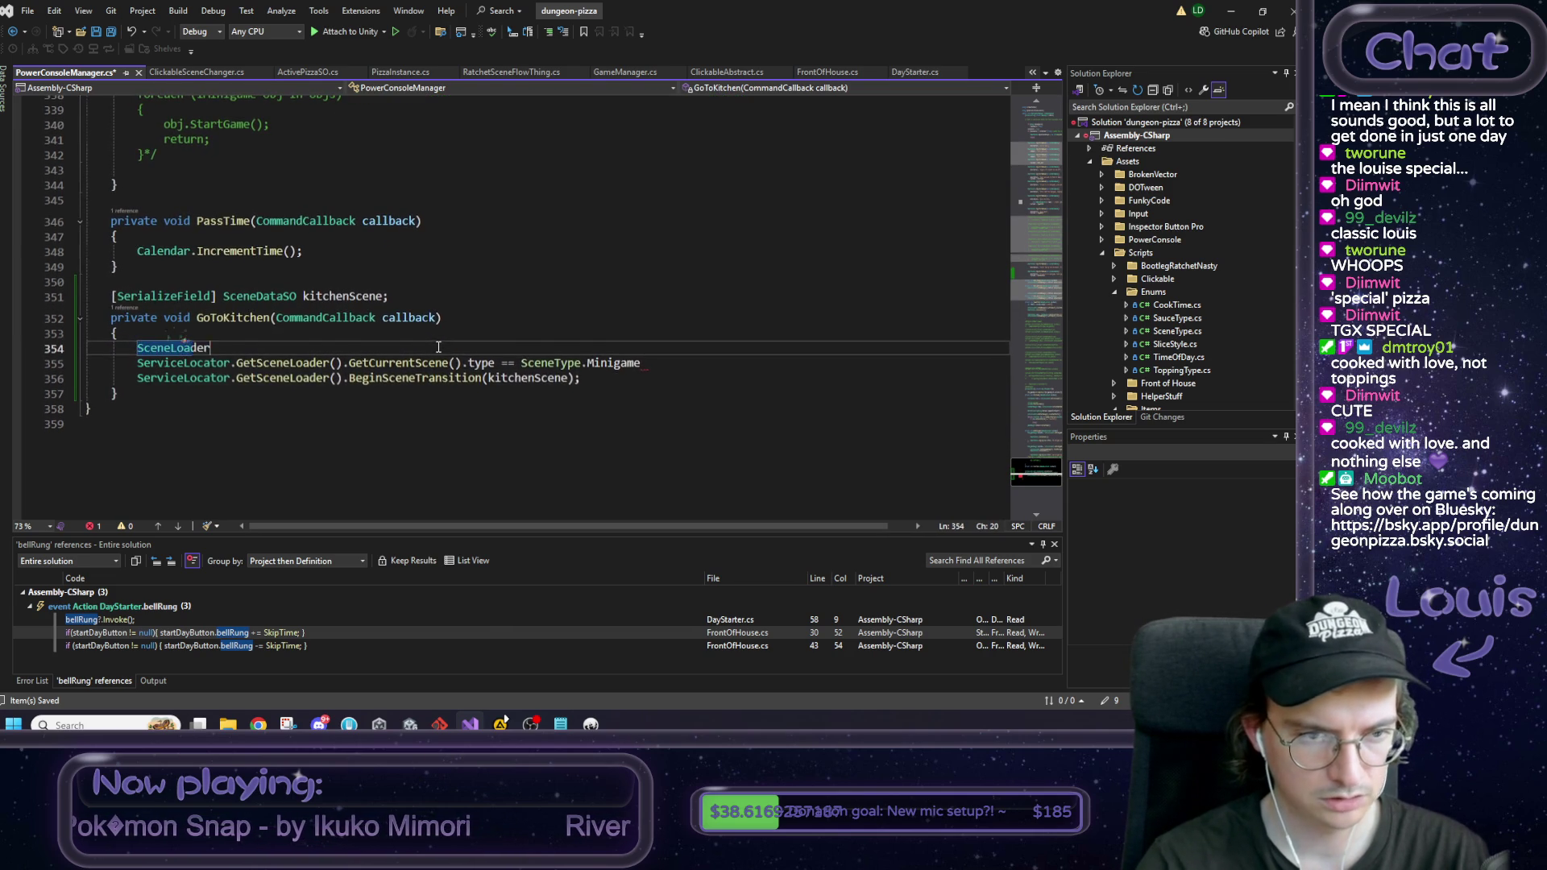
type(" sl =")
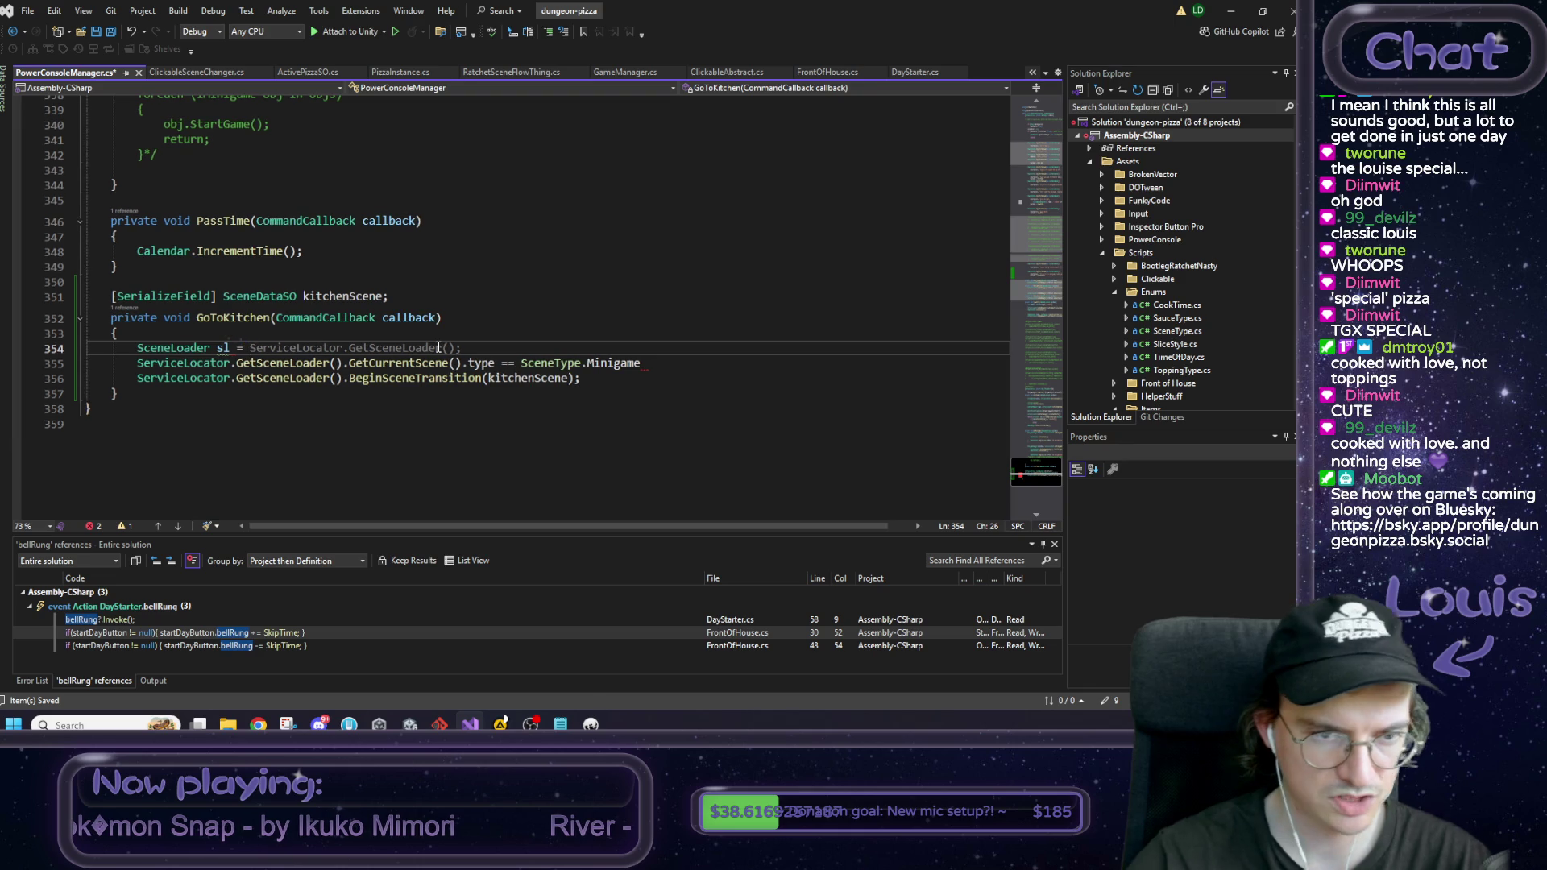
key("Tab")
left_click(345, 363)
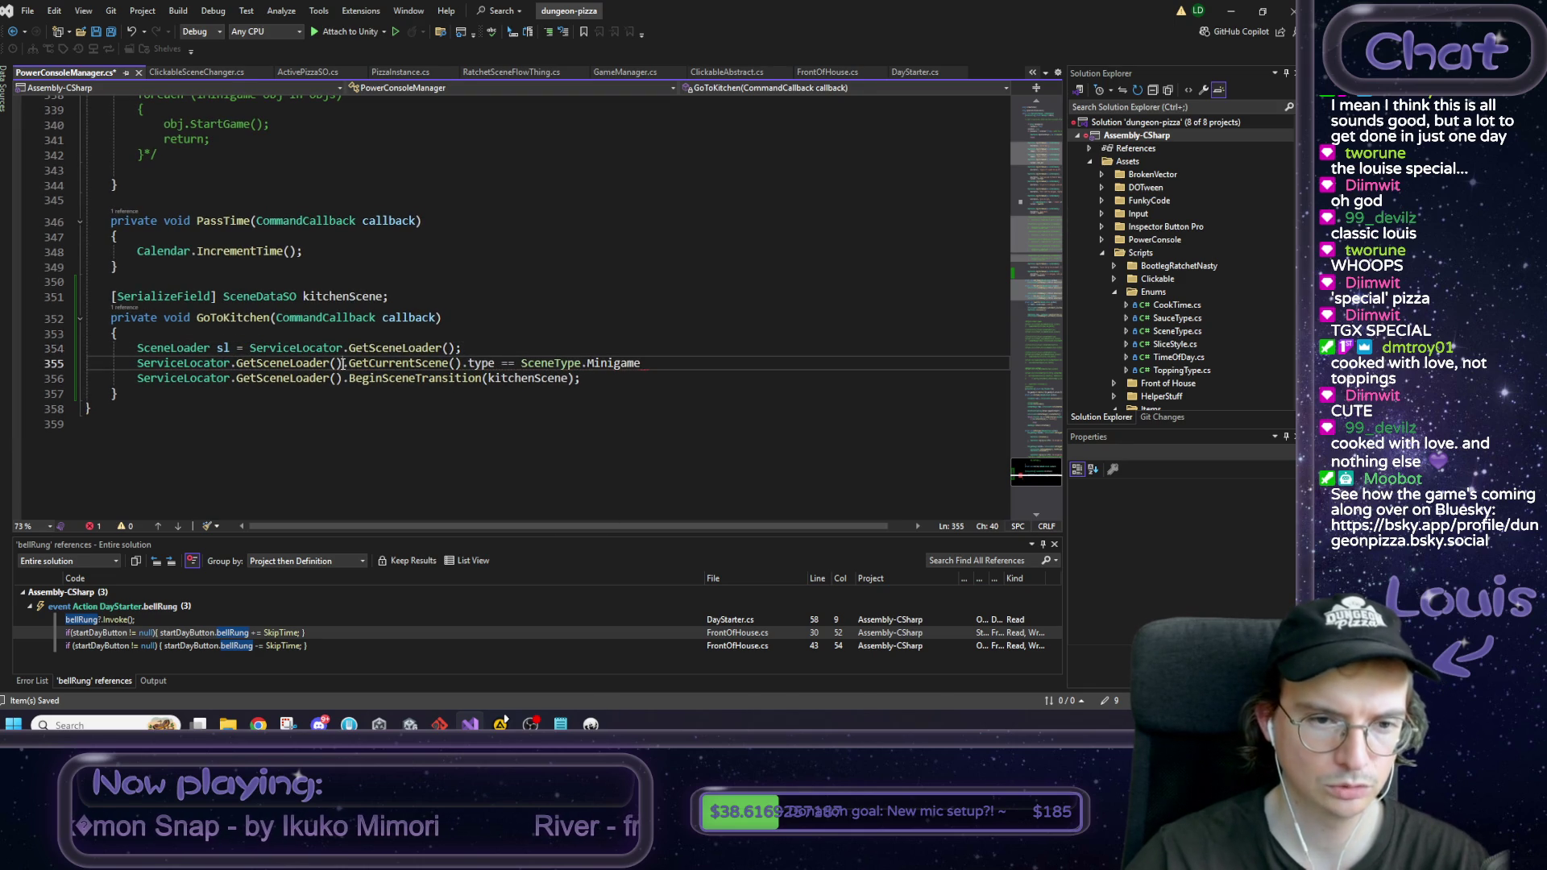
left_click_drag(344, 364, 160, 382)
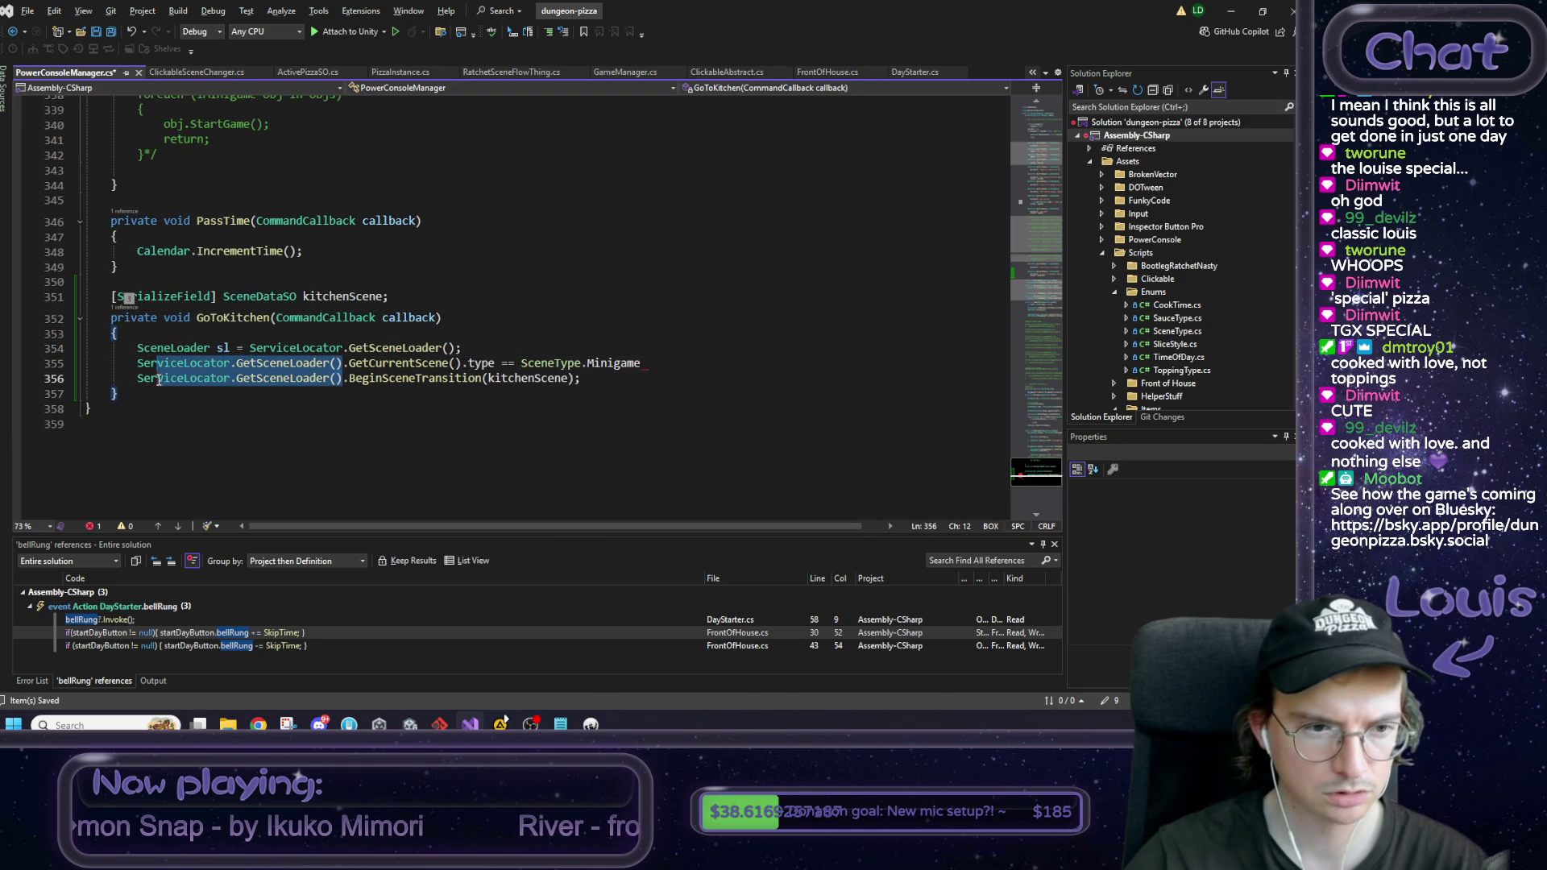
type("sl")
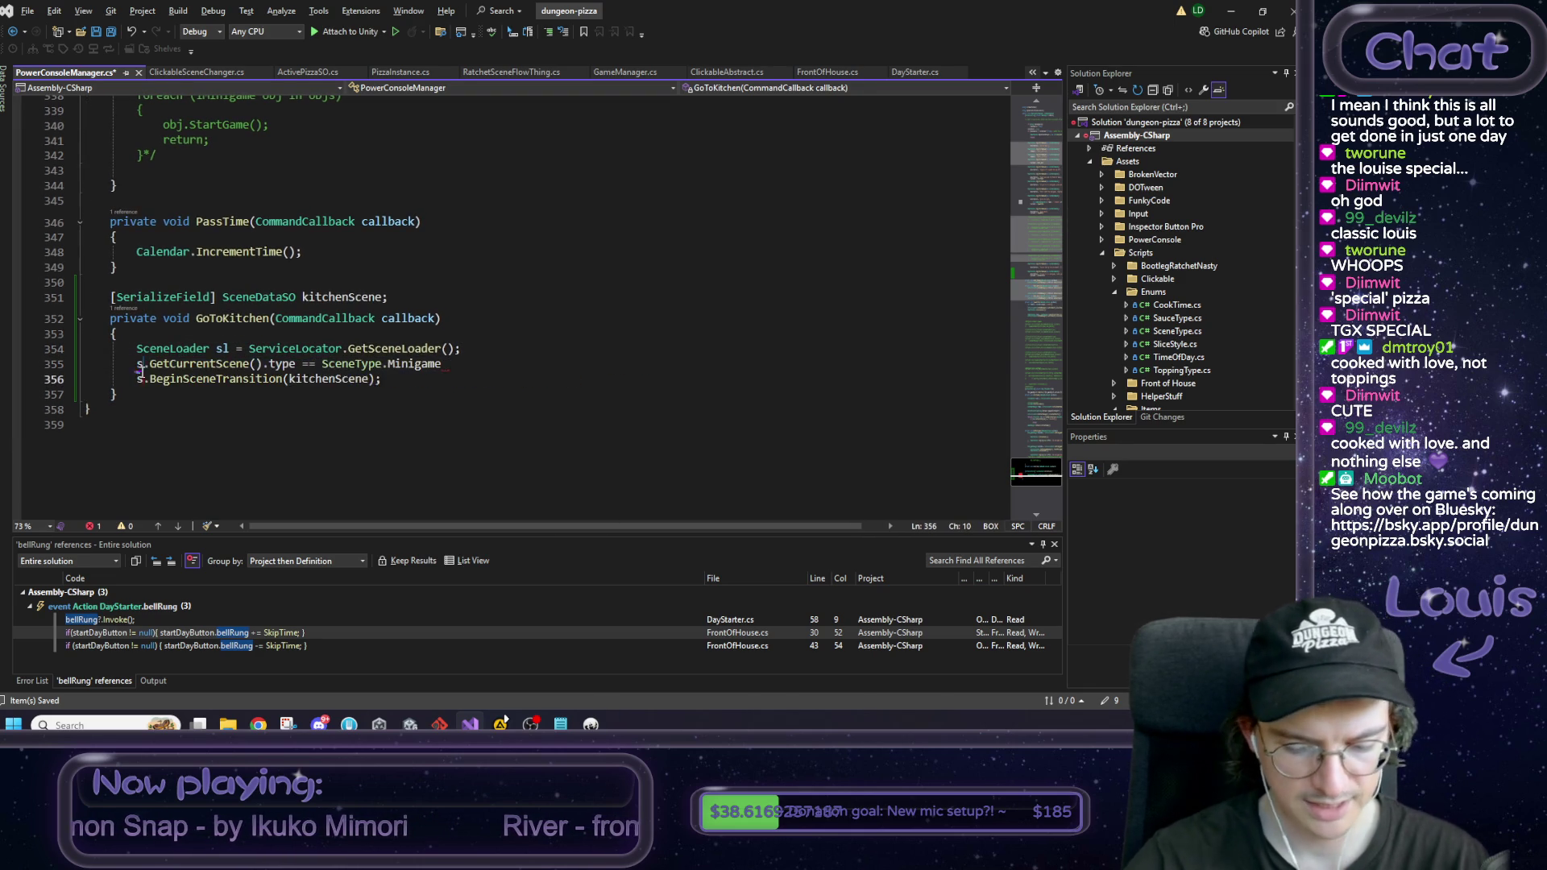
Step: Wrap the BeginSceneTransition call in an if block on the Minigame check and save
left_click(196, 364)
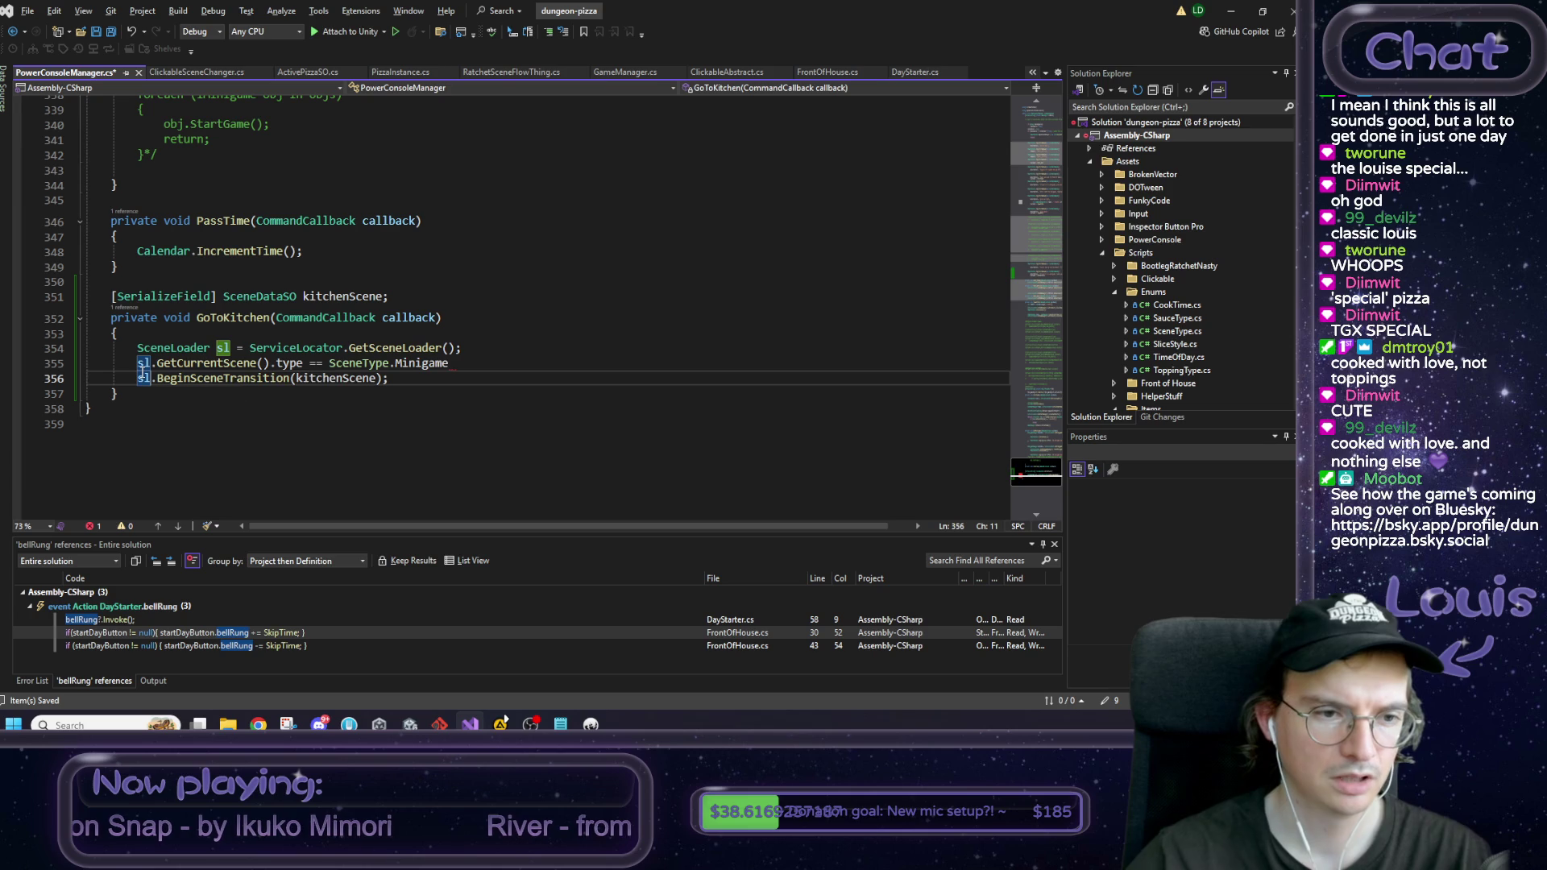
key("Home")
type("if (")
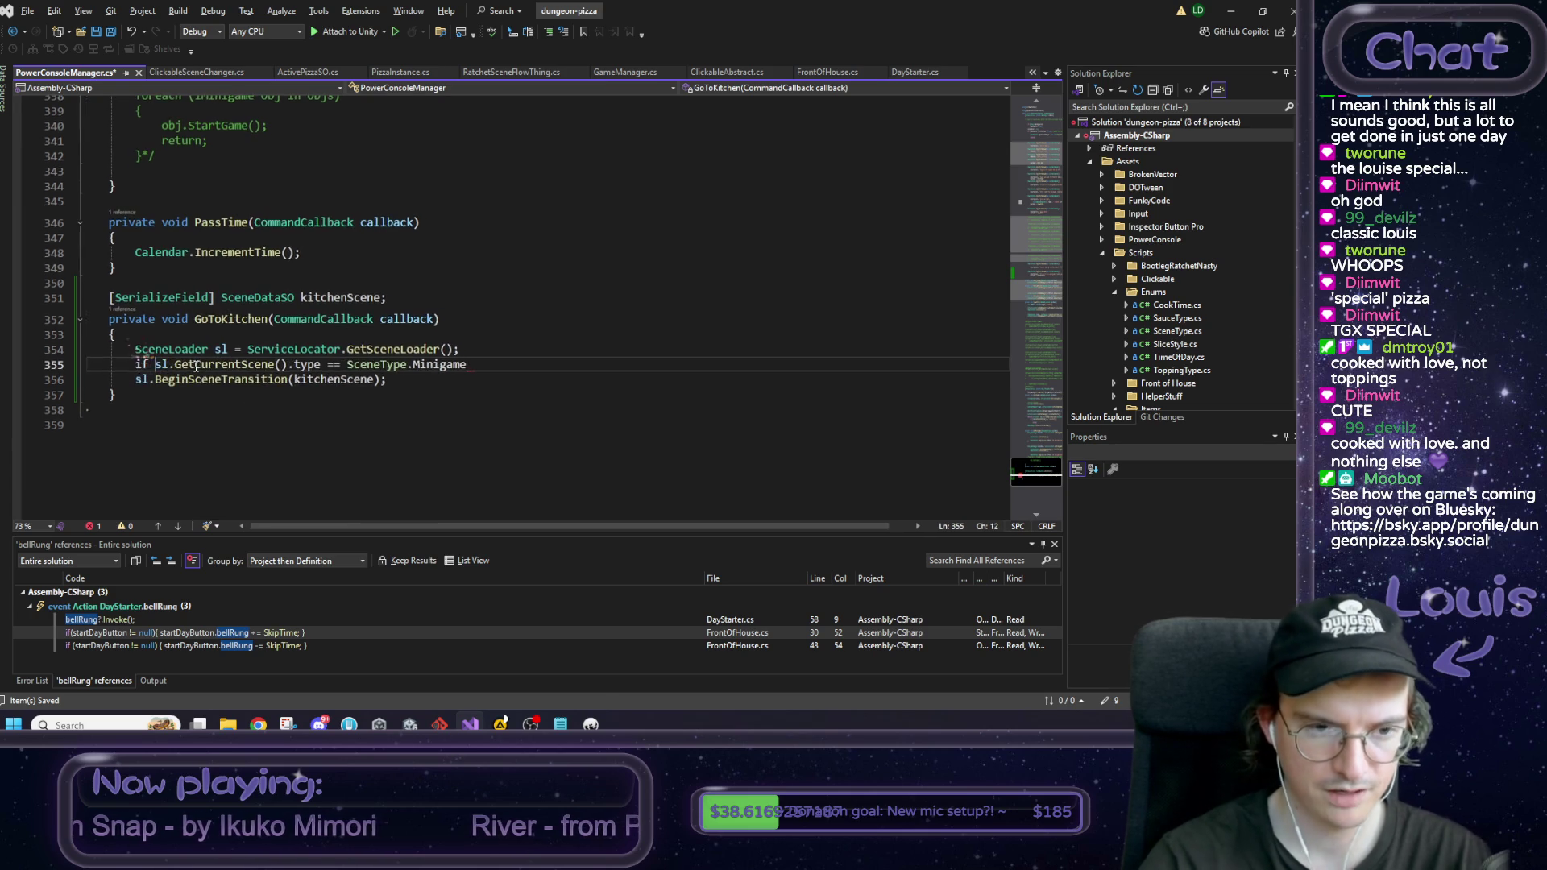
key("End")
type(") {")
key("Delete")
key("Down")
key("End")
key("Return")
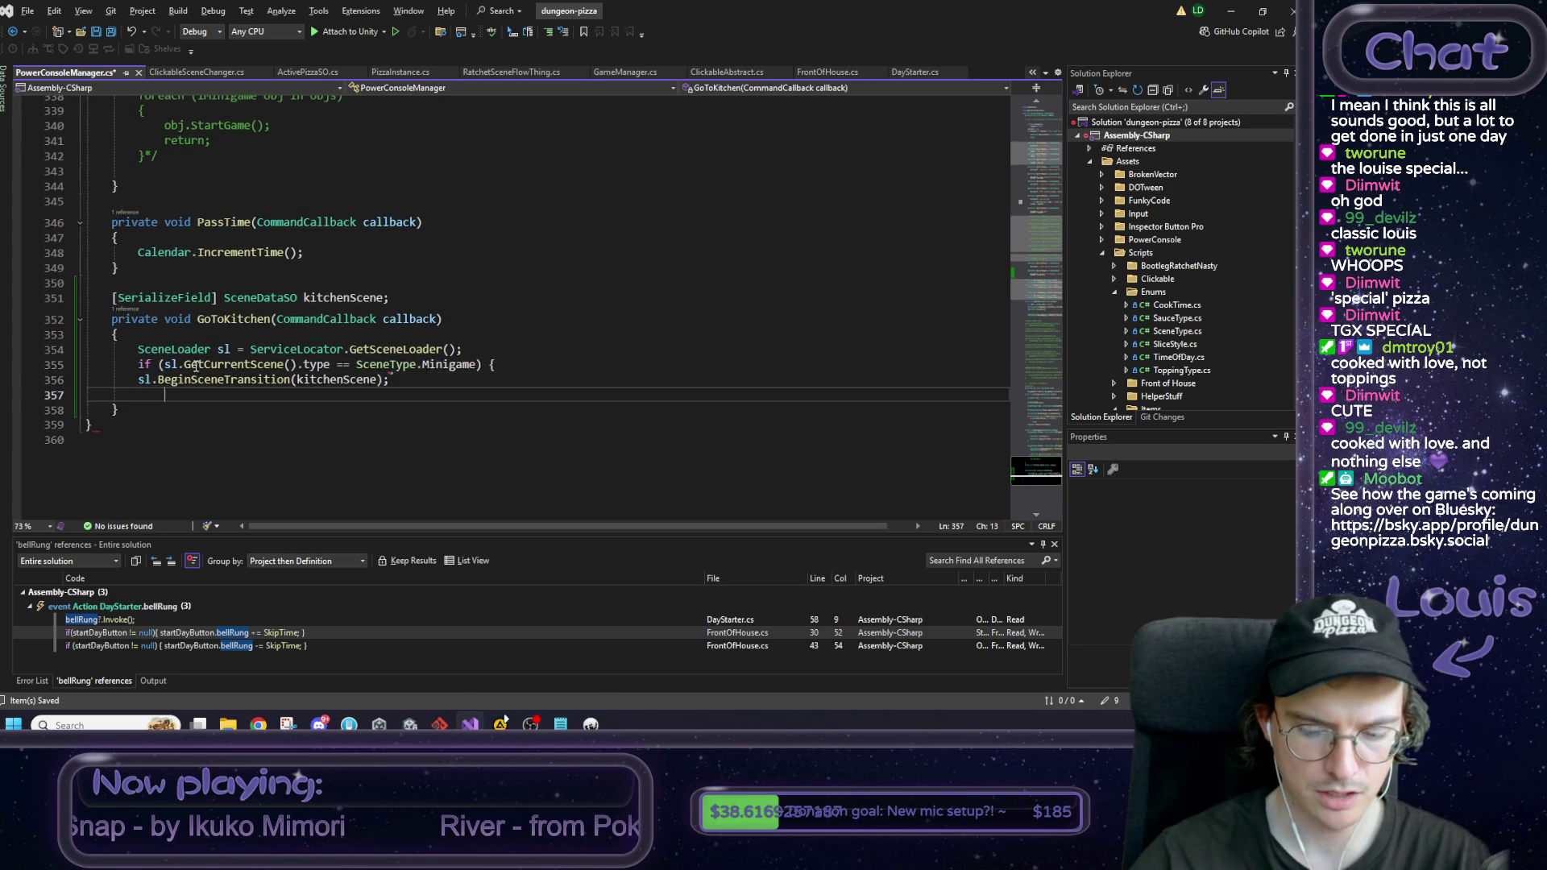
type("}")
key("ctrl+s")
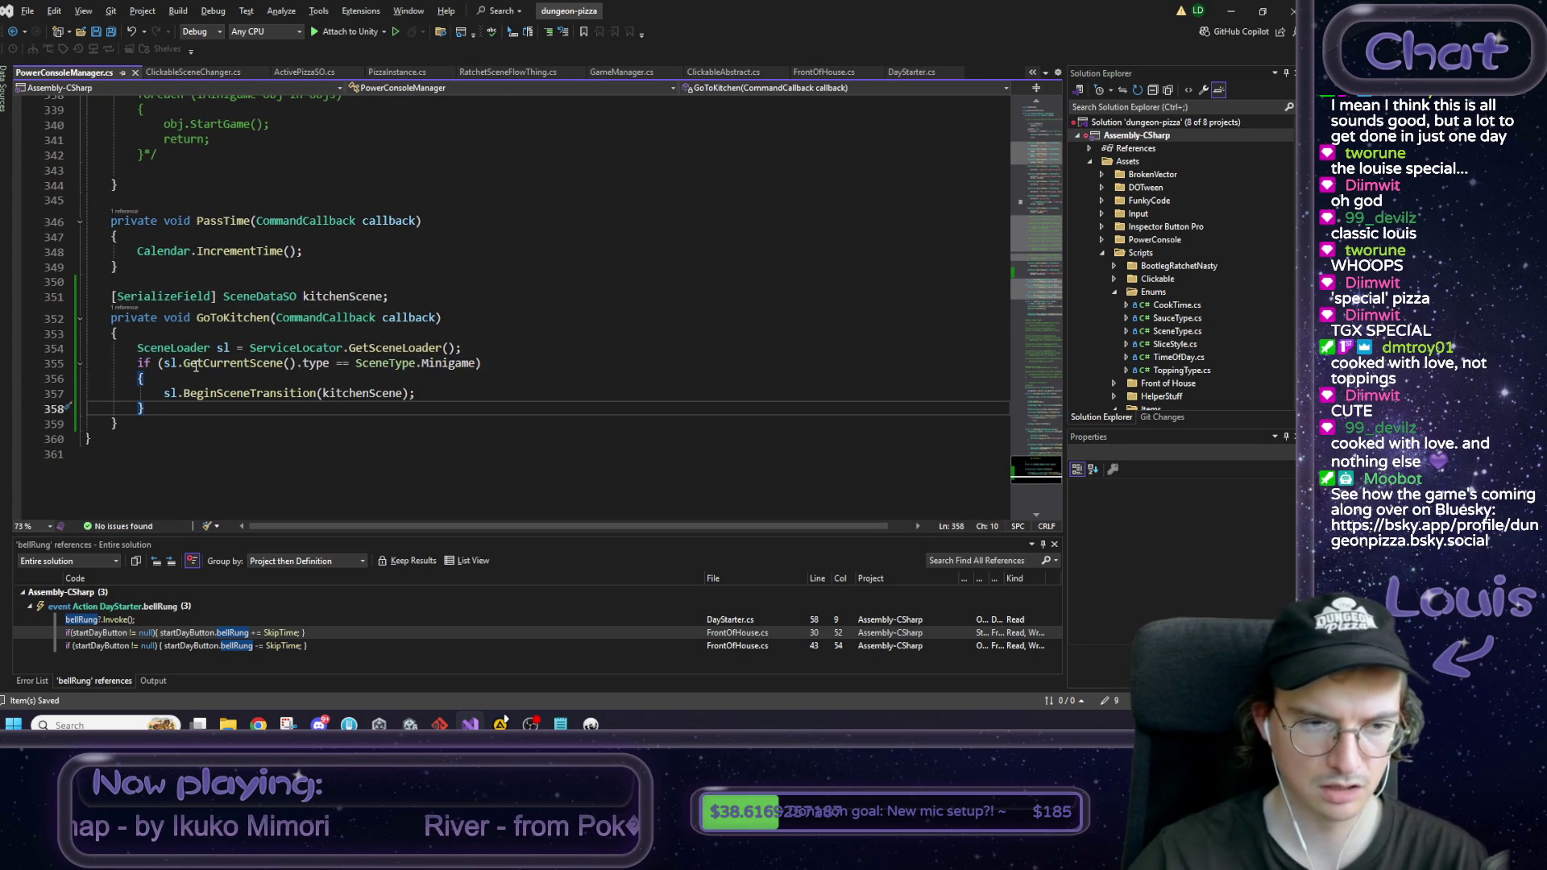
Step: Copy the existing close-console call and paste it after the transition call, then save
left_click(435, 395)
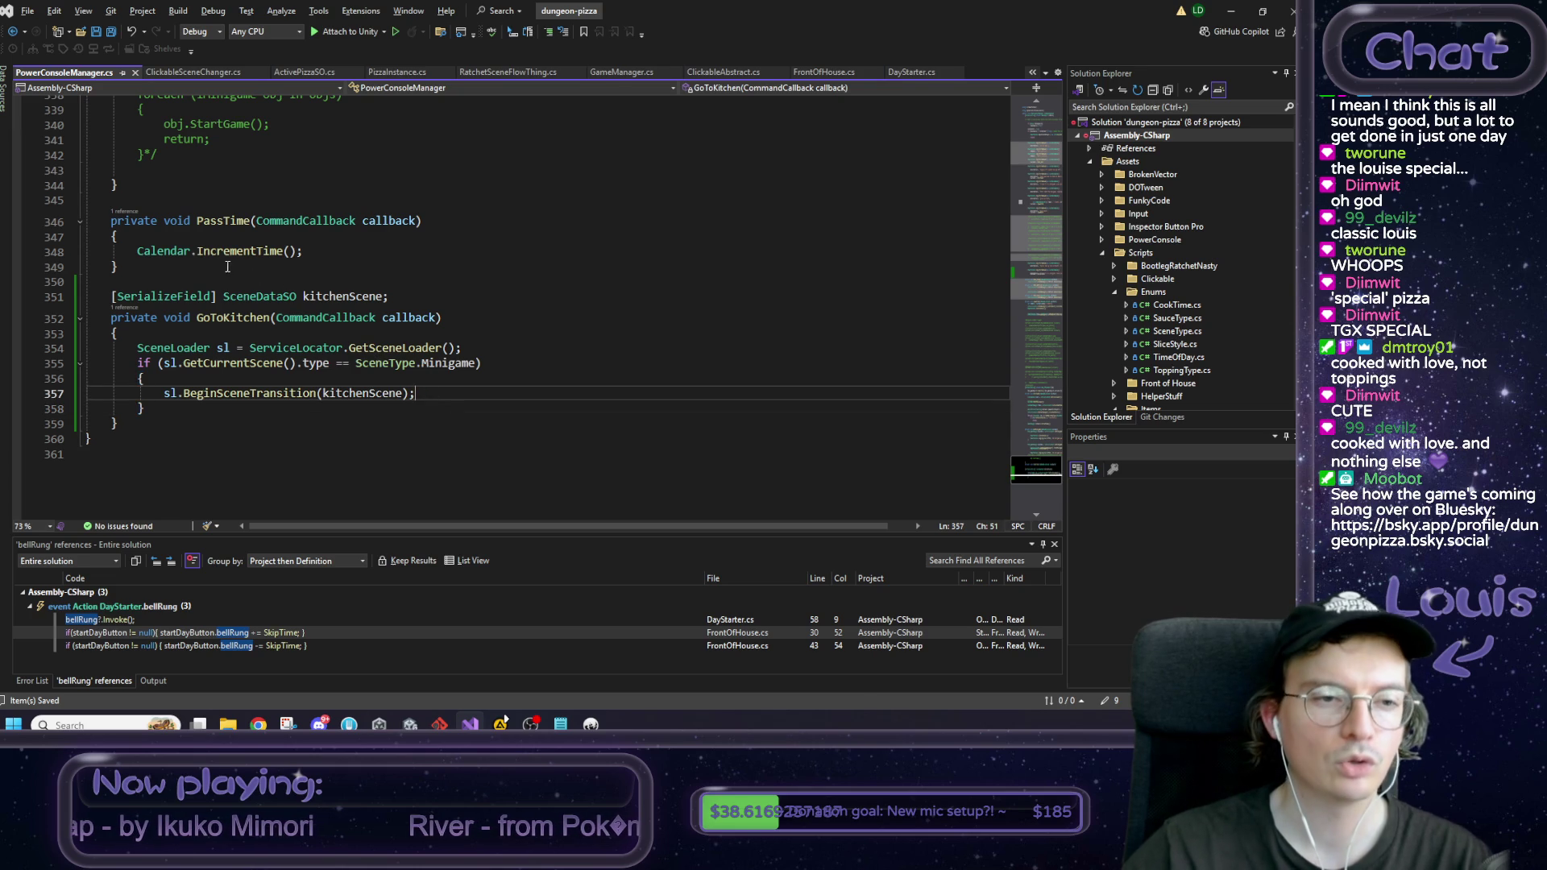
scroll(228, 266, "up", 3)
scroll(238, 323, "down", 1)
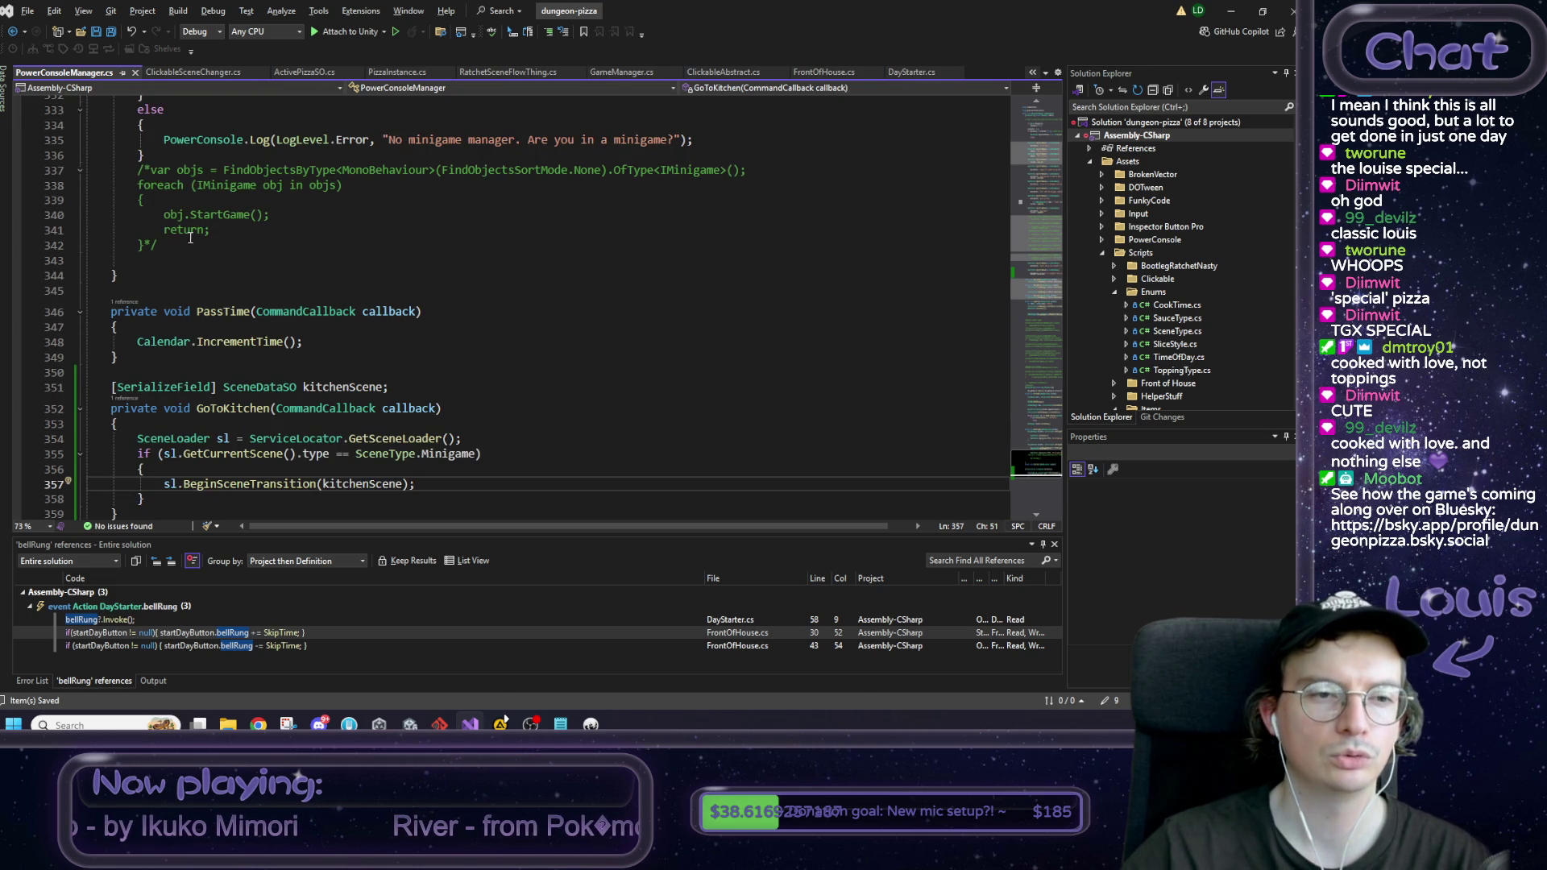
scroll(330, 468, "up", 3)
left_click_drag(348, 214, 164, 215)
key("ctrl+c")
scroll(429, 392, "down", 5)
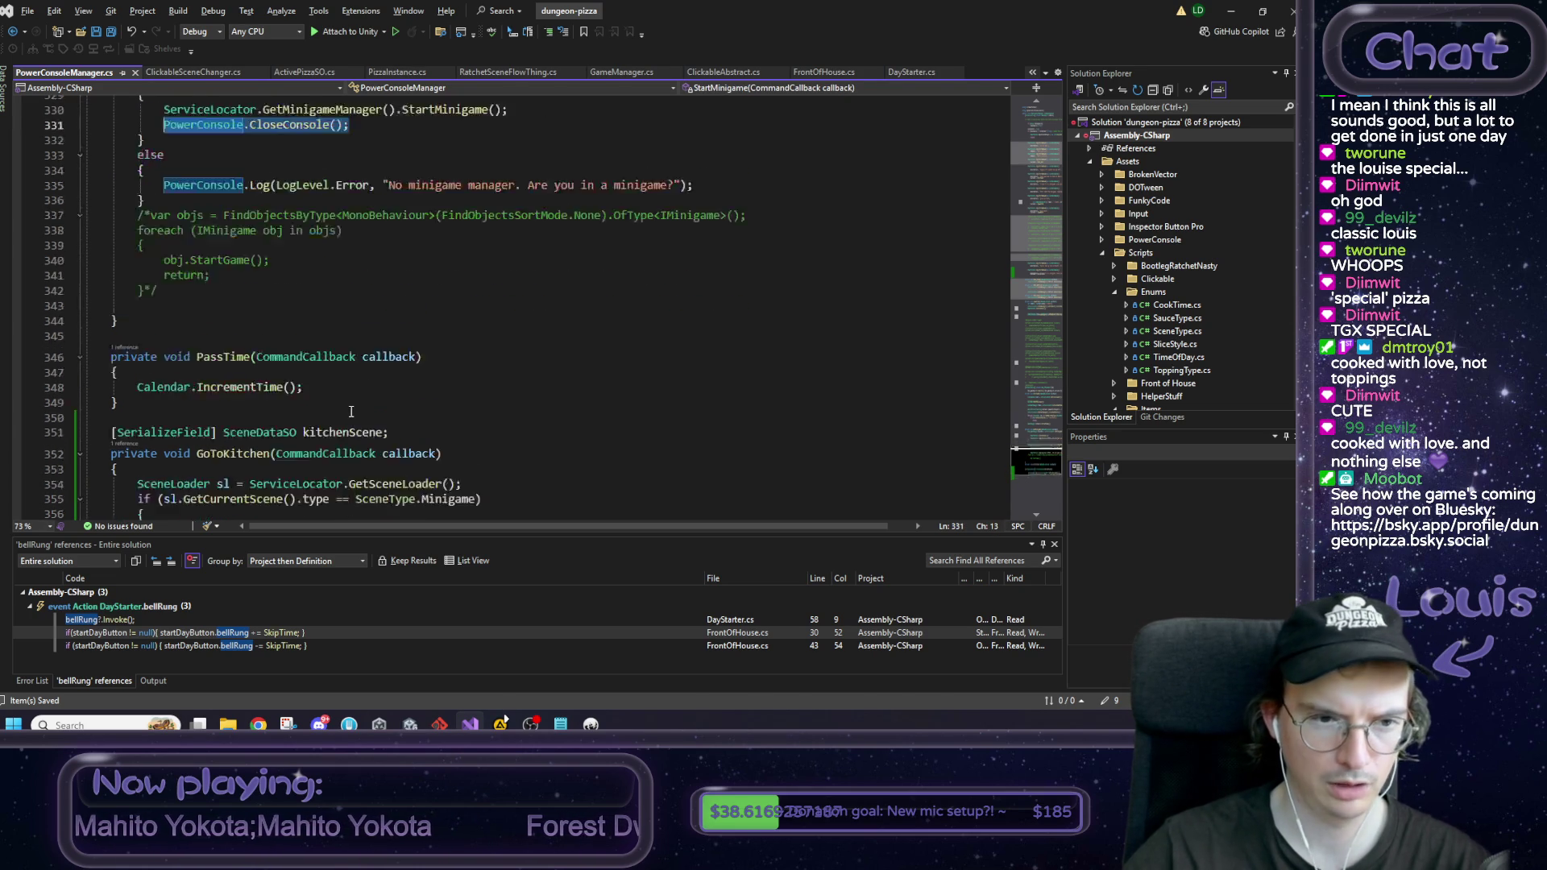
left_click(429, 393)
key("Return")
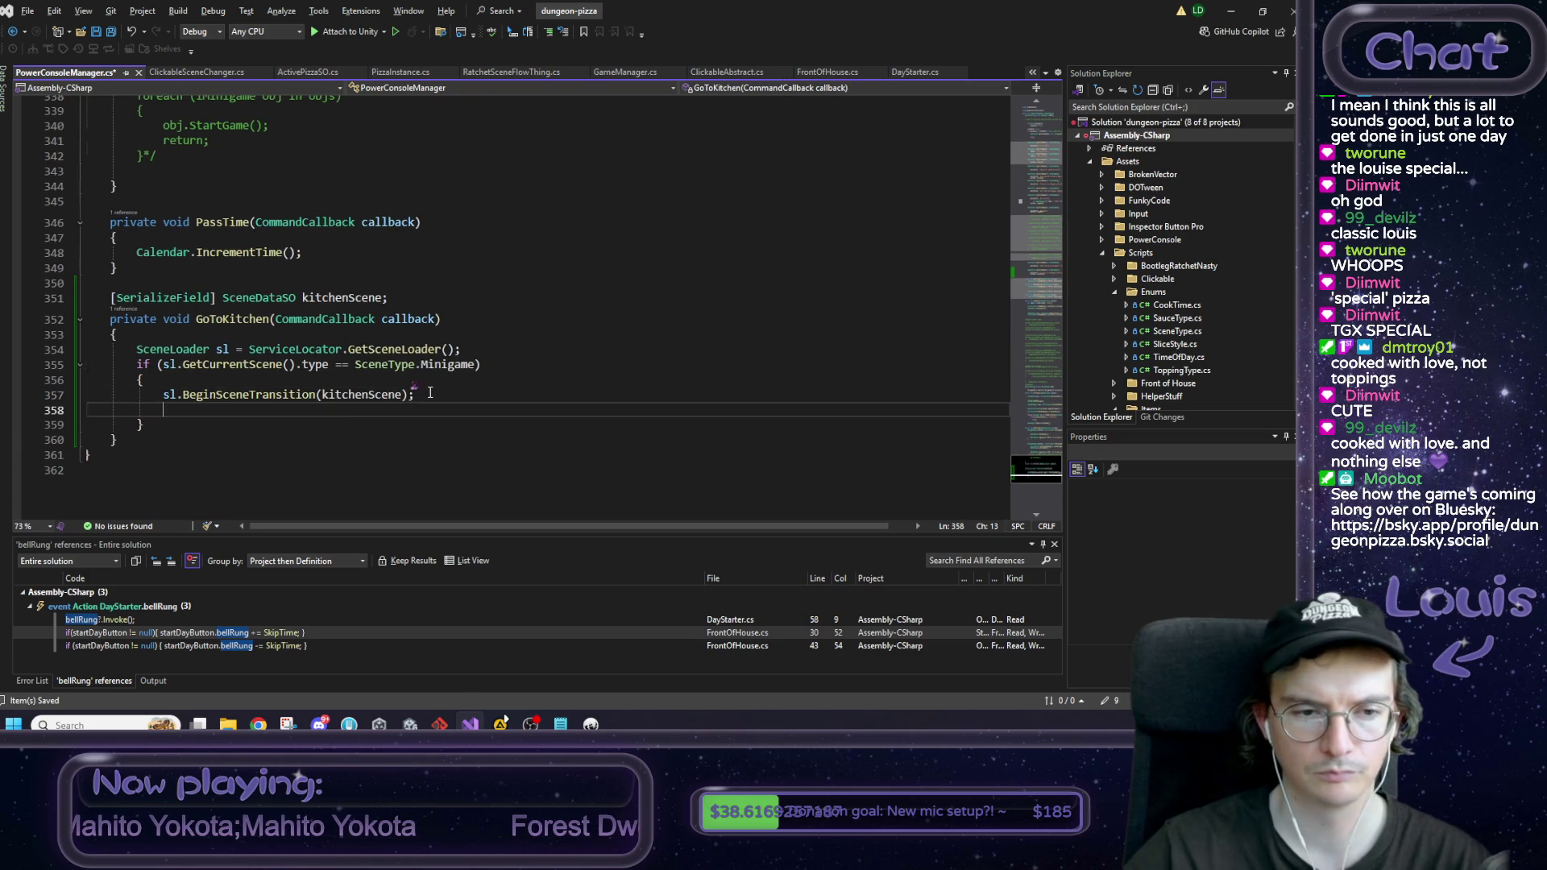
key("ctrl+v")
key("ctrl+s")
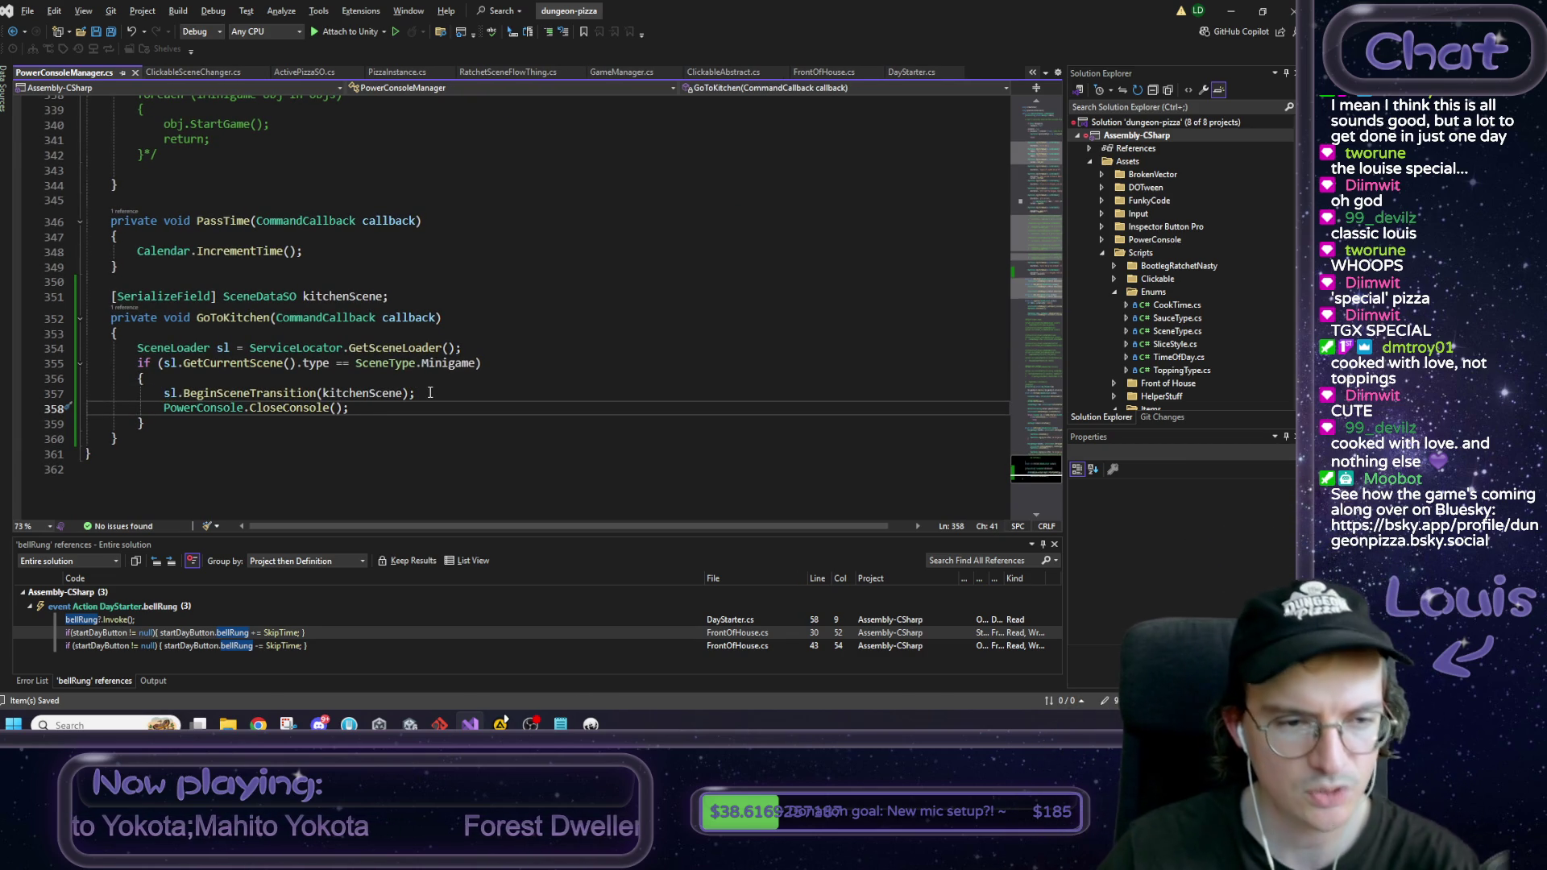
Step: Remove the unfinished PowerConsole line below the close-console call
key("Return")
type("PowerConsole.")
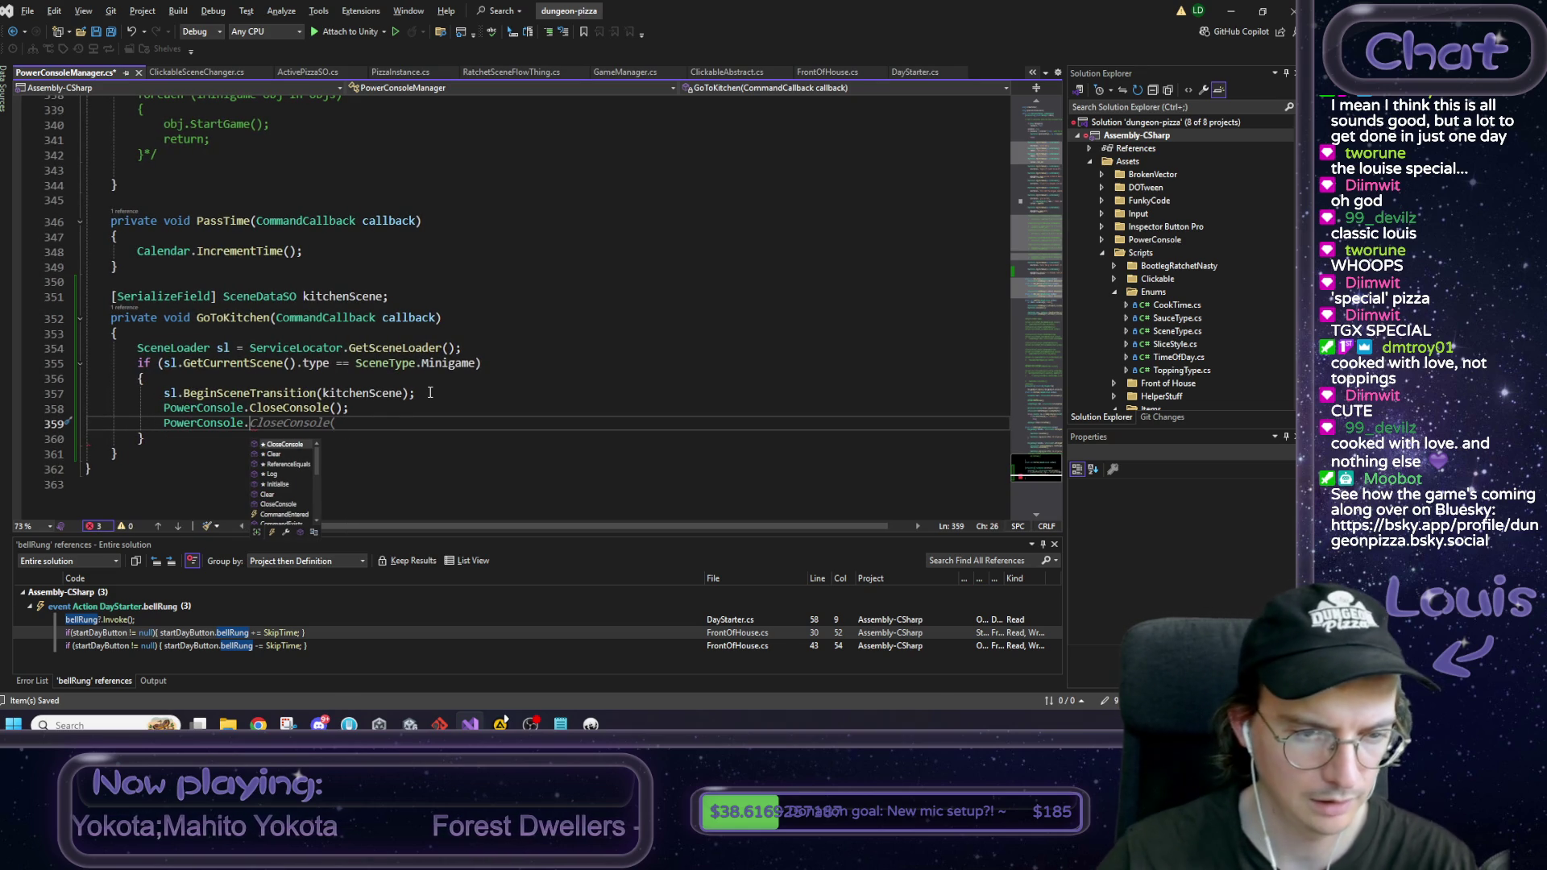
left_click_drag(251, 423, 165, 423)
key("BackSpace")
key("ctrl+shift+l")
Step: Add an else block logging "Call this from in minigames only" via PowerConsole.Log
type("else")
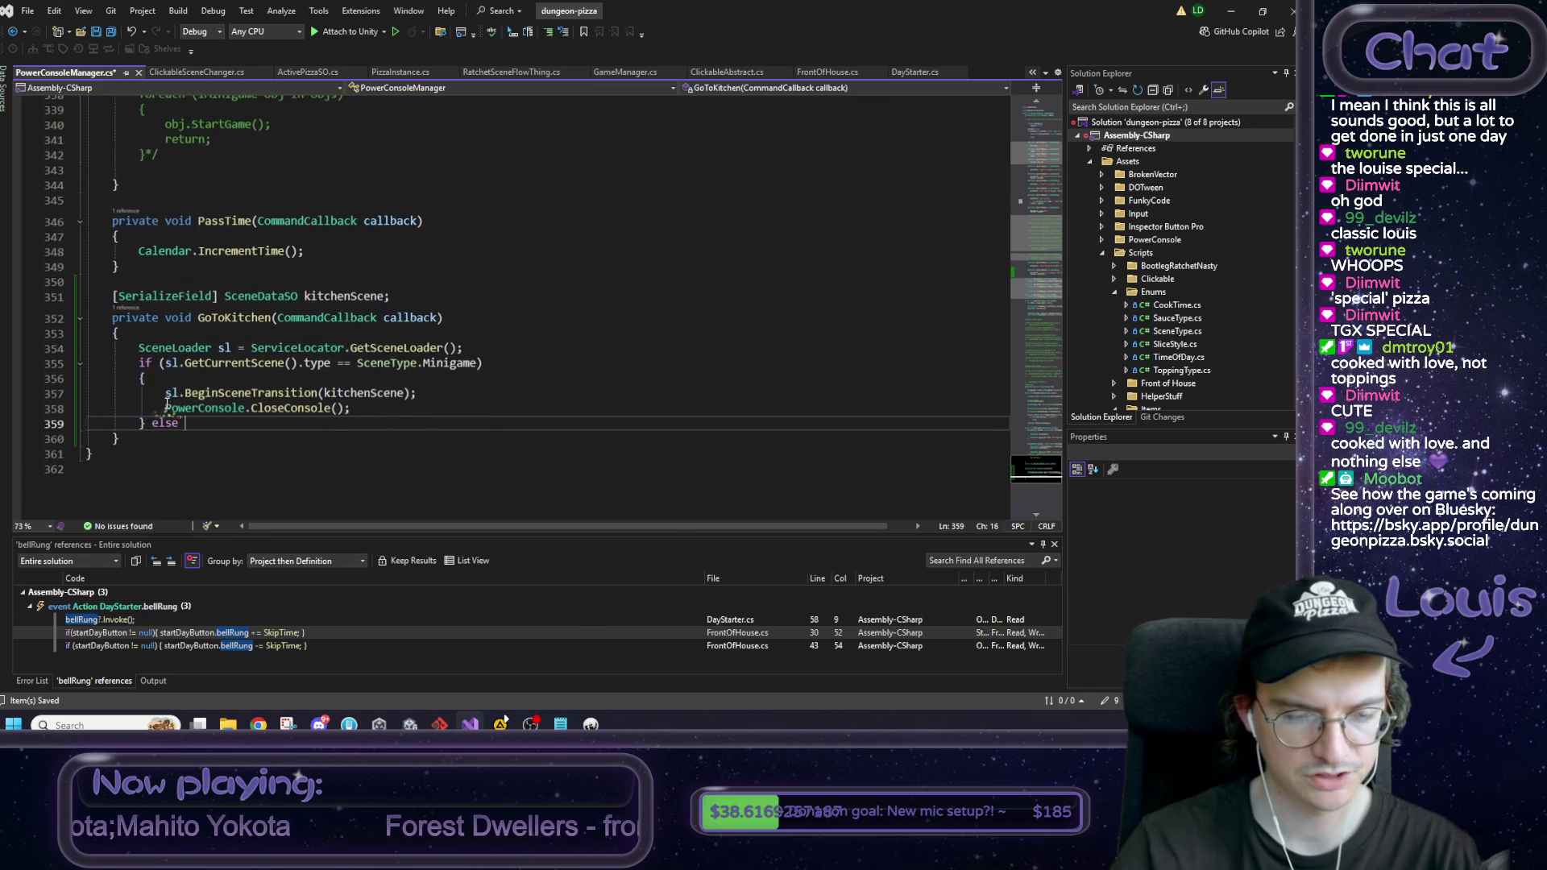
key("Return")
type("{")
key("Return")
type("Powe")
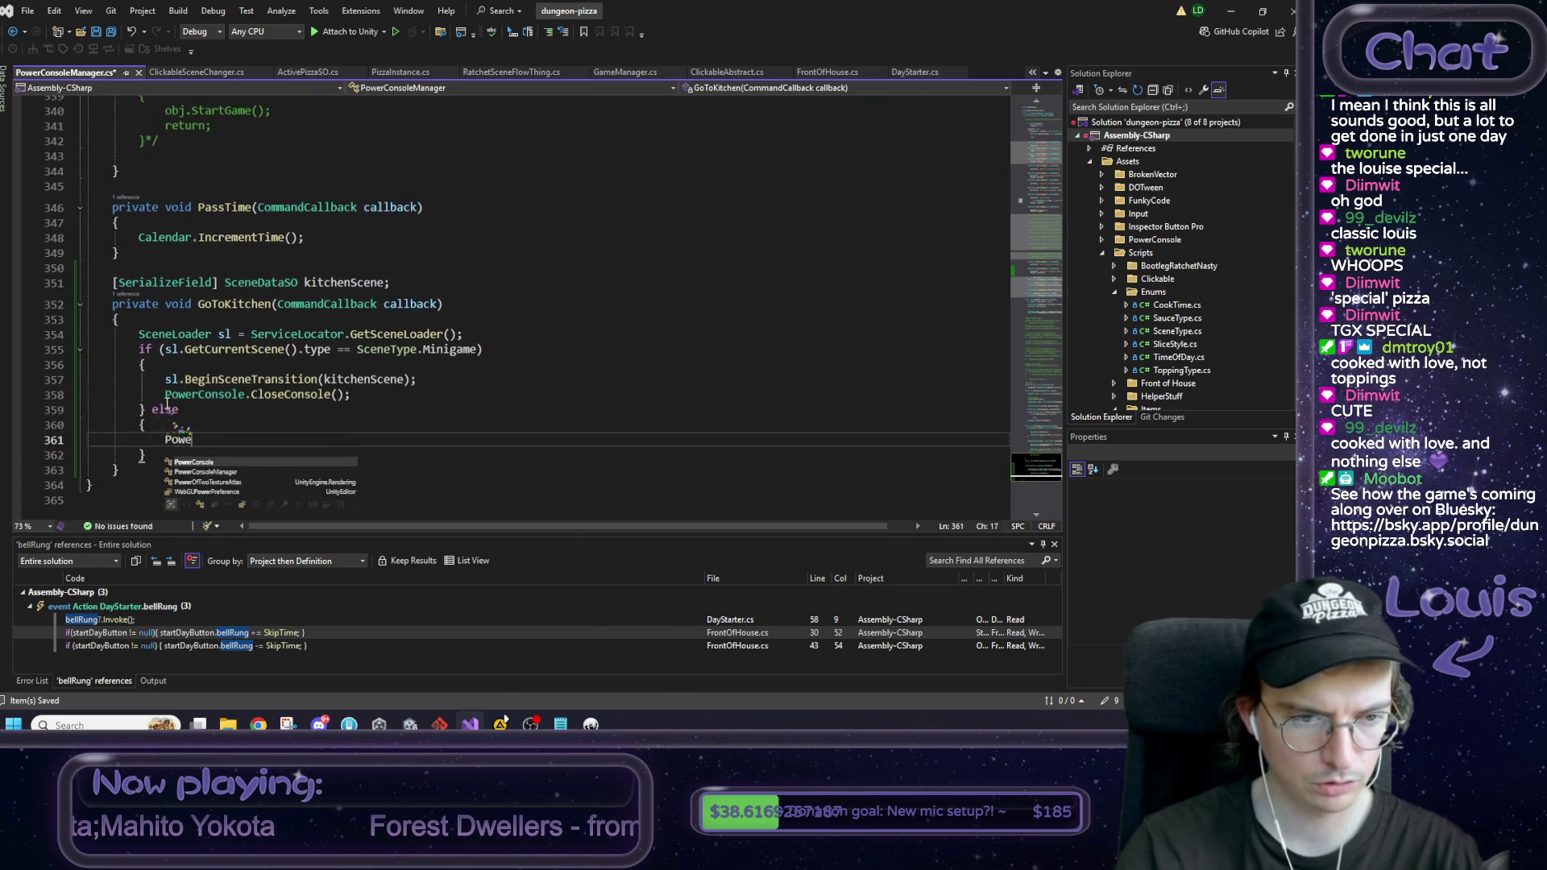
type("rConsole.Log(\"Cal")
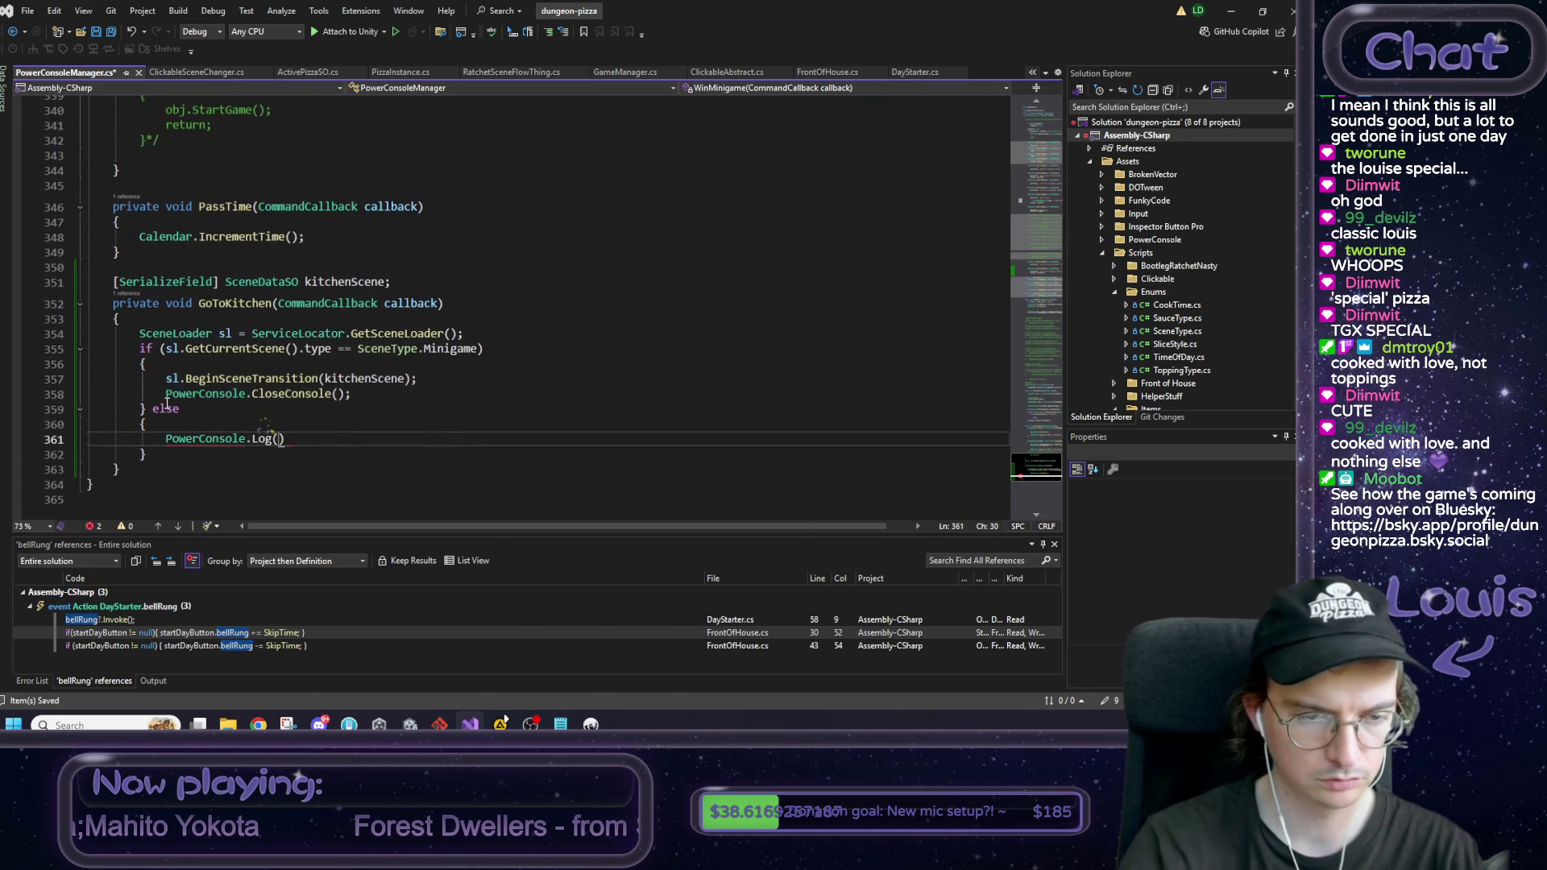
type("l this f")
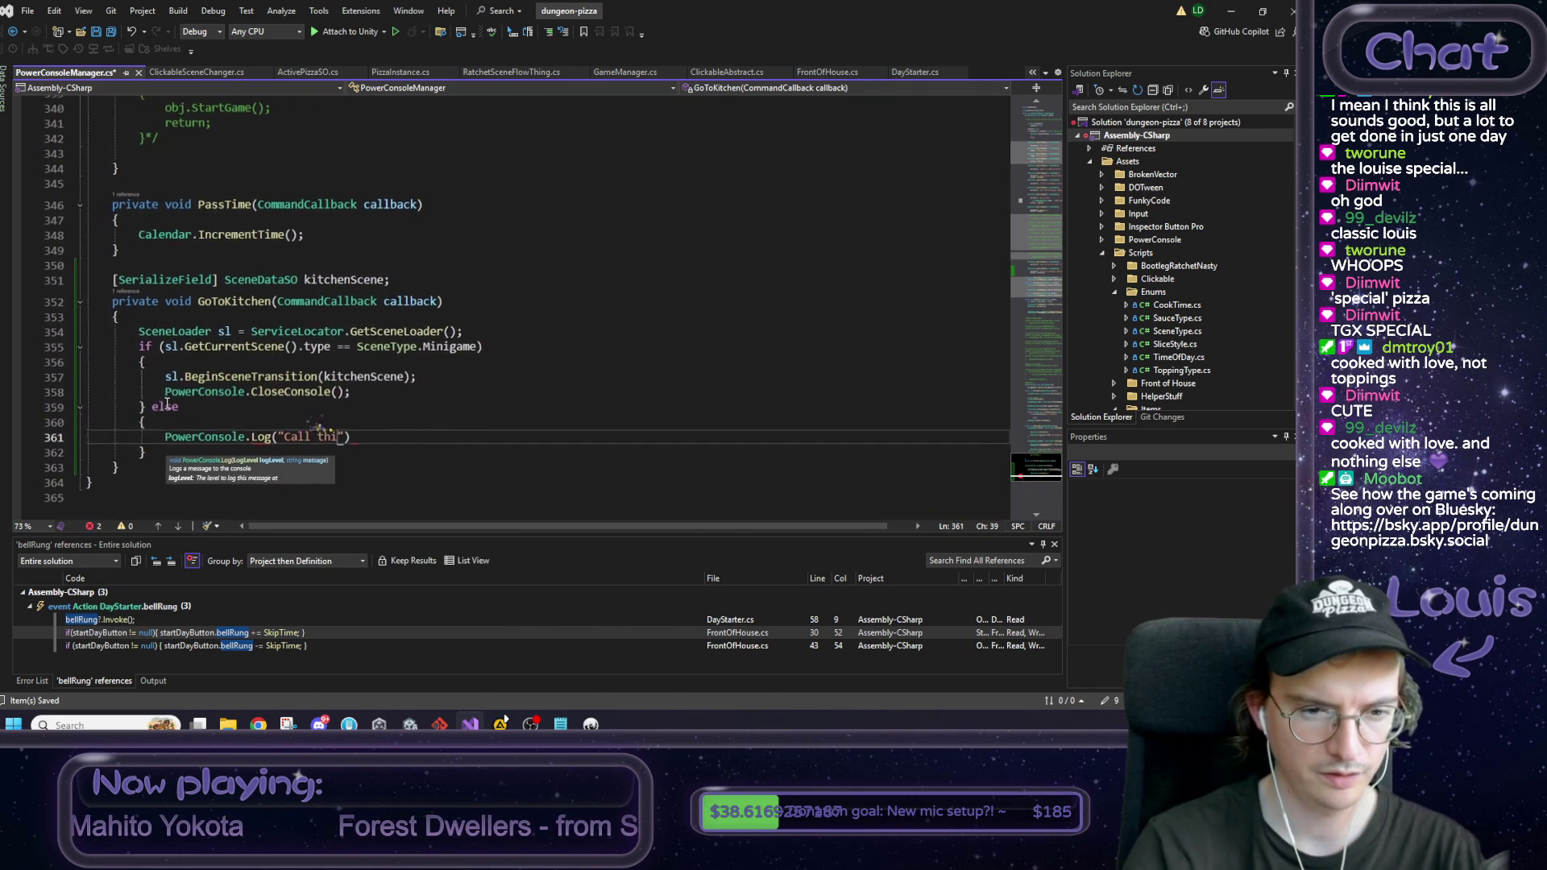
type("rom in minigam")
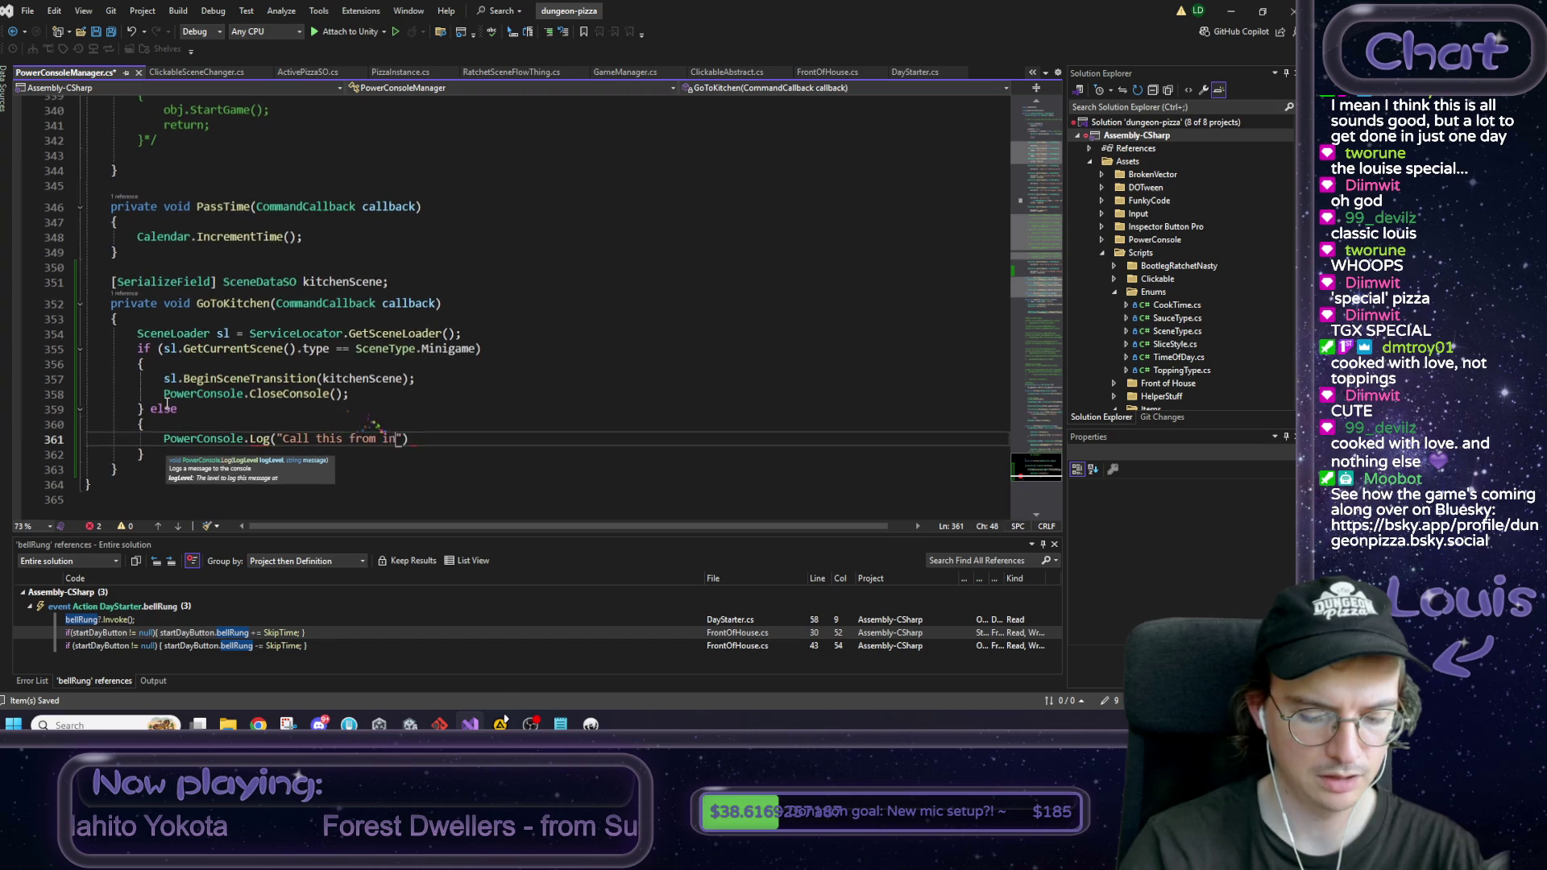
type("es only")
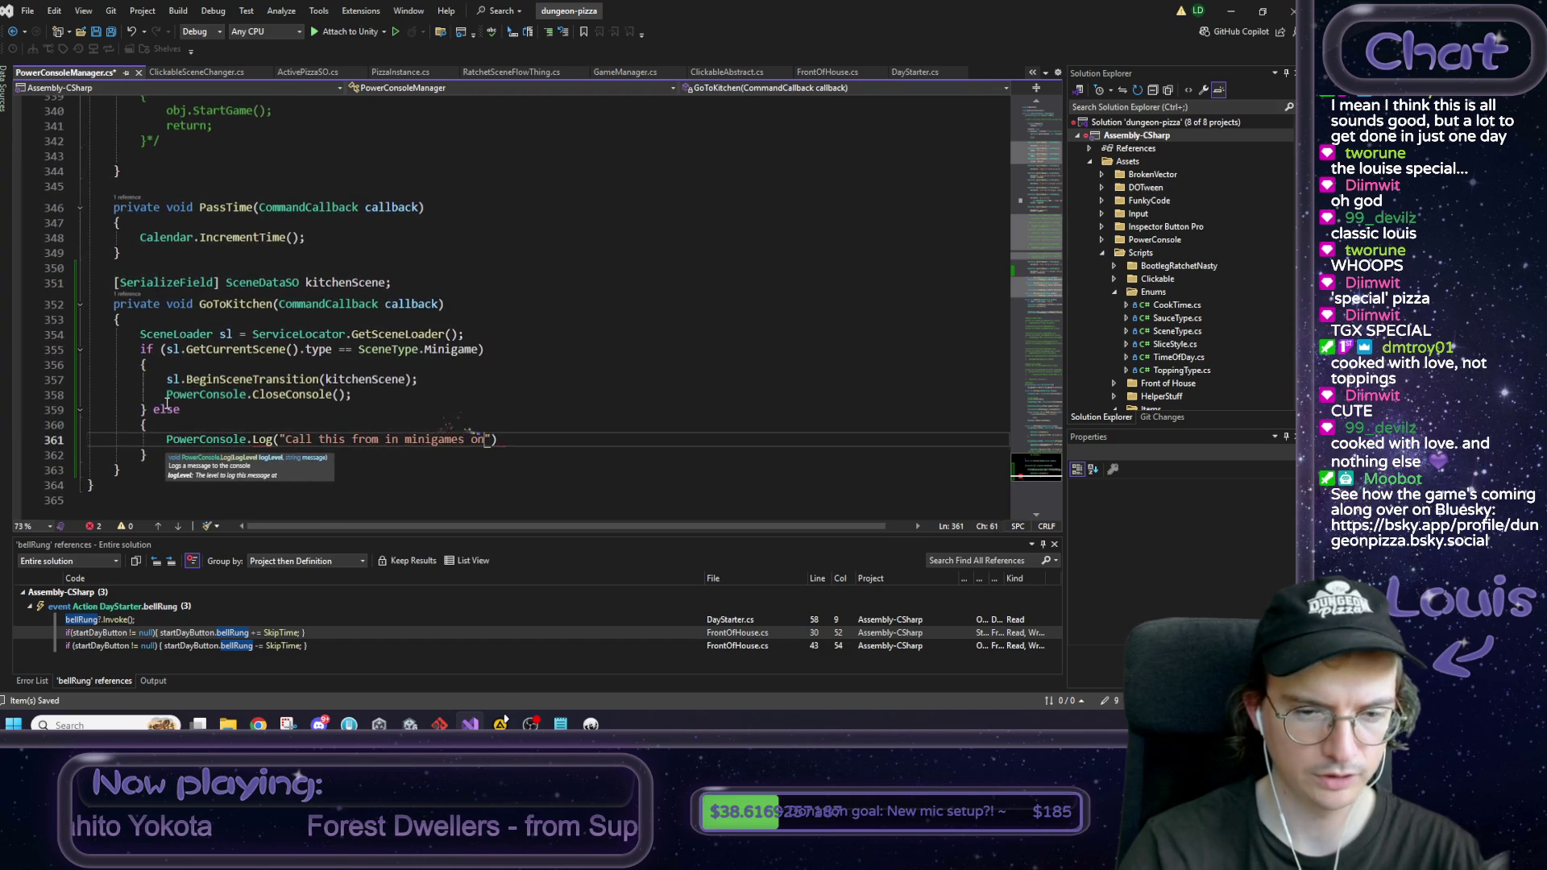
type("\");")
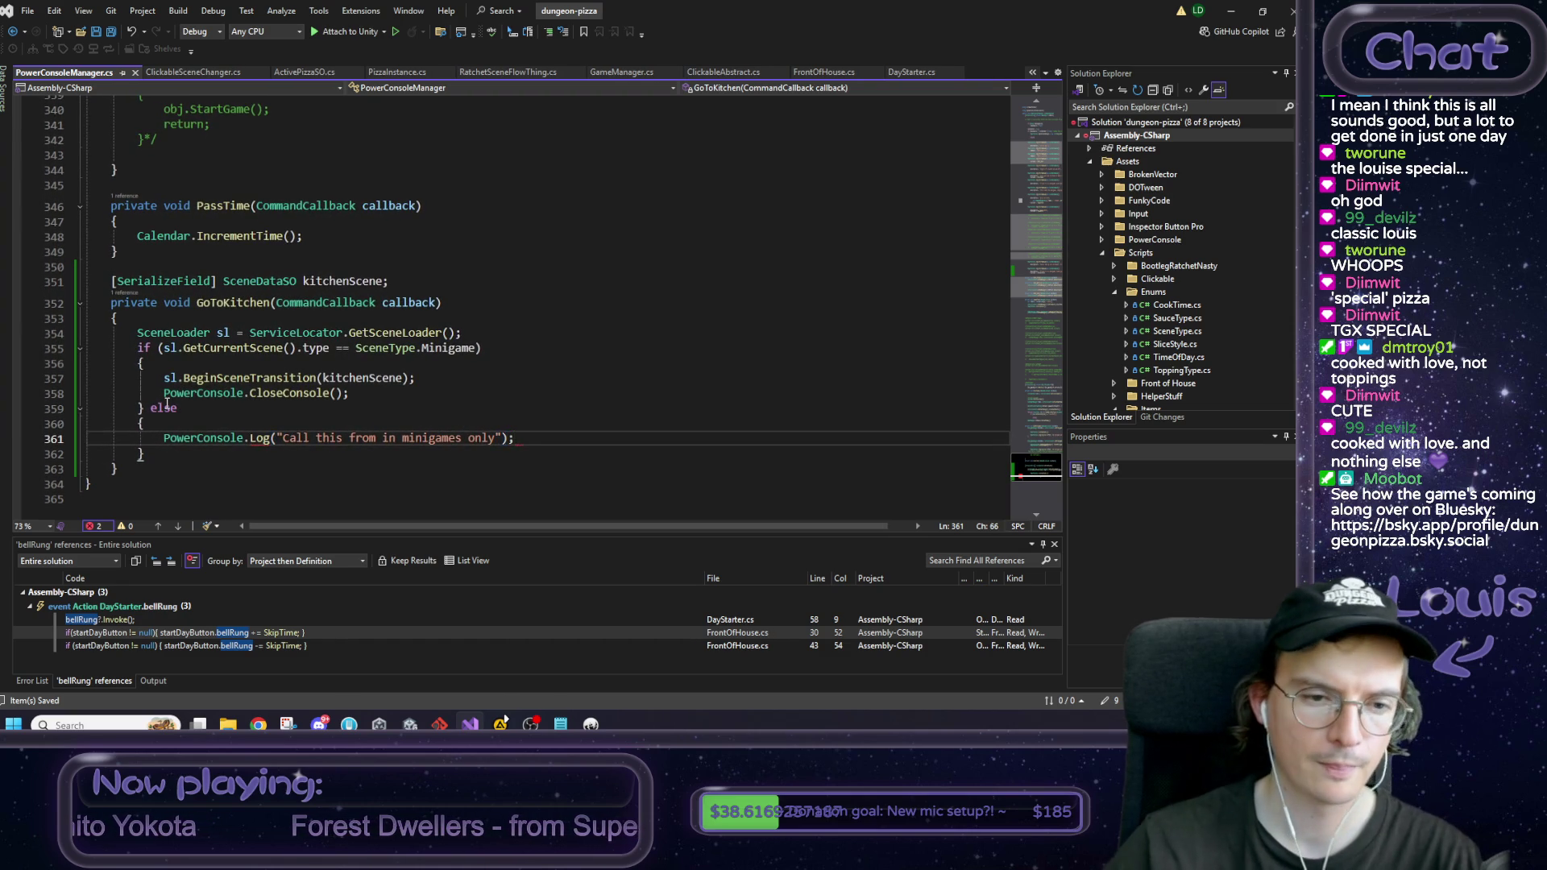
Step: Give the log call LogLevel.Warning as its log level
mouse_move(262, 440)
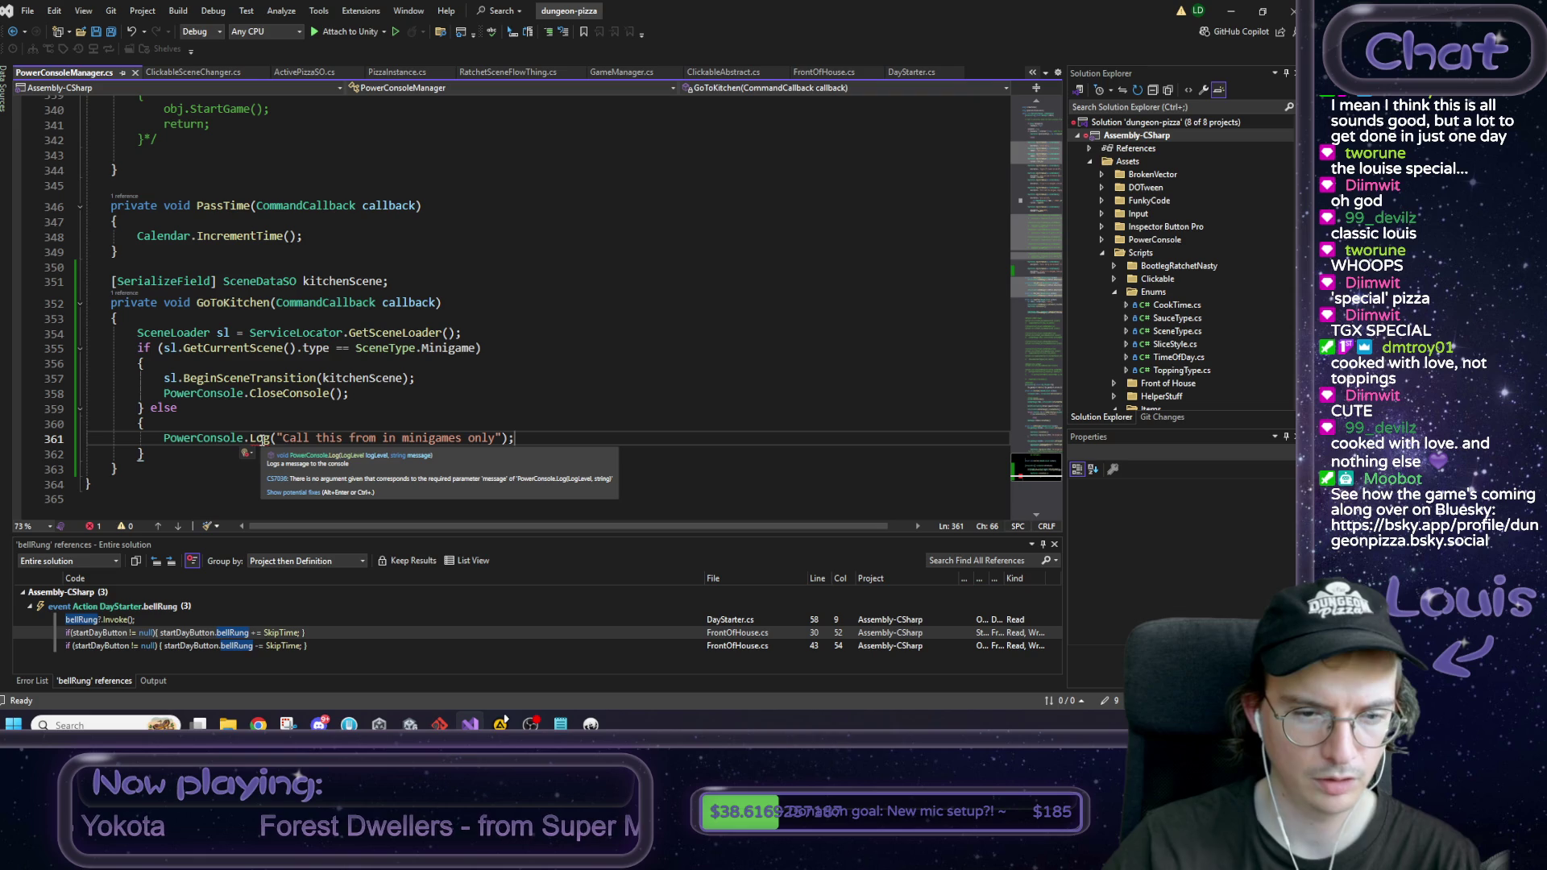
left_click(277, 439)
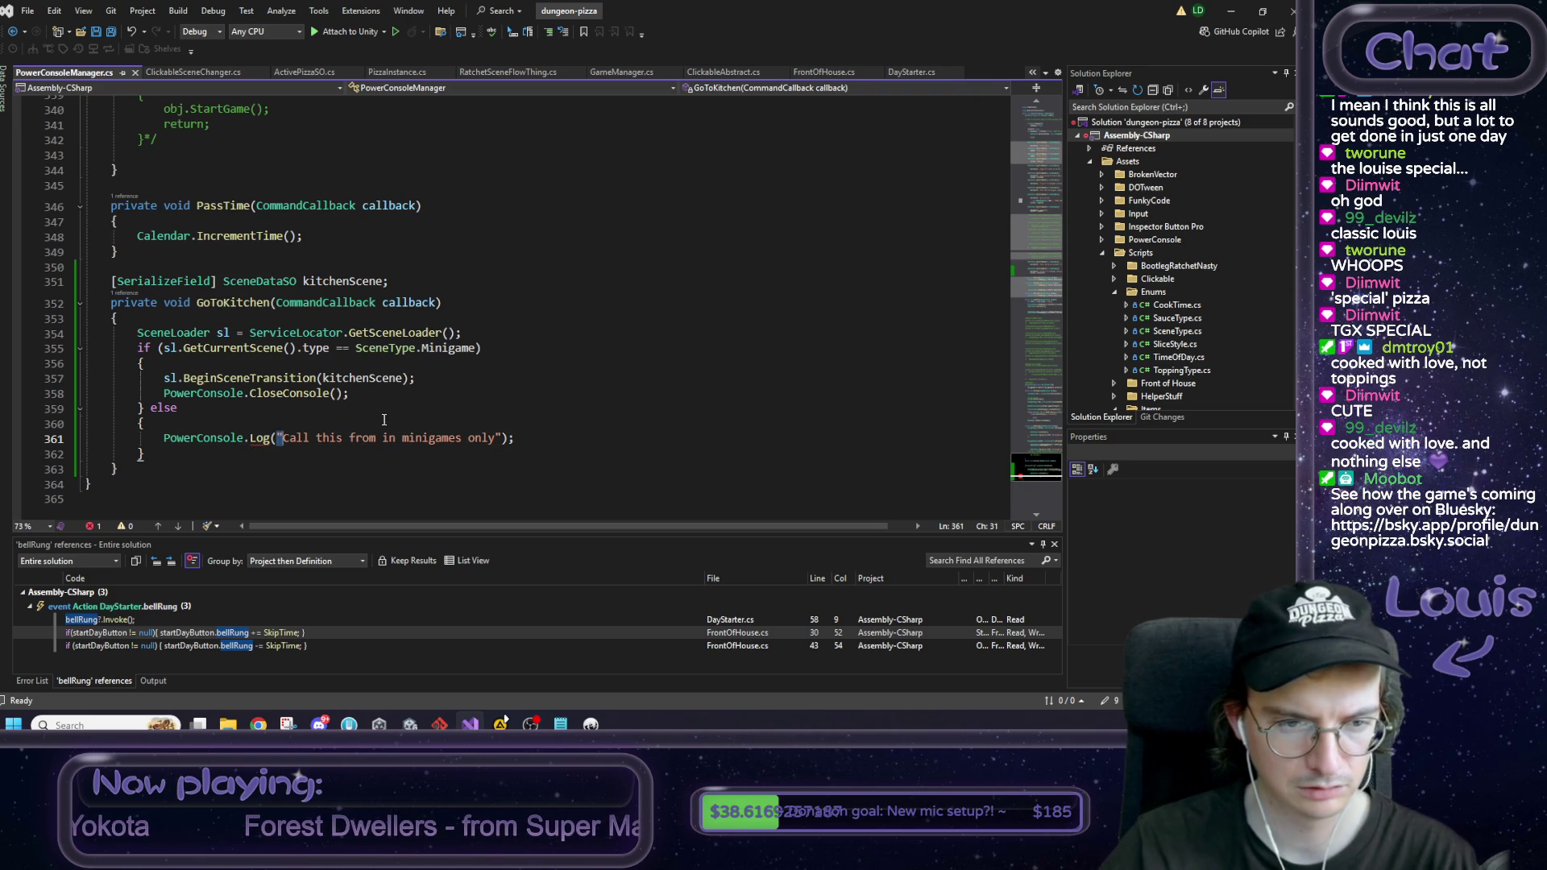
type("Log")
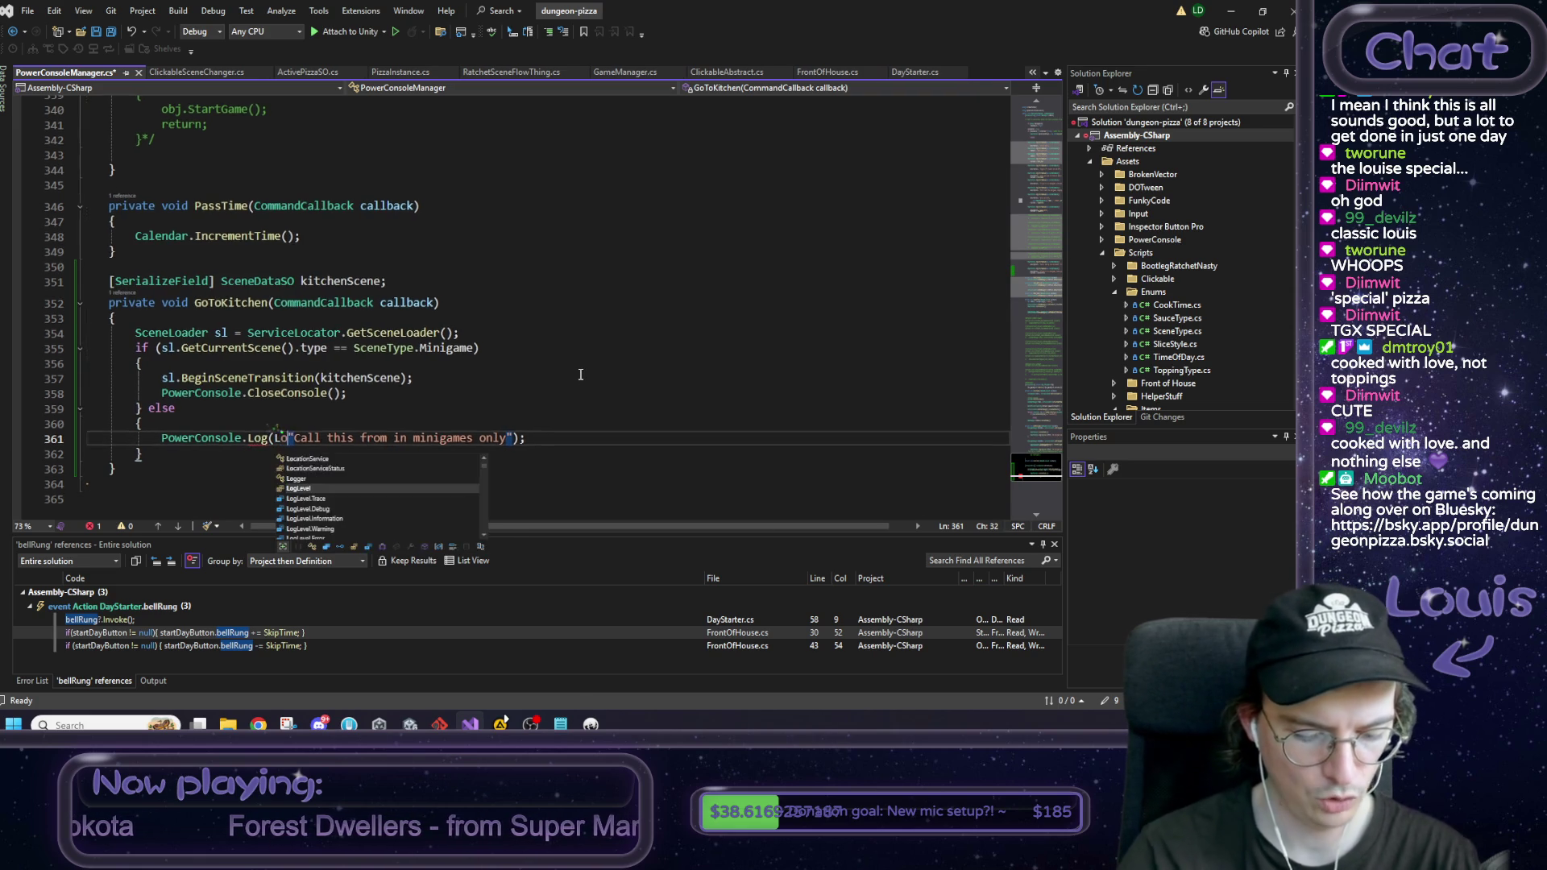
key("Down")
key("Down")
key("Down")
key("Tab")
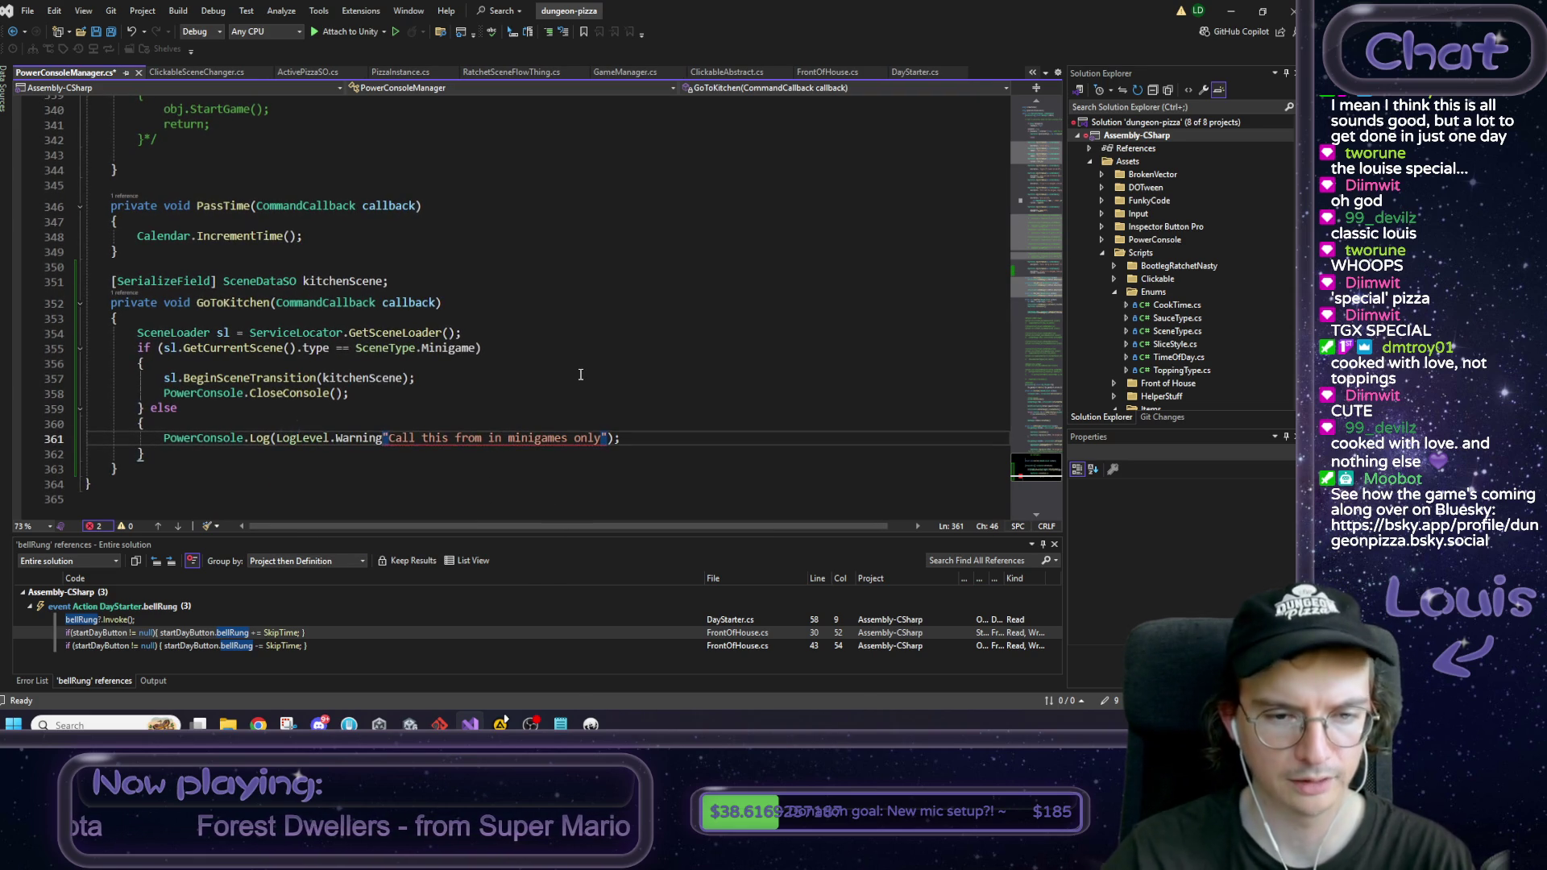
type(",")
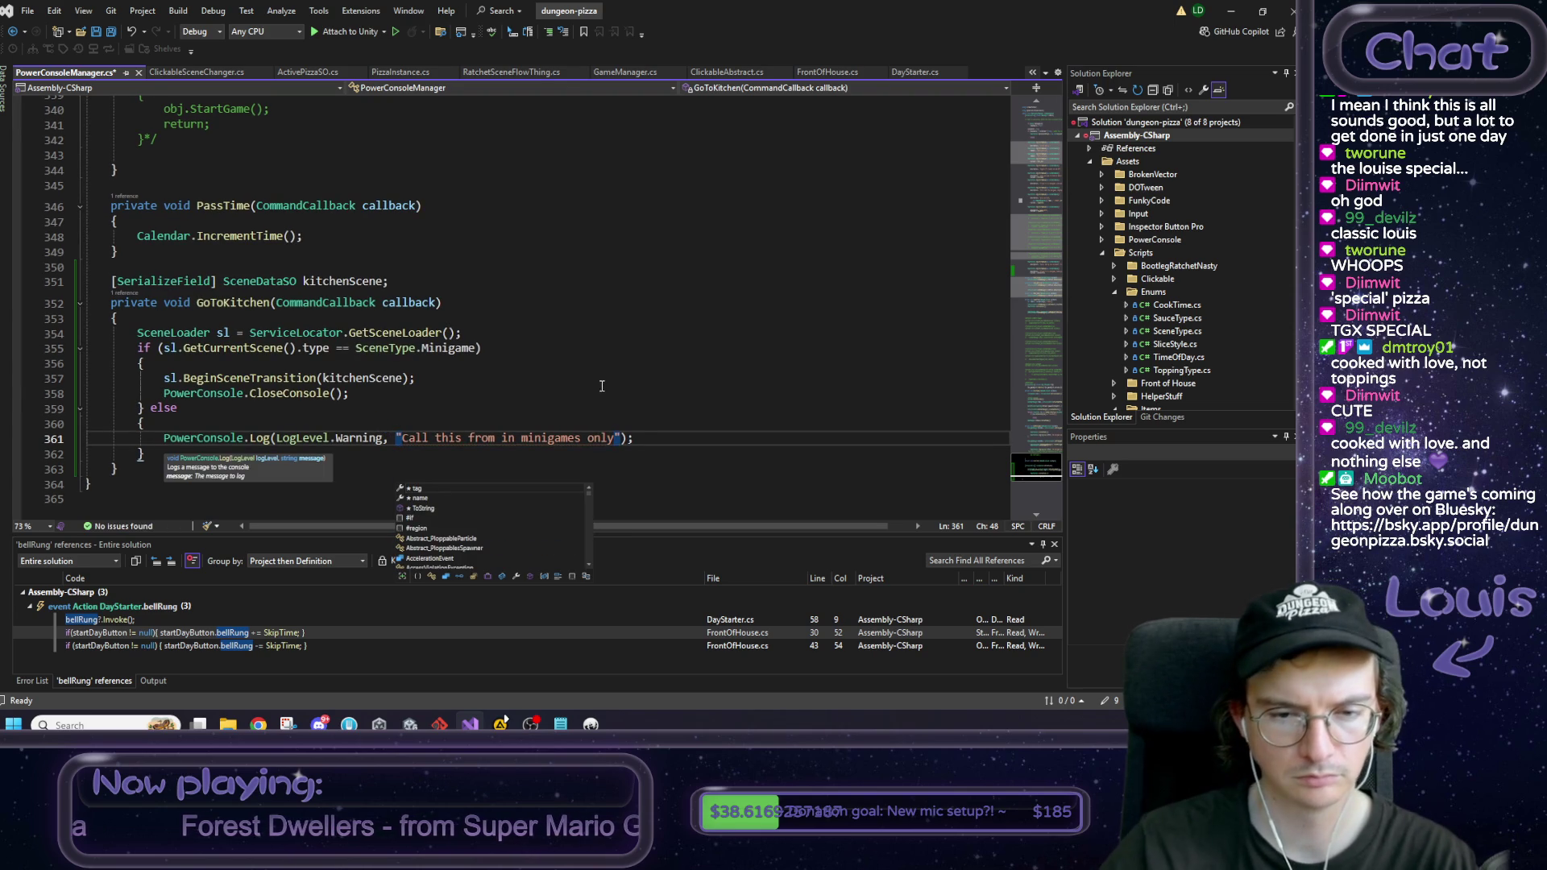
Step: Replace 'this' in the warning message with "back" in quotes
left_click(467, 440)
double_click(448, 438)
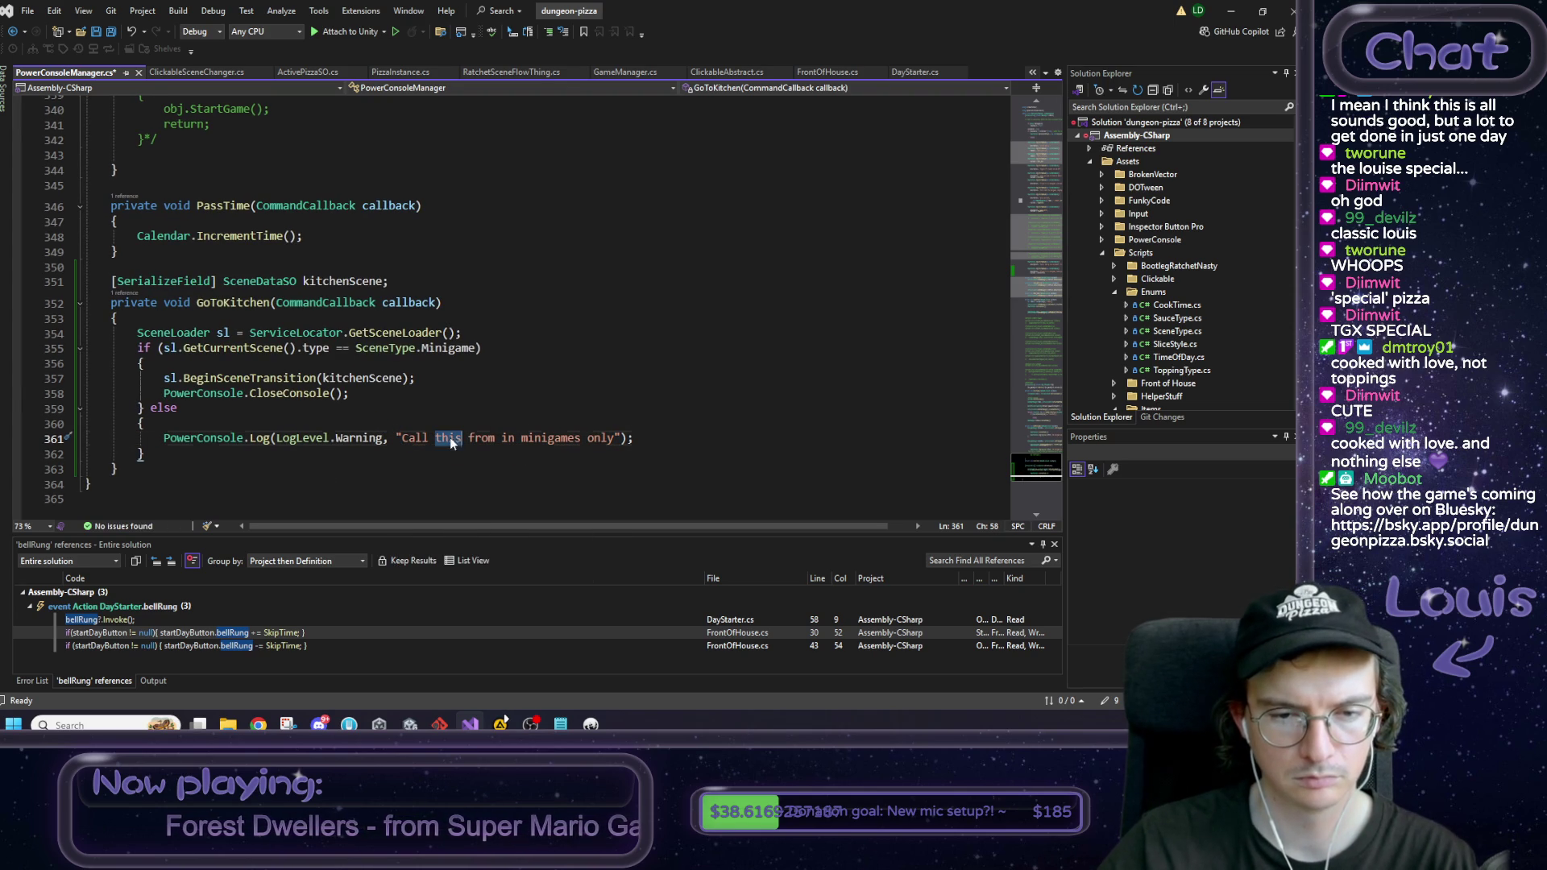
type("\"back\"")
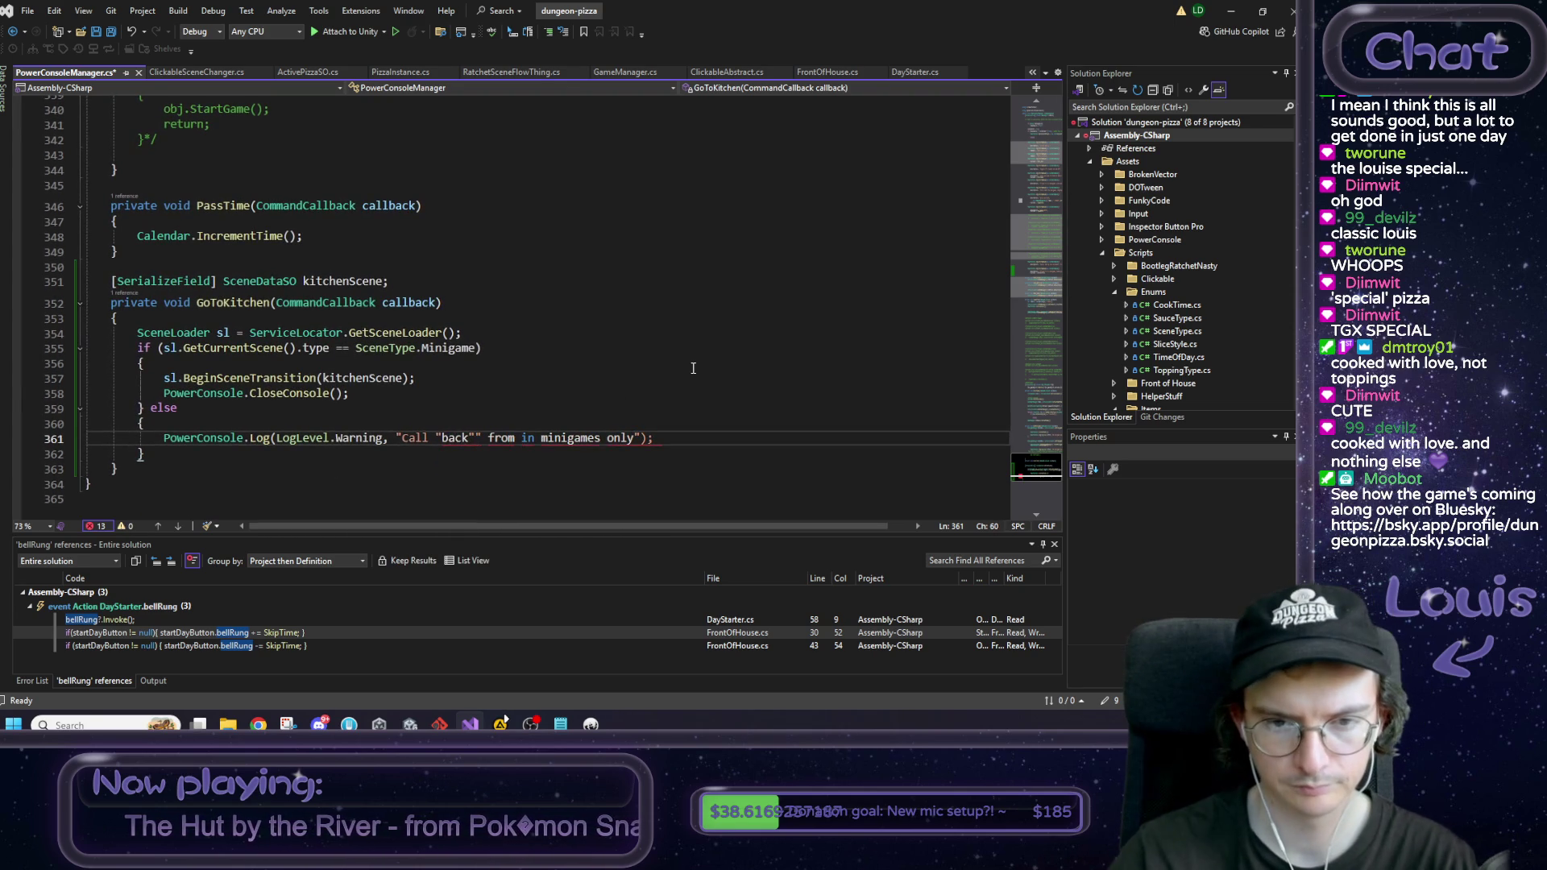
key("BackSpace")
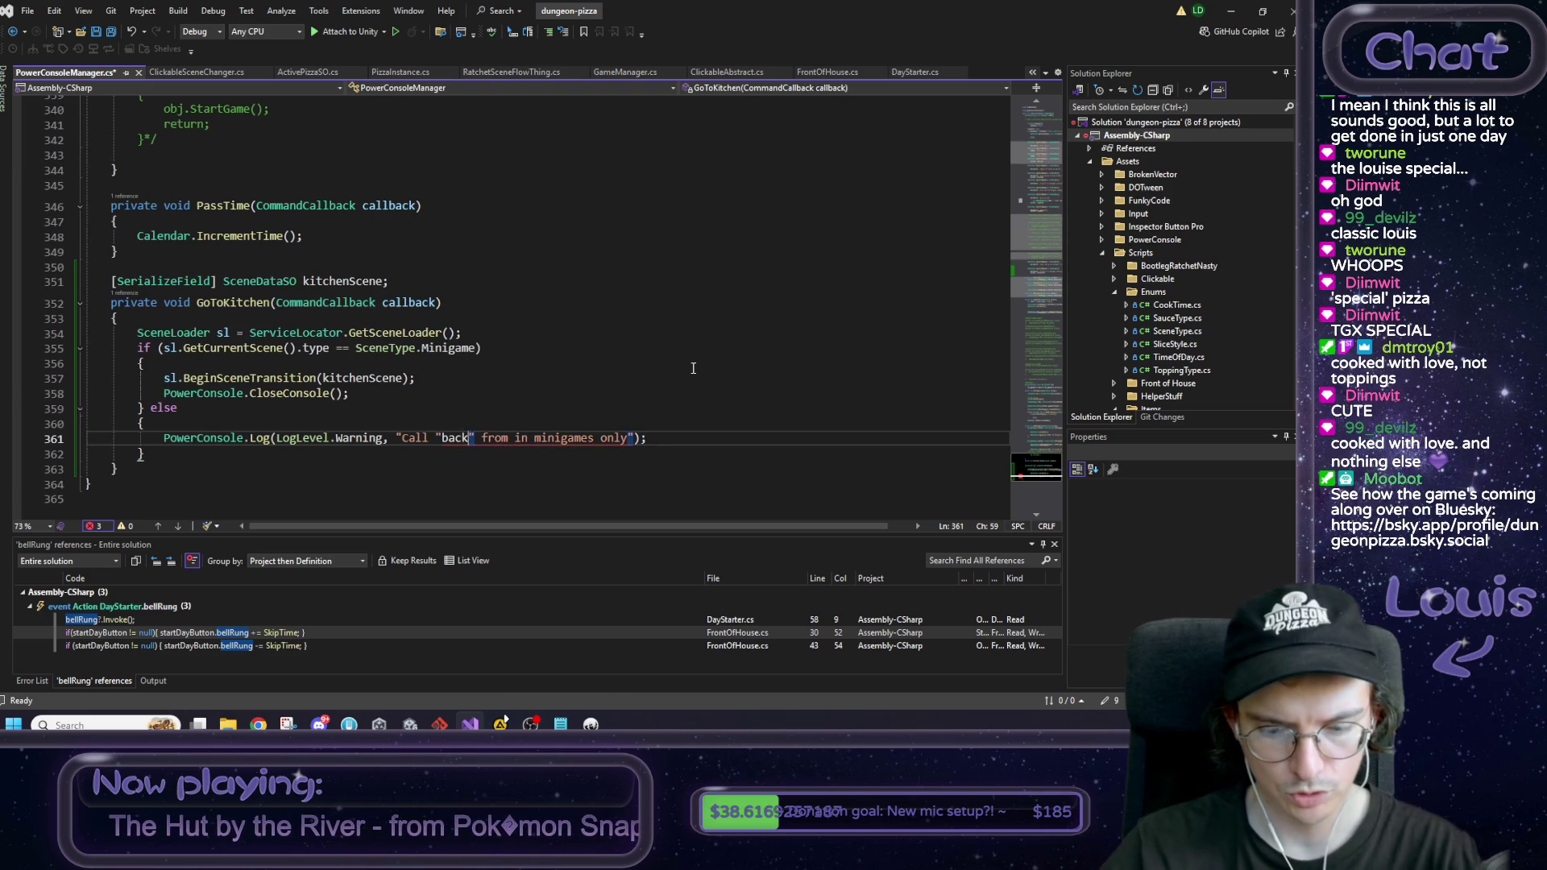
Step: Escape the quotes around back with backslashes and save the script
type("\\")
key("Left")
type("\\")
key("End")
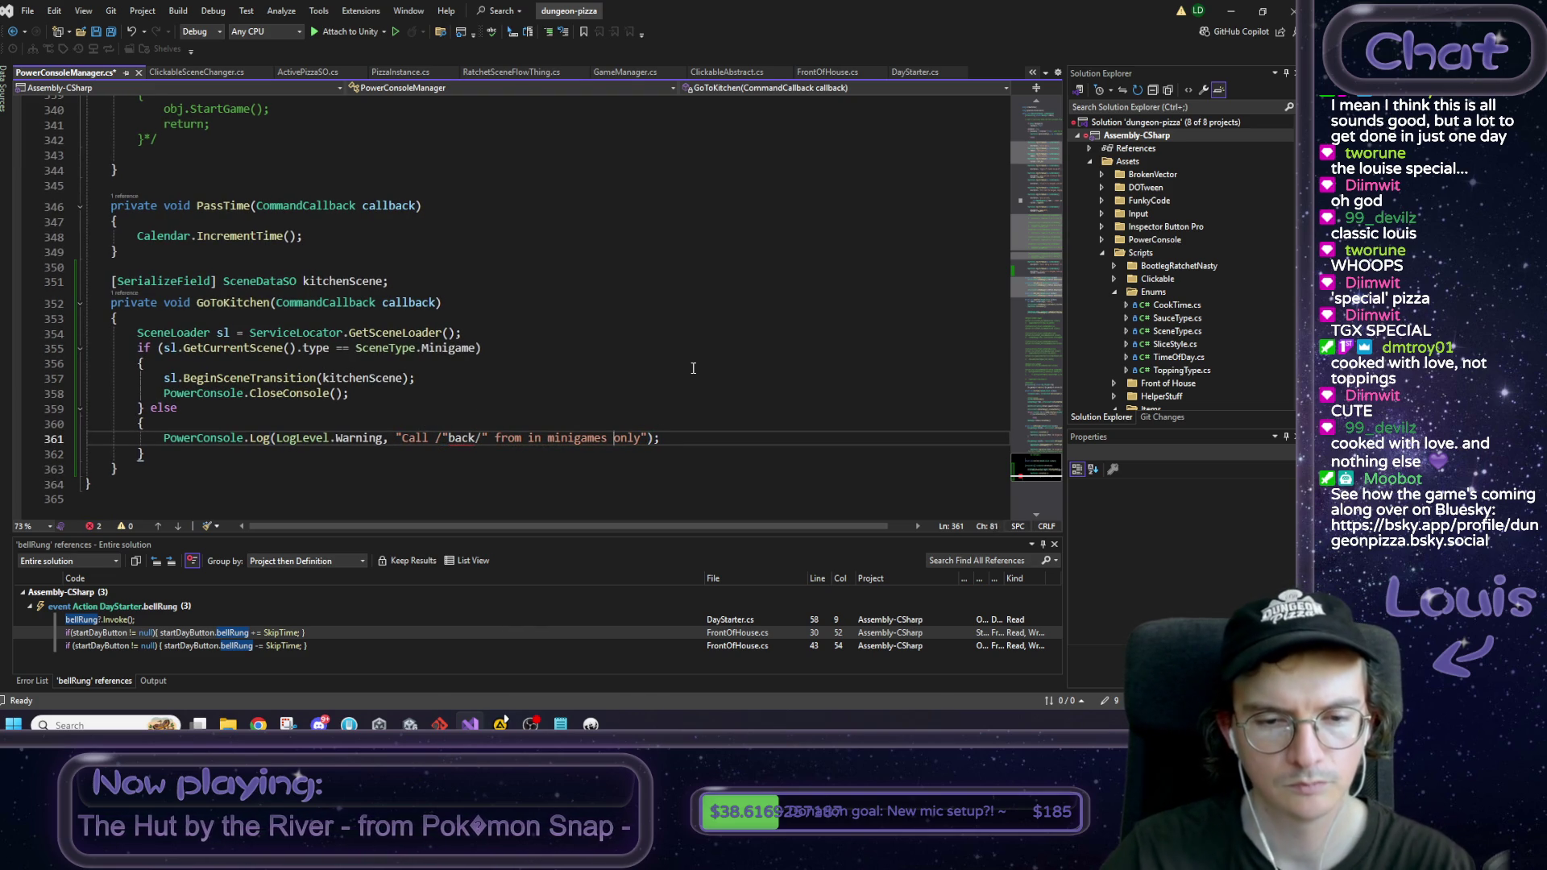
key("BackSpace")
type("\\")
key("Left")
key("BackSpace")
type("\\")
key("Left")
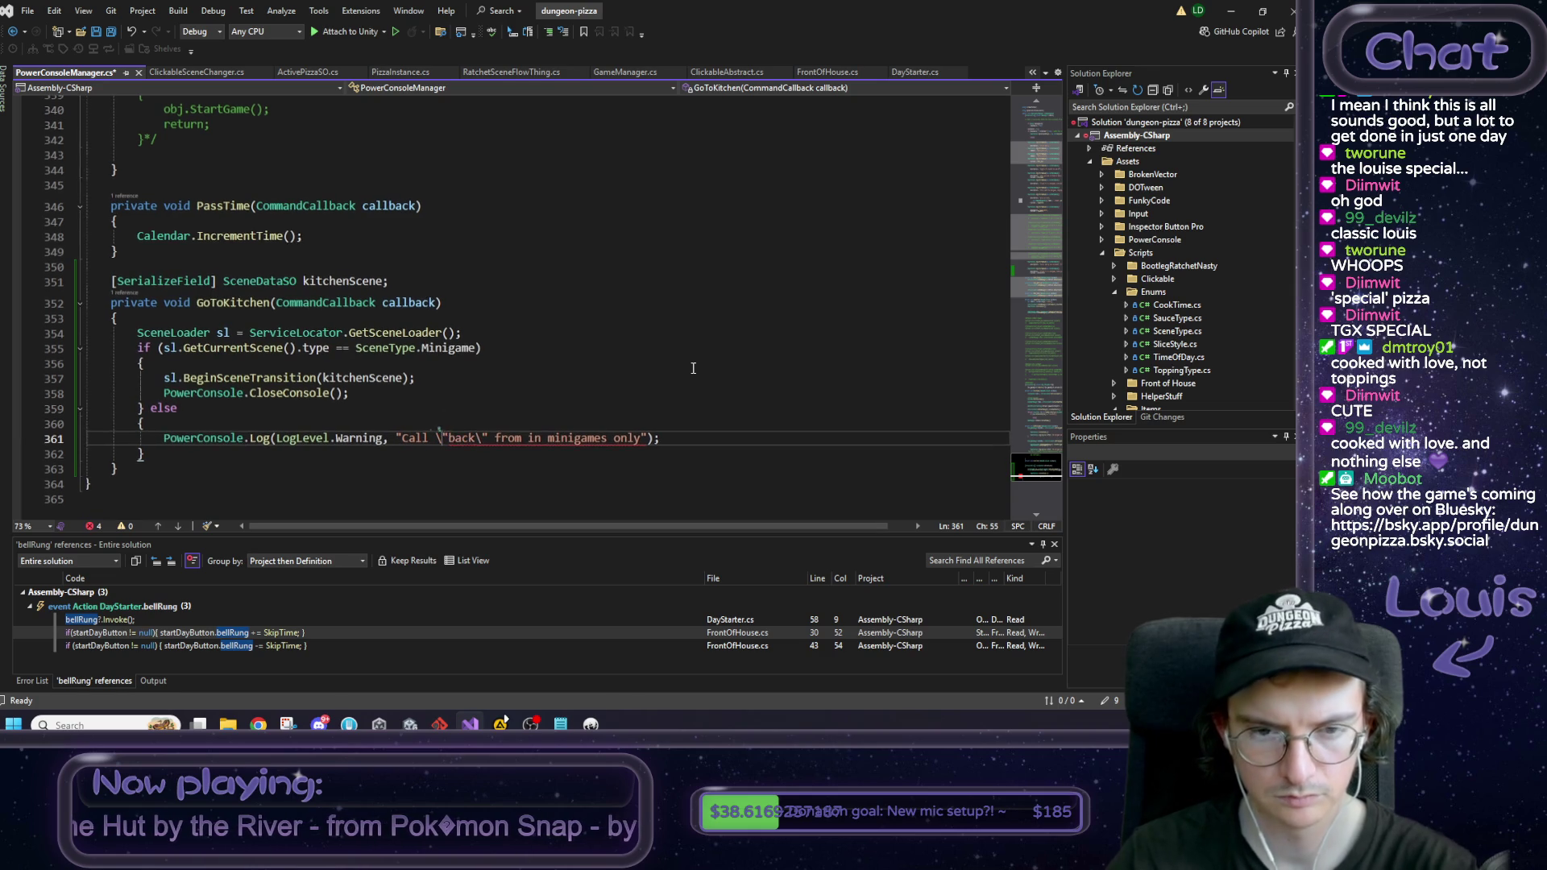
left_click(678, 442)
key("ctrl+s")
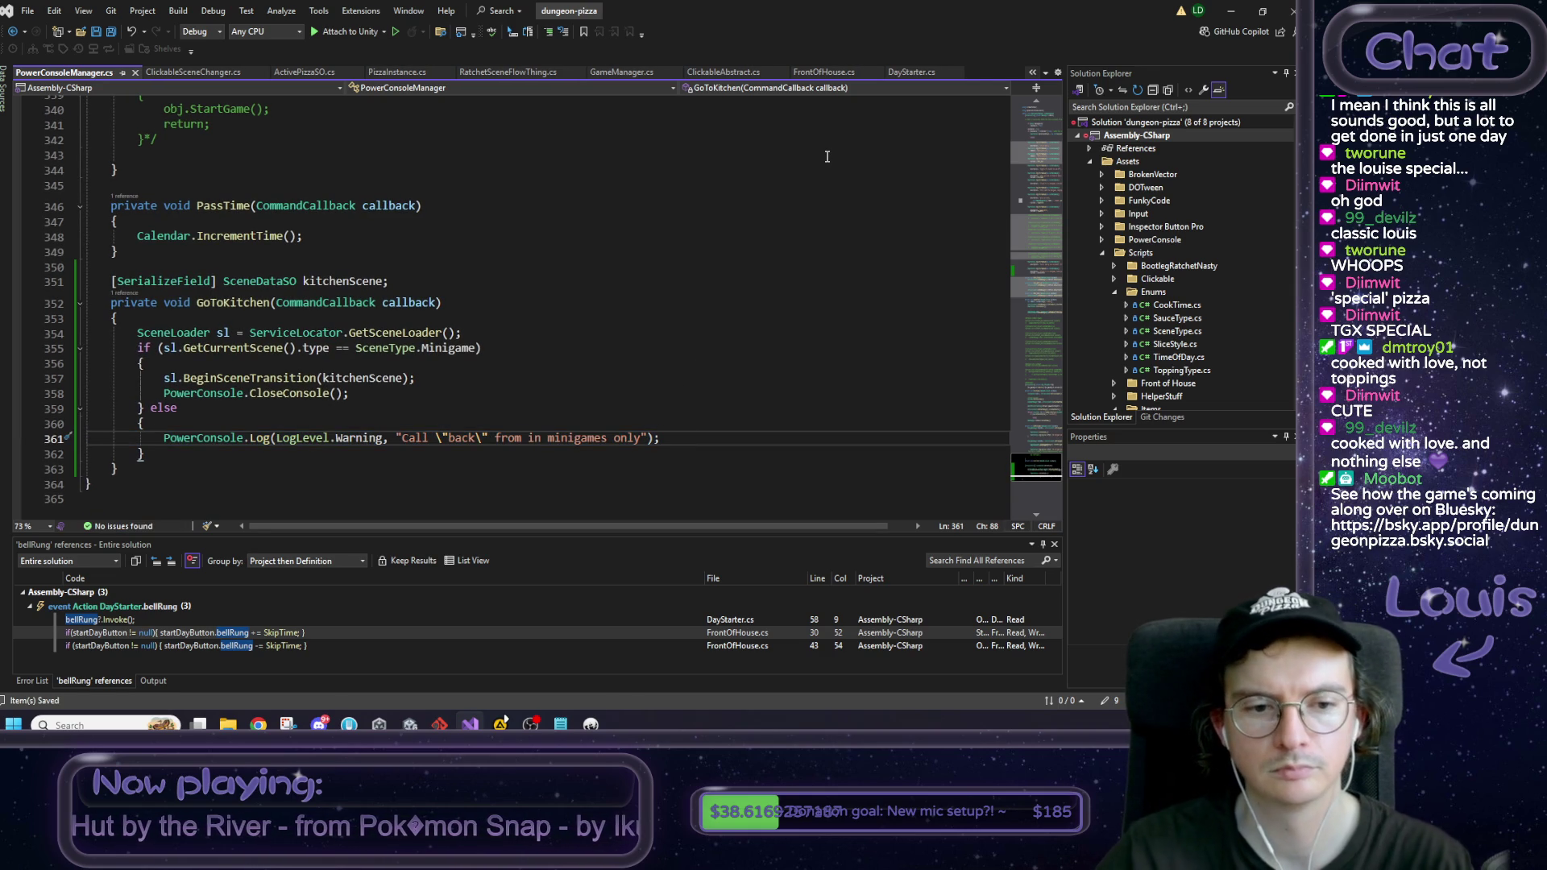
left_click(502, 722)
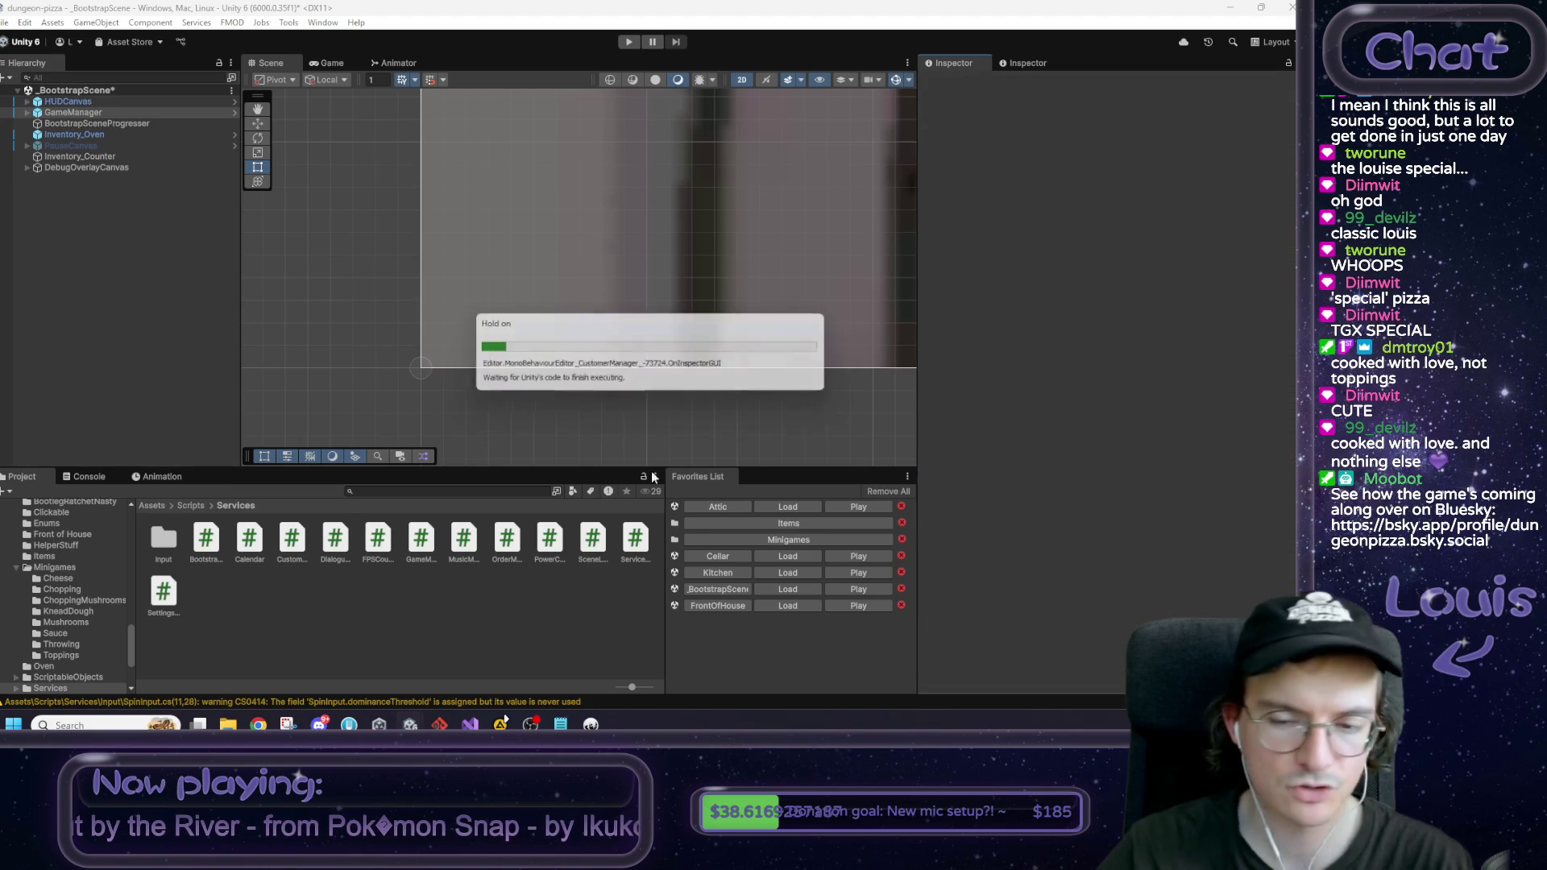
Step: Disable exitarrow_0 in the CheeseTime minigame scene, then select Chopping's exit arrow
left_click(770, 540)
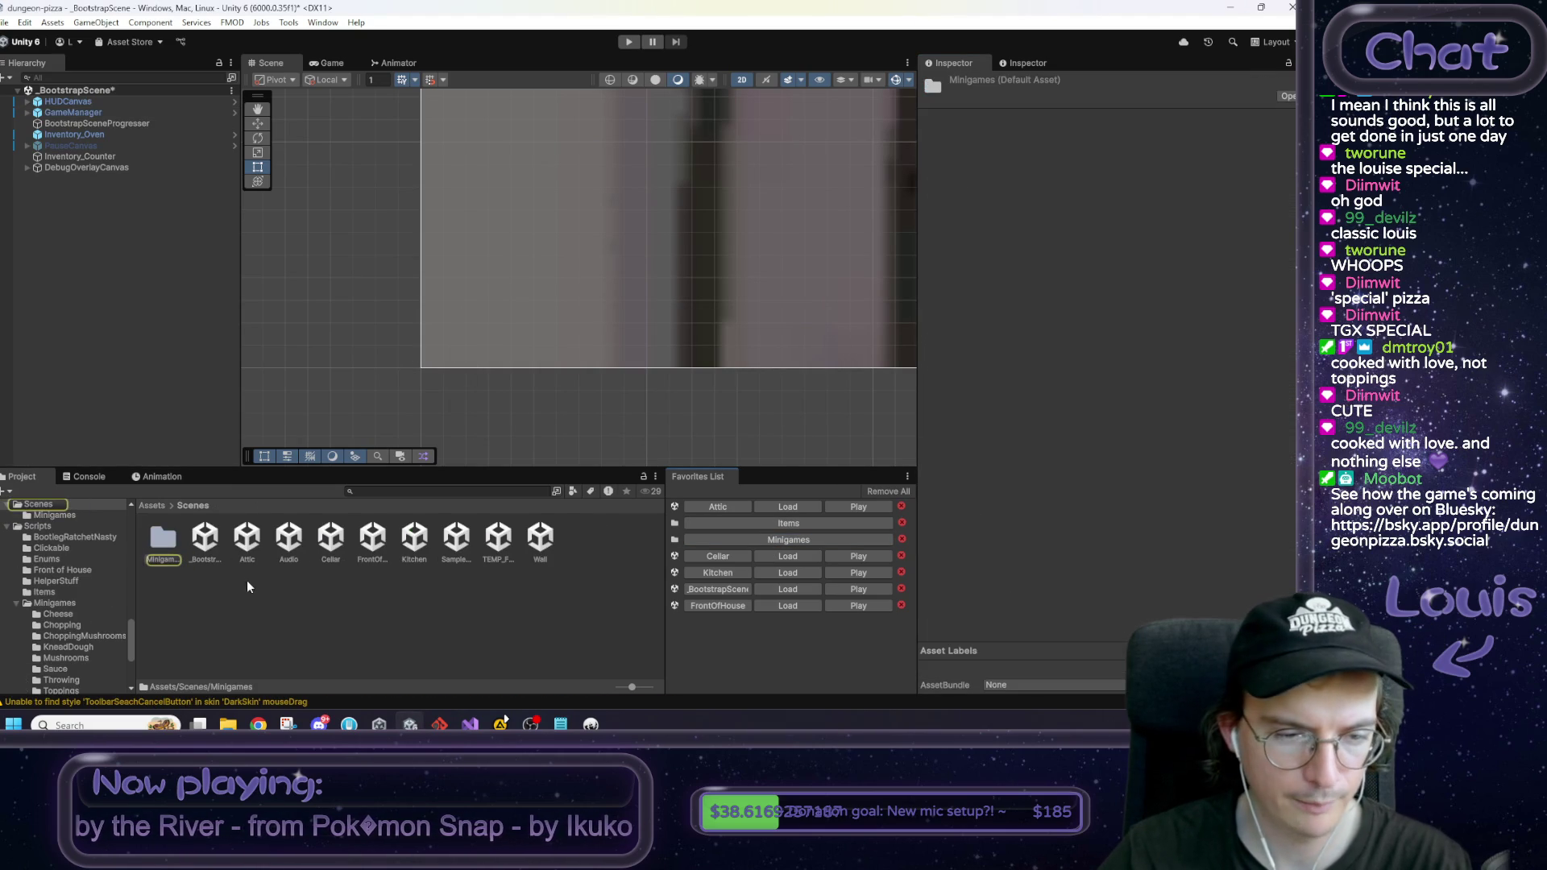
double_click(164, 538)
double_click(163, 538)
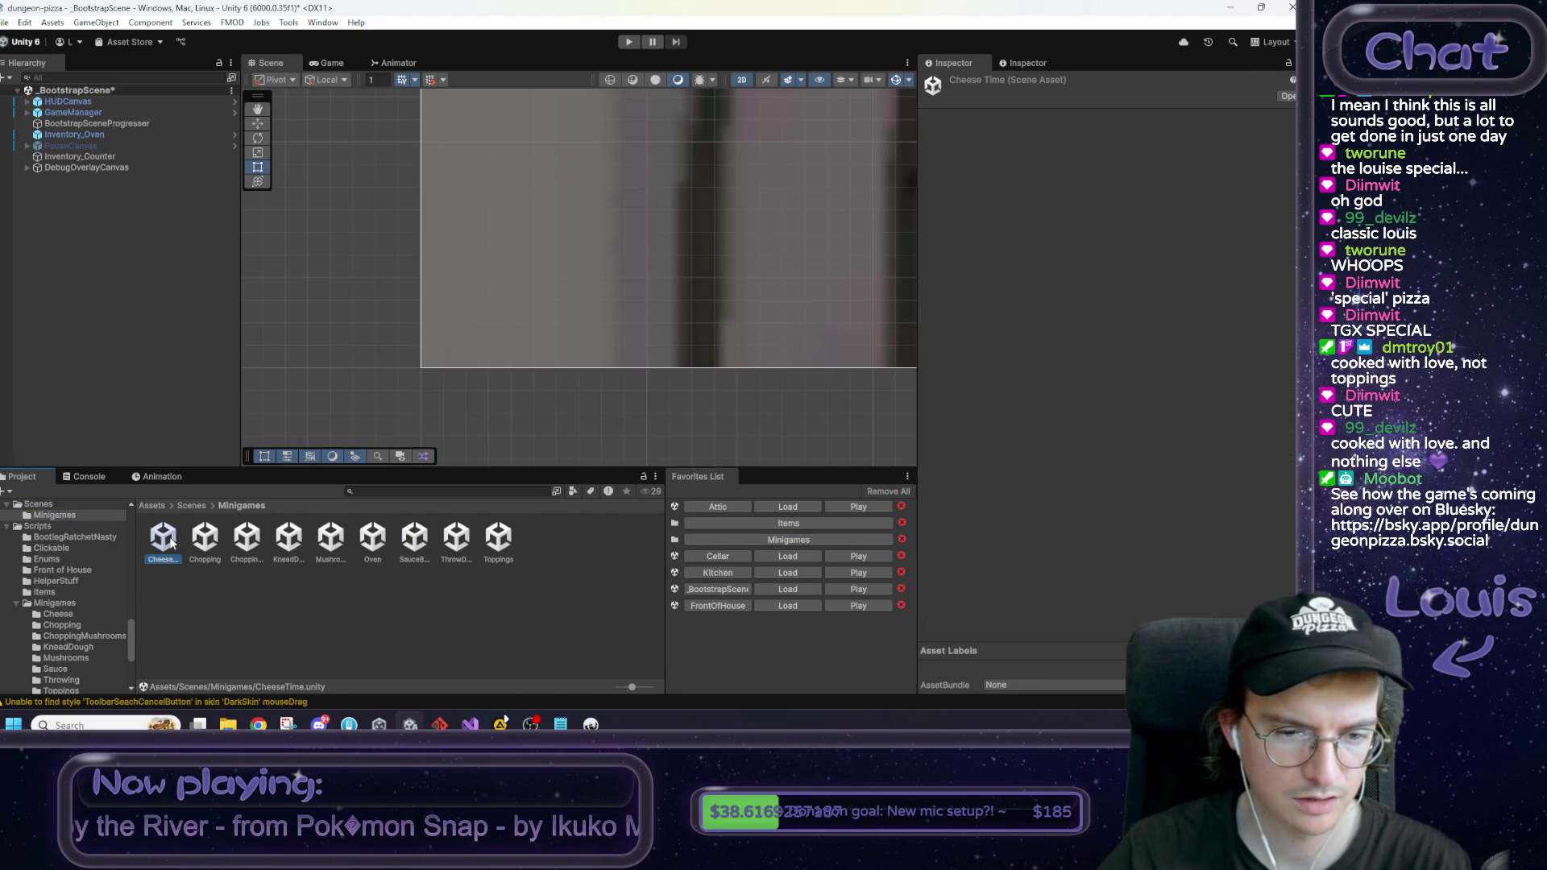
left_click(643, 394)
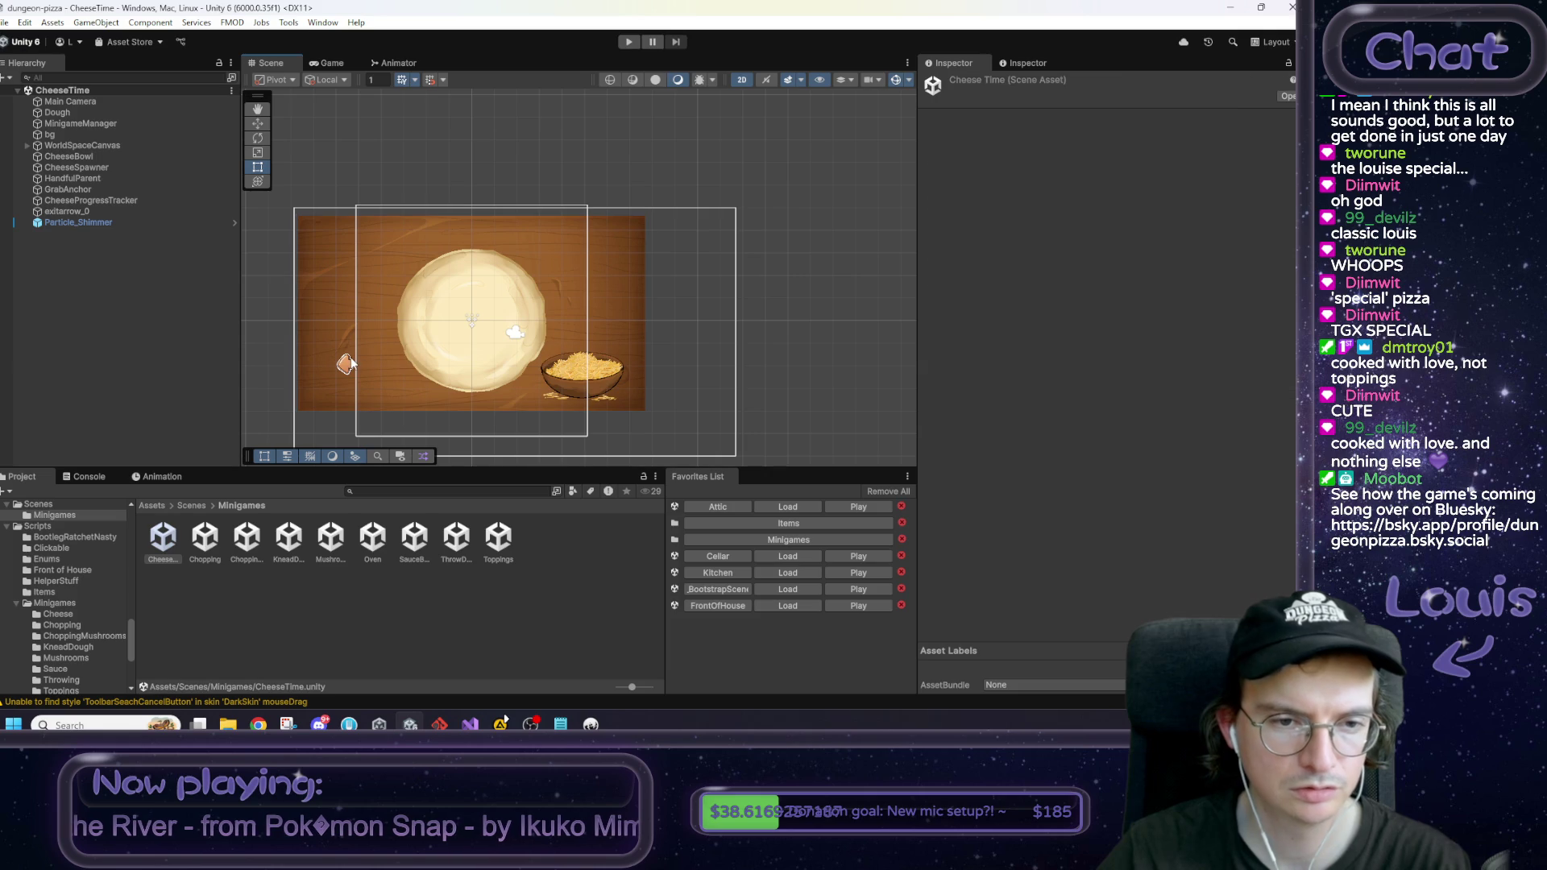
left_click(347, 364)
left_click(955, 83)
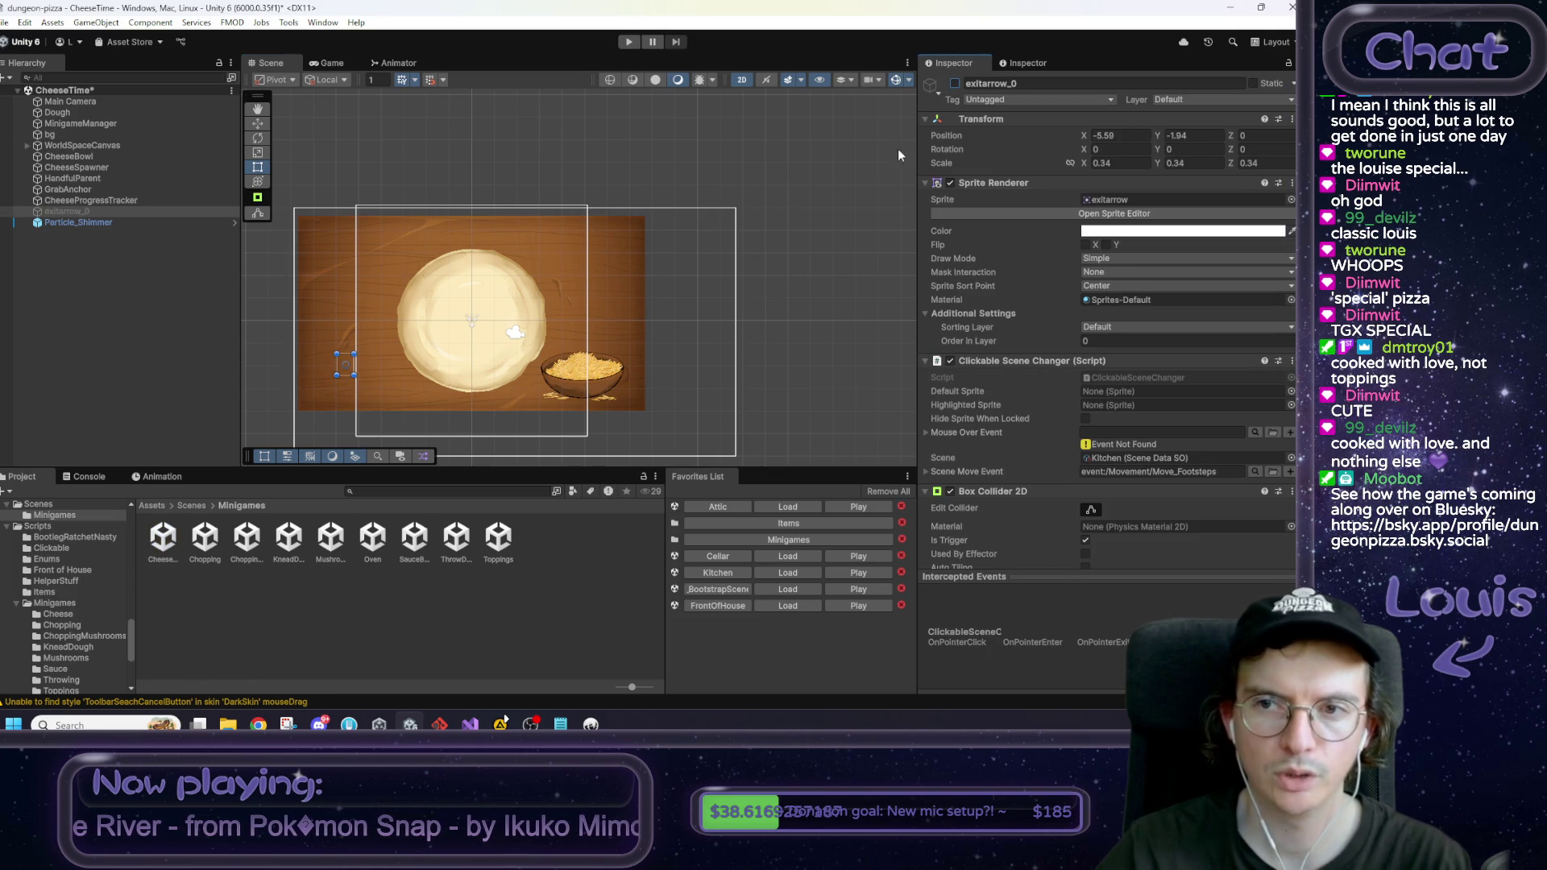
double_click(211, 548)
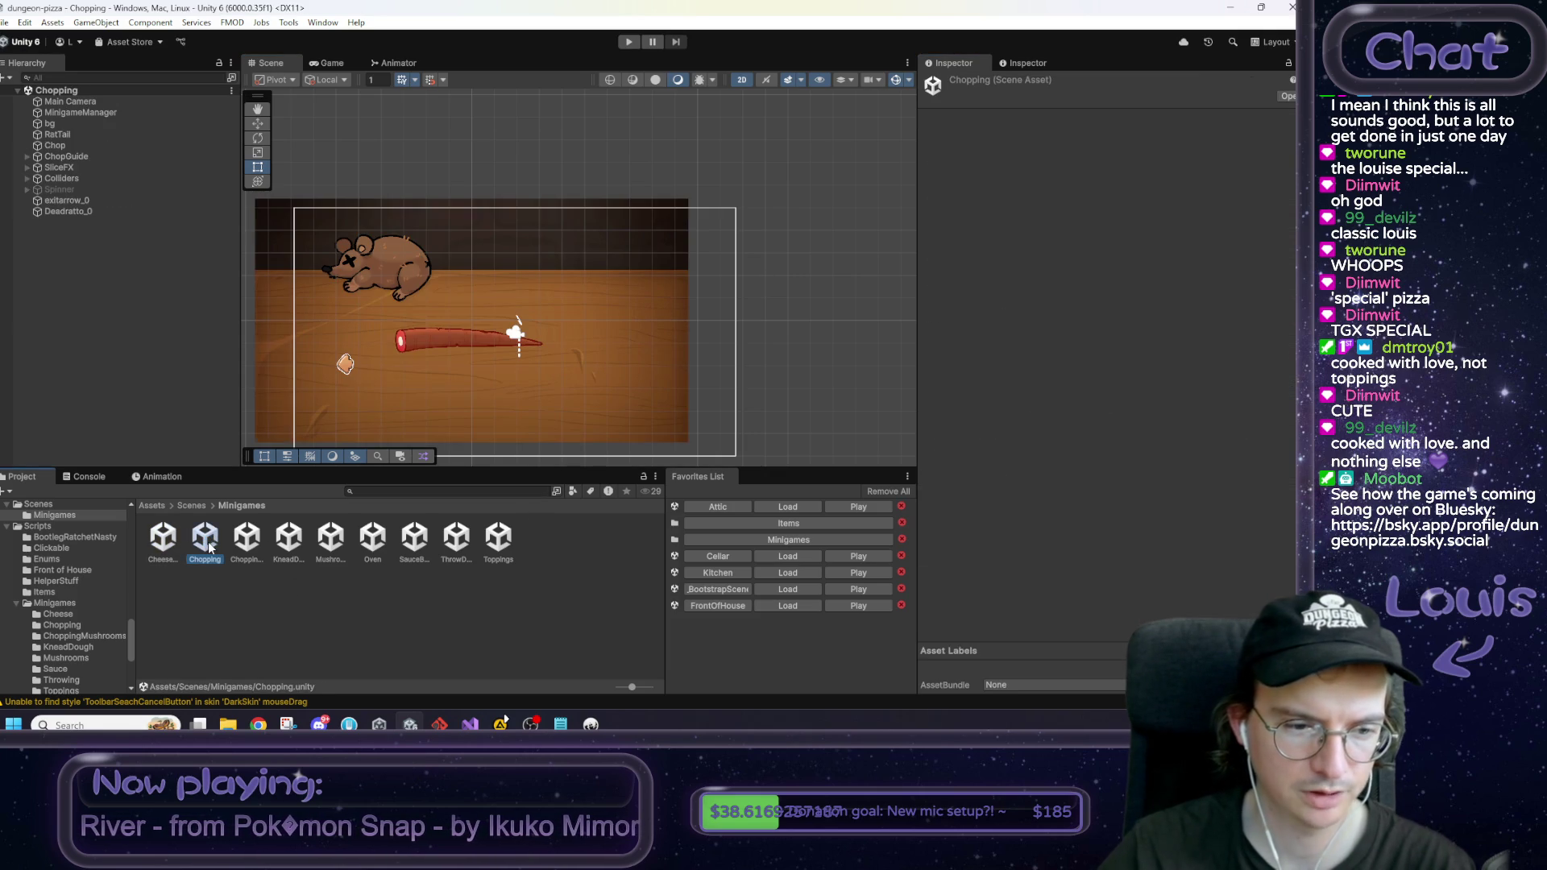
left_click(347, 363)
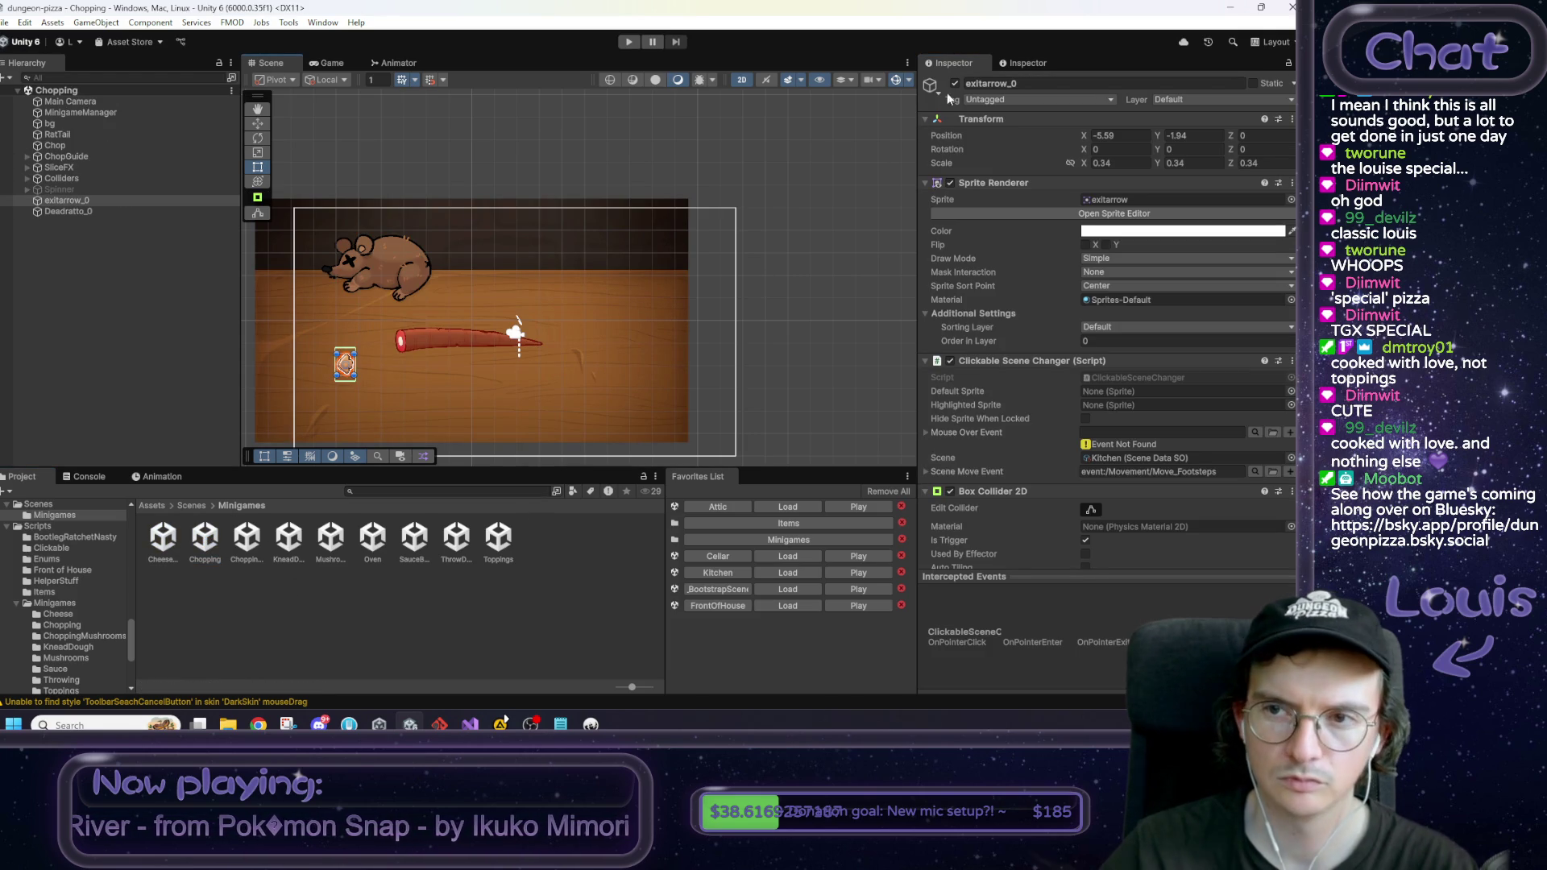
Step: Select KneadDough's exit arrow and disable the exit arrow in the Mushrooms scene
double_click(247, 539)
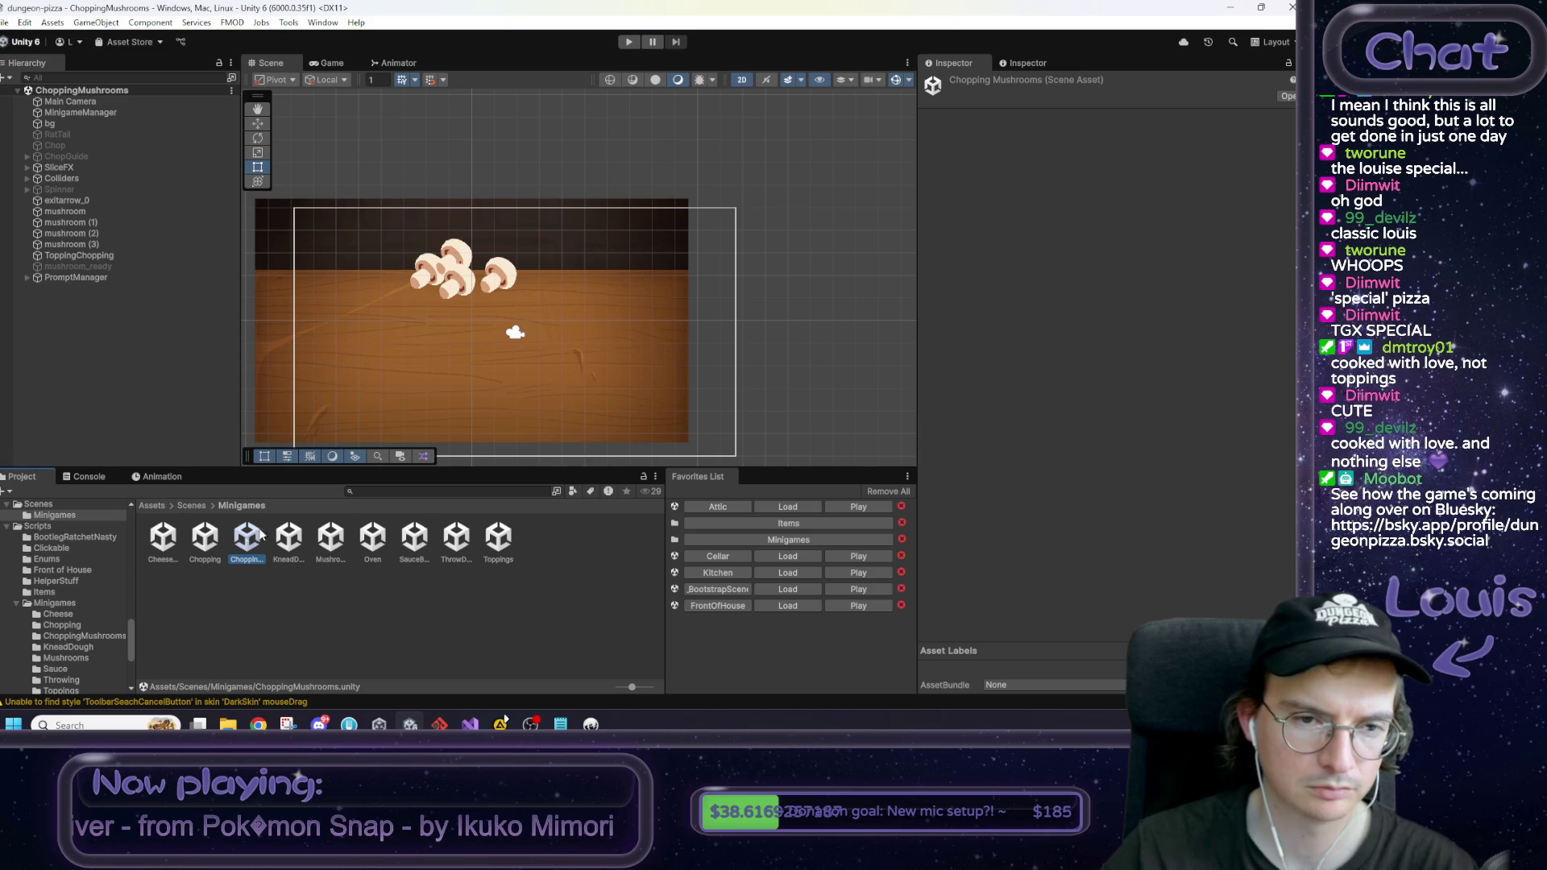
left_click(292, 543)
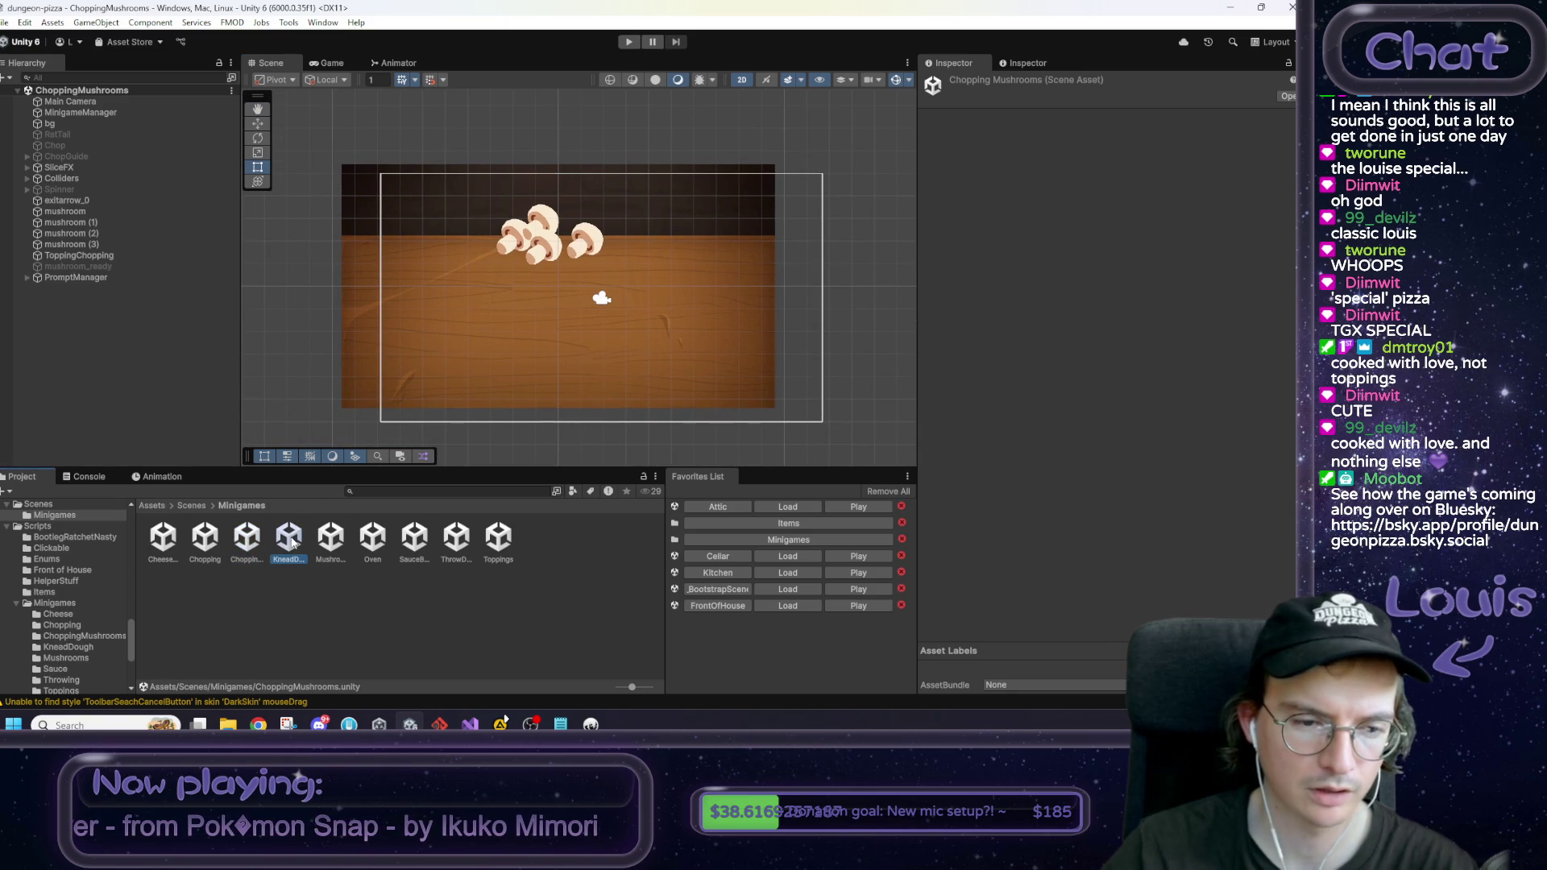
double_click(292, 543)
left_click(432, 330)
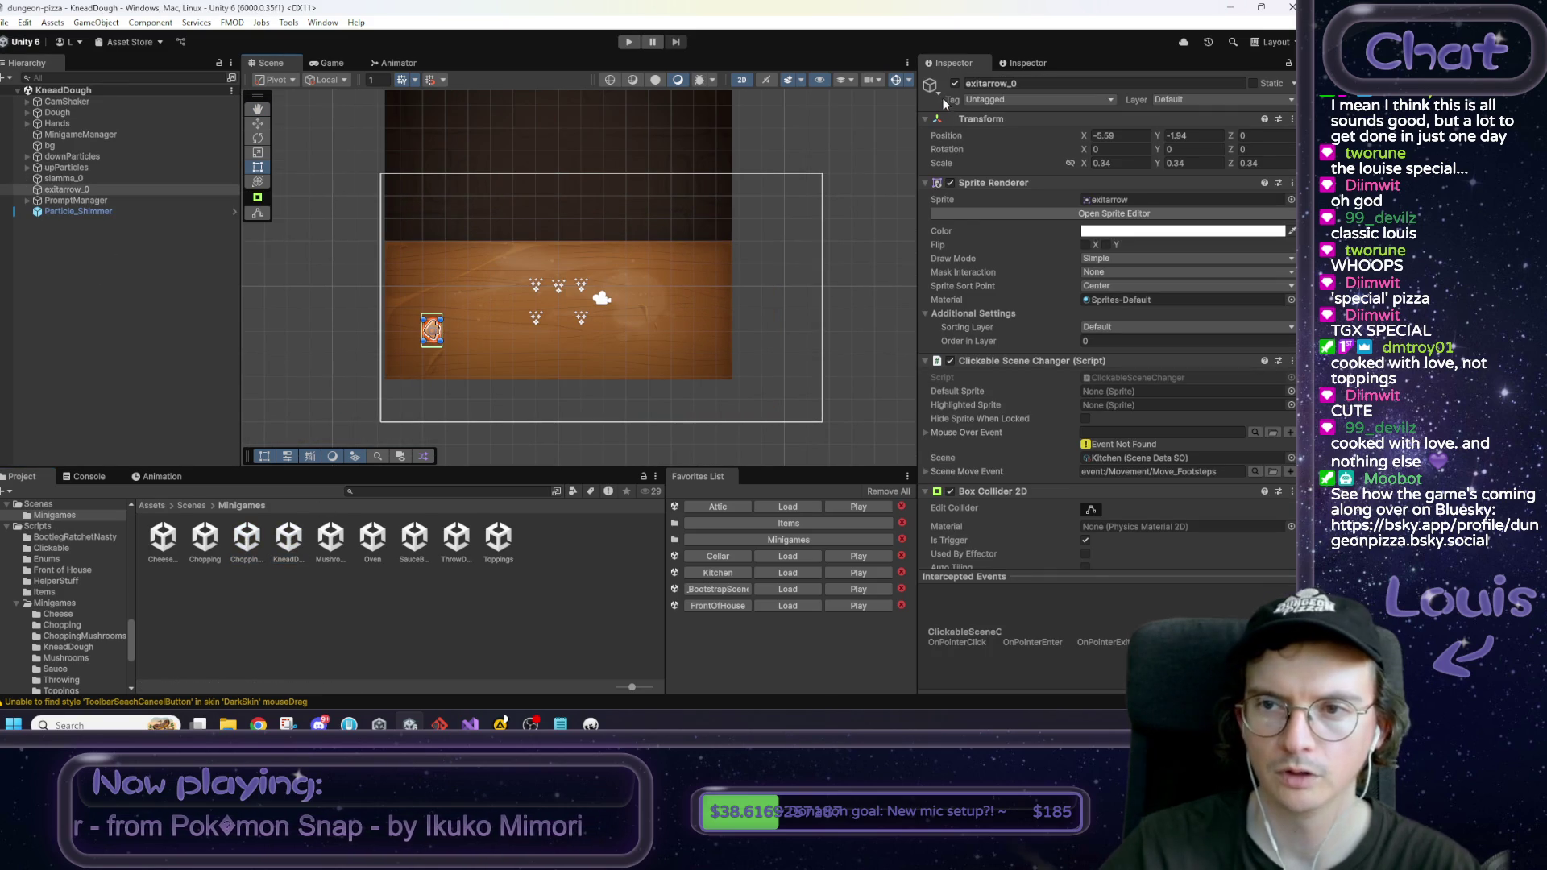
left_click(280, 543)
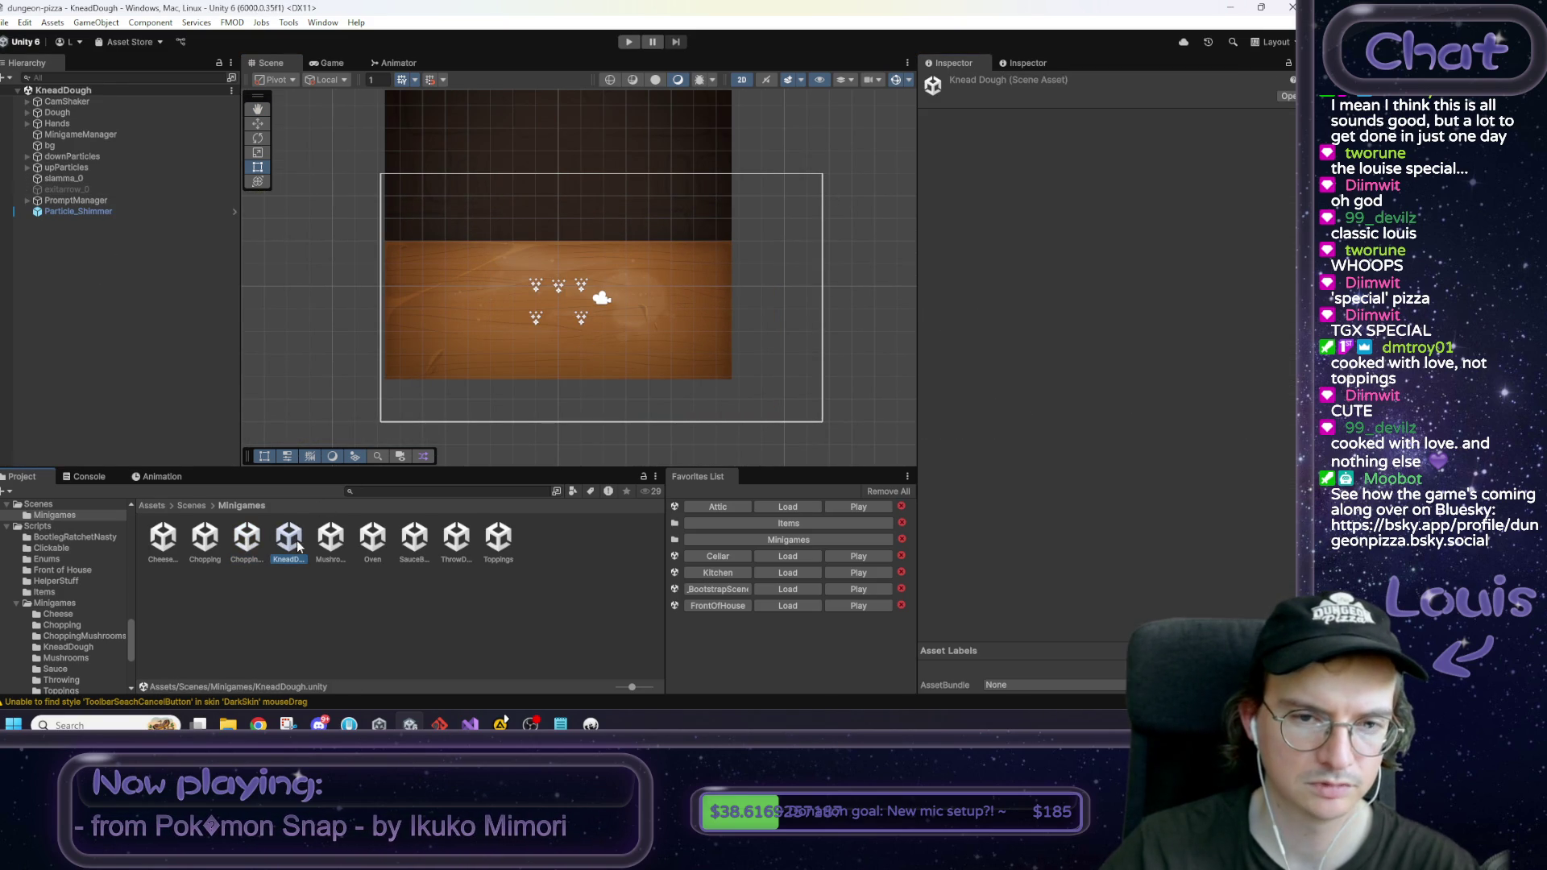
double_click(316, 545)
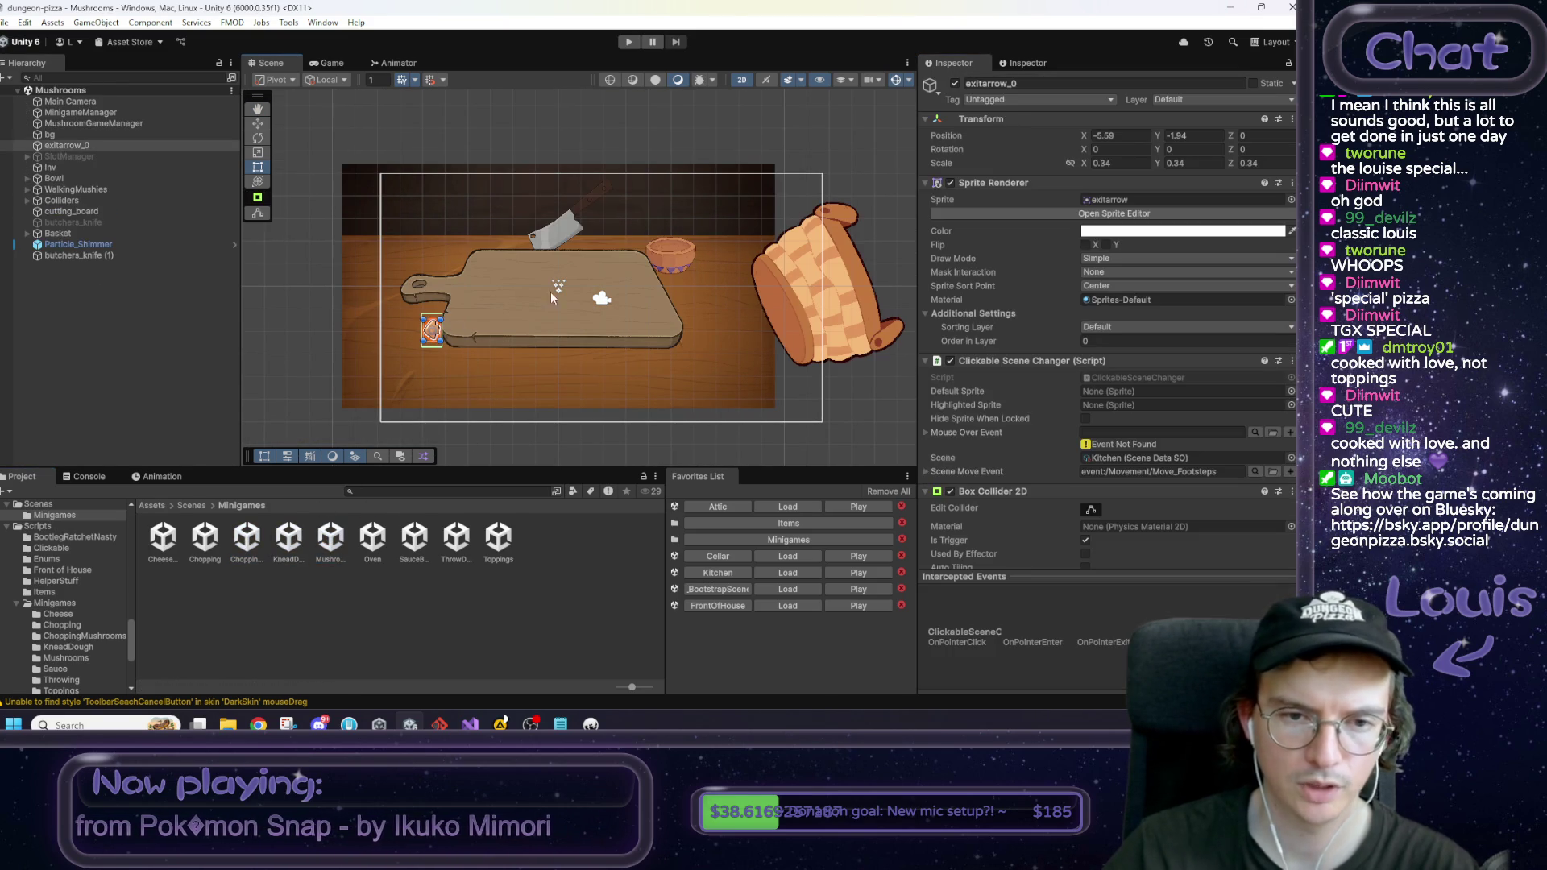
left_click(955, 84)
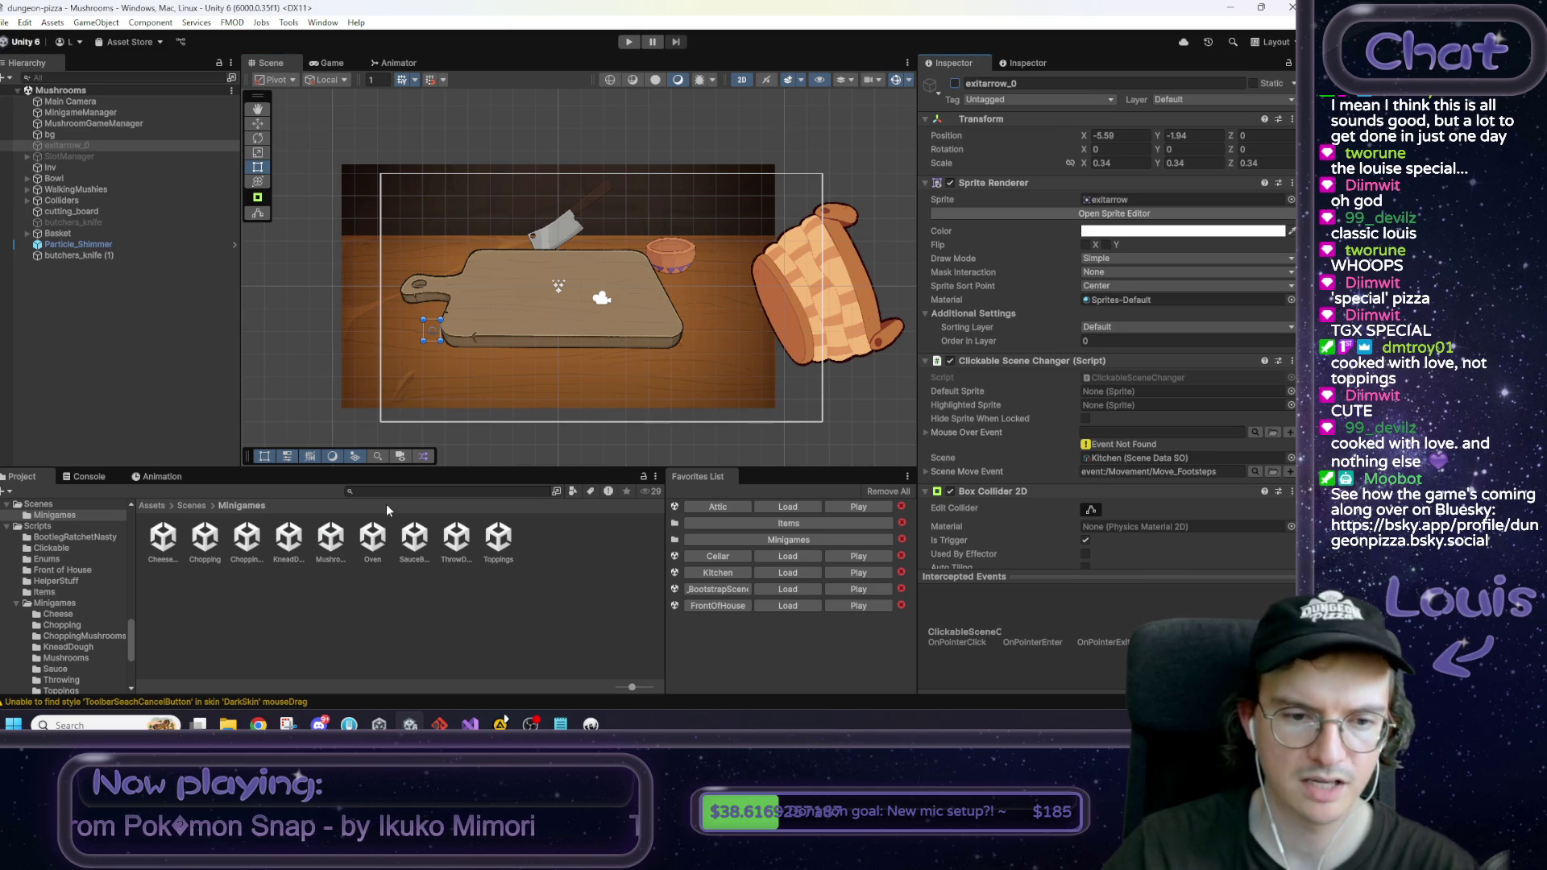
Step: Disable the exit arrow in the SauceBase minigame scene and save it
double_click(385, 542)
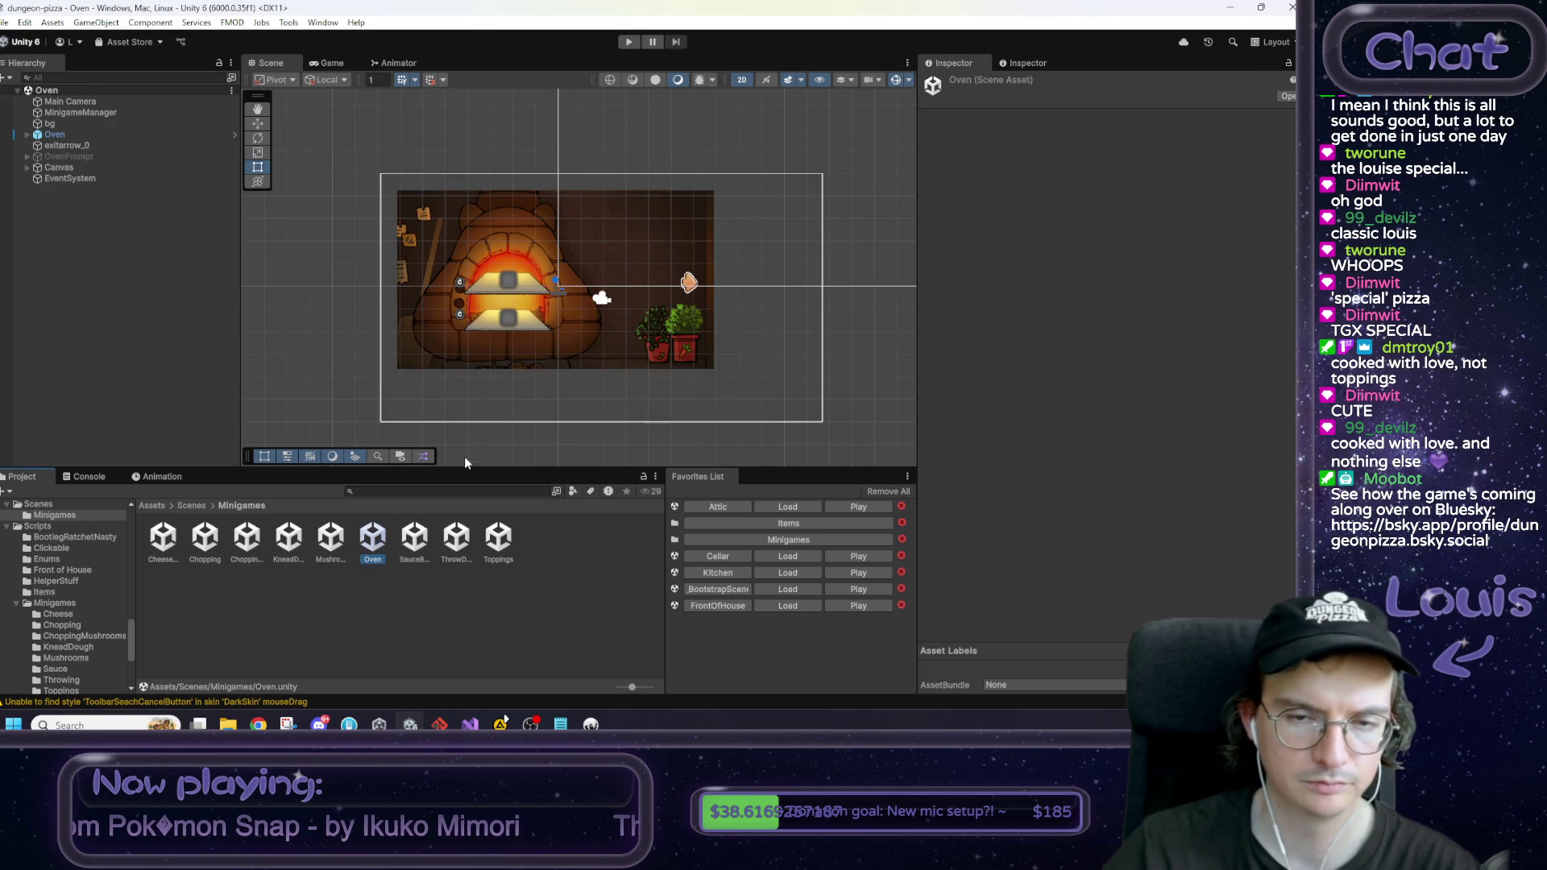
left_click(413, 545)
double_click(414, 545)
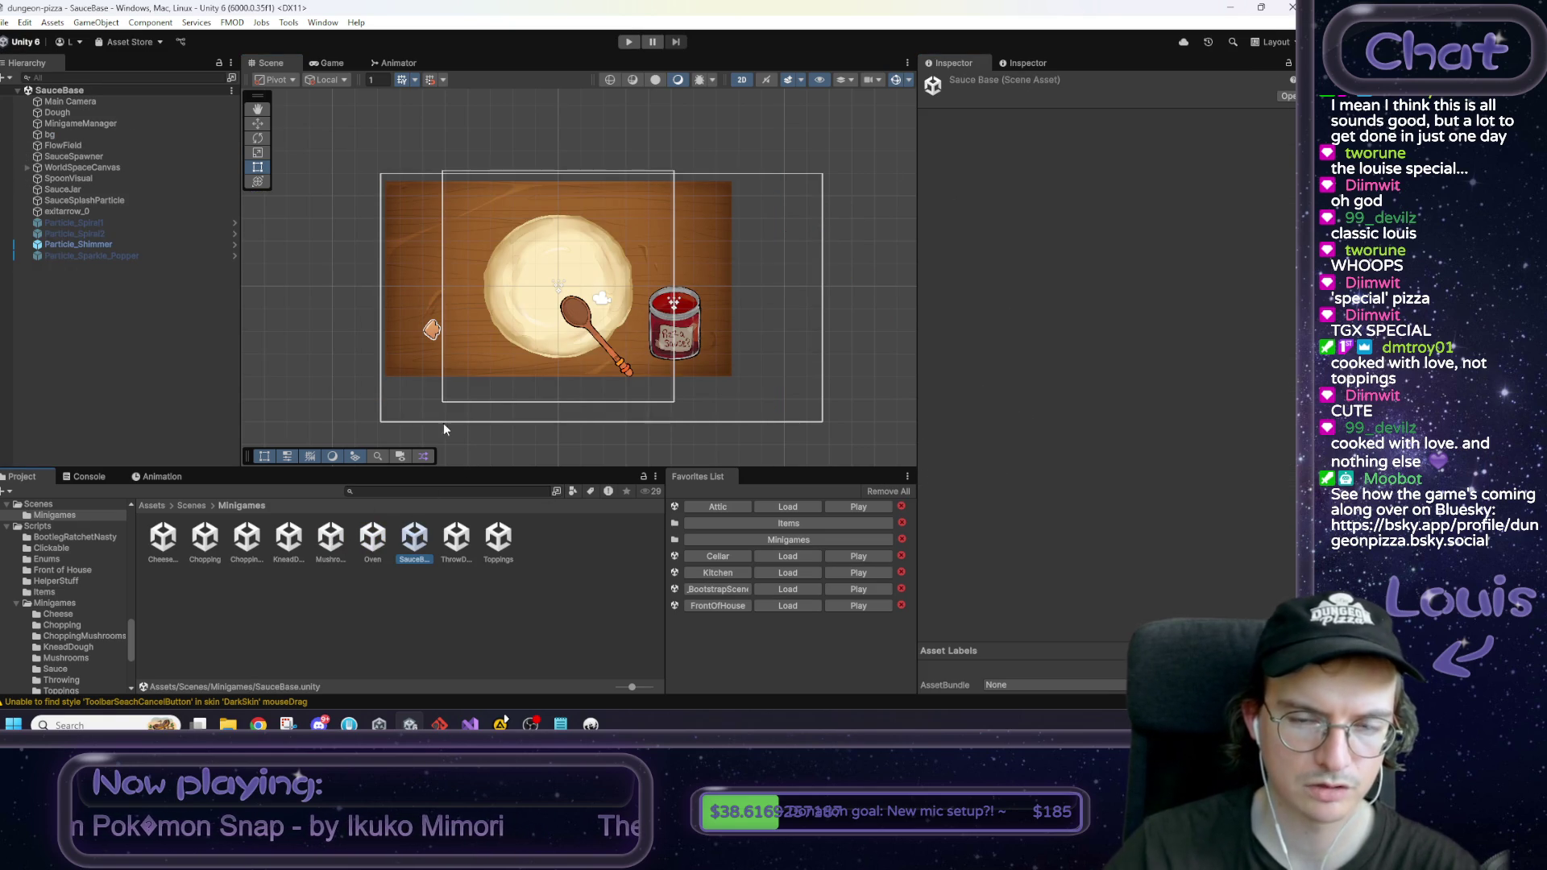
left_click(432, 330)
left_click(955, 84)
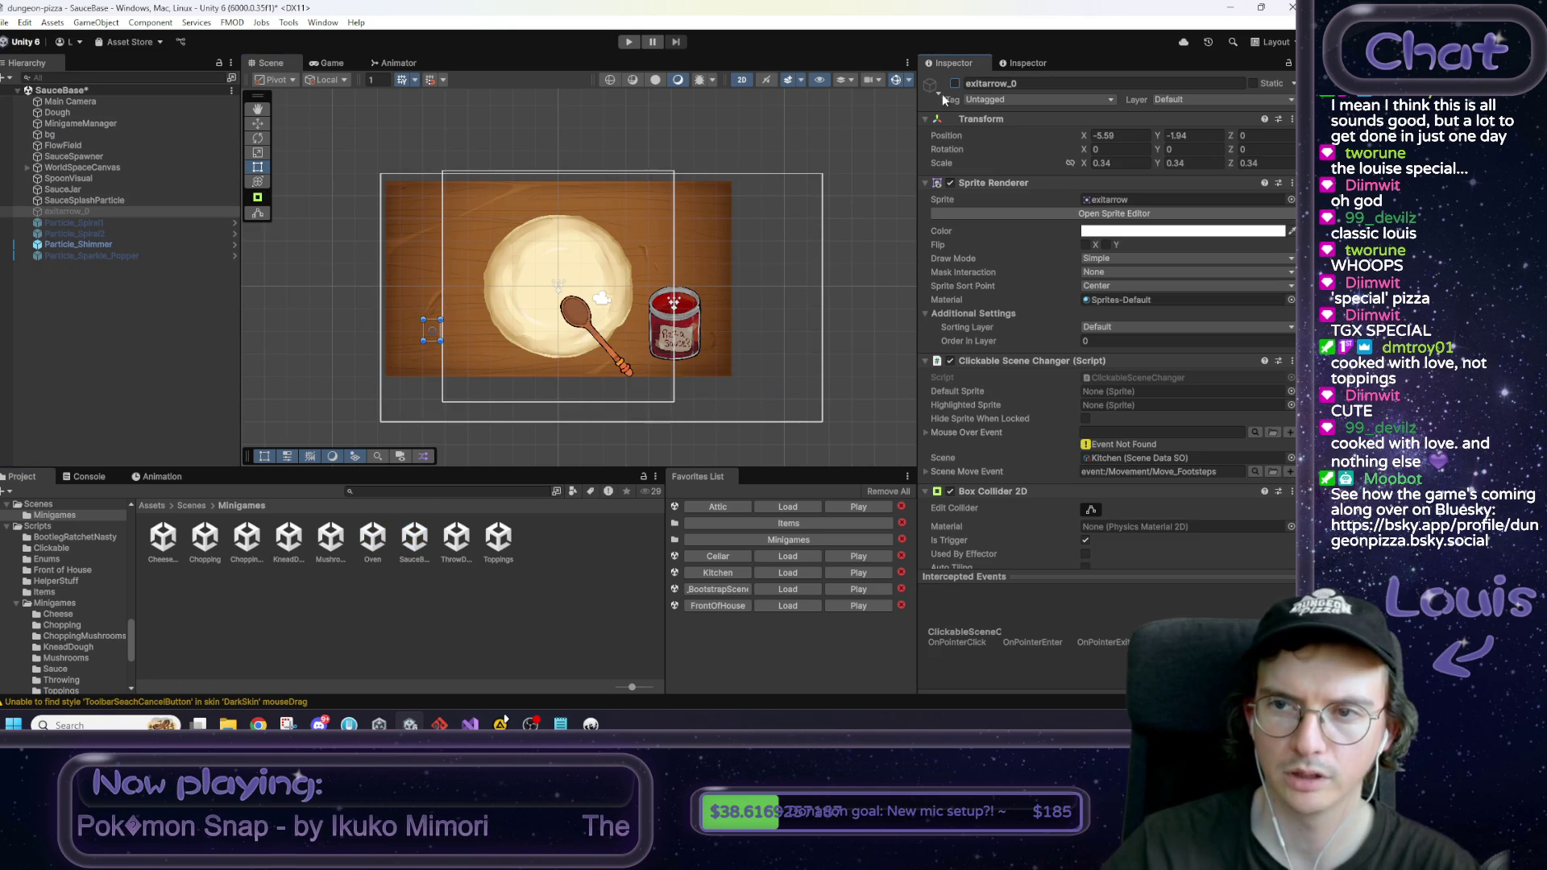
key("ctrl+s")
Step: Disable the exit arrow in ThrowDough, then open the Toppings minigame scene
double_click(451, 542)
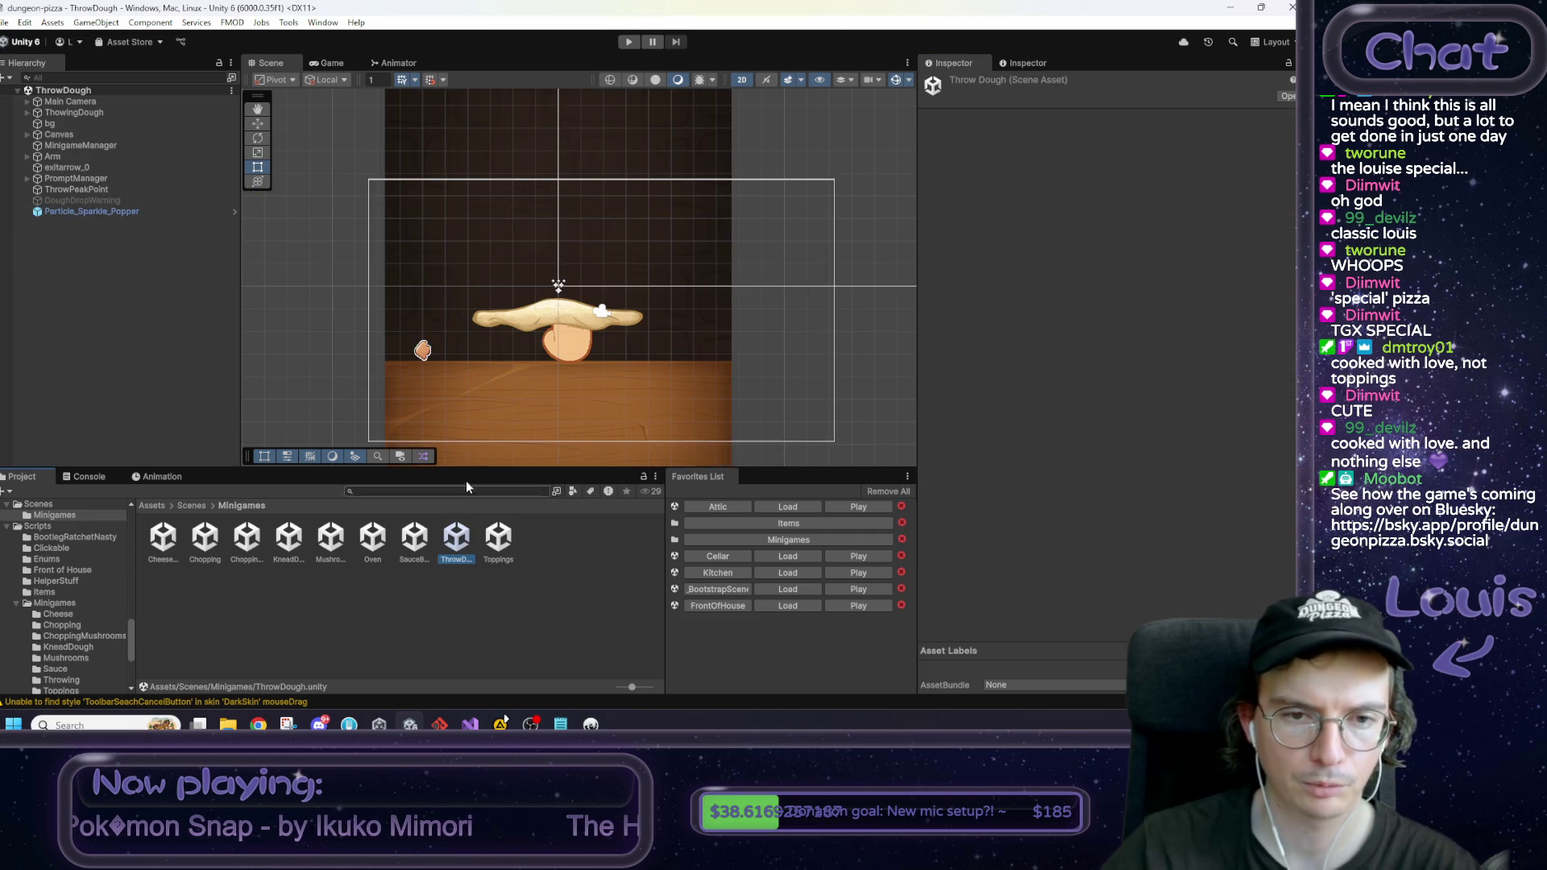
left_click(425, 351)
left_click(955, 84)
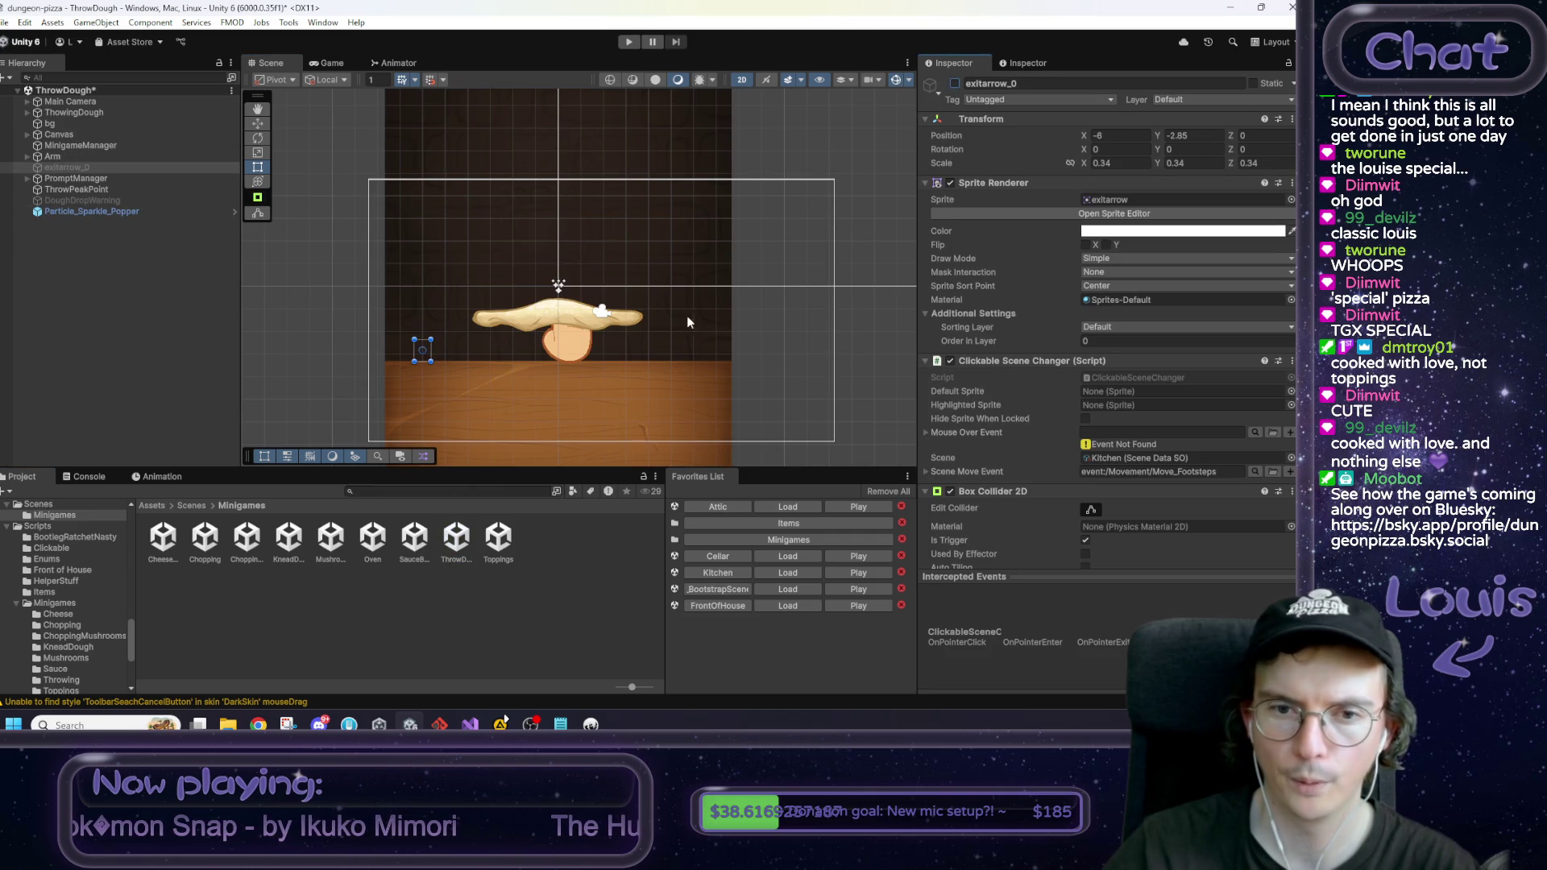
left_click(492, 544)
double_click(490, 545)
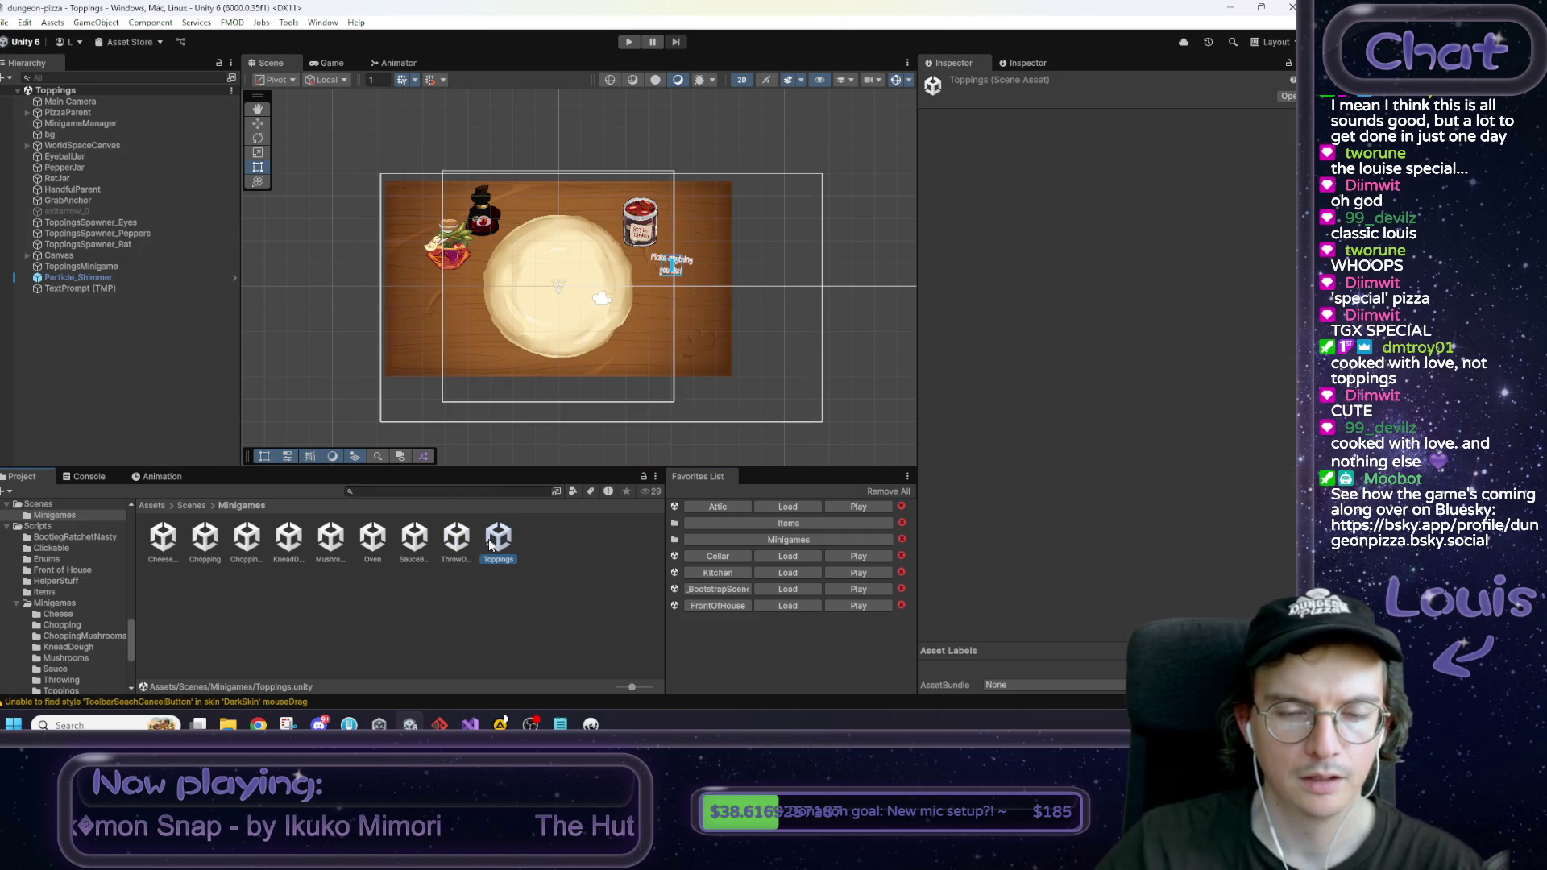
Step: Load the Kitchen scene from Favorites and start a playtest
left_click(417, 332)
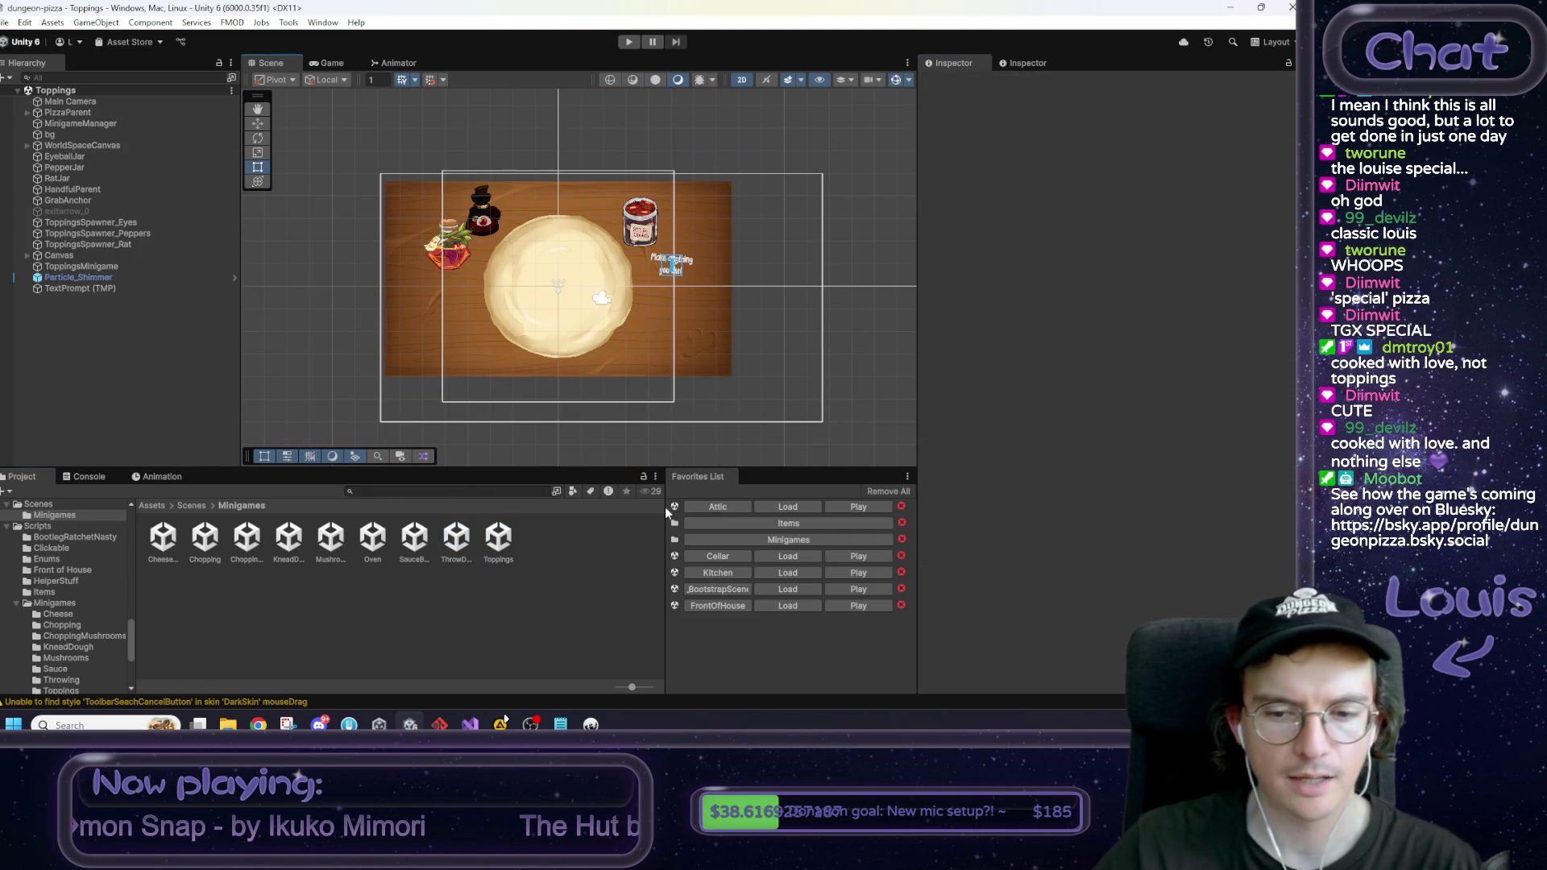
left_click(788, 573)
left_click(629, 43)
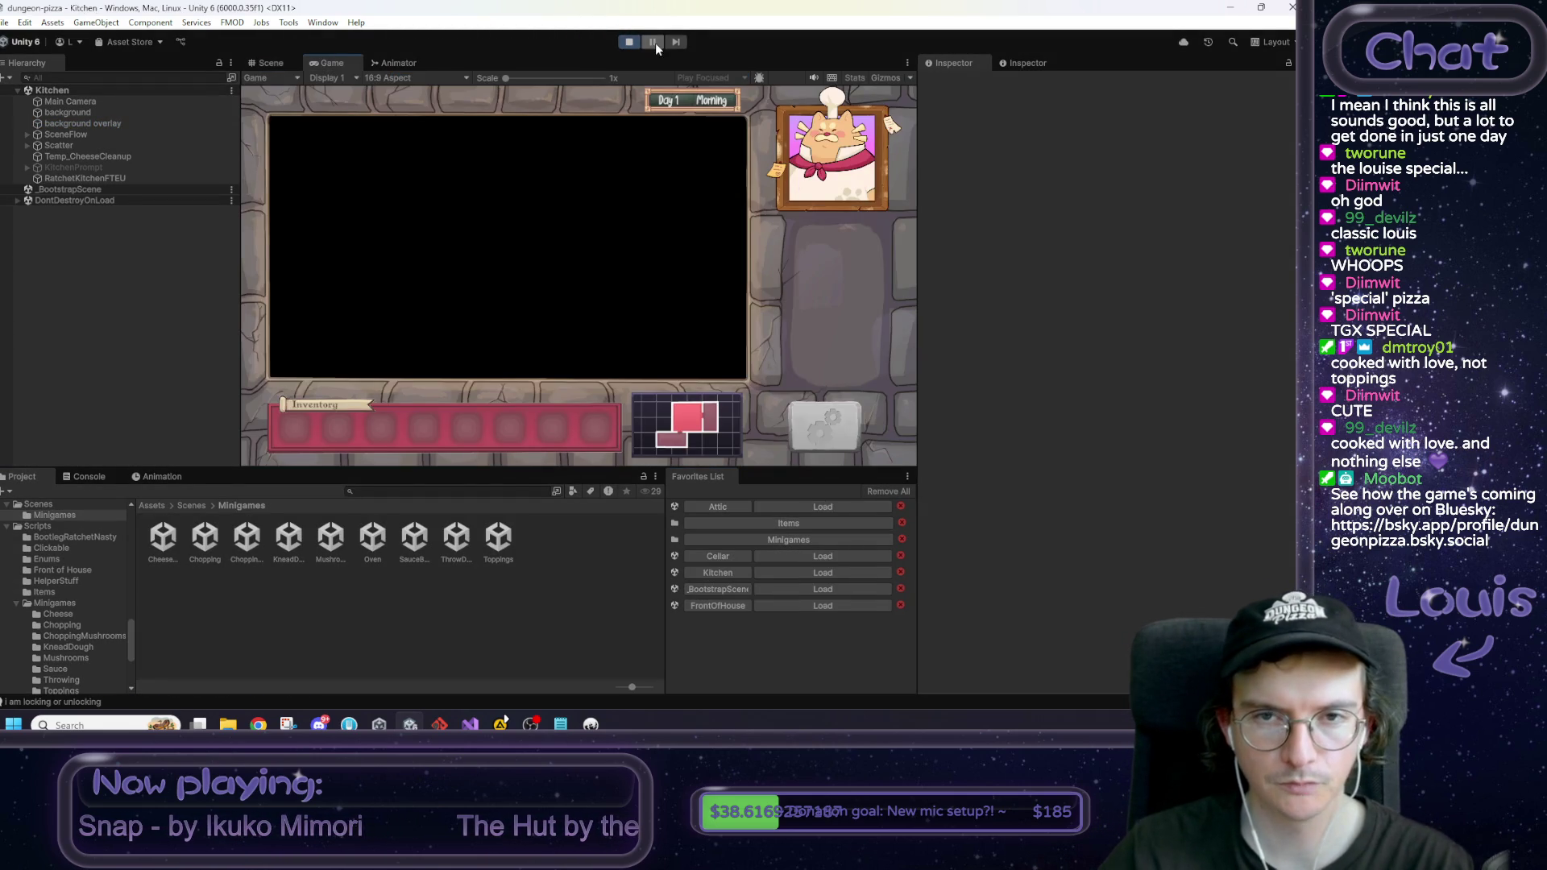
Step: Stop play, load _BootstrapScene, and set GameManager's Power Console Kitchen Scene to Kitchen
left_click(630, 42)
left_click(772, 593)
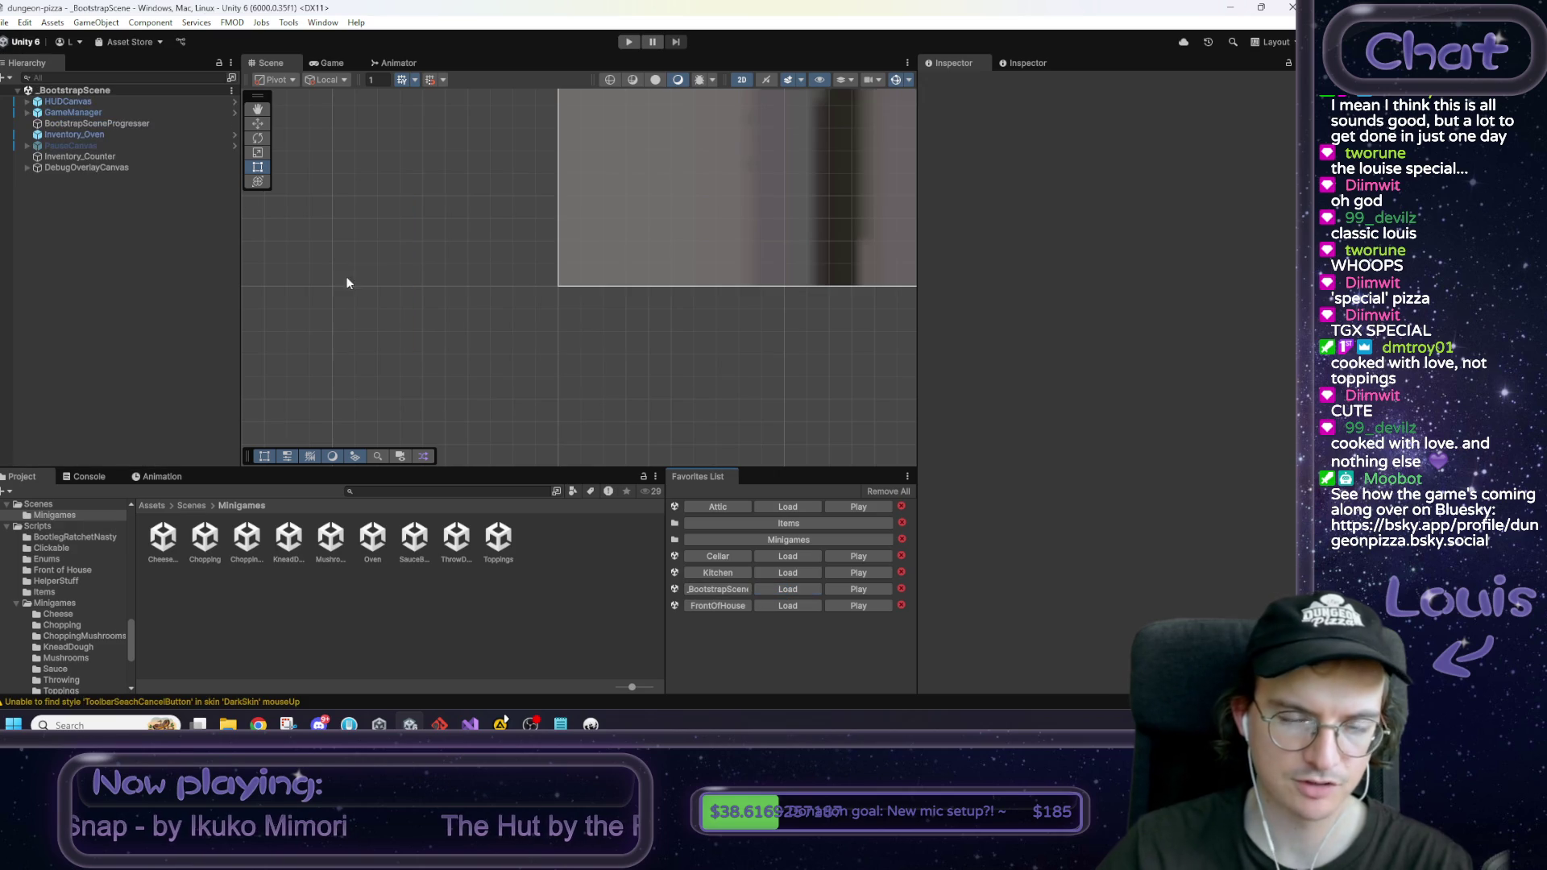
left_click(86, 113)
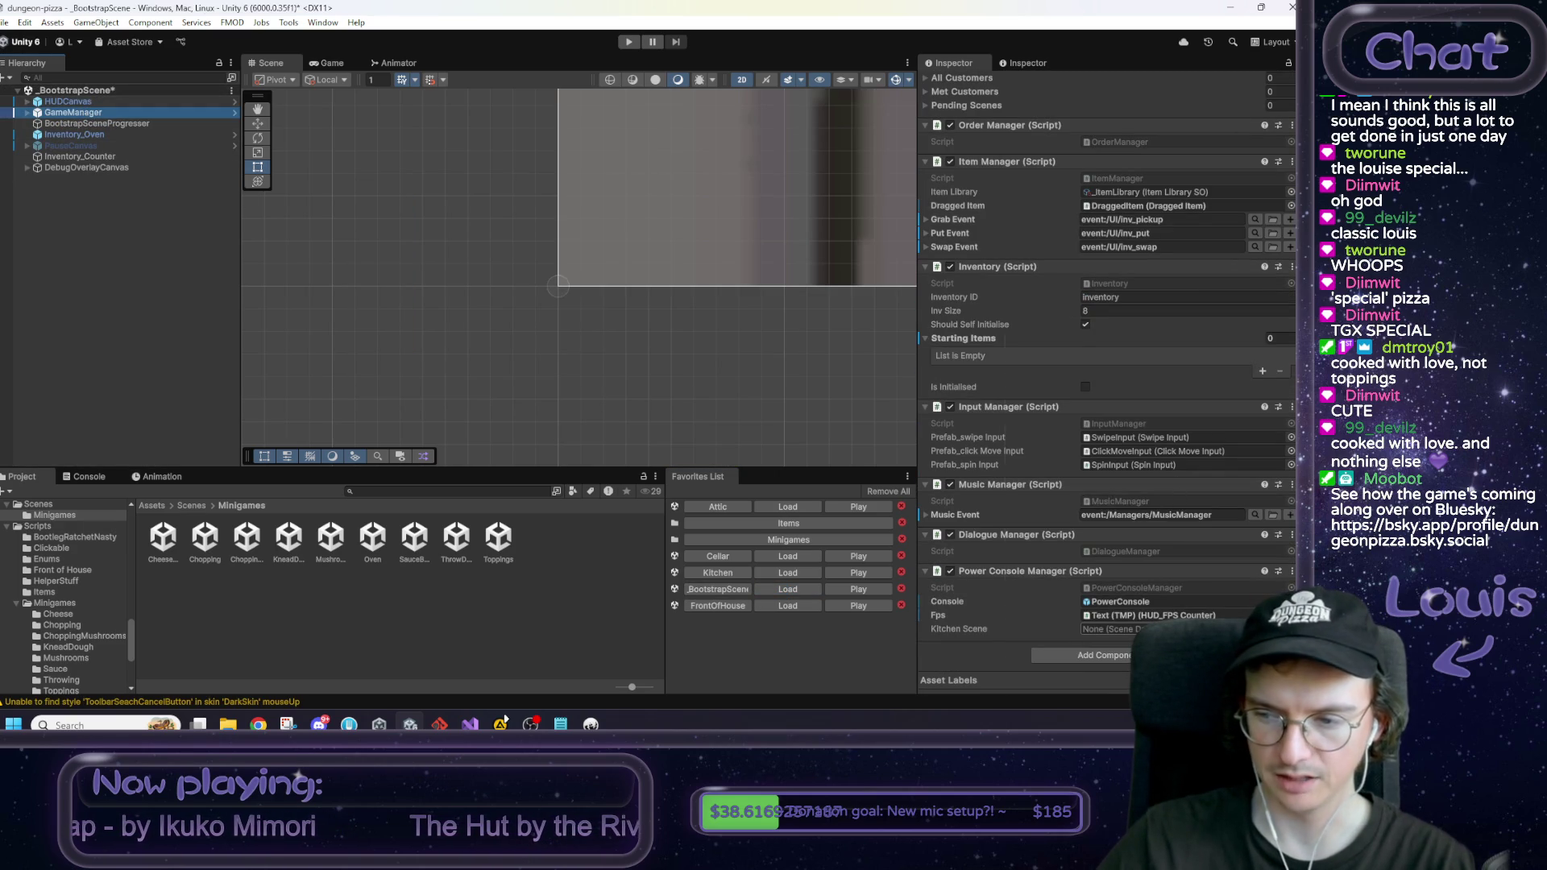
left_click(1289, 629)
left_click(1048, 339)
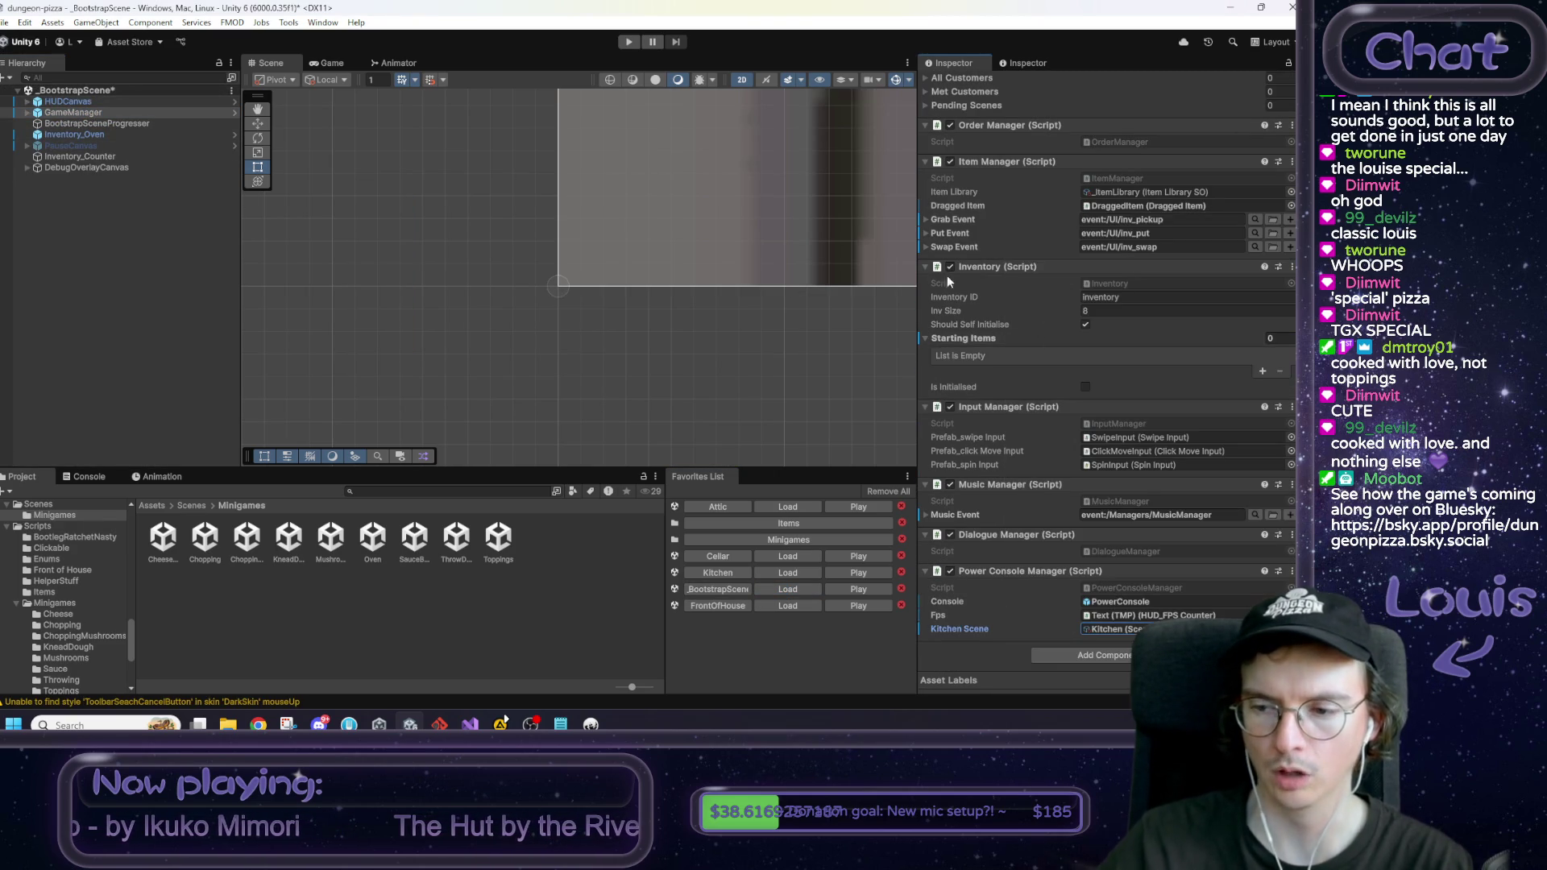
Step: Reload the Kitchen scene and start another playtest
left_click(398, 347)
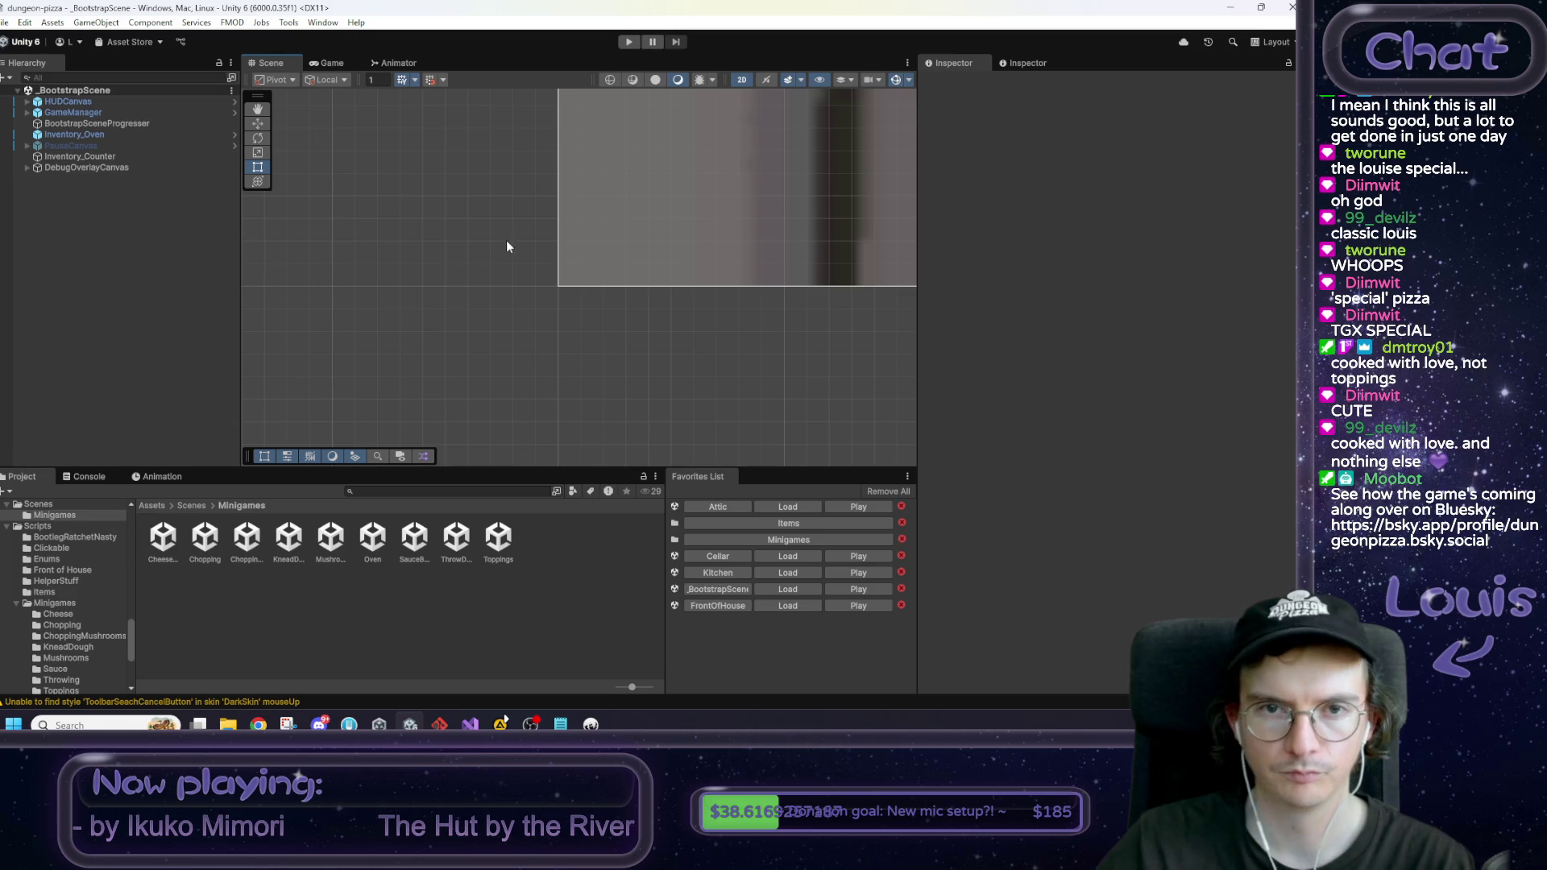
left_click(788, 572)
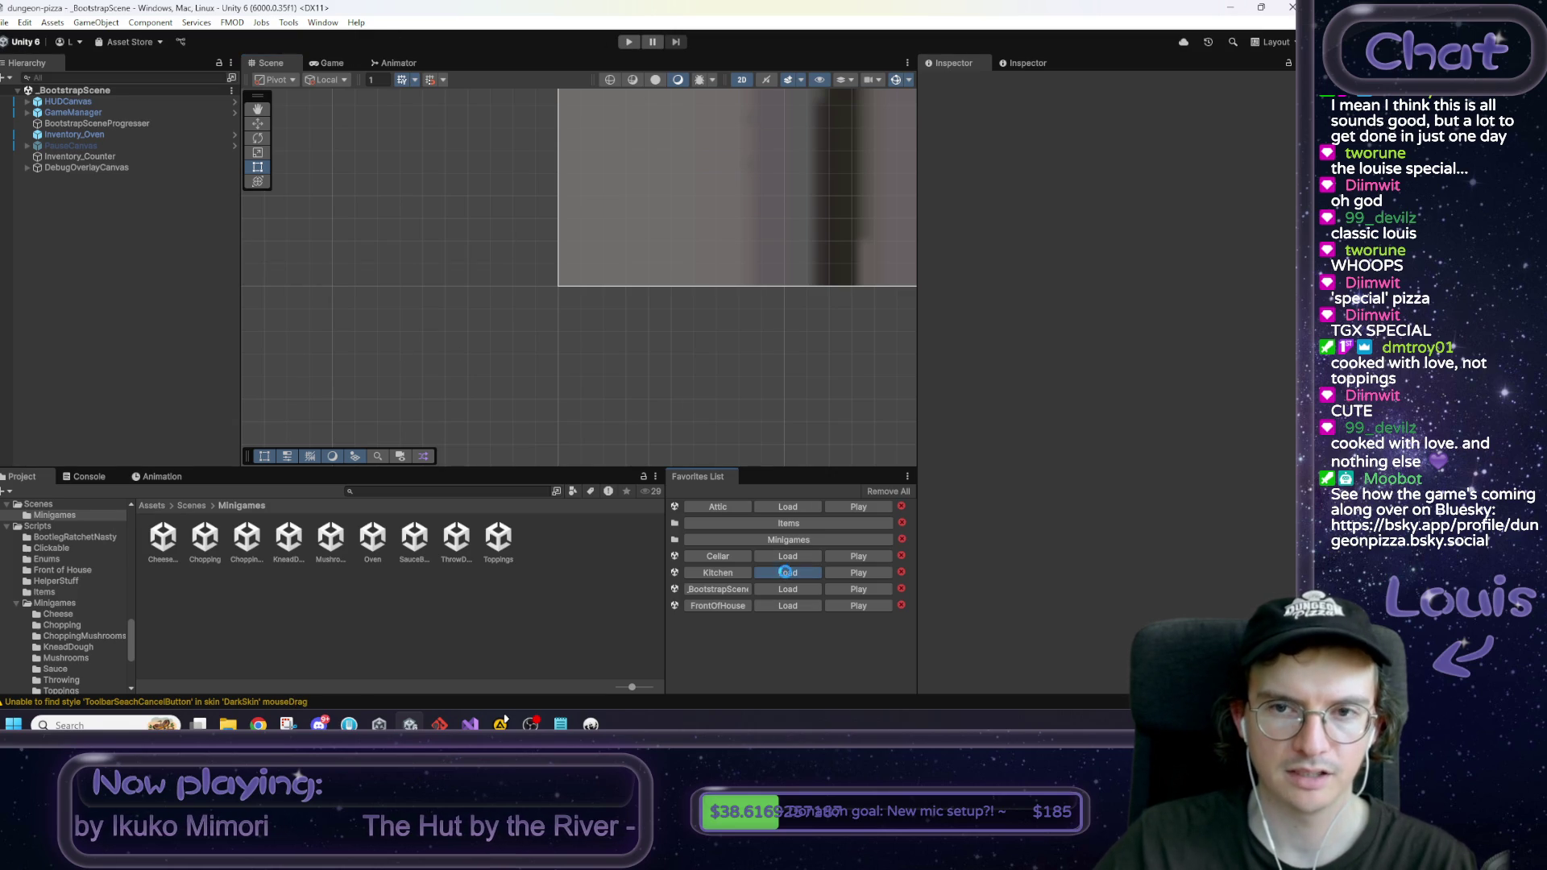
left_click(629, 42)
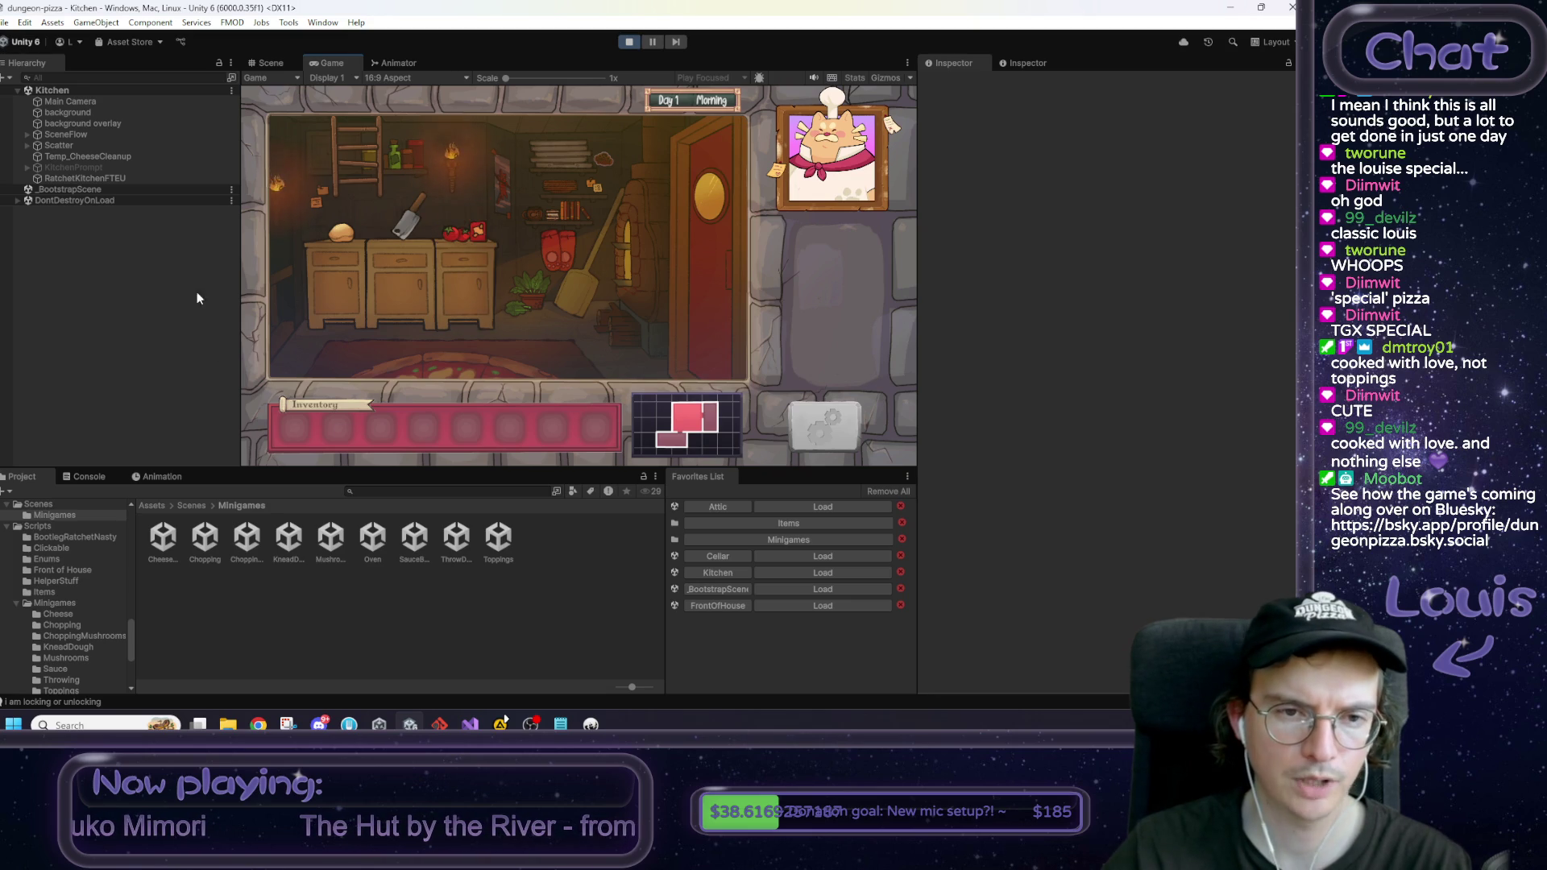
Step: Run the 'back' command from the in-game debug console while in the Kitchen
key("grave")
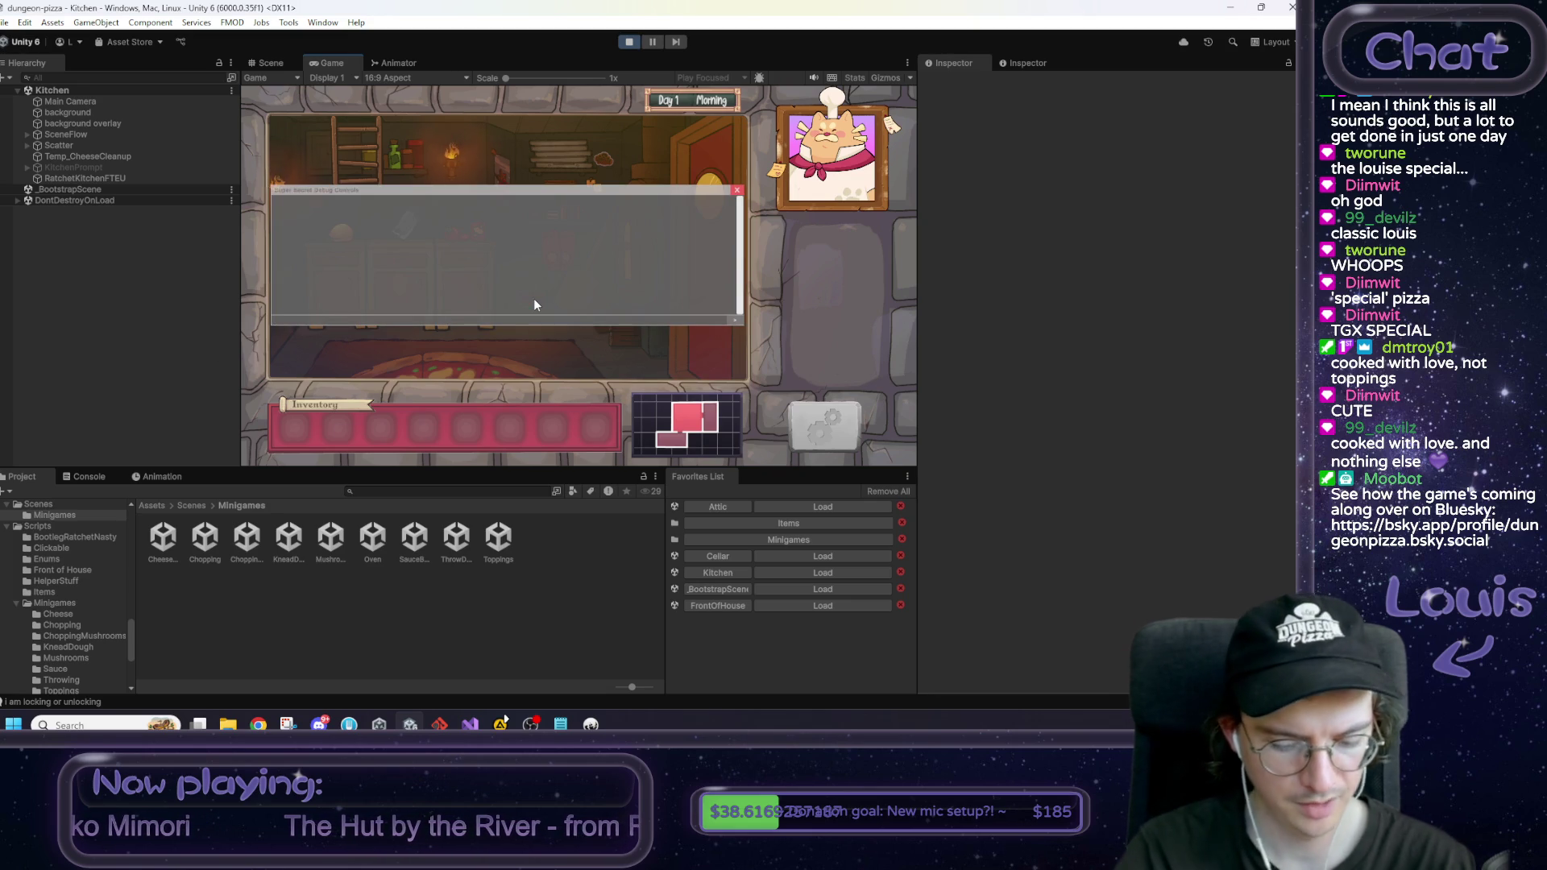
type("back")
key("Return")
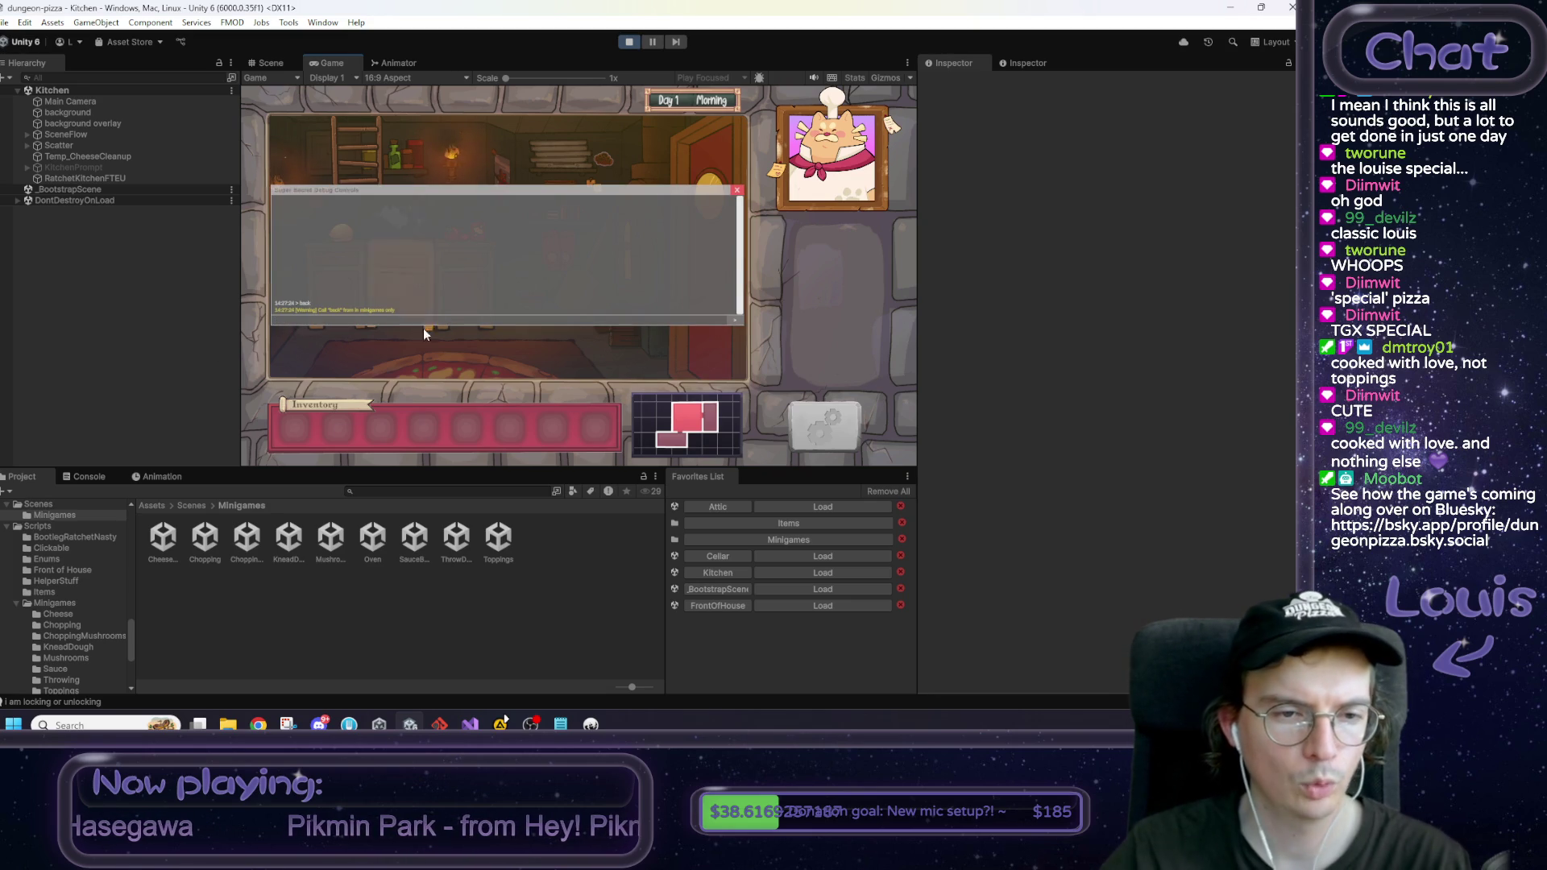
key("grave")
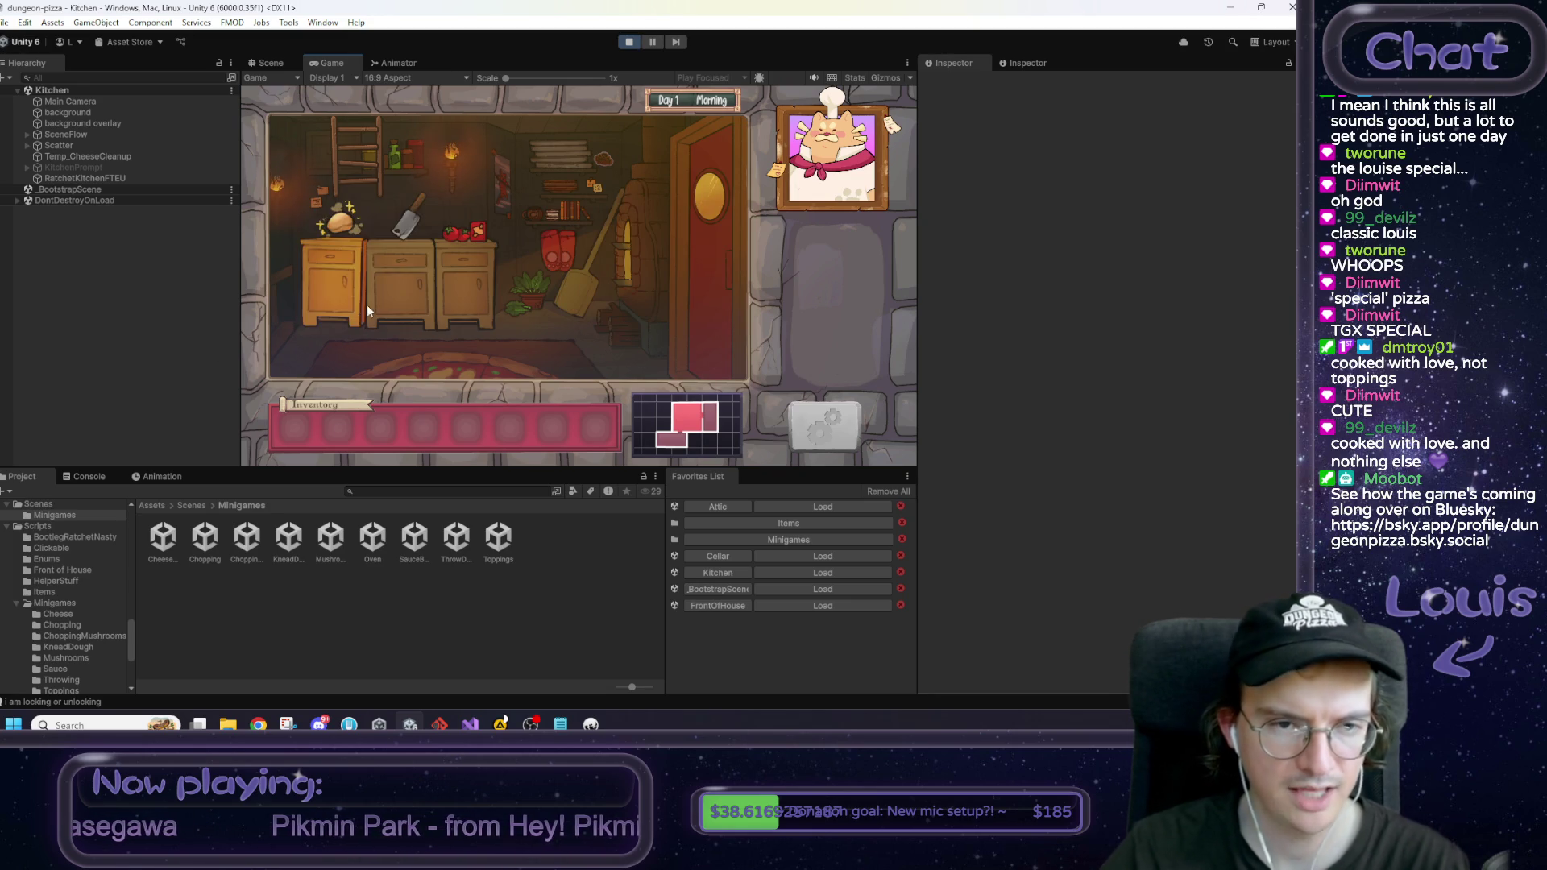
Step: Enter the dough kneading minigame from the cupboard, return with 'back', and stop playing
left_click(335, 286)
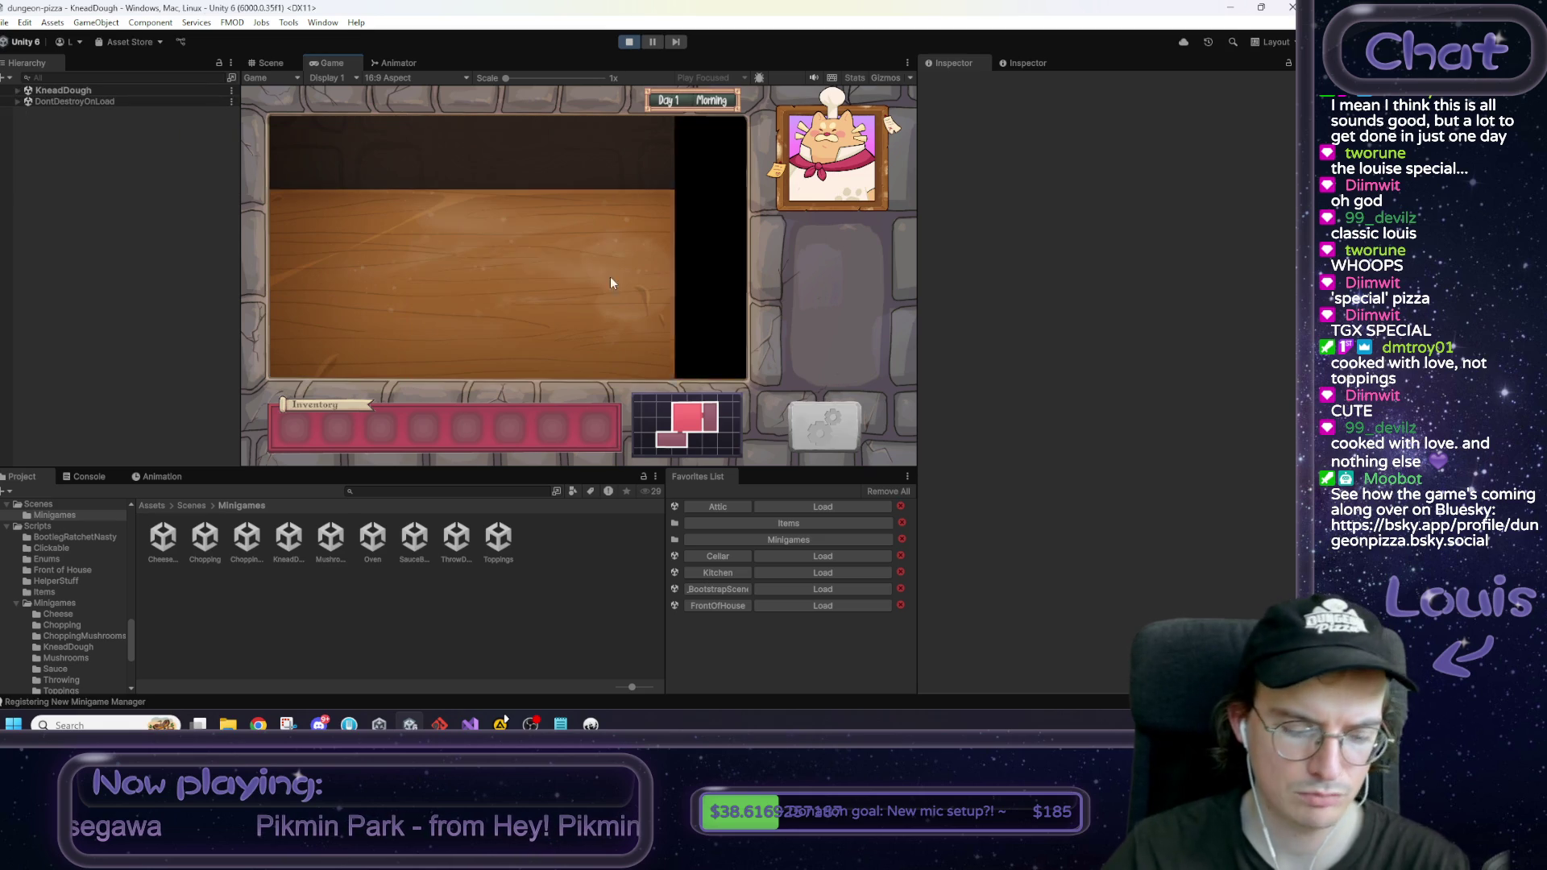
key("grave")
key("Return")
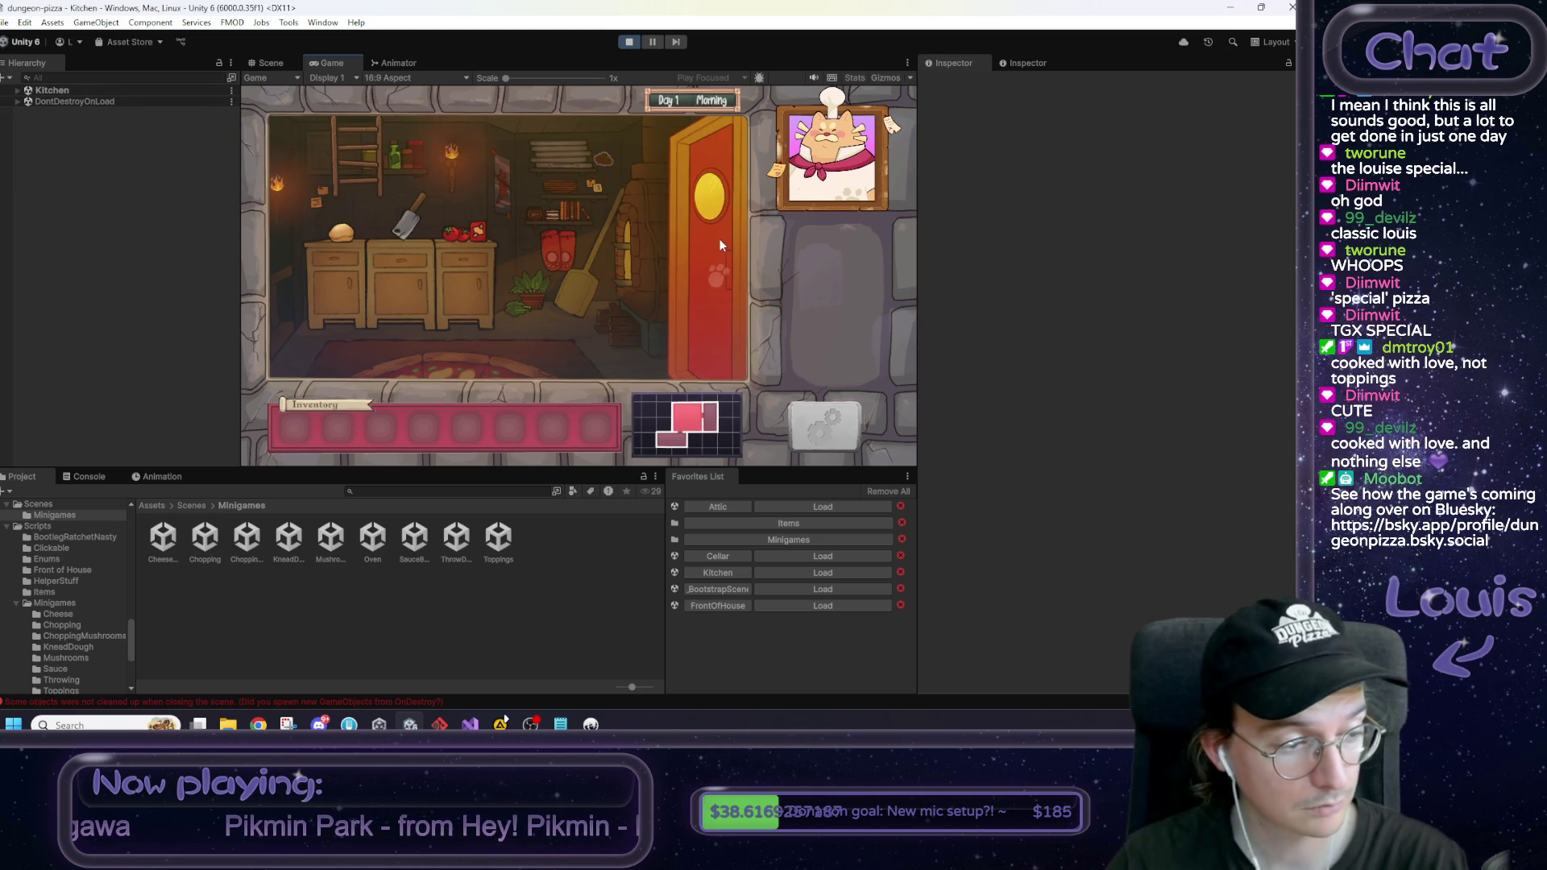
left_click(630, 42)
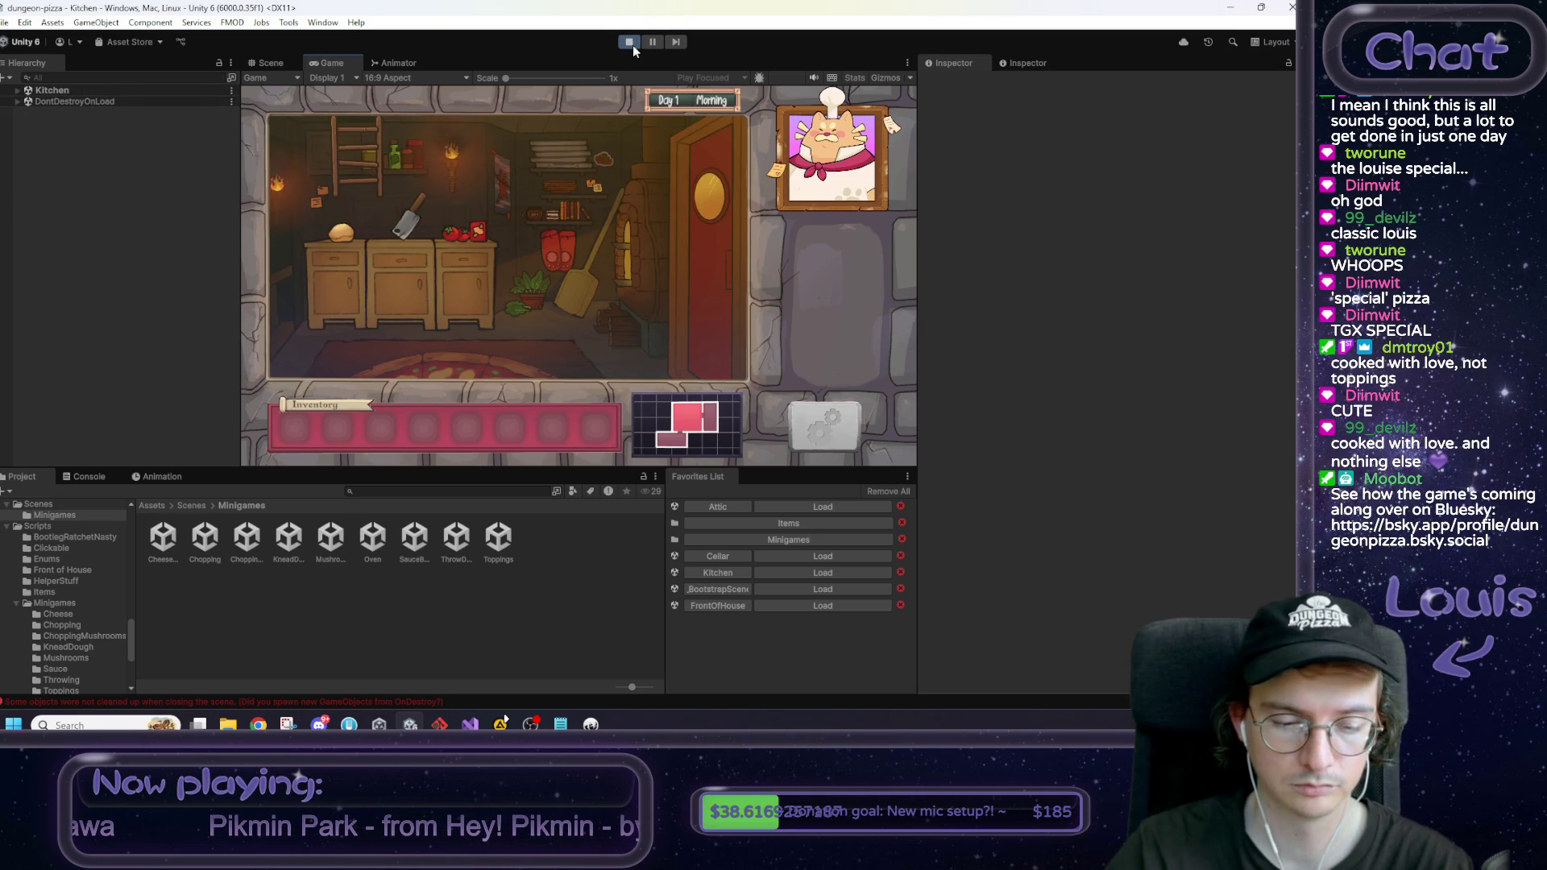
key("alt+Tab")
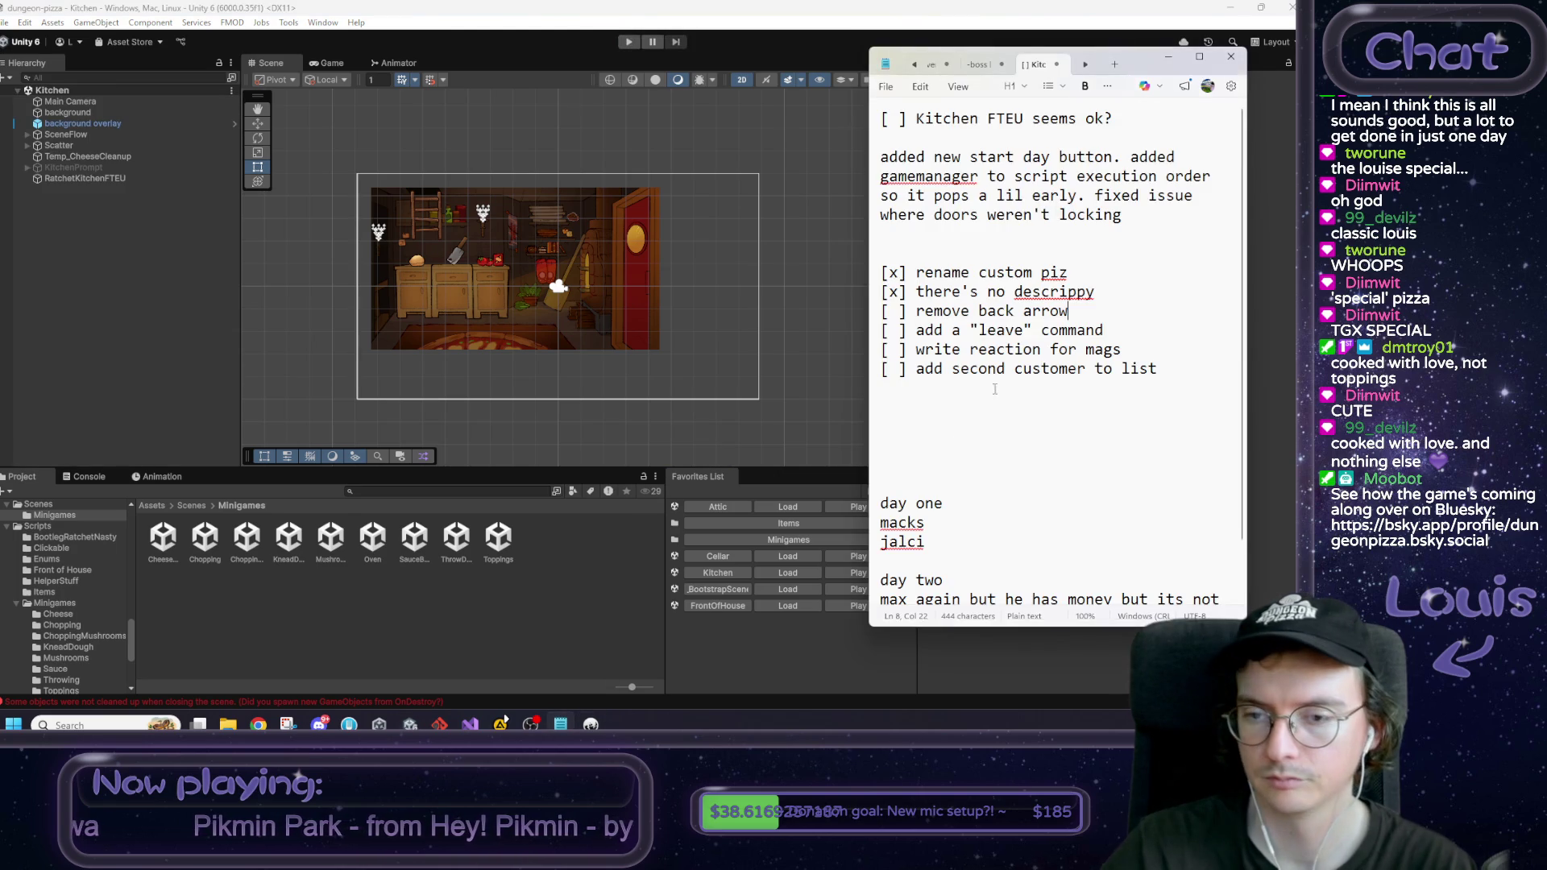
Step: Change 'leave' to 'back' in the command task line
left_click_drag(1104, 330, 887, 311)
double_click(994, 330)
type("back")
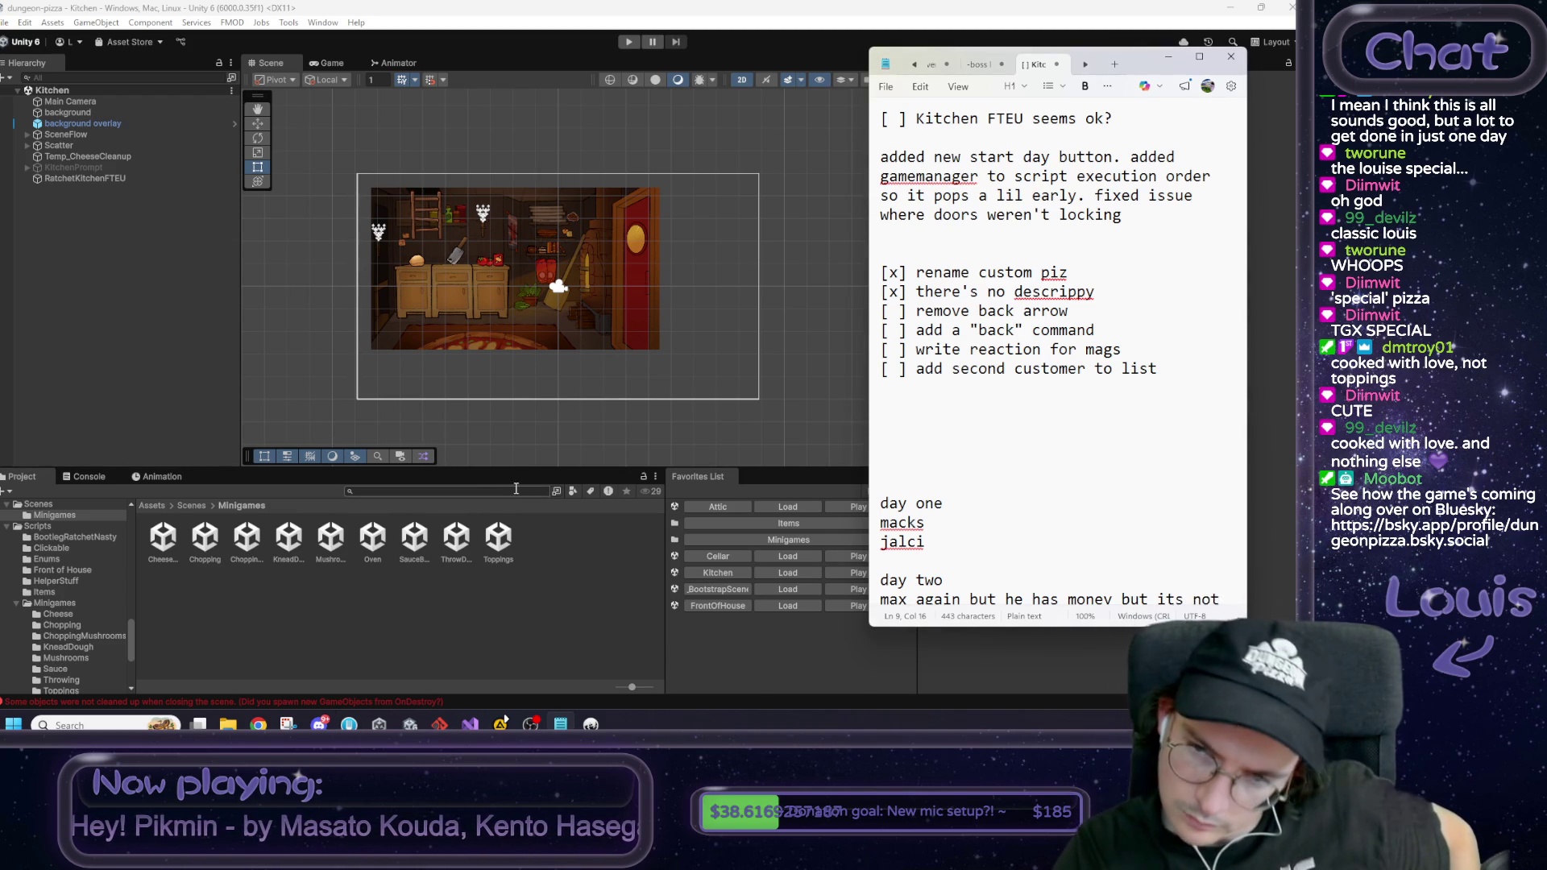
Step: Tick off 'remove back arrow' and 'add a "back" command' with an x
left_click(891, 313)
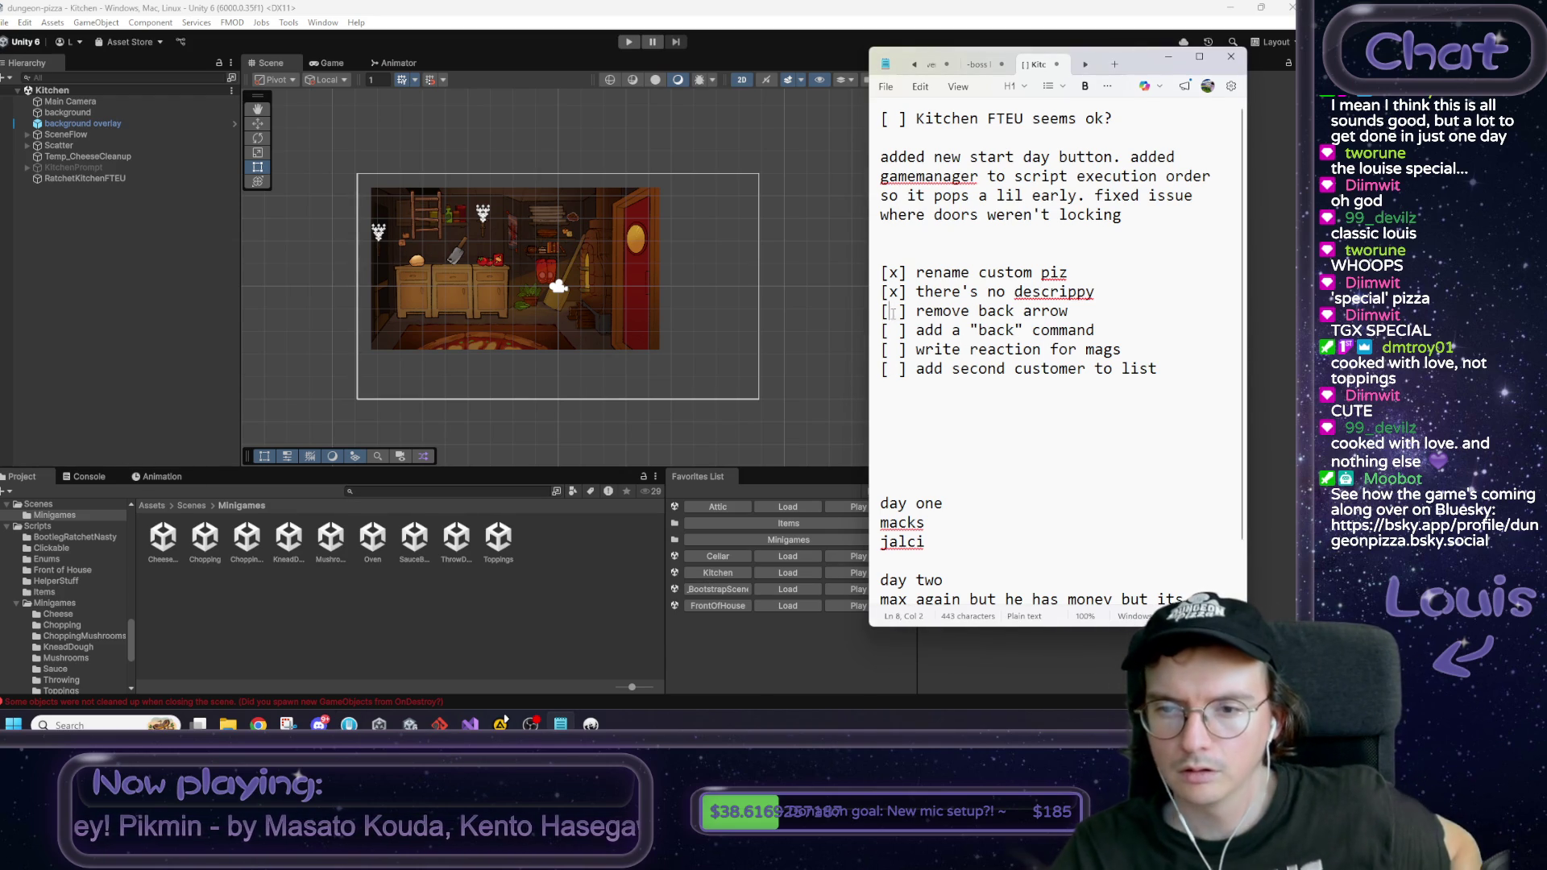
key("Delete")
type("x")
left_click(893, 330)
key("shift+Right")
type("x")
left_click(1130, 341)
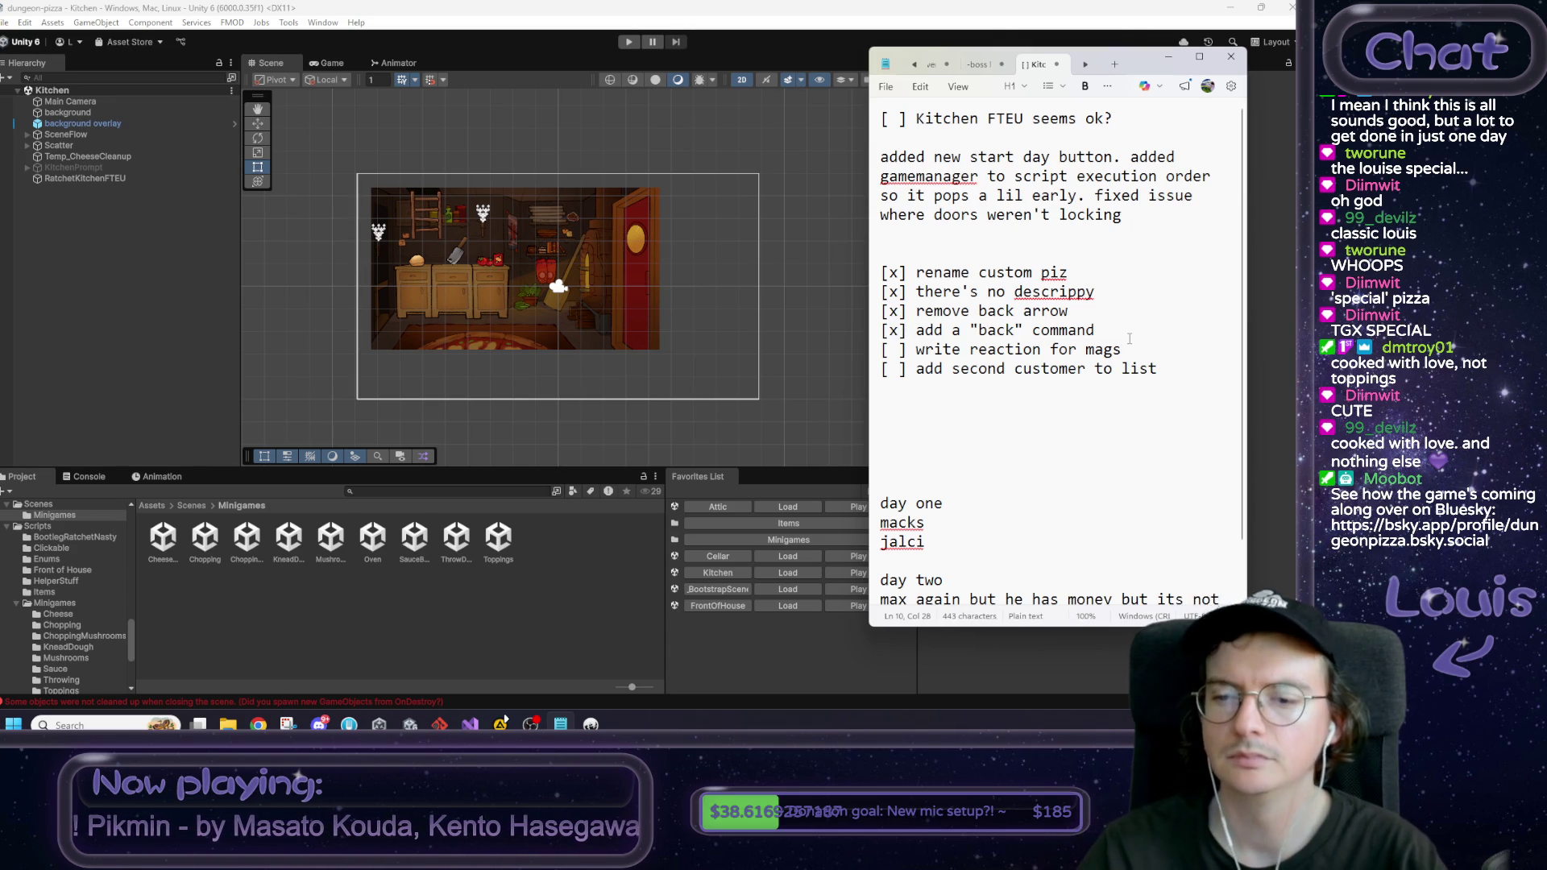
scroll(1128, 347, "down", 1)
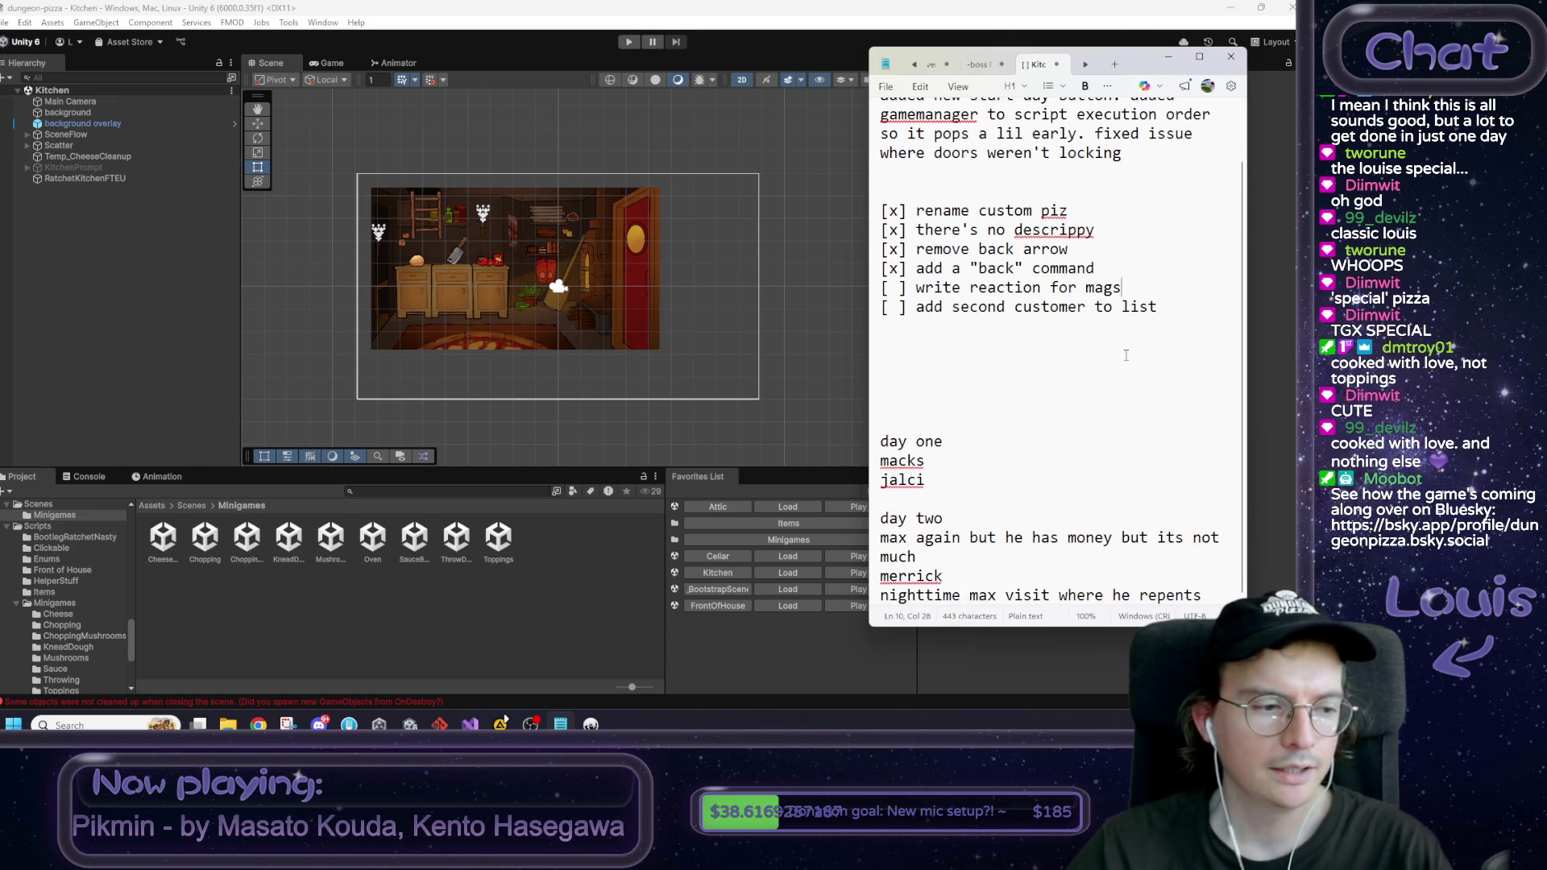
left_click(985, 498)
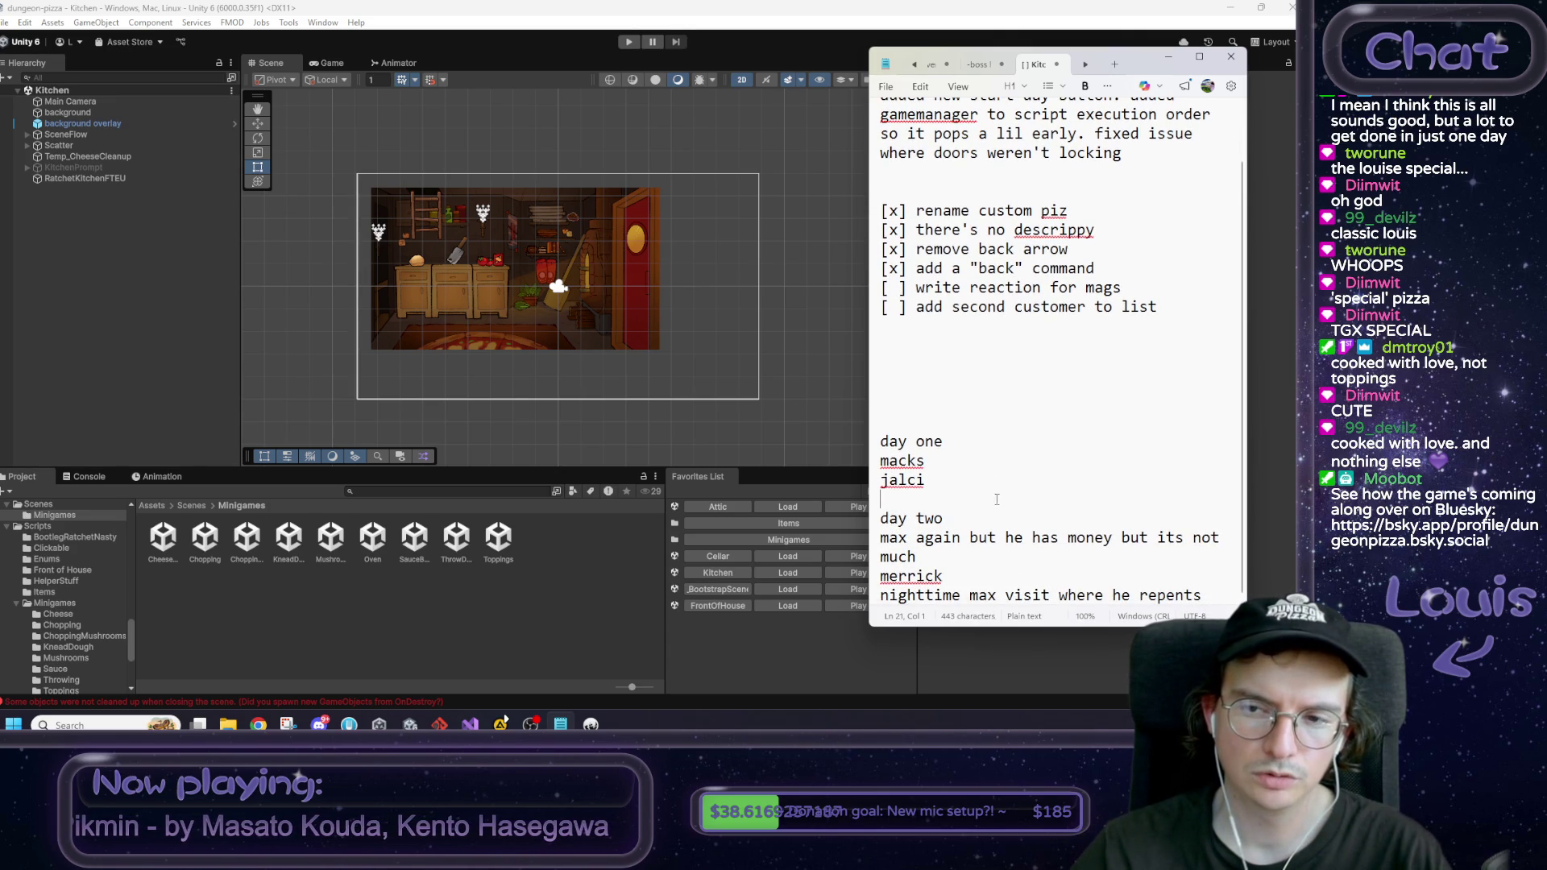
left_click_drag(1169, 306, 875, 288)
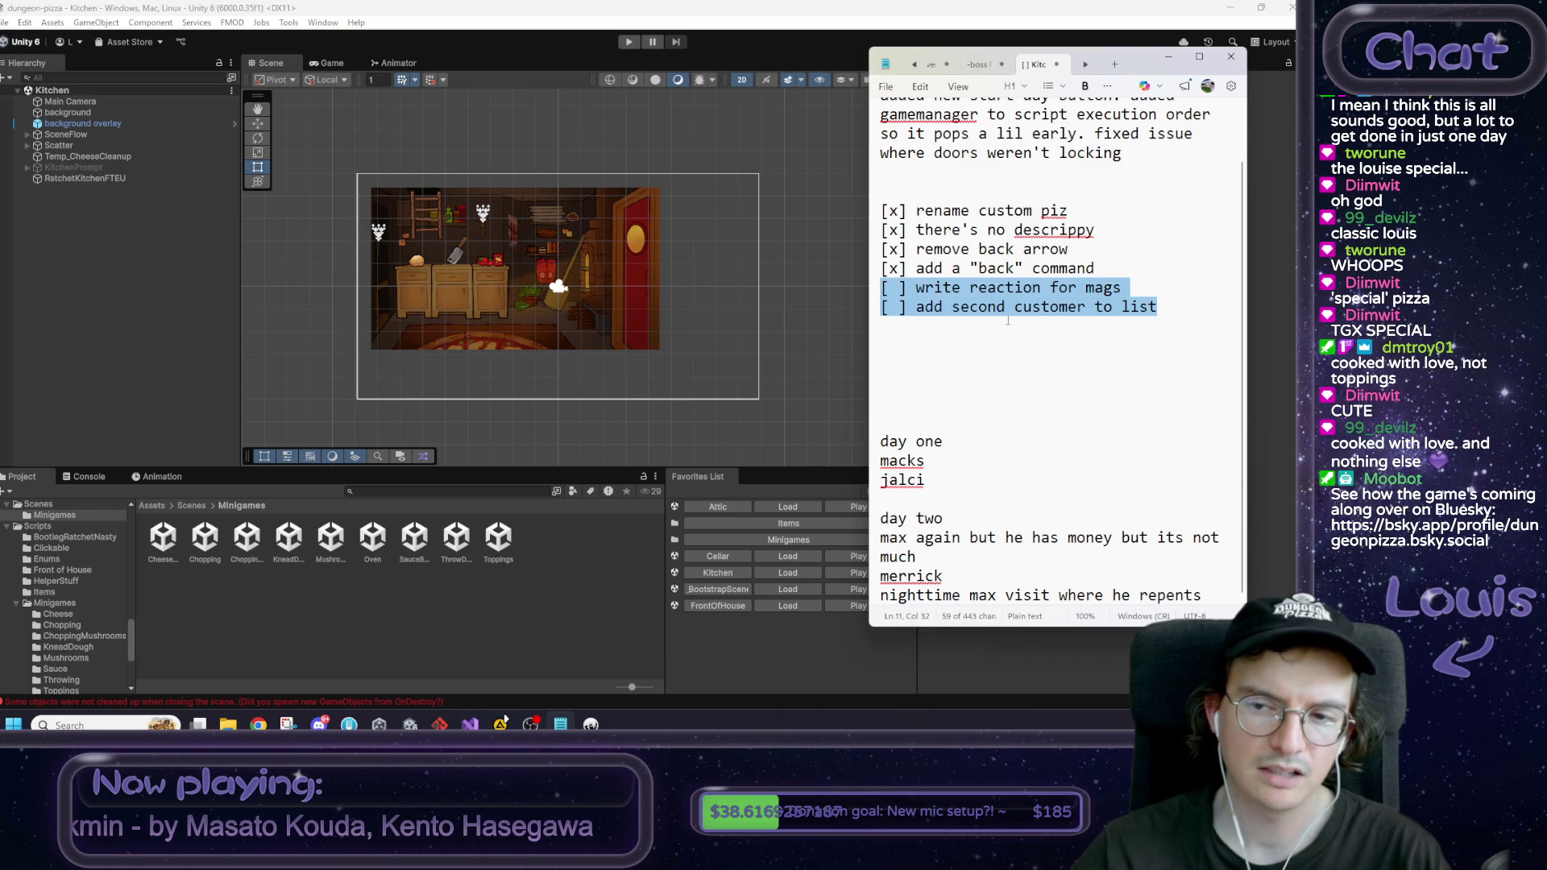
left_click(1042, 324)
mouse_move(907, 442)
left_mouse_down()
mouse_move(959, 596)
mouse_move(943, 519)
mouse_move(1021, 449)
left_mouse_up()
left_click(1017, 443)
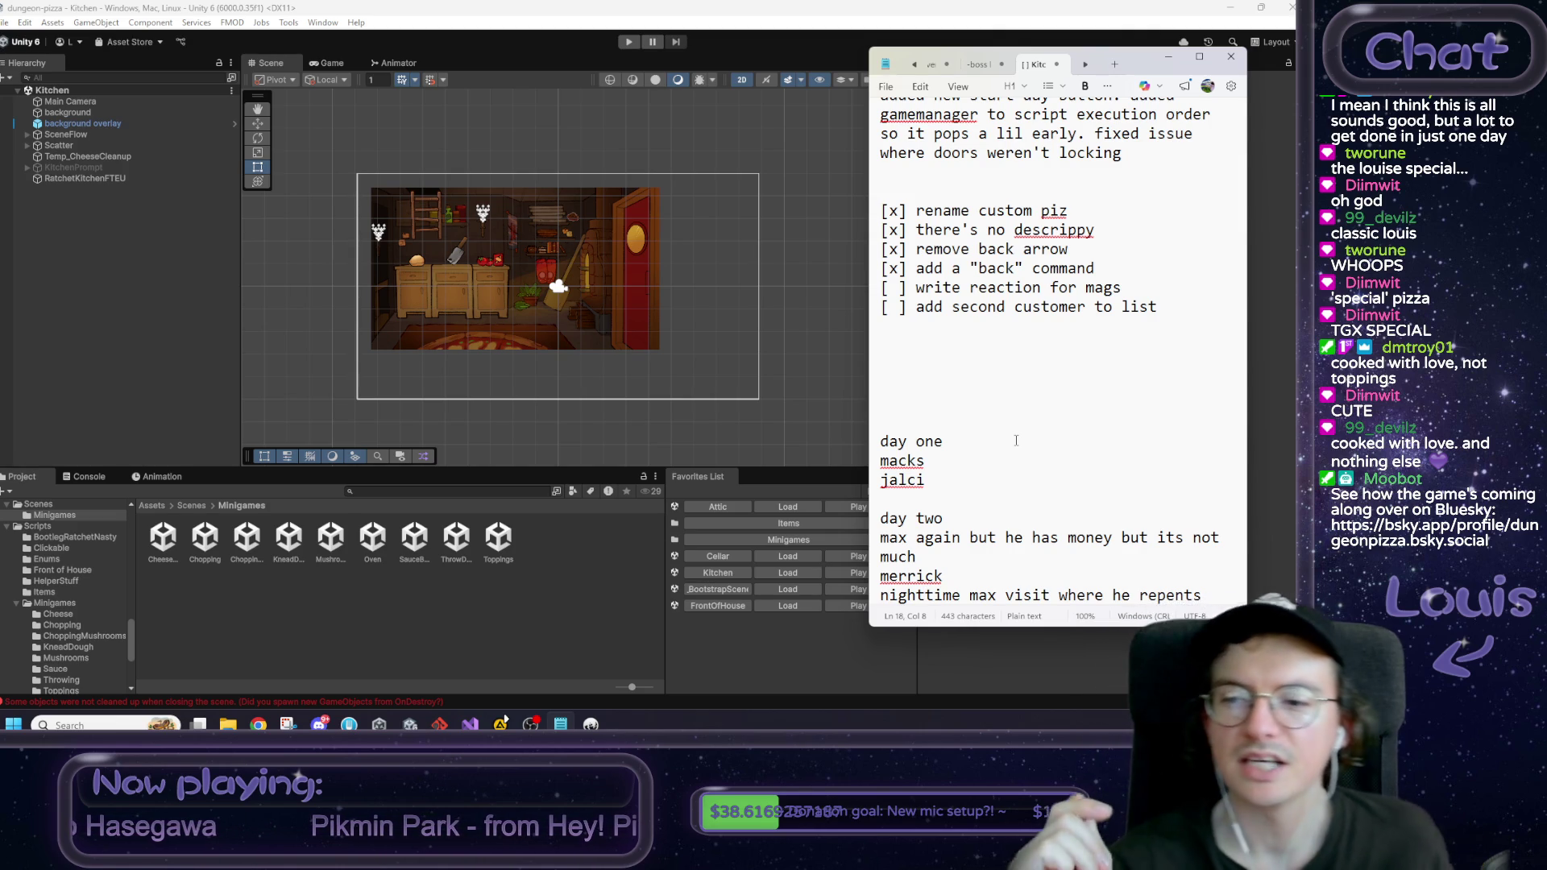
scroll(1016, 441, "up", 1)
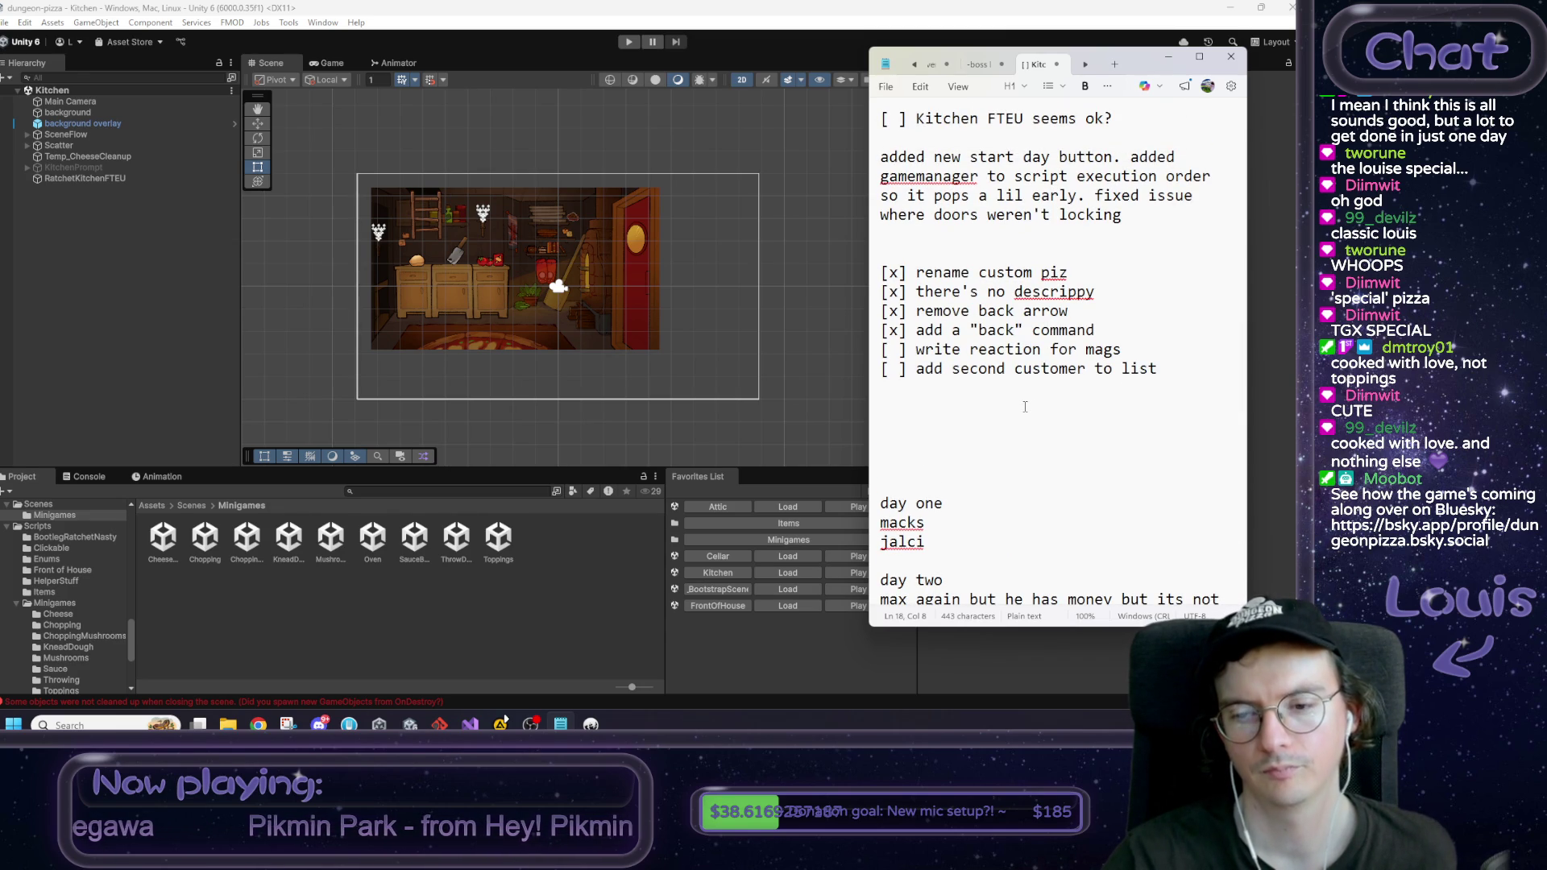
scroll(950, 459, "down", 1)
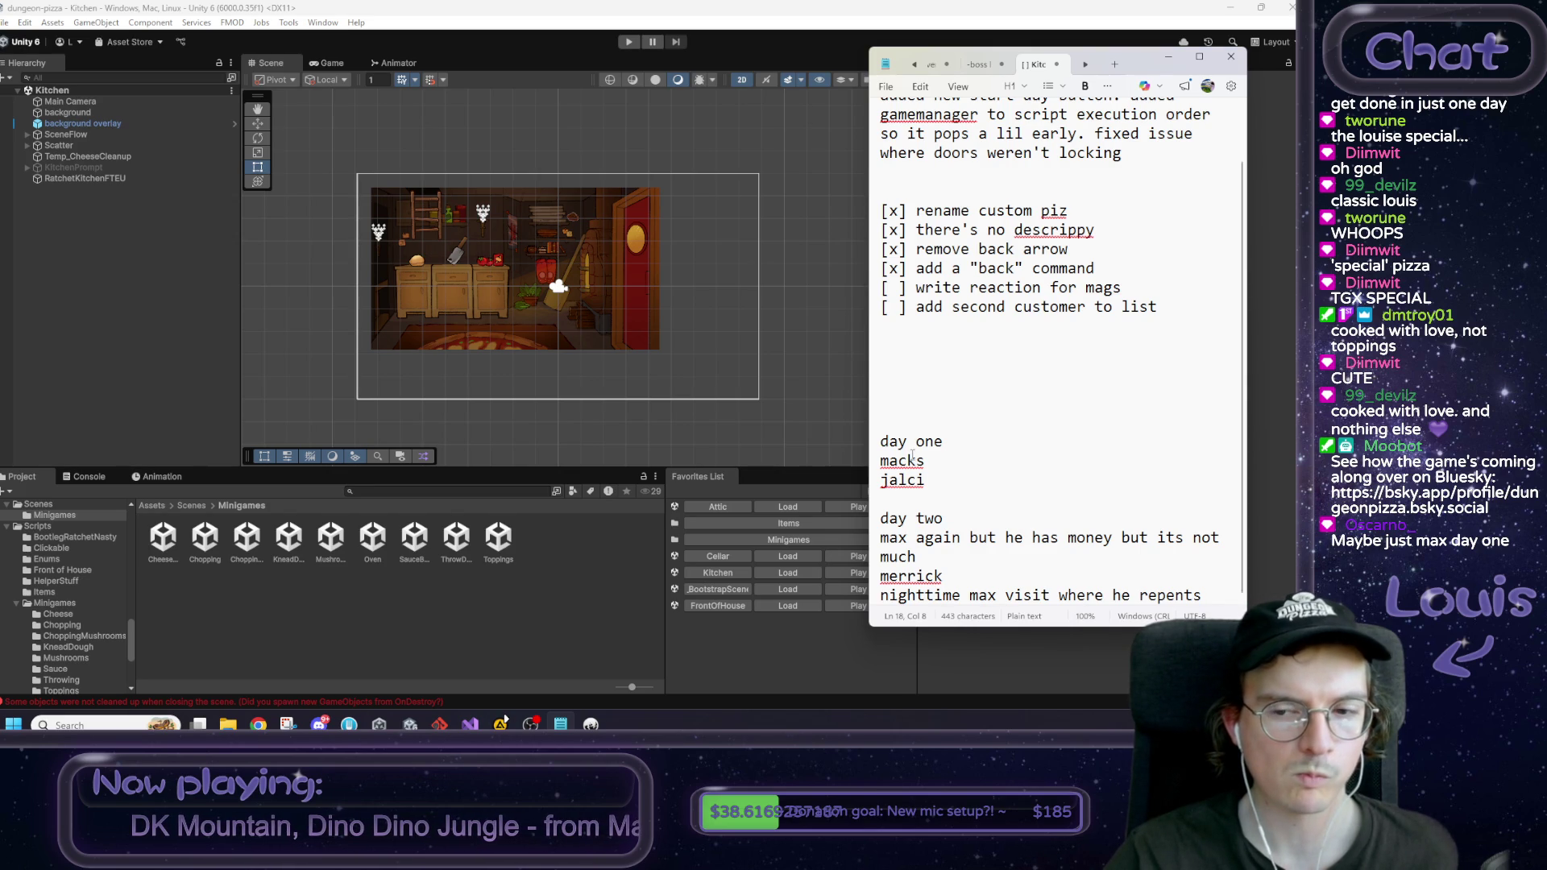
scroll(912, 457, "up", 1)
Step: Insert '[ ] go to sleep FTEU also' below the Kitchen FTEU line, then return to Unity
left_click(1123, 115)
key("Return")
type("[ ] go to sleep FTEU also")
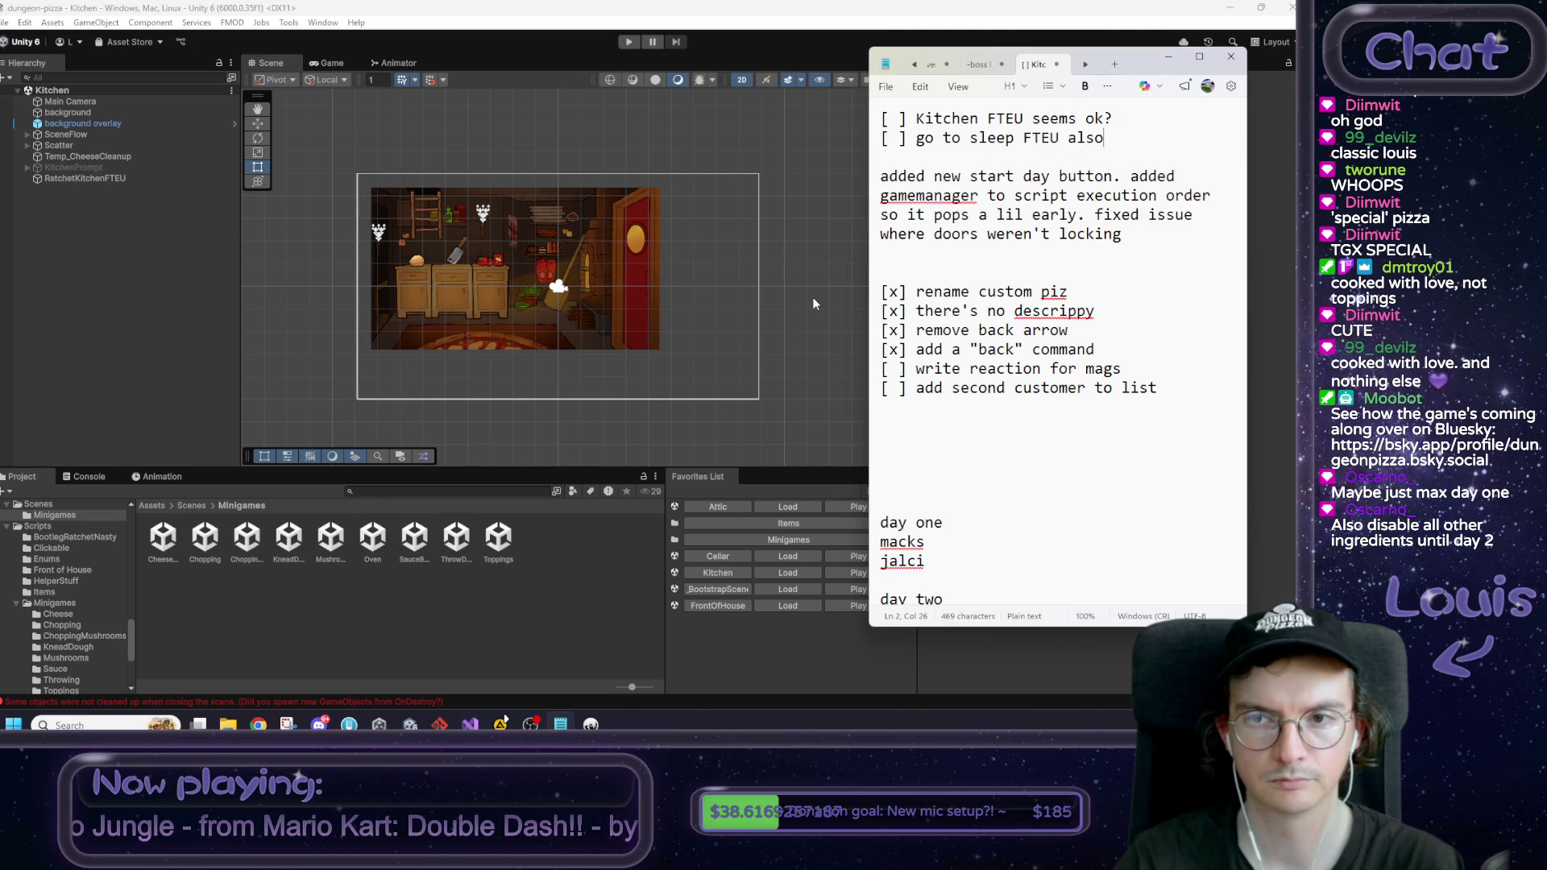
left_click_drag(1104, 138, 904, 142)
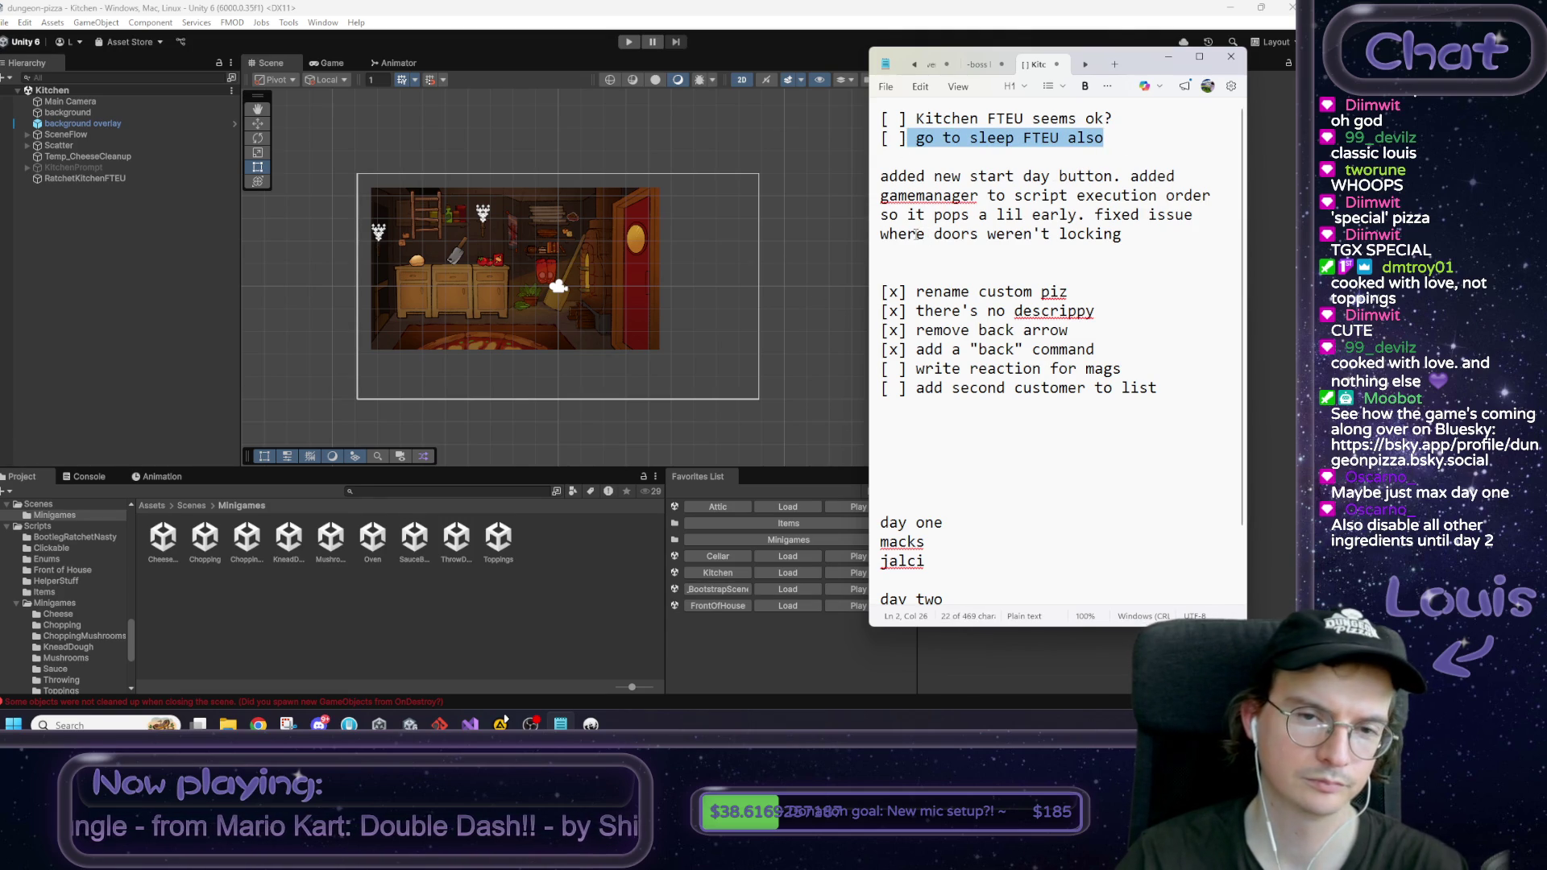
left_click(799, 274)
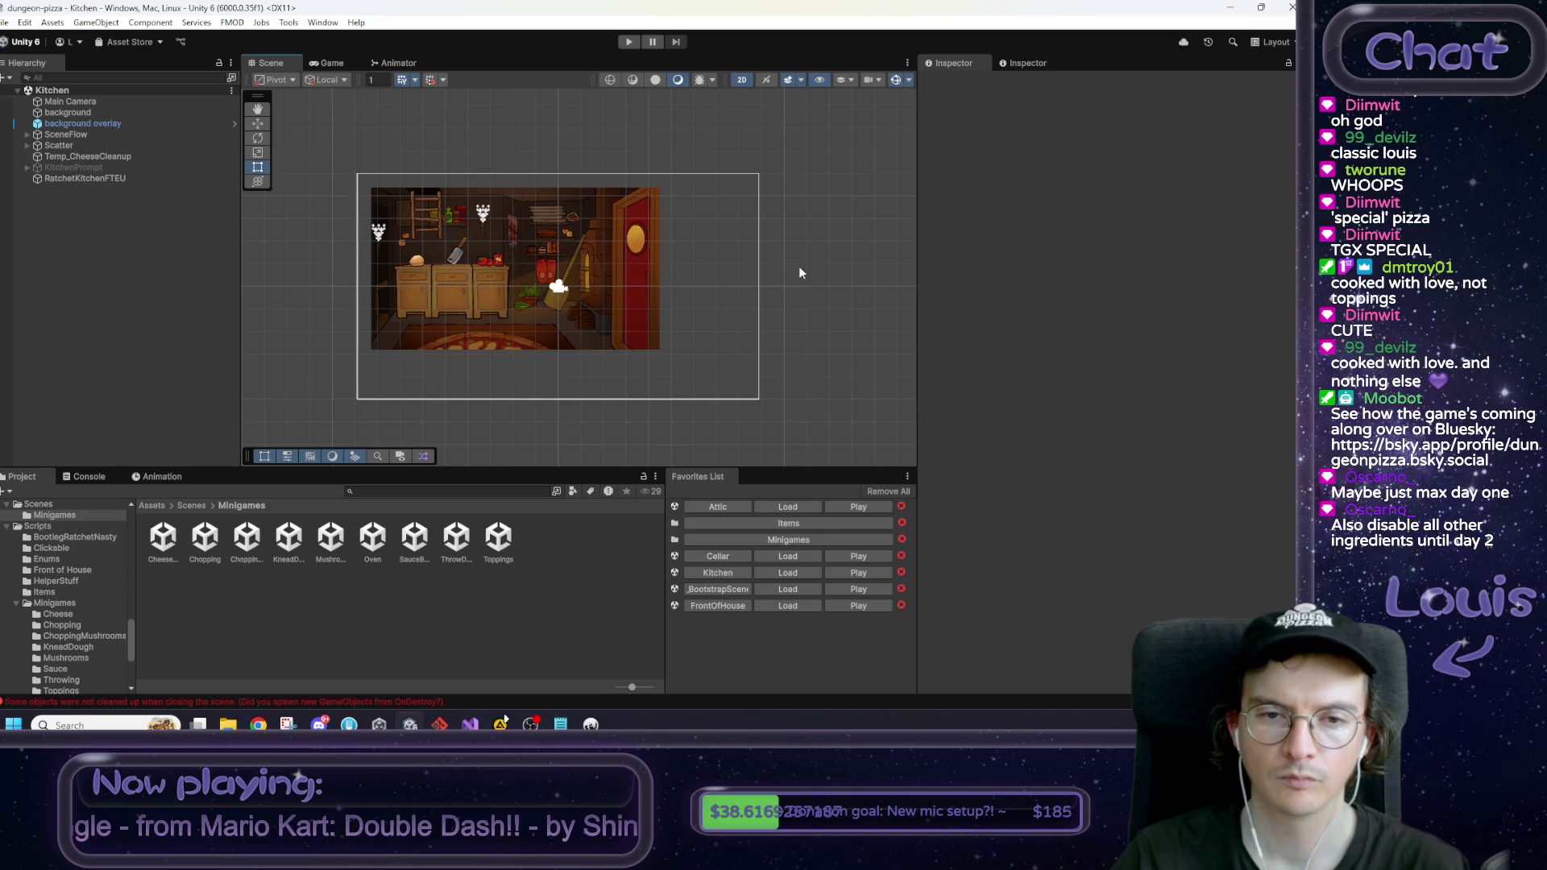
Step: Zoom and pan the Scene view to frame the kitchen artwork
scroll(432, 235, "up", 4)
scroll(432, 230, "up", 2)
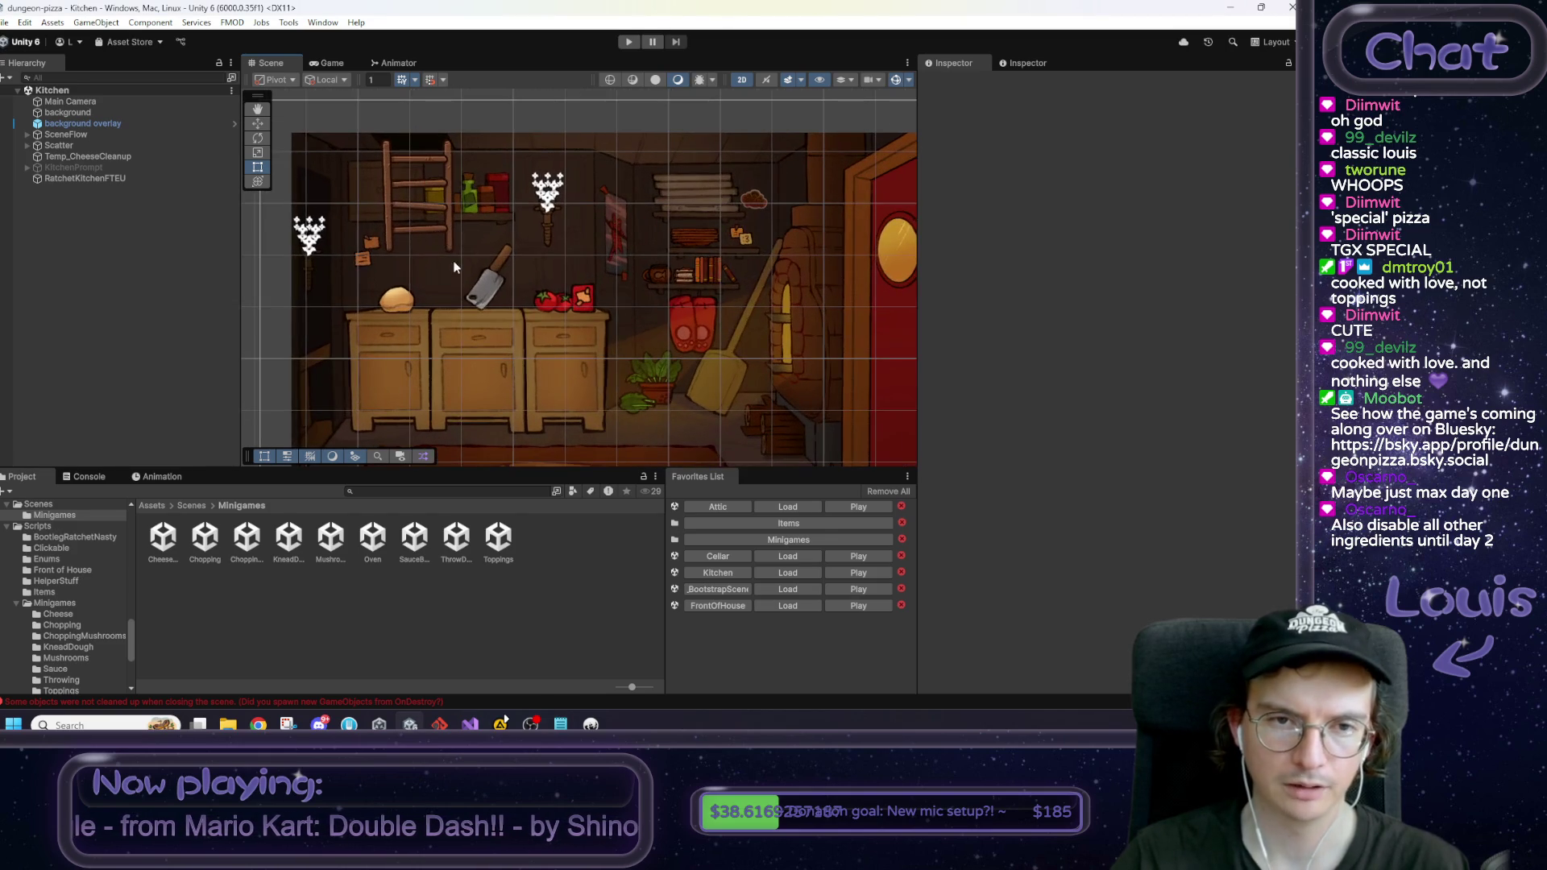
scroll(463, 248, "down", 3)
left_click_drag(493, 254, 476, 235)
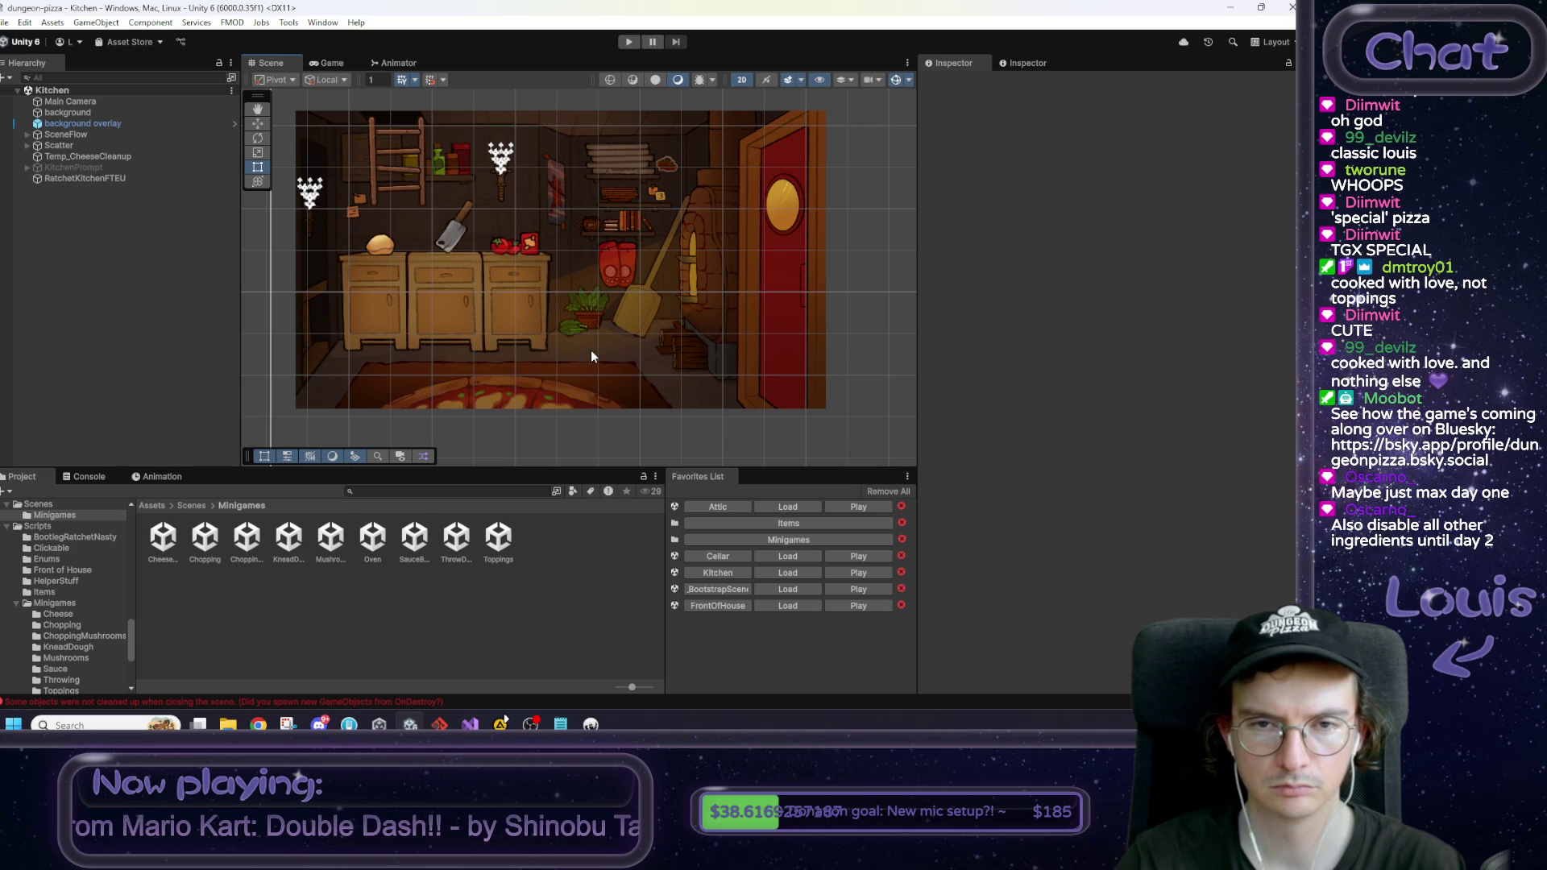
left_click(400, 137)
key("w")
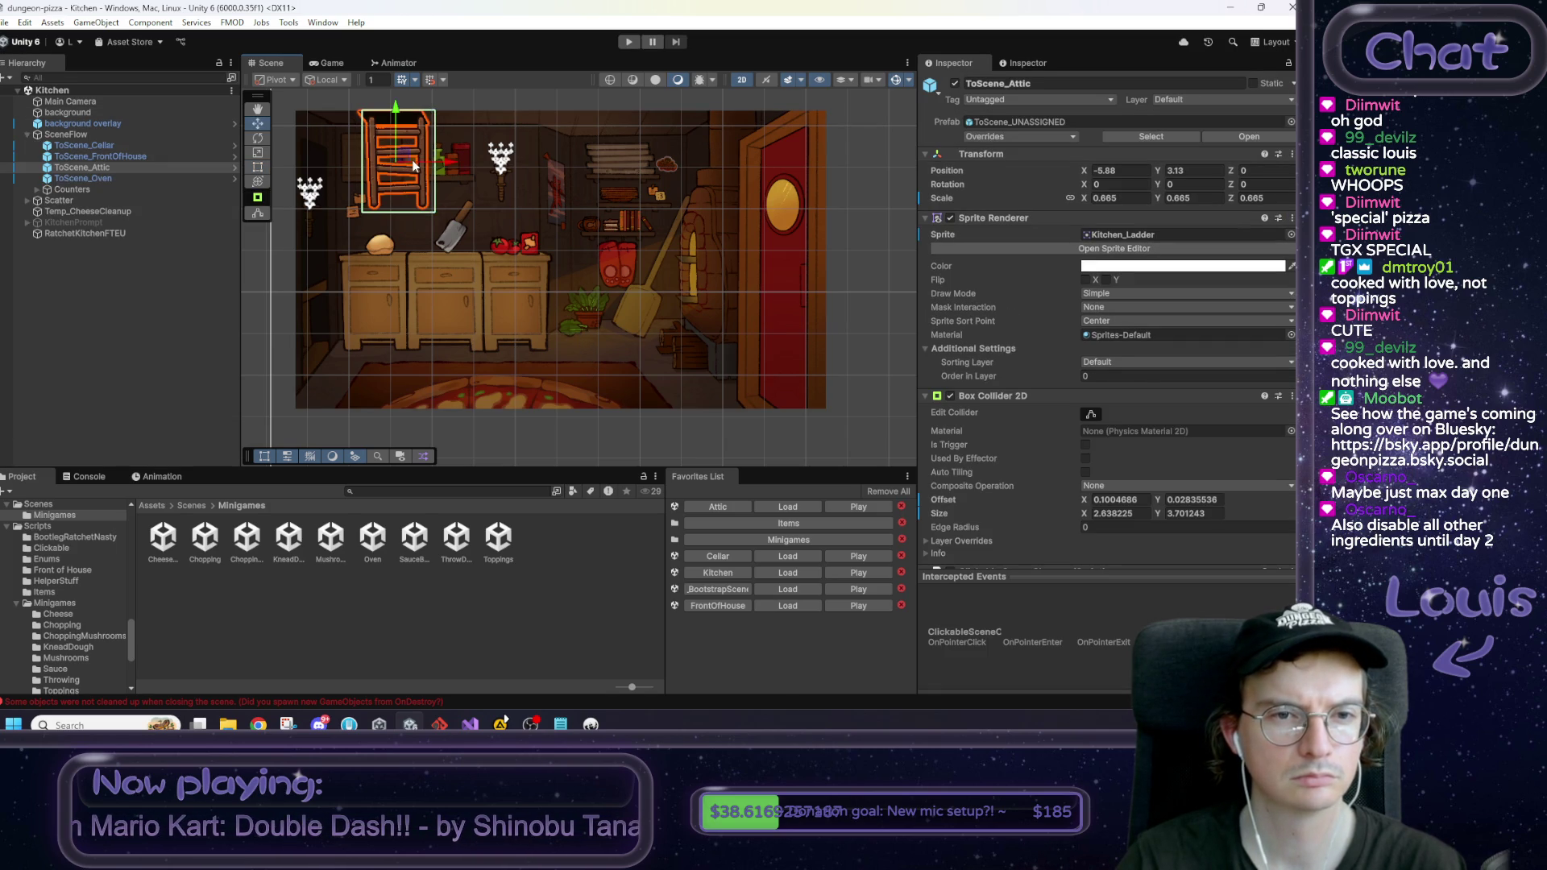
mouse_move(406, 153)
left_mouse_down()
mouse_move(573, 162)
mouse_move(612, 294)
mouse_move(591, 167)
left_mouse_up()
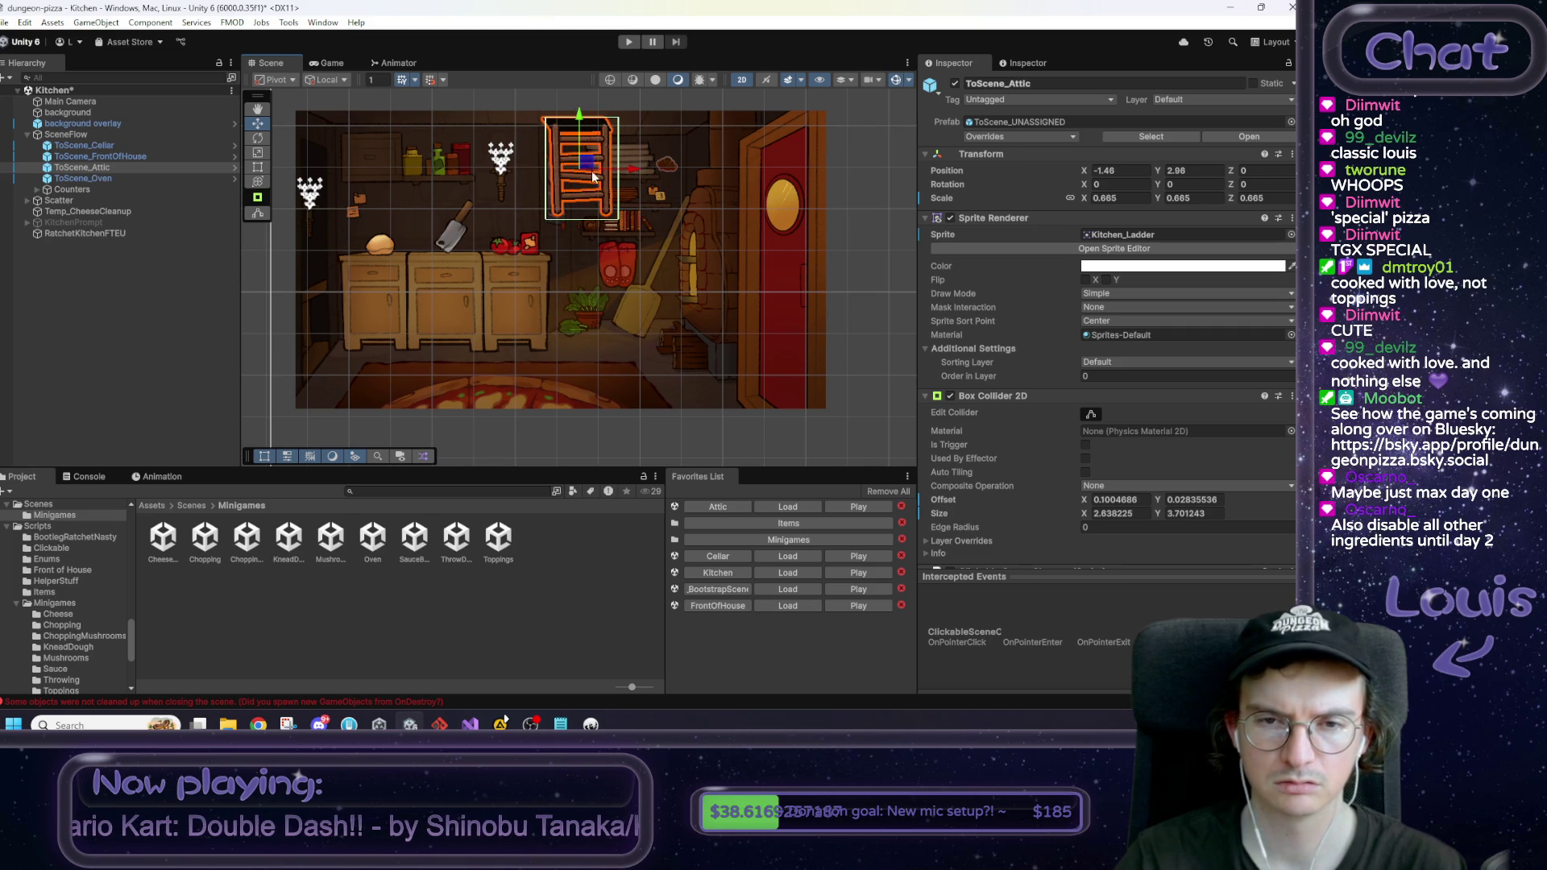
left_click(854, 220)
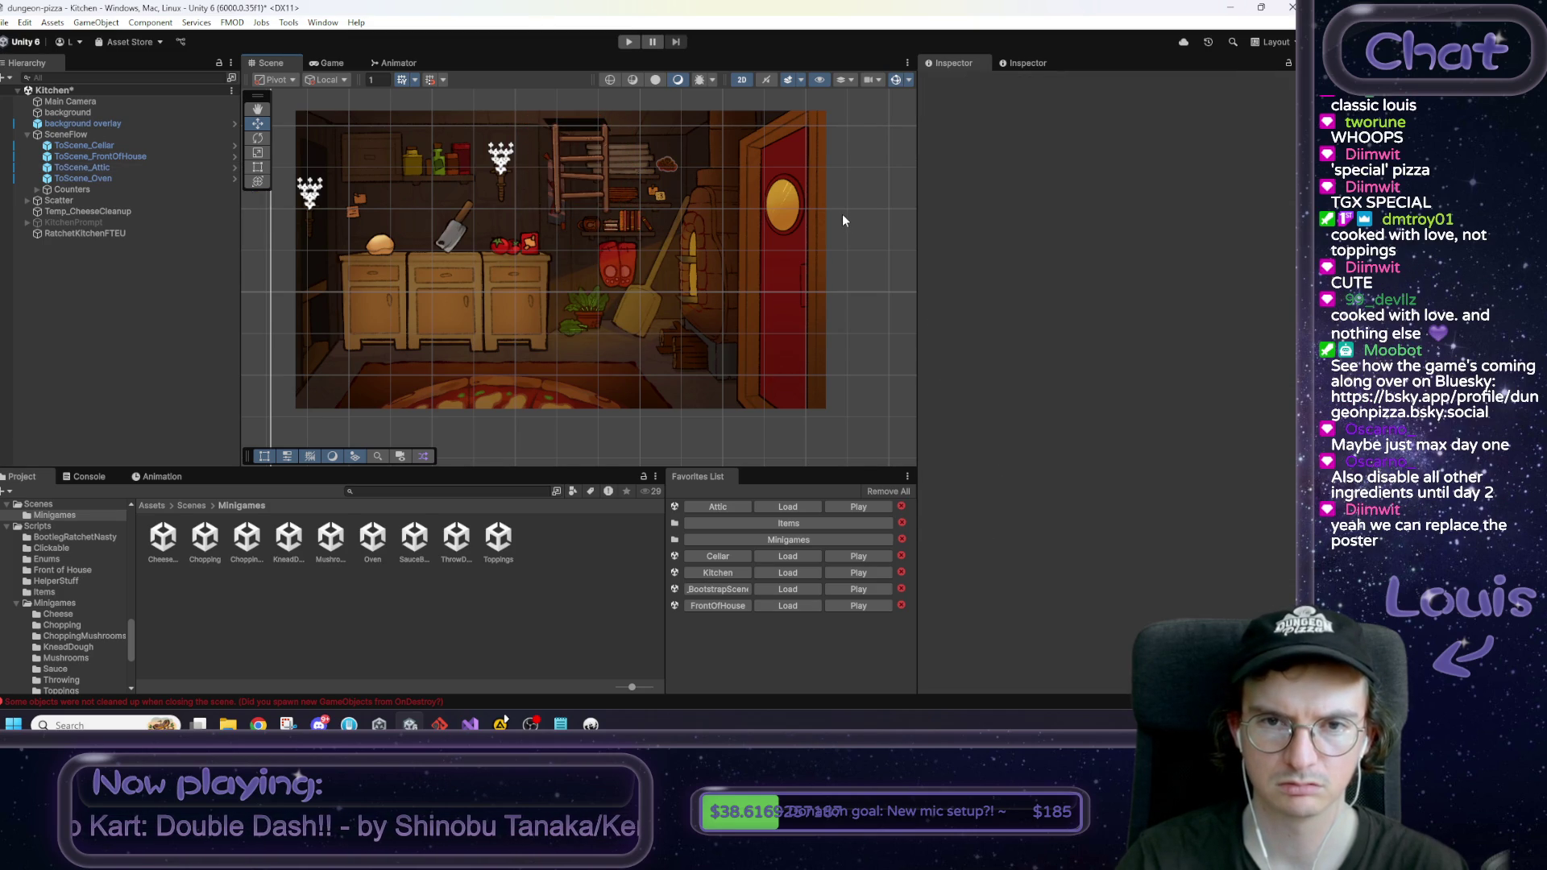
key("ctrl+z")
key("ctrl+z")
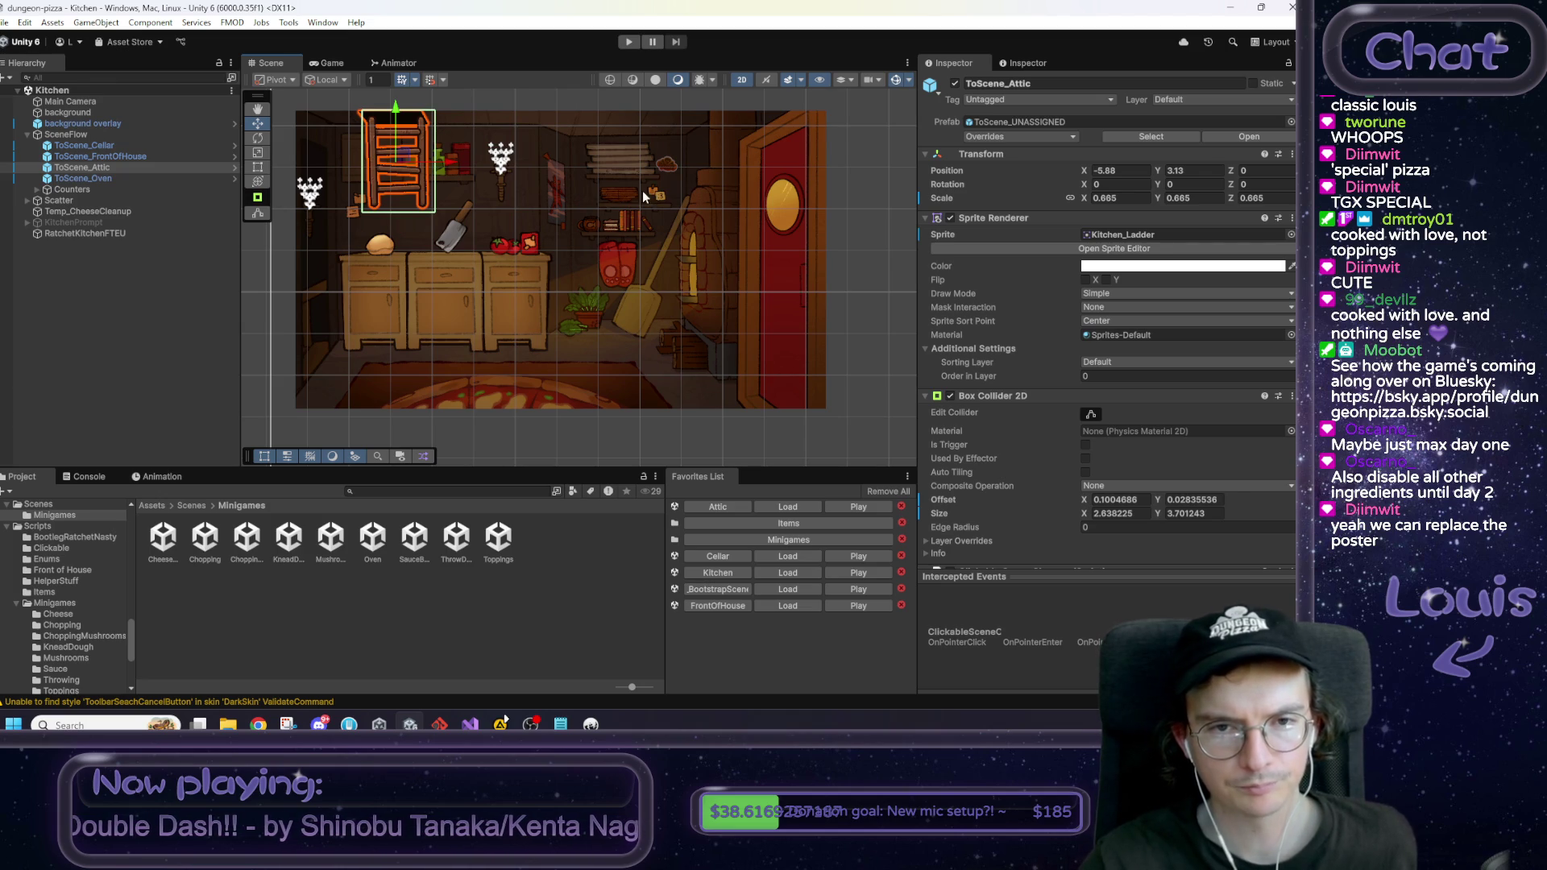
left_click(858, 154)
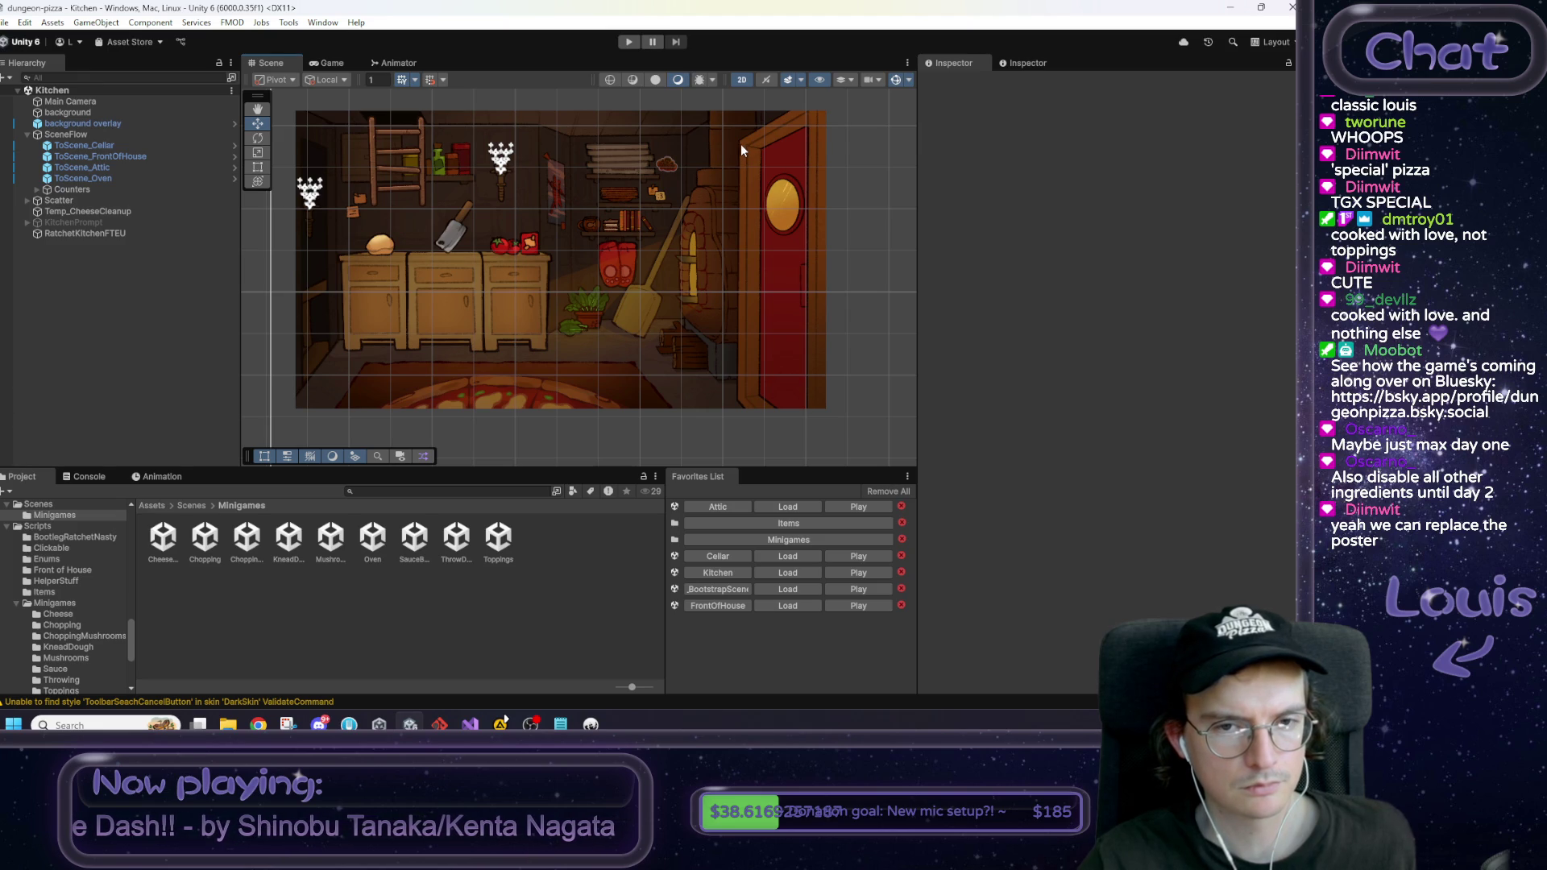
left_click(71, 222)
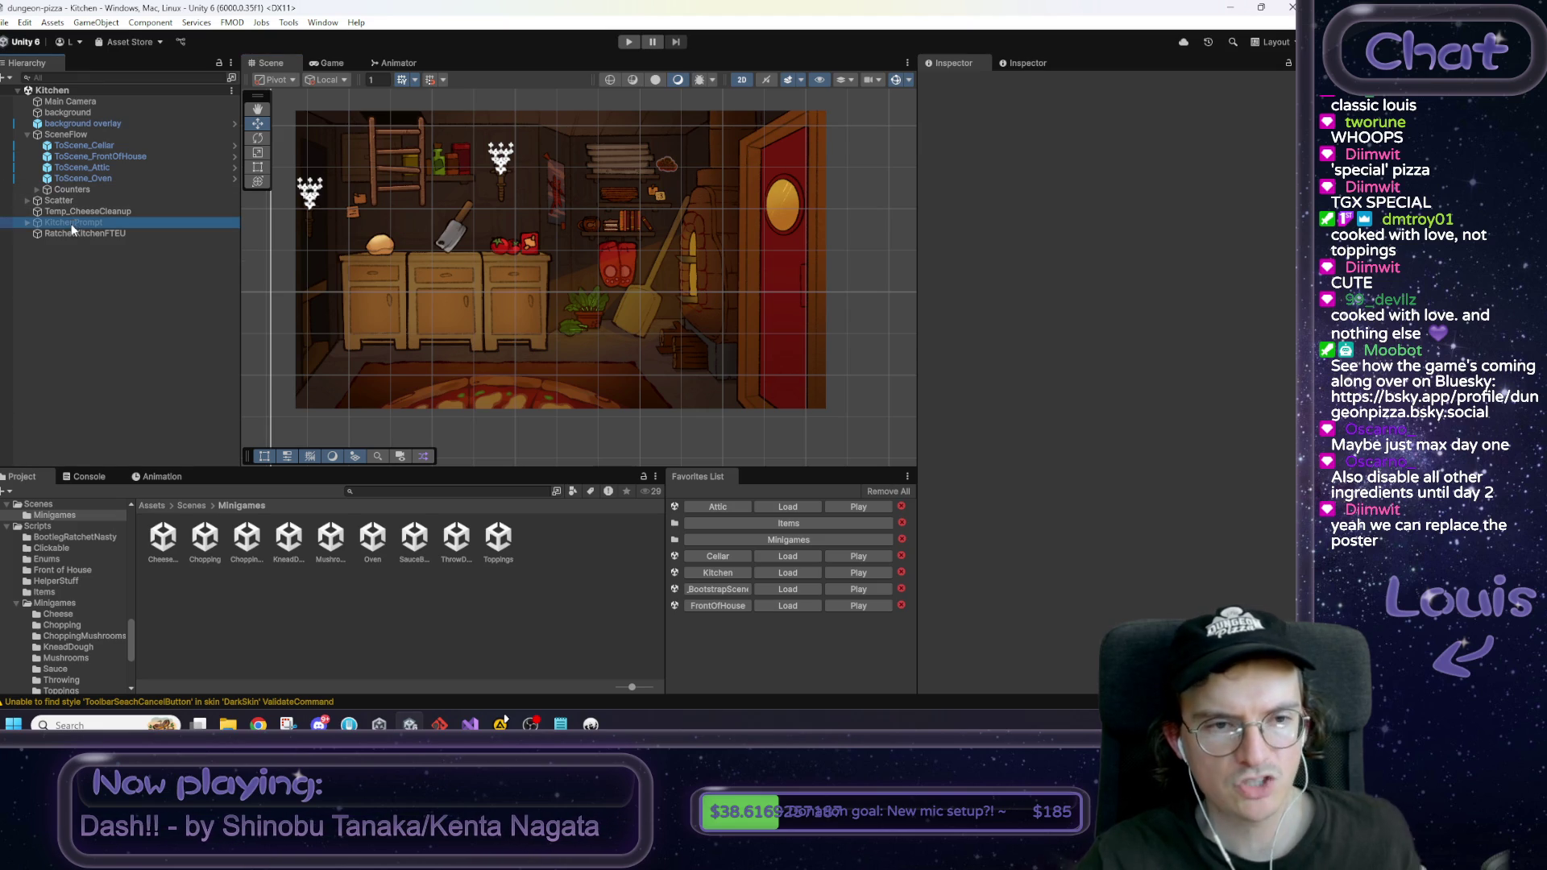
Step: Enable the KitchenPrompt object so 'Click the dough to get started' appears
scroll(1037, 414, "down", 10)
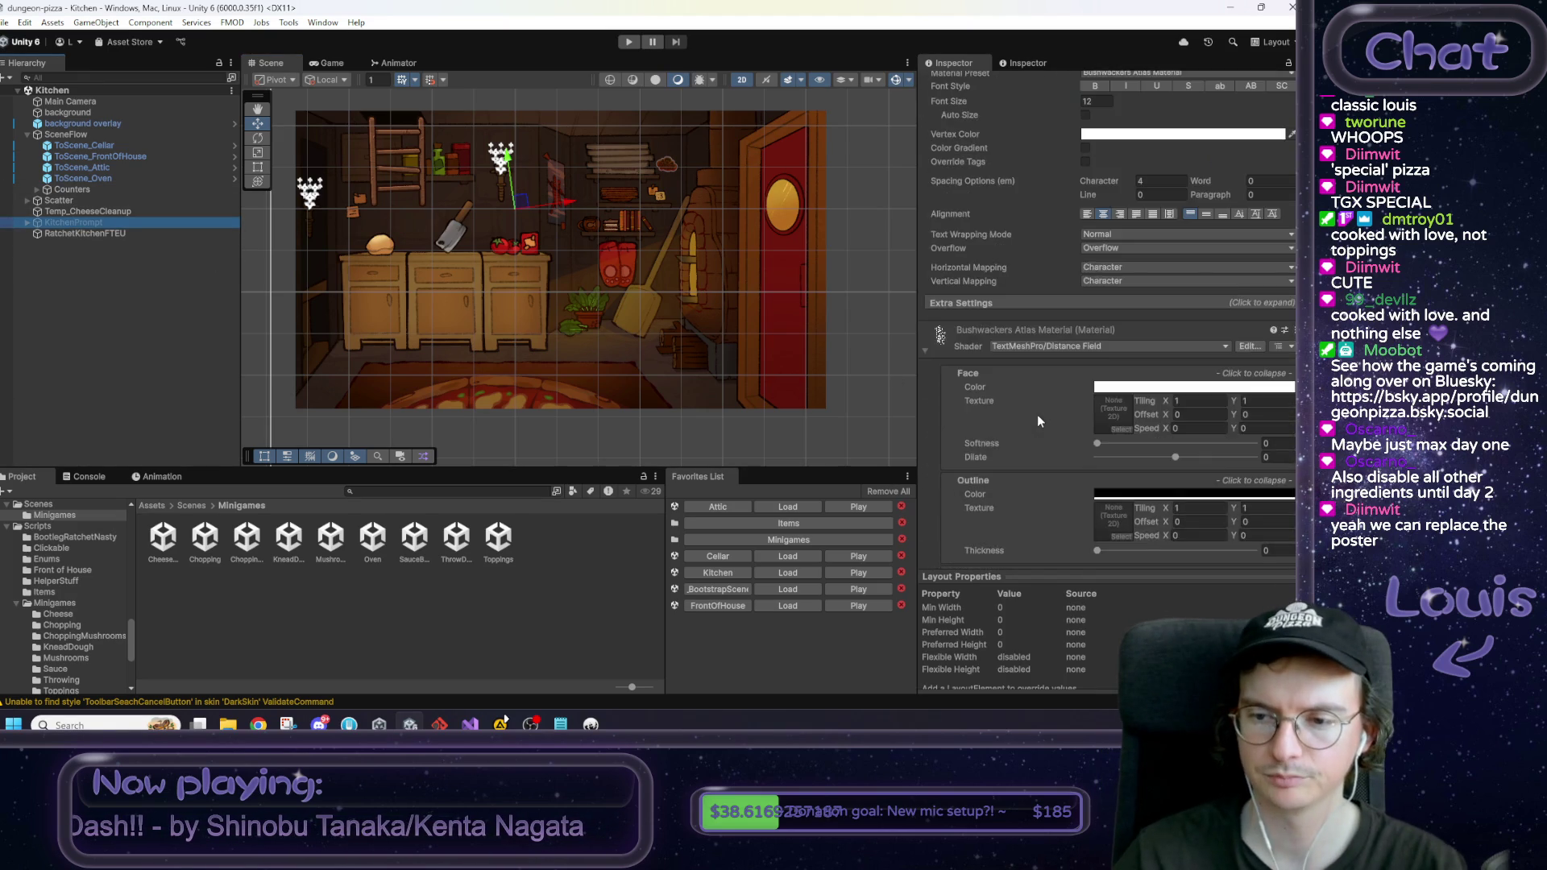
scroll(1042, 413, "up", 4)
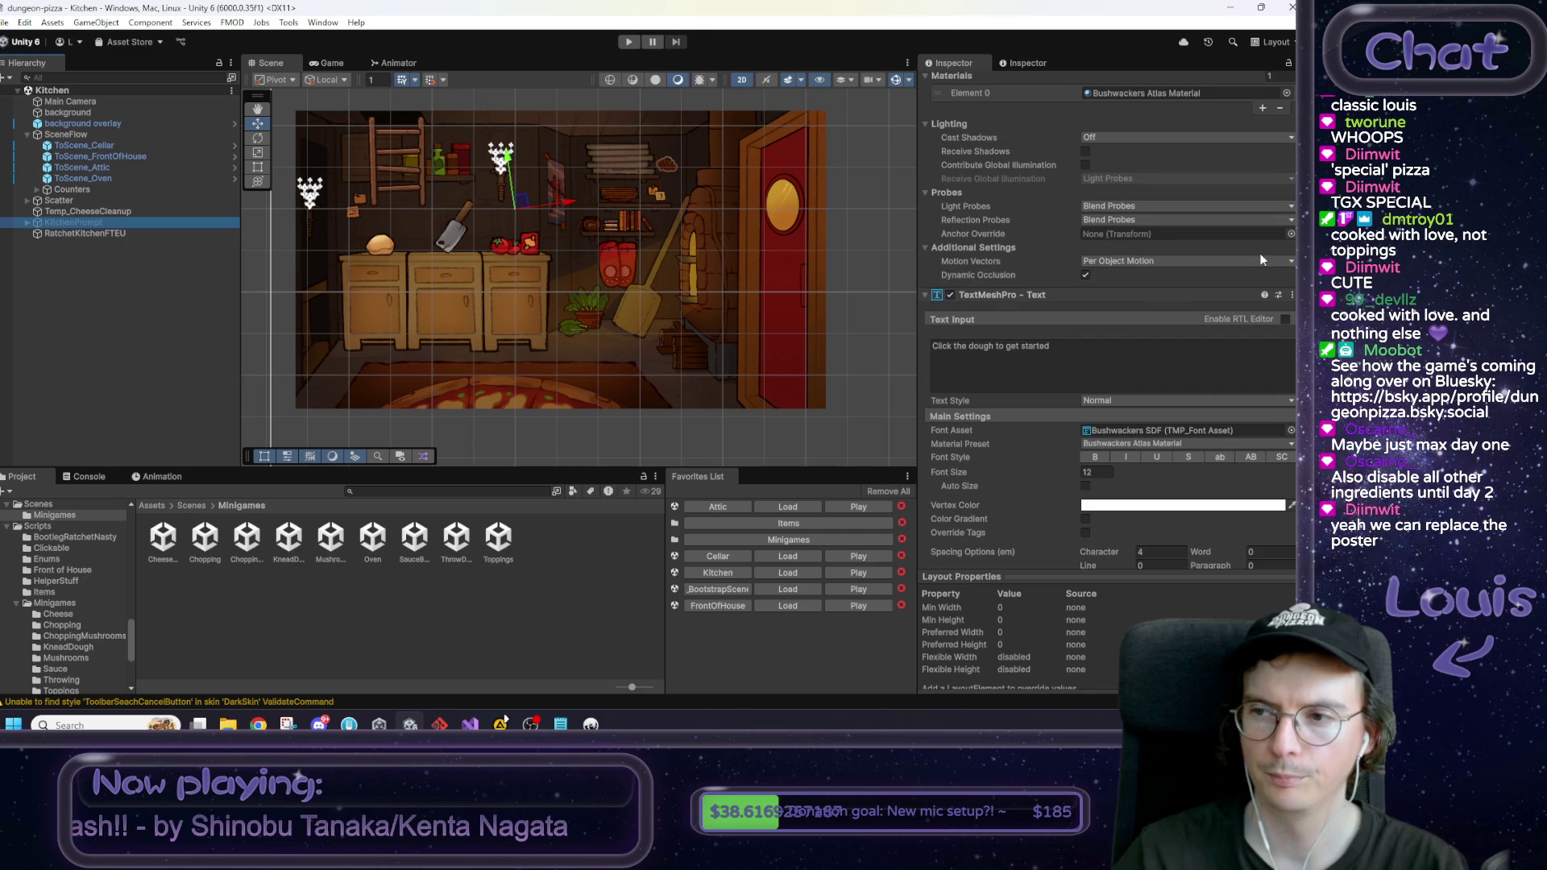
scroll(1276, 148, "up", 6)
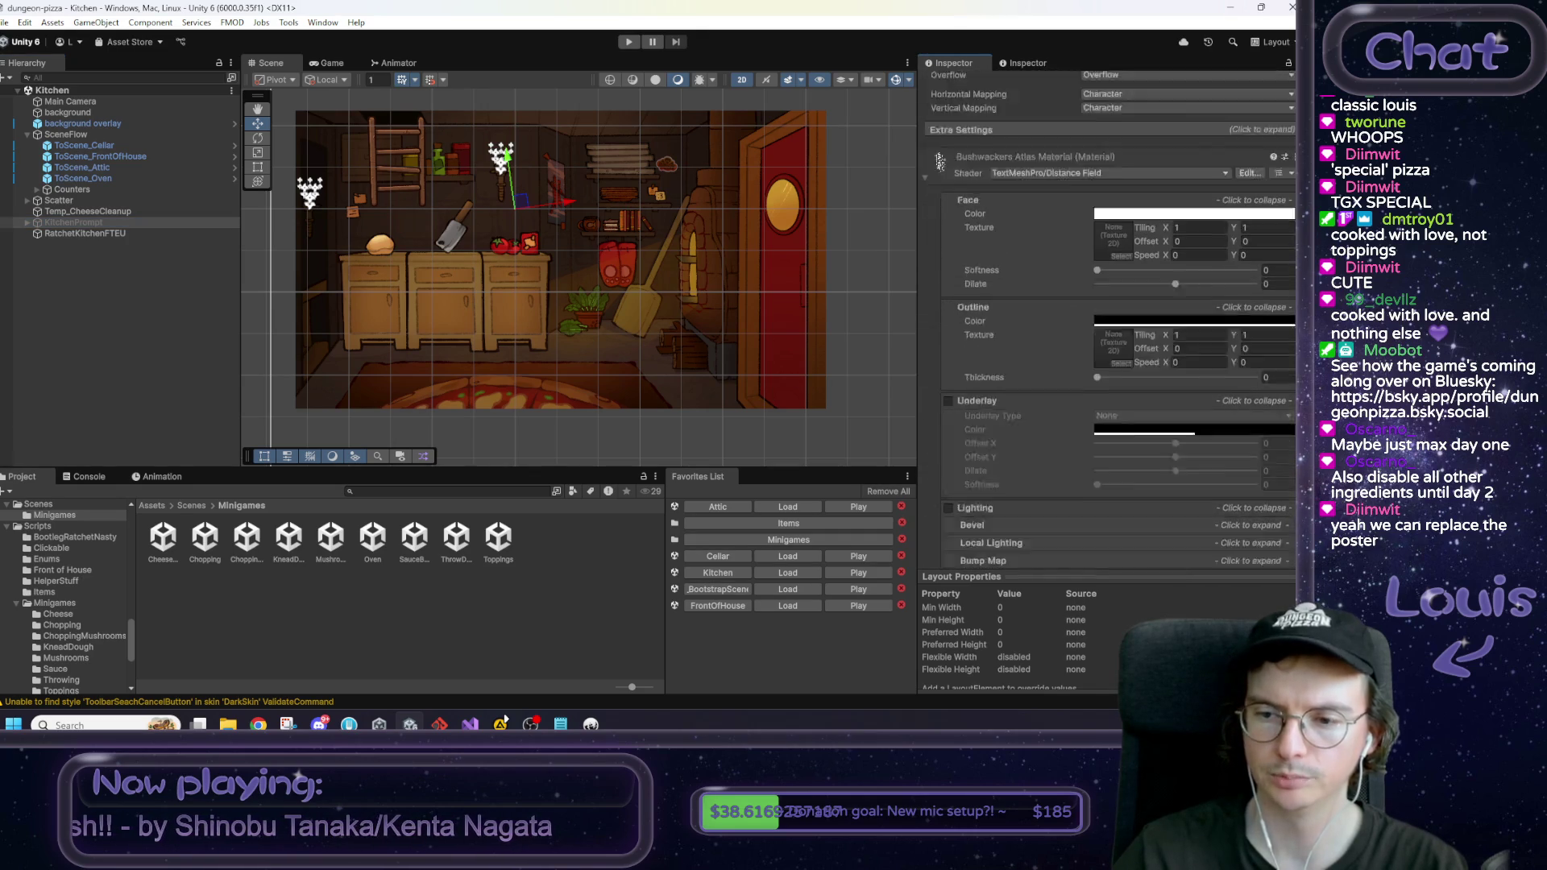
left_click(121, 233)
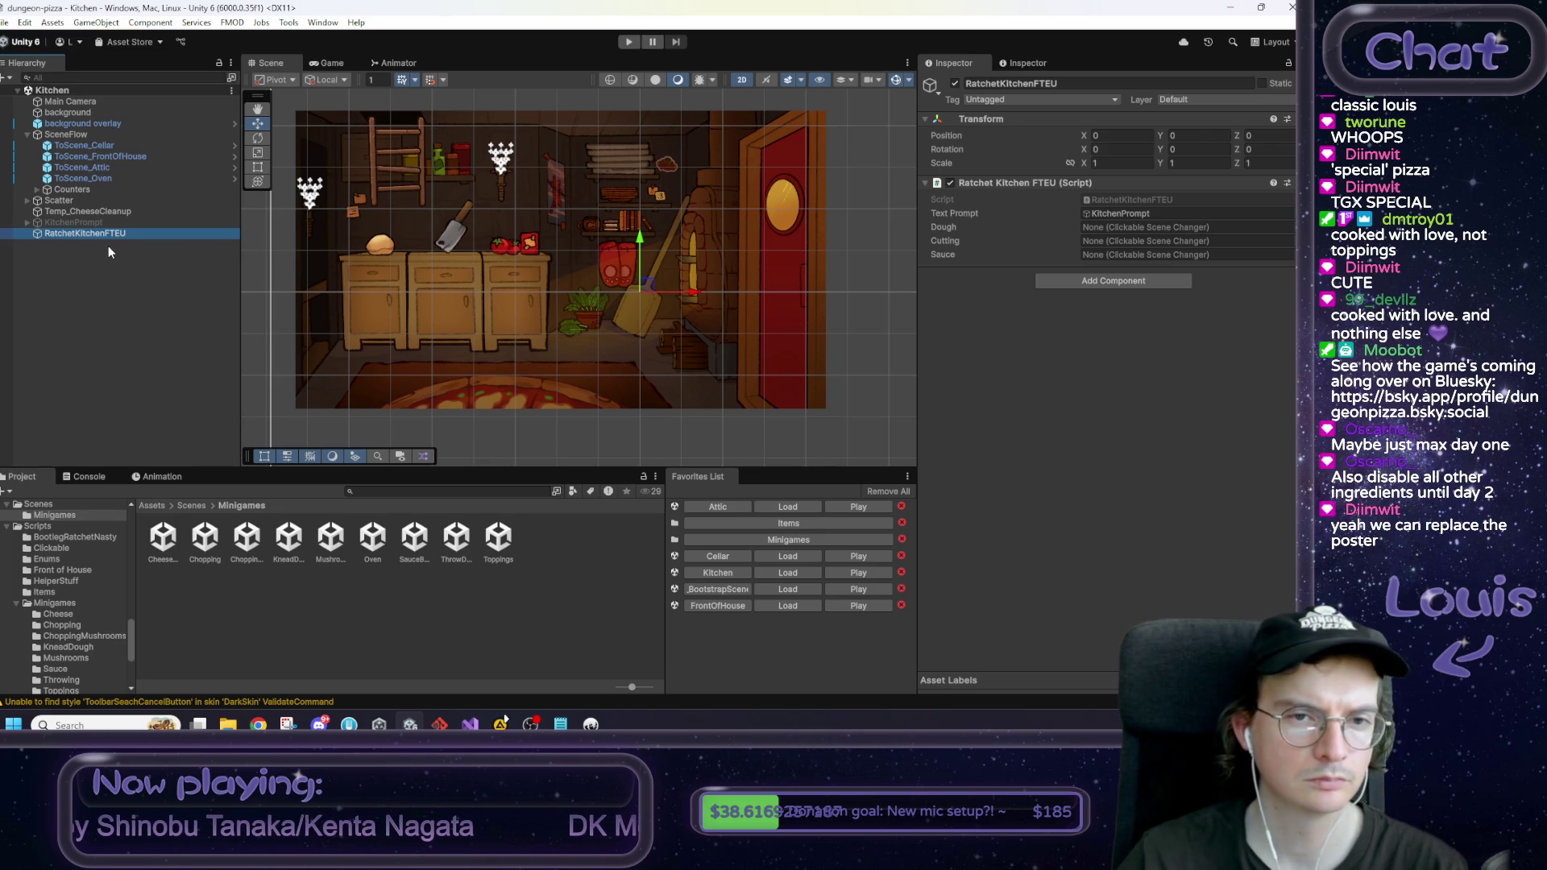
left_click(93, 223)
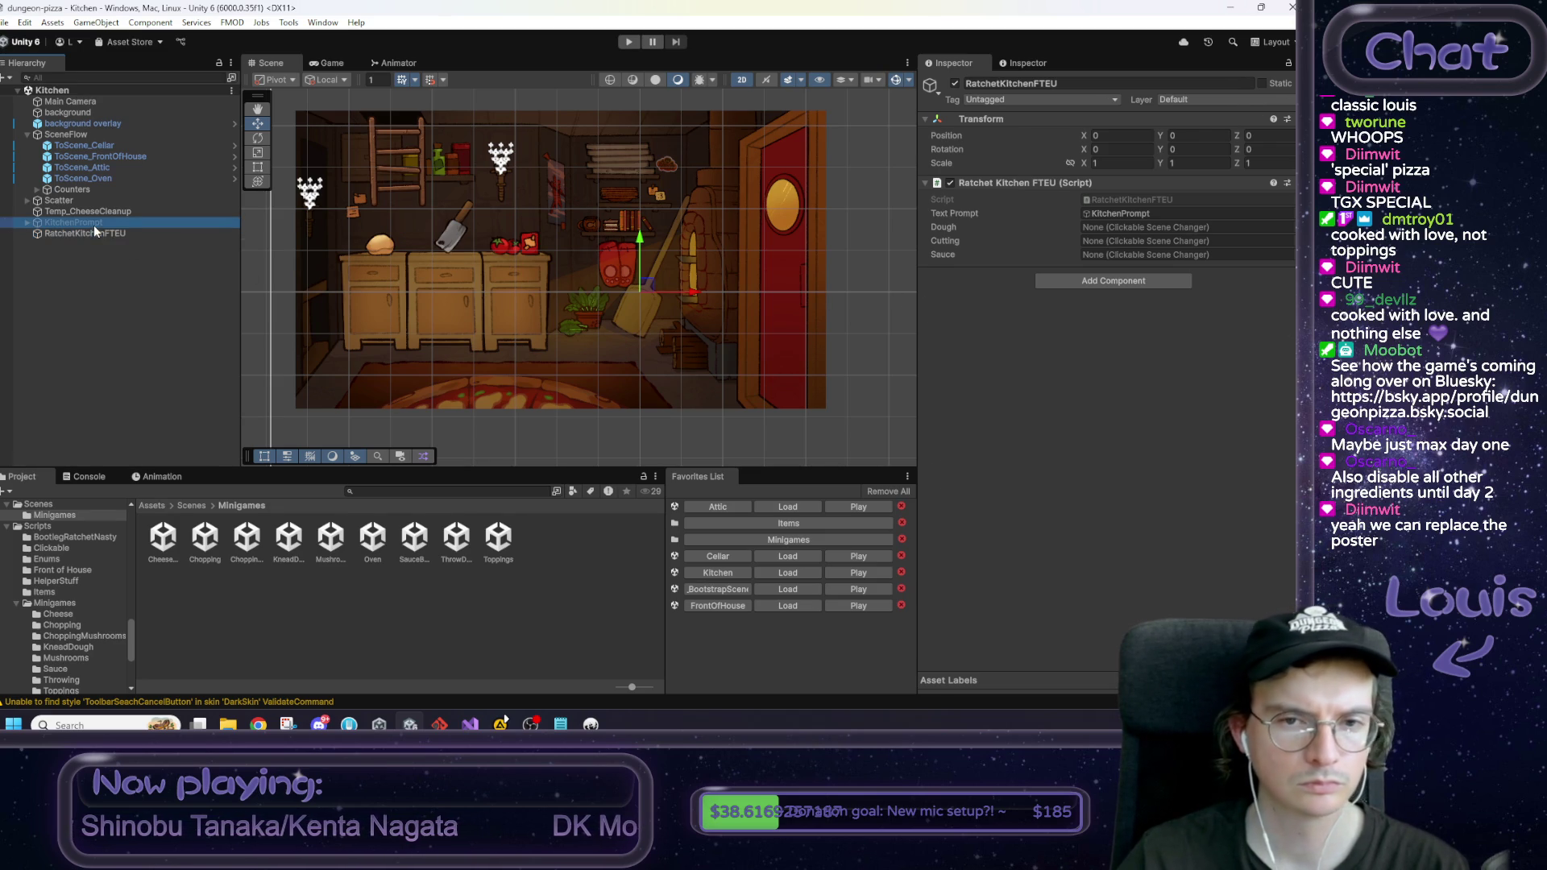
left_click(956, 83)
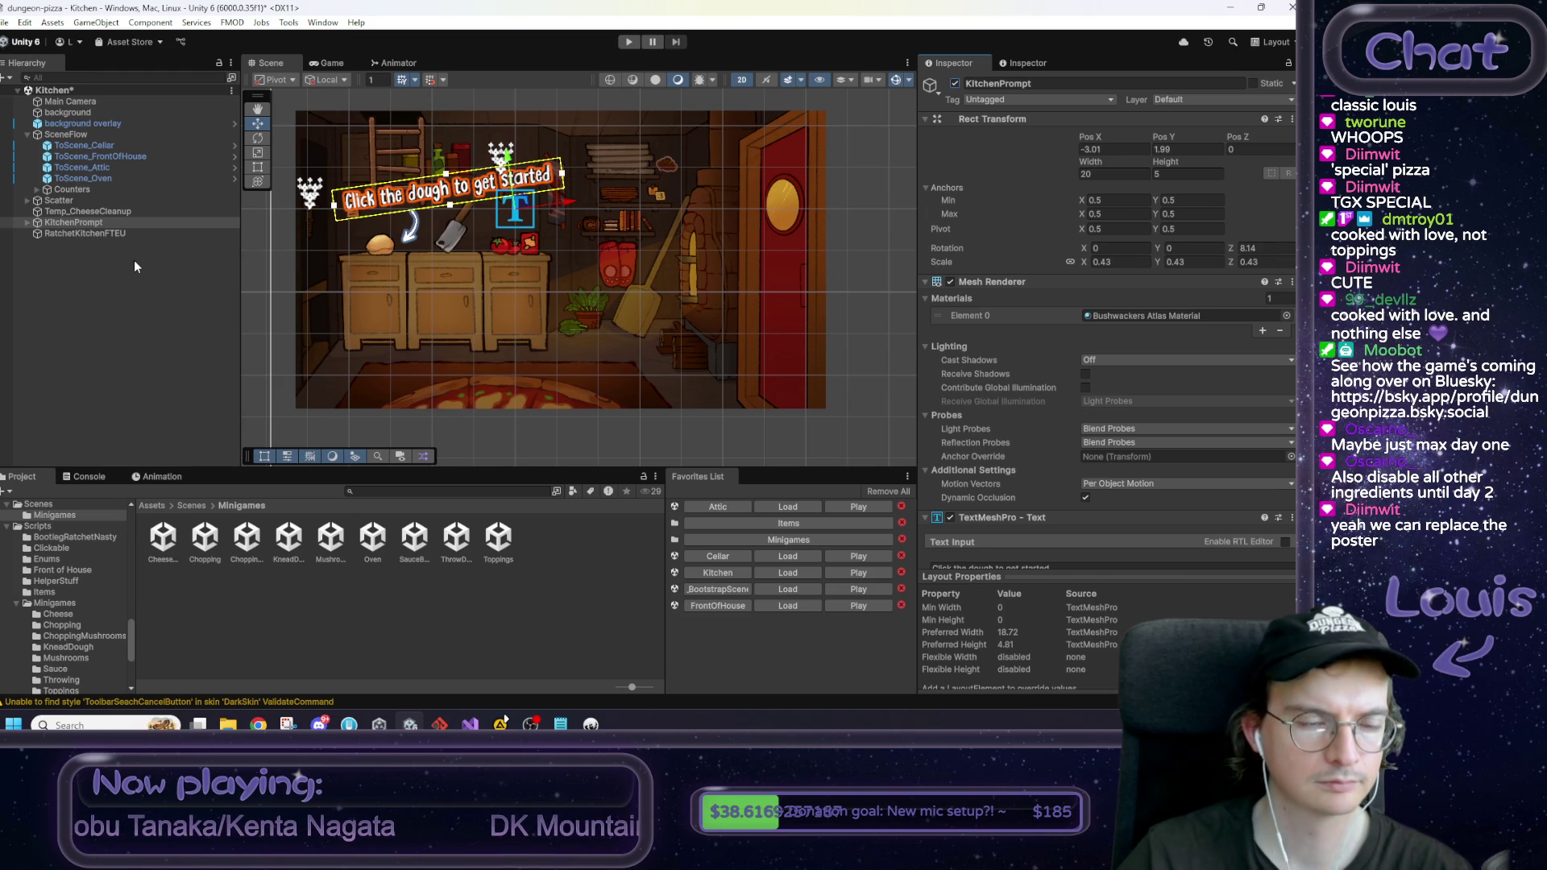
left_click(106, 223)
Step: Duplicate KitchenPrompt, deactivate the original, and drag KitchenPrompt (1) right to X 1.19, Y 1.82
key("ctrl+d")
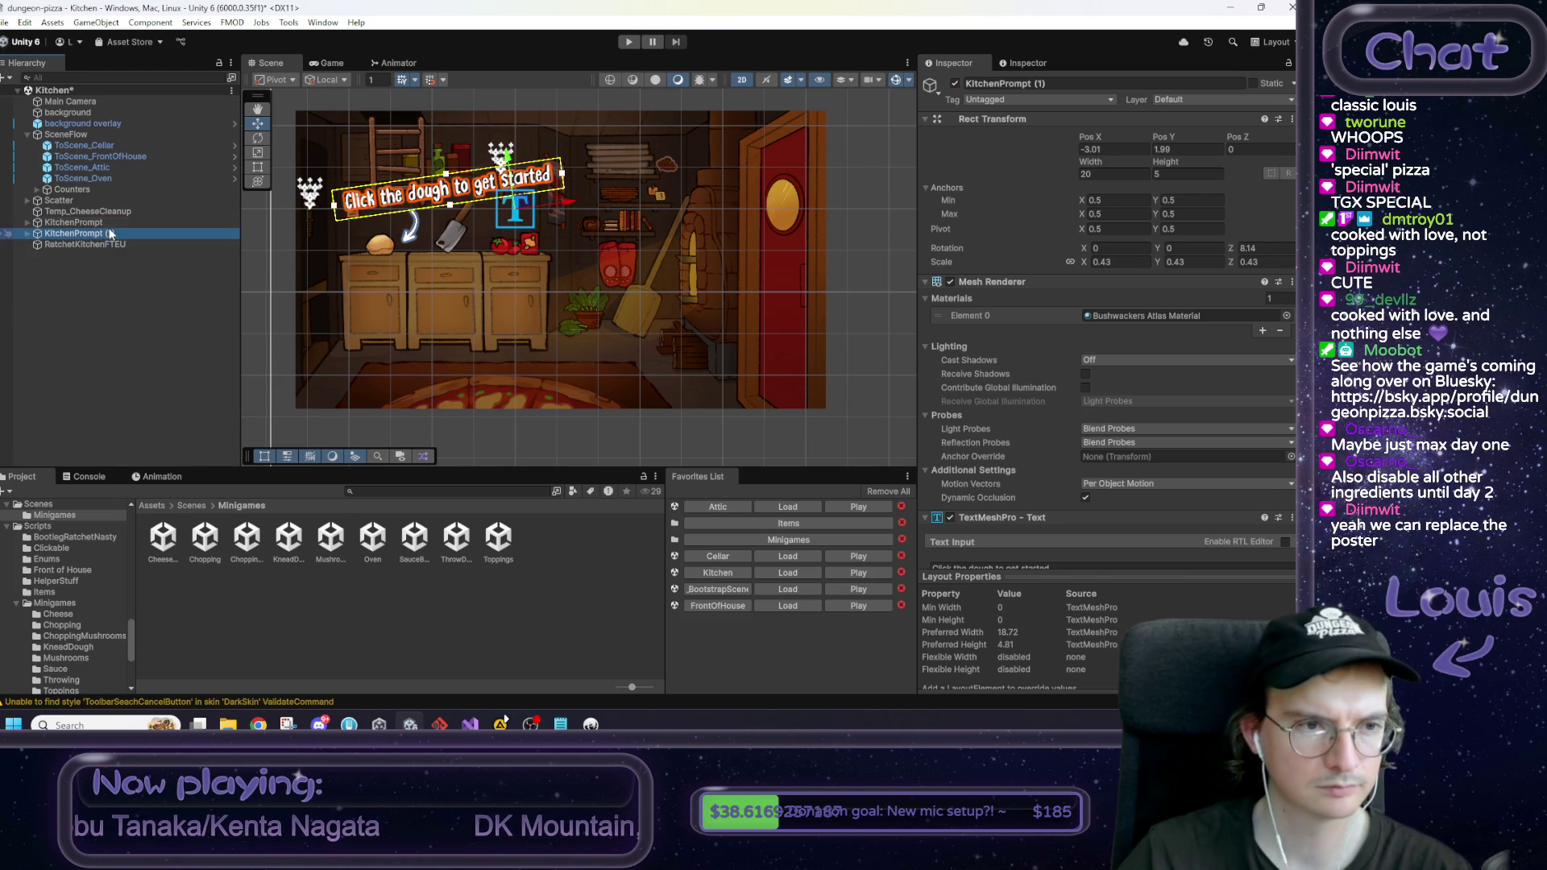
left_click(955, 84)
left_click(142, 234)
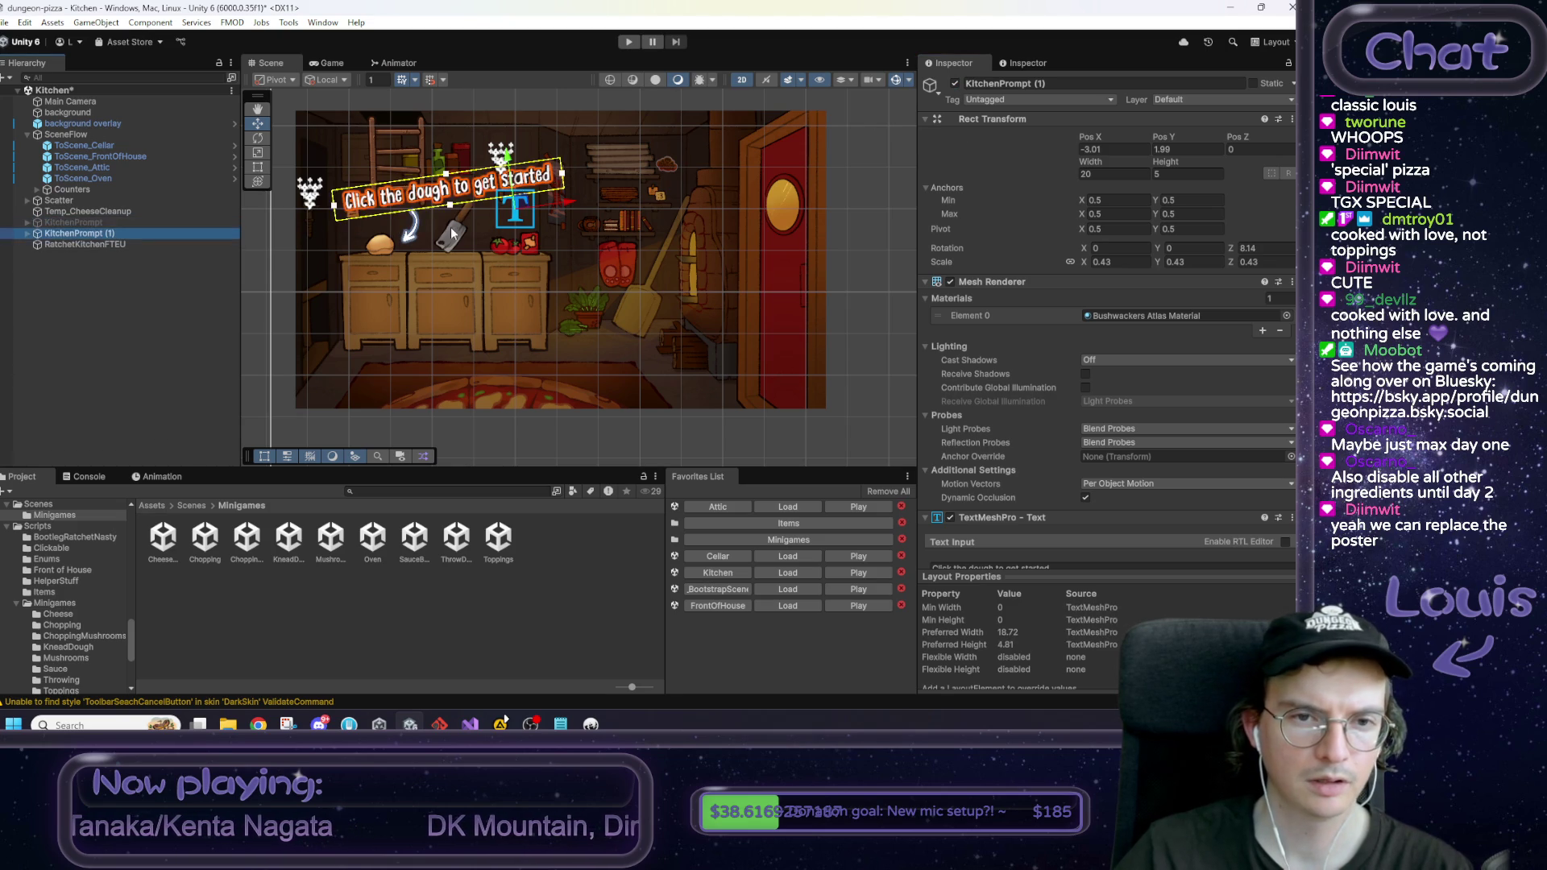
left_click_drag(524, 208, 706, 207)
Step: Expand KitchenPrompt (1) and select its TextMeshPro text input in the Inspector
left_click(28, 234)
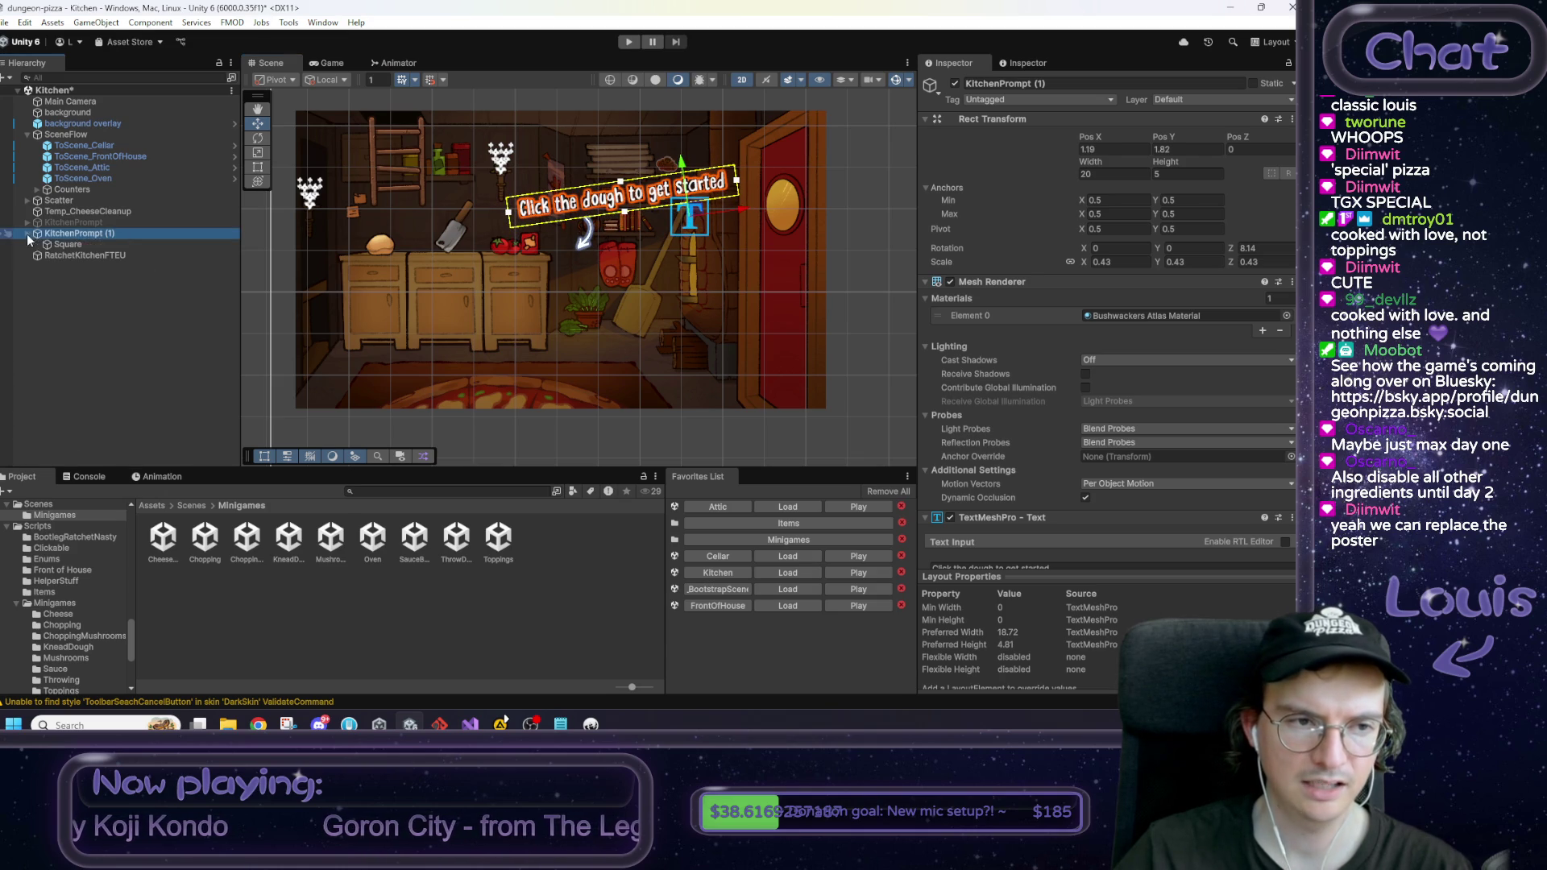
scroll(1048, 483, "down", 1)
left_click(1048, 517)
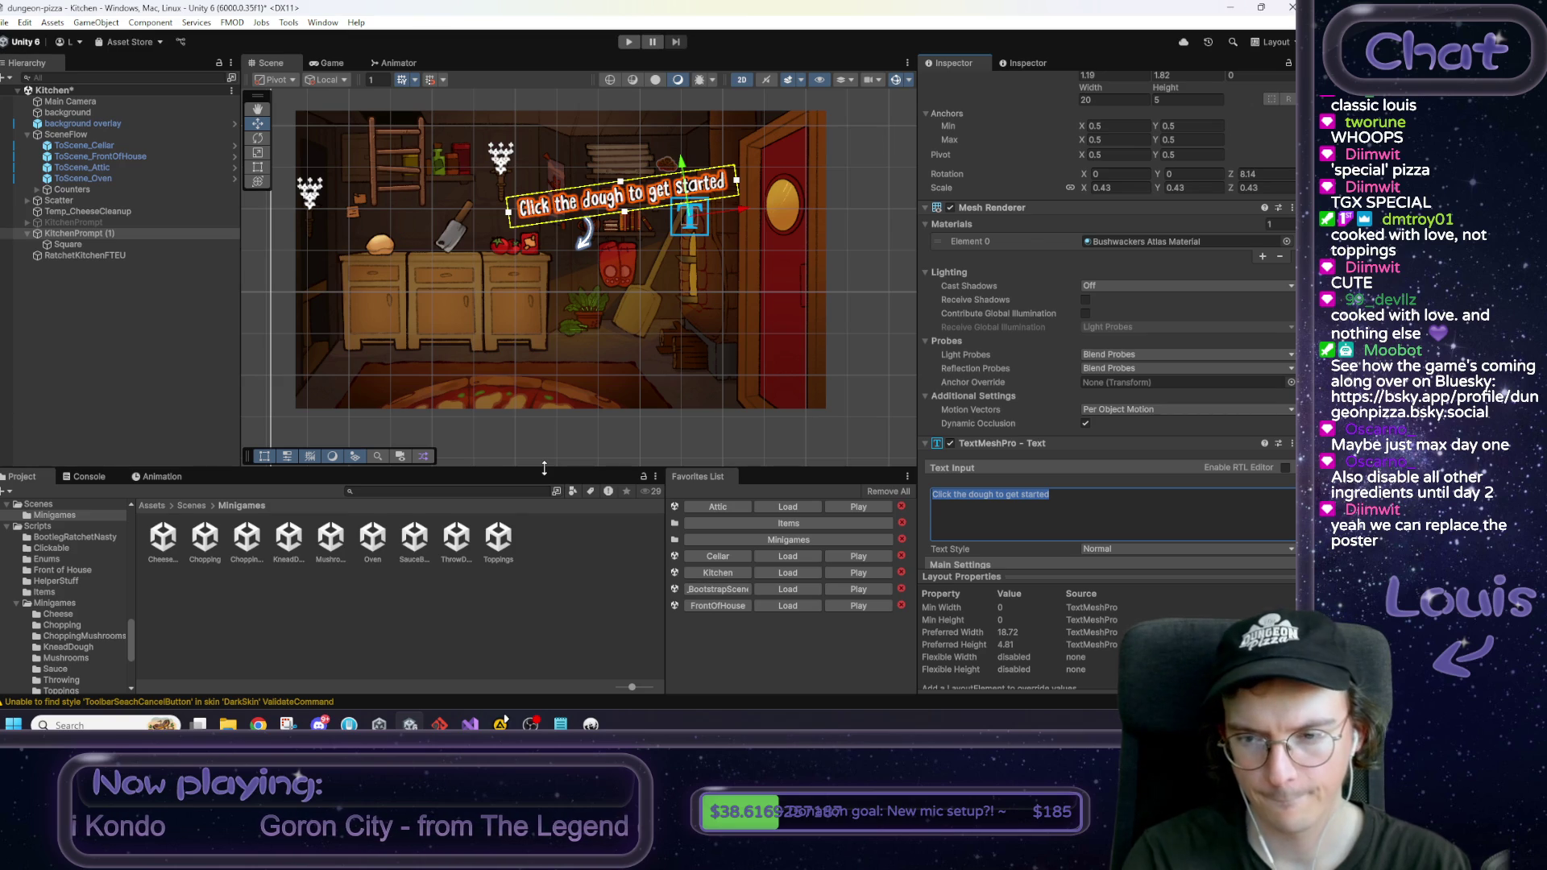
Step: Rewrite the prompt text as 'Time to turn in. Head up to the loft.'
type("You can sleep in the a")
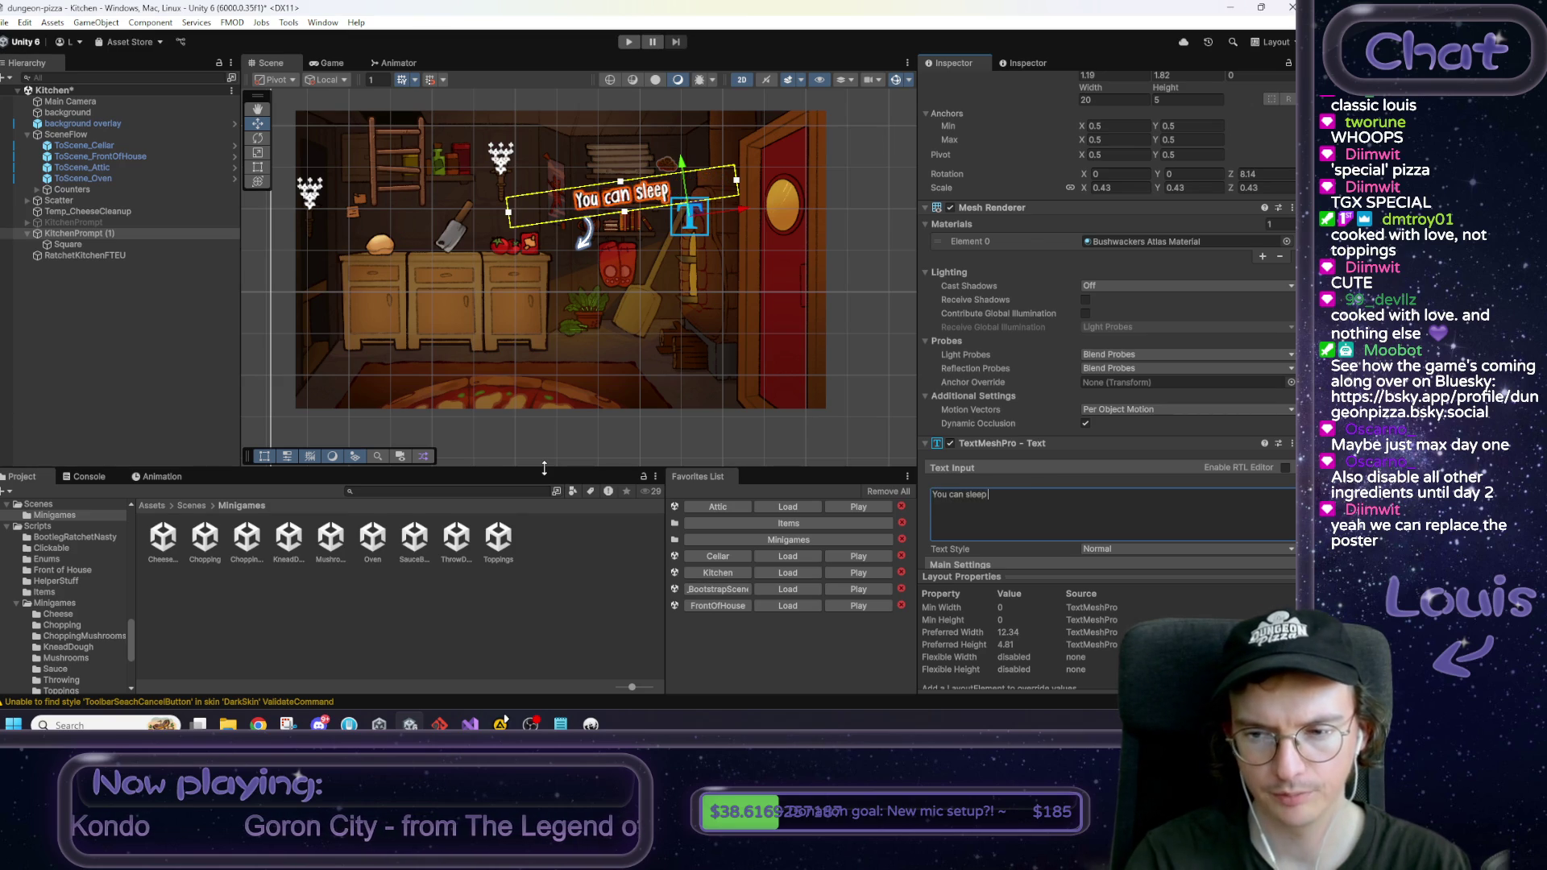
type("ttci")
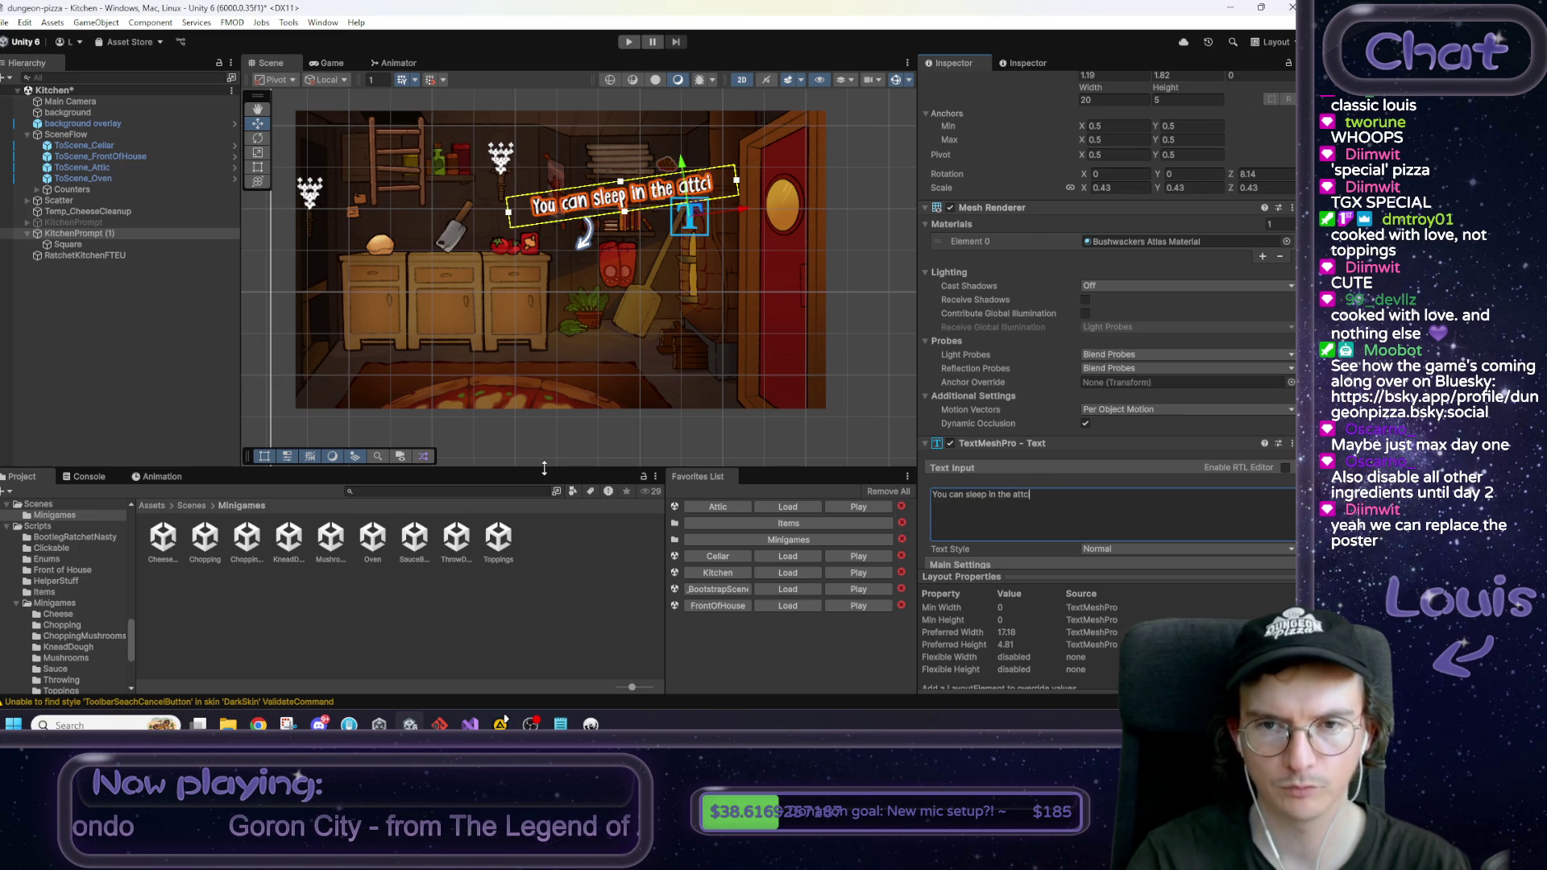
key("BackSpace")
type("ic")
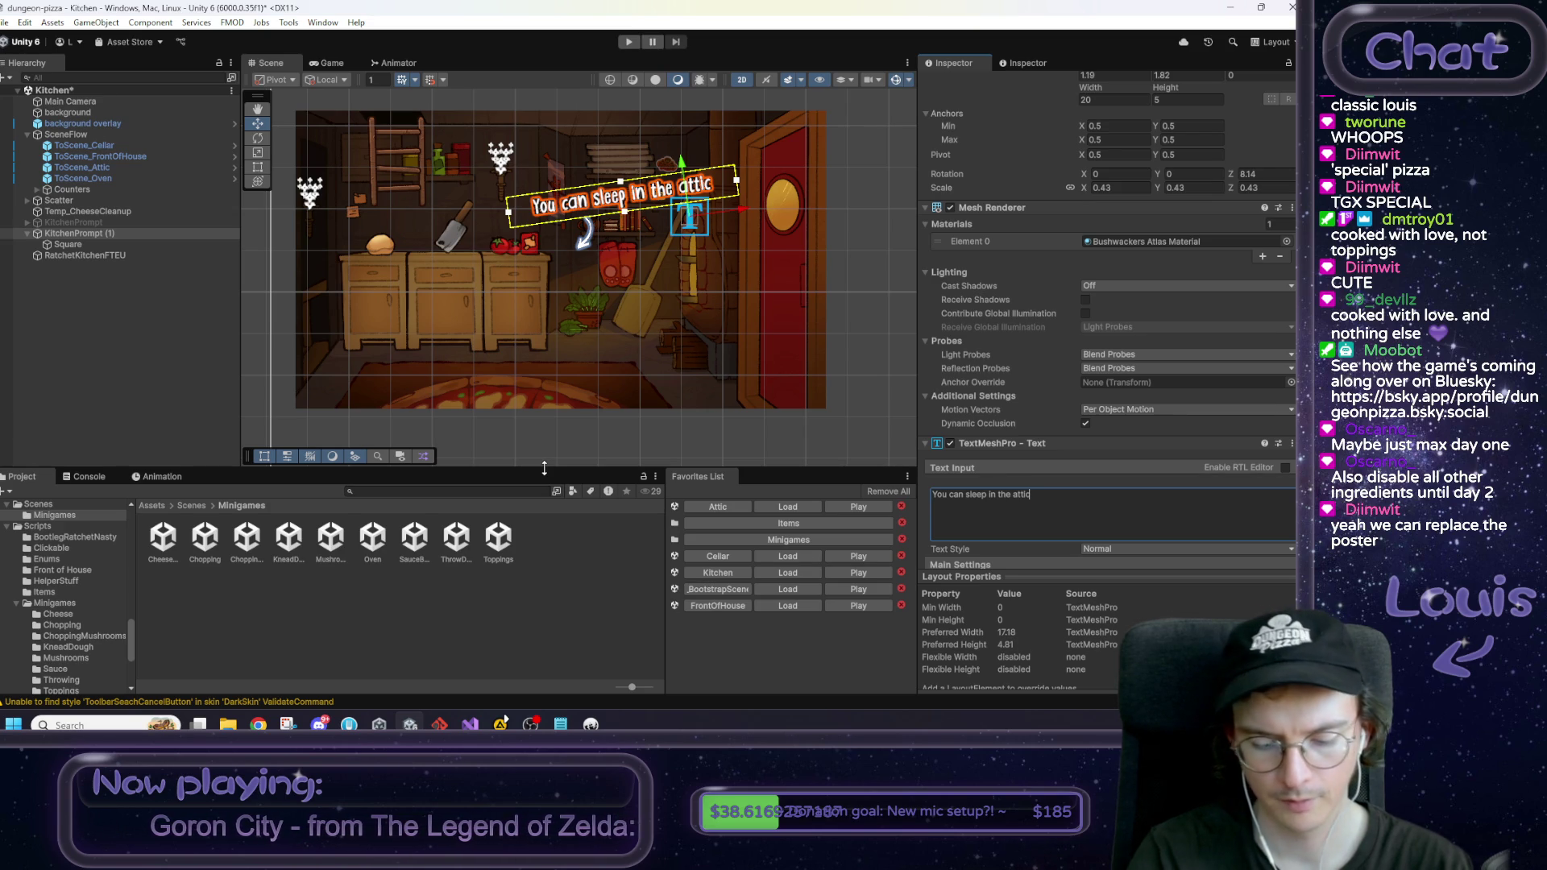
key("ctrl+a")
type("Time to turn in. ")
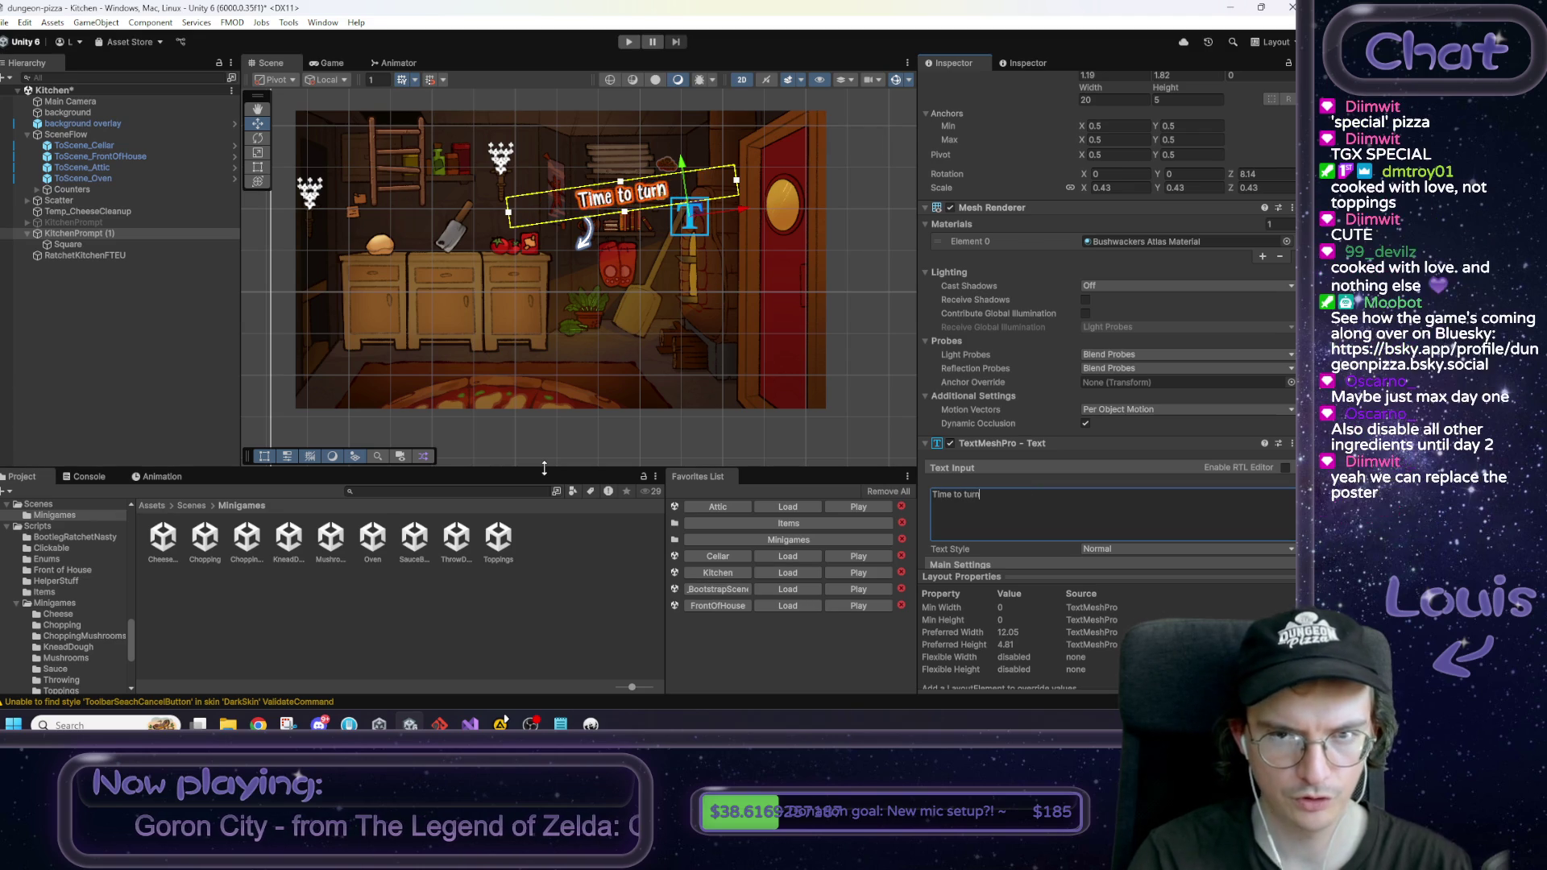
type("H")
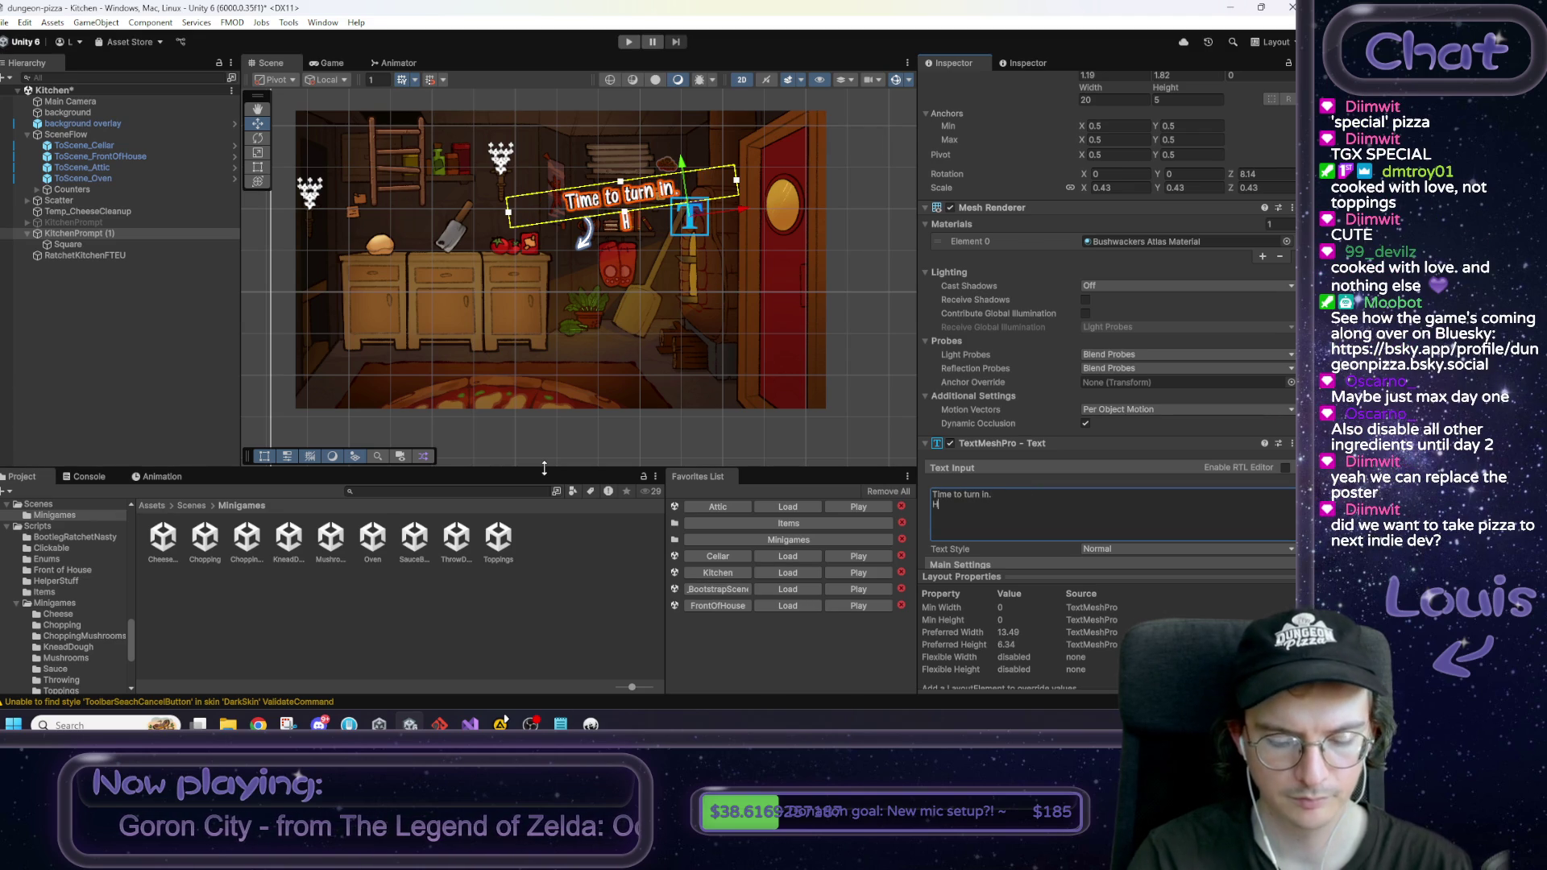
type("ead up to the")
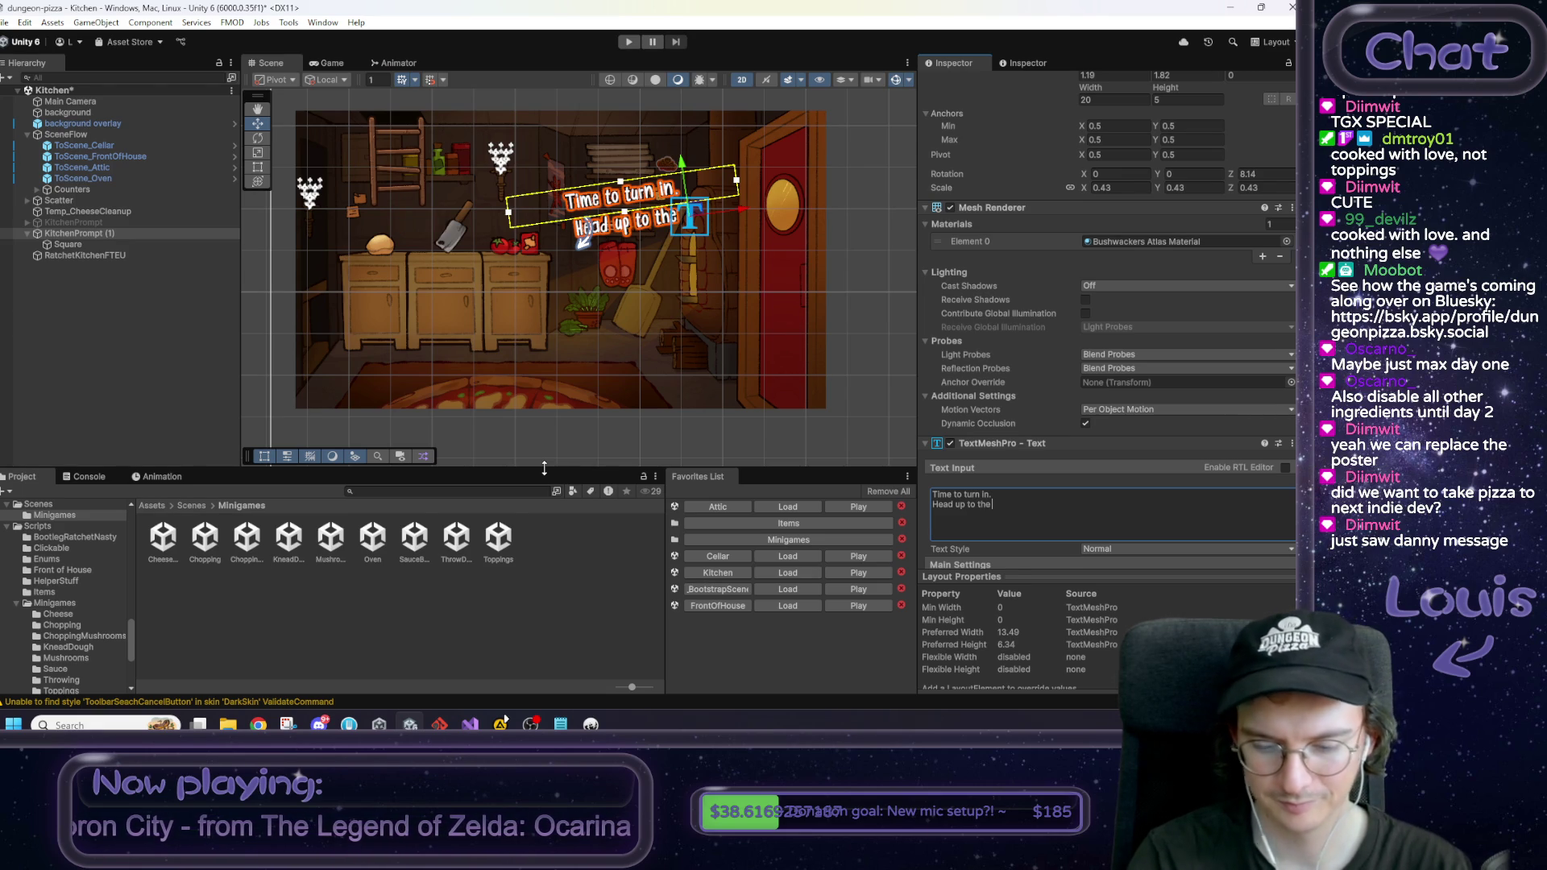
type("loft")
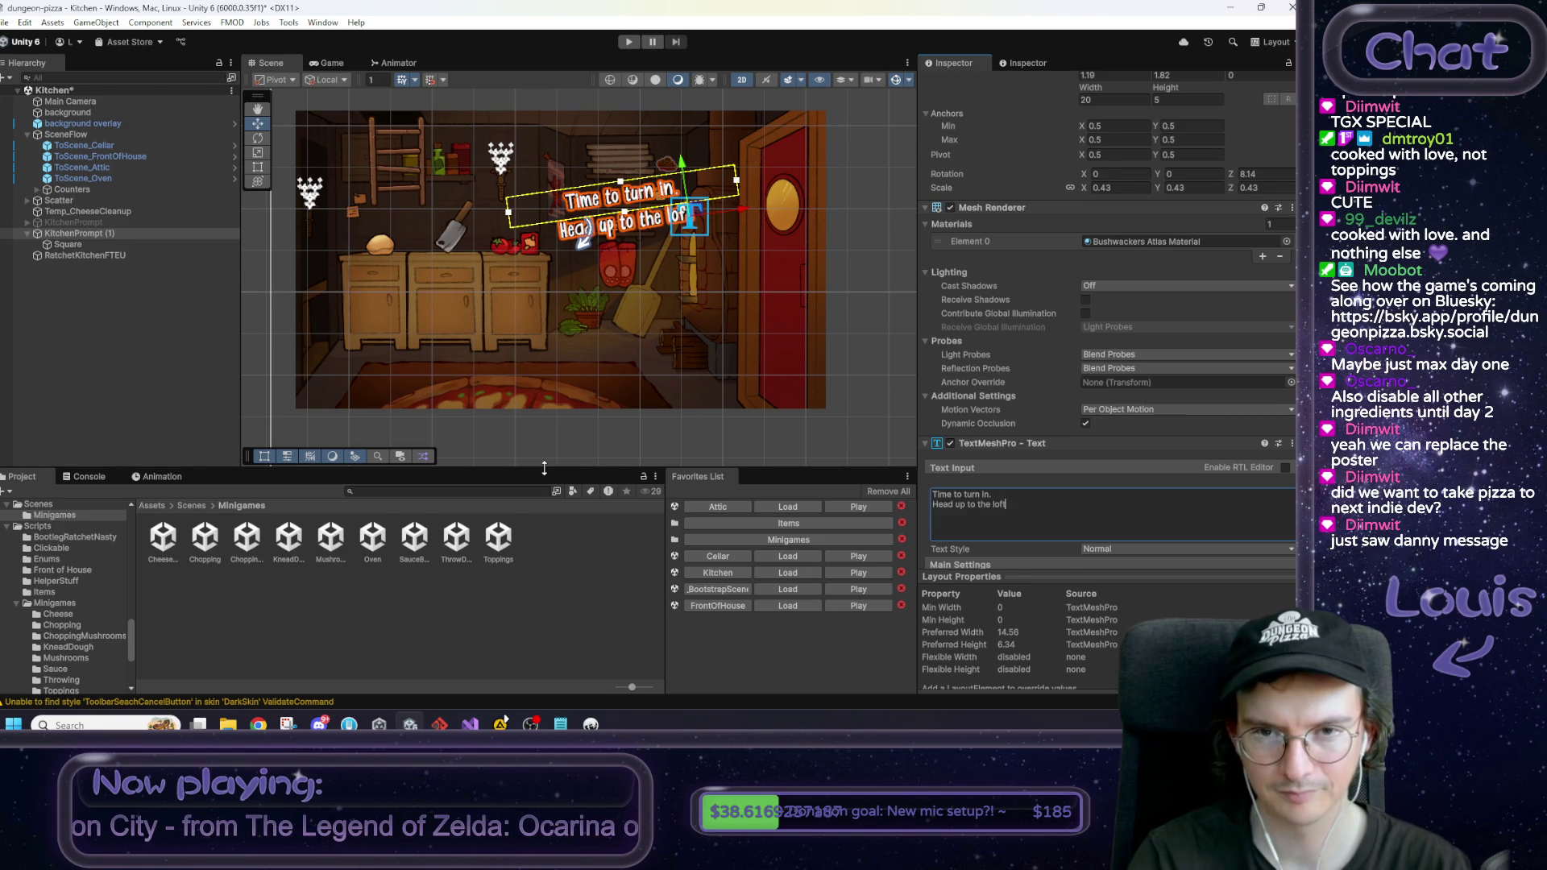
type(".")
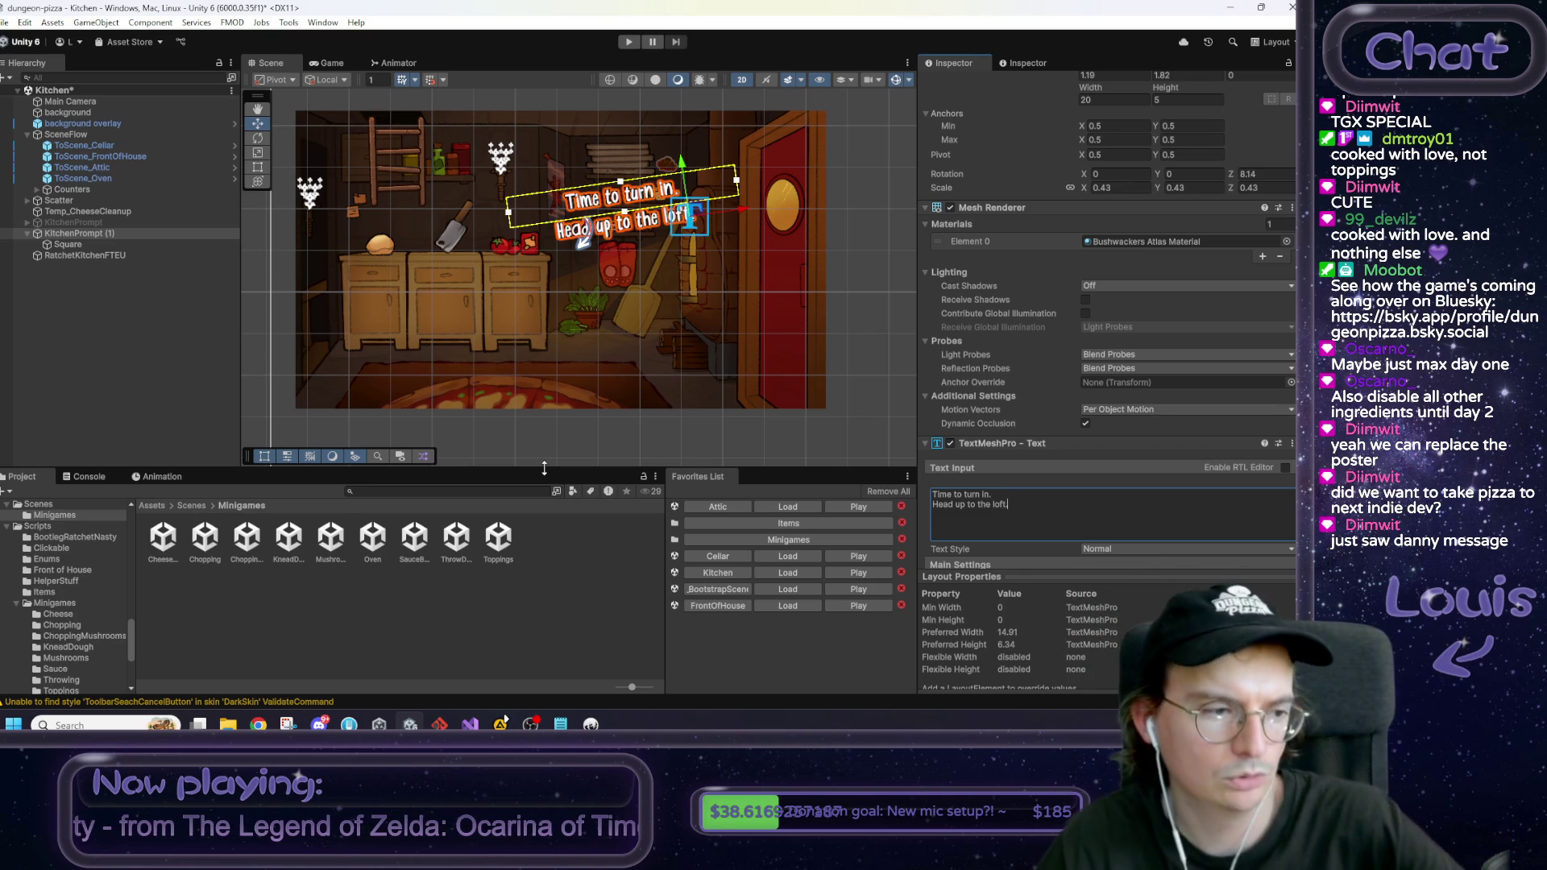
type(".")
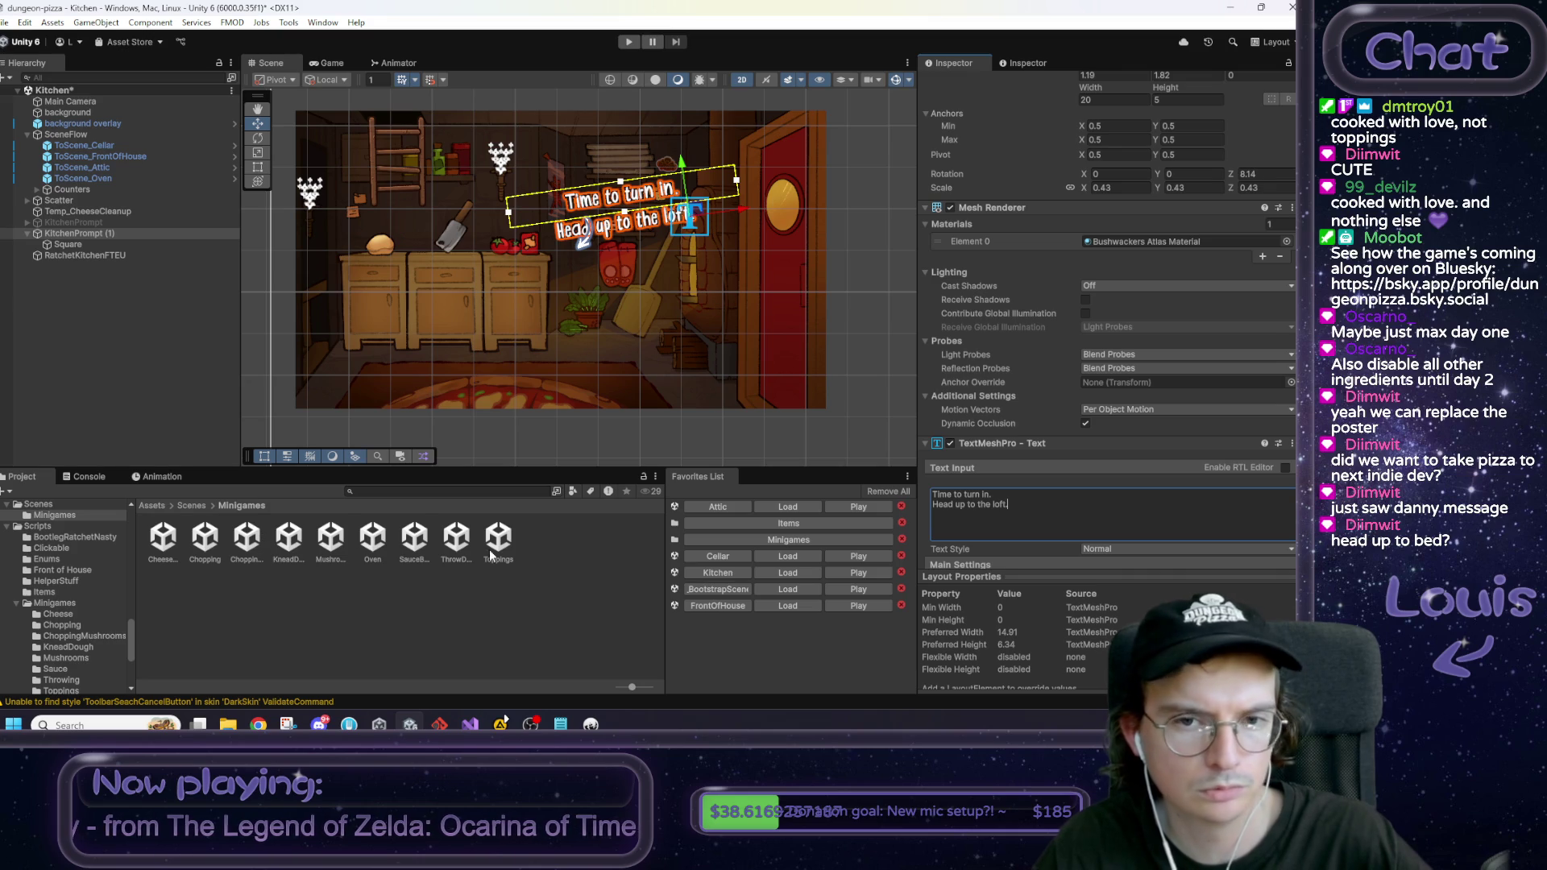
Step: Replace 'the loft.' with 'bed.' and stretch the text box taller
left_click(980, 507)
left_click_drag(979, 506, 1009, 504)
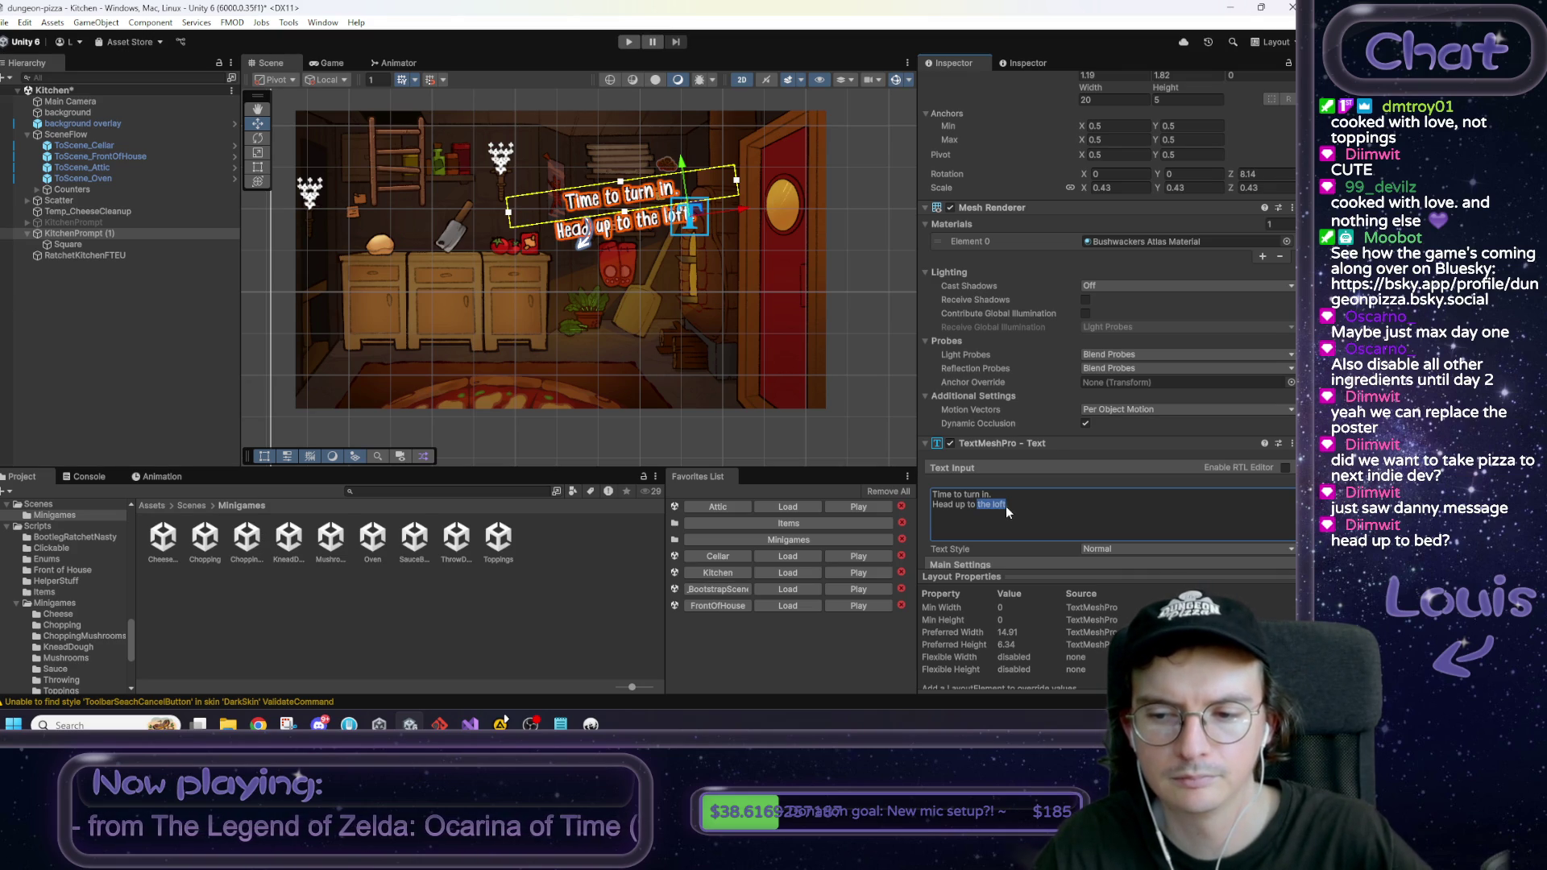
type("bed.")
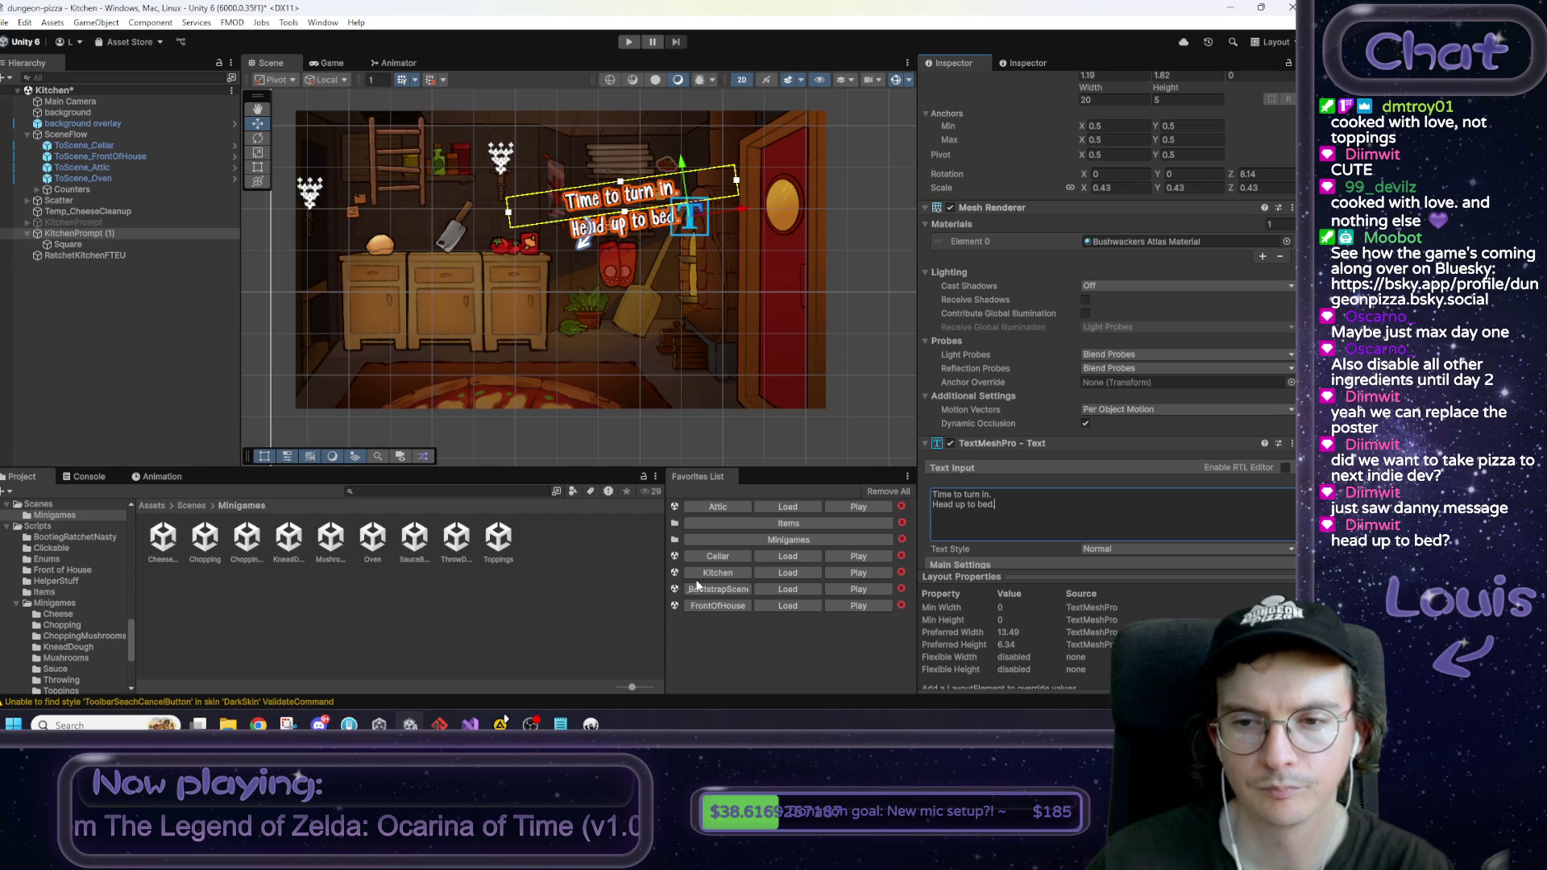
left_click_drag(628, 219, 645, 248)
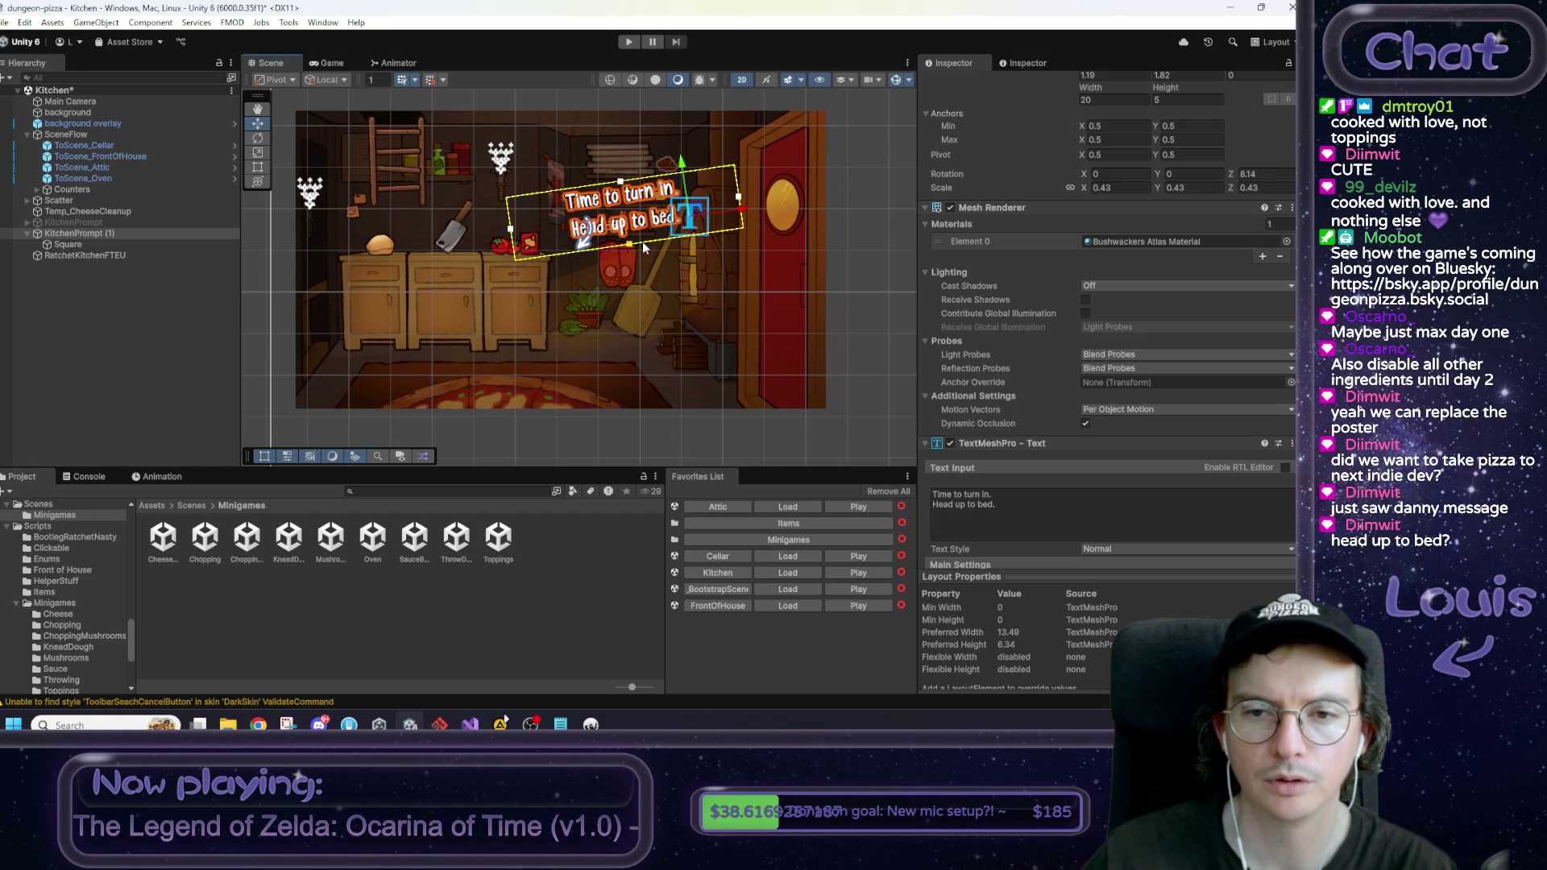
Step: Move and rotate the Square arrow so it points beside the bedtime prompt
left_click(117, 243)
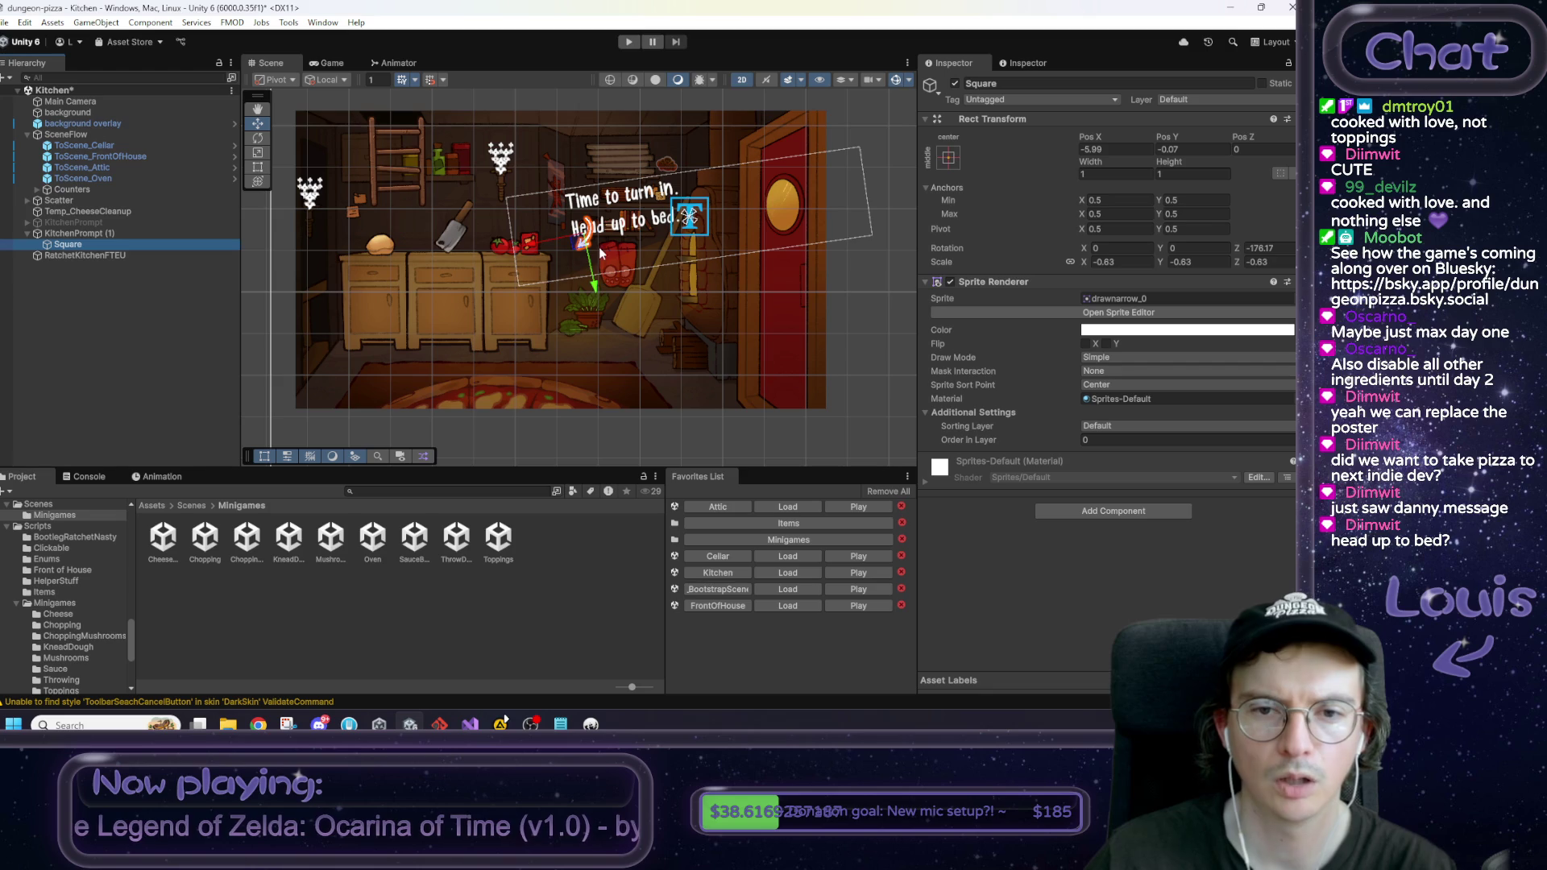
mouse_move(583, 252)
left_mouse_down()
mouse_move(588, 191)
mouse_move(556, 197)
left_mouse_up()
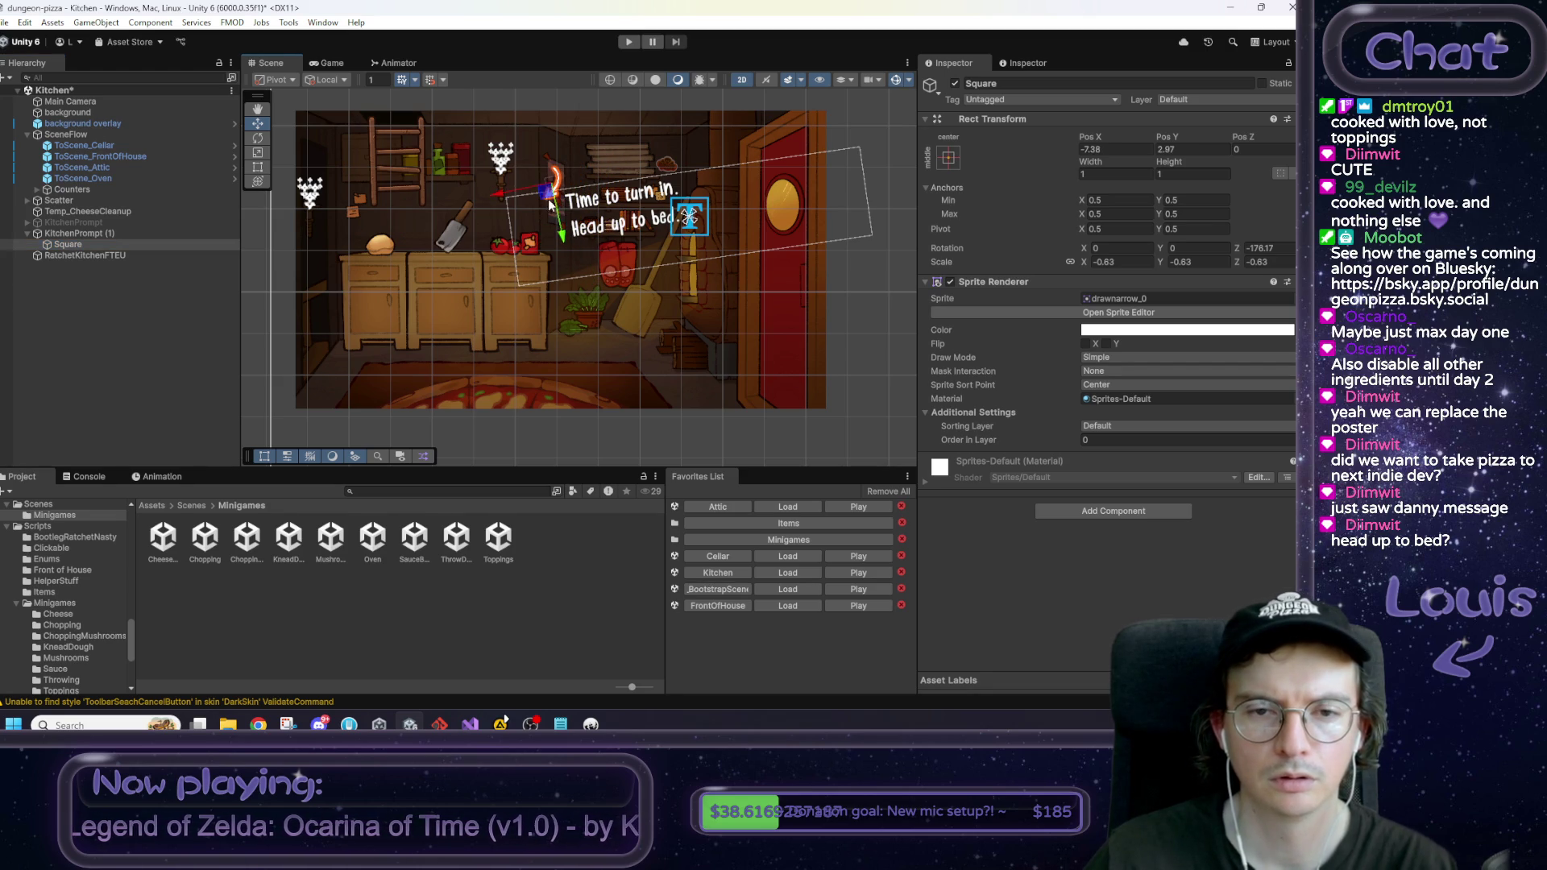
key("t")
key("e")
mouse_move(581, 129)
left_mouse_down()
mouse_move(602, 147)
mouse_move(588, 277)
mouse_move(693, 384)
mouse_move(625, 417)
mouse_move(713, 365)
left_mouse_up()
key("w")
left_click_drag(552, 182, 542, 194)
Step: Shift KitchenPrompt (1) left and start a playtest of the Kitchen
left_click(110, 235)
left_click_drag(701, 212, 614, 204)
left_click(527, 98)
left_click(628, 42)
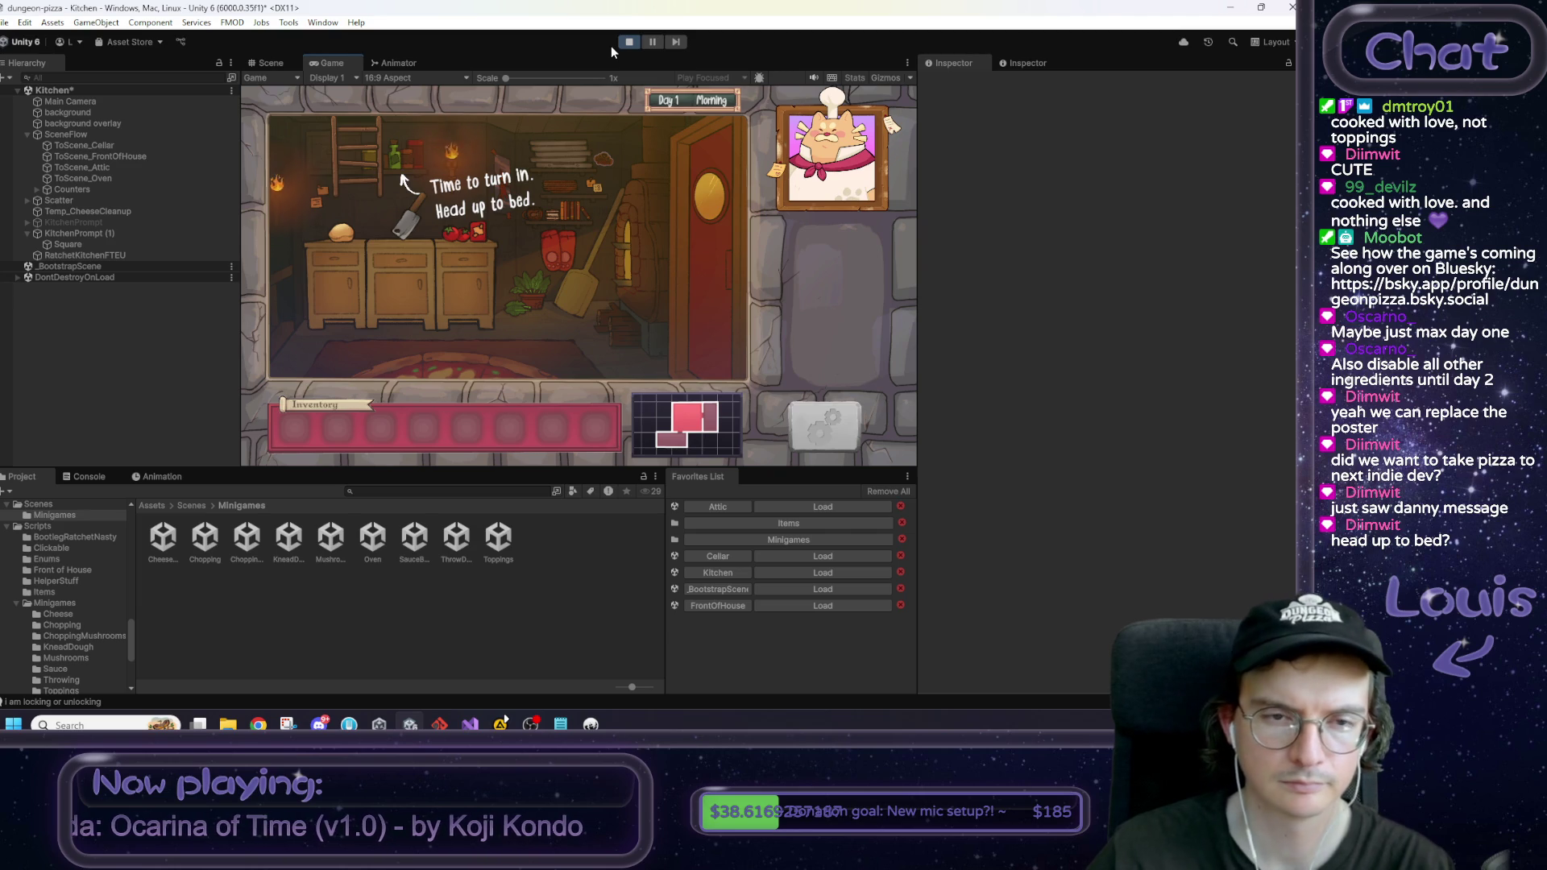
Step: Stop the playtest and reposition the arrow Square and the KitchenPrompt (1) text beside each other
left_click(628, 41)
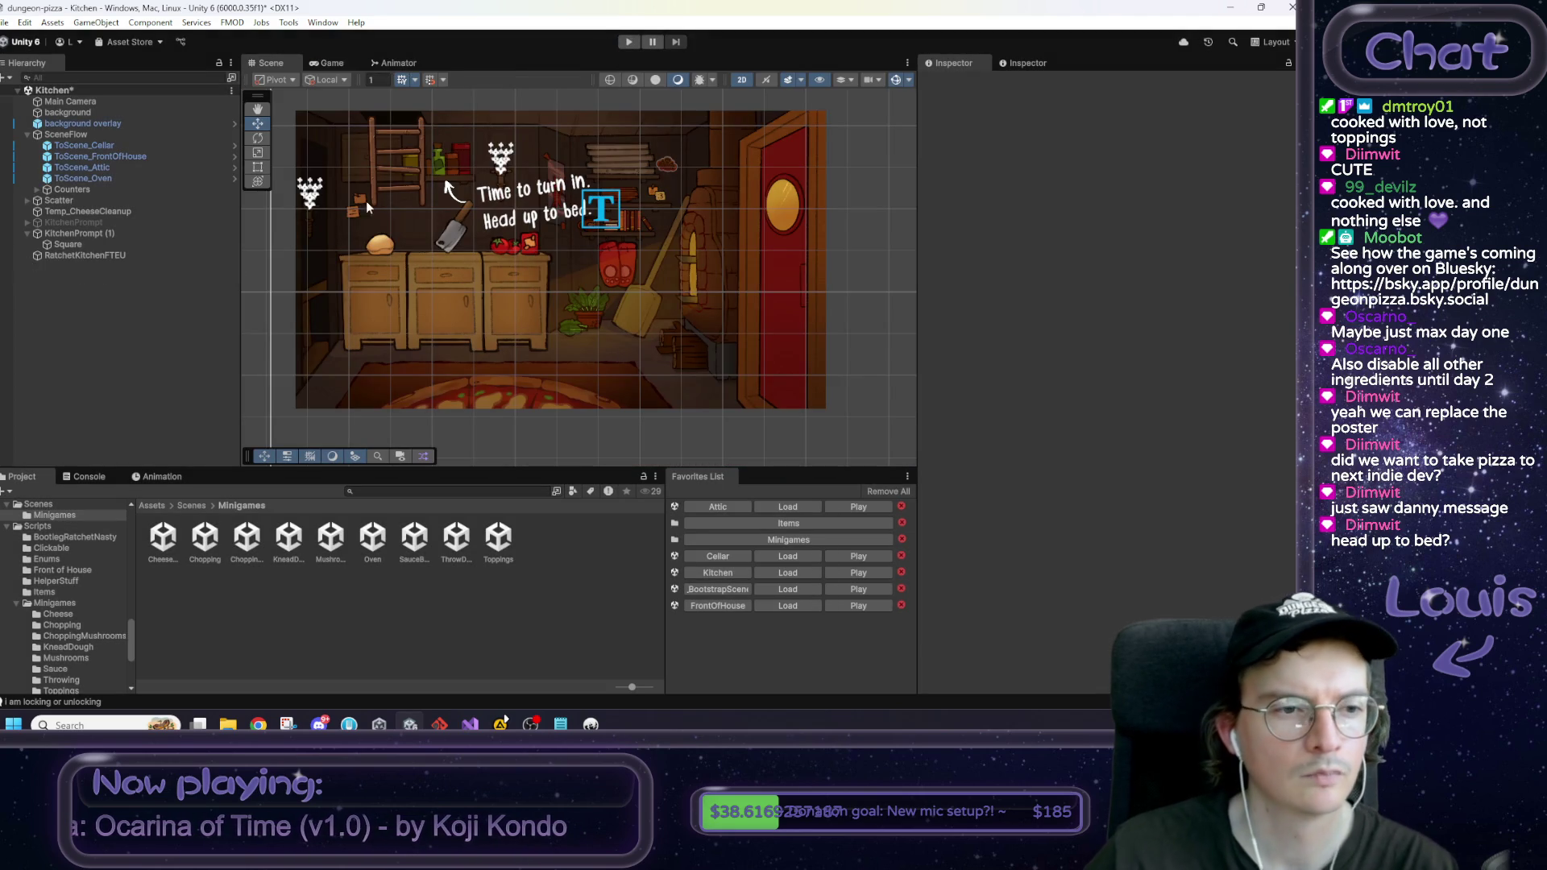
left_click(68, 245)
left_click_drag(452, 184, 456, 209)
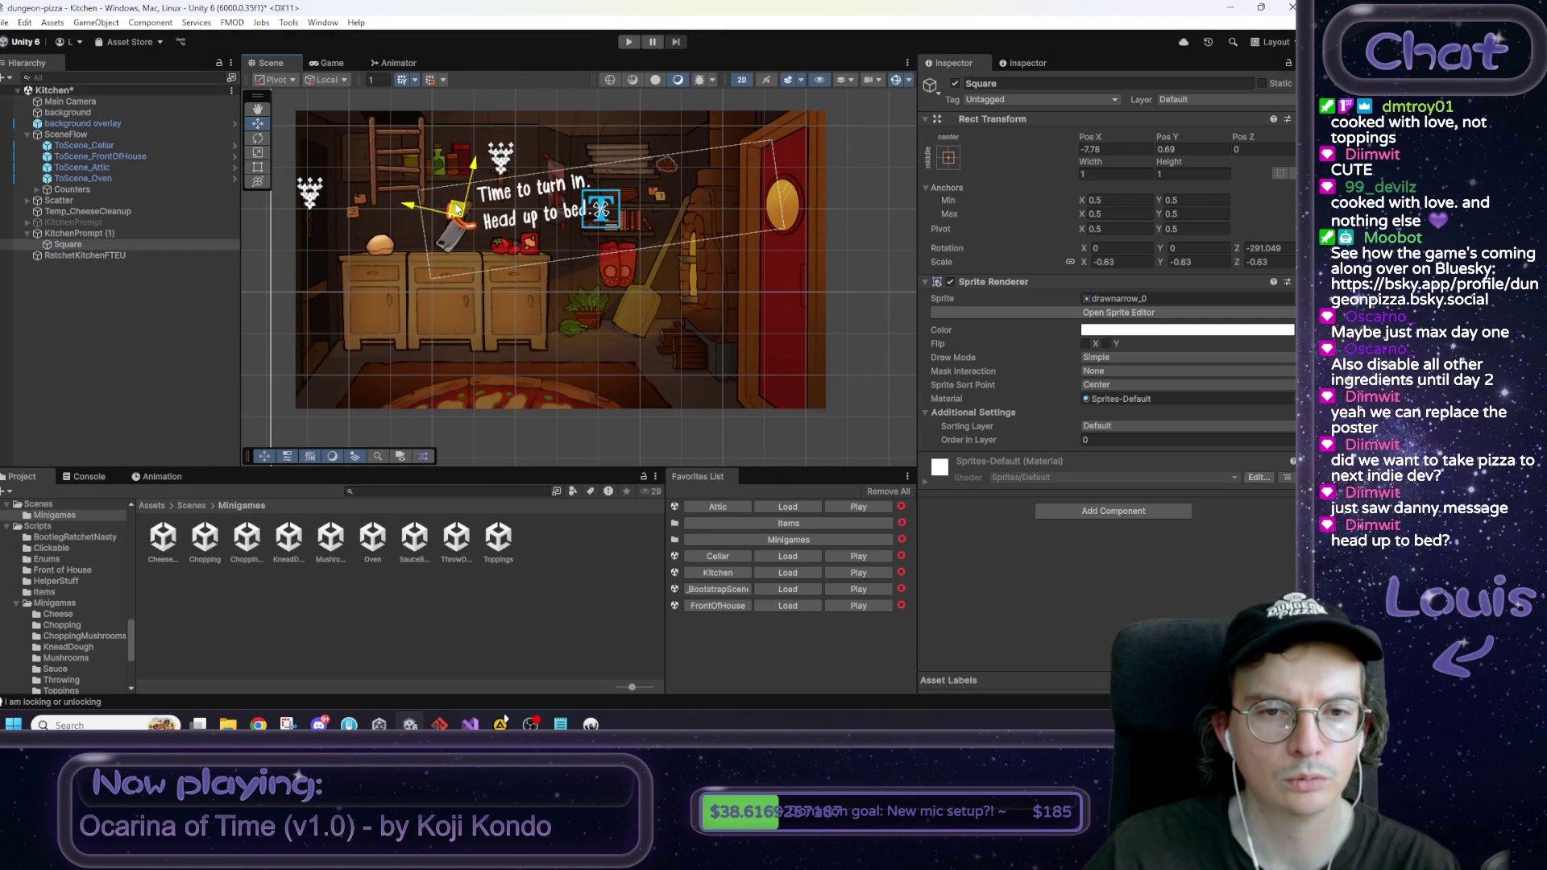
left_click(512, 200)
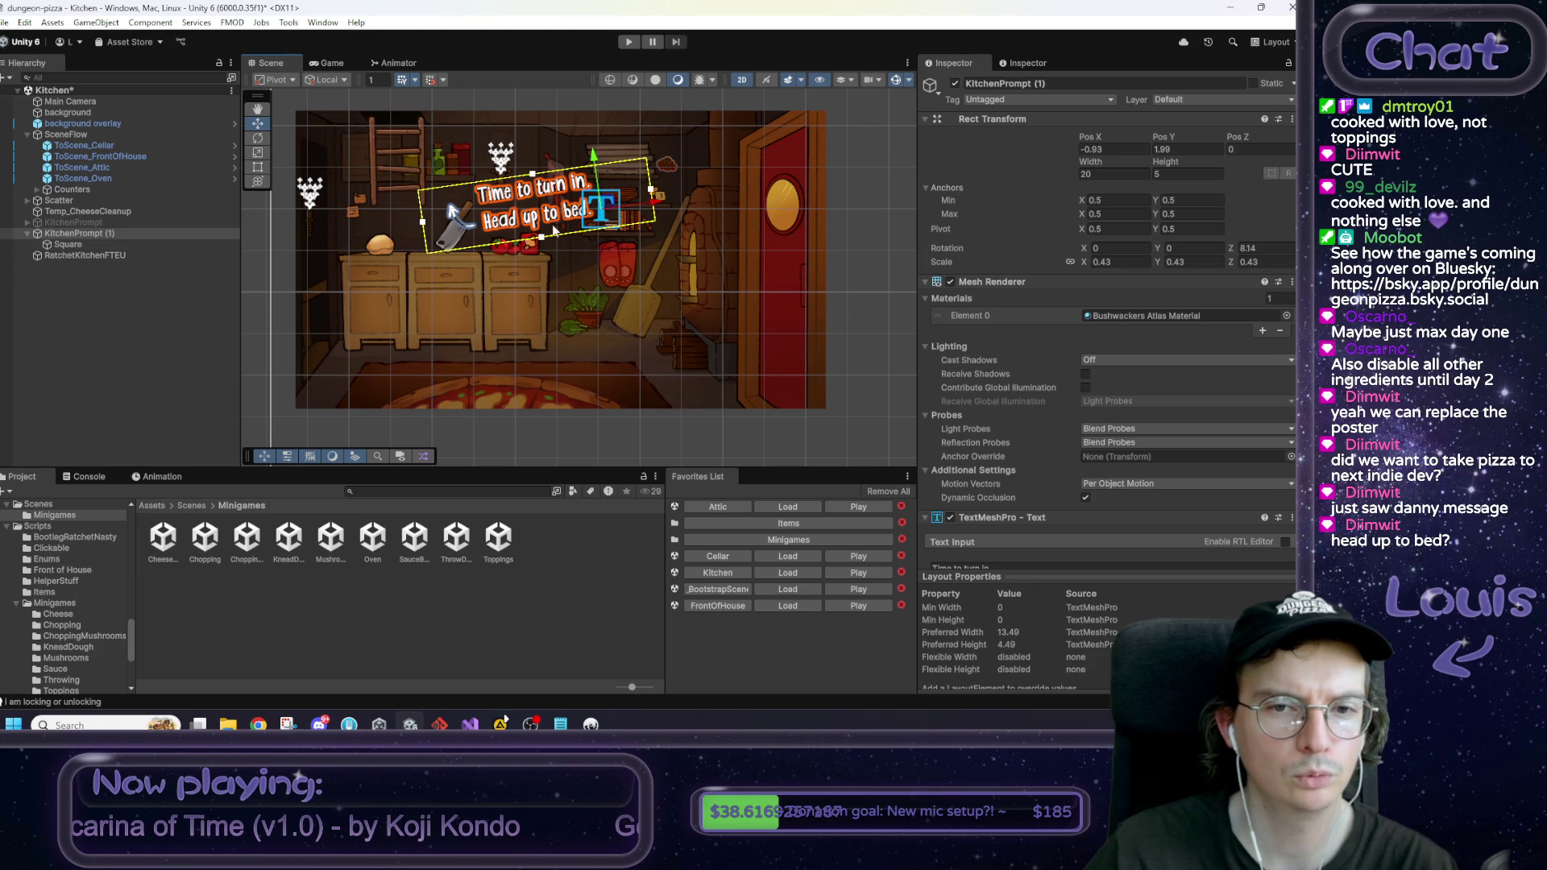
left_click_drag(610, 205, 572, 212)
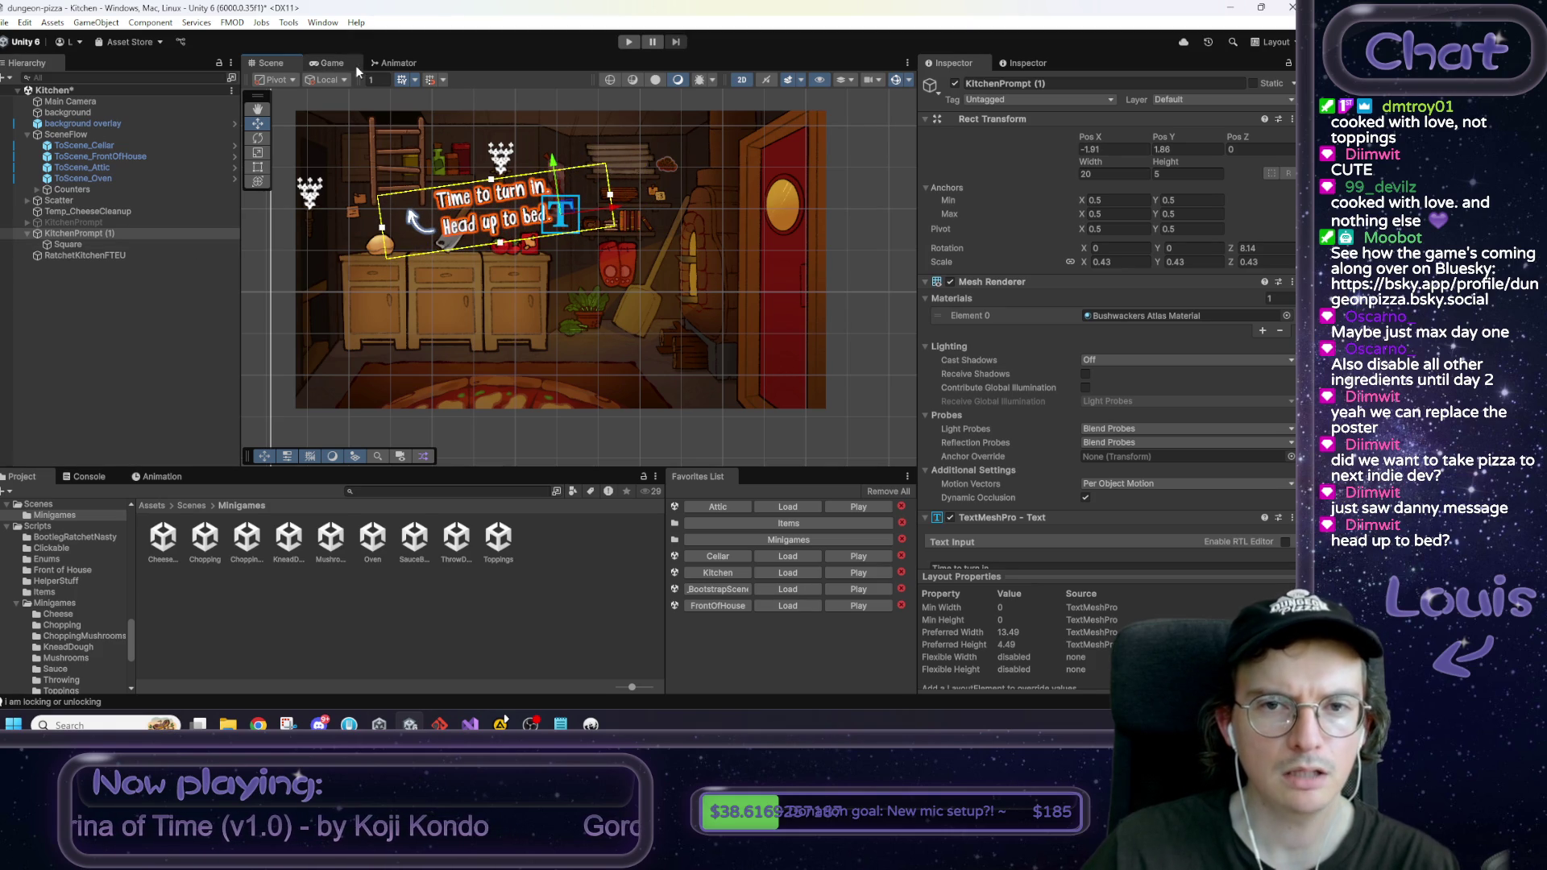
Step: Replay and toggle the original and bedtime KitchenPrompt objects to compare them, leaving both off
left_click(628, 41)
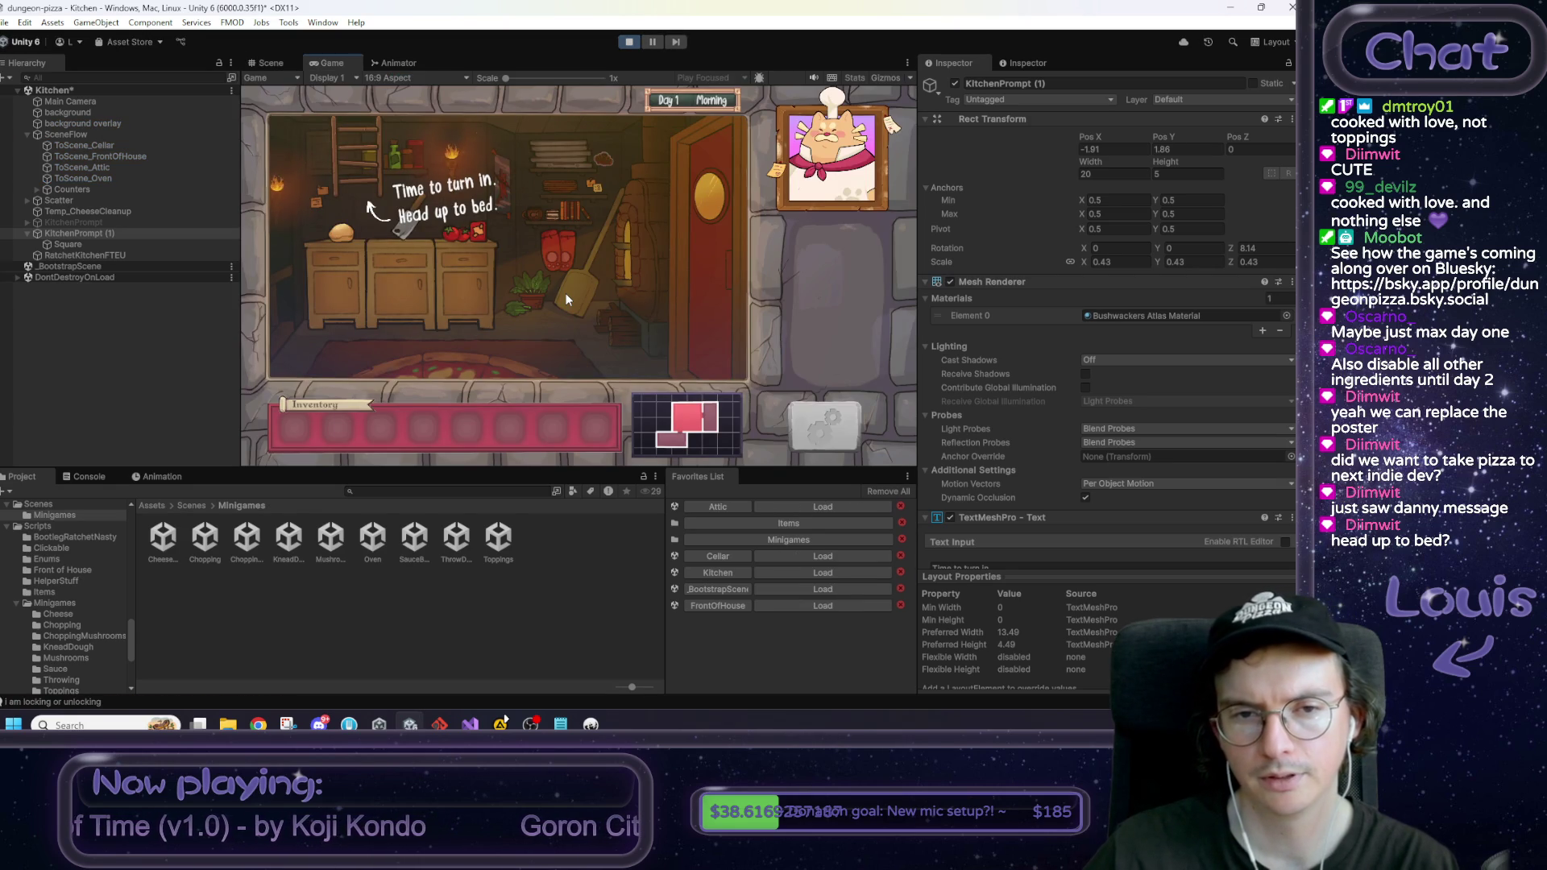
left_click(955, 83)
left_click(73, 222)
left_click(955, 84)
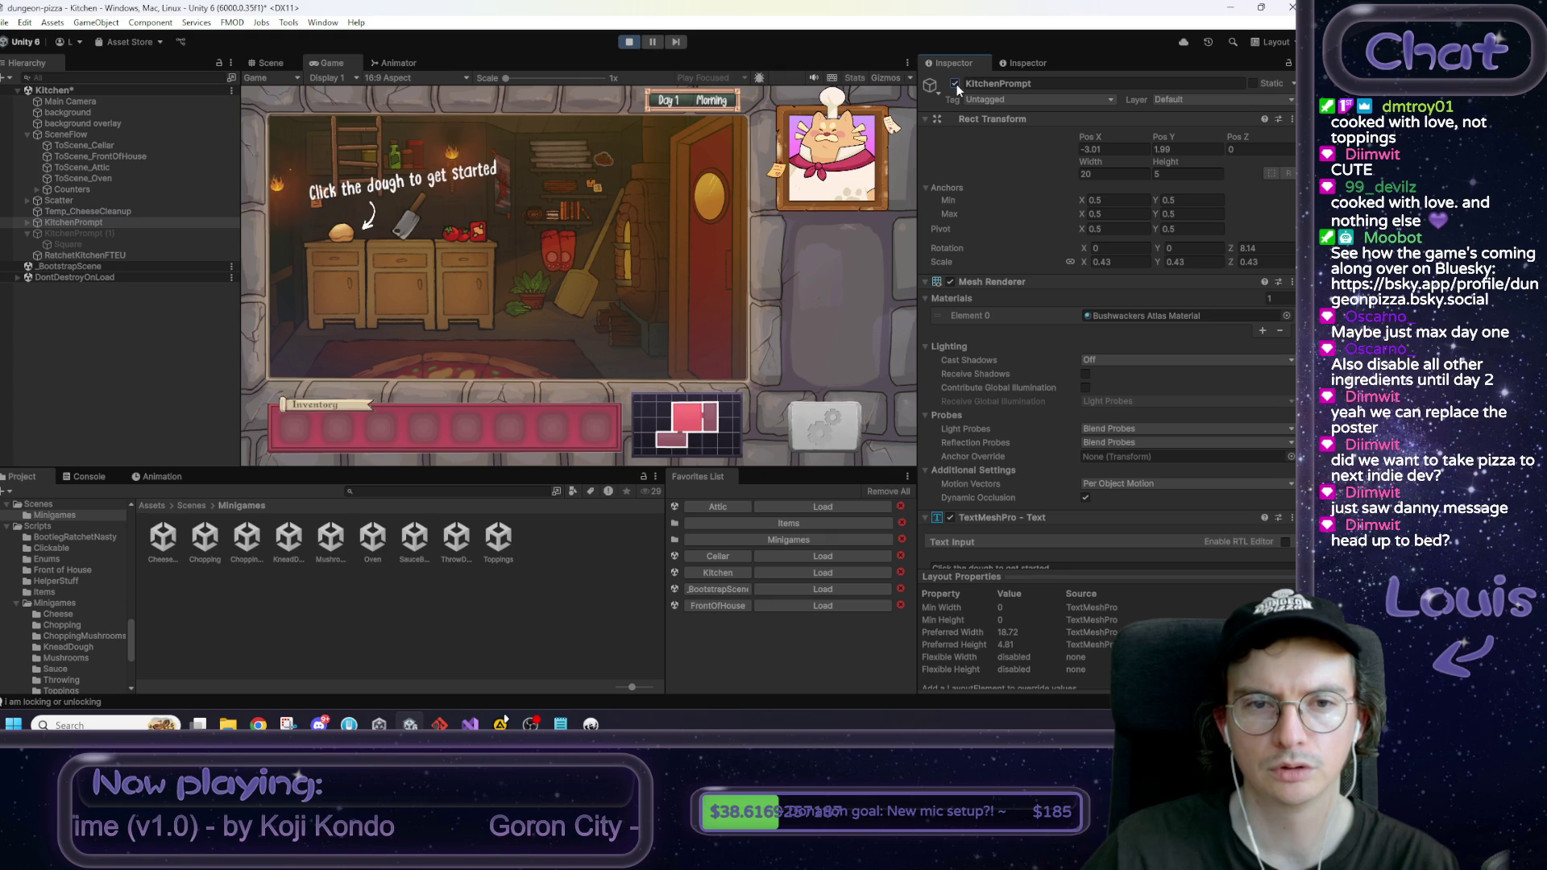
left_click(955, 84)
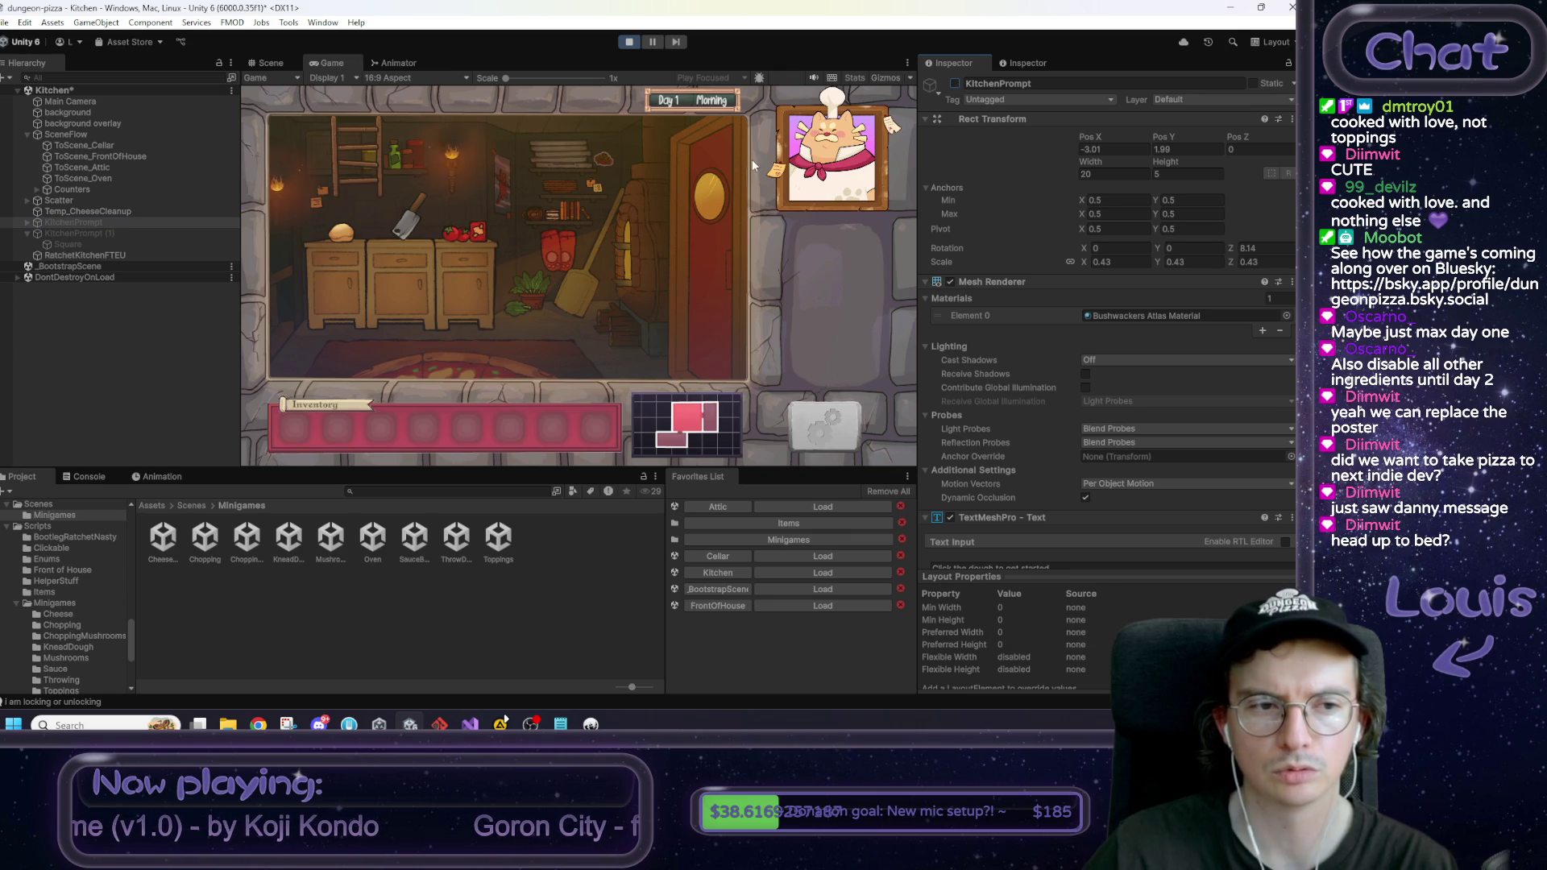
left_click(79, 232)
left_click(955, 83)
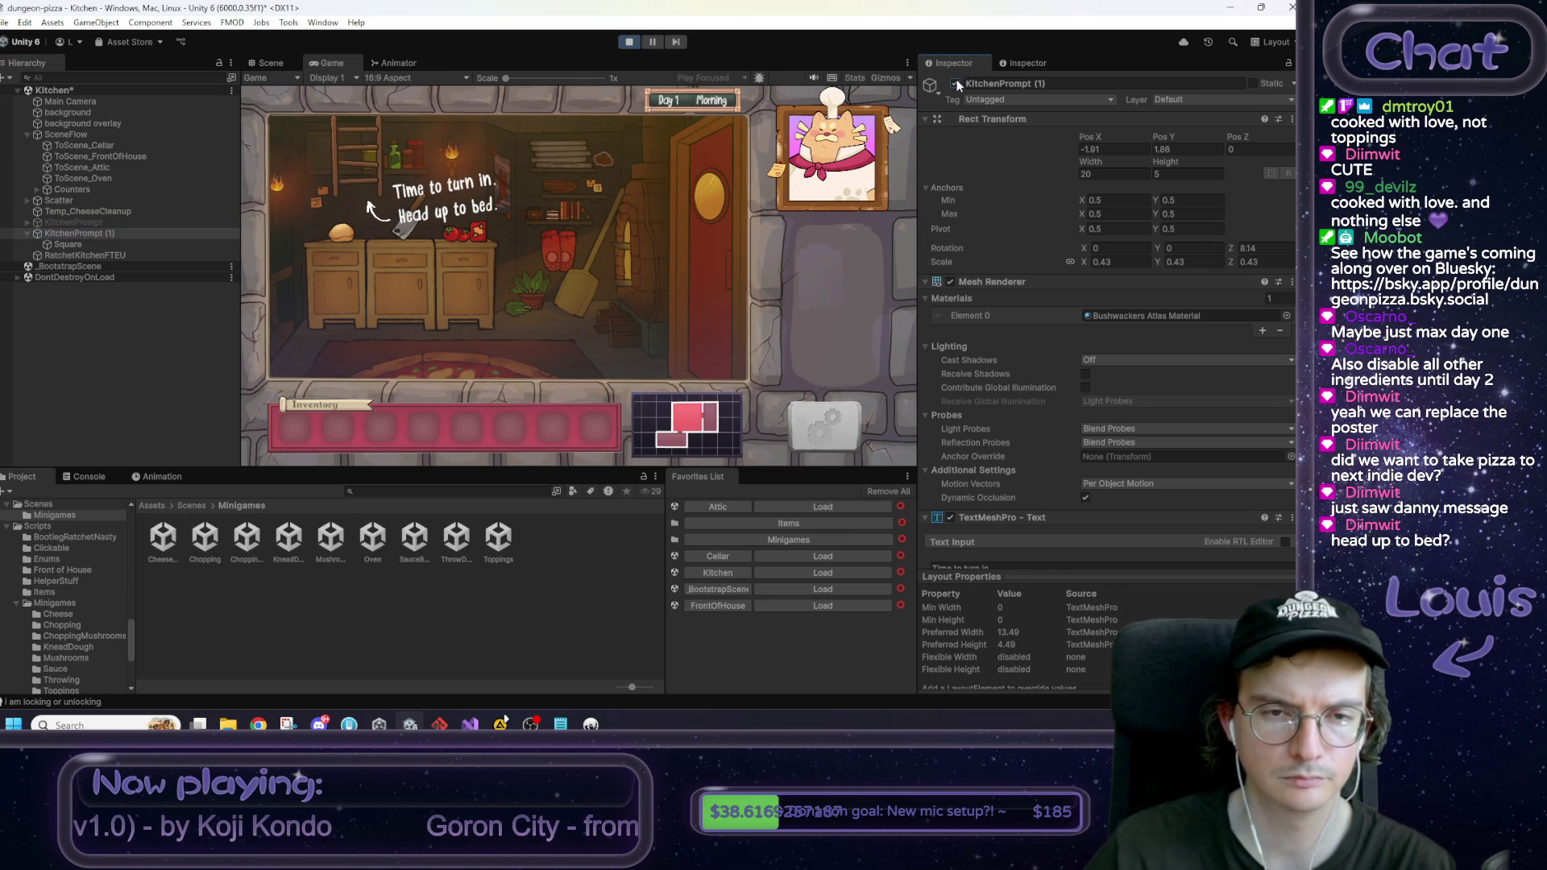
left_click(956, 84)
Step: Exit play mode and open the RatchetKitchenFTEU script from its Inspector component
left_click(629, 42)
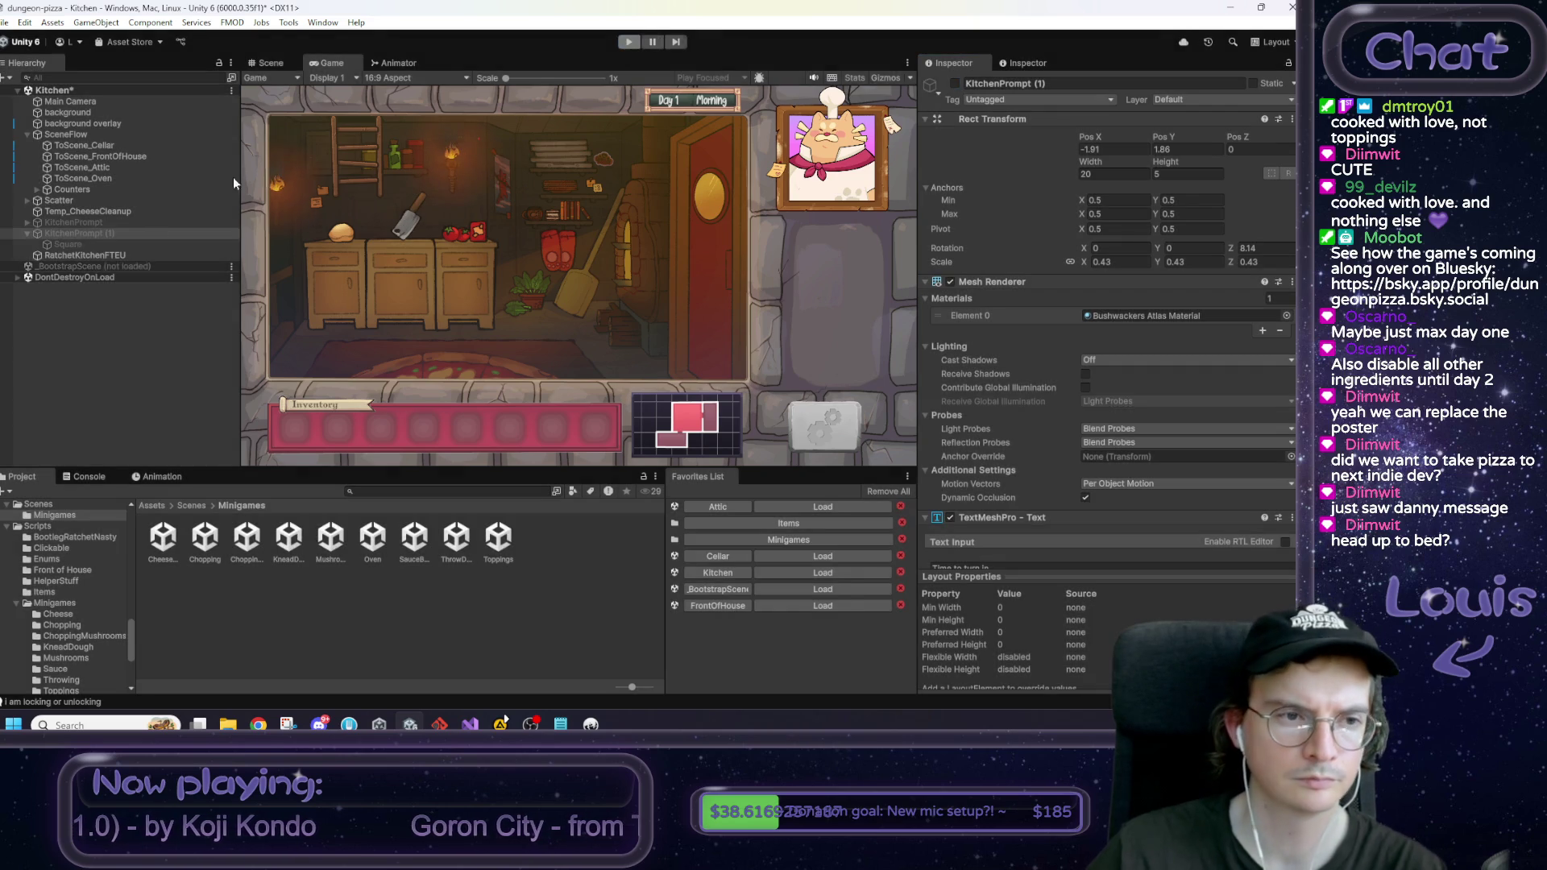
left_click(79, 254)
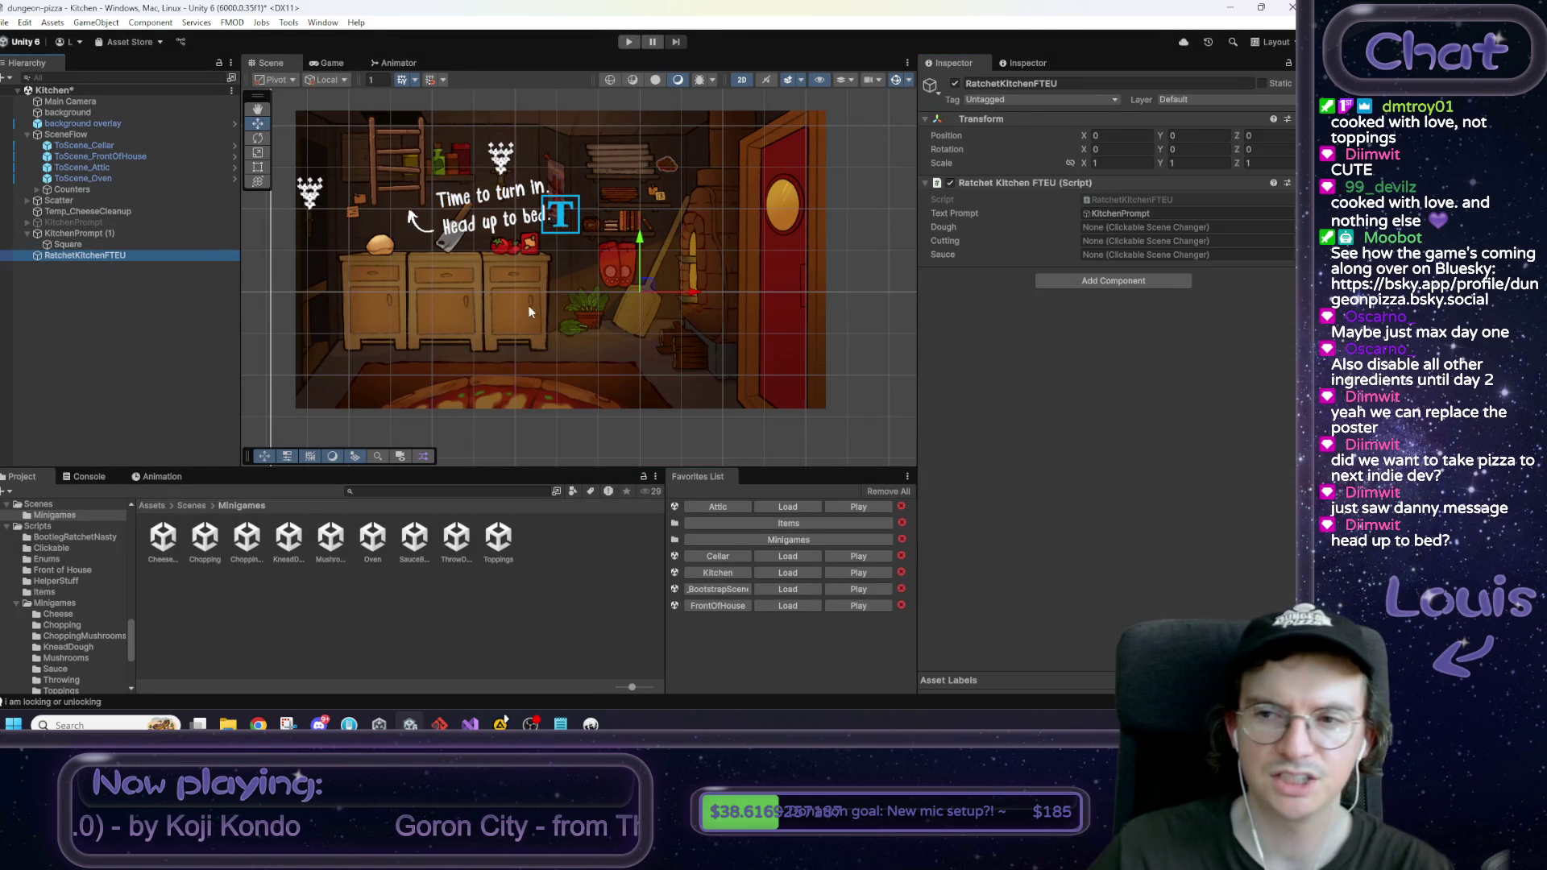
left_click(1105, 201)
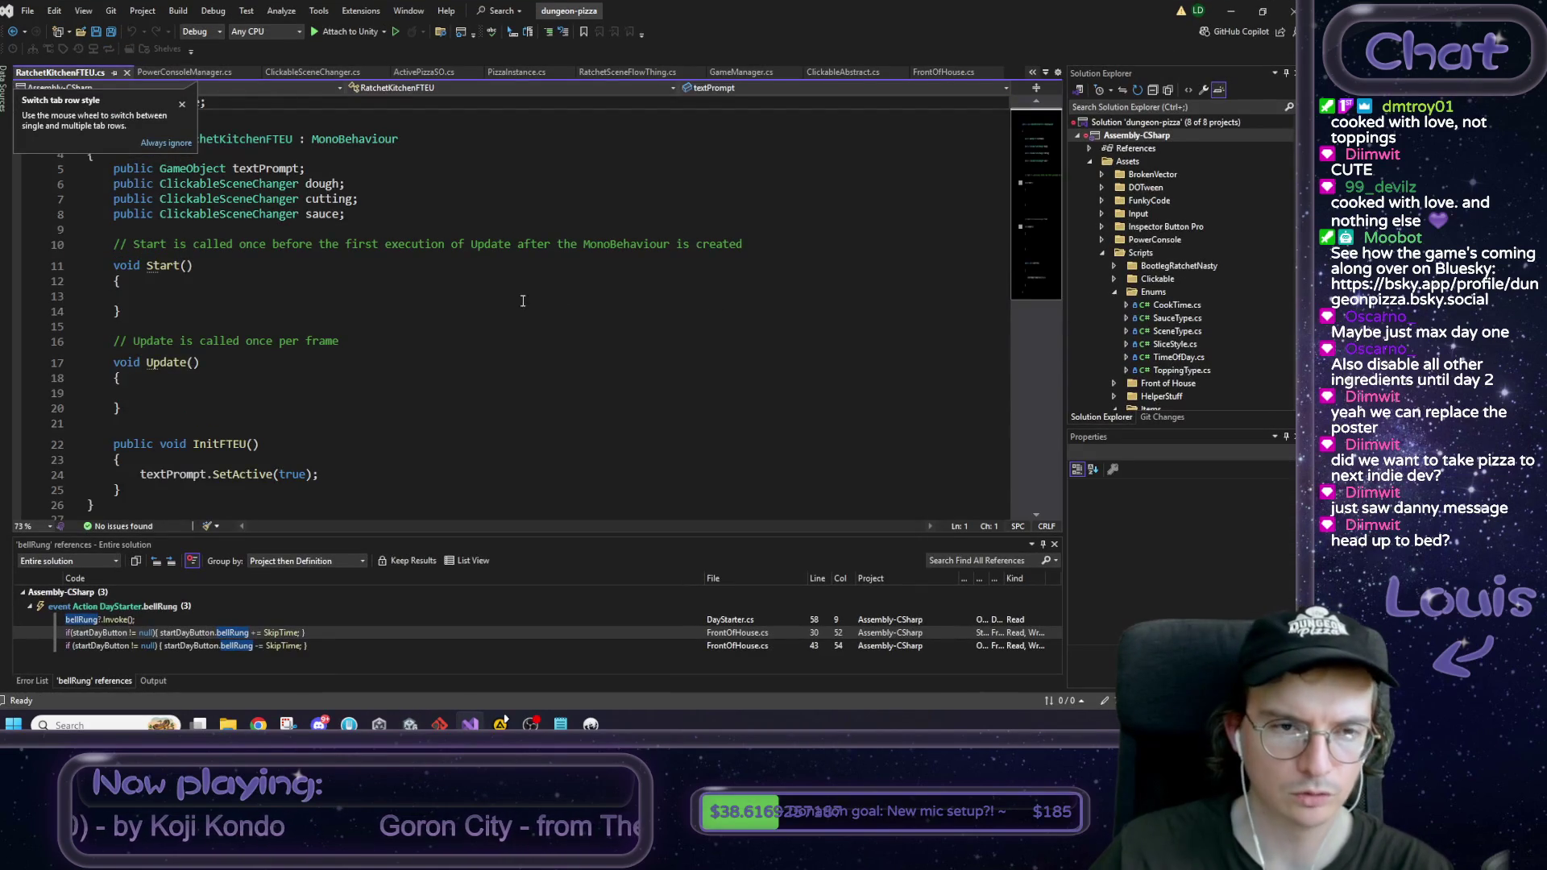
Step: Delete the dough, cutting and sauce ClickableSceneChanger fields from RatchetKitchenFTEU
double_click(332, 214)
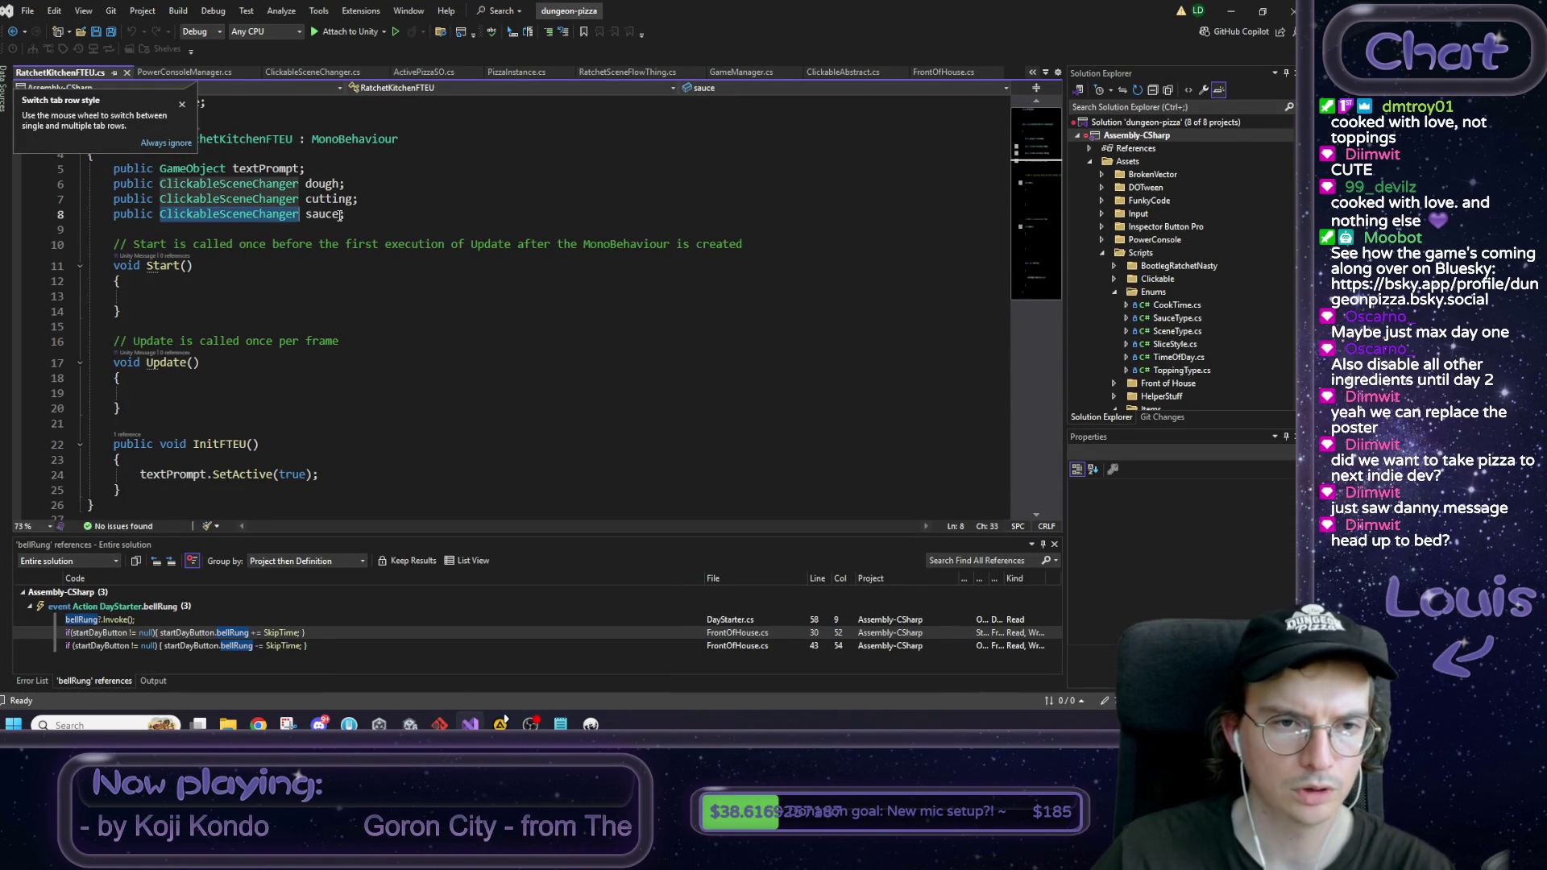
scroll(363, 289, "down", 4)
scroll(363, 289, "up", 3)
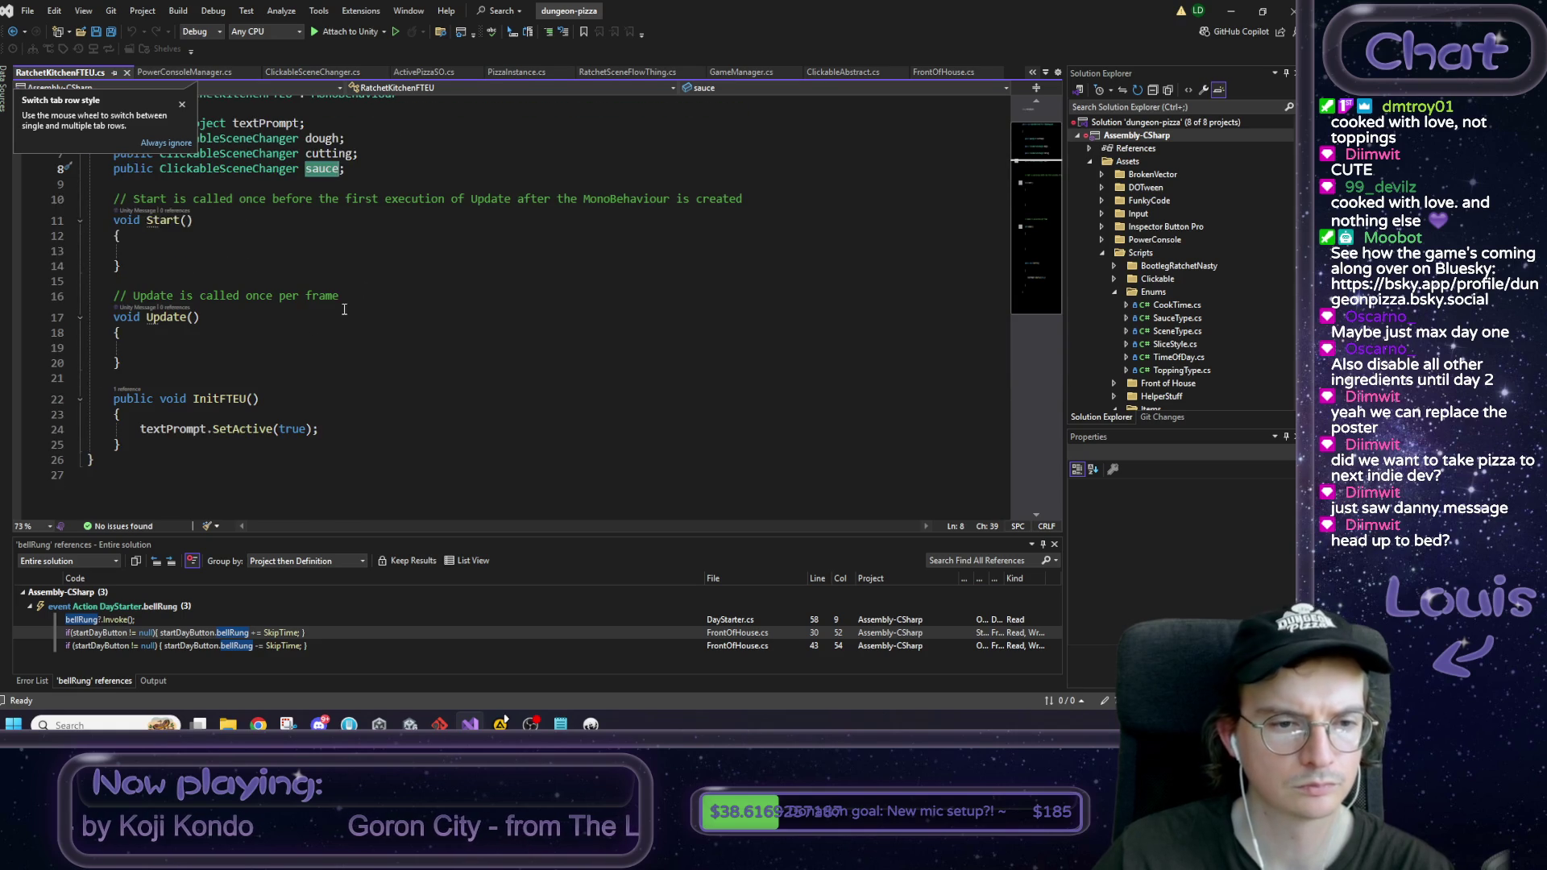
scroll(348, 307, "up", 1)
left_click(176, 440)
double_click(219, 444)
key("Up")
key("Up")
key("Up")
left_click_drag(346, 213, 12, 179)
key("BackSpace")
key("BackSpace")
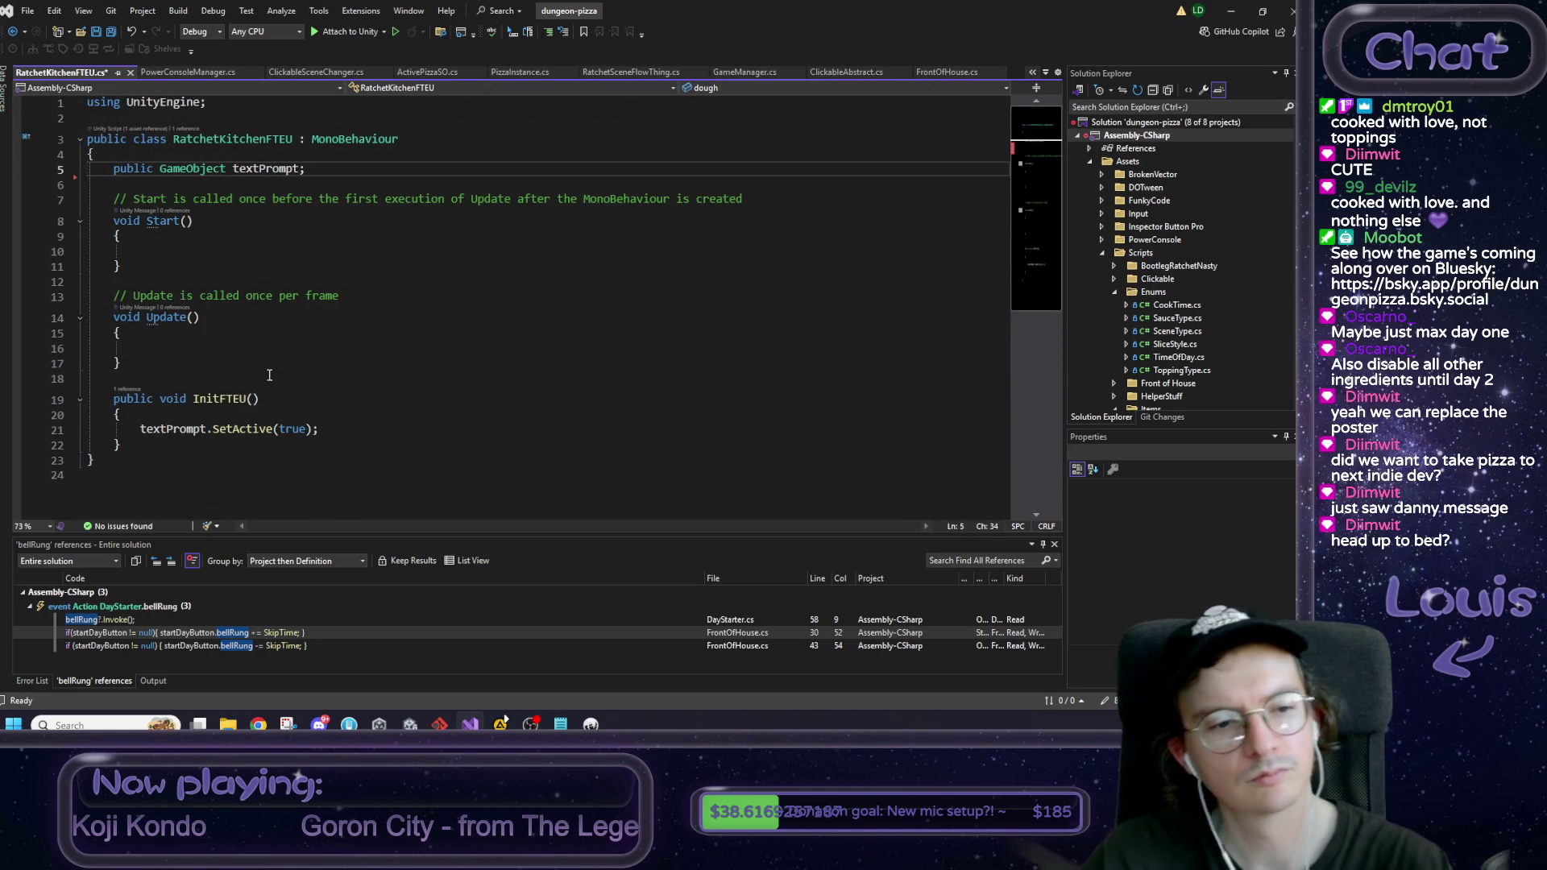
Step: Add an empty public void InitSleepPrompt() method below InitFTEU
left_click(168, 447)
key("Return")
key("Return")
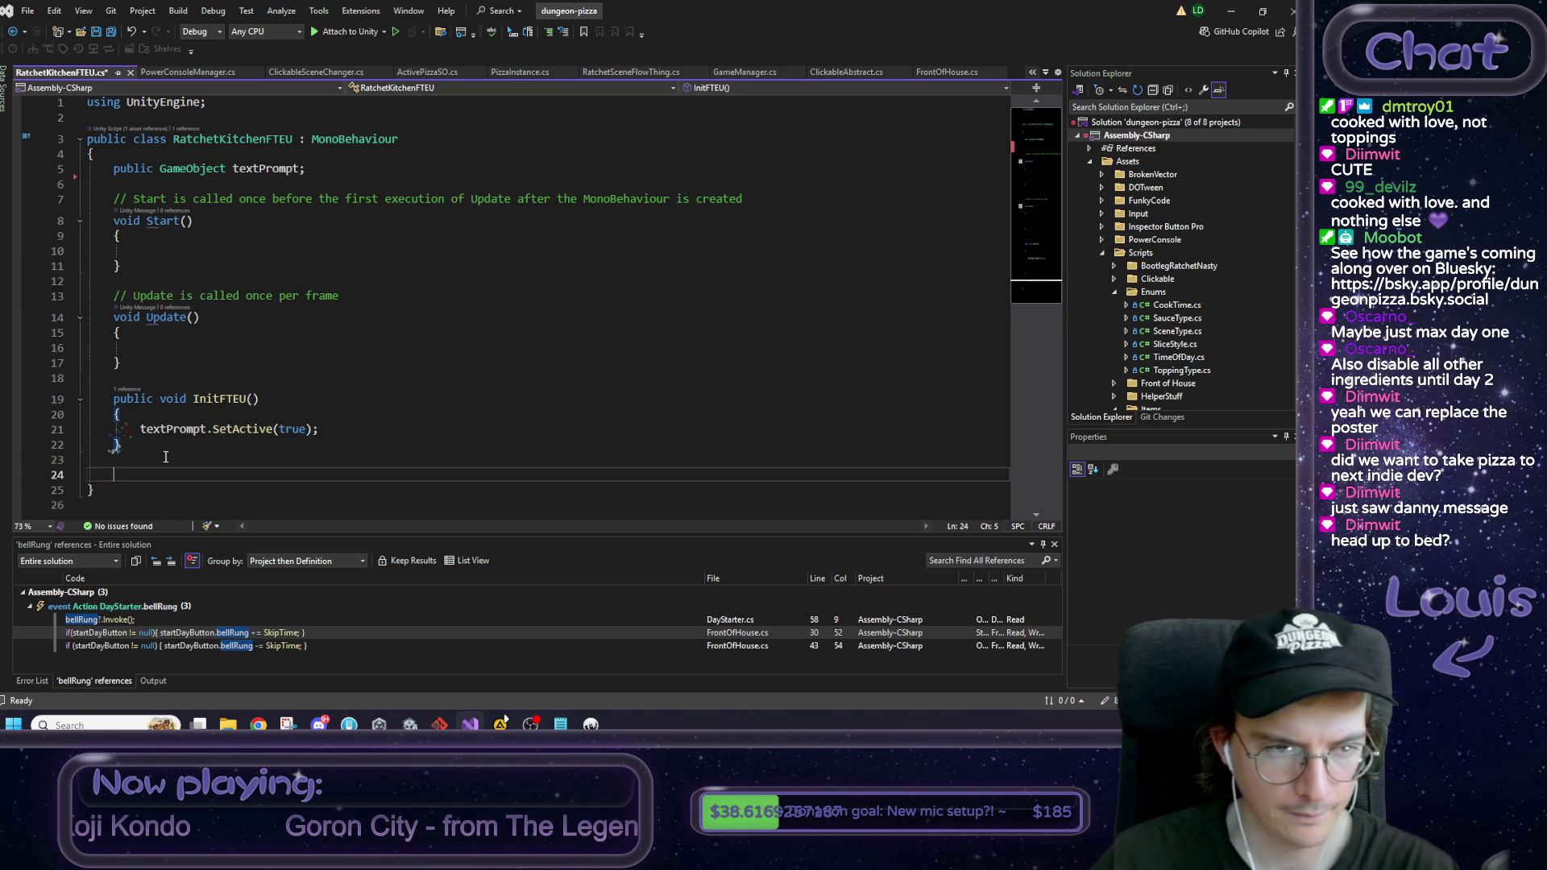
type("public ")
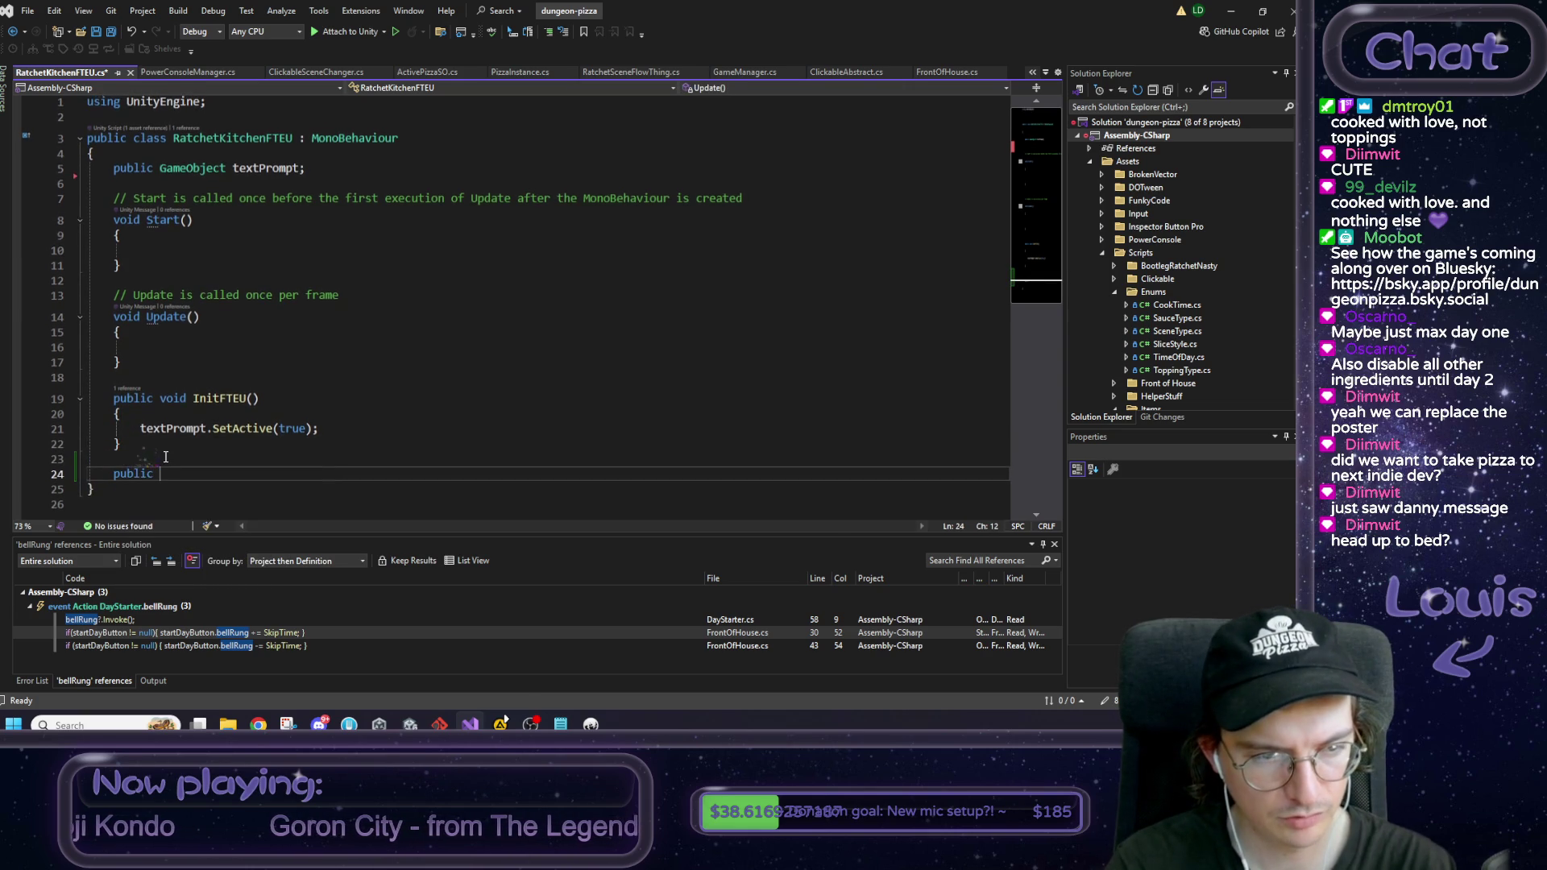
type("void On")
key("Return")
key("ctrl+z")
type("InitSleepPrompt")
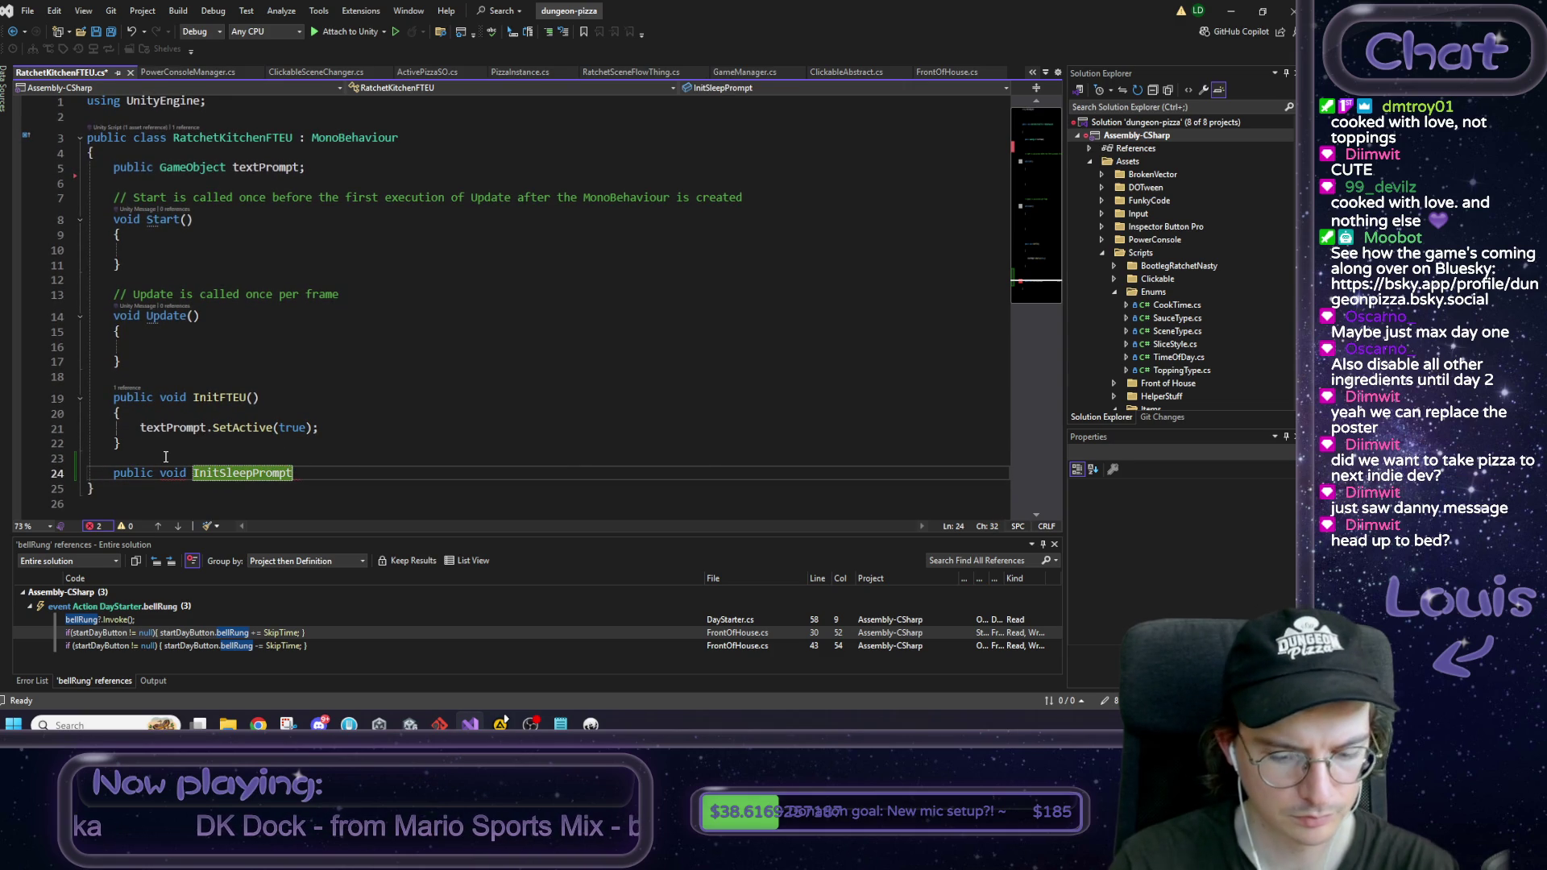
key("Return")
type("{")
key("Return")
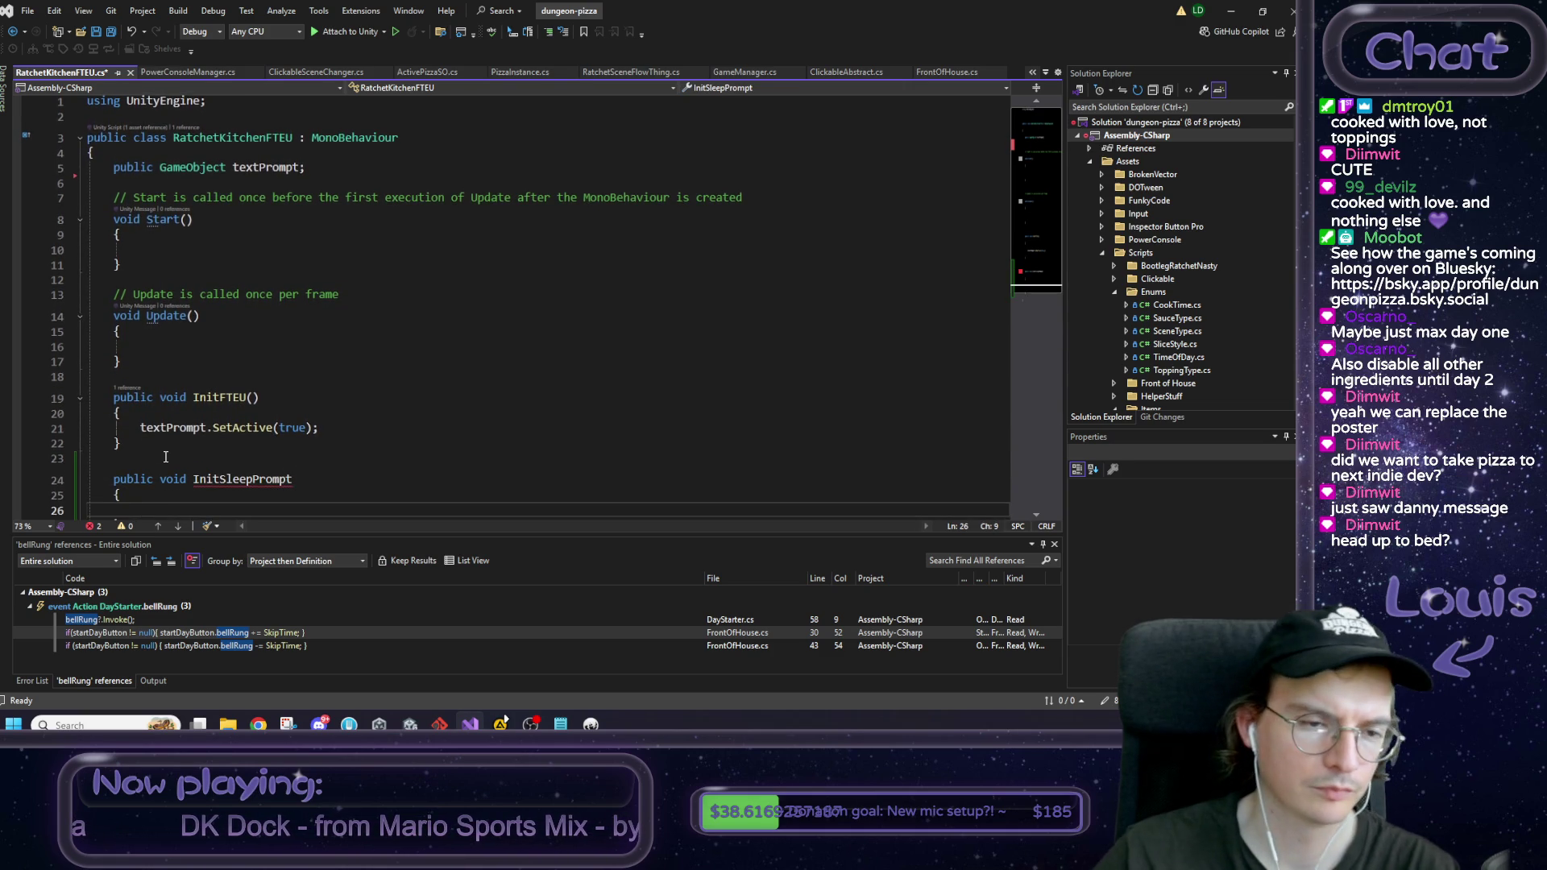
scroll(283, 387, "down", 2)
left_click(292, 388)
type("()")
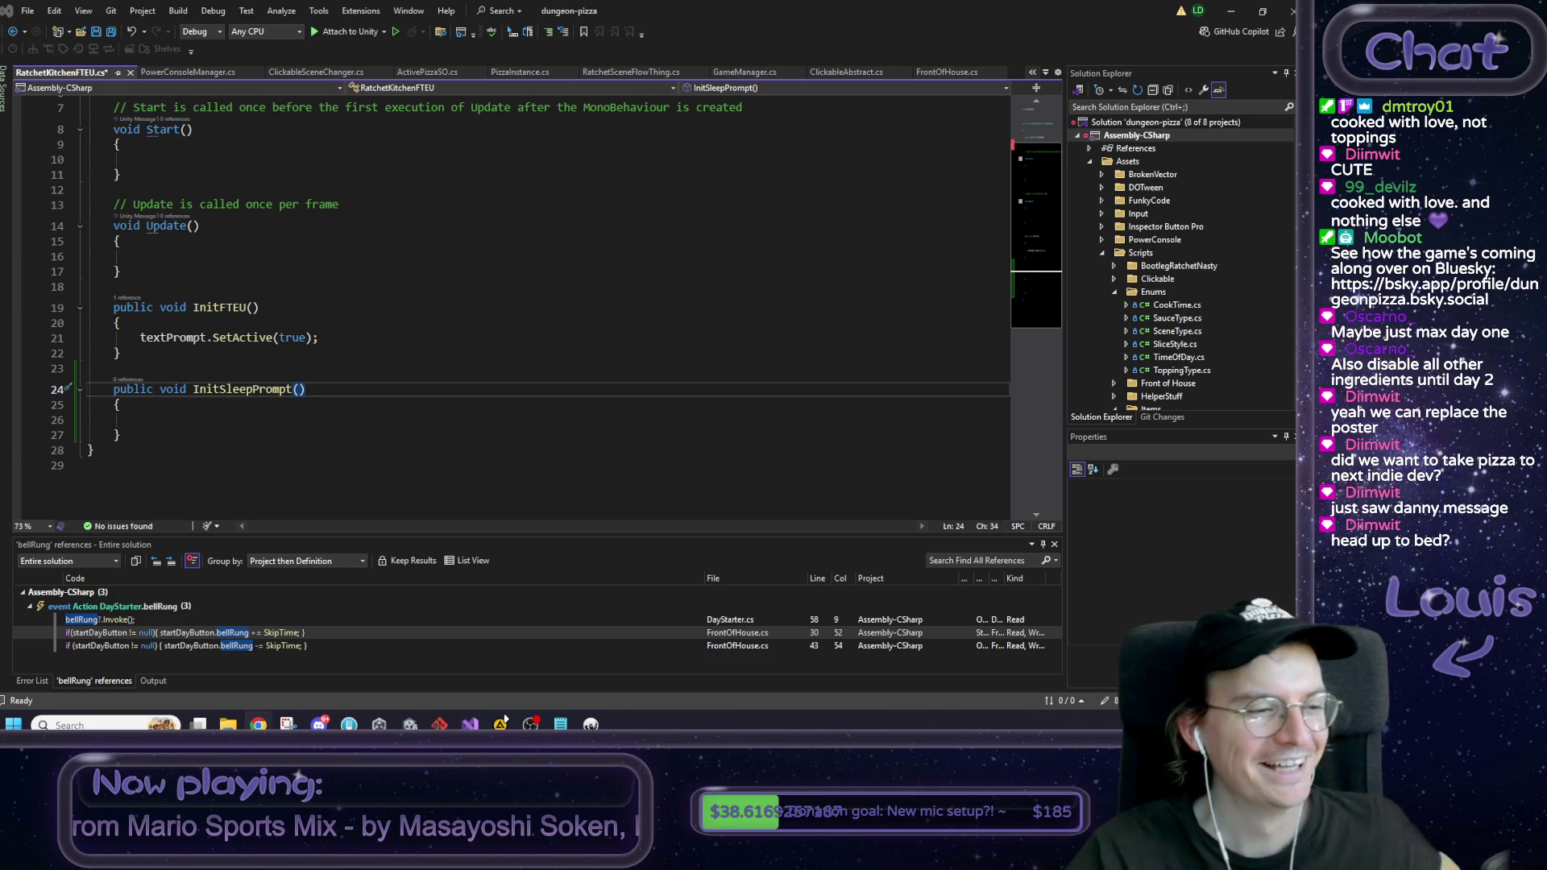
left_click(222, 420)
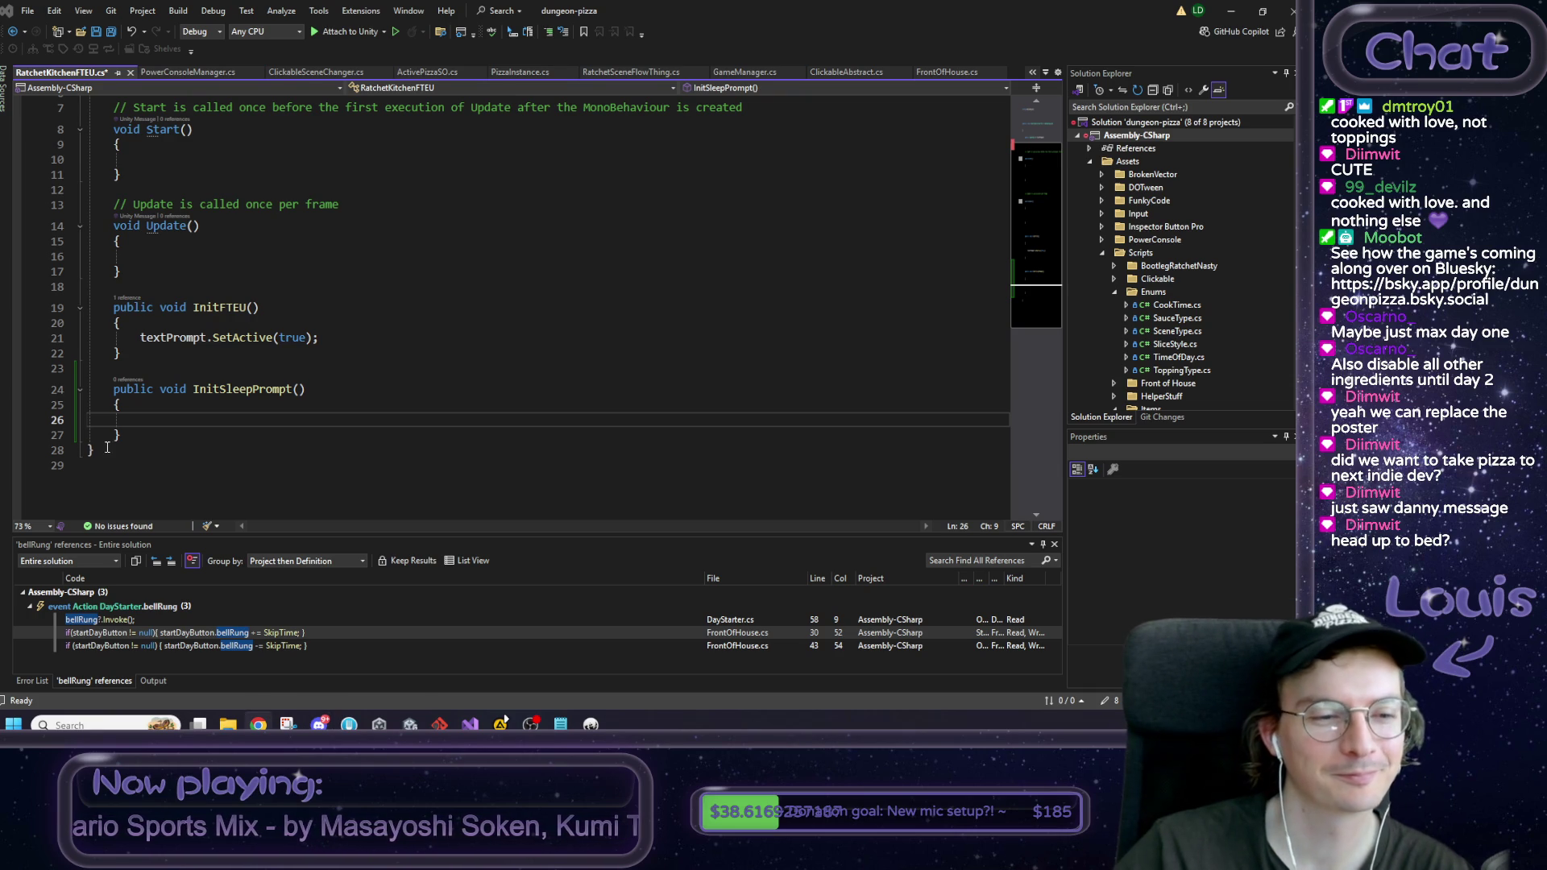
left_click(198, 425)
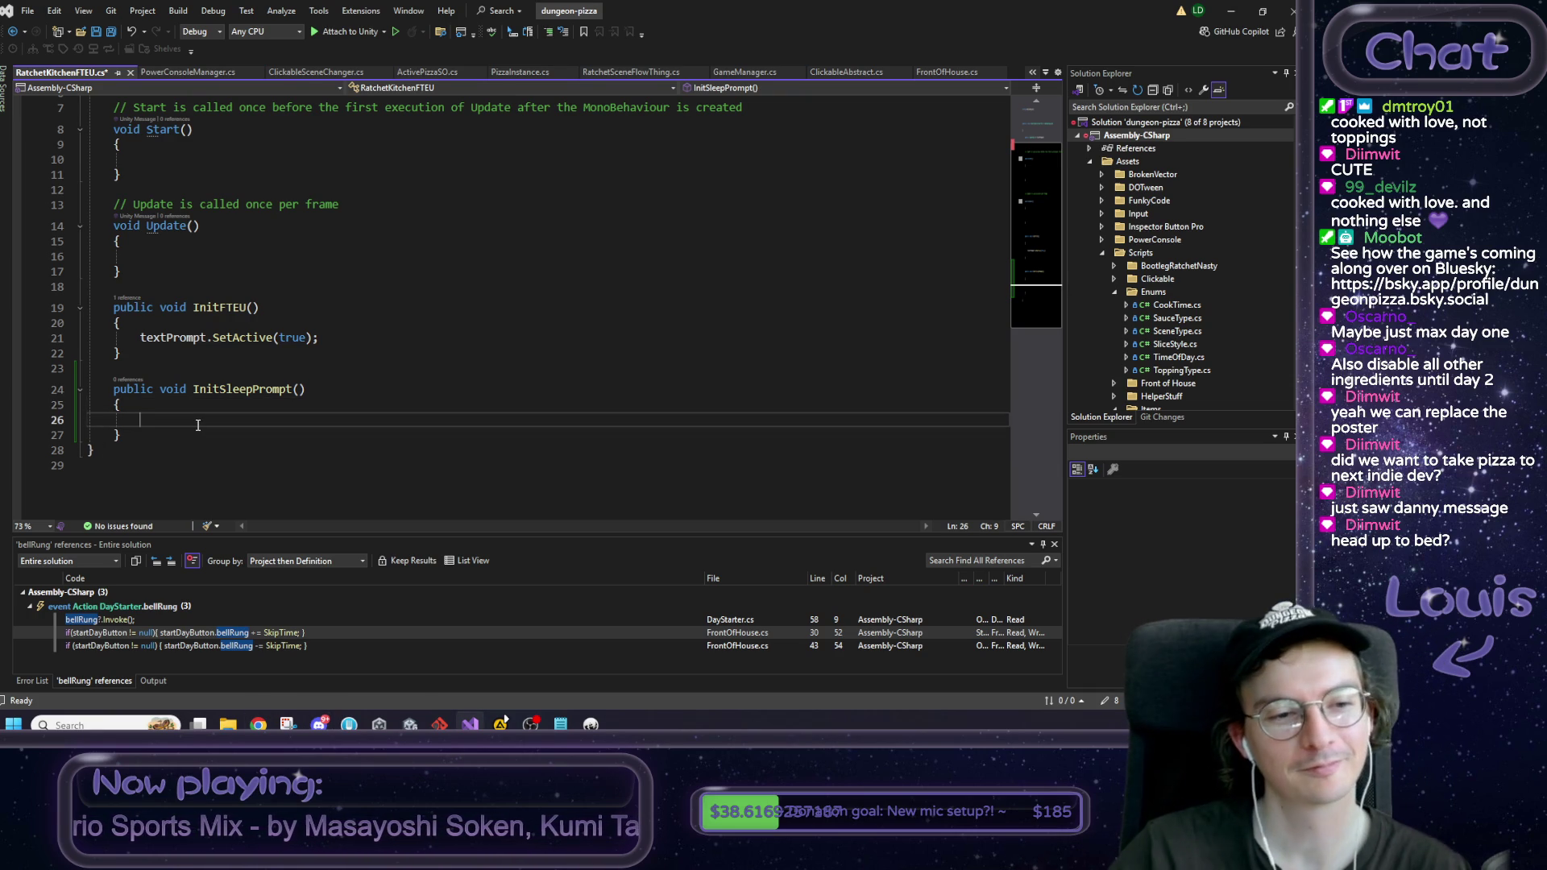
Step: Duplicate the textPrompt field declaration and rename the copy to sleepPrompt
scroll(202, 371, "up", 2)
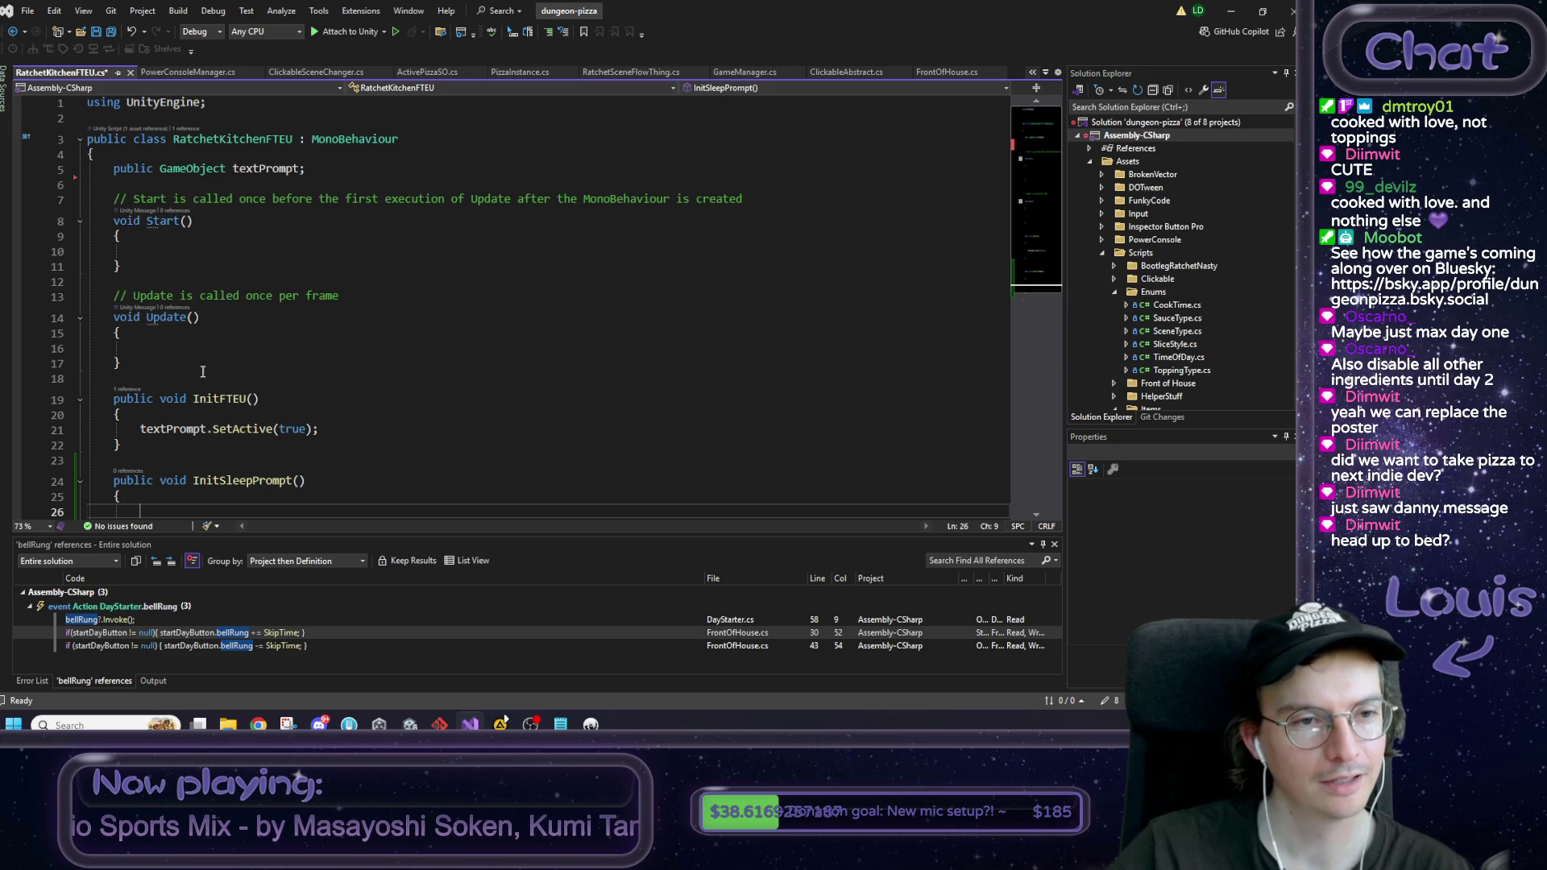
left_click(325, 174)
key("shift+Home")
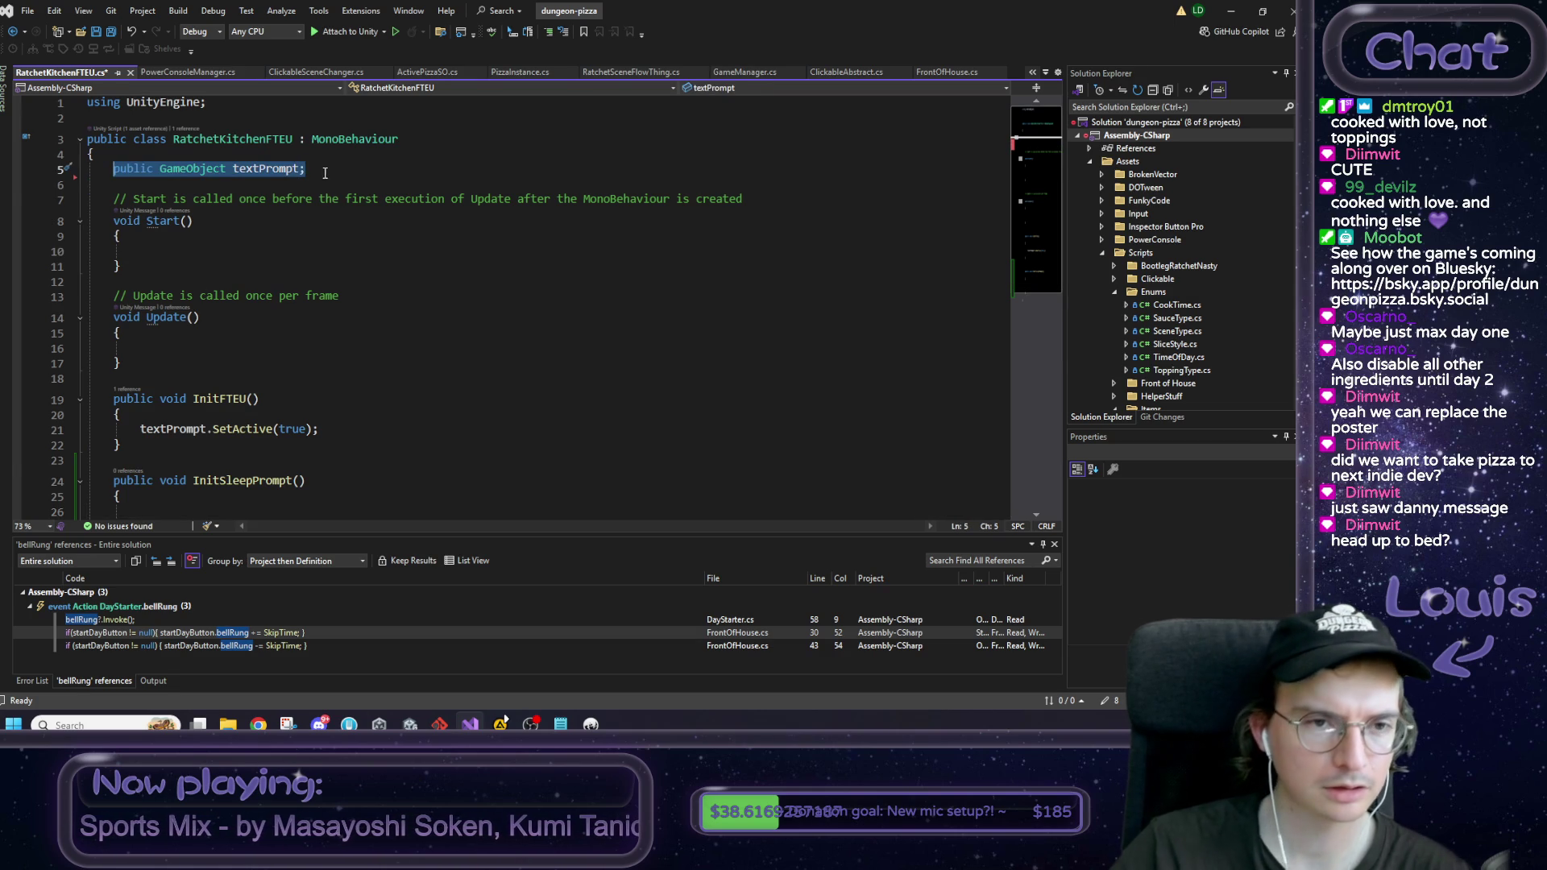
key("ctrl+c")
key("End")
key("Return")
key("ctrl+v")
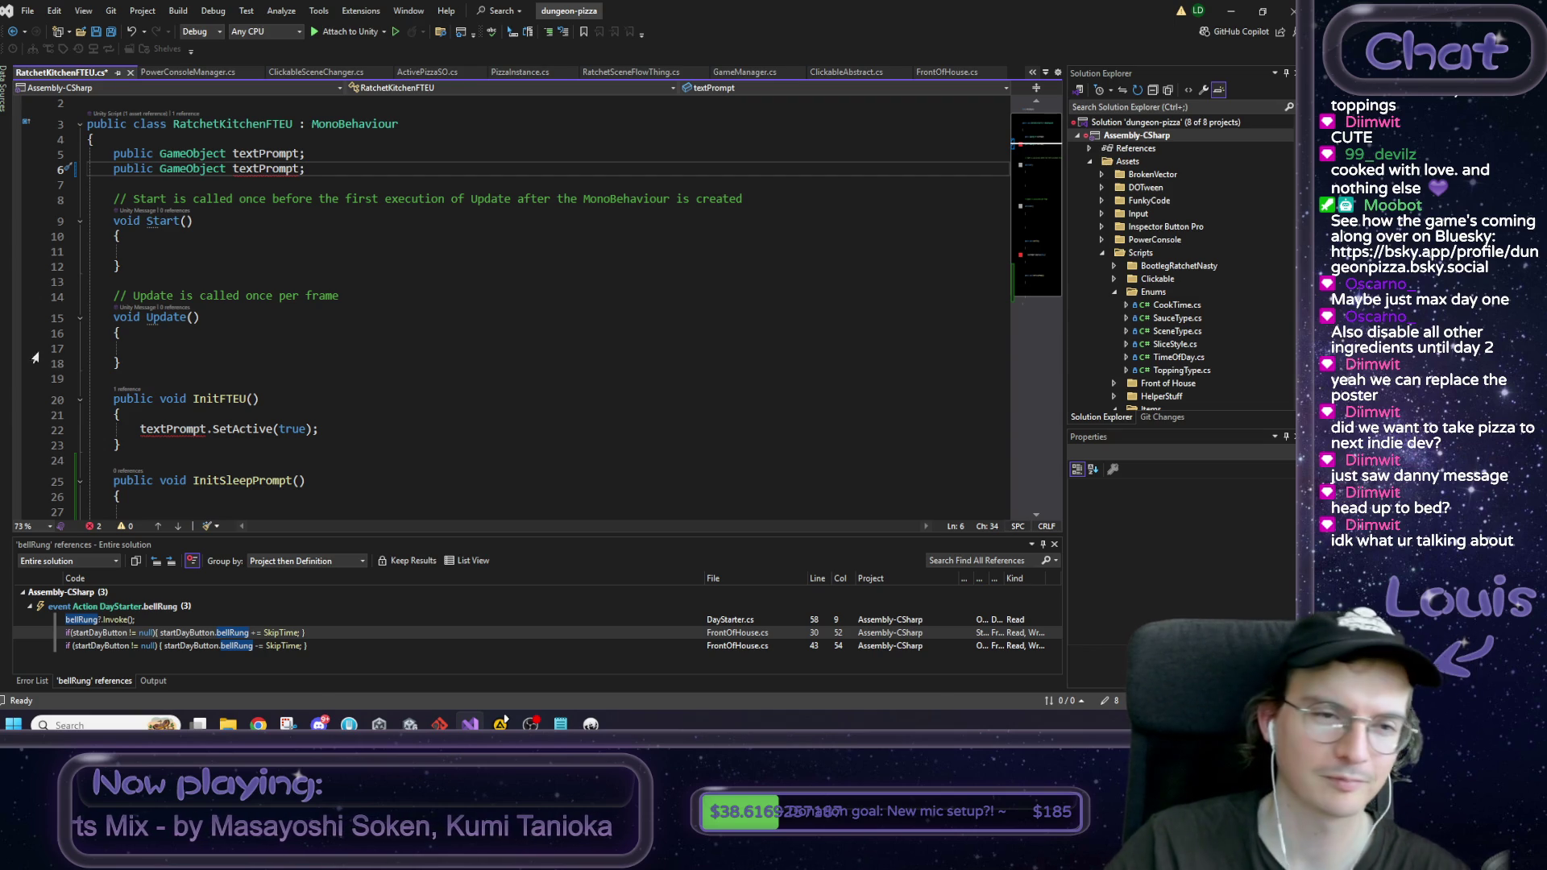
double_click(261, 168)
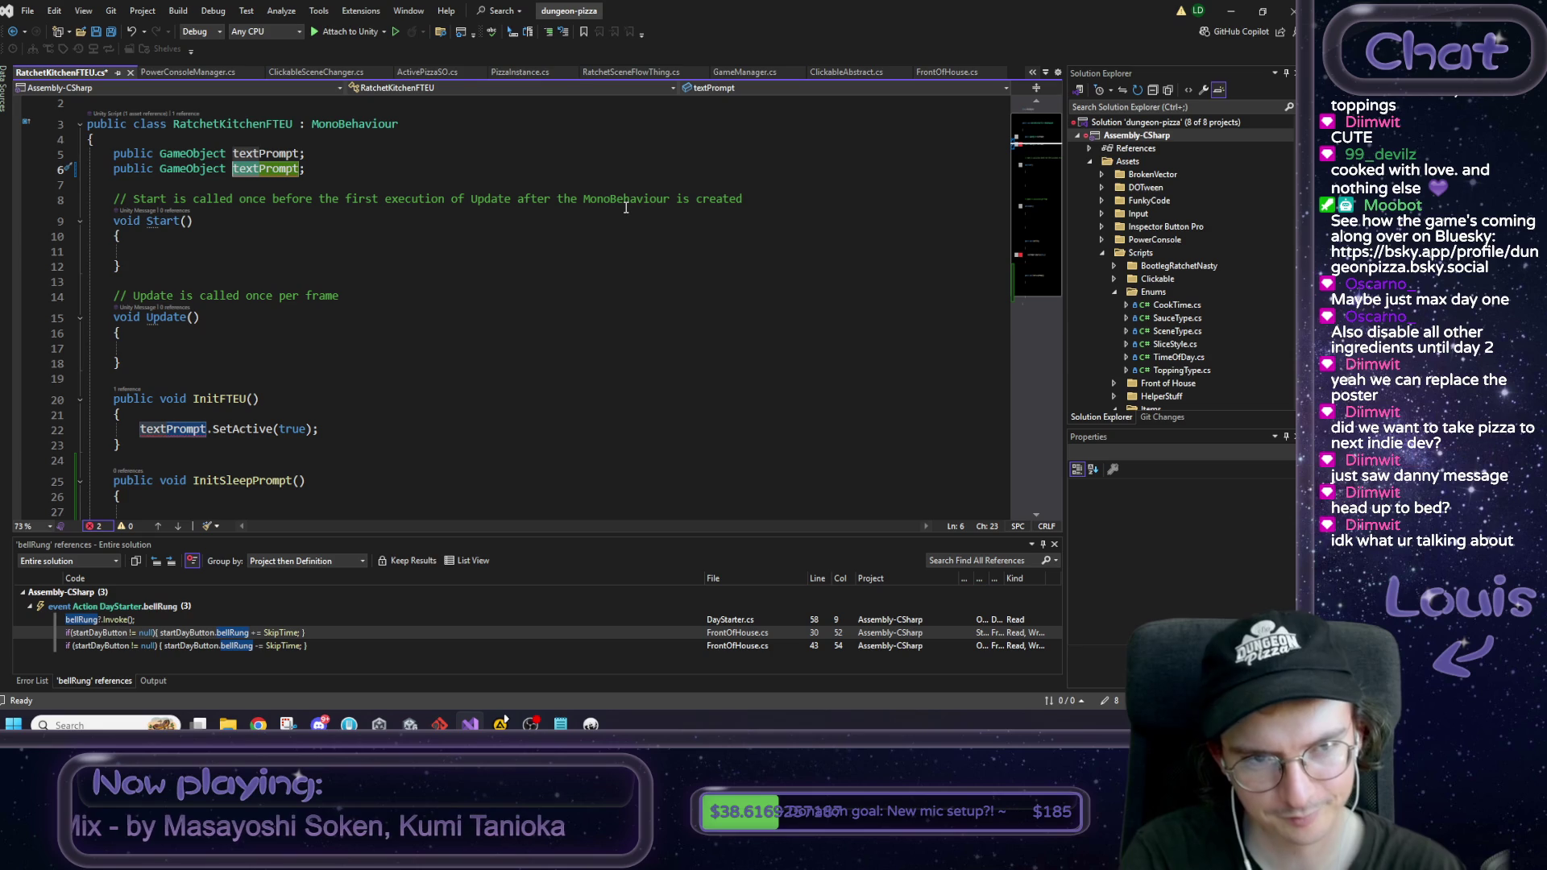
type("Prompt")
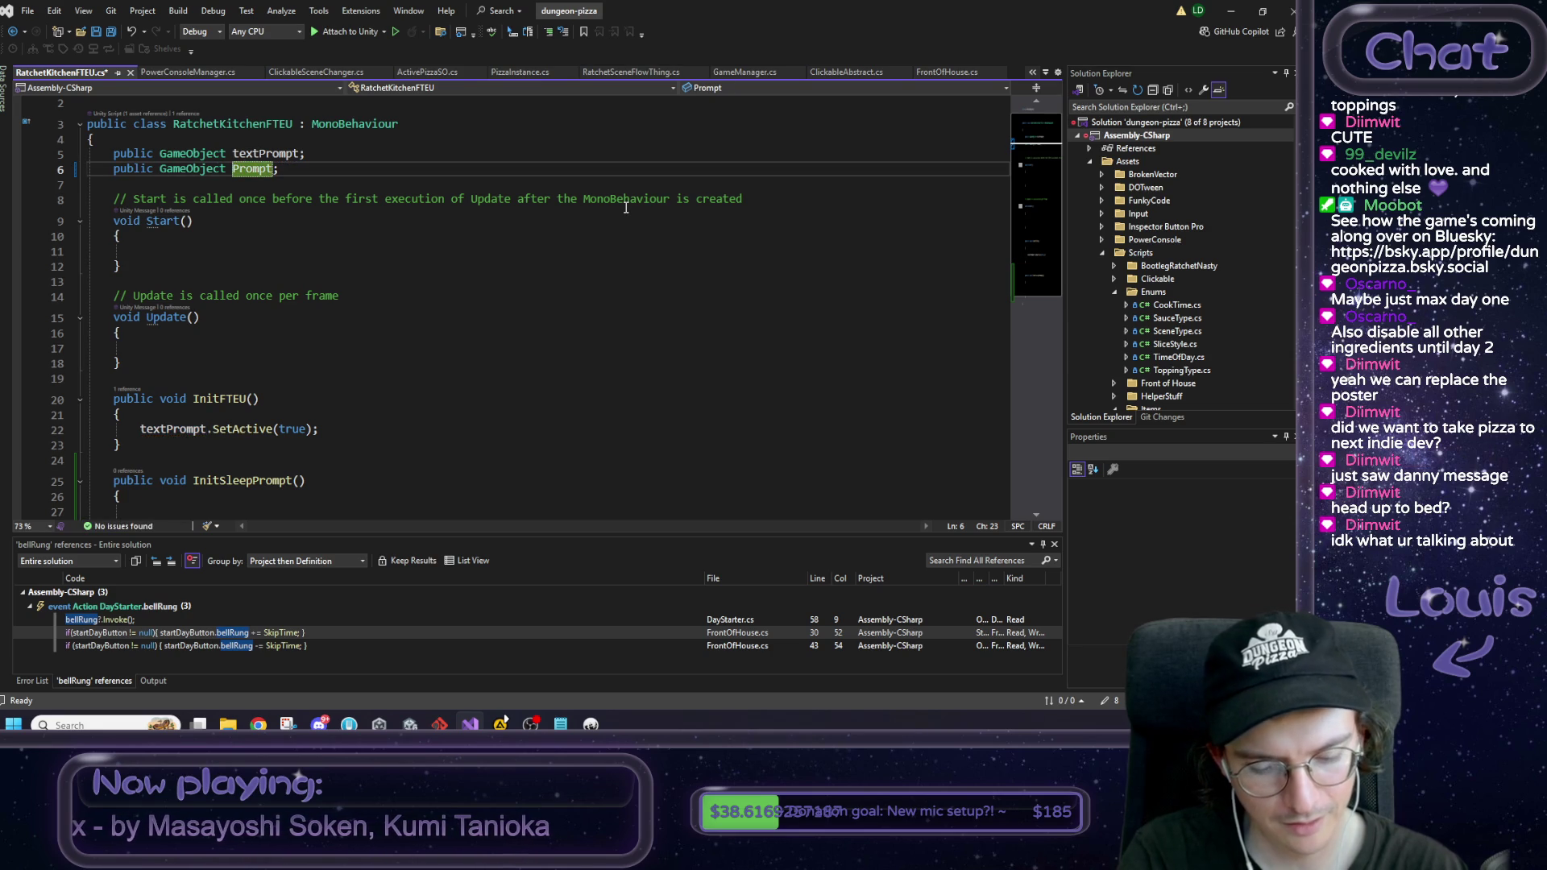
type("sleep")
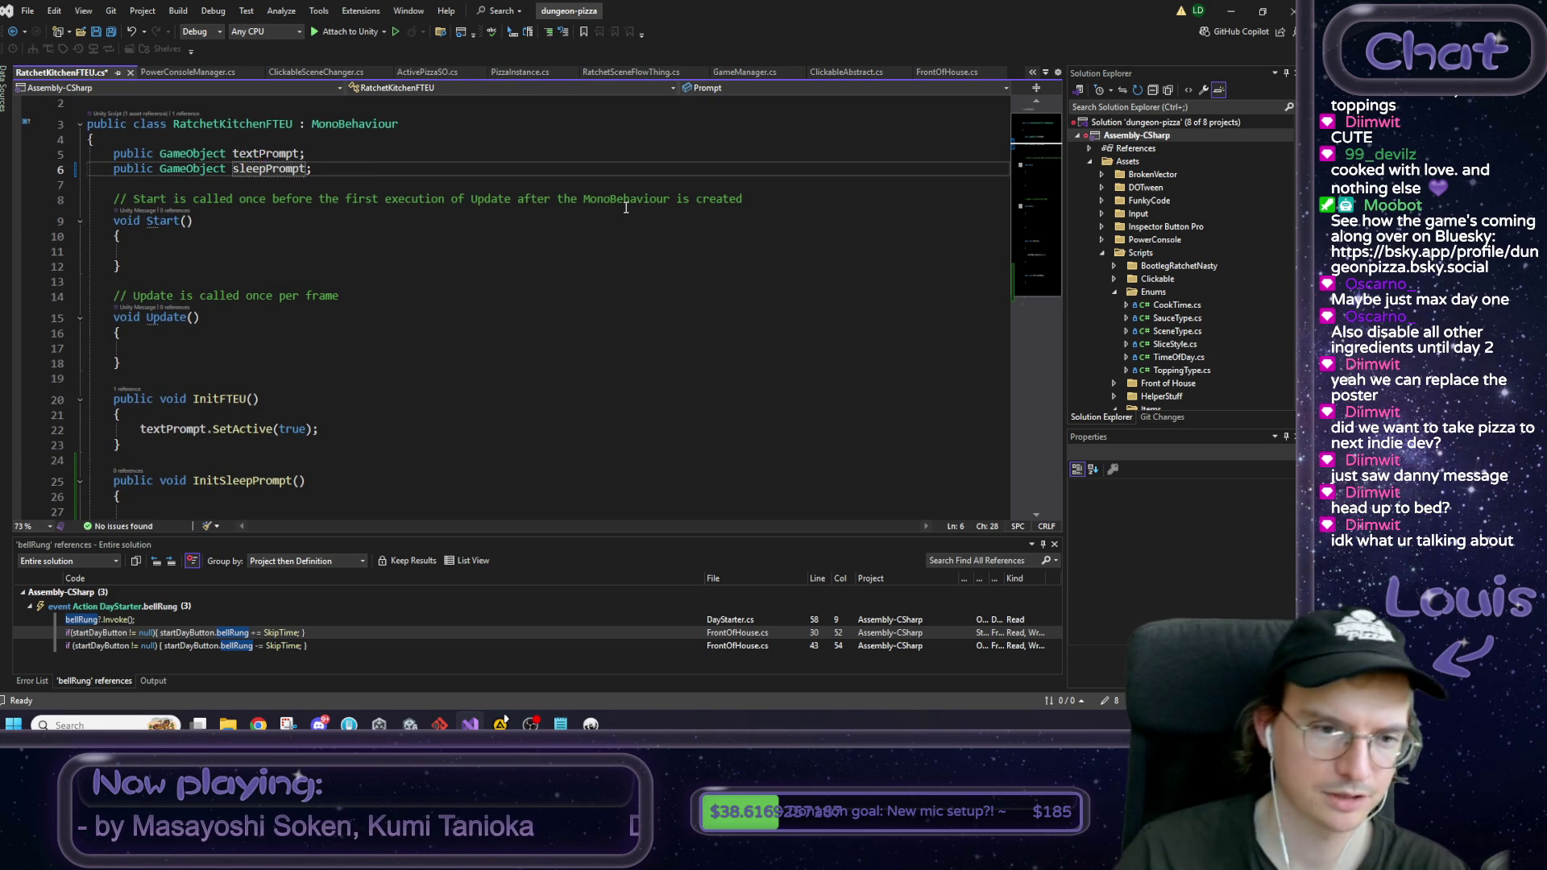
Step: Make InitSleepPrompt call sleepPrompt.SetActive(true), save, and look up InitFTEU's references
scroll(287, 321, "down", 3)
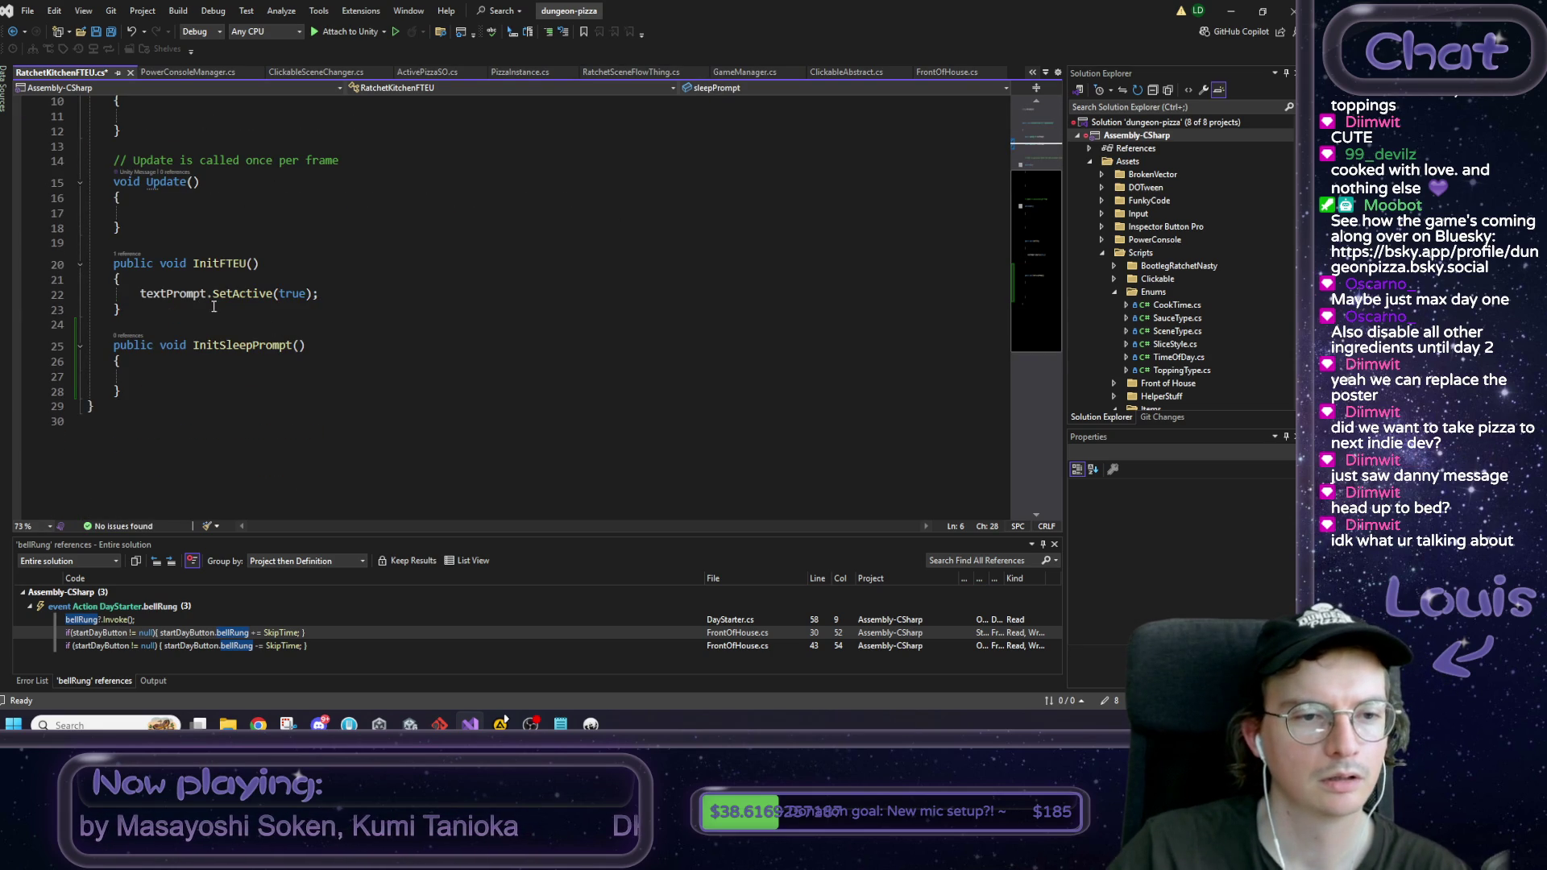
left_click(322, 294)
key("shift+Home")
left_click(170, 377)
key("ctrl+v")
scroll(242, 322, "up", 3)
double_click(265, 169)
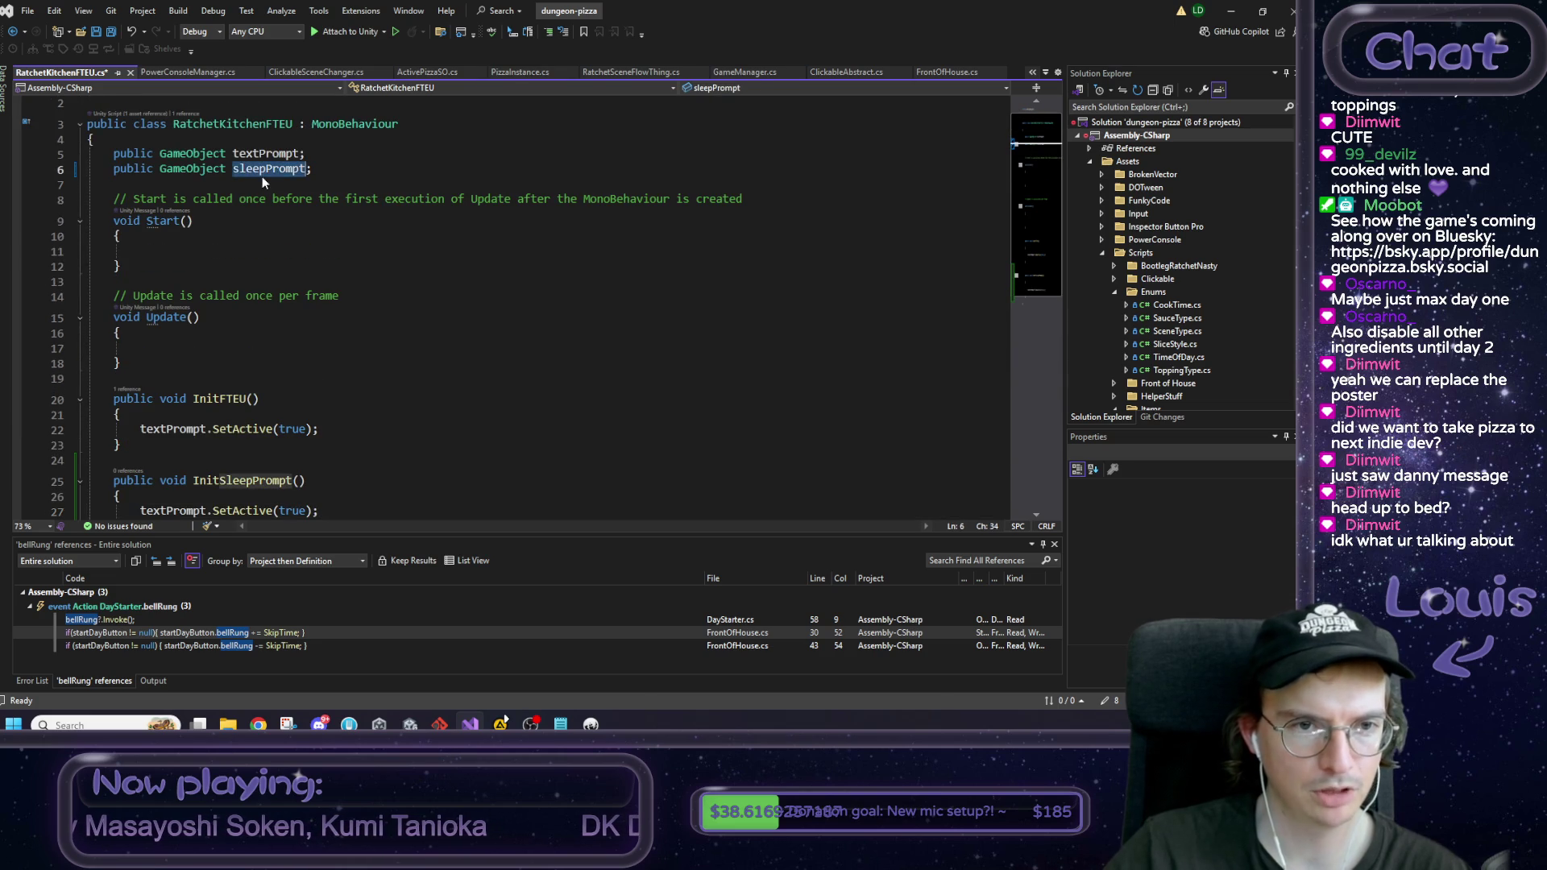
scroll(232, 378, "down", 4)
double_click(169, 330)
key("ctrl+v")
key("ctrl+s")
left_click(133, 211)
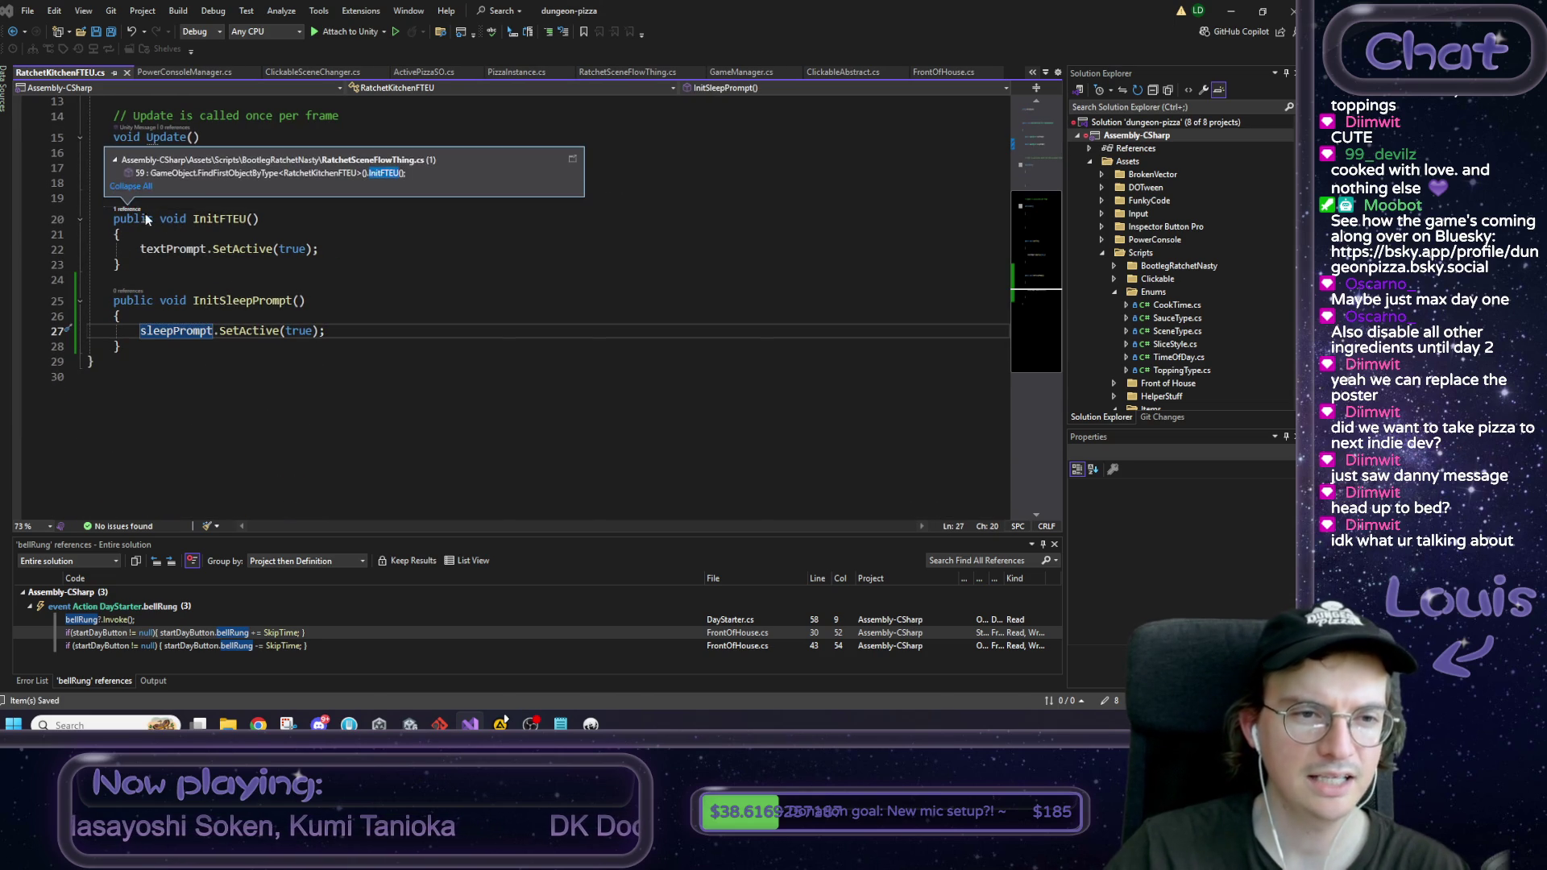
key("Escape")
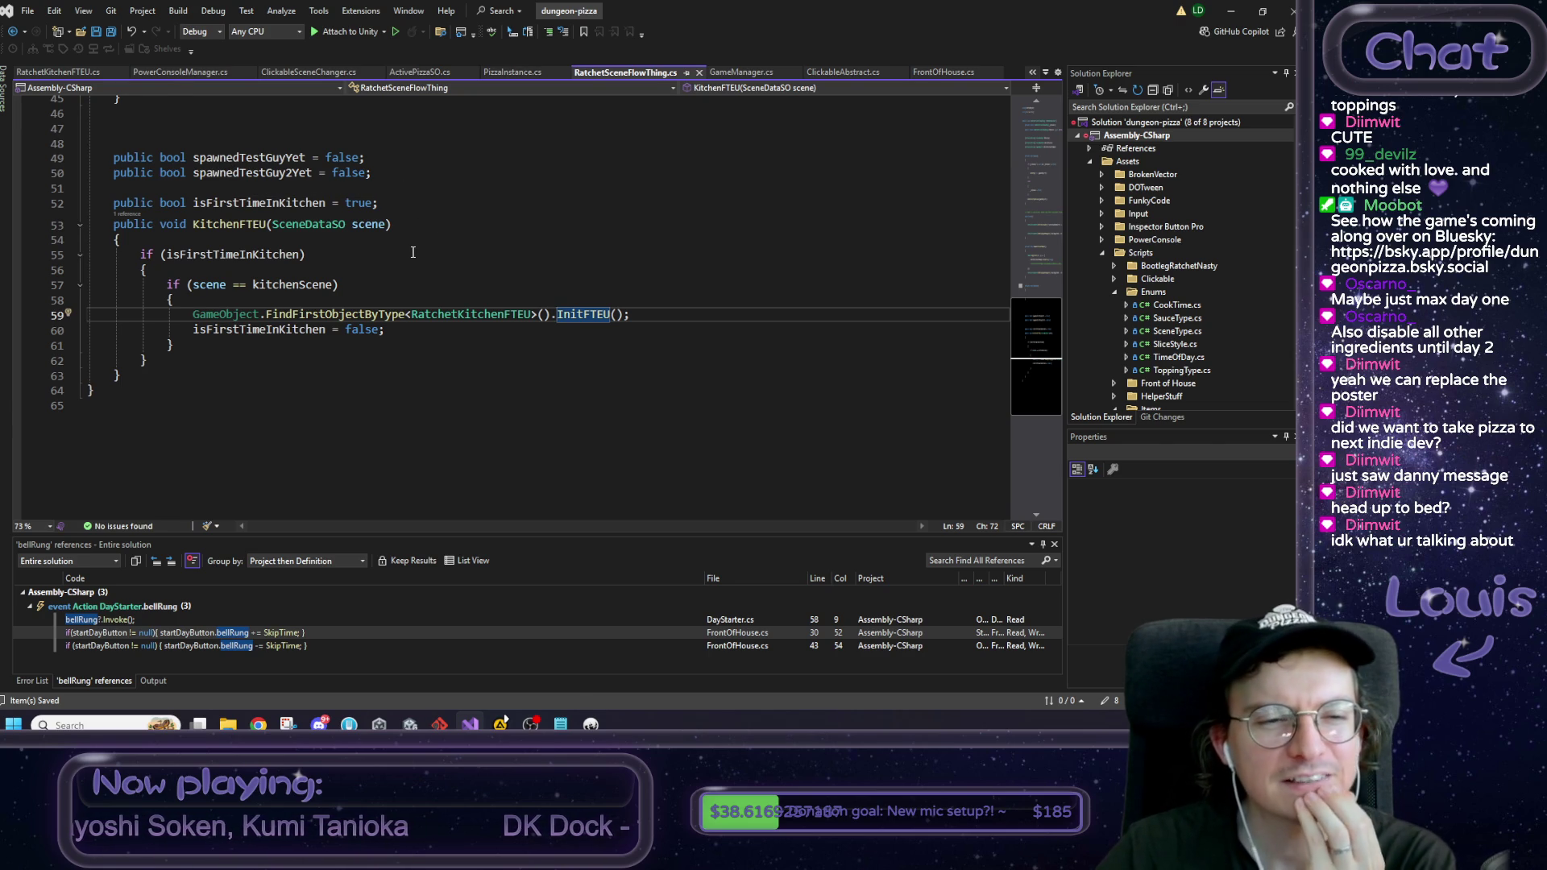
Step: Read through KitchenFTEU and ShowKitchenPrompt in RatchetSceneFlowThing.cs, then return to RatchetKitchenFTEU.cs
scroll(412, 252, "up", 5)
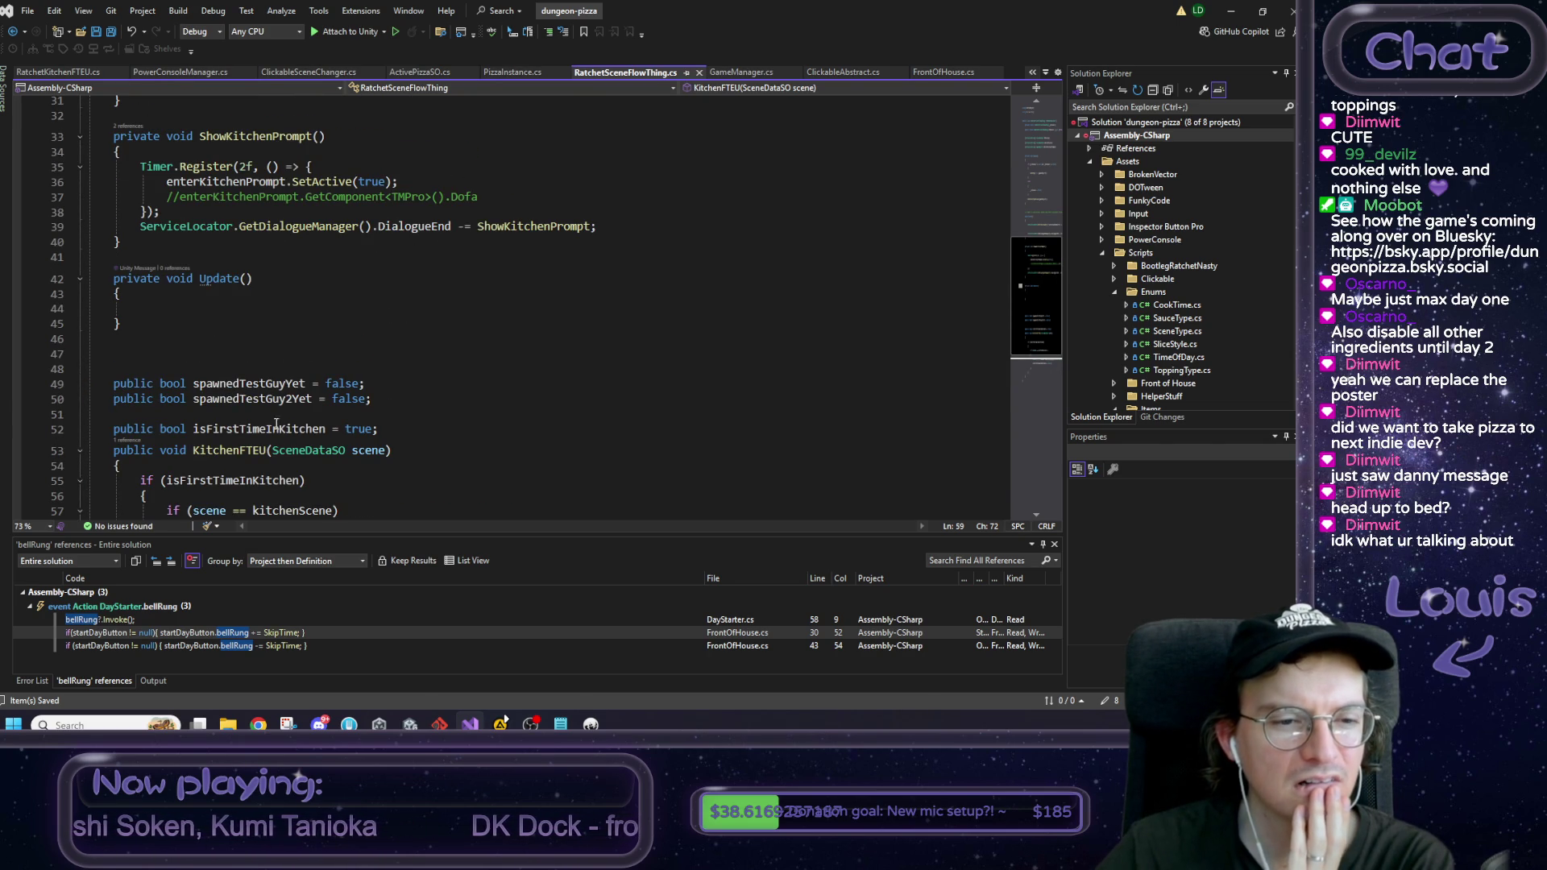
scroll(400, 391, "down", 3)
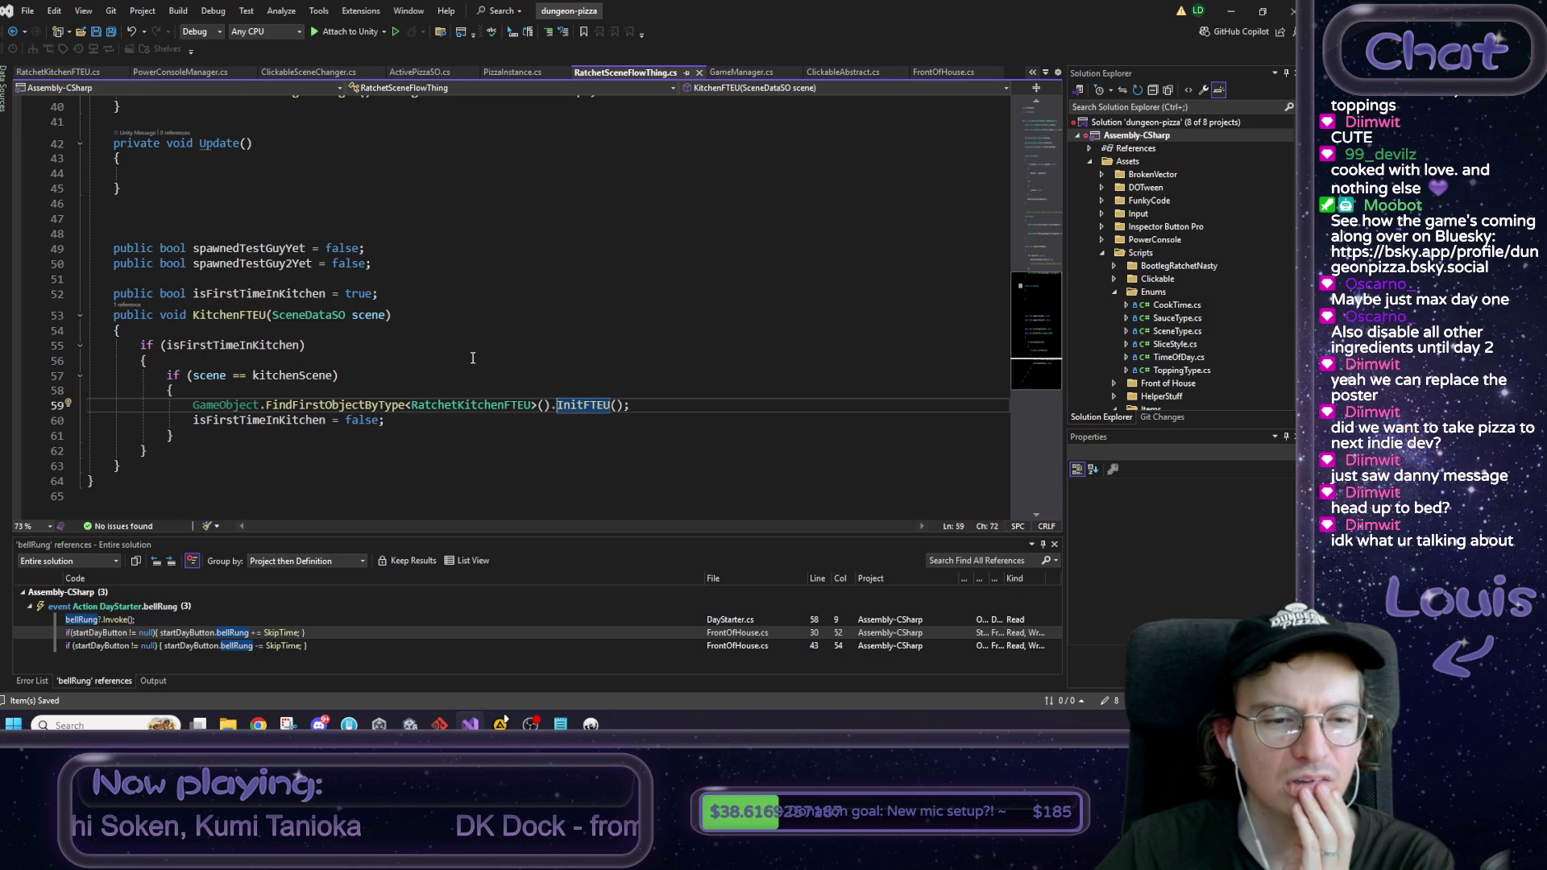
scroll(476, 349, "up", 4)
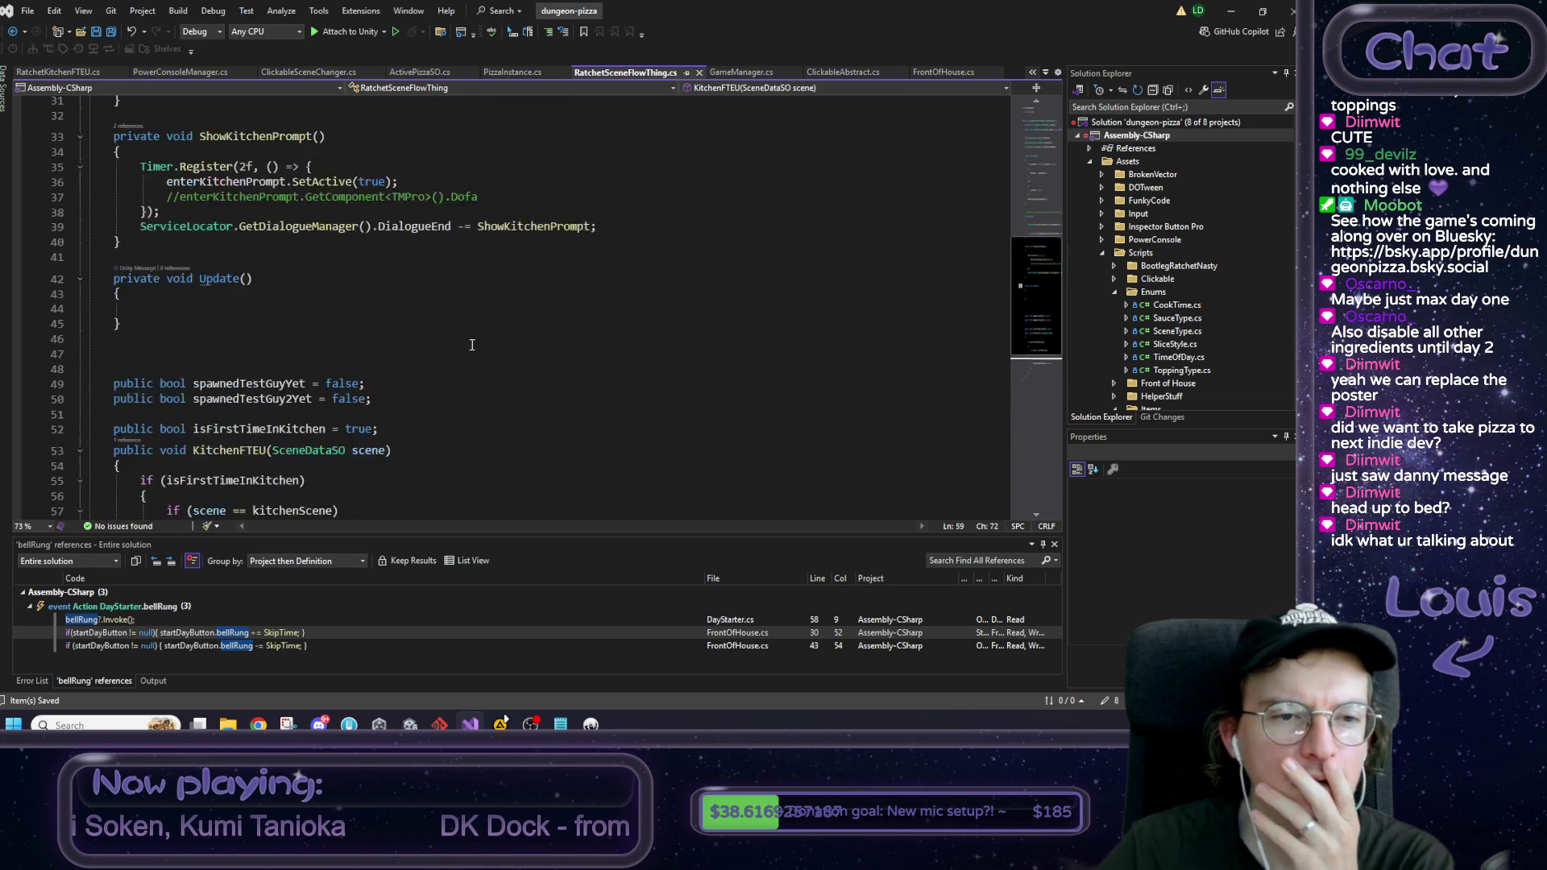
scroll(468, 340, "up", 3)
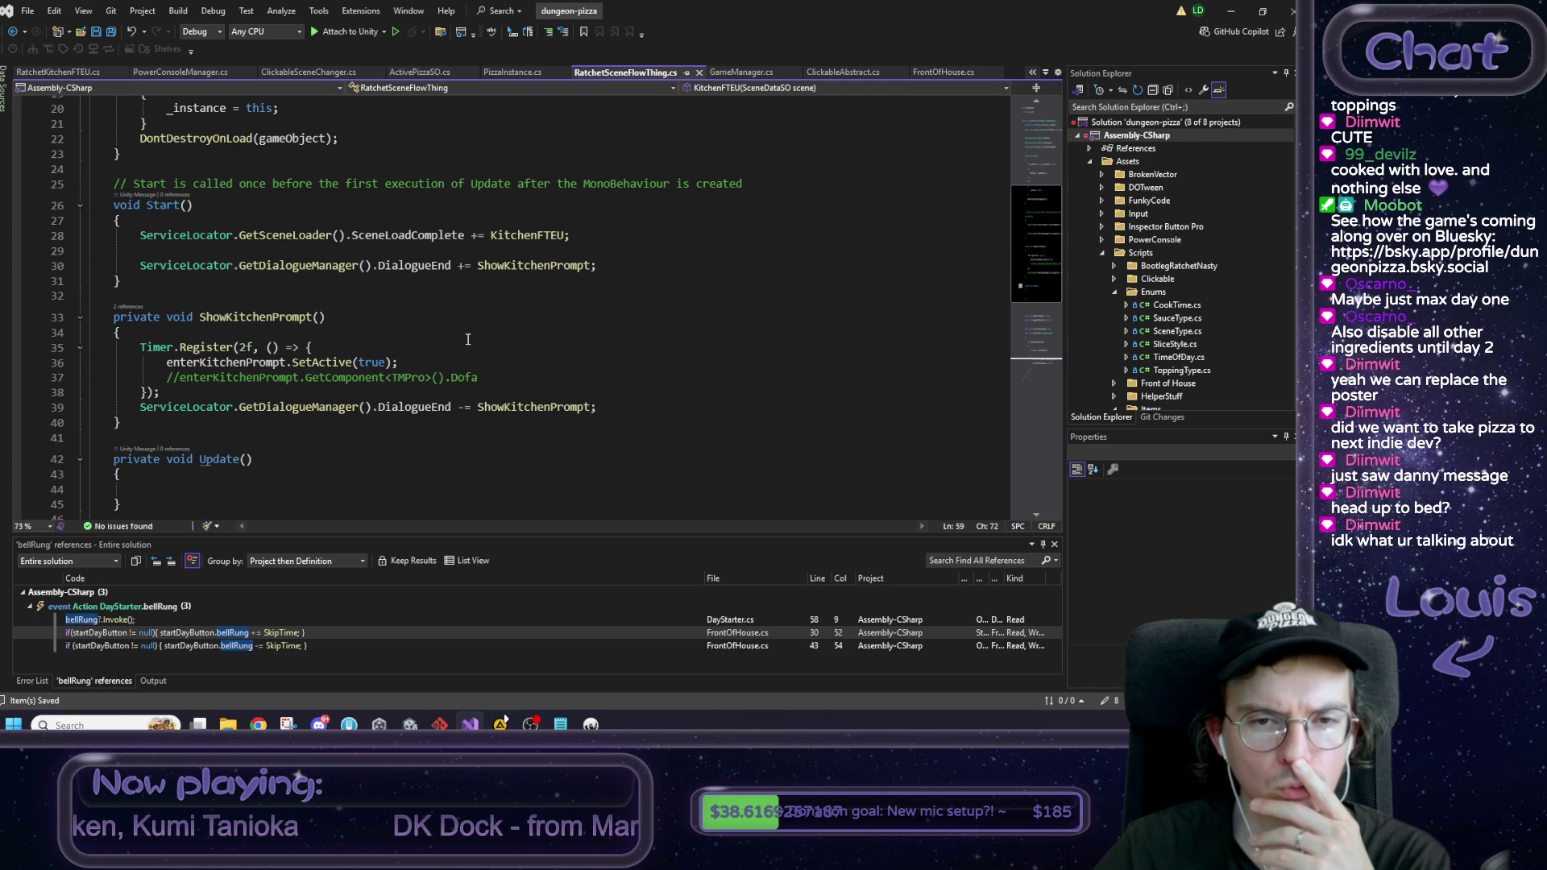
scroll(467, 340, "down", 7)
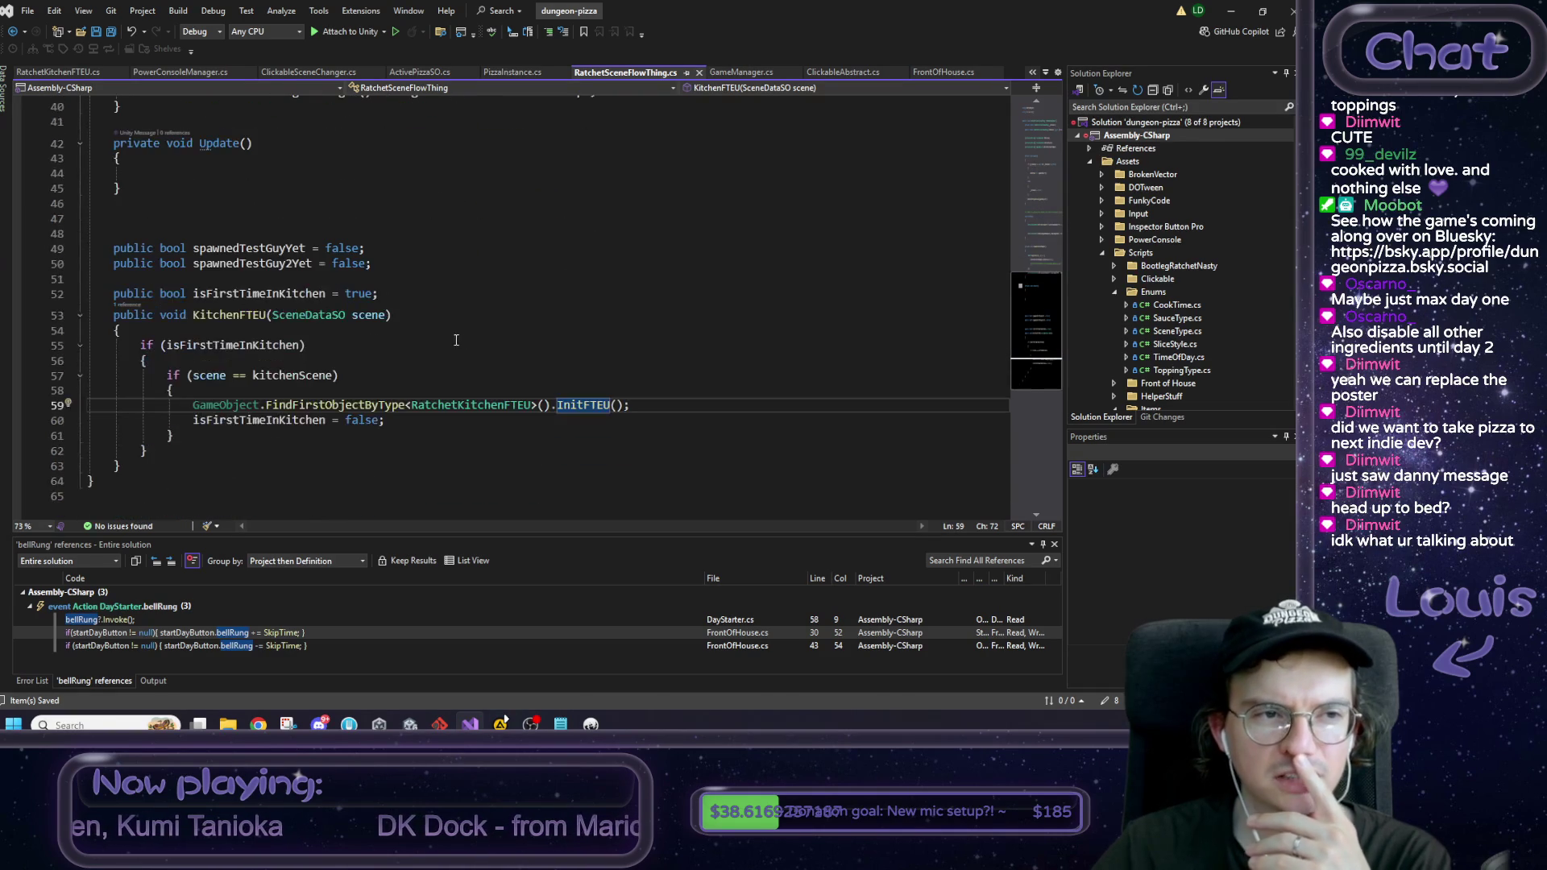
left_click(17, 76)
Step: In Start, declare bools nighttime (Calendar.GetTime() == TimeOfDay.Night) and dayOne (Calendar.GetDay() == 1)
scroll(167, 206, "up", 3)
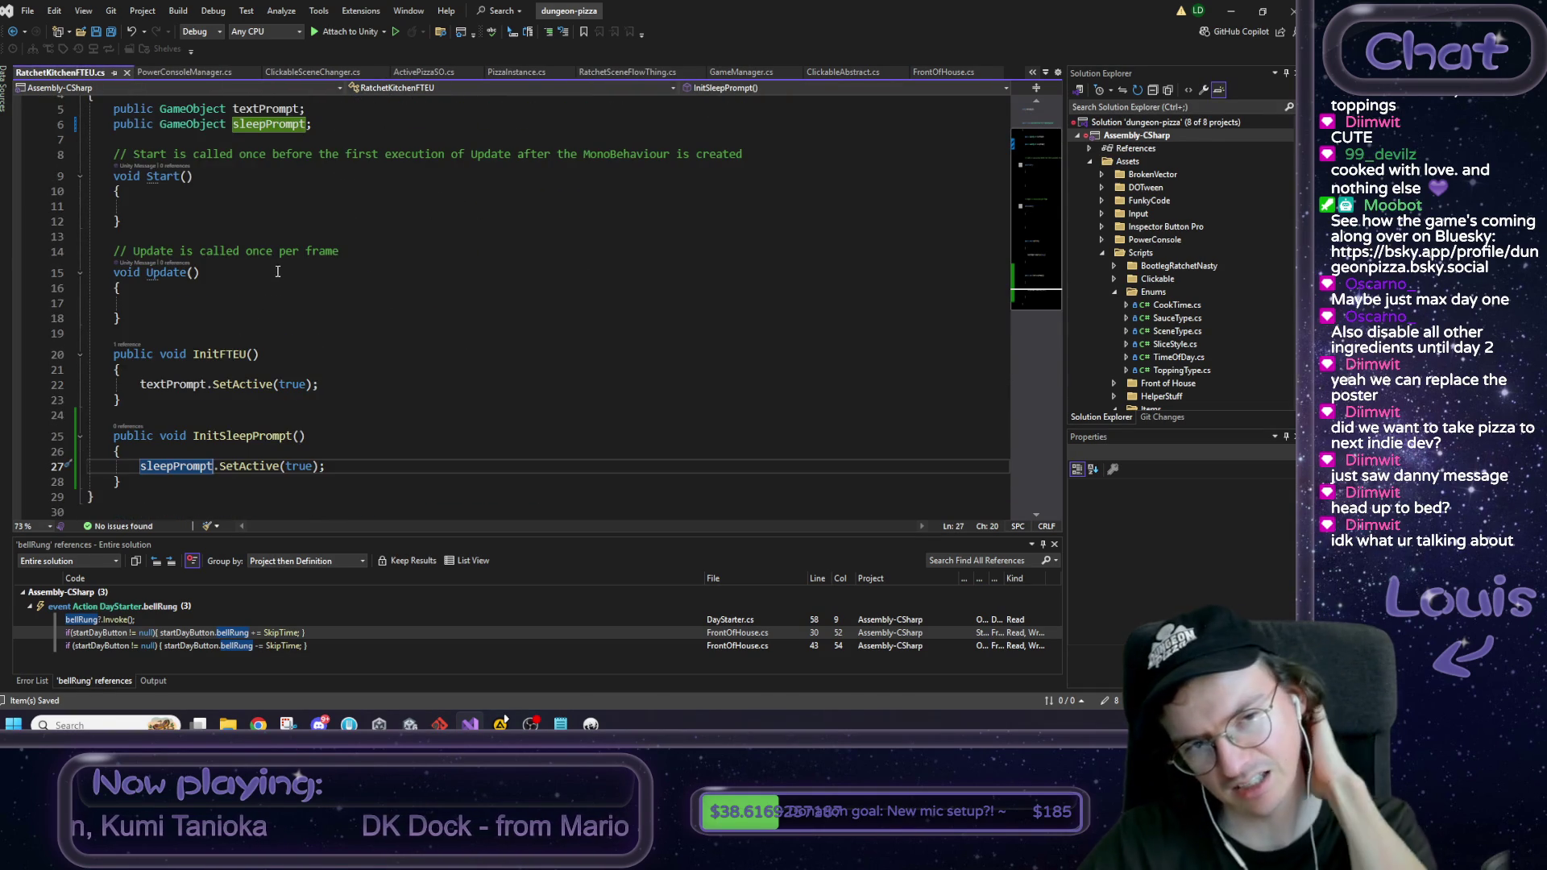
left_click(166, 206)
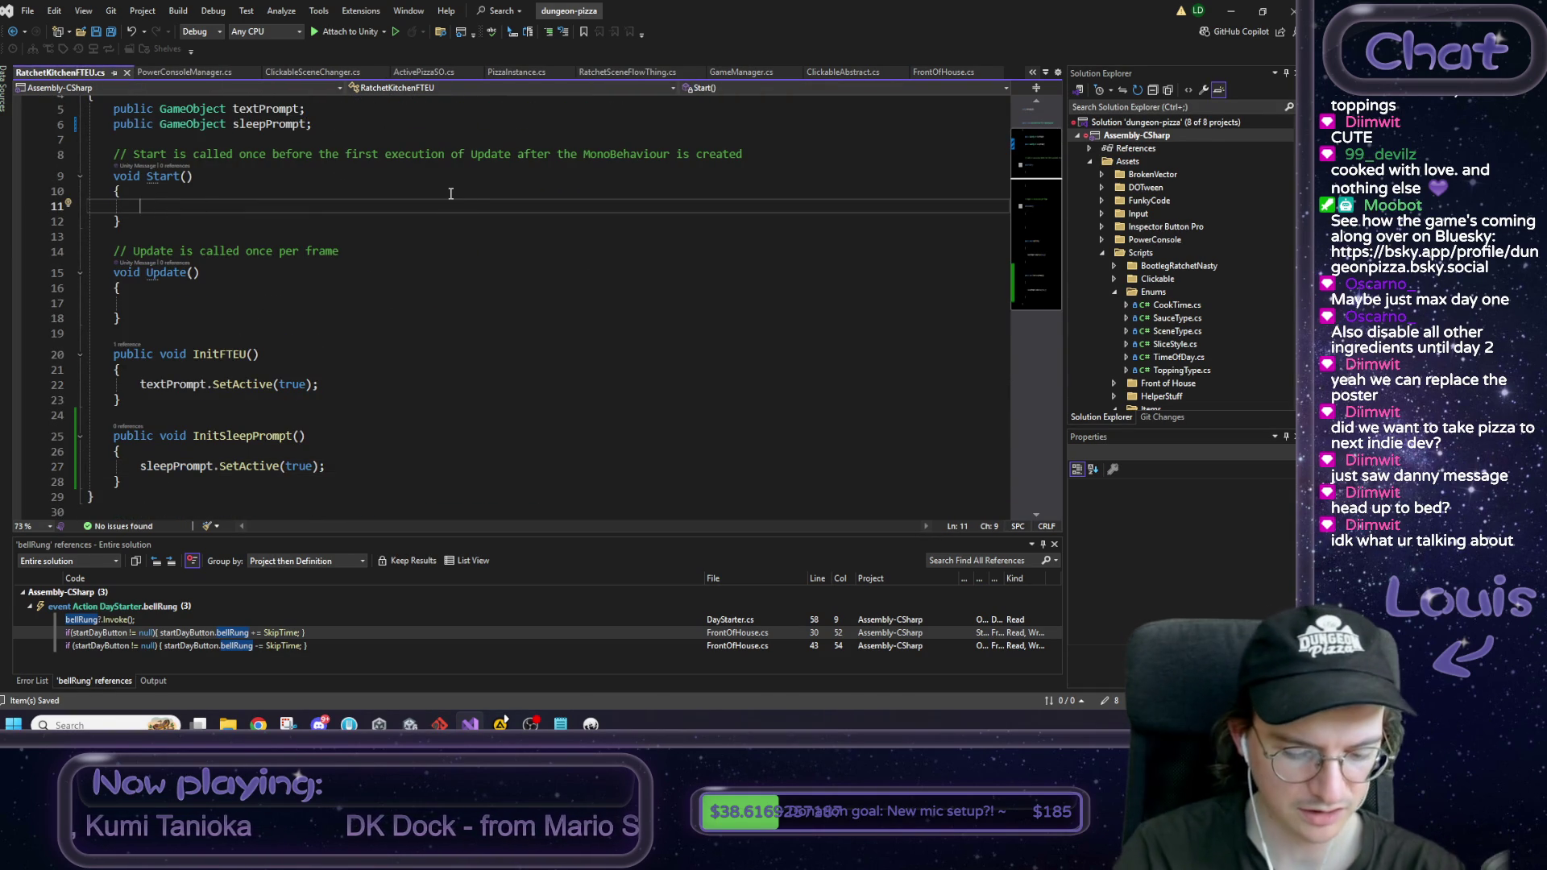
type("if")
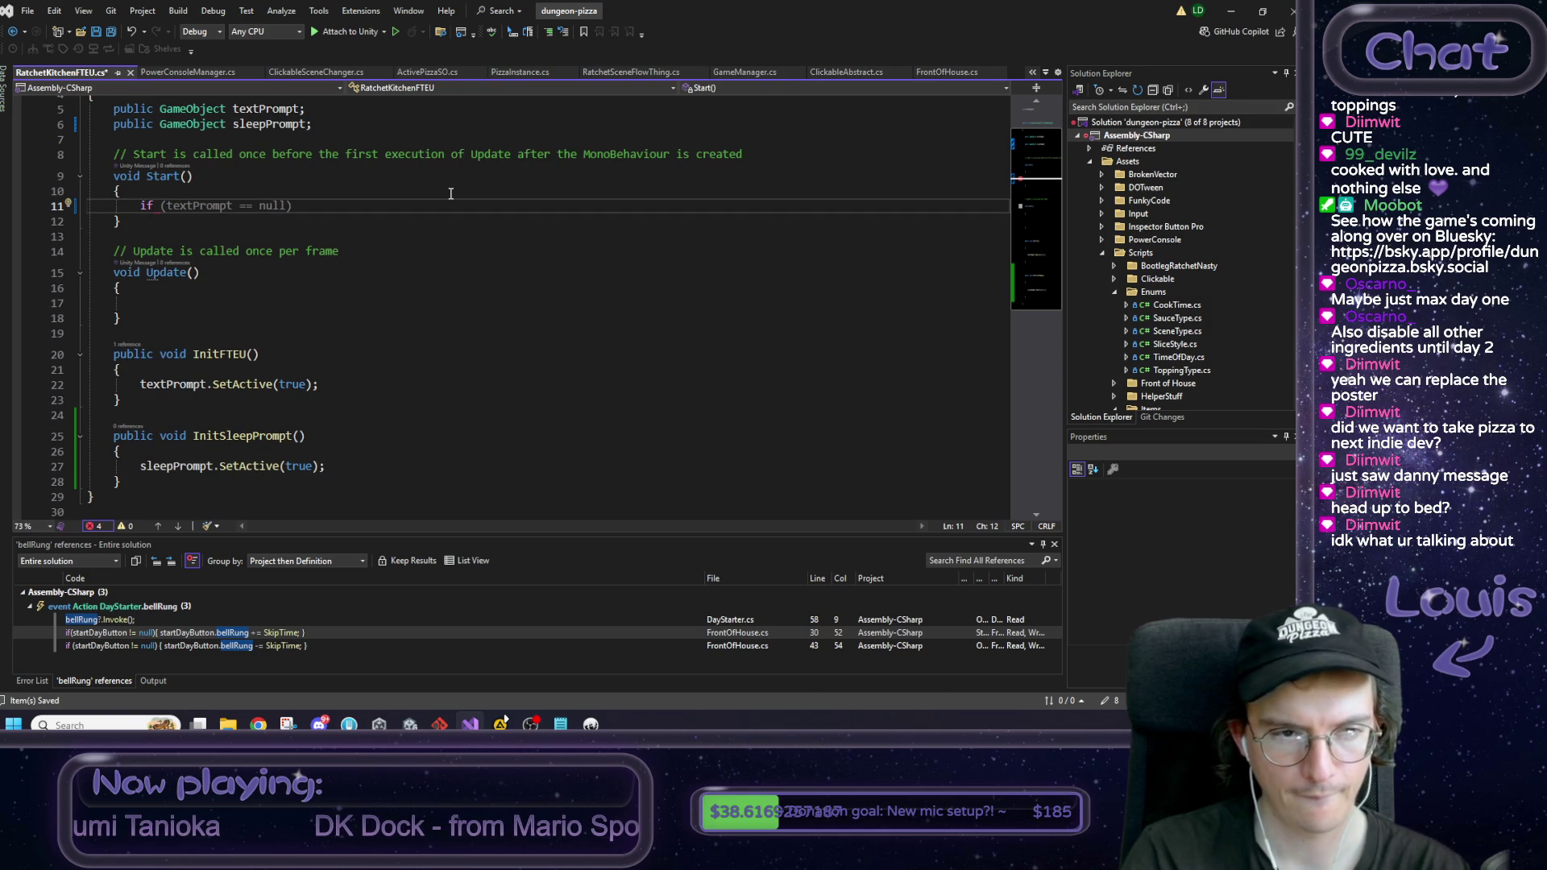
key("ctrl+Return")
type("bool ")
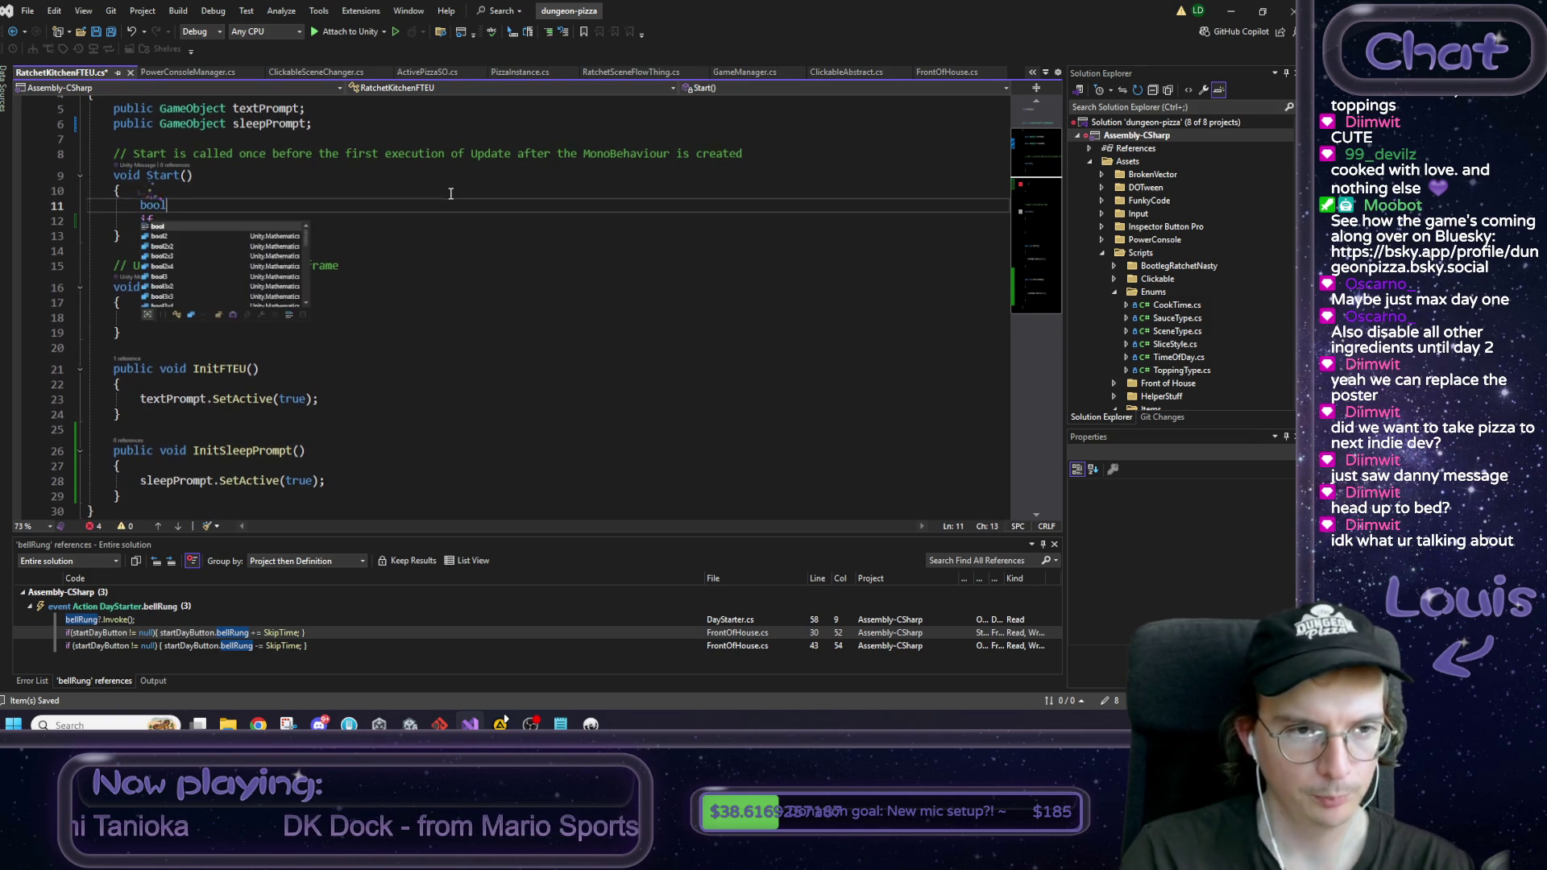
type("da")
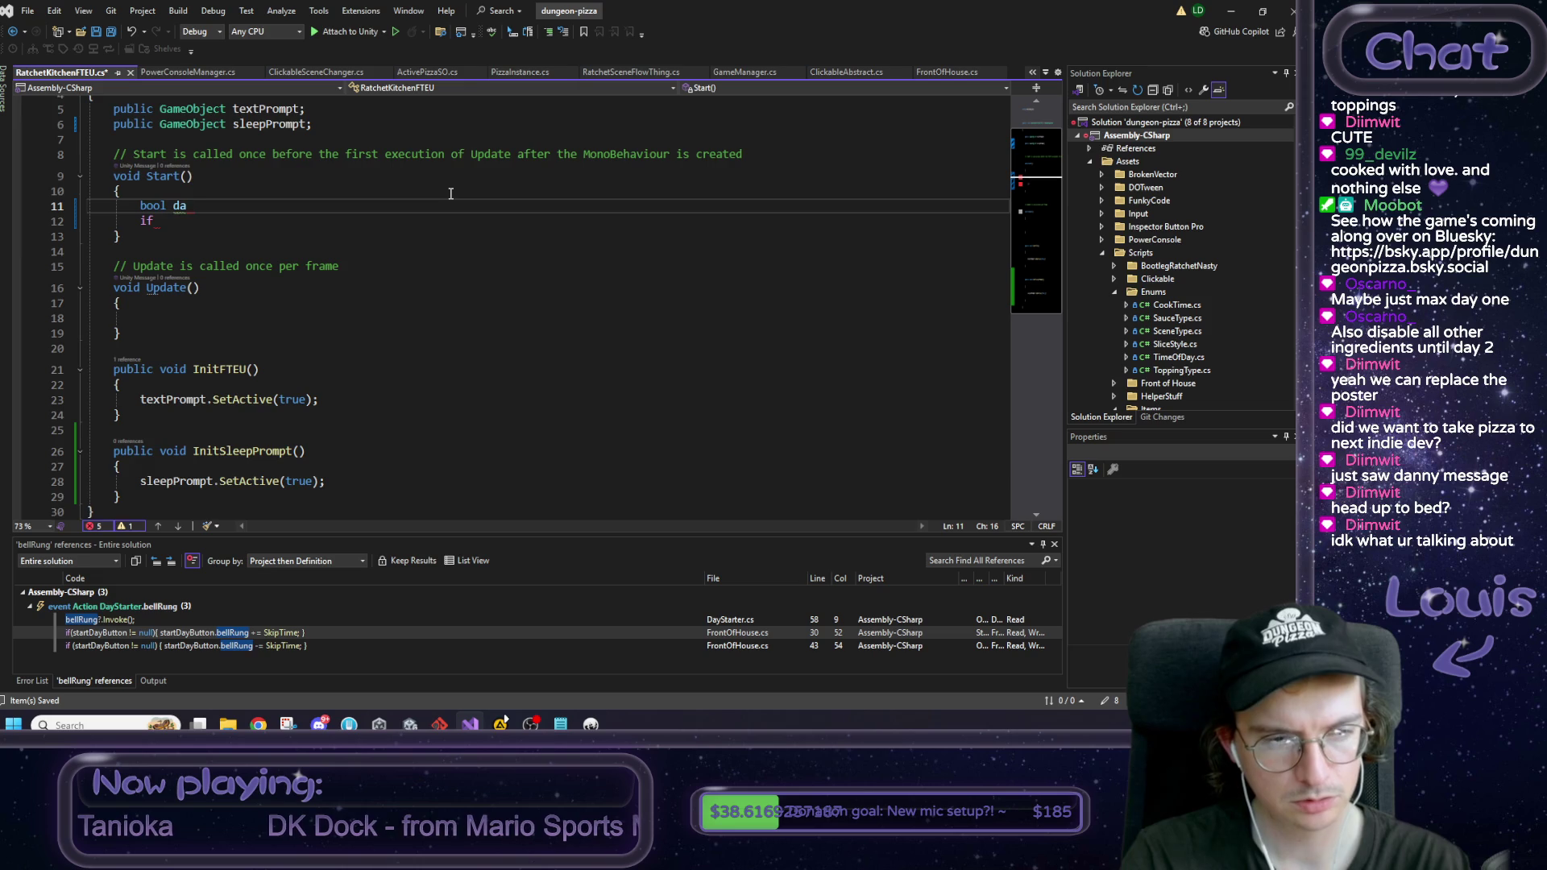
key("BackSpace")
key("BackSpace")
type("nighttime ")
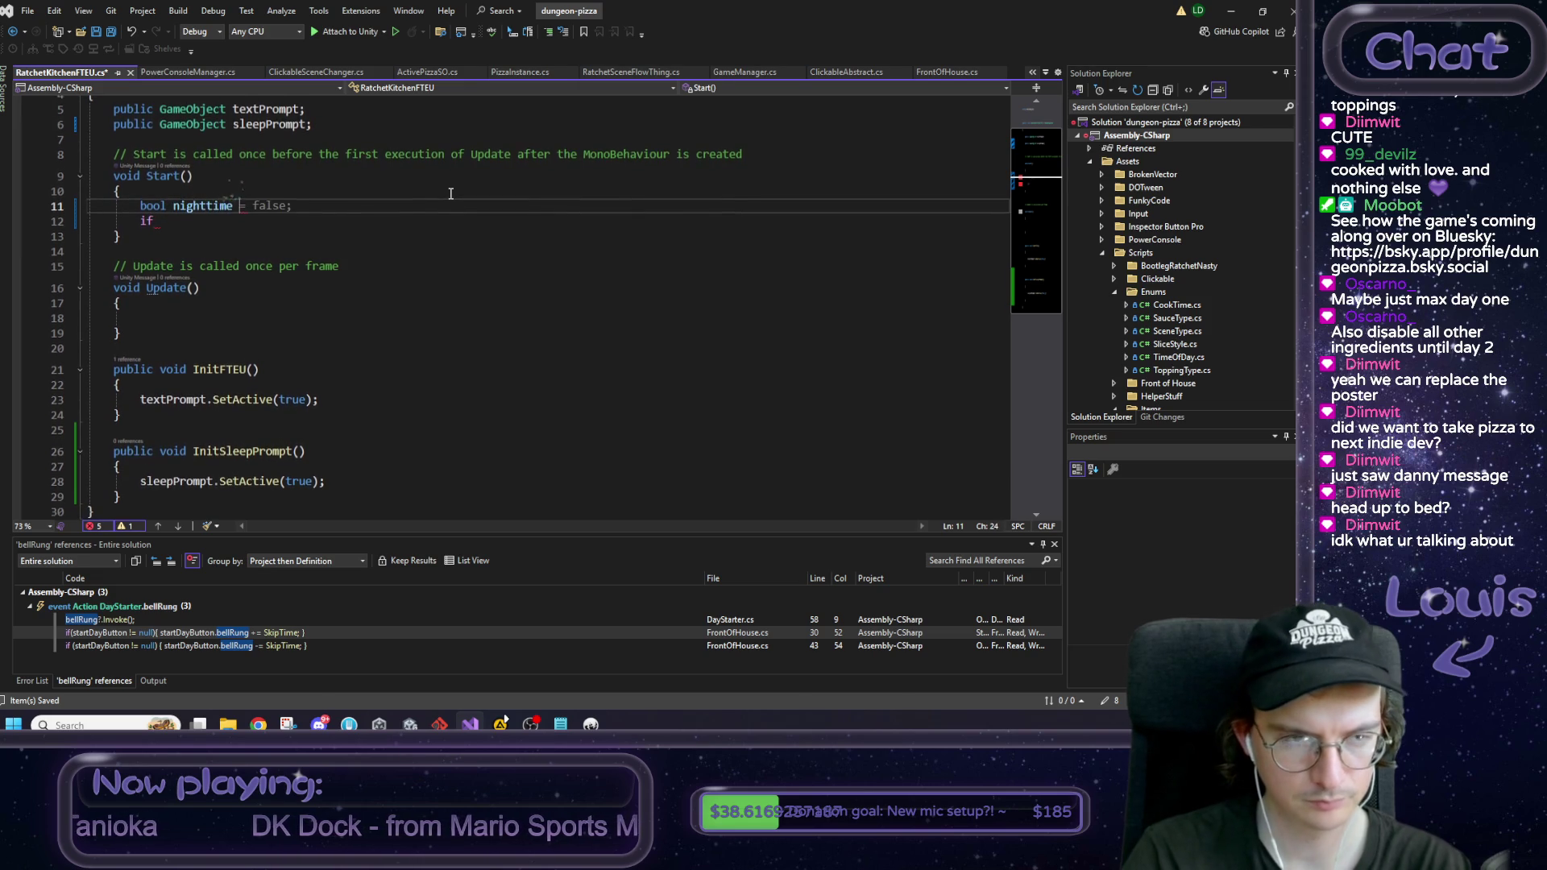
type("= Ca")
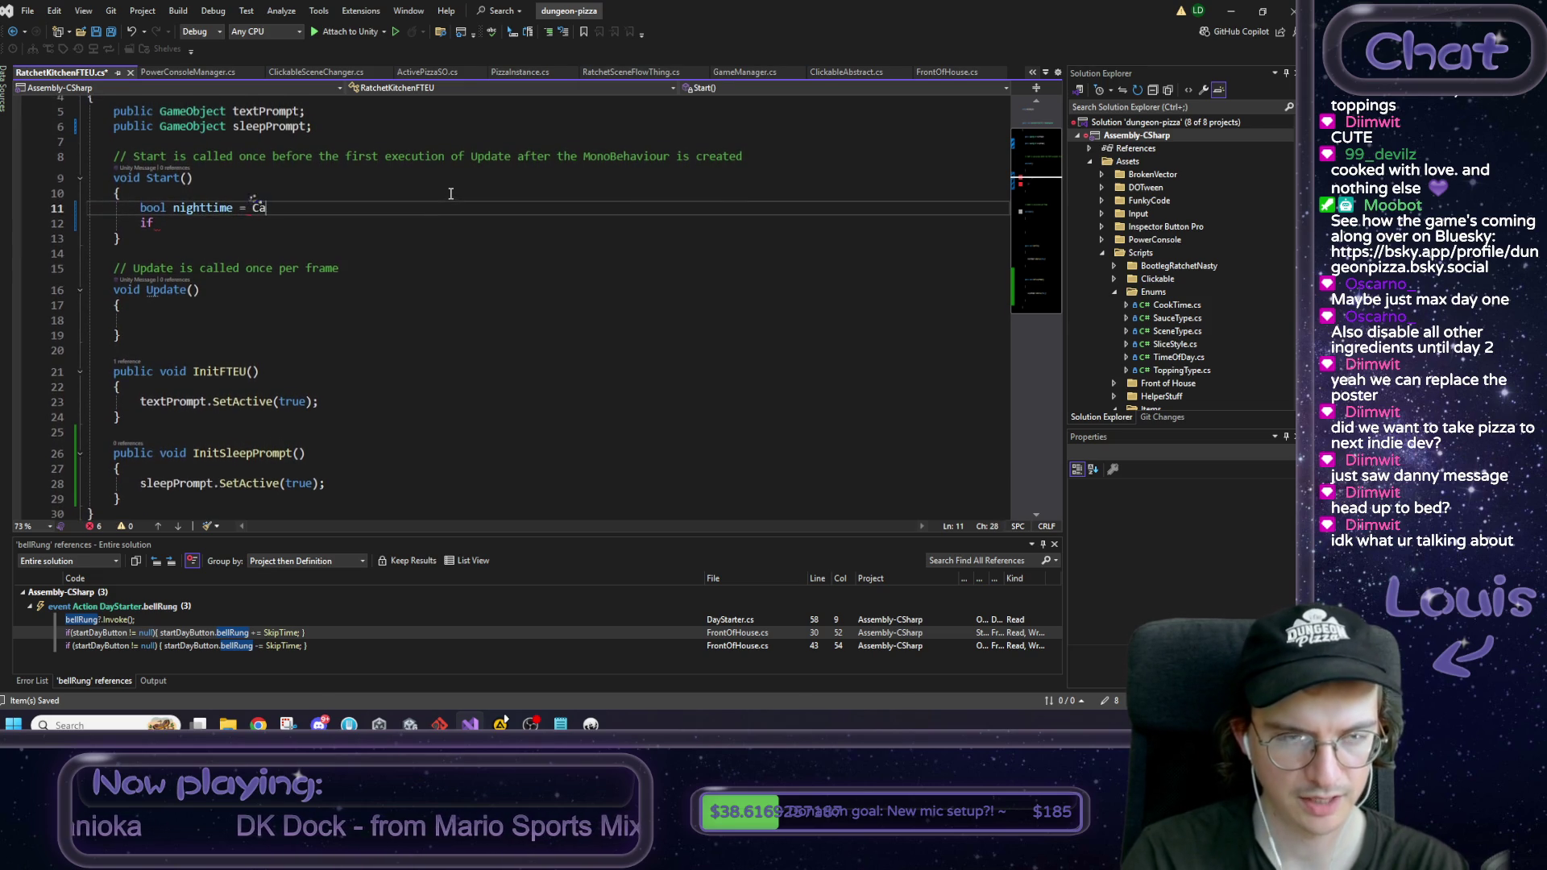
type("lendar.Tim")
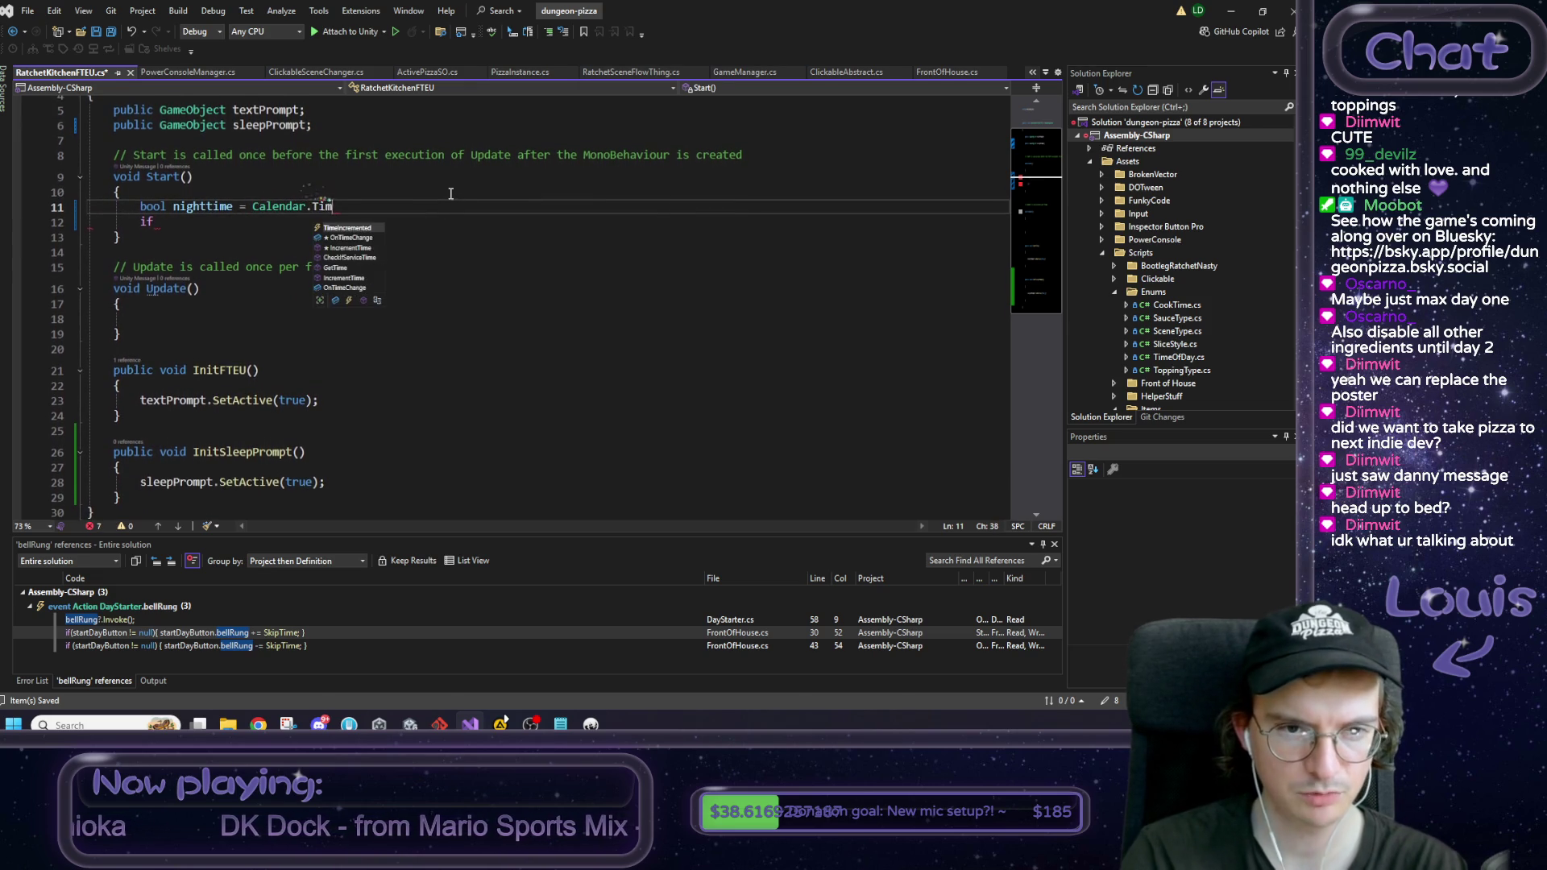
type("eofd")
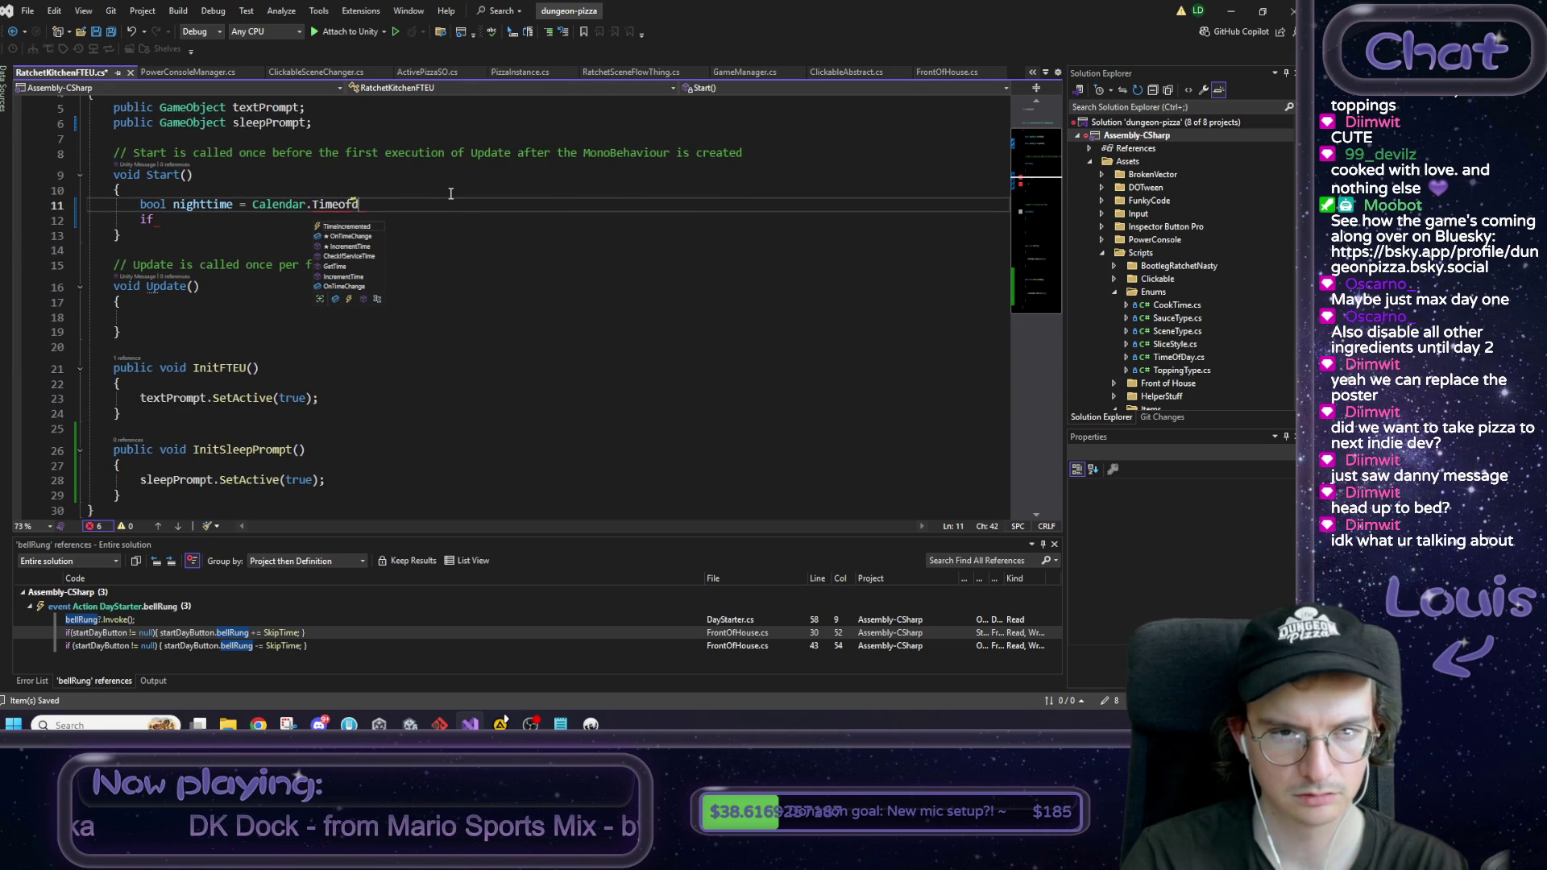
key("BackSpace")
key("BackSpace")
key("BackSpace")
type(".")
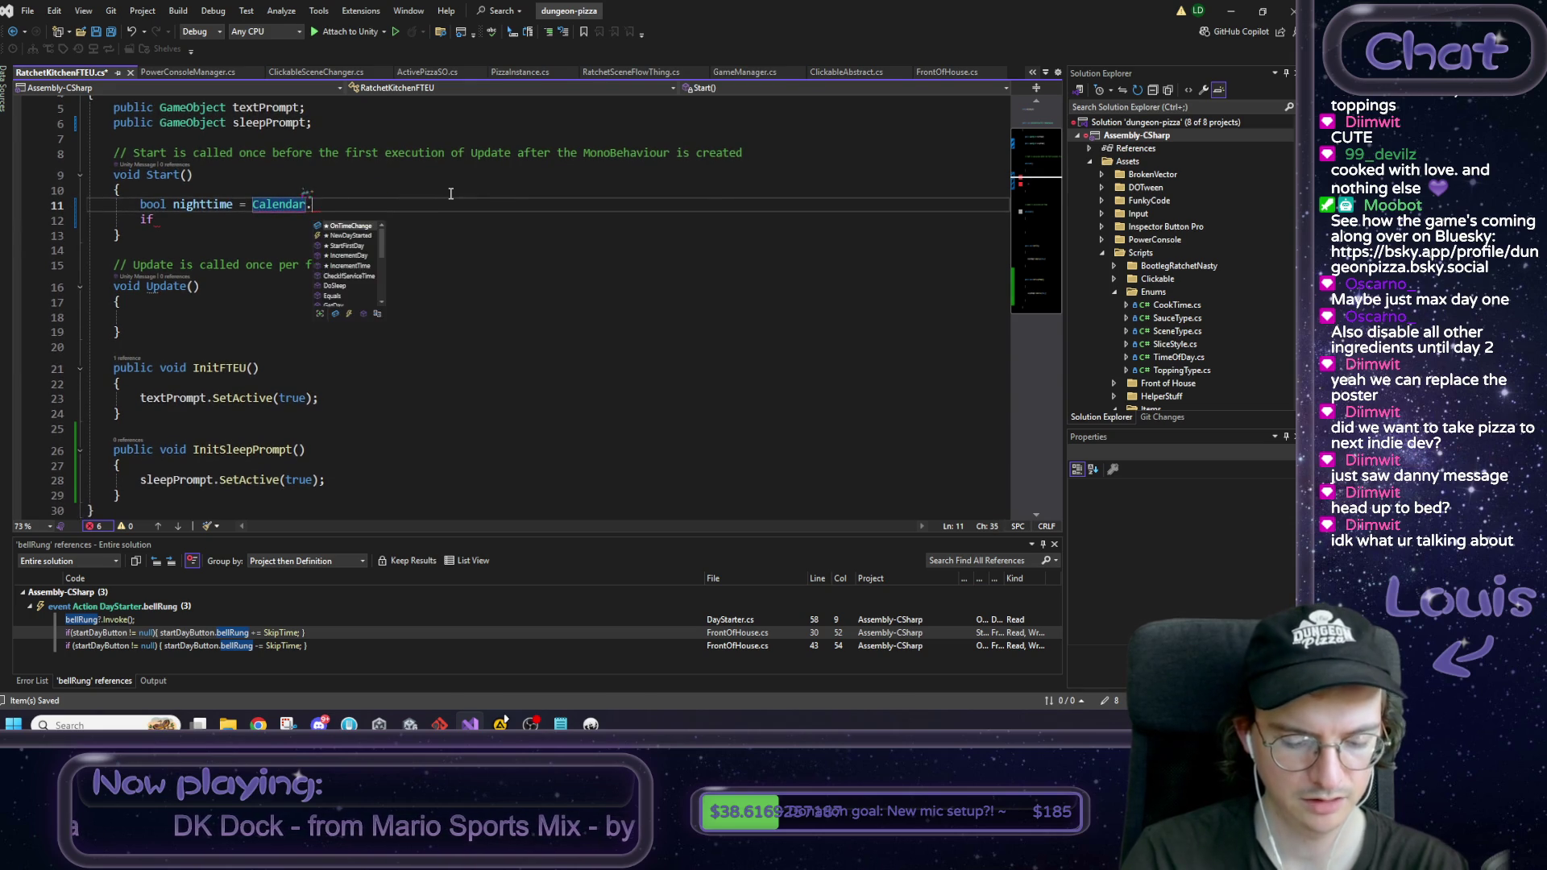
type("GetTime() ")
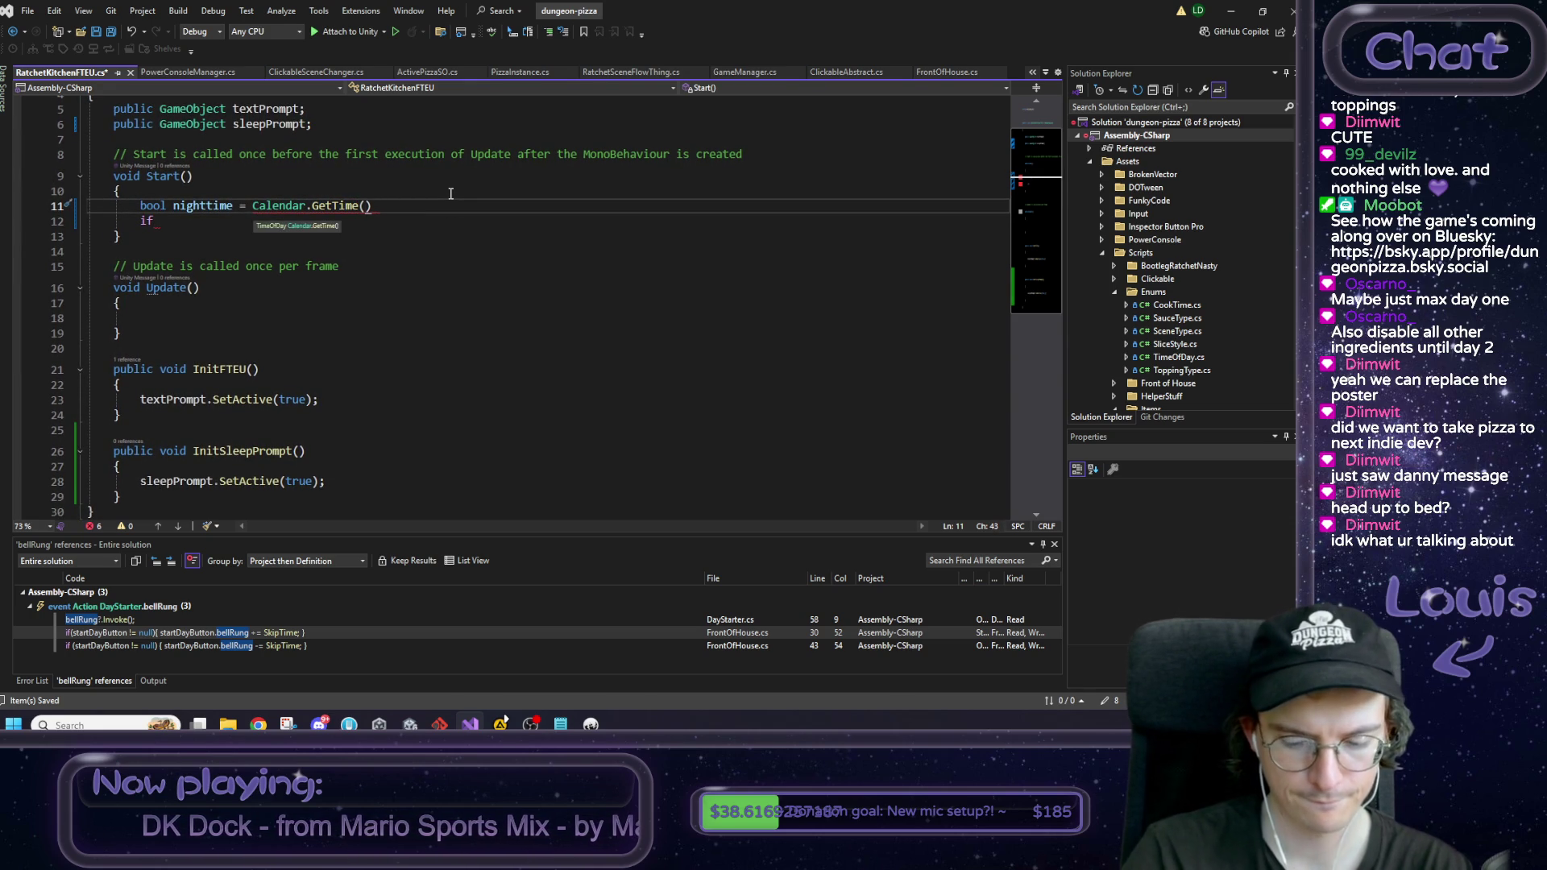
type("==")
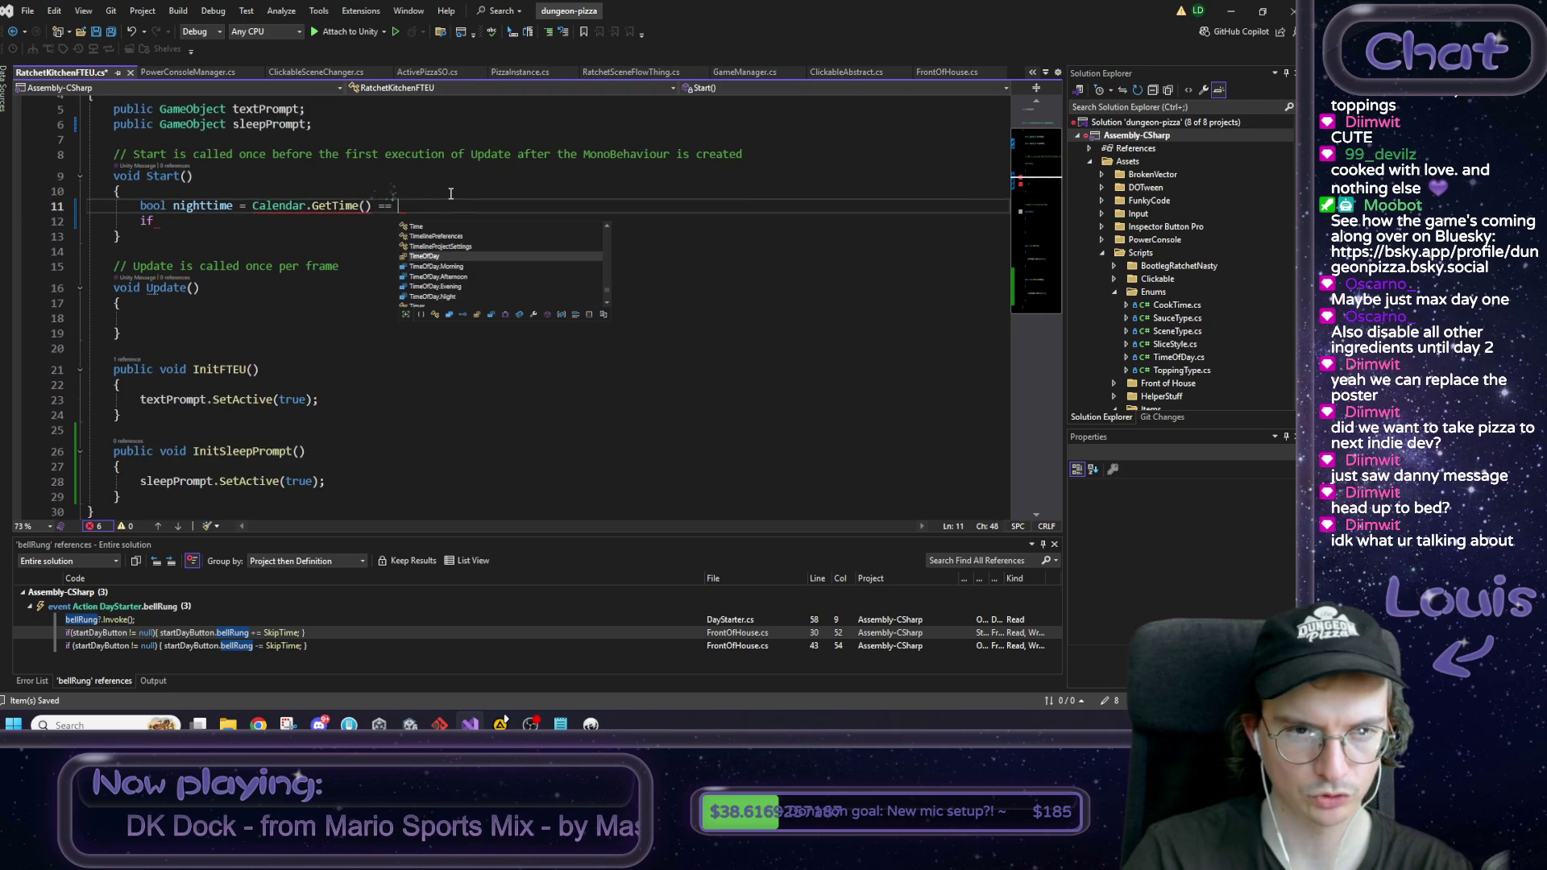
key("Down")
key("Down")
key("Down")
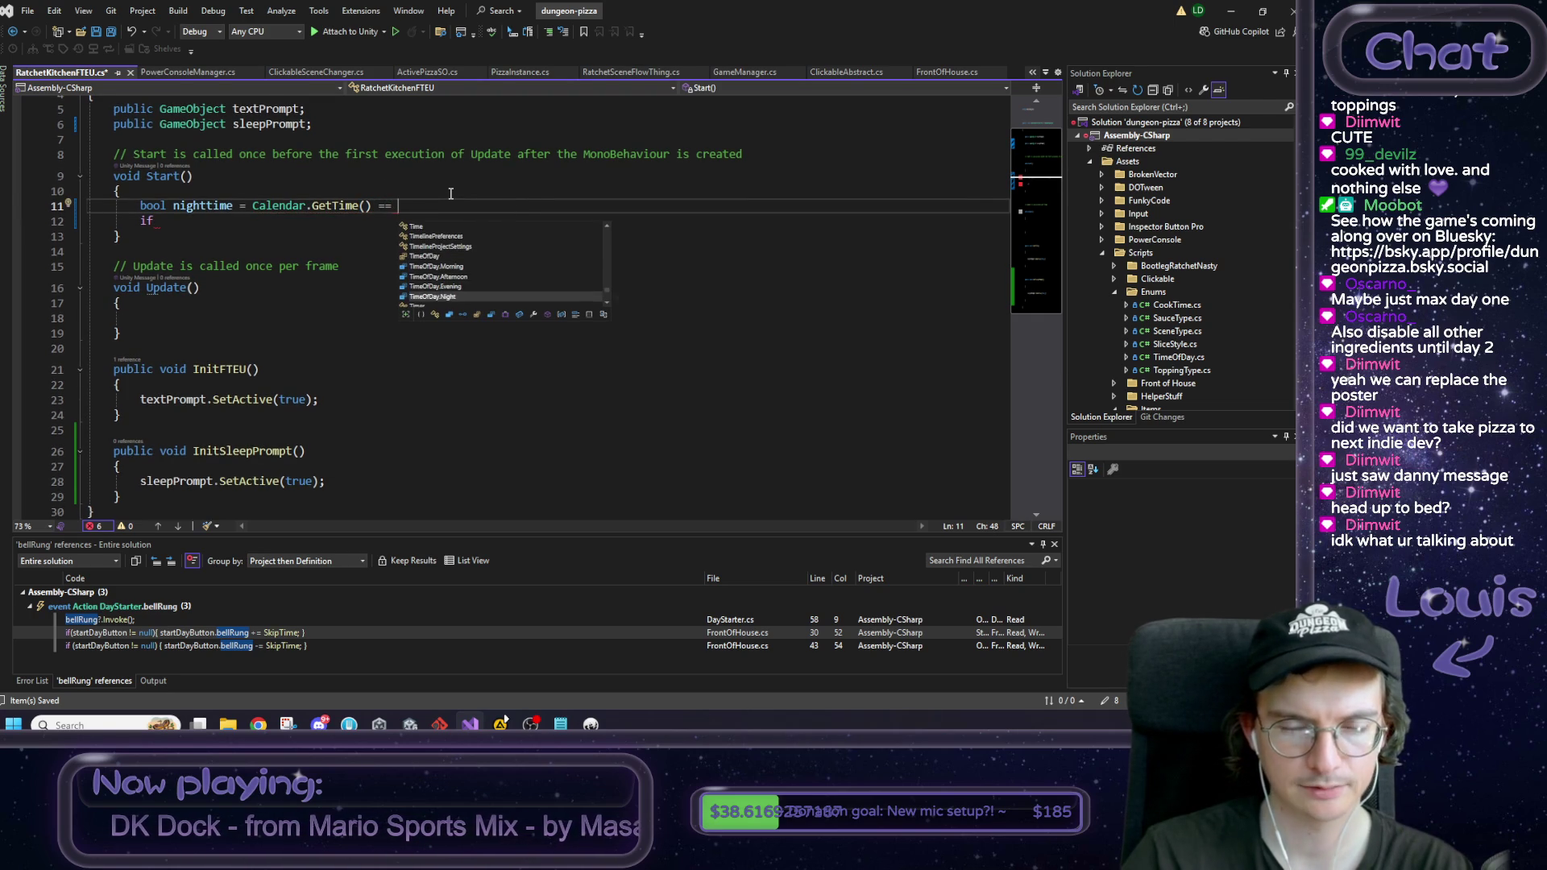
key("Tab")
type(";")
key("Return")
type("bool dayOne = Calendar")
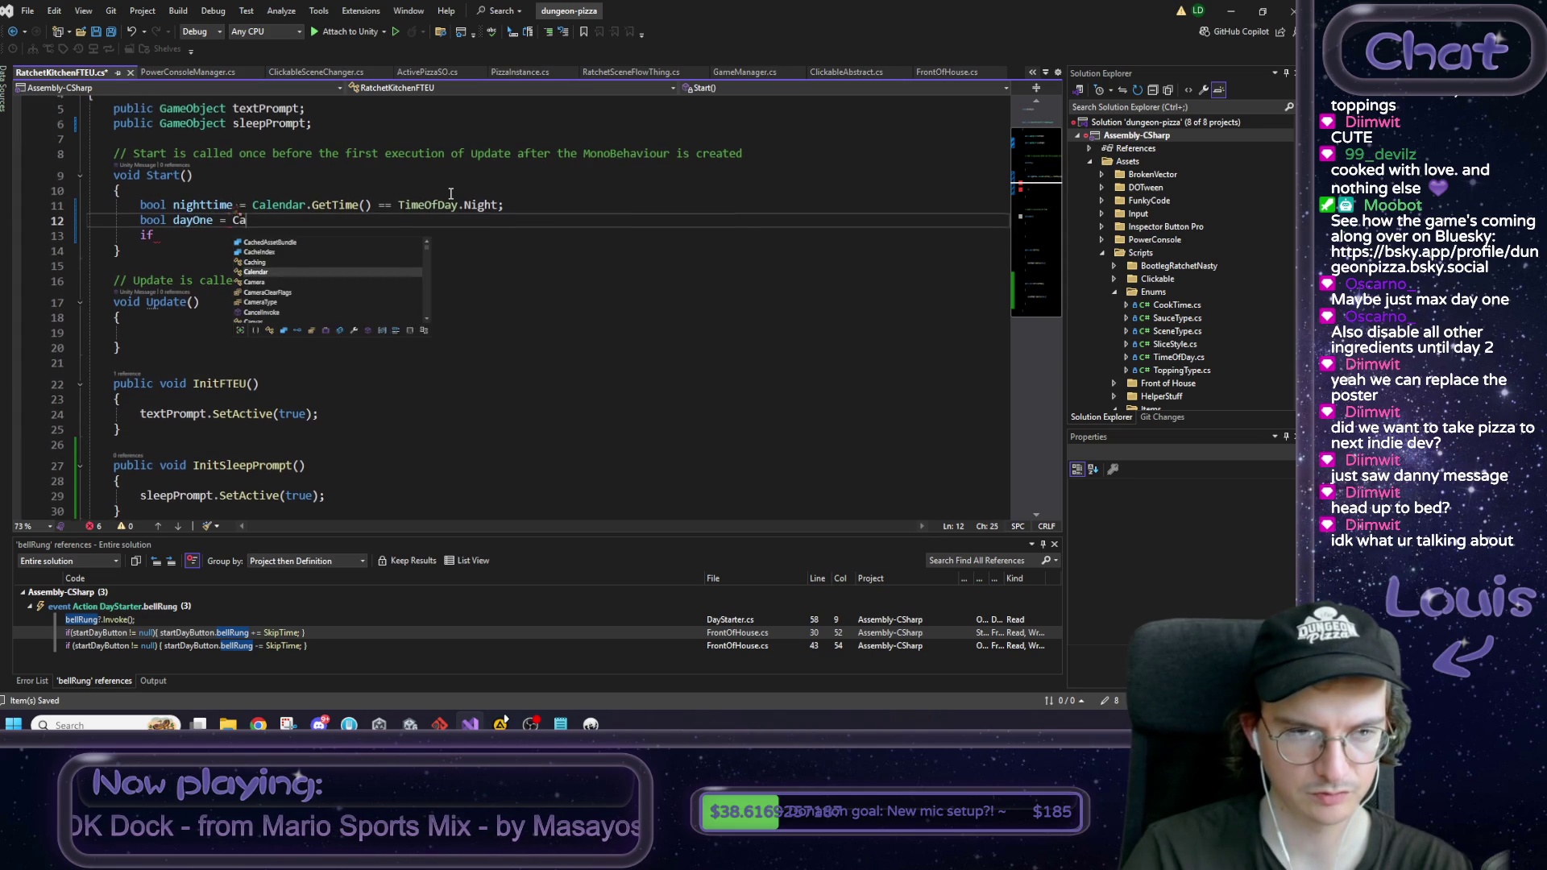
type(".GetD")
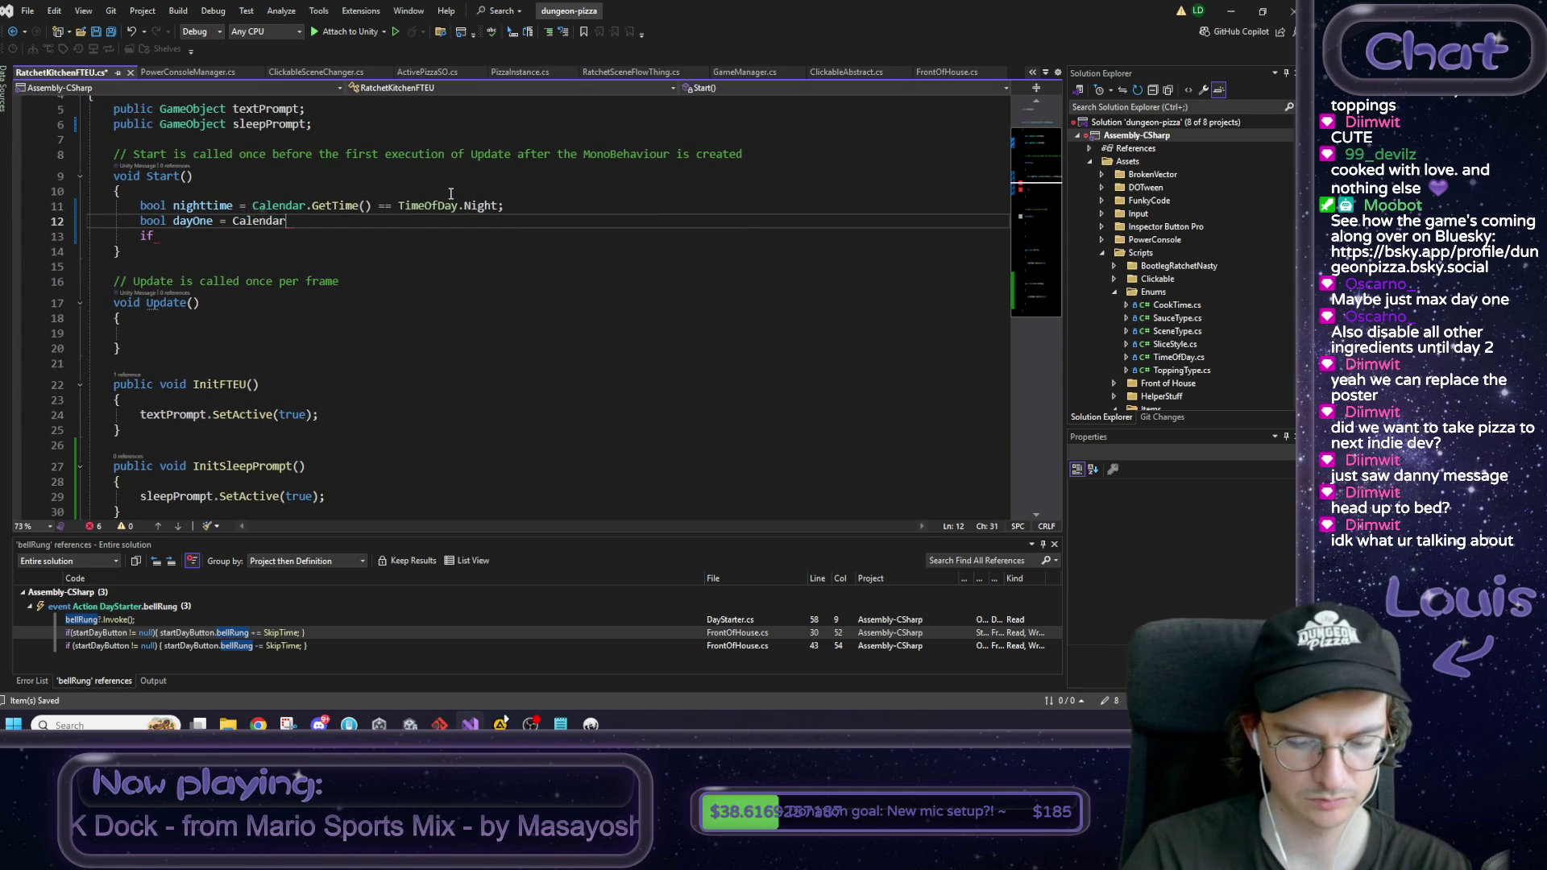
type("ay() == 1;")
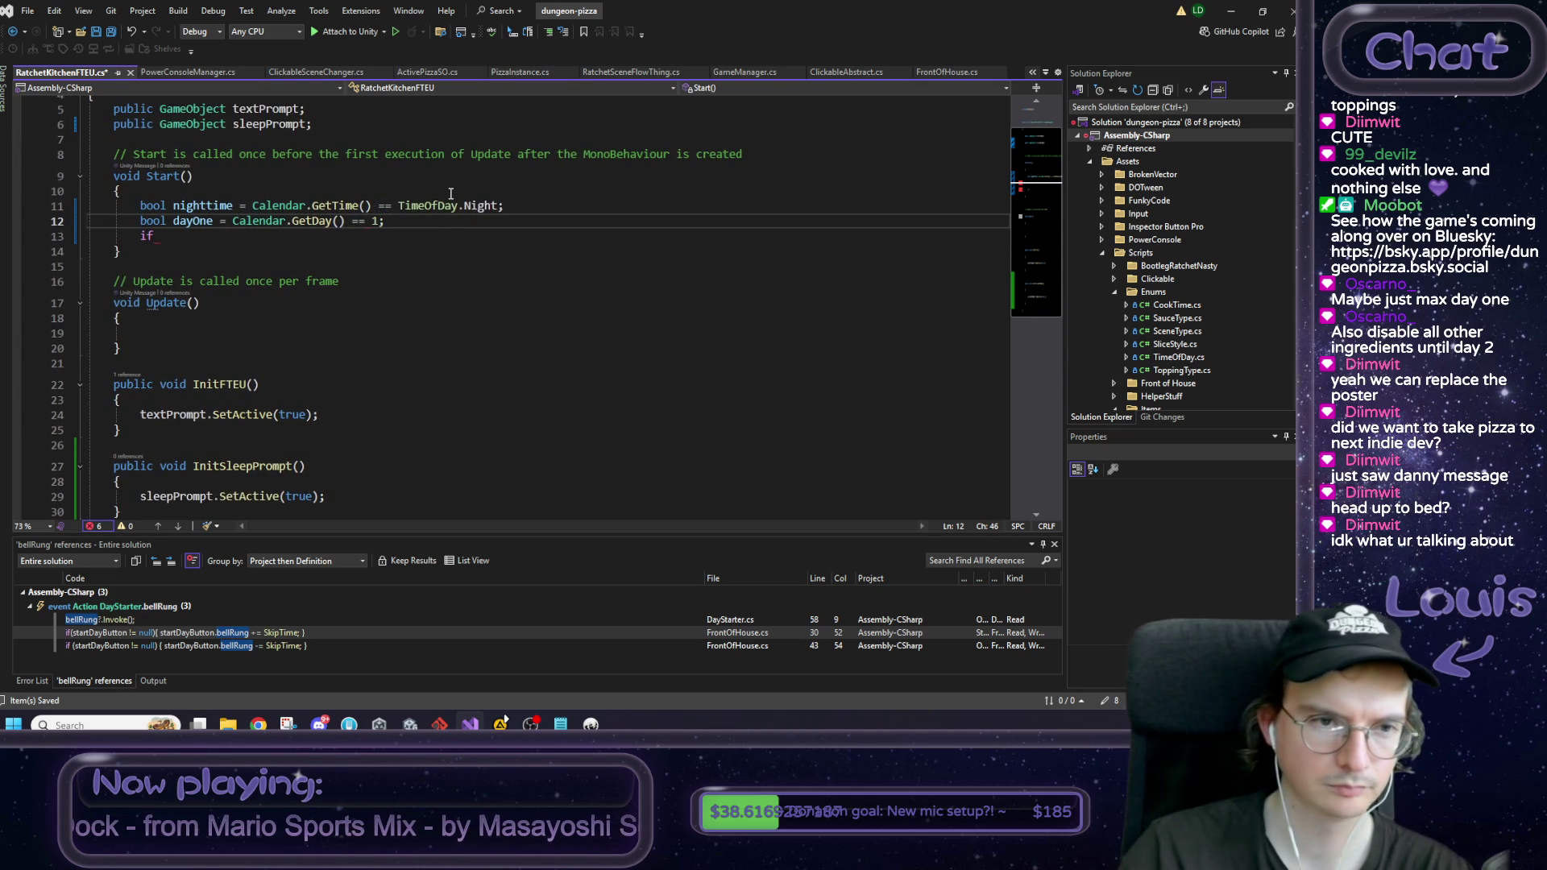
Step: Add an if (nighttime && dayOne) block that calls InitSleepPrompt();
right_click(412, 199)
left_click(271, 230)
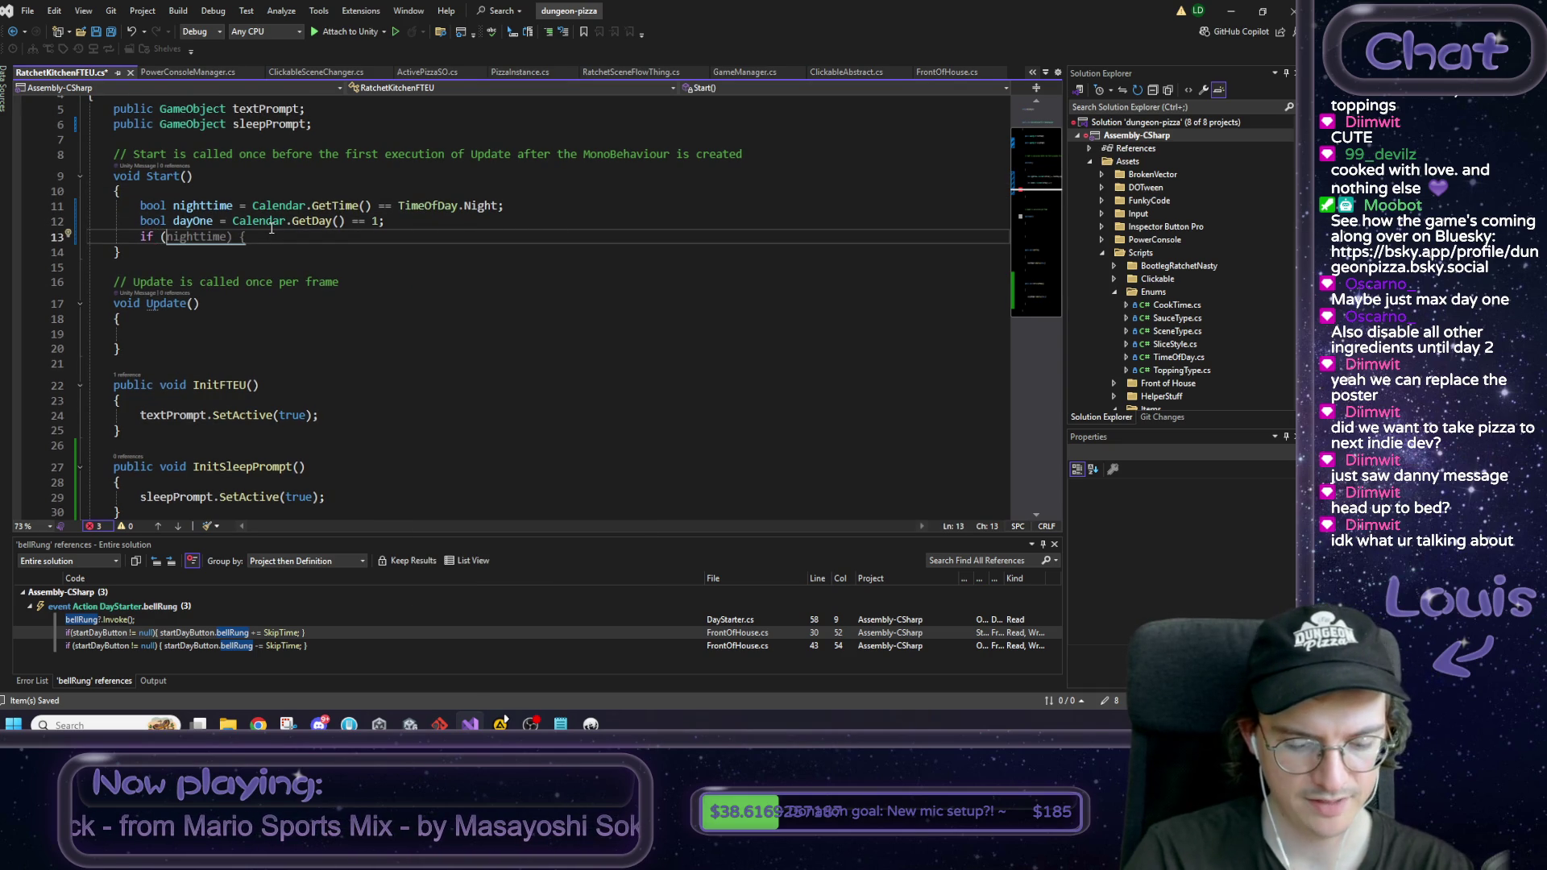
type("(nighttime) {")
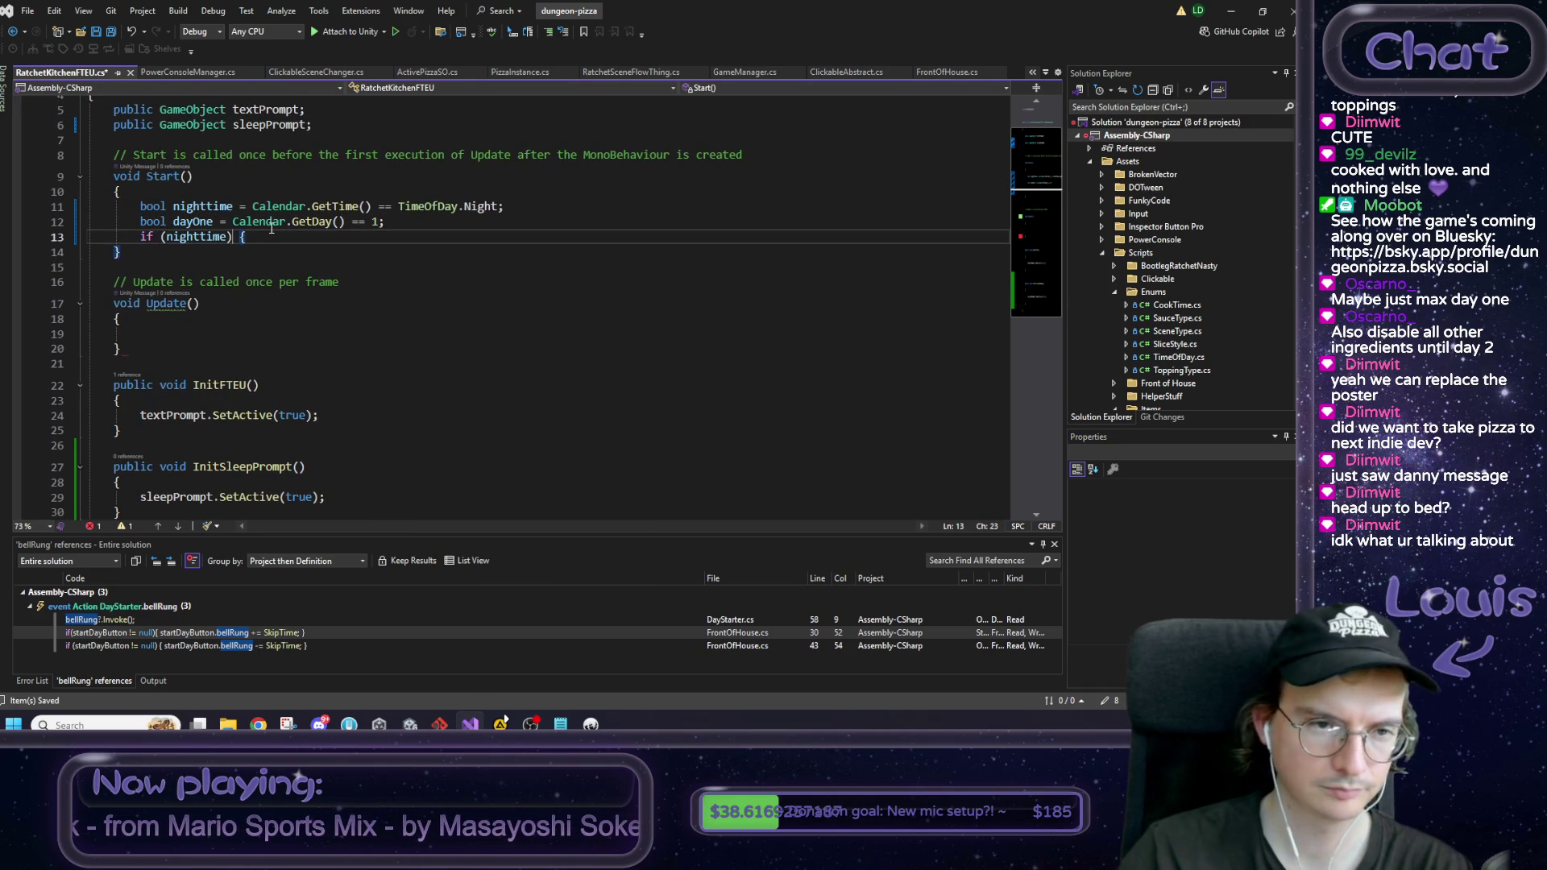
type(" && dayOn")
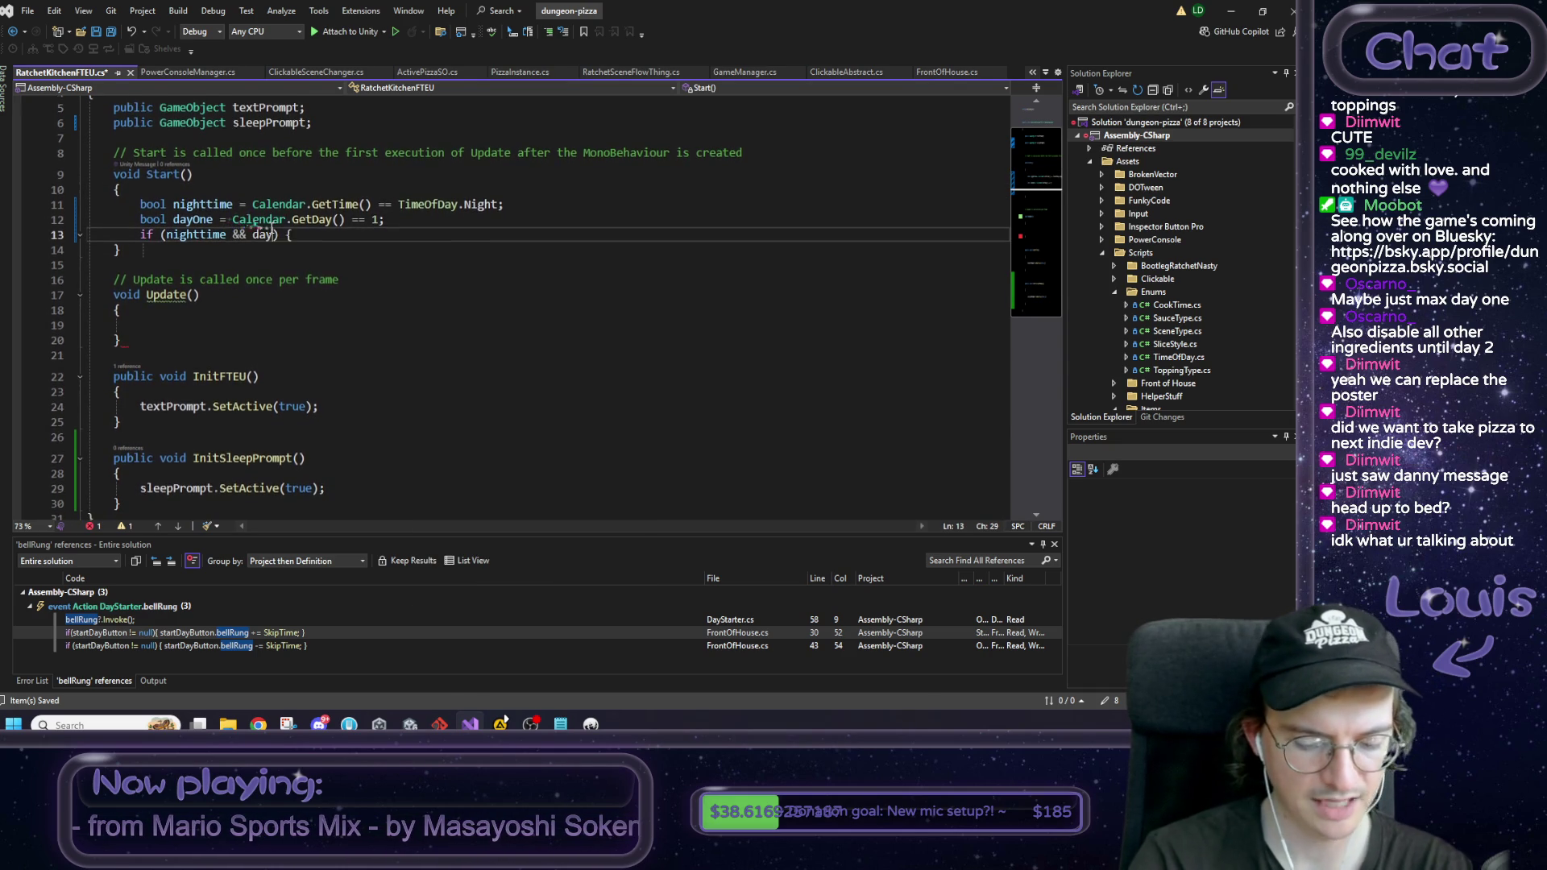
type("e) {")
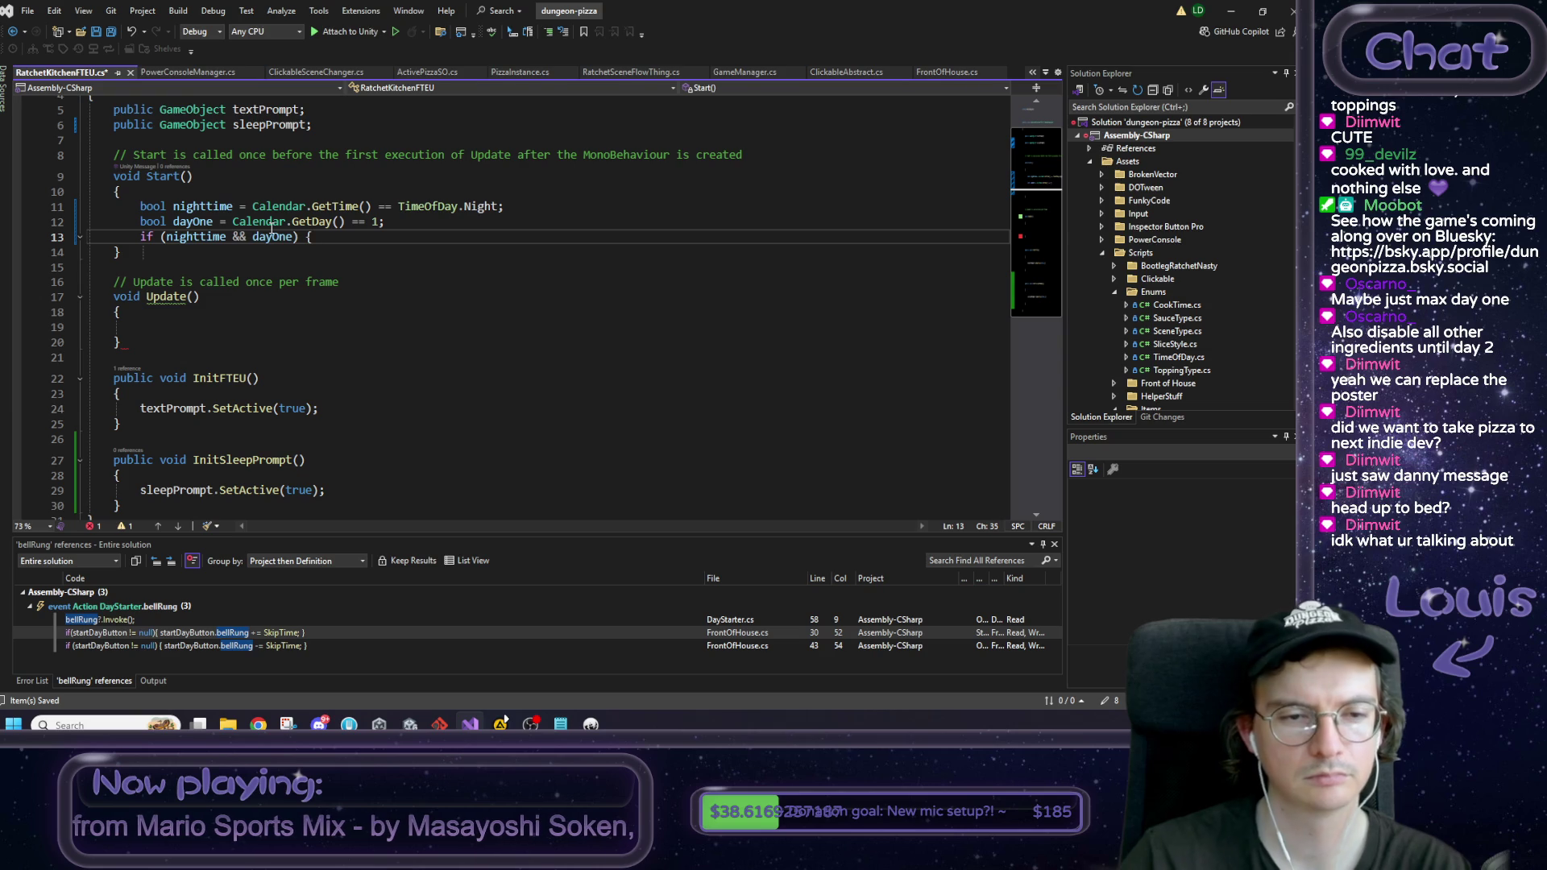
key("Return")
key("Return")
scroll(271, 228, "down", 1)
type("}")
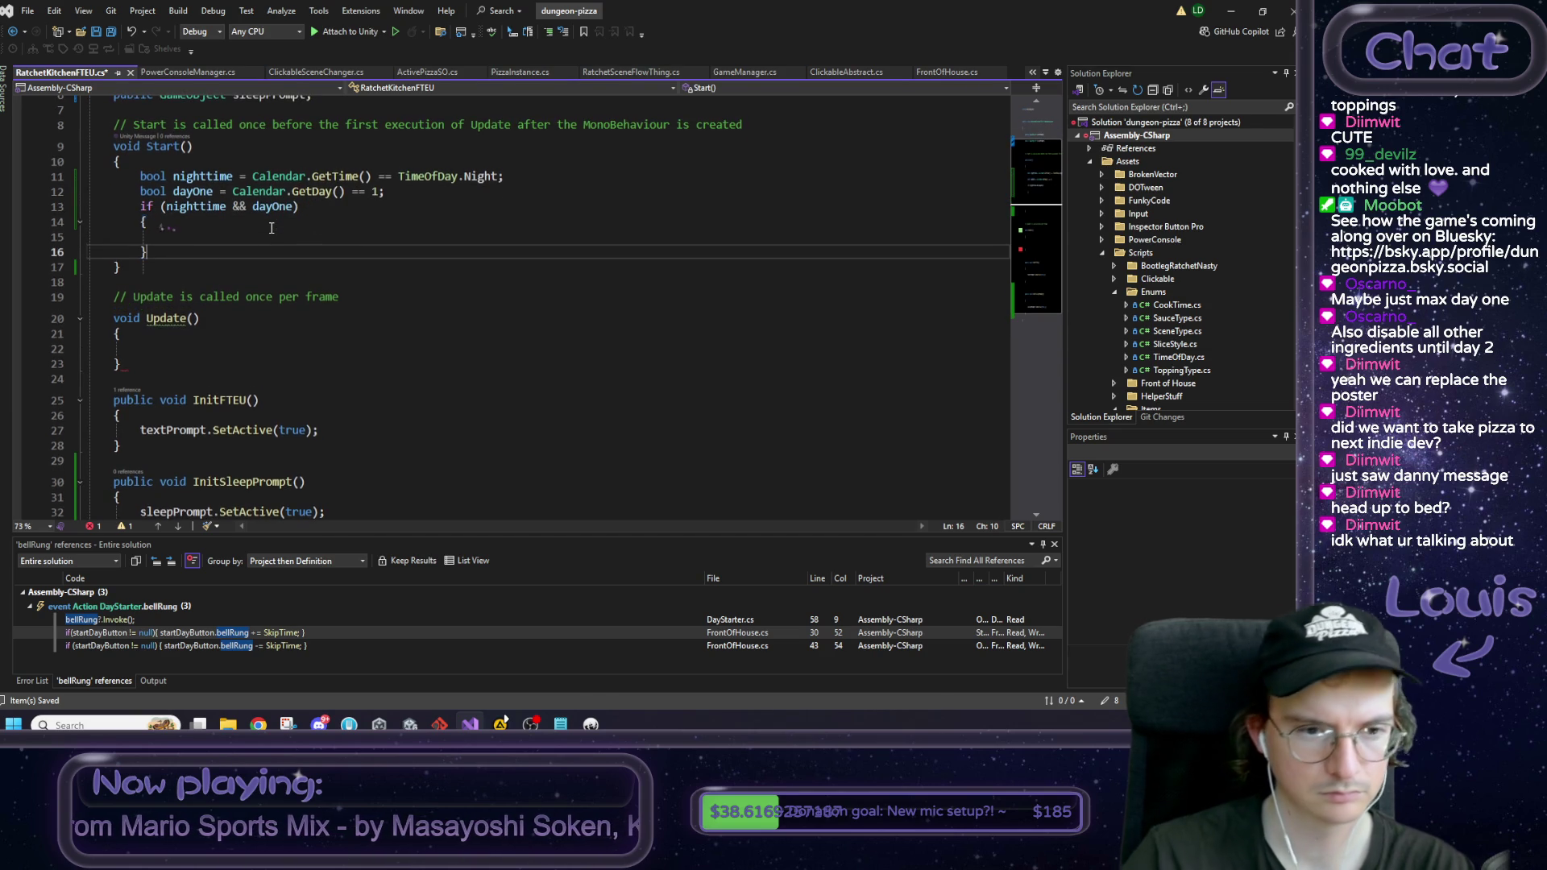
left_click(293, 482)
key("ctrl+c")
left_click(377, 233)
key("ctrl+v")
type("();")
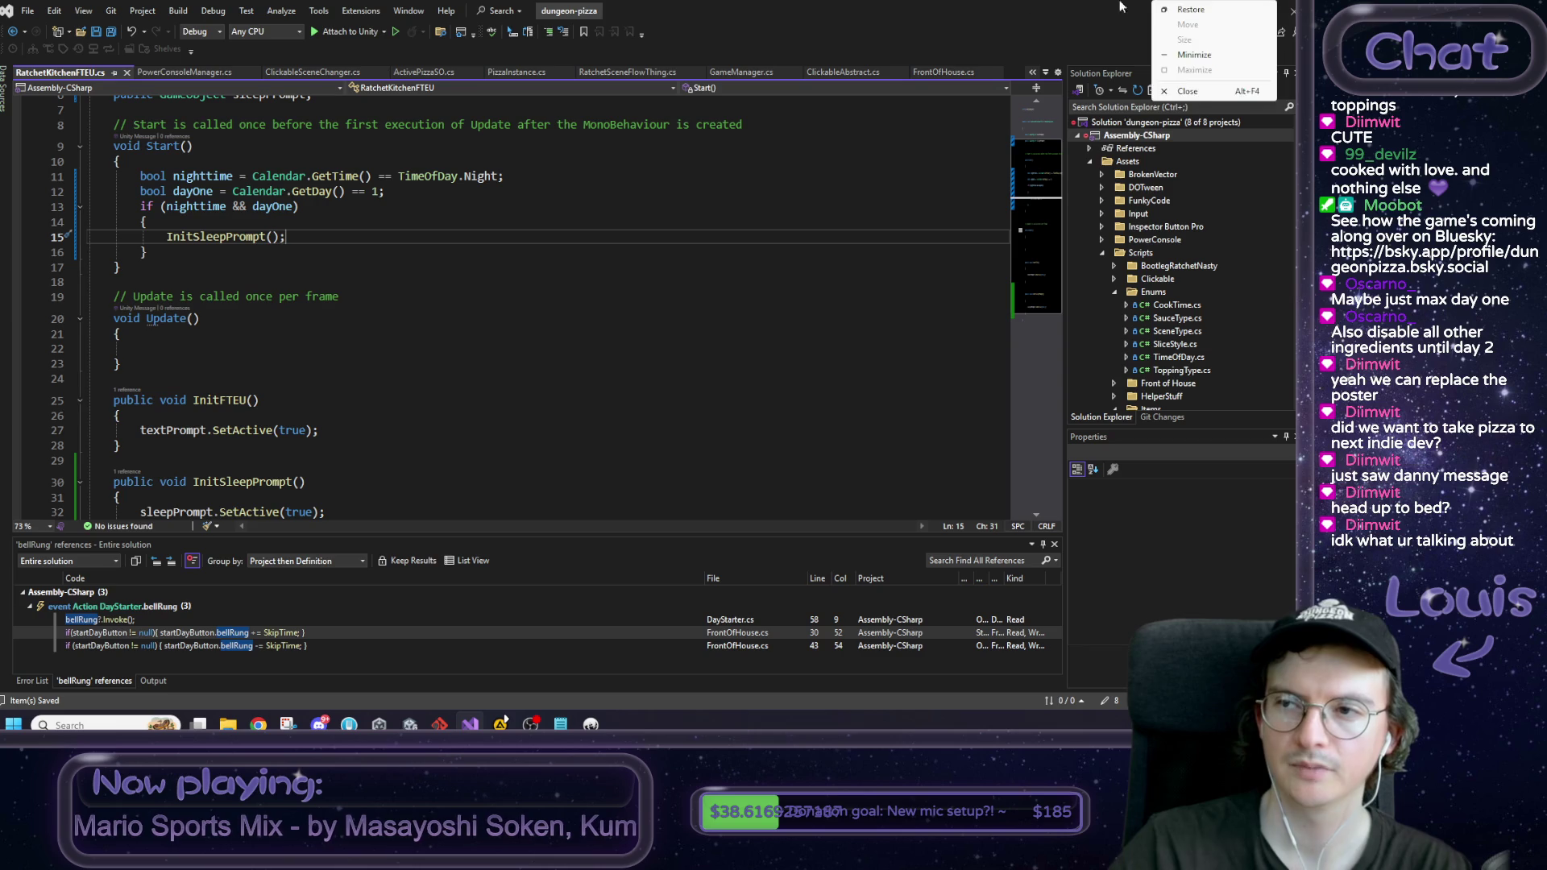
key("alt+Tab")
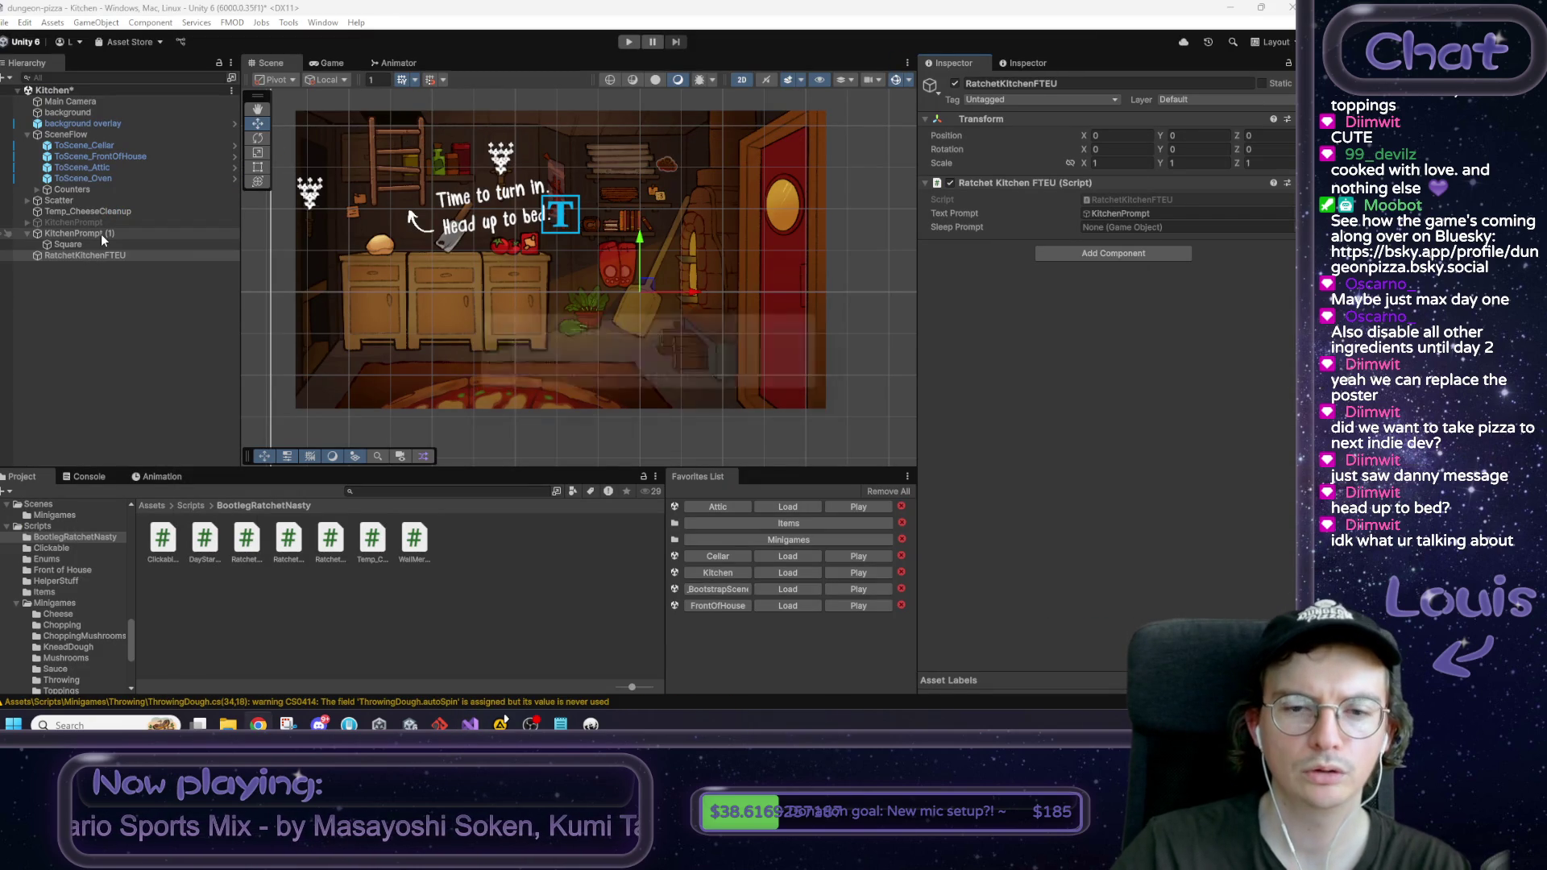
Step: Drop KitchenPrompt (1) into the Sleep Prompt field and deactivate that object
left_click_drag(100, 234, 1083, 226)
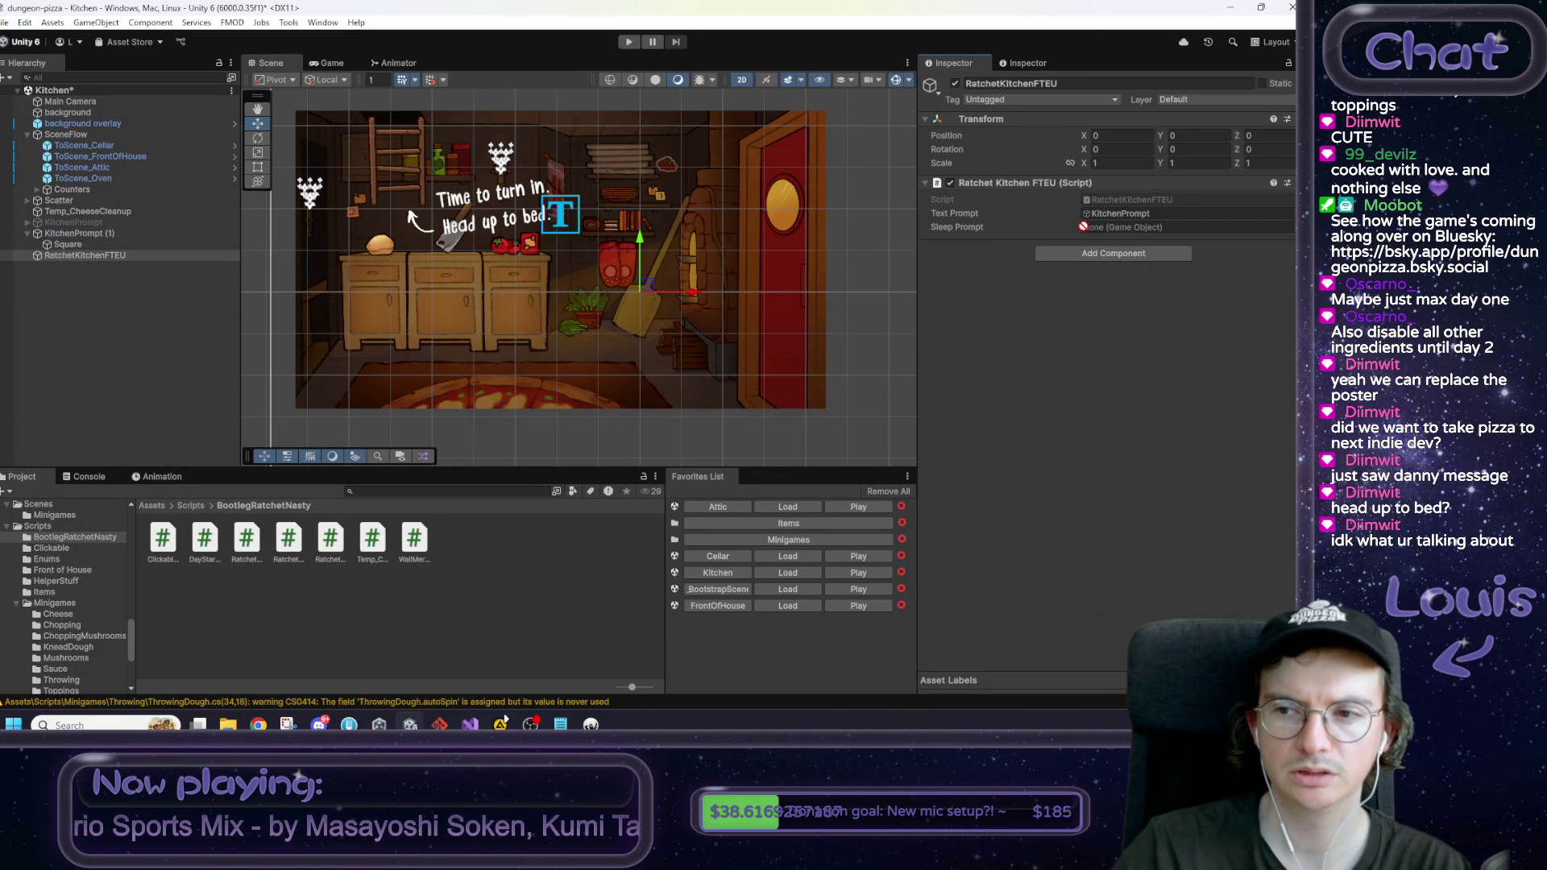
left_click(106, 233)
left_click(955, 83)
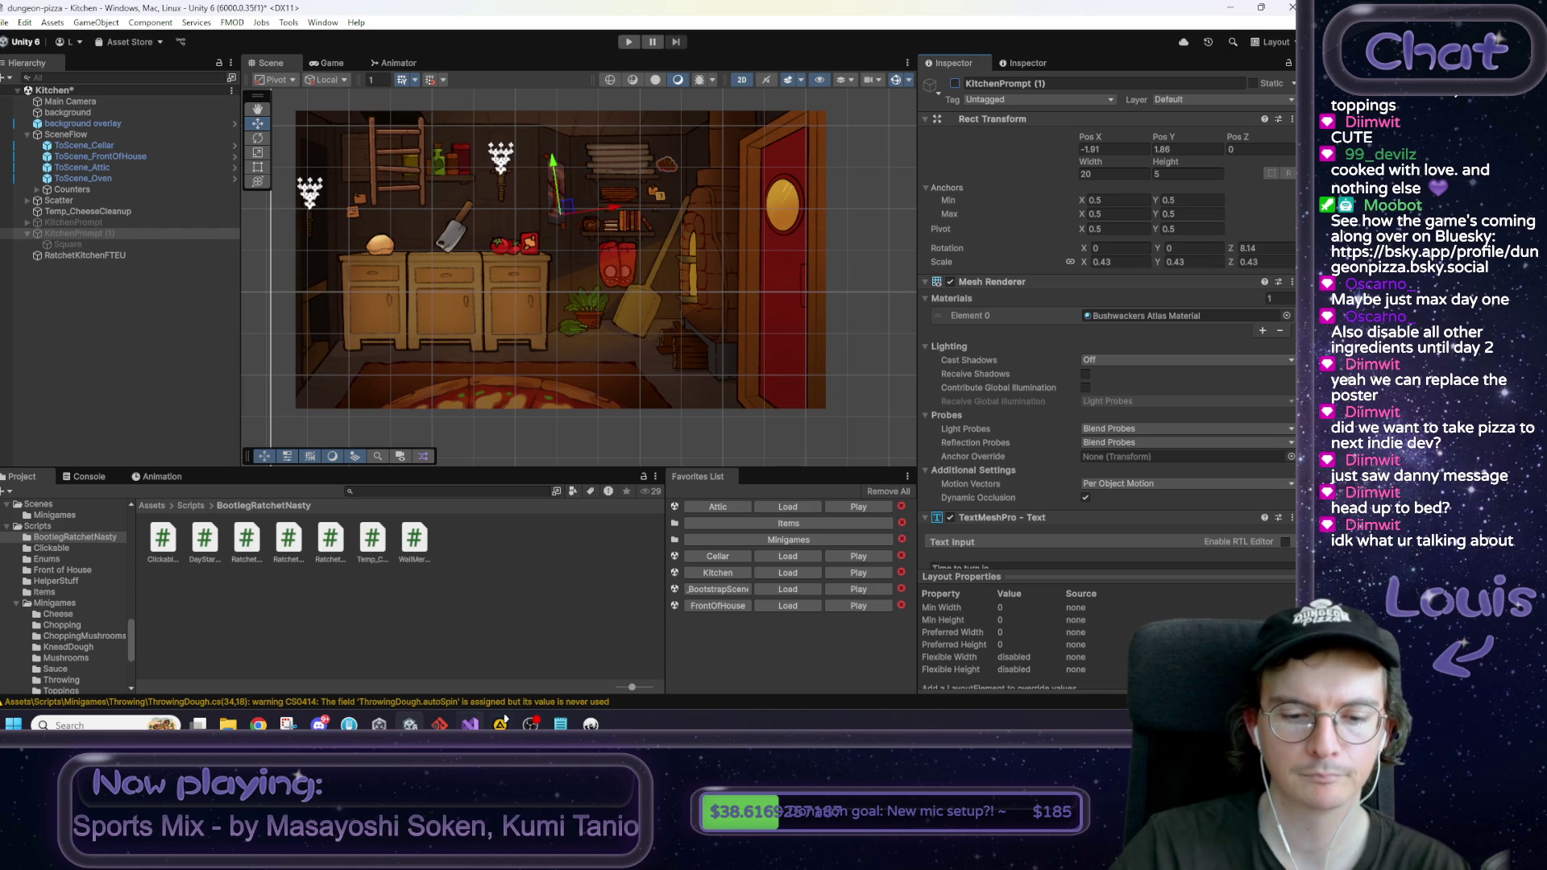
left_click(470, 724)
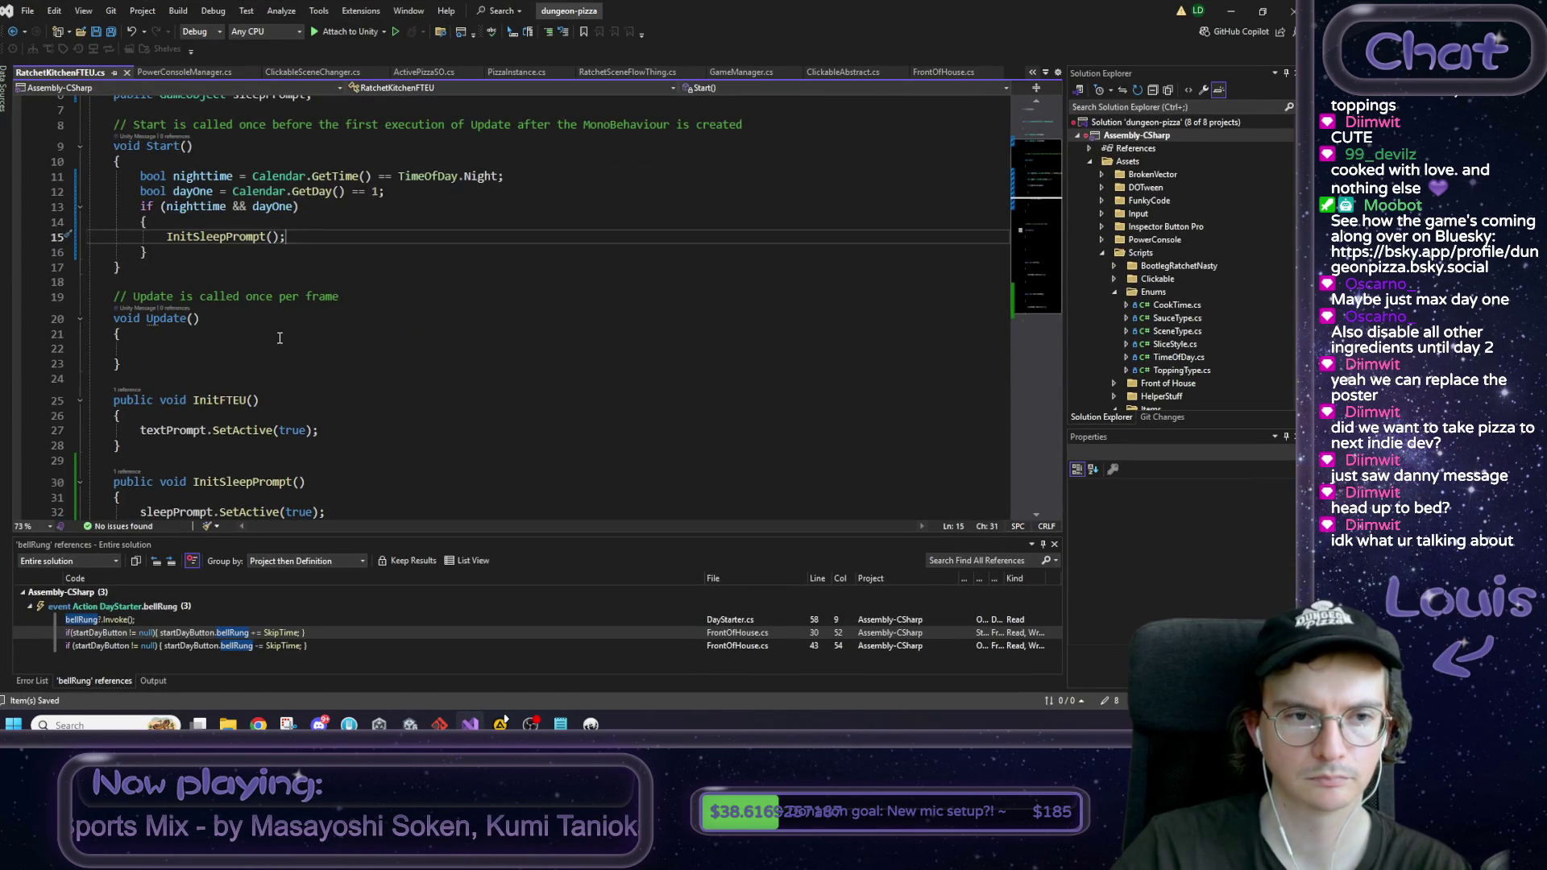
scroll(280, 338, "down", 3)
left_click(242, 297)
left_click(237, 379)
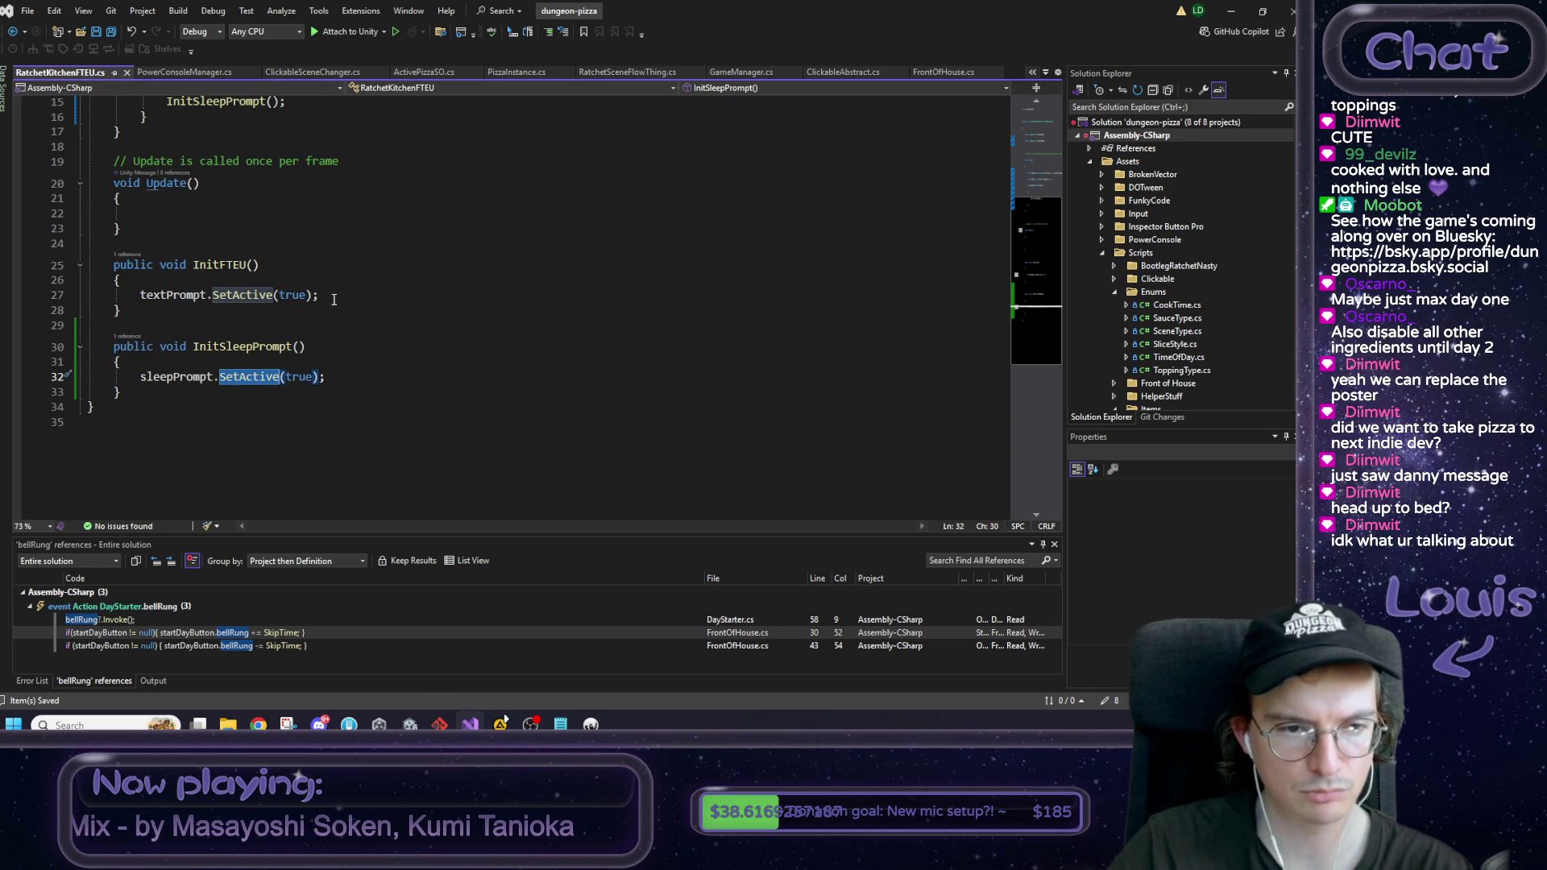
scroll(310, 332, "up", 1)
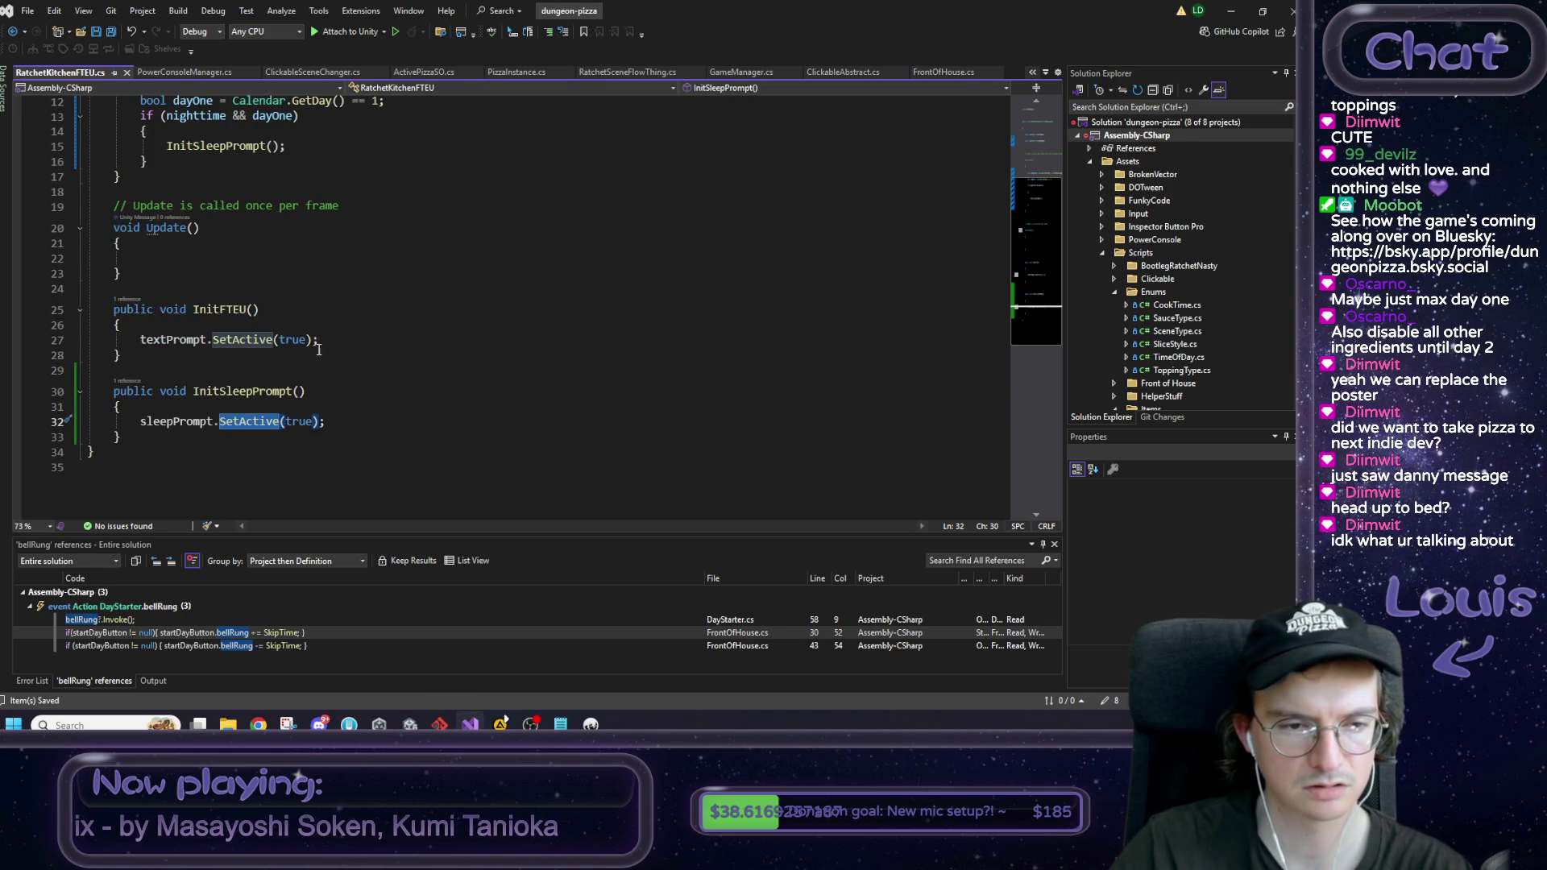
left_click(284, 402)
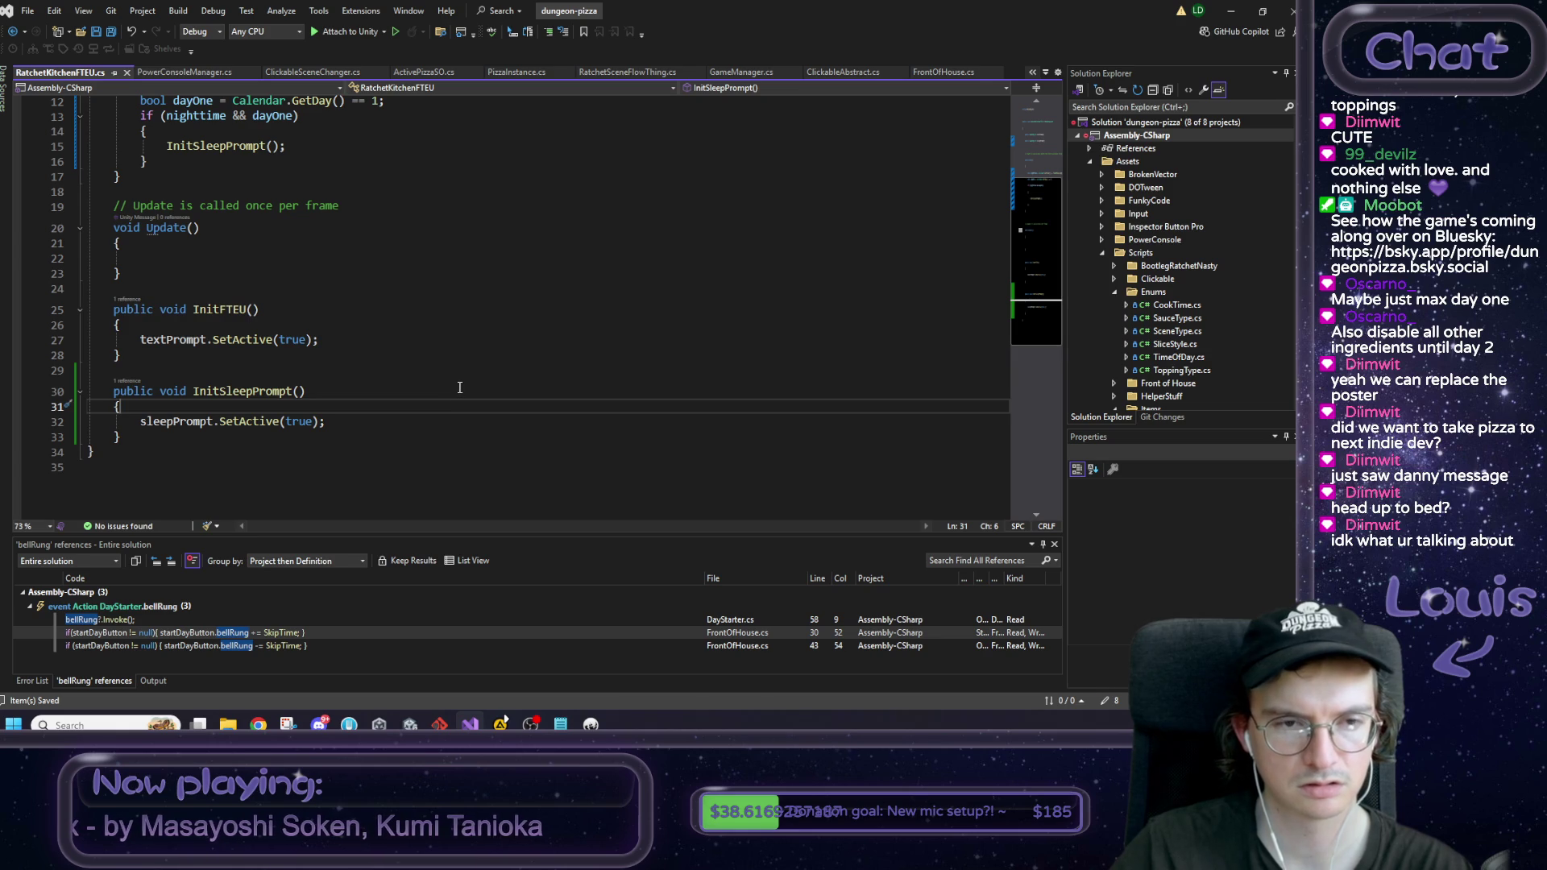
scroll(459, 387, "down", 1)
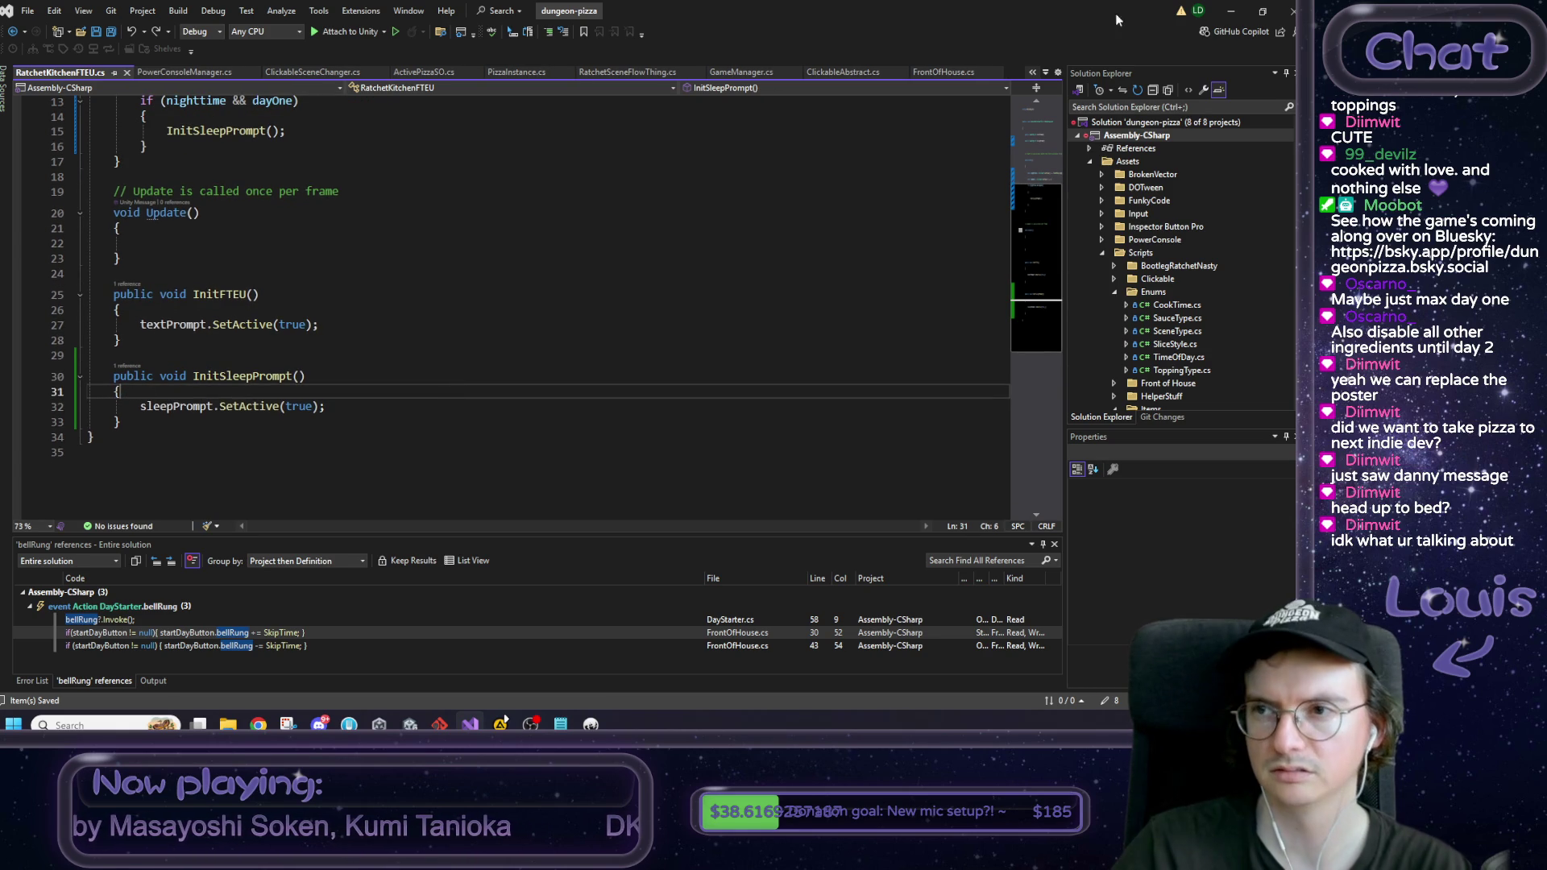
key("alt+Tab")
left_click(629, 42)
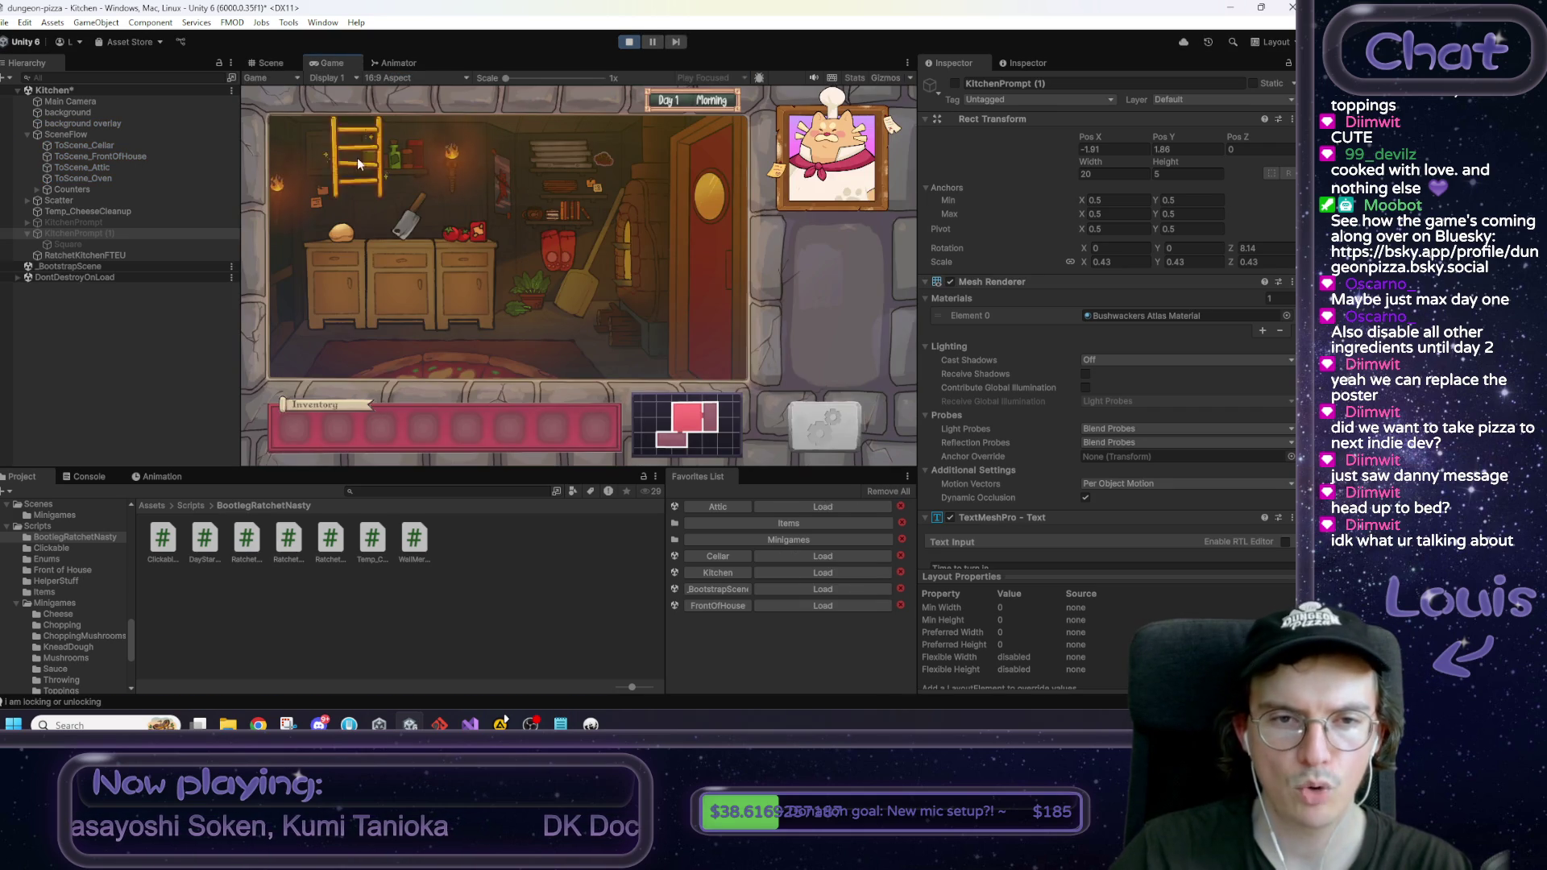
Step: Start day one, collect the Rat Tail, and knead the dough in the kitchen
left_click(722, 283)
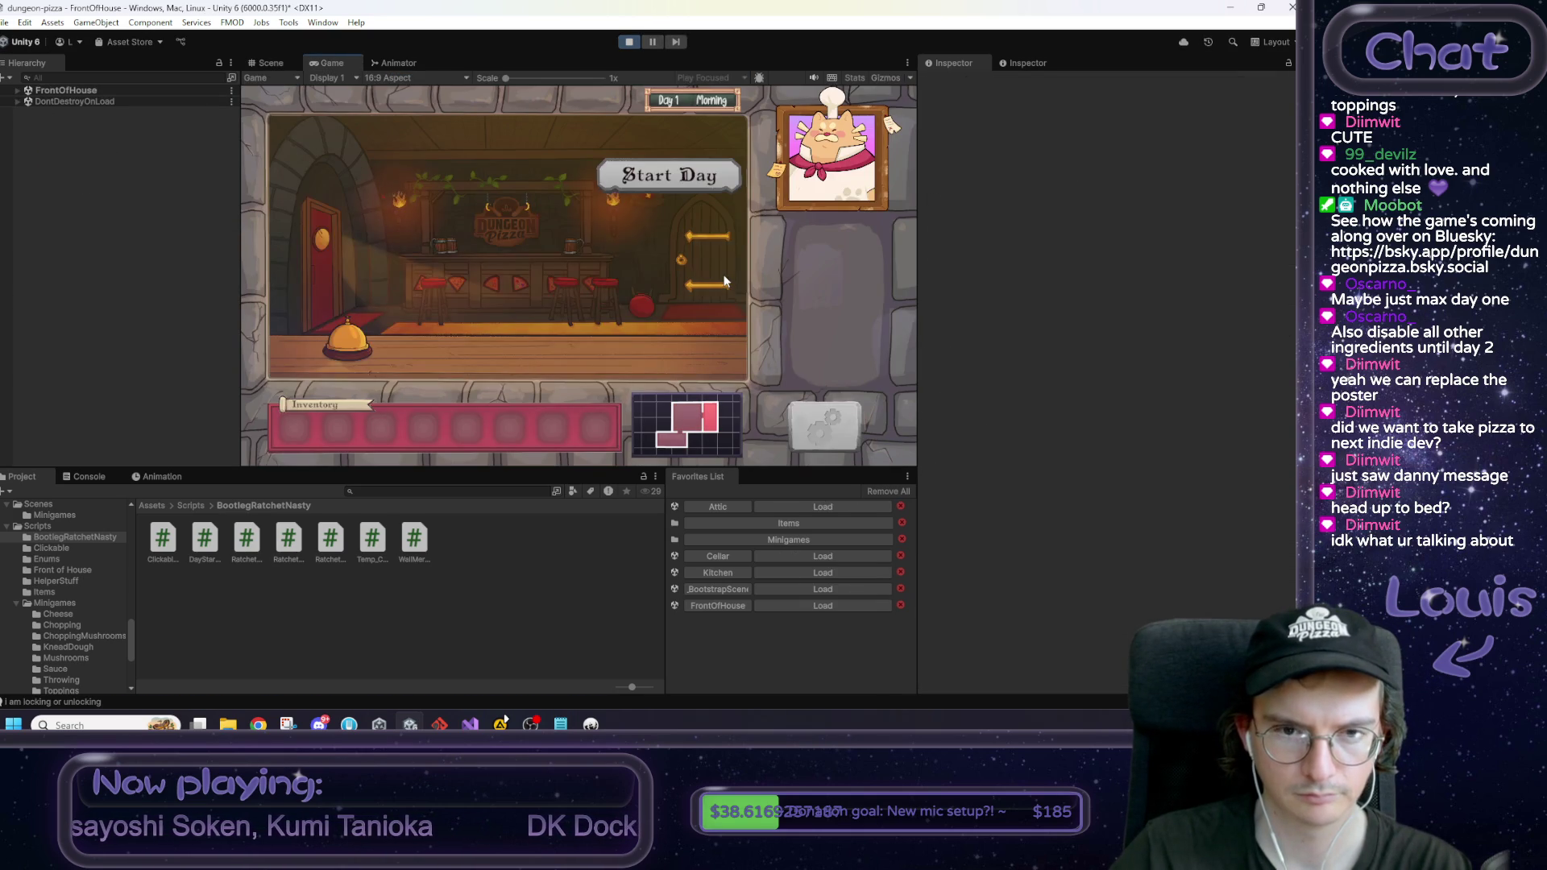
left_click(656, 171)
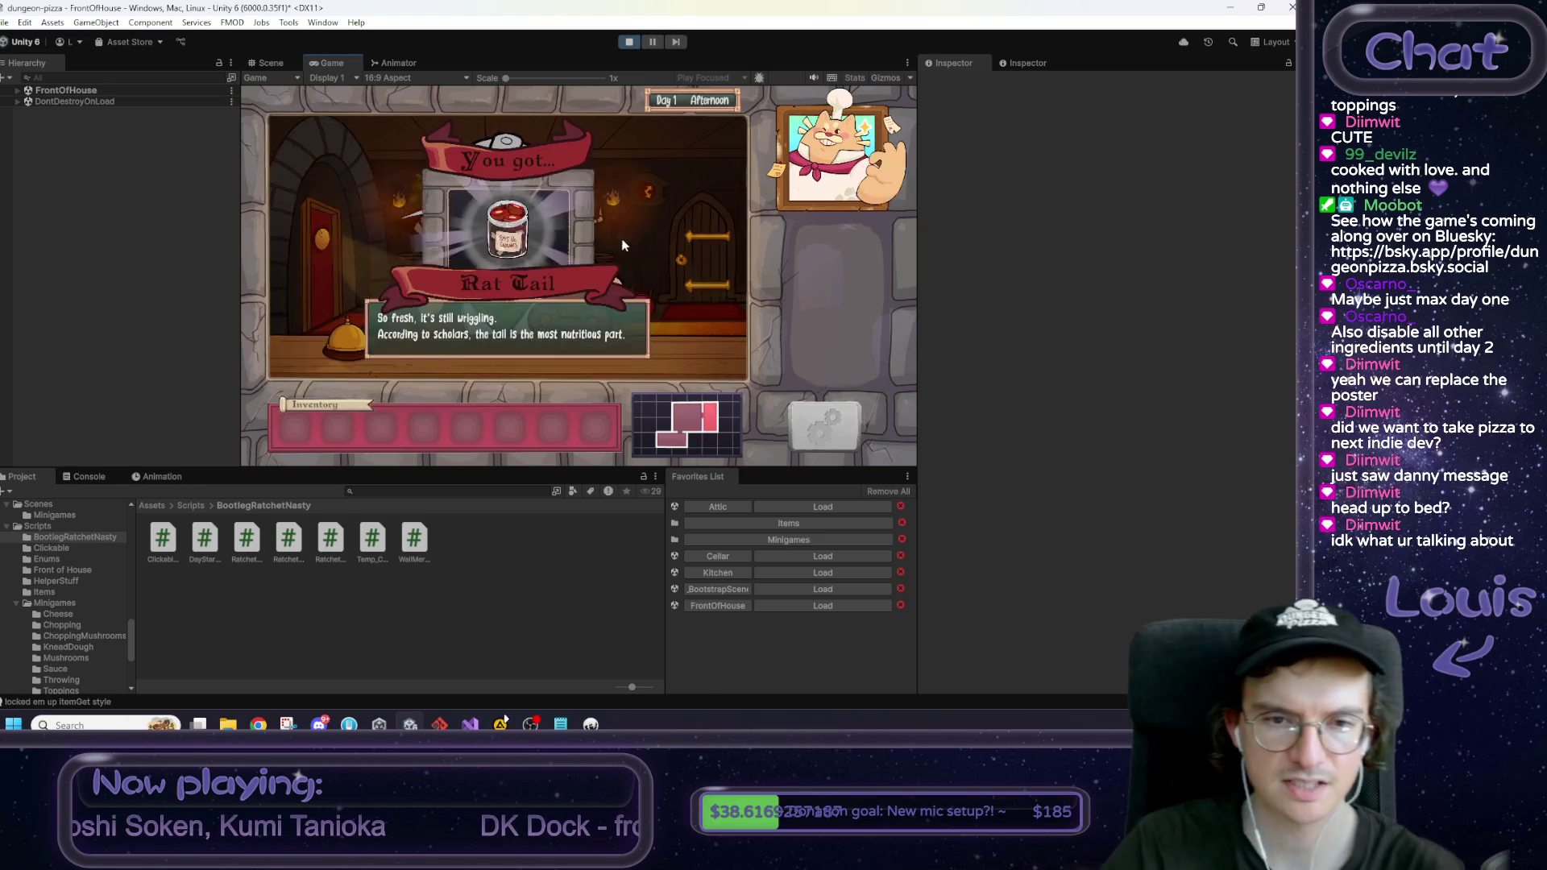
left_click(461, 360)
left_click(330, 276)
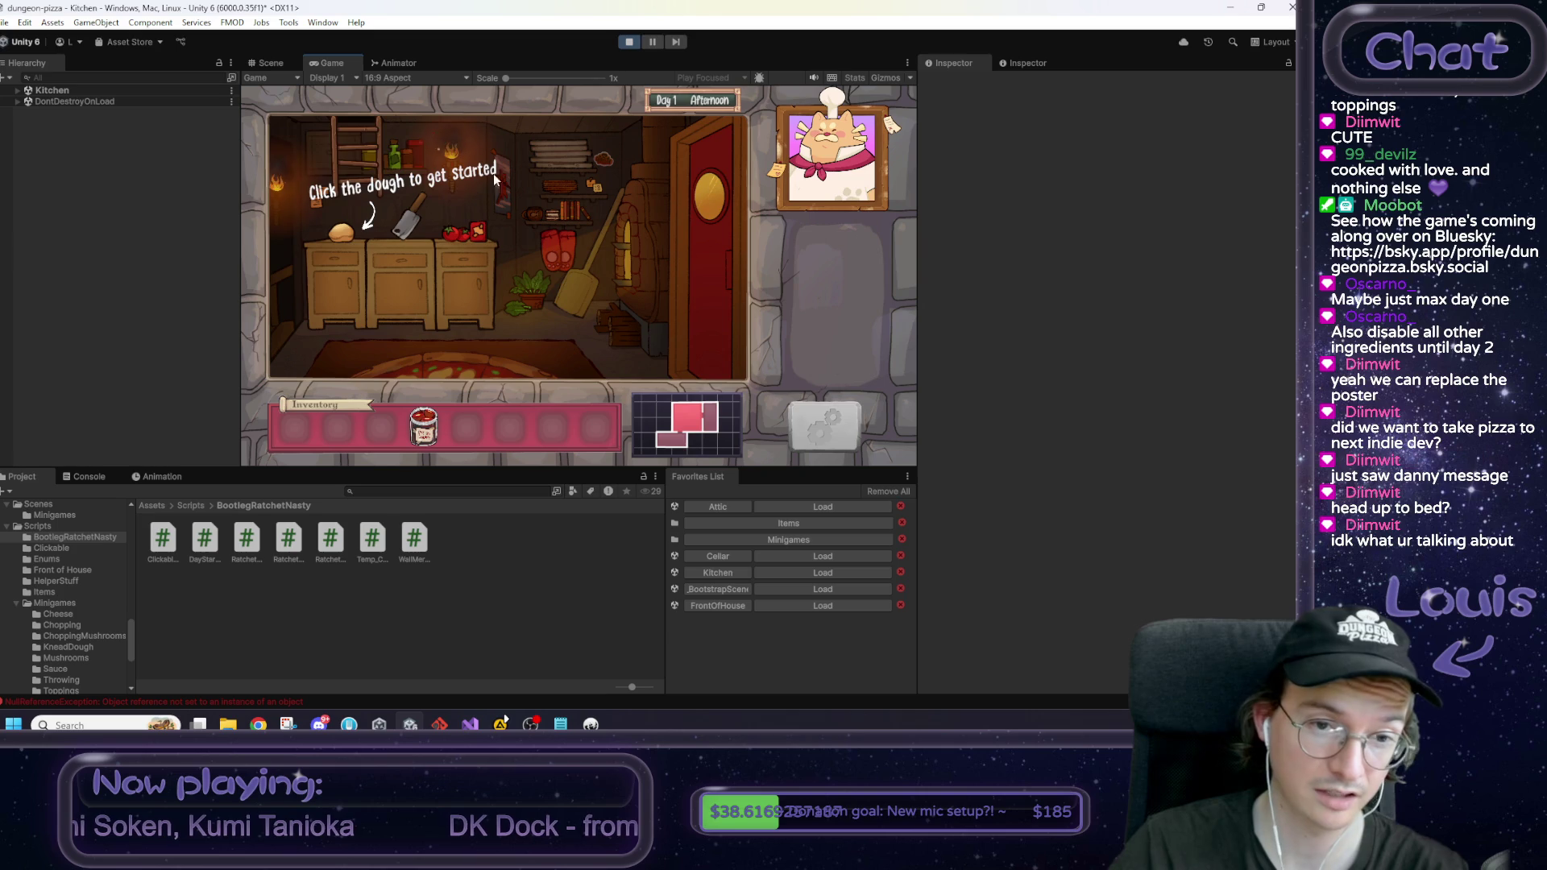
left_click(327, 269)
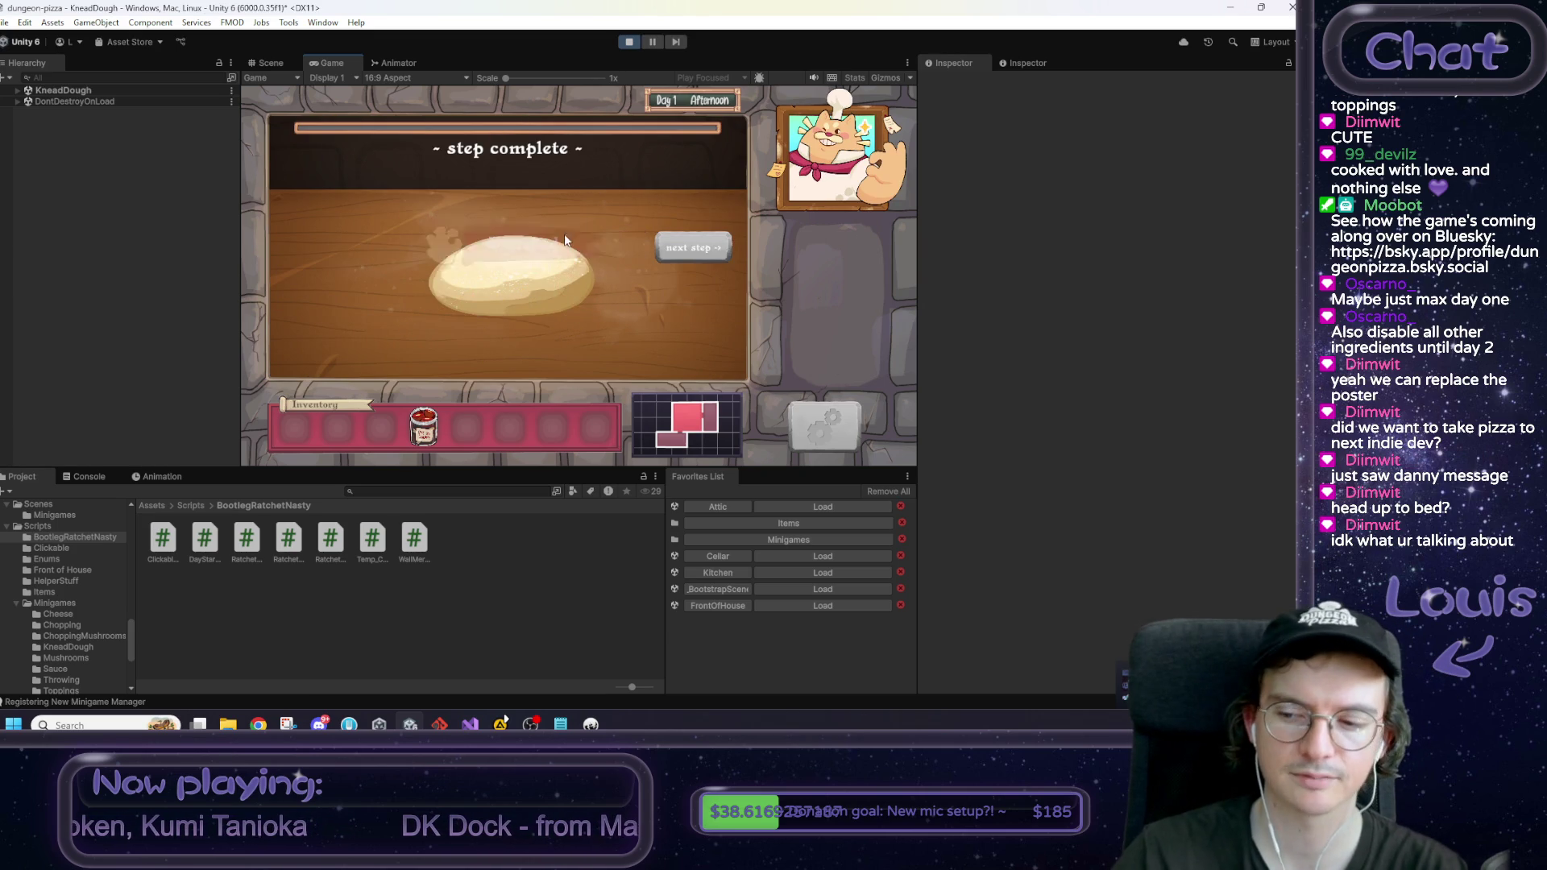
left_click(684, 240)
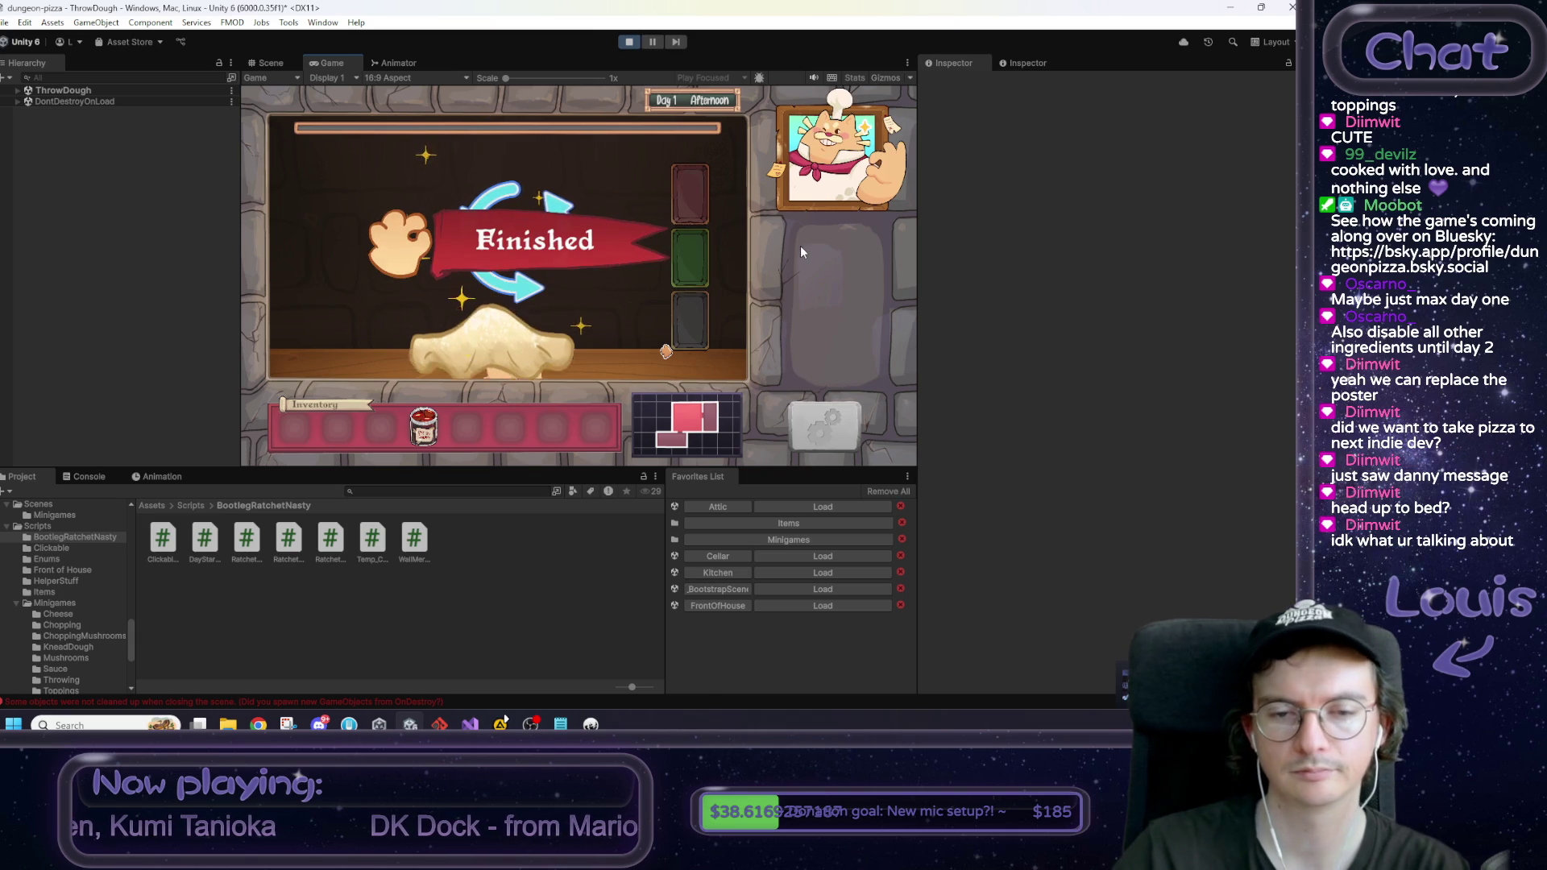
left_click(662, 245)
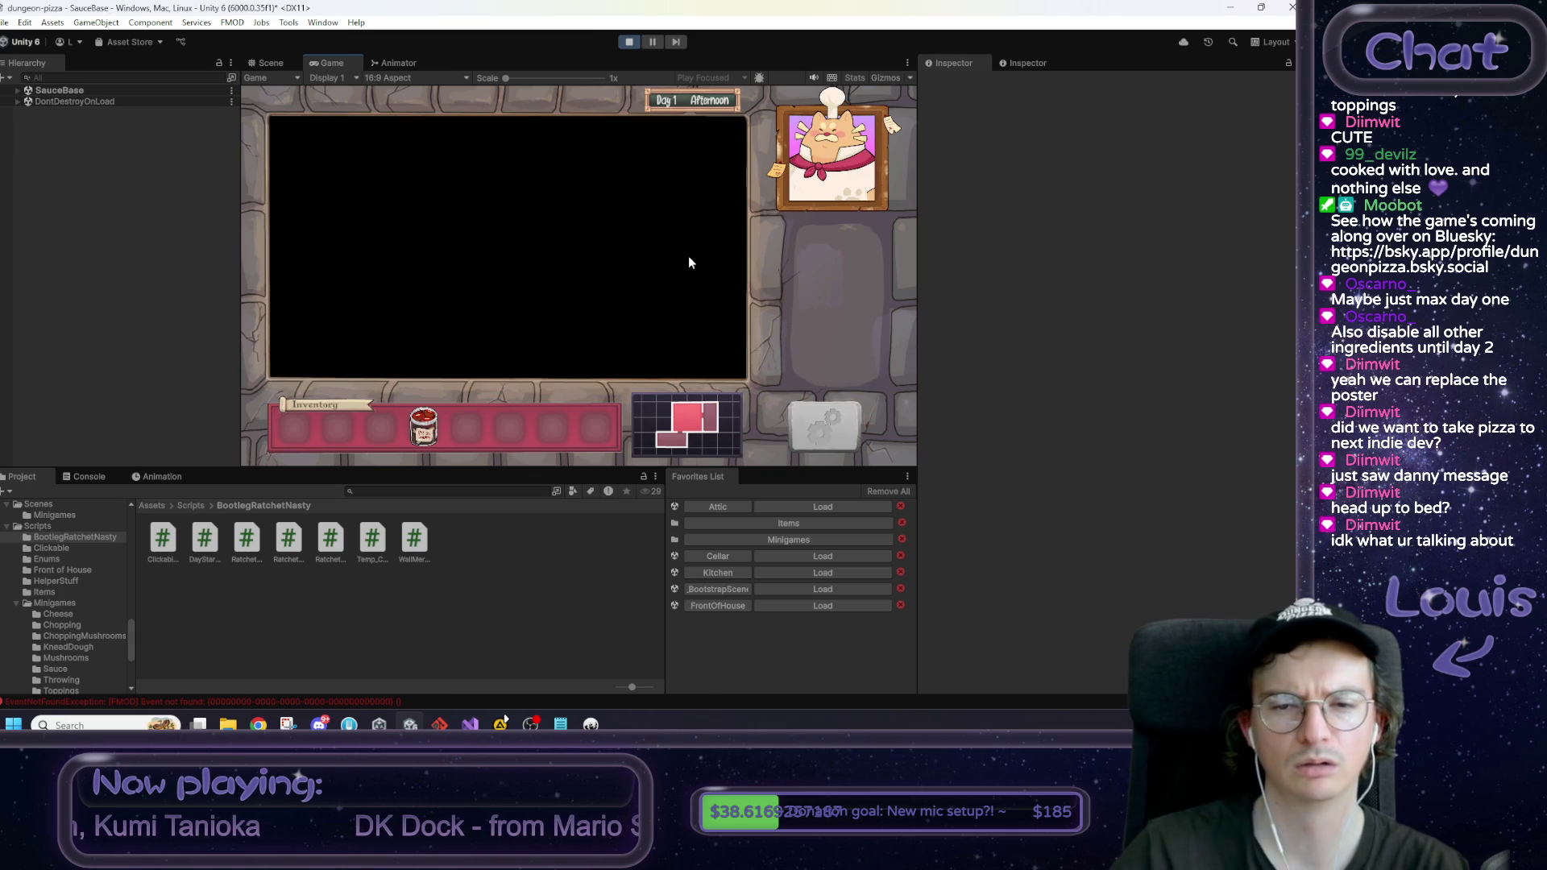
Step: Spread sauce and cheese, complete the Dungeon Pizza, and collect it into the inventory
mouse_move(678, 259)
left_mouse_down()
mouse_move(496, 295)
mouse_move(685, 282)
mouse_move(590, 282)
mouse_move(600, 161)
mouse_move(628, 206)
mouse_move(701, 242)
mouse_move(601, 352)
left_mouse_up()
key("grave")
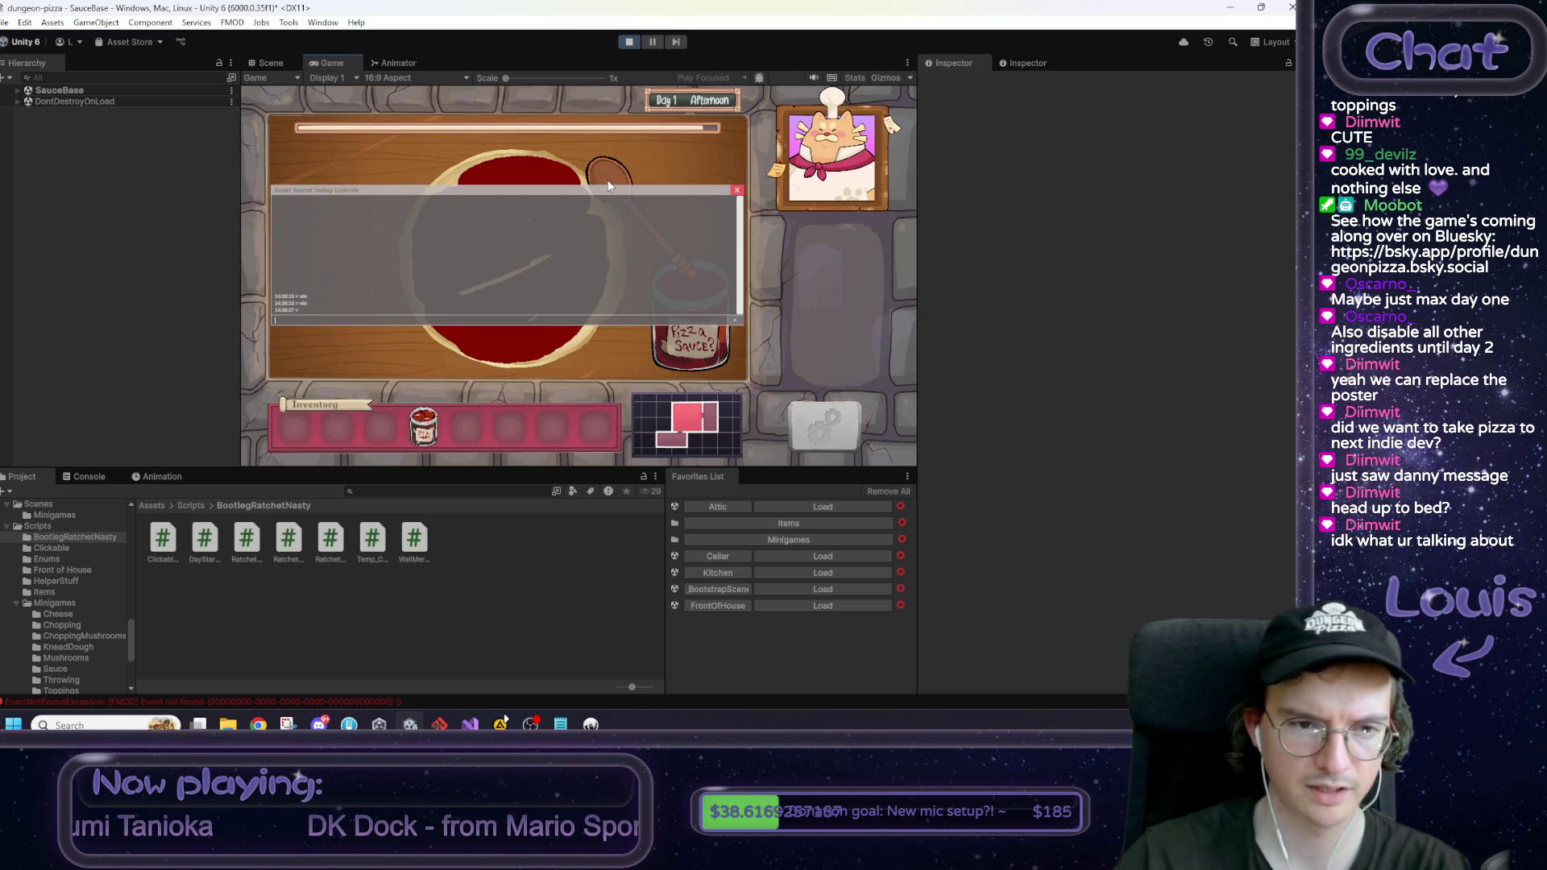
key("grave")
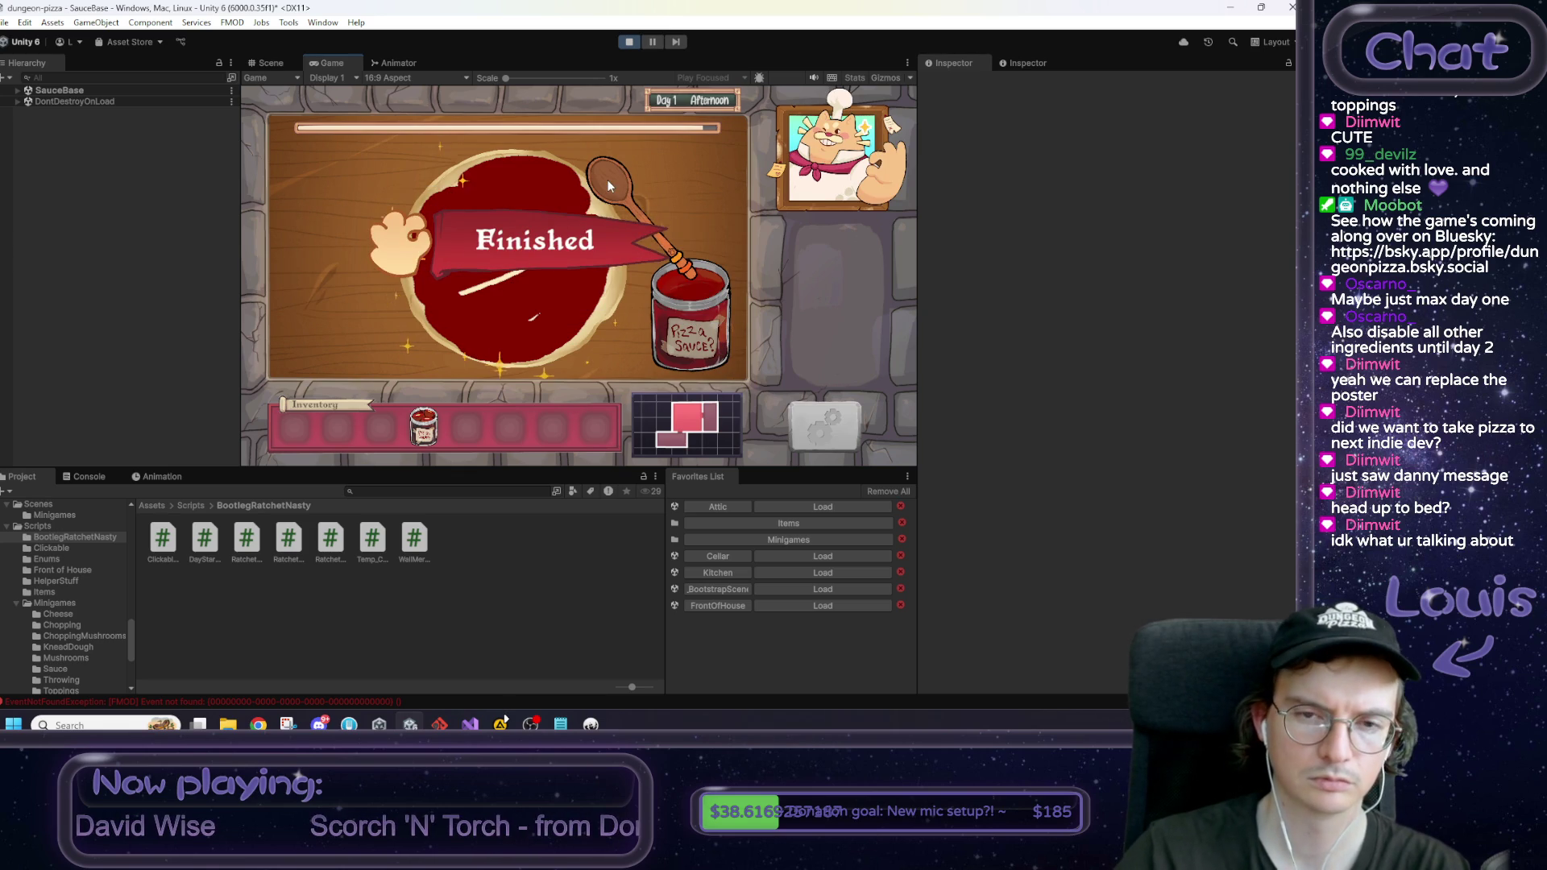
mouse_move(679, 337)
left_mouse_down()
mouse_move(508, 242)
mouse_move(565, 307)
mouse_move(553, 266)
left_mouse_up()
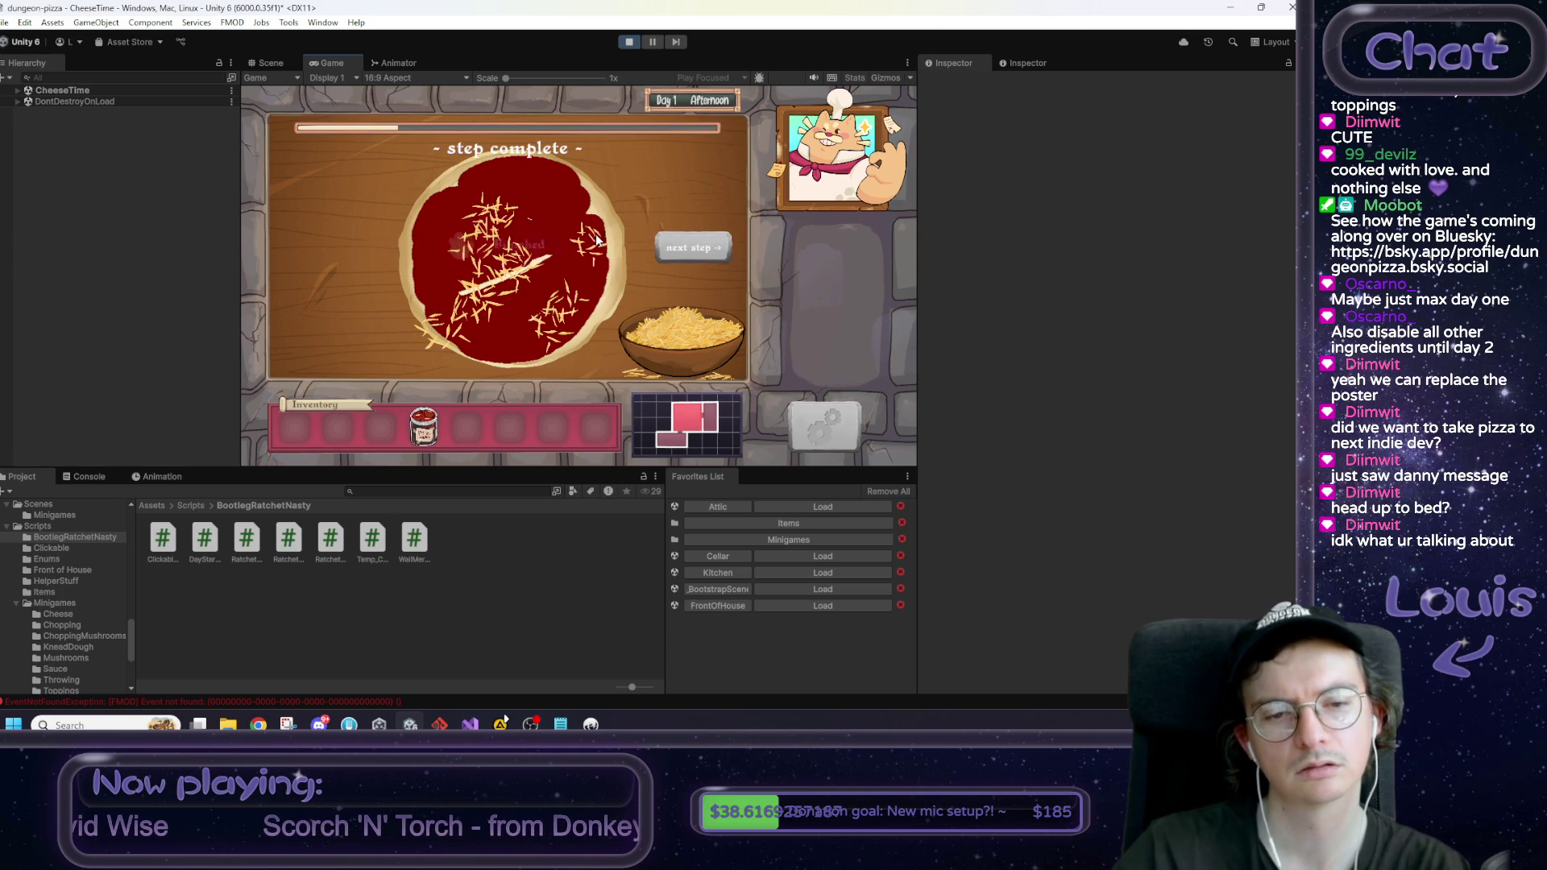
left_click(693, 249)
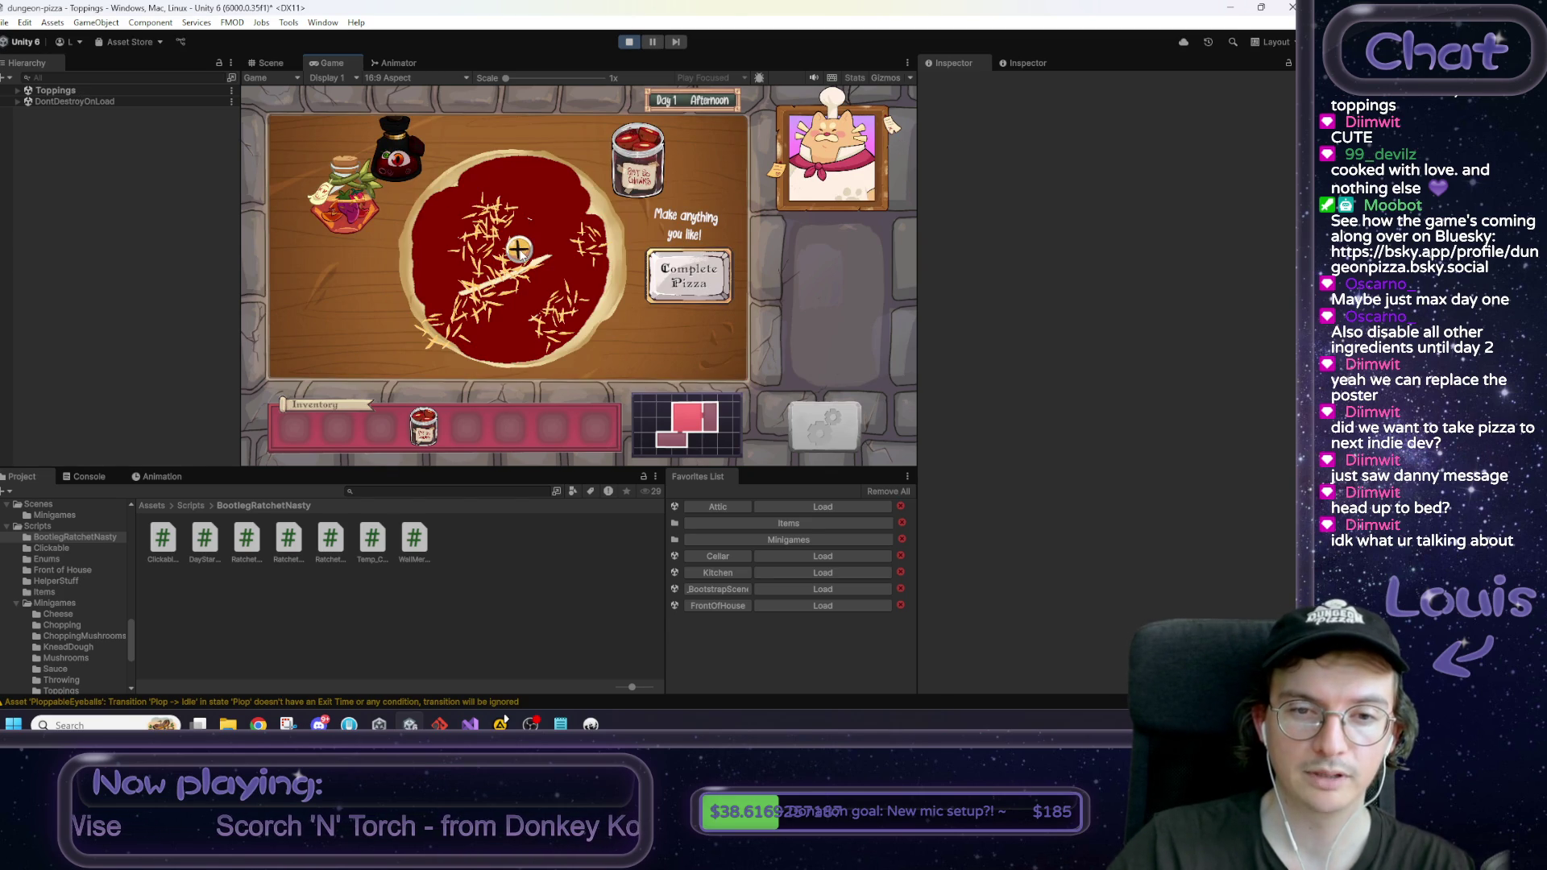
left_click(685, 278)
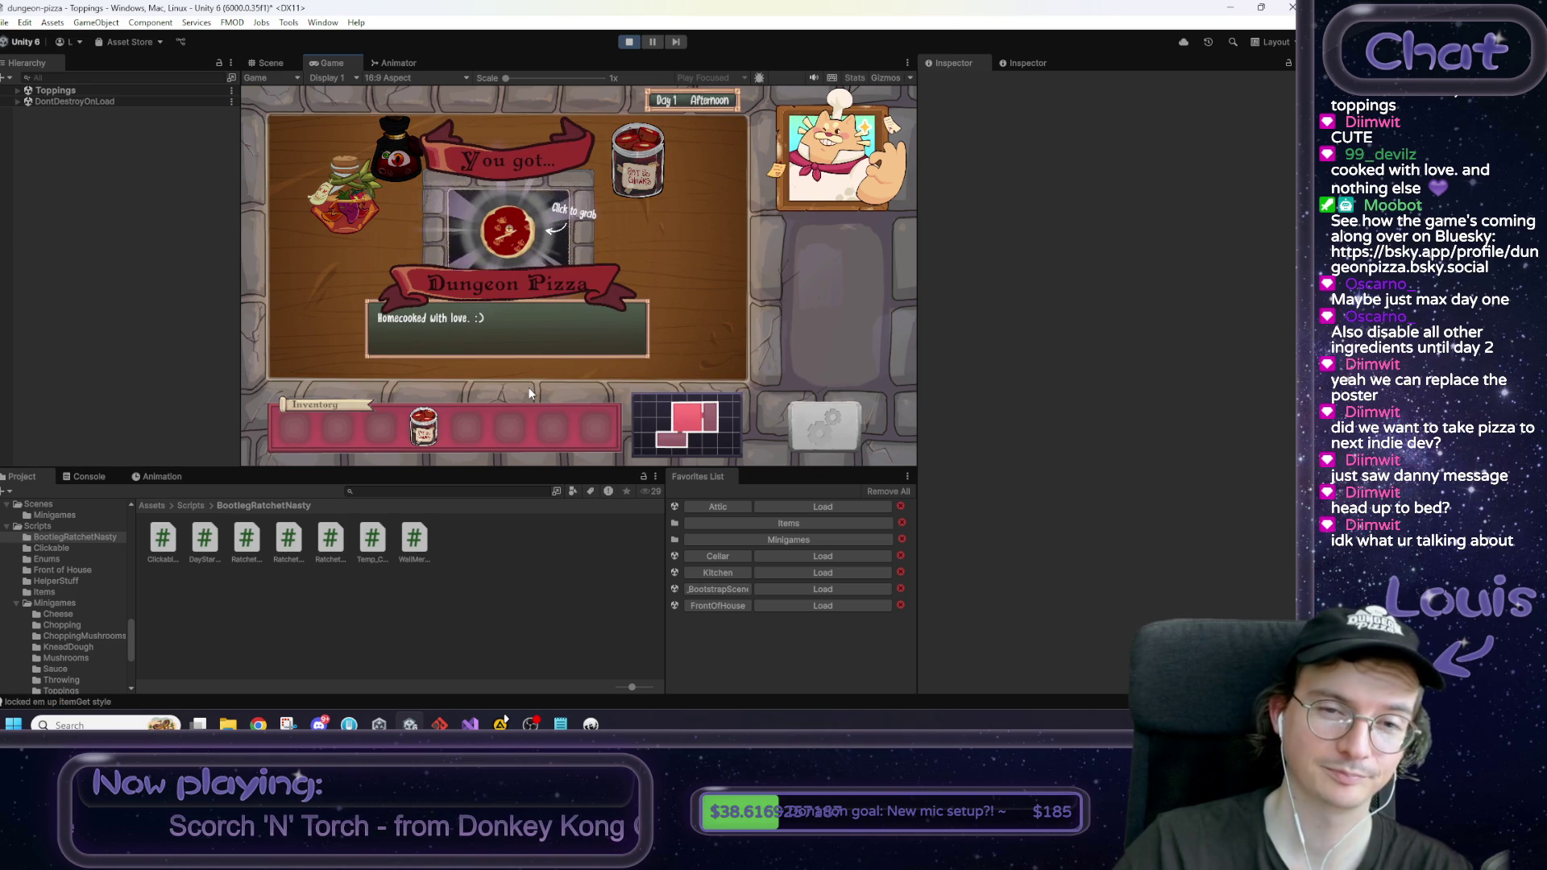
left_click(507, 232)
left_click(288, 409)
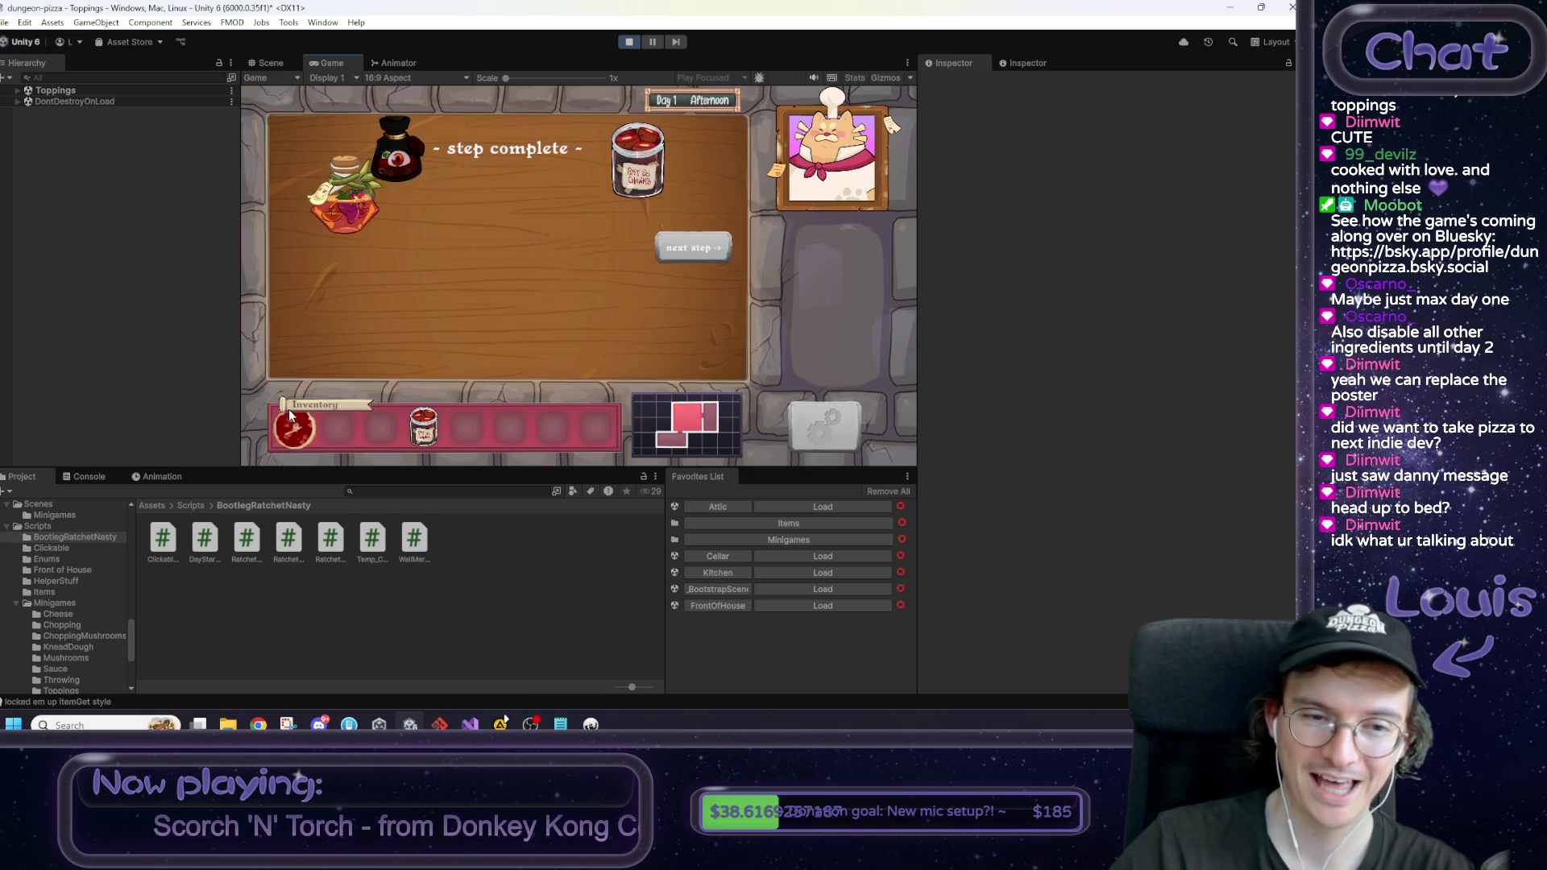
Step: Take the Dungeon Pizza to the front of house and serve it to Max
left_click(683, 240)
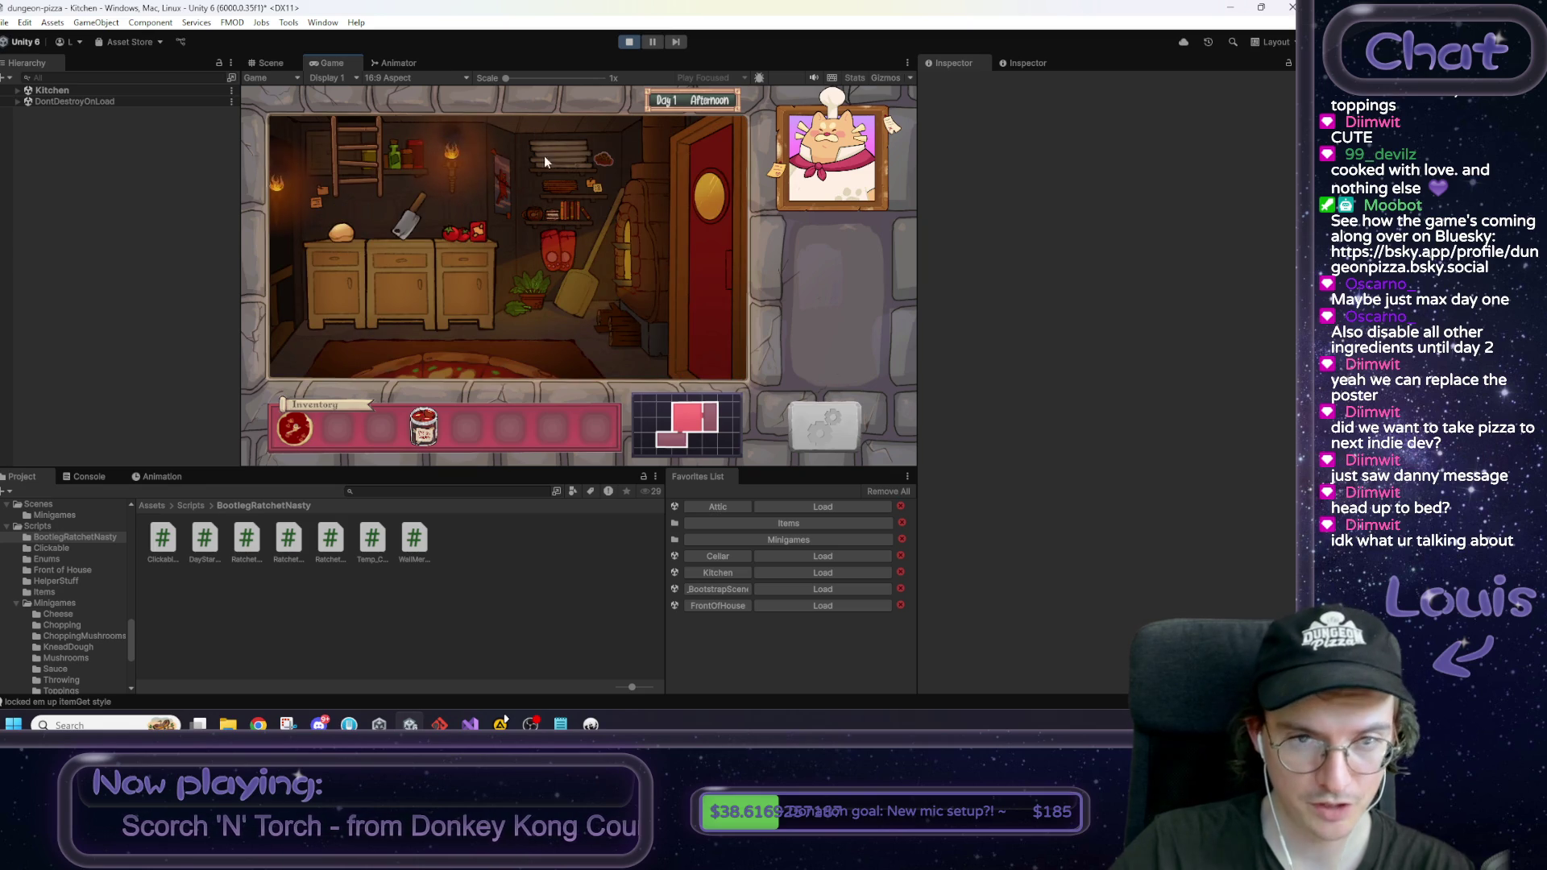
left_click(714, 298)
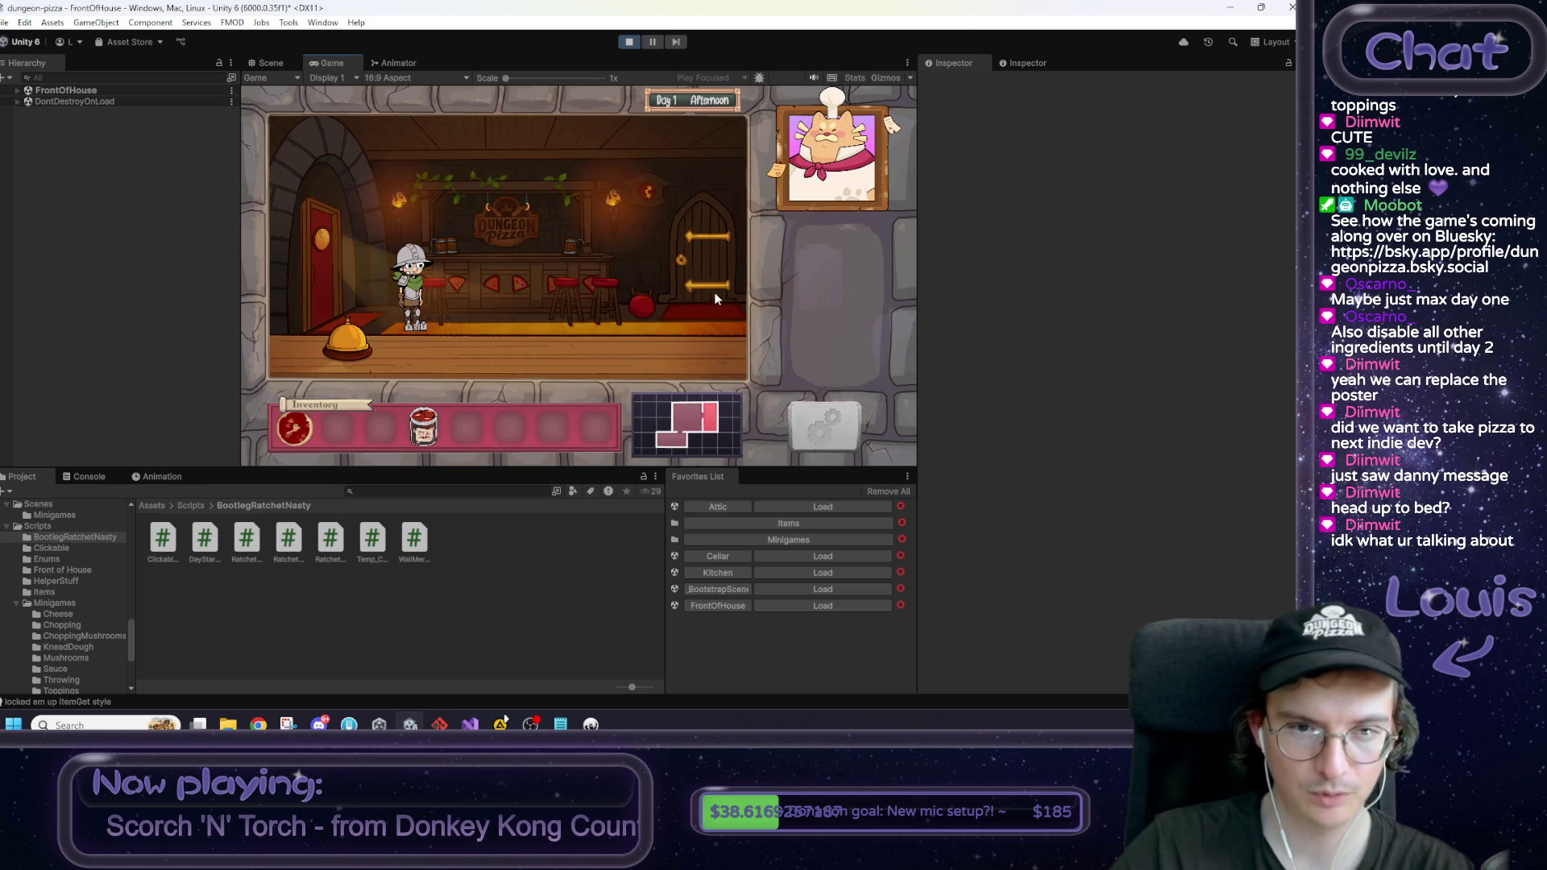
left_click_drag(392, 328, 407, 318)
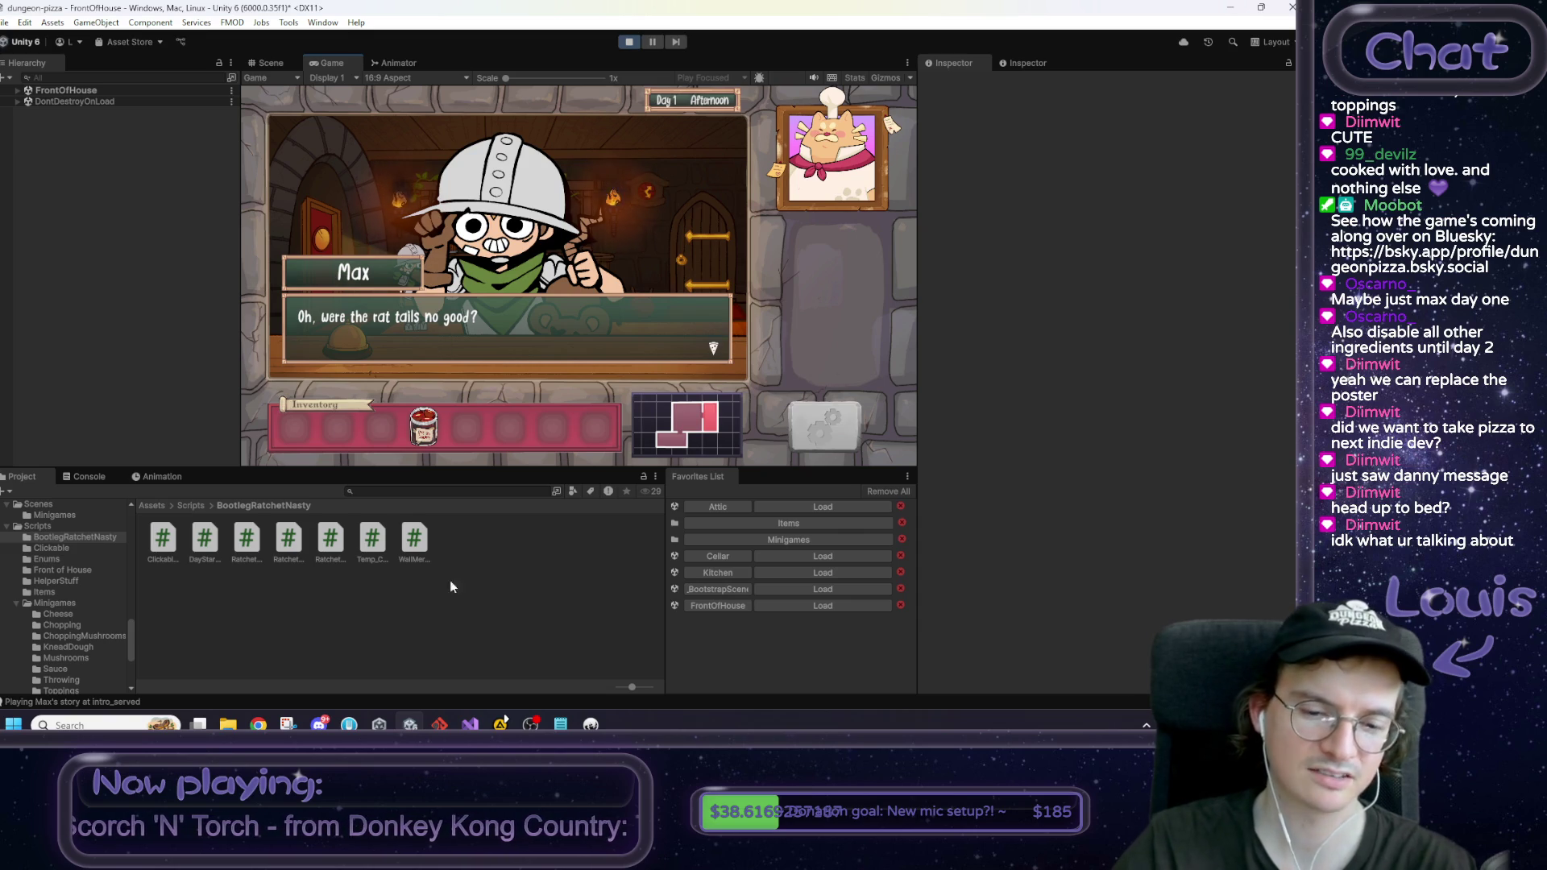
left_click(561, 724)
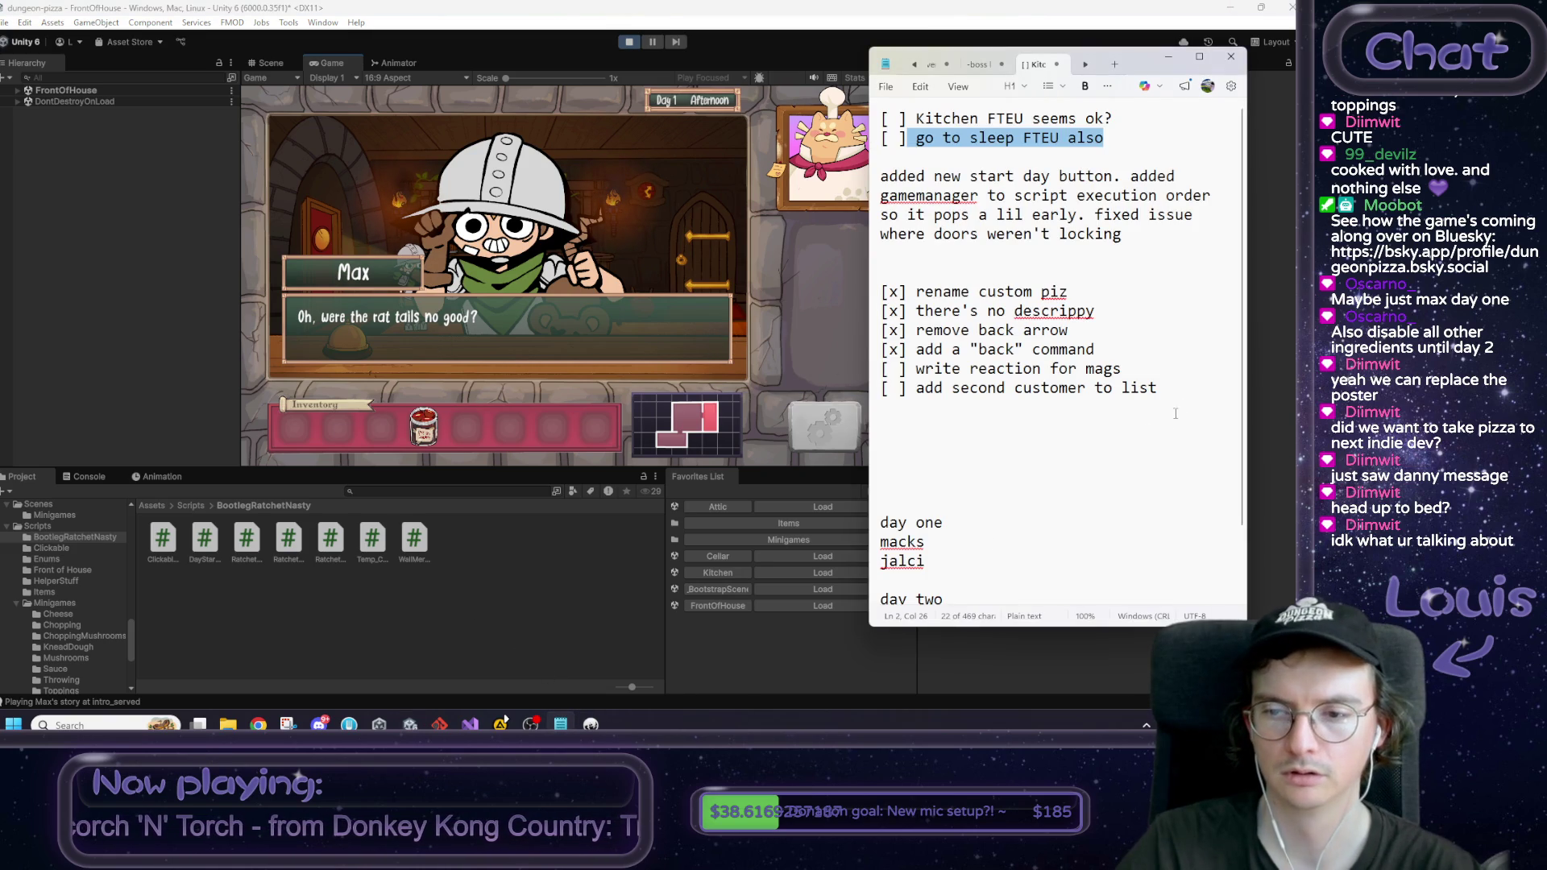
Step: Add an unchecked 'max exists twice' task to the to-do note and return to the game
key("Return")
type("[ ] max exists twice")
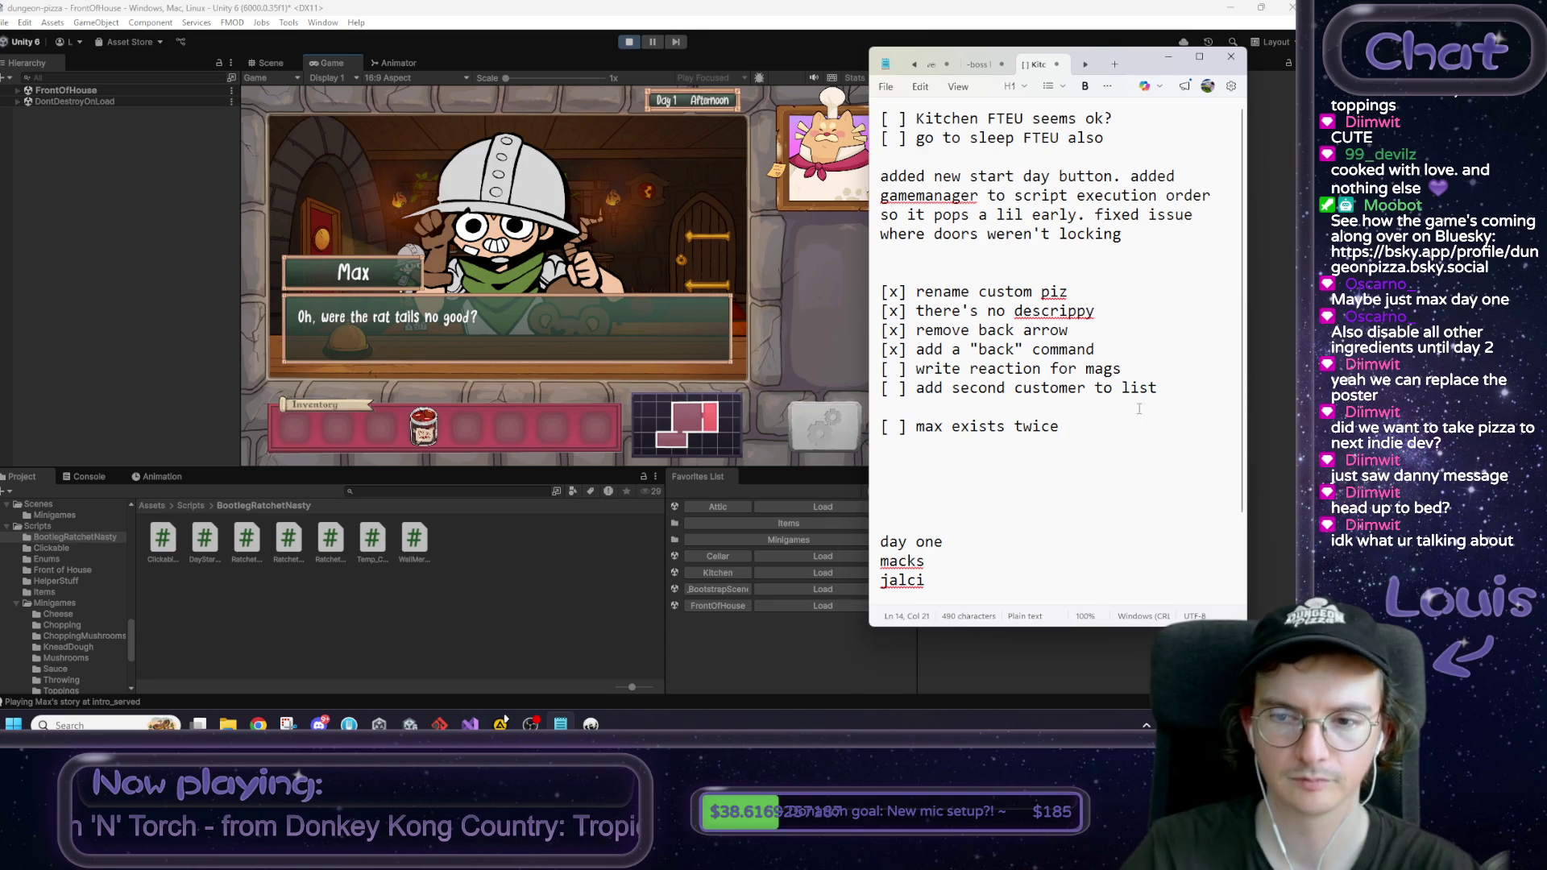
left_click(660, 287)
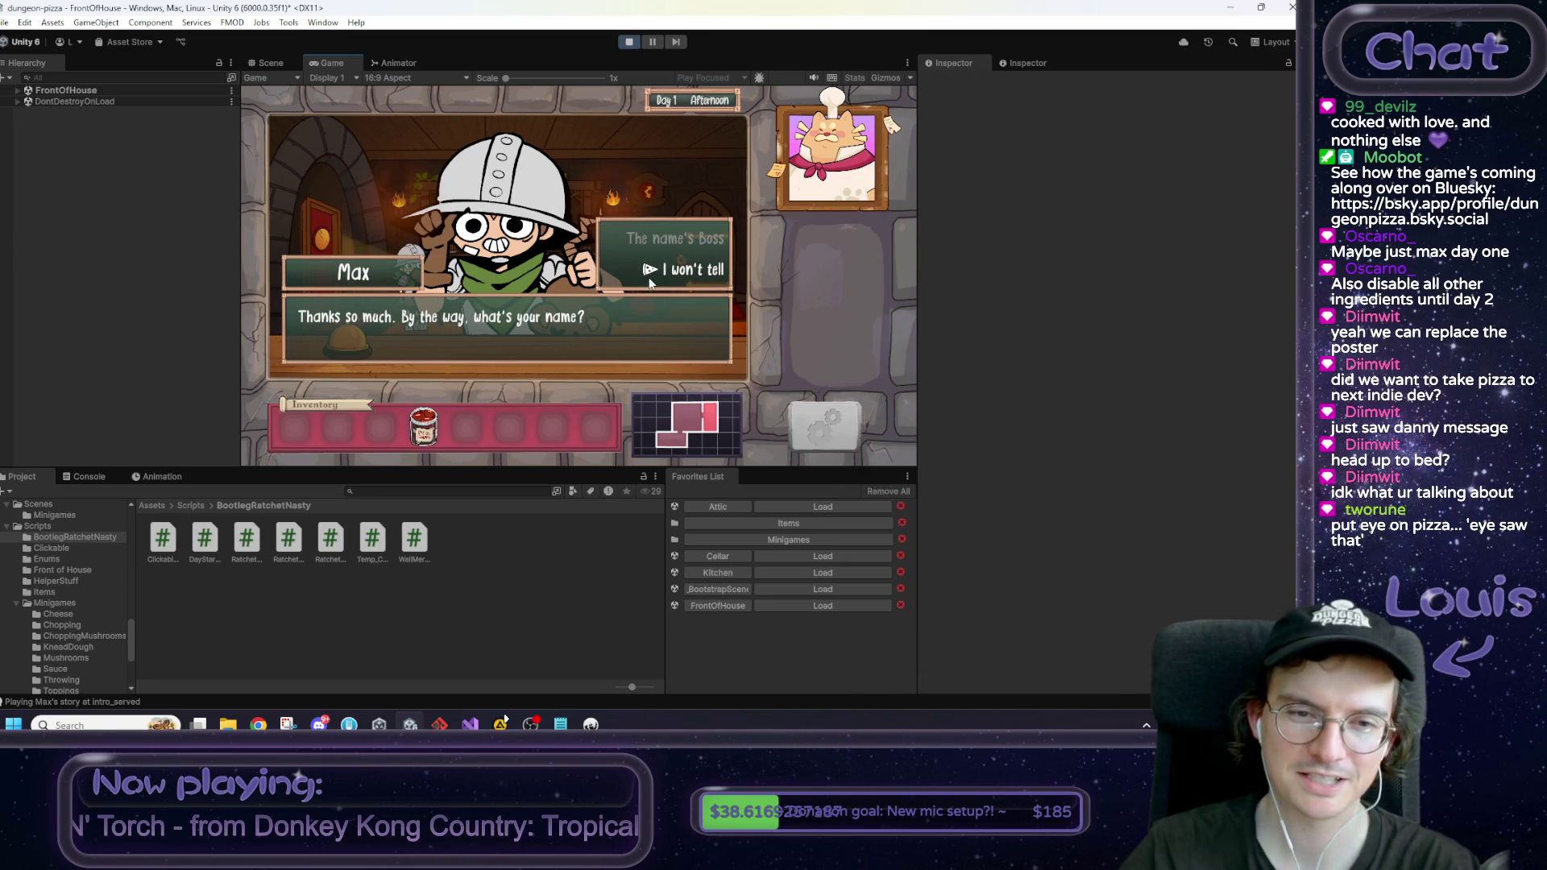
Step: Finish Max's dialogue, see the kitchen's 'Time to turn in. Head up to bed.' prompt, and sleep in the attic
left_click(650, 274)
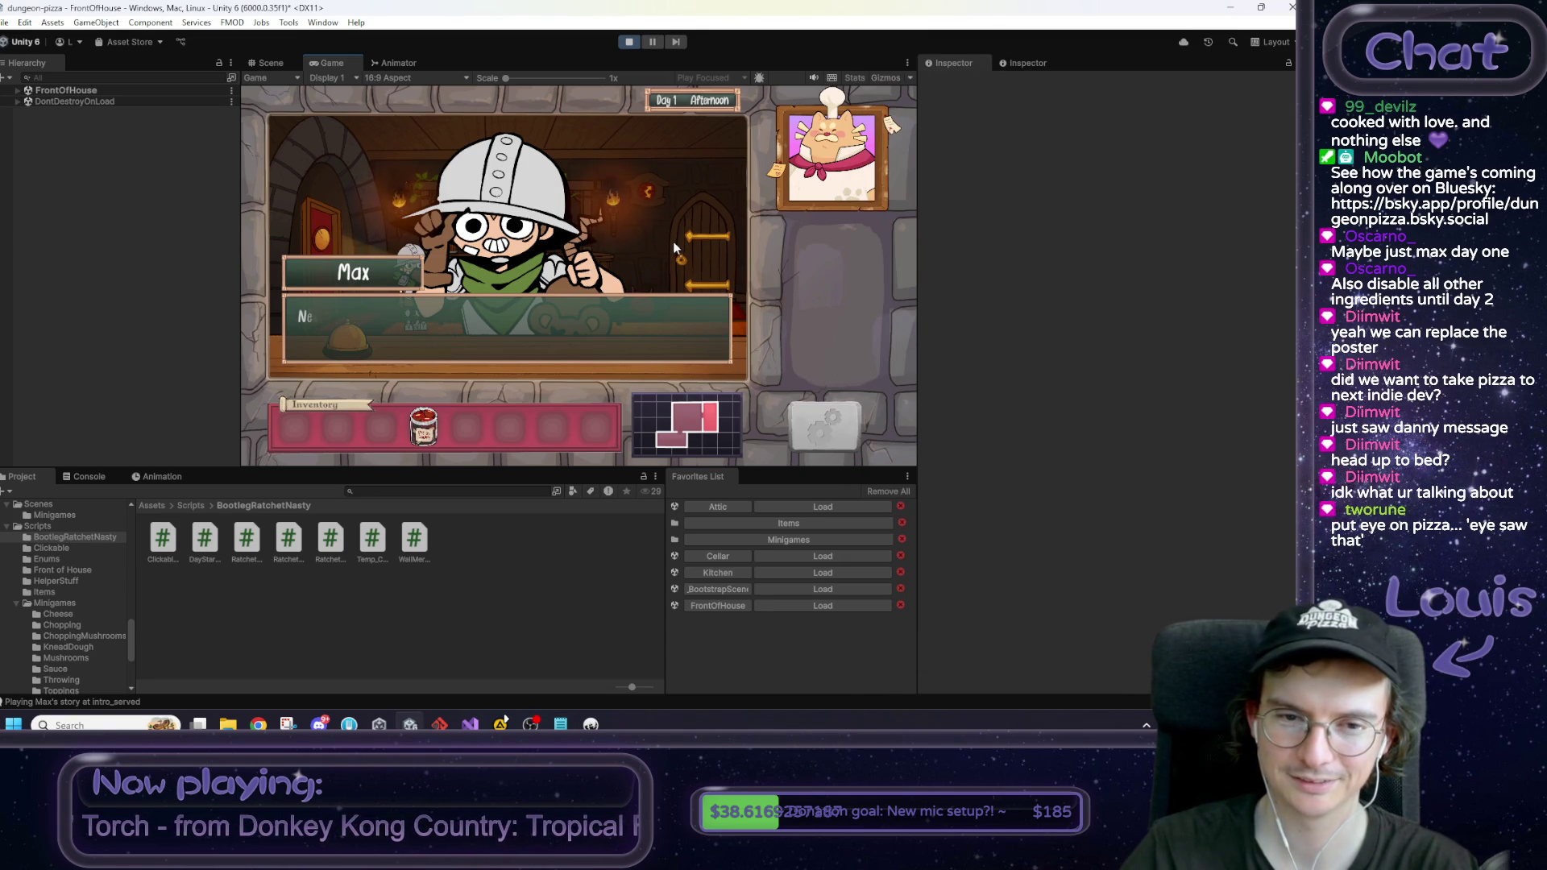
left_click(643, 286)
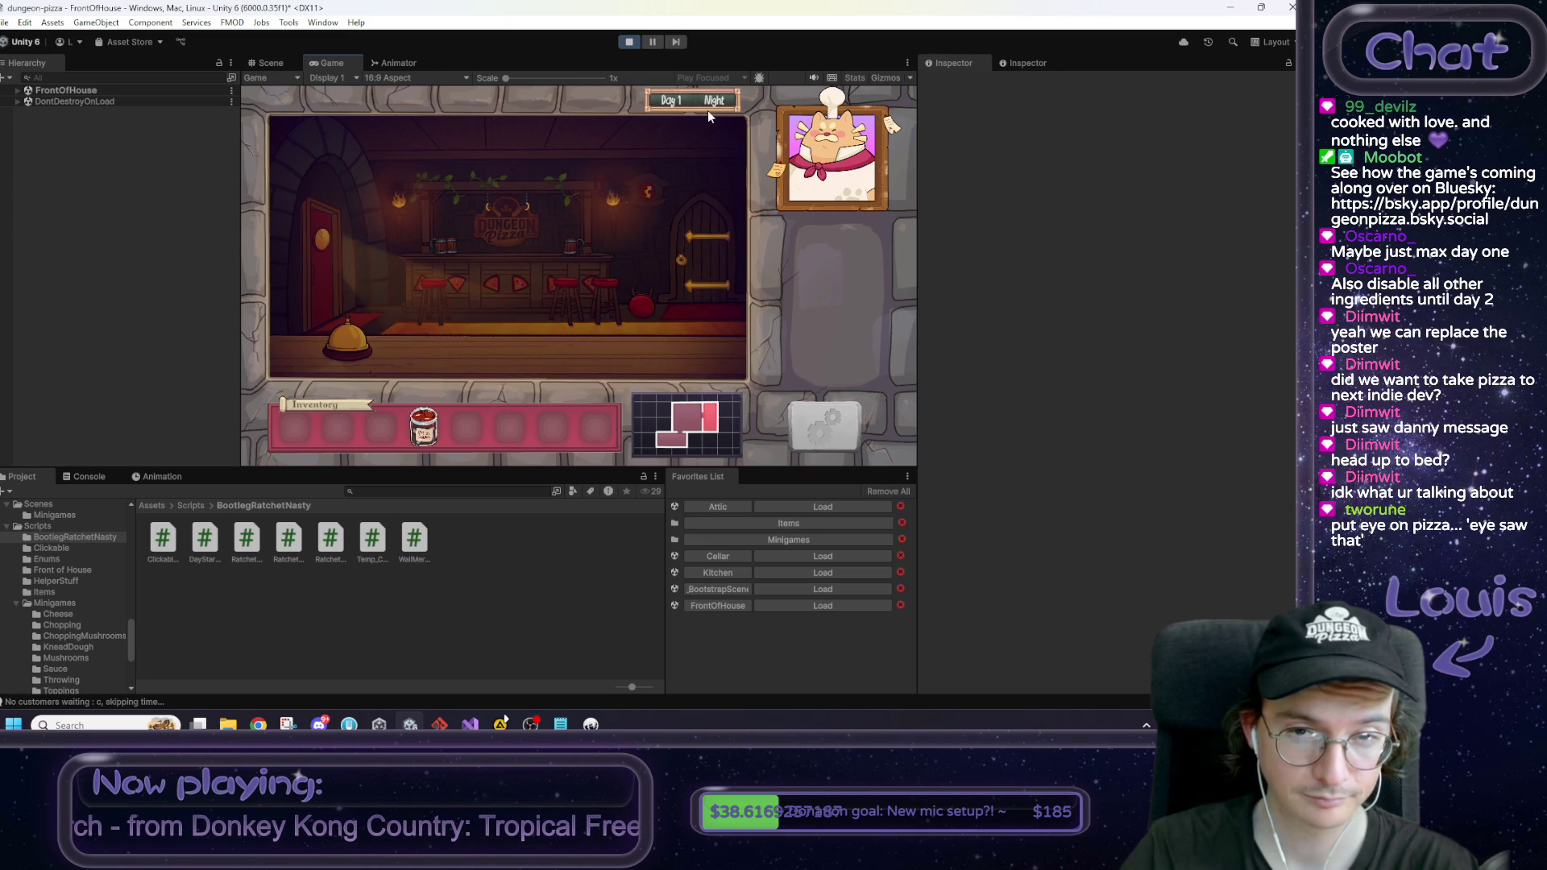
left_click(336, 253)
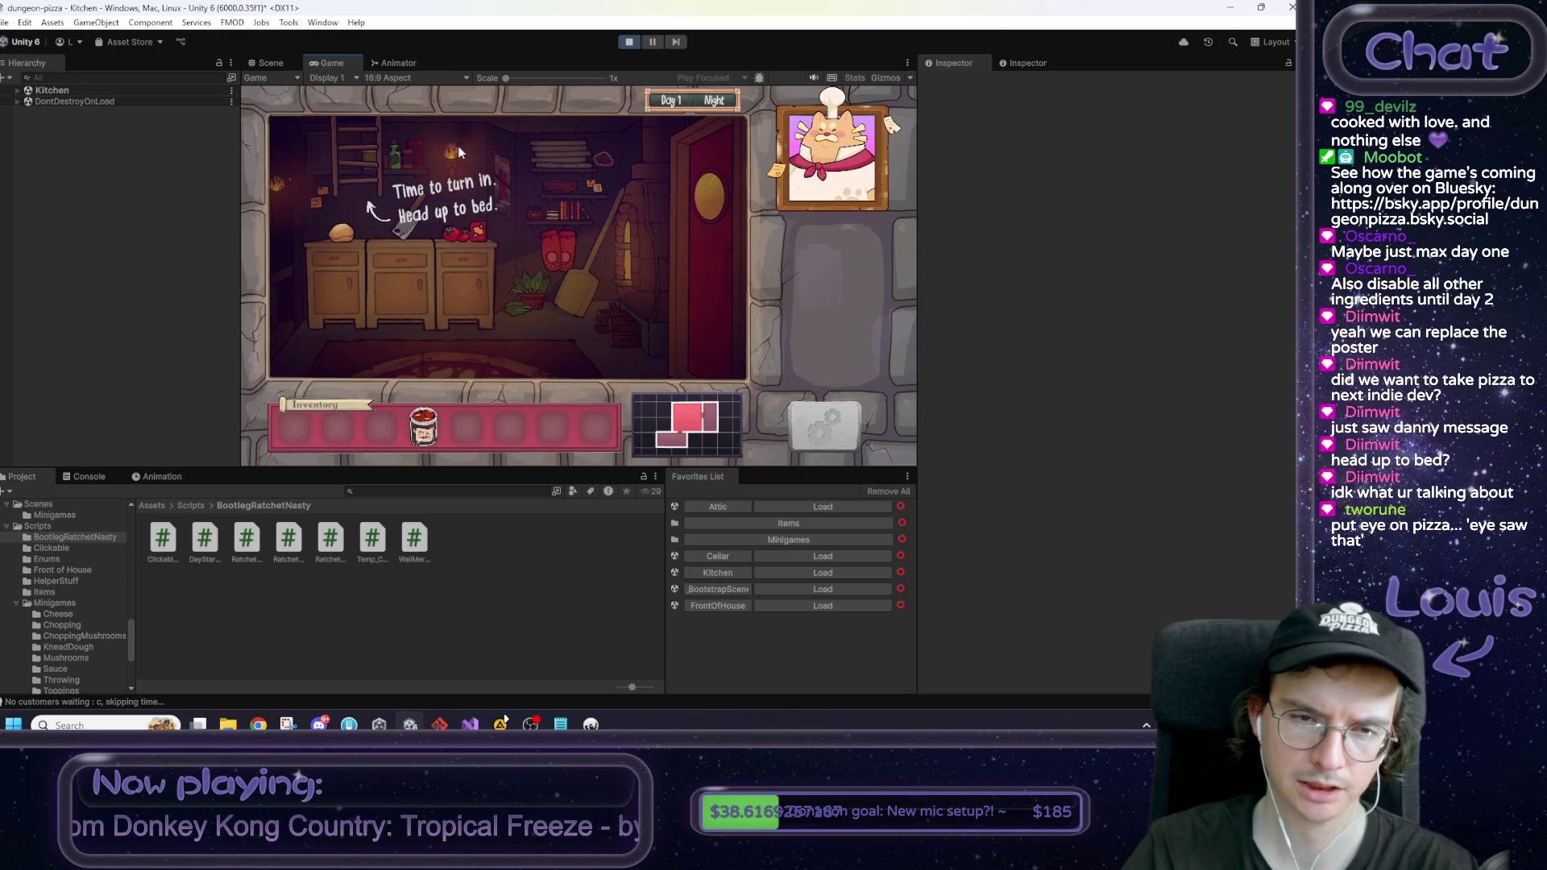
left_click(353, 147)
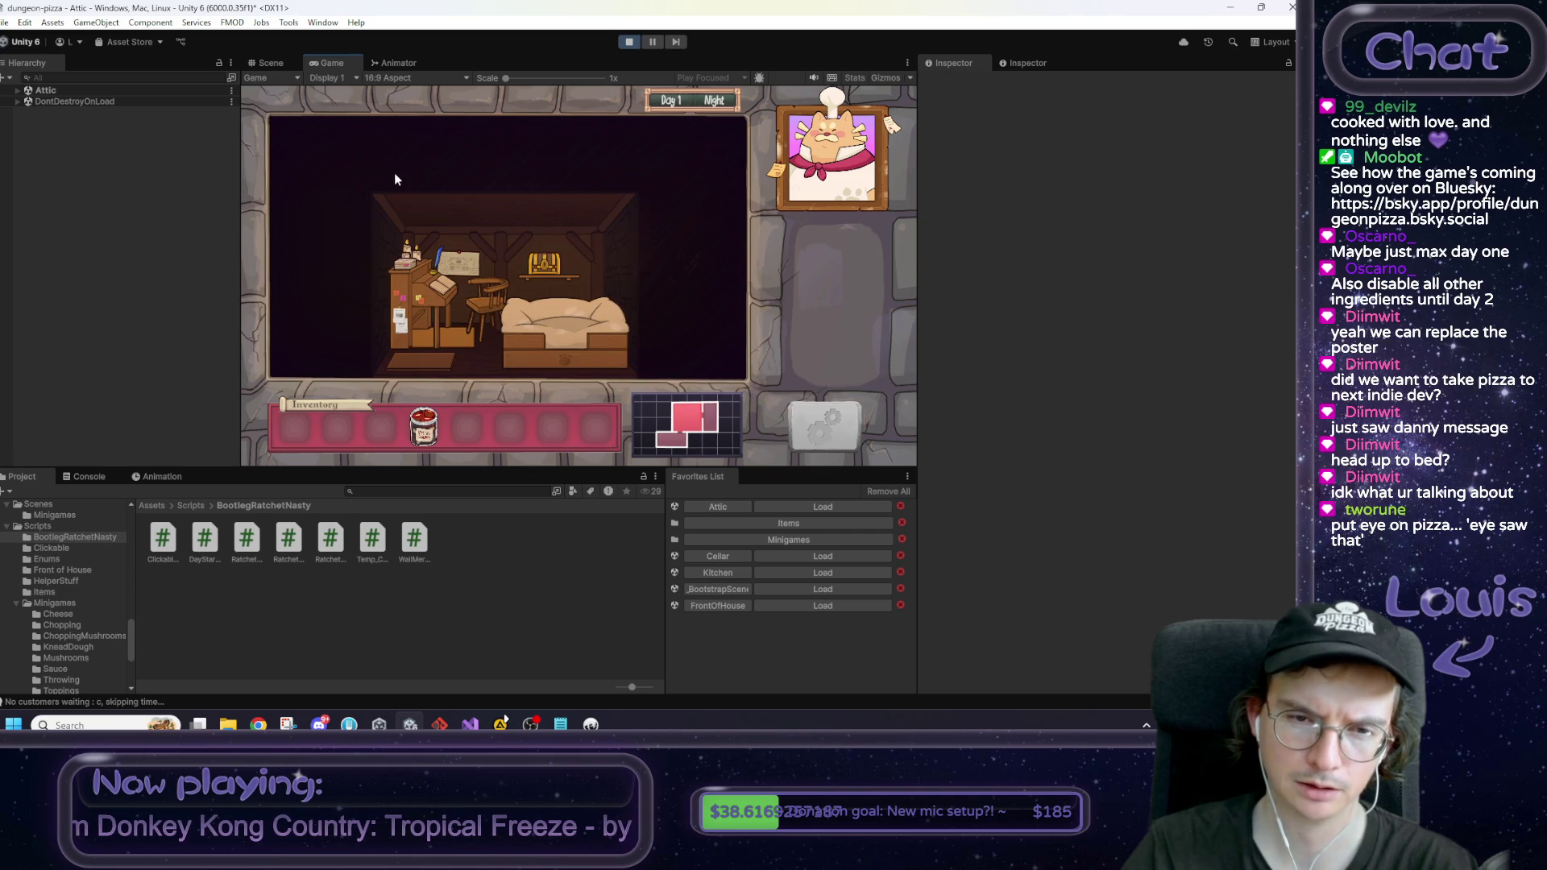
left_click(567, 348)
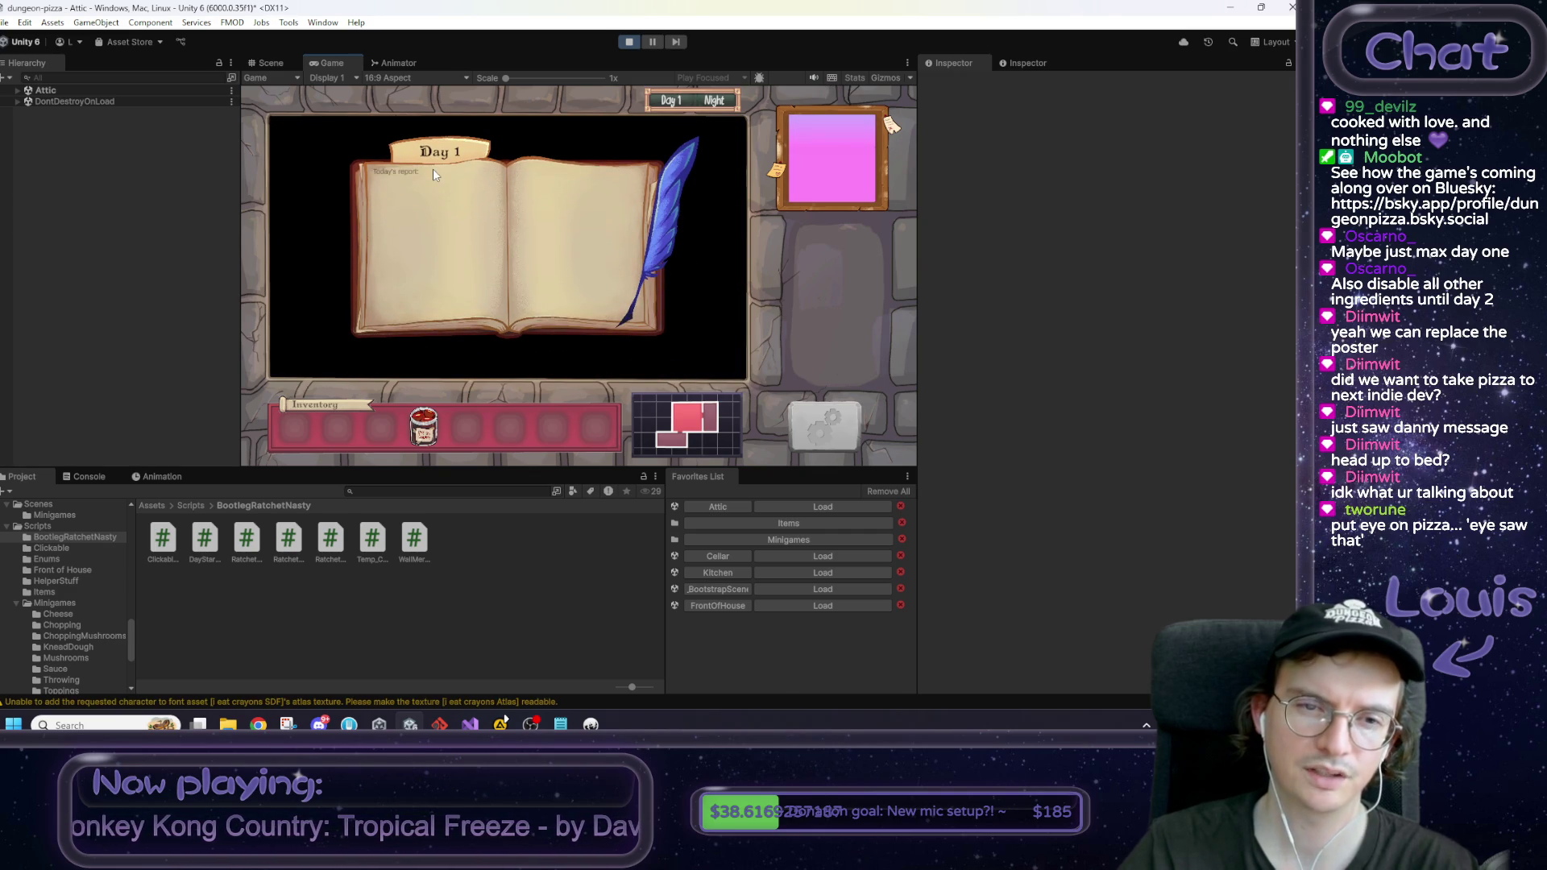
left_click(561, 724)
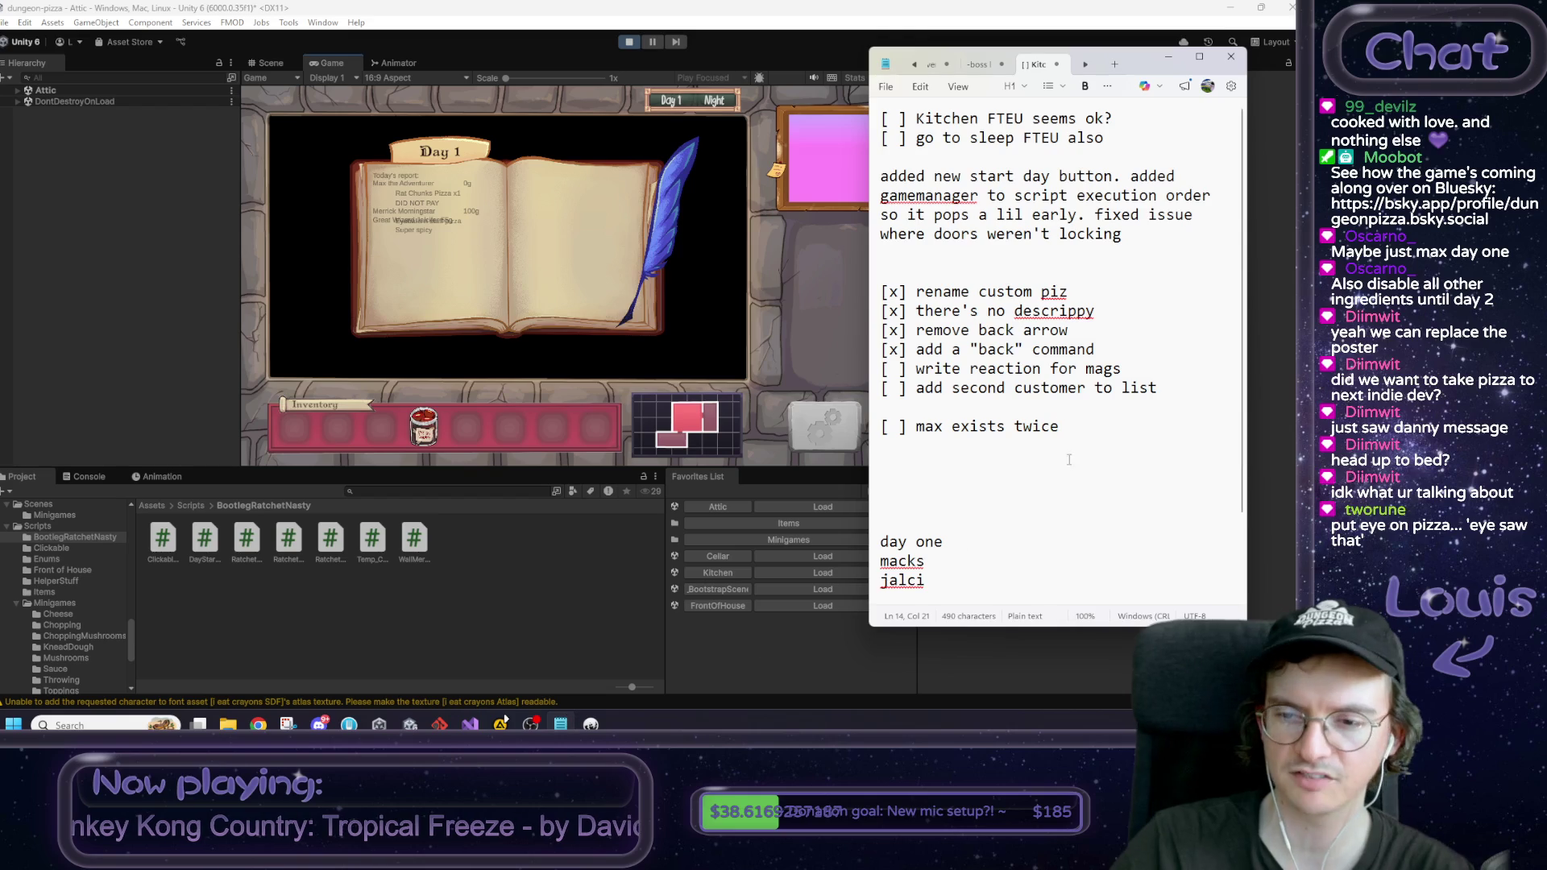
Step: Add an unchecked 'day report lil scuffy ehehe' task to the to-do note and return to the game
key("Return")
type("[")
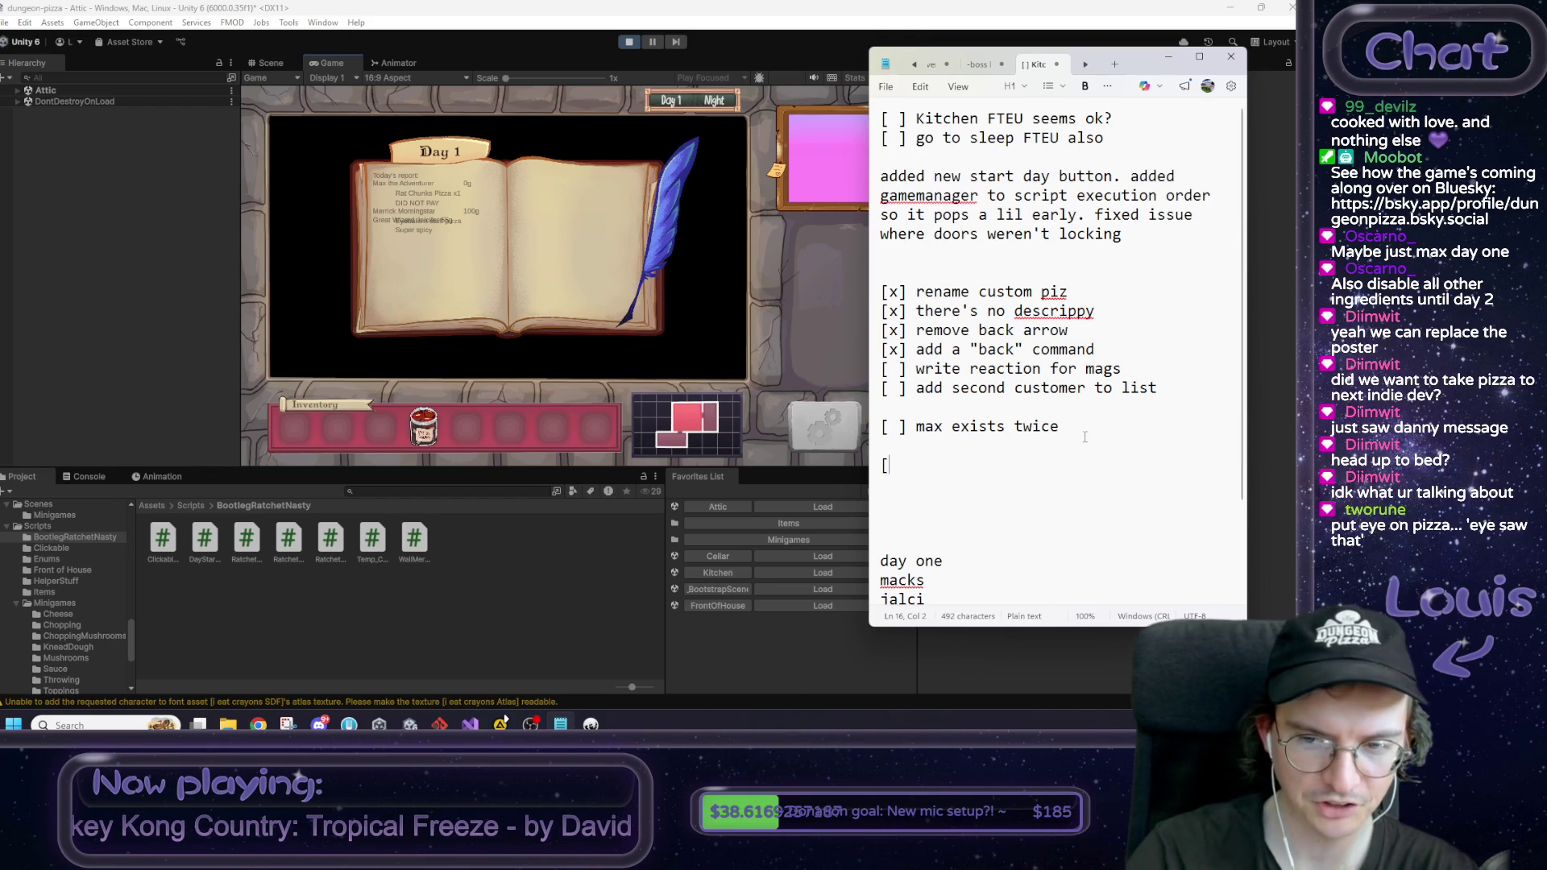
type("y reo")
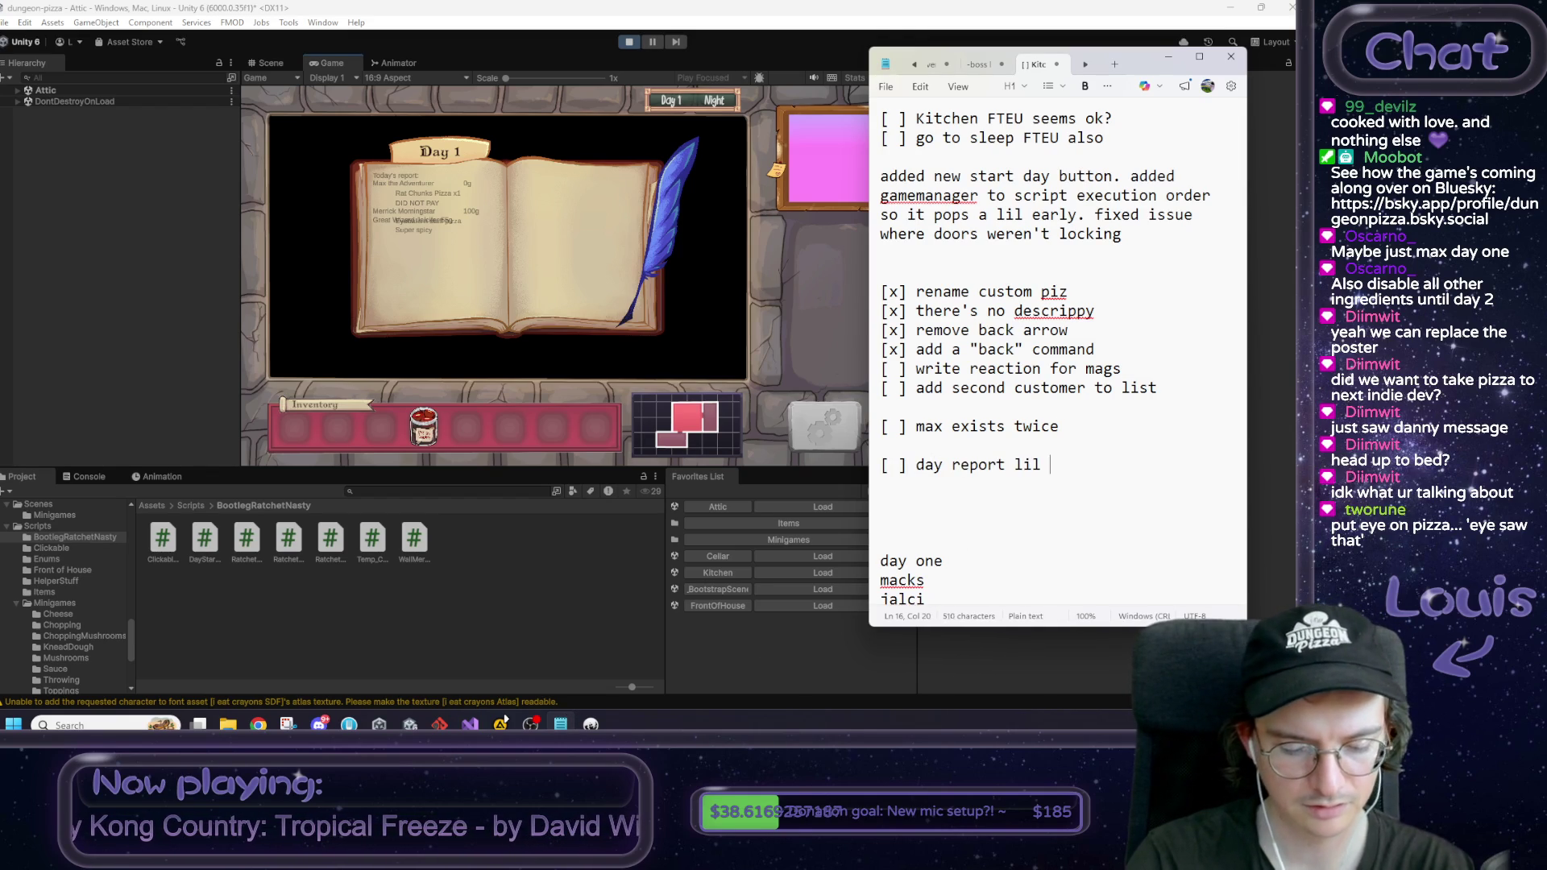
type("fy ehehe")
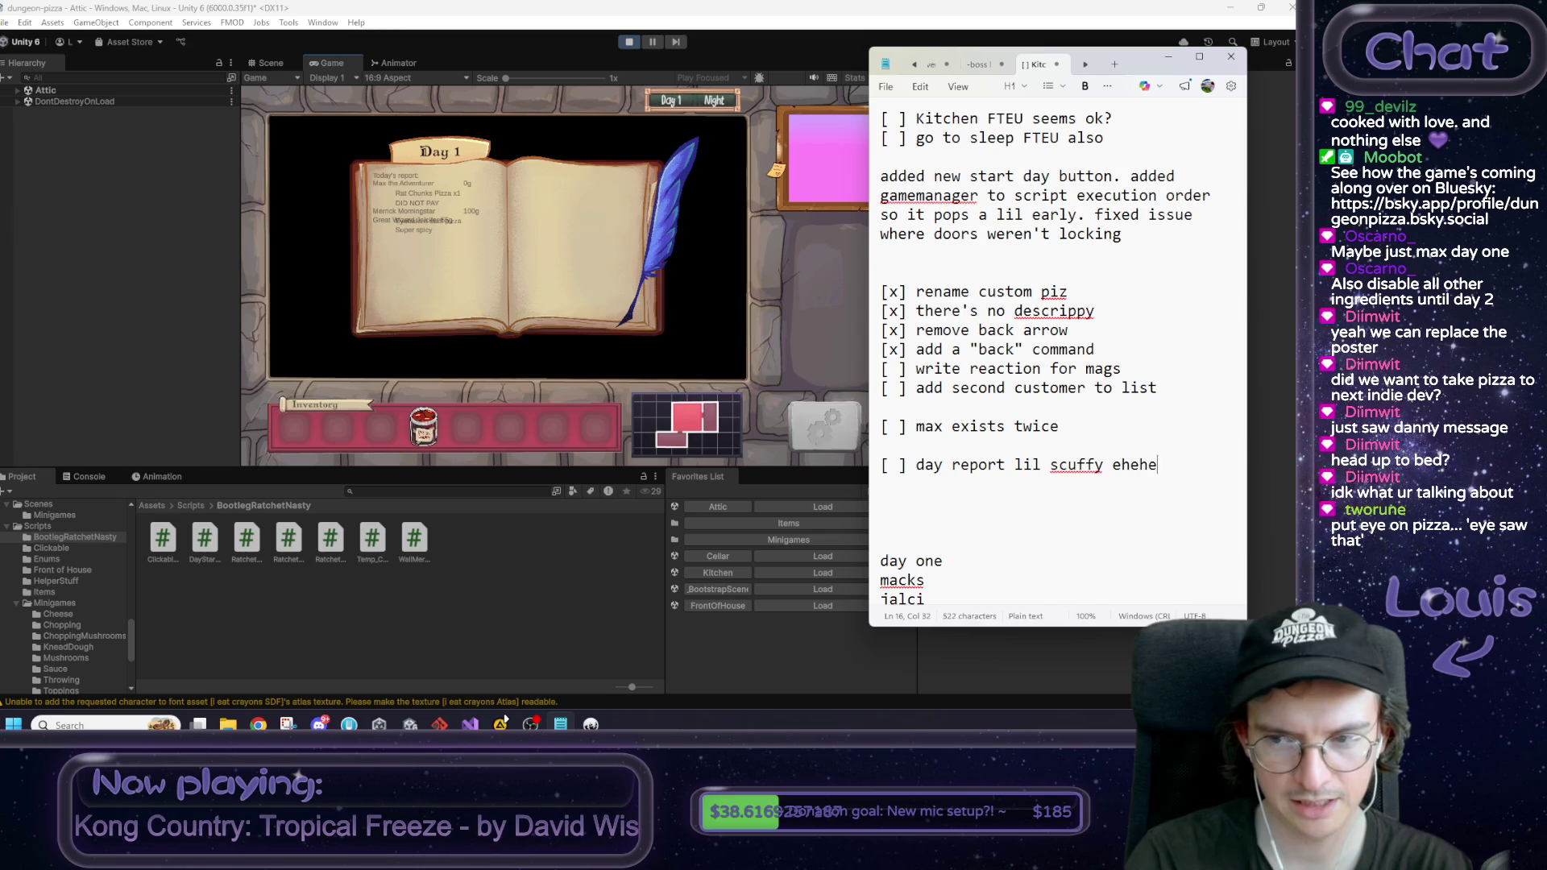
left_click(573, 282)
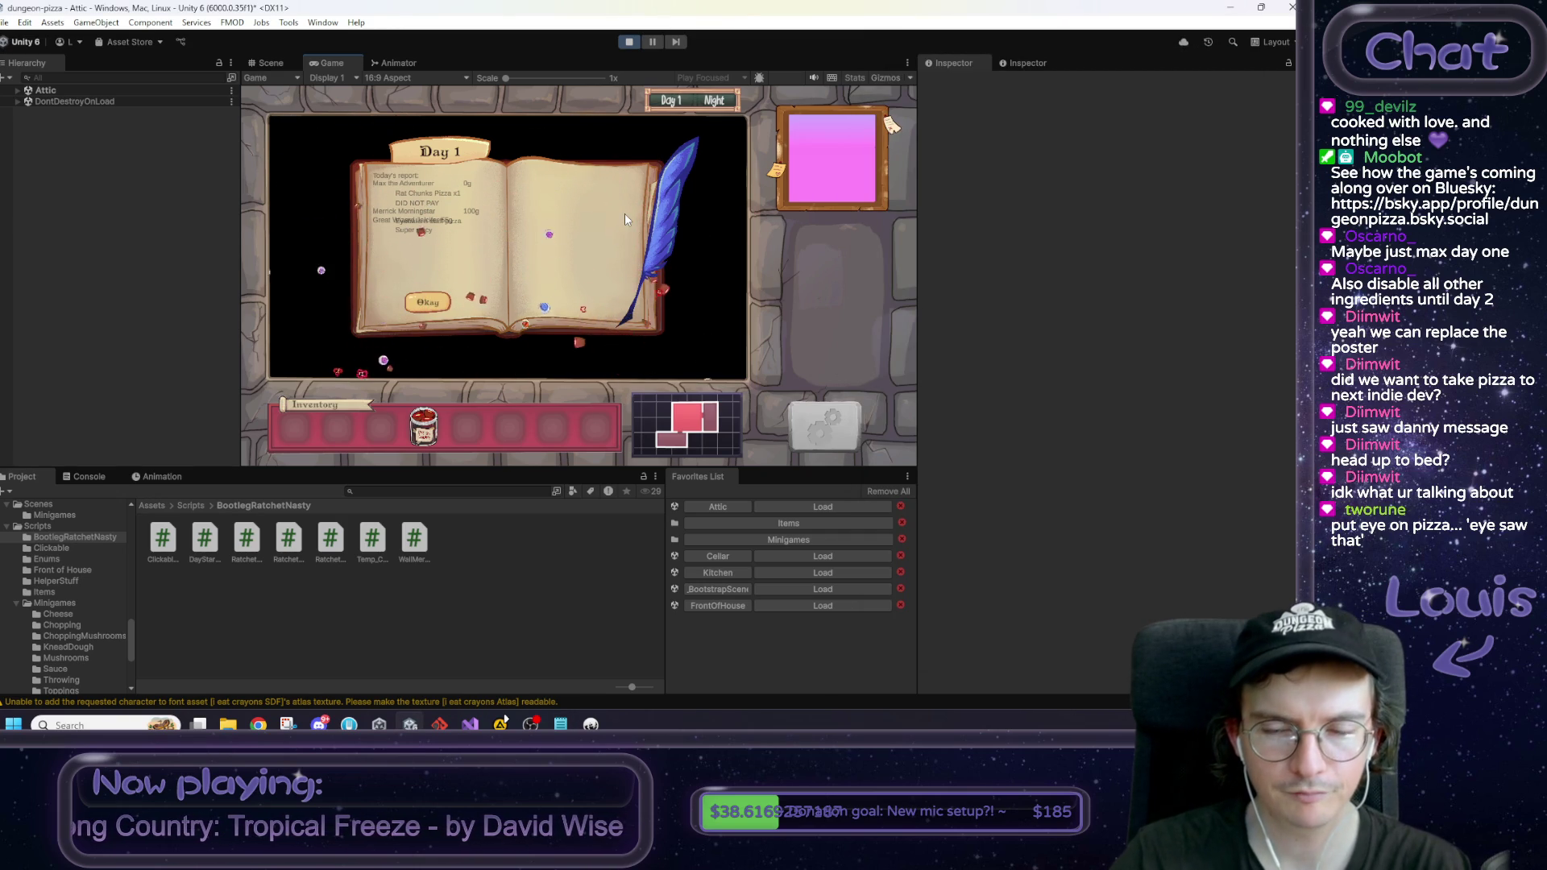
Step: Click Okay on the Day 1 report, then go from the attic through the kitchen to Front of House
left_click(432, 303)
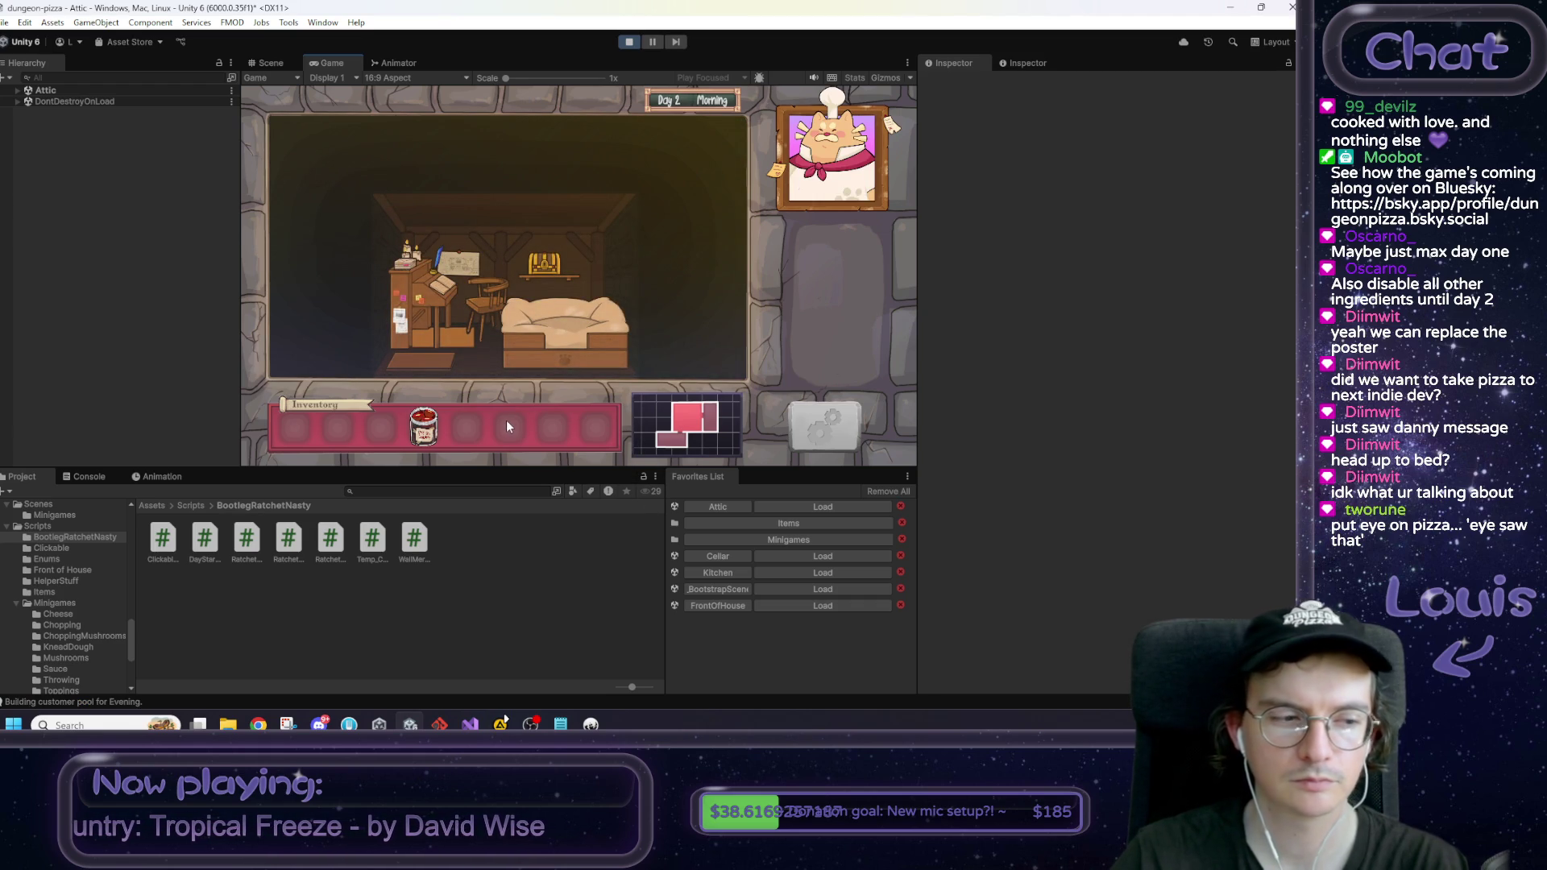
left_click(440, 362)
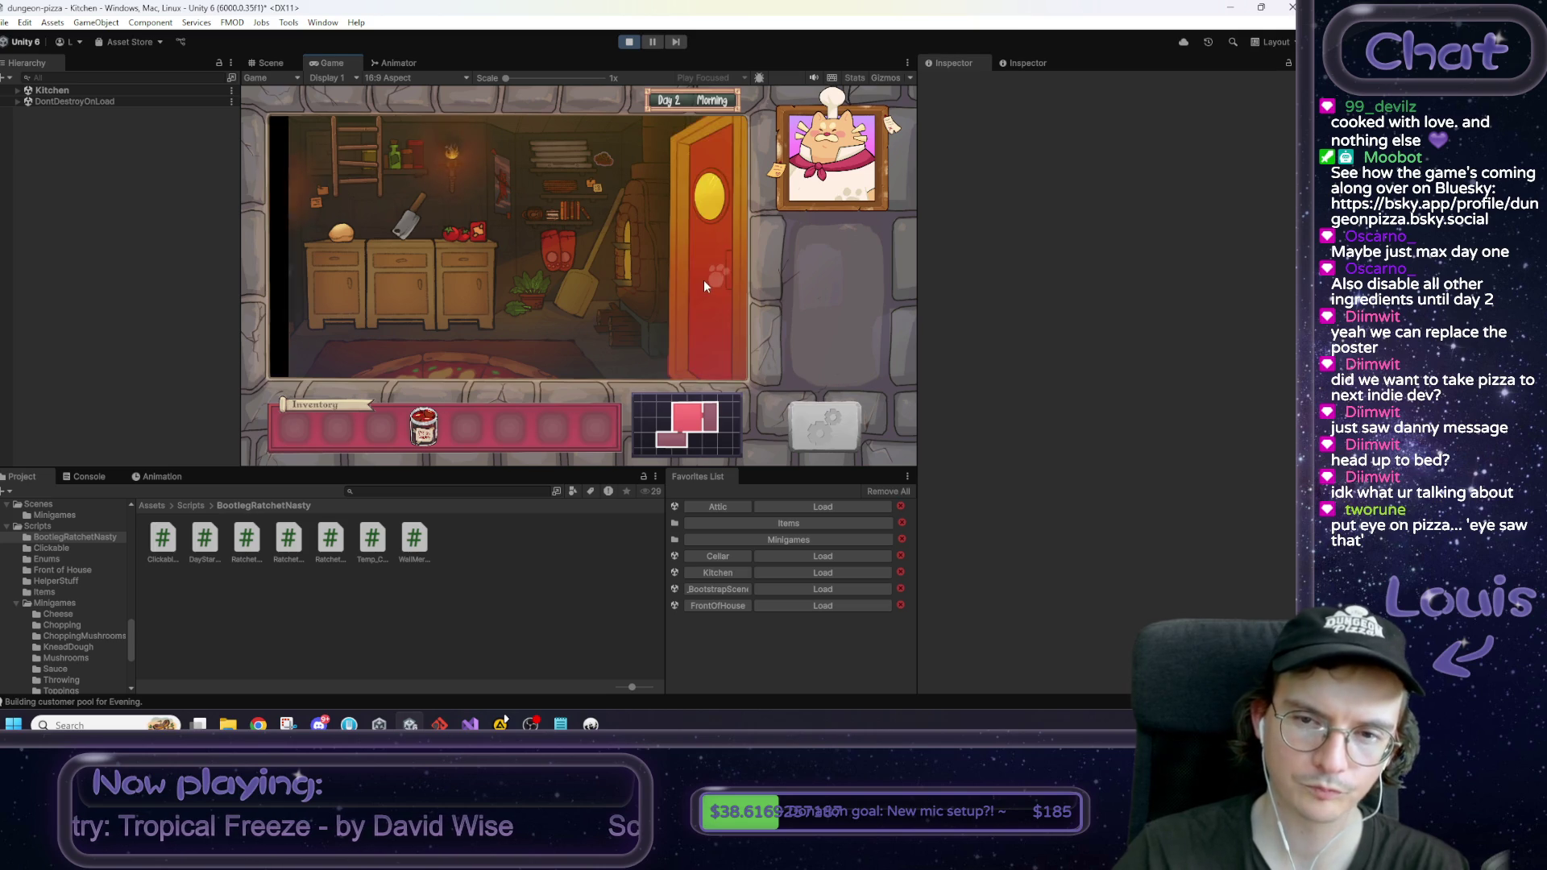
left_click(703, 279)
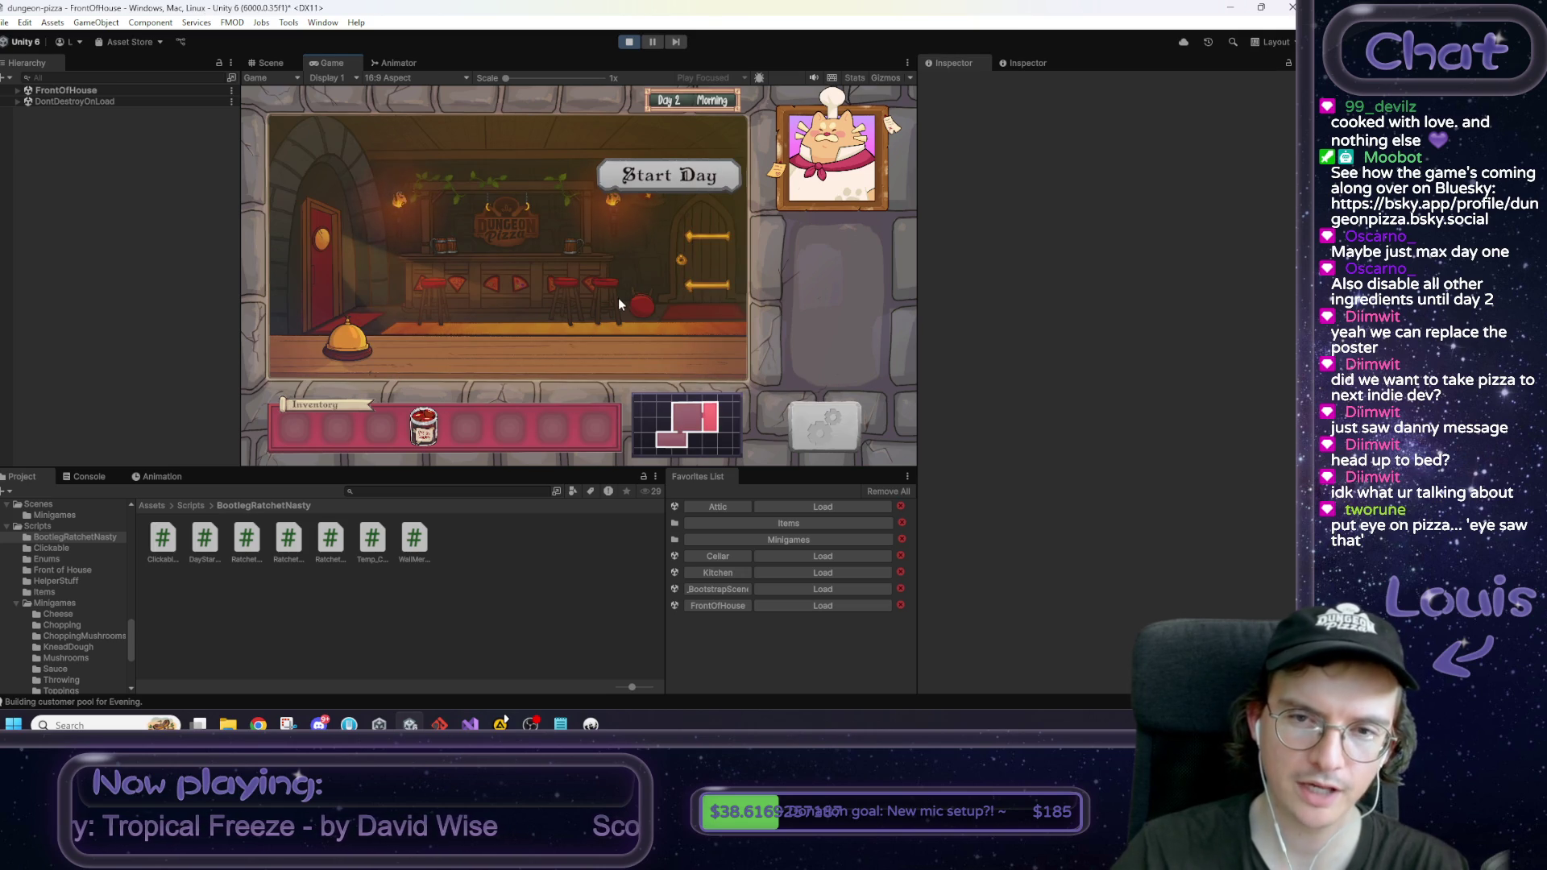